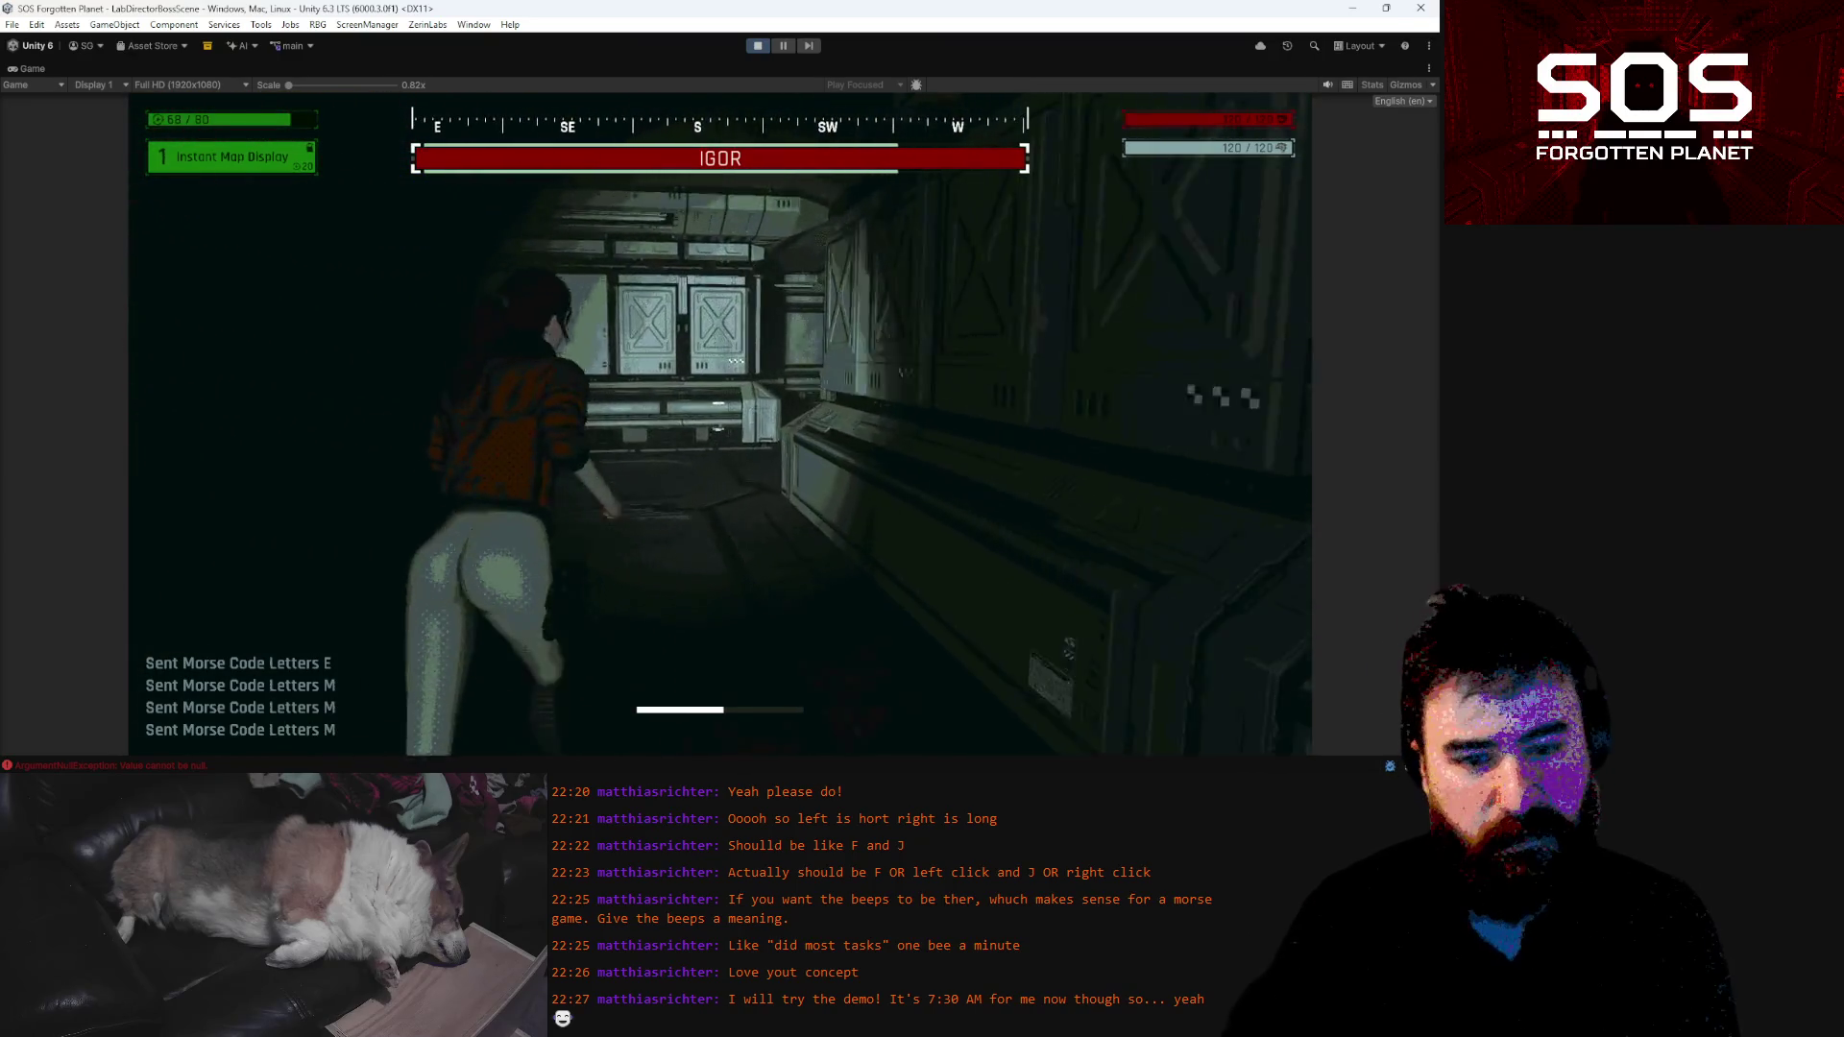
Walk the character through the machine room, dark corridor and stairs room to the pillar
key("w")
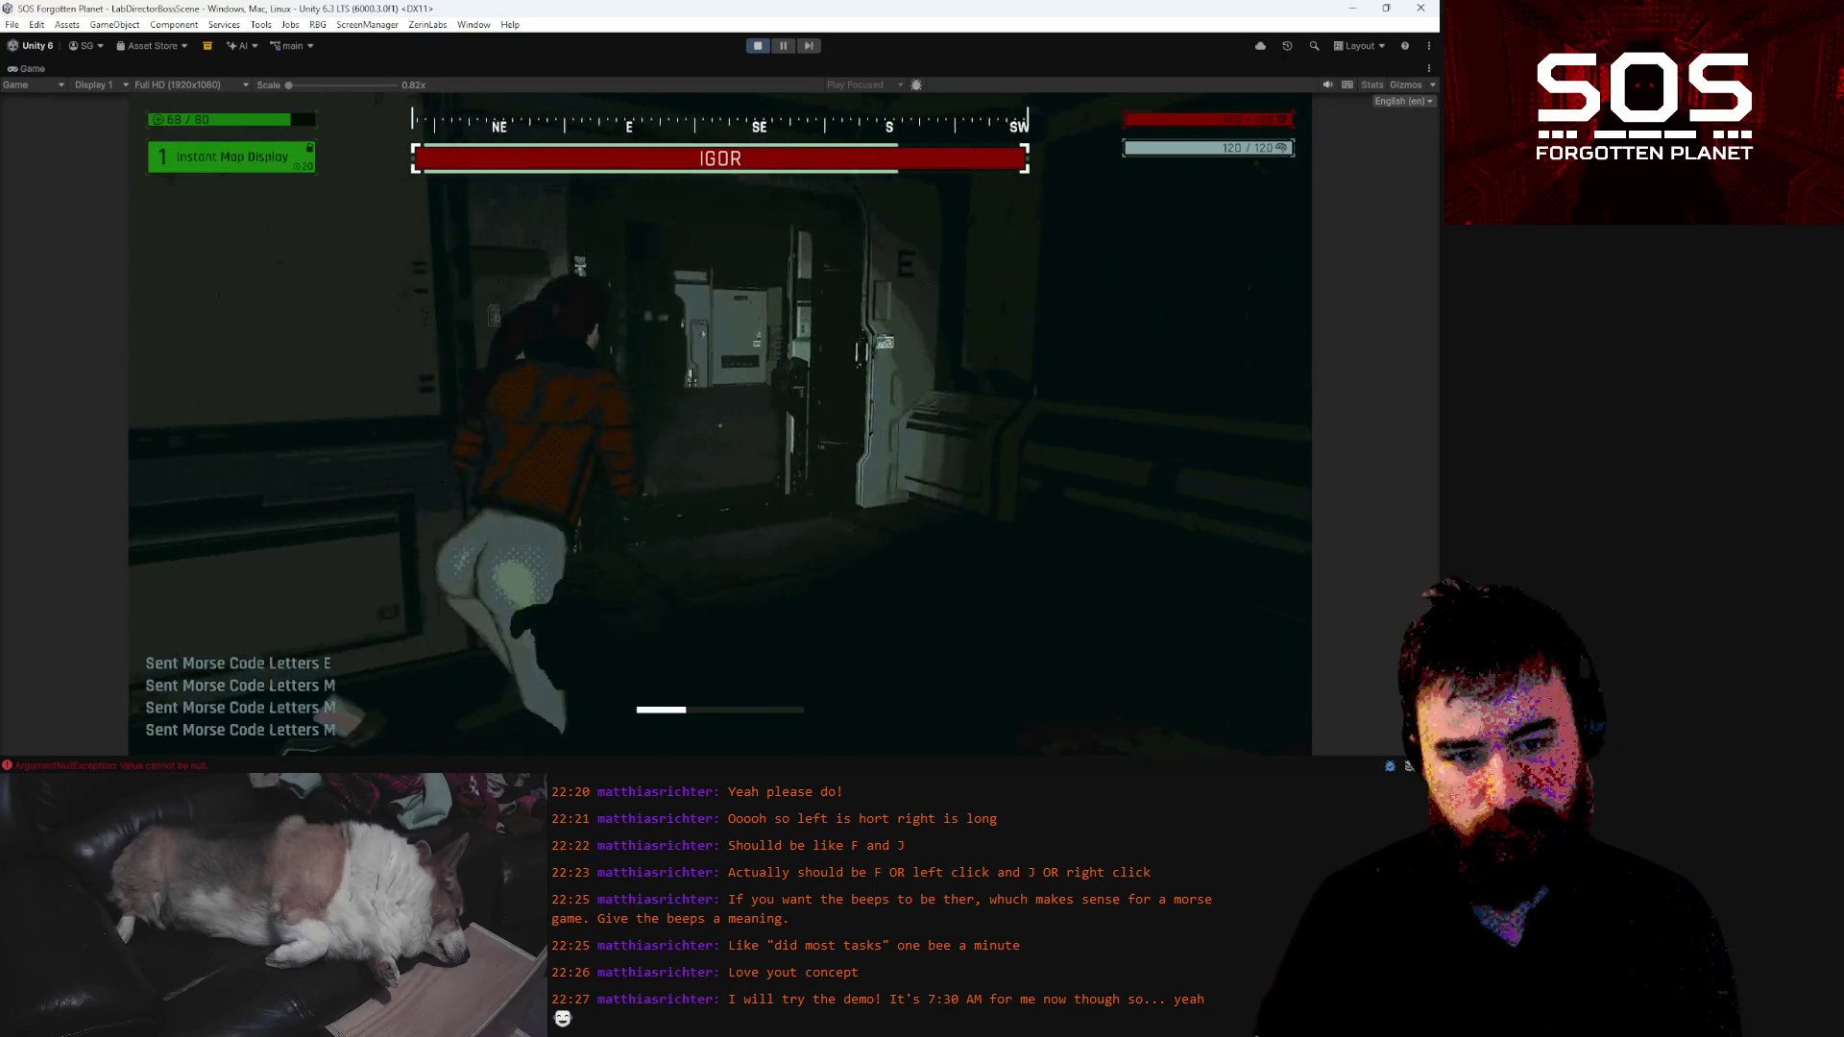
key("w")
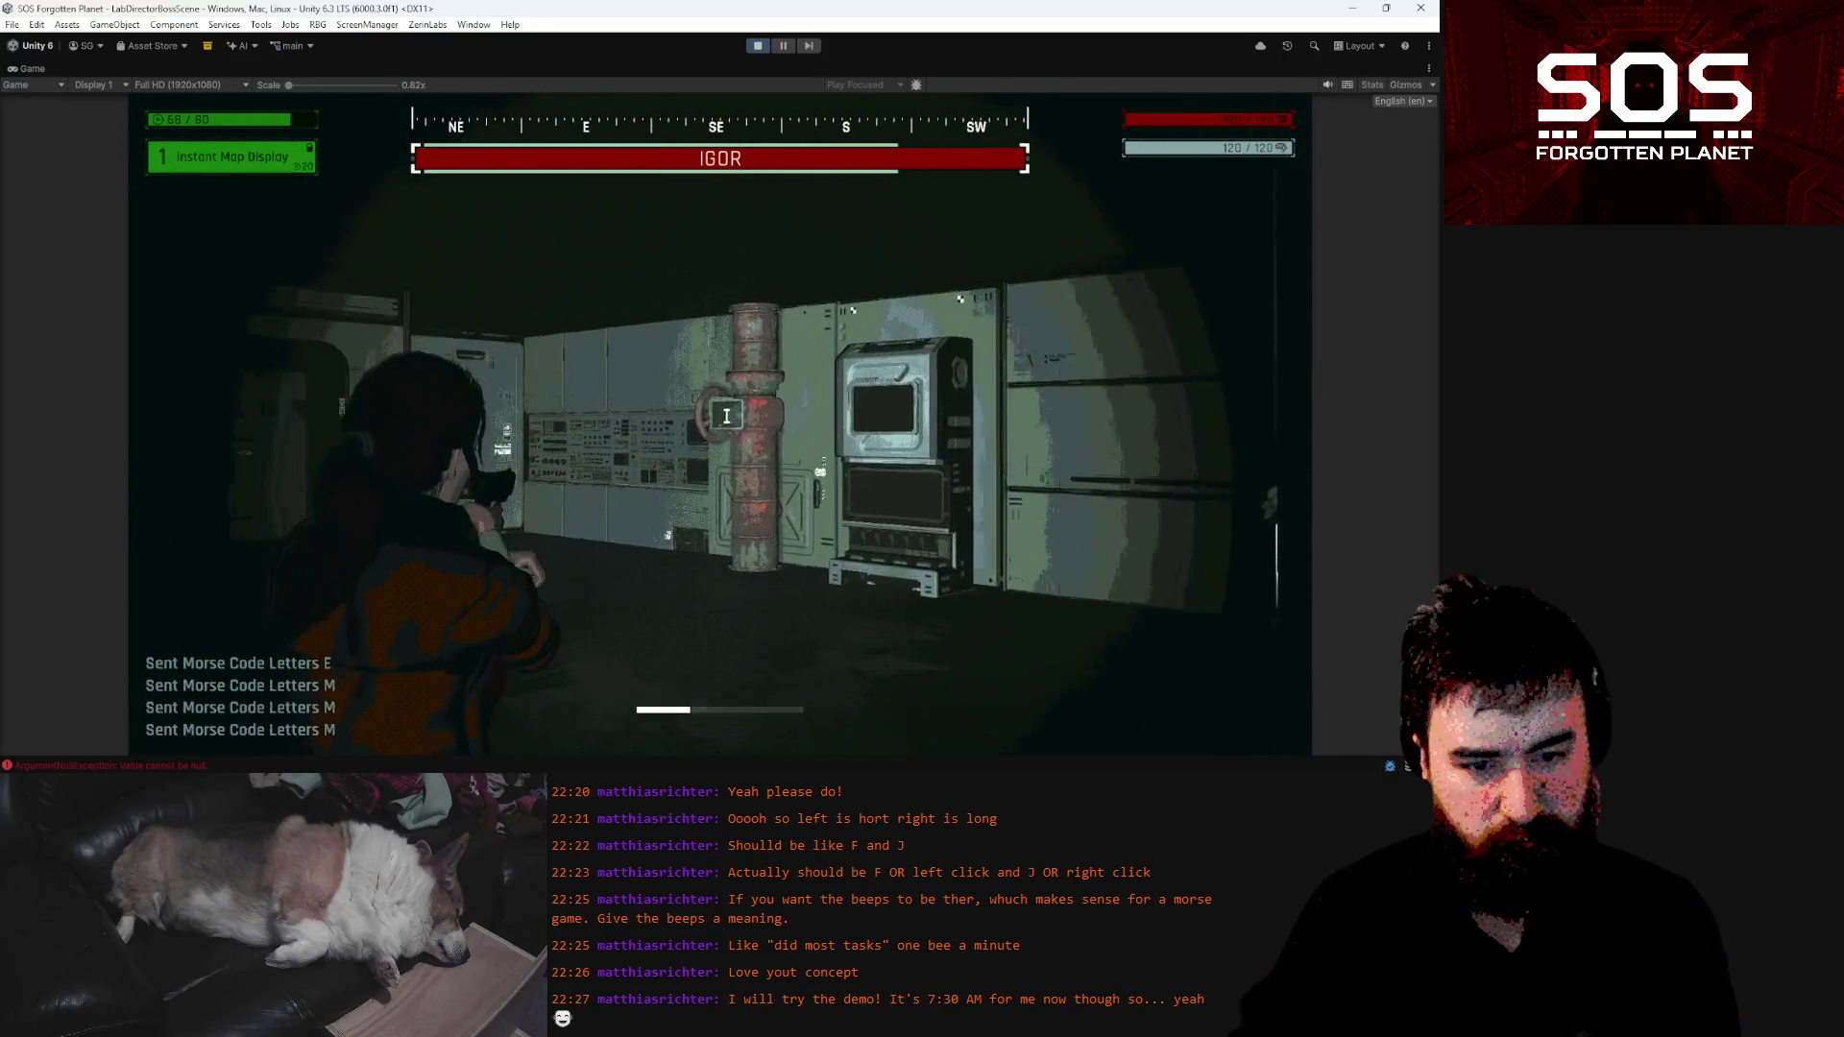
key("w")
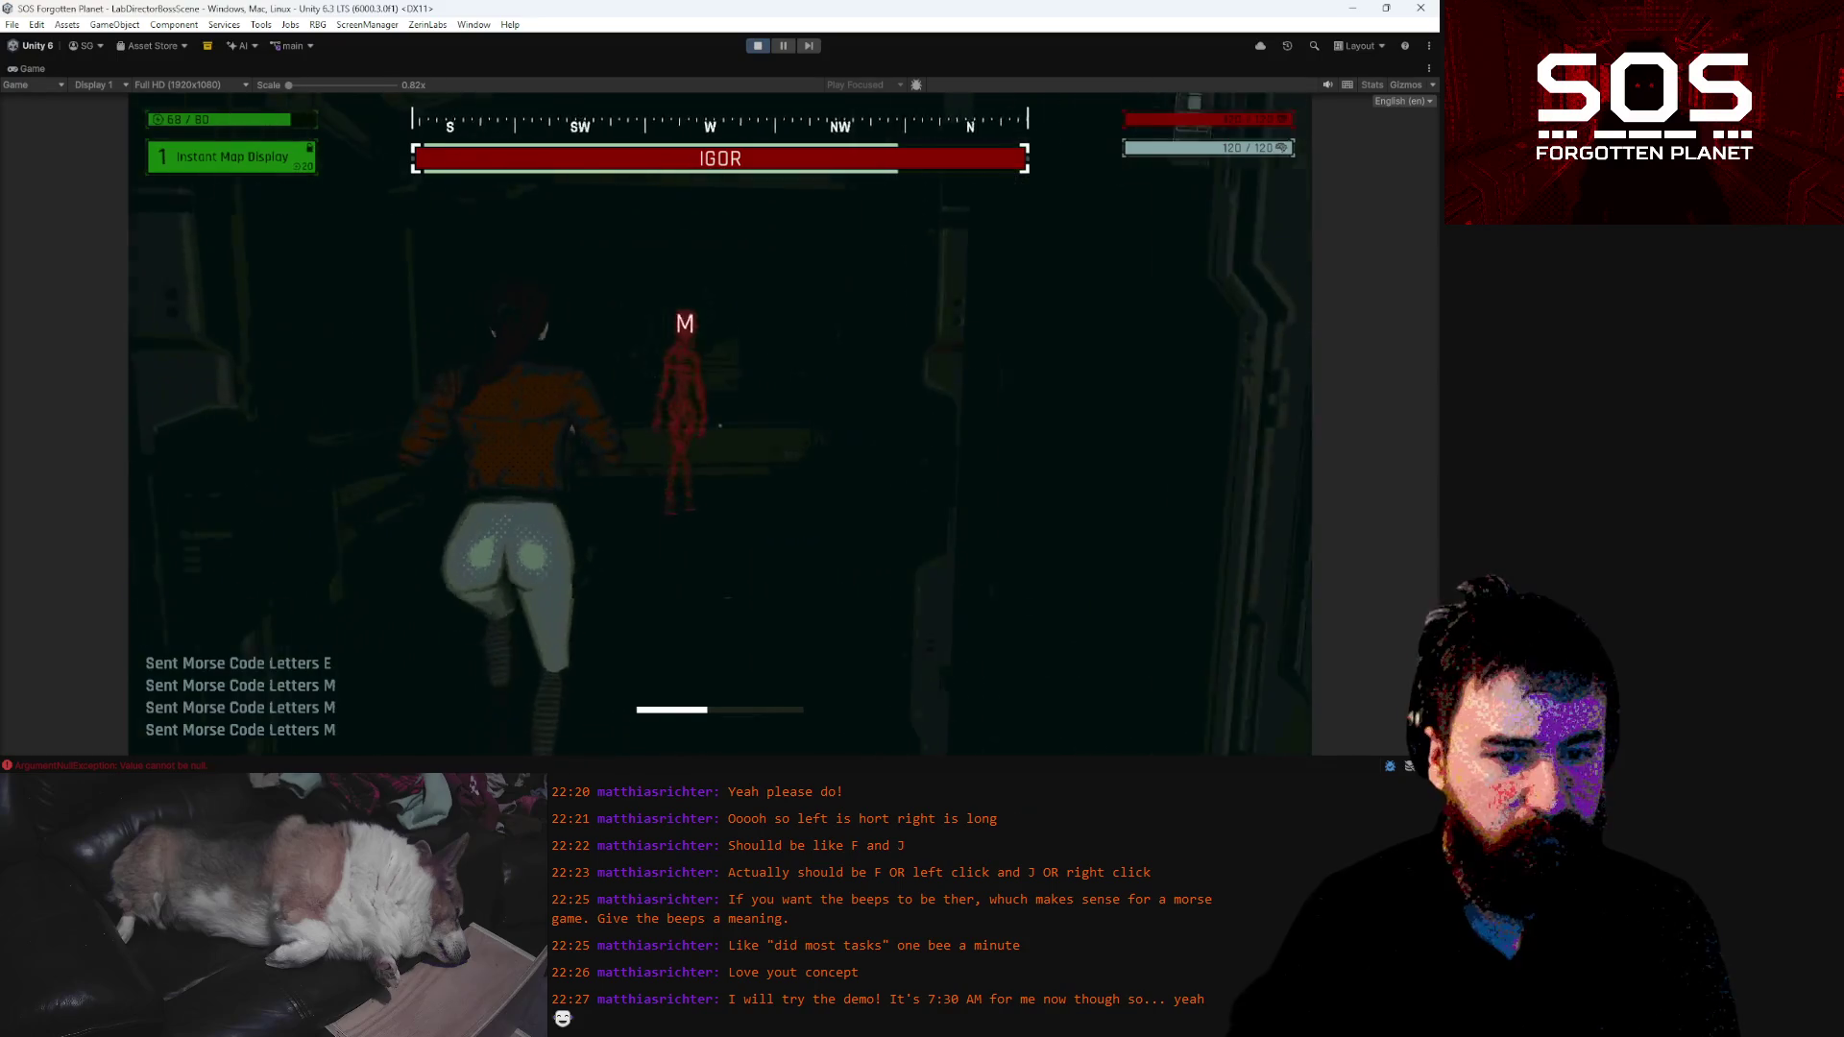
key("w")
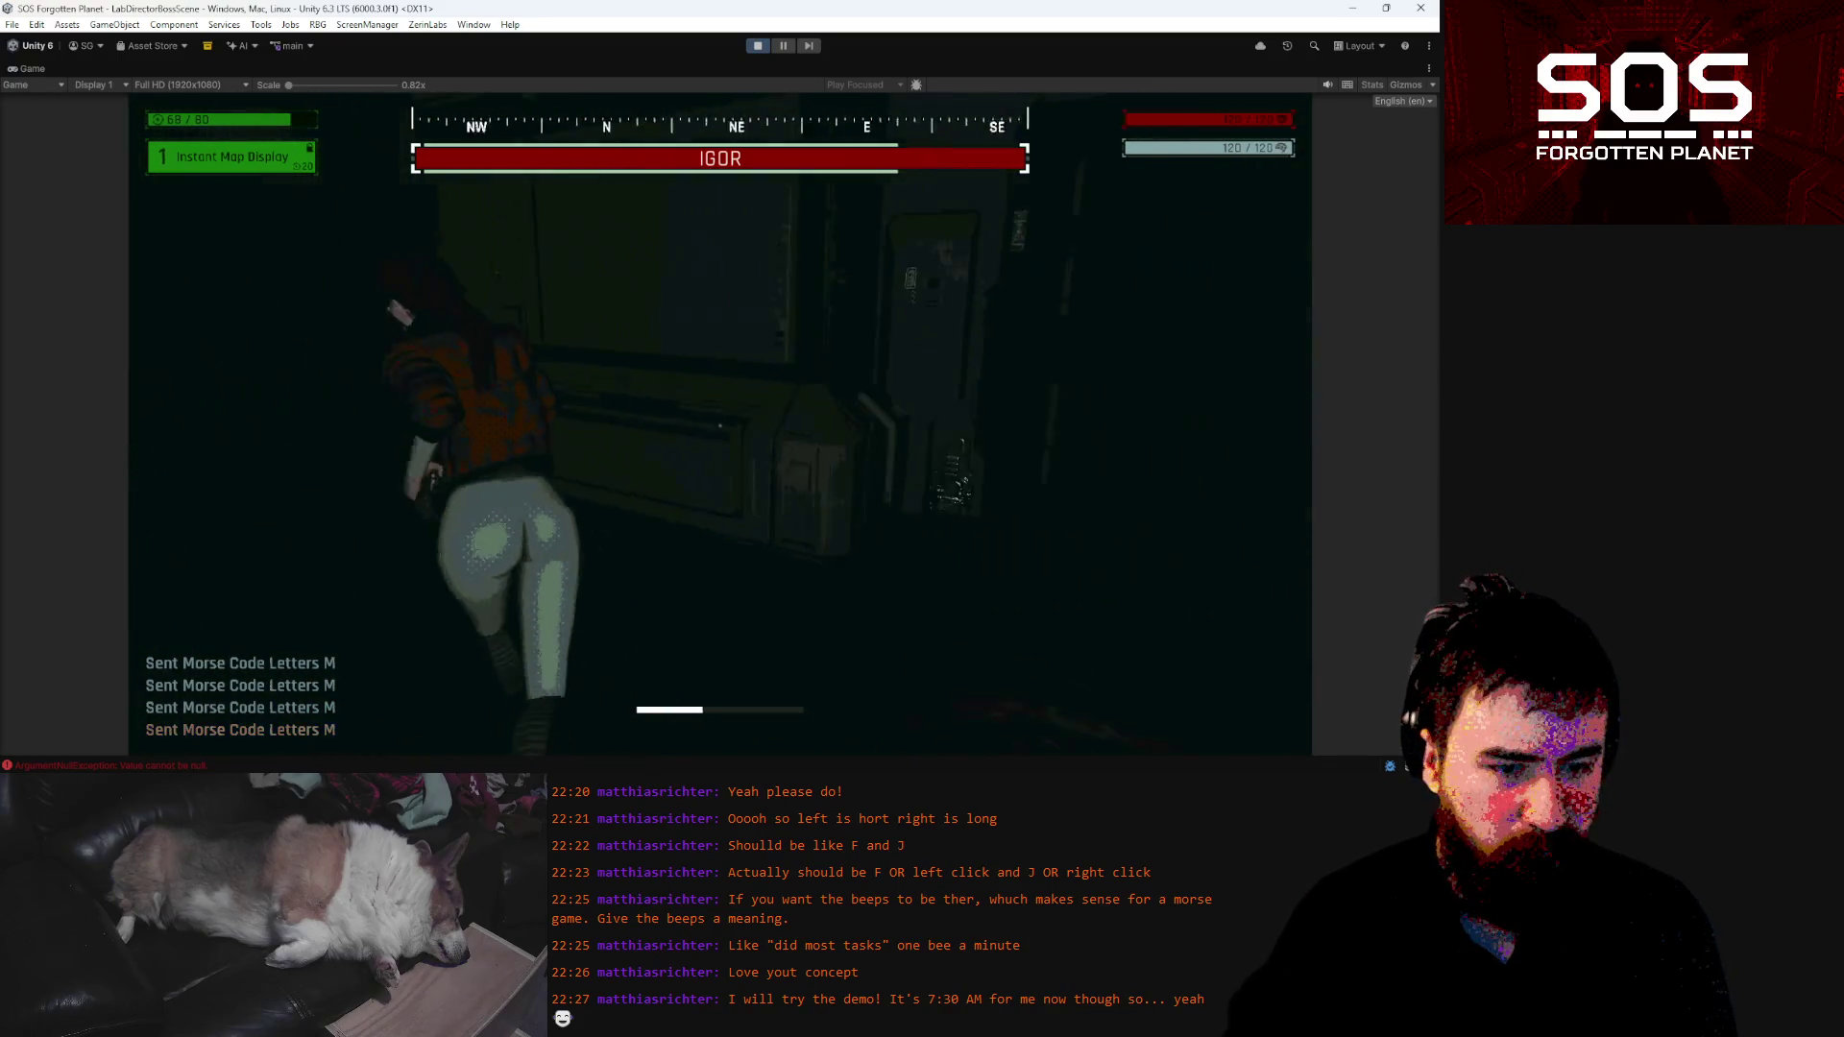
key("w")
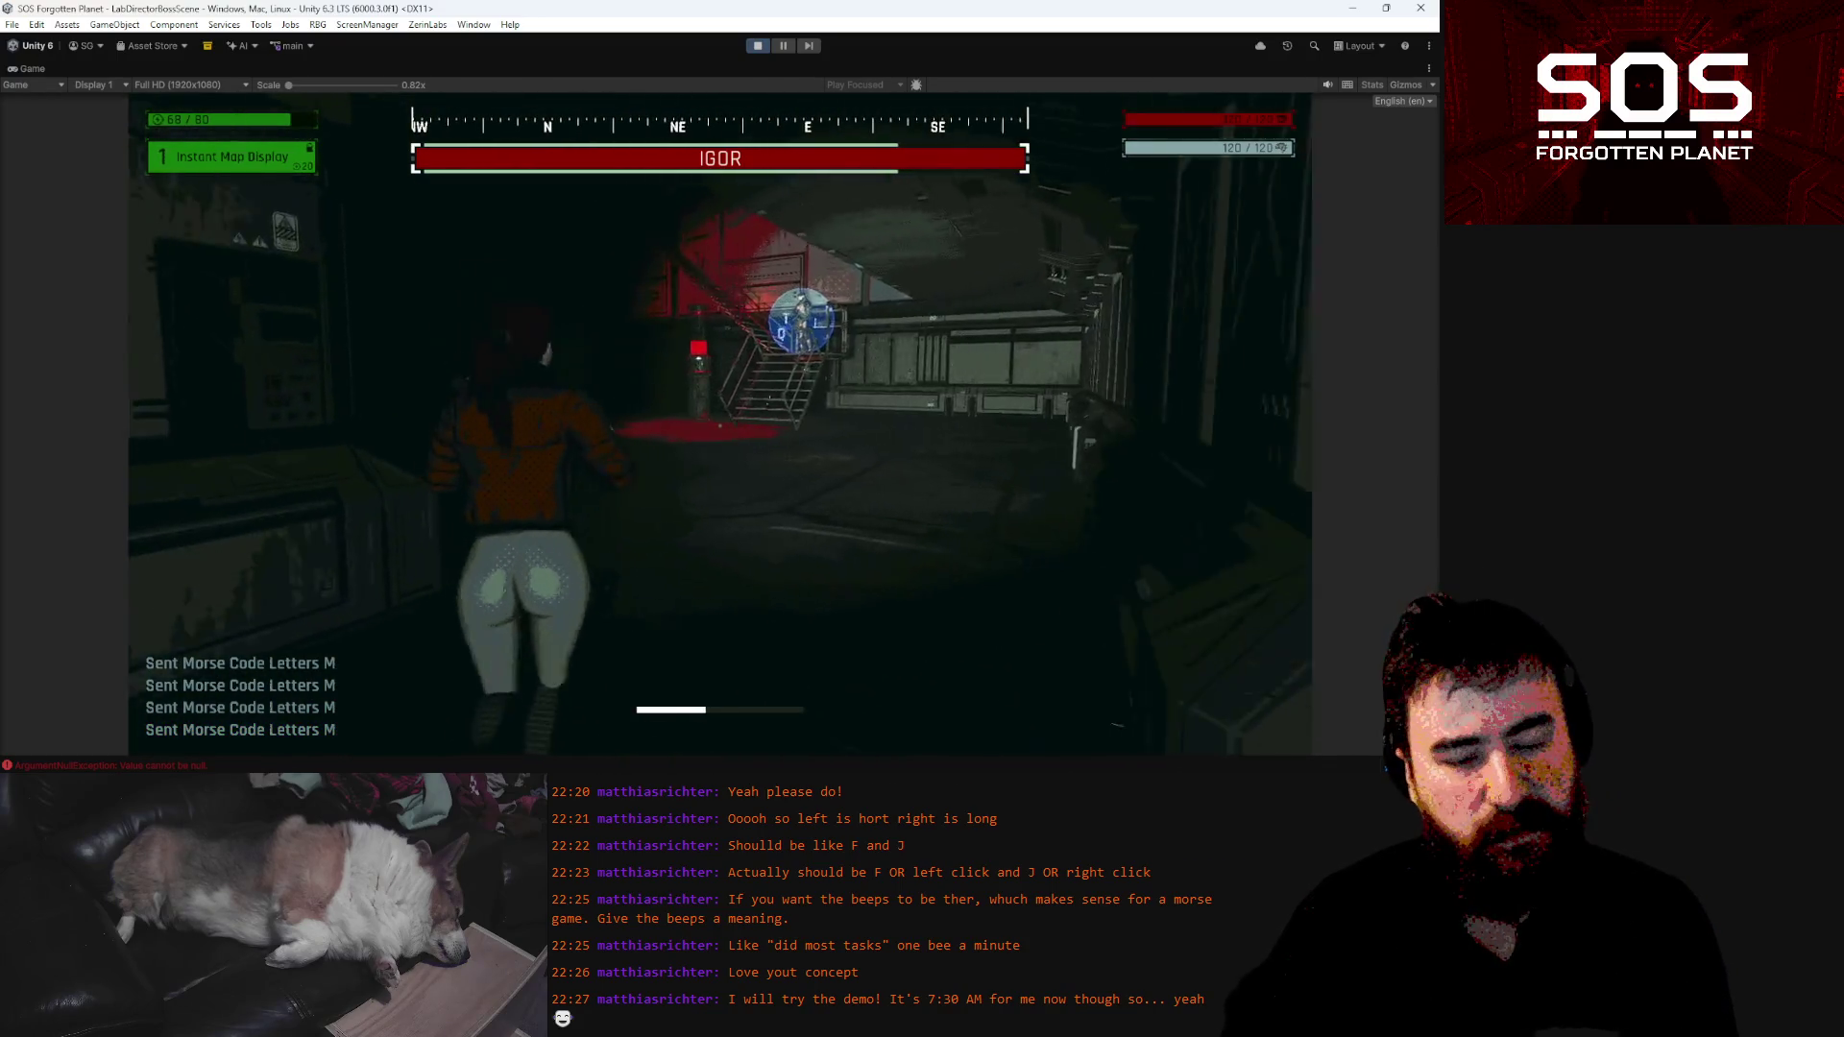
key("w")
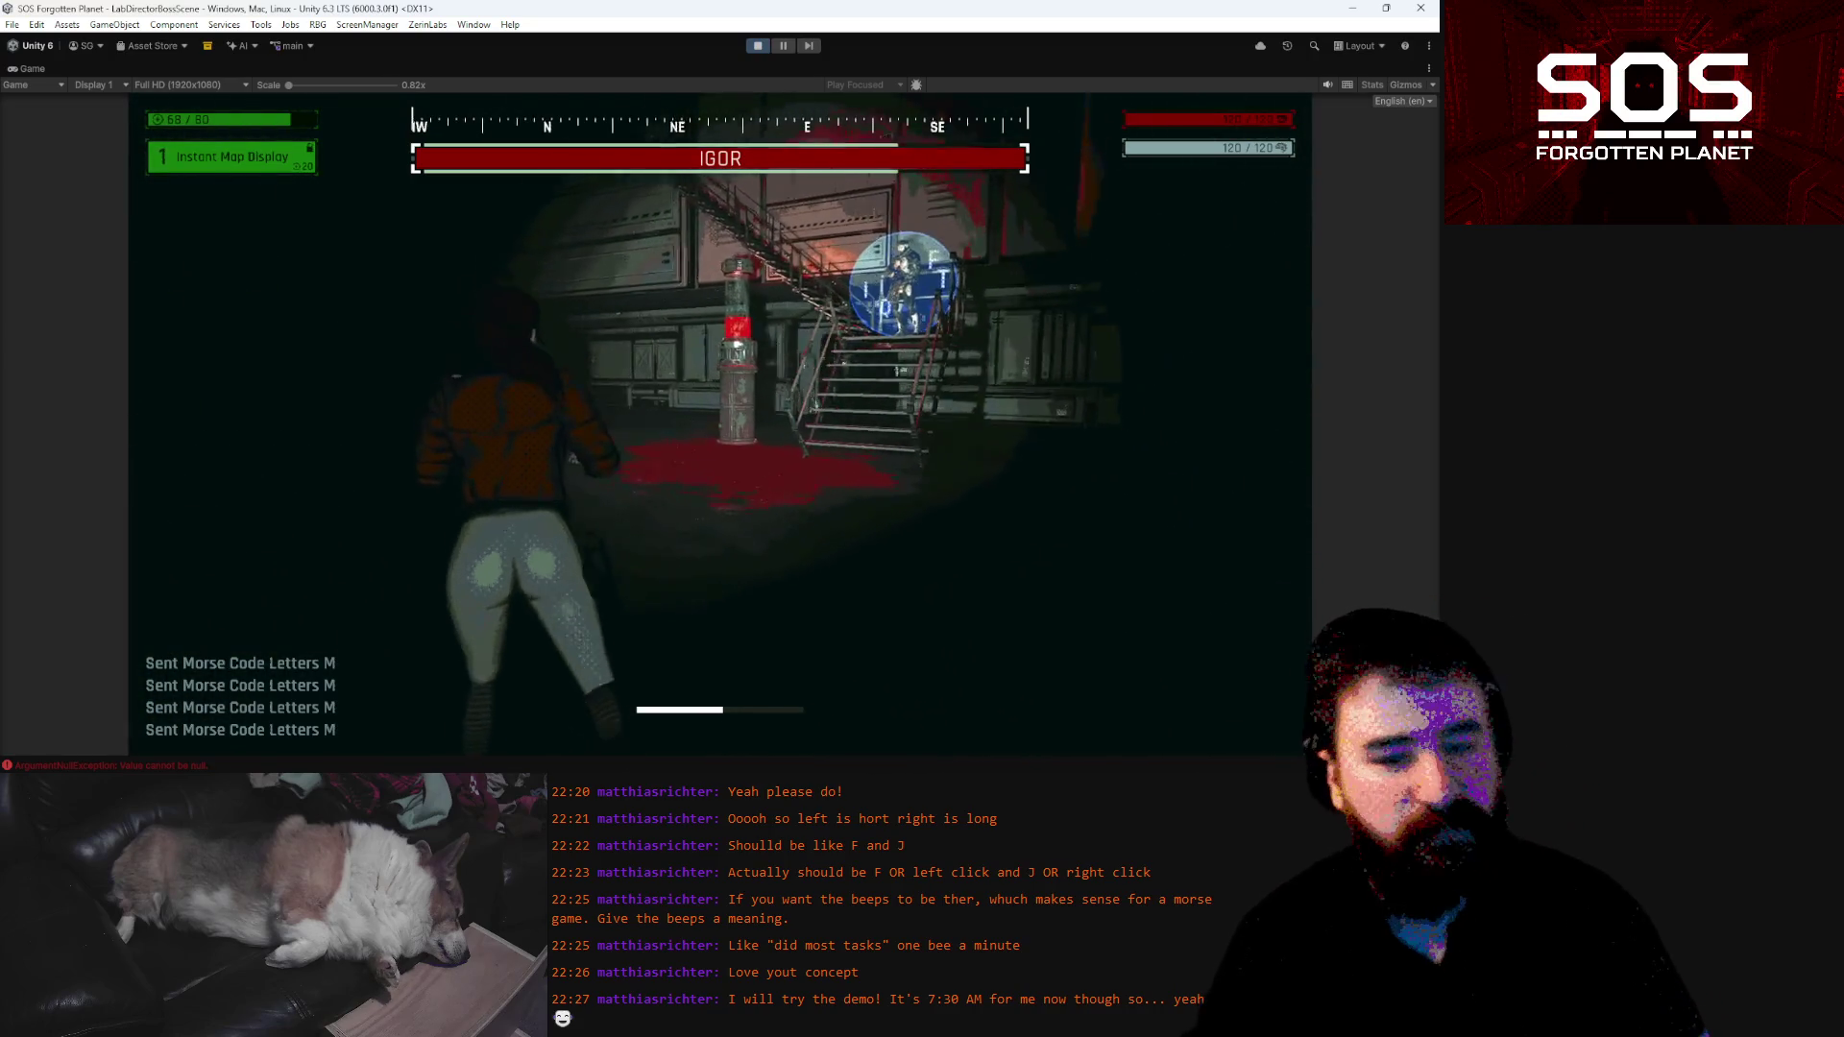
key("w")
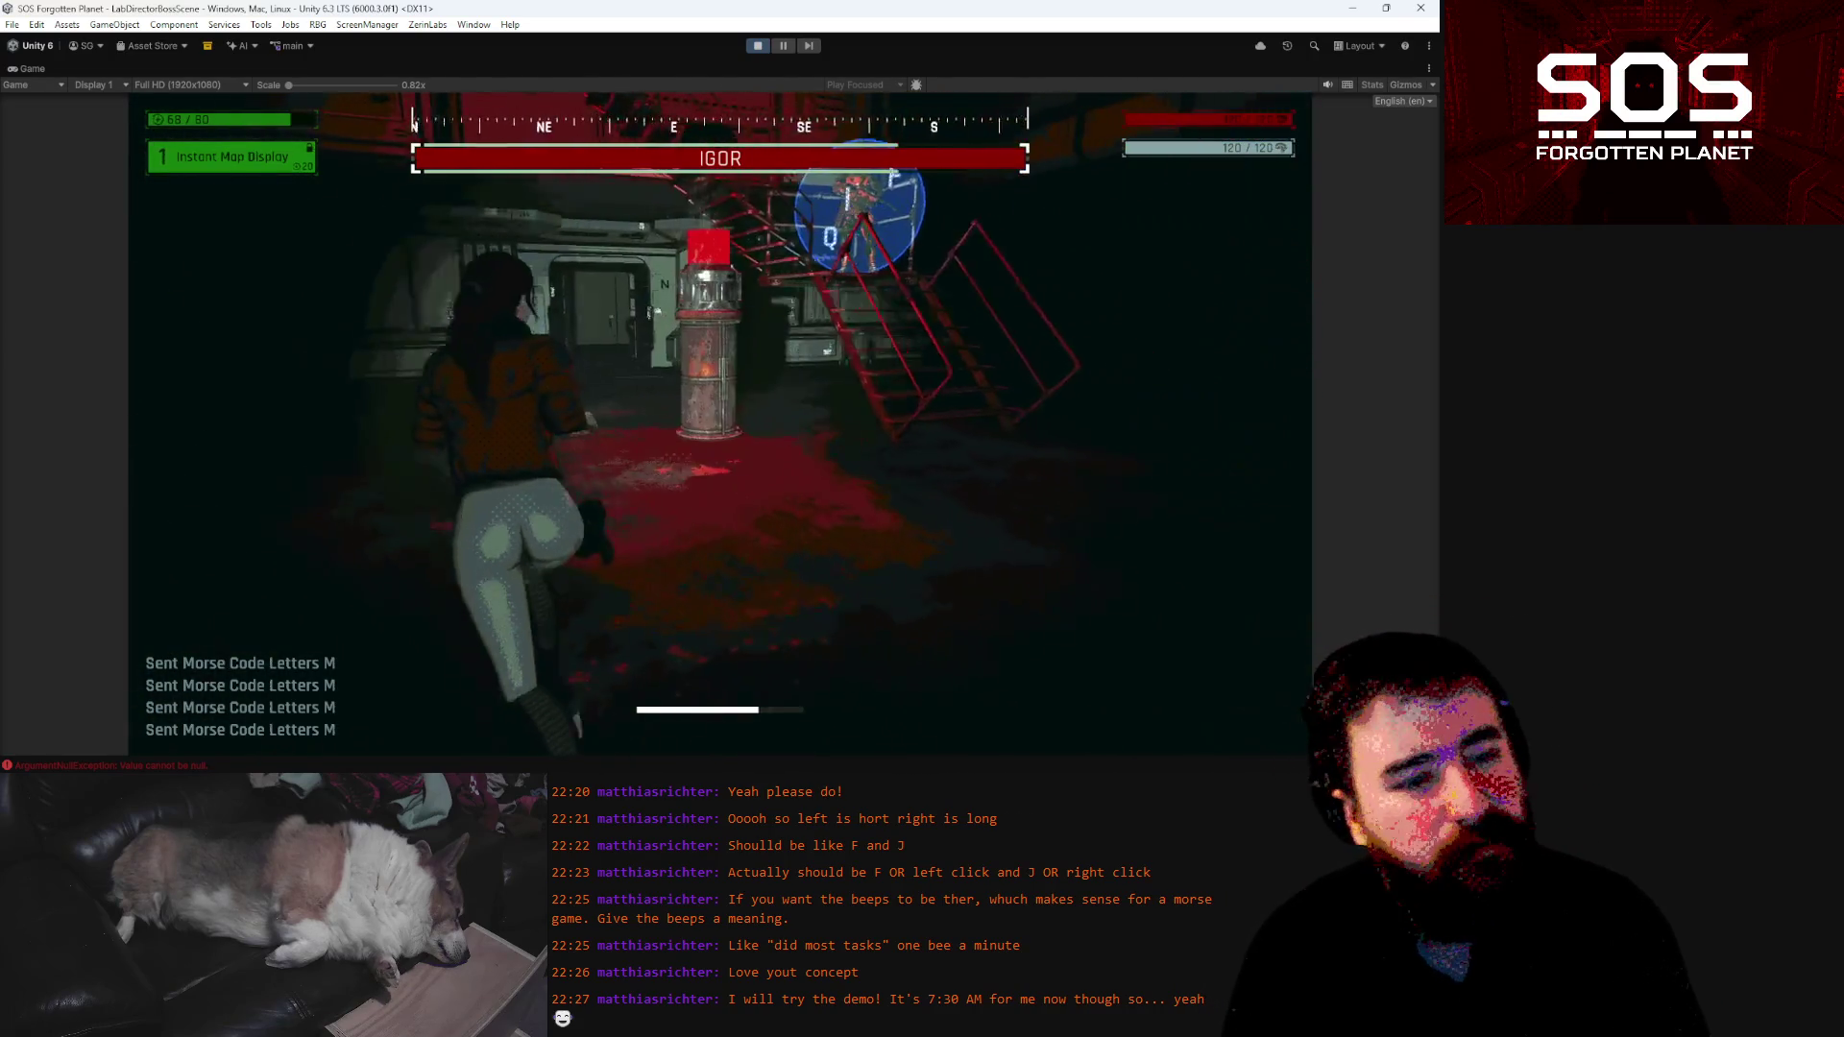
key("w")
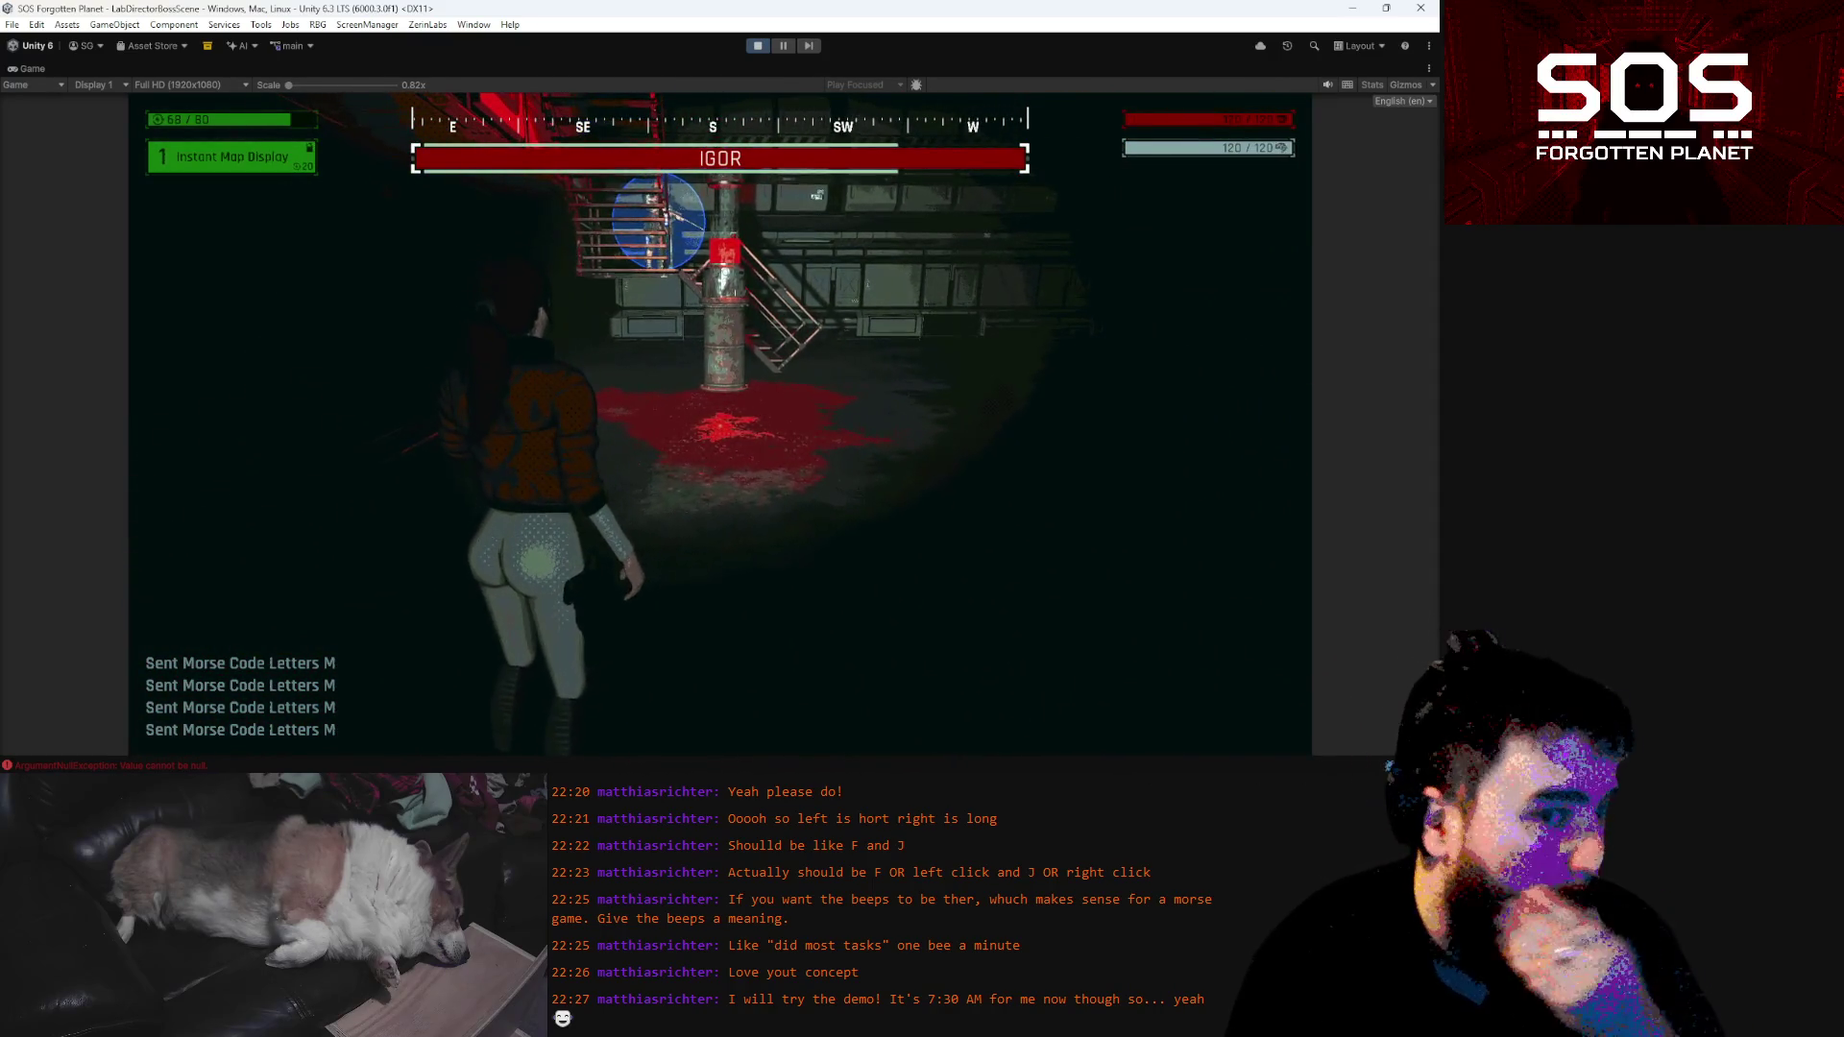
key("w")
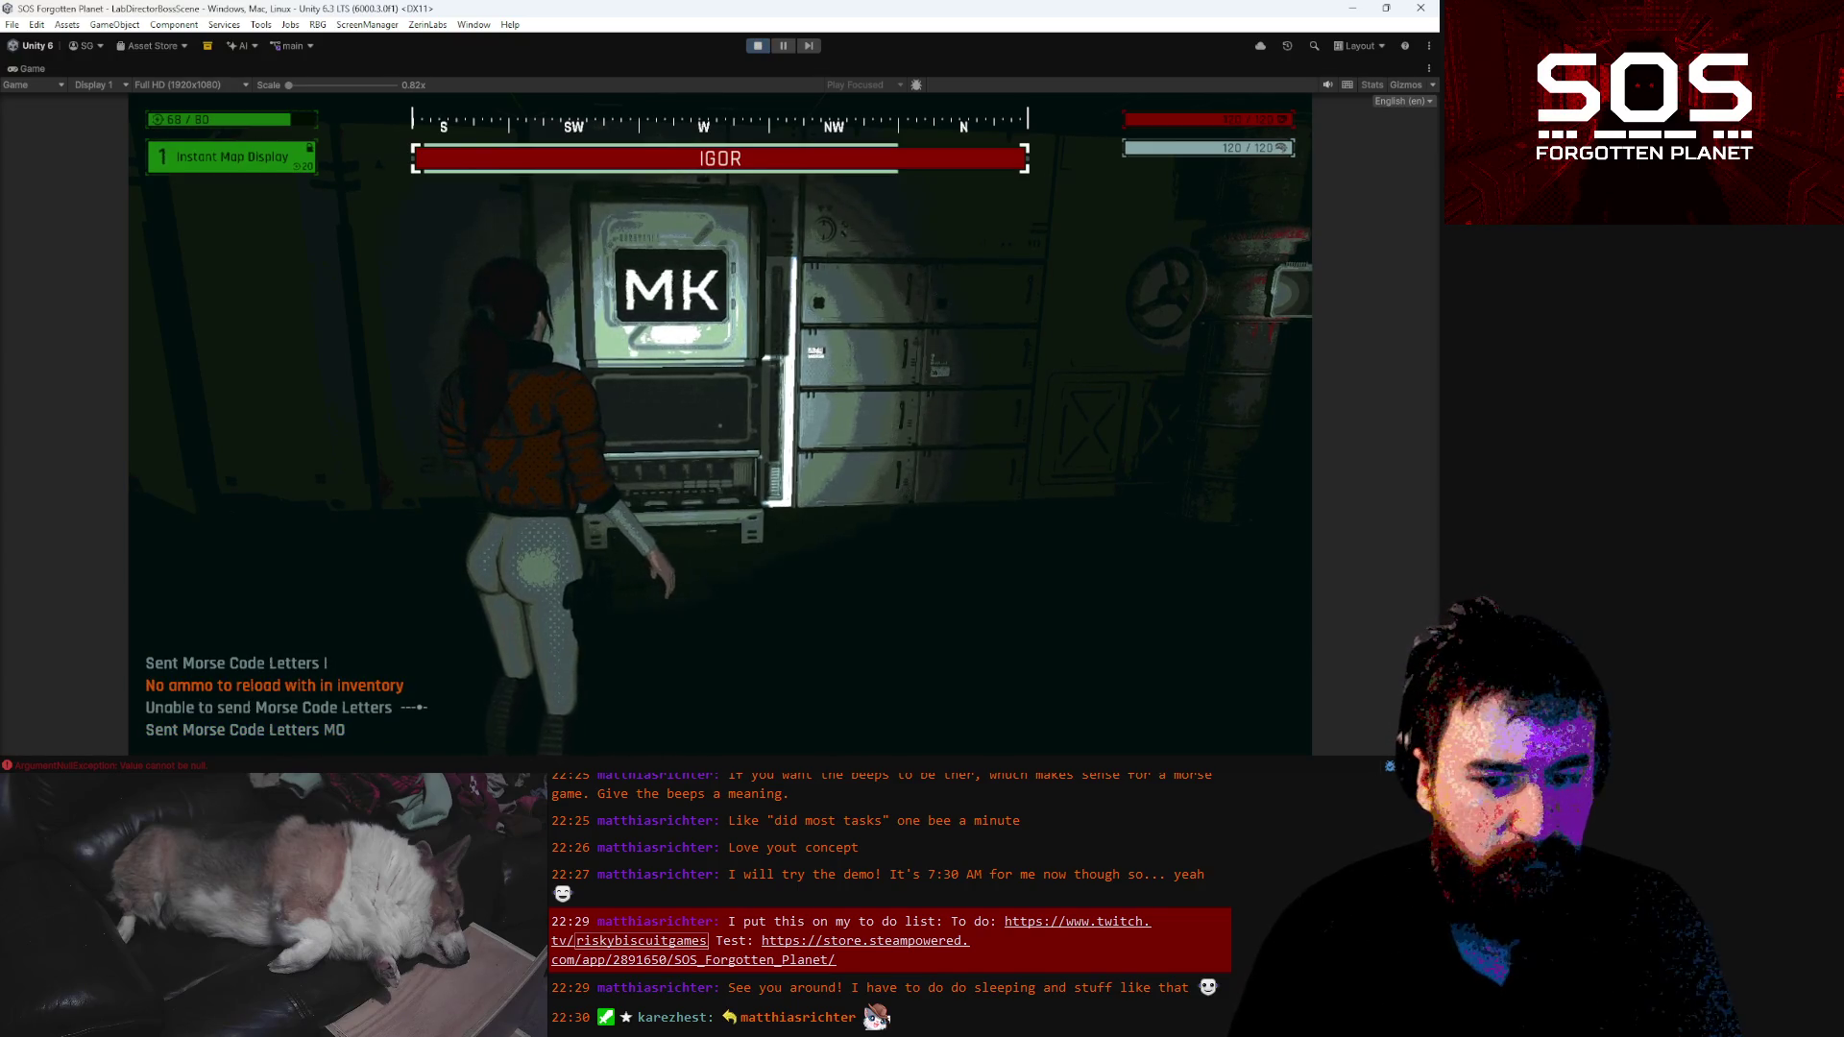
Run from the ammo canister through the corridor and hangar, aiming the pistol, up to the shielded Igor boss
key("w")
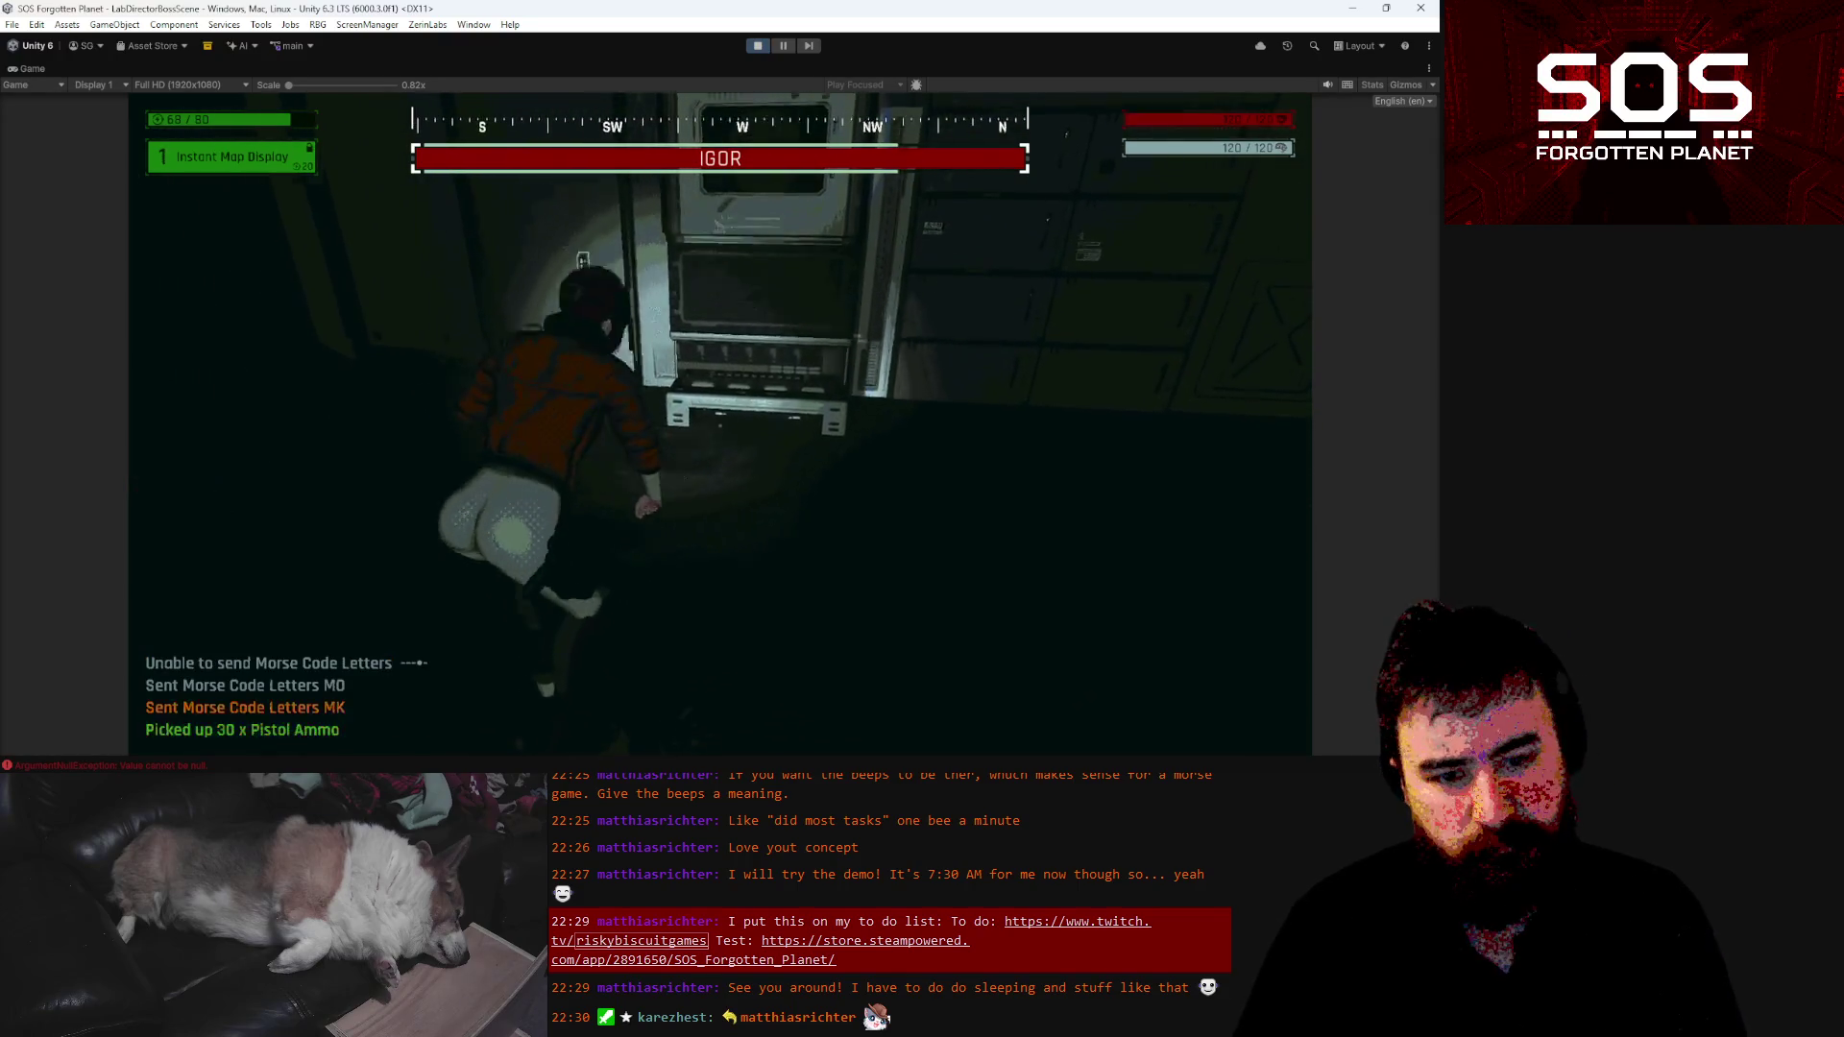
key("w")
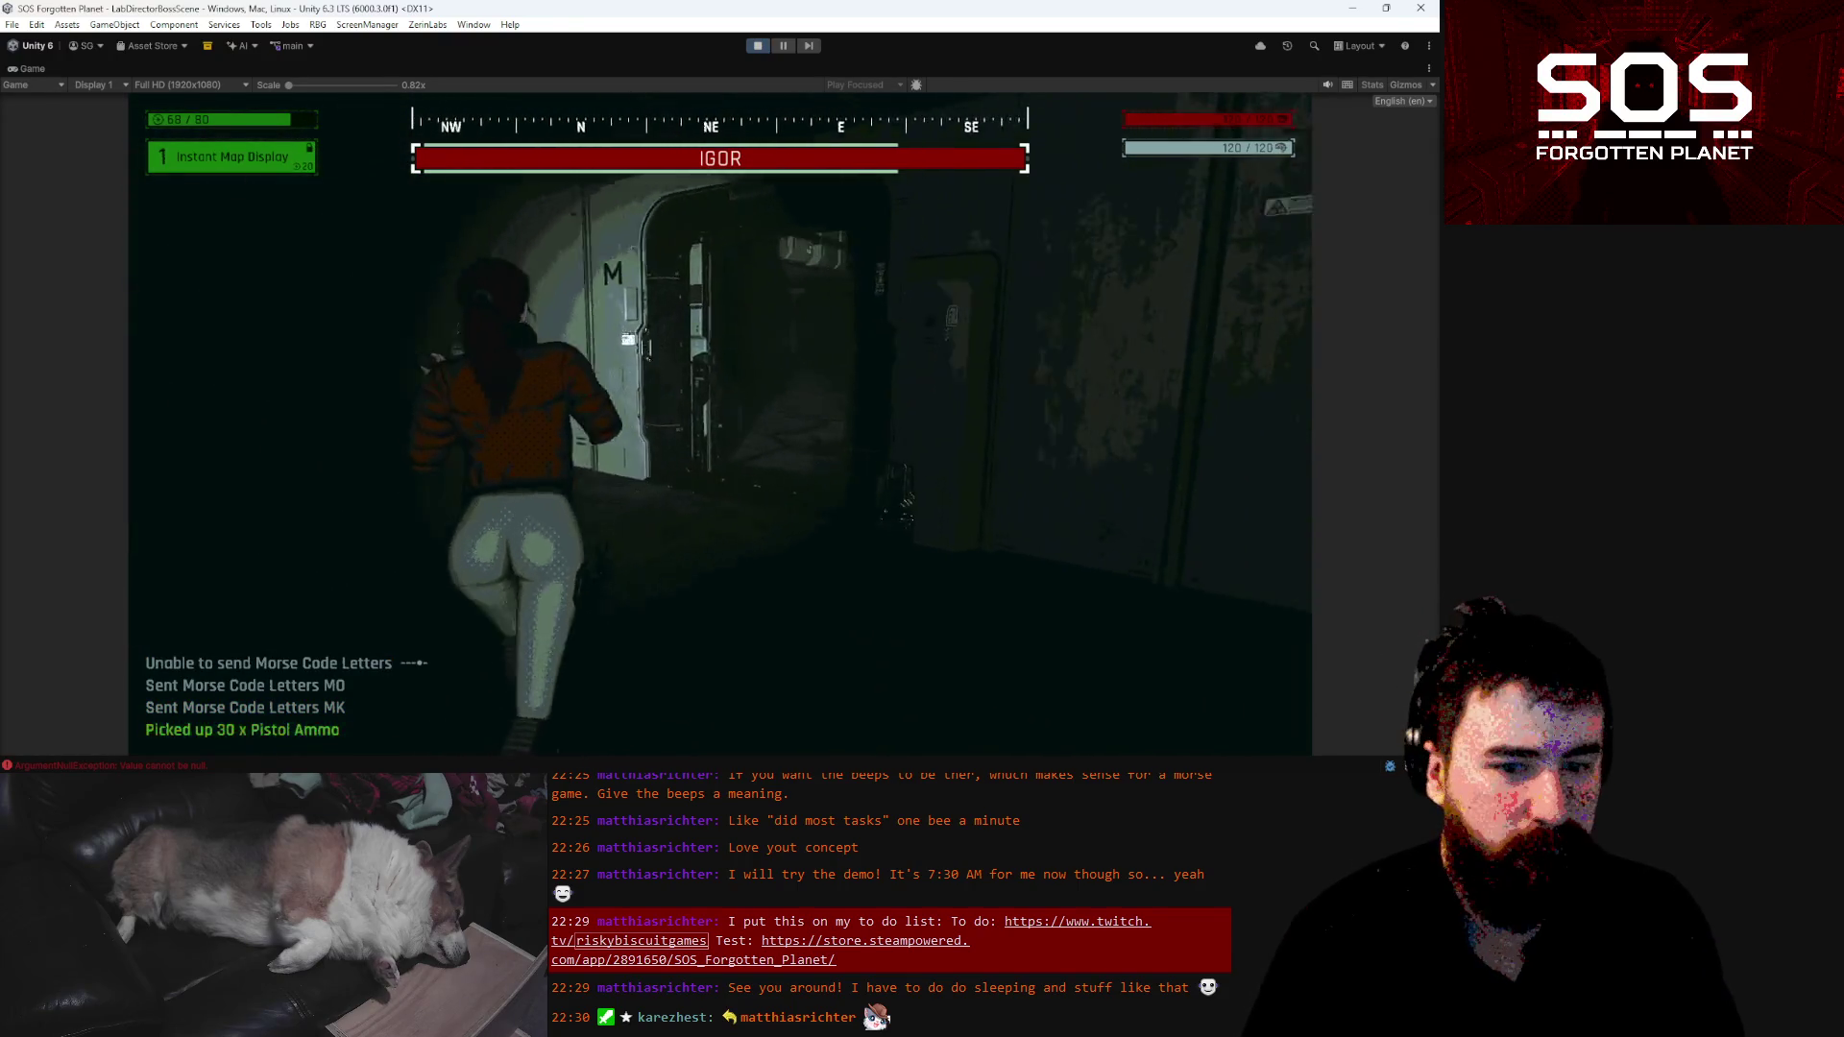
key("w")
right_click(719, 425)
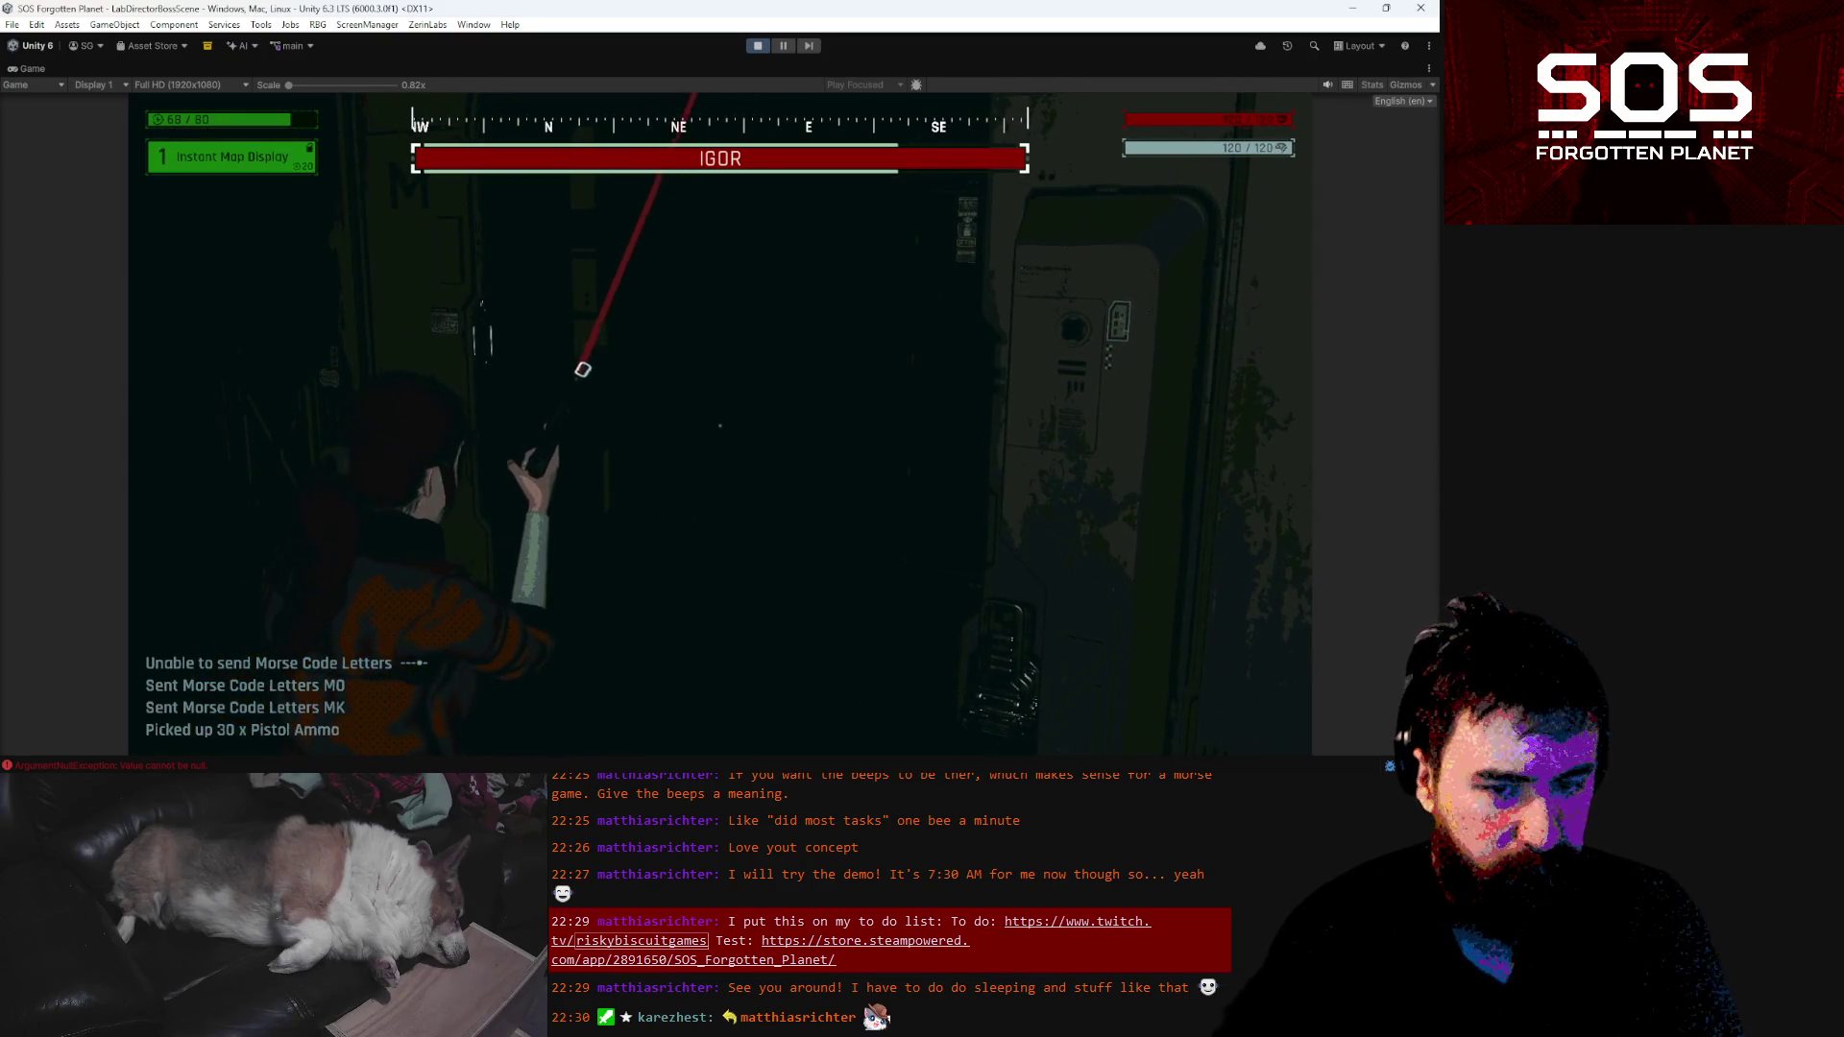
key("w")
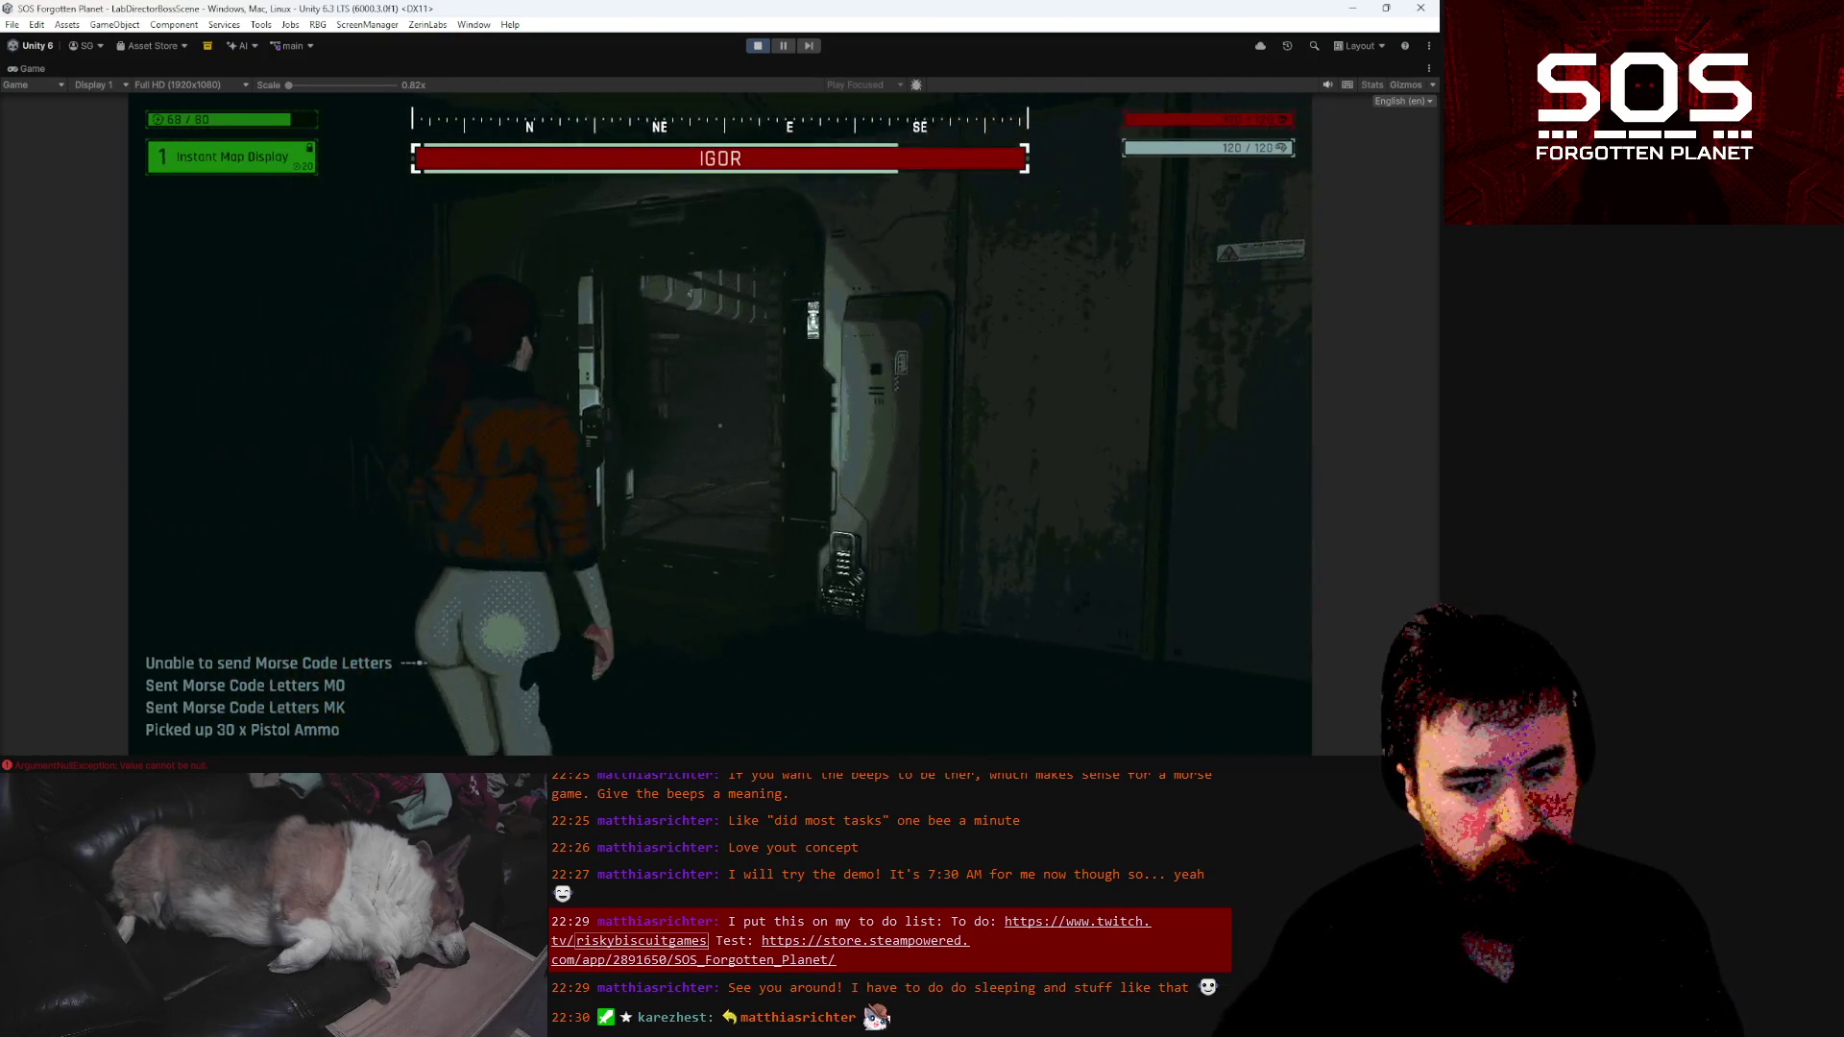
key("w")
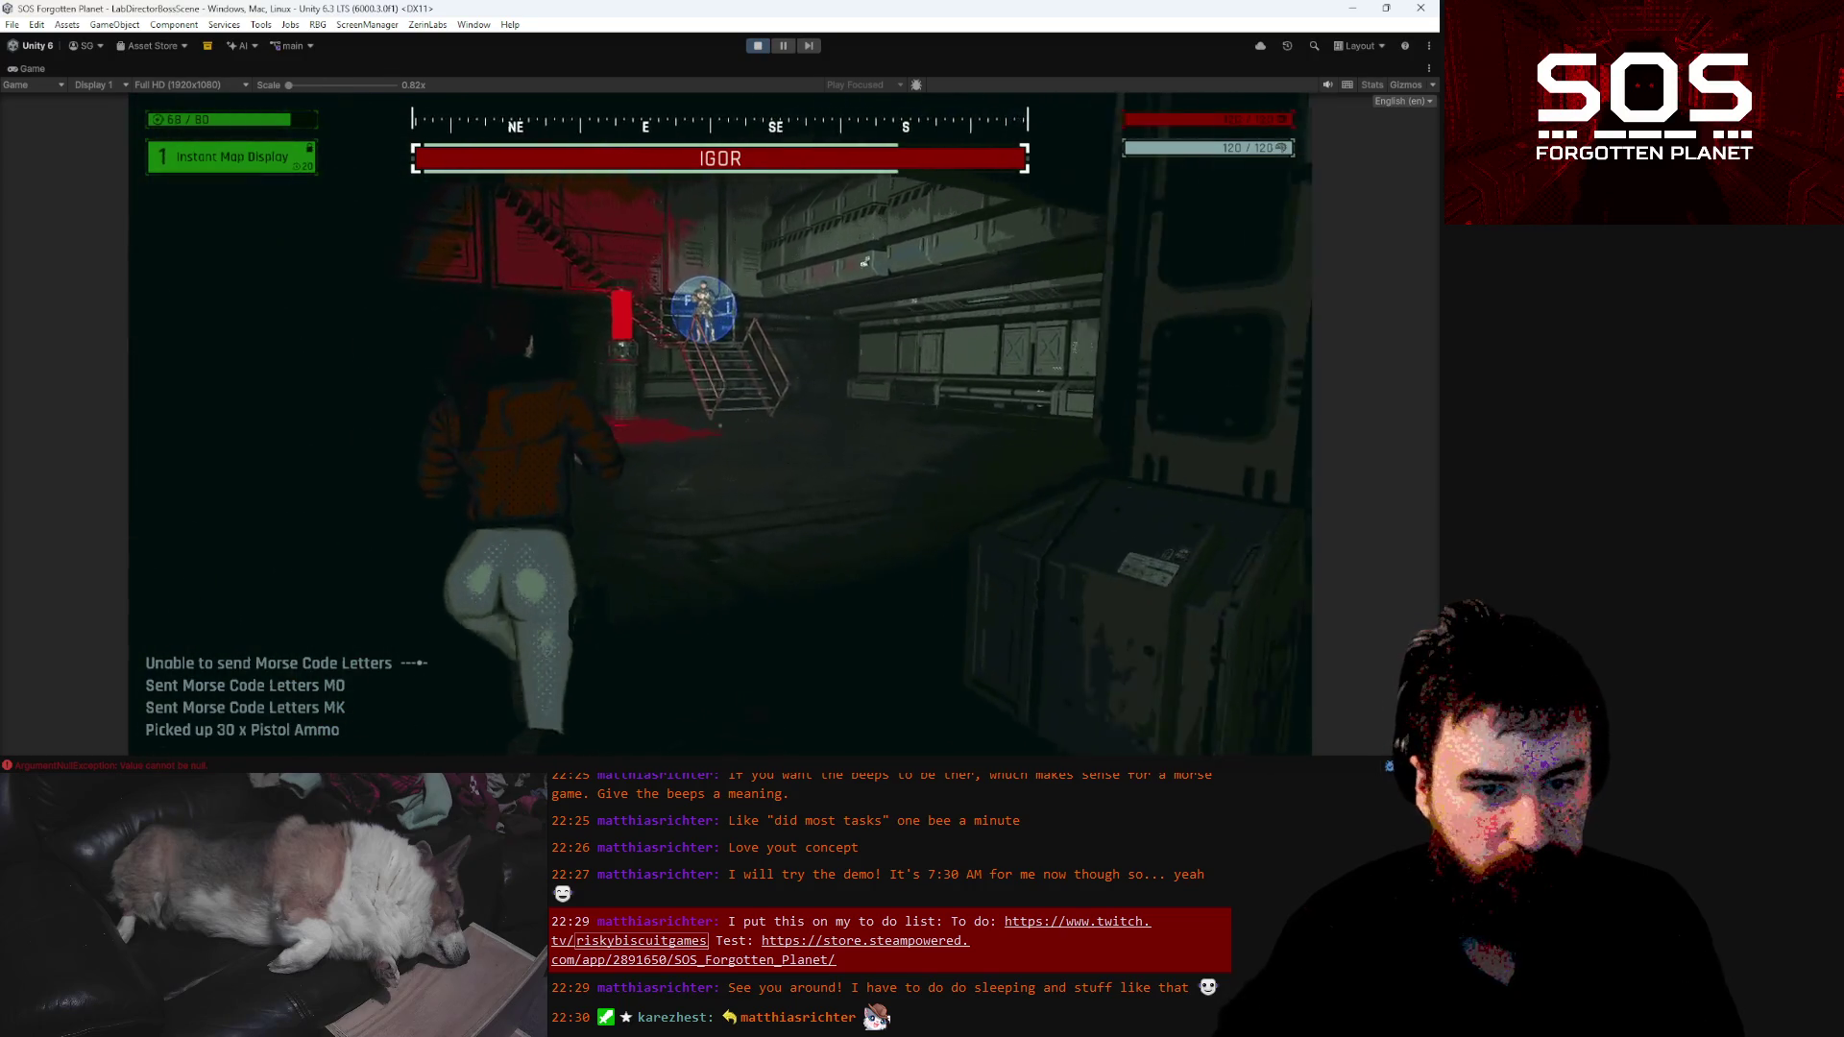
key("w")
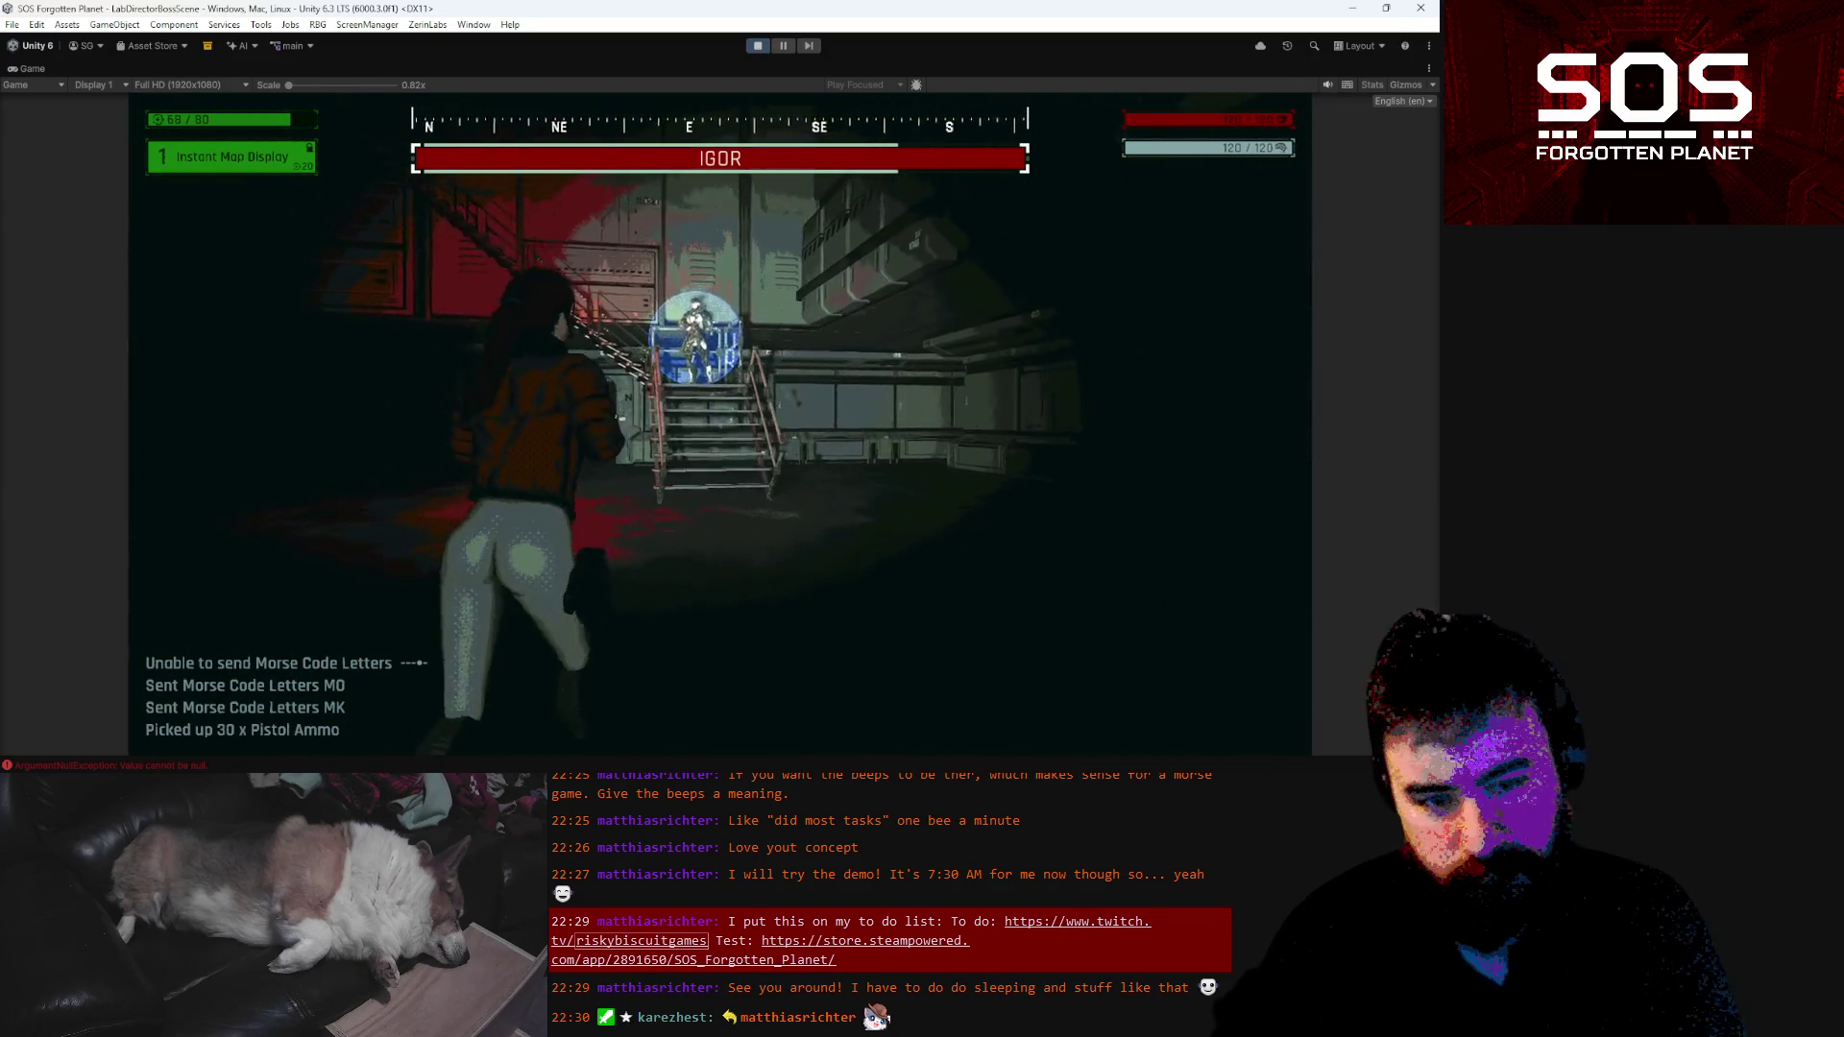
key("w")
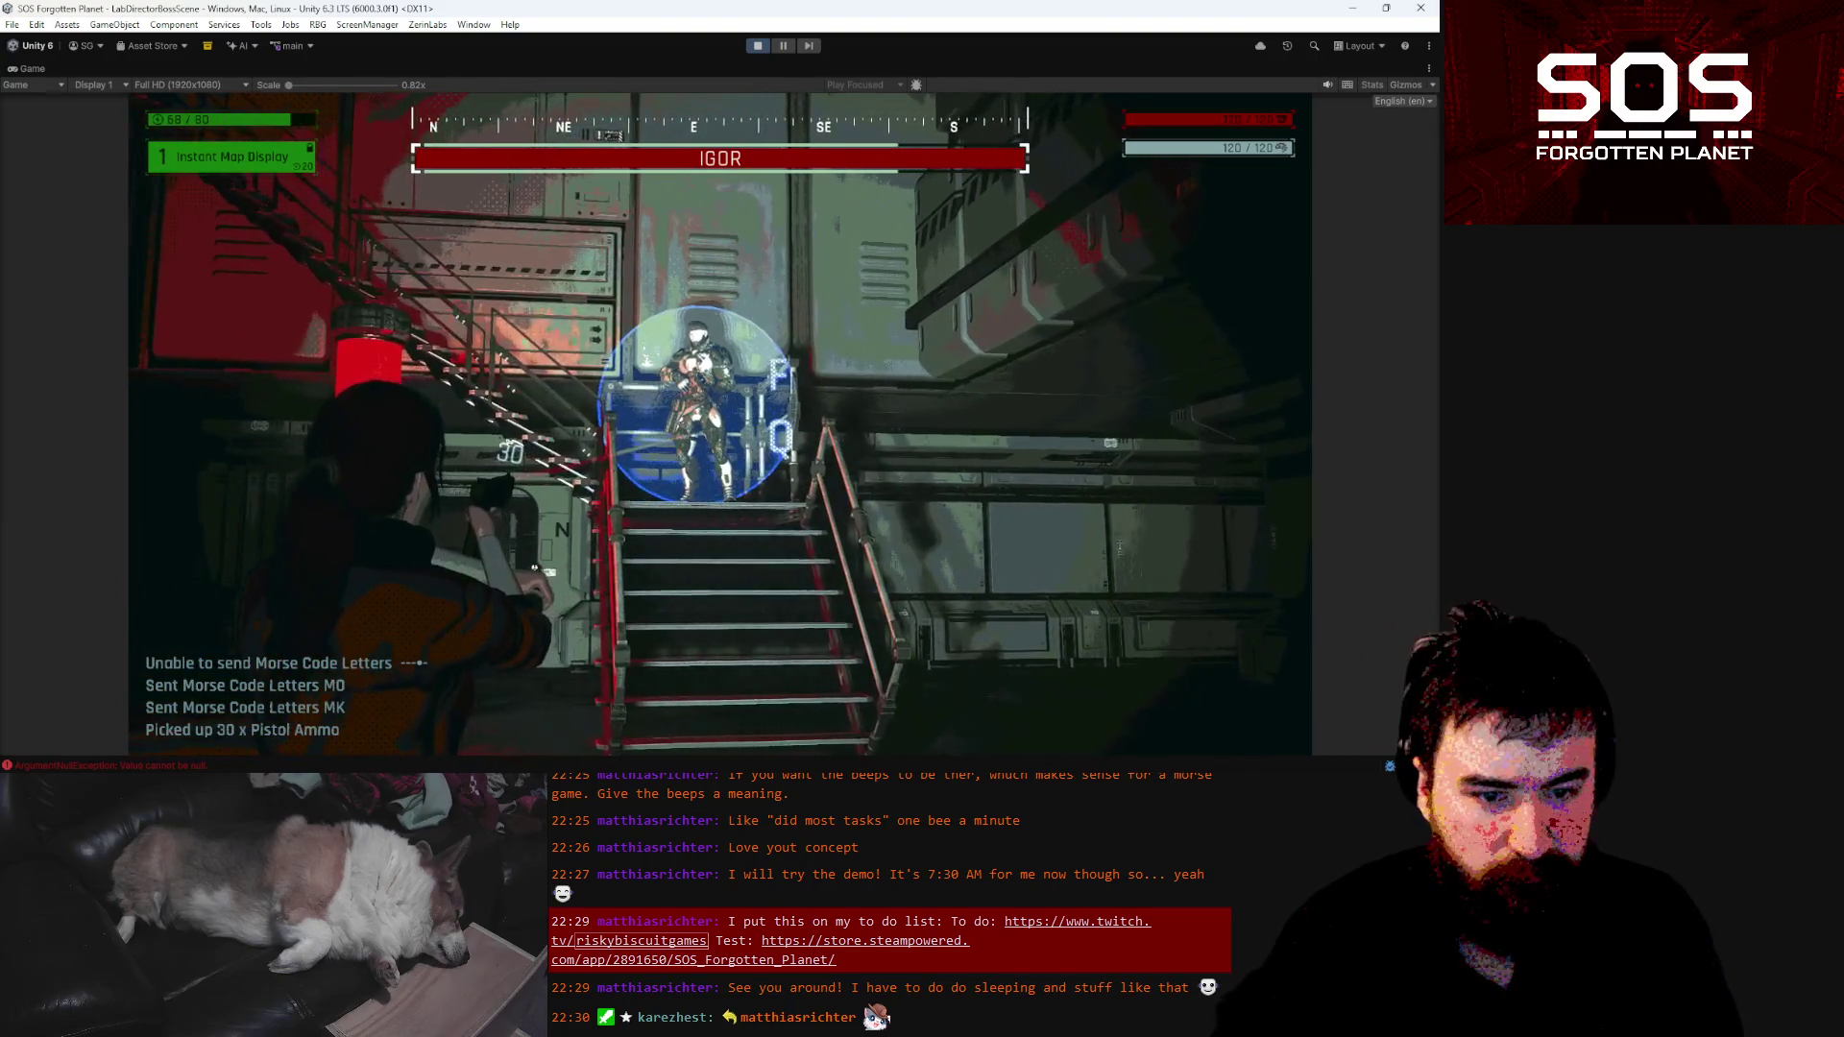
key("w")
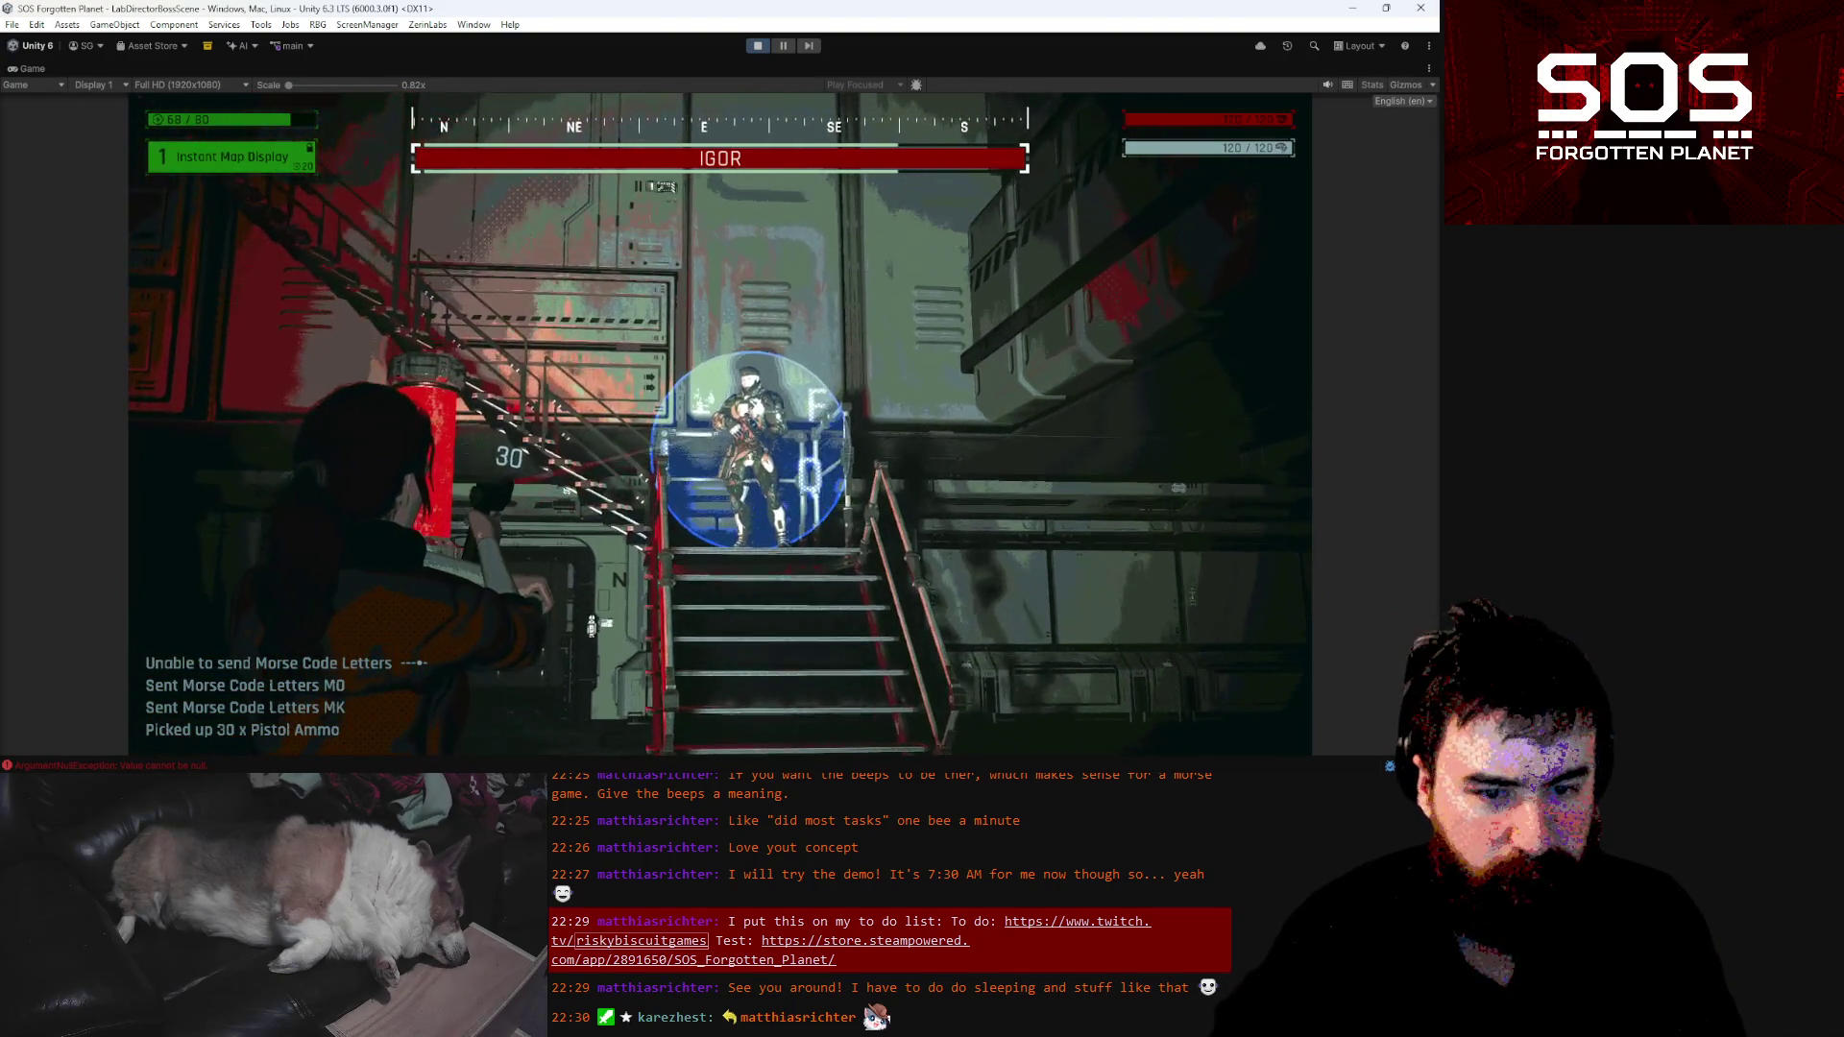
key("w")
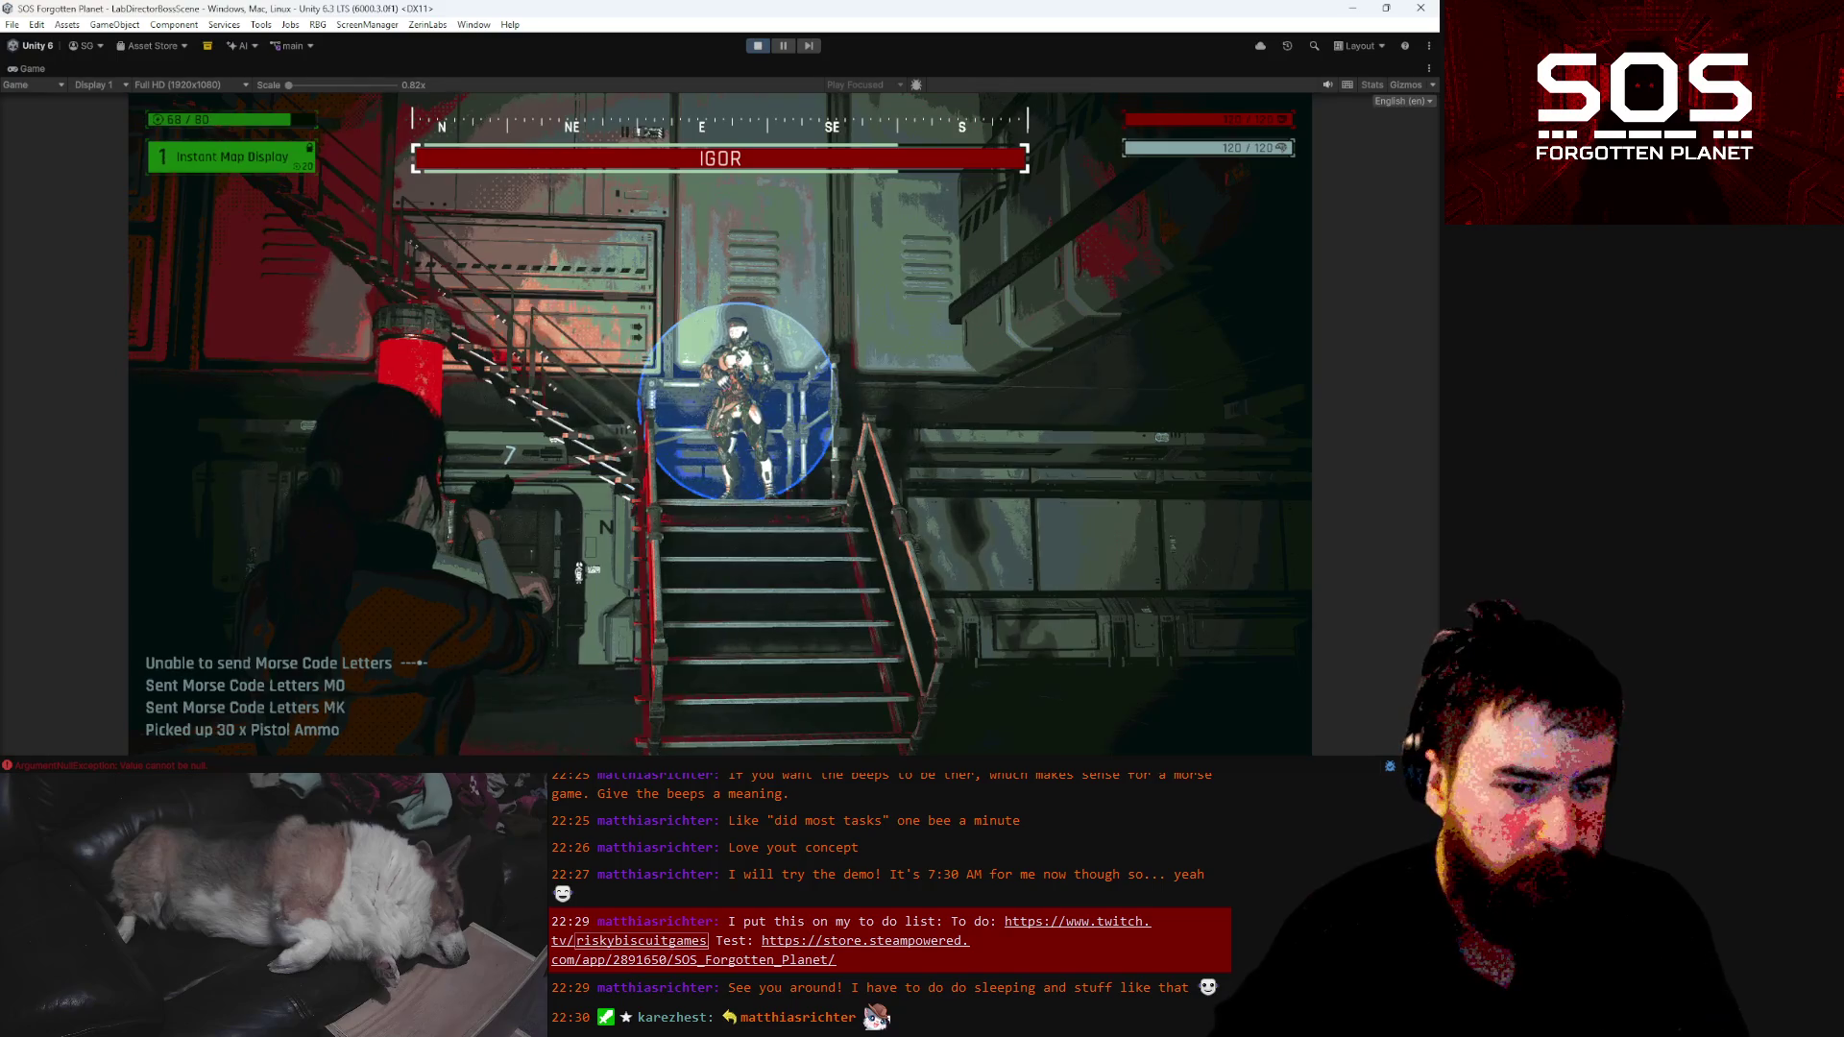
Check the objectives overlay, run back to collect 30 pistol ammo, and step up to the Morse terminal
key("o")
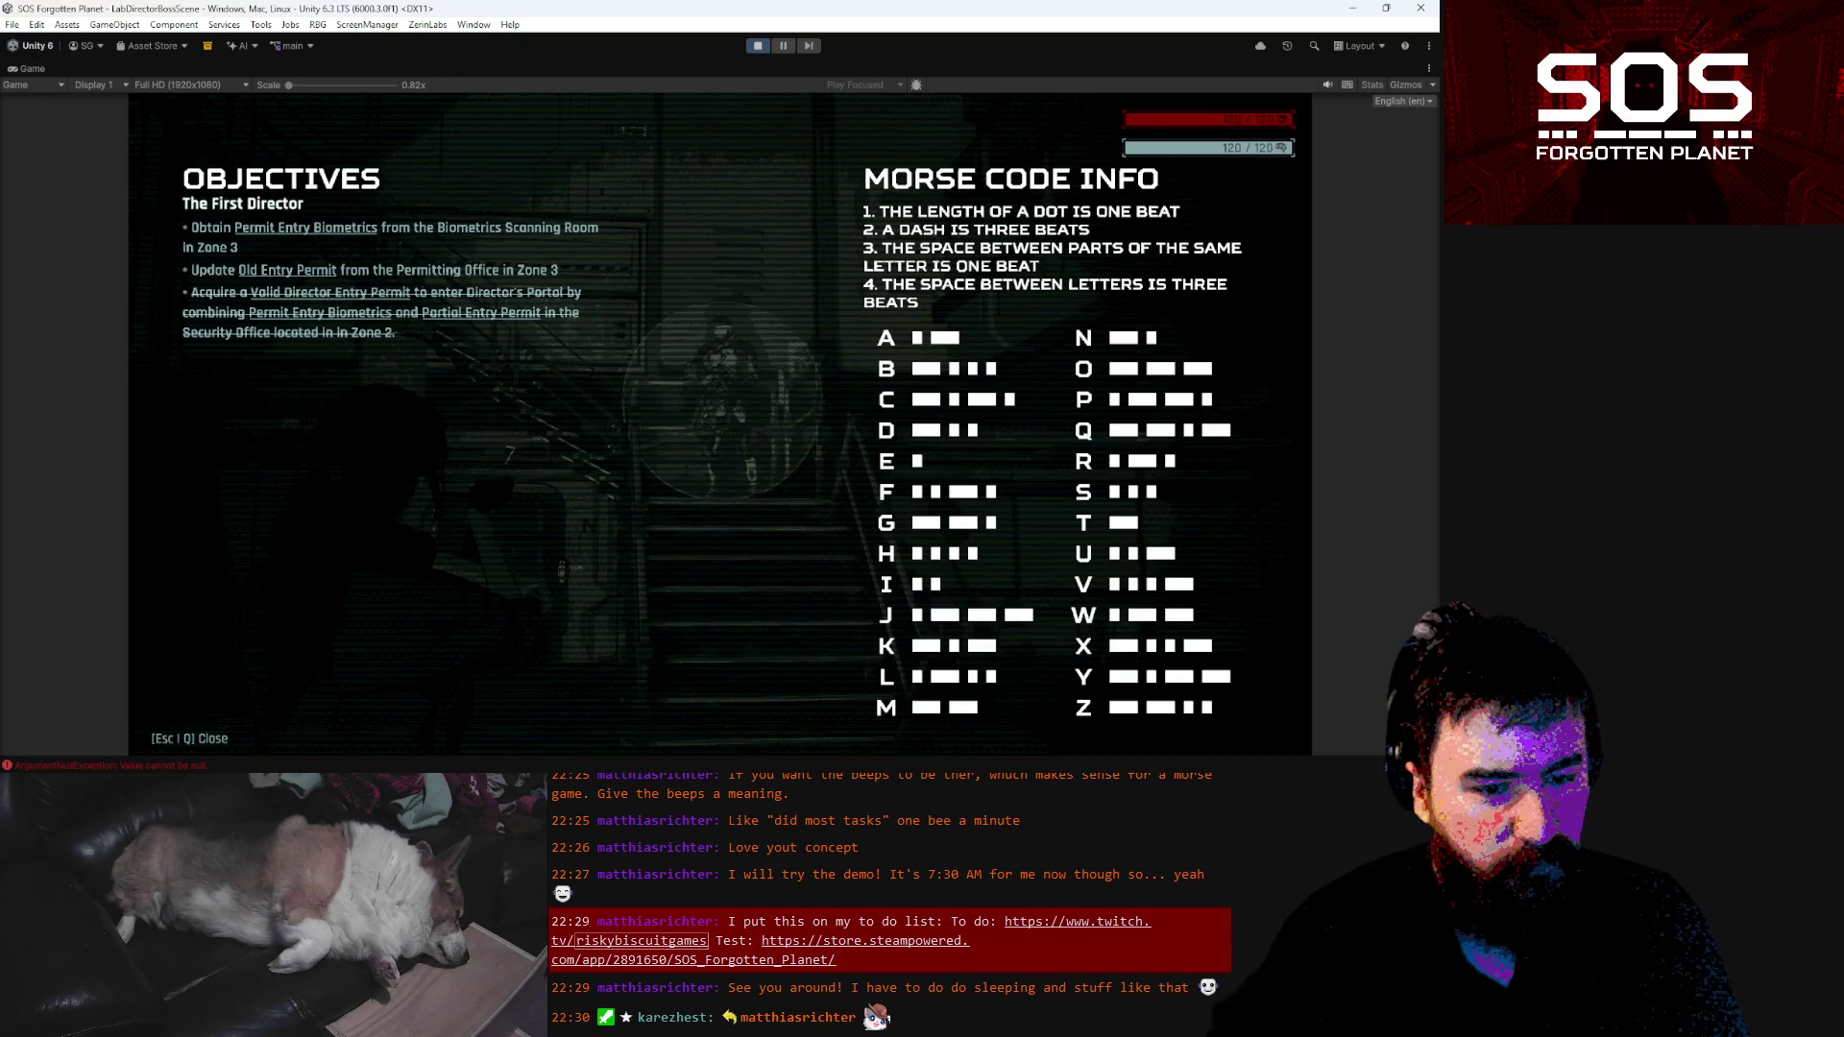
key("o")
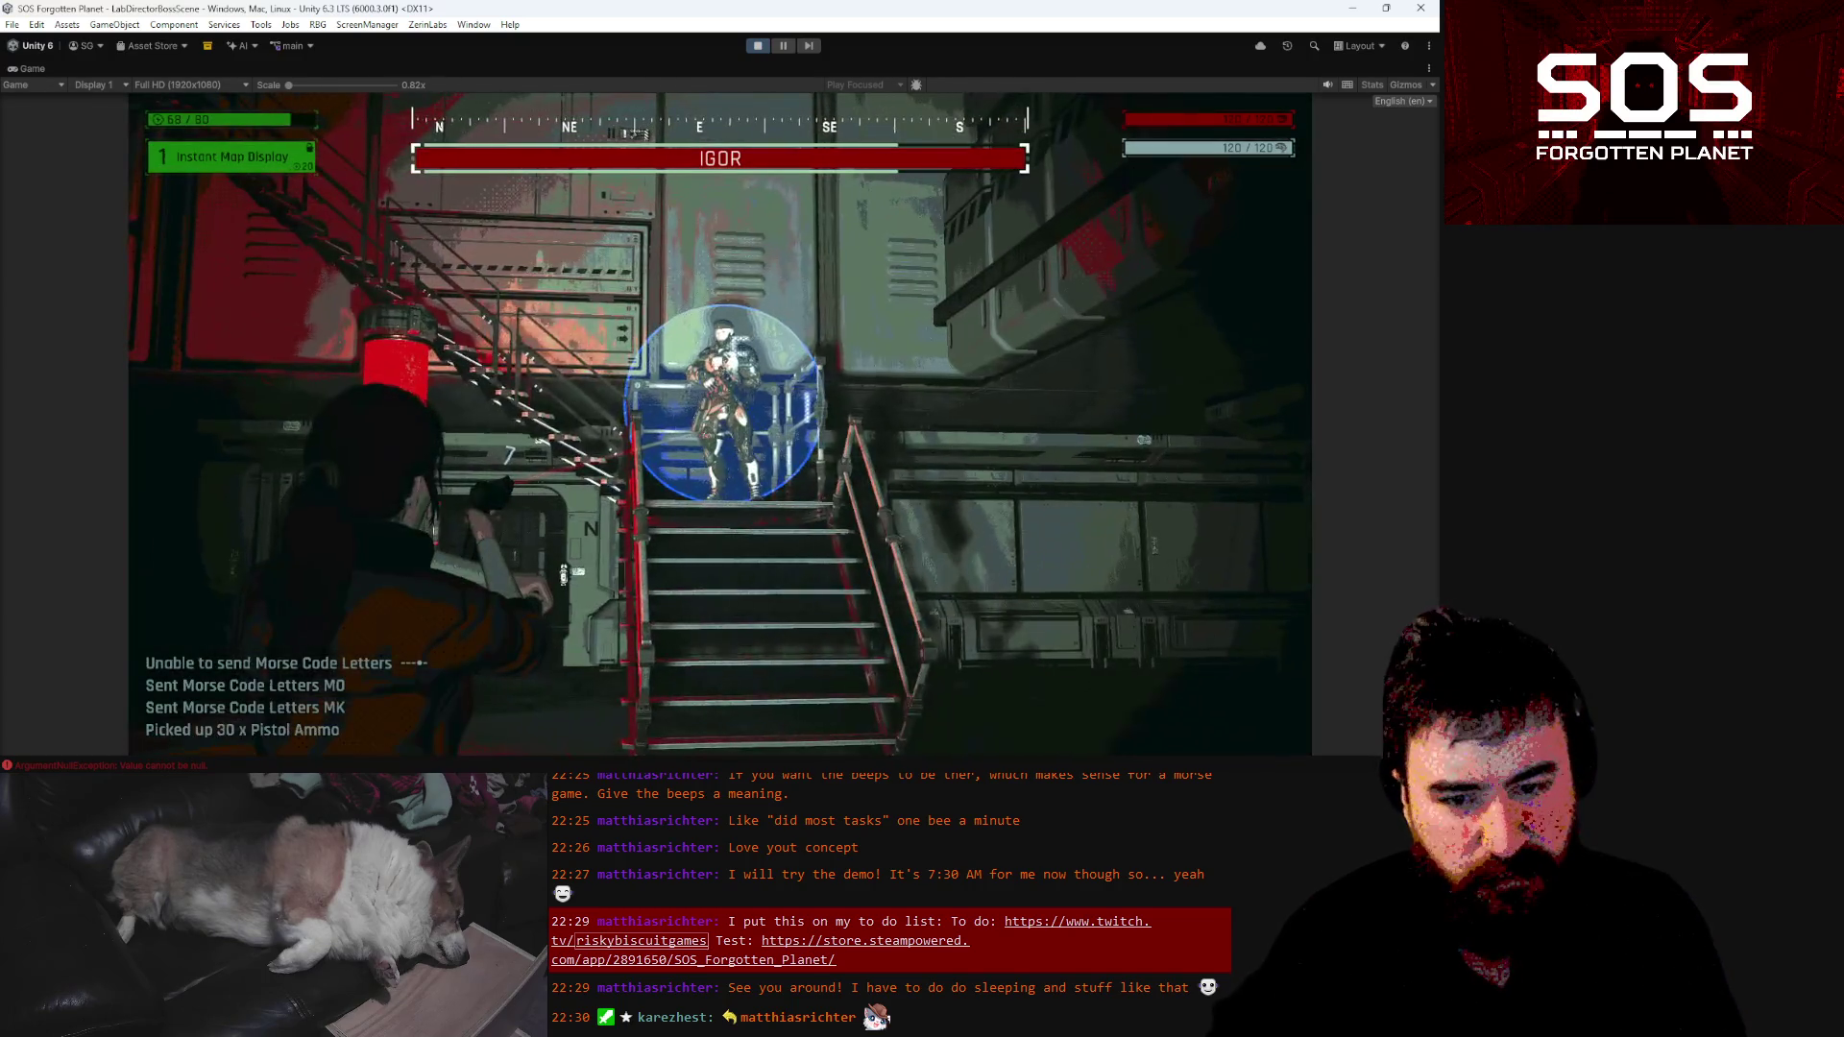
key("w")
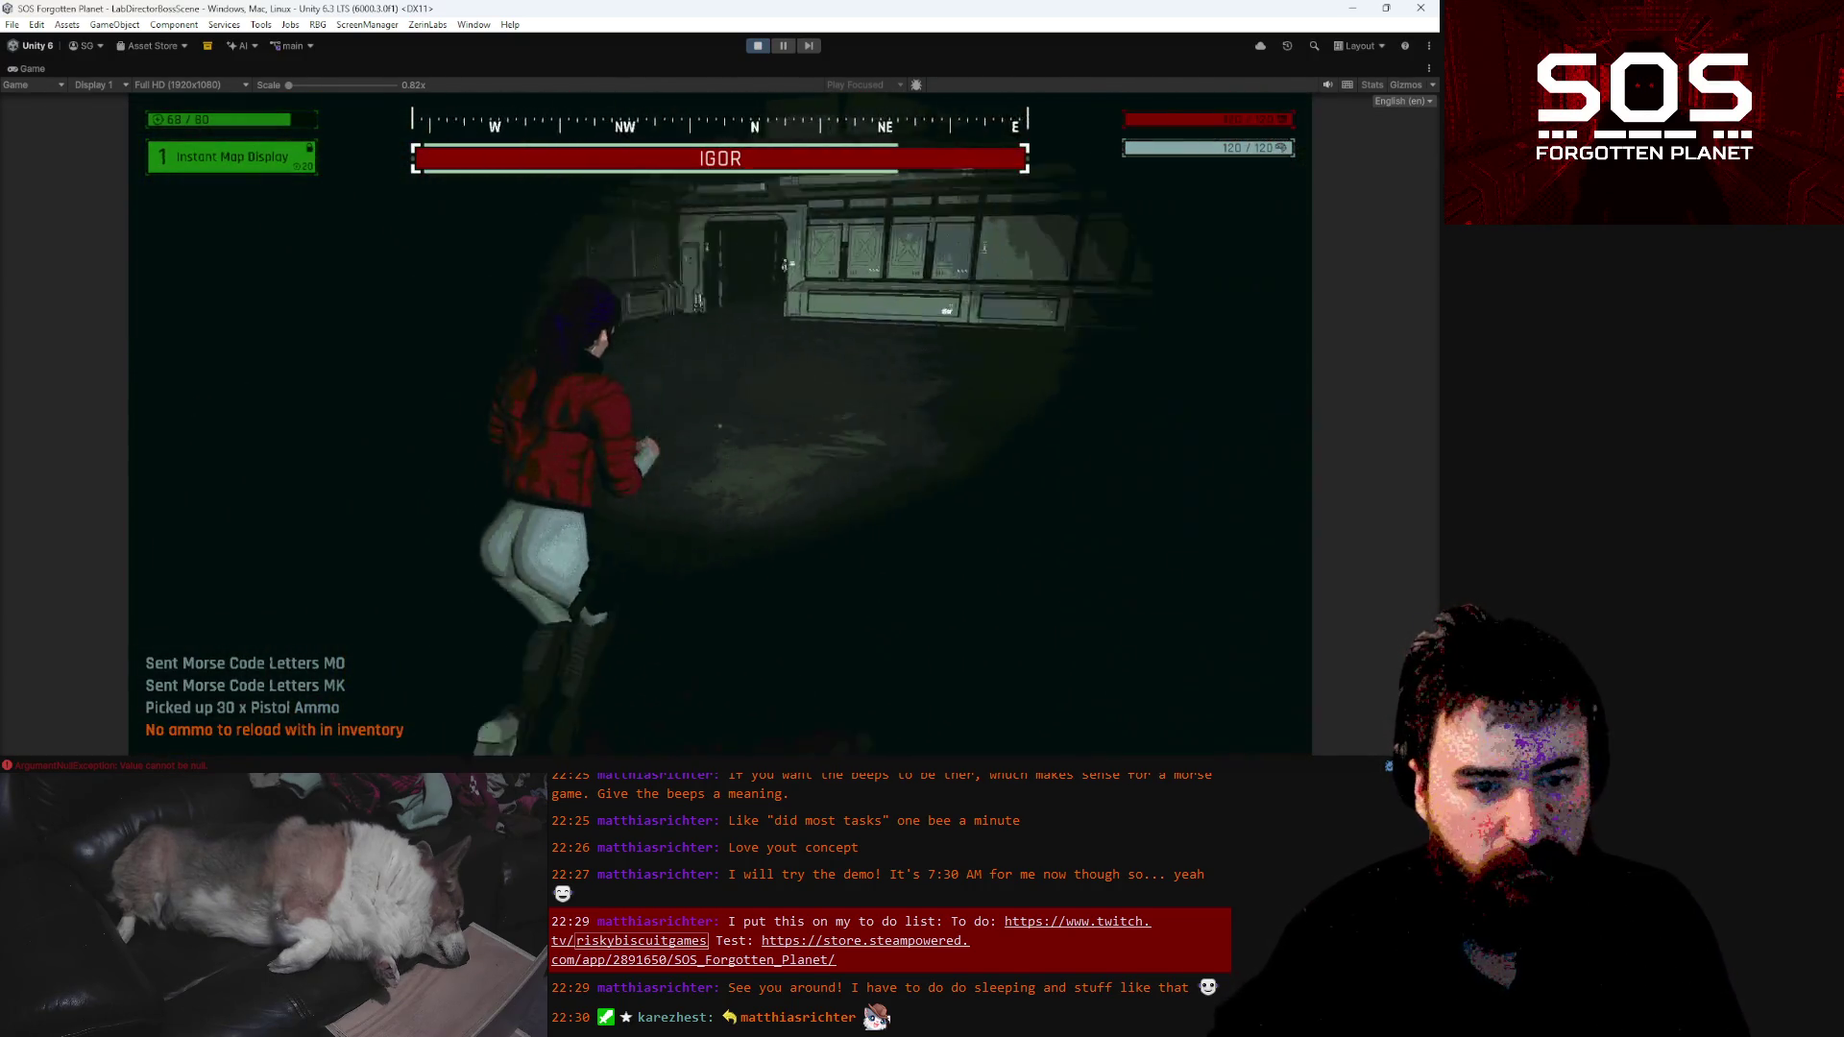
key("w")
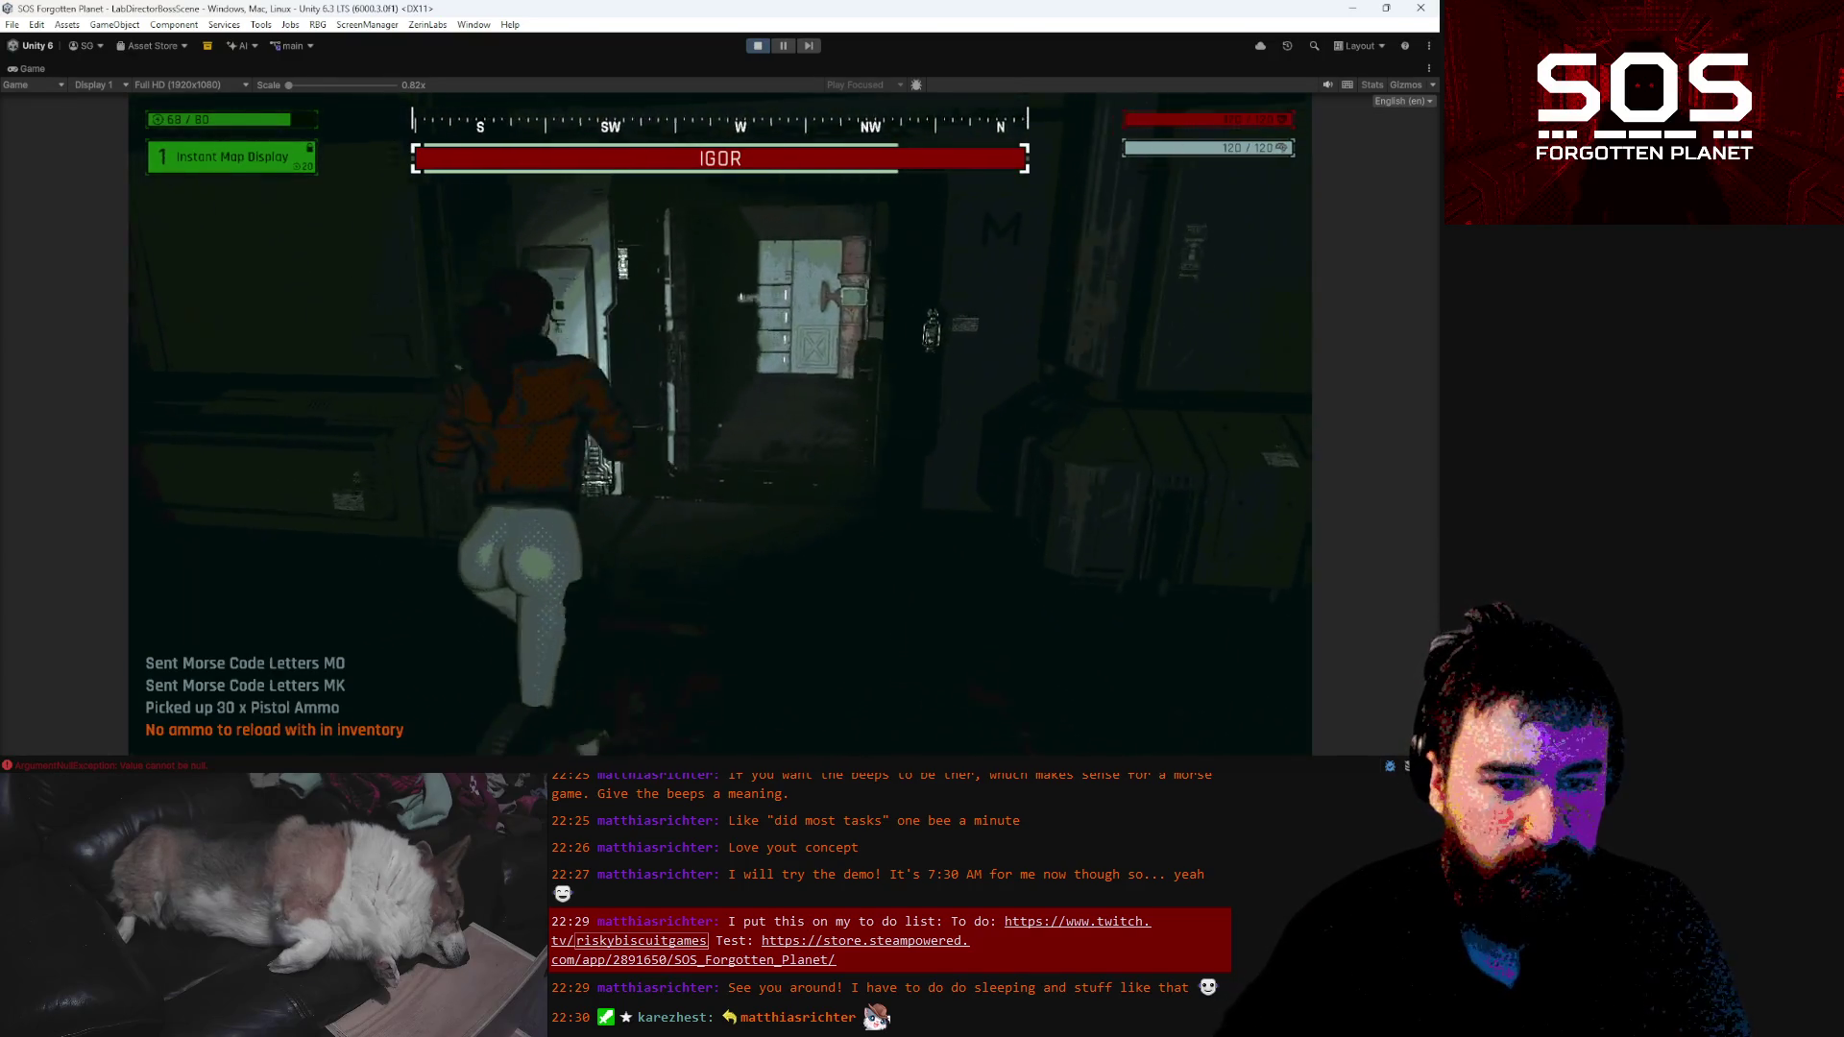
key("w")
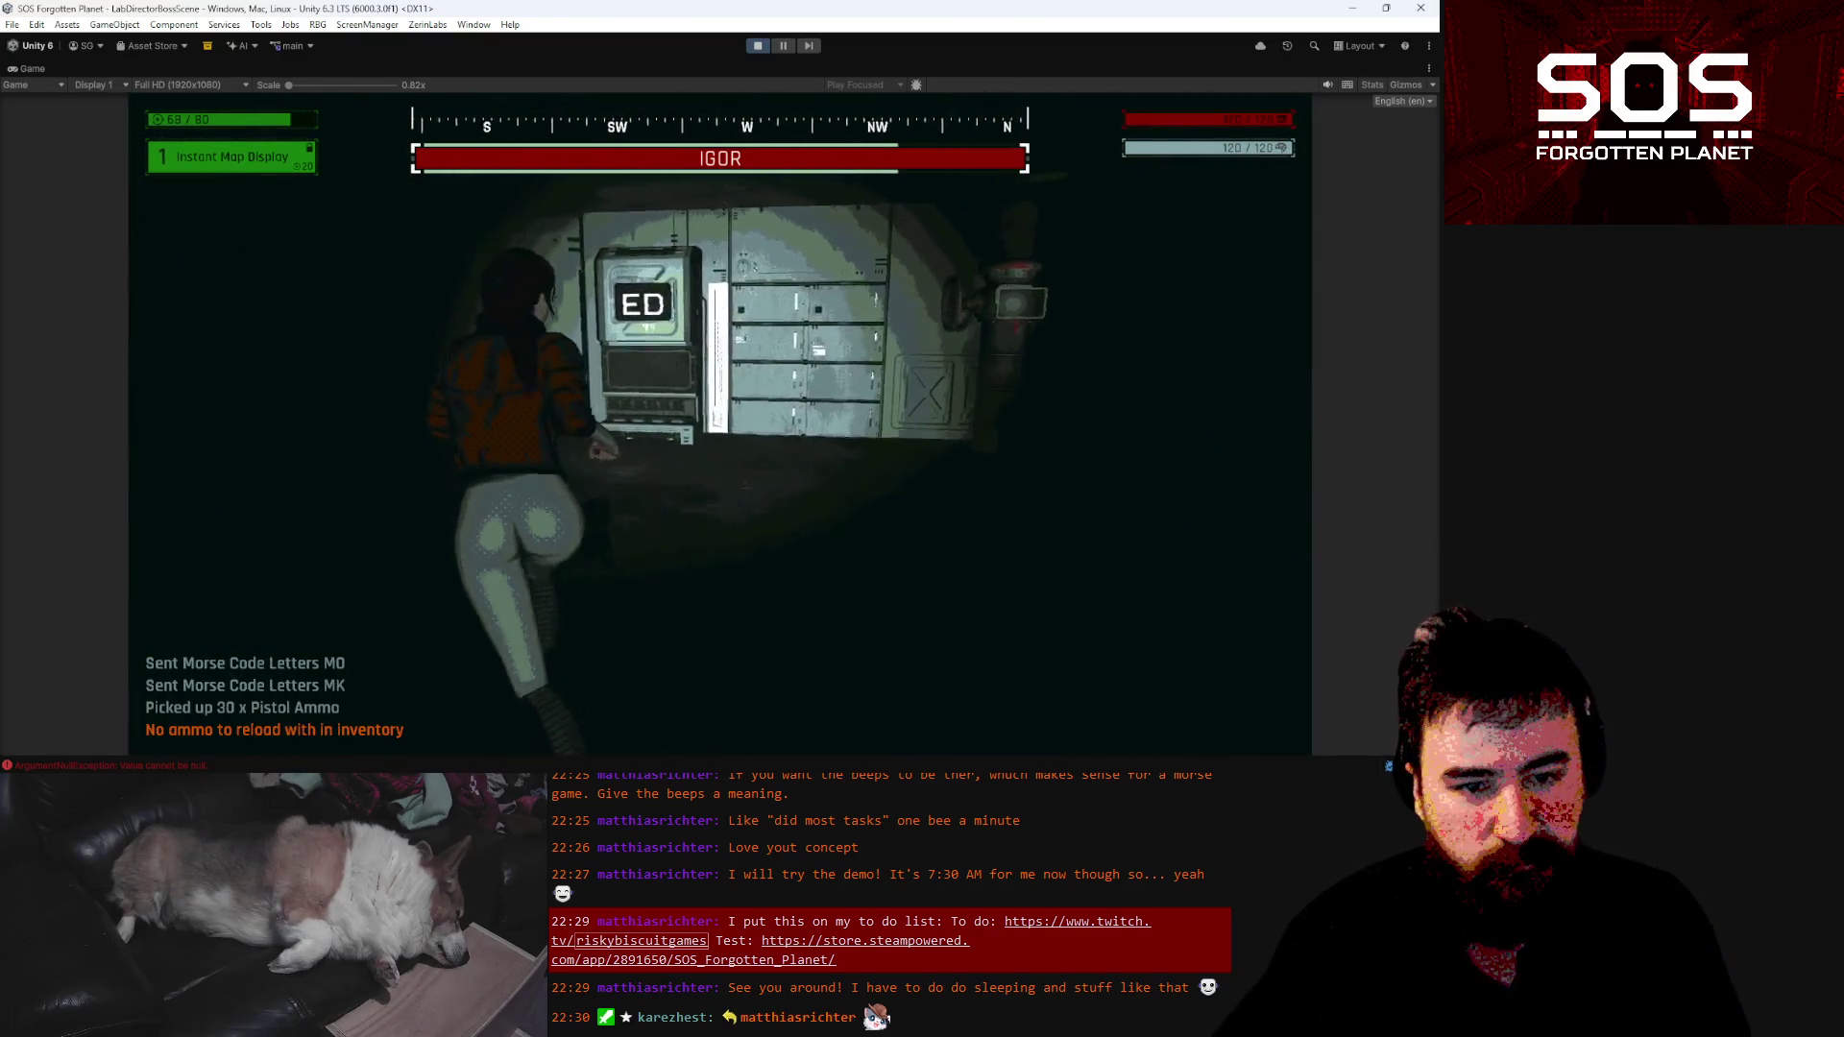
key("w")
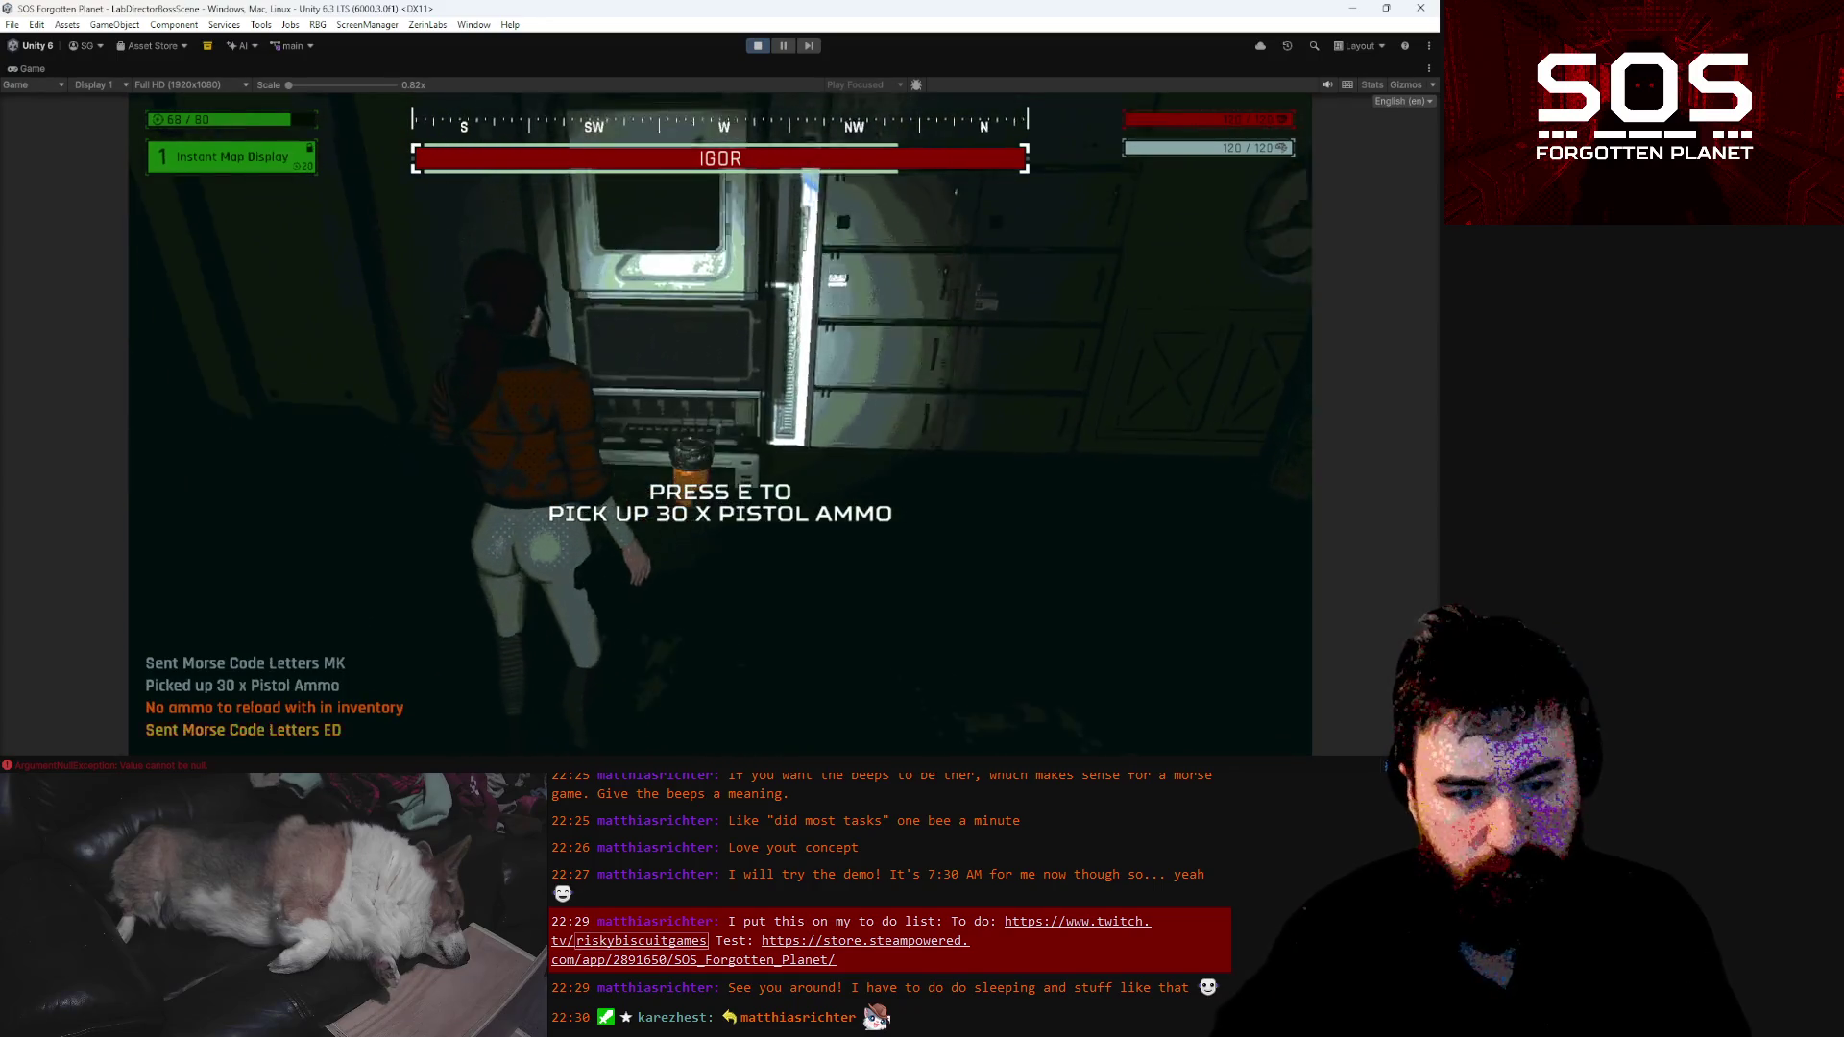
key("e")
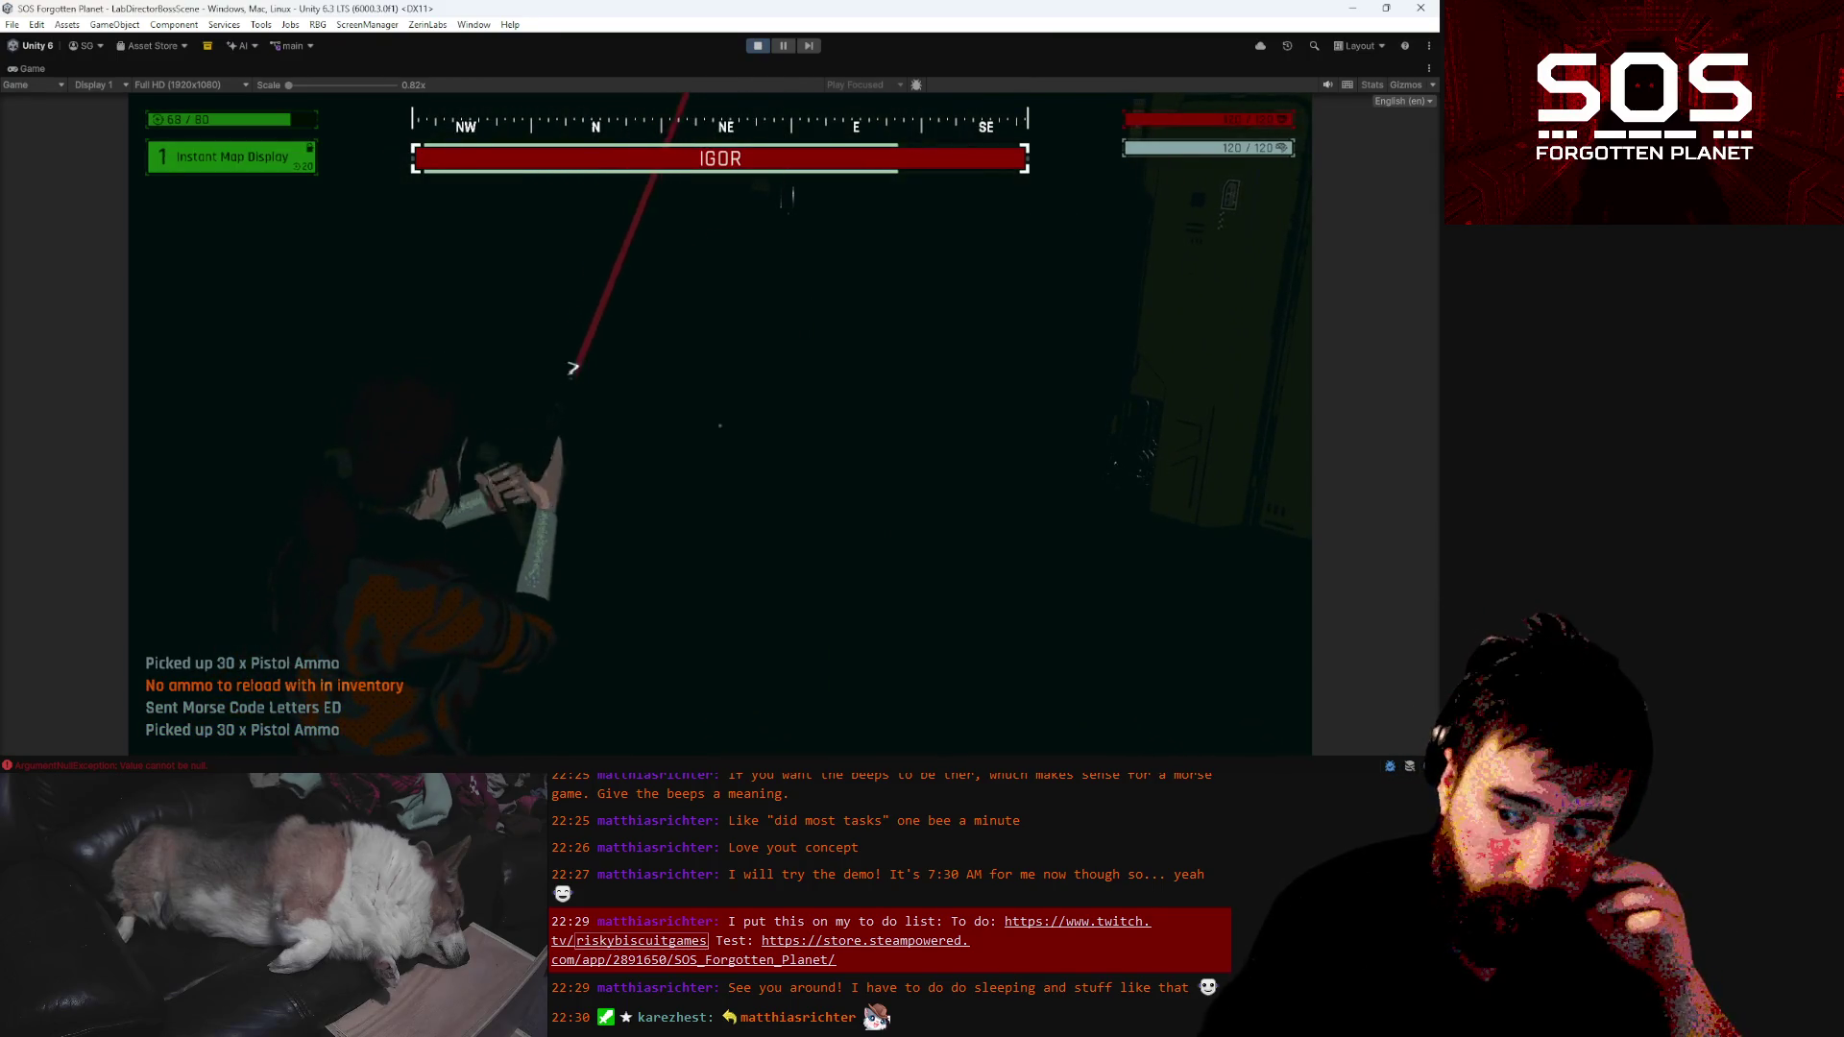
key("w")
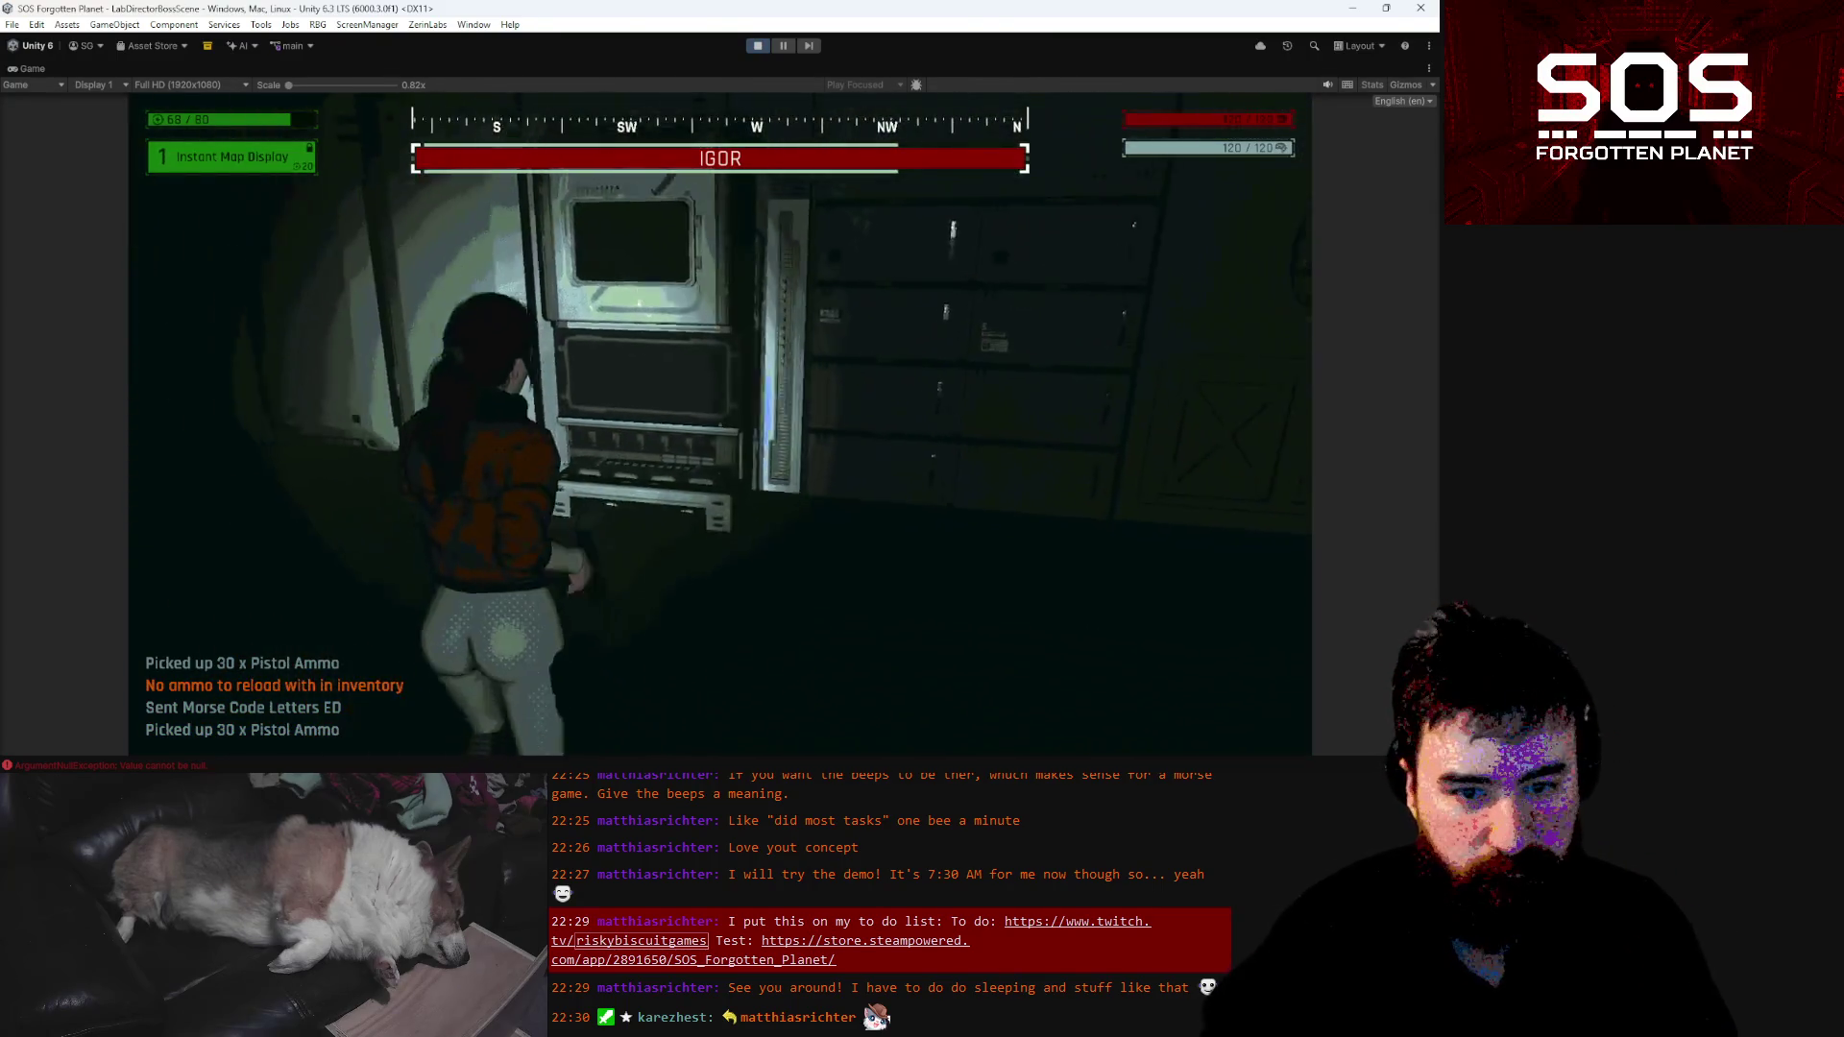
key("w")
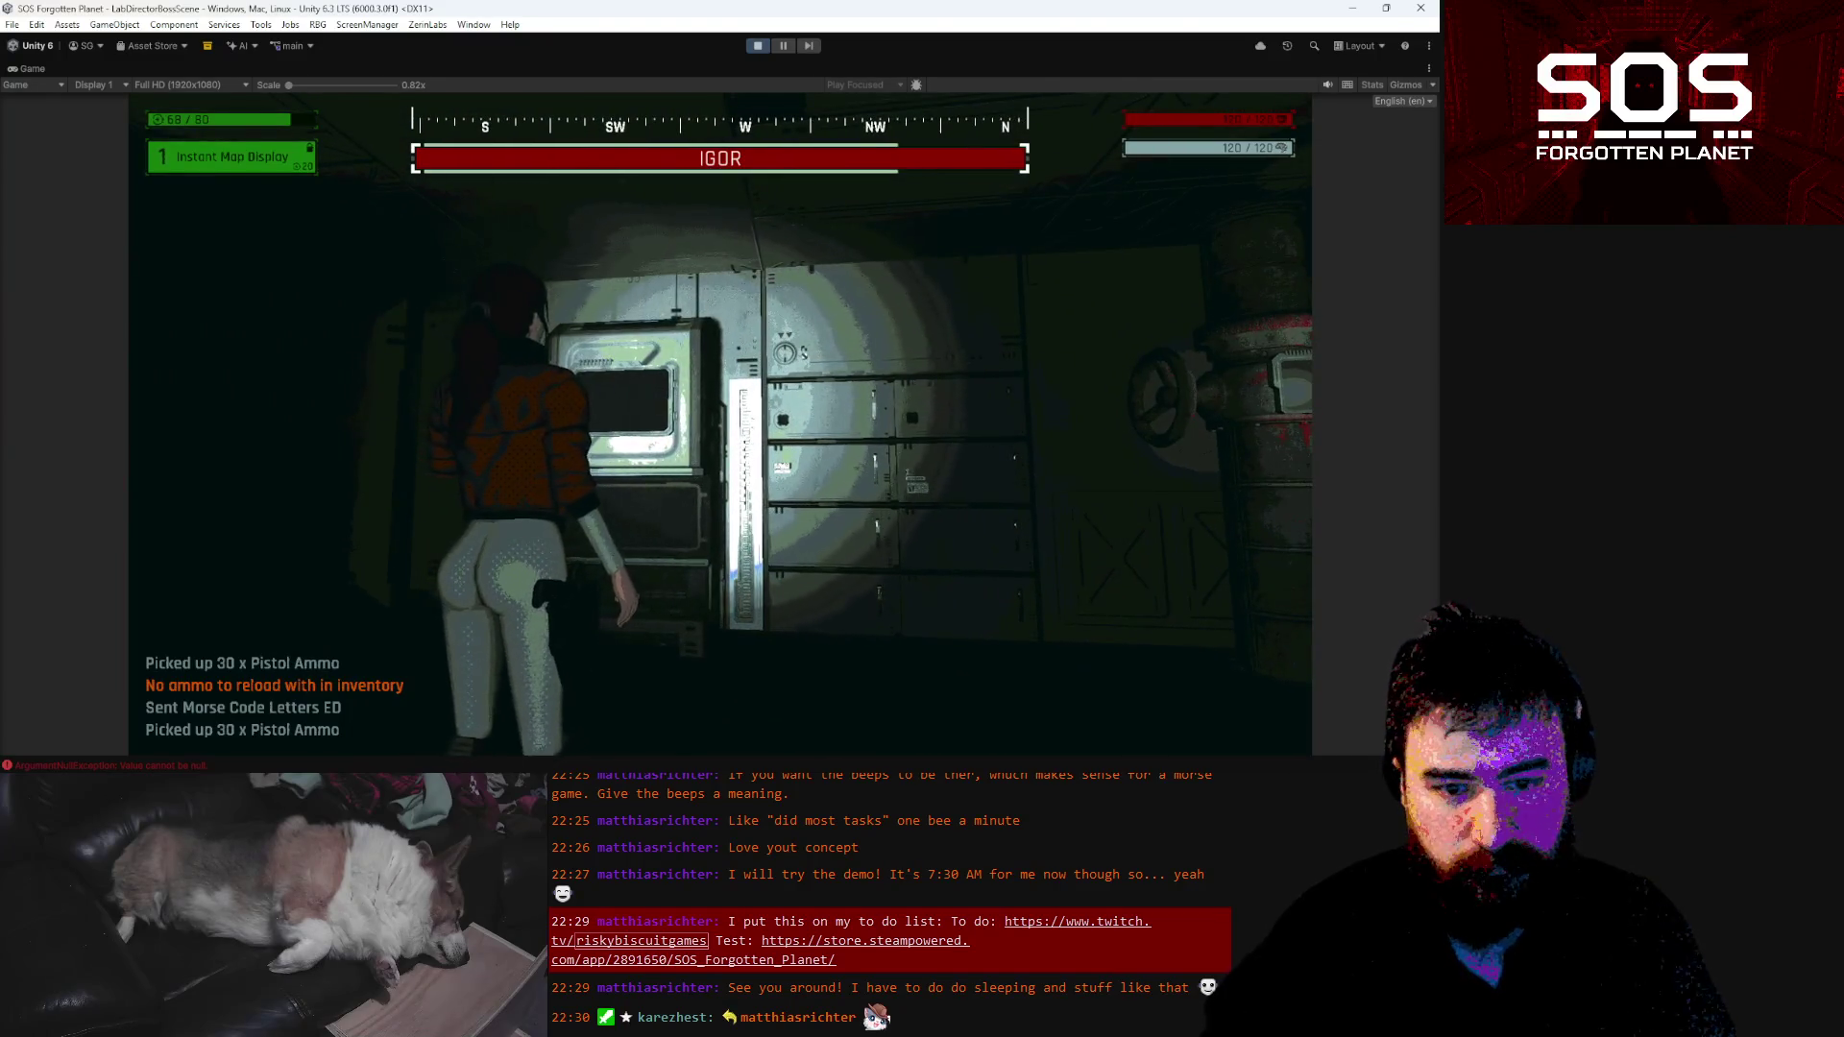
key("w")
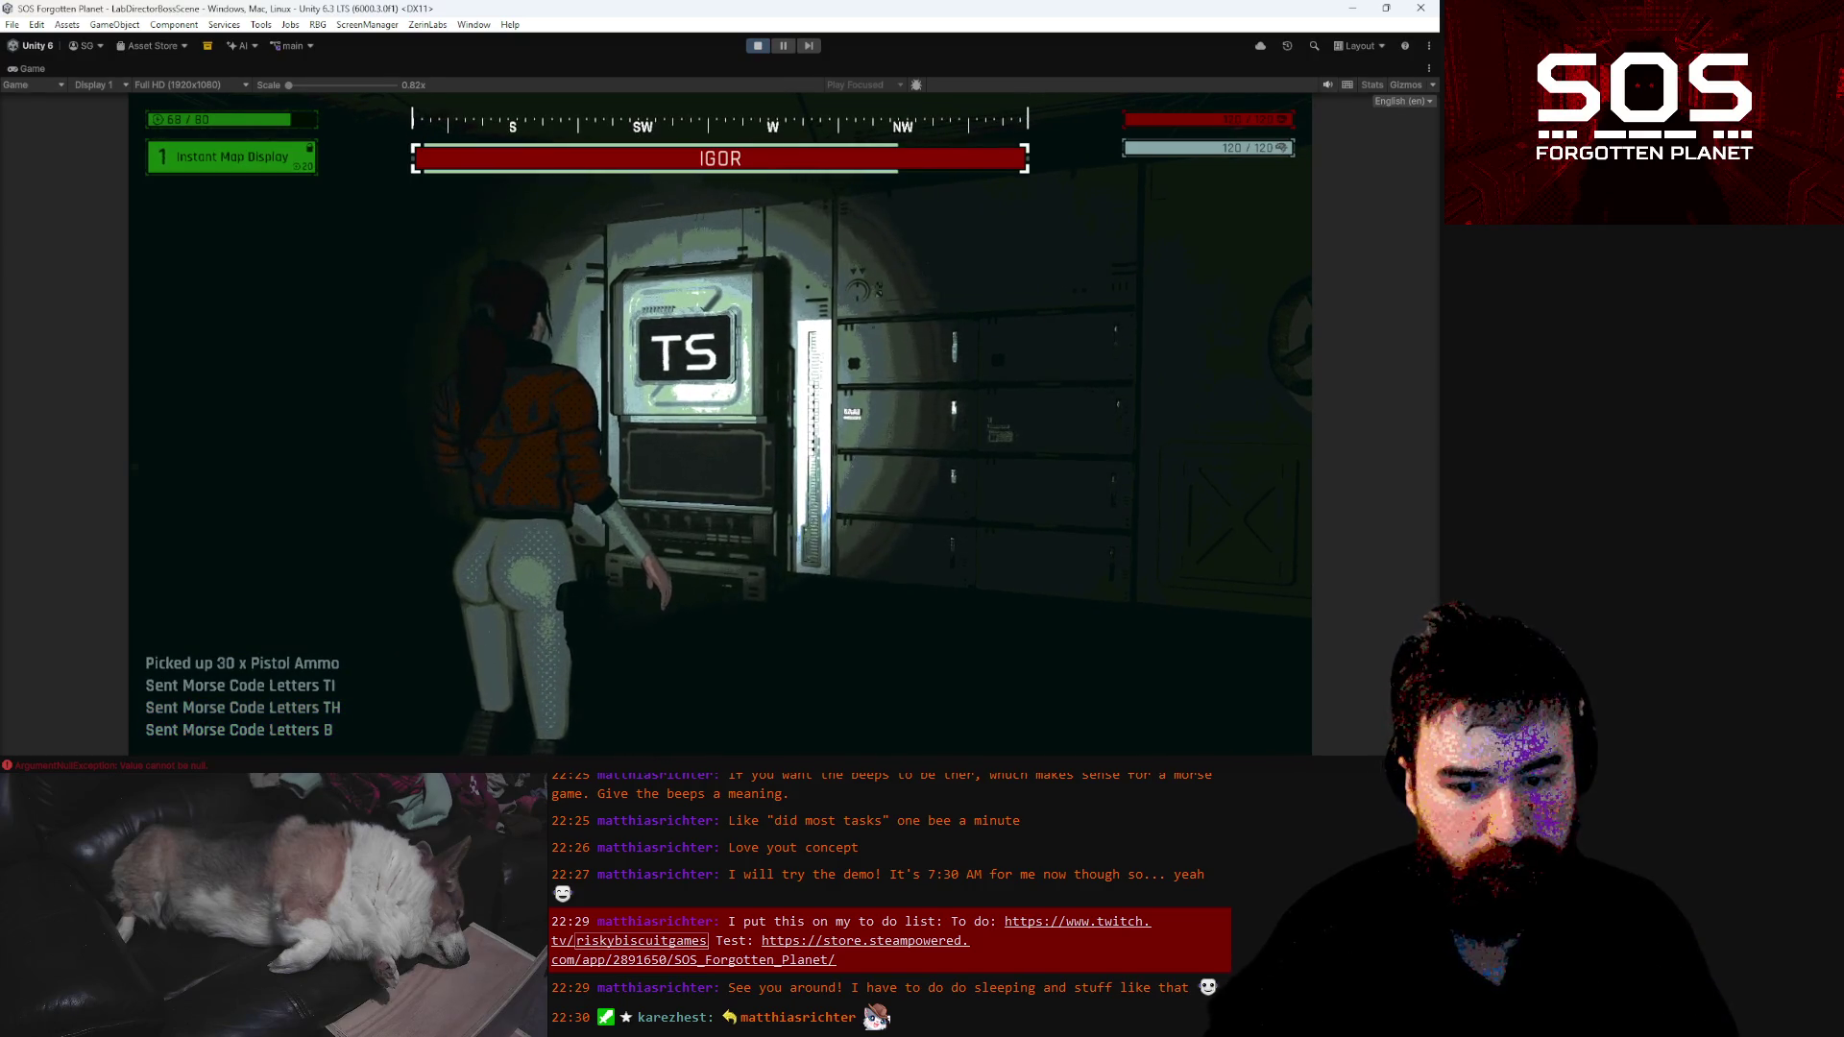
Pick up another 30 pistol ammo, advance through the red-lit room toward Igor, and fire a shot
key("e")
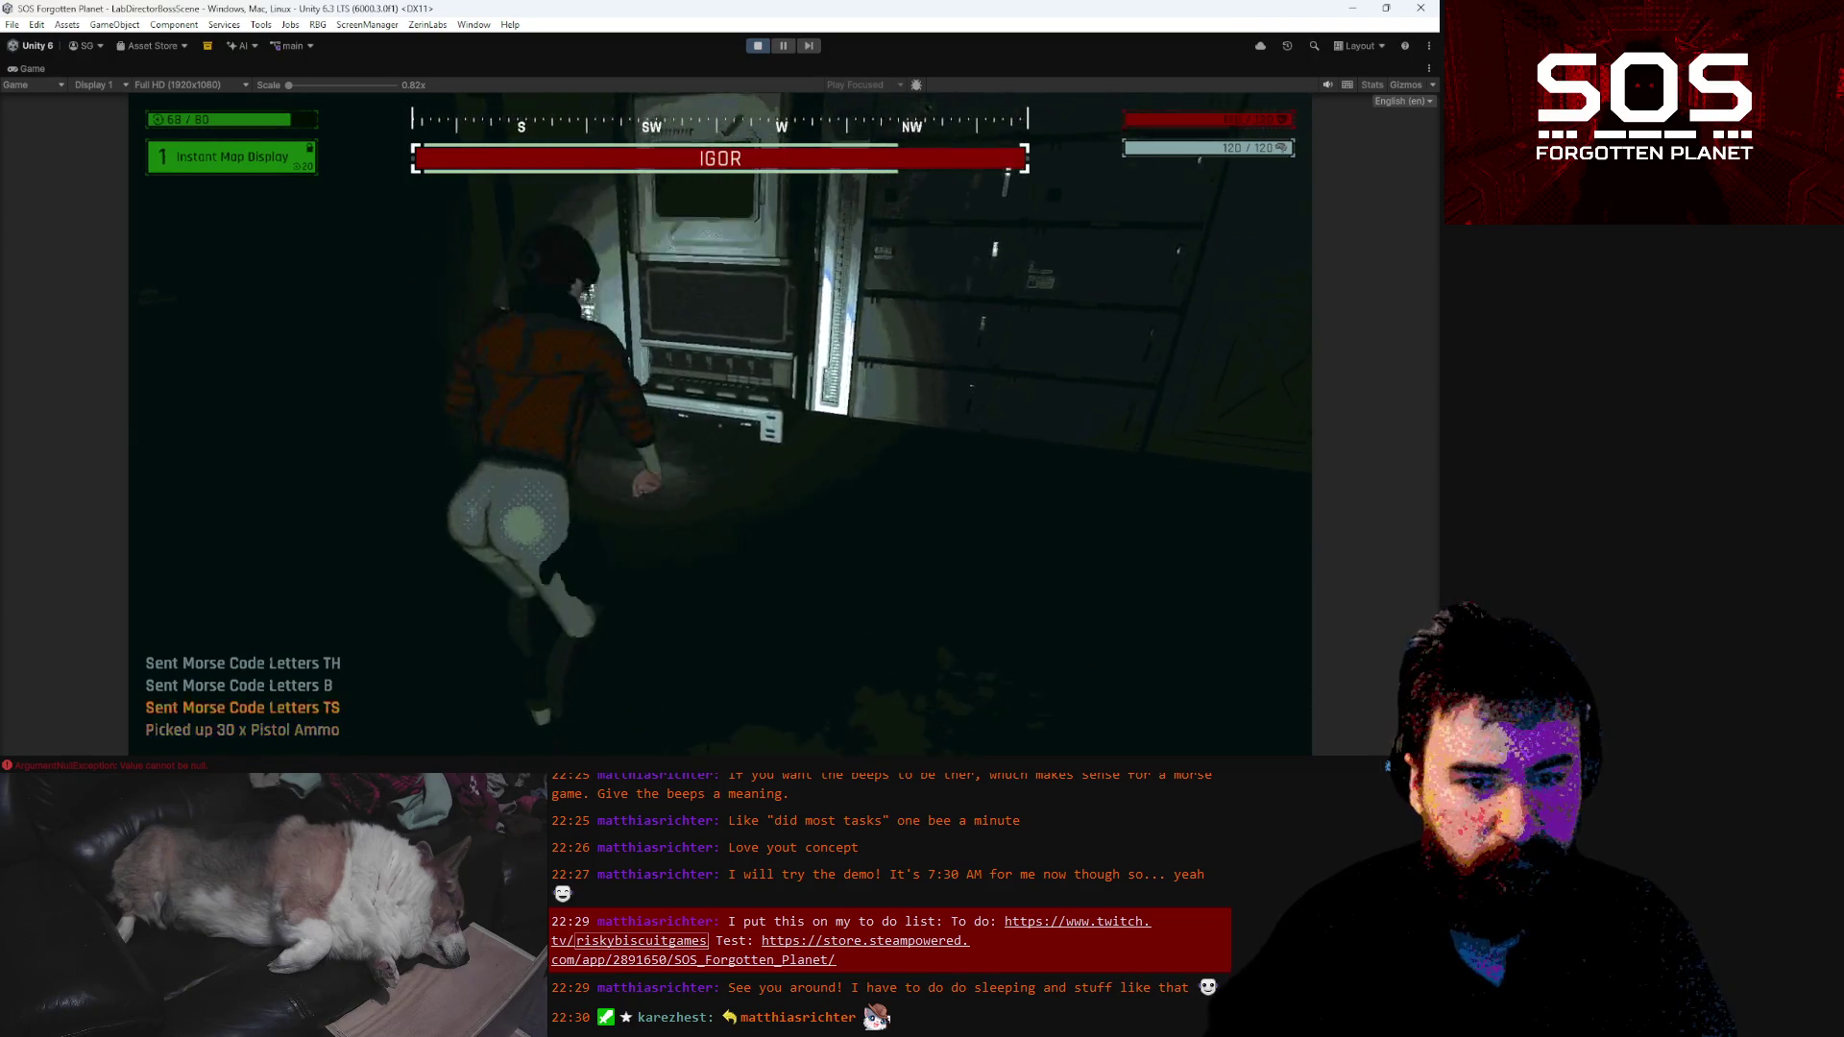
key("w")
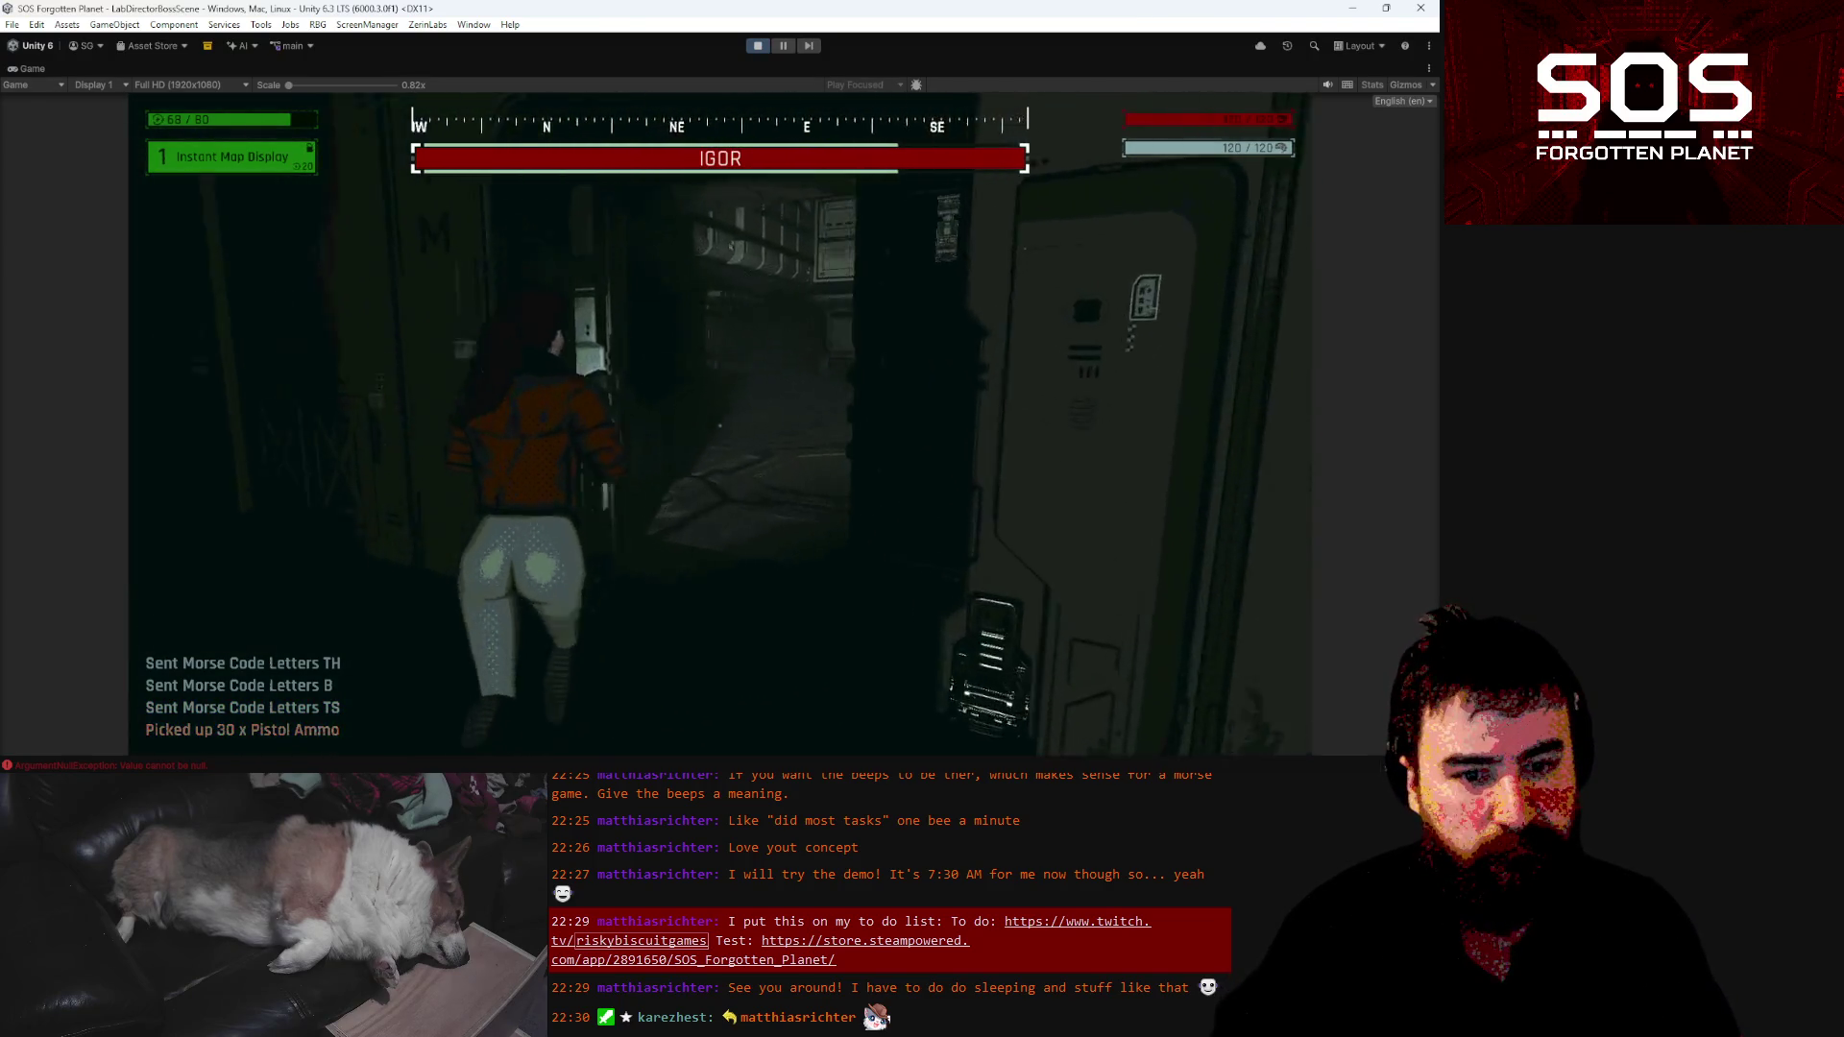
key("w")
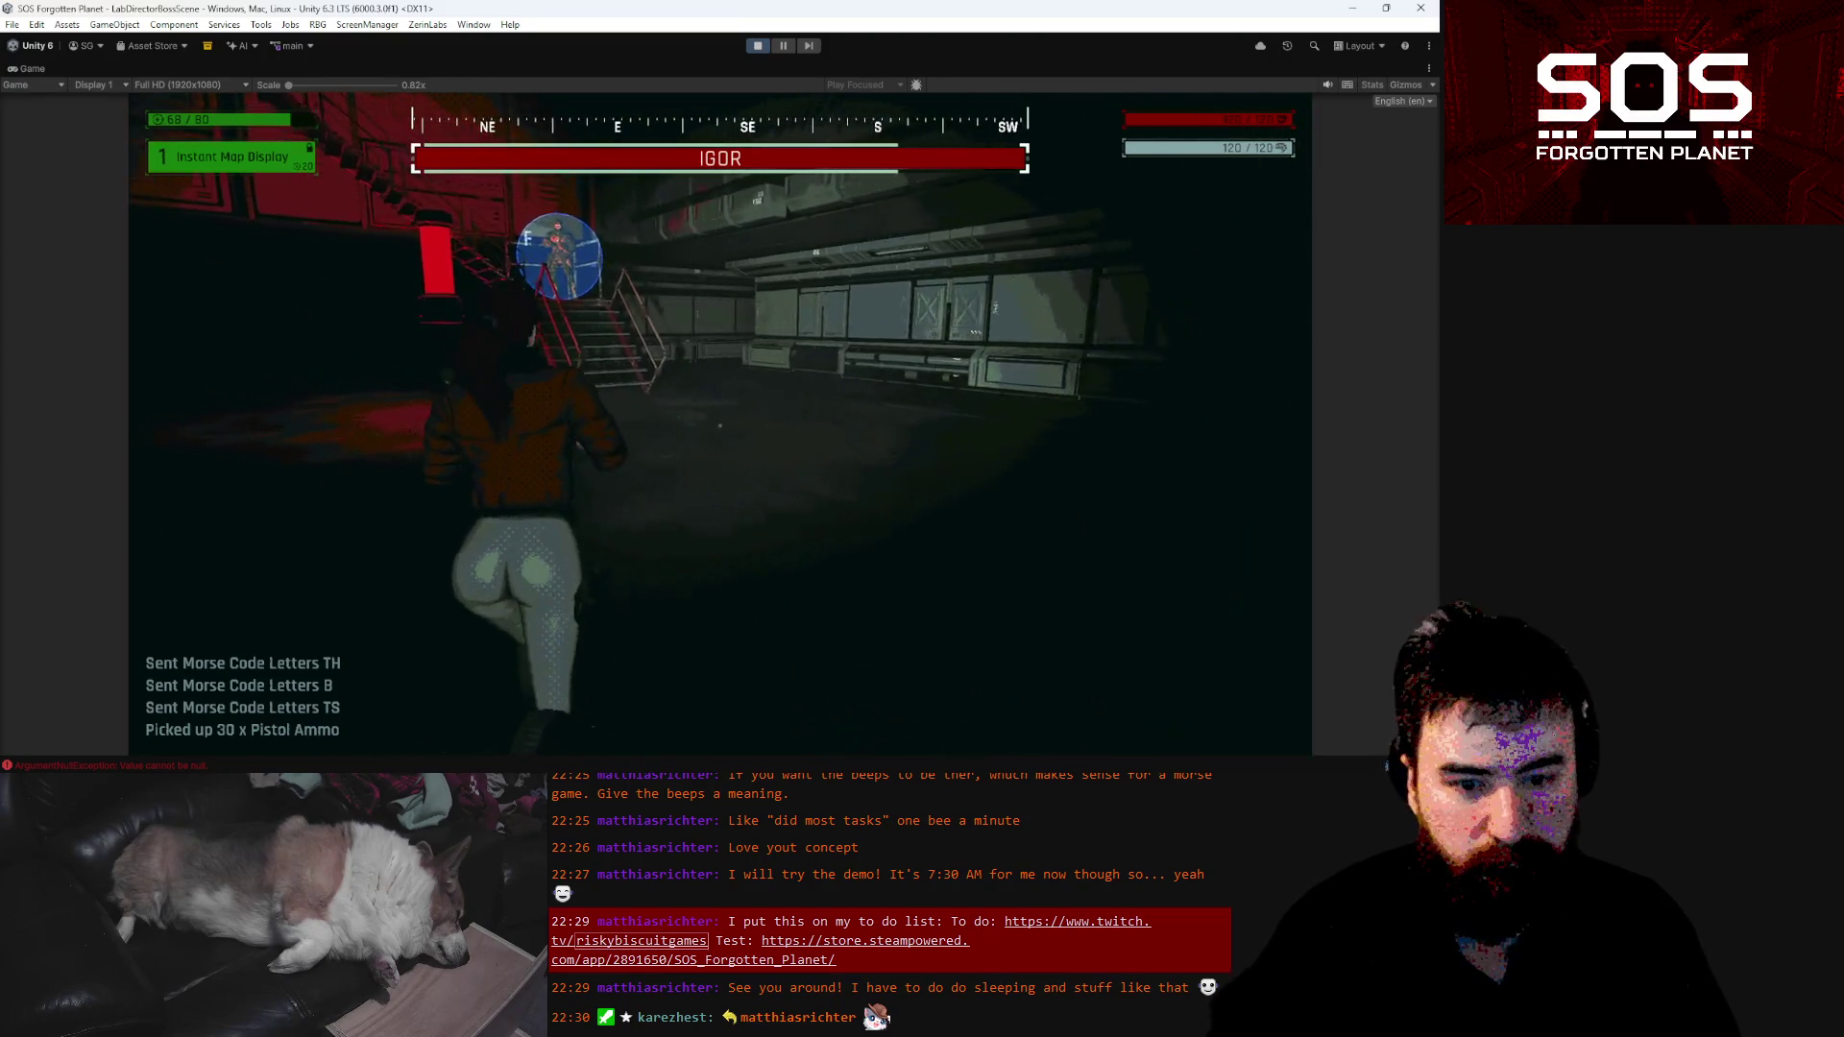
key("w")
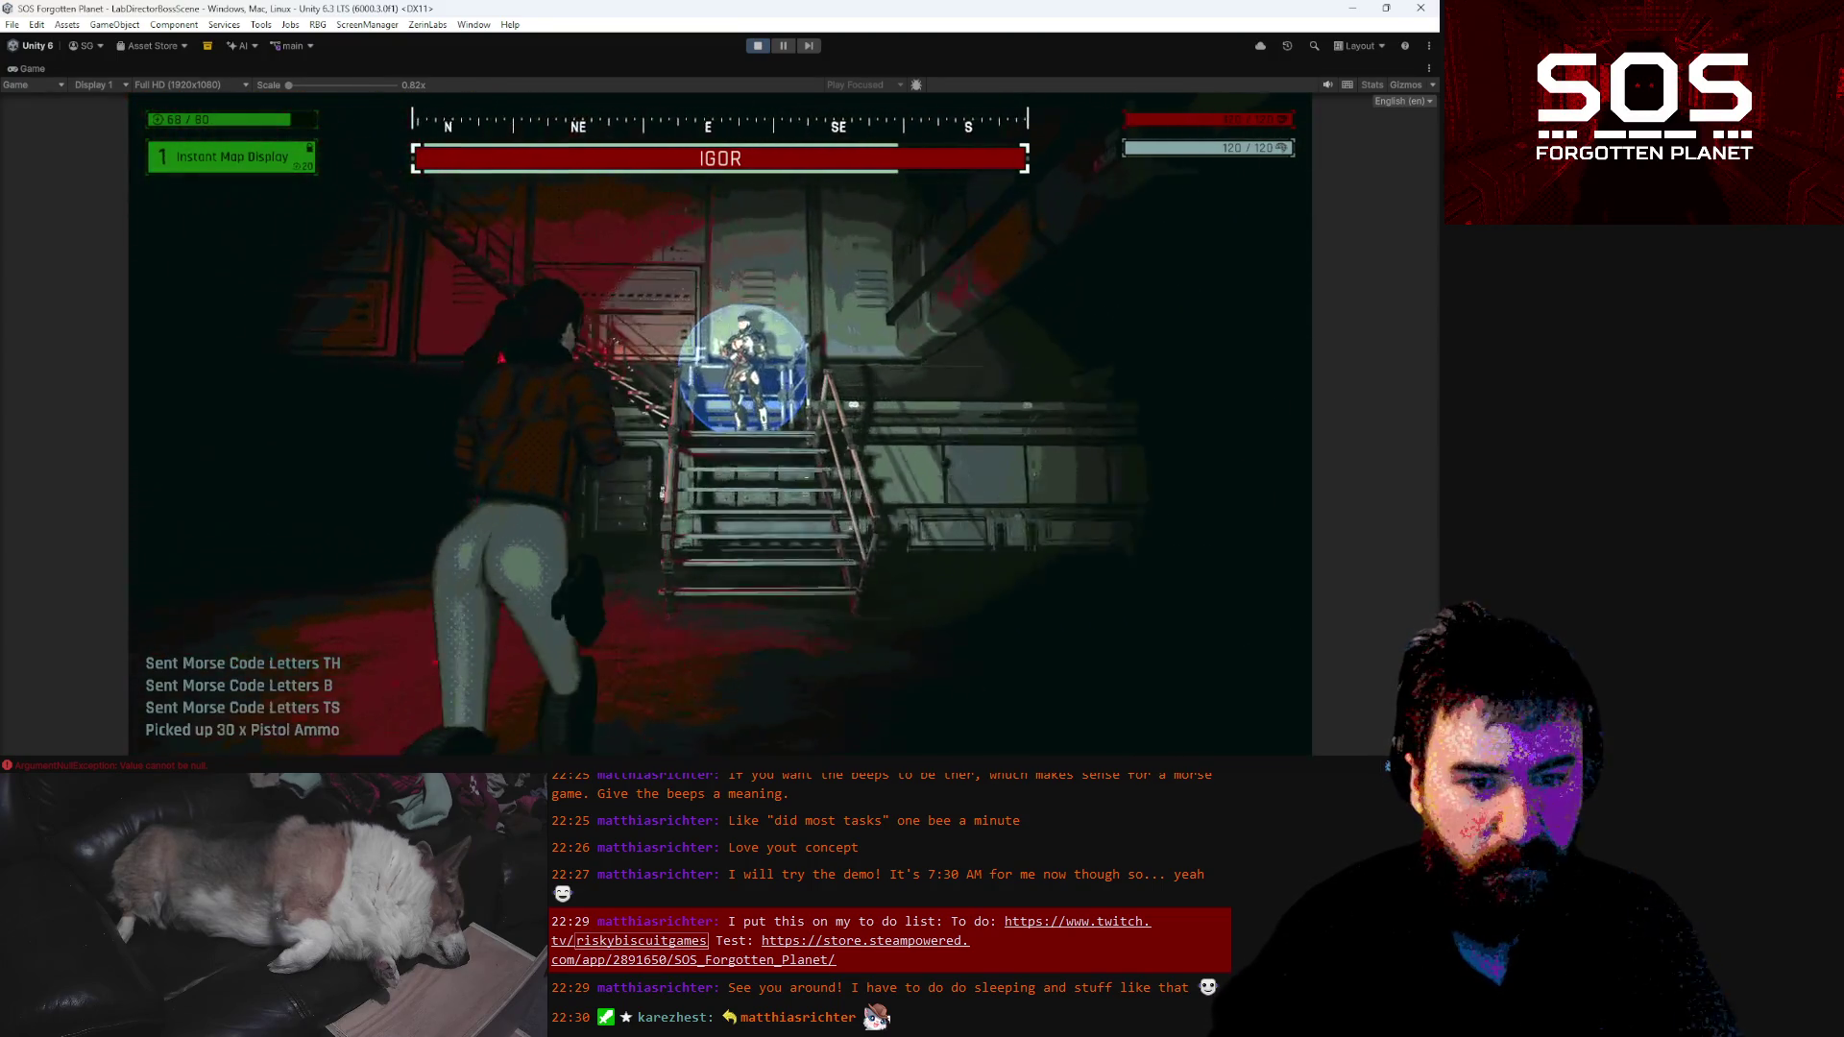
key("w")
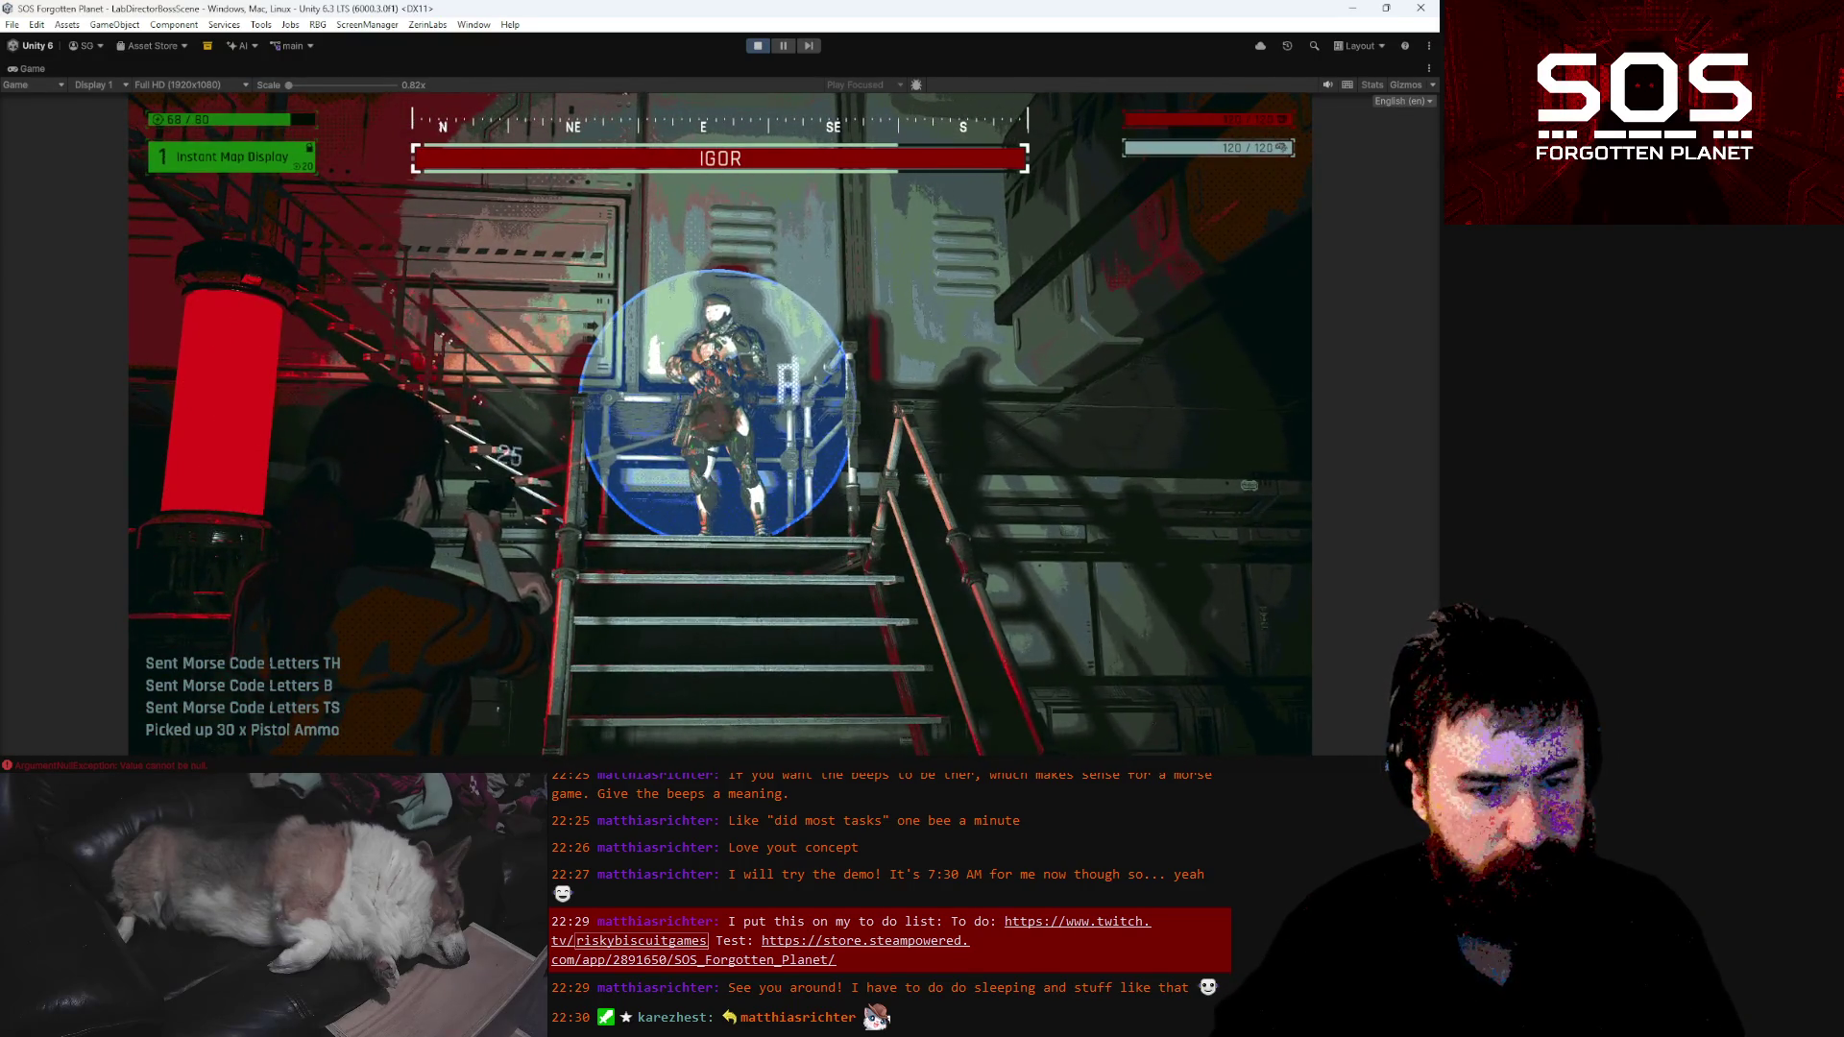
left_click(720, 423)
key("w")
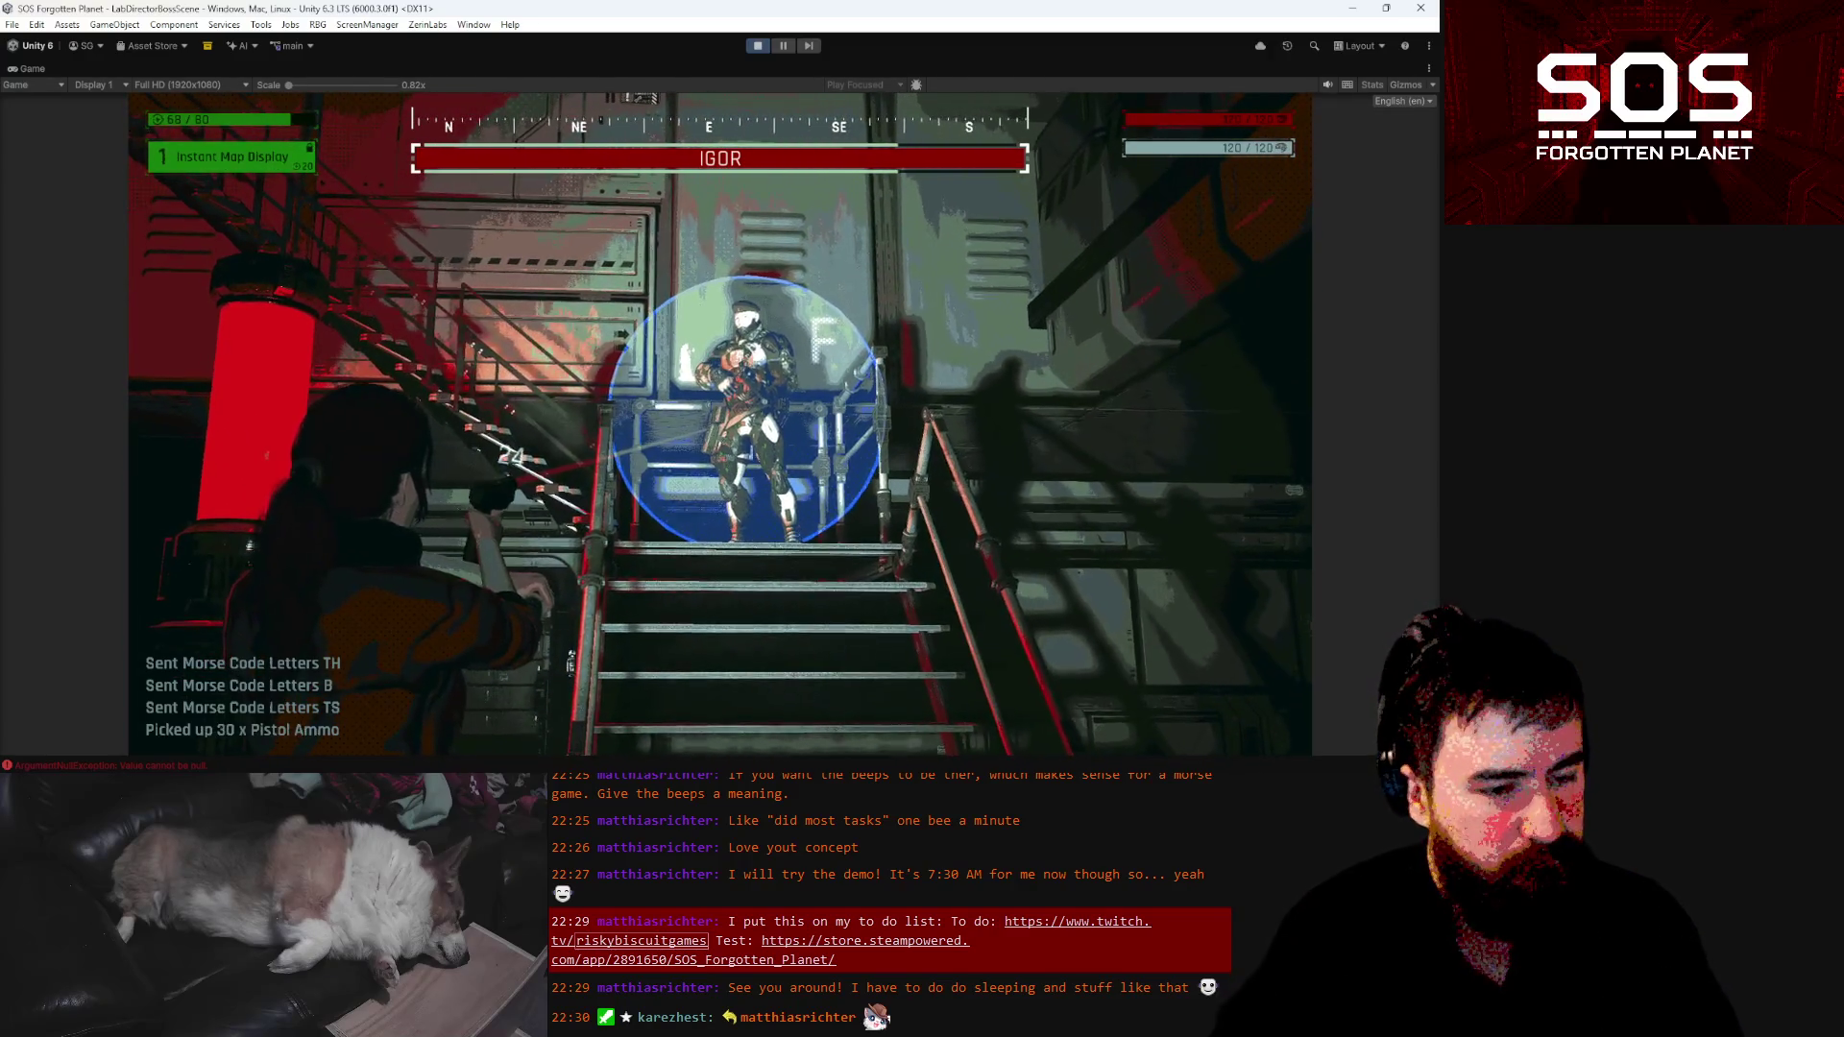
Check the objectives overlay, move closer to Igor on the stairs, and pause the game
key("Tab")
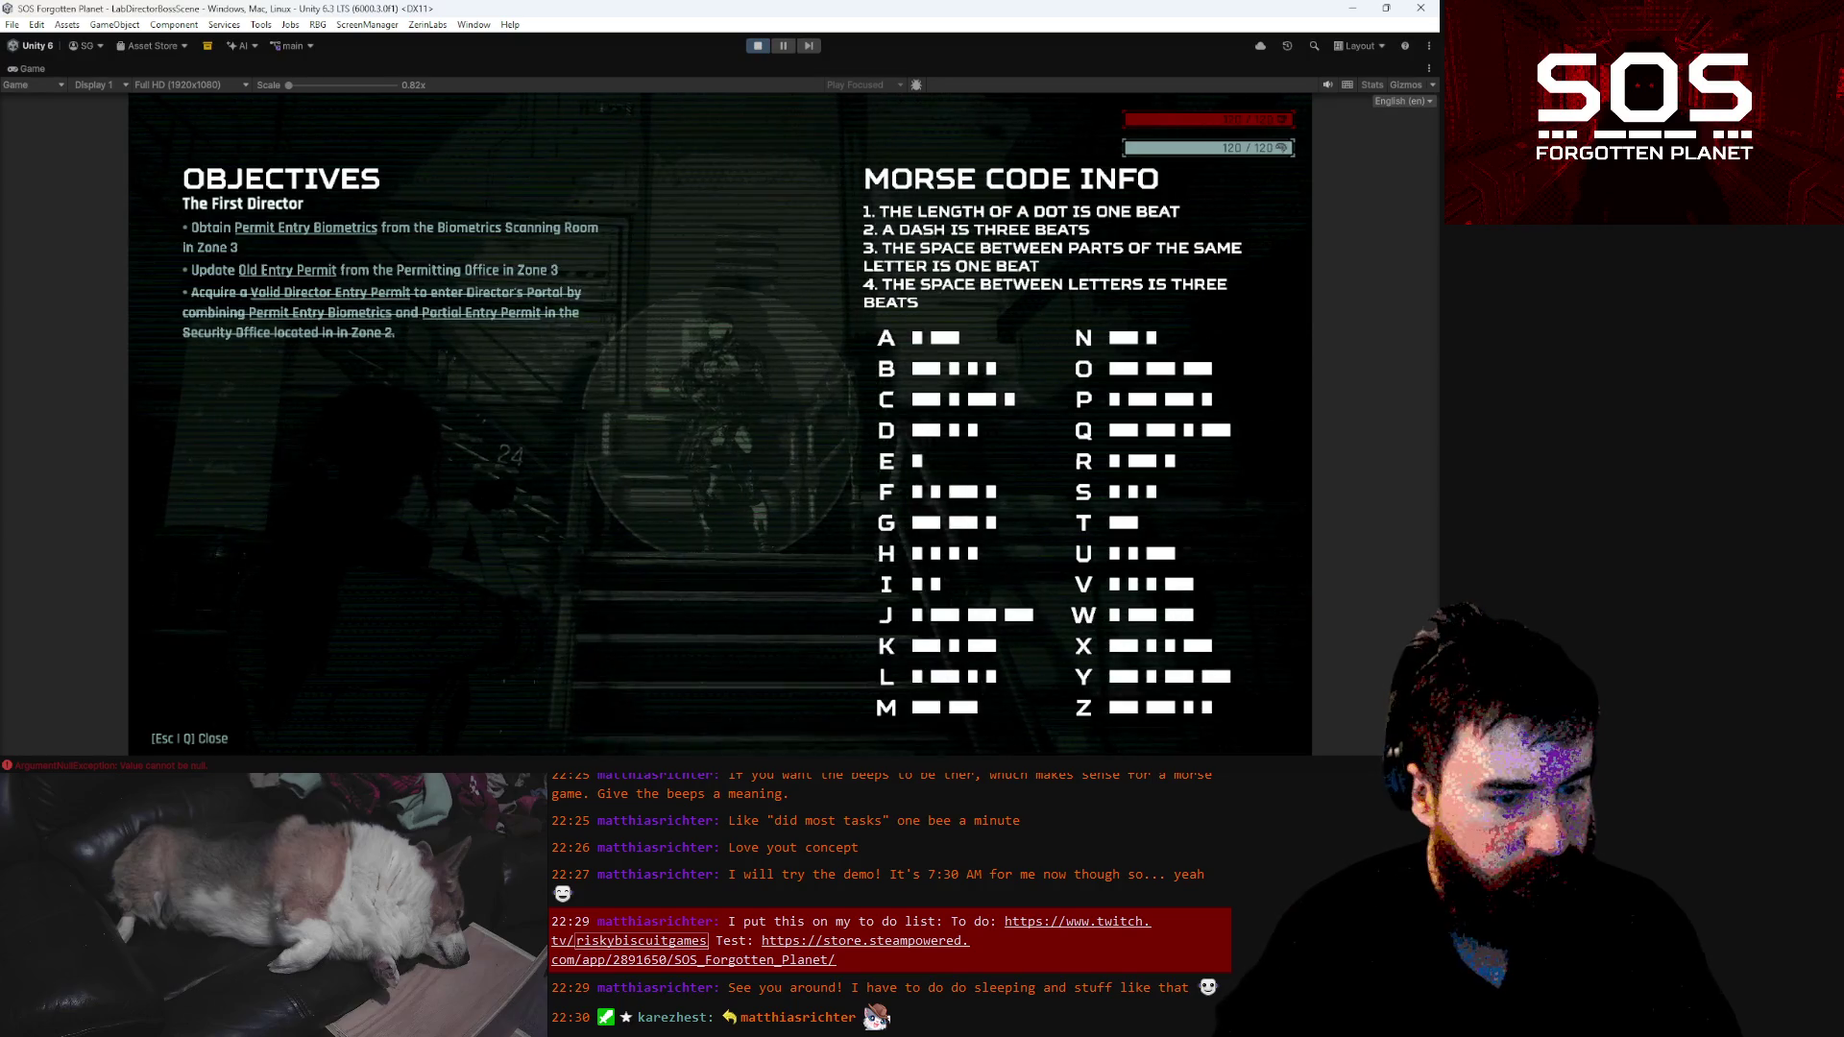
key("q")
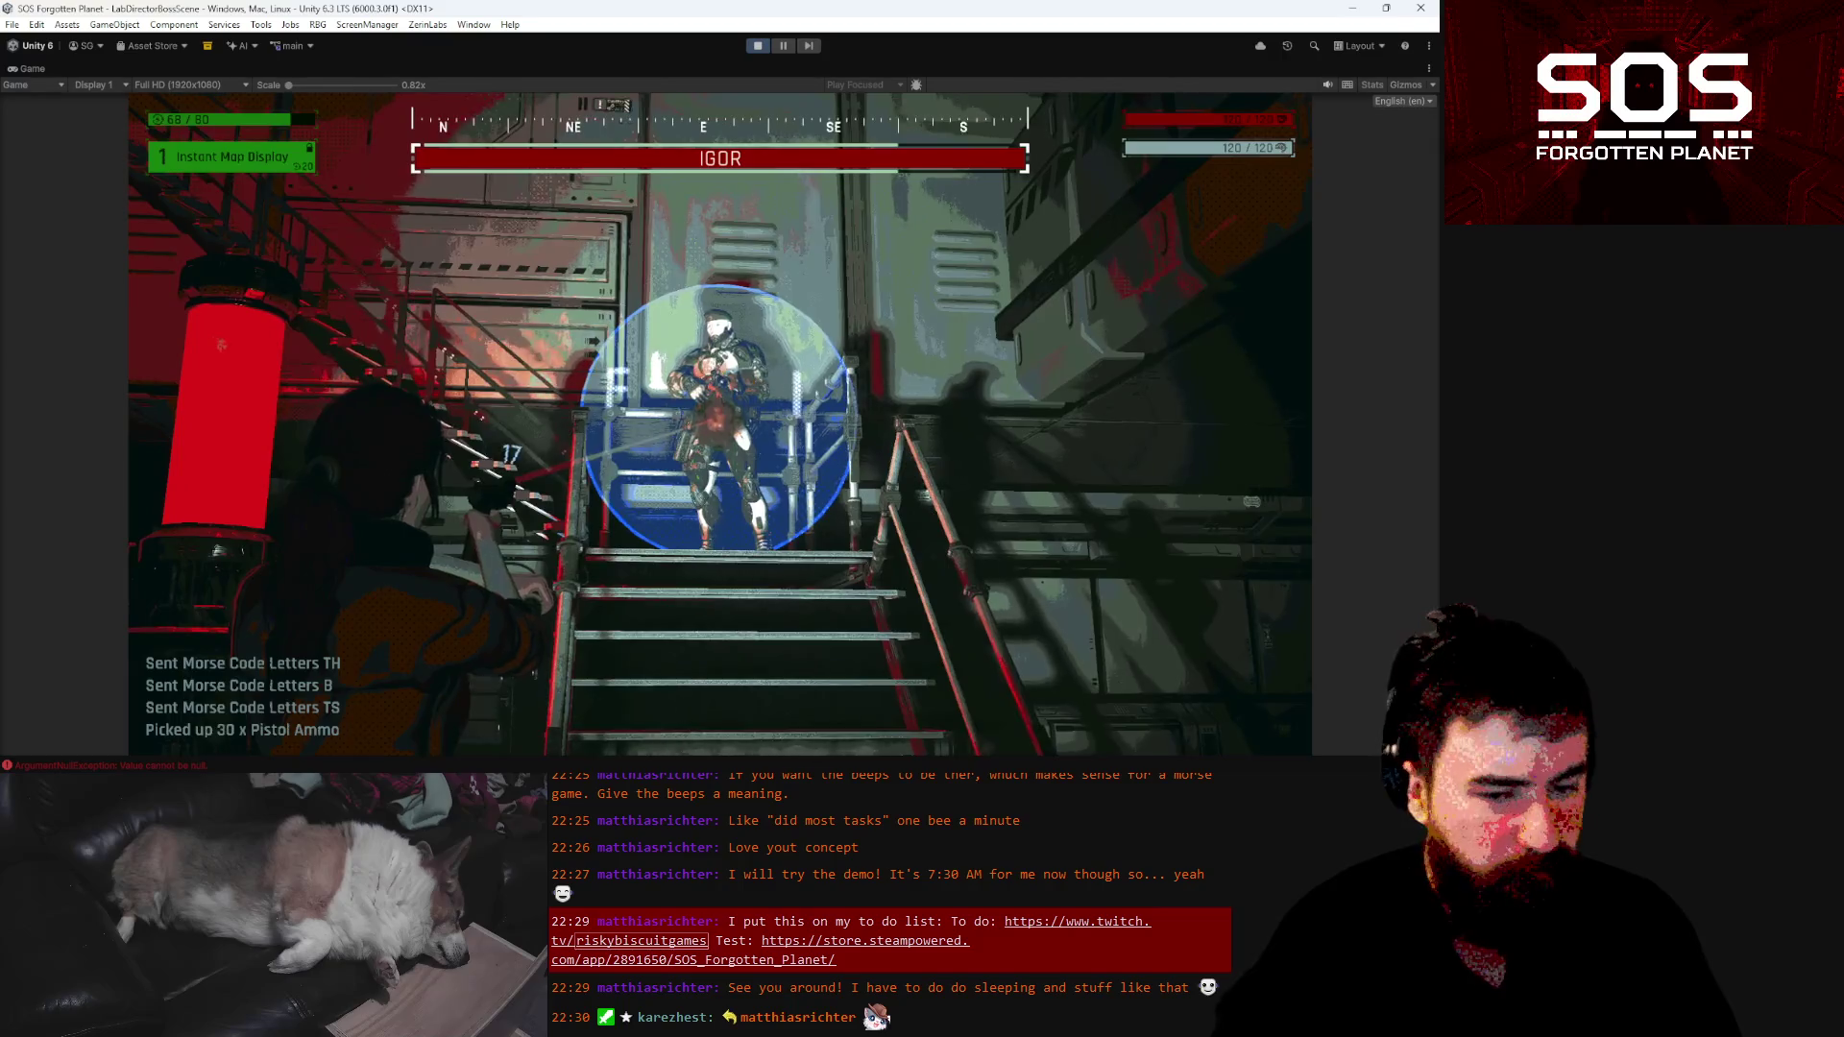
key("w")
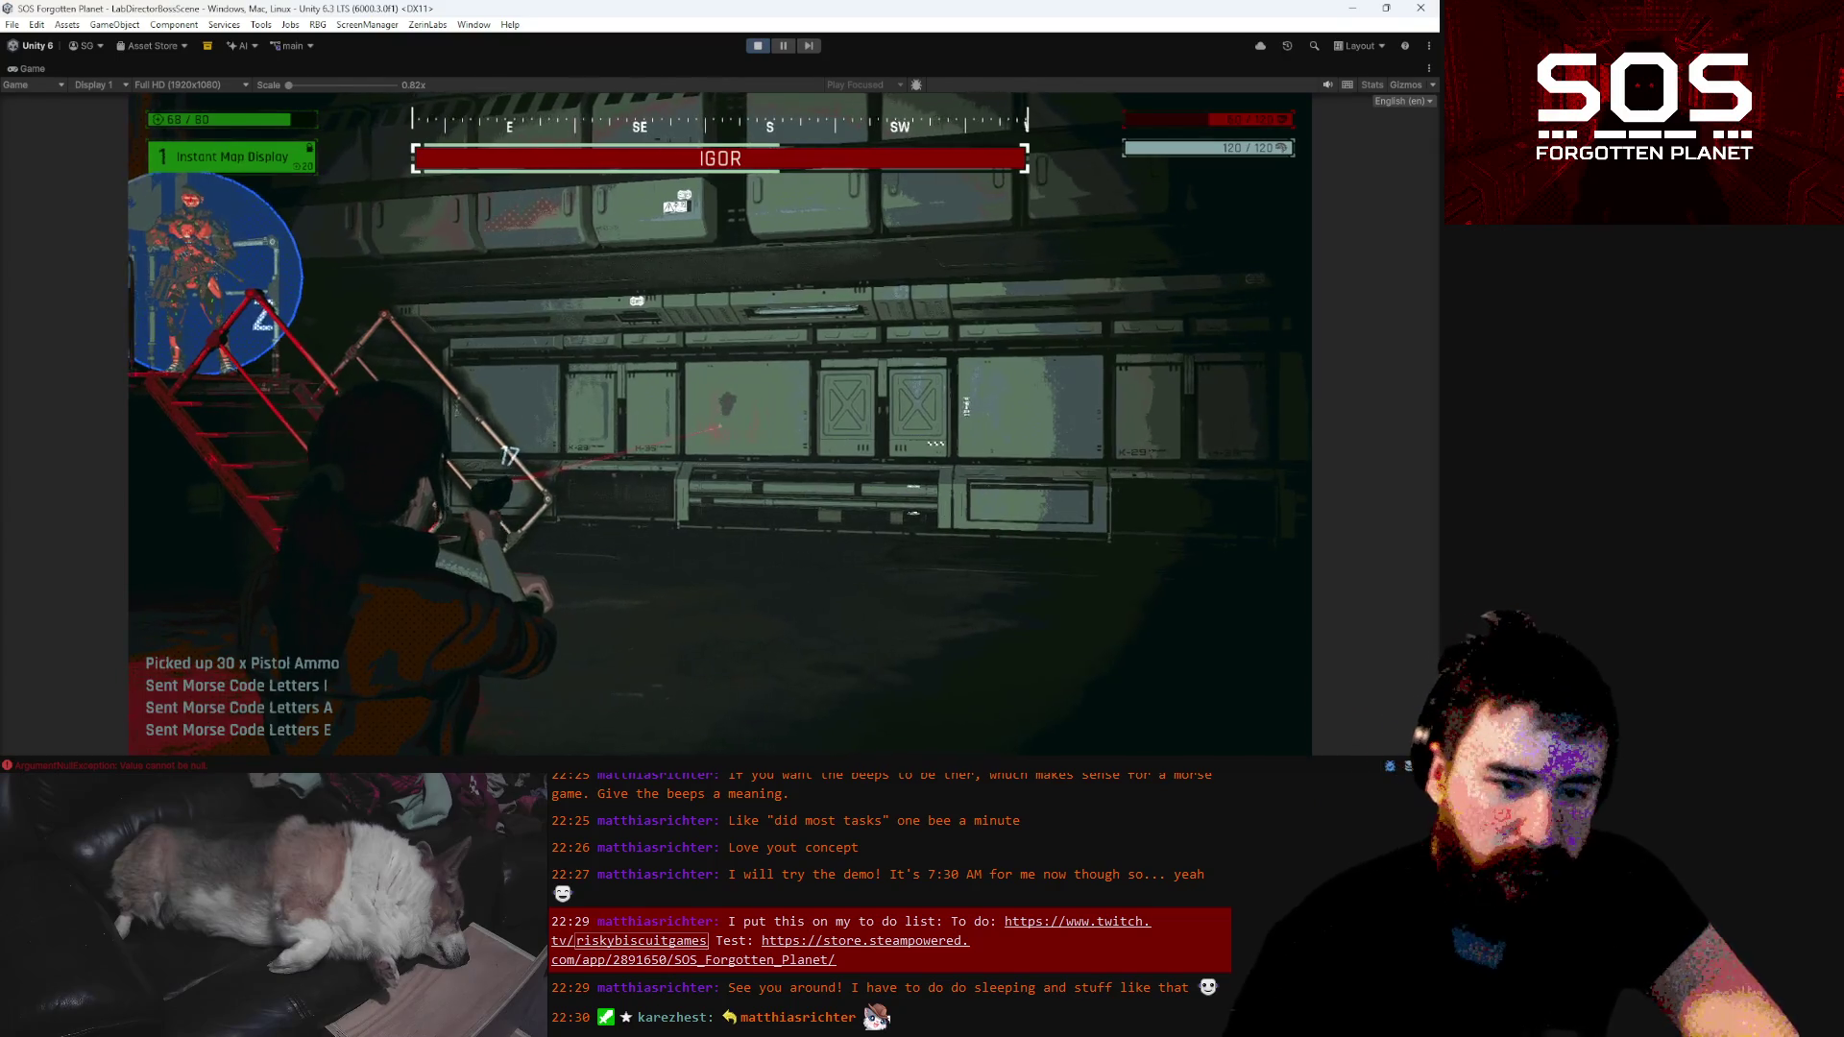
key("Escape")
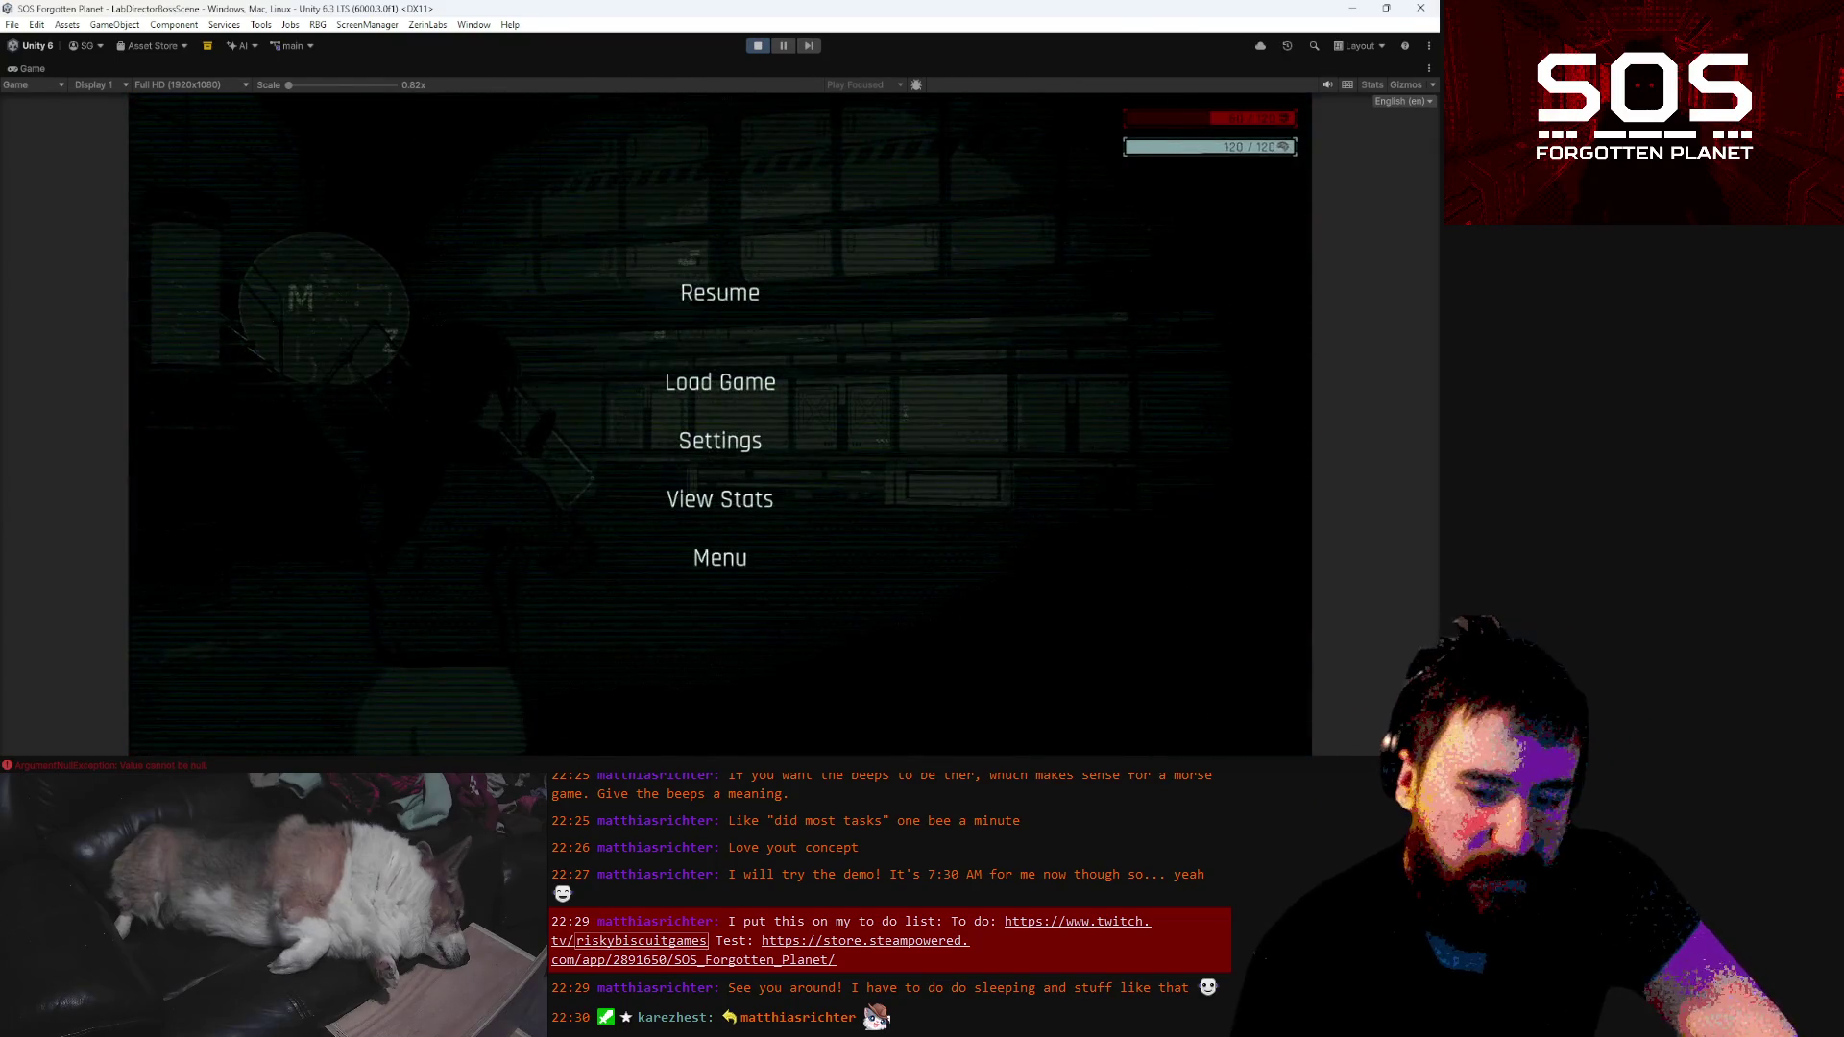
key("alt+Tab")
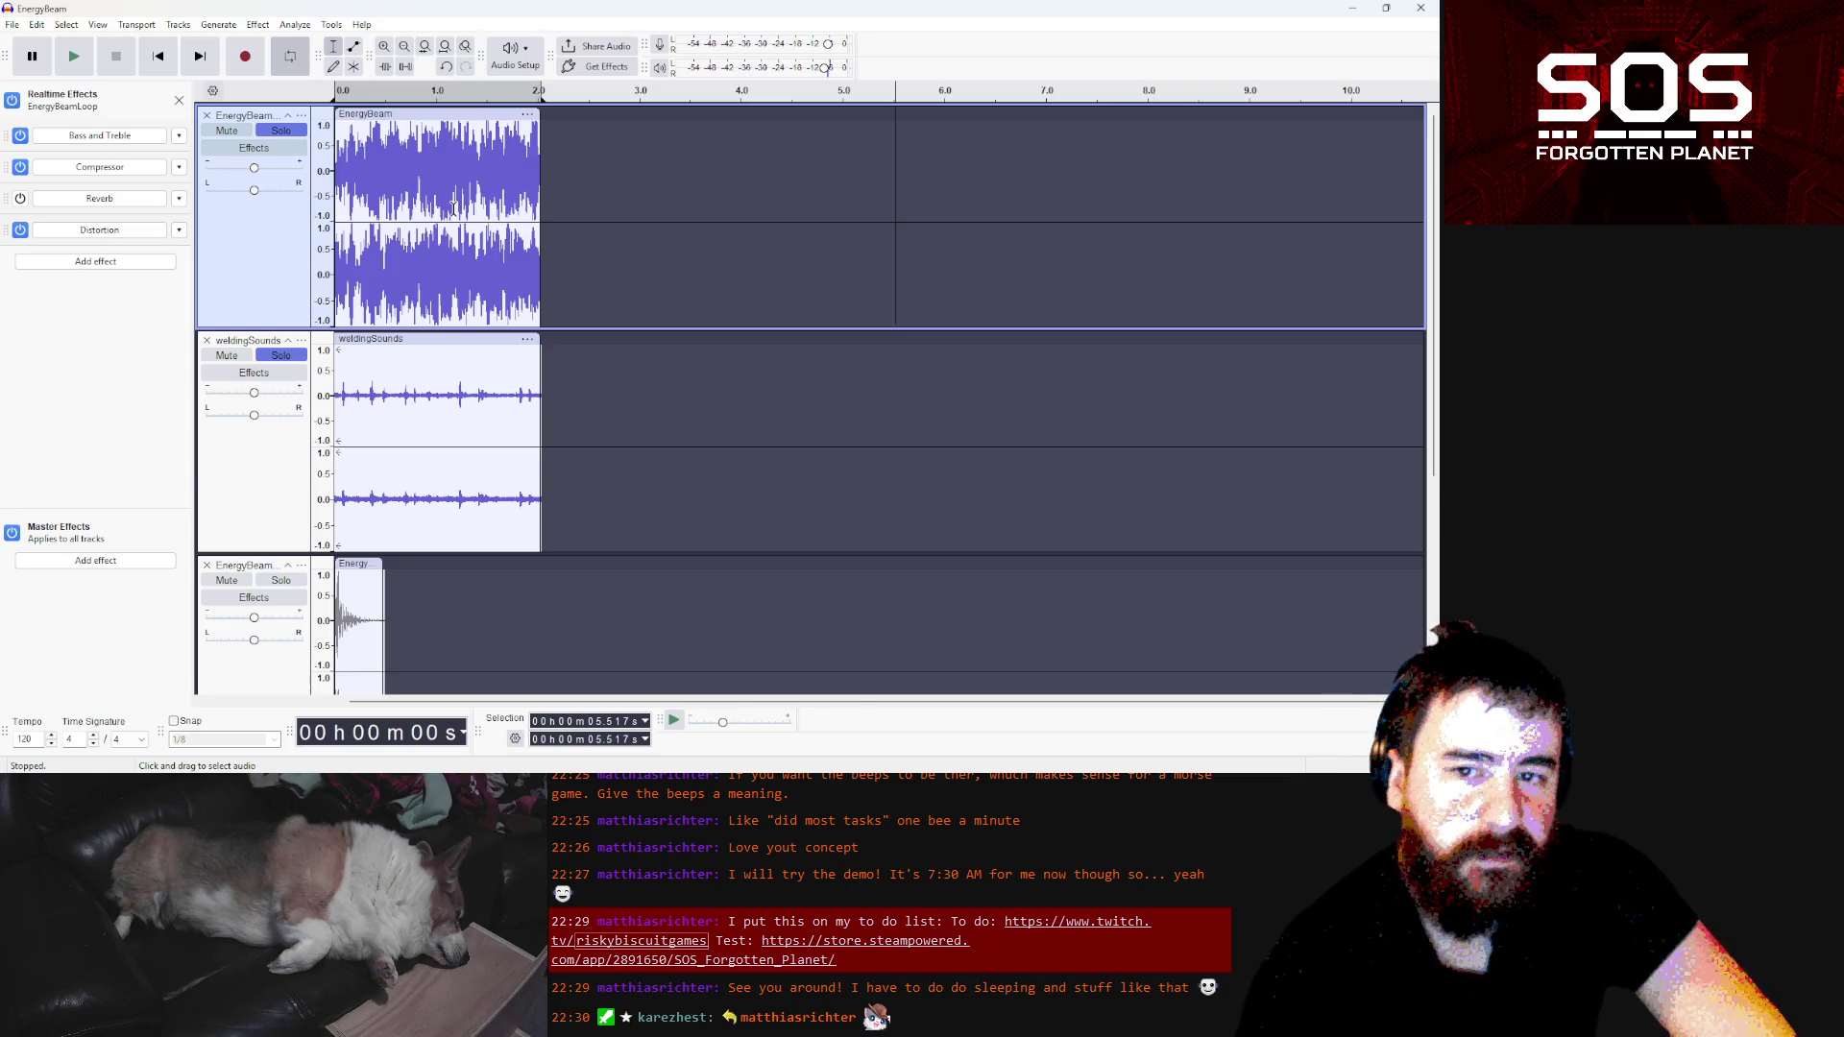
Preview the layered tracks, then boost the weldingSounds gain to +7.0 dB
left_click(81, 63)
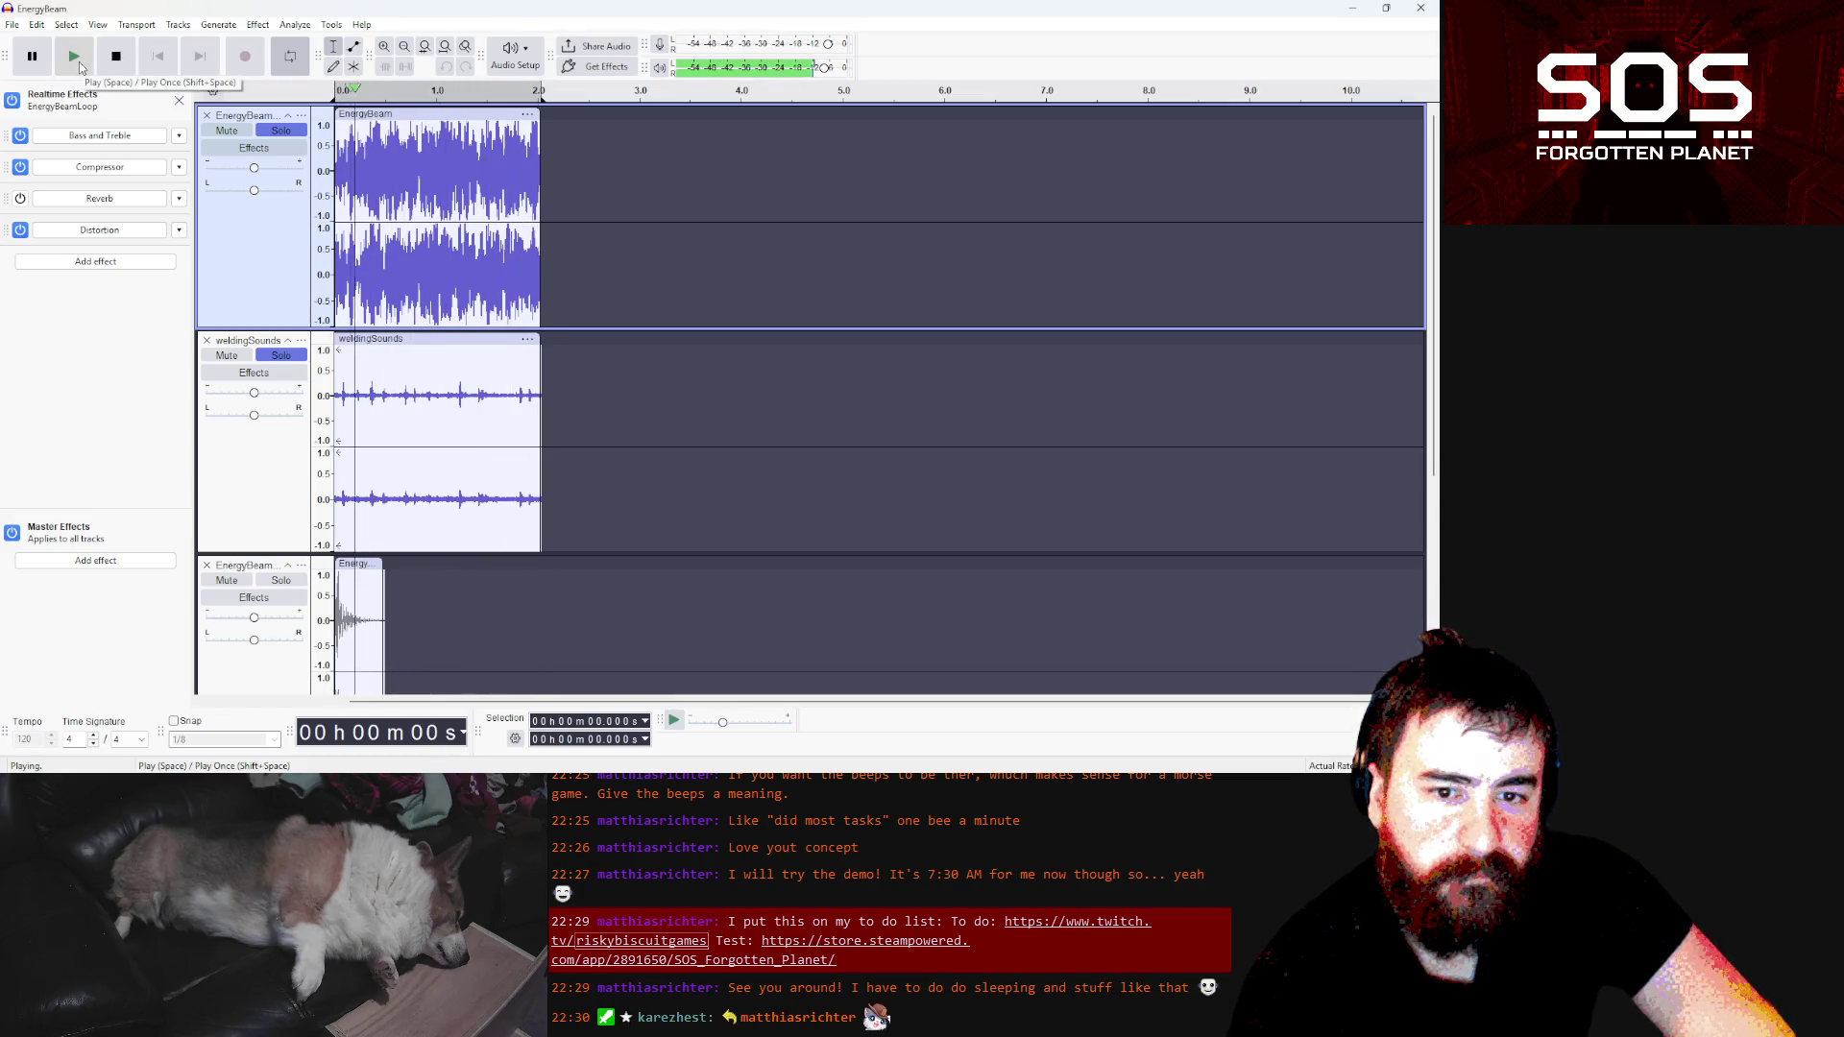
left_click(125, 63)
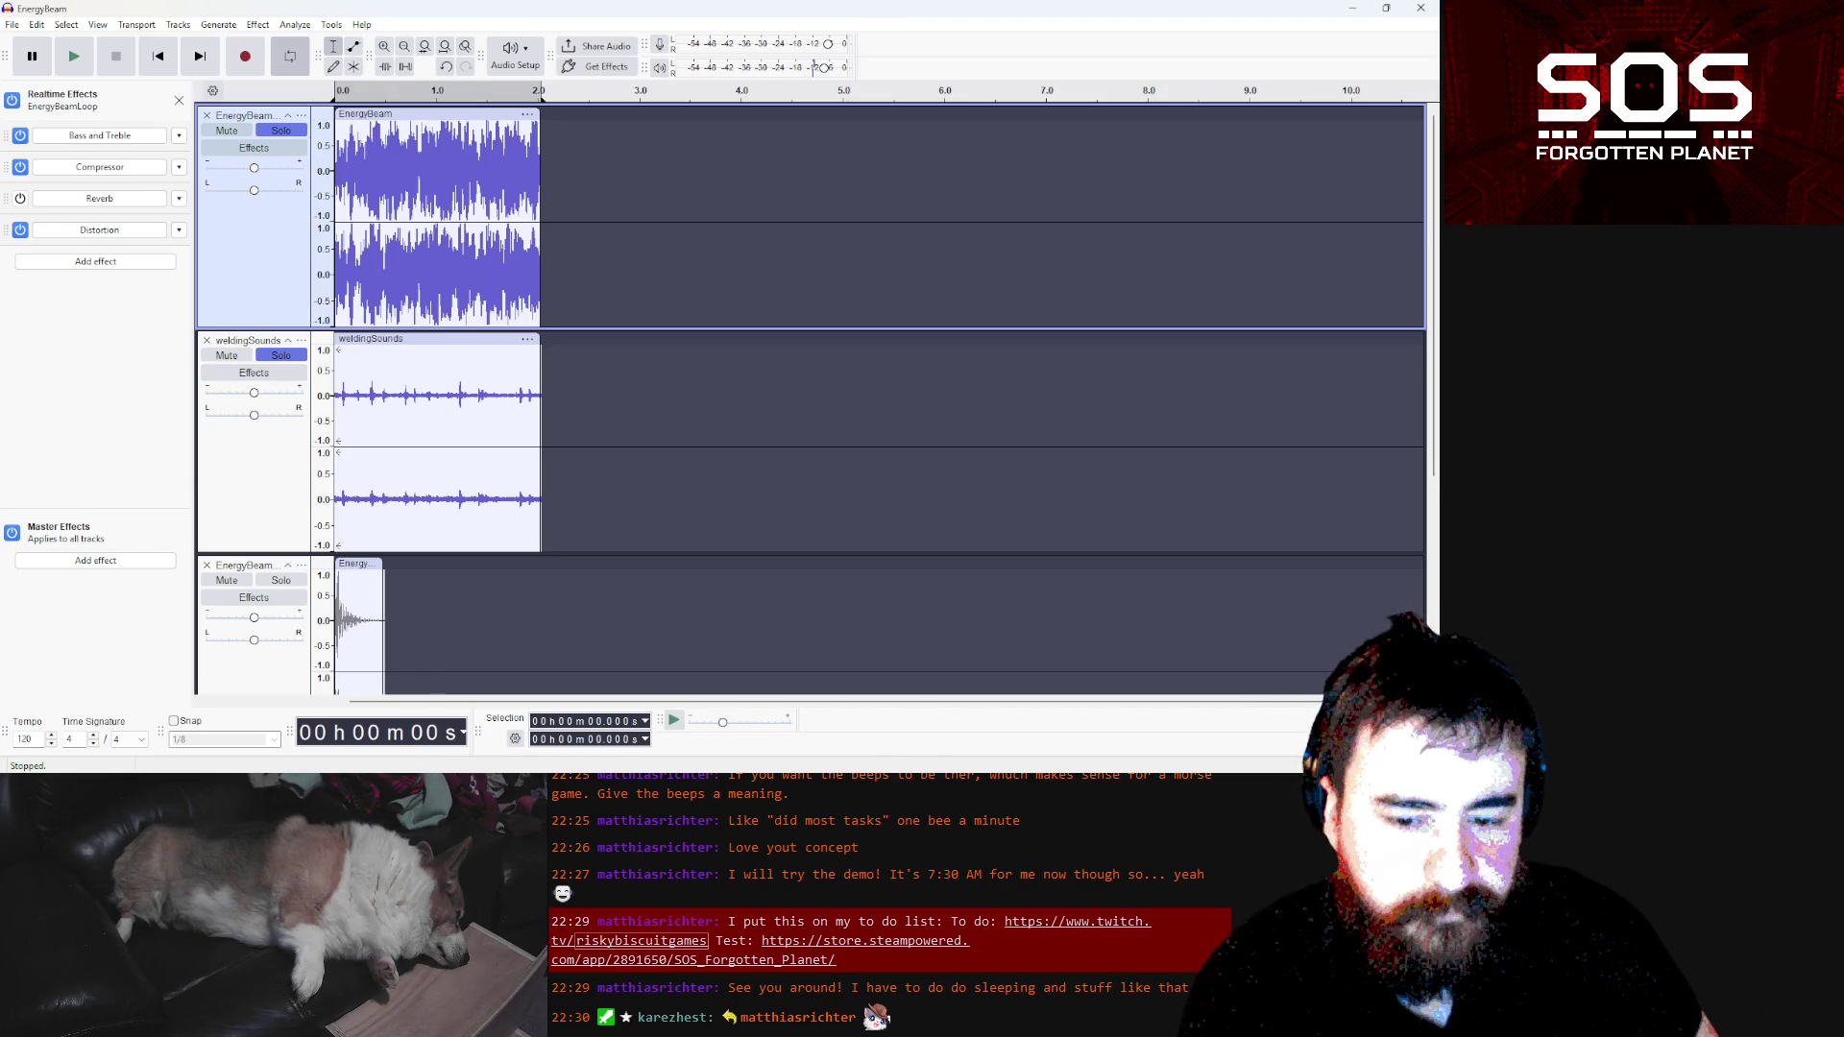
mouse_move(390, 768)
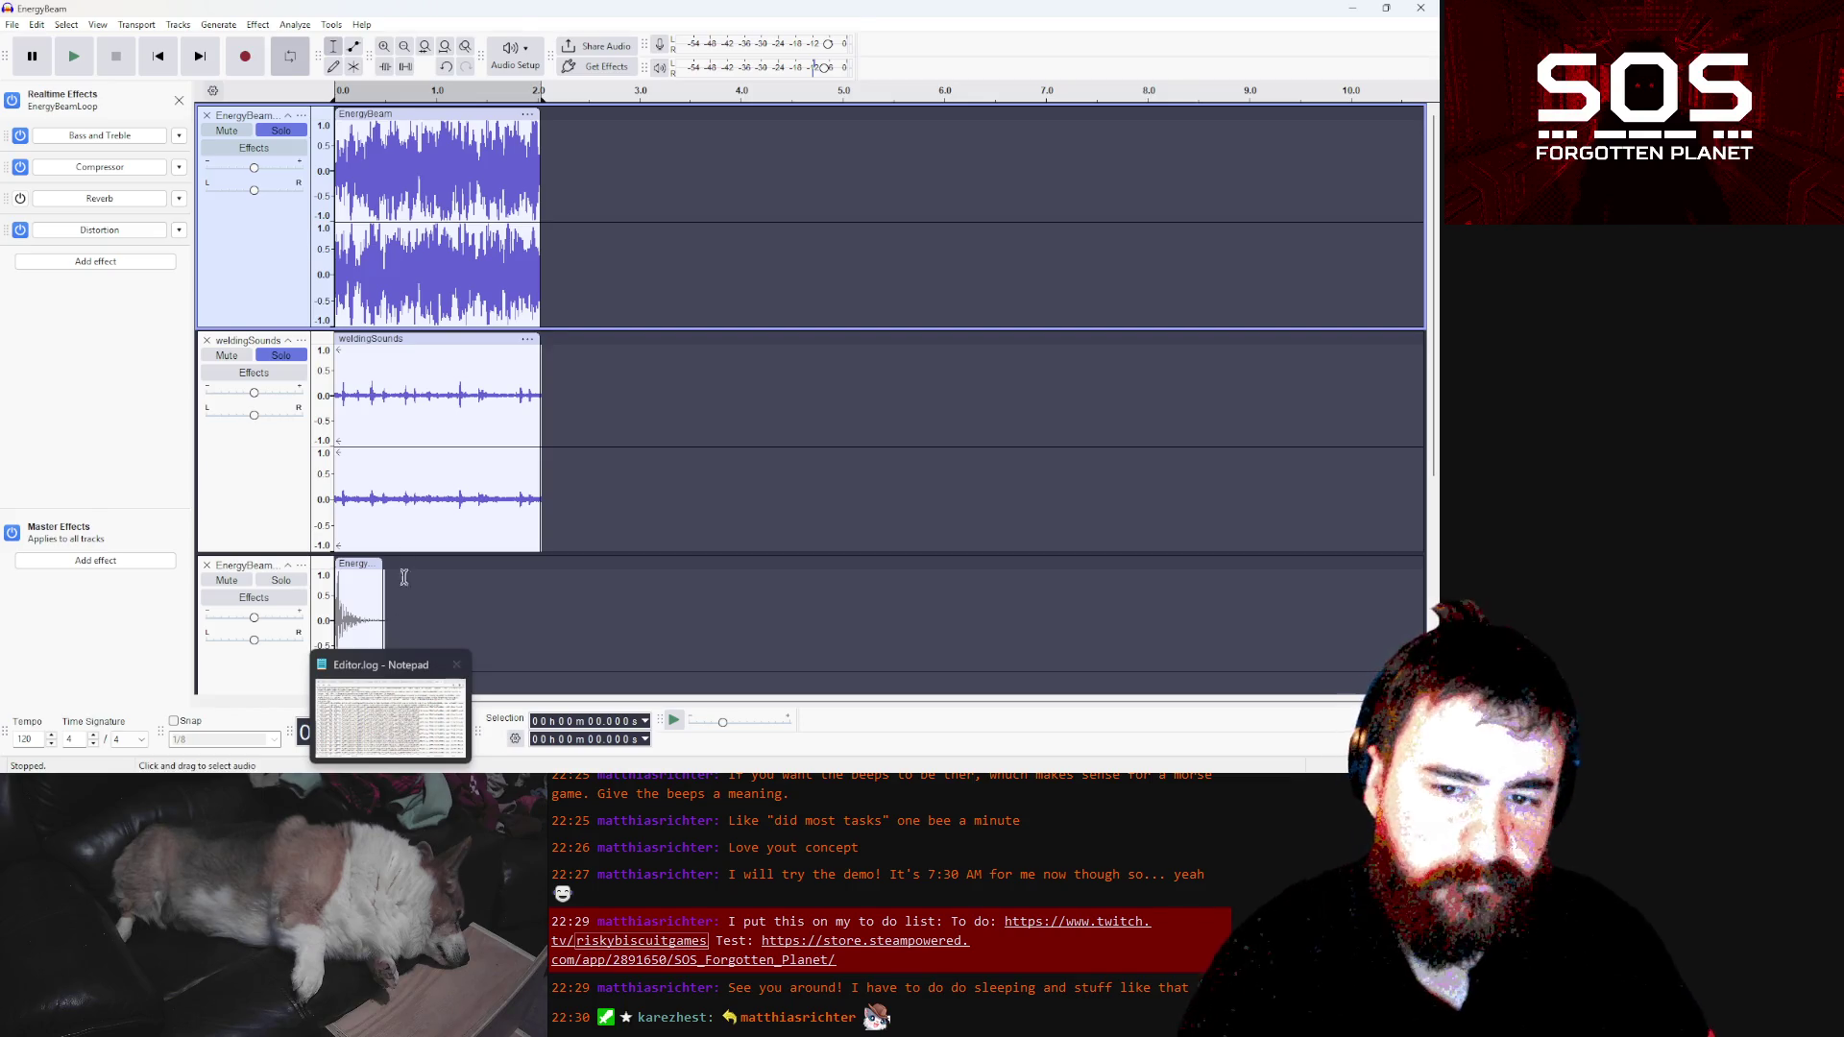
left_click_drag(255, 394, 272, 398)
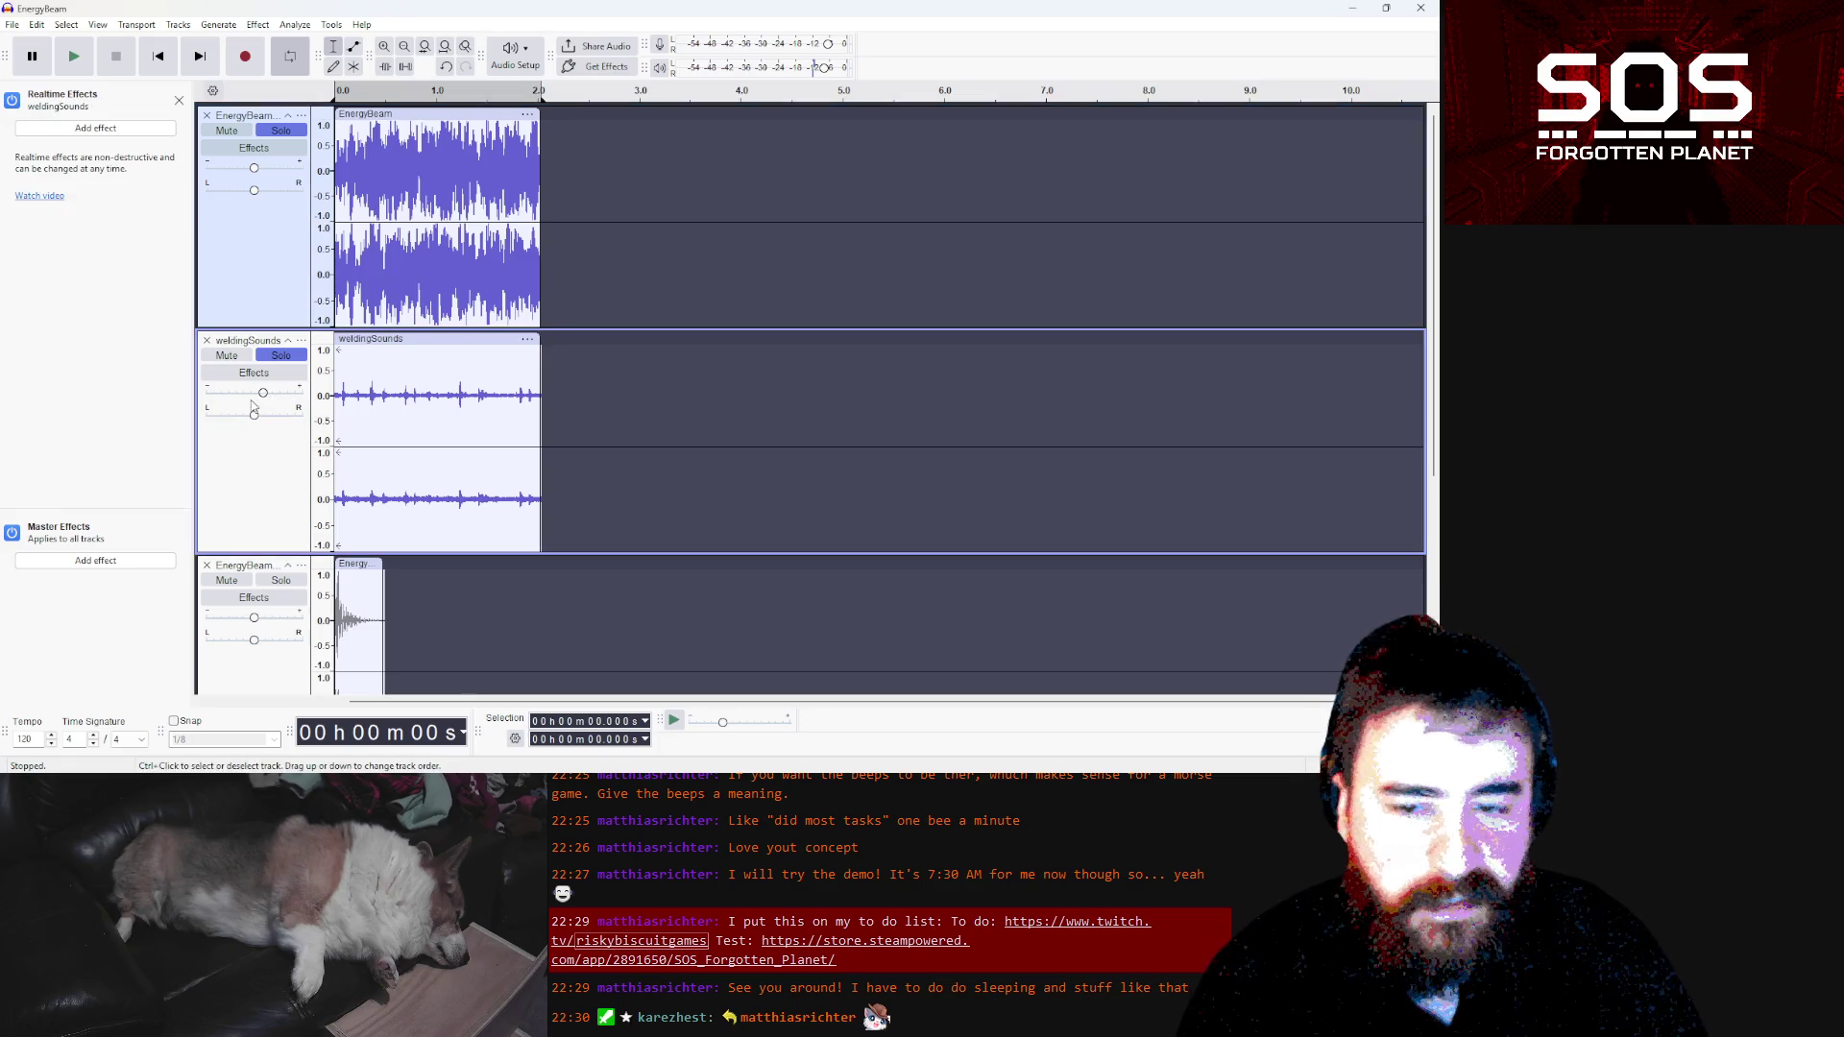
Listen to the louder mix while viewing the EnergyBeamLoop track's realtime effects
left_click(84, 60)
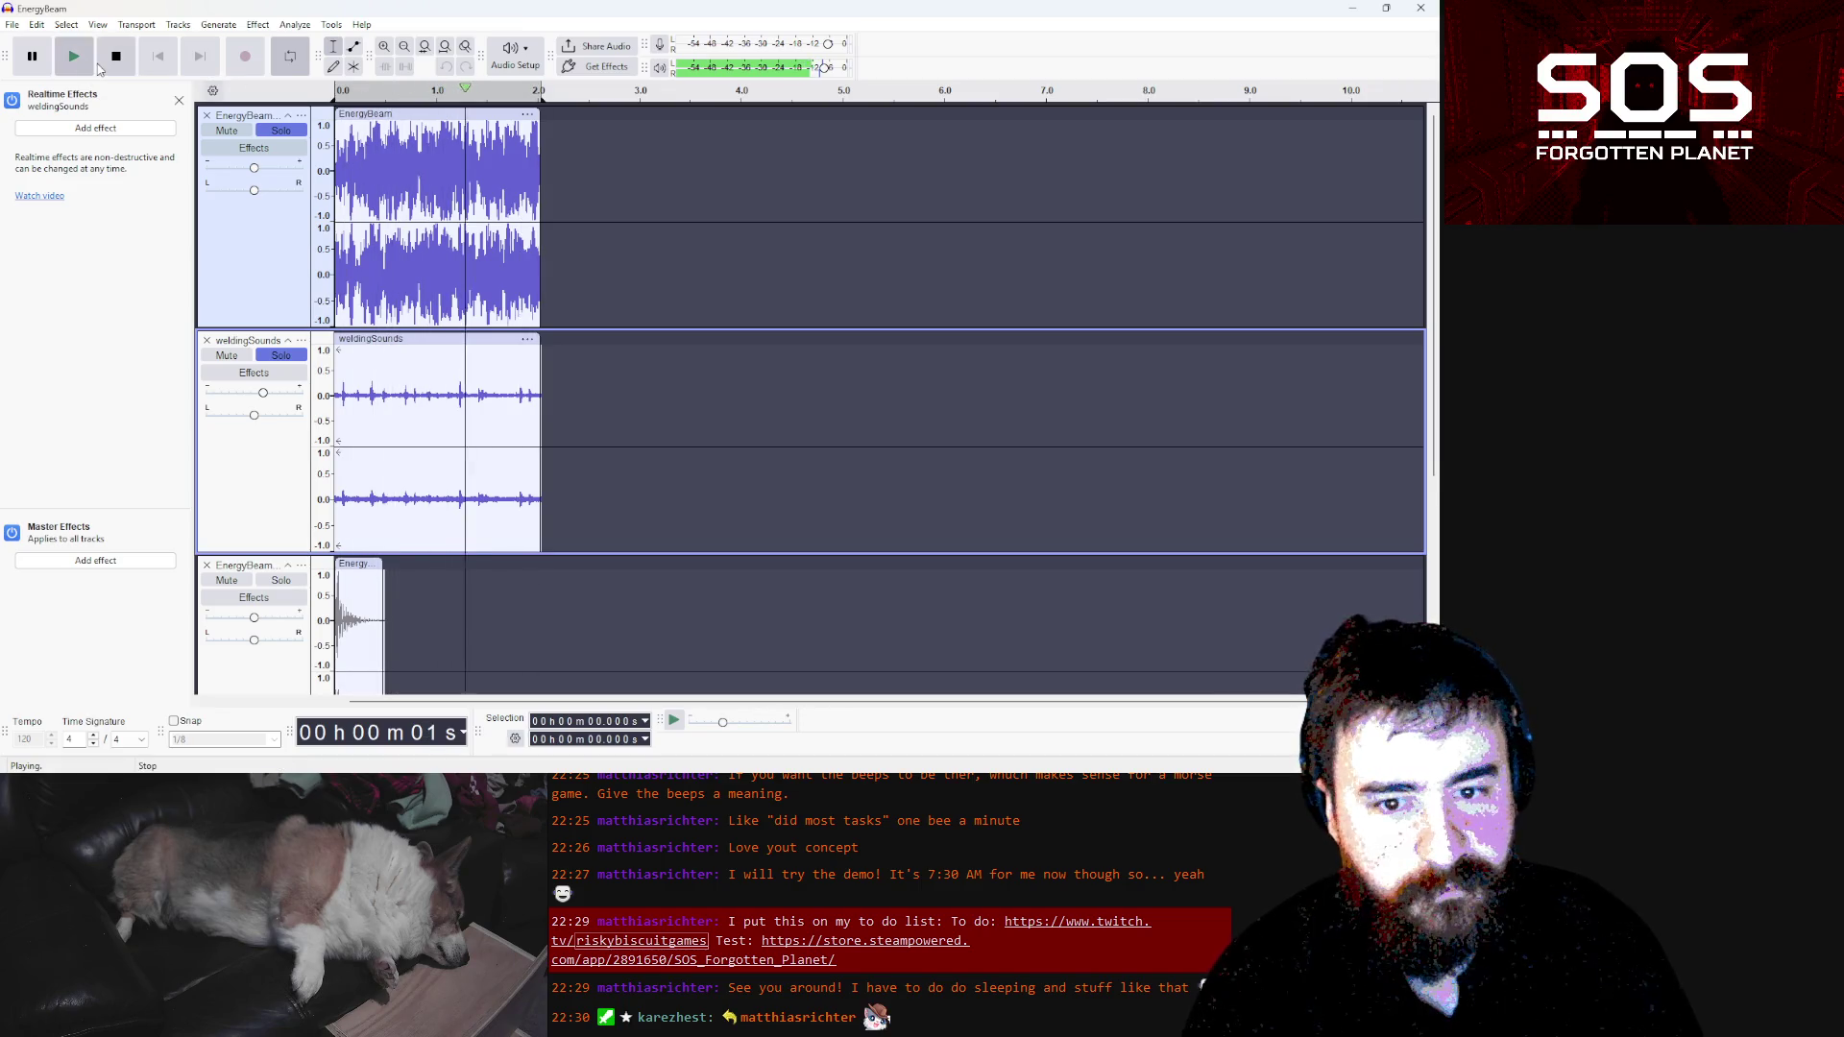
left_click(254, 148)
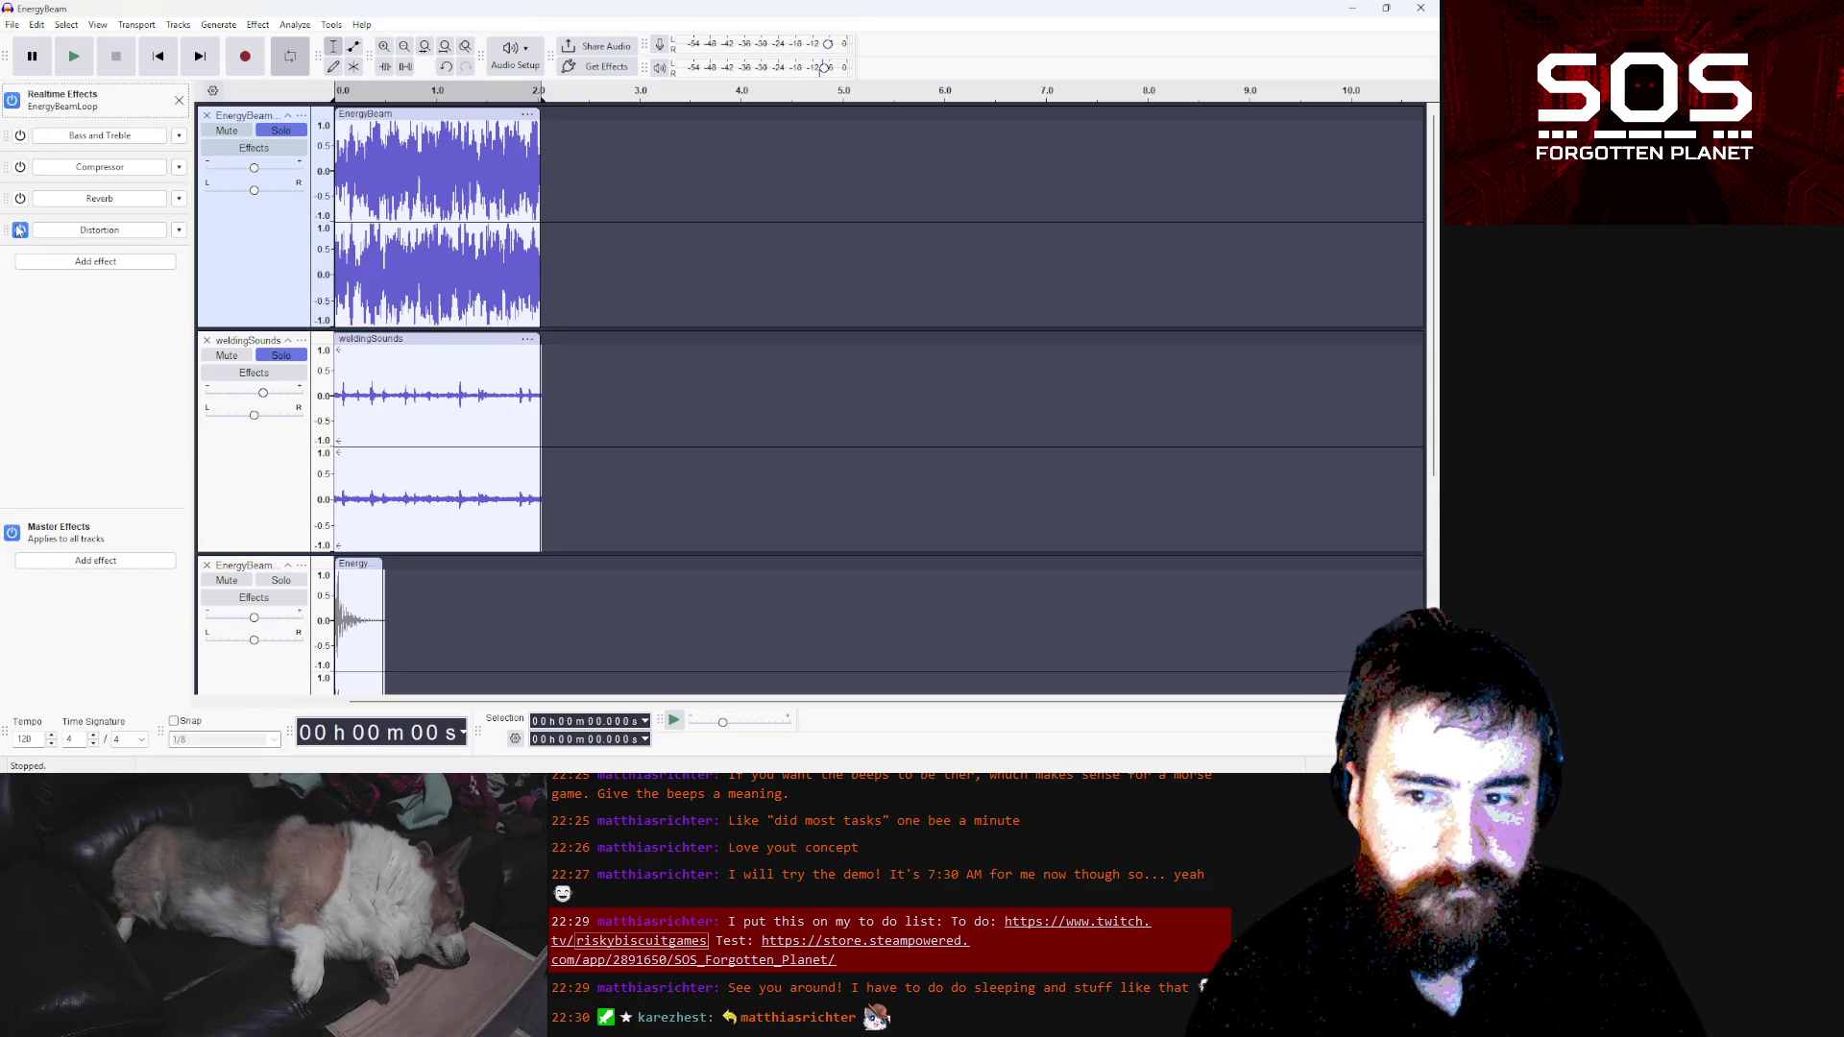
left_click(71, 59)
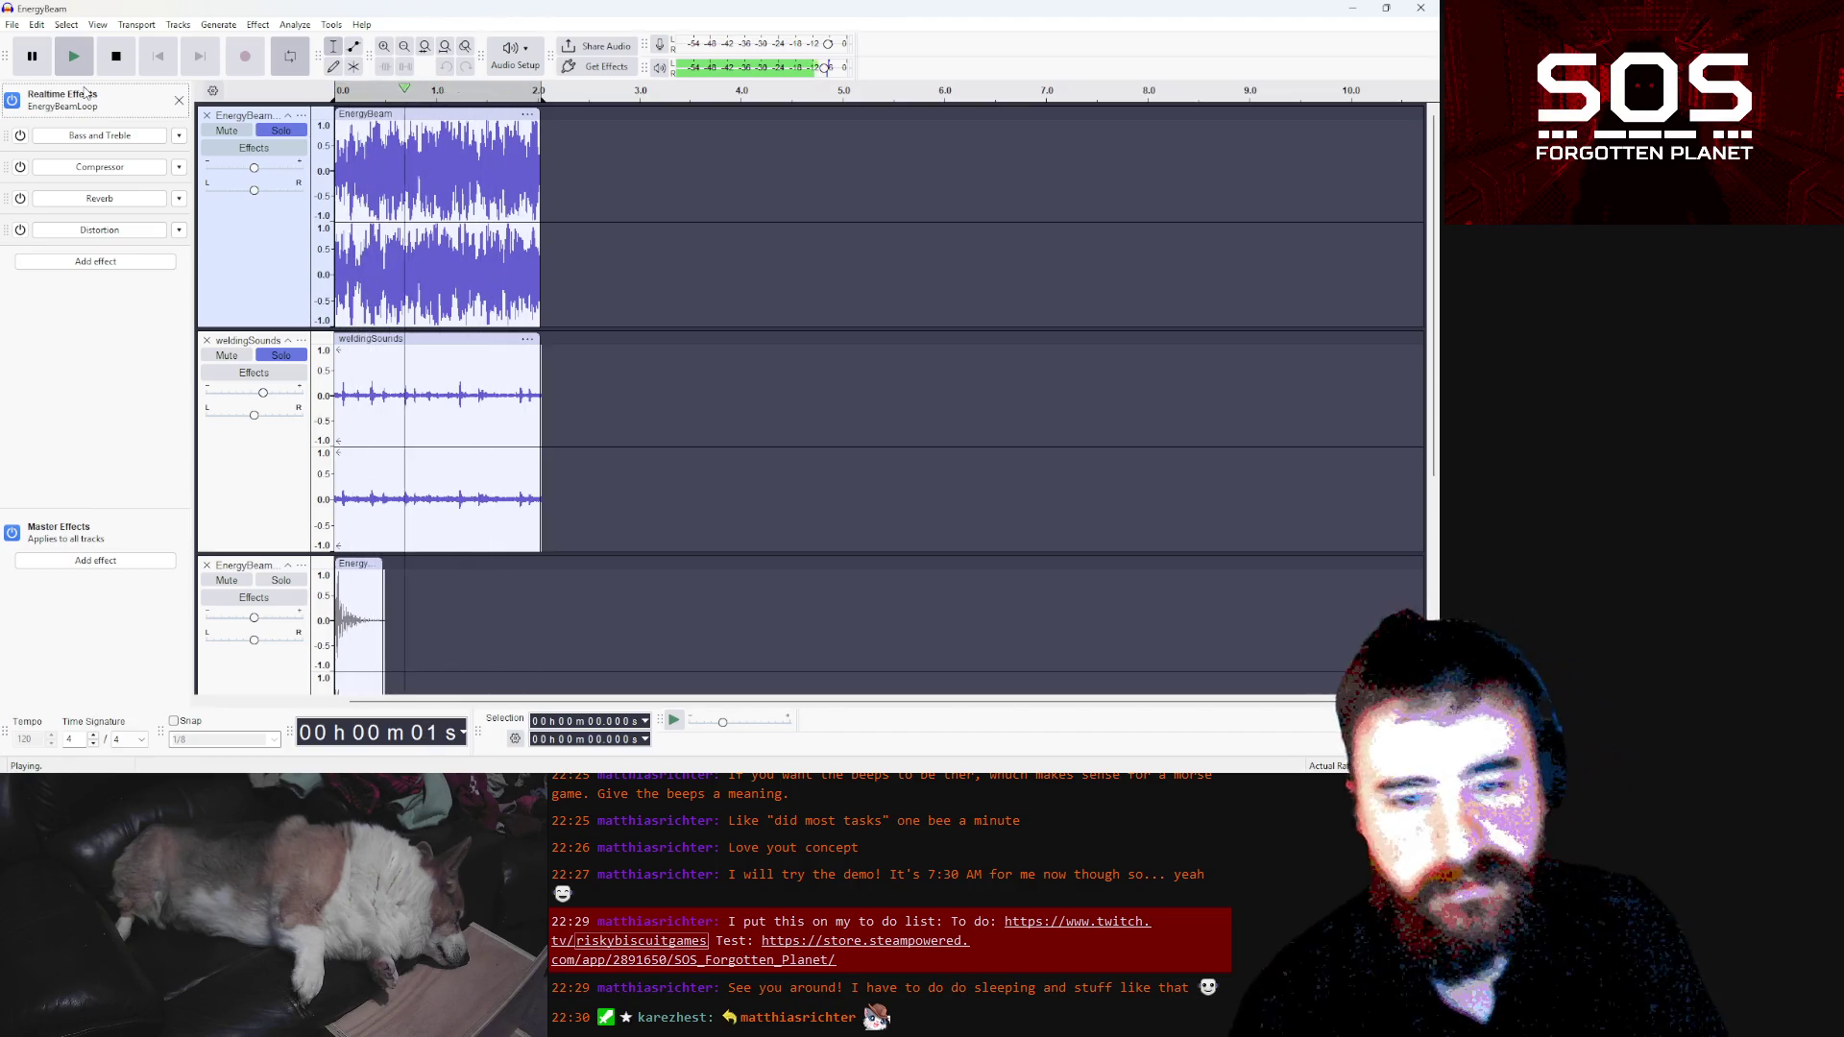
scroll(420, 297, "down", 5)
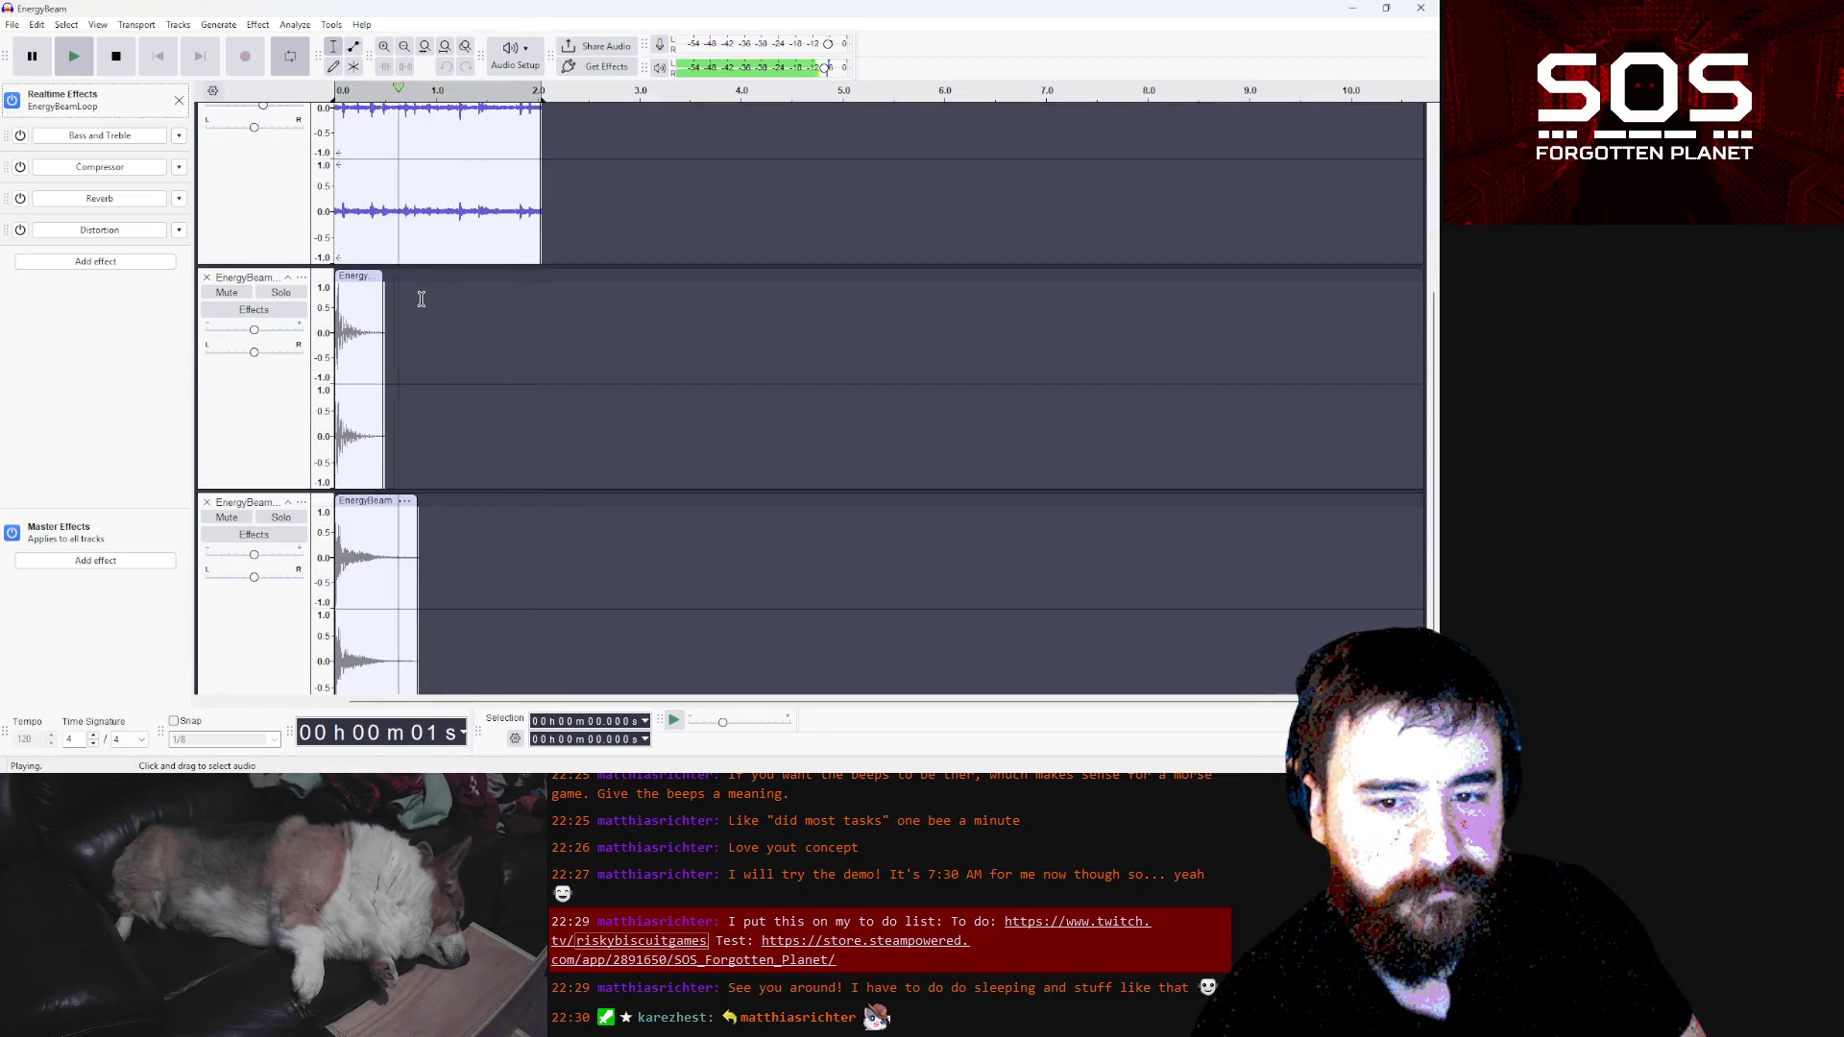
scroll(421, 299, "up", 5)
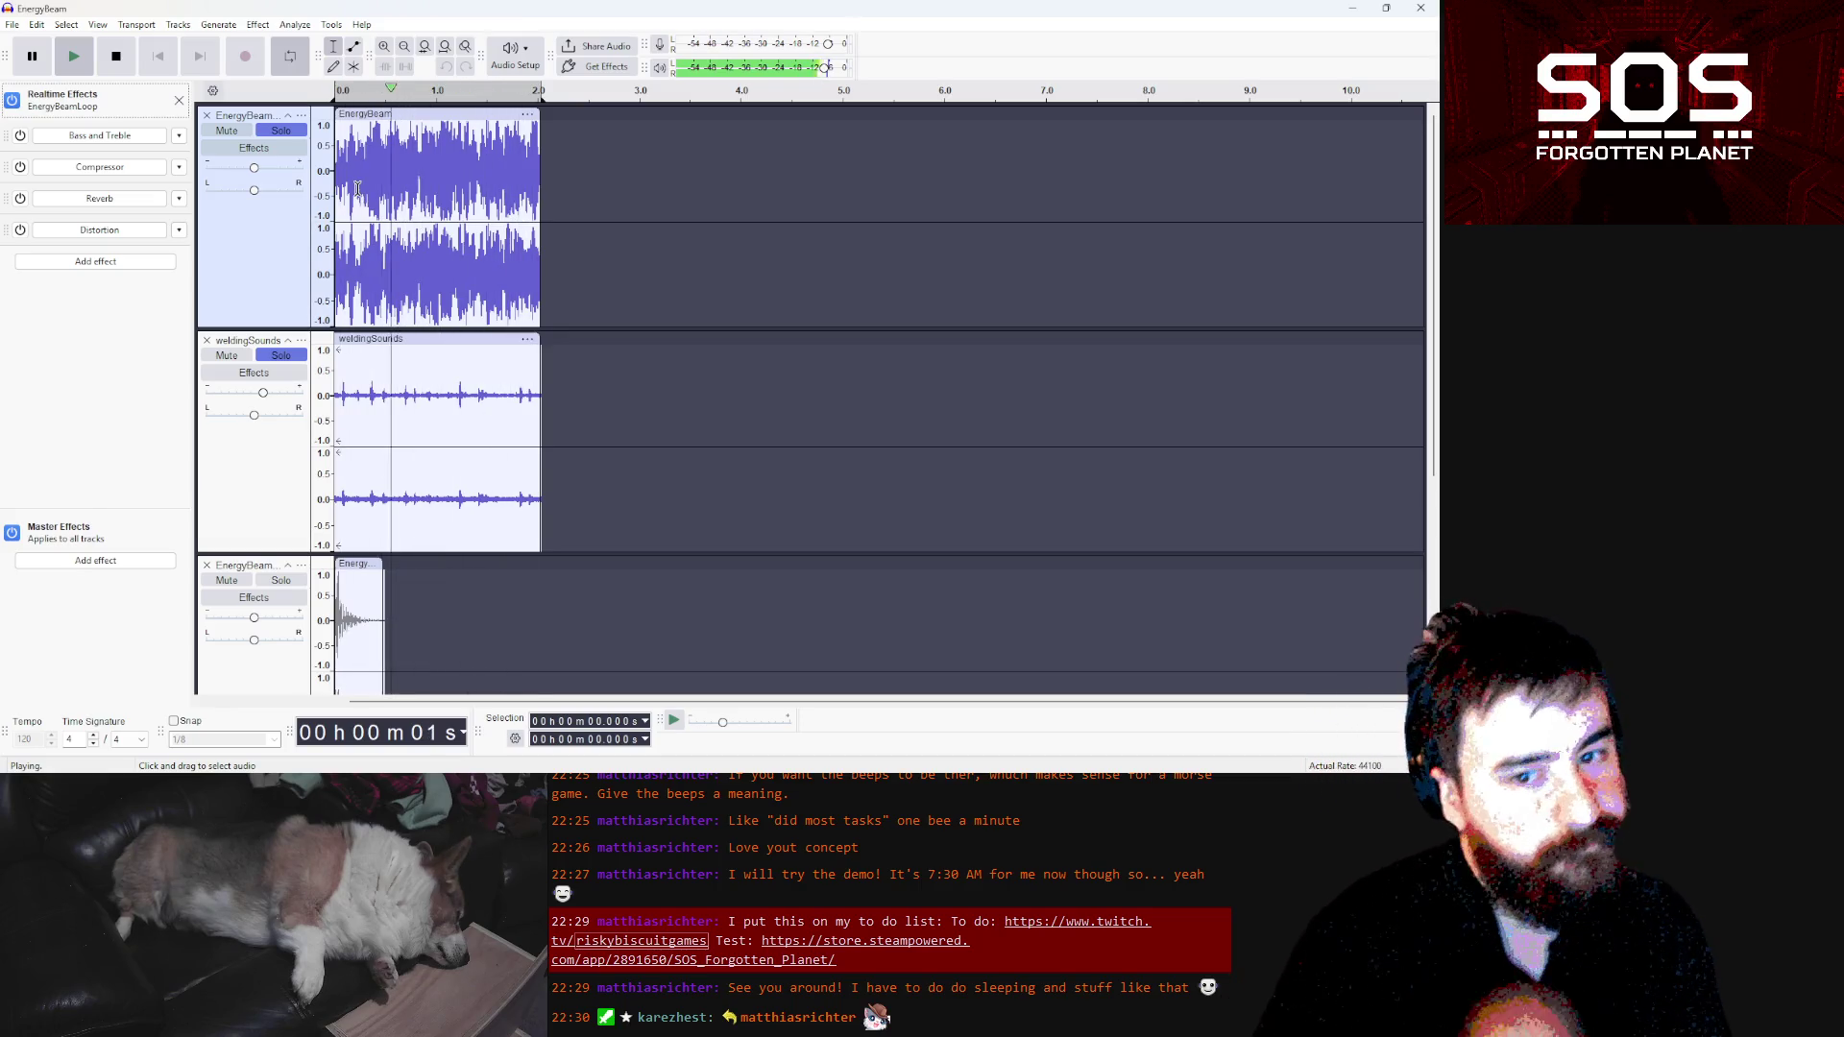
left_click(116, 55)
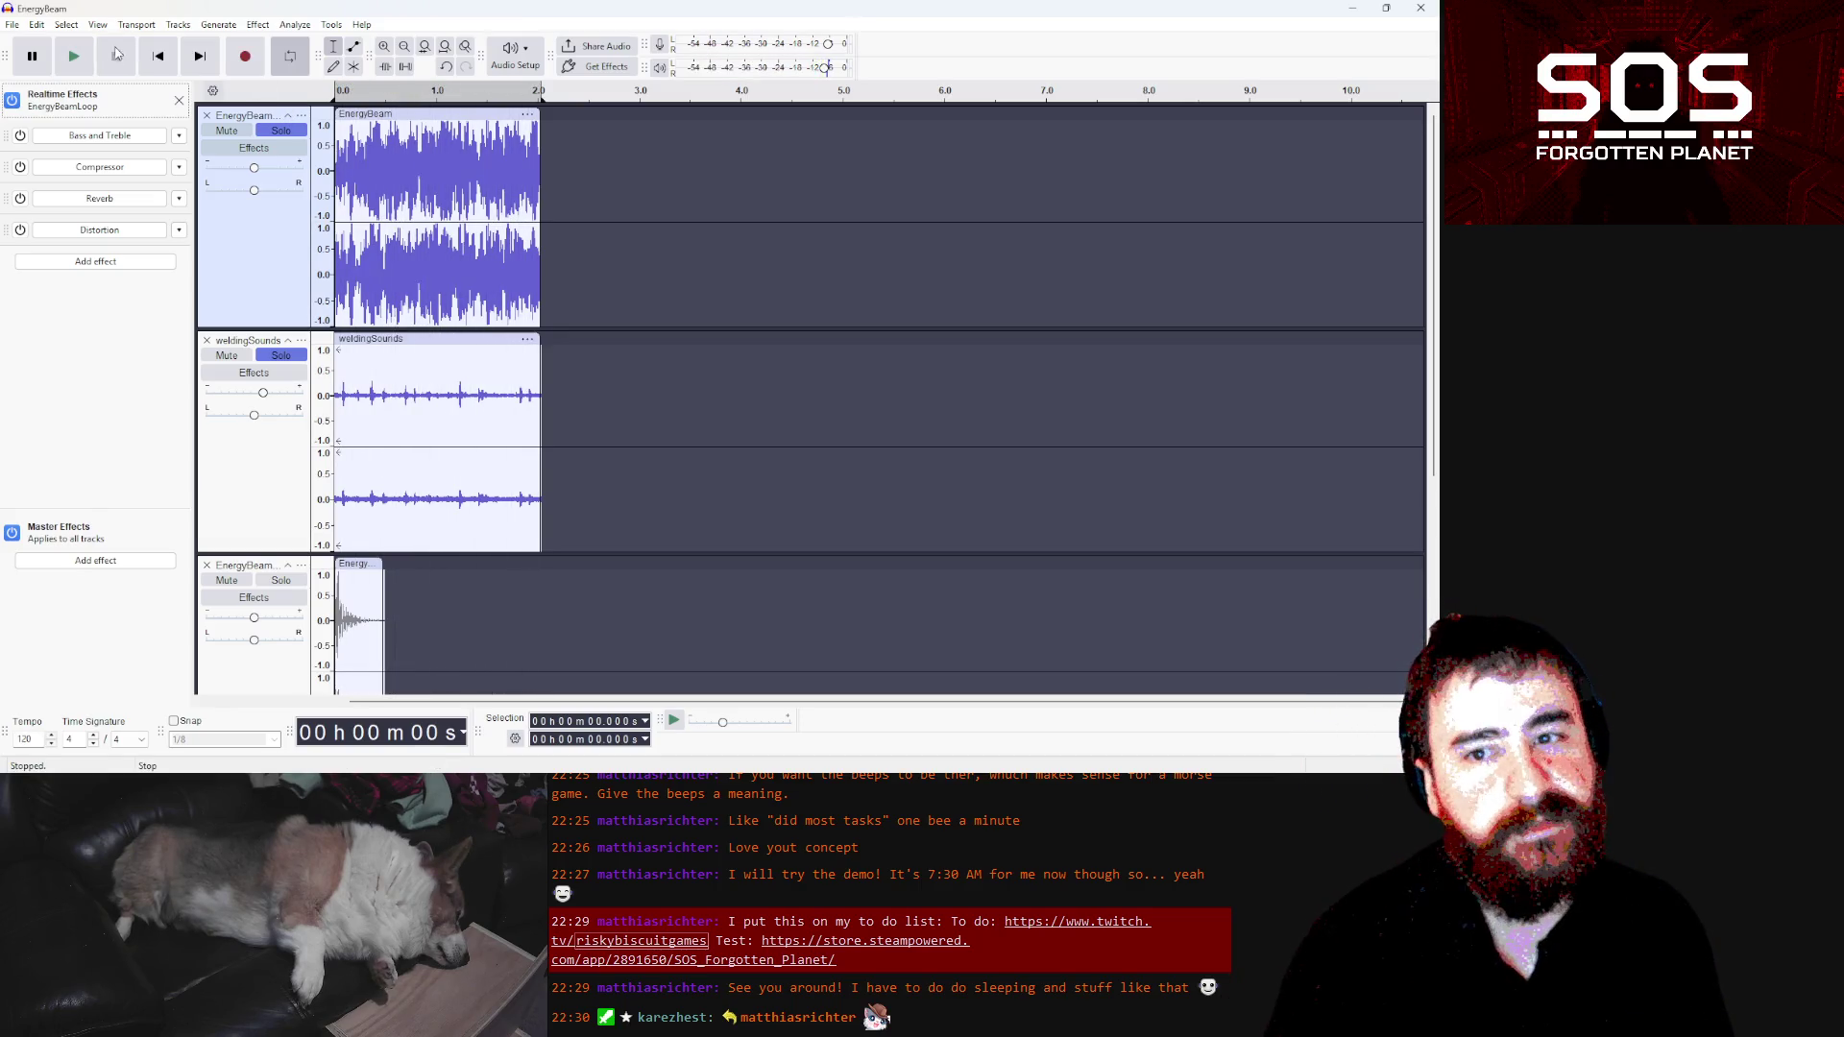
Bring the Freesound page forward and preview the Welding_2_longer_bursts.wav sample
mouse_move(460, 783)
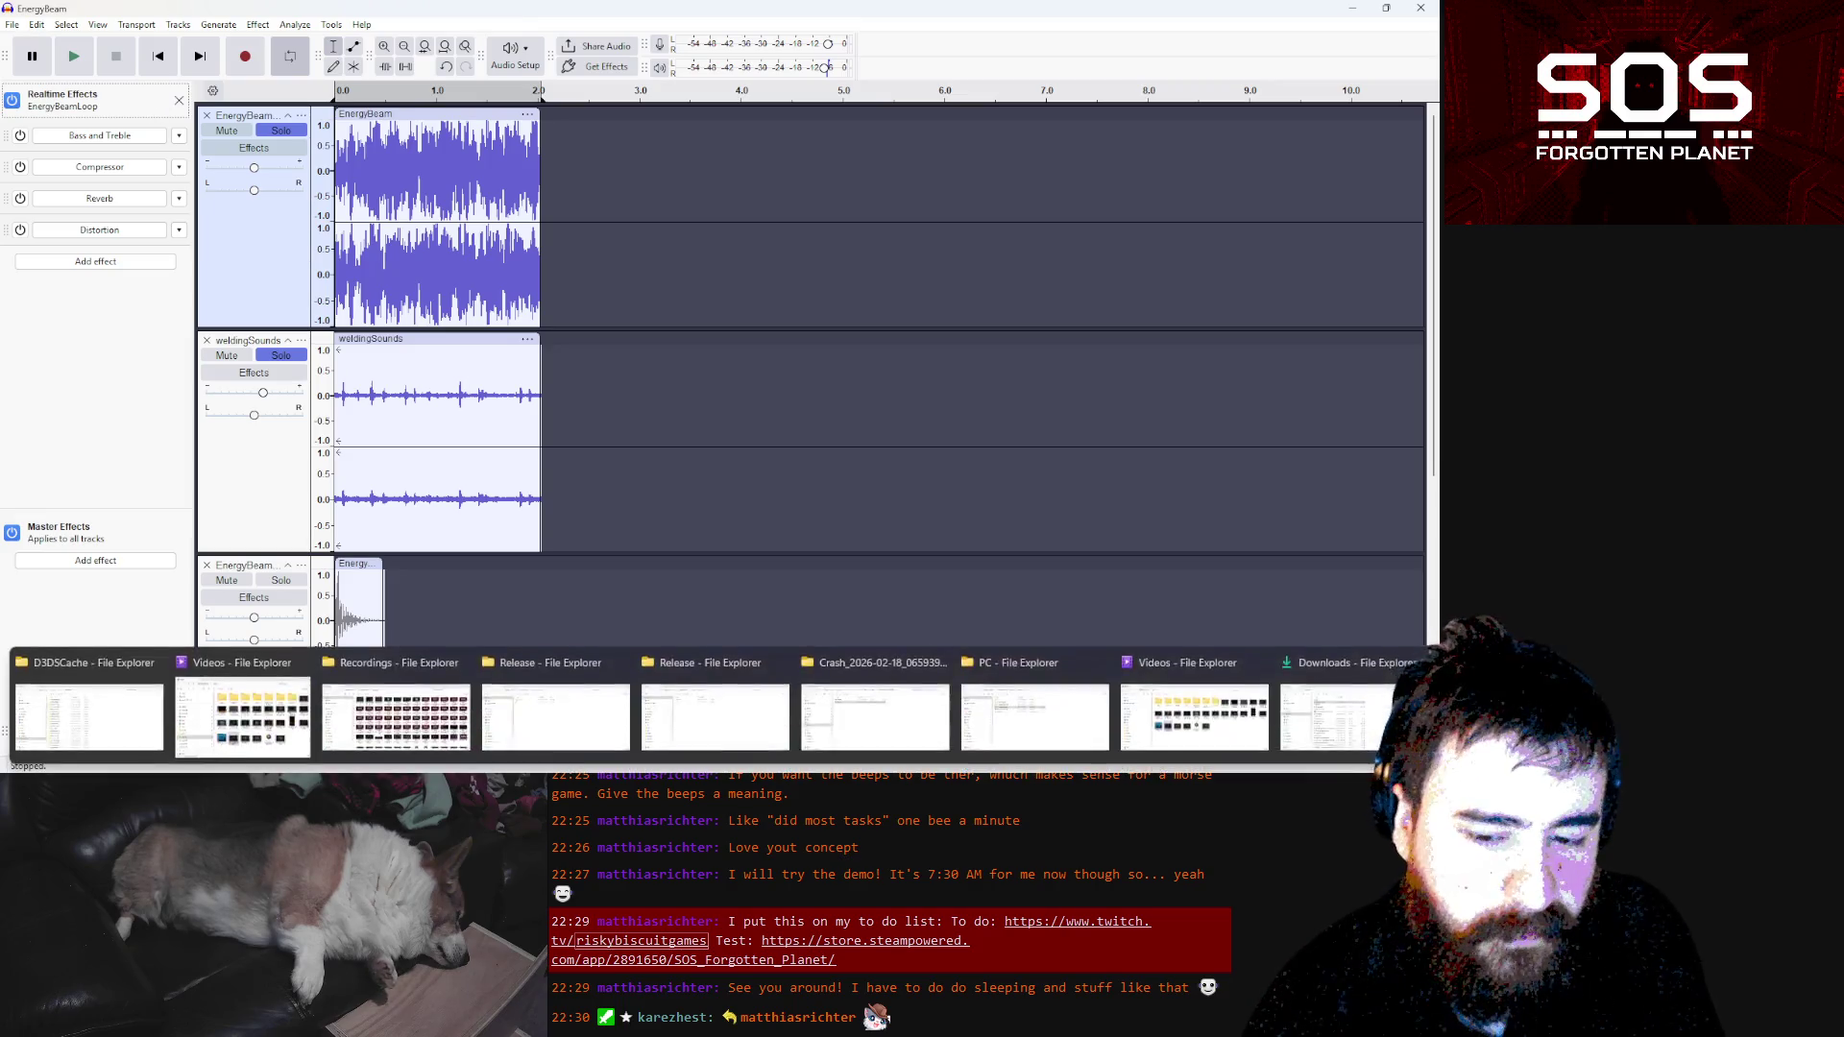
left_click(509, 715)
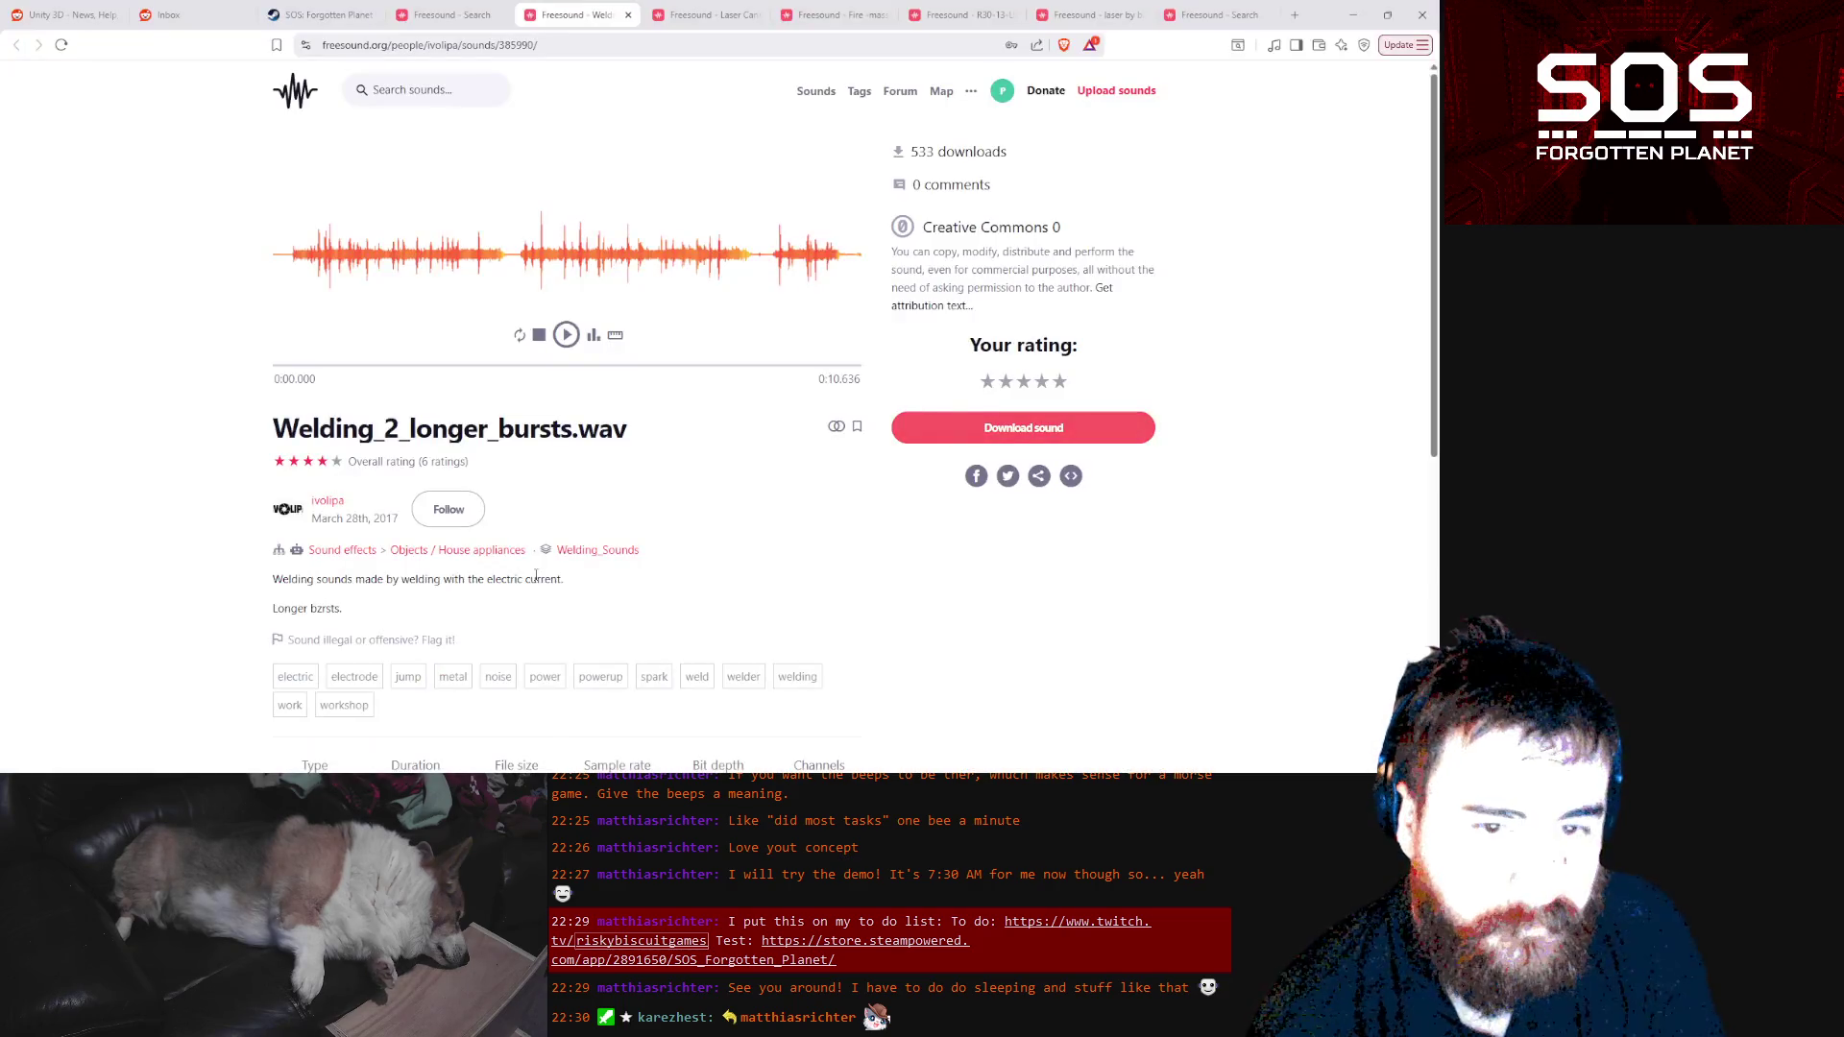
left_click(567, 335)
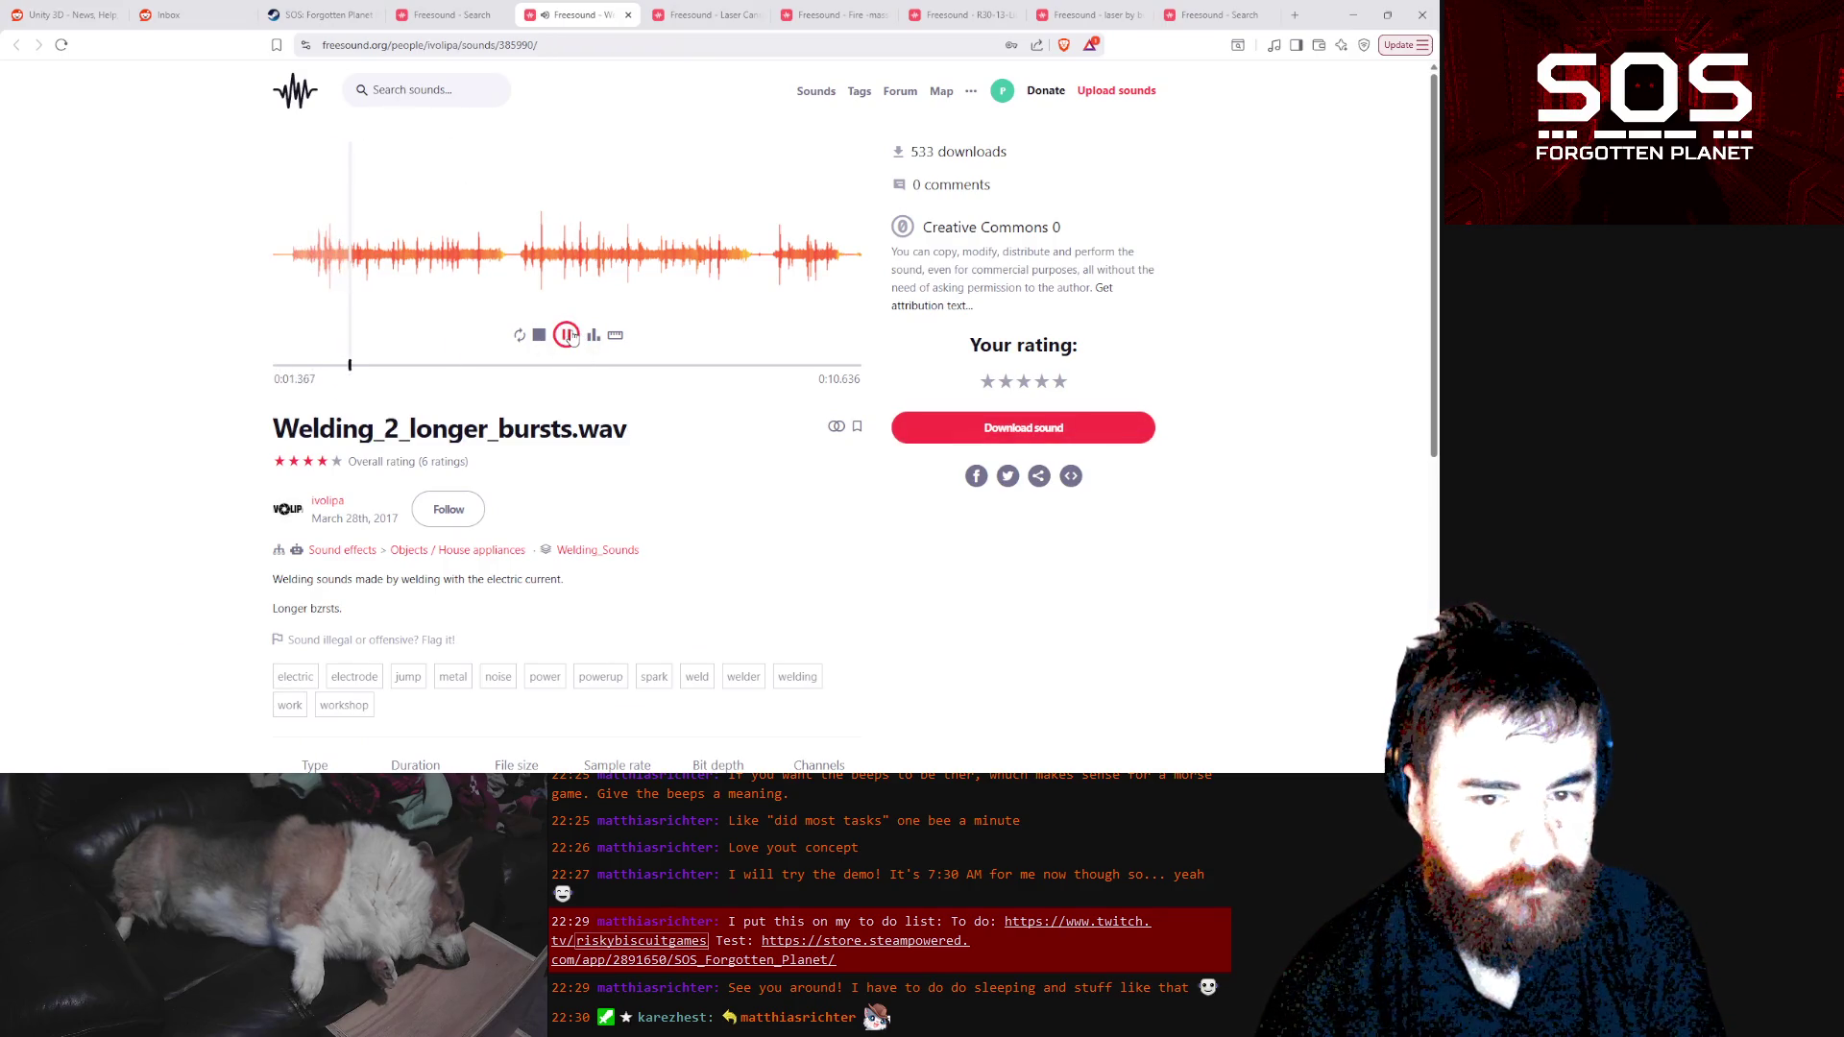
left_click(568, 335)
Return to the 'welding' search results and audition welding.wav
left_click(436, 16)
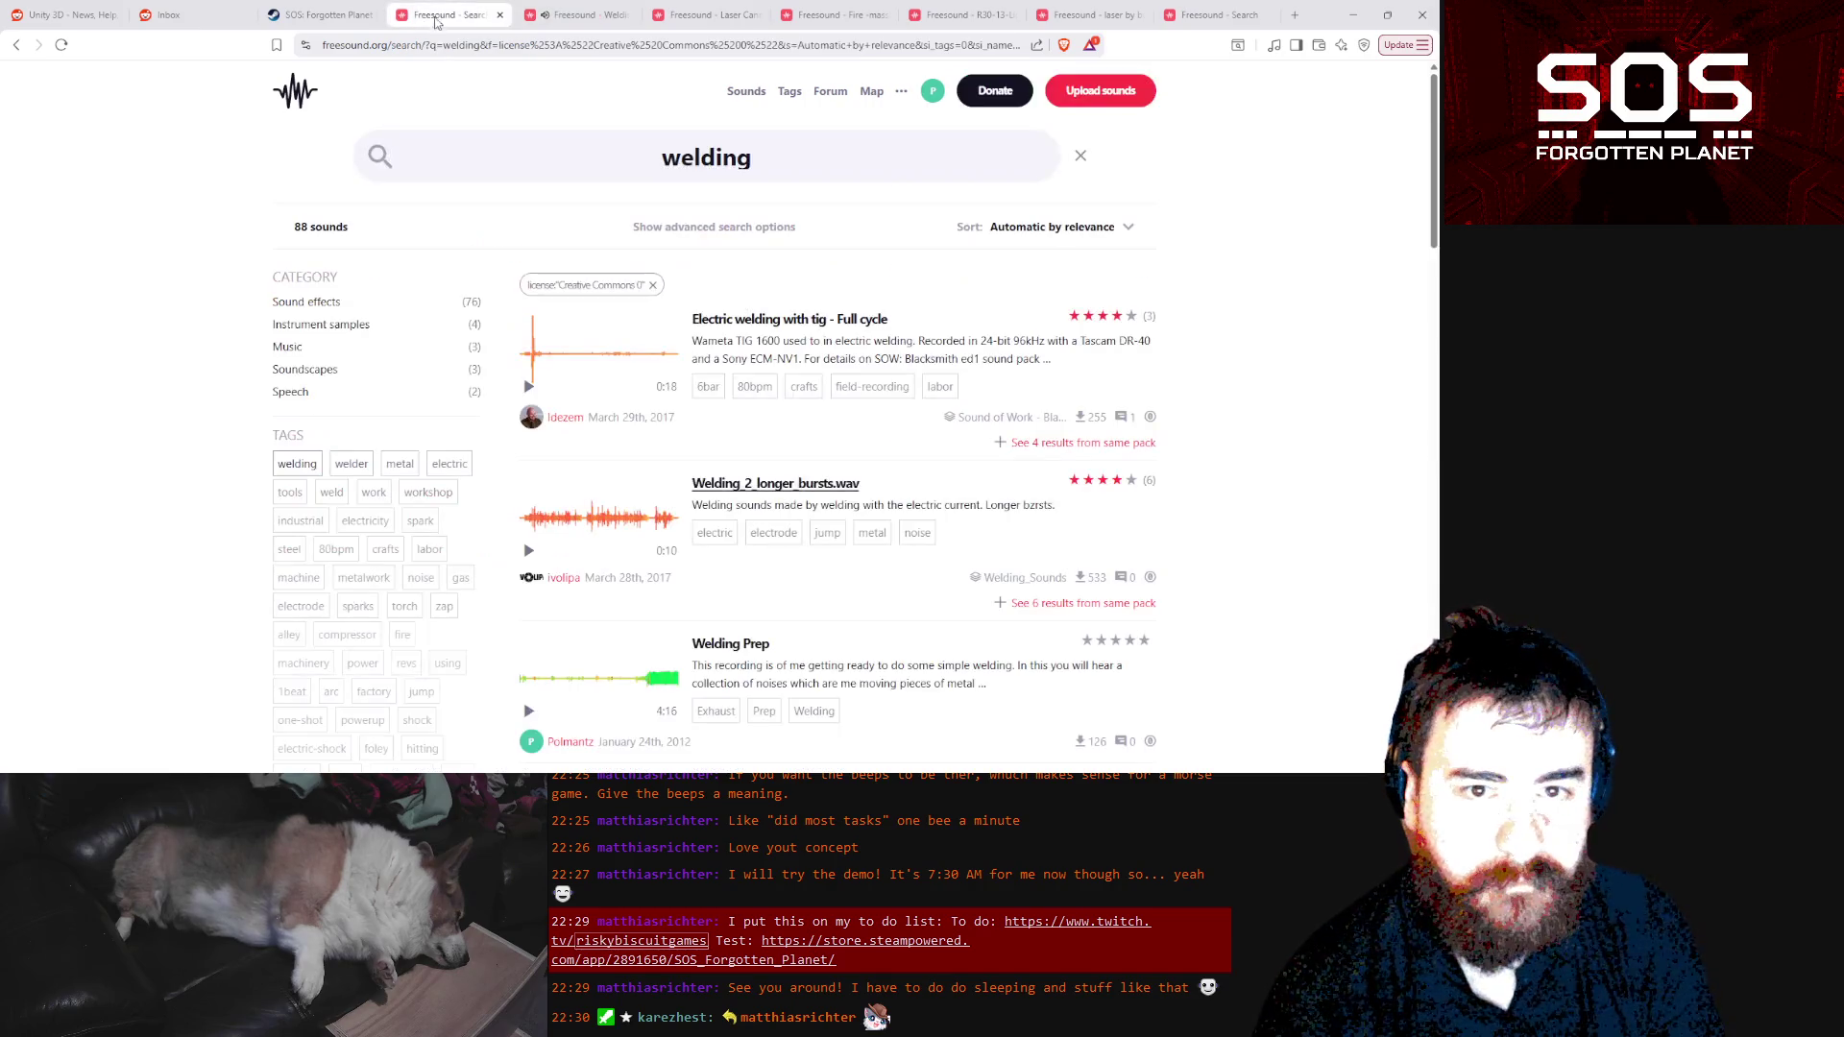
scroll(786, 453, "down", 2)
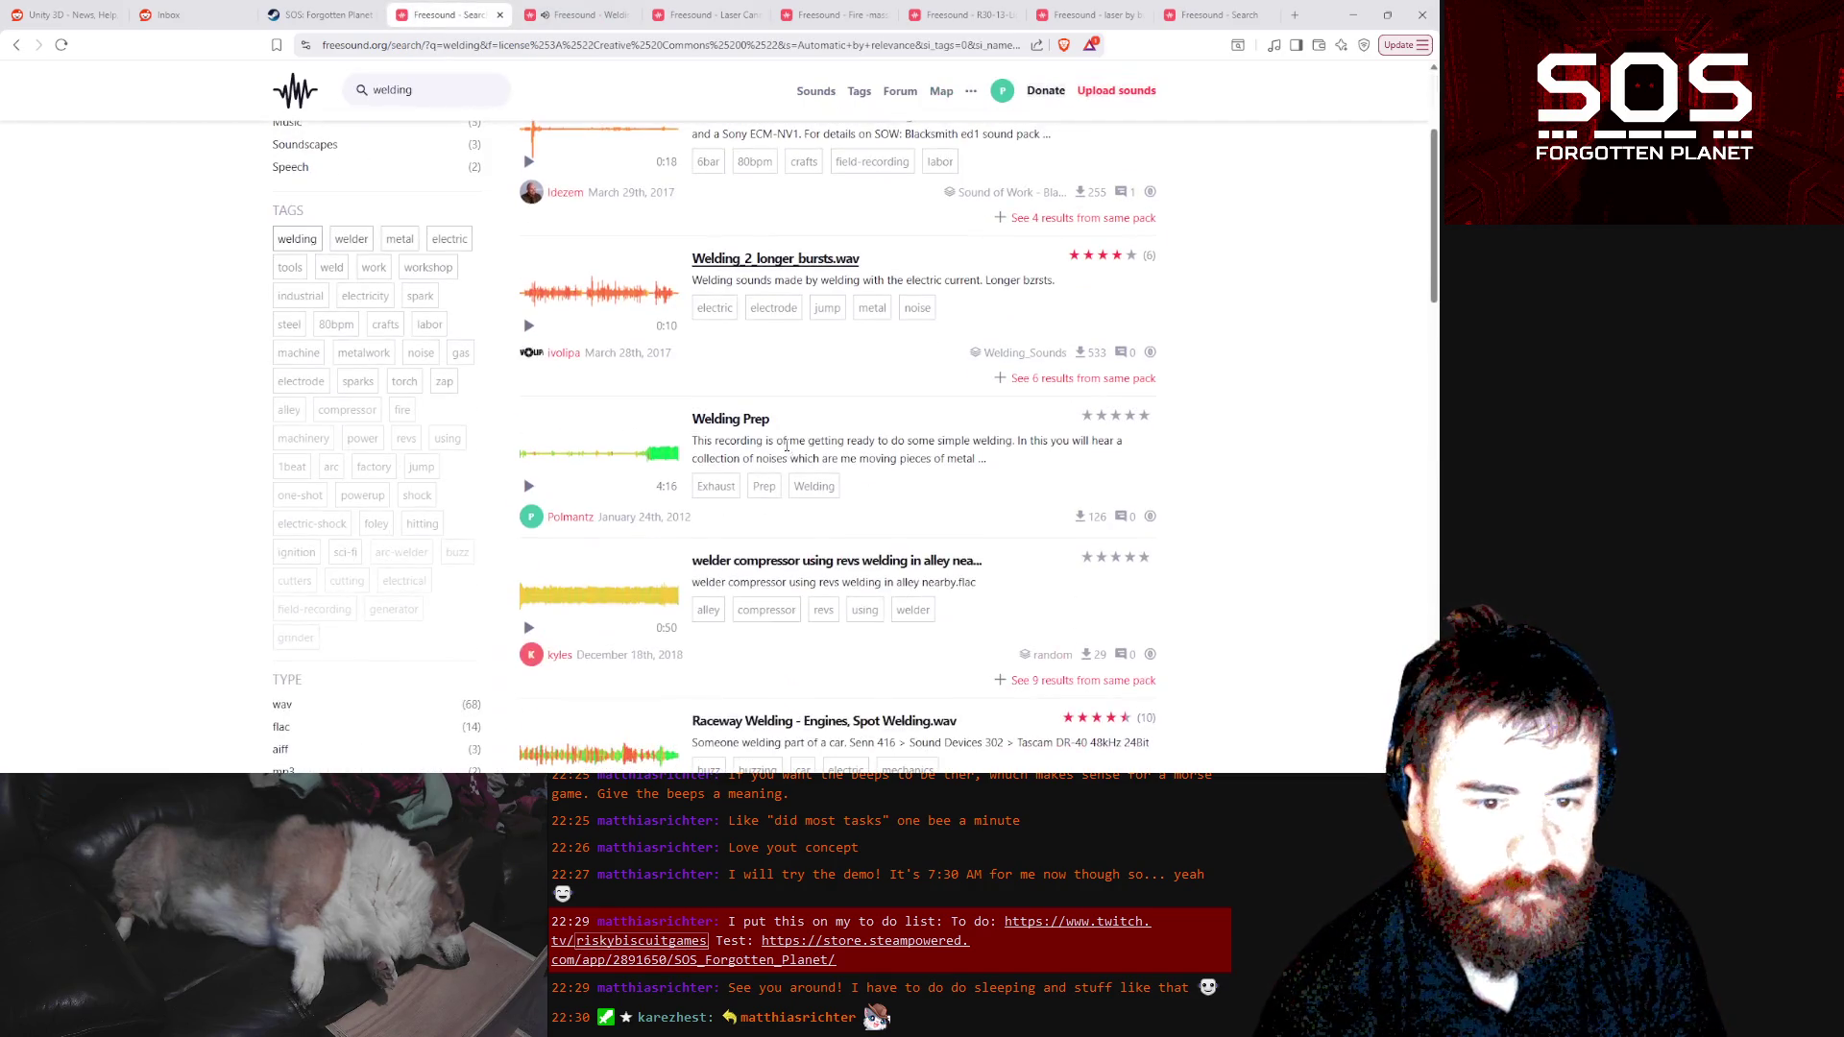
scroll(786, 443, "down", 5)
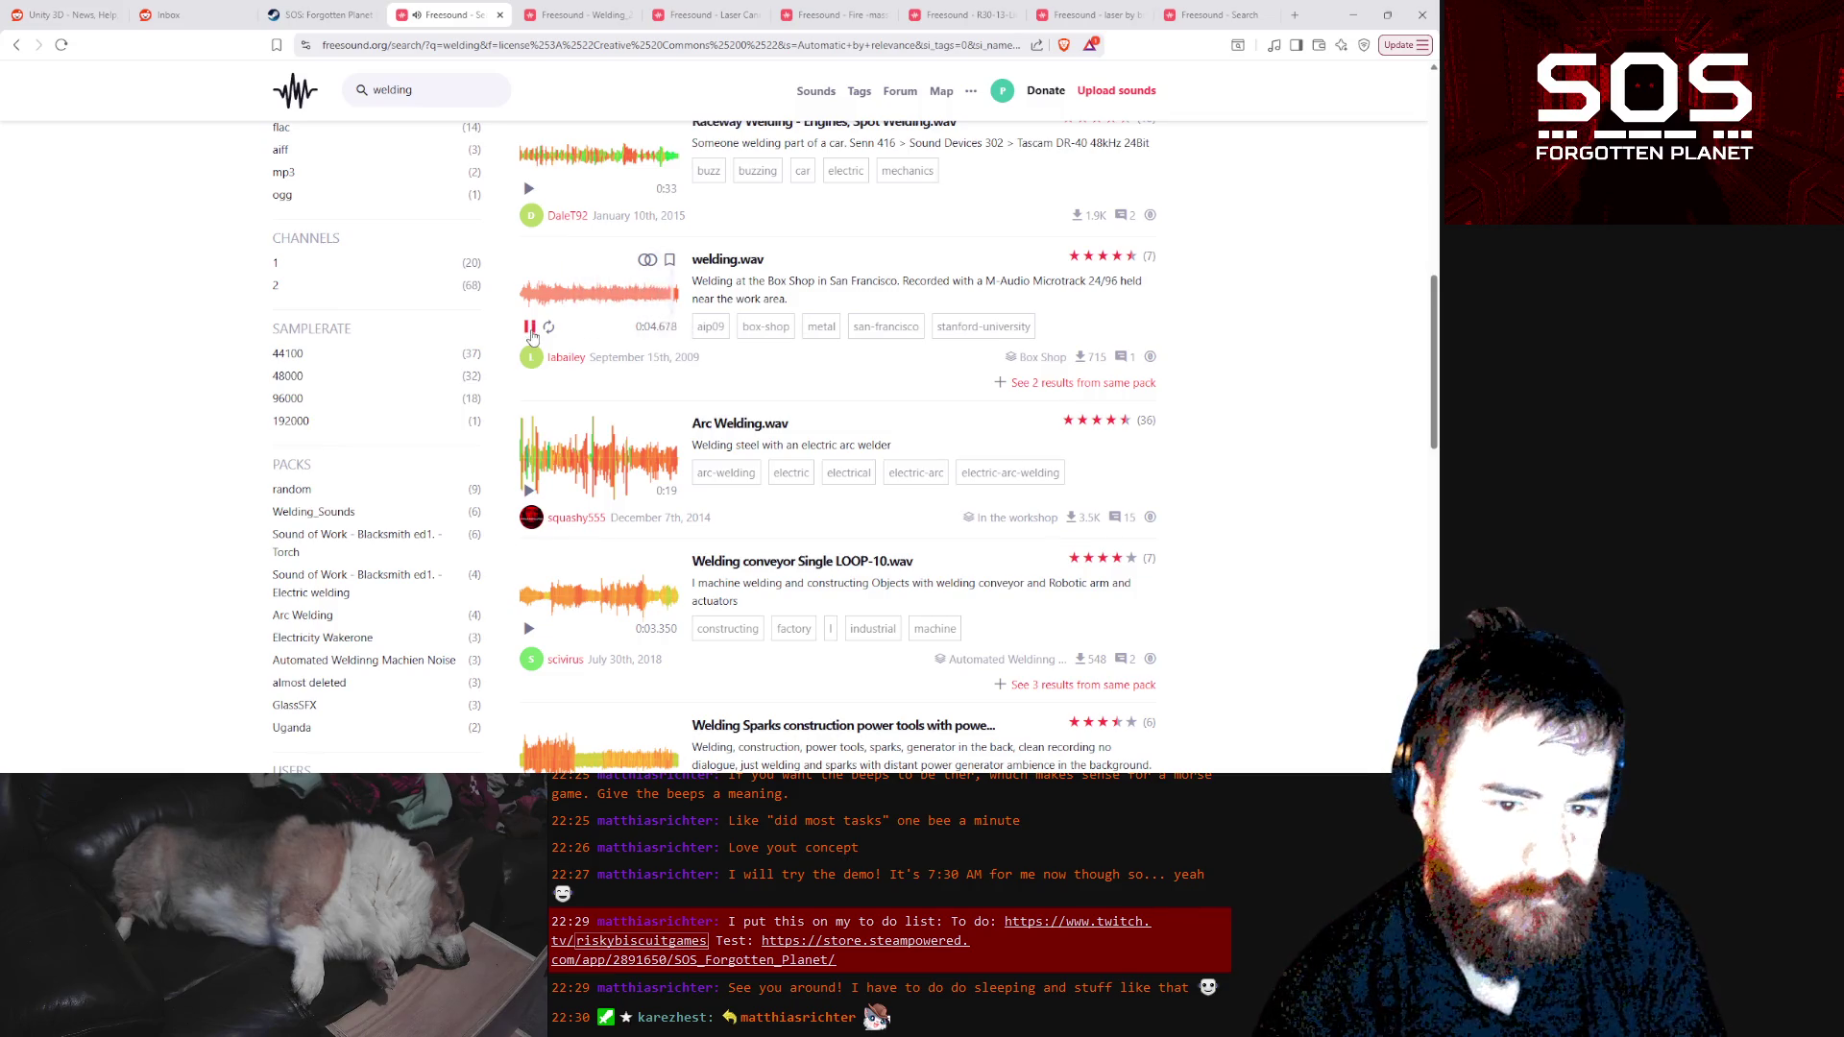
left_click(530, 329)
scroll(531, 336, "down", 2)
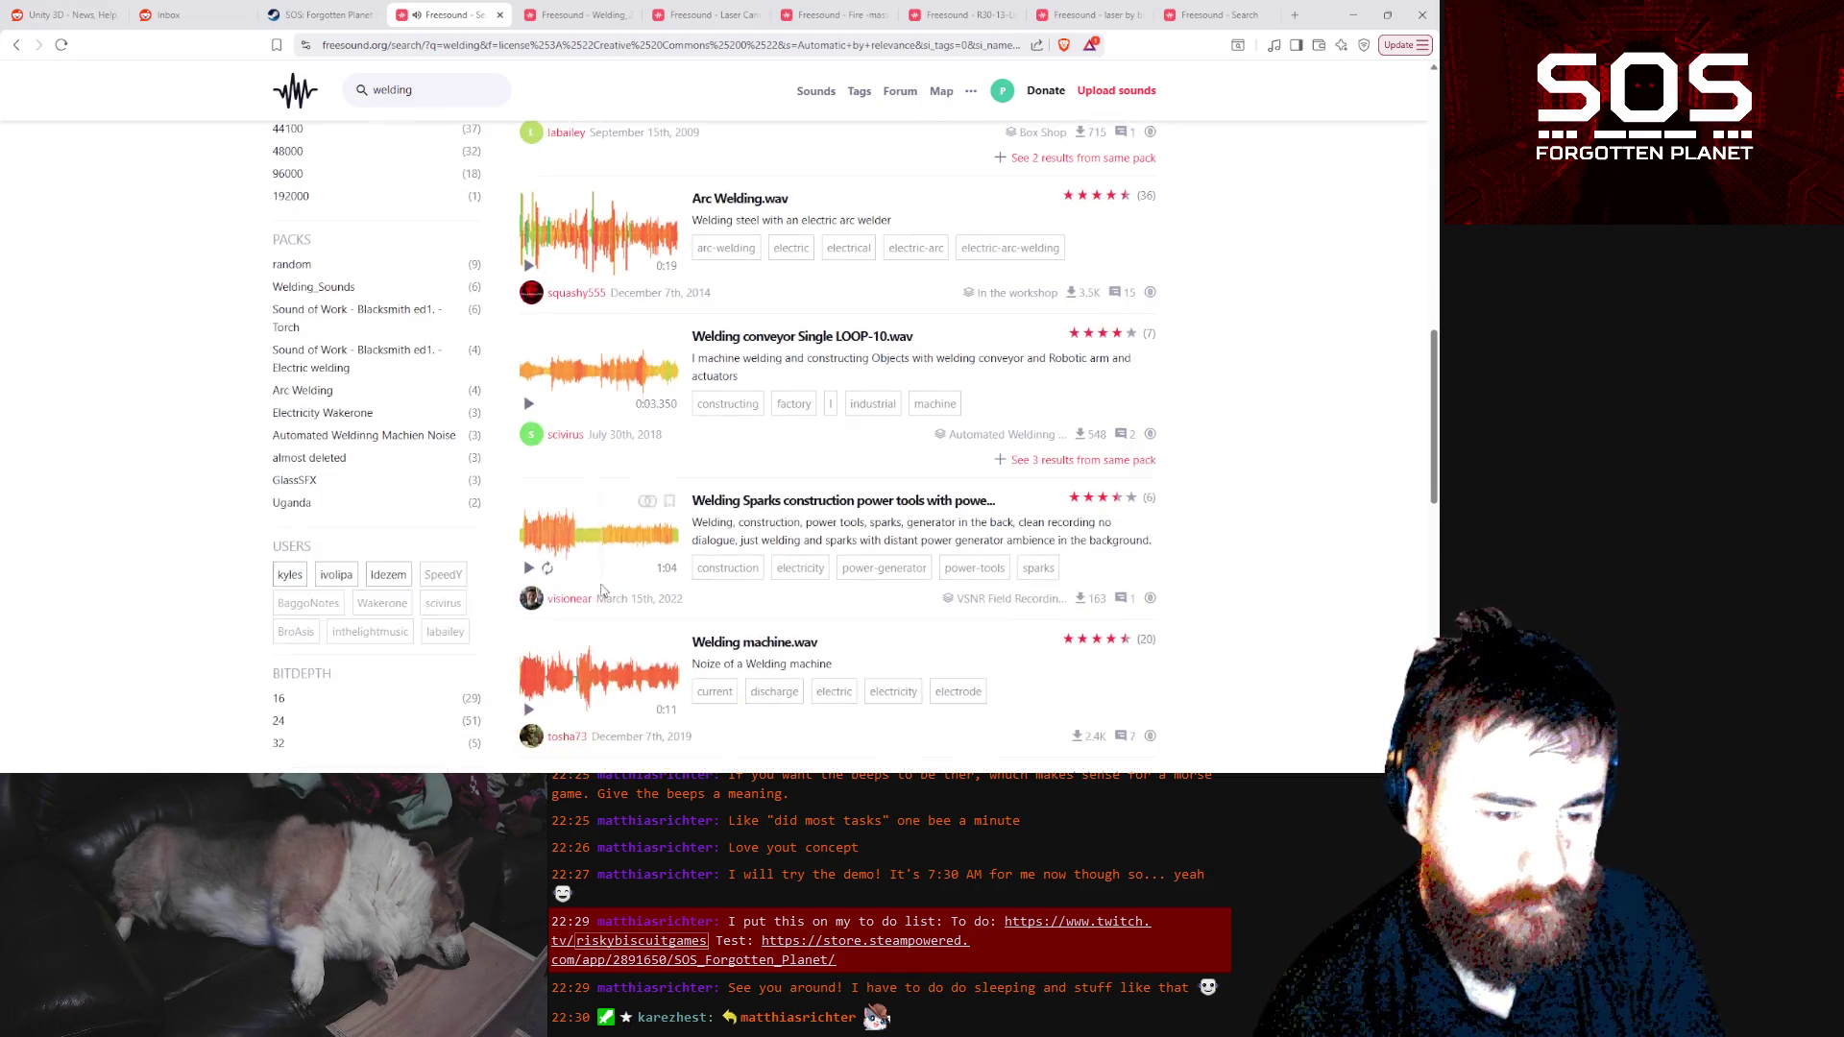
Audition the welding sparks construction, Welding machine.wav and Welding Electricity Sparks clips
left_click(535, 554)
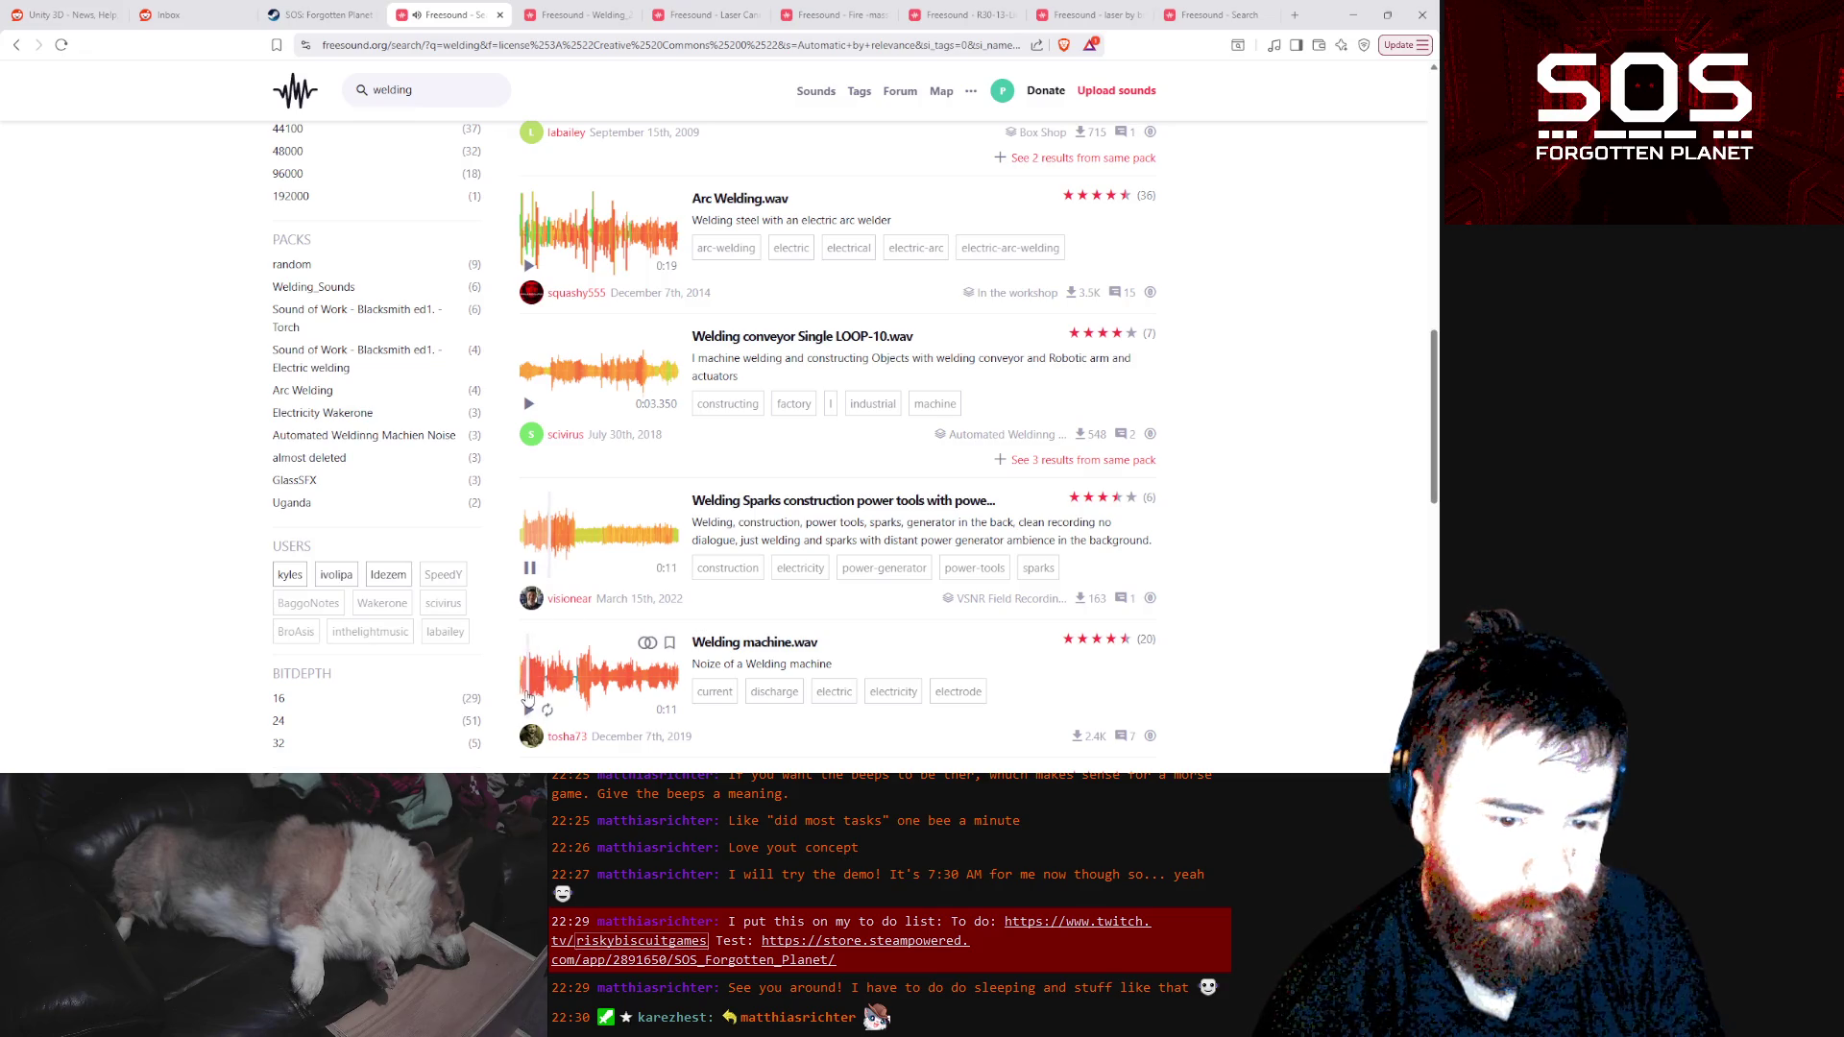
left_click(528, 709)
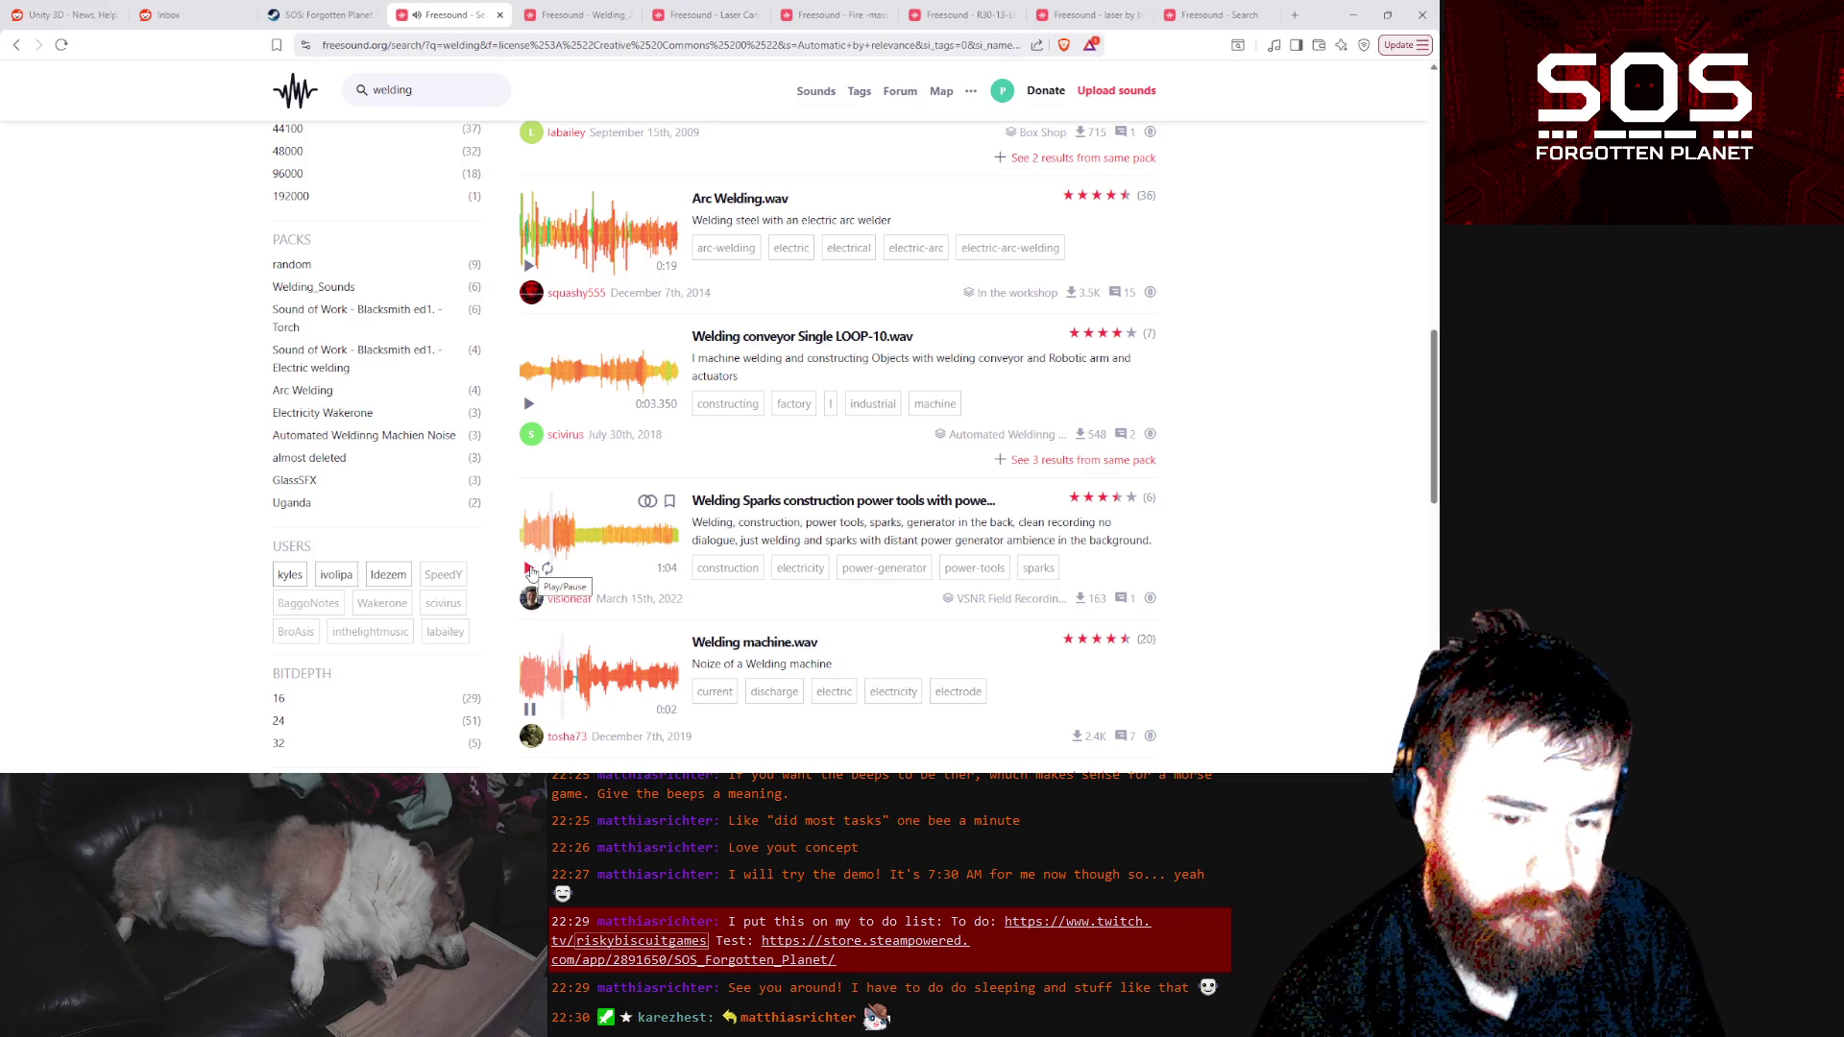
left_click(530, 572)
scroll(552, 504, "down", 2)
left_click(530, 485)
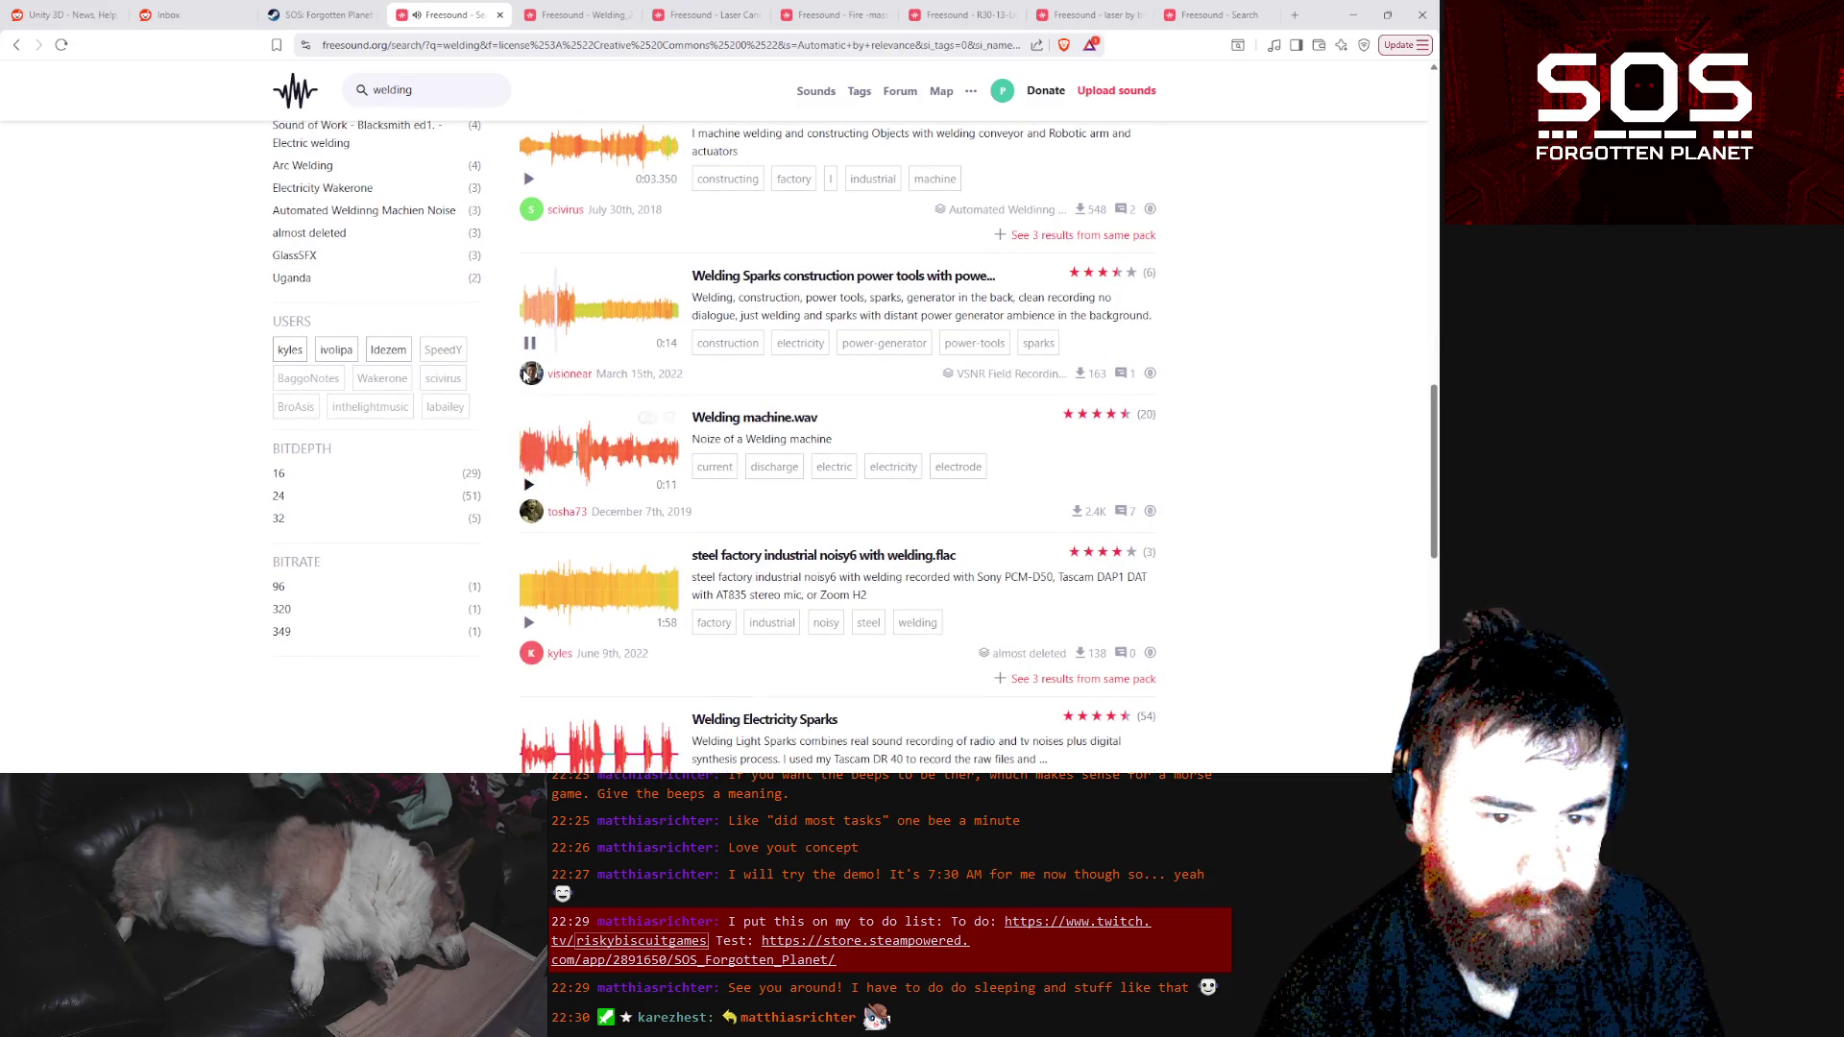
left_click(531, 346)
scroll(728, 550, "down", 2)
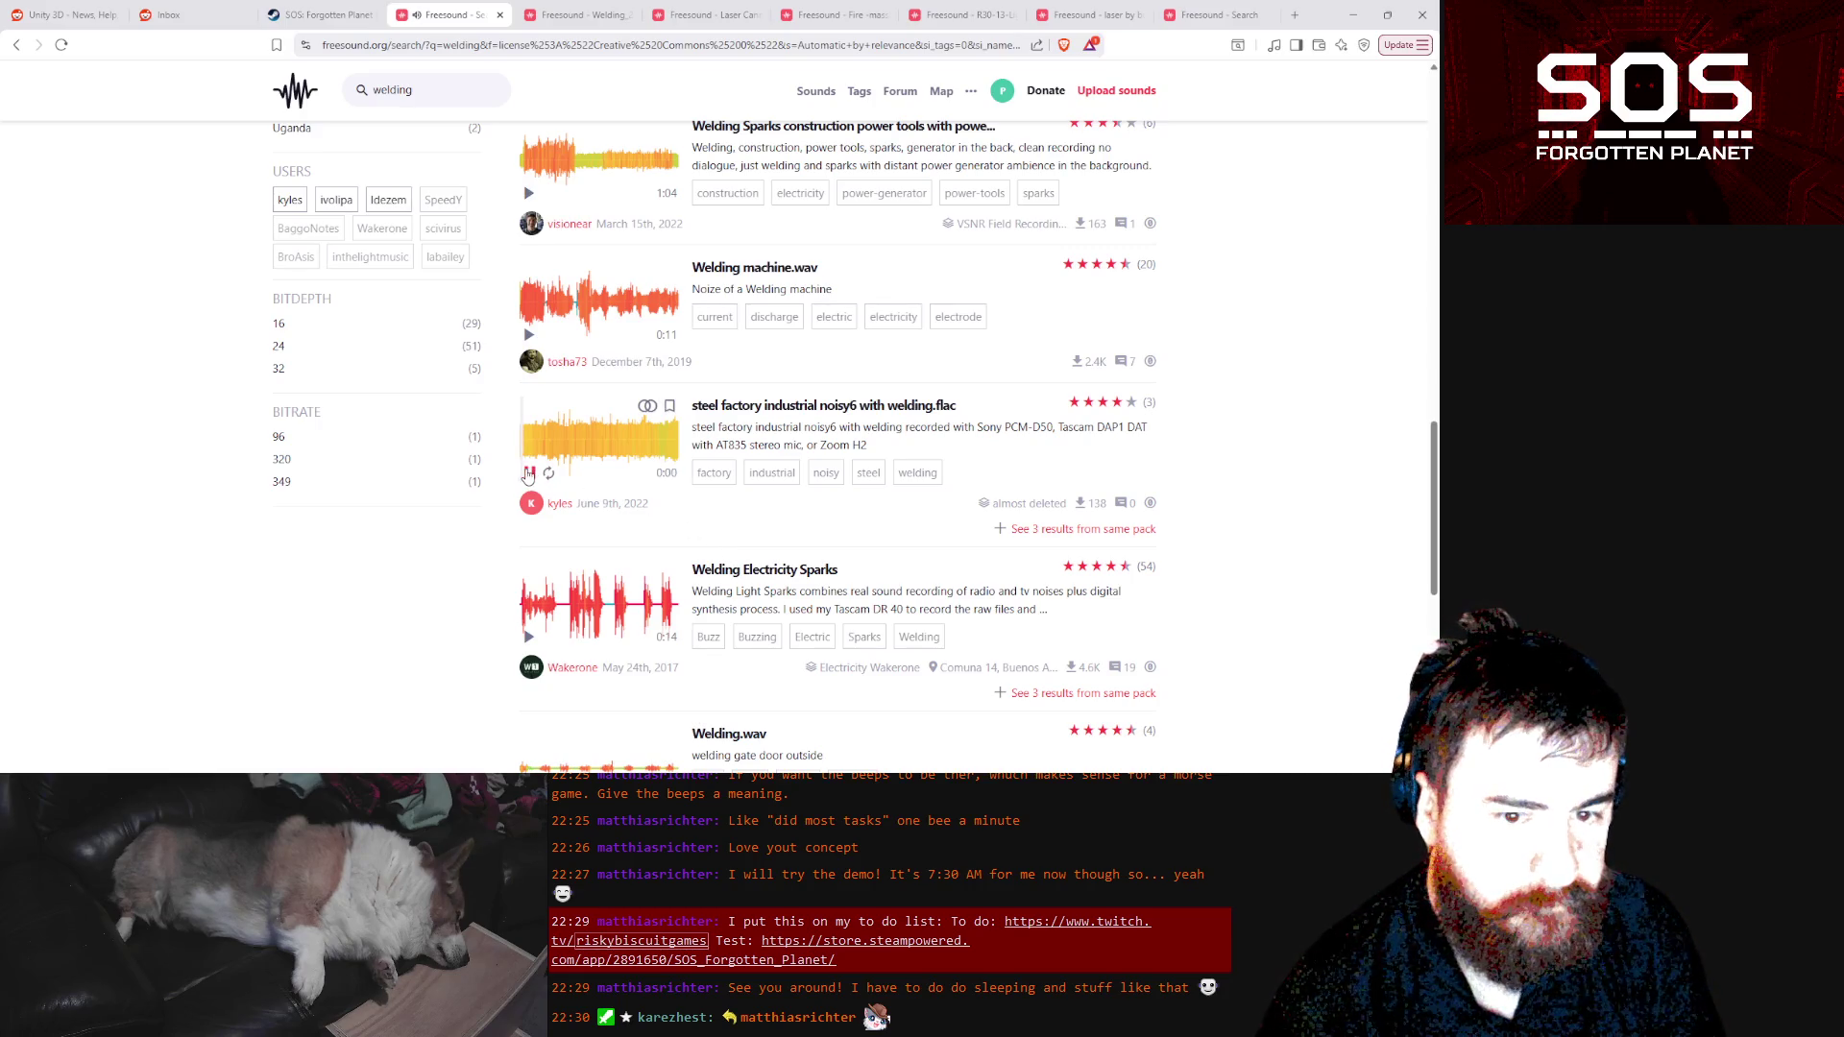
scroll(550, 523, "down", 2)
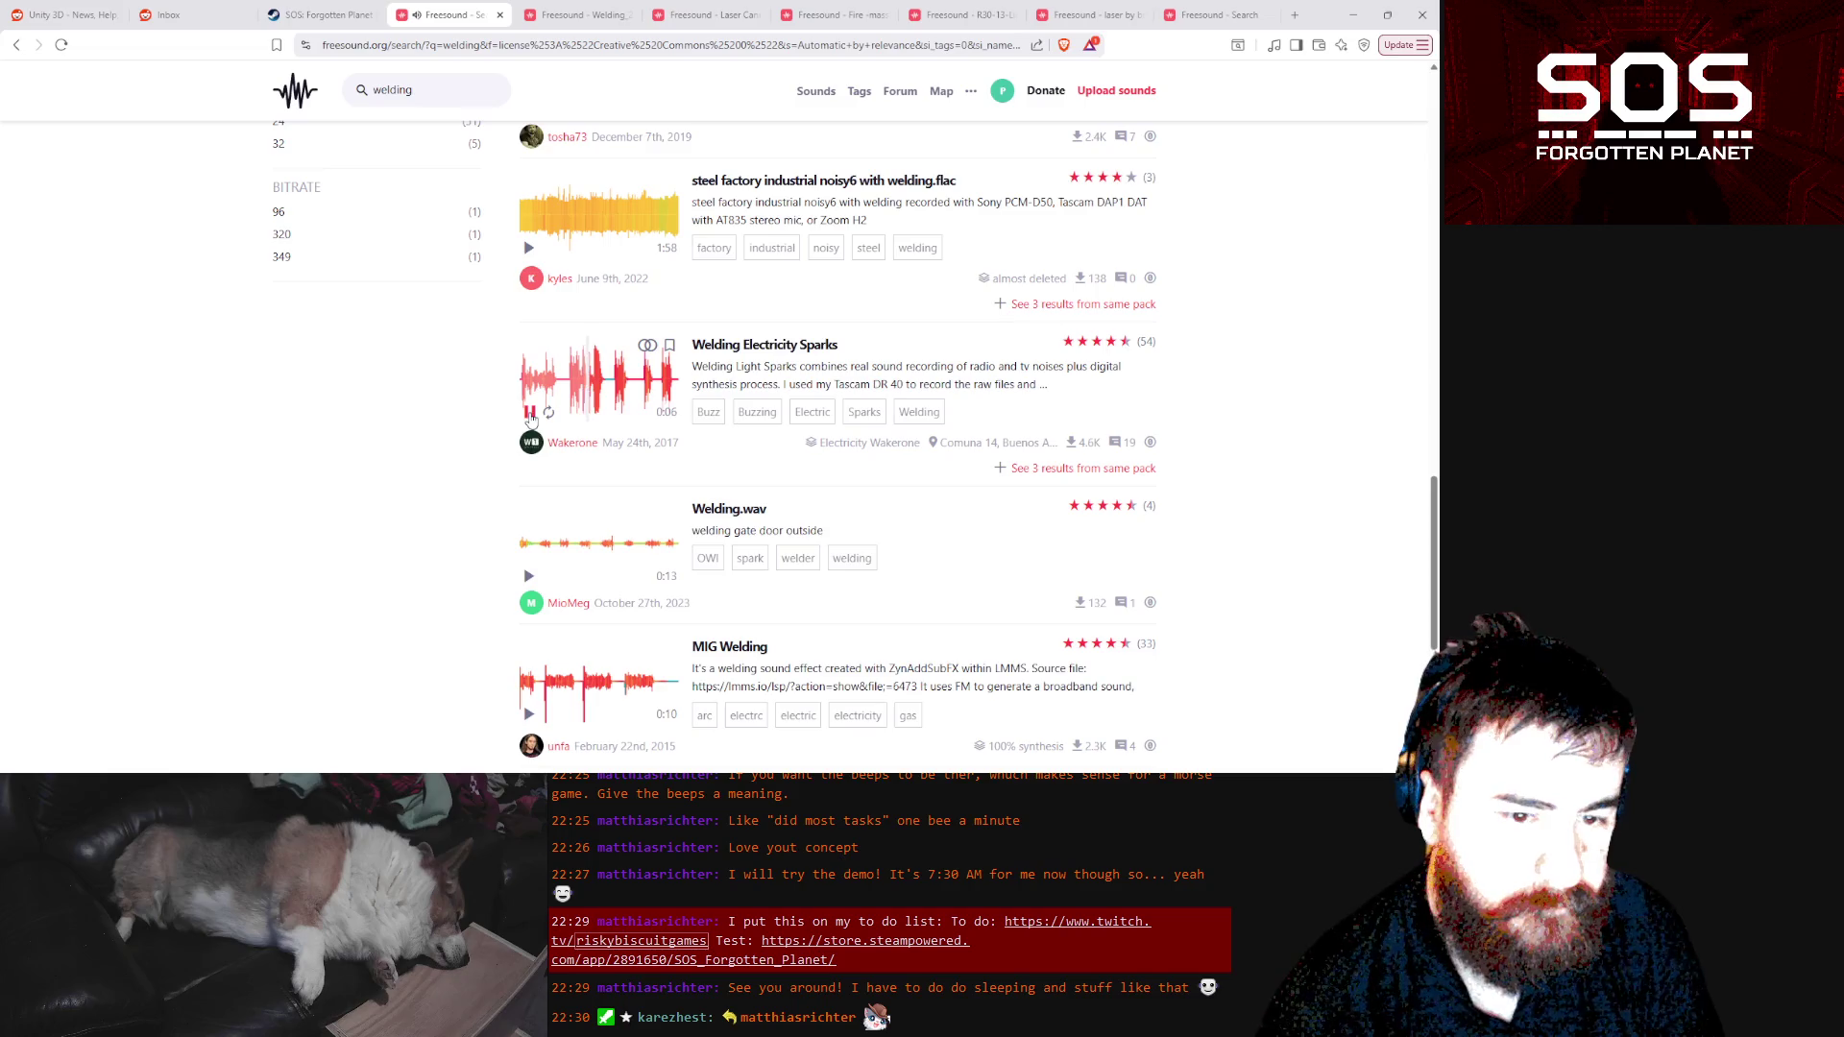
left_click(530, 413)
scroll(596, 384, "up", 12)
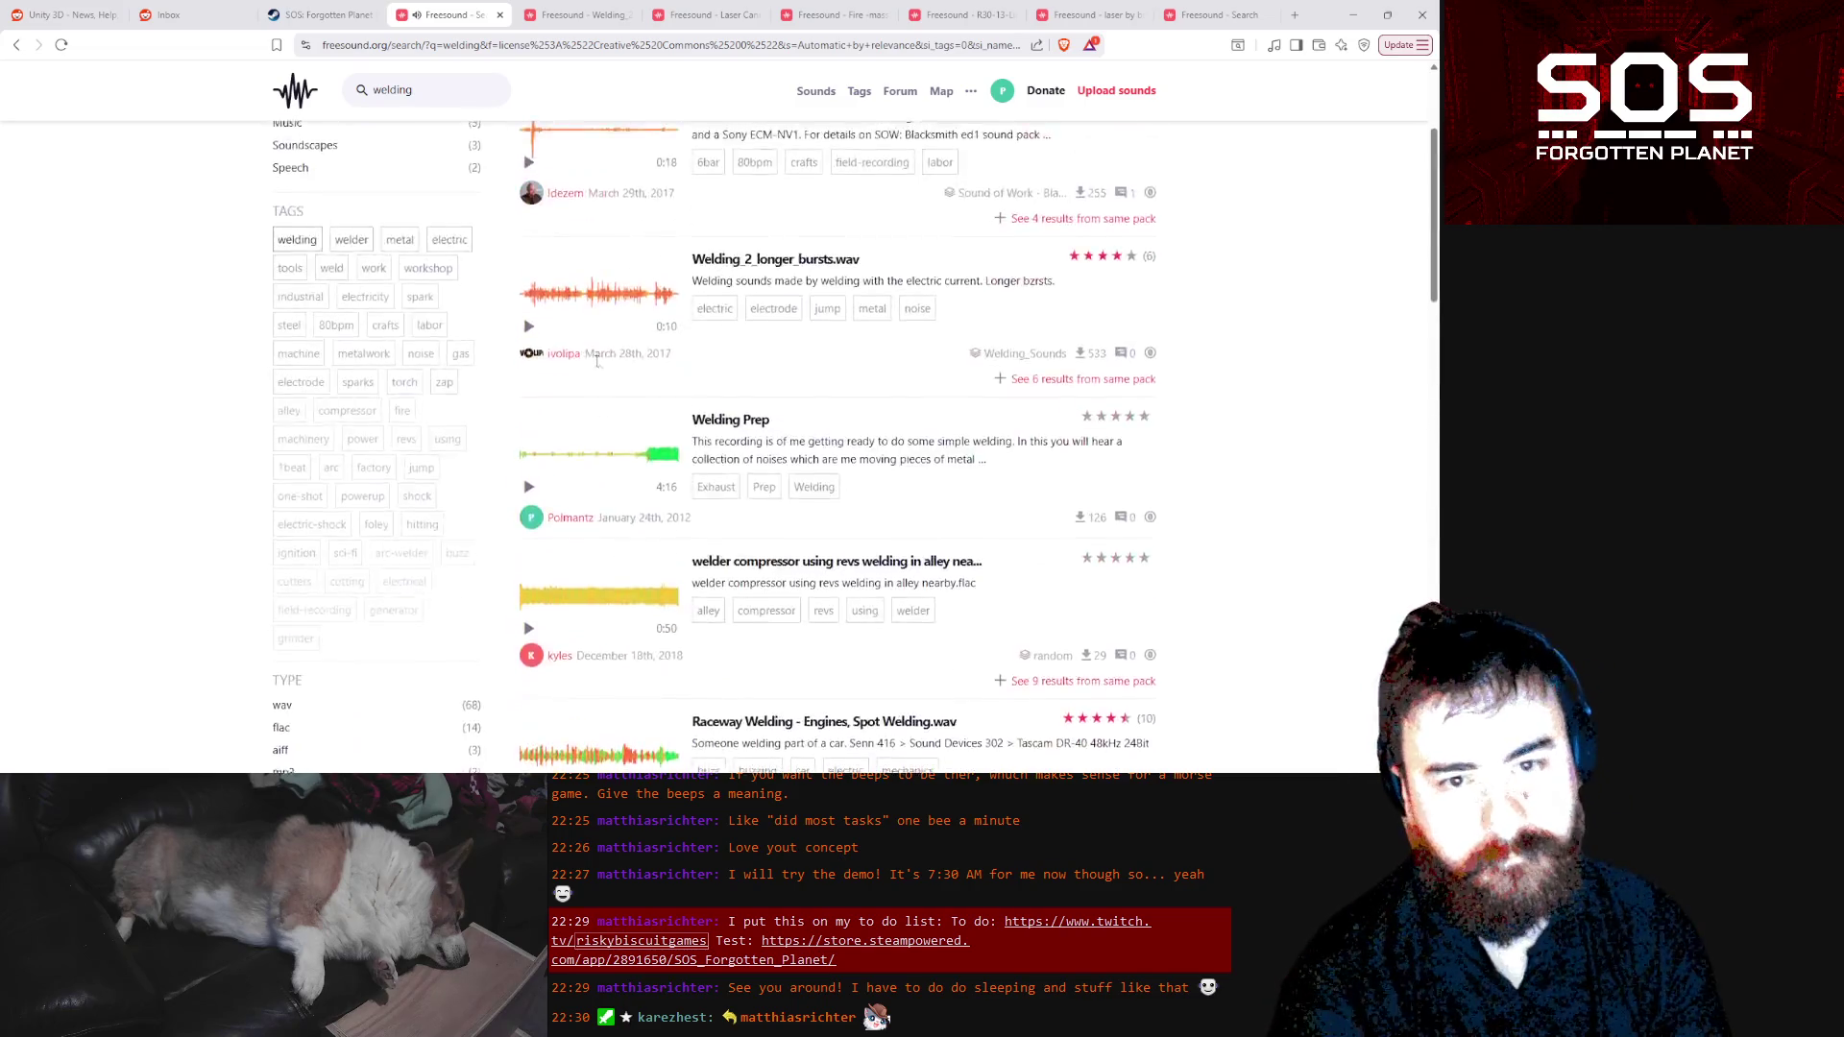
double_click(715, 164)
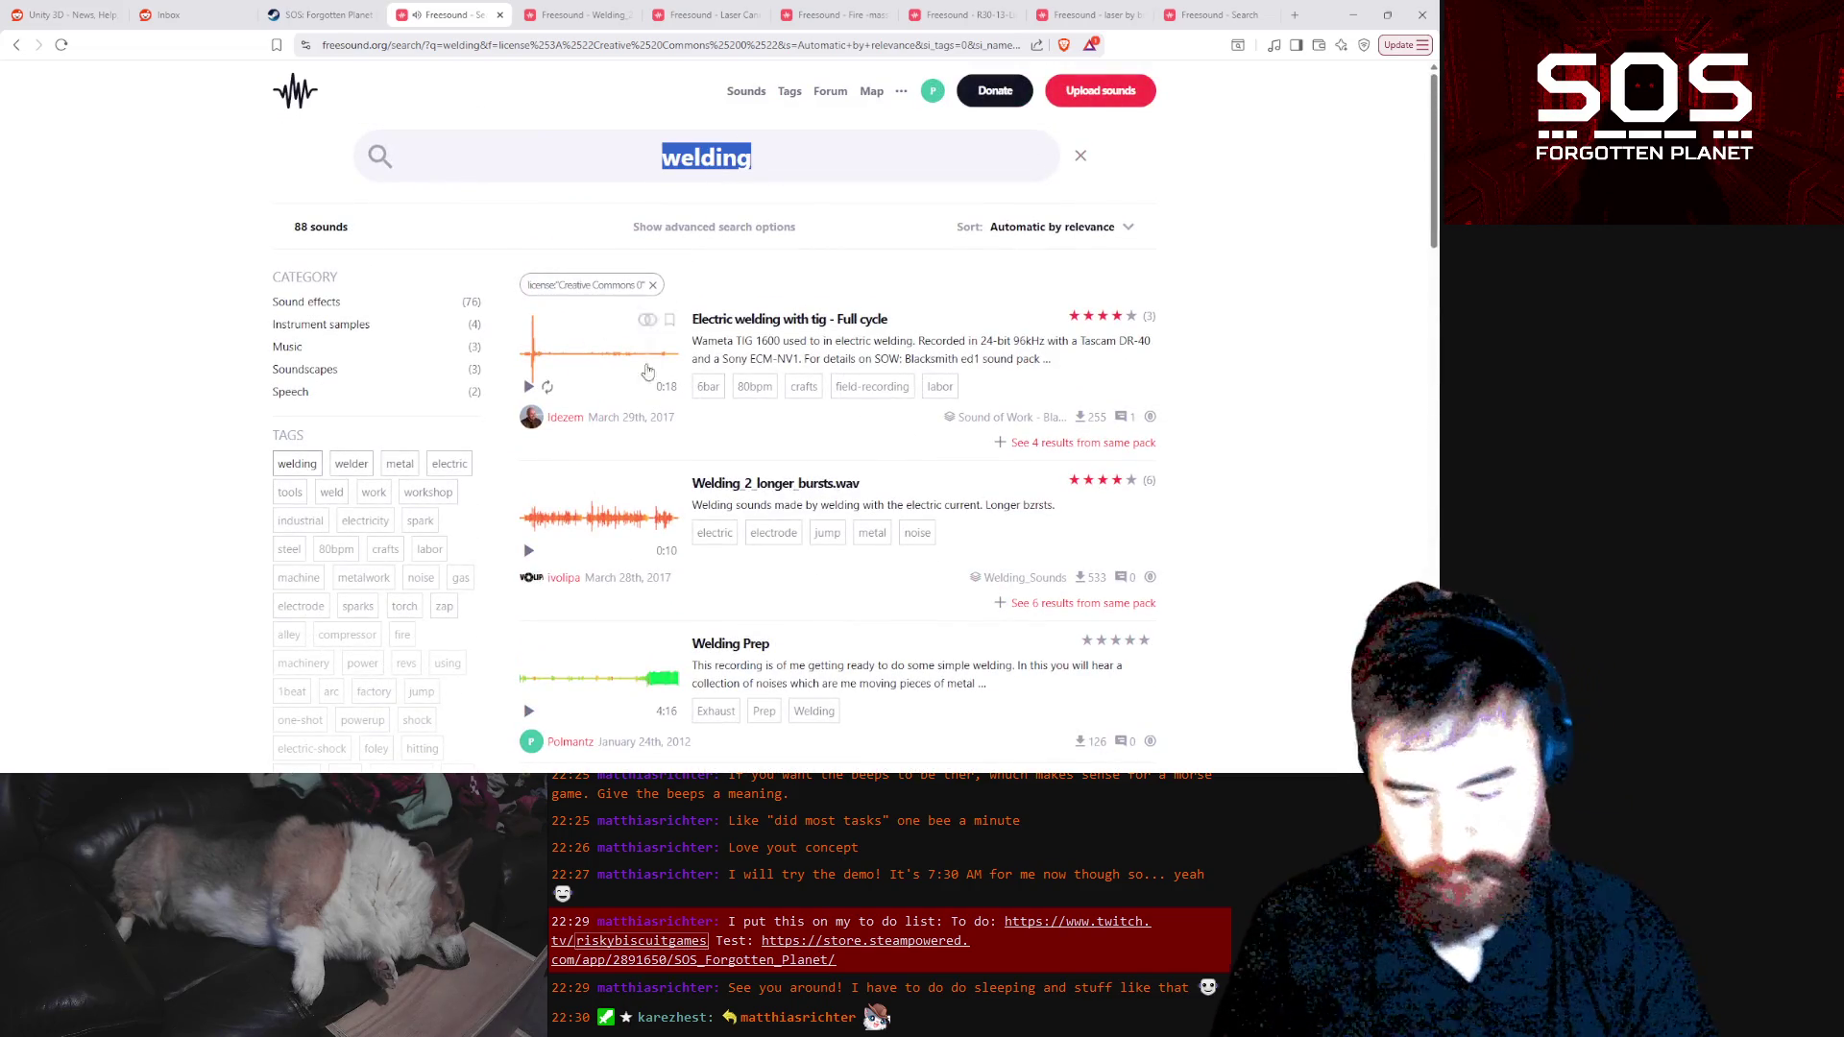
Search 'electricity' and audition the lightning explosion, electricity-through-a-post, static noise and electric noise 2.wav clips
type("electric")
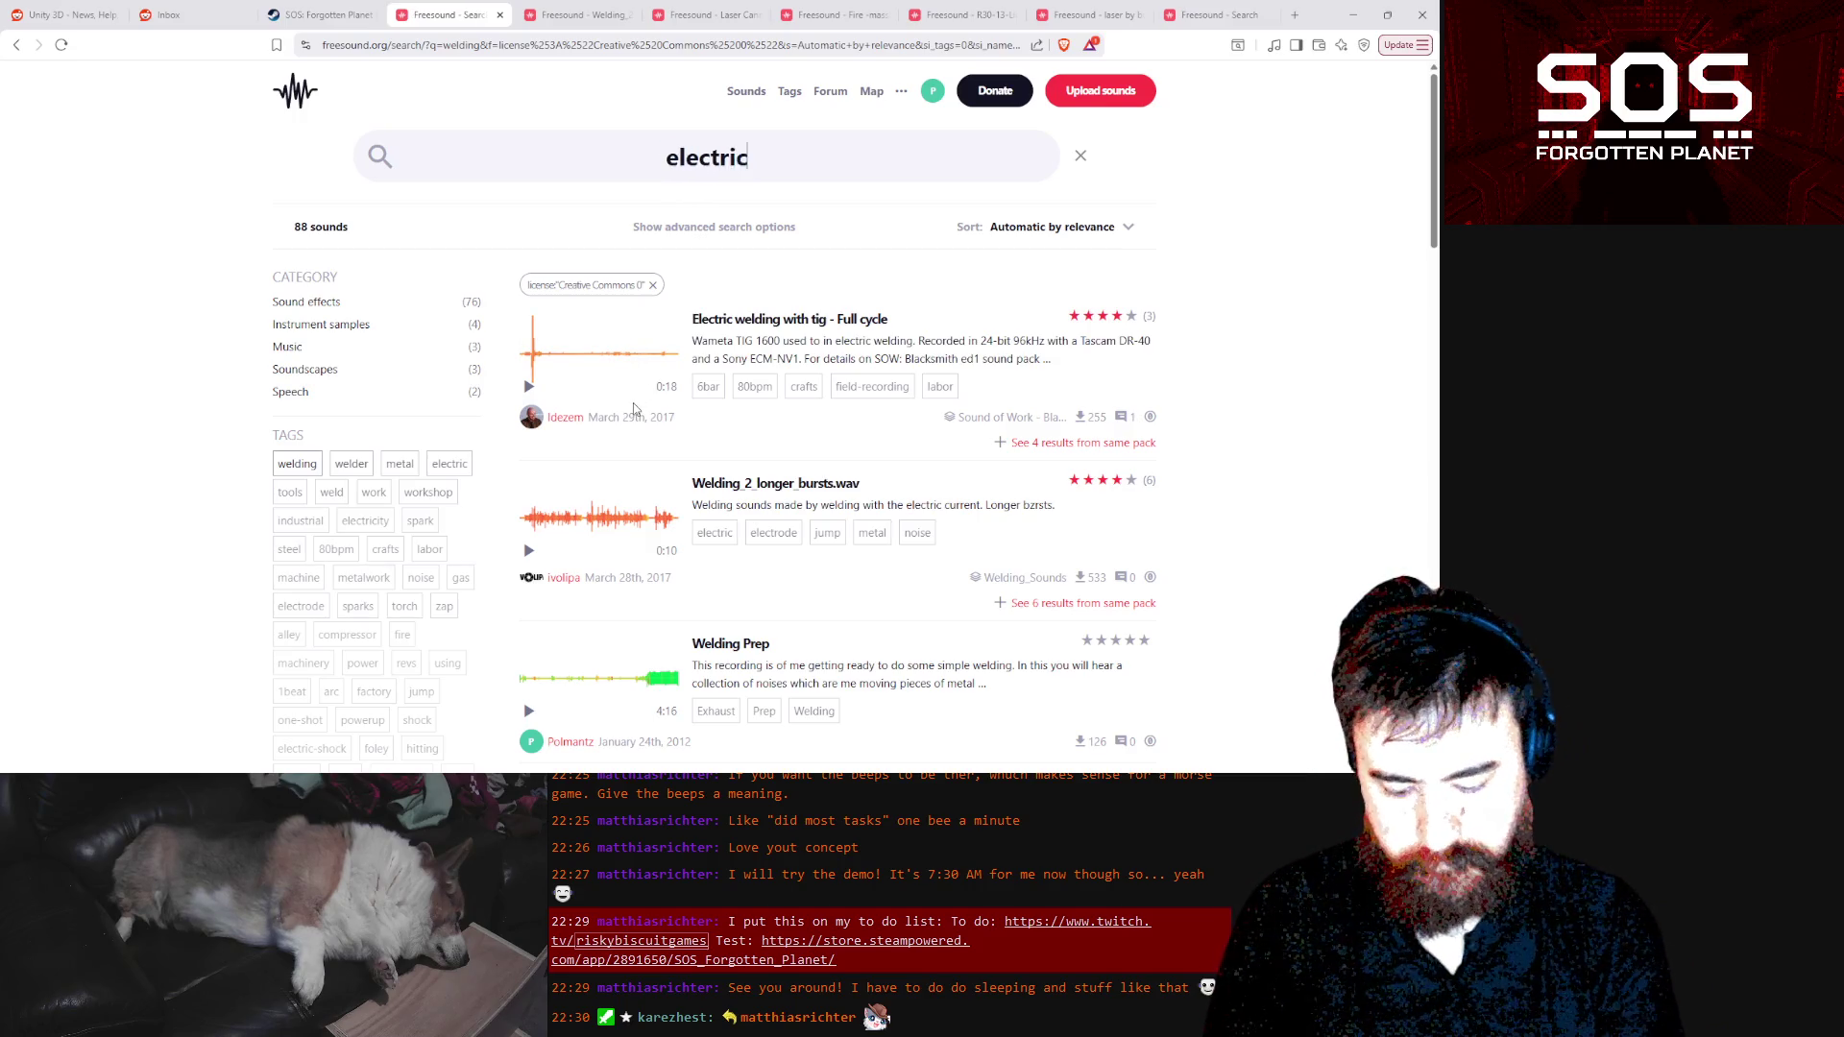
type("ity")
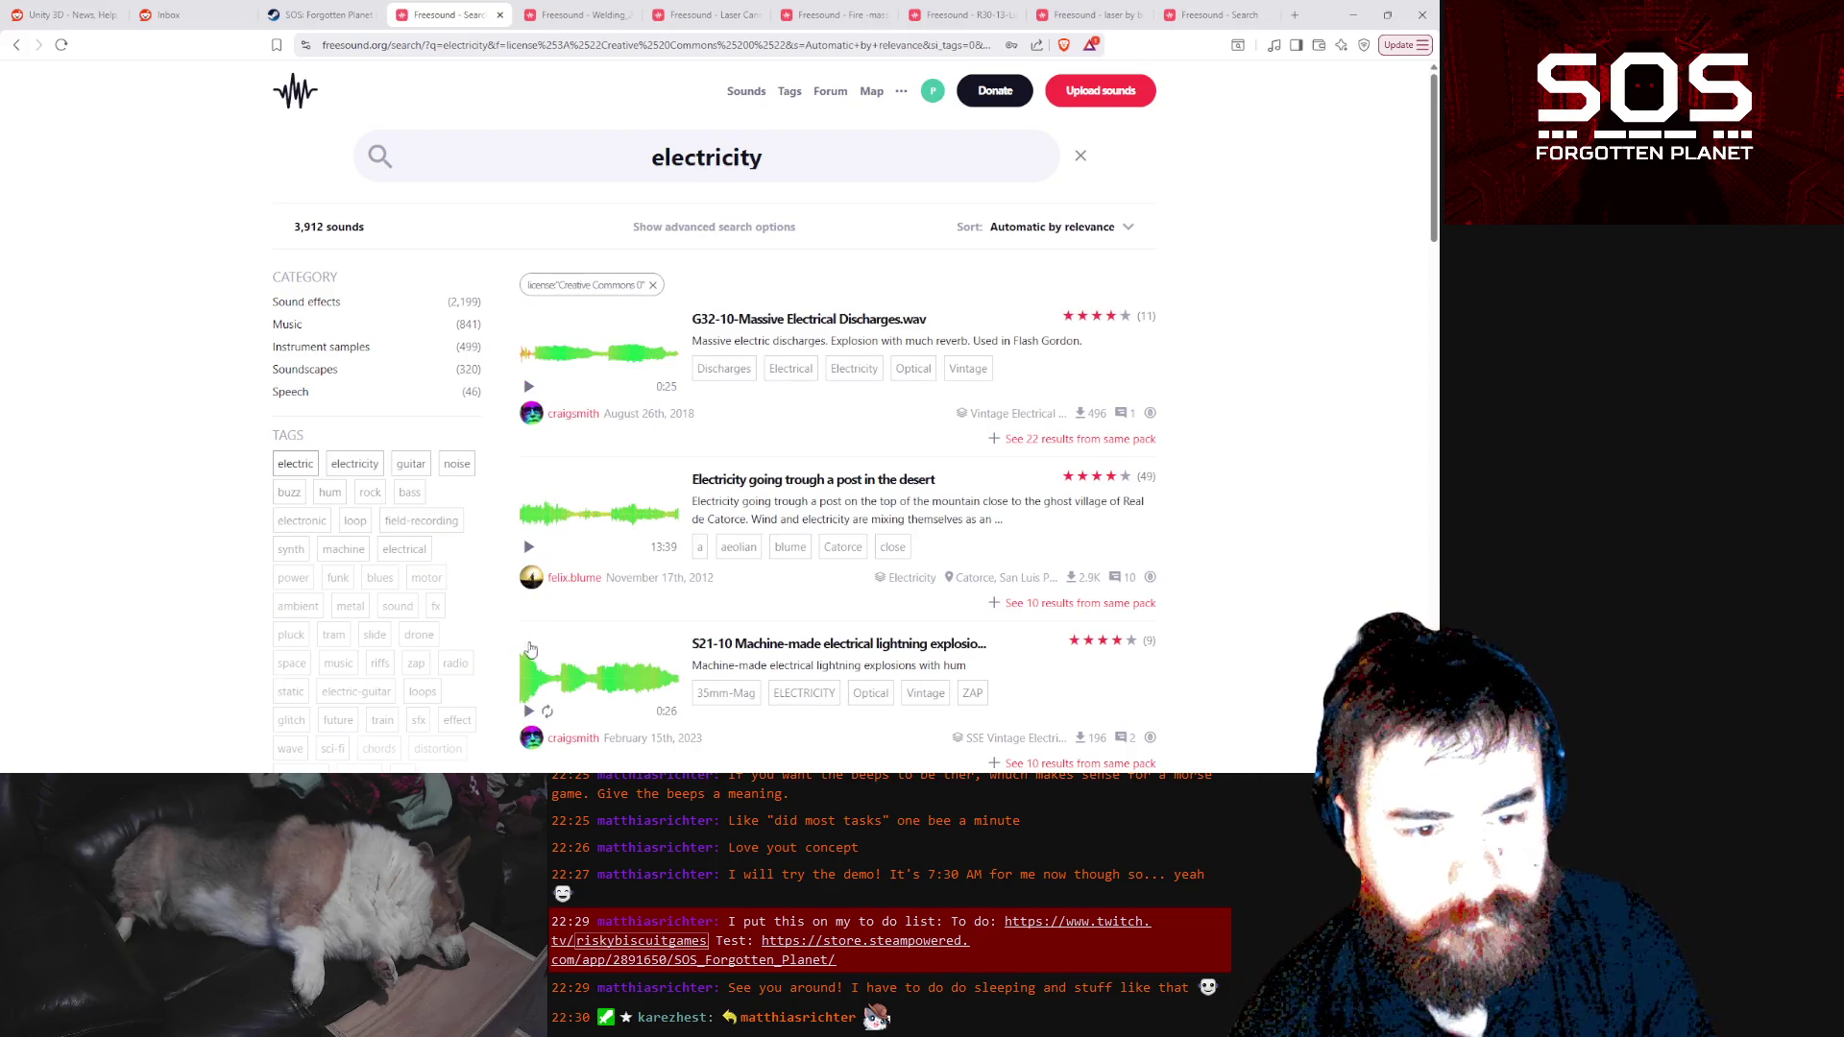
left_click(527, 712)
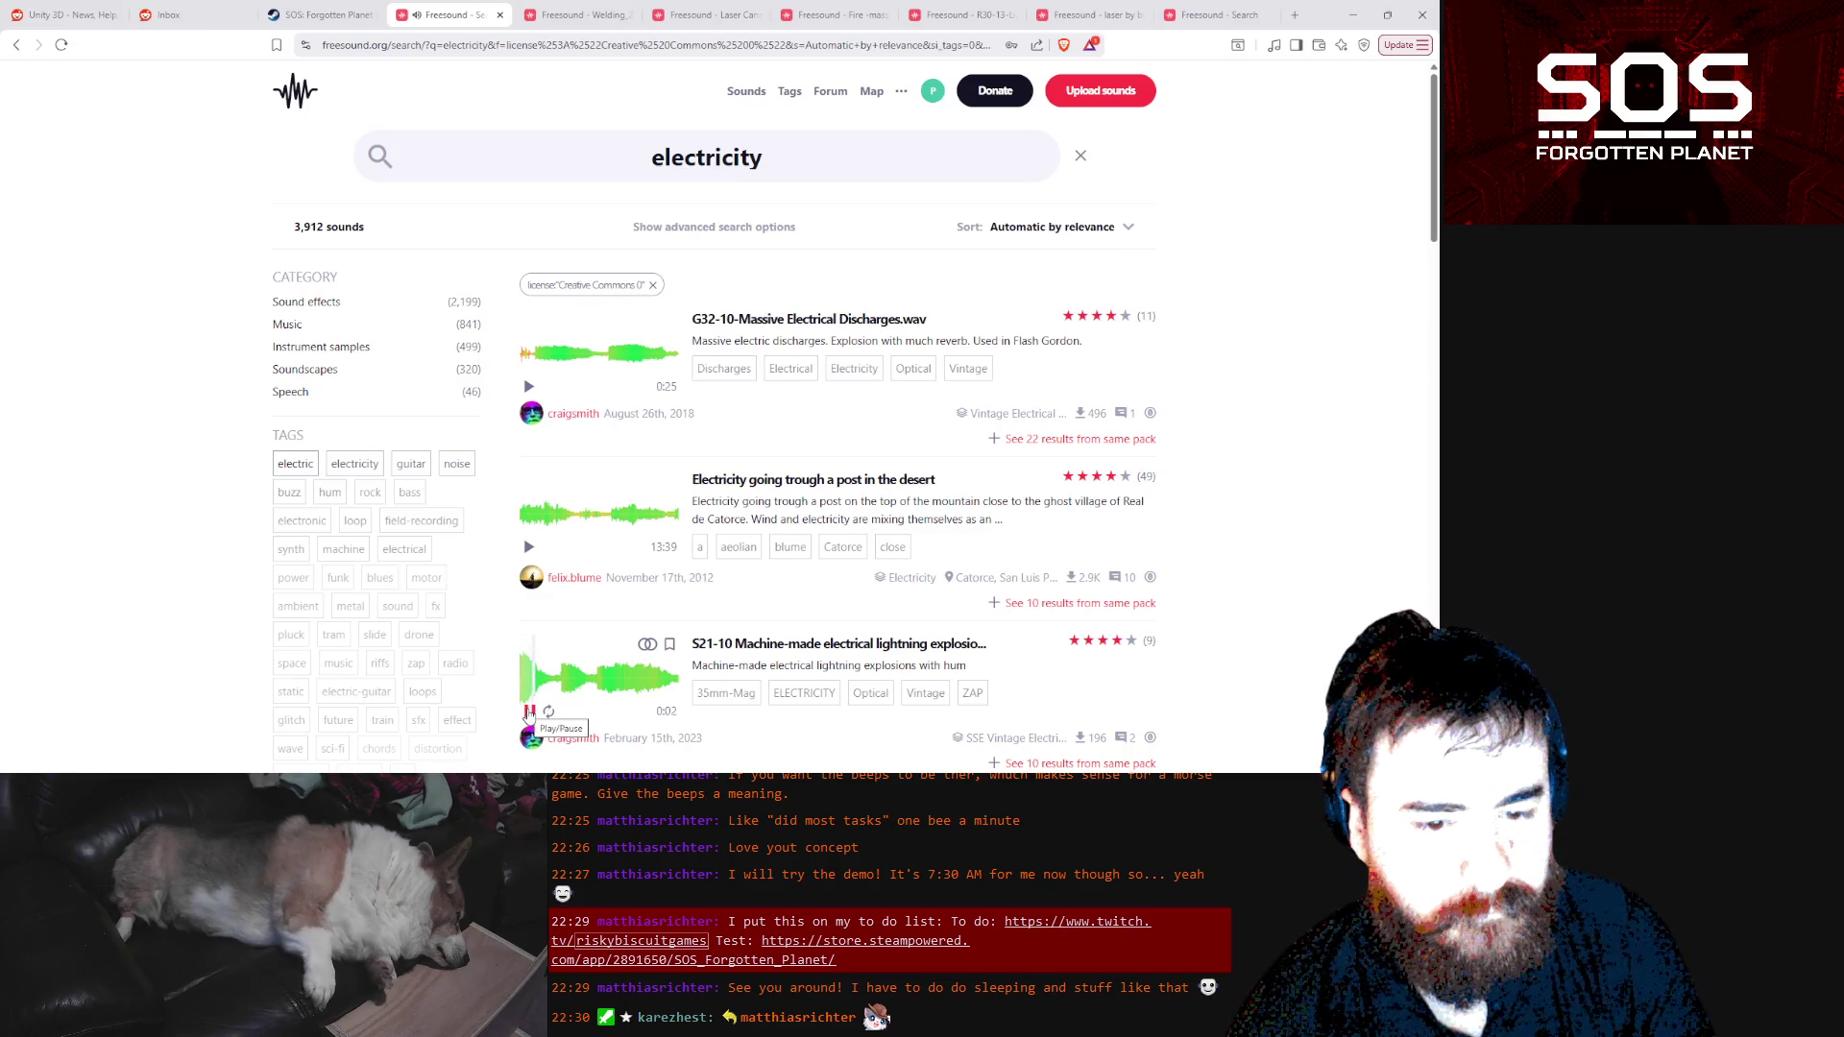
left_click(528, 713)
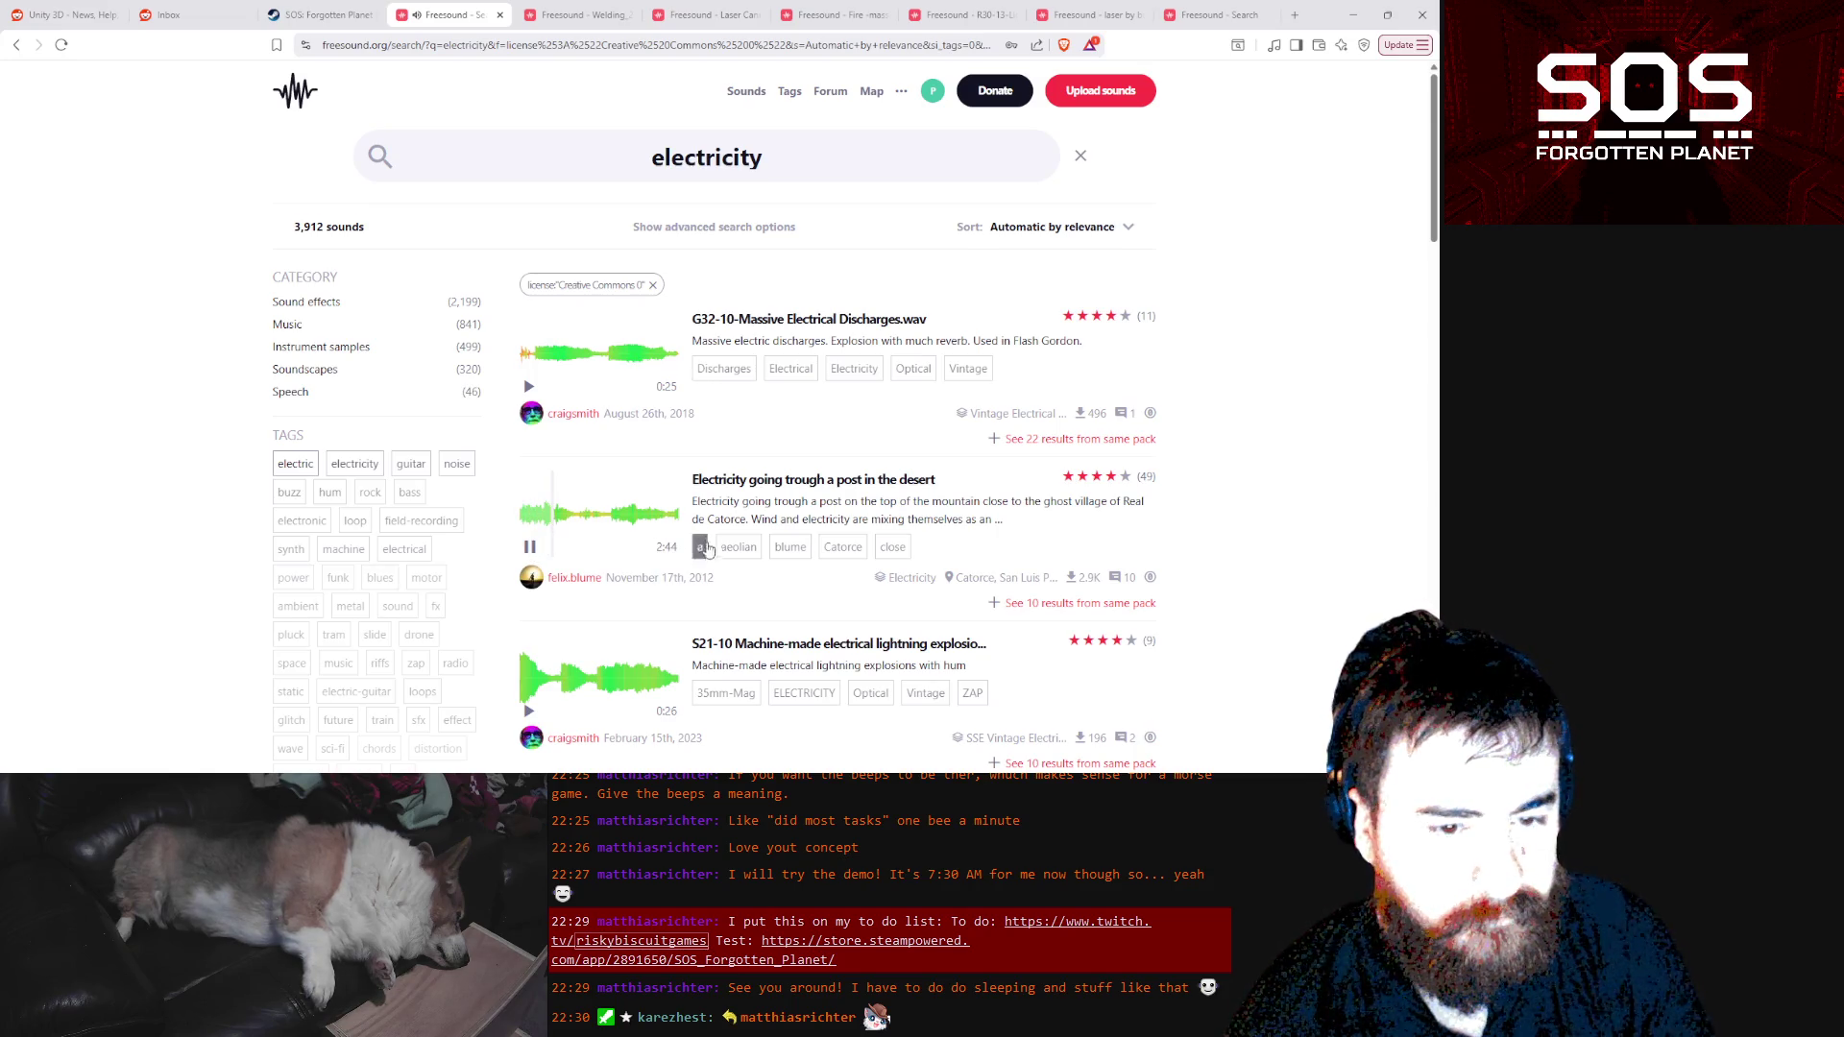
scroll(706, 550, "down", 3)
left_click(533, 251)
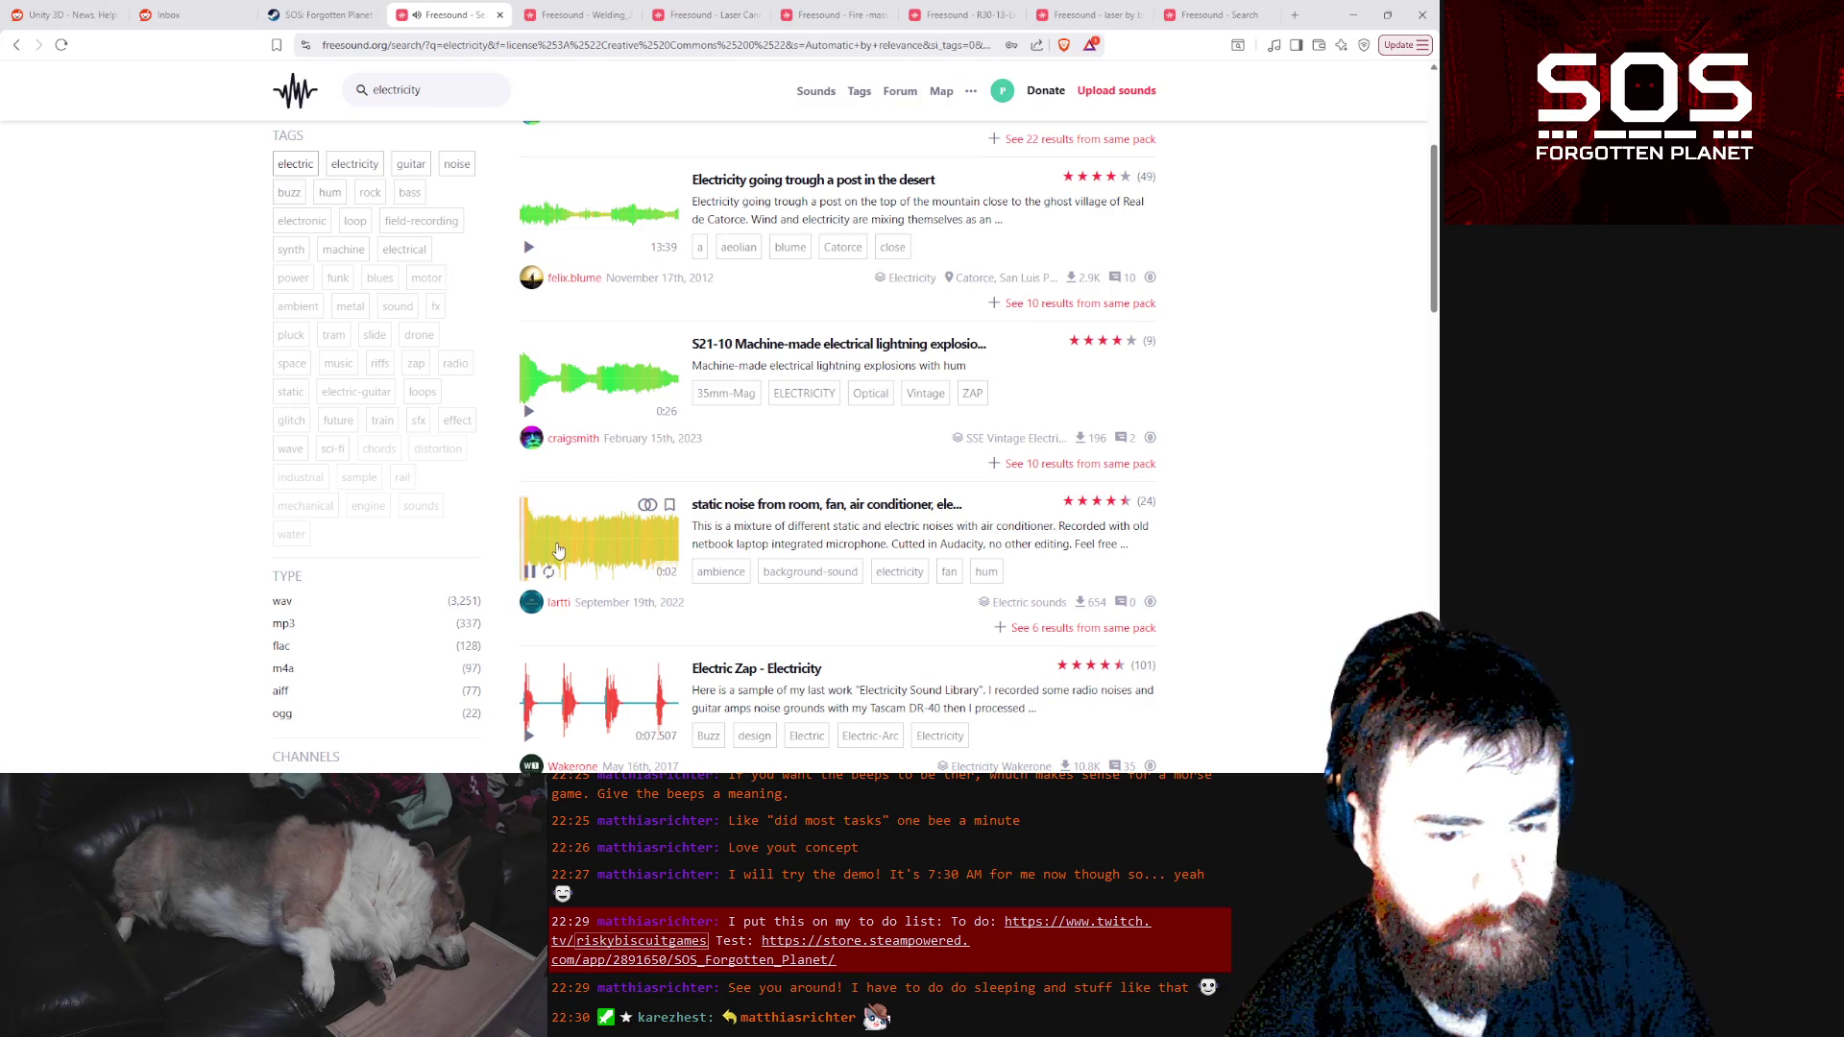
left_click(558, 549)
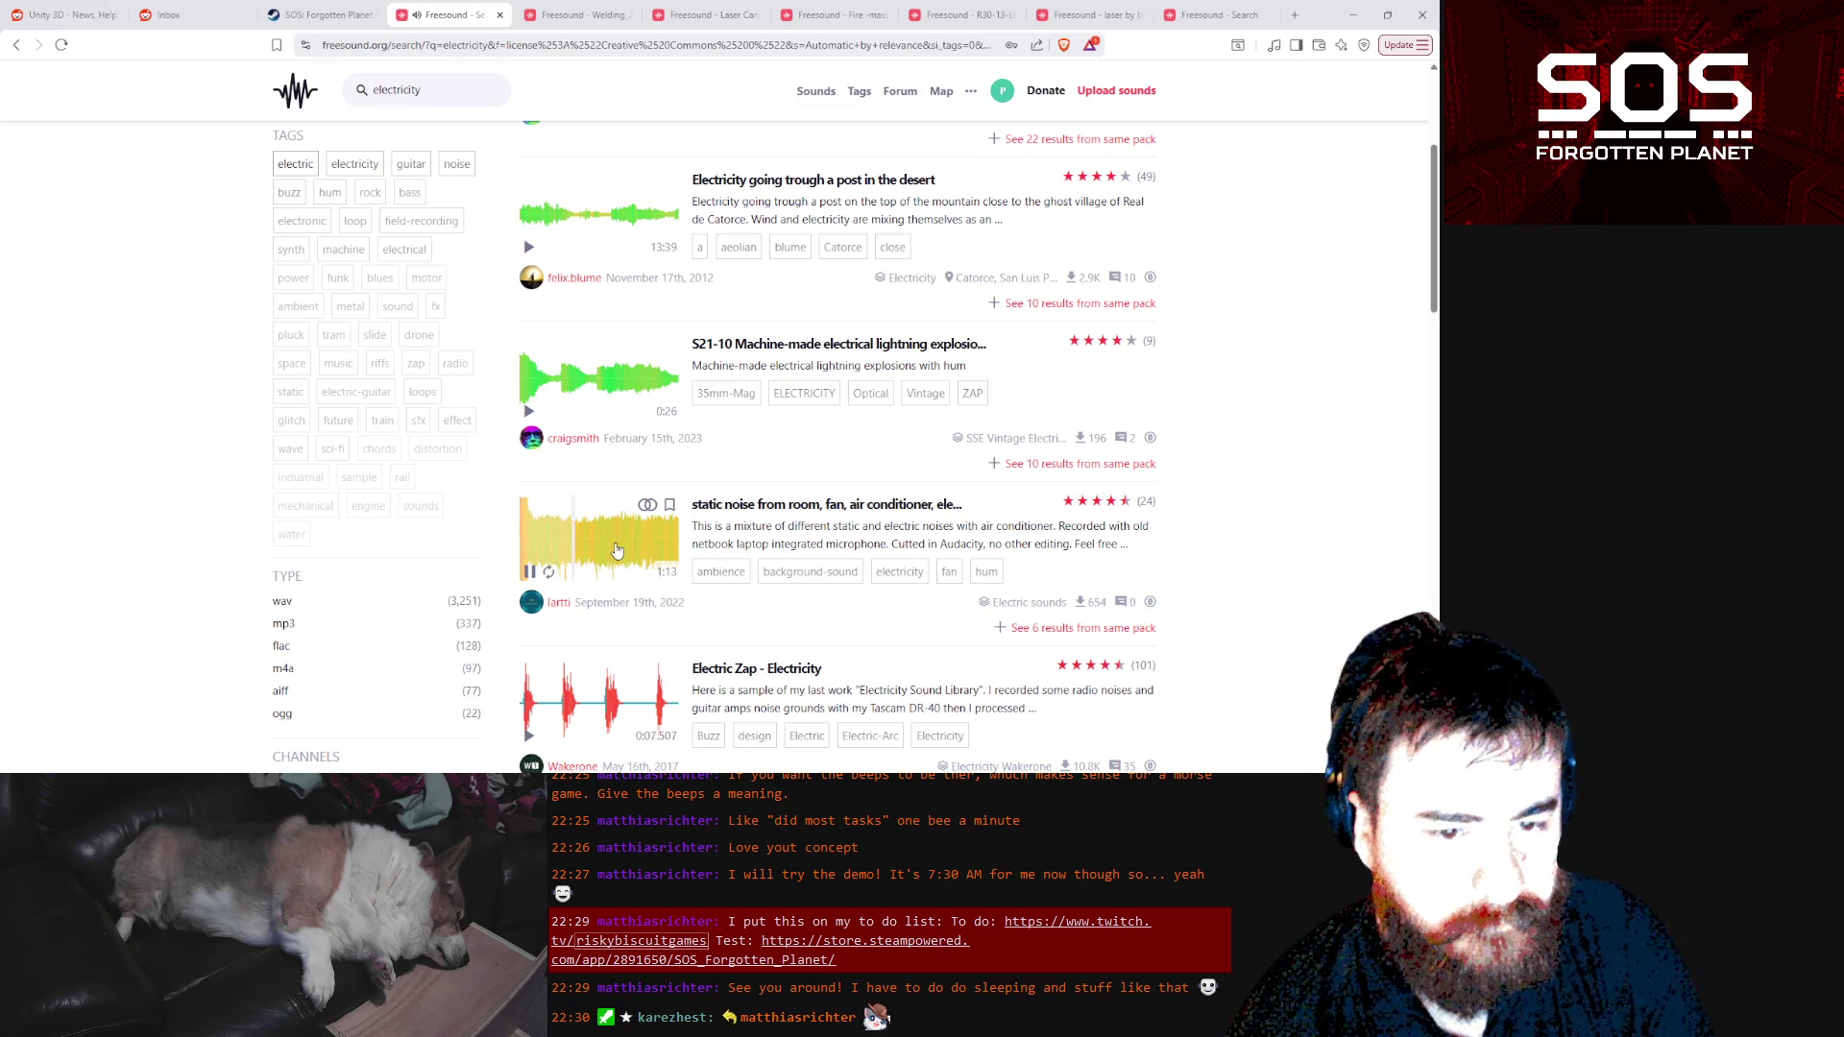
left_click(619, 549)
left_click(534, 570)
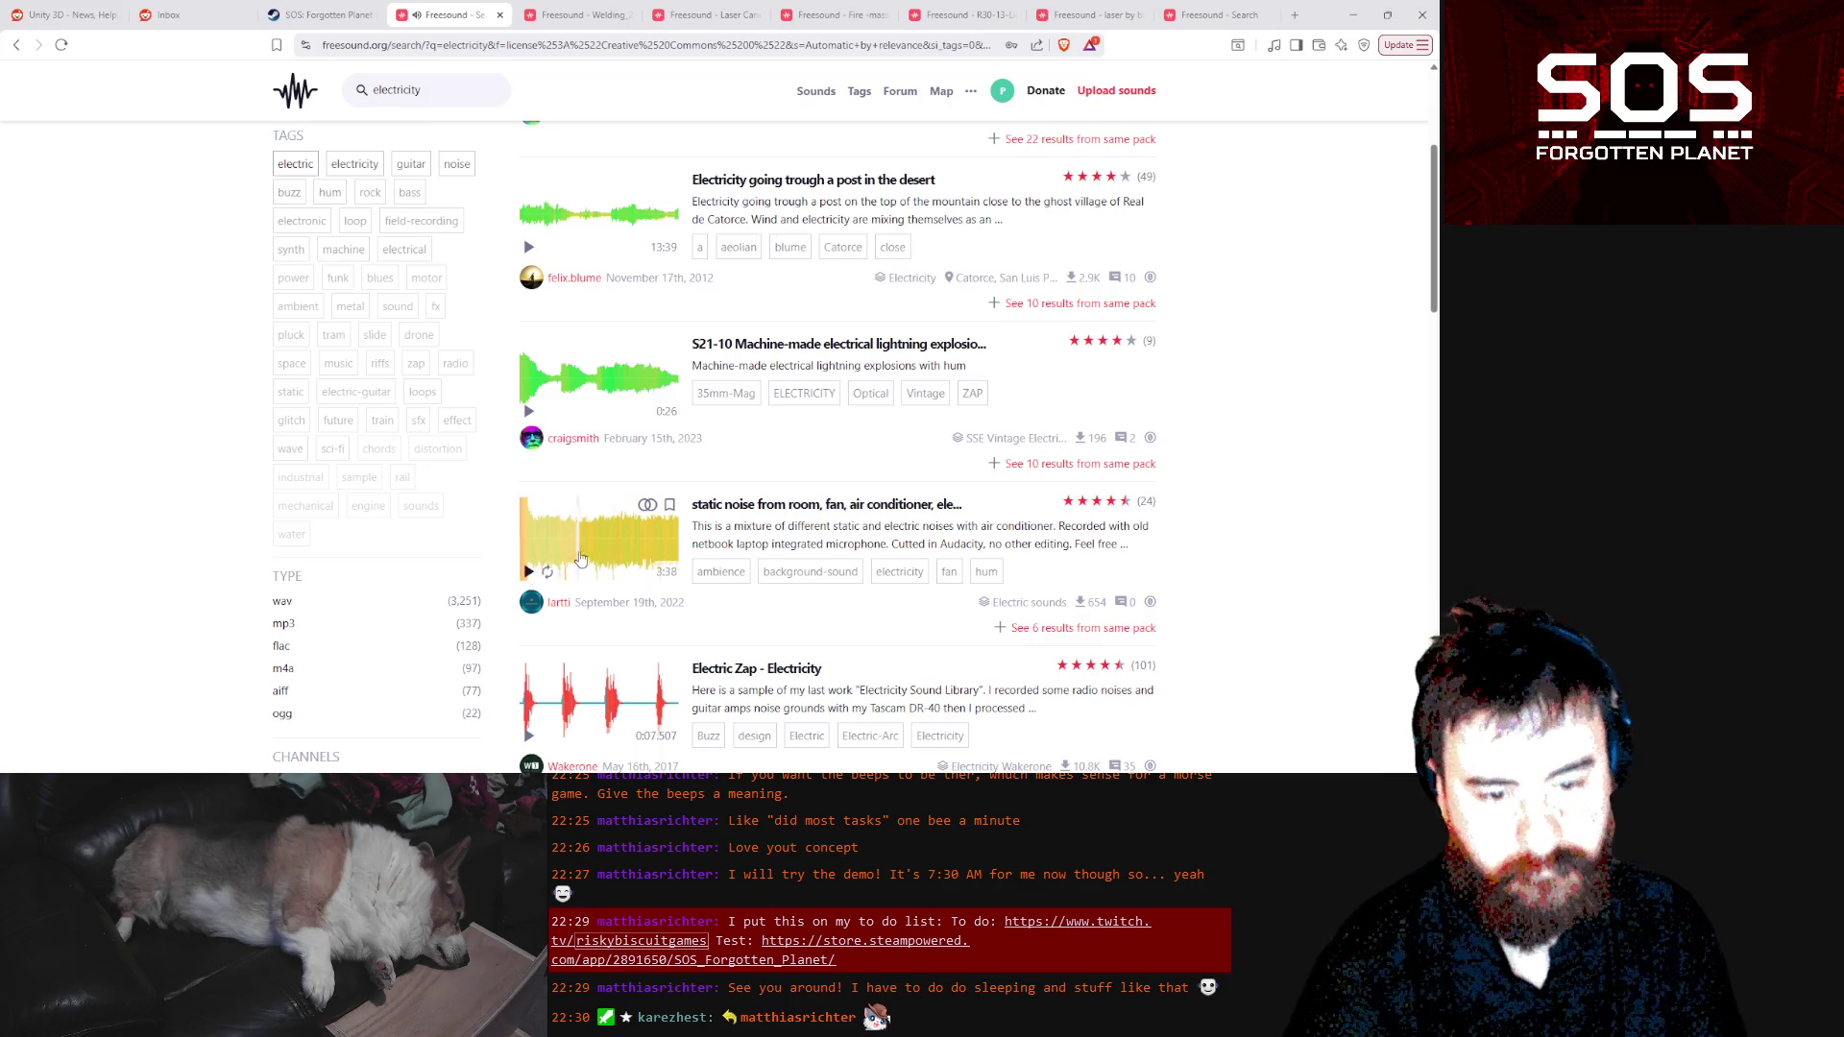
scroll(580, 559, "down", 3)
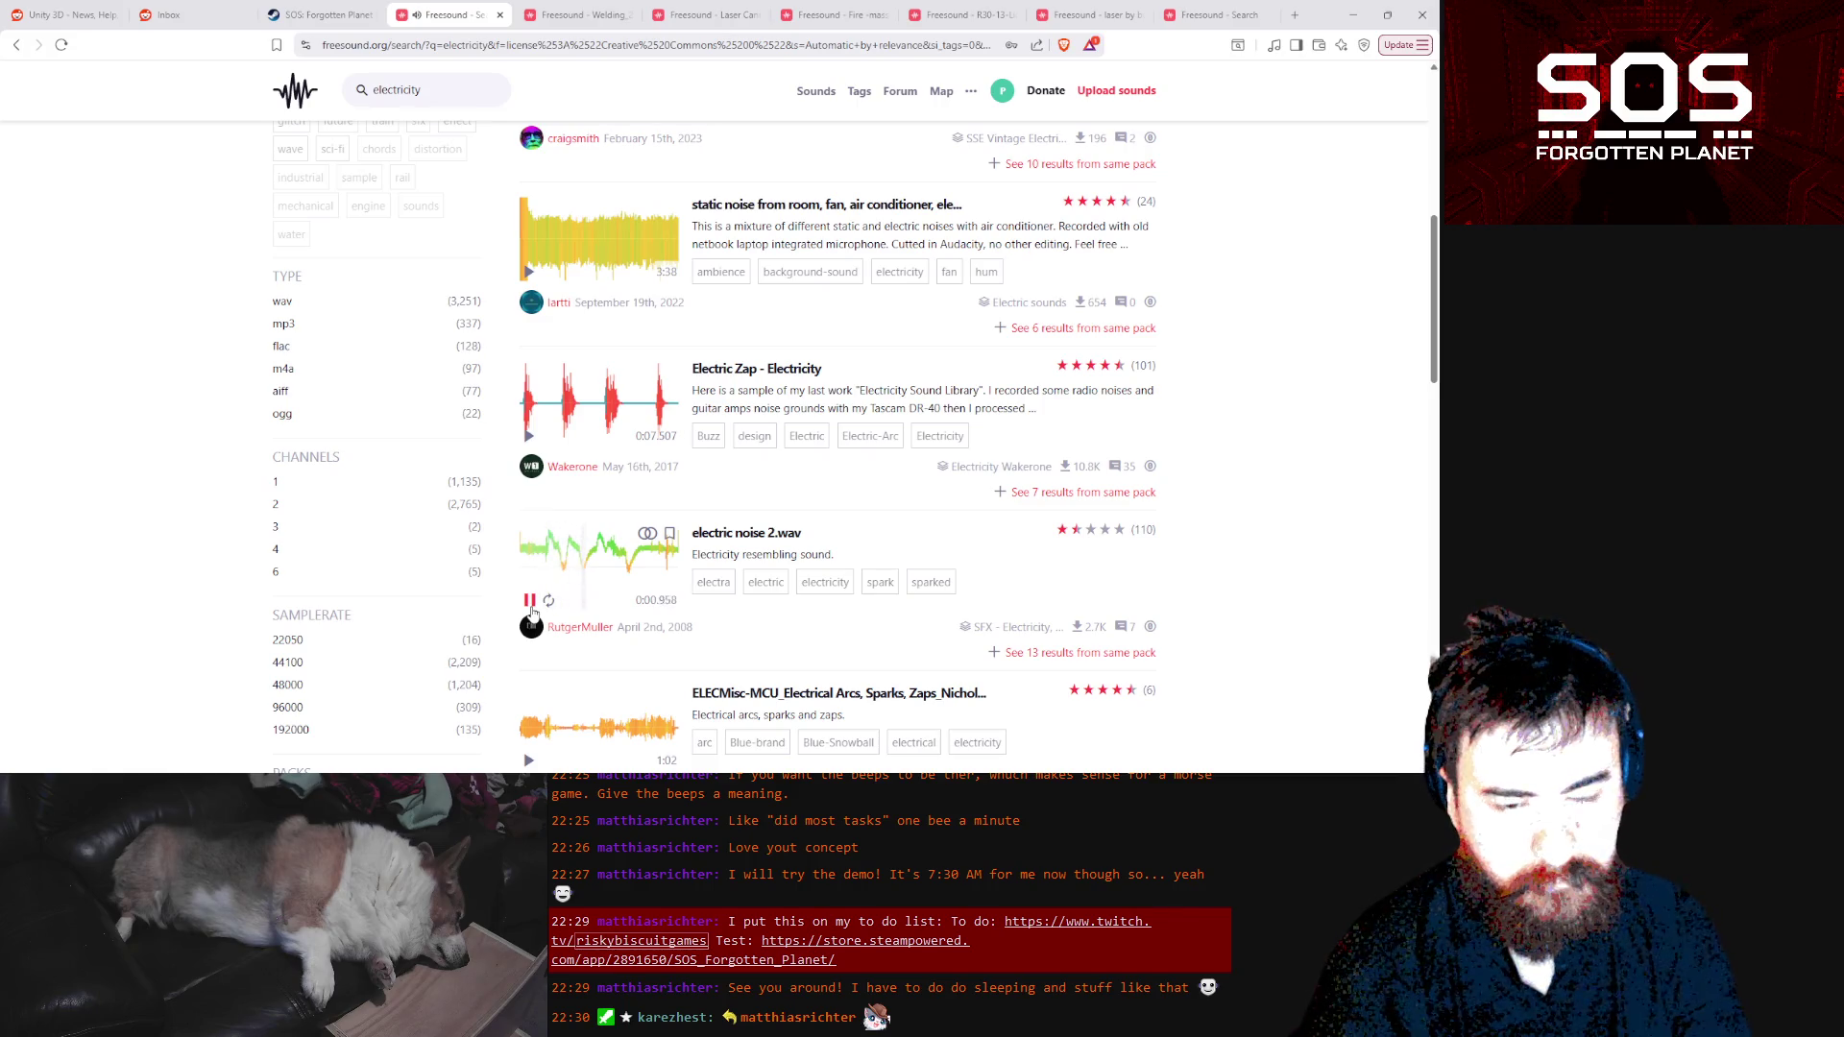
left_click(531, 608)
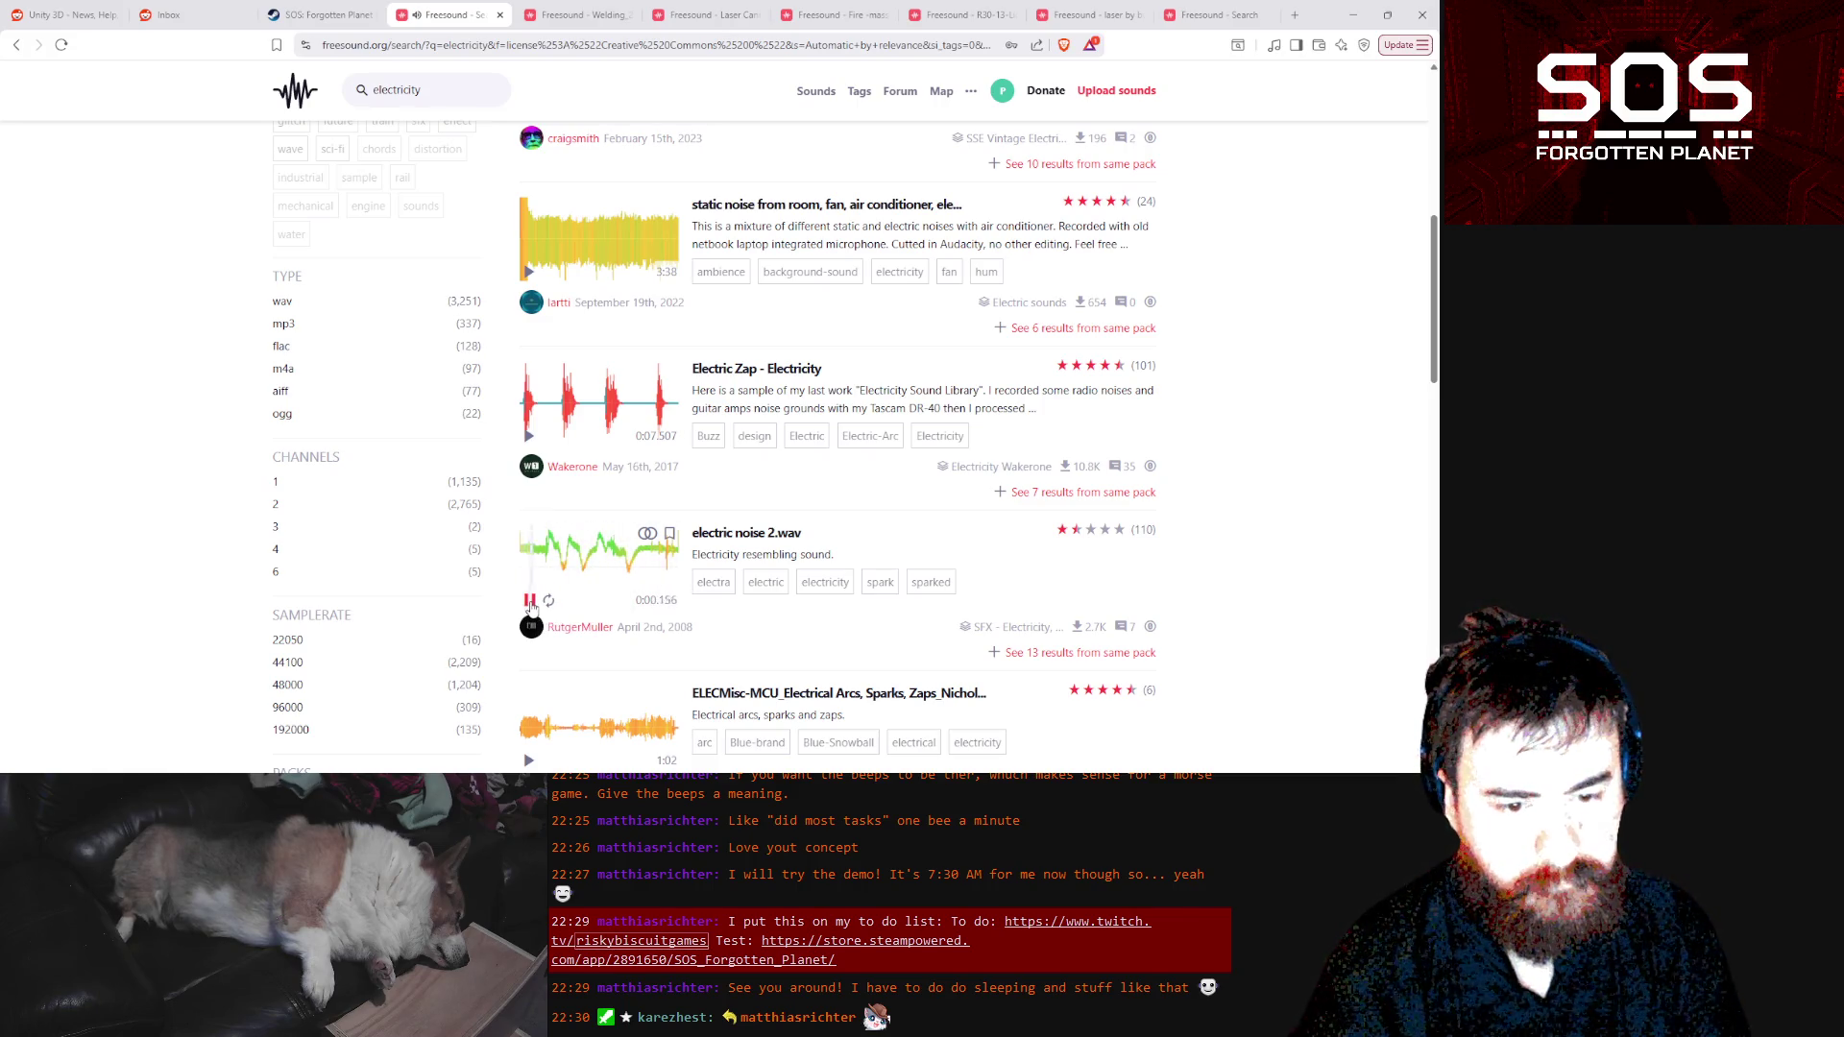
Audition the packing tape, Electric meter MS RAW and synthetic electricity.wav clips
scroll(531, 605, "down", 3)
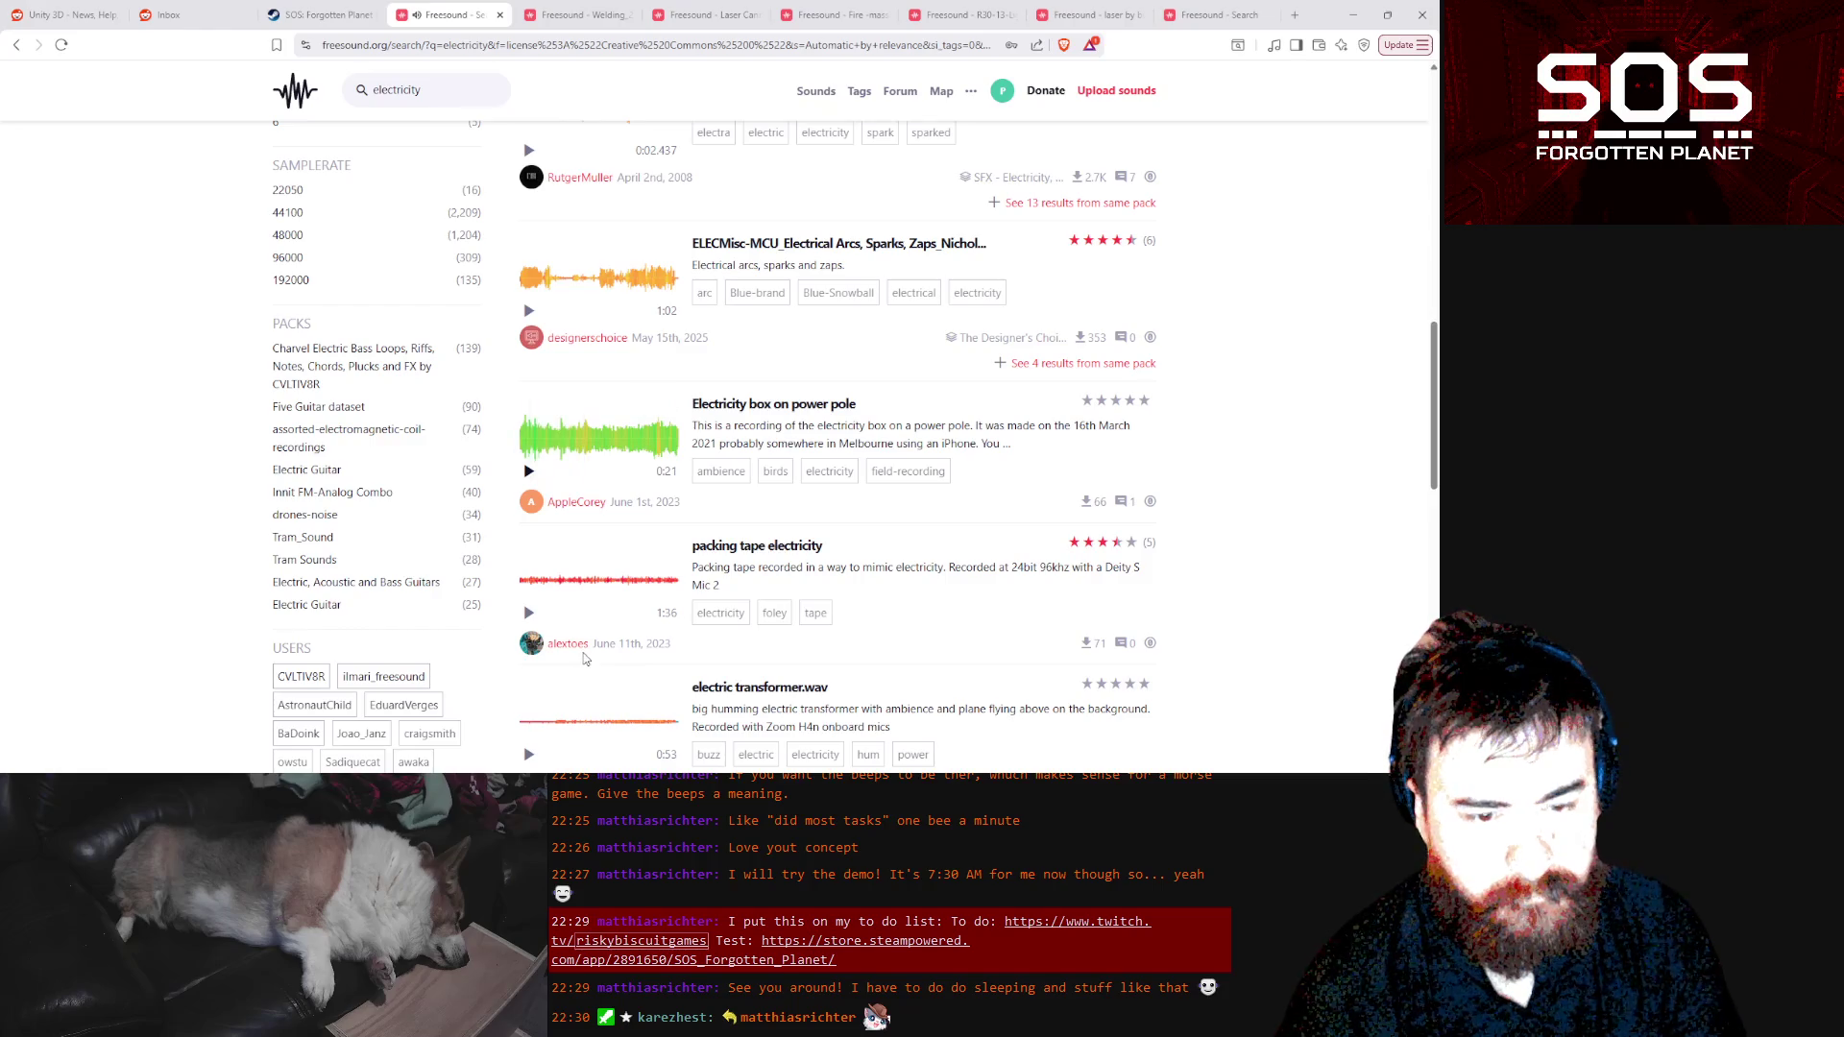
left_click(528, 615)
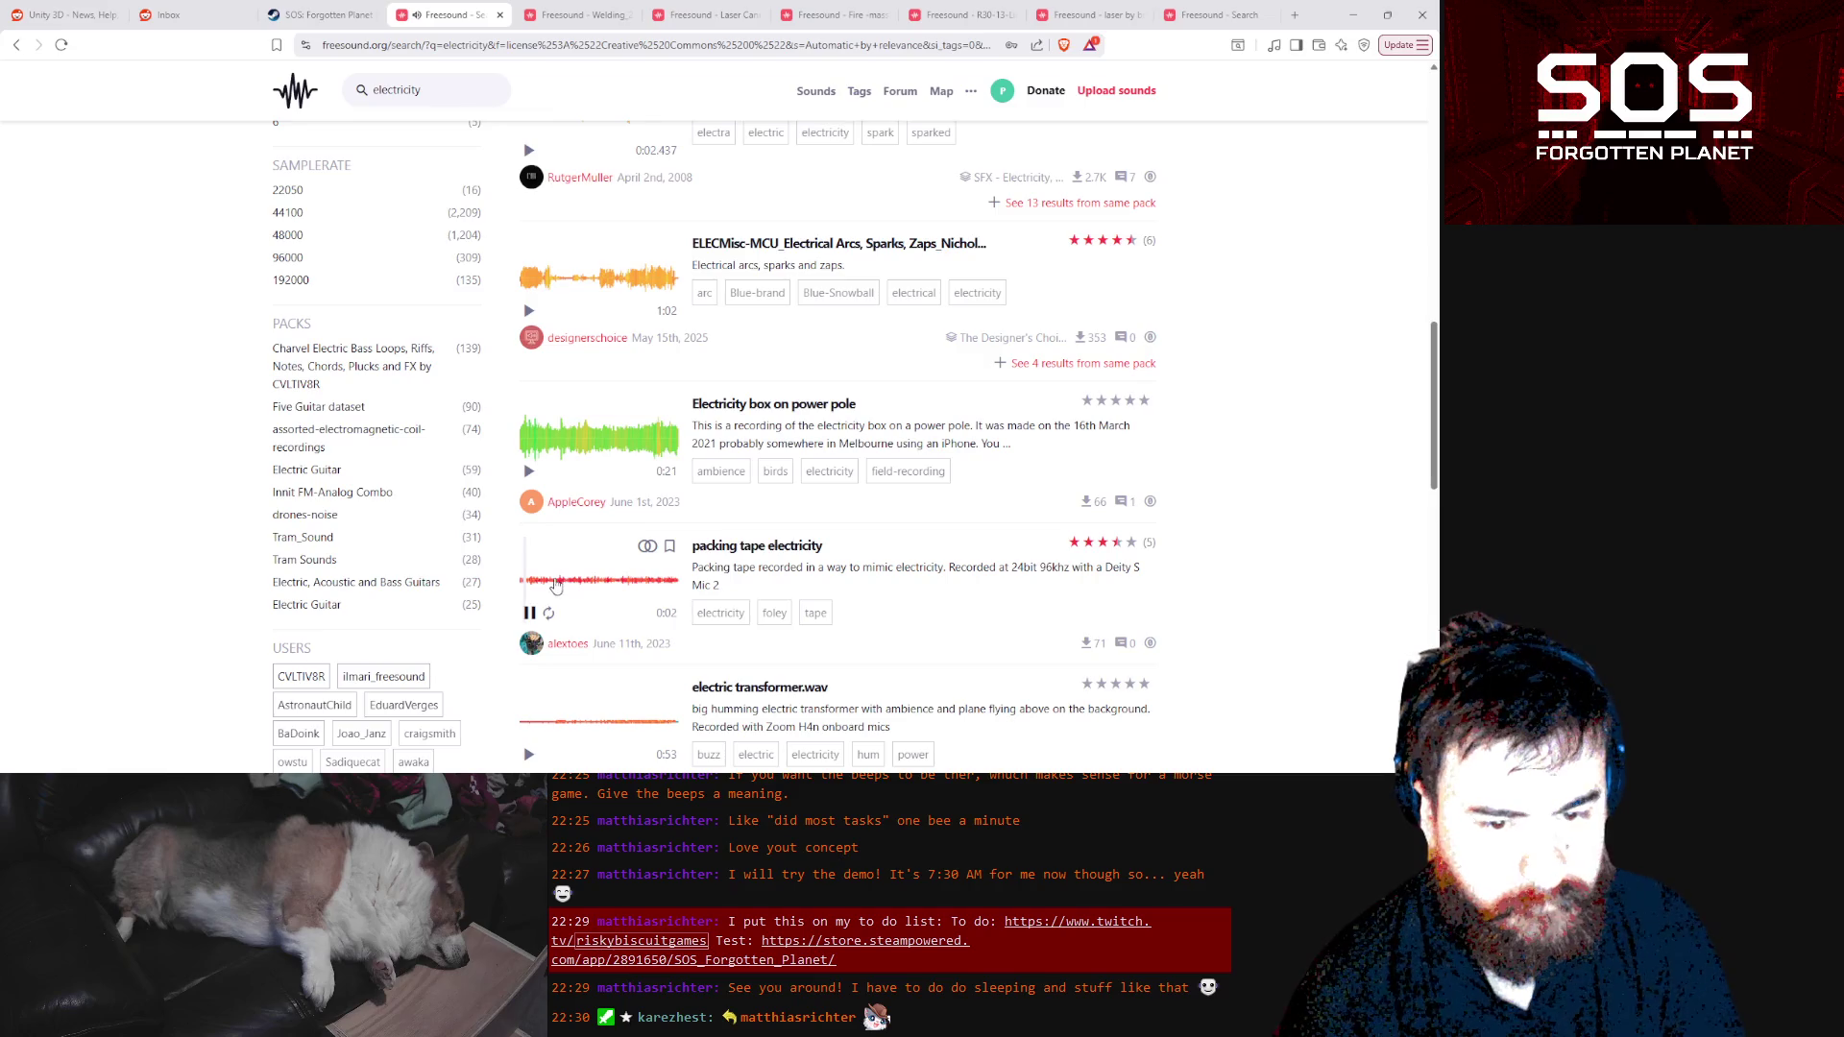
left_click(563, 587)
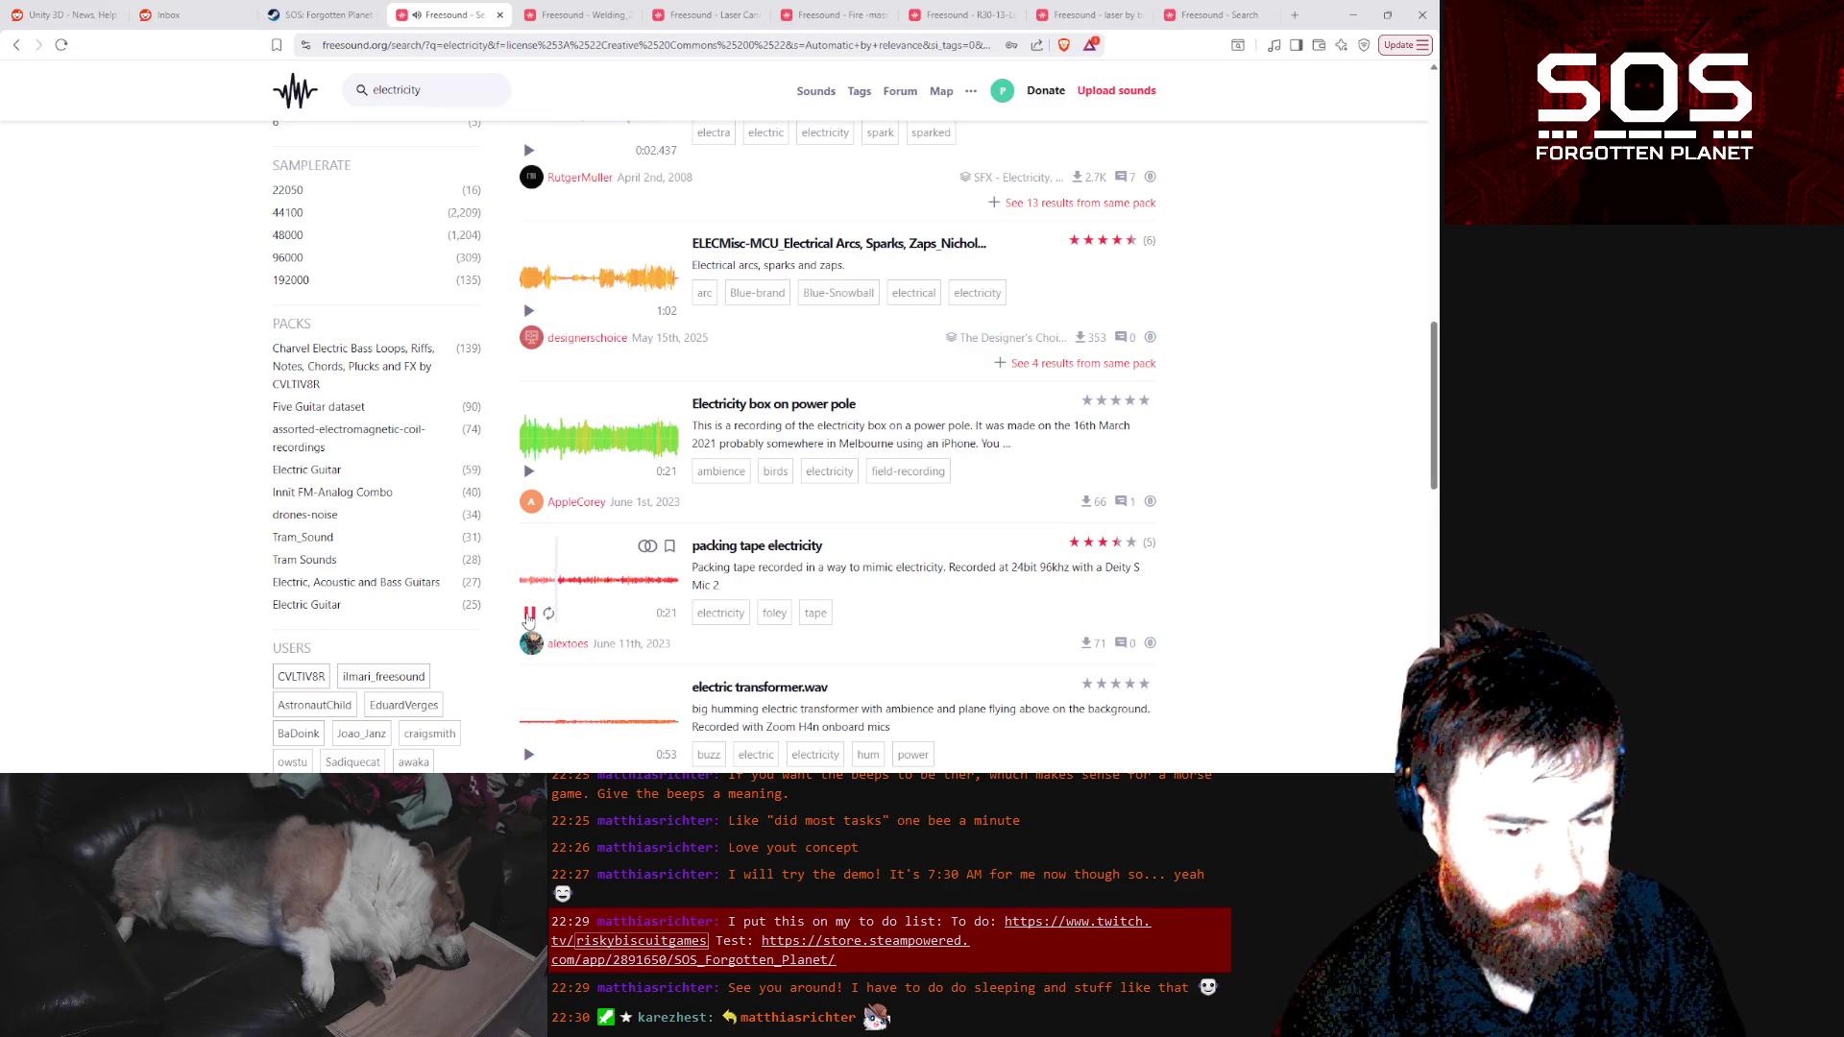
scroll(527, 621, "down", 8)
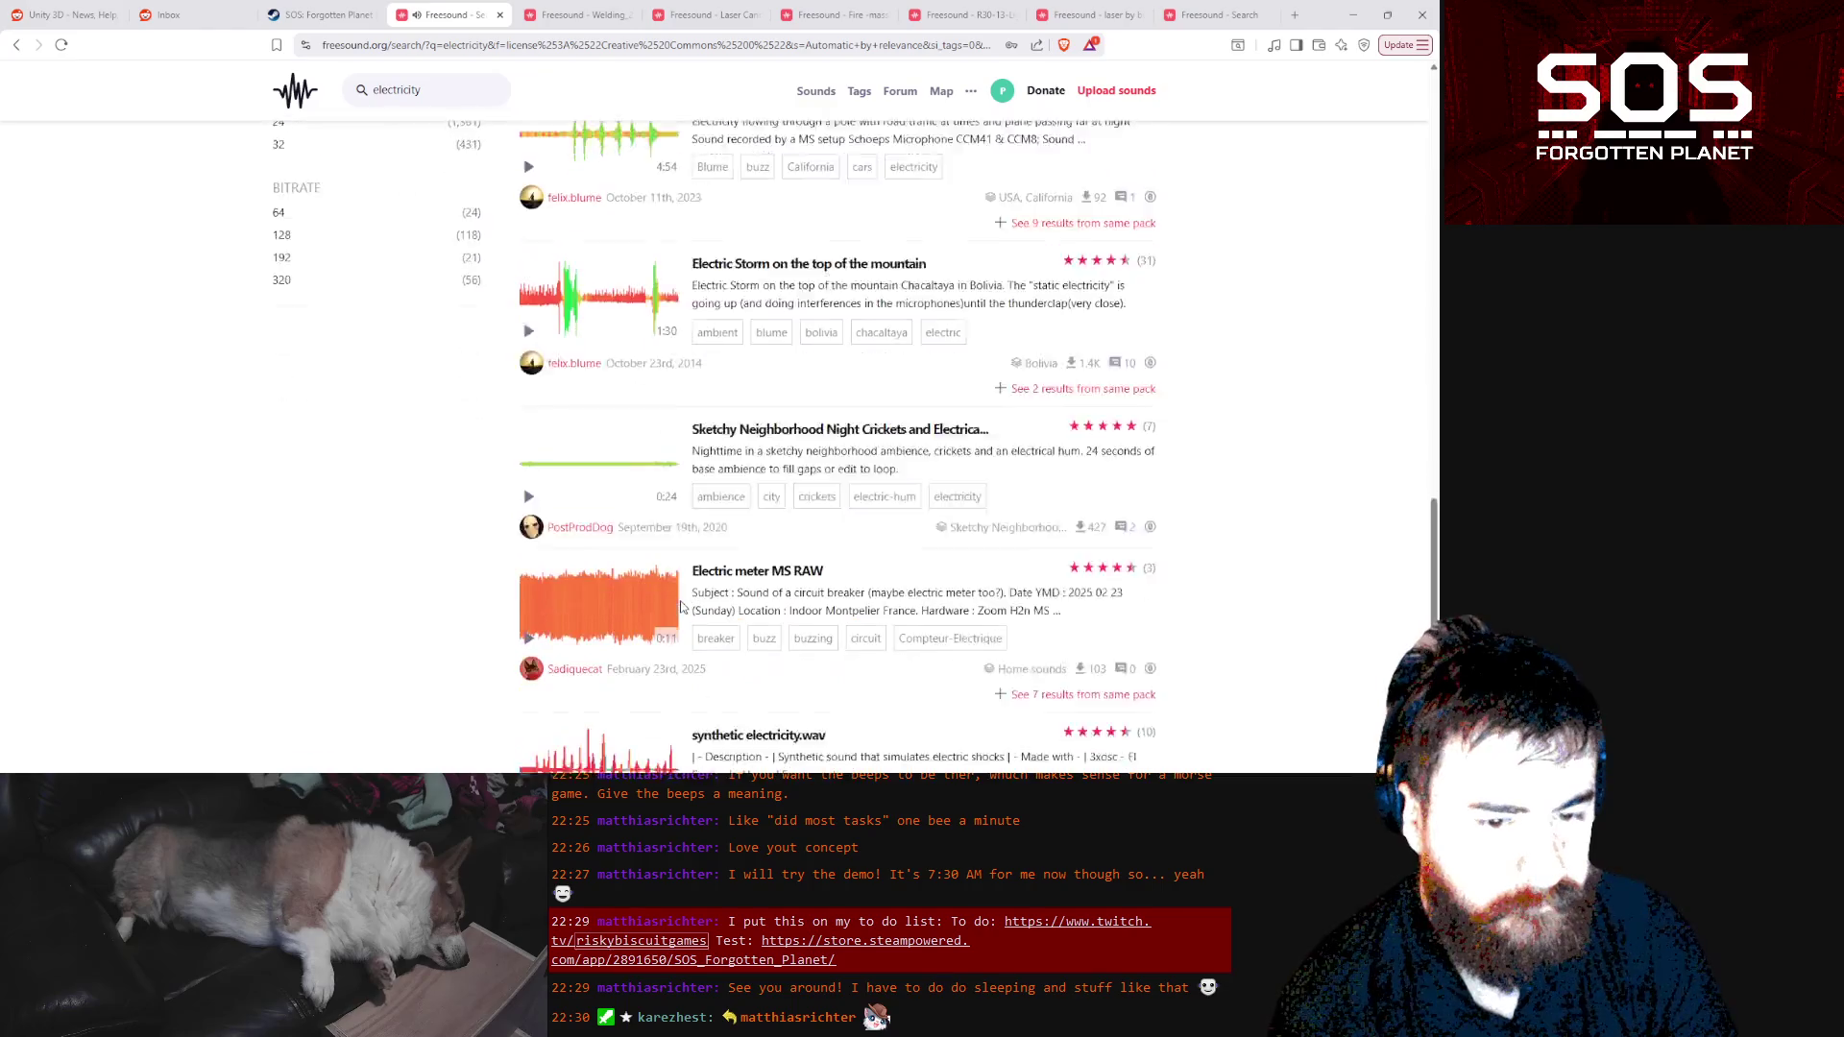
left_click(530, 568)
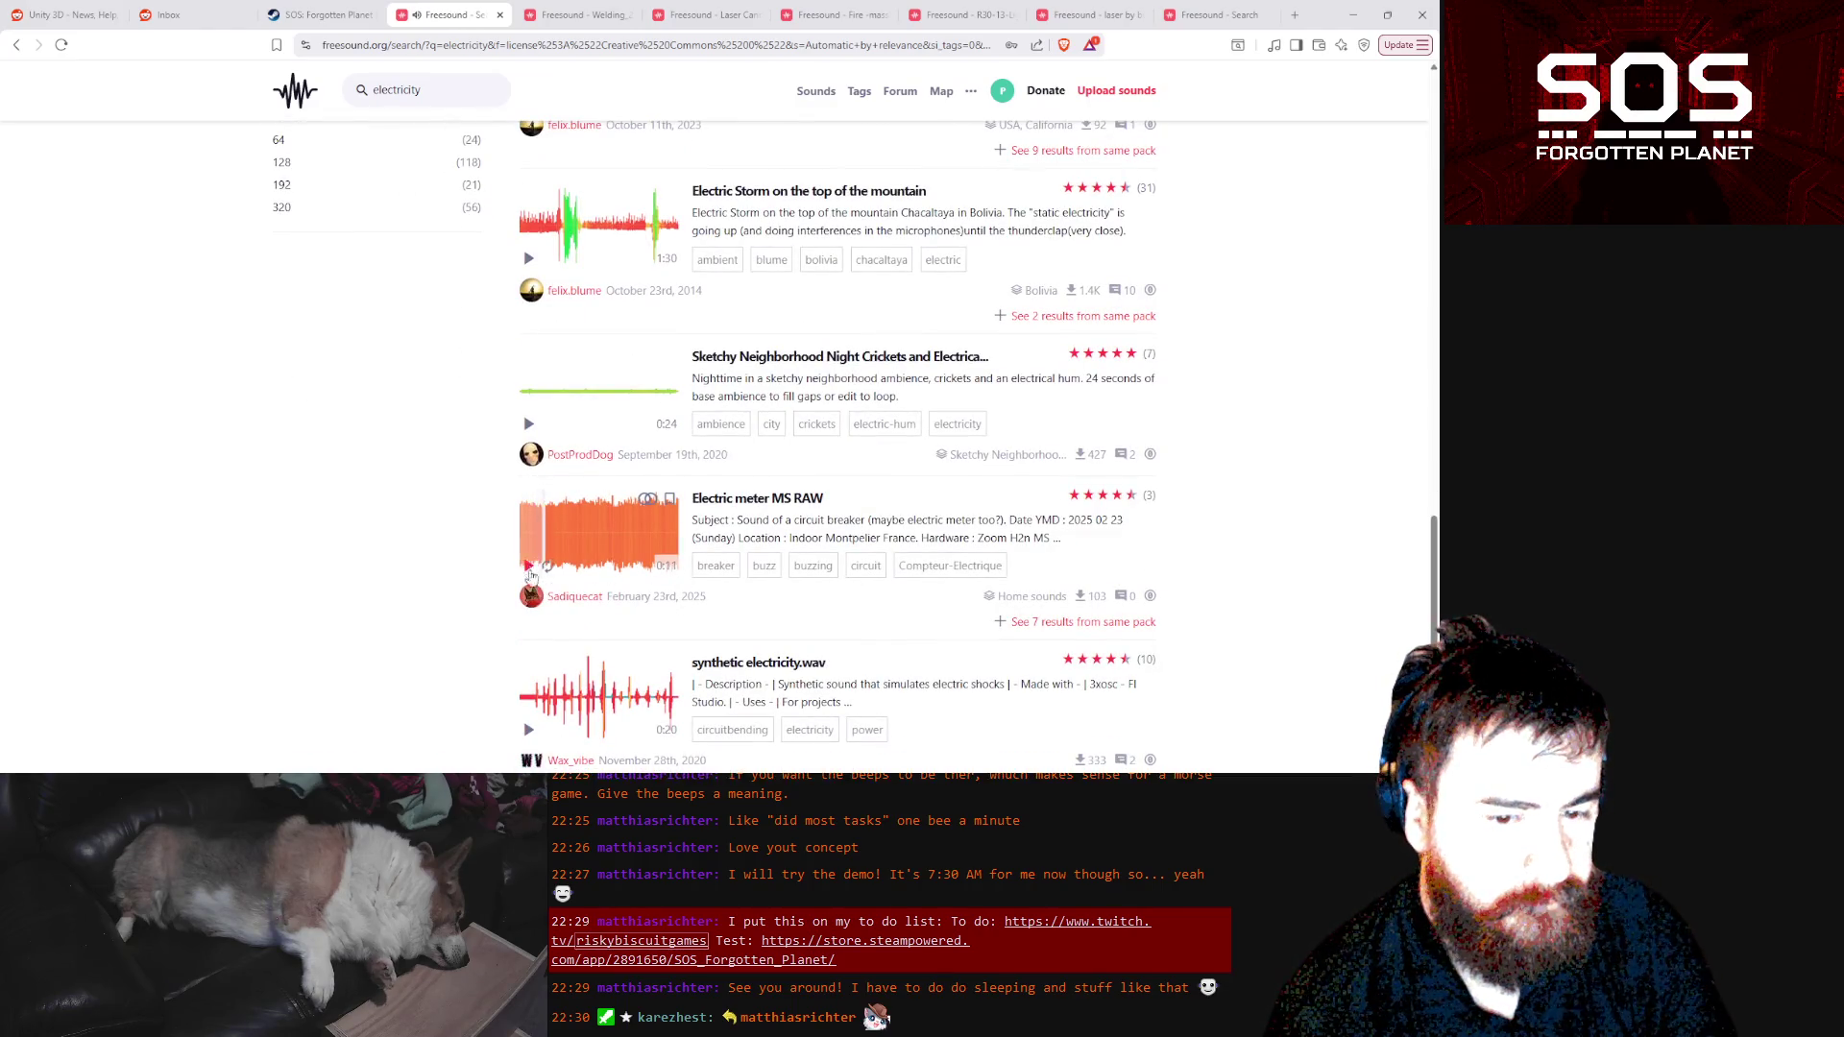
left_click(529, 730)
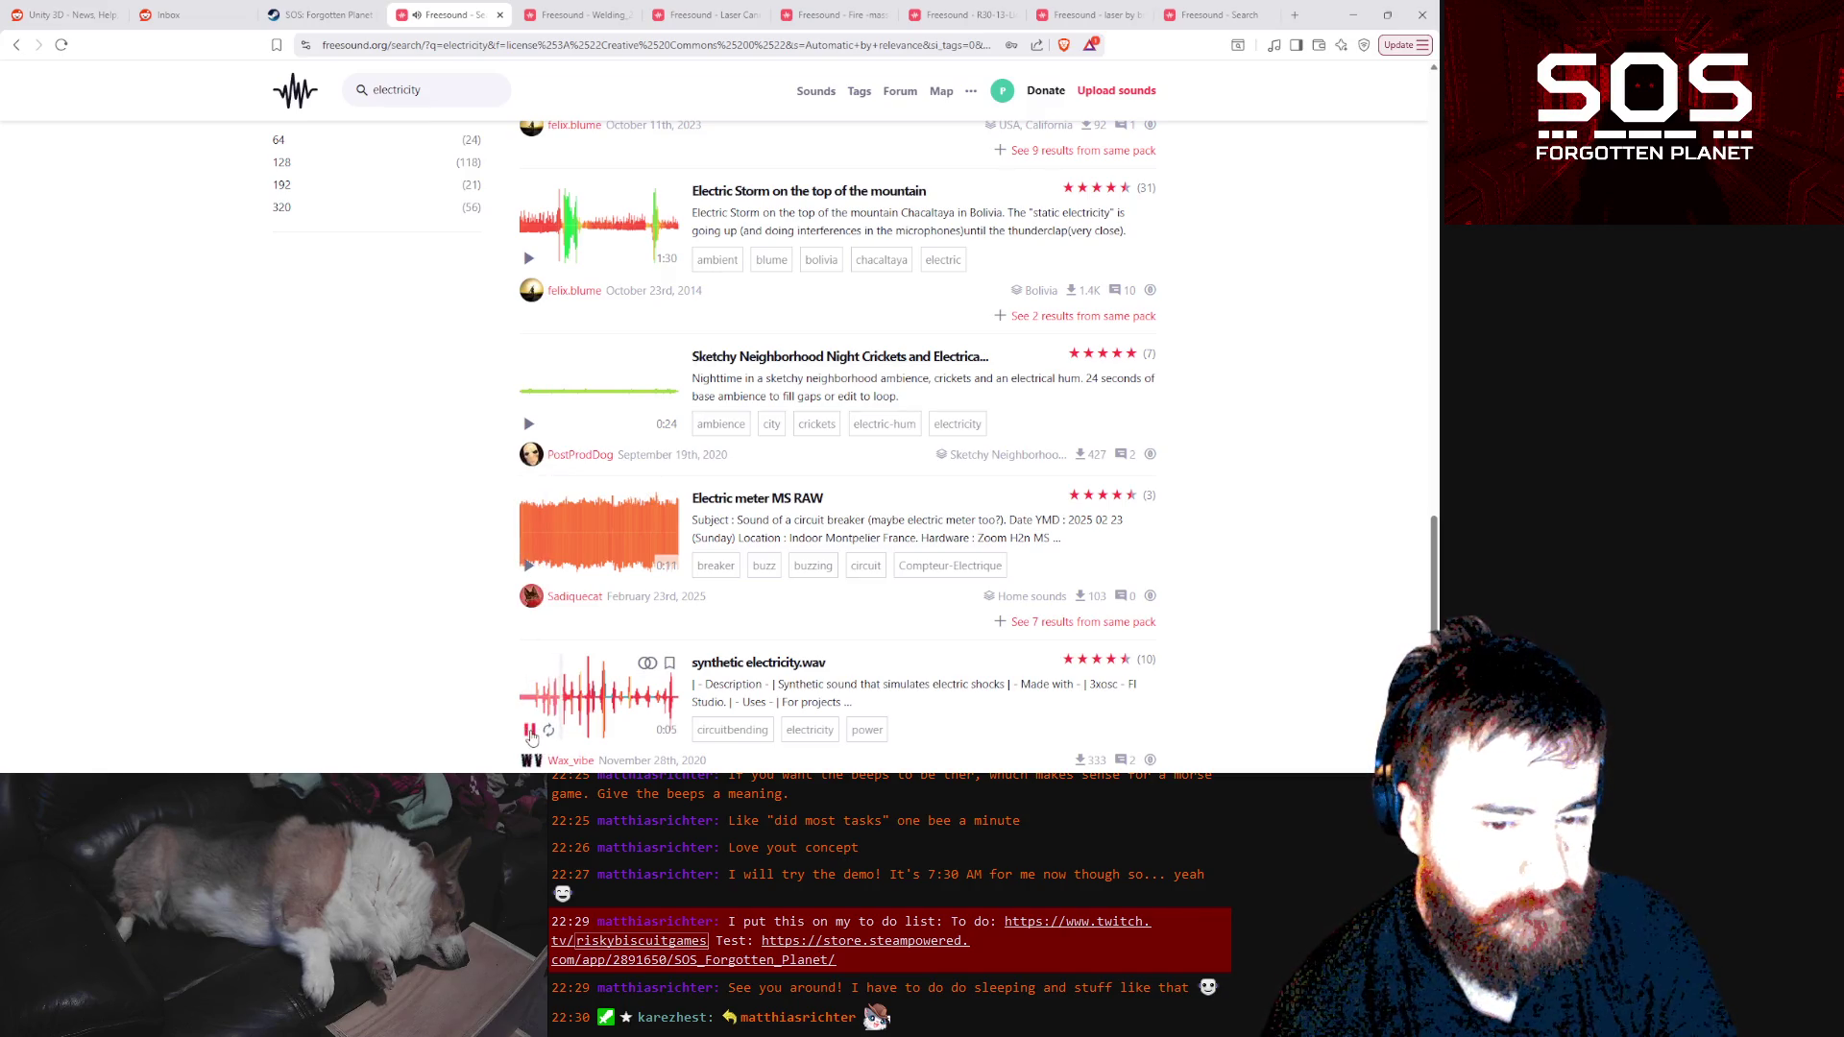
left_click(531, 732)
scroll(595, 569, "down", 2)
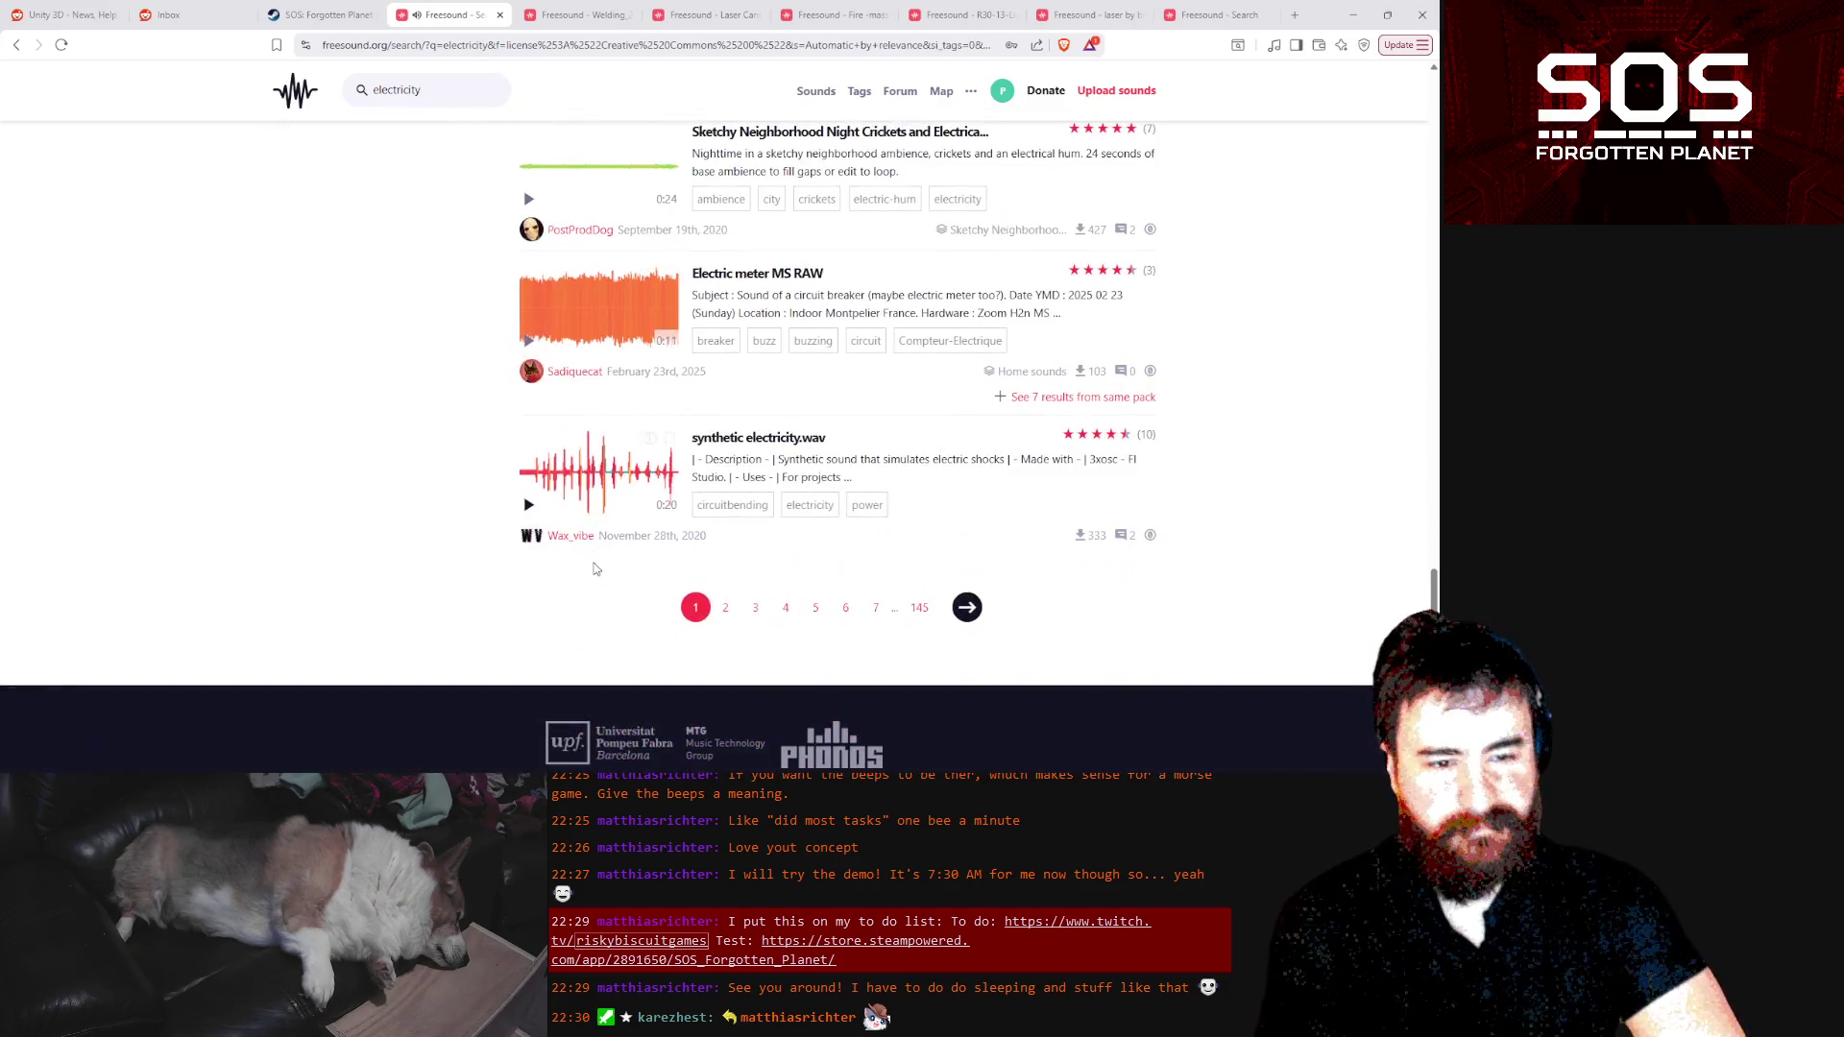
Browse the second page of electricity results and close the developer tools
left_click(725, 608)
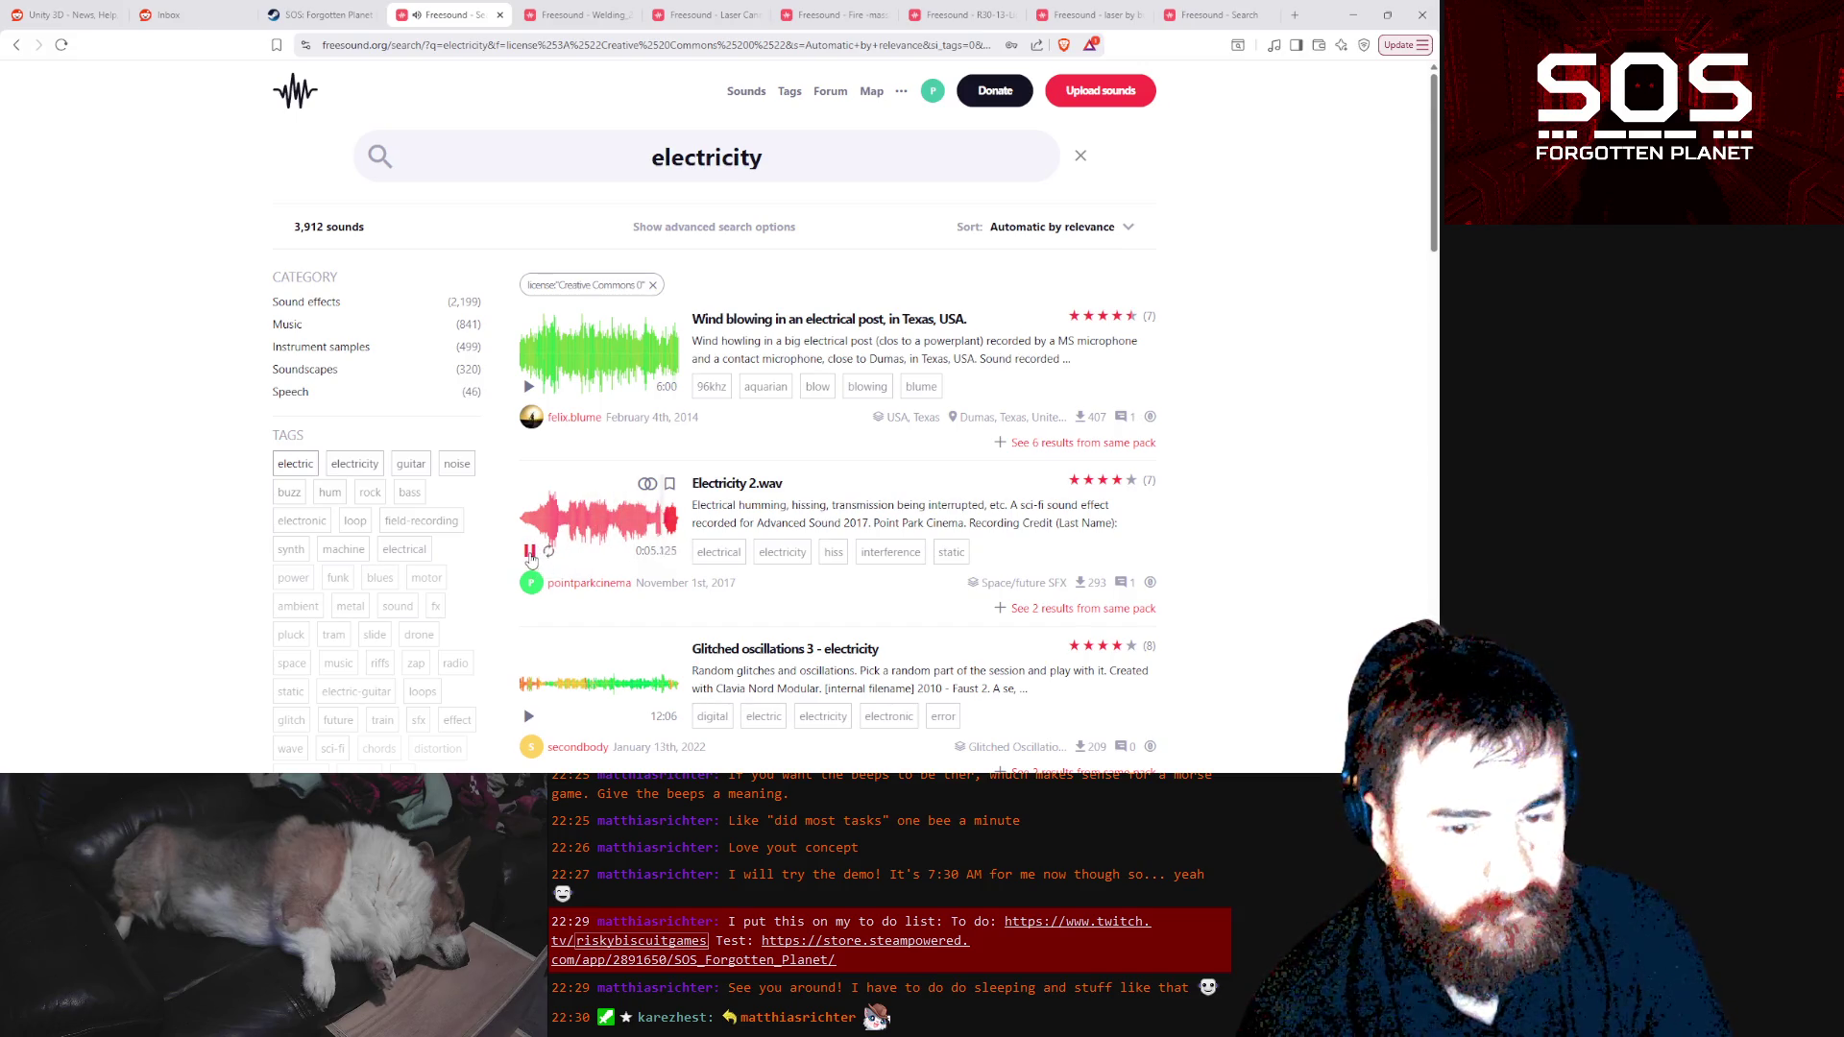
scroll(650, 545, "down", 2)
scroll(748, 122, "up", 2)
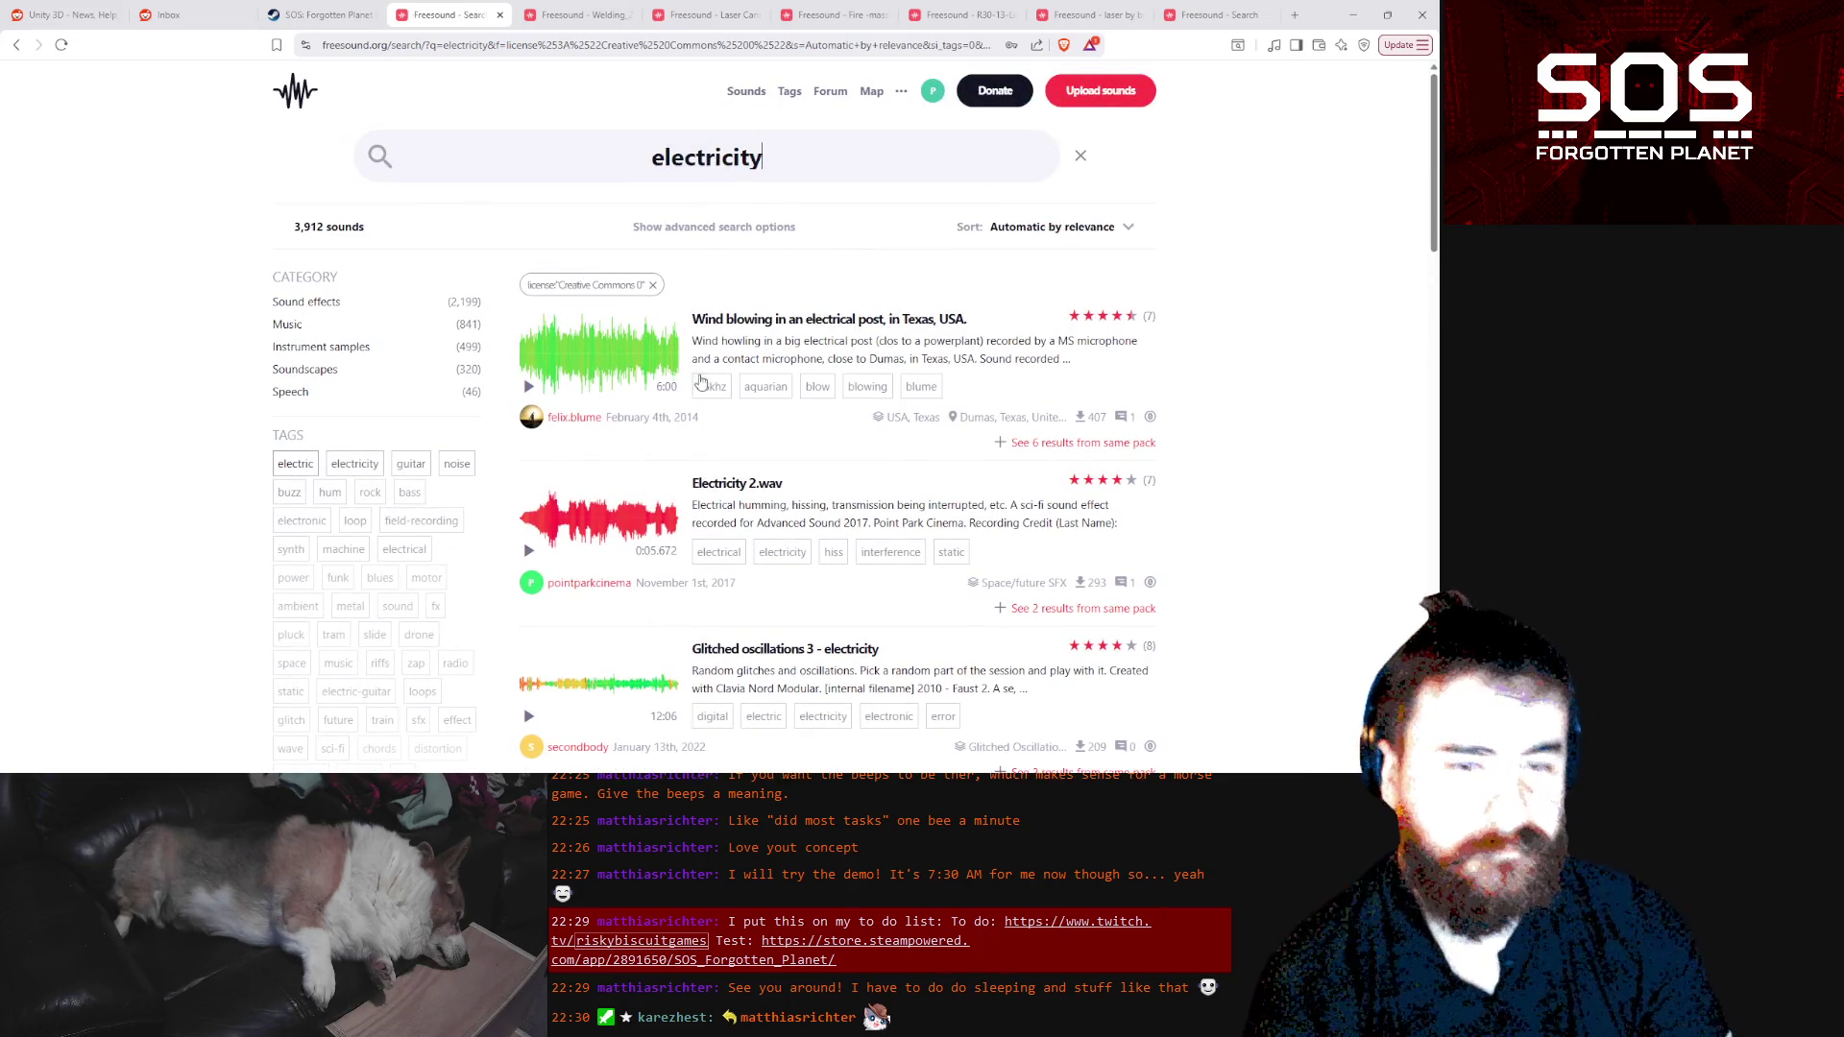
key("F12")
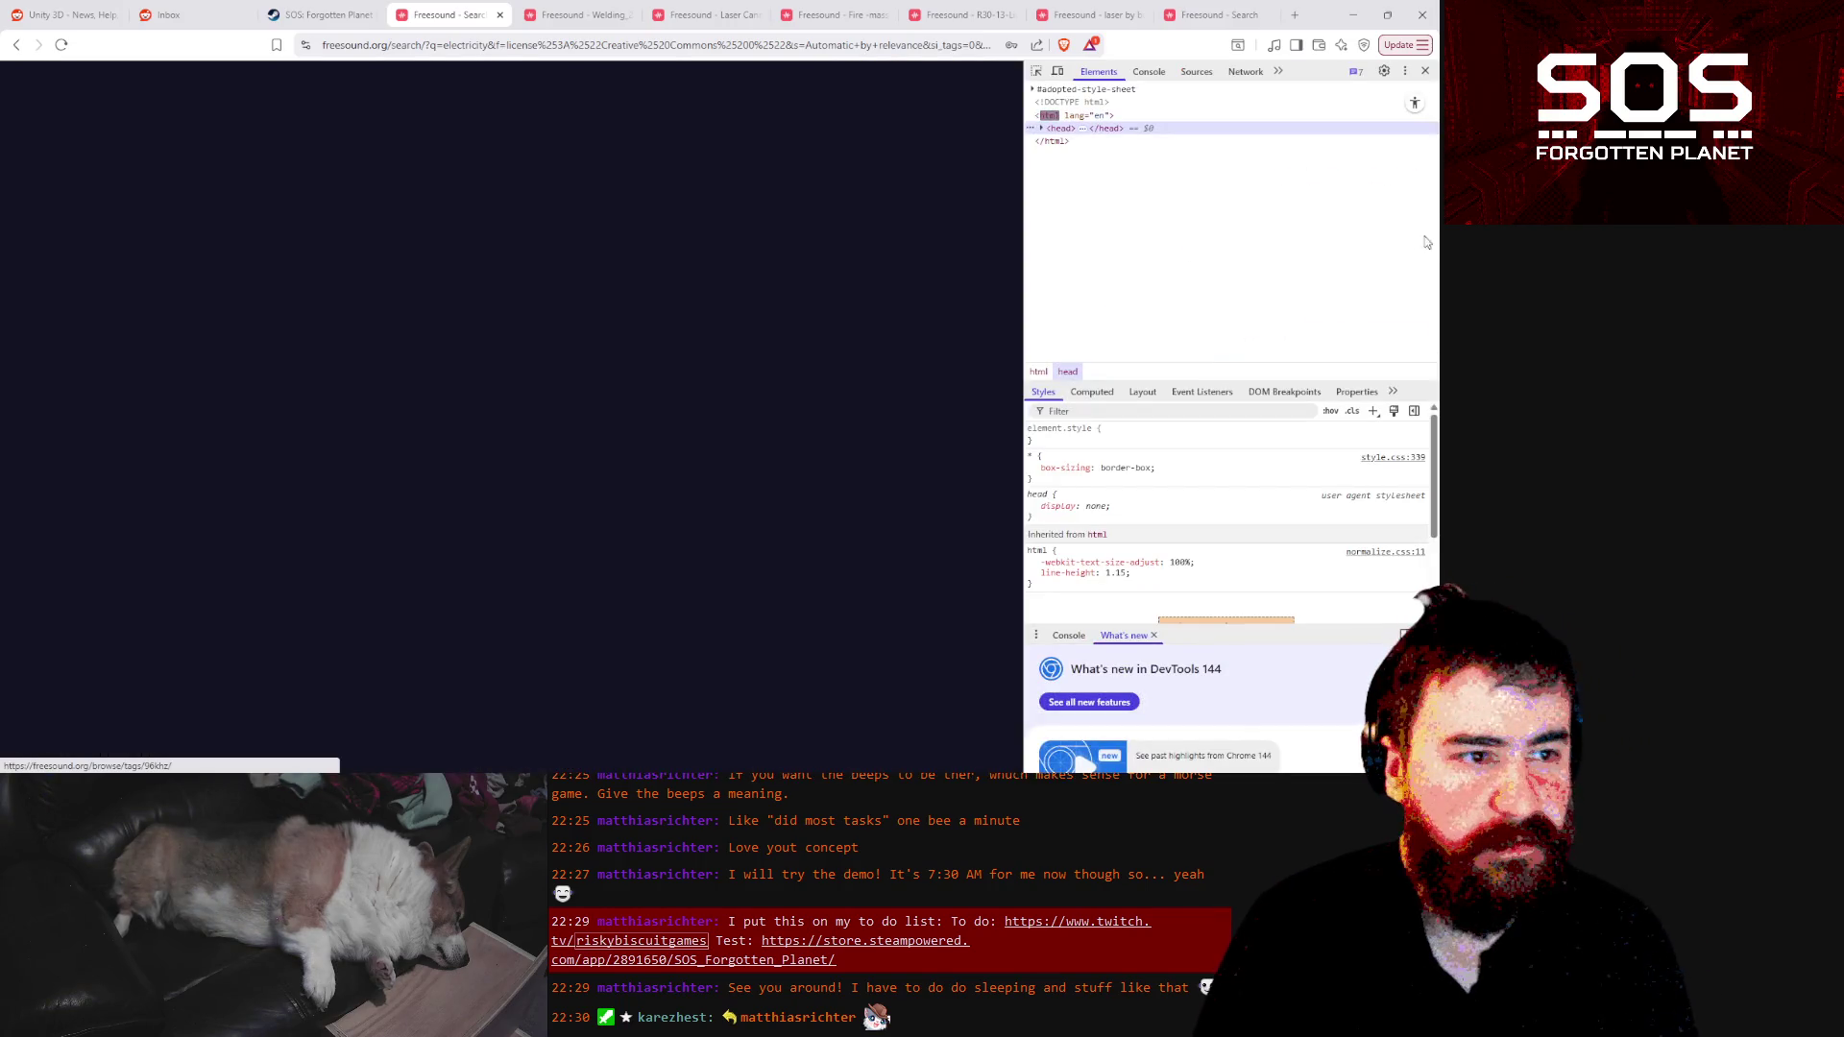
left_click(1425, 71)
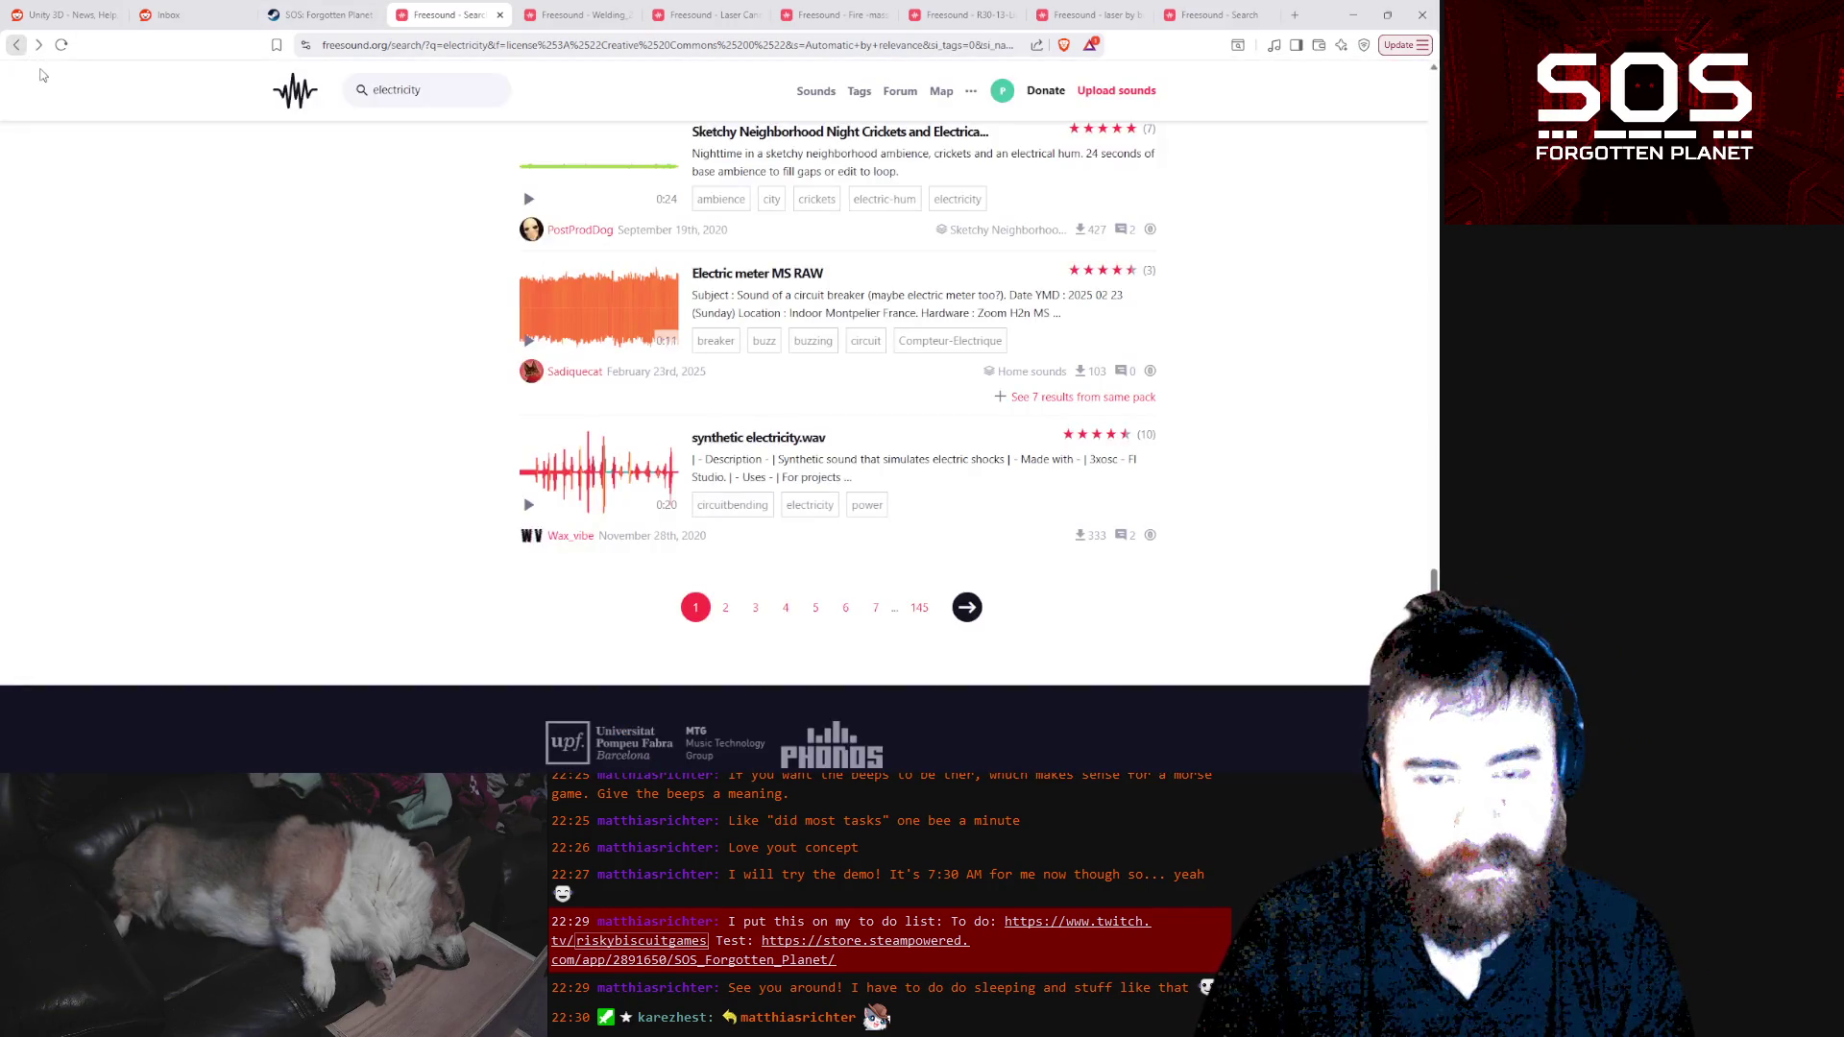
scroll(480, 240, "up", 20)
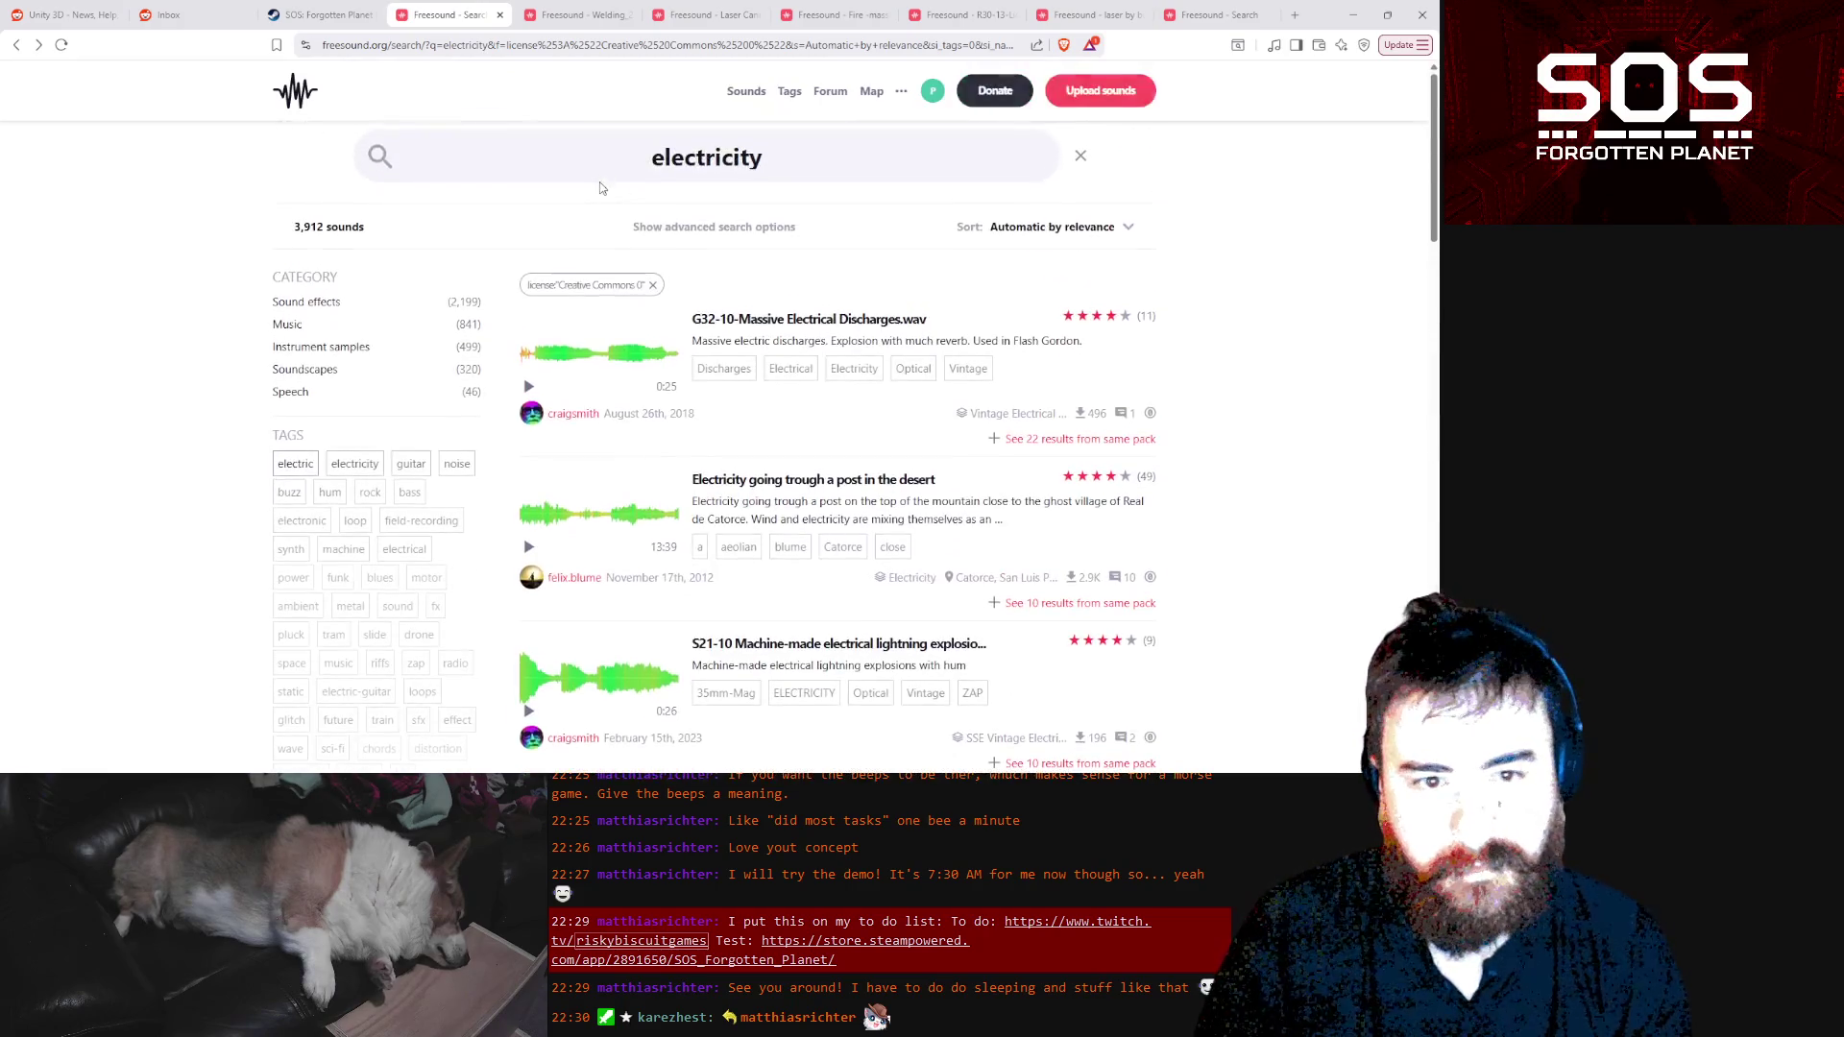
Change the search query to 'electric crack' and run it
left_click(796, 151)
key("BackSpace")
key("BackSpace")
key("BackSpace")
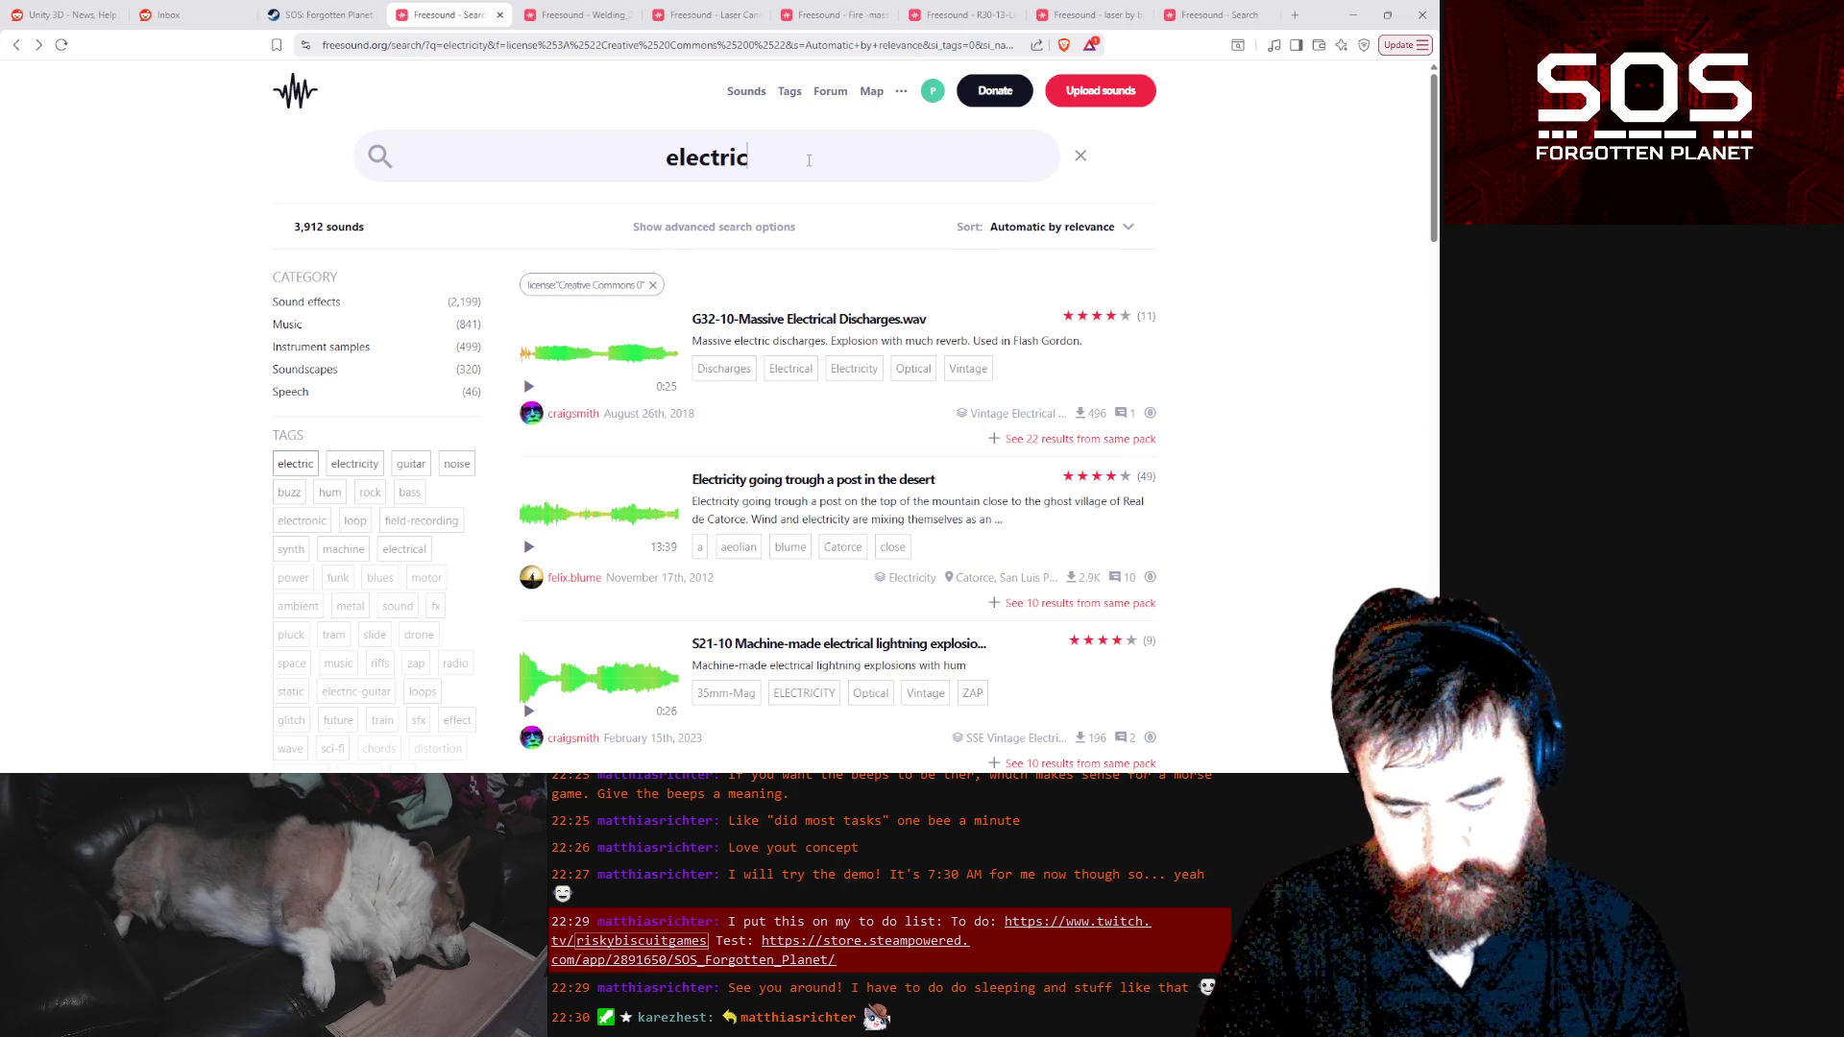
key("BackSpace")
key("BackSpace")
key("BackSpace")
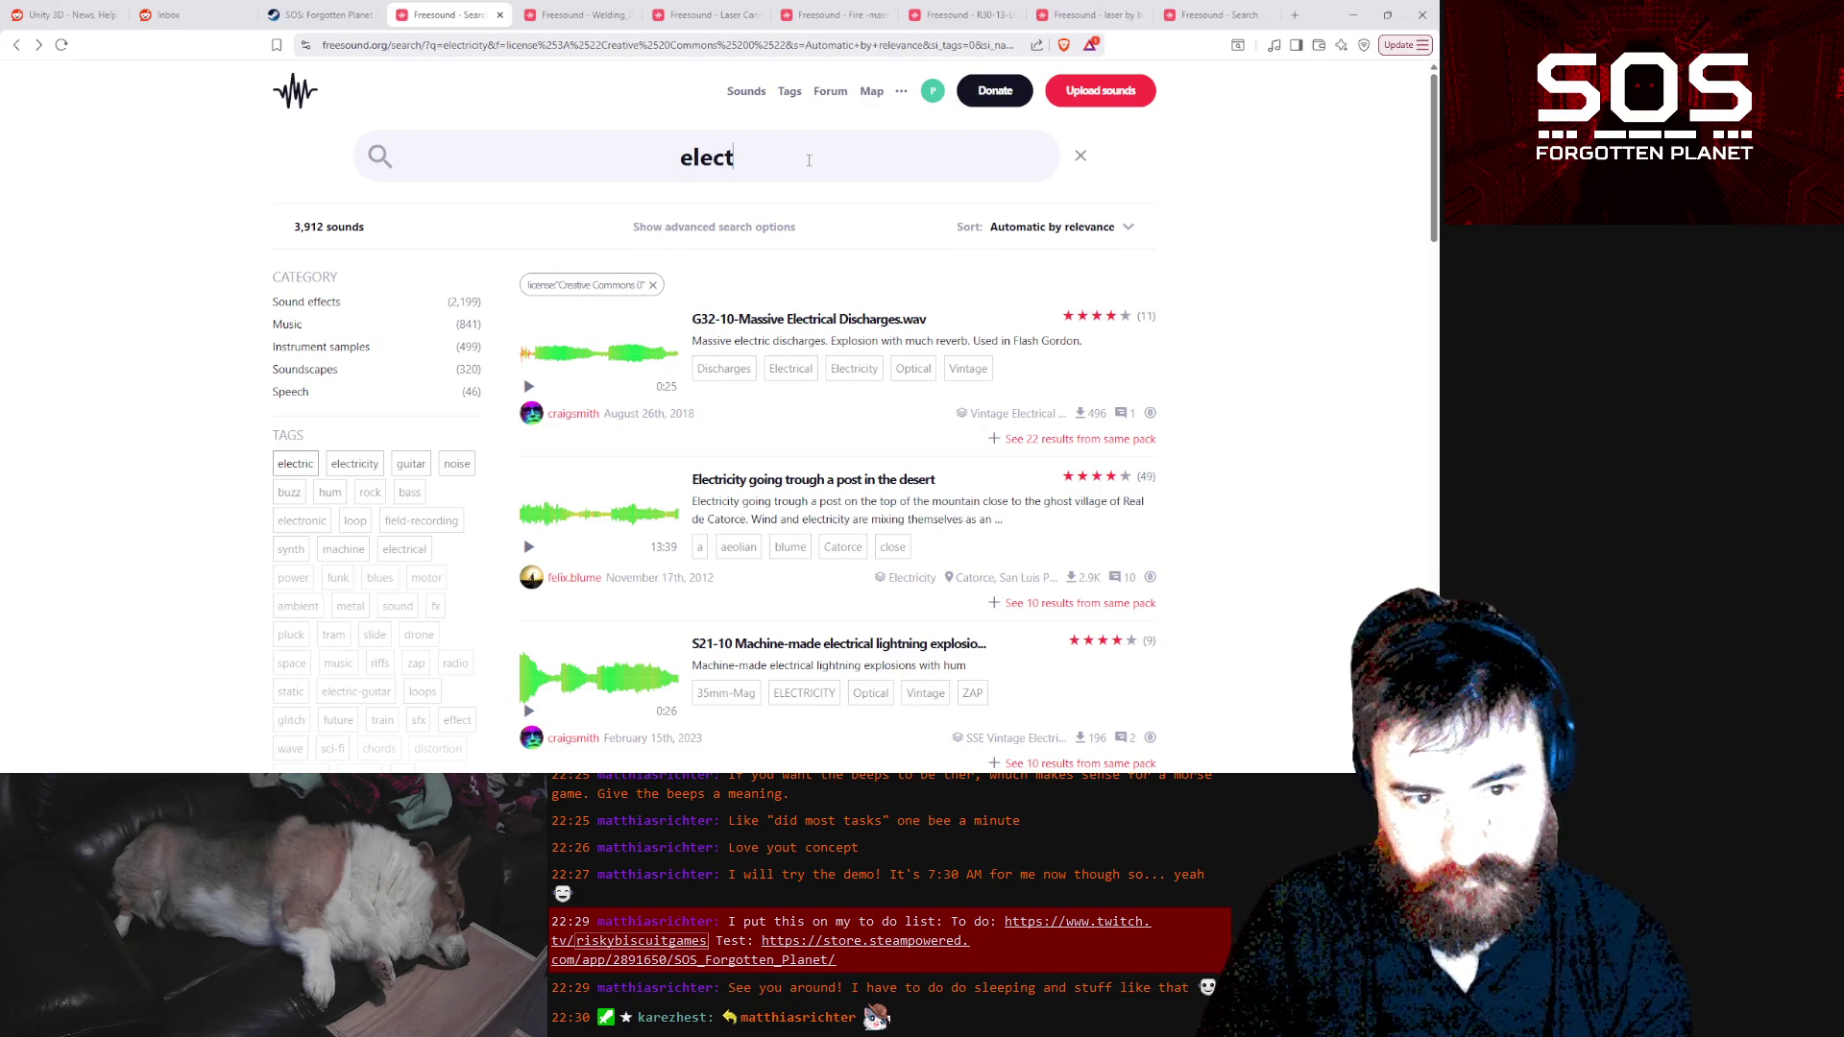
type("ric cr")
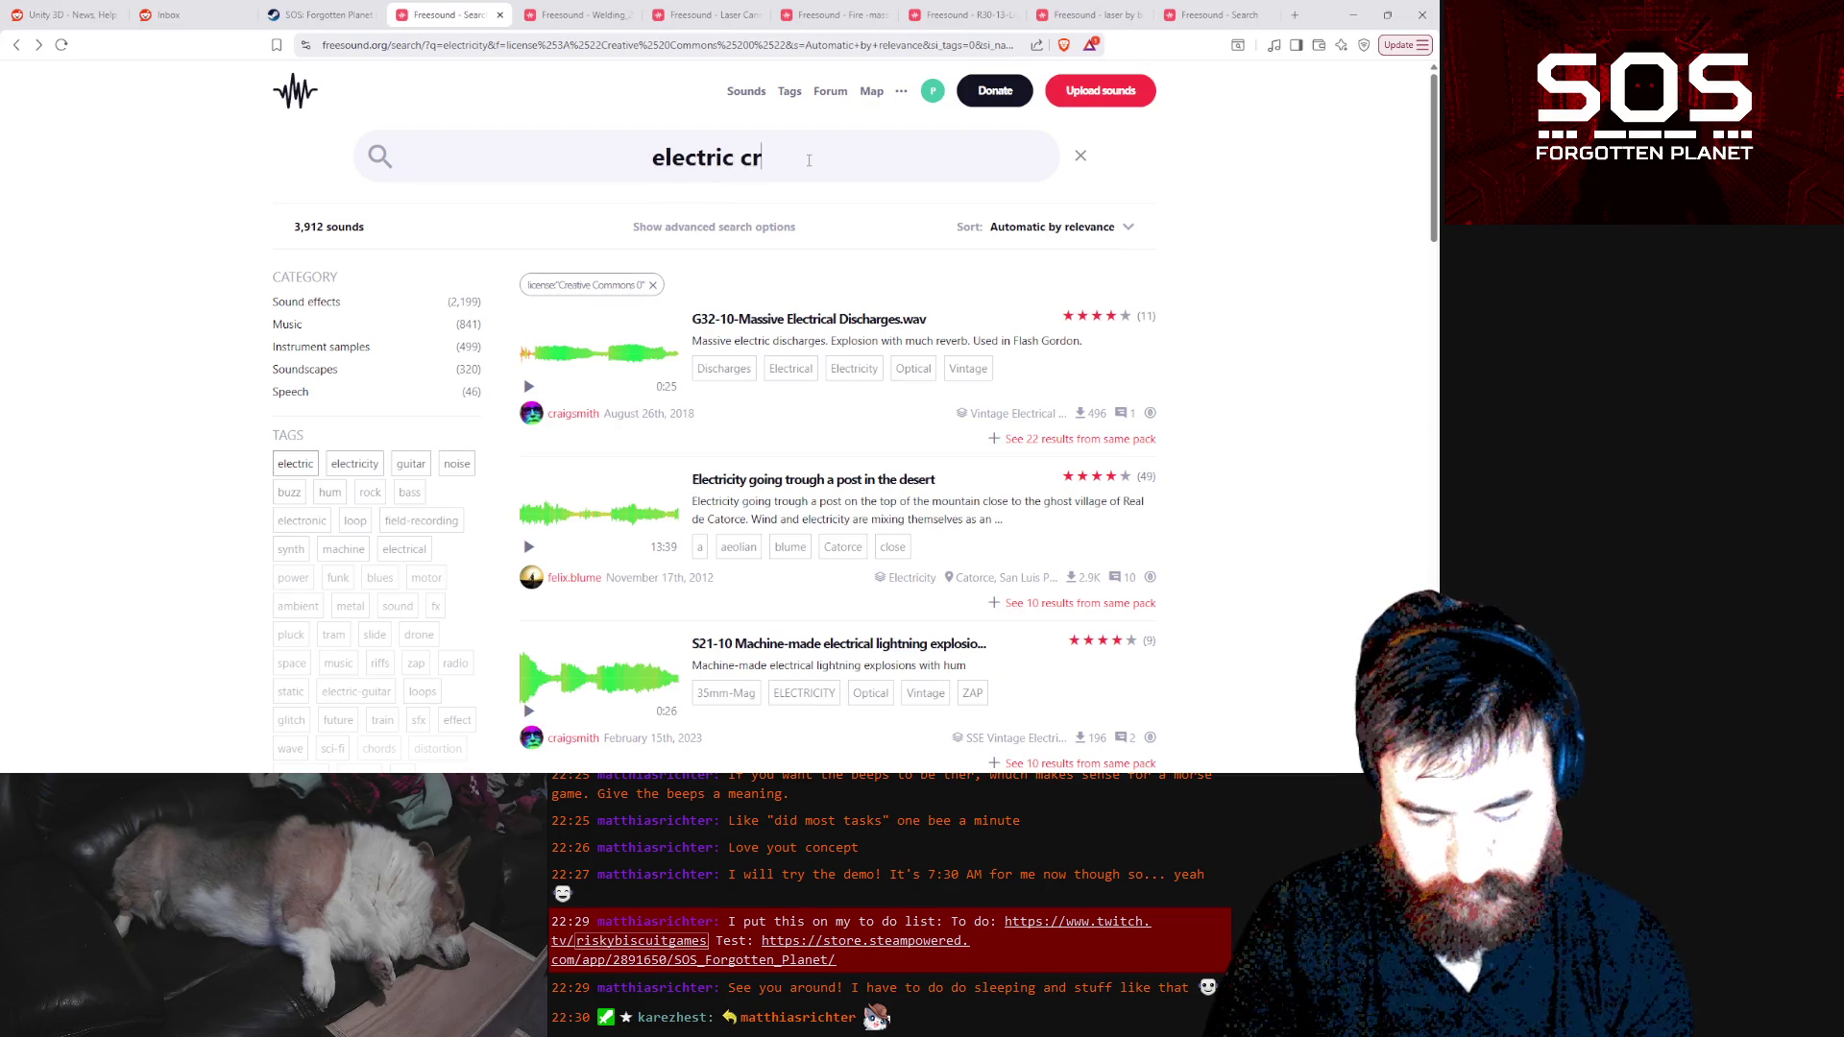
type("ack")
key("Return")
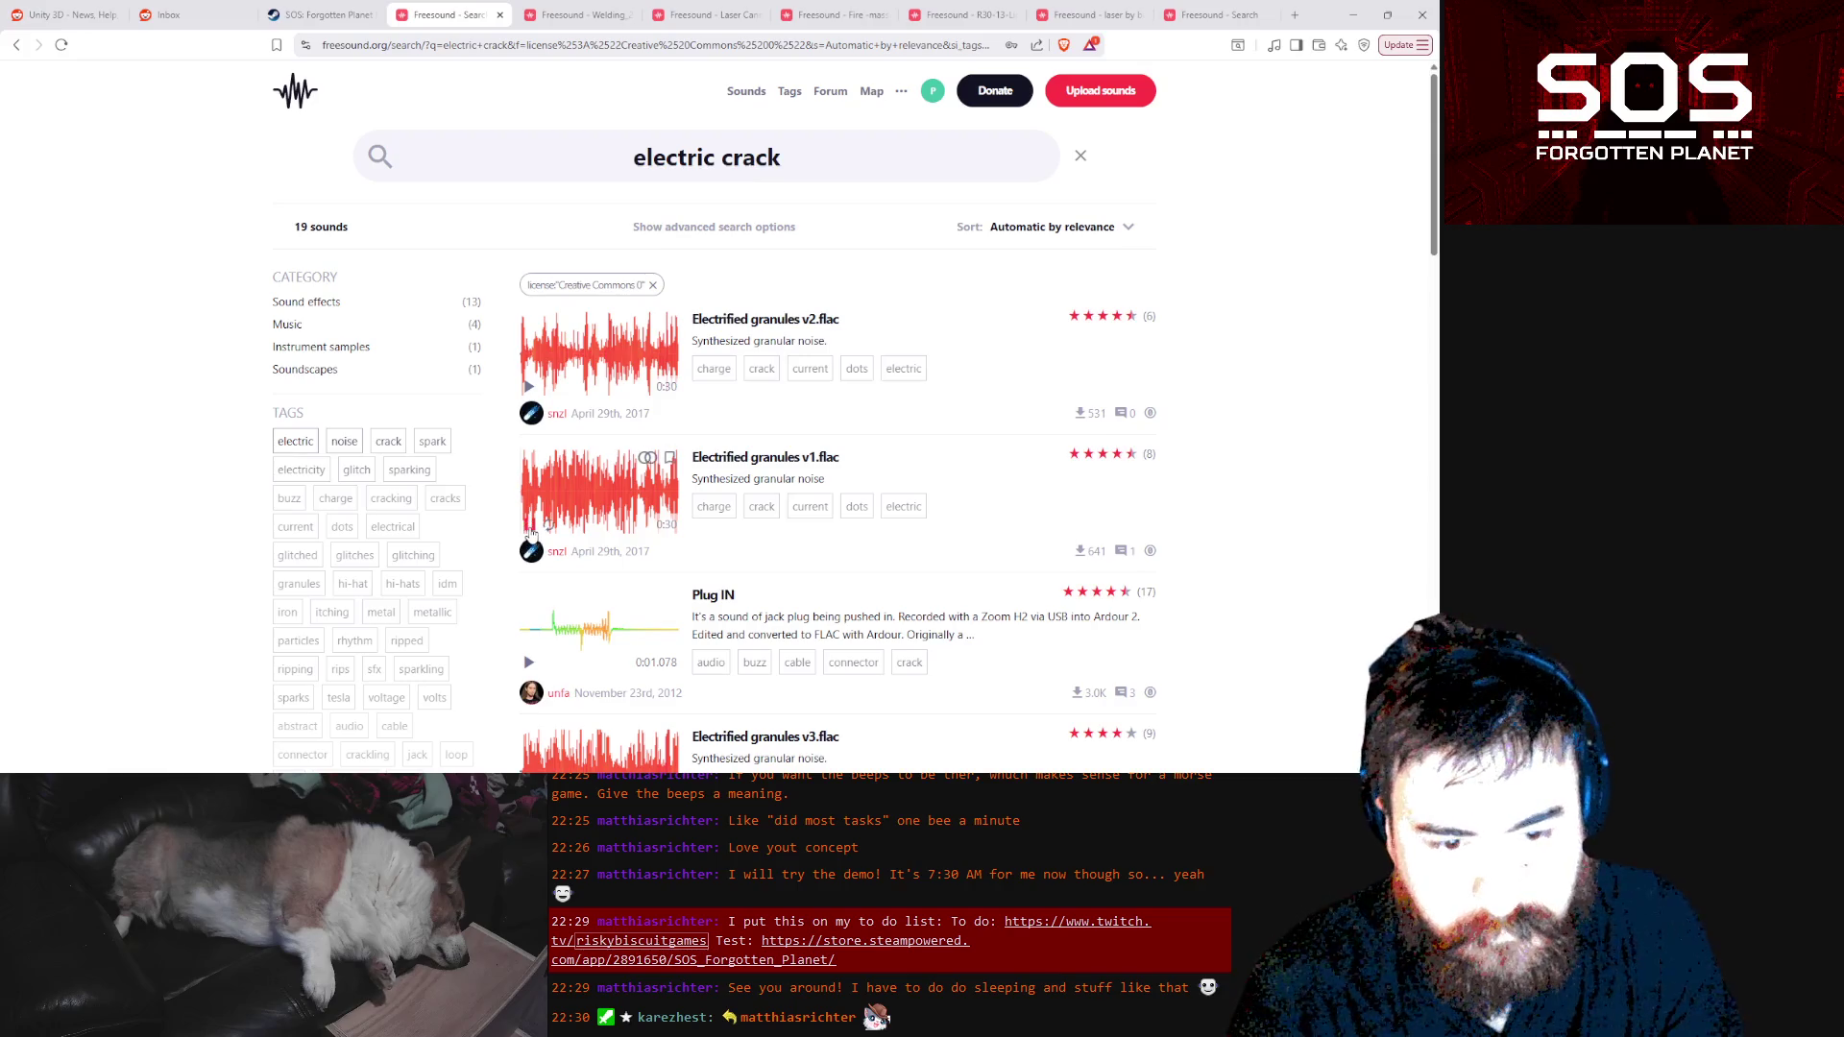
Audition the Electrified granules v1 and v3 clips
left_click(531, 531)
scroll(530, 531, "down", 2)
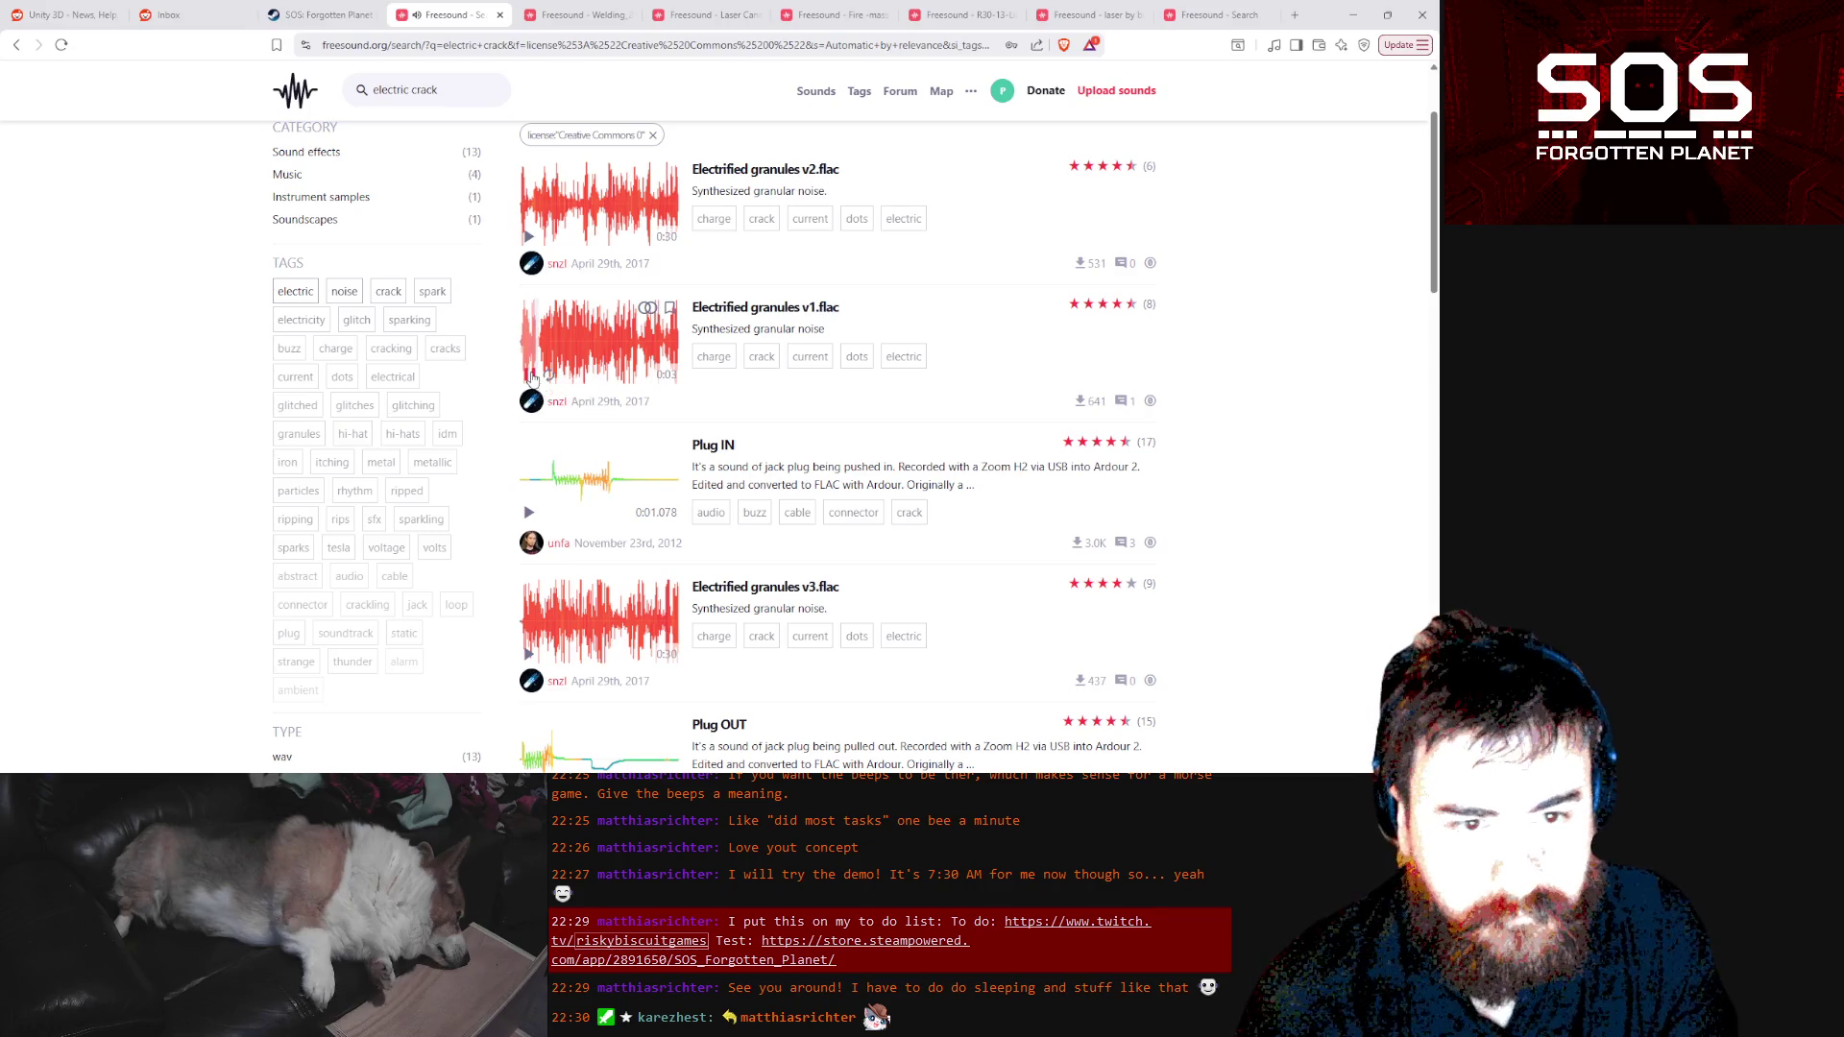
left_click(530, 376)
left_click(529, 657)
scroll(536, 664, "down", 3)
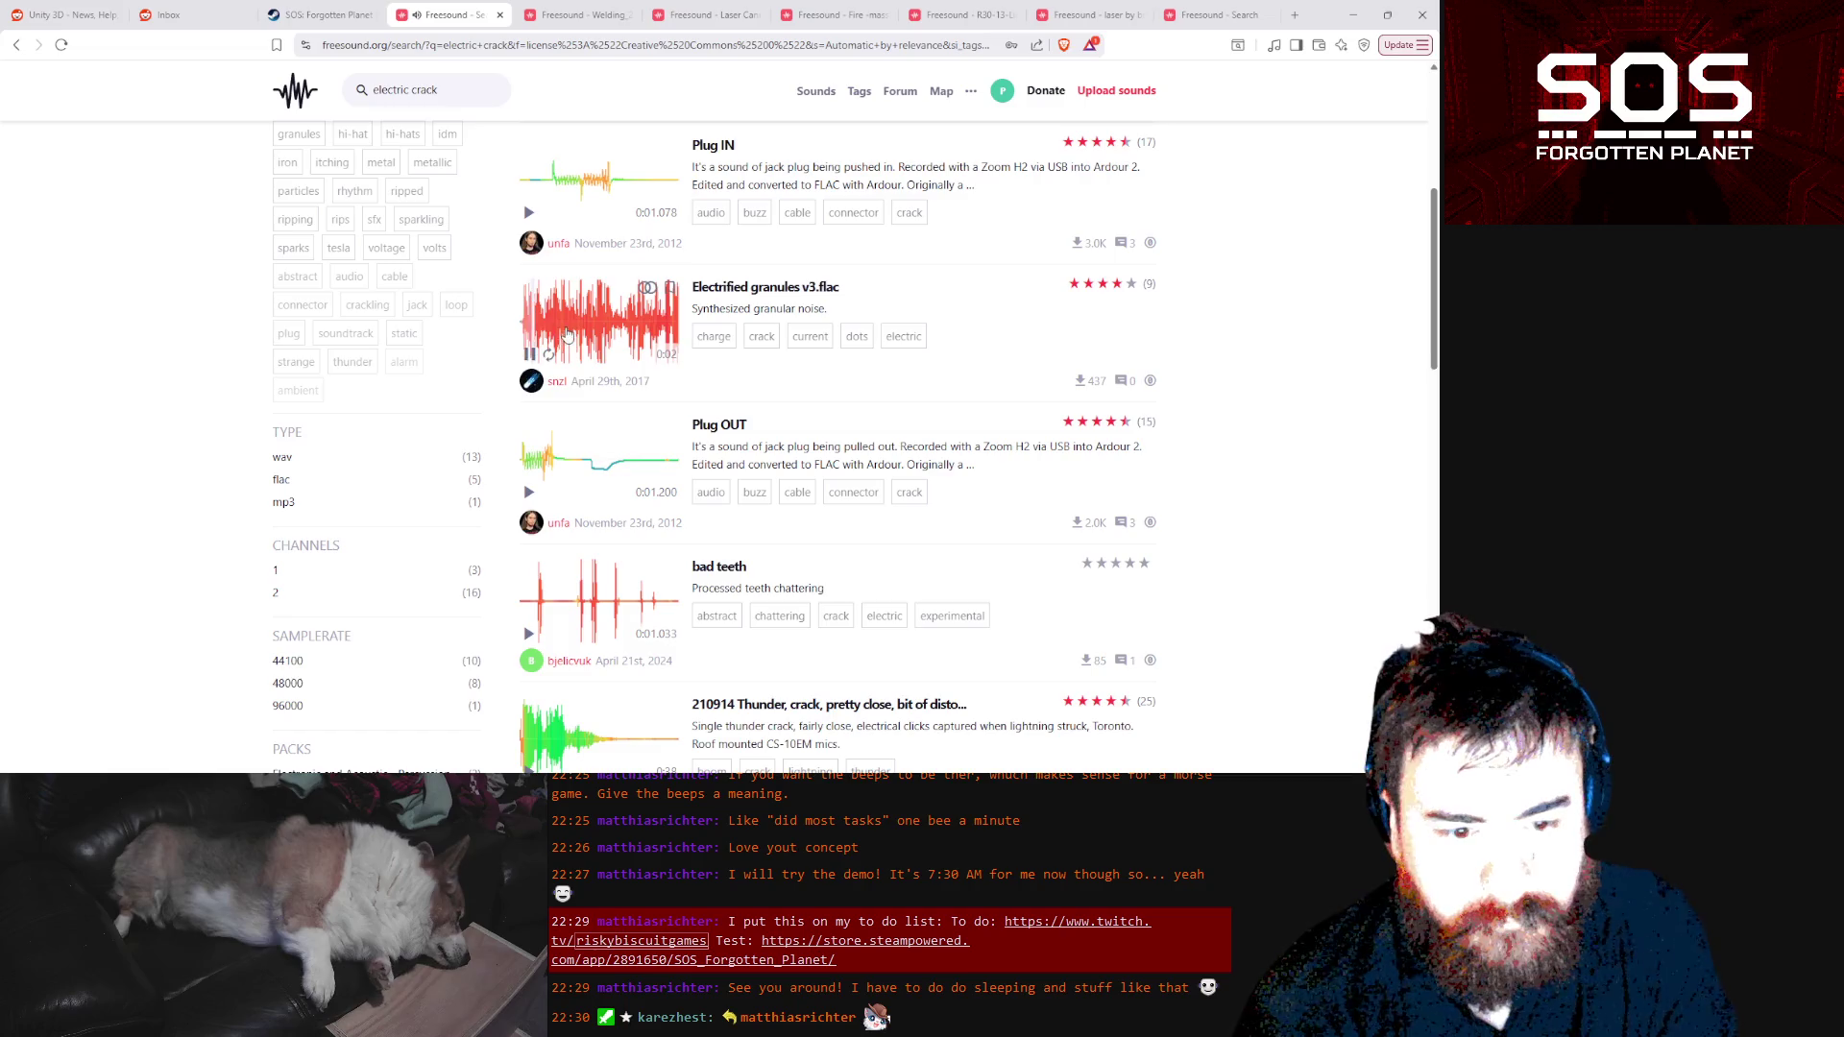
left_click(531, 356)
scroll(538, 357, "down", 5)
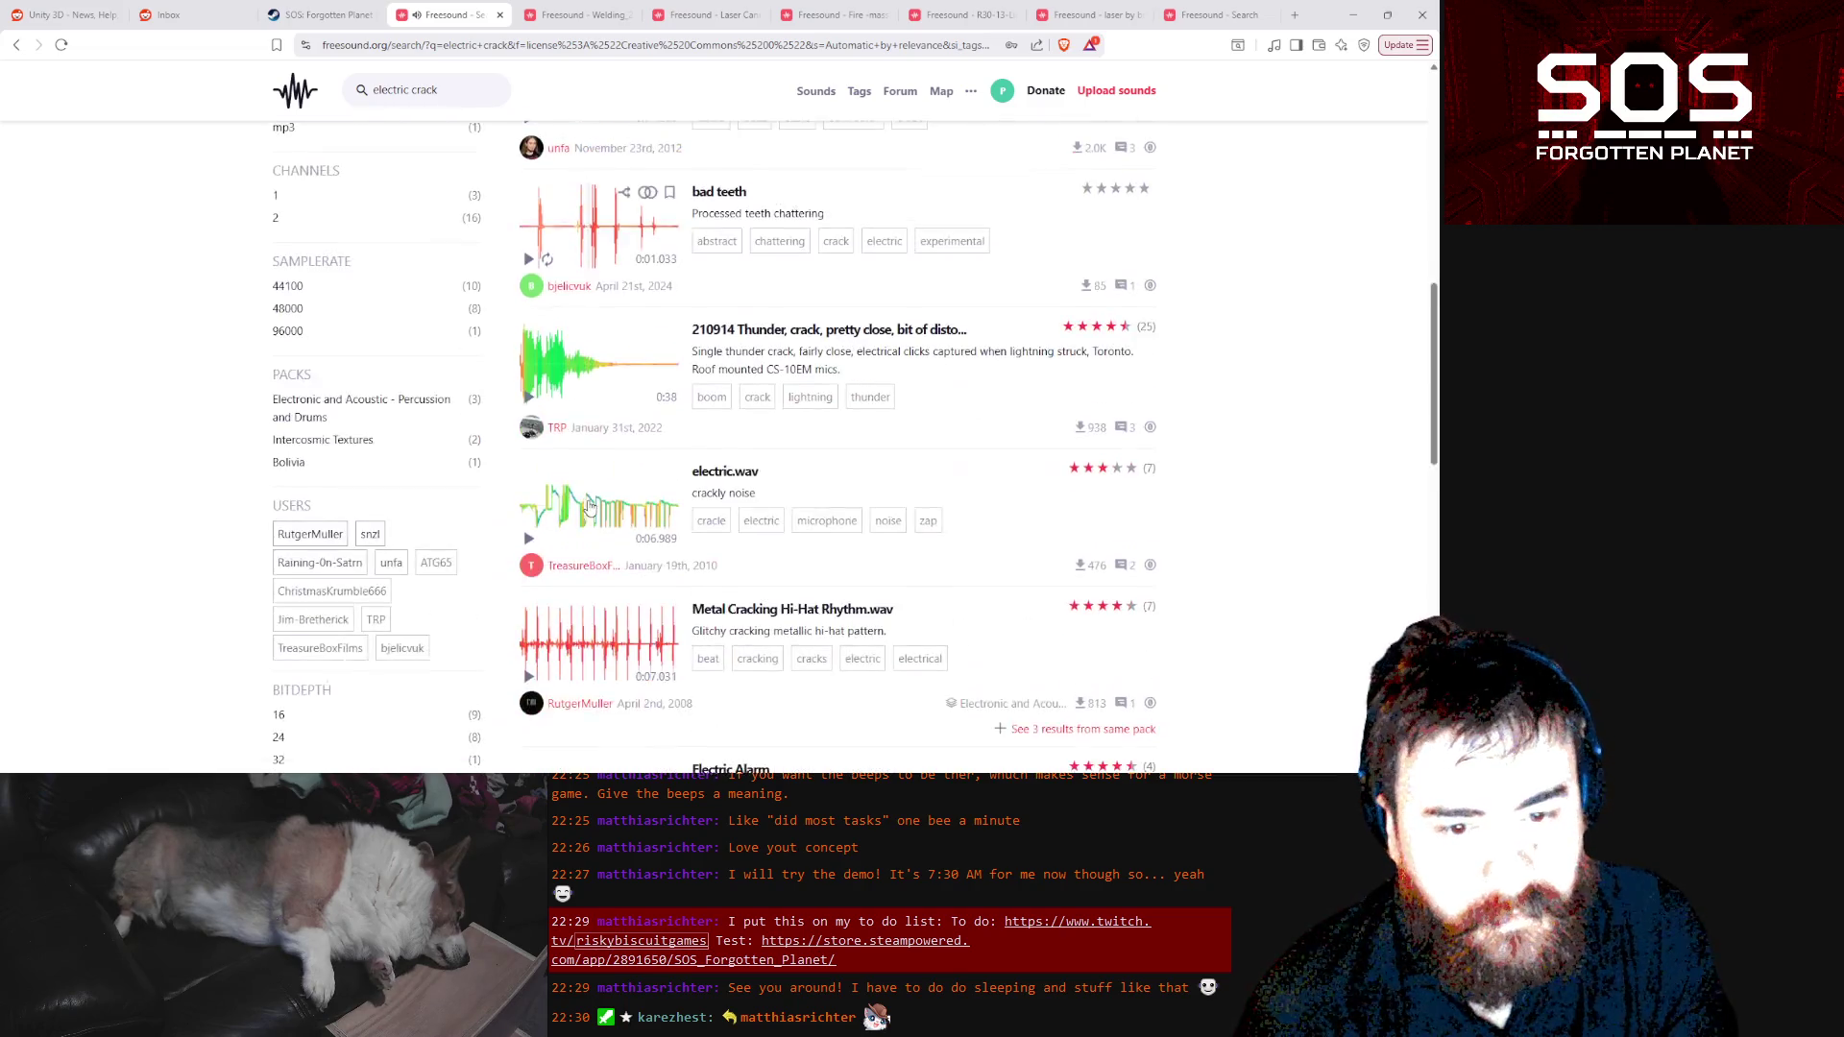
scroll(577, 288, "up", 8)
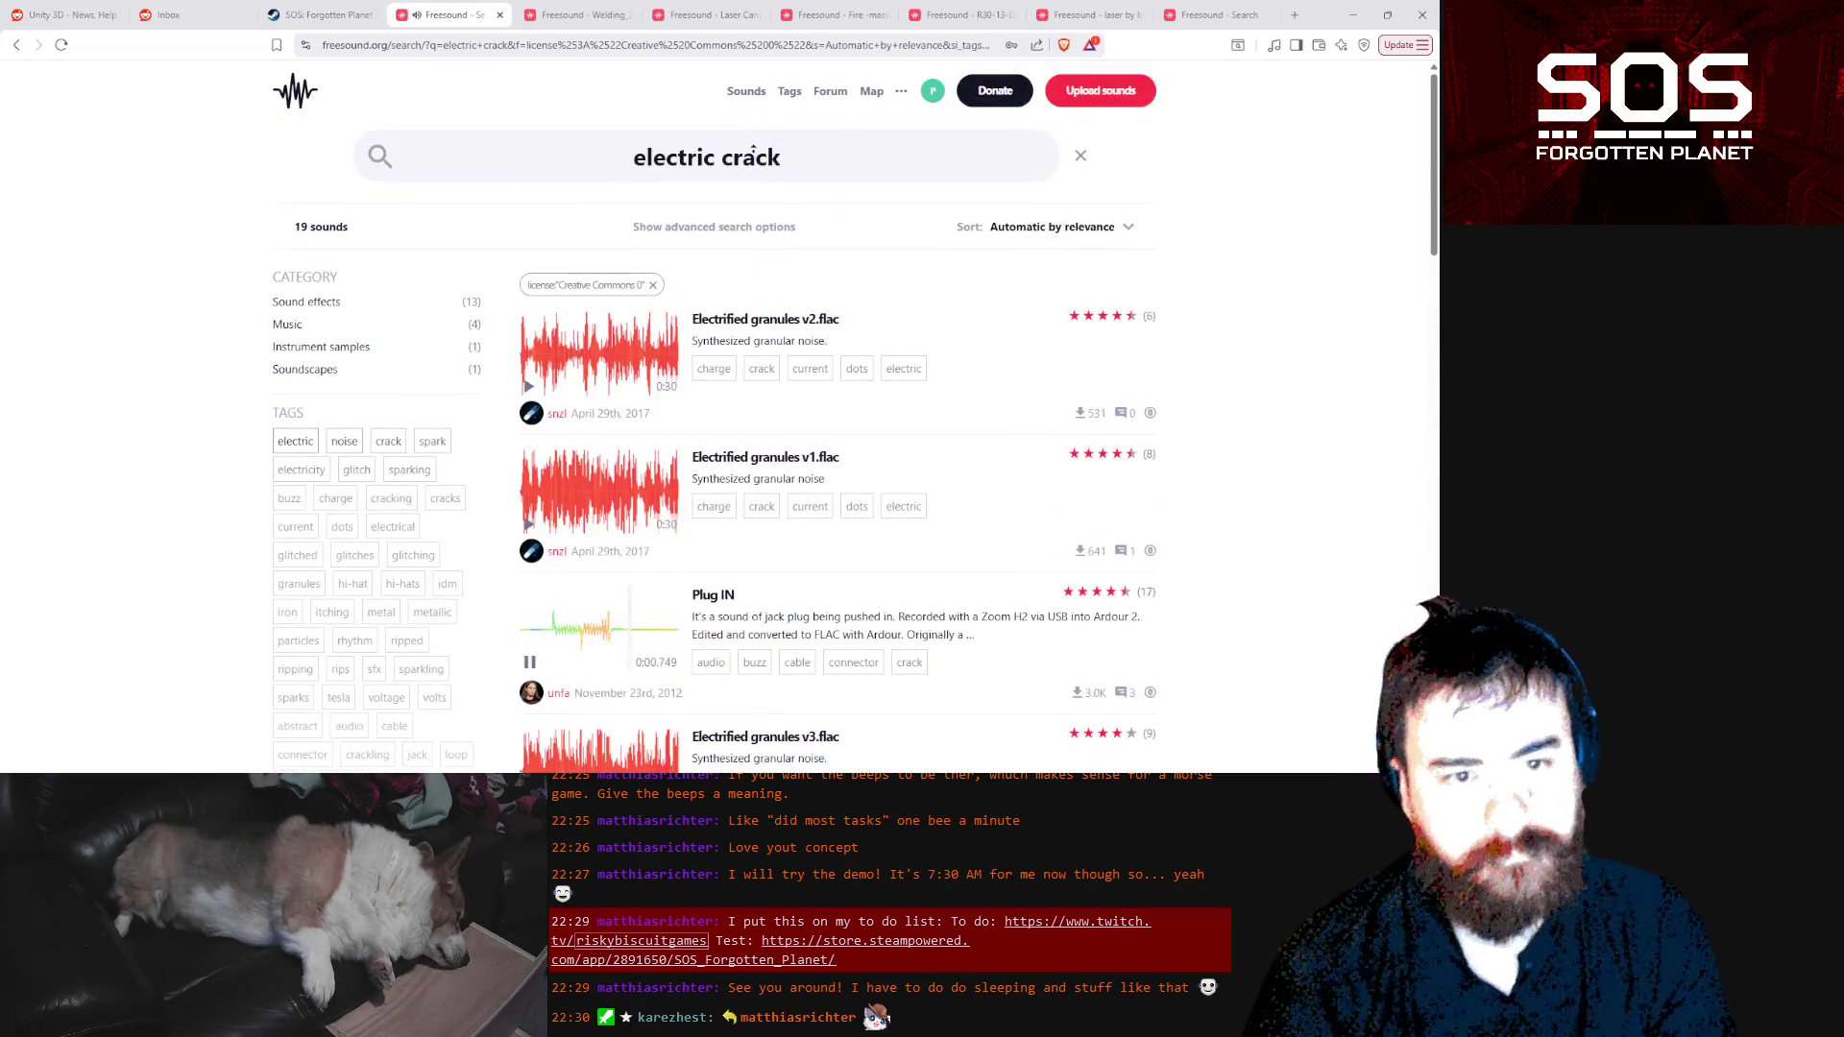
double_click(755, 157)
Search 'electric sparks' and audition the long arcs, Welding Electricity Sparks and Electric Sparks.wav clips
type("sparks")
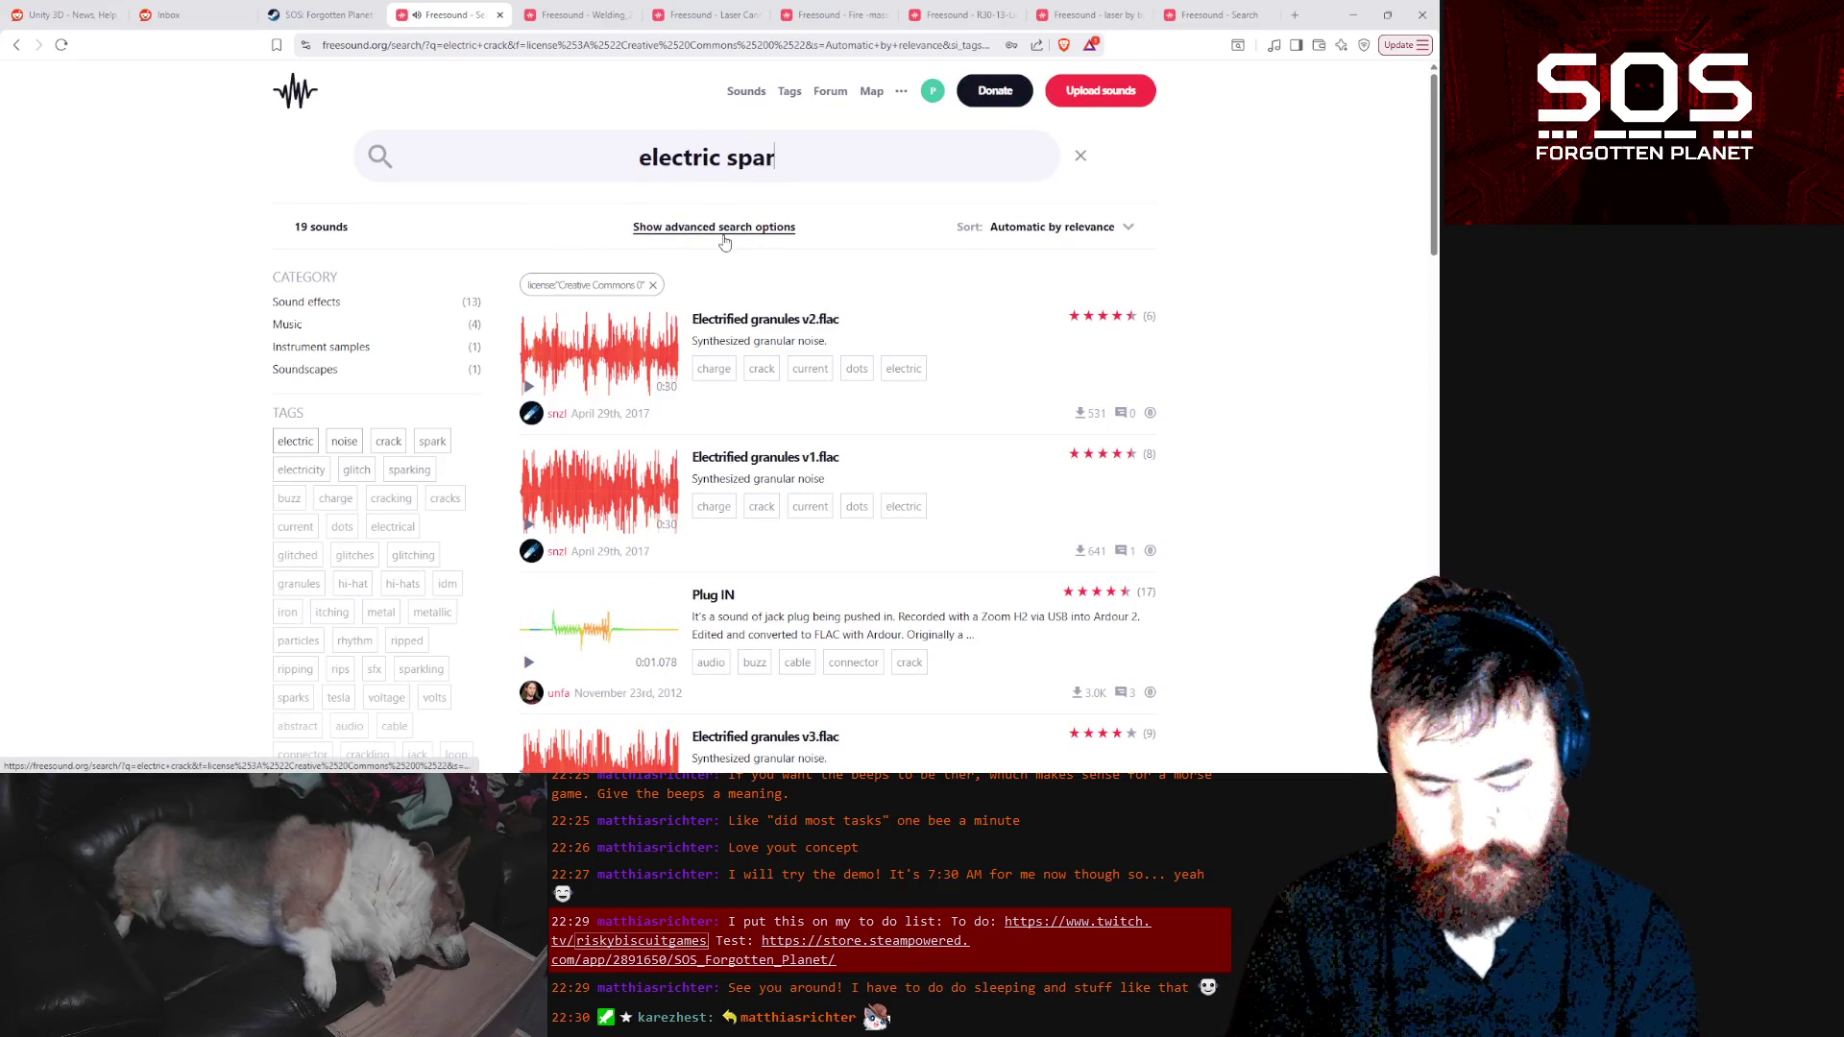
key("Return")
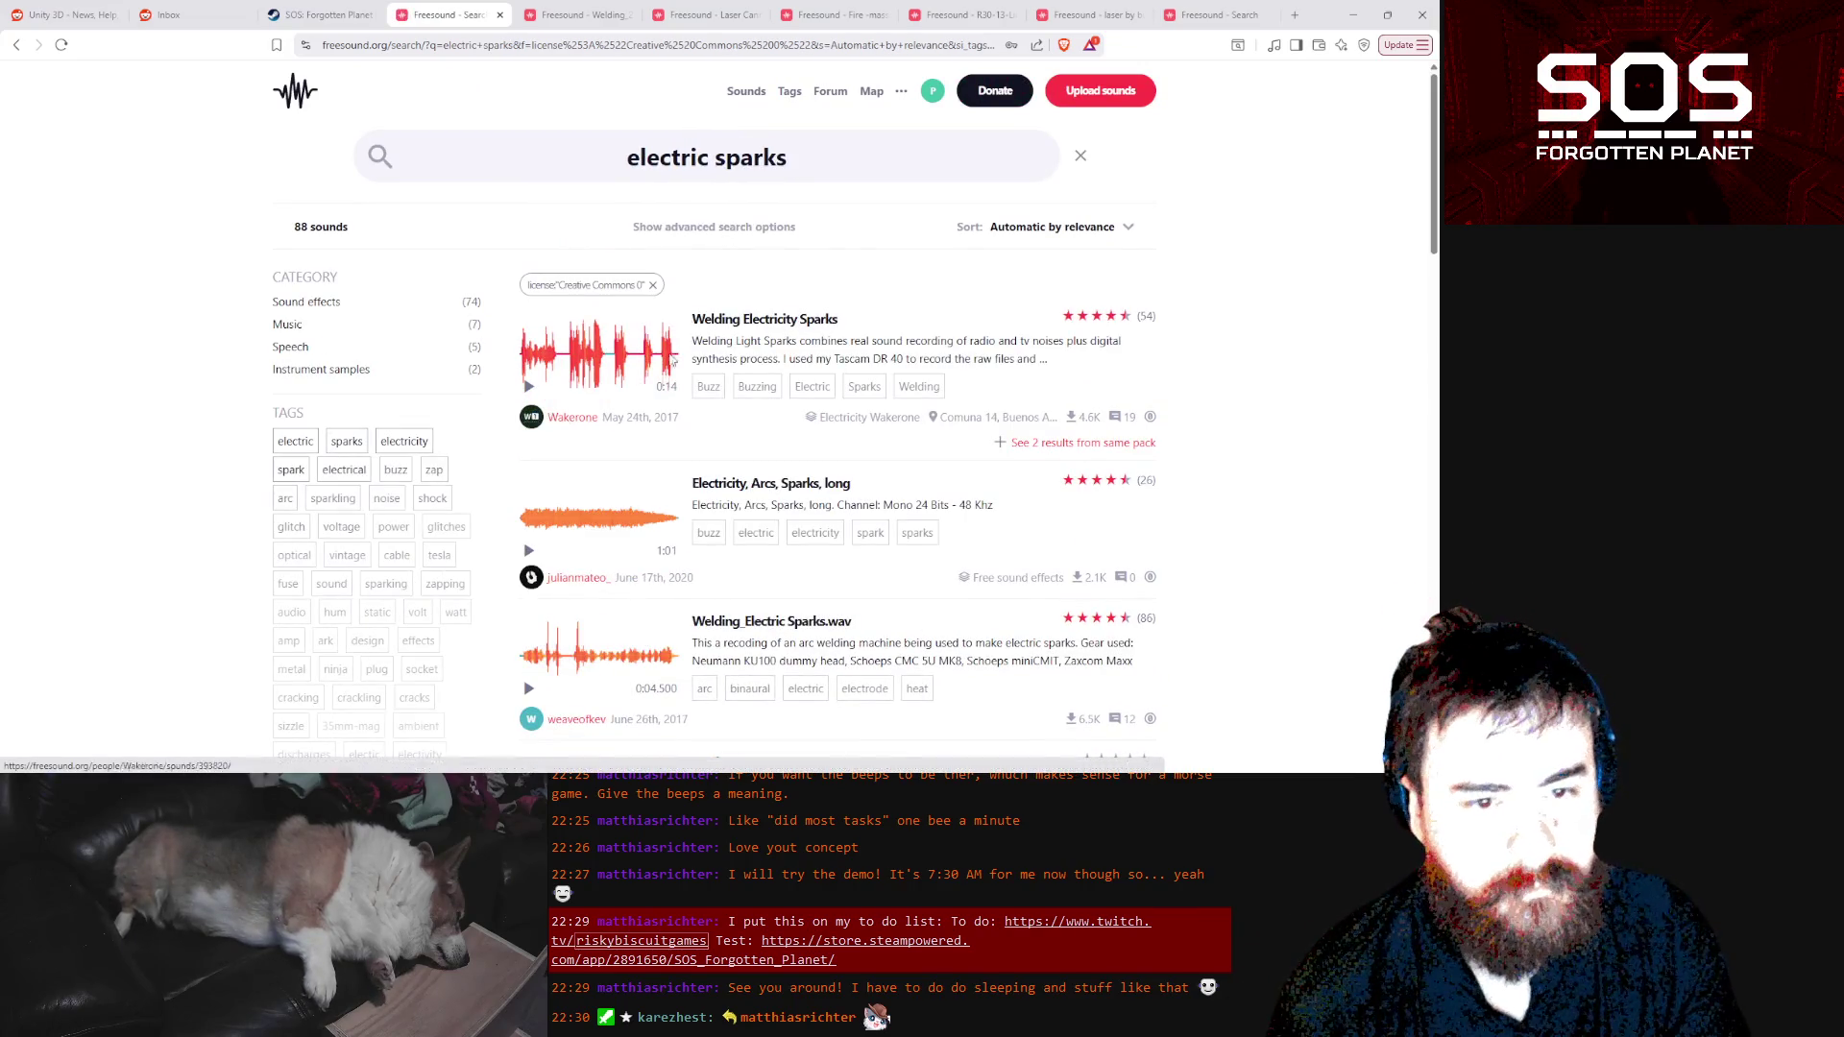
left_click(529, 551)
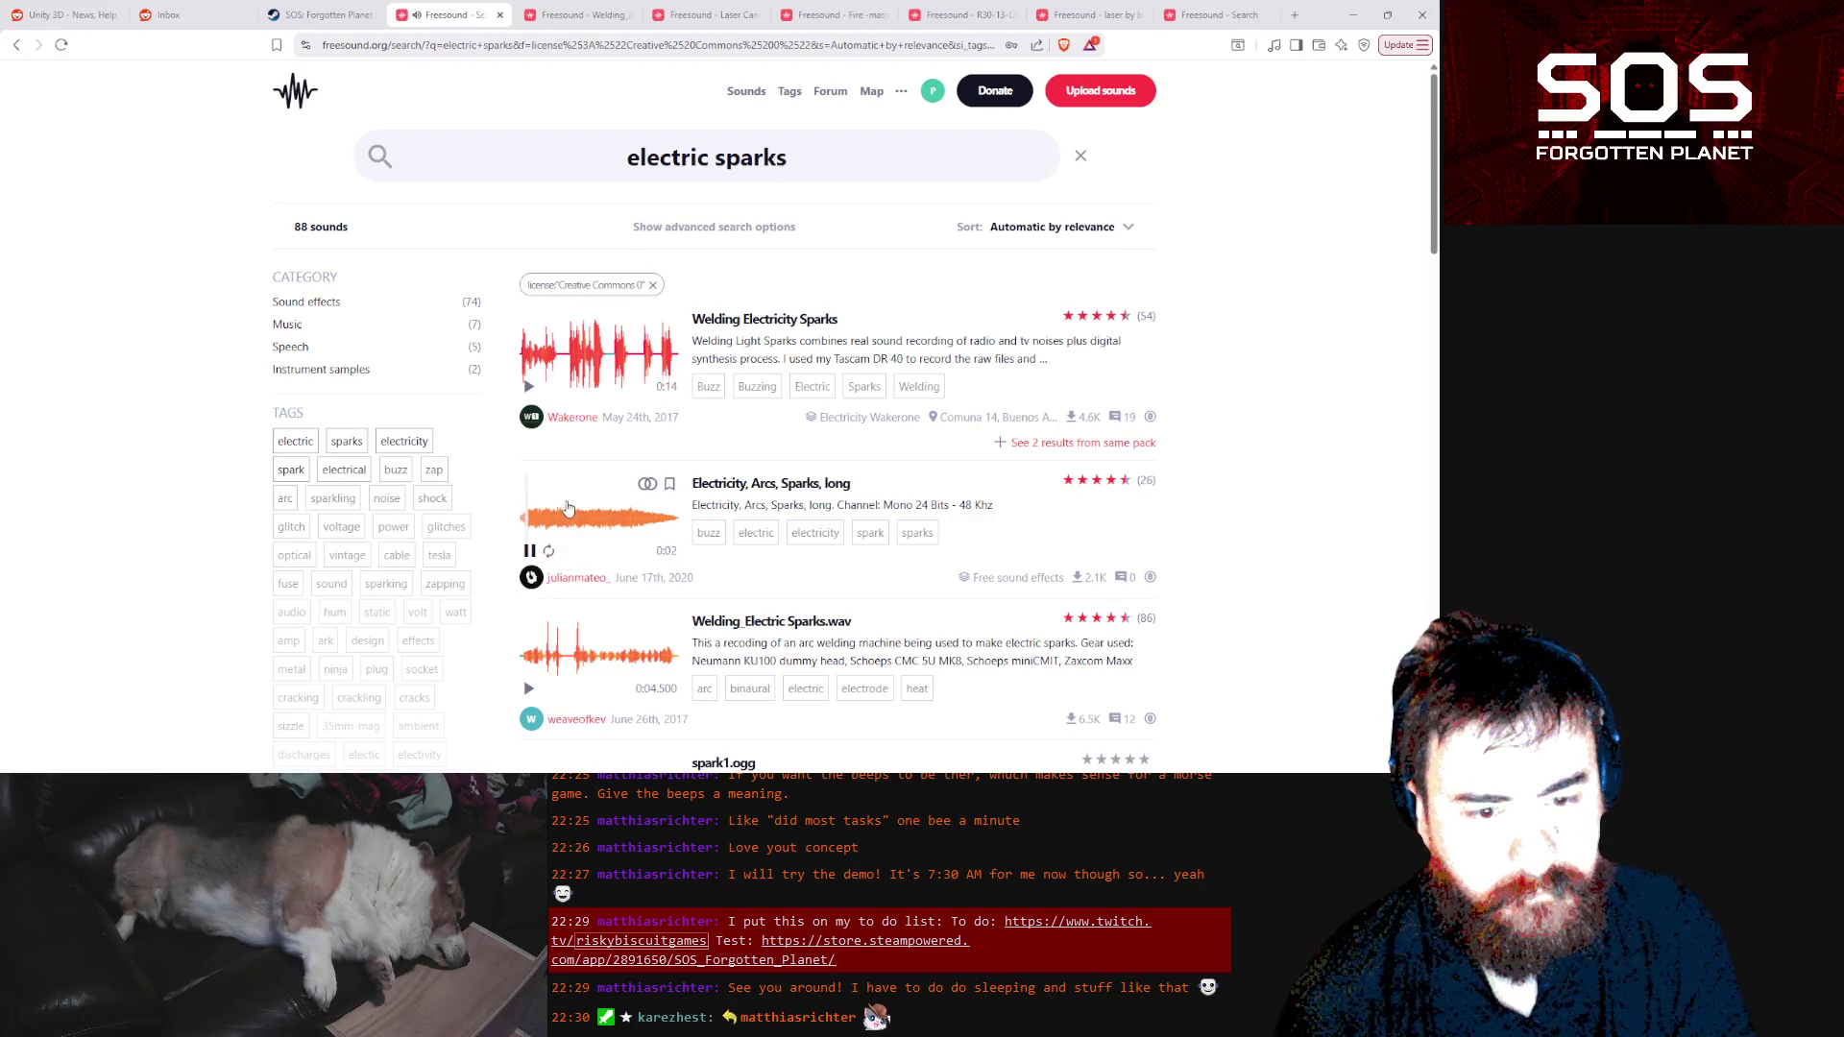
left_click(575, 523)
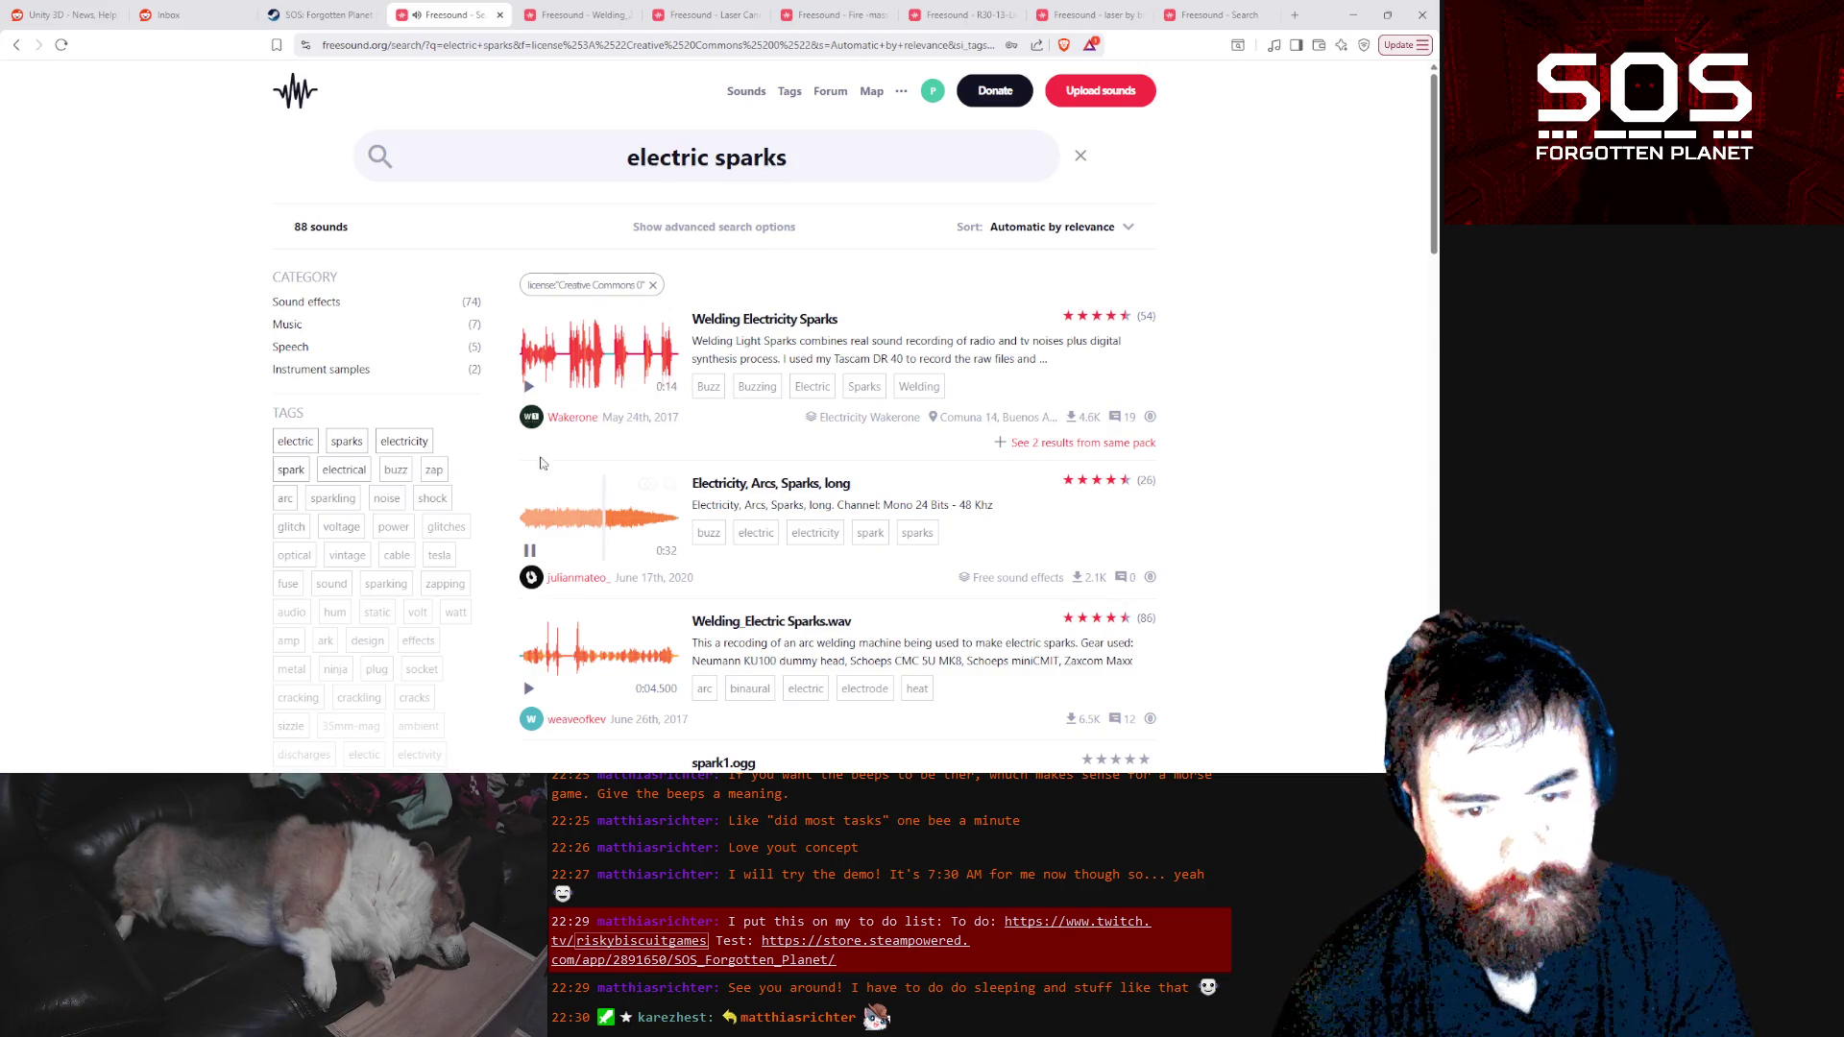
left_click(528, 387)
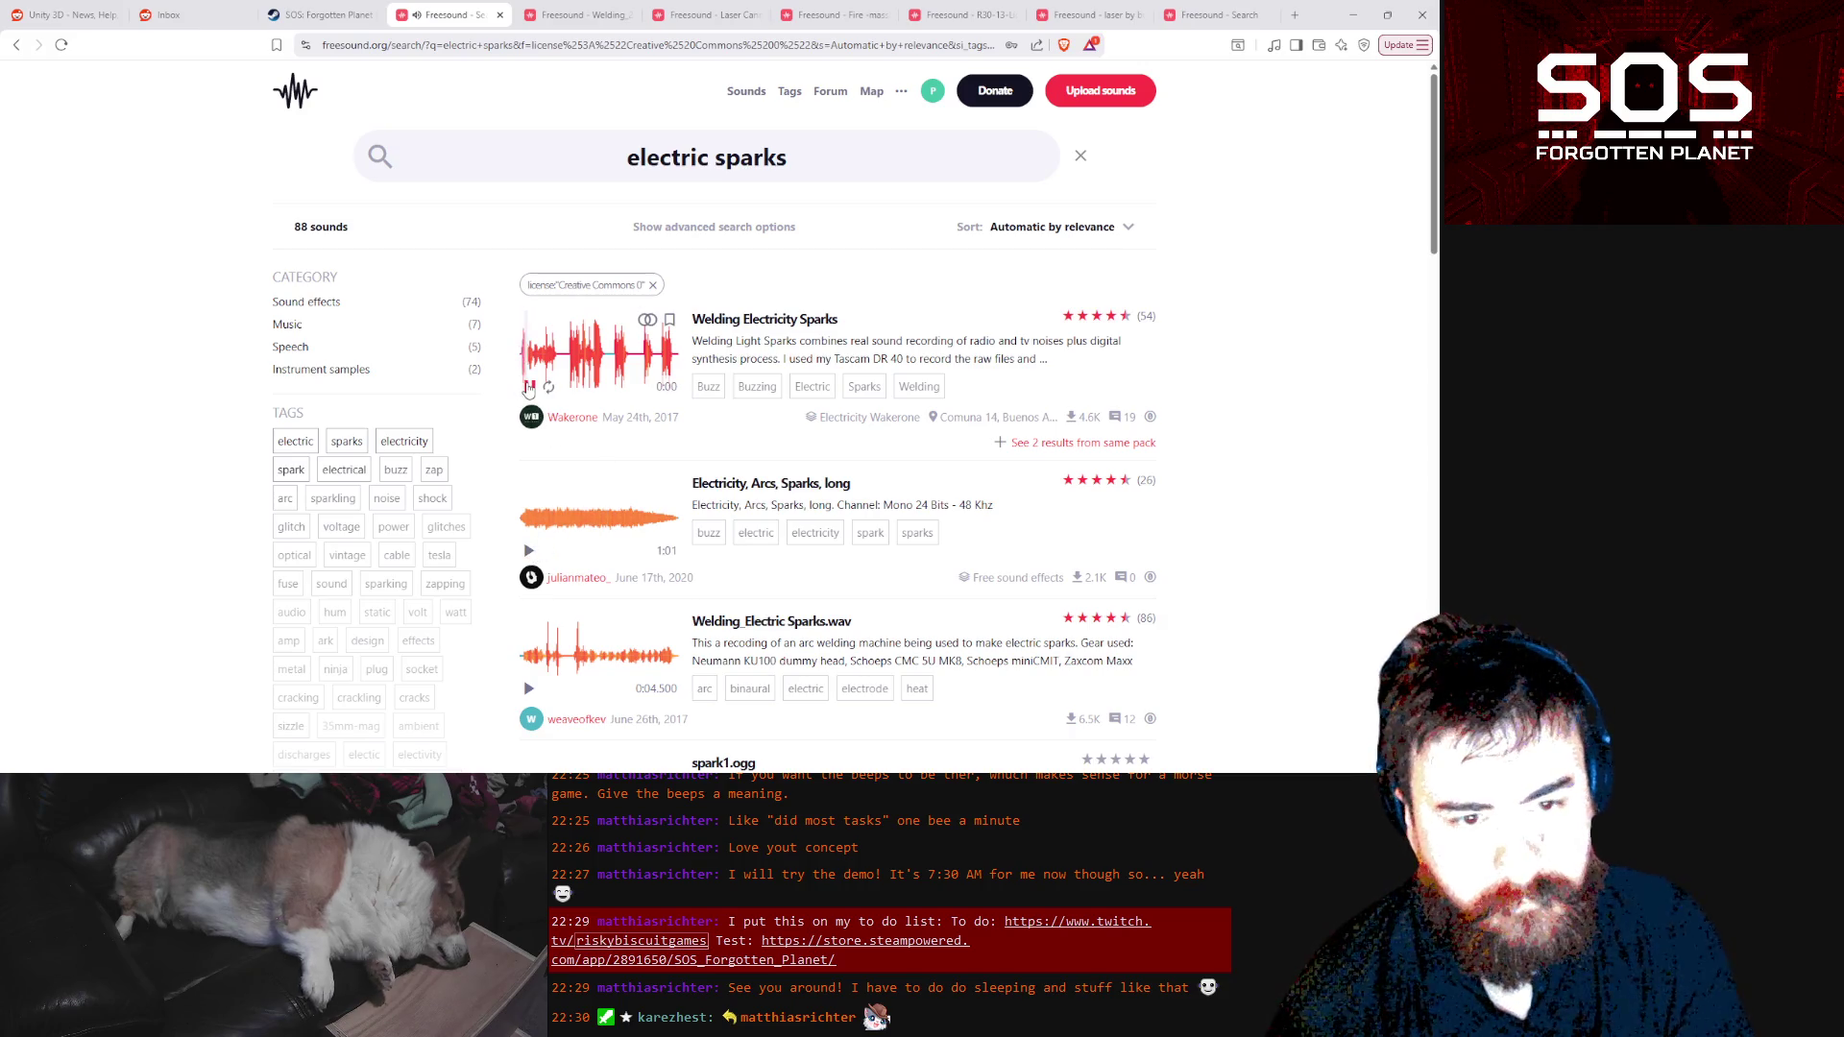
scroll(576, 565, "down", 3)
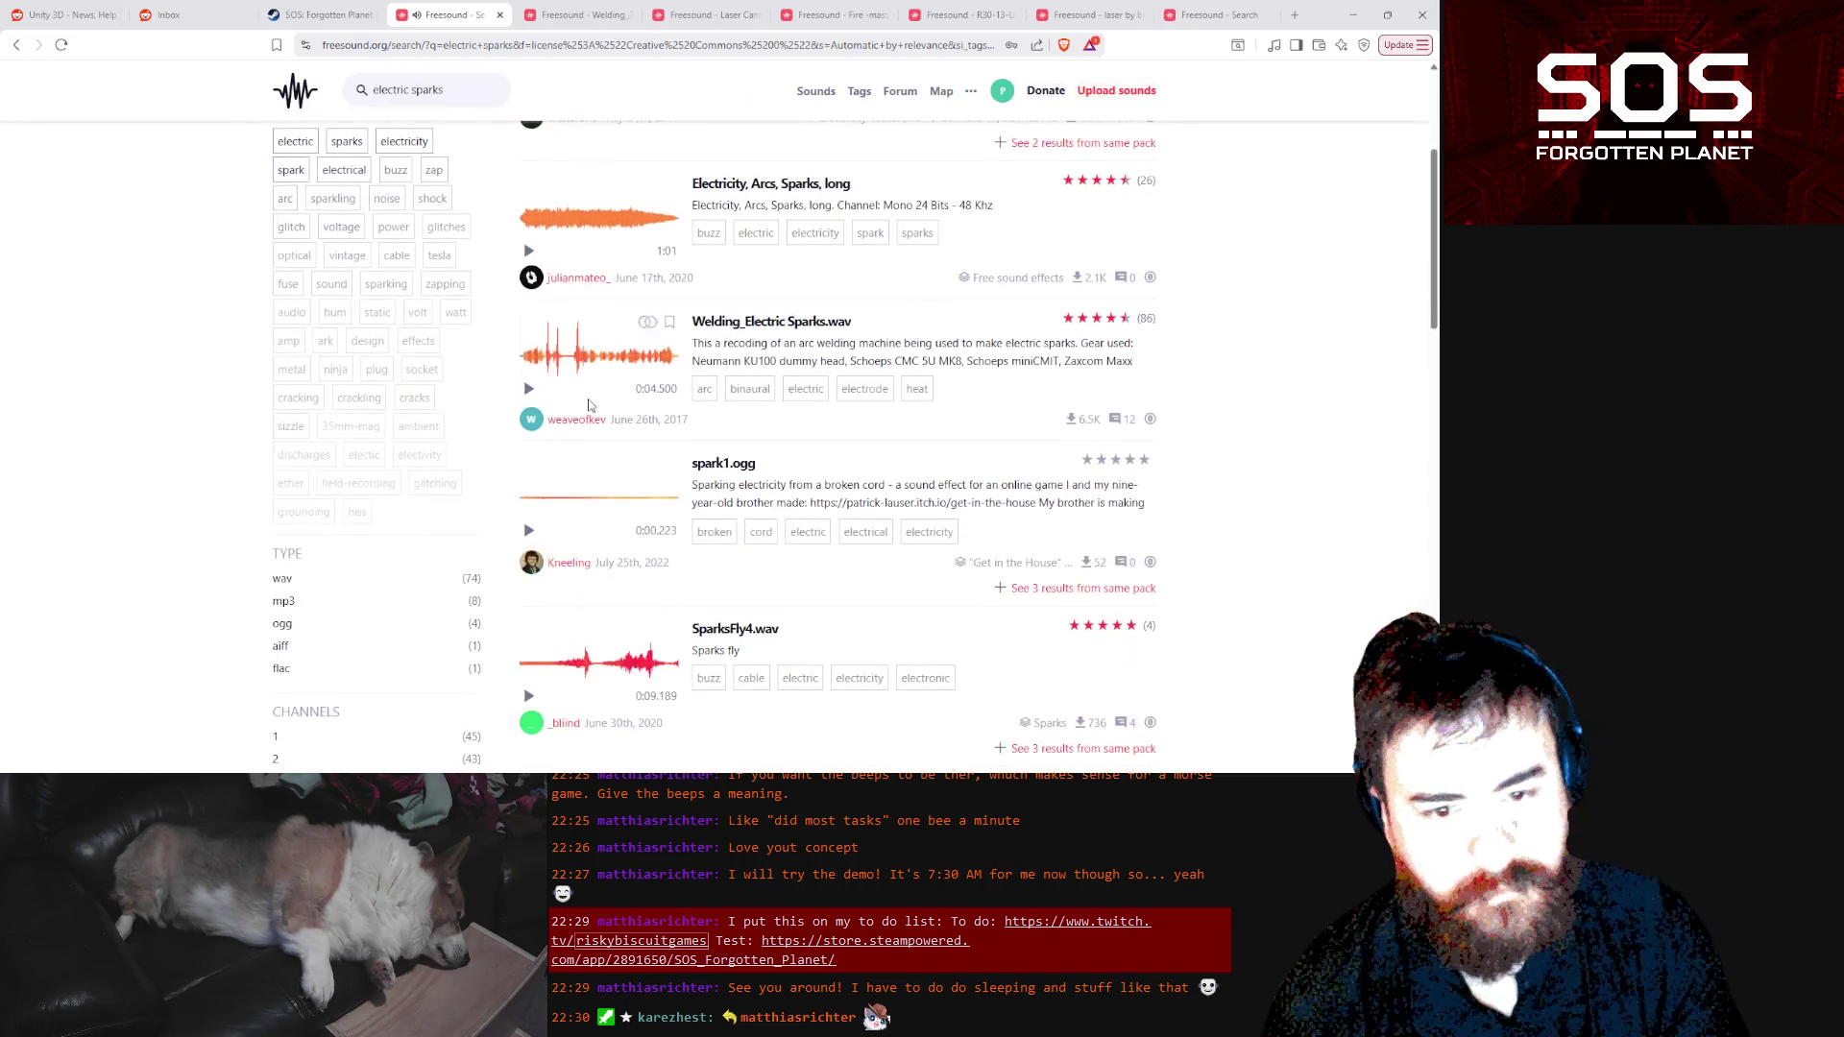
scroll(576, 564, "down", 5)
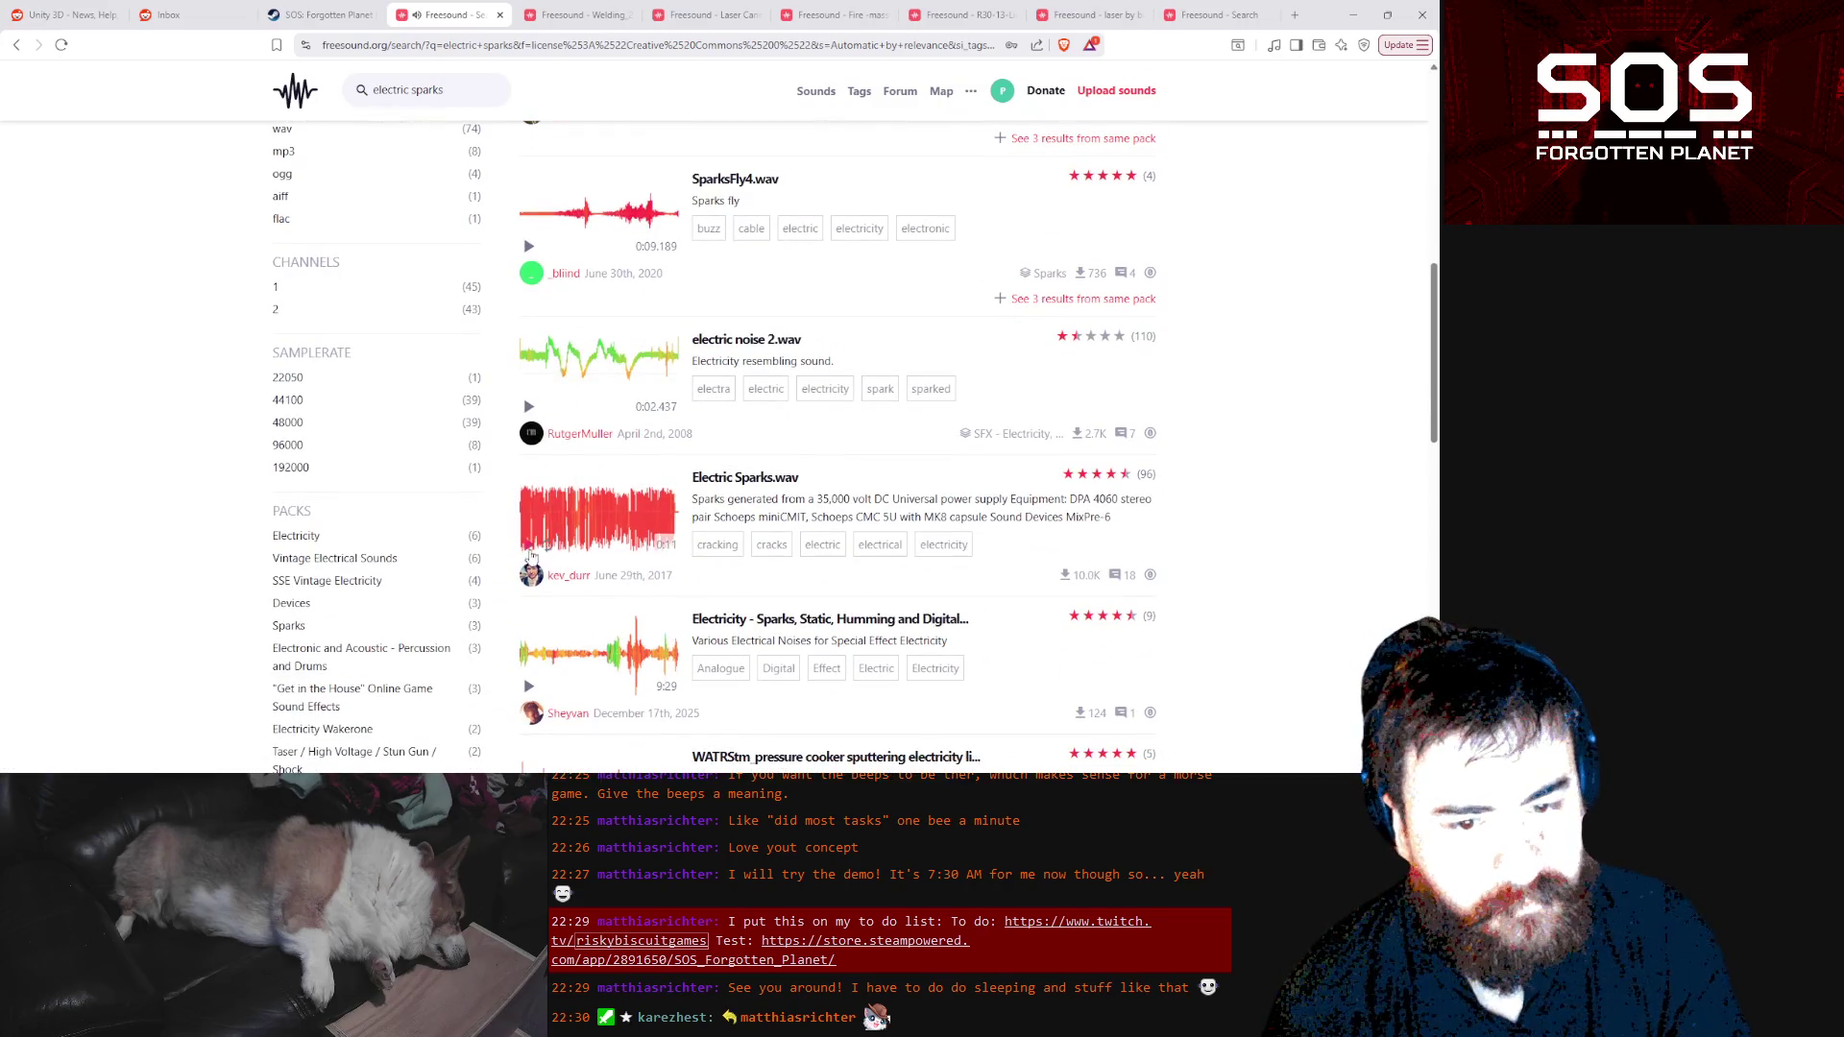
left_click(525, 551)
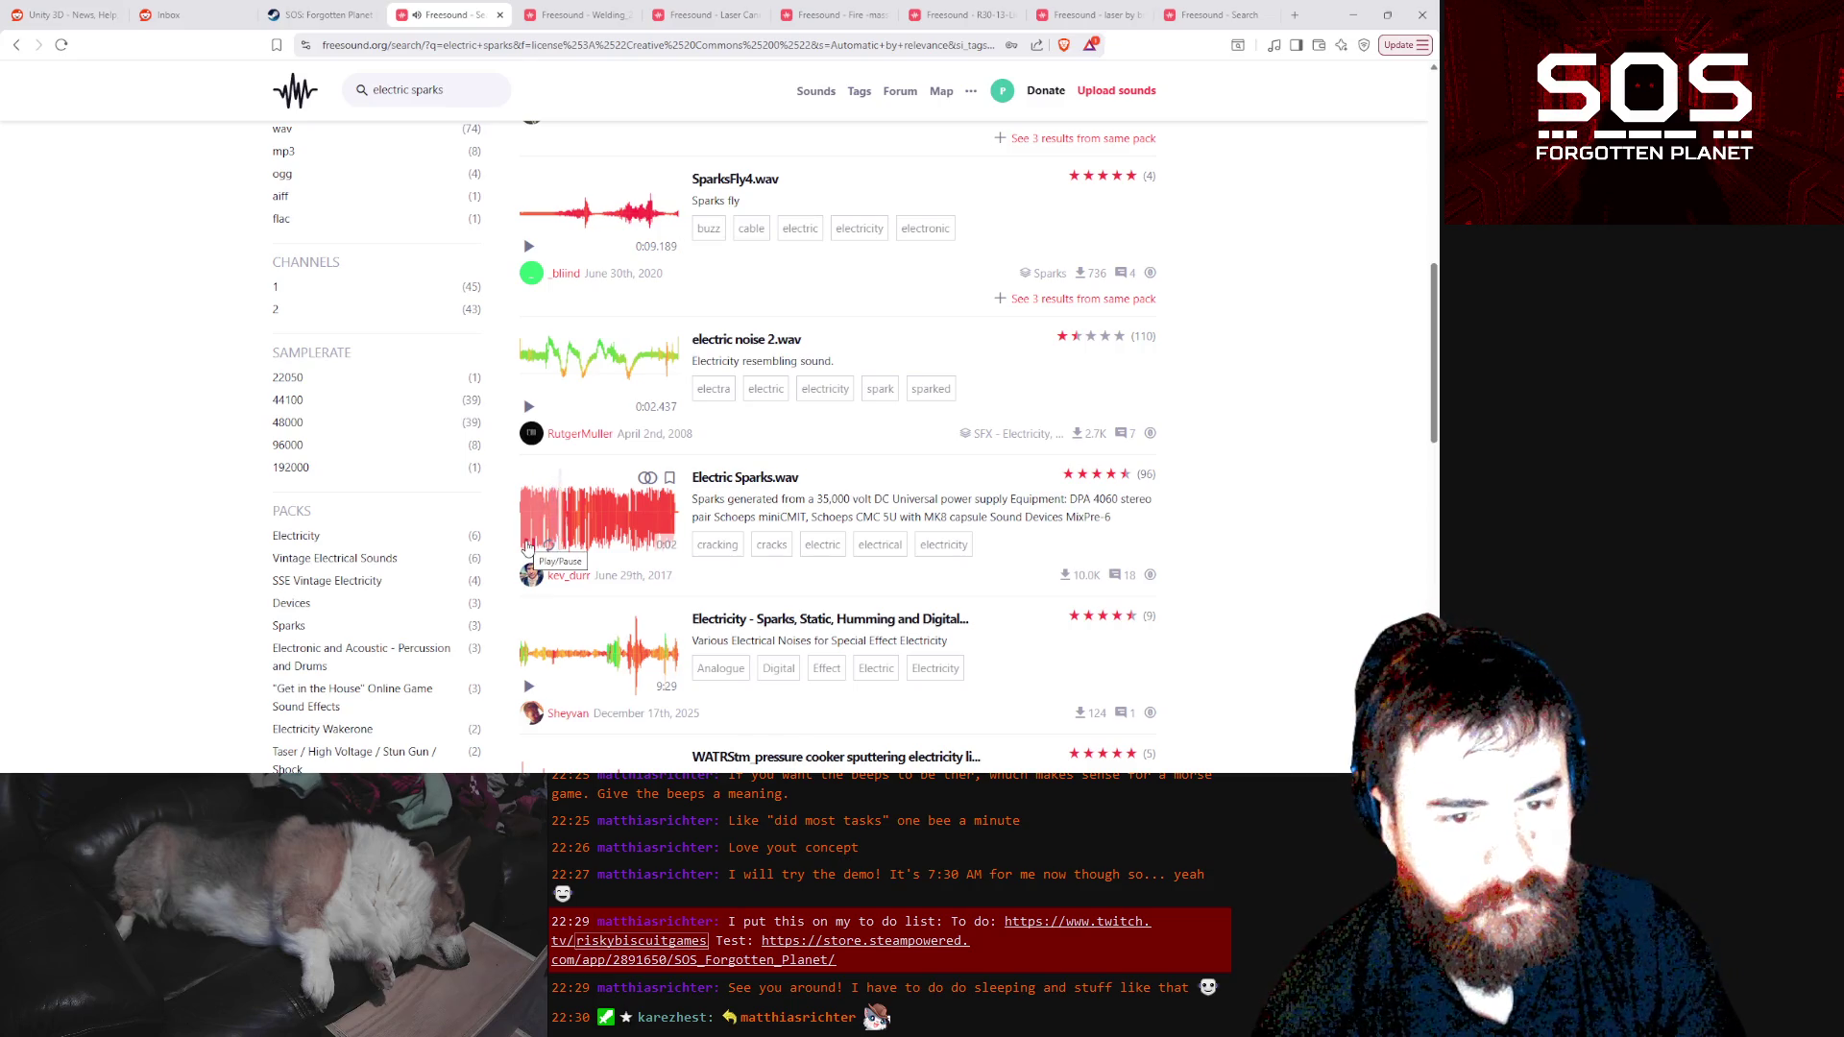
Audition the high-pitch and Low Electricity crackling, Electric zap.wav and sparks.wav clips
scroll(527, 548, "down", 3)
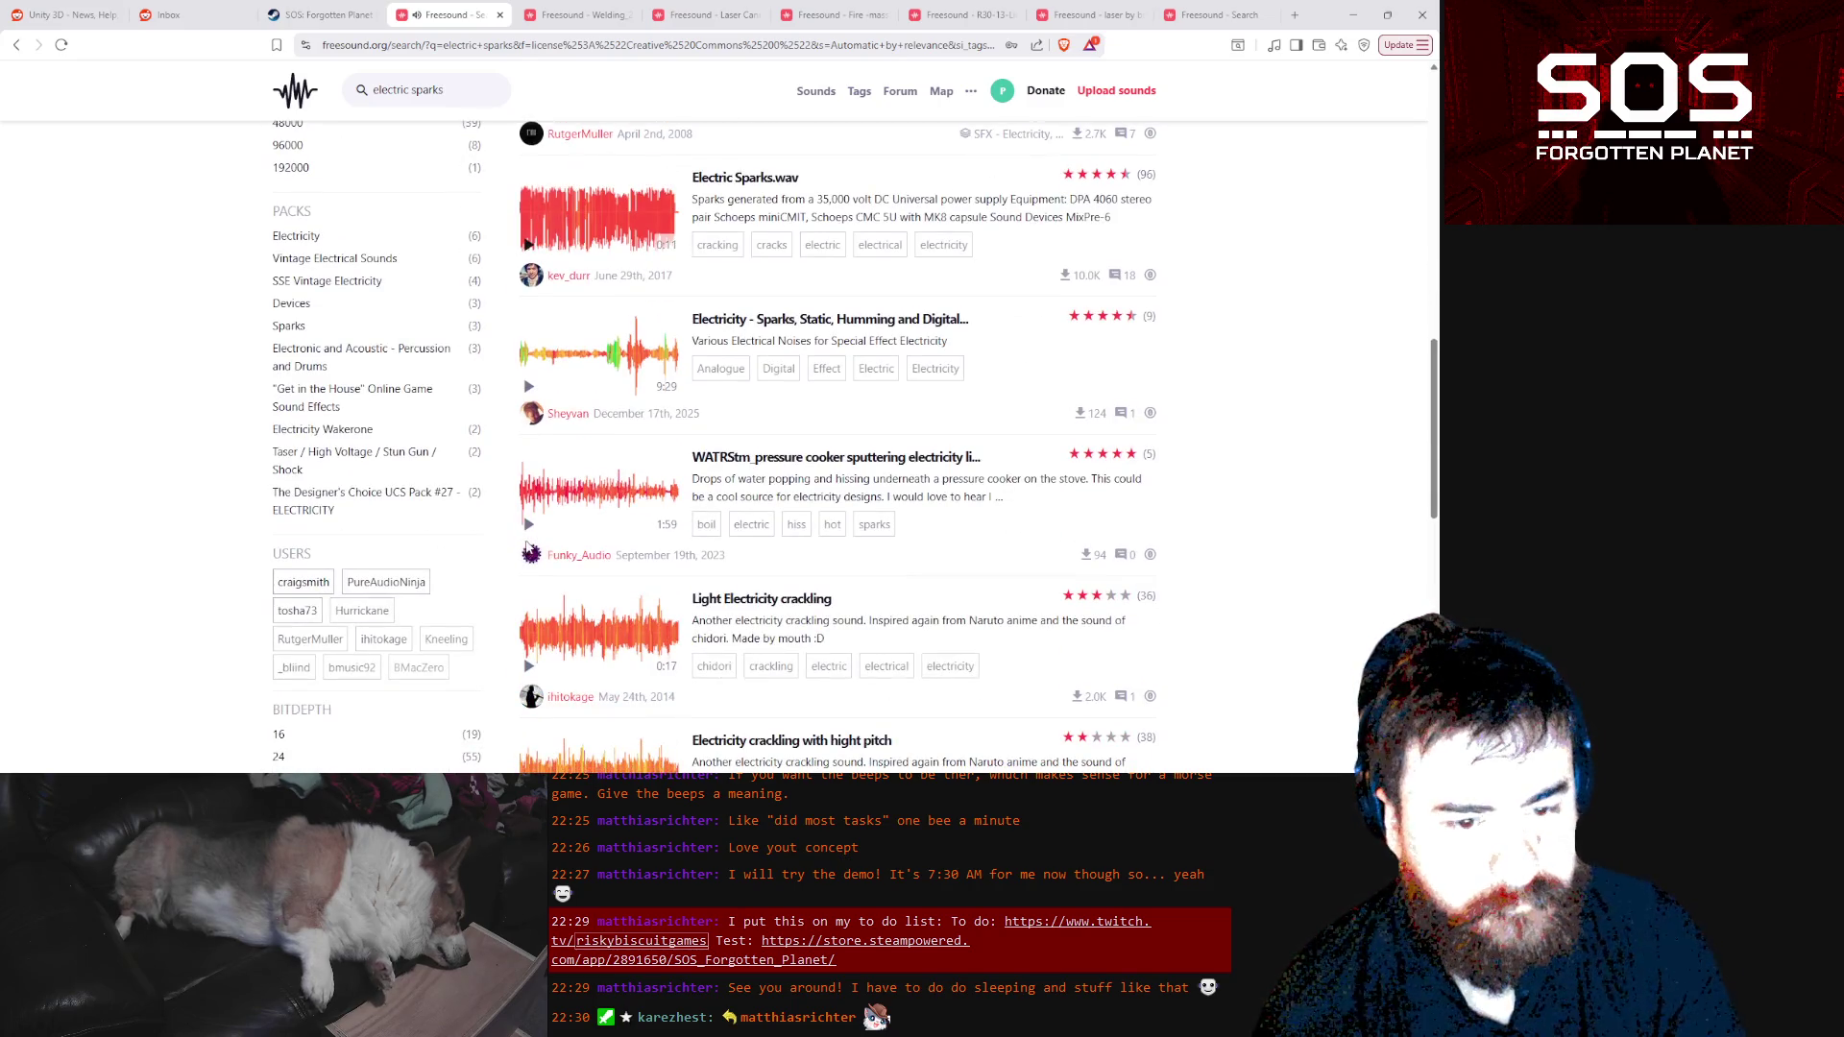
mouse_move(531, 669)
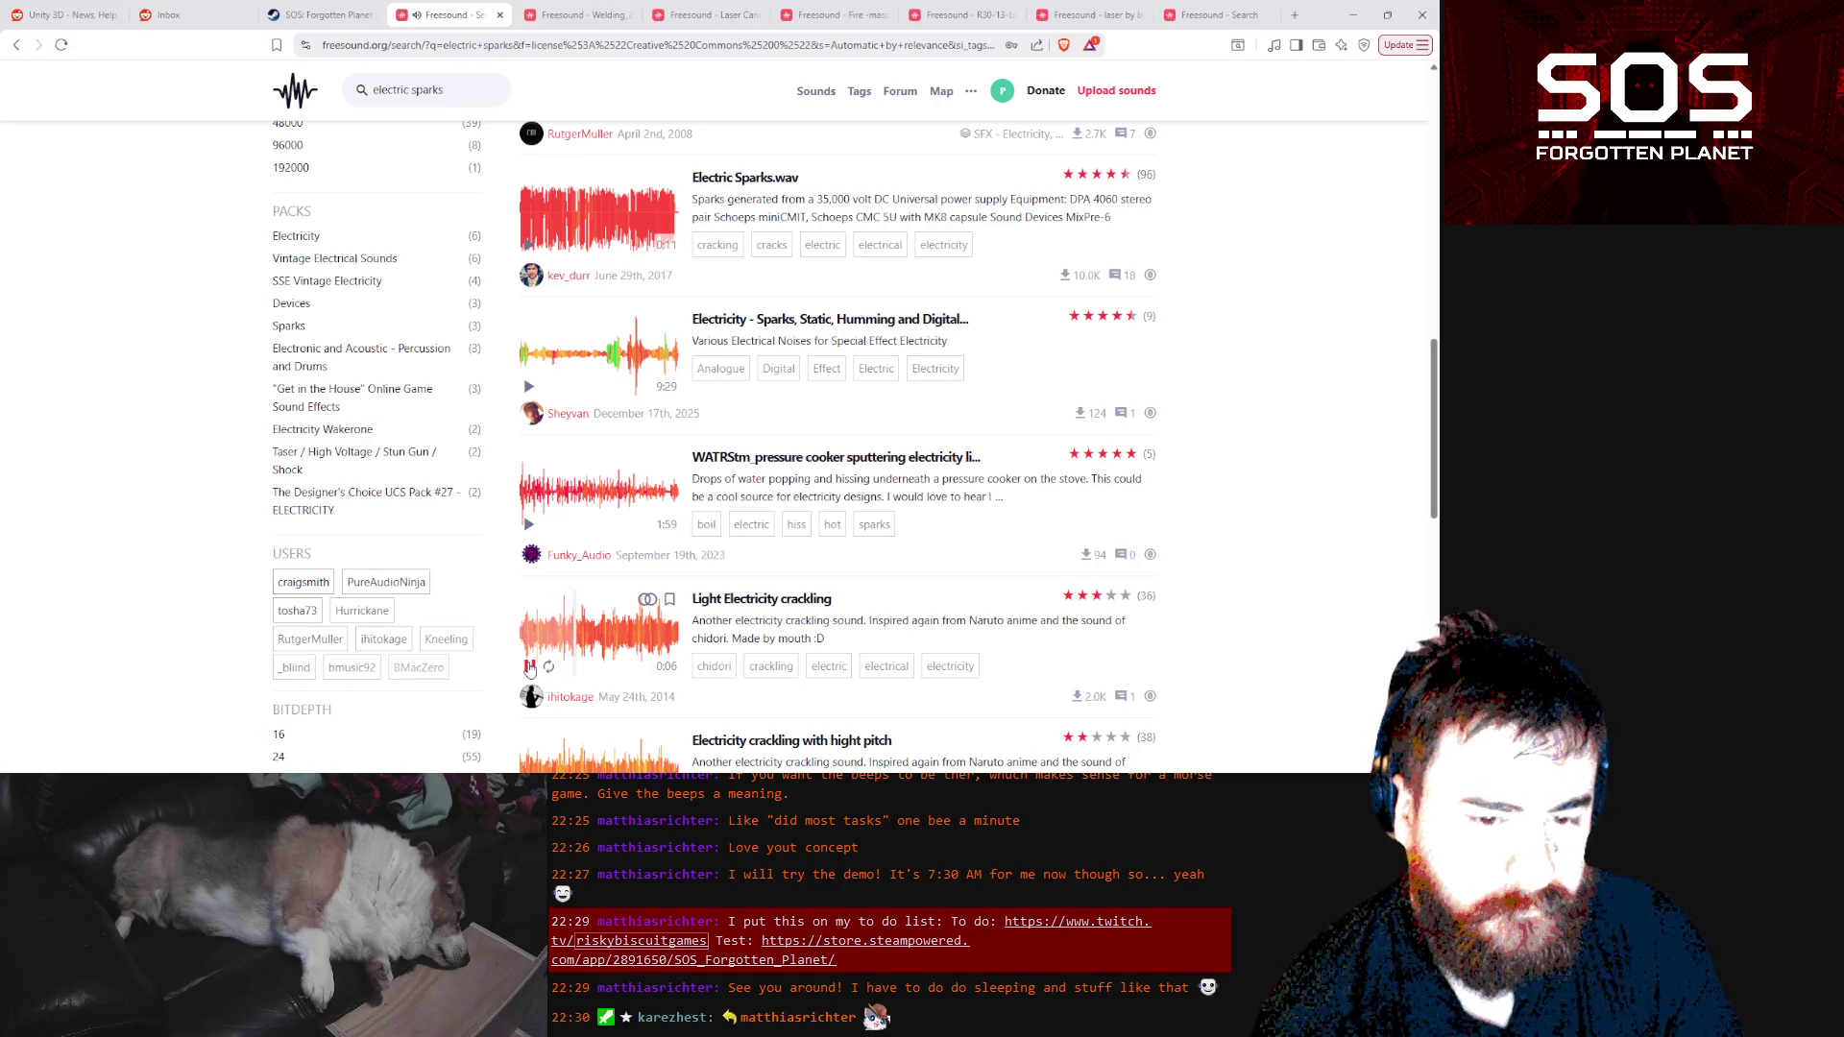
scroll(529, 670, "down", 2)
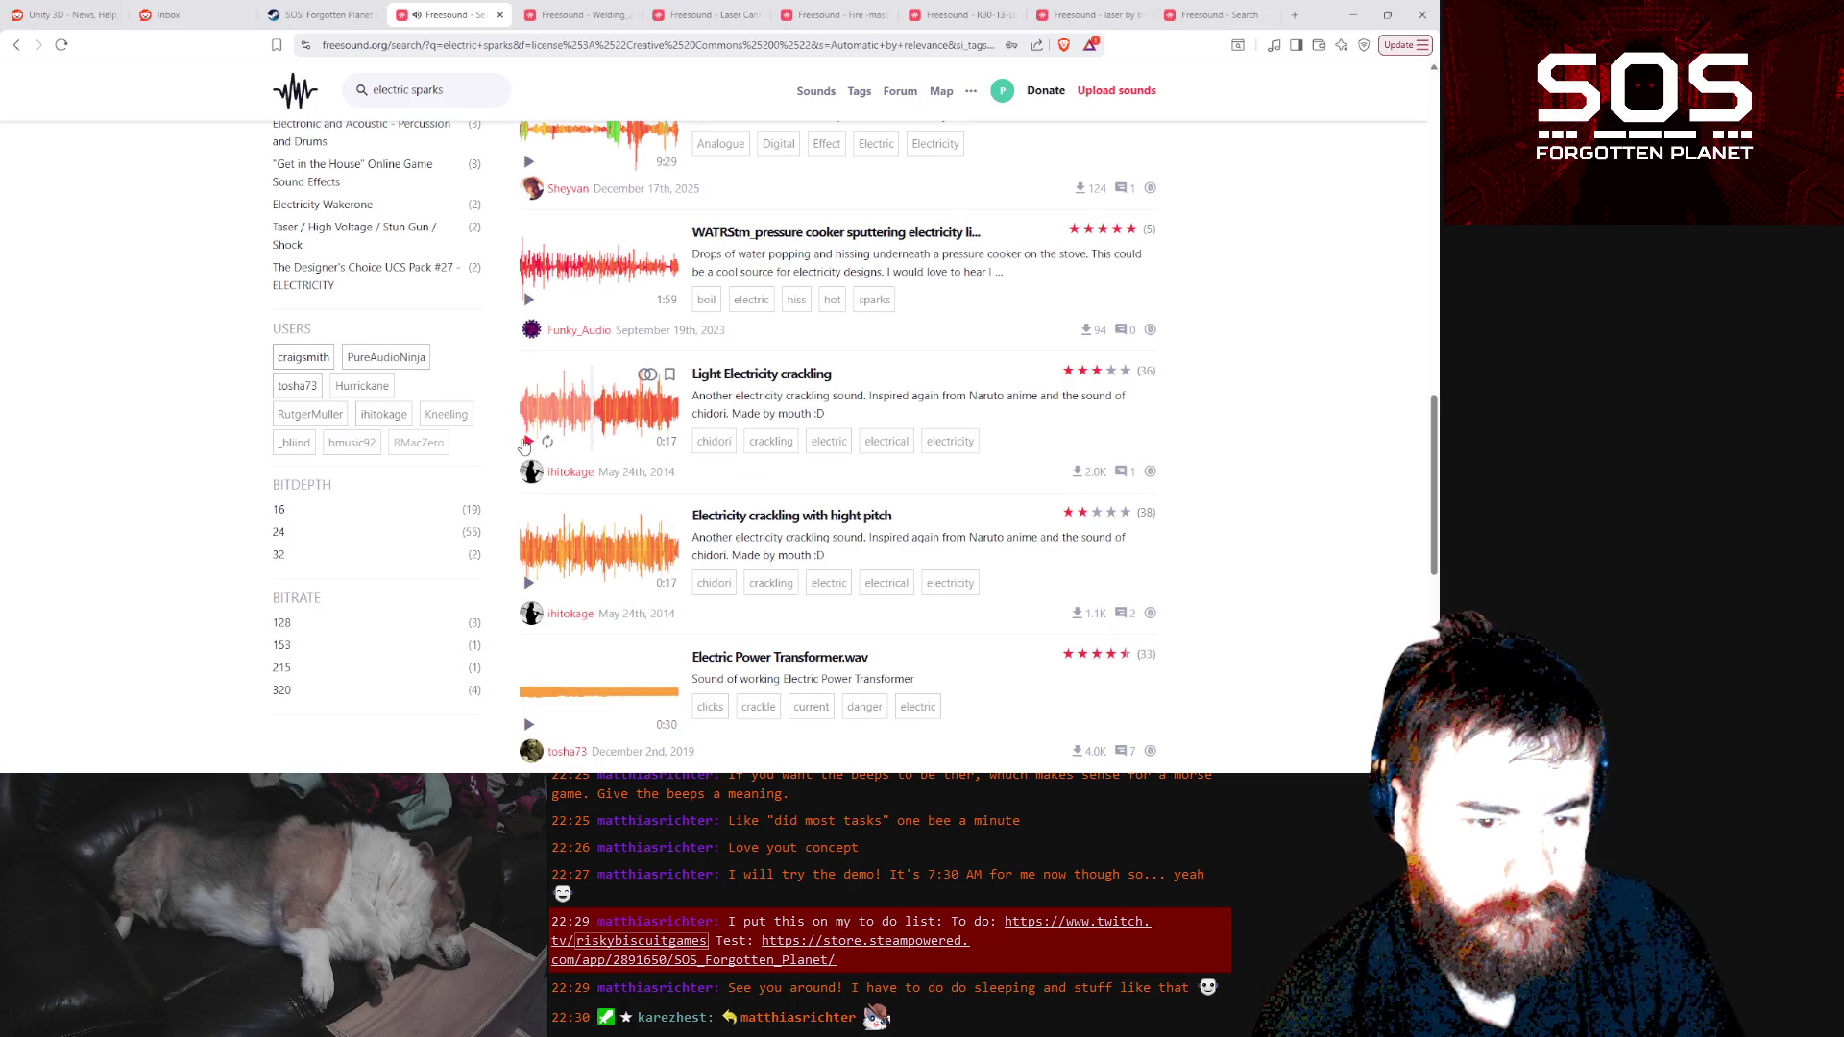
left_click(527, 584)
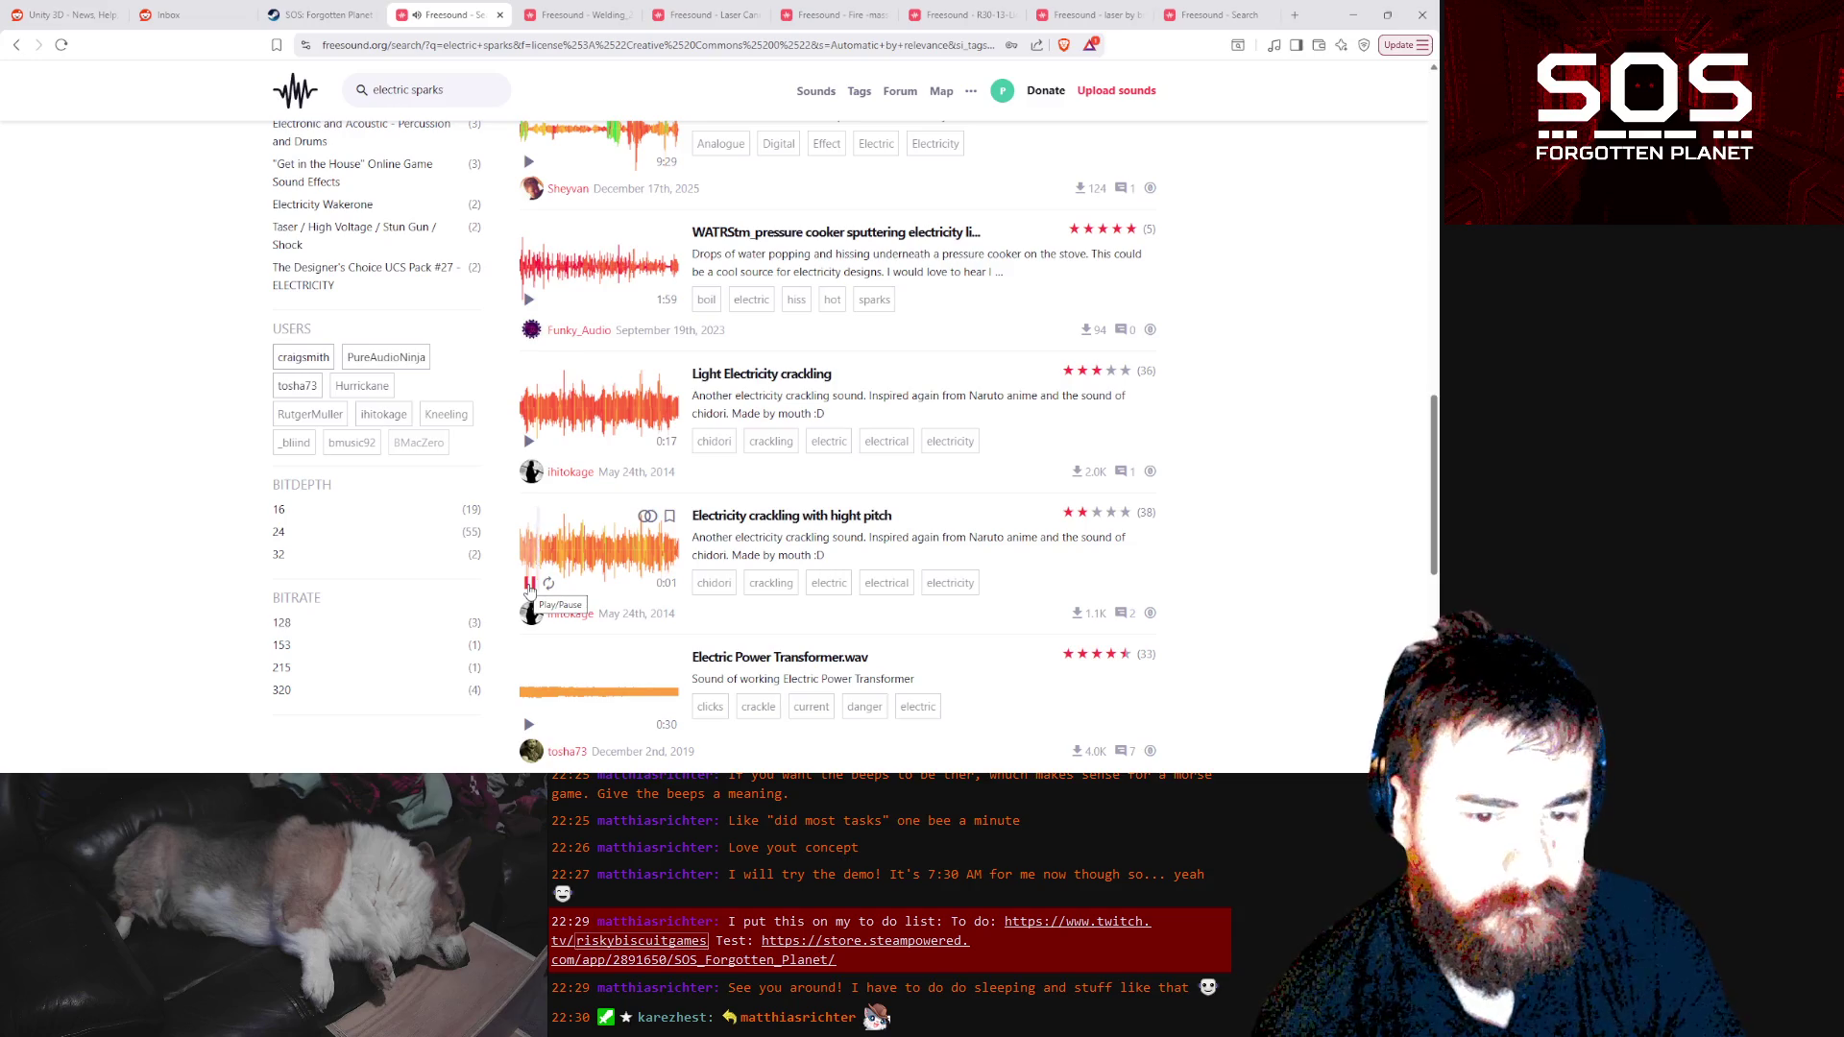
left_click(529, 583)
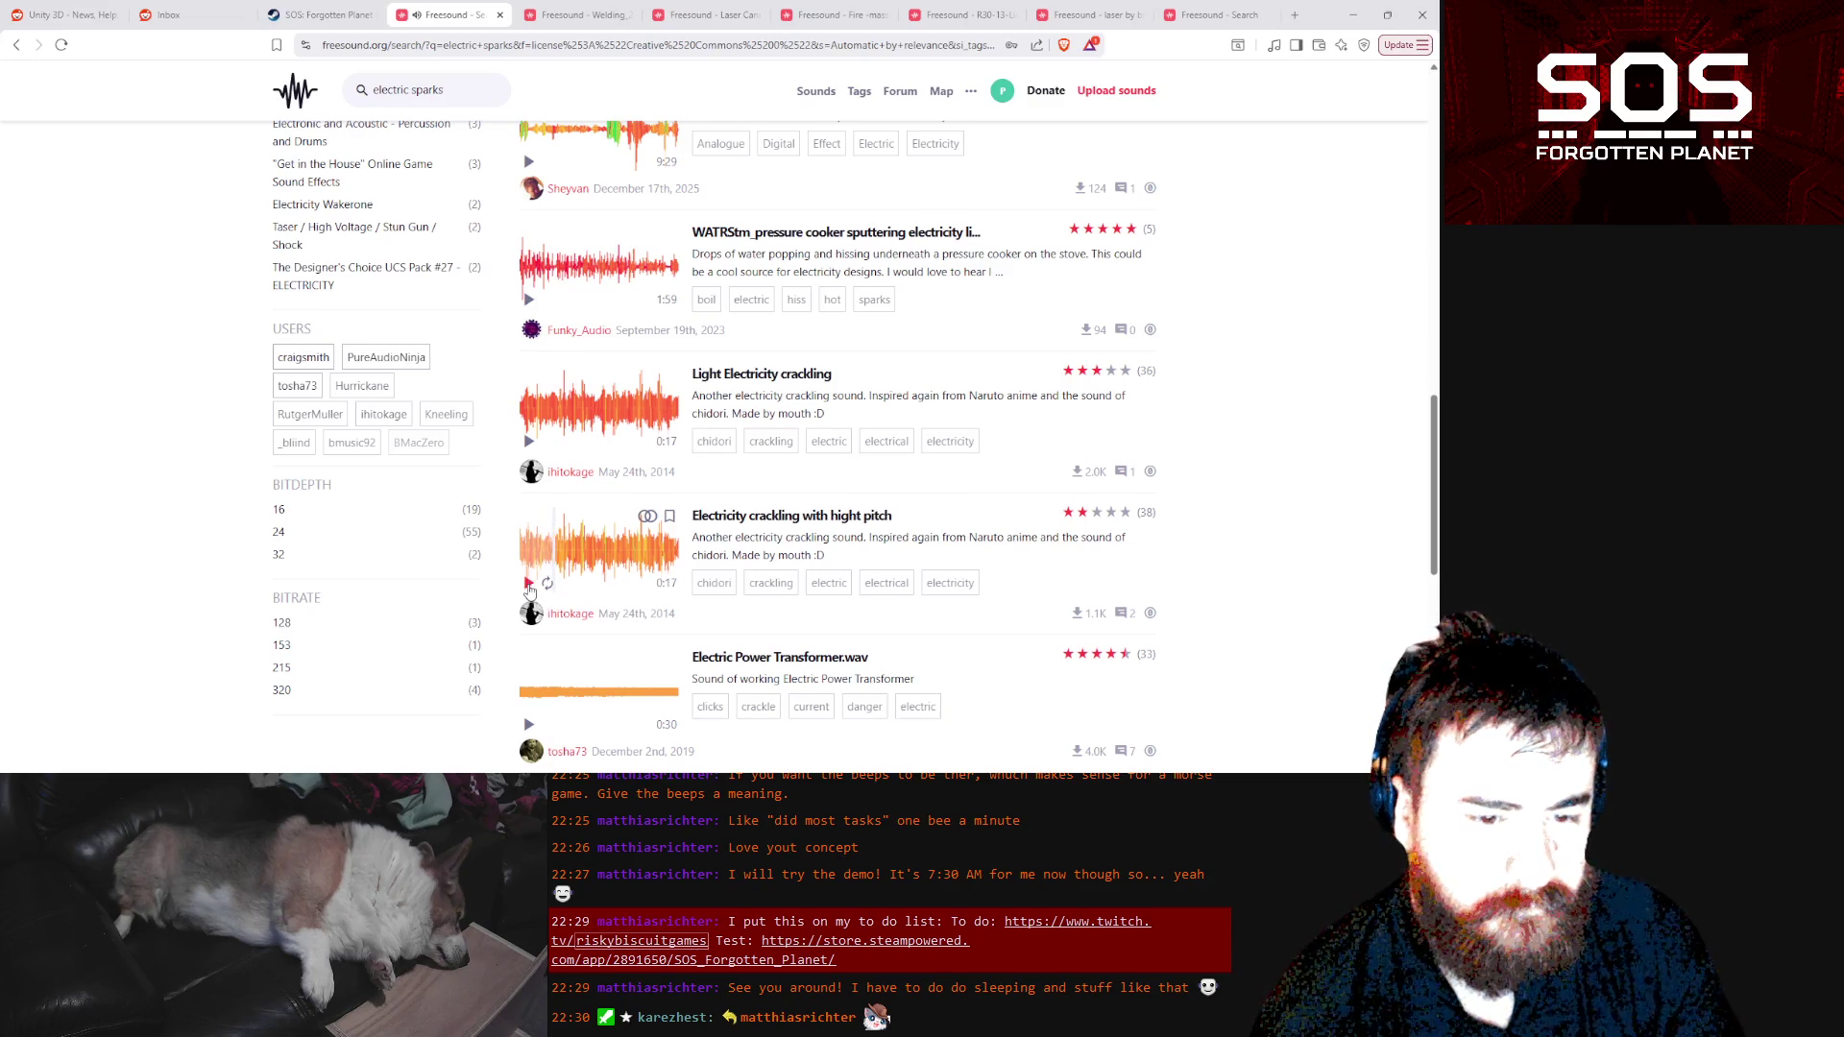
scroll(529, 591, "down", 3)
left_click(531, 564)
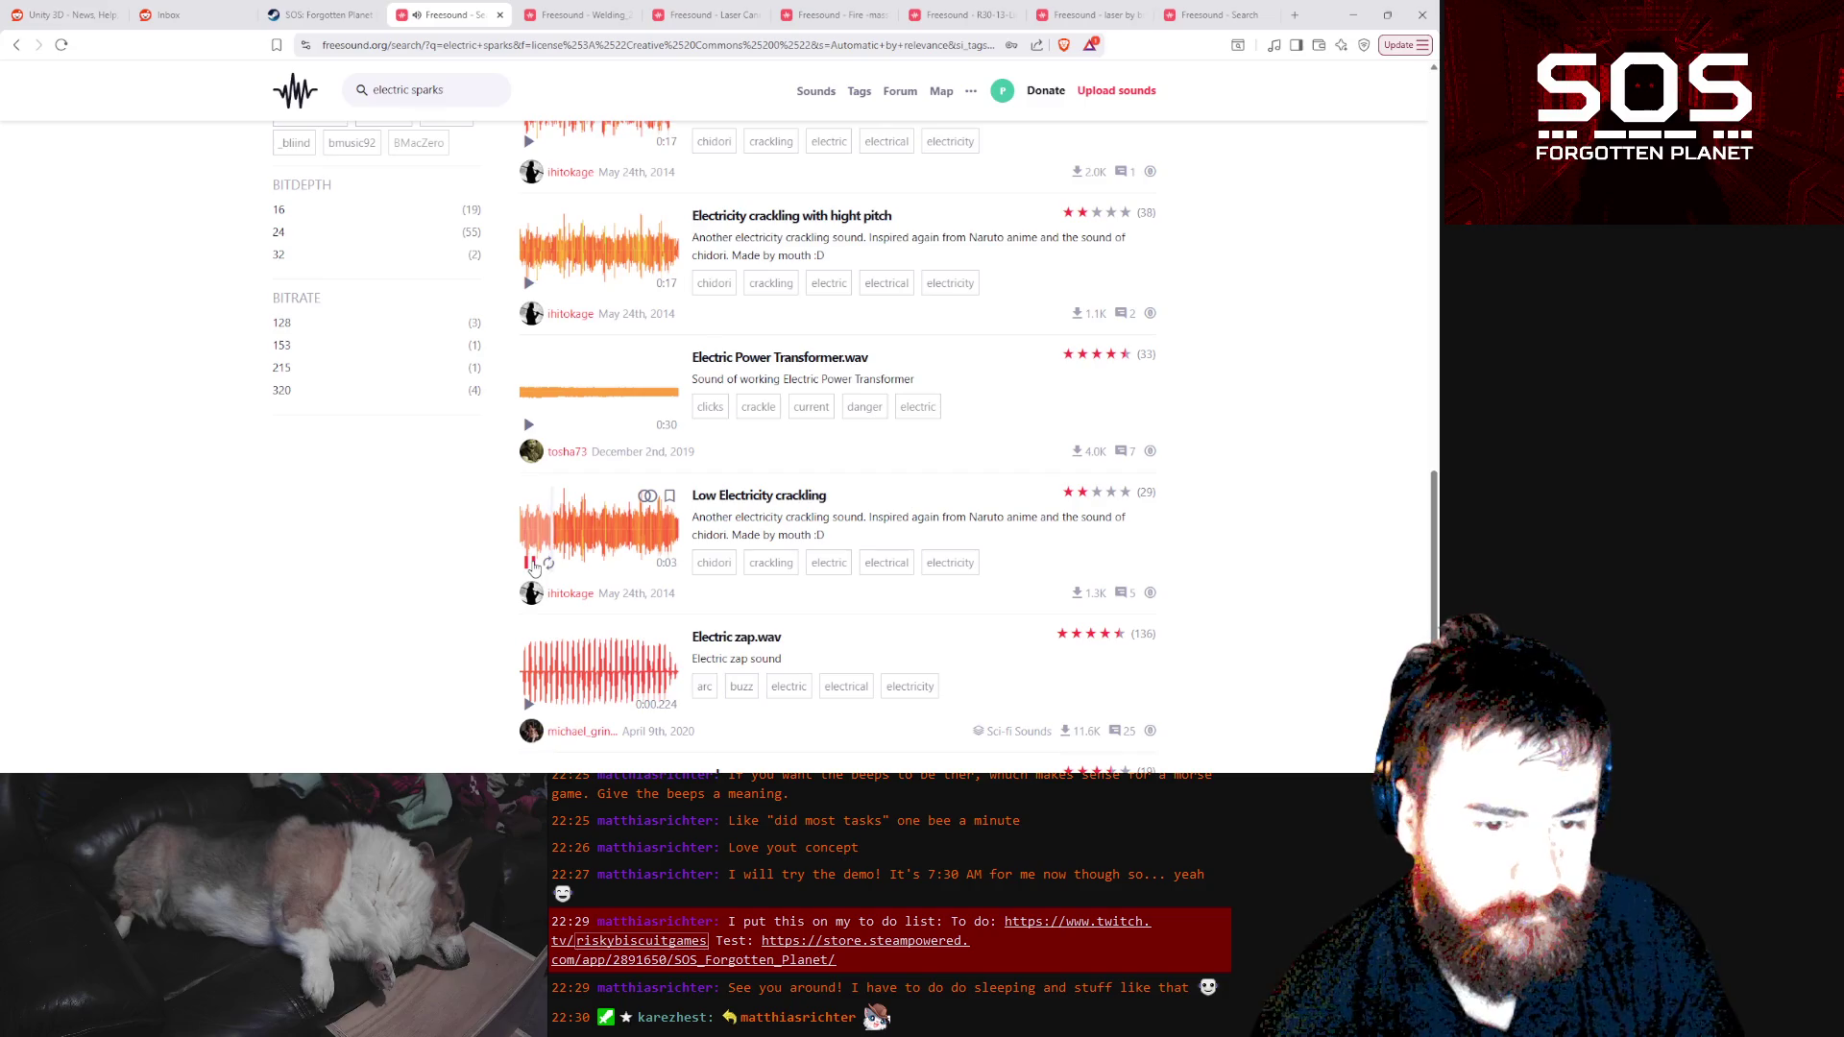
scroll(531, 571, "down", 3)
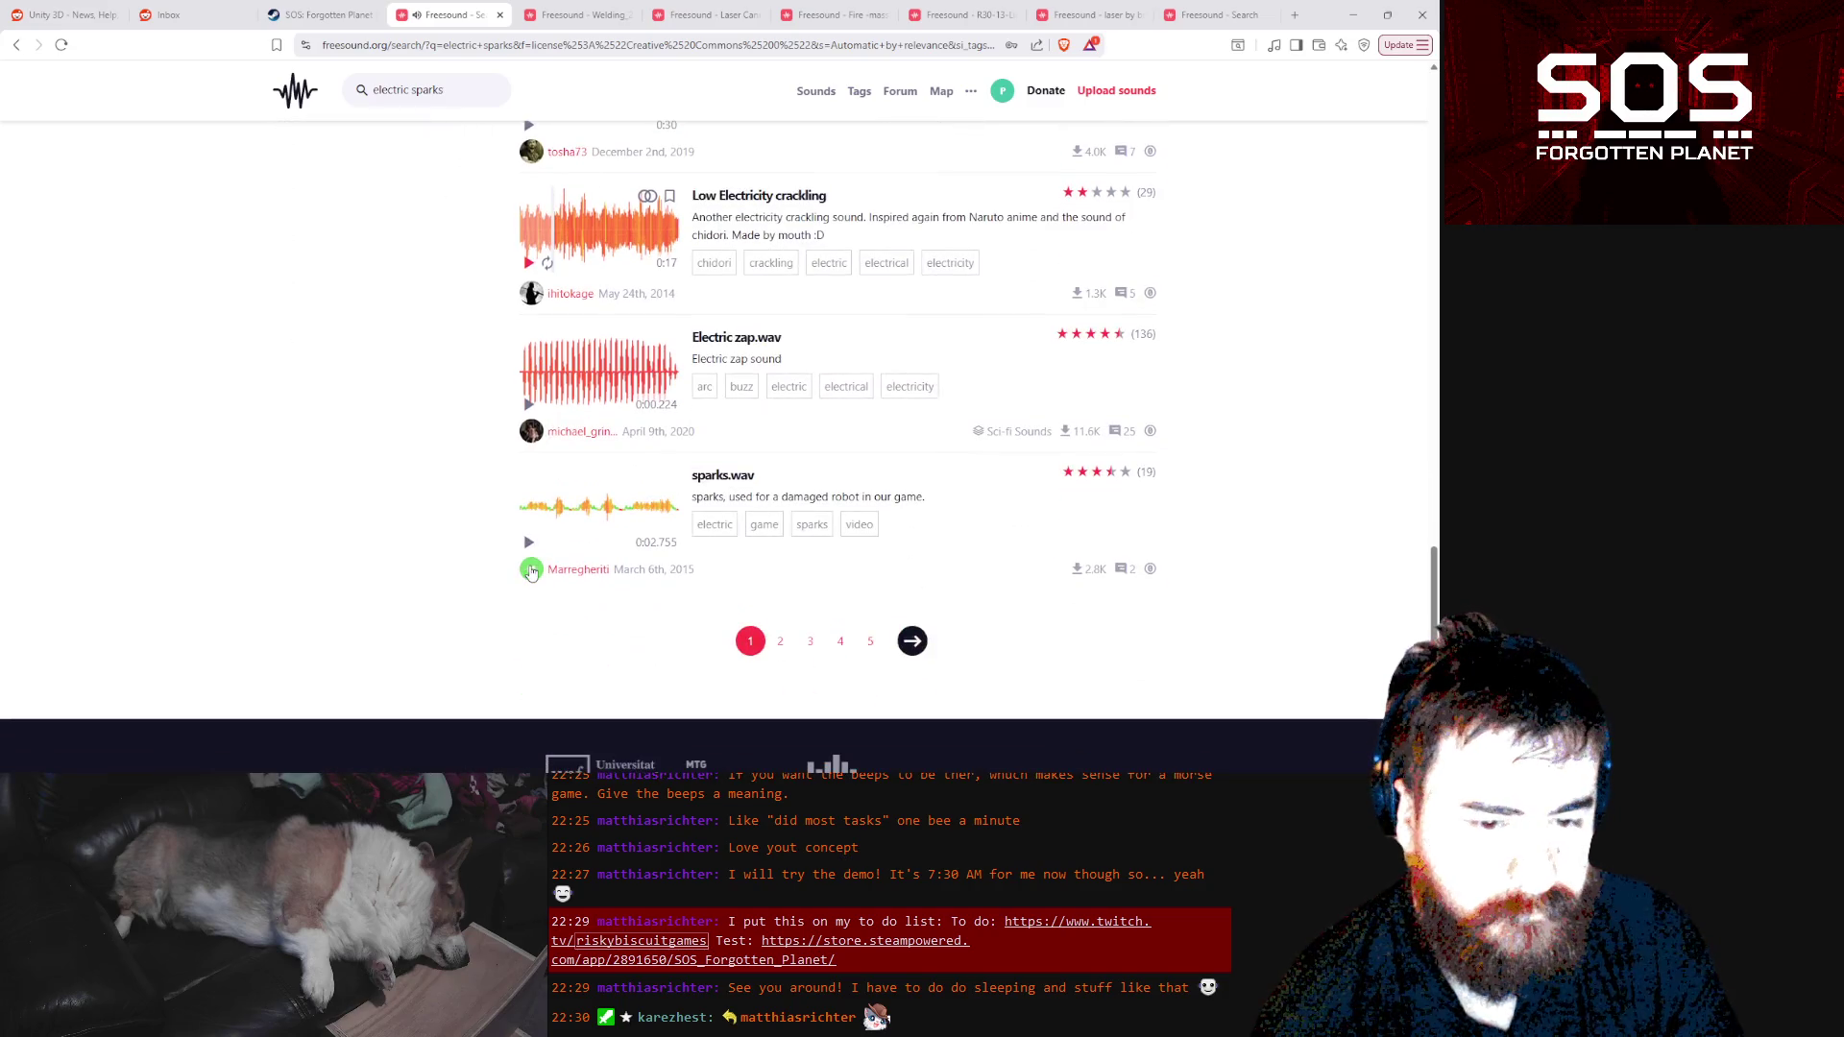
left_click(529, 404)
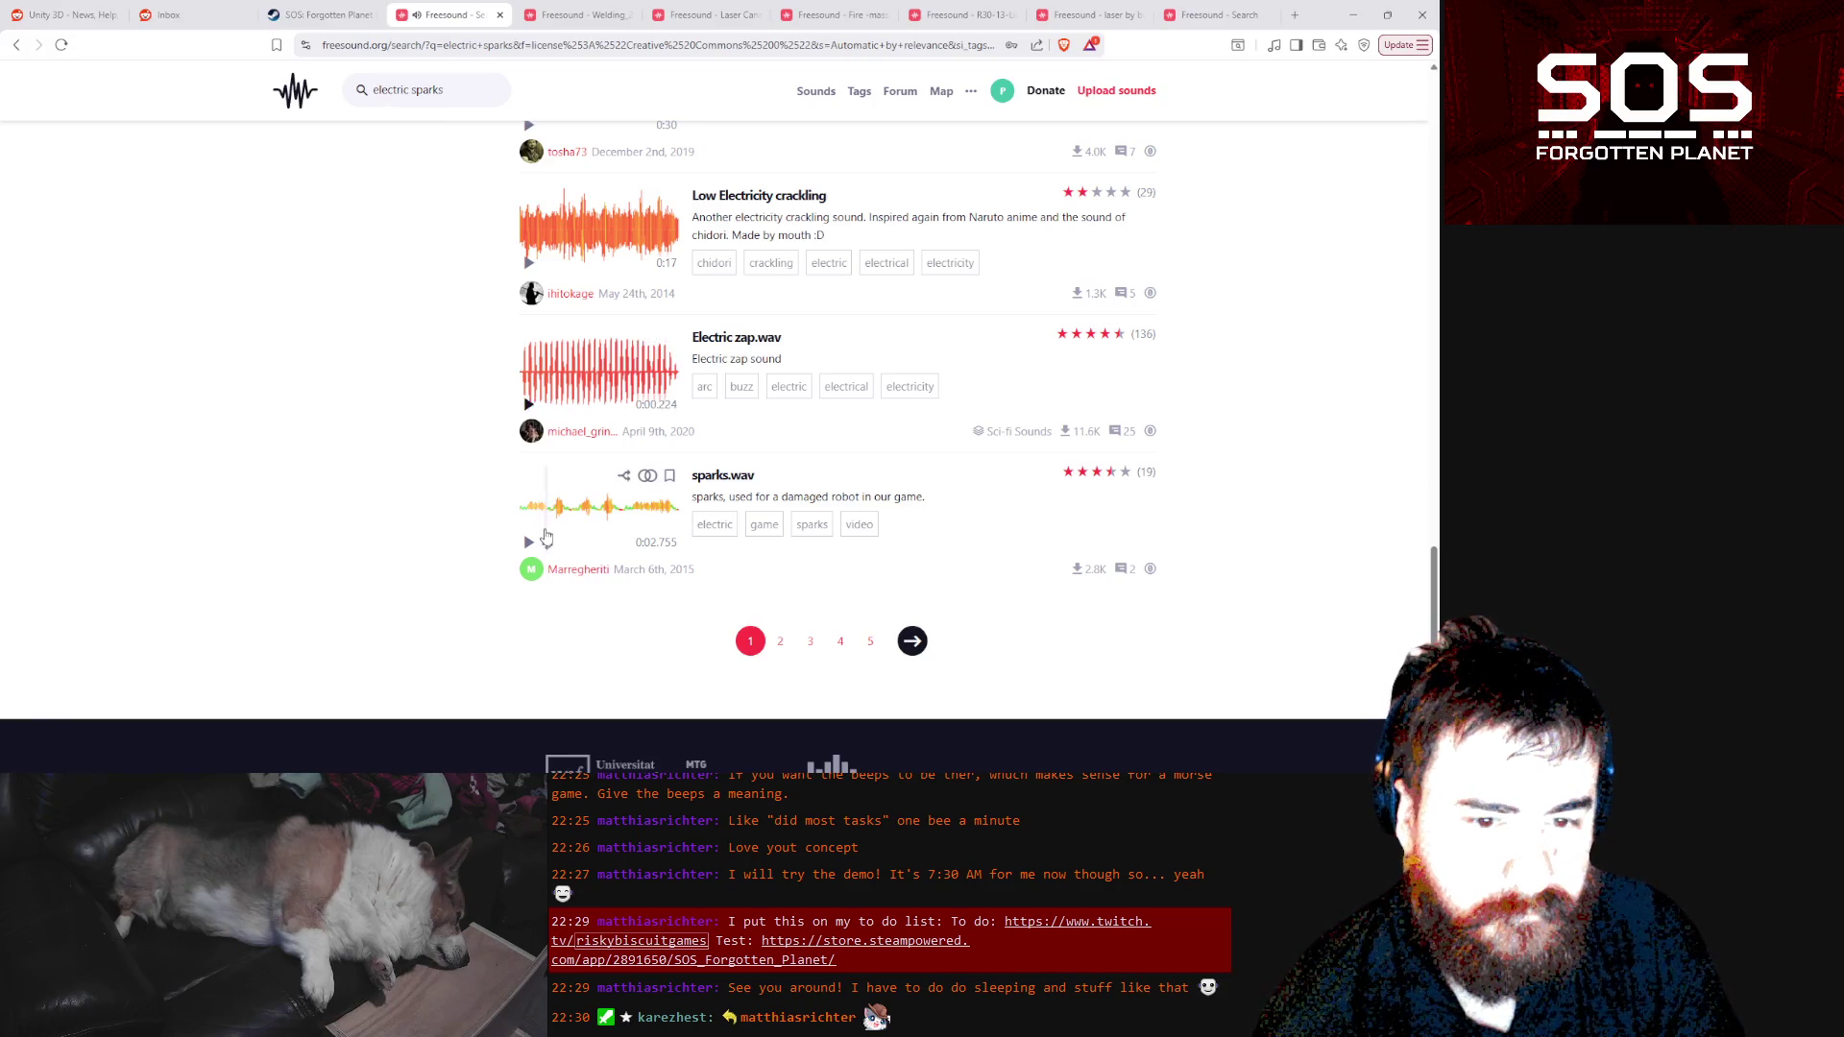
left_click(528, 543)
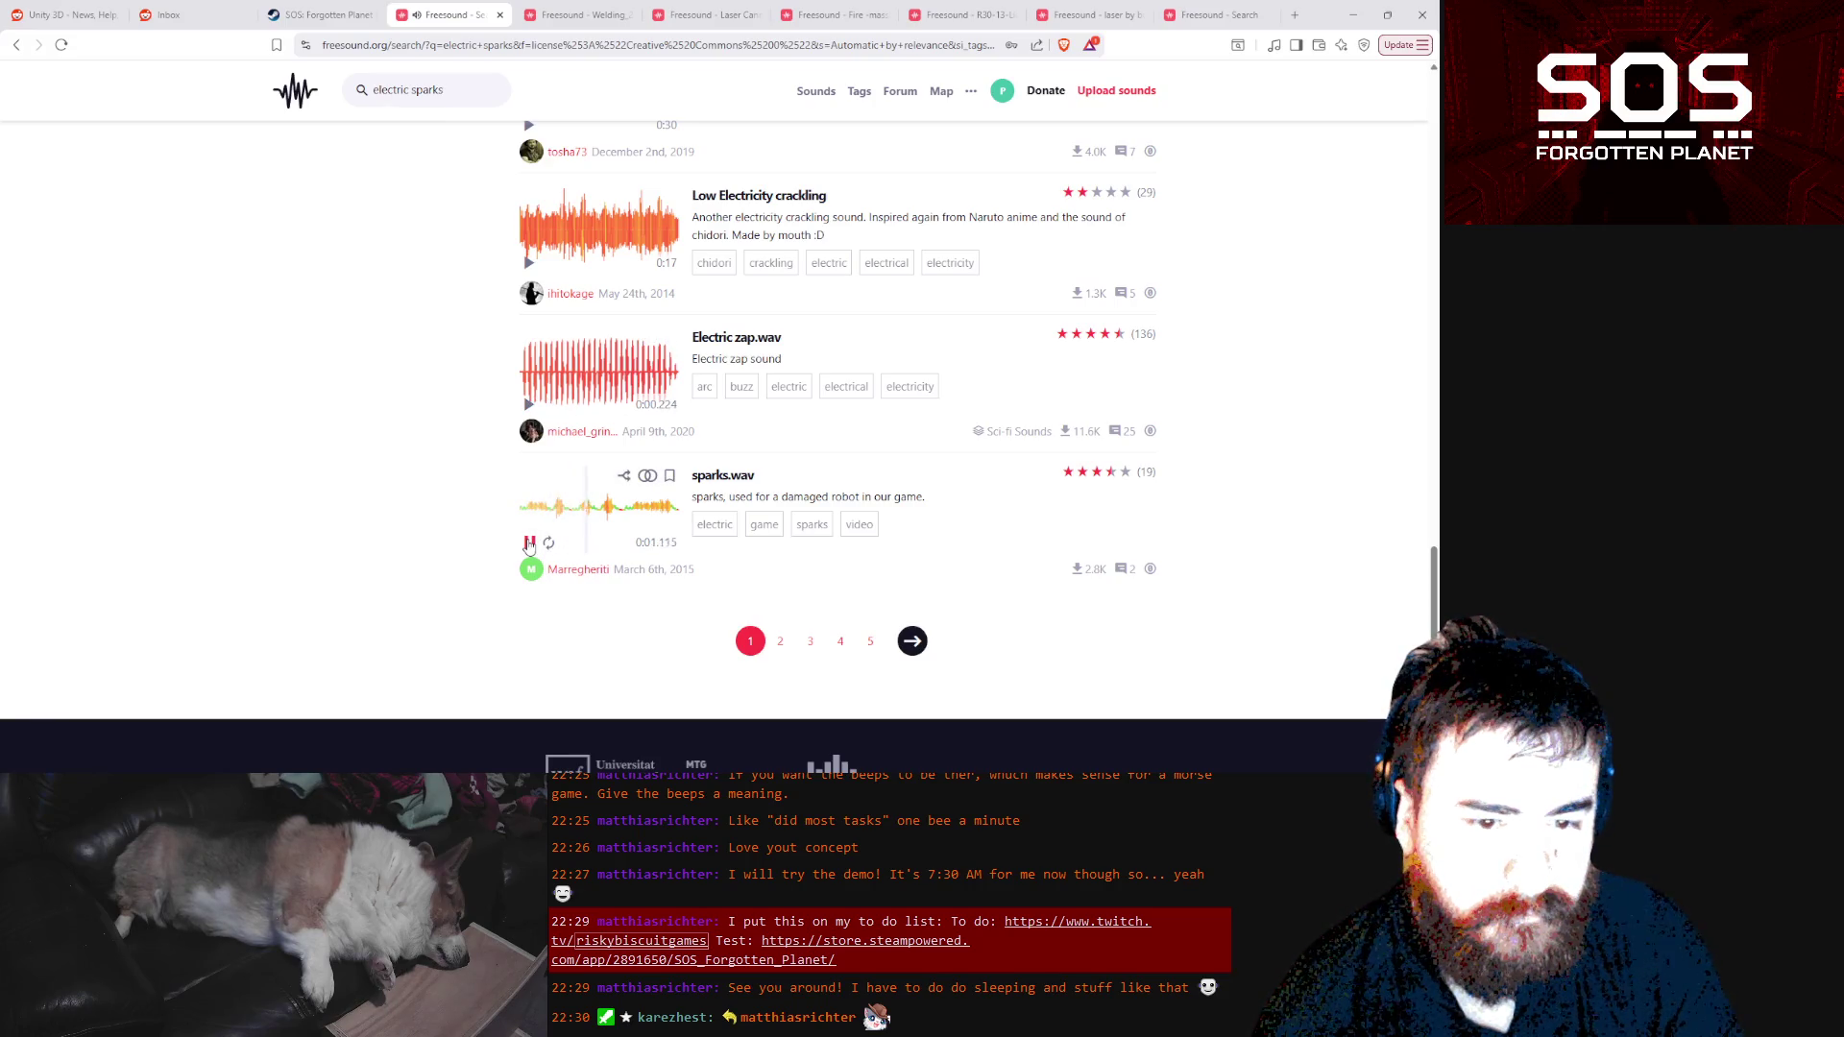
left_click(529, 544)
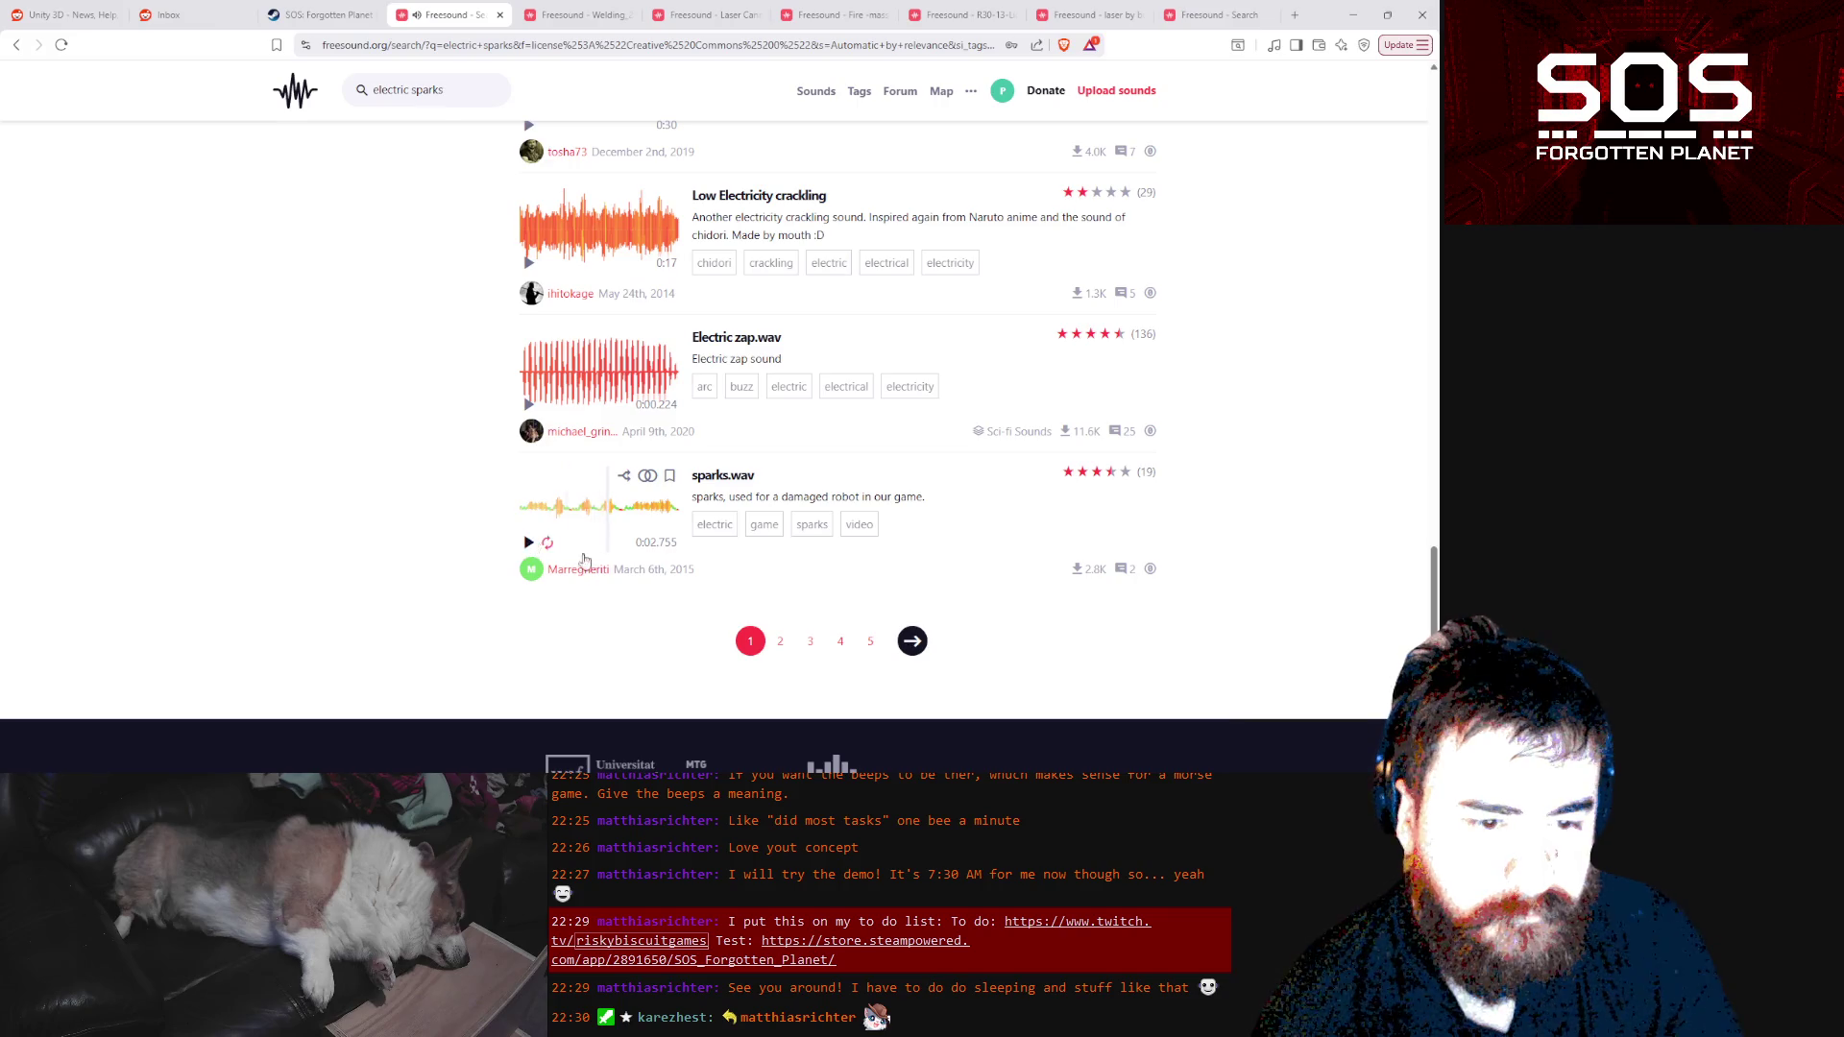
Go to page 2 of the electric sparks results and audition Electricity 1 and Electrical Interference
left_click(782, 647)
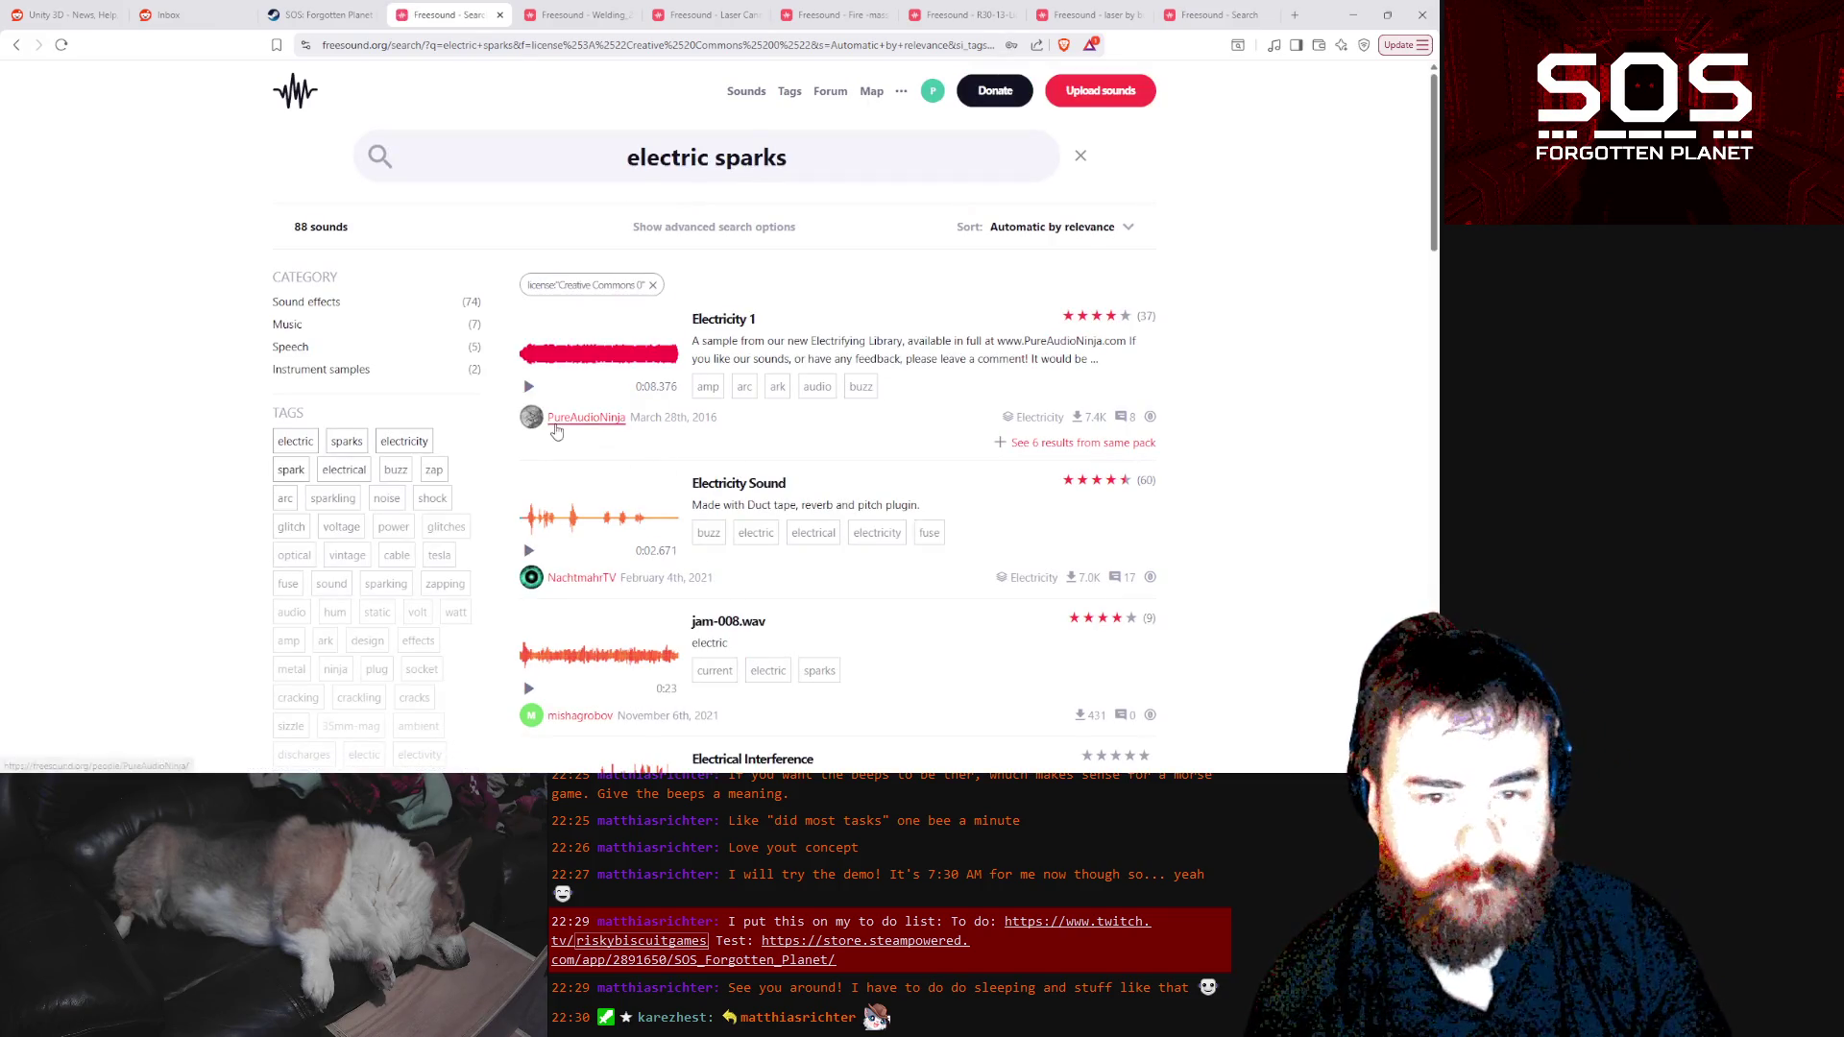
left_click(527, 386)
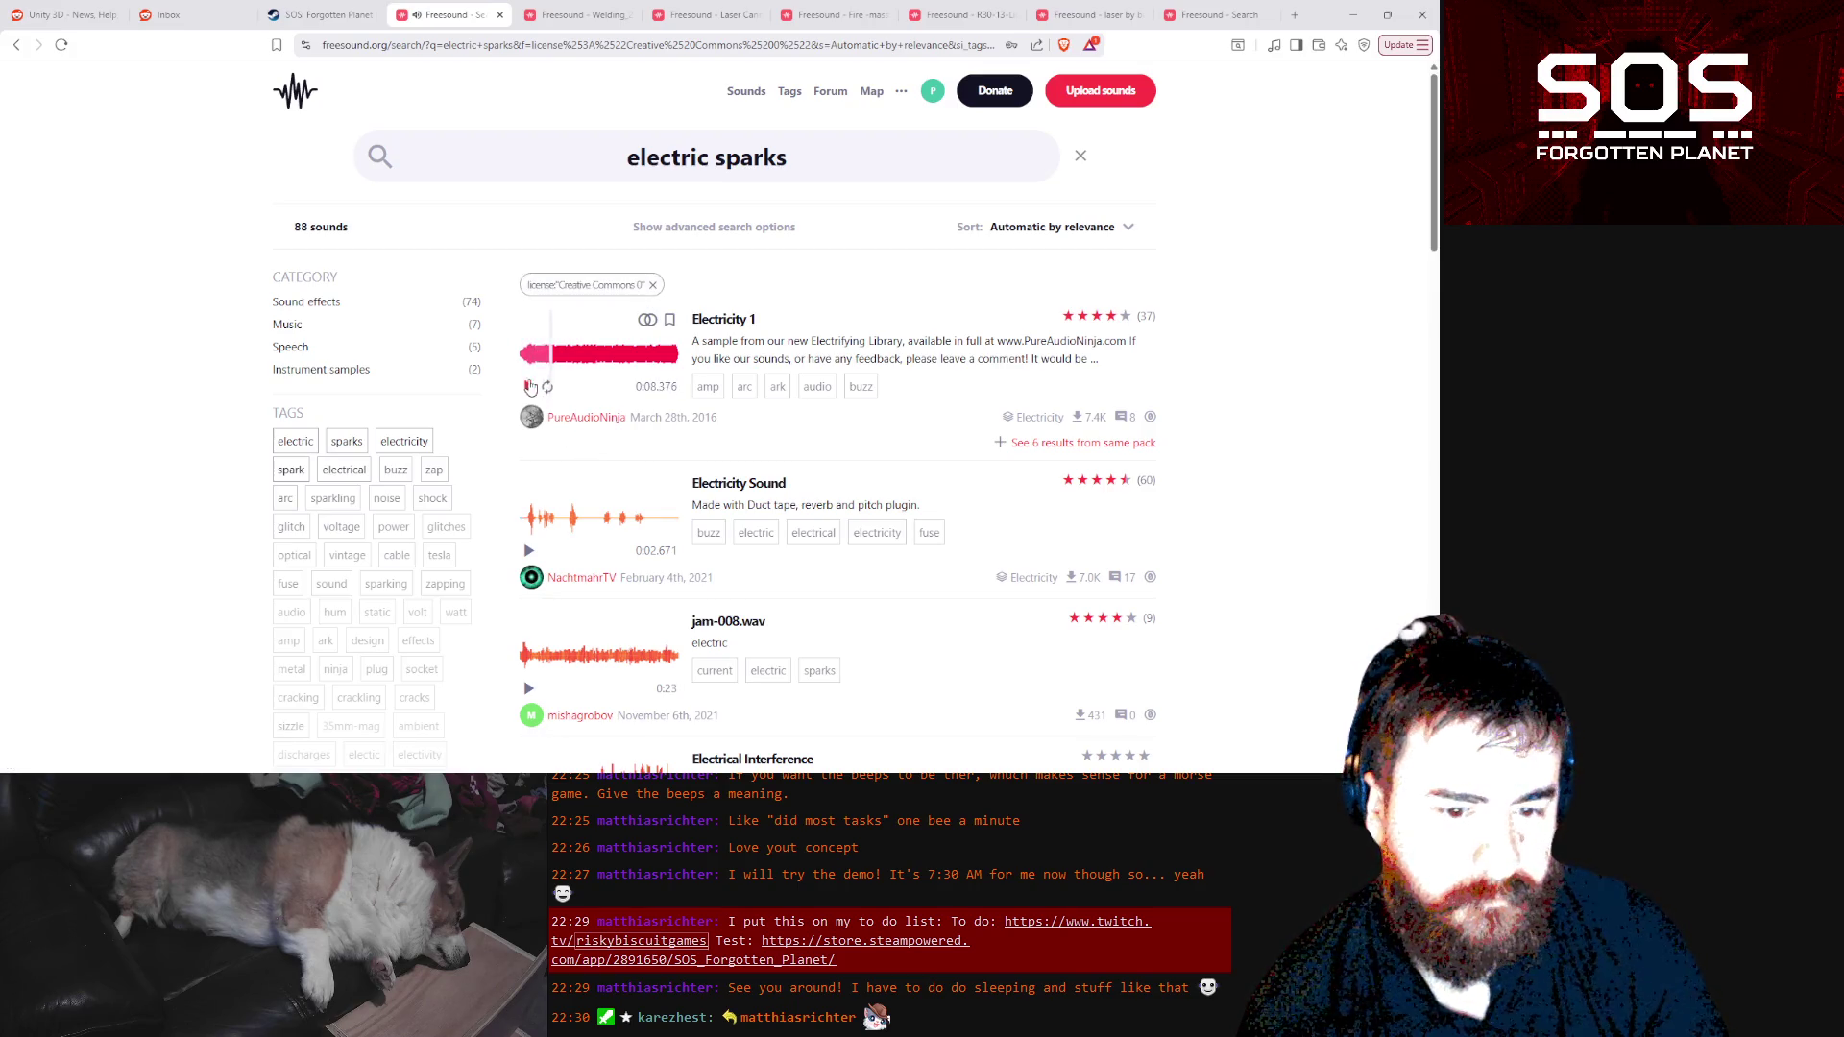
left_click(527, 386)
scroll(550, 516, "down", 2)
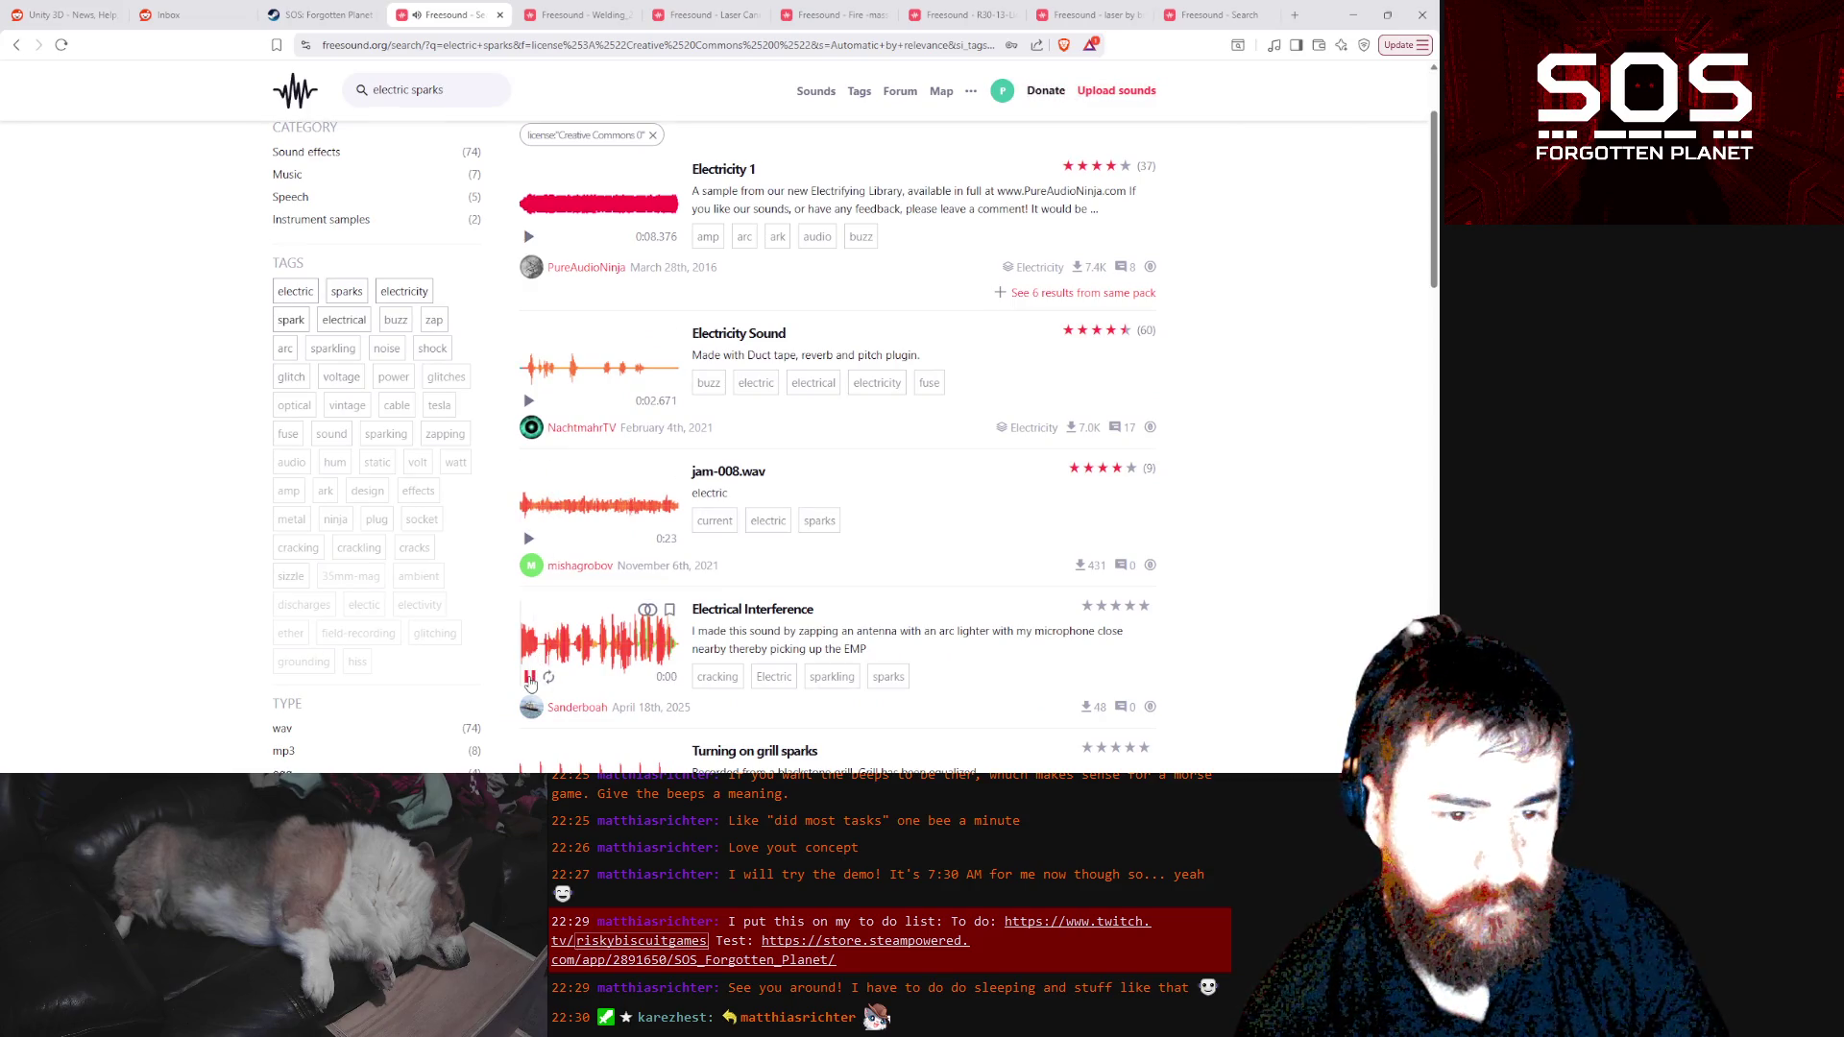
left_click(529, 679)
scroll(536, 677, "down", 3)
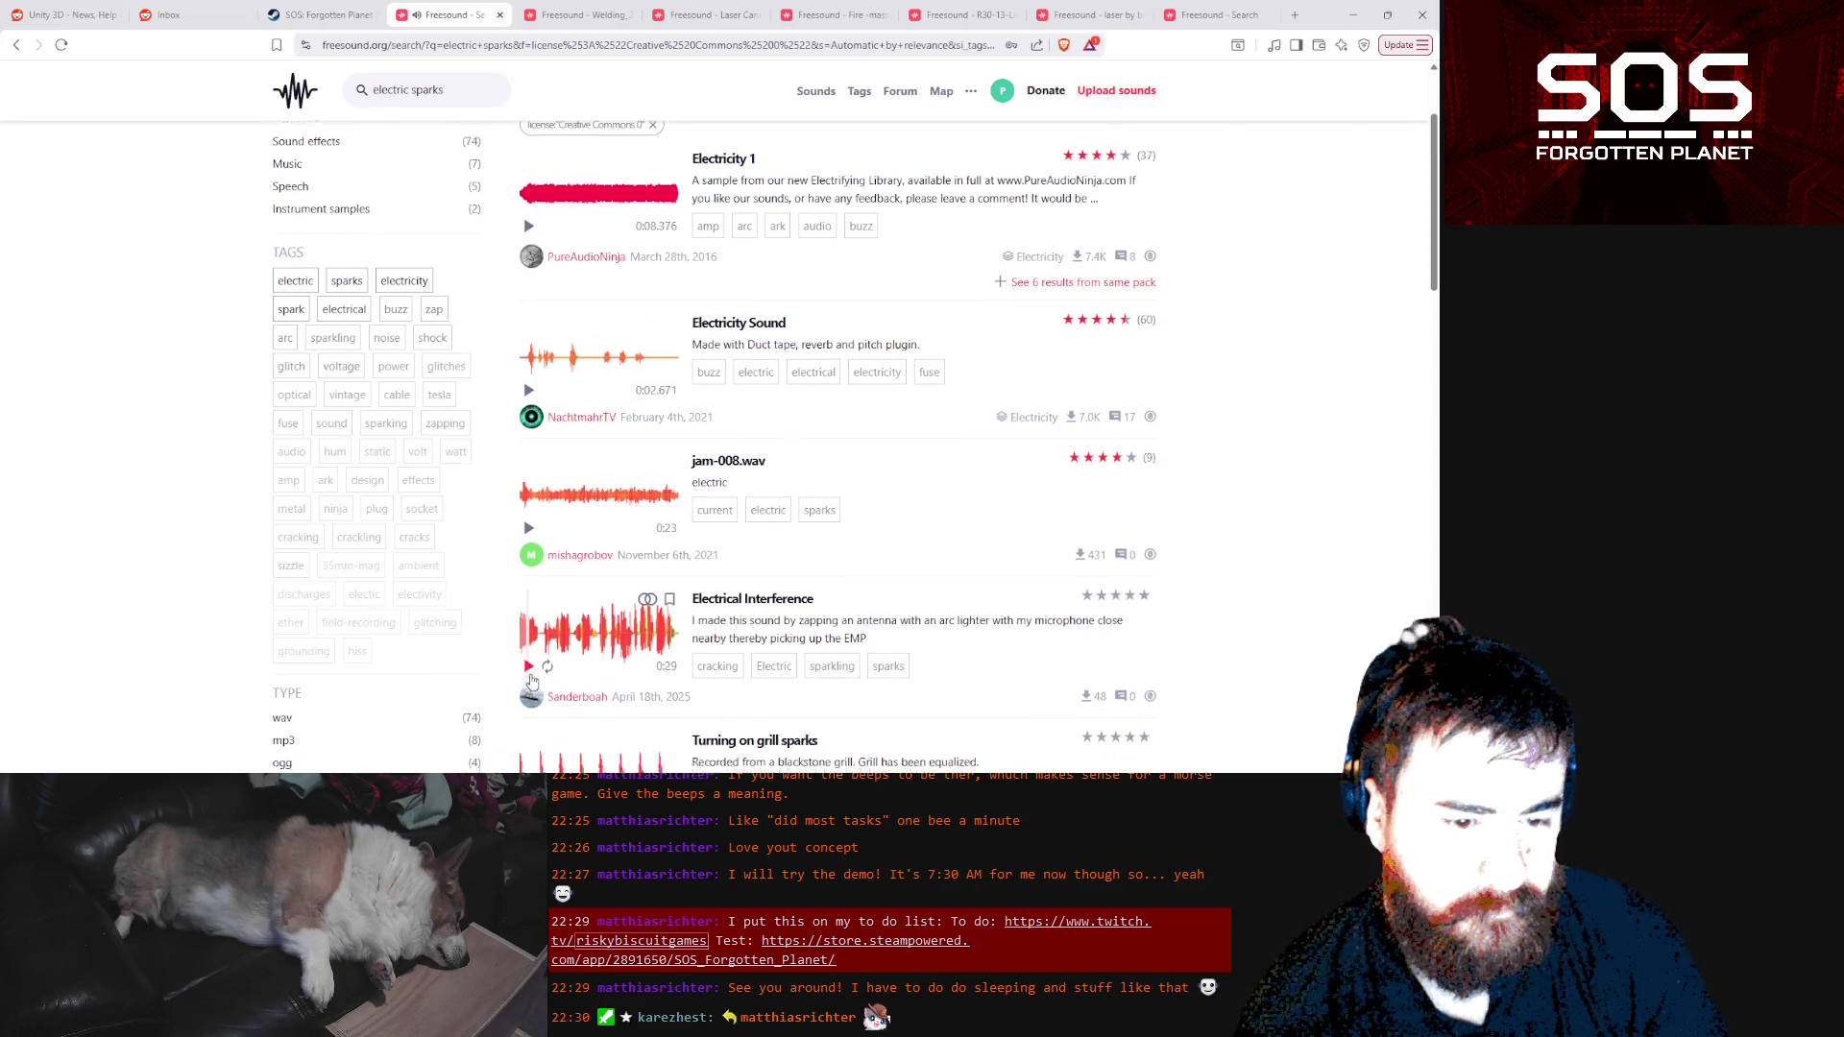
scroll(542, 669, "down", 3)
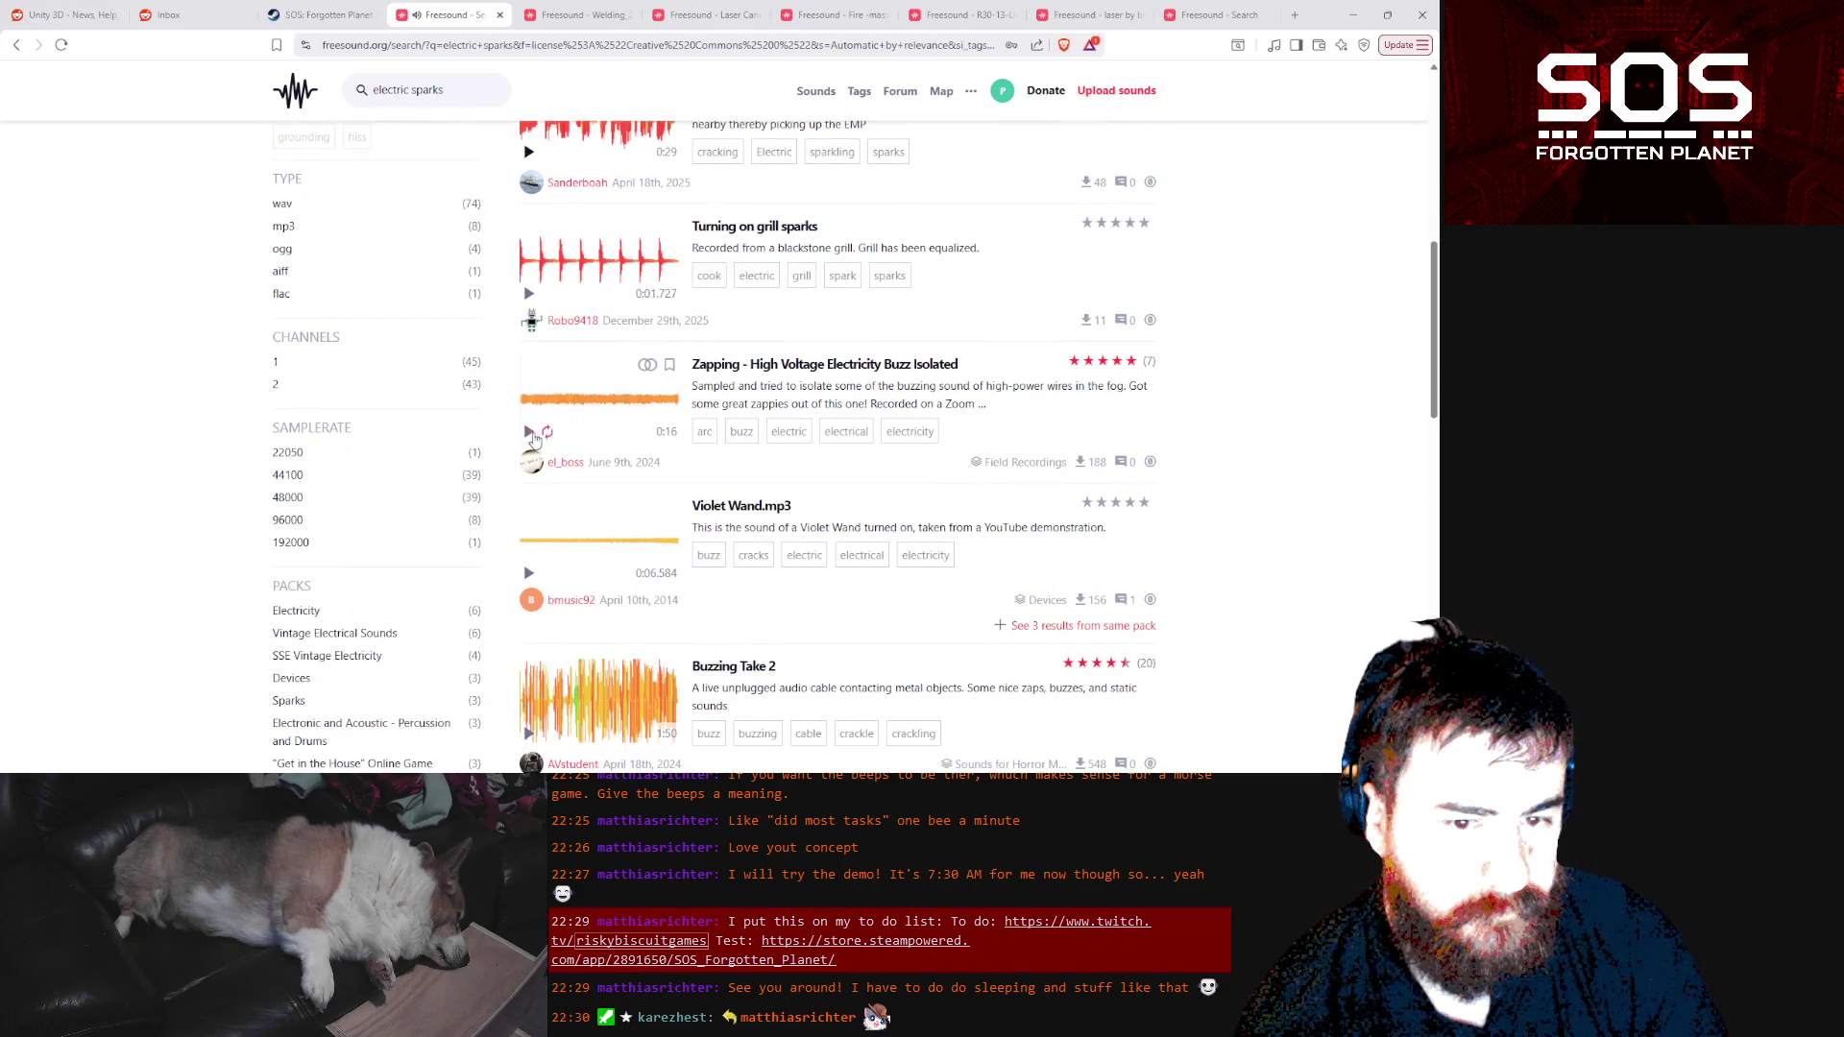
Audition Zapping, Buzzing Take 2, Welding machine and highvoltagearc.wav further down the results
left_click(527, 434)
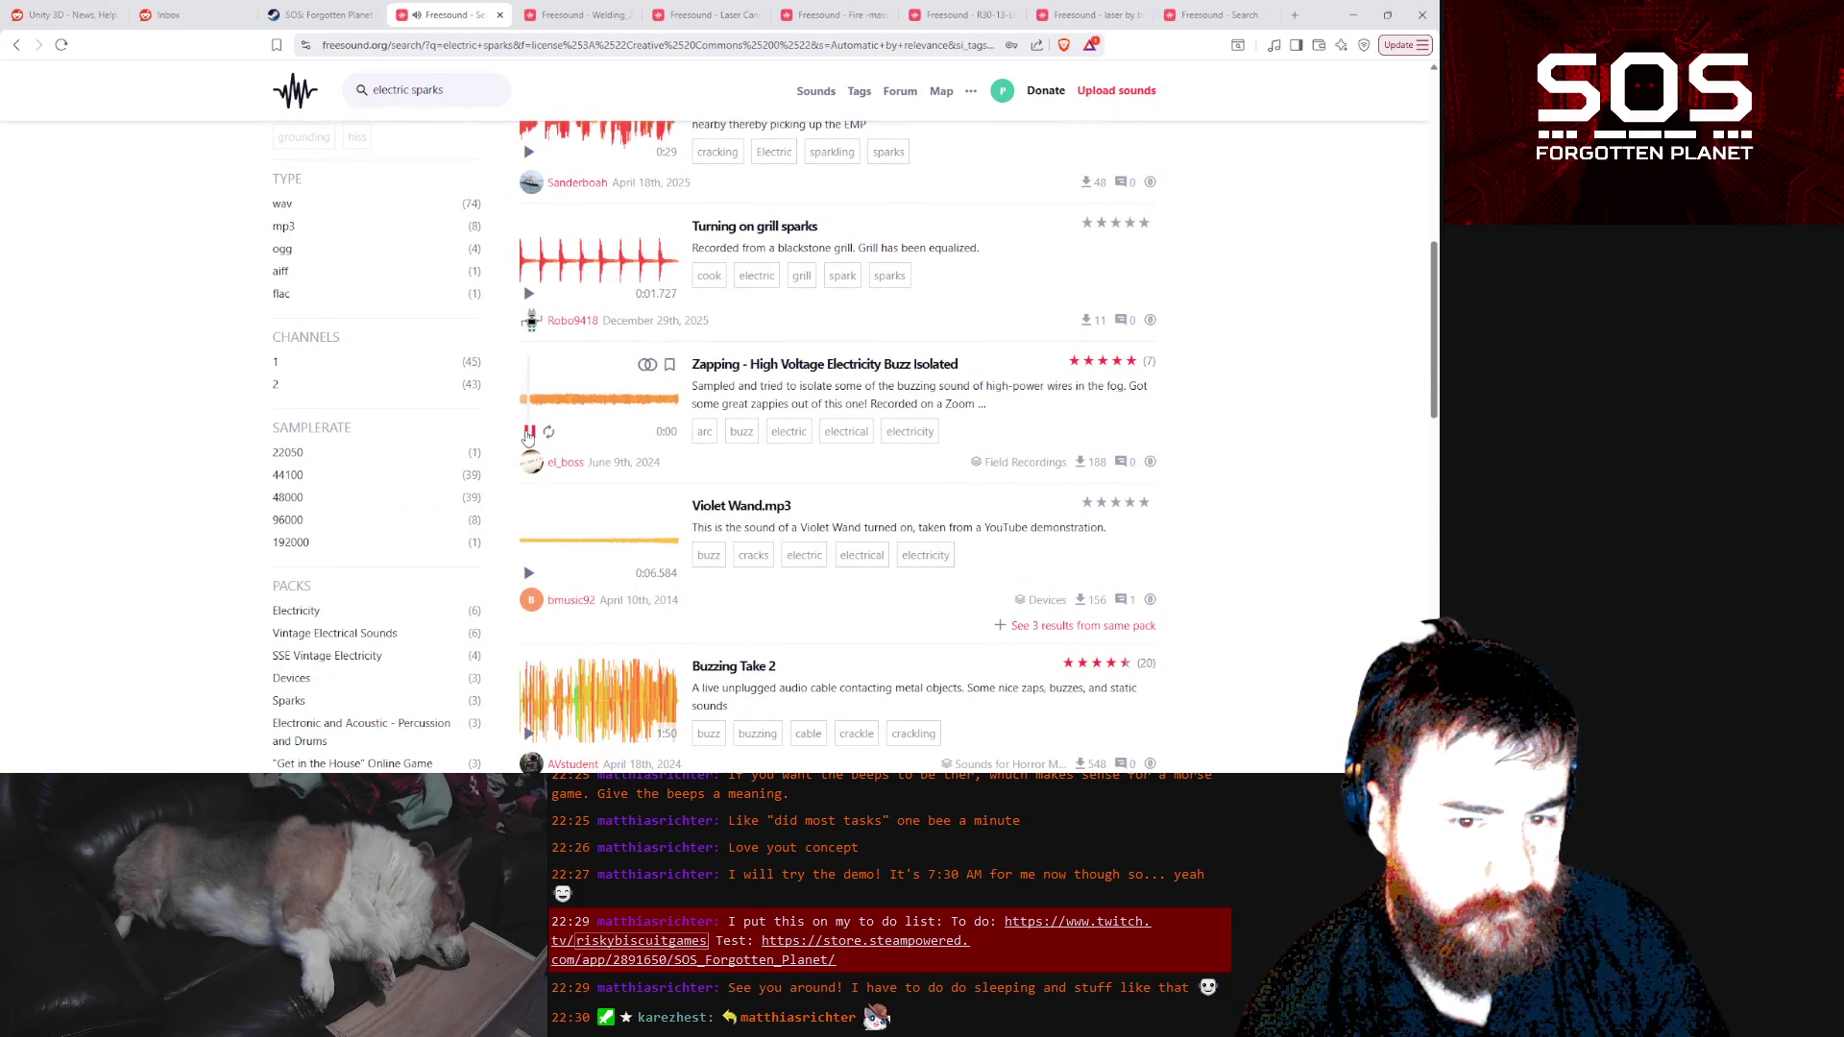
left_click(528, 433)
scroll(536, 471, "down", 3)
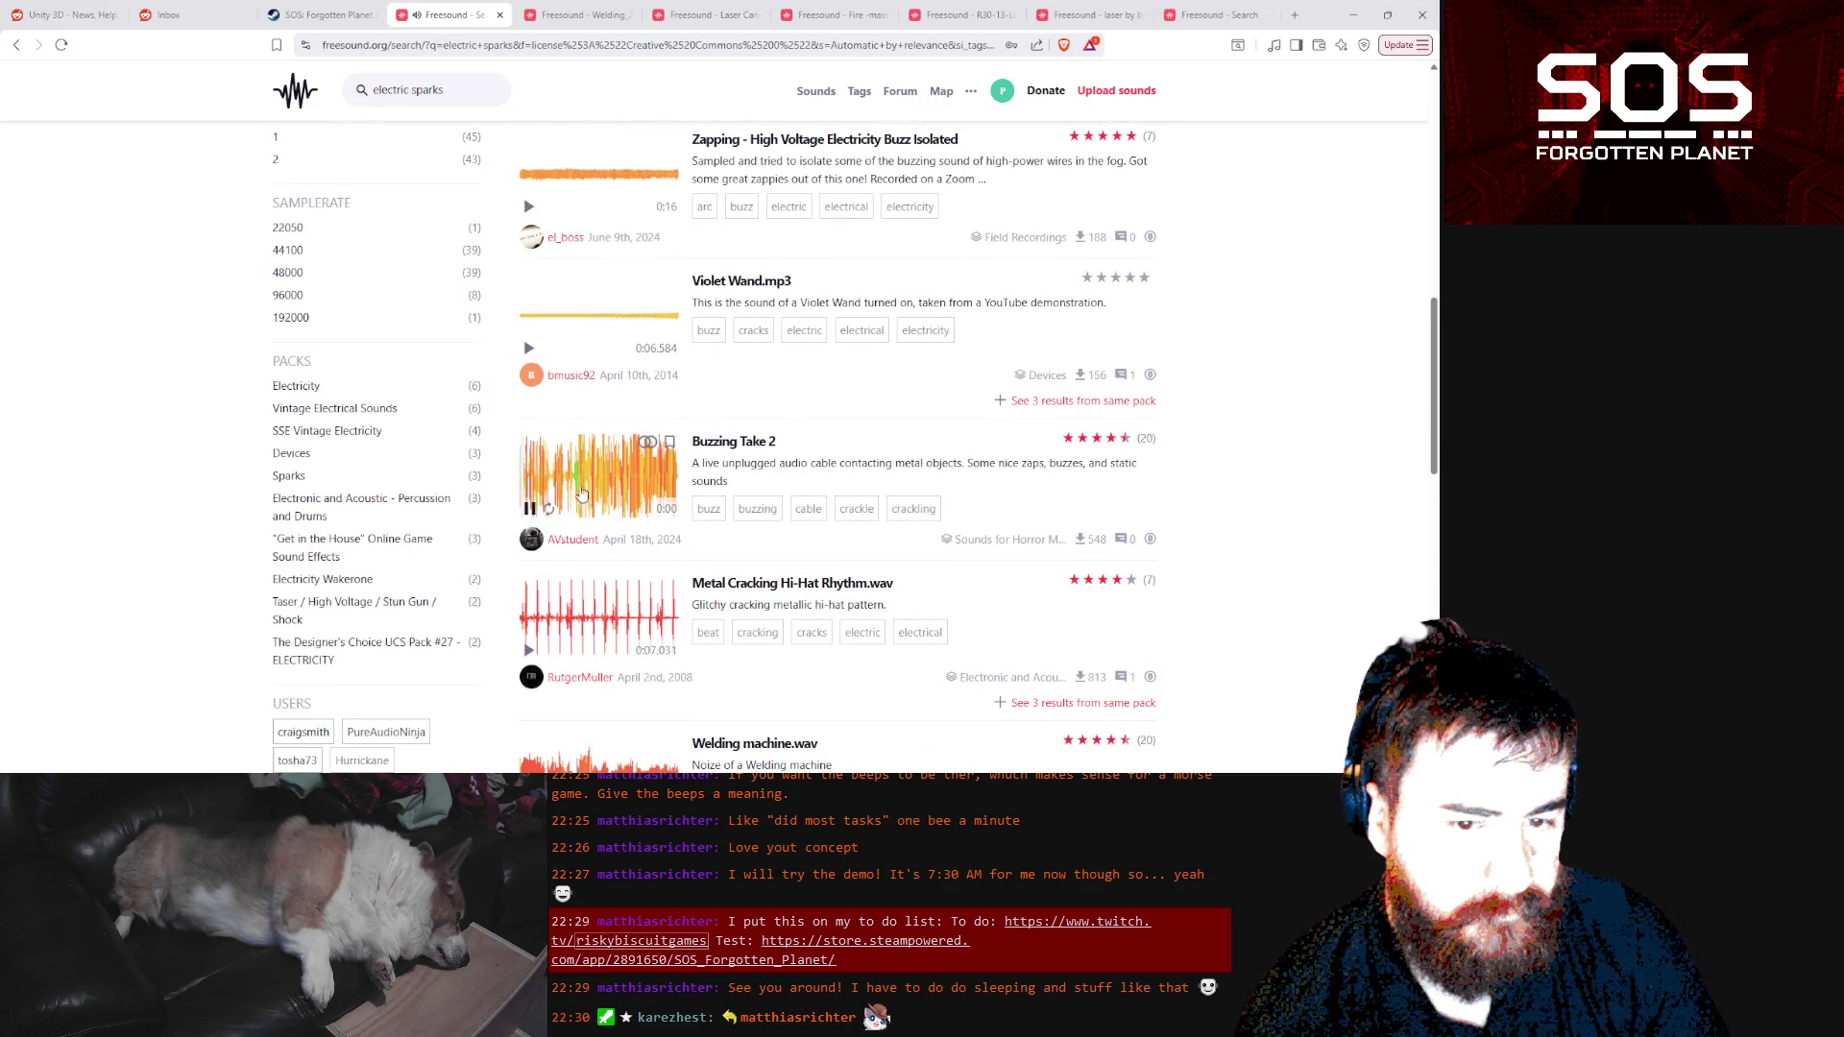
left_click(595, 491)
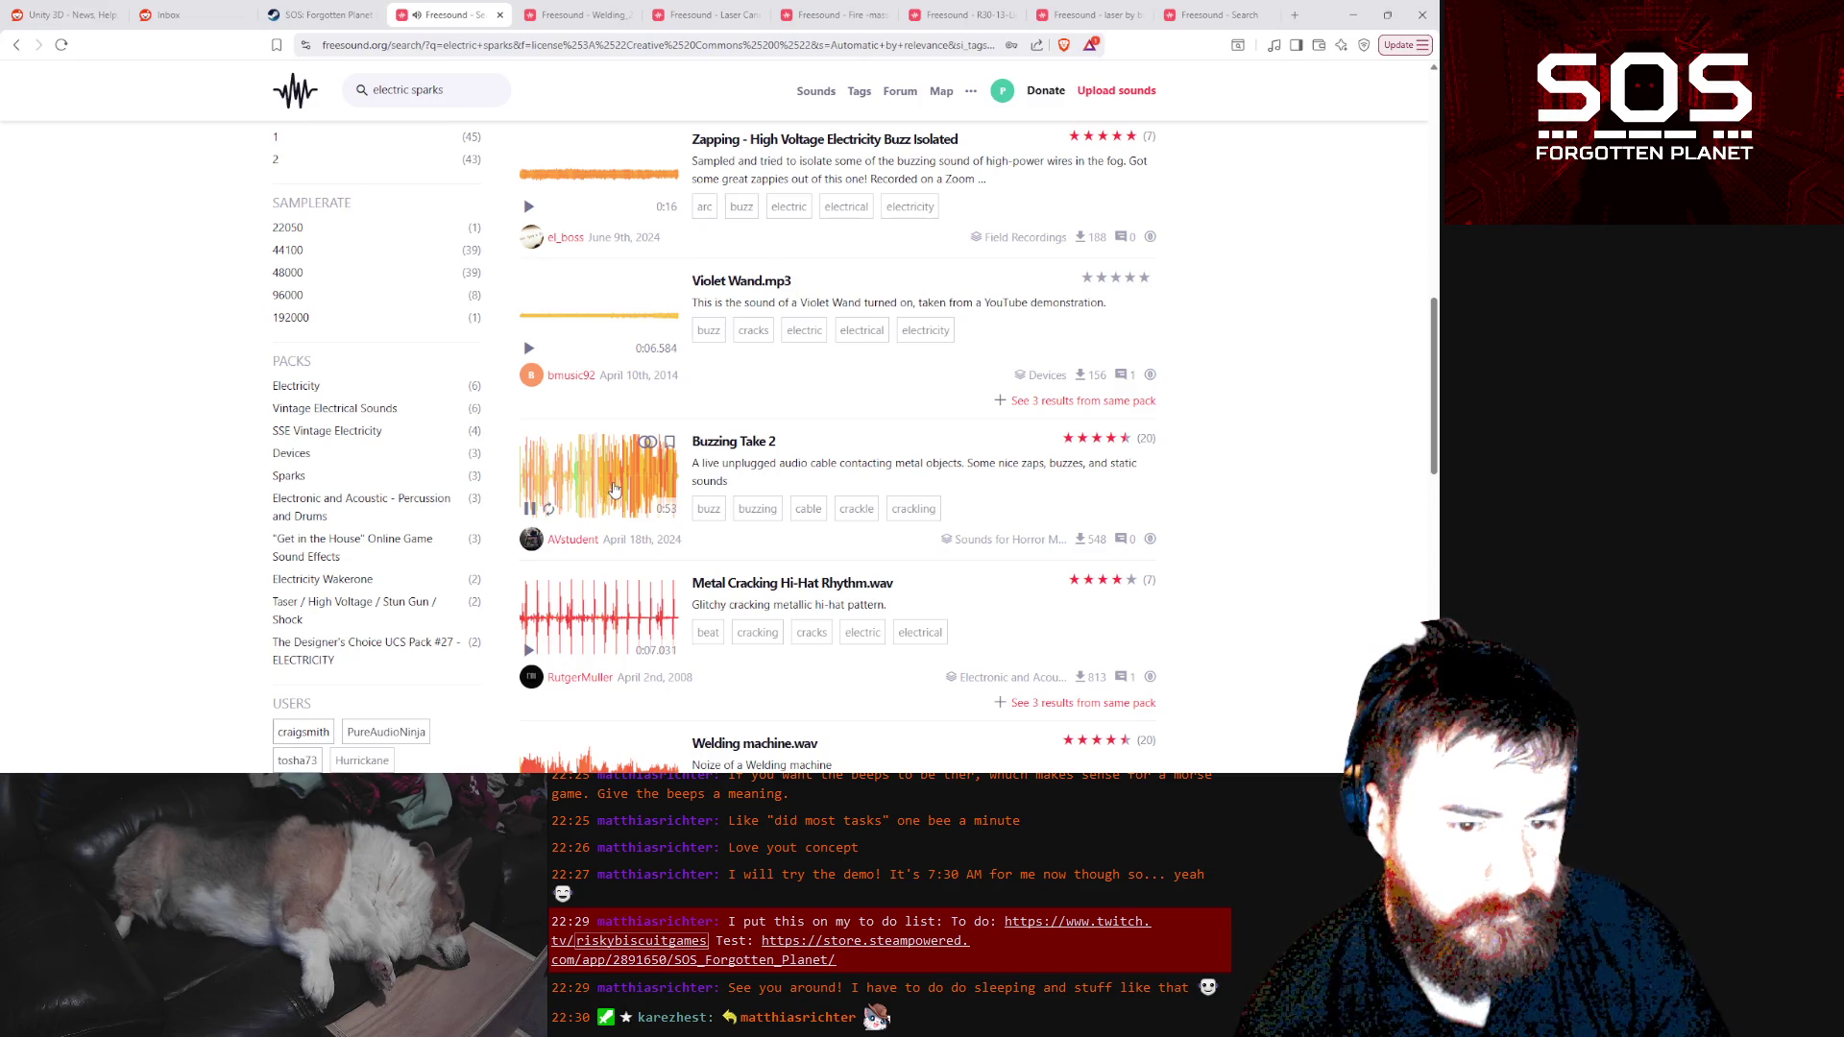
scroll(530, 516, "down", 4)
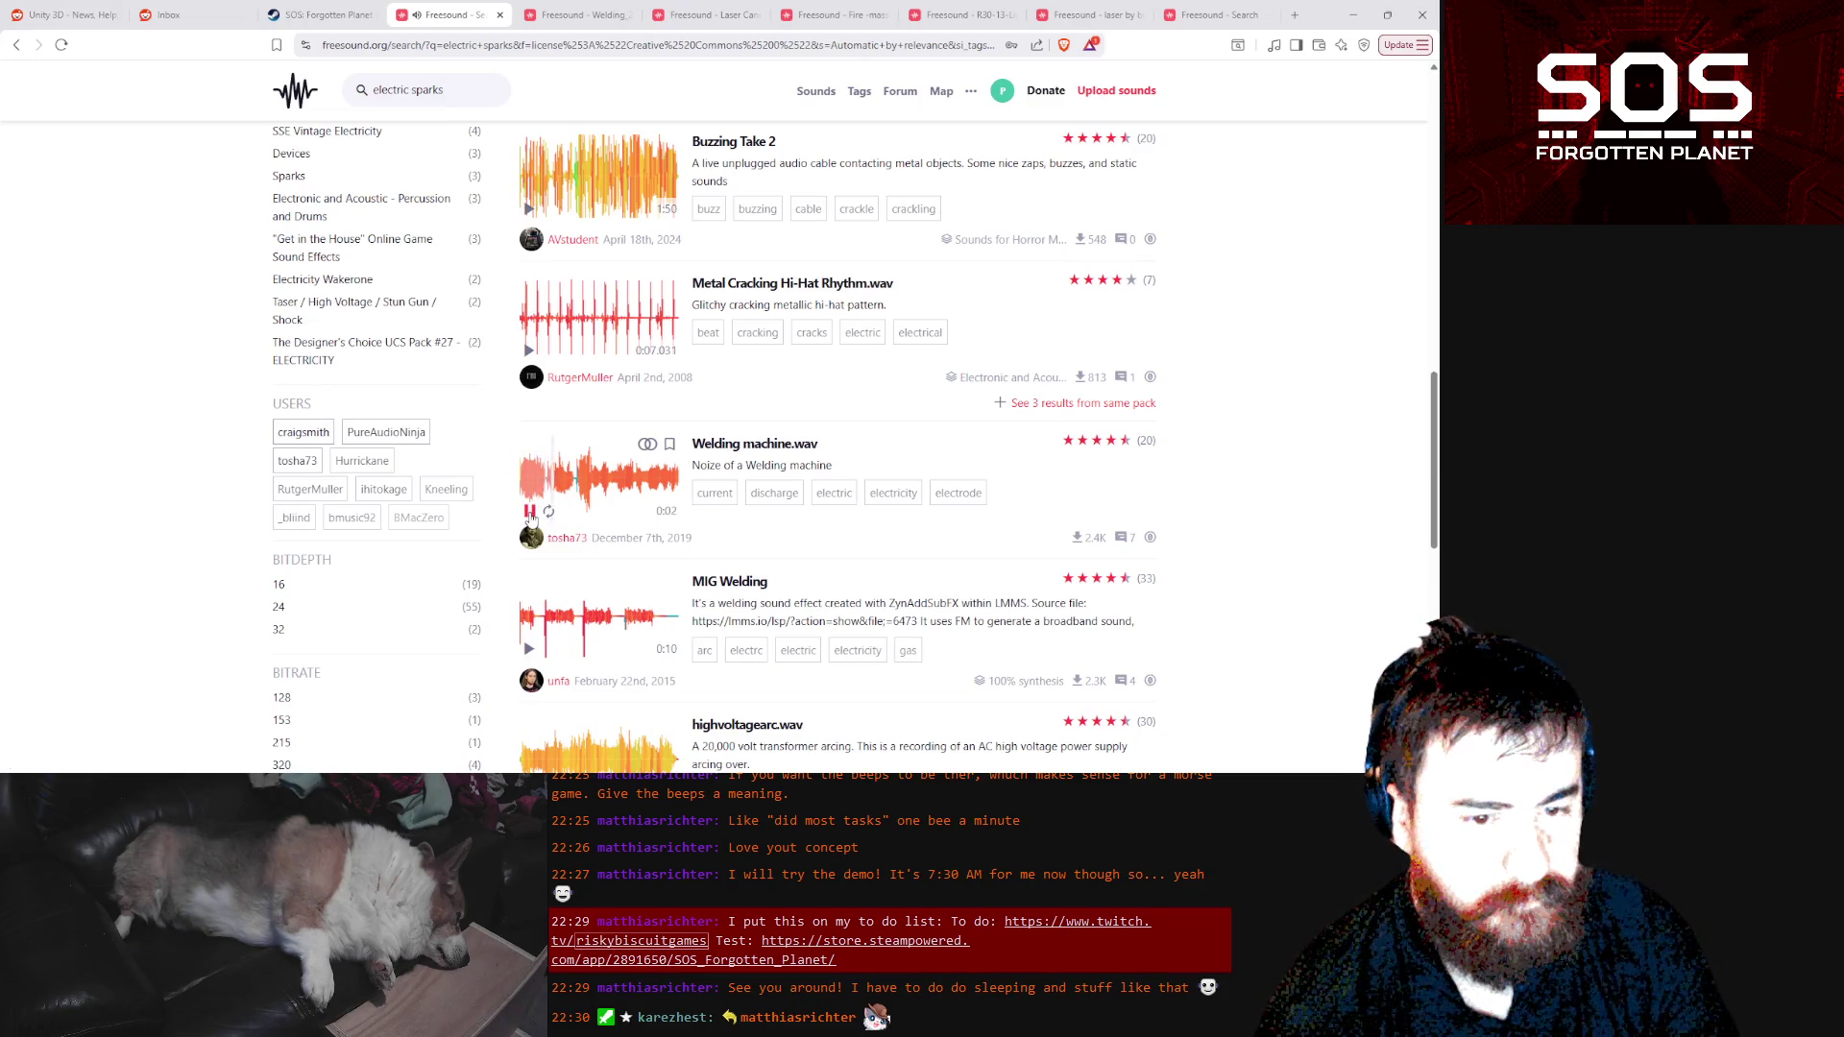
left_click(530, 512)
scroll(526, 547, "down", 3)
left_click(528, 568)
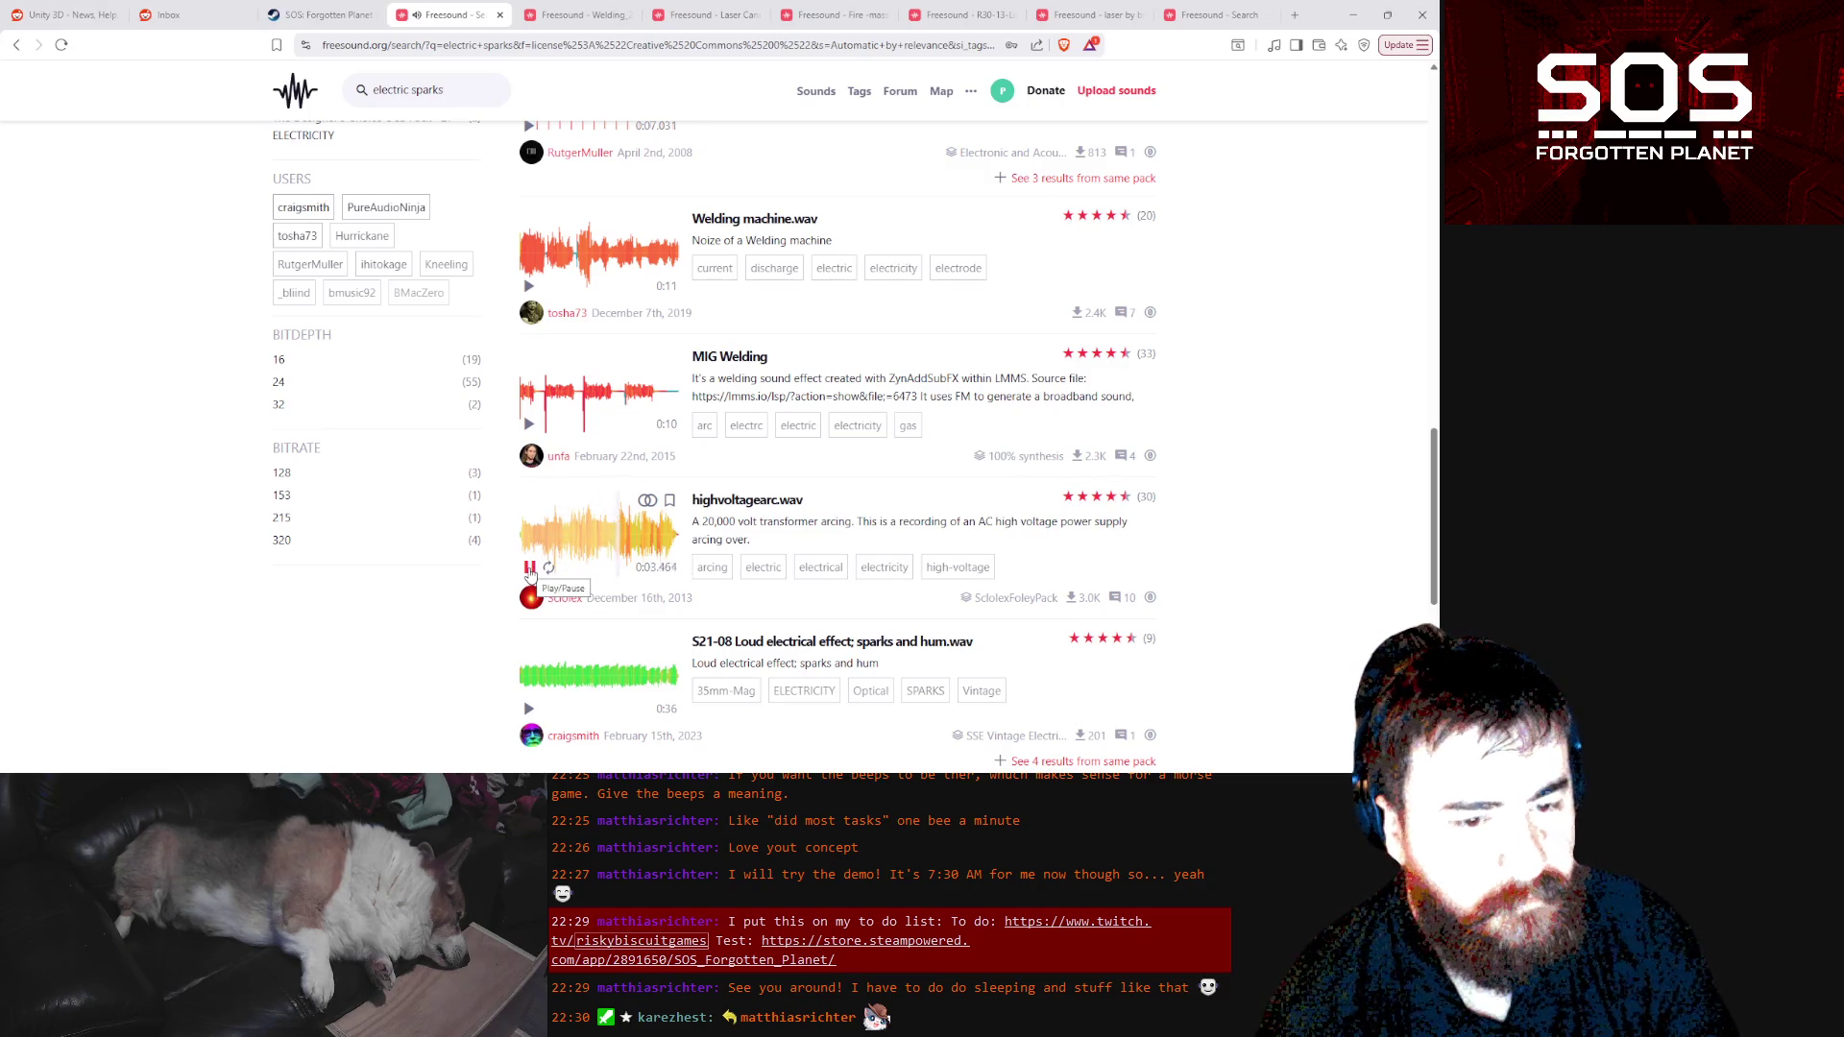
left_click(529, 573)
Open highvoltagearc.wav's page in a background tab and audition the S21-08 sparks and hum clip
middle_click(643, 573)
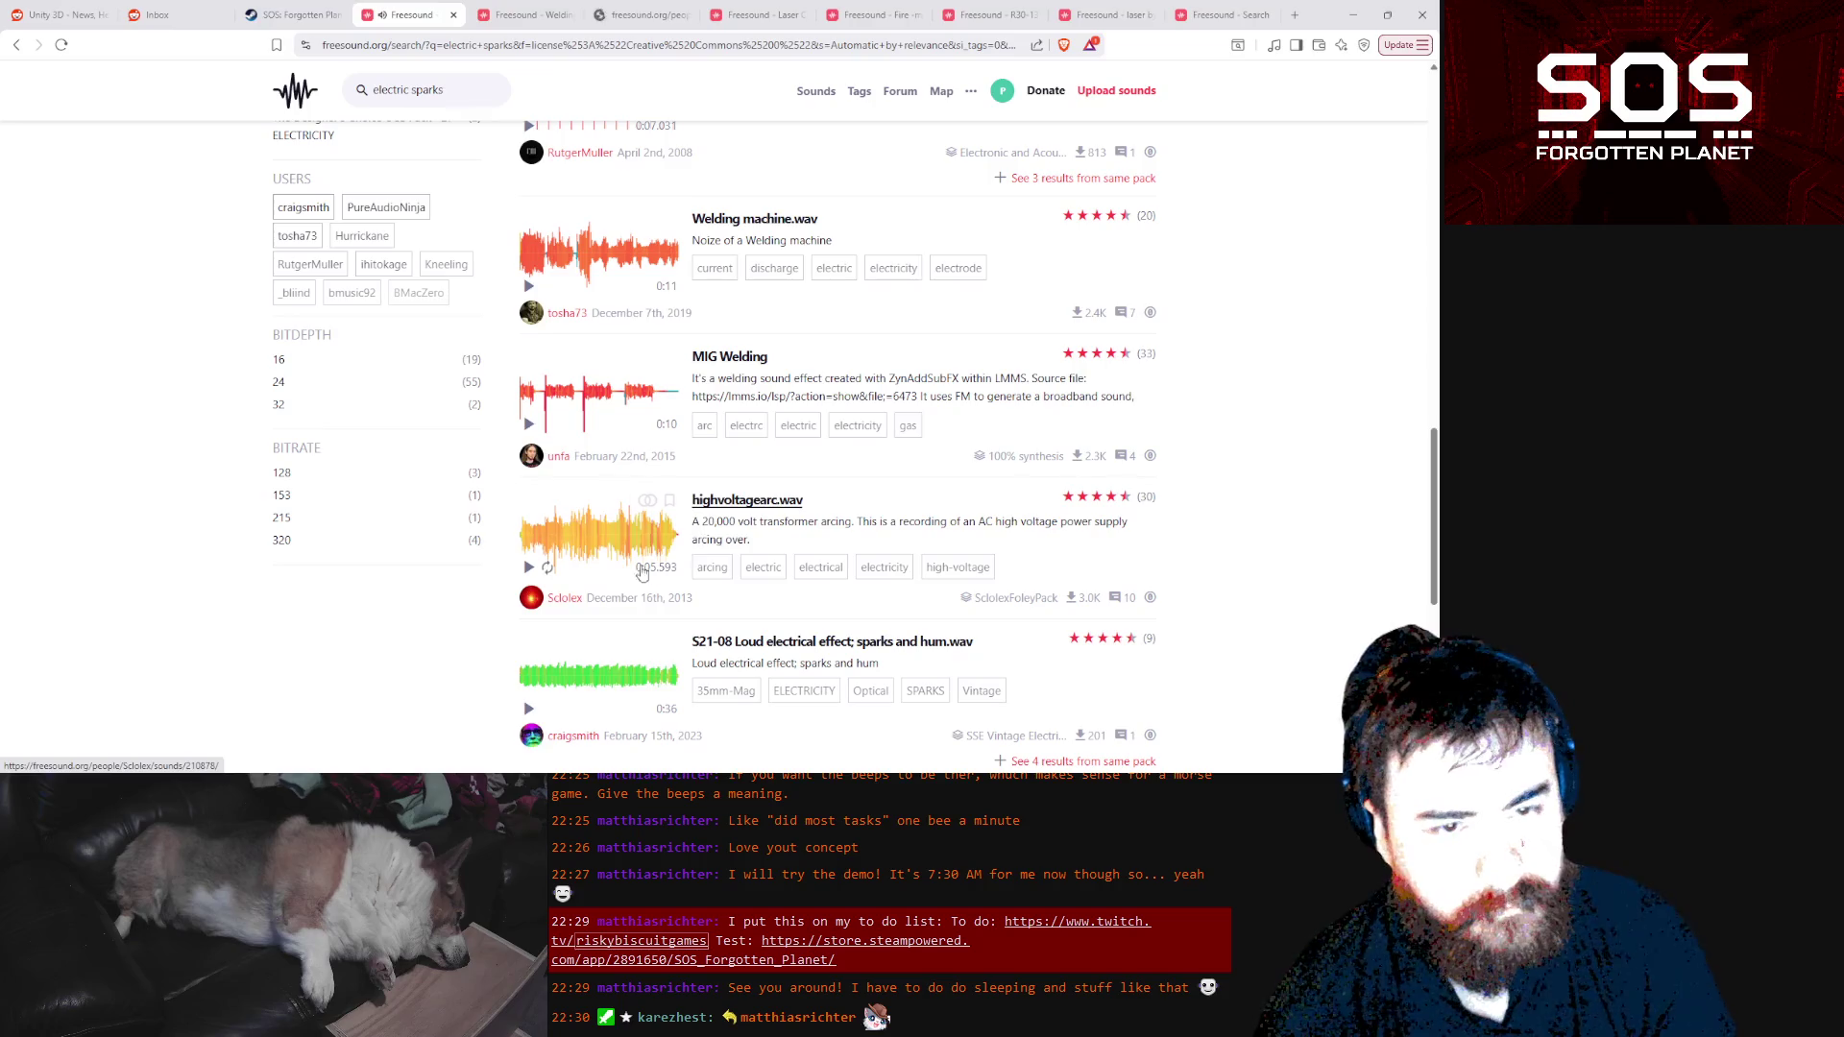
scroll(643, 573, "down", 2)
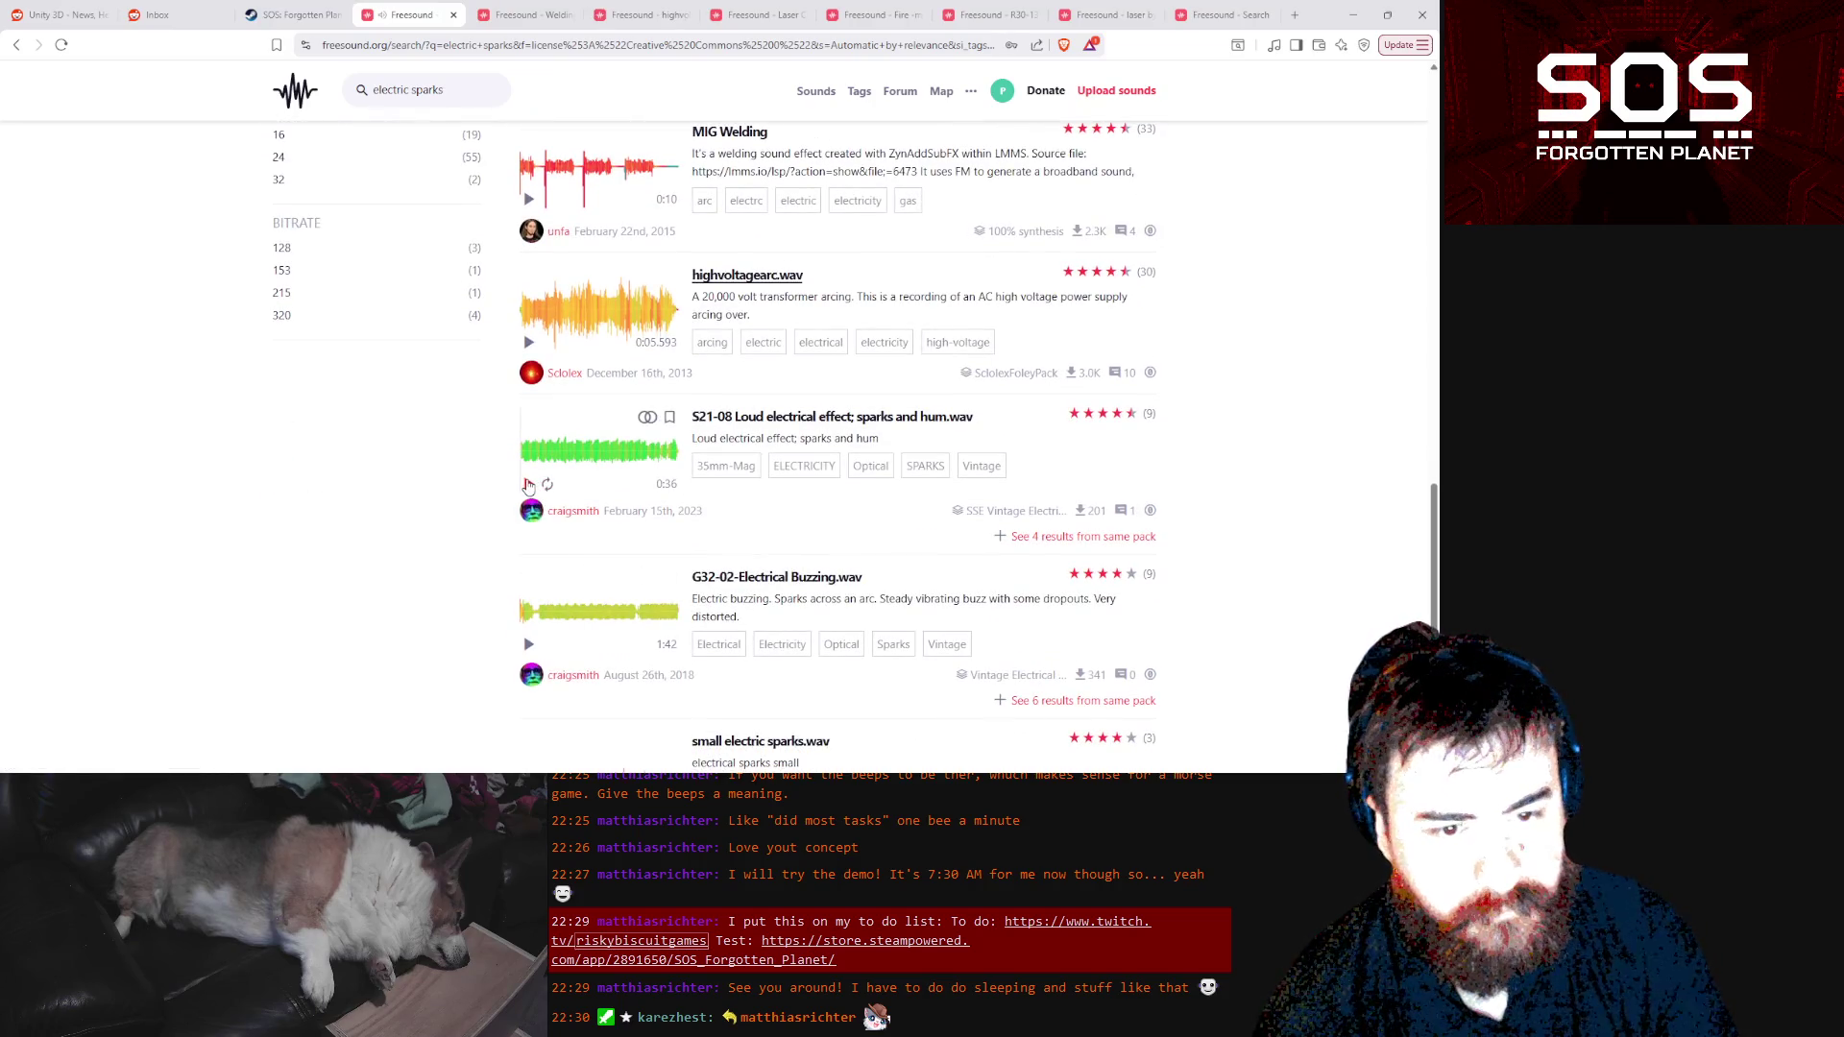
left_click(529, 485)
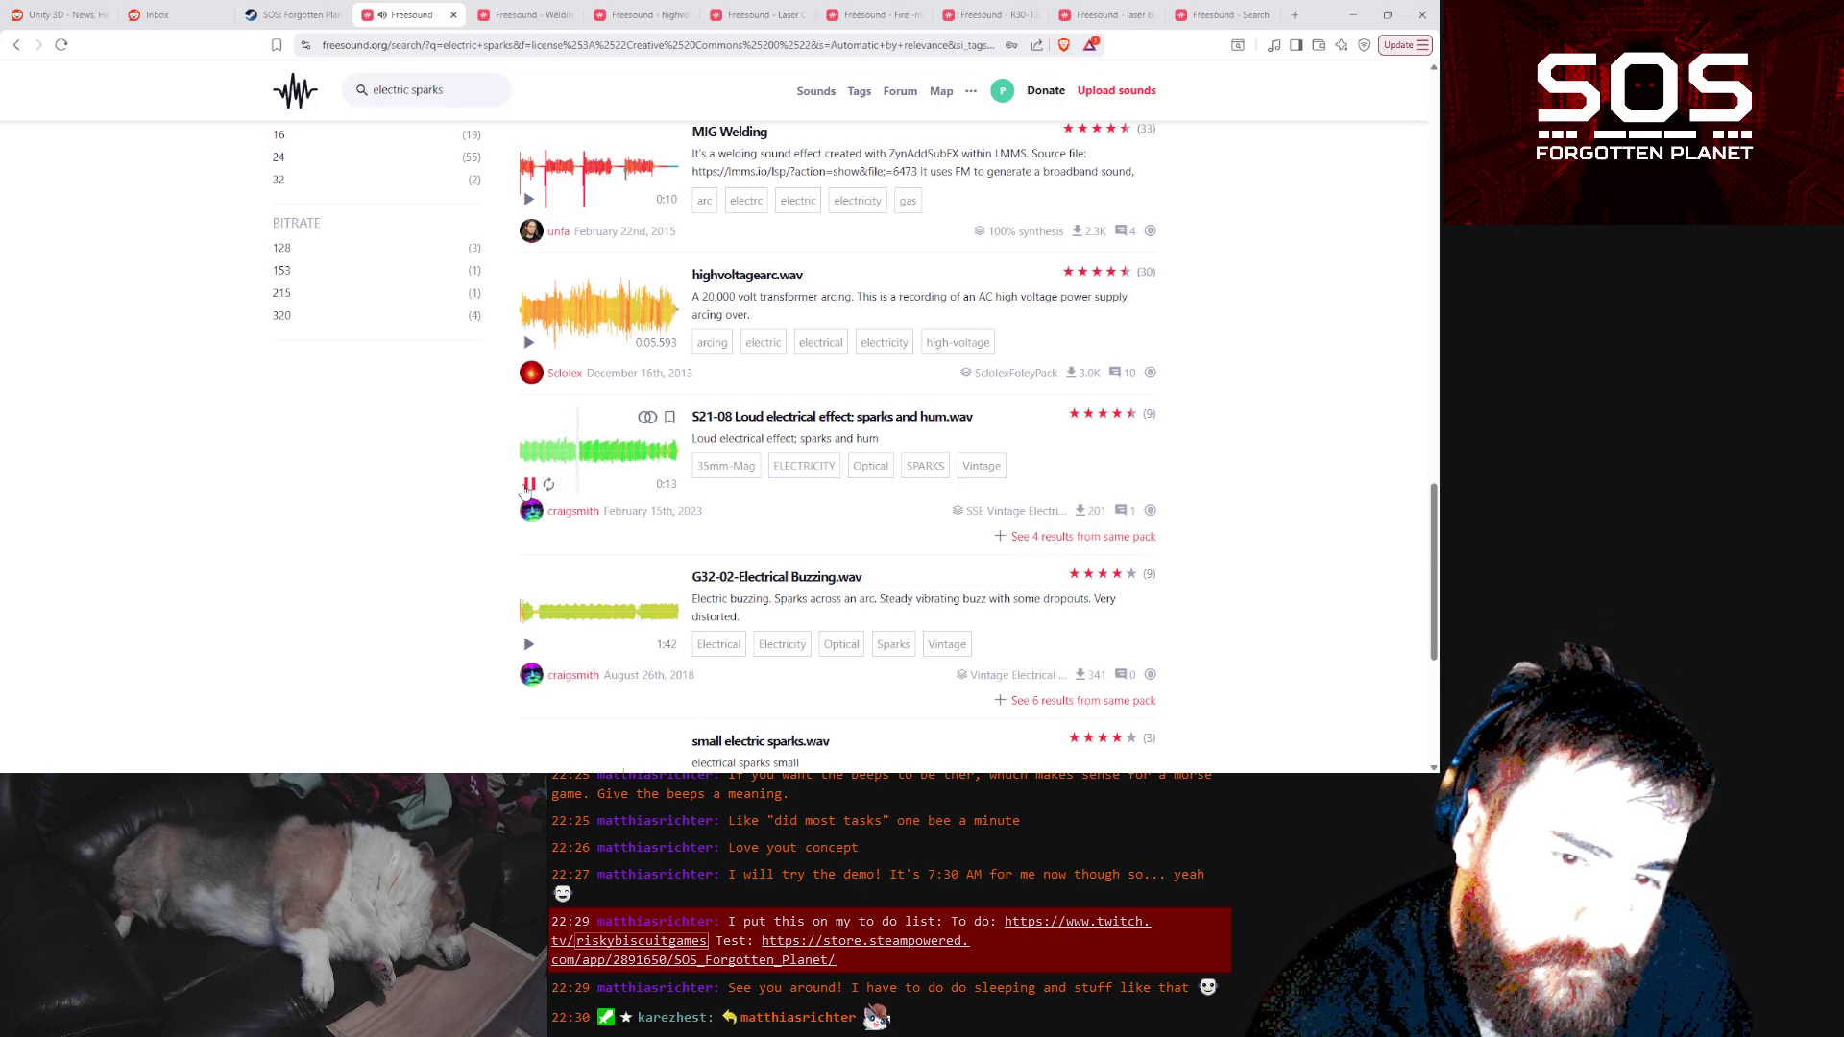
left_click(528, 485)
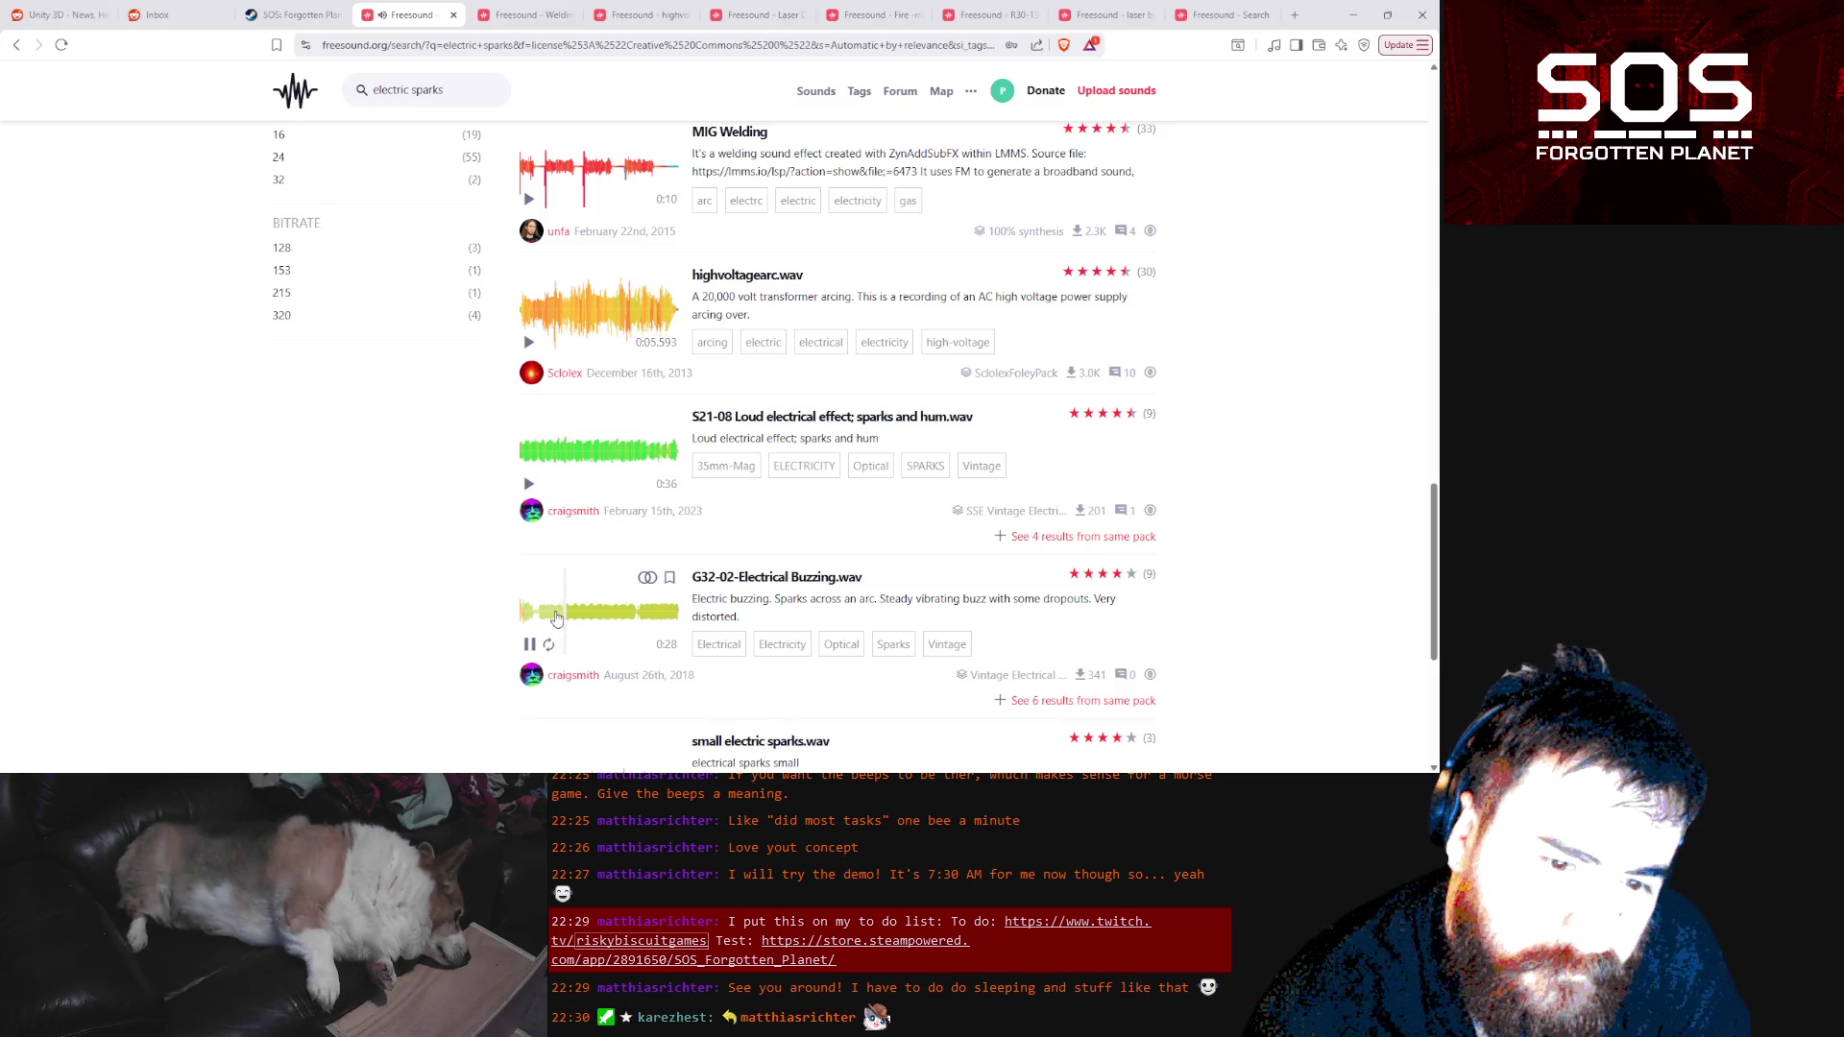
left_click(528, 645)
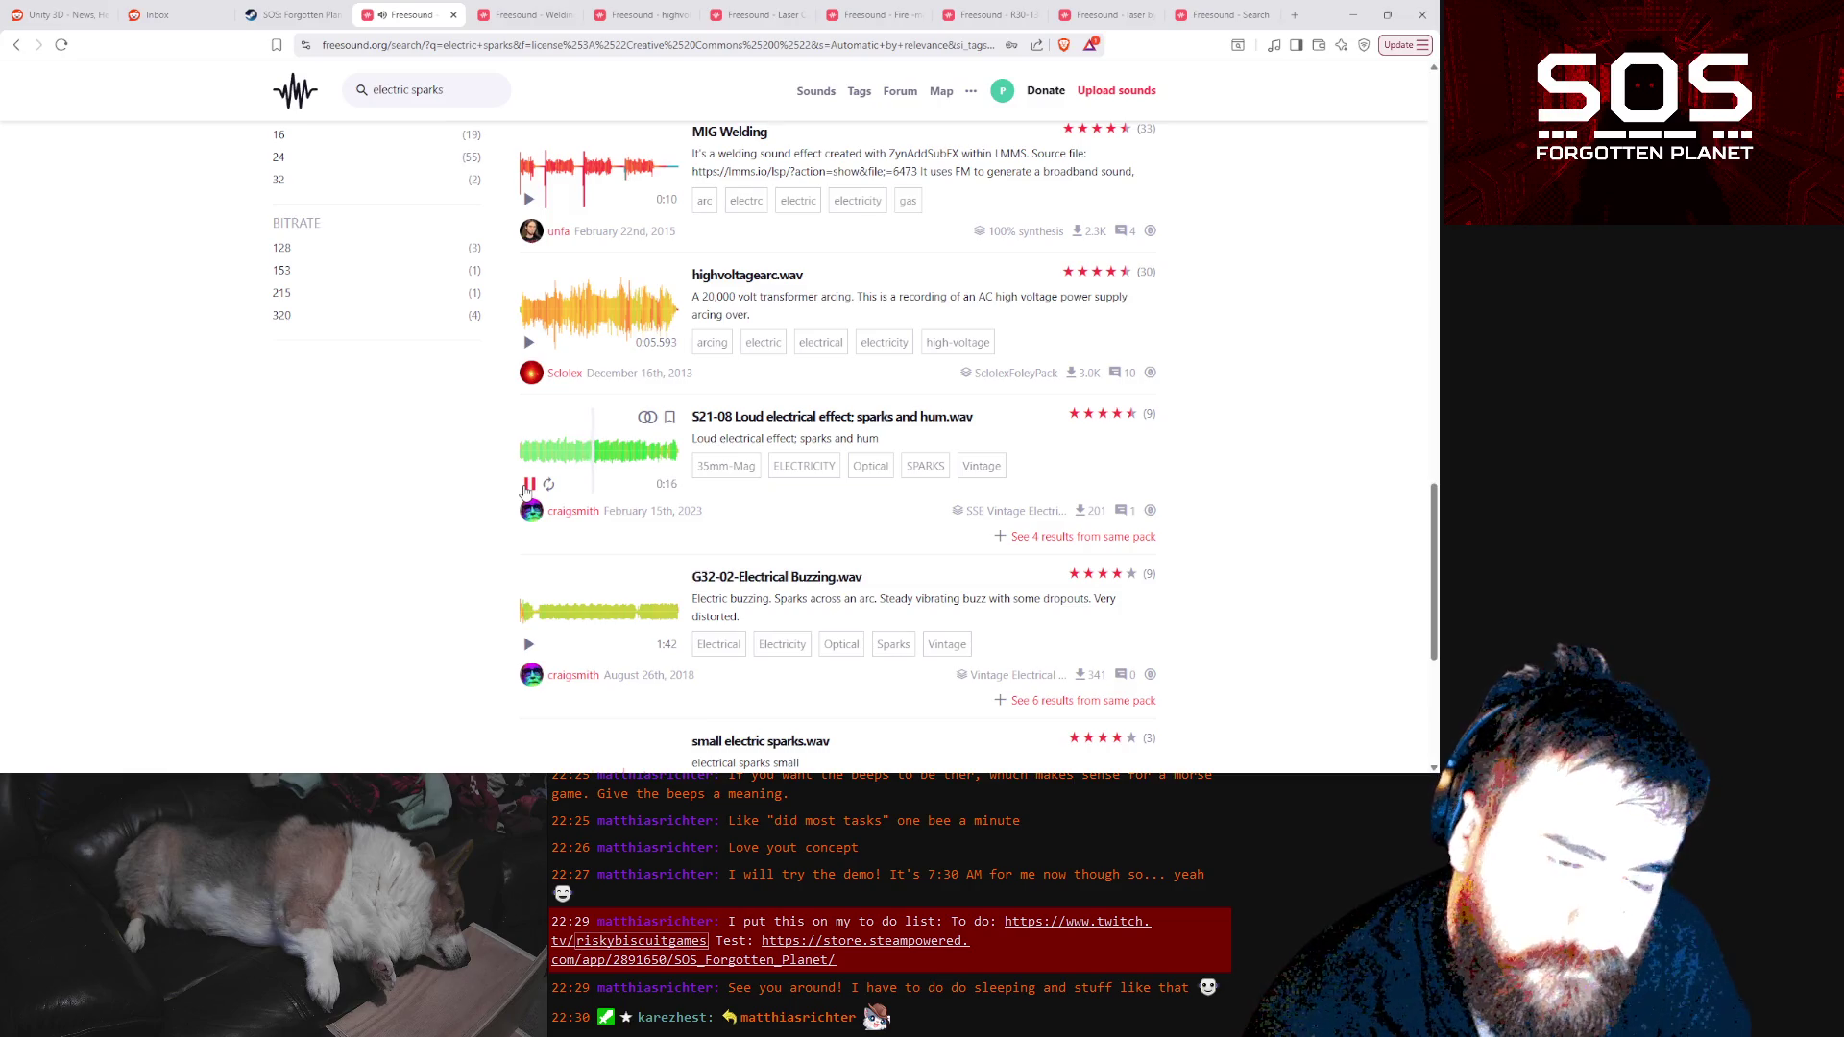
left_click(528, 485)
scroll(743, 493, "down", 2)
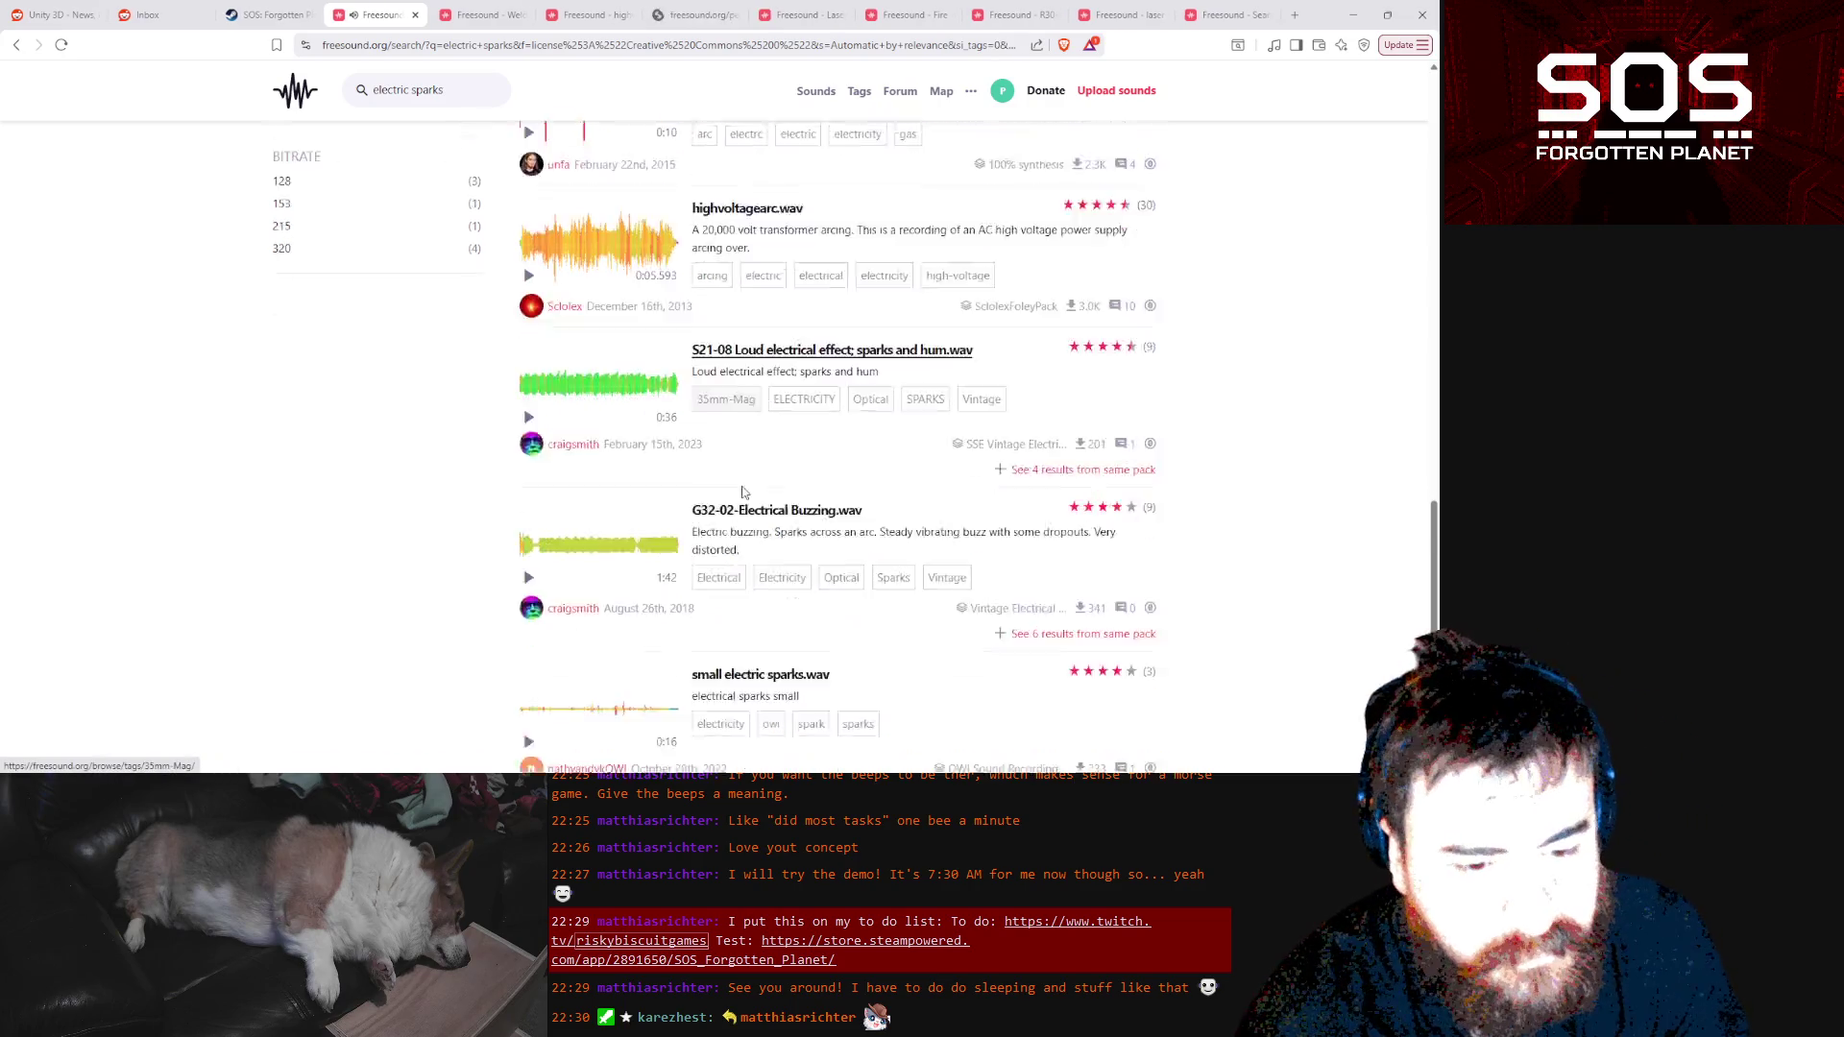
Switch to the highvoltagearc.wav page and play its waveform preview
key("ctrl+Tab")
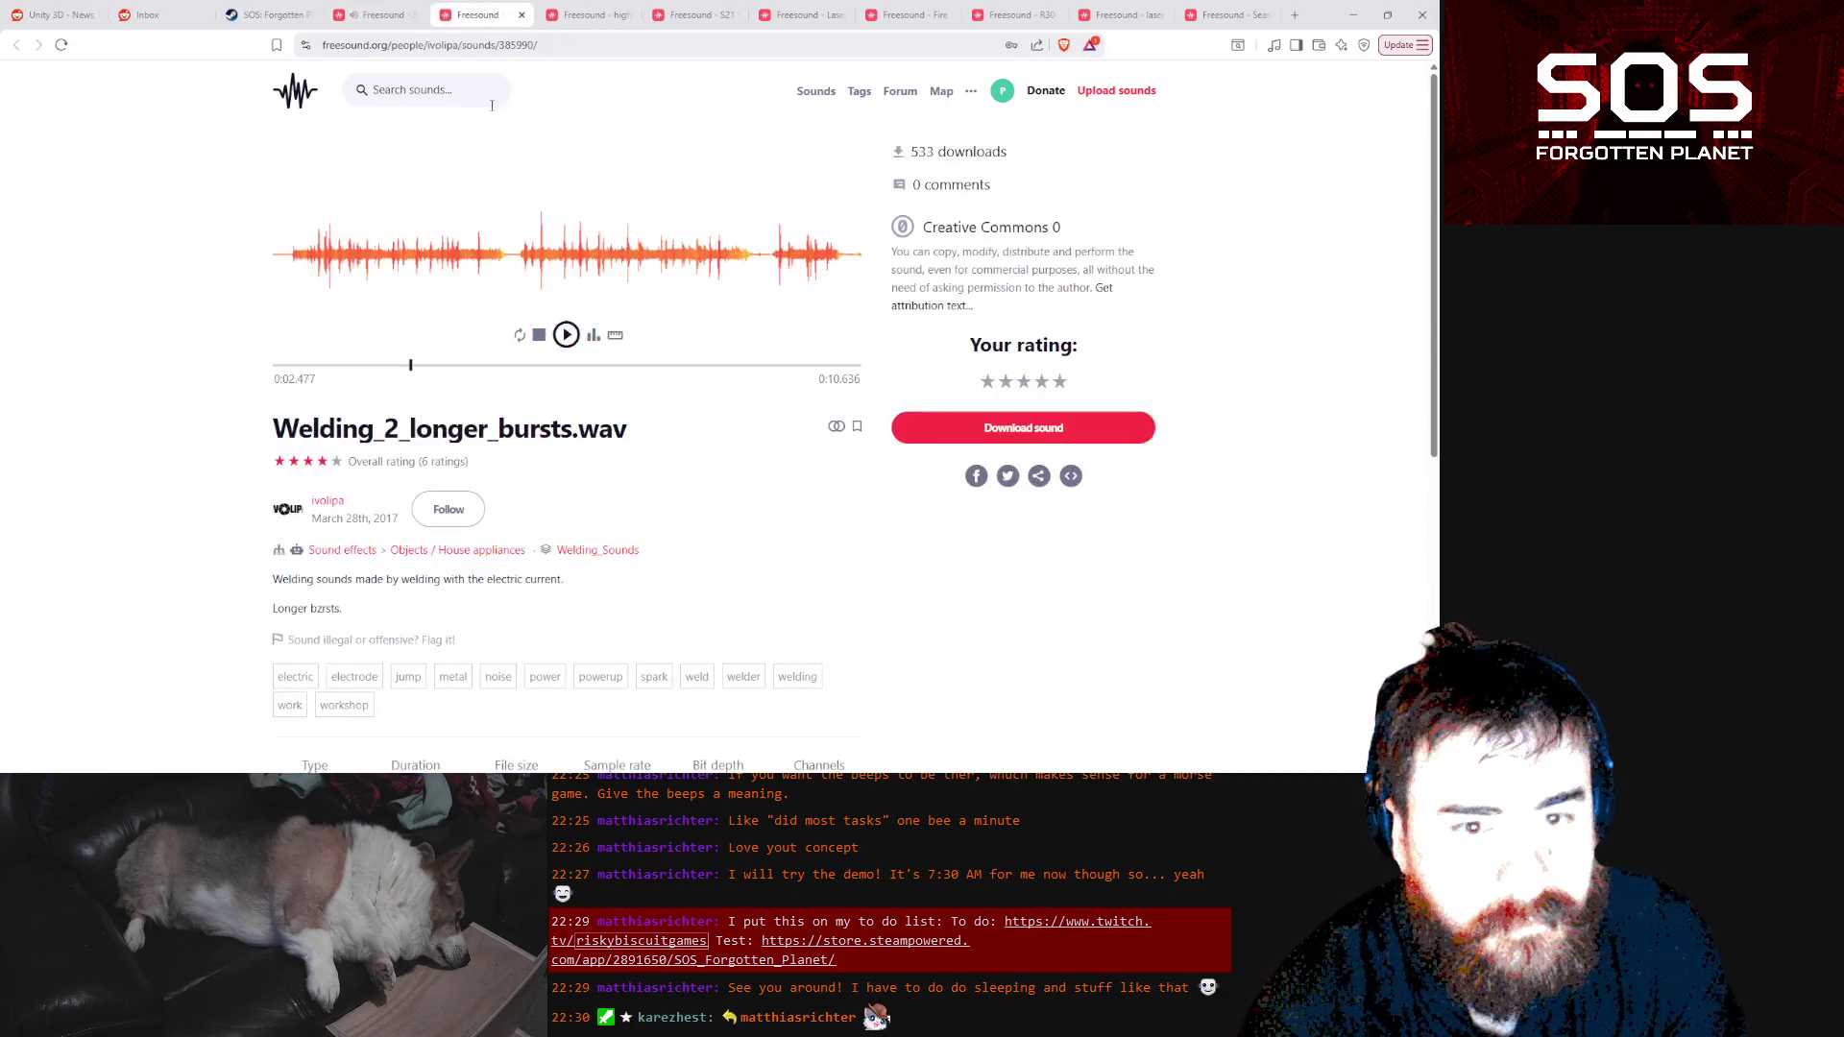
left_click(589, 16)
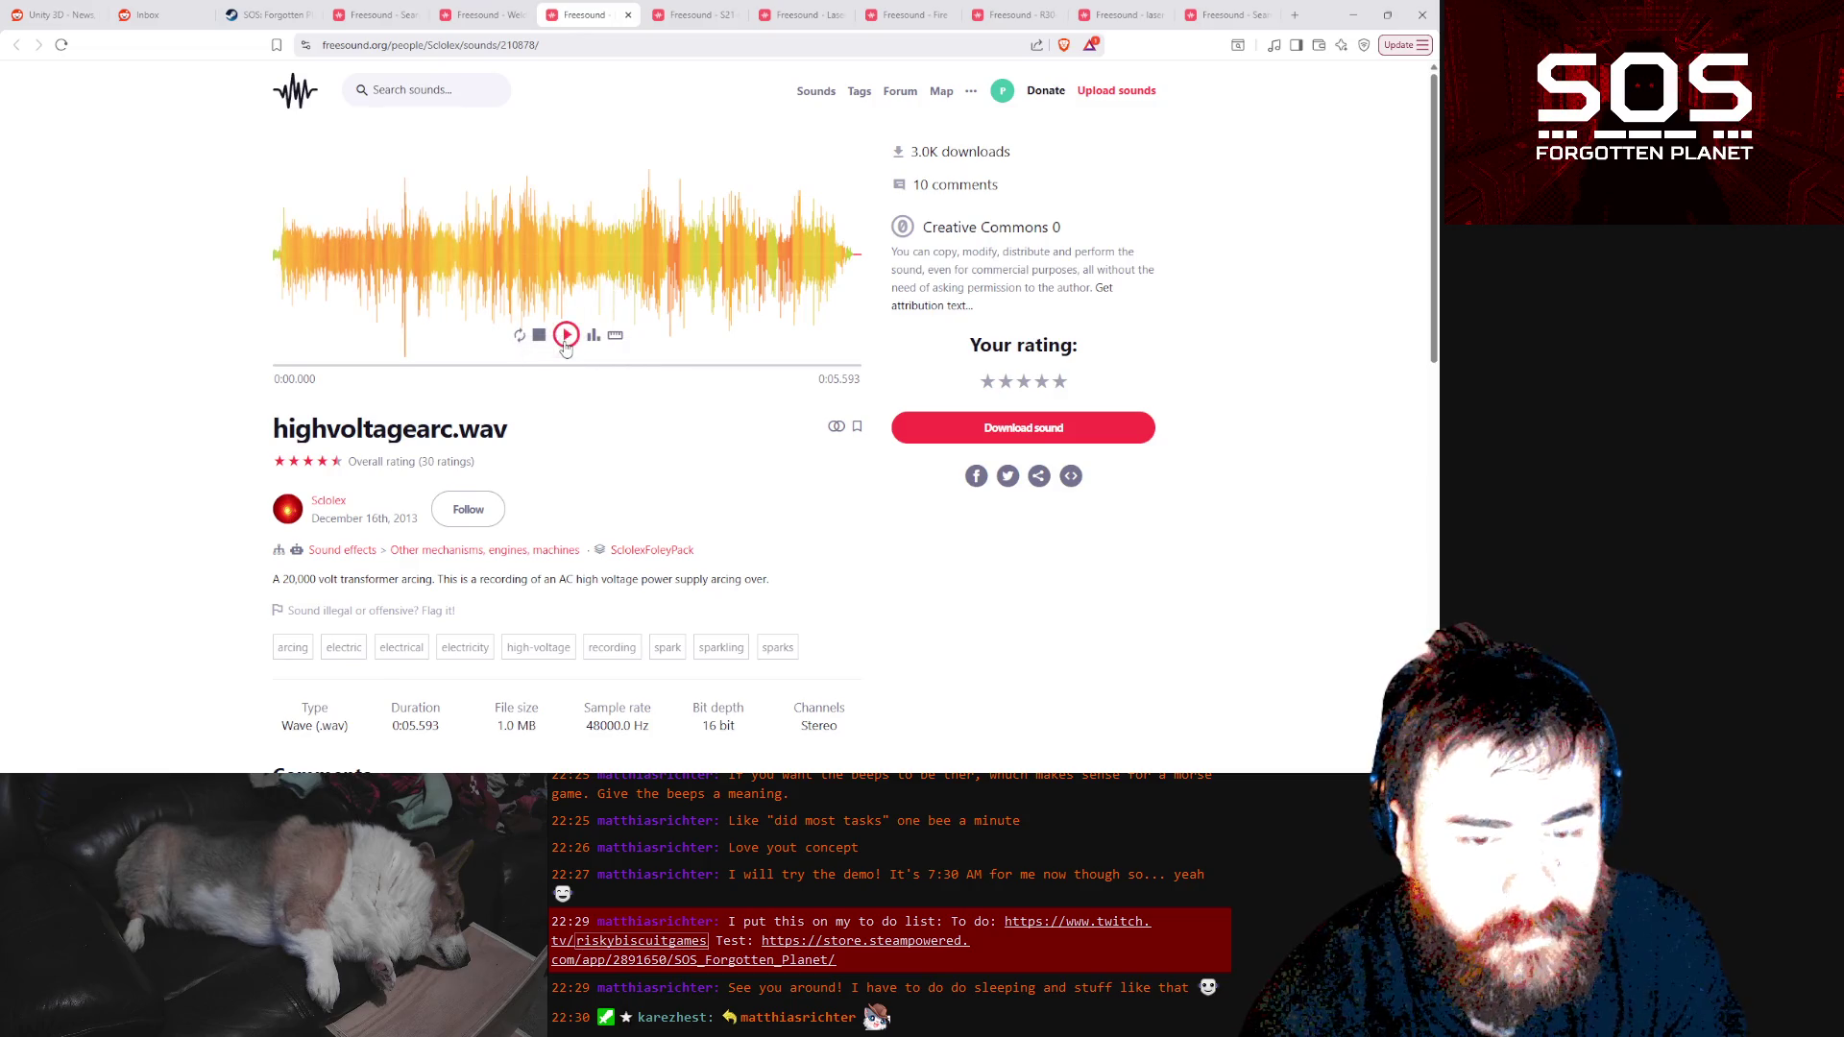
left_click(567, 335)
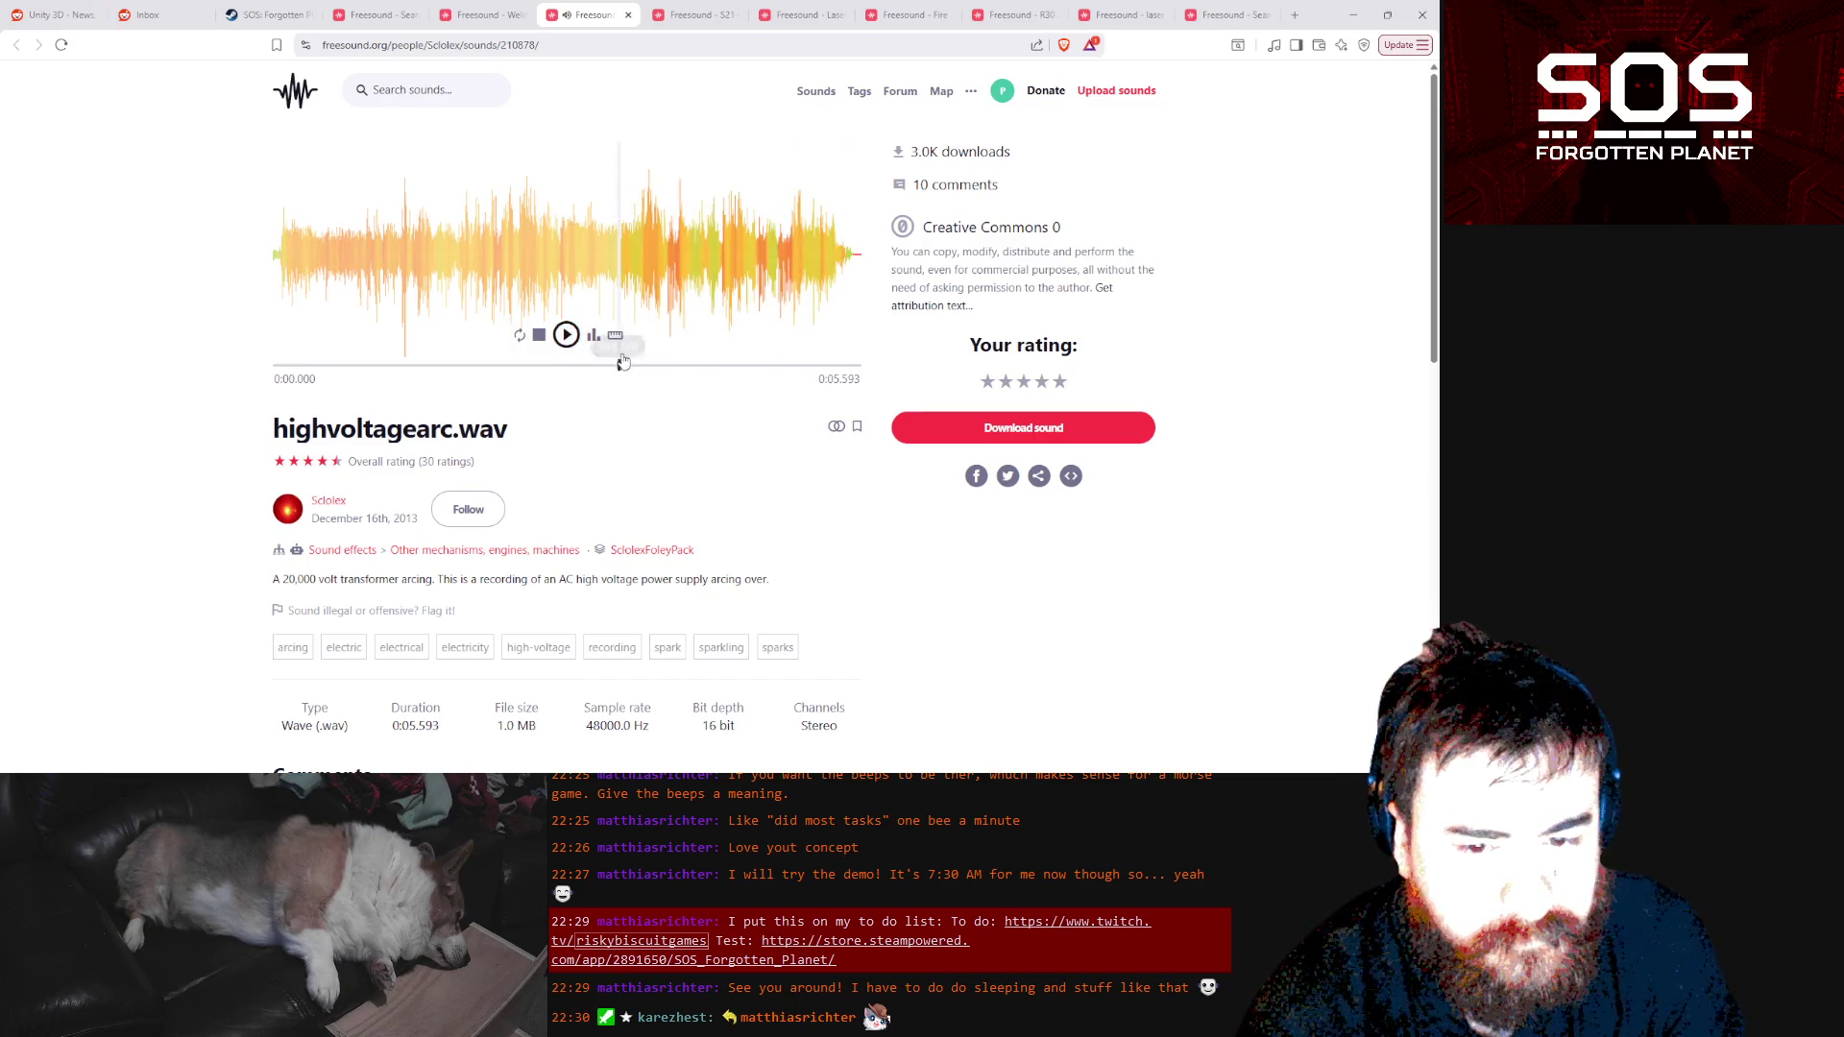
scroll(653, 365, "down", 2)
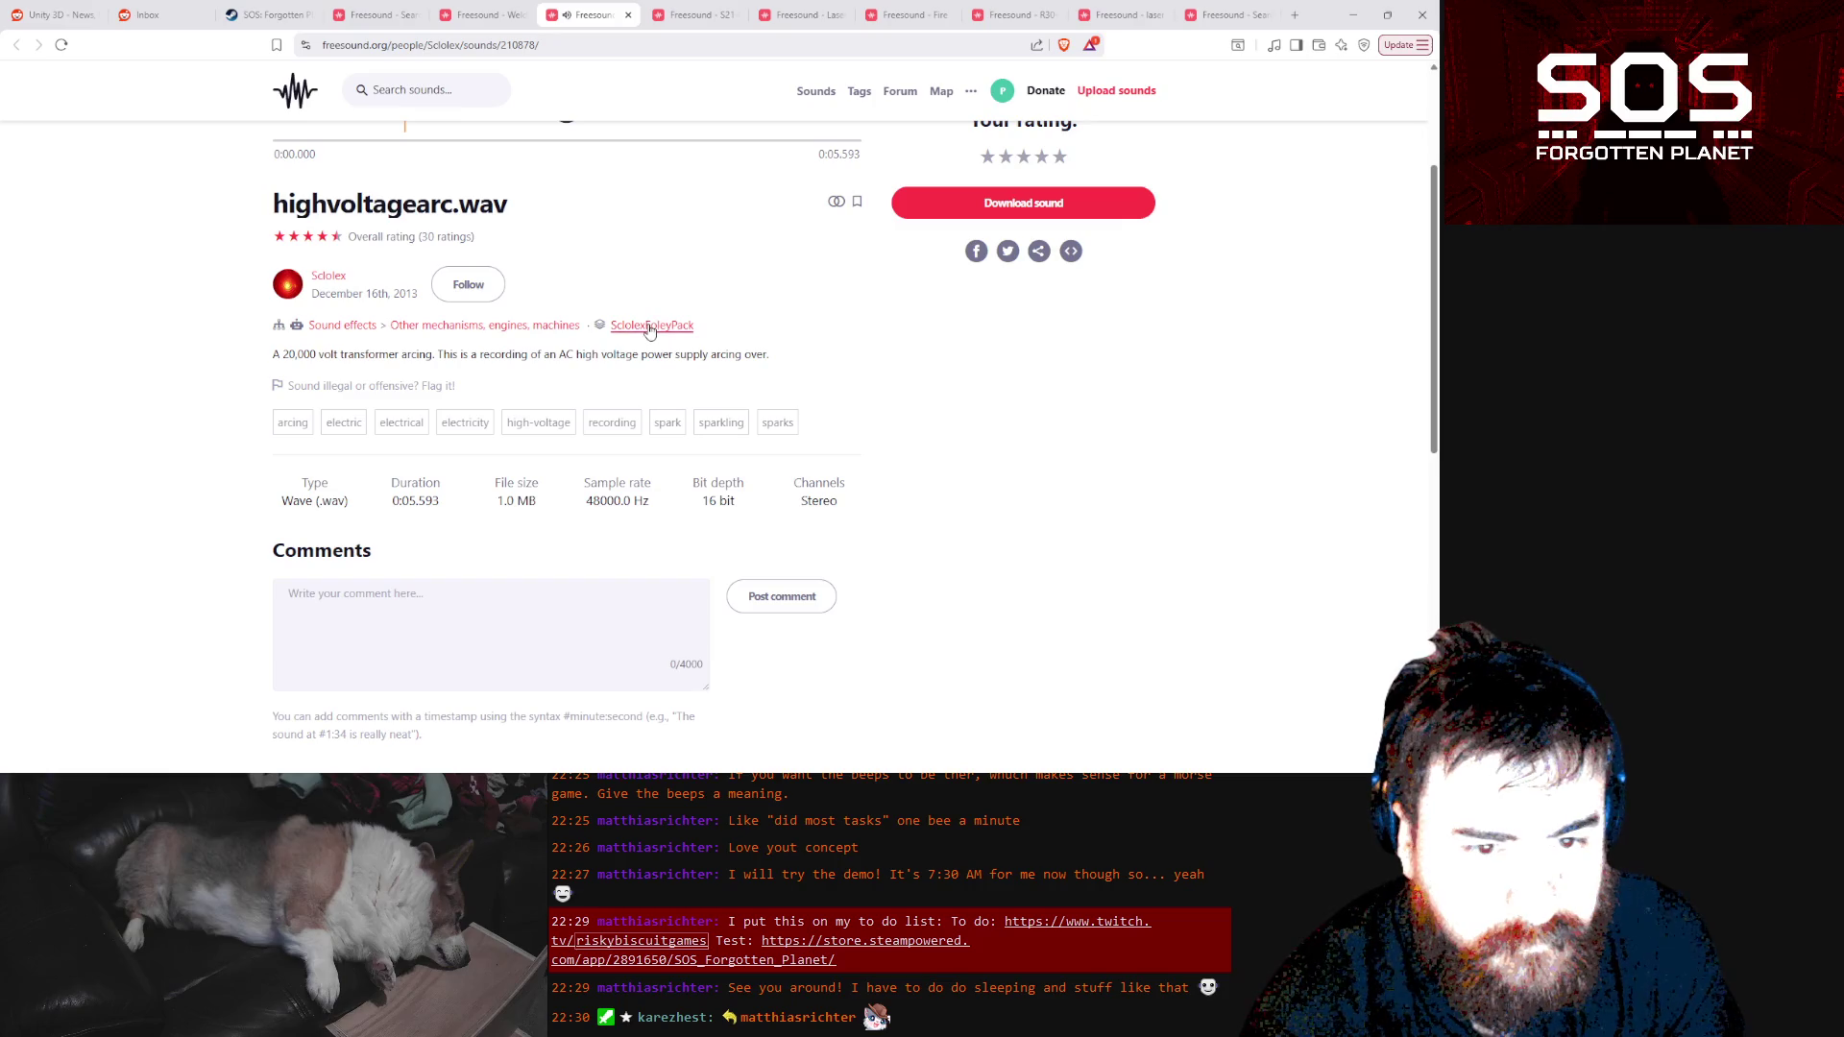
Browse the foley pack highvoltagearc.wav belongs to, then close it to return to the sample
left_click(650, 327)
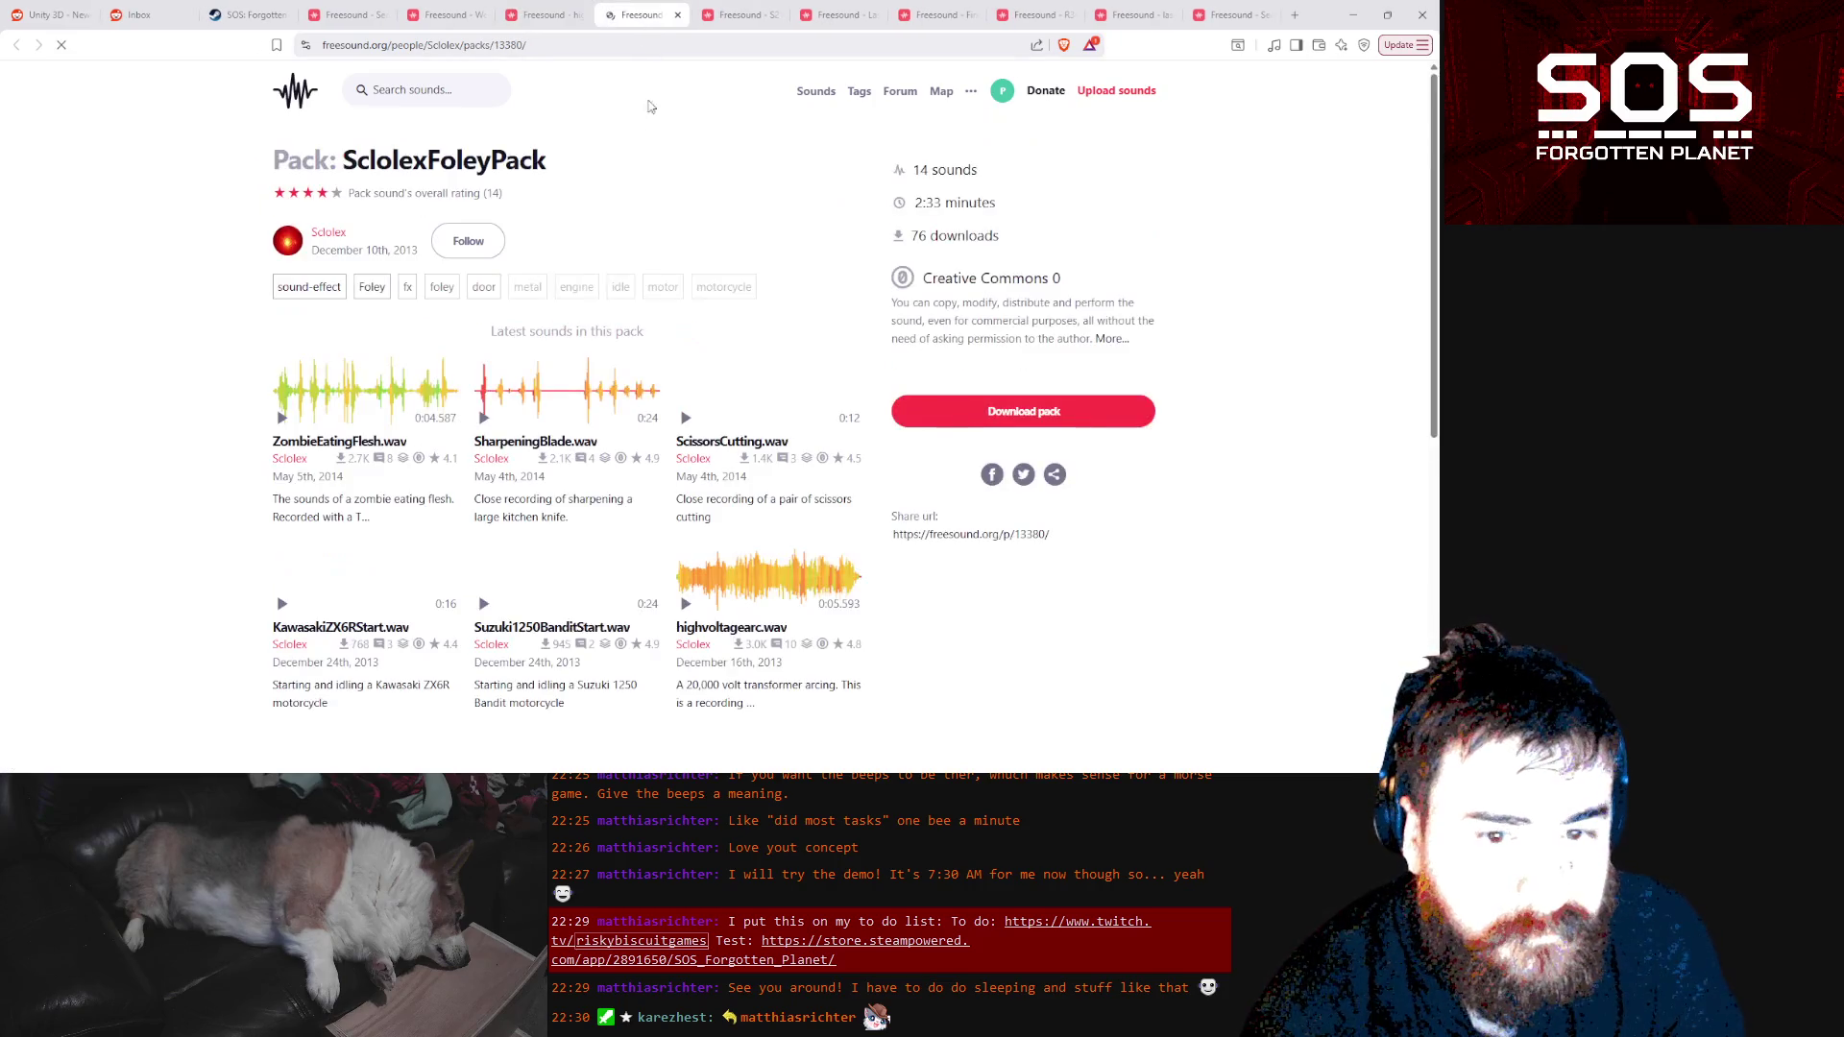
scroll(658, 375, "down", 2)
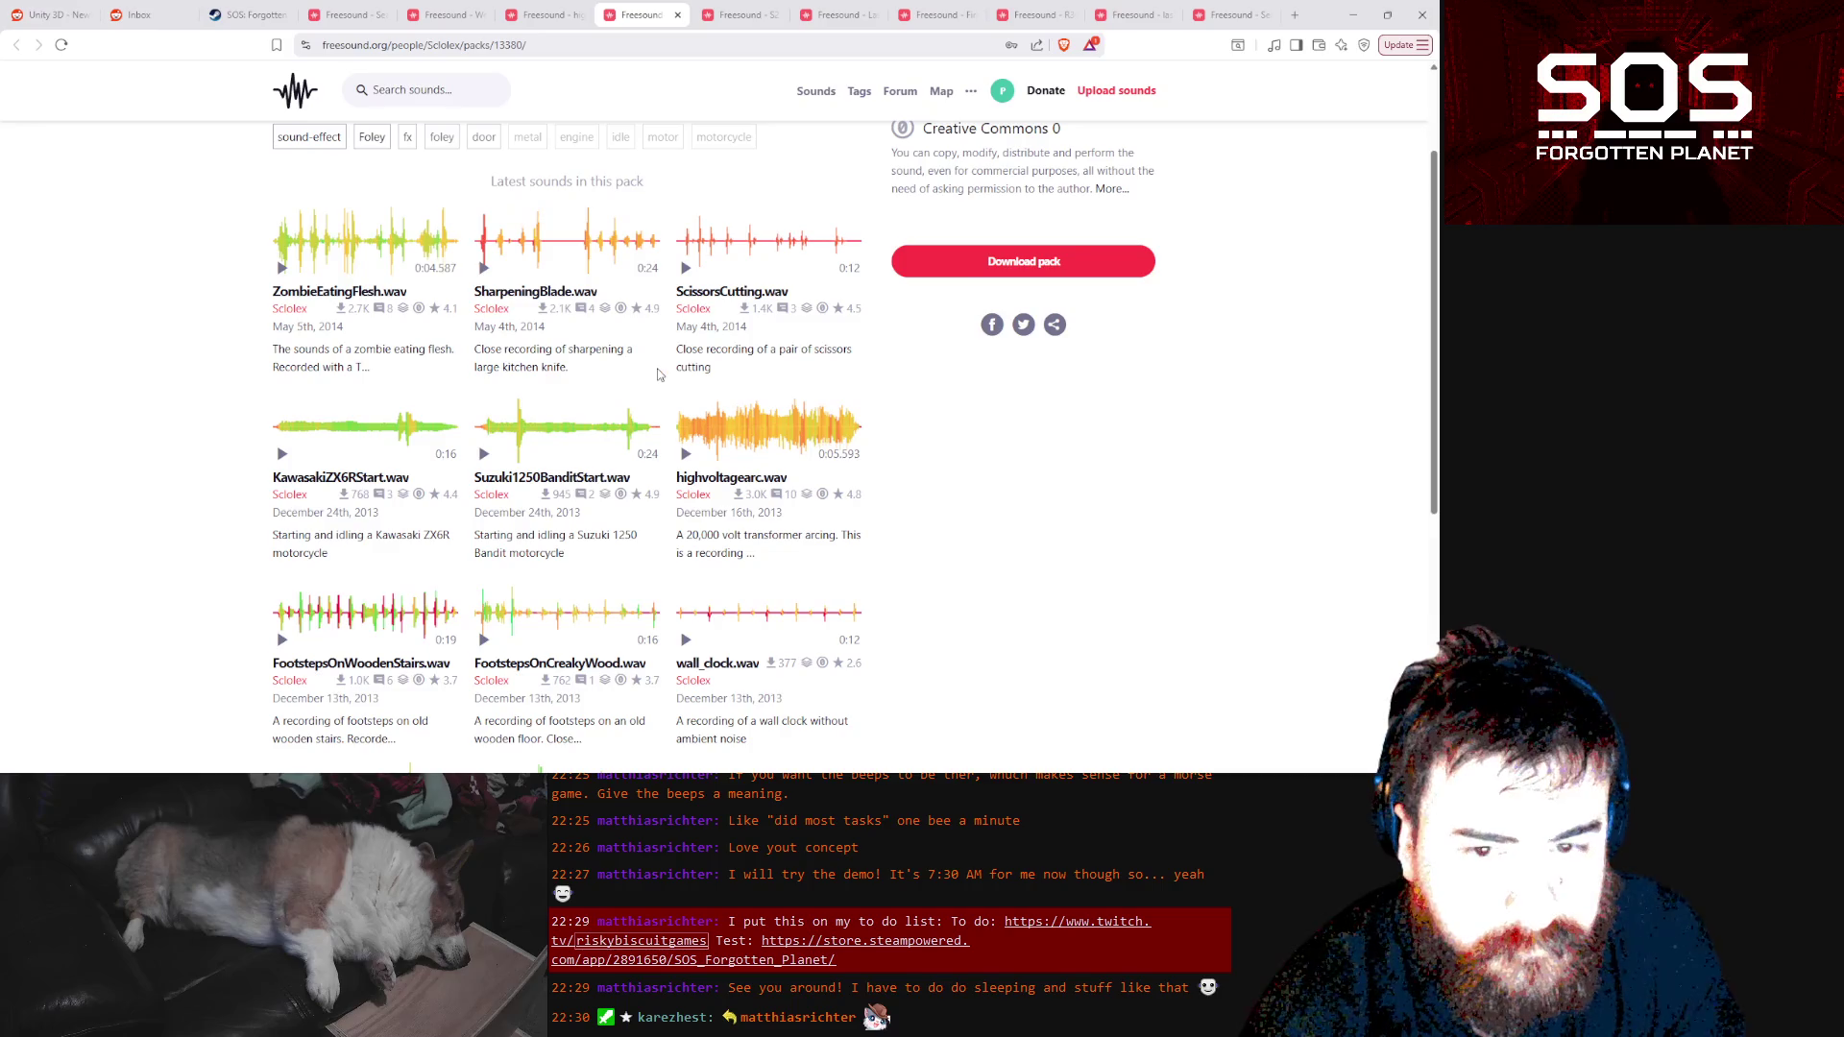
scroll(658, 375, "down", 3)
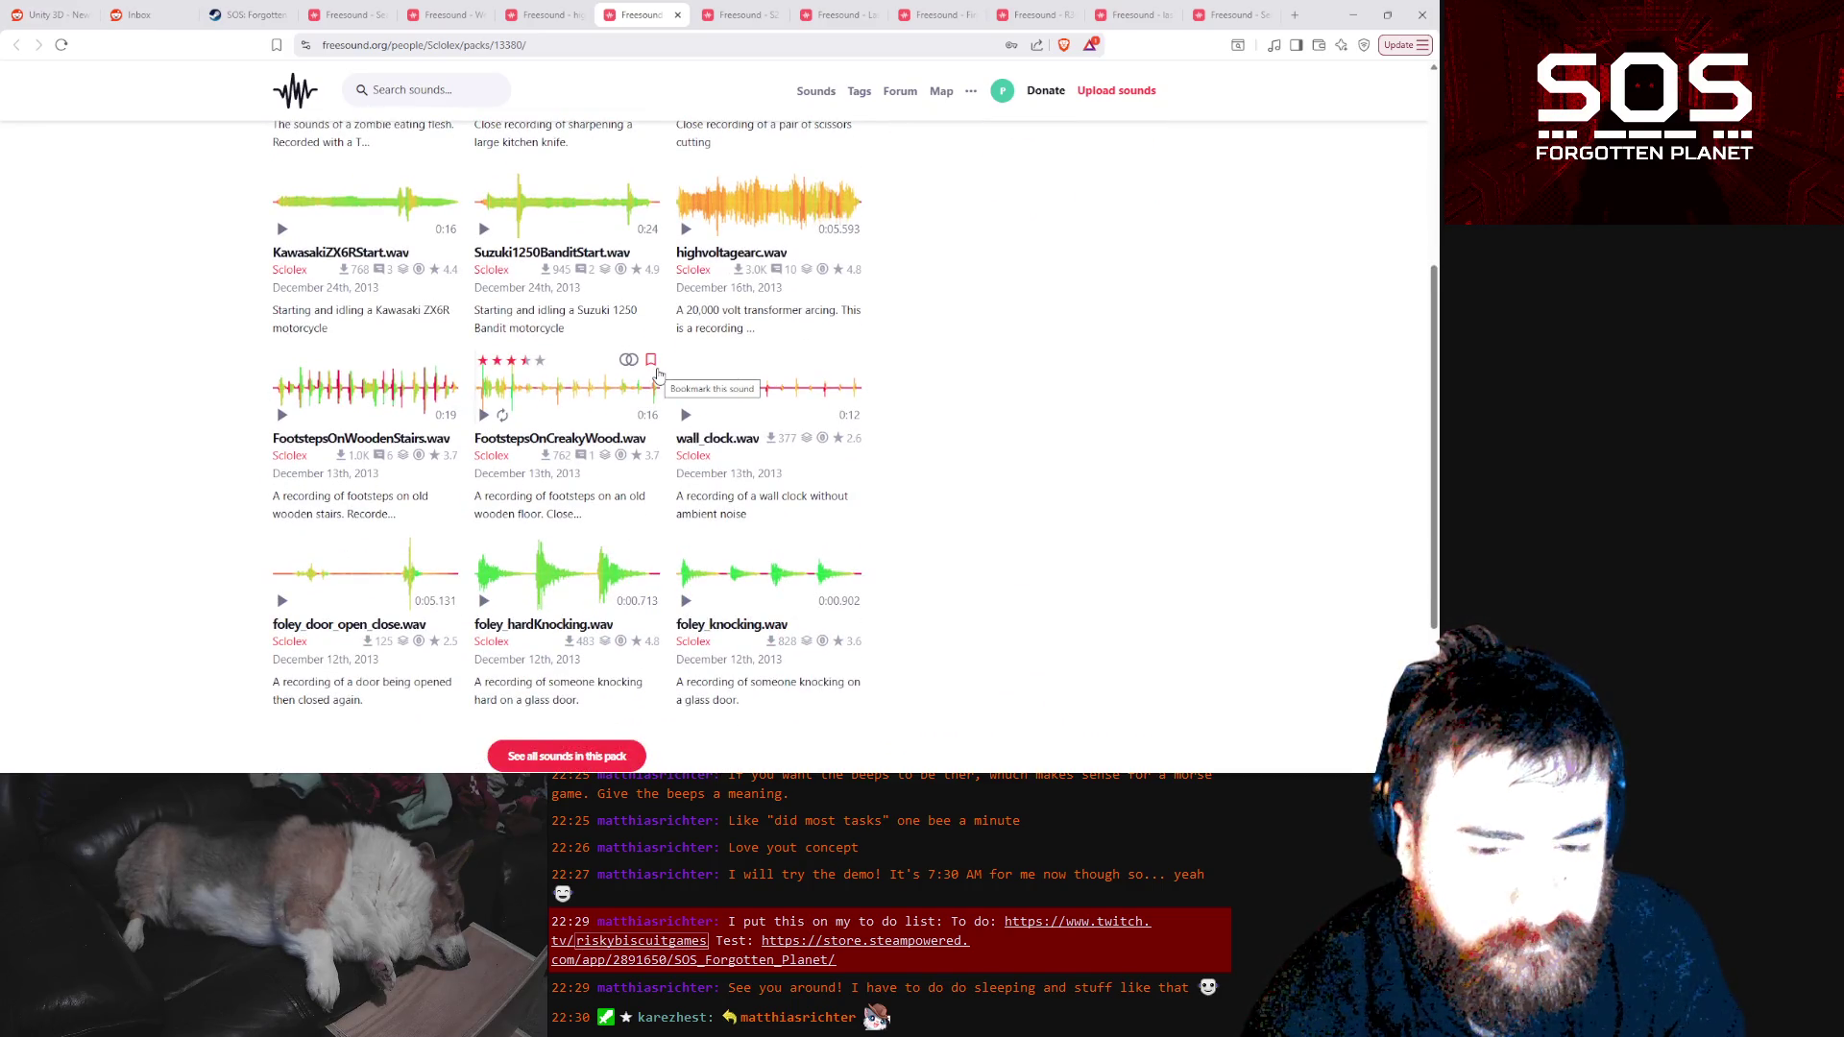
scroll(658, 375, "down", 3)
scroll(658, 374, "up", 10)
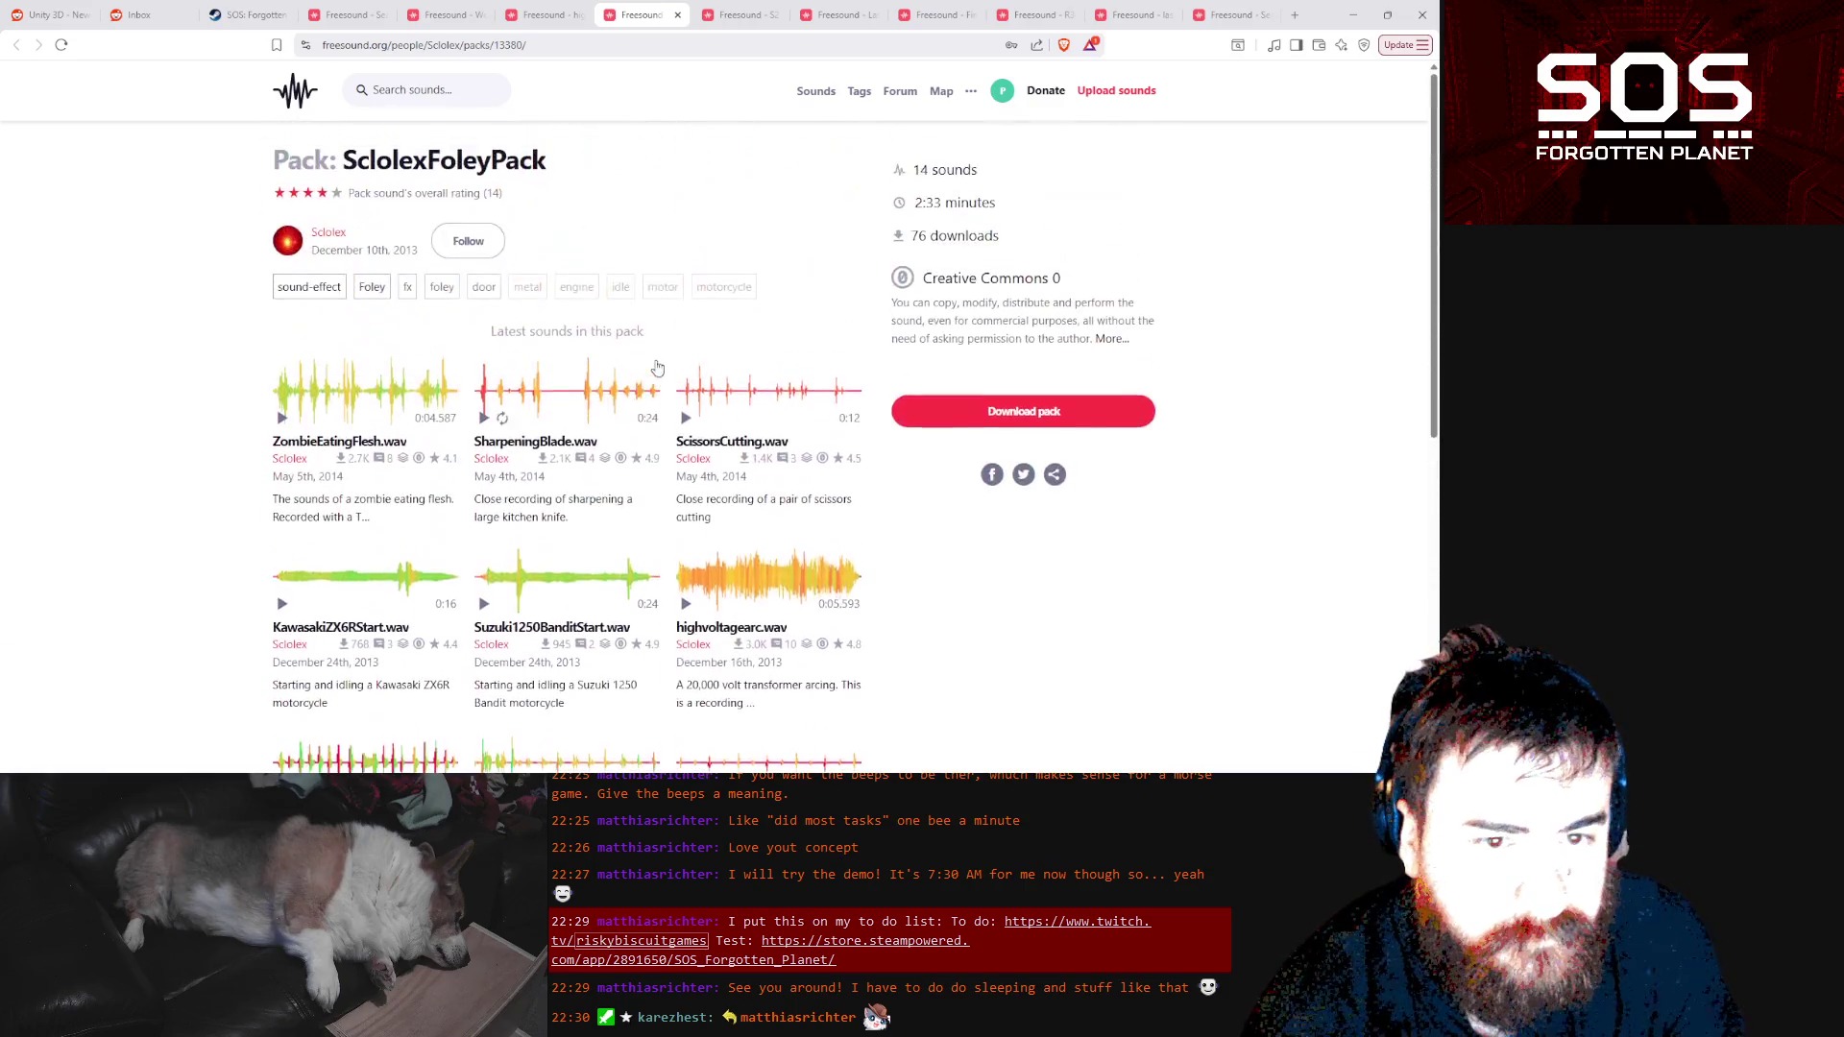
left_click(677, 15)
scroll(845, 280, "up", 3)
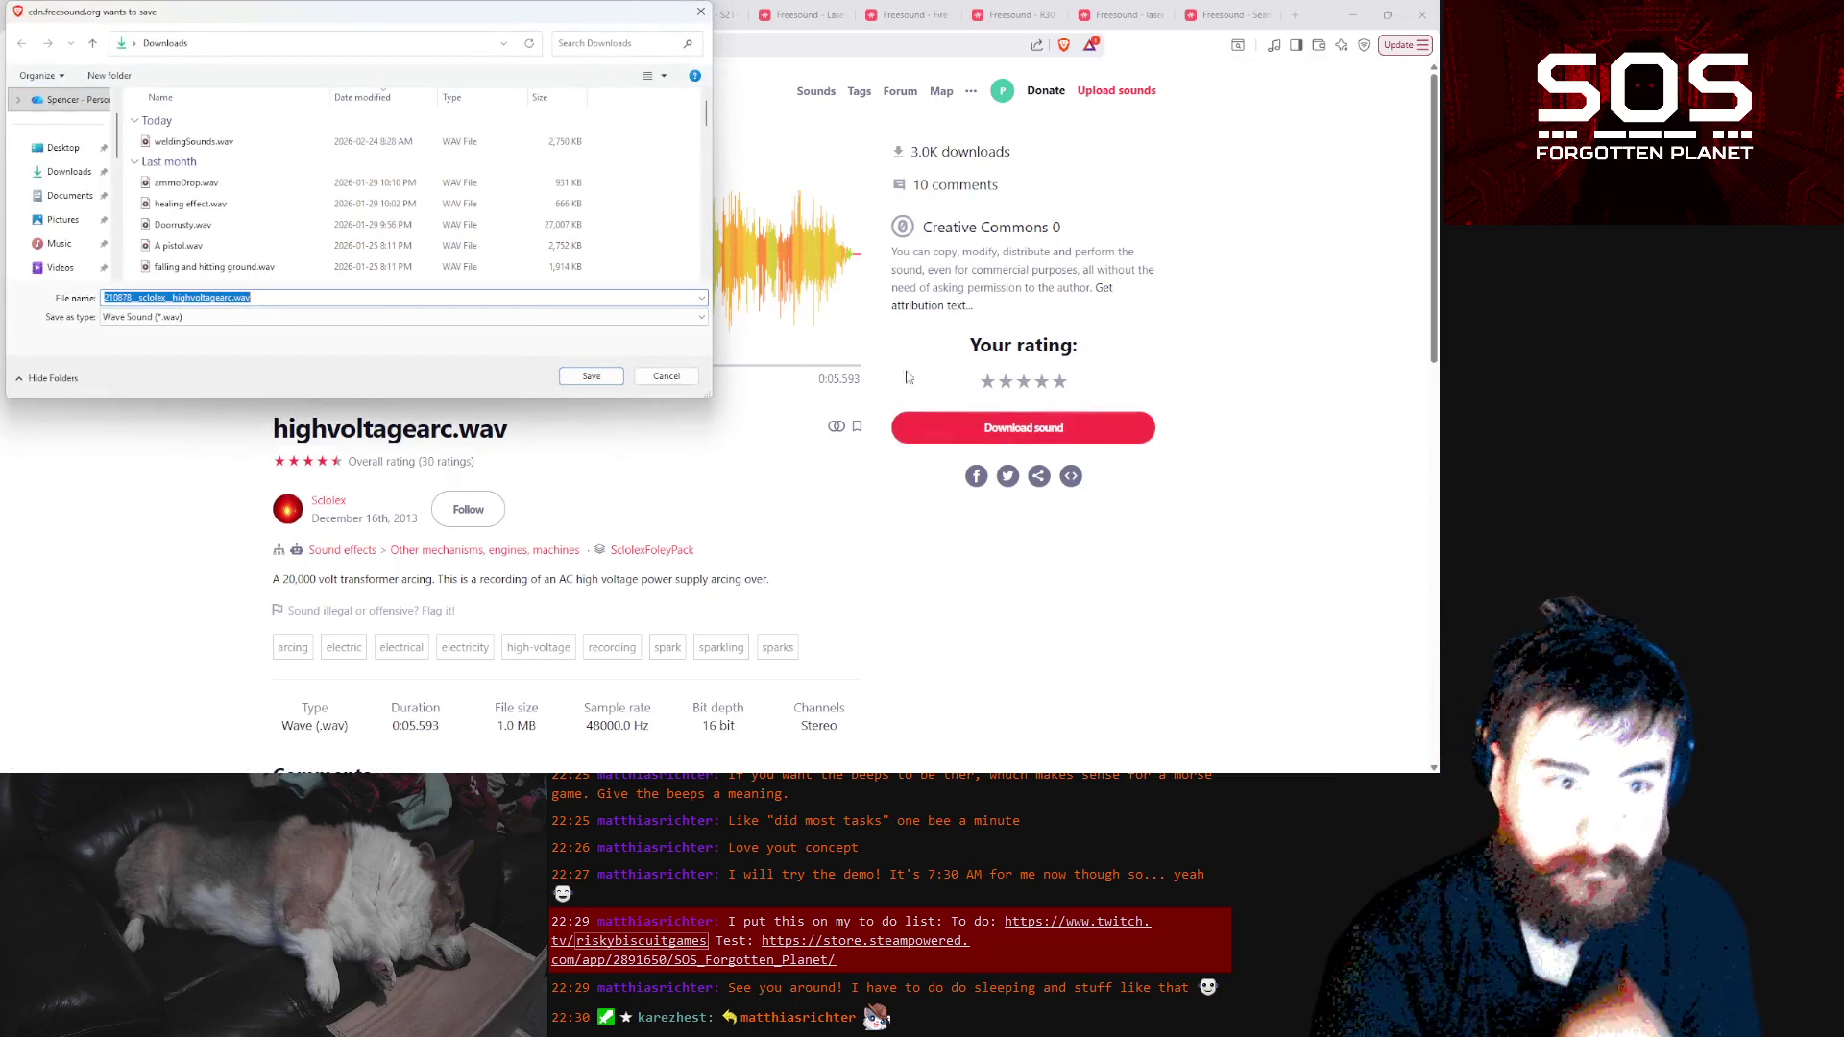
Save highvoltagearc.wav to Downloads and bring back the EnergyBeam project in Audacity
left_click(592, 376)
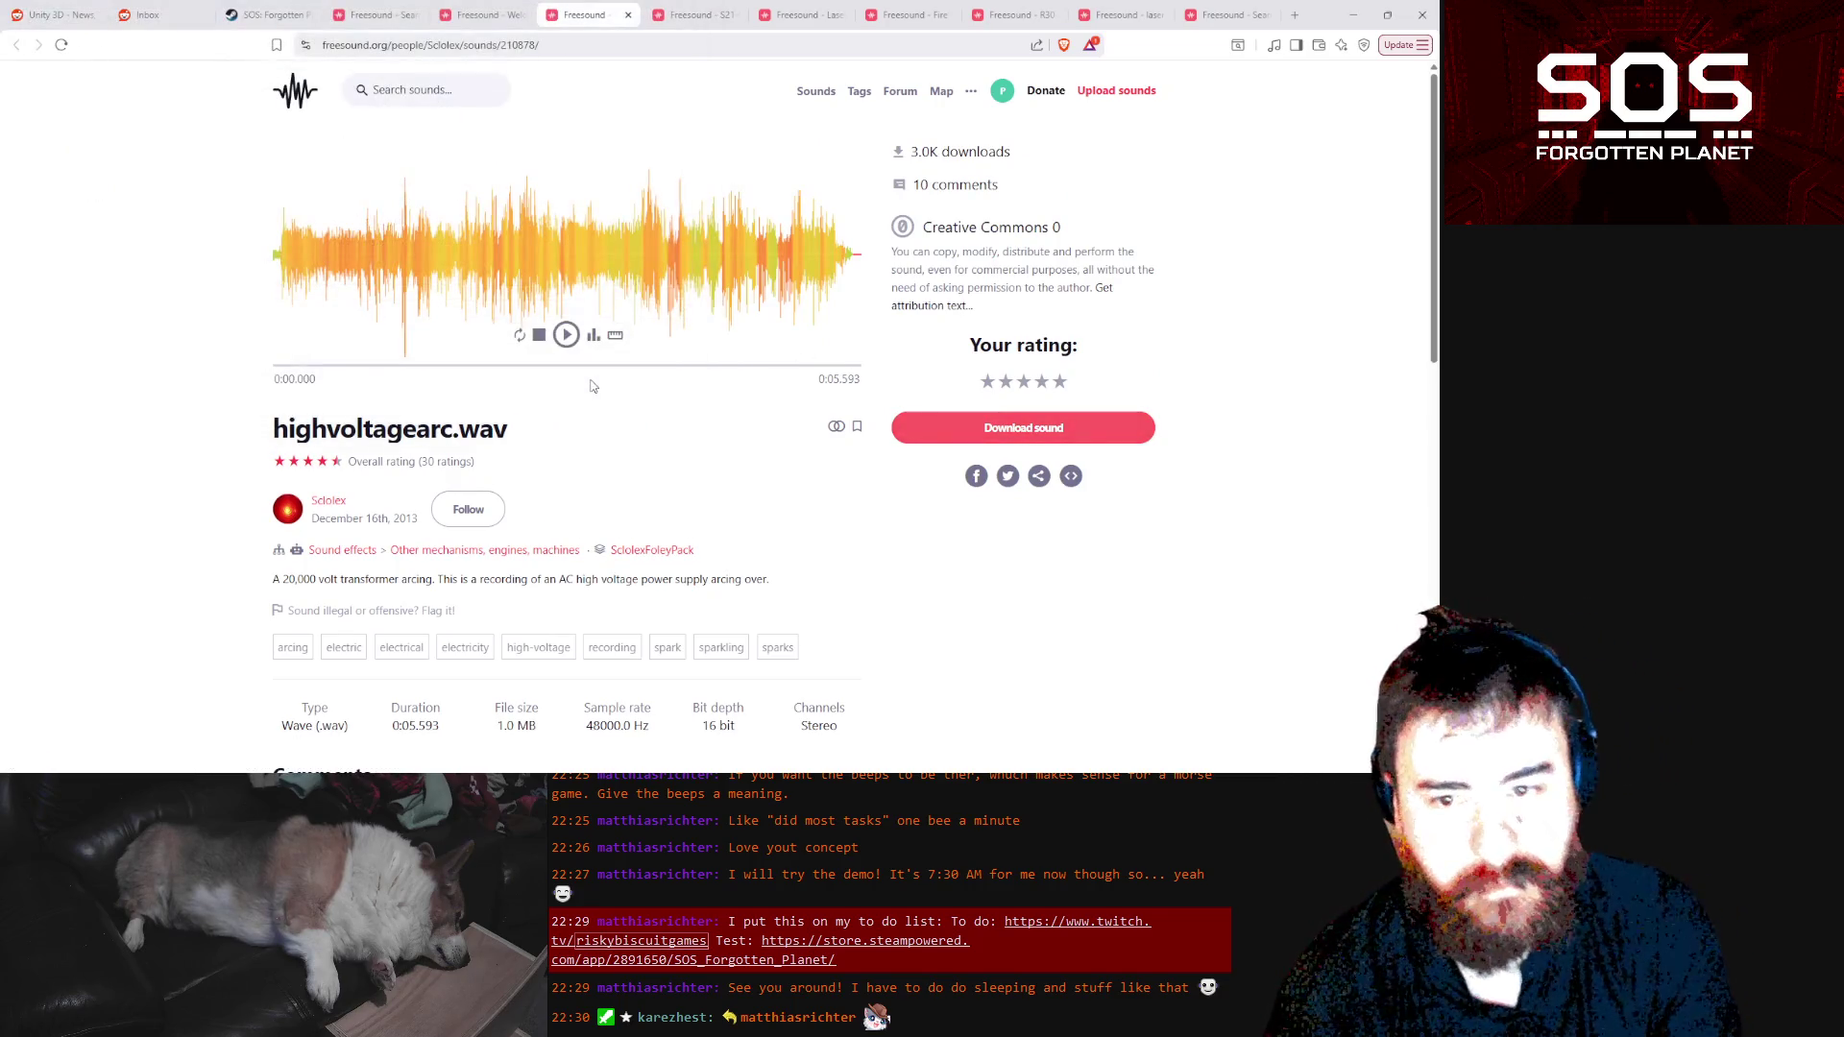
mouse_move(555, 776)
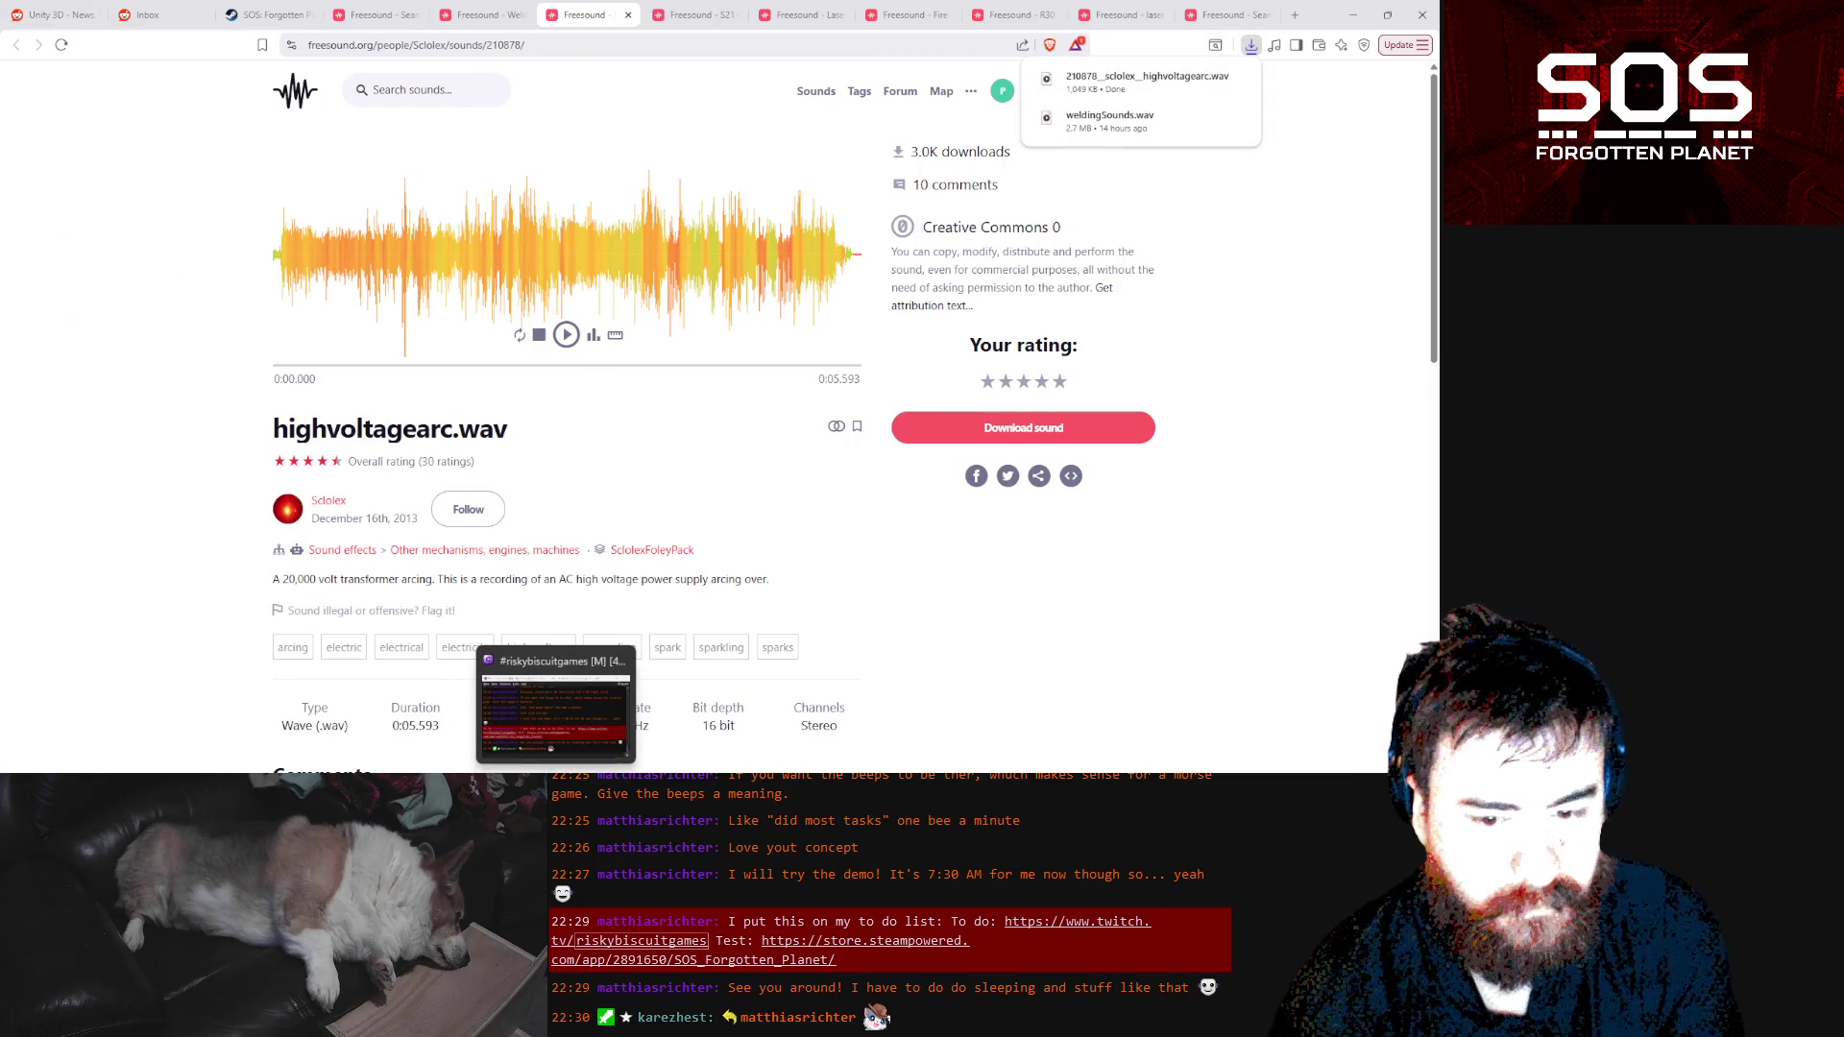
left_click(456, 773)
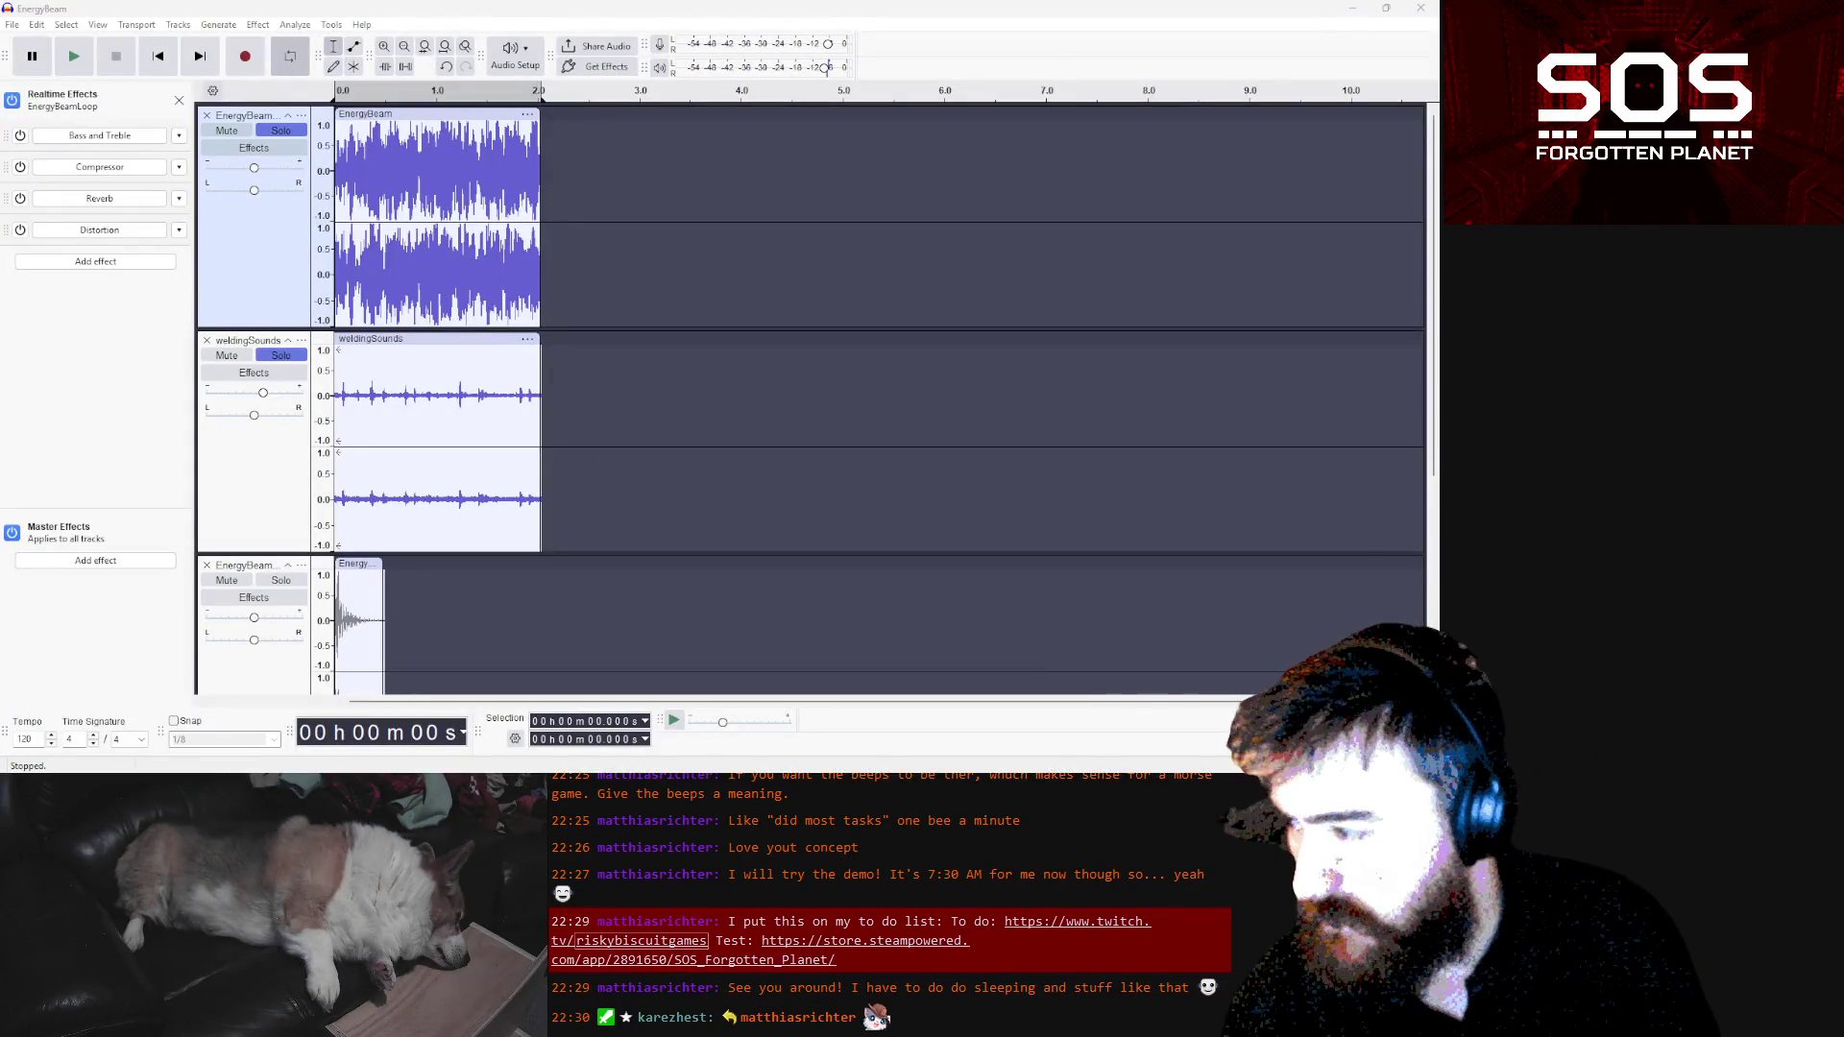
Import weldingSounds.wav as the top track, trim its clip to about 9.5 seconds, and play the layers
left_click_drag(507, 231, 680, 219)
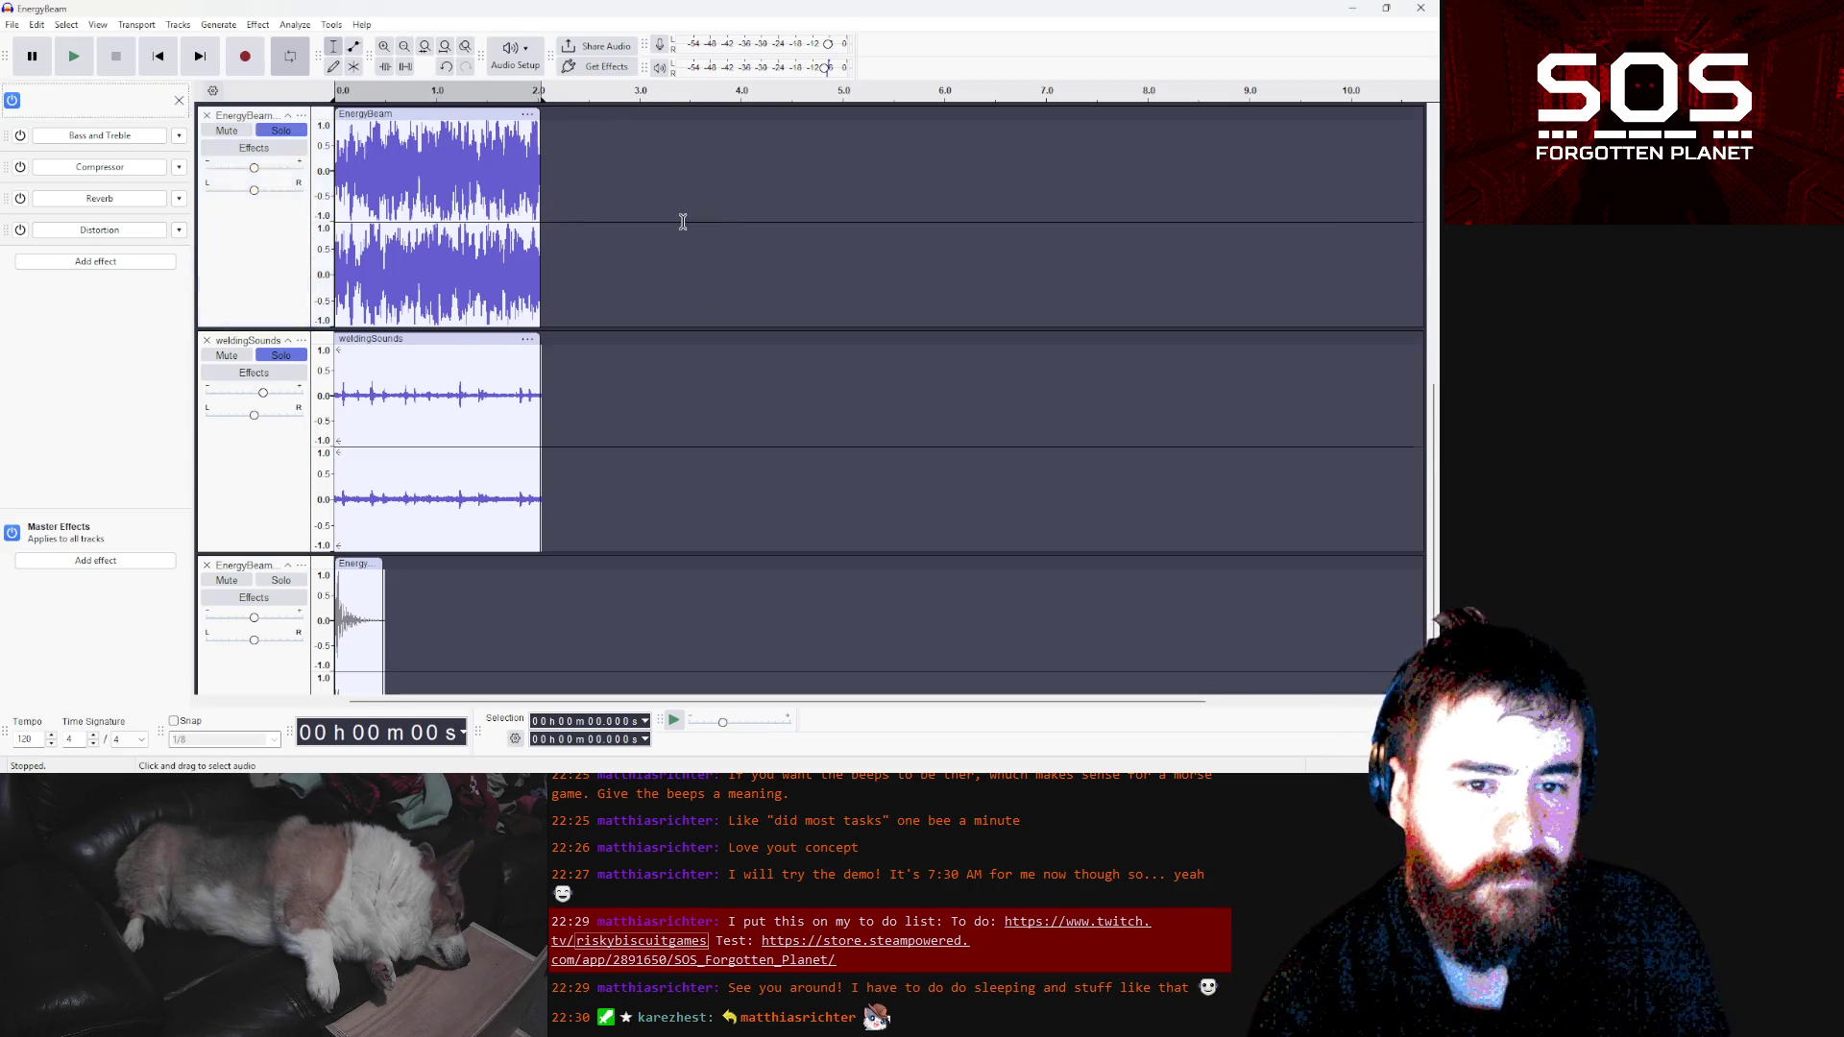
left_click_drag(265, 483, 285, 211)
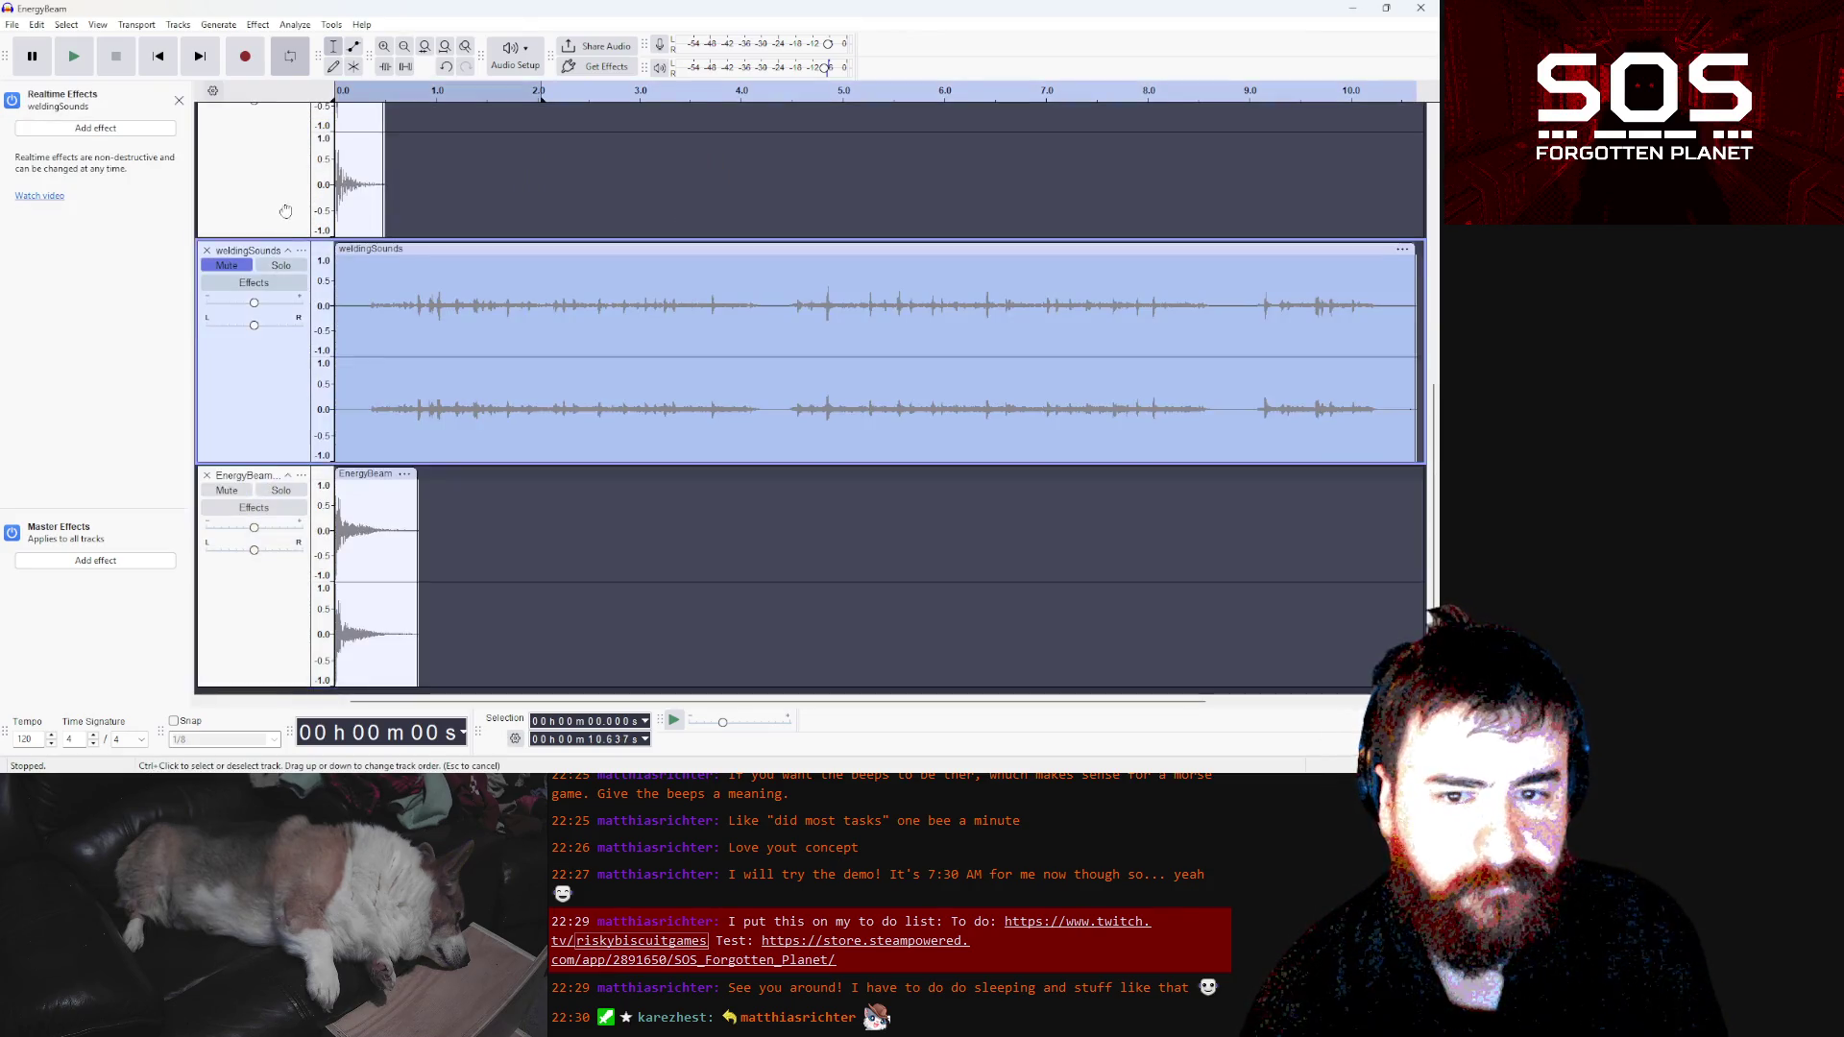
left_click_drag(285, 123, 310, 322)
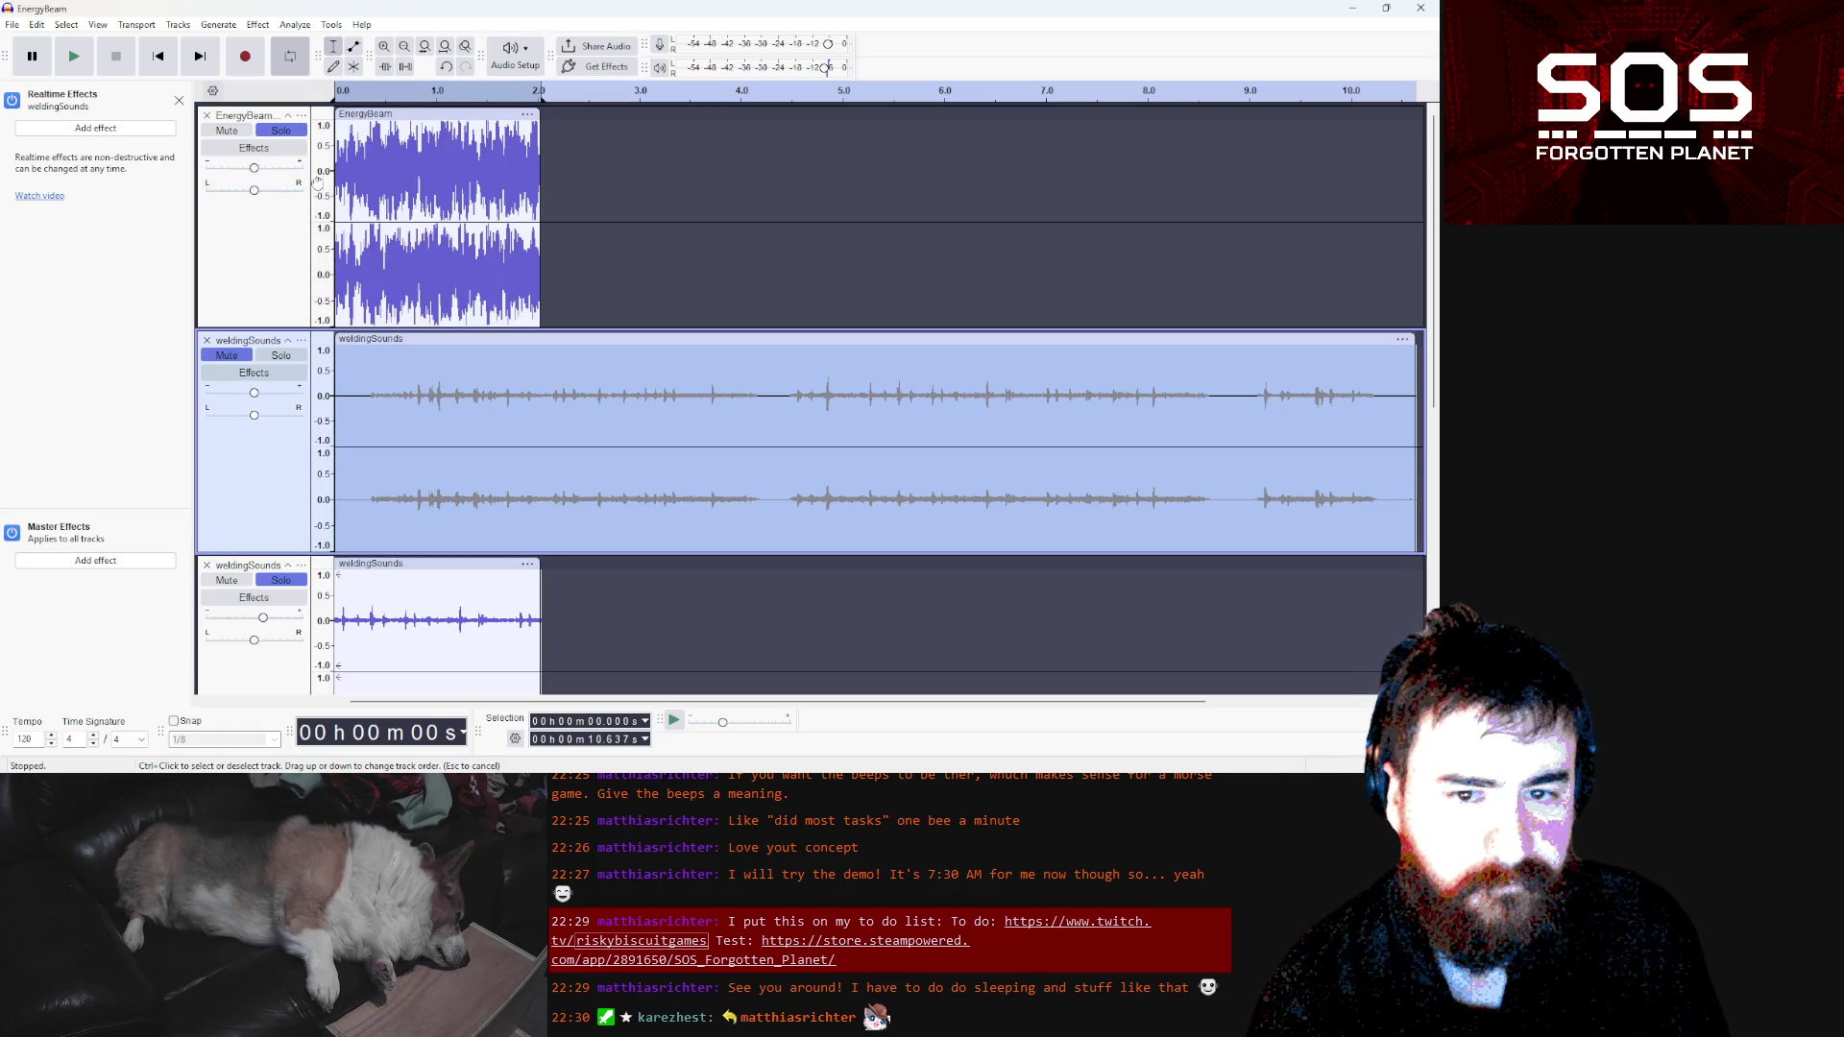
left_click_drag(310, 114, 307, 75)
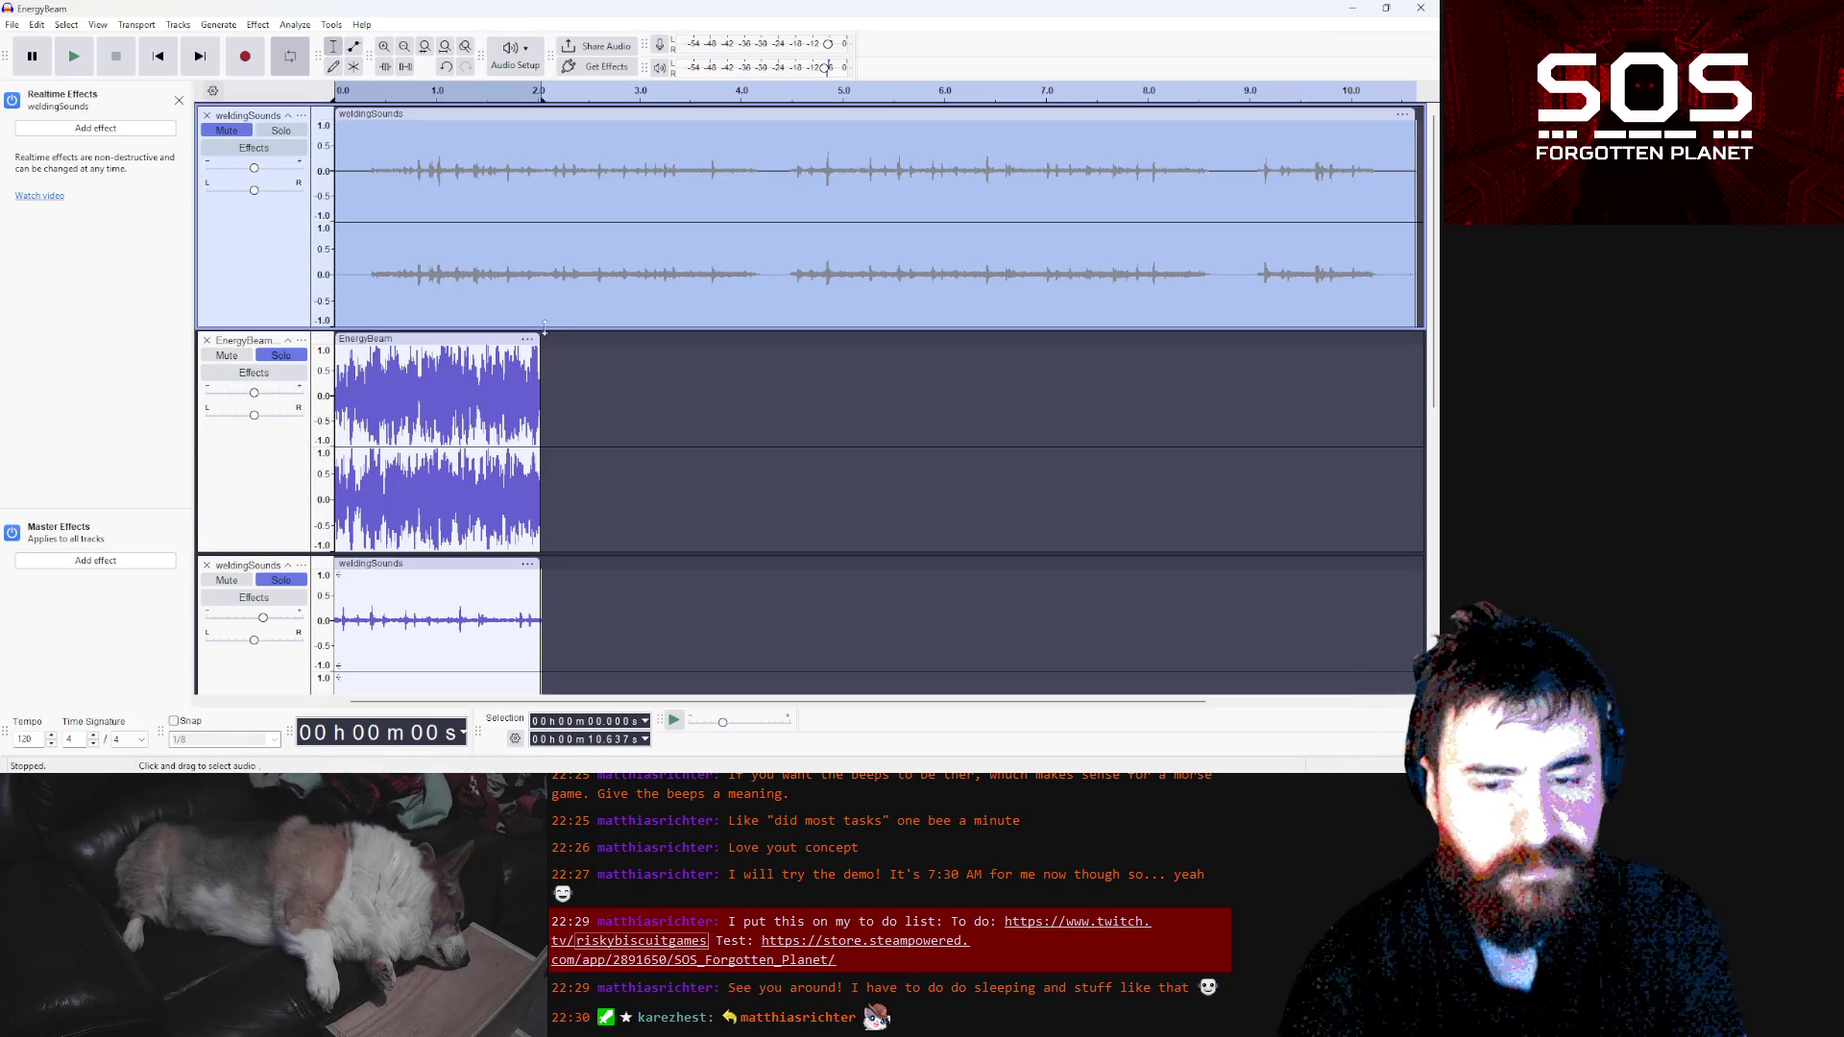
left_click(268, 358)
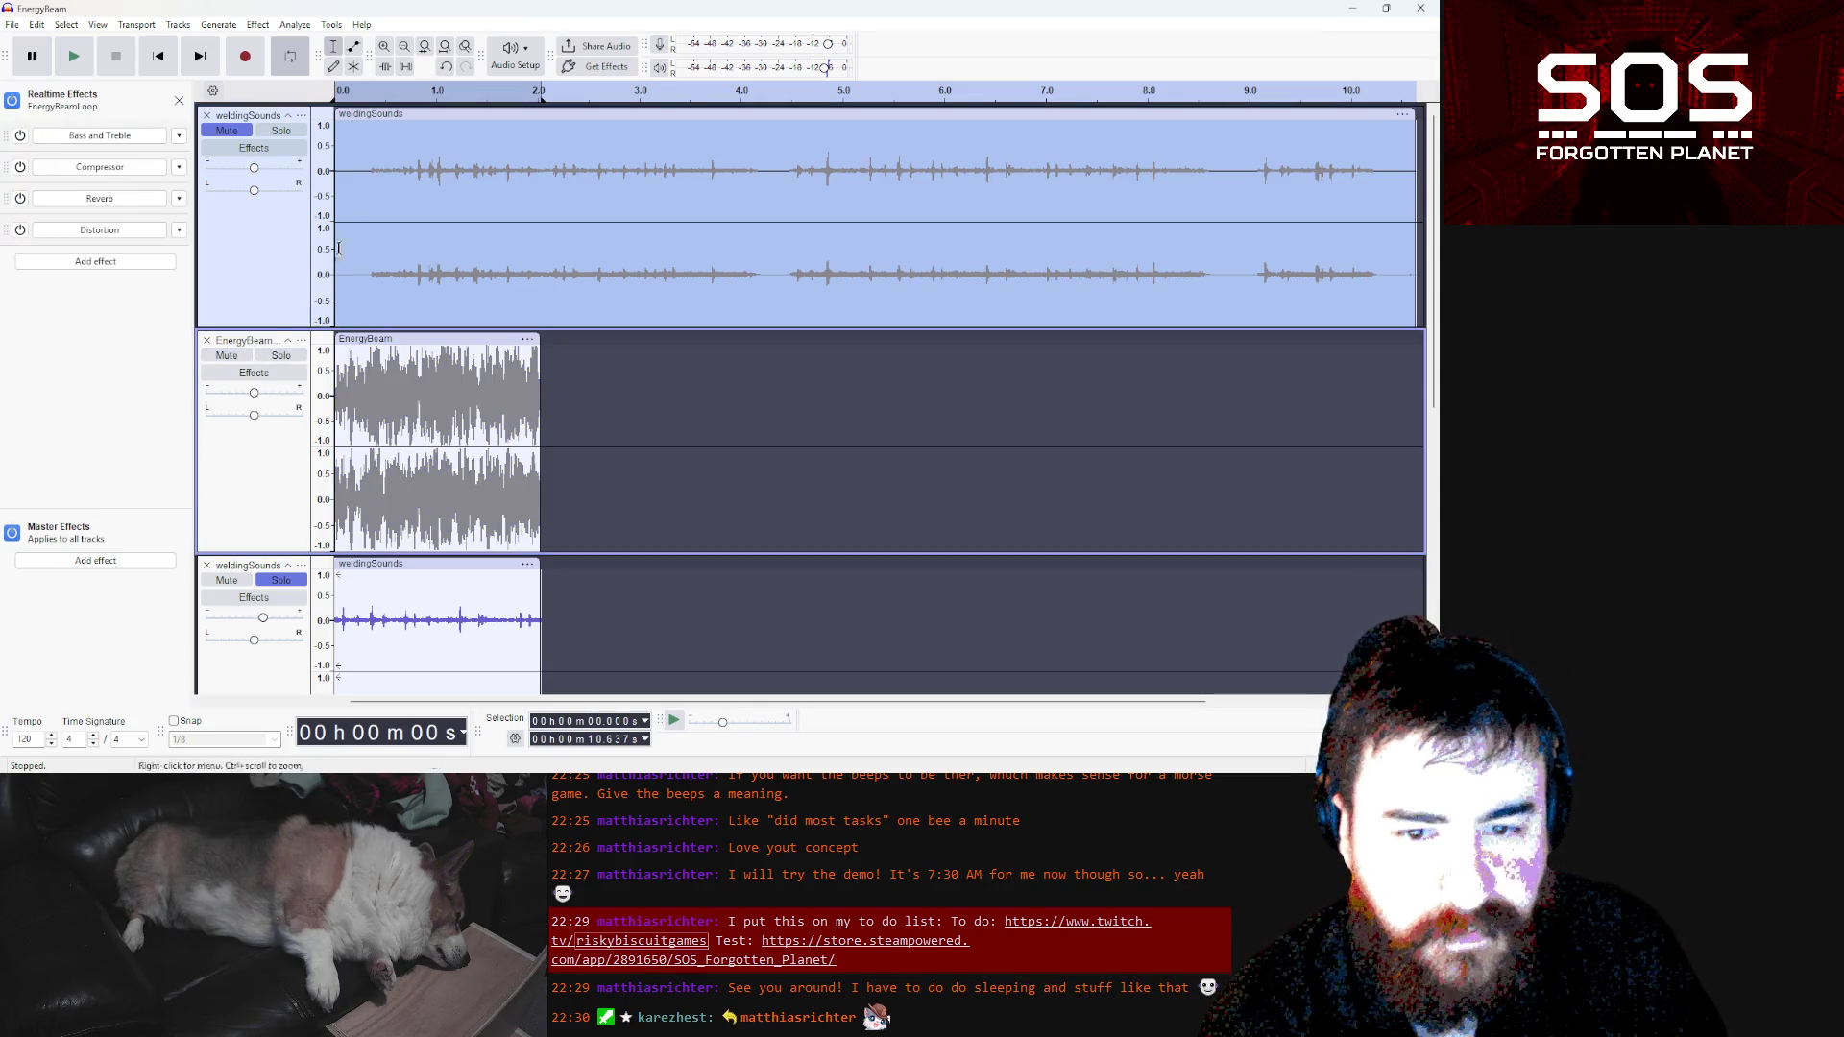
left_click_drag(711, 115, 596, 115)
mouse_move(540, 342)
left_mouse_down()
mouse_move(351, 341)
mouse_move(540, 342)
left_mouse_up()
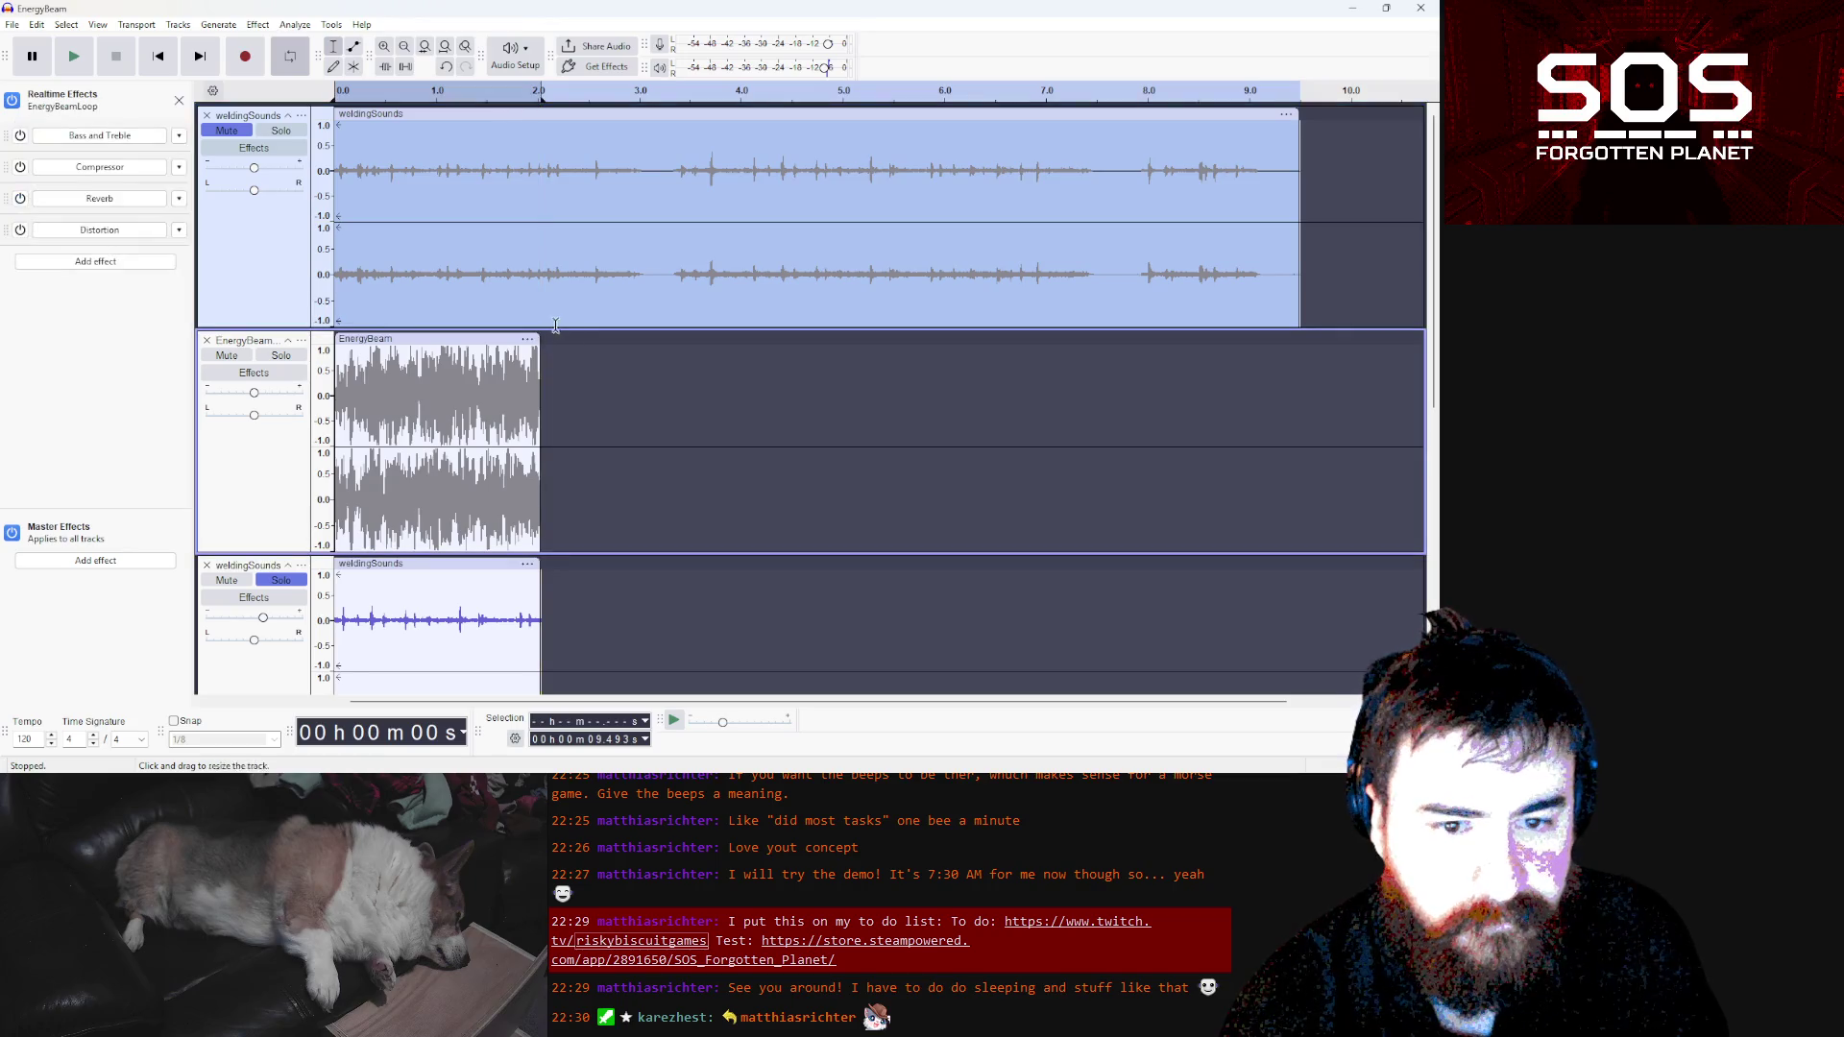
left_click(82, 64)
Solo the top welding track at +19 dB gain, solo EnergyBeam, and unsolo the bottom welding track
left_click(252, 136)
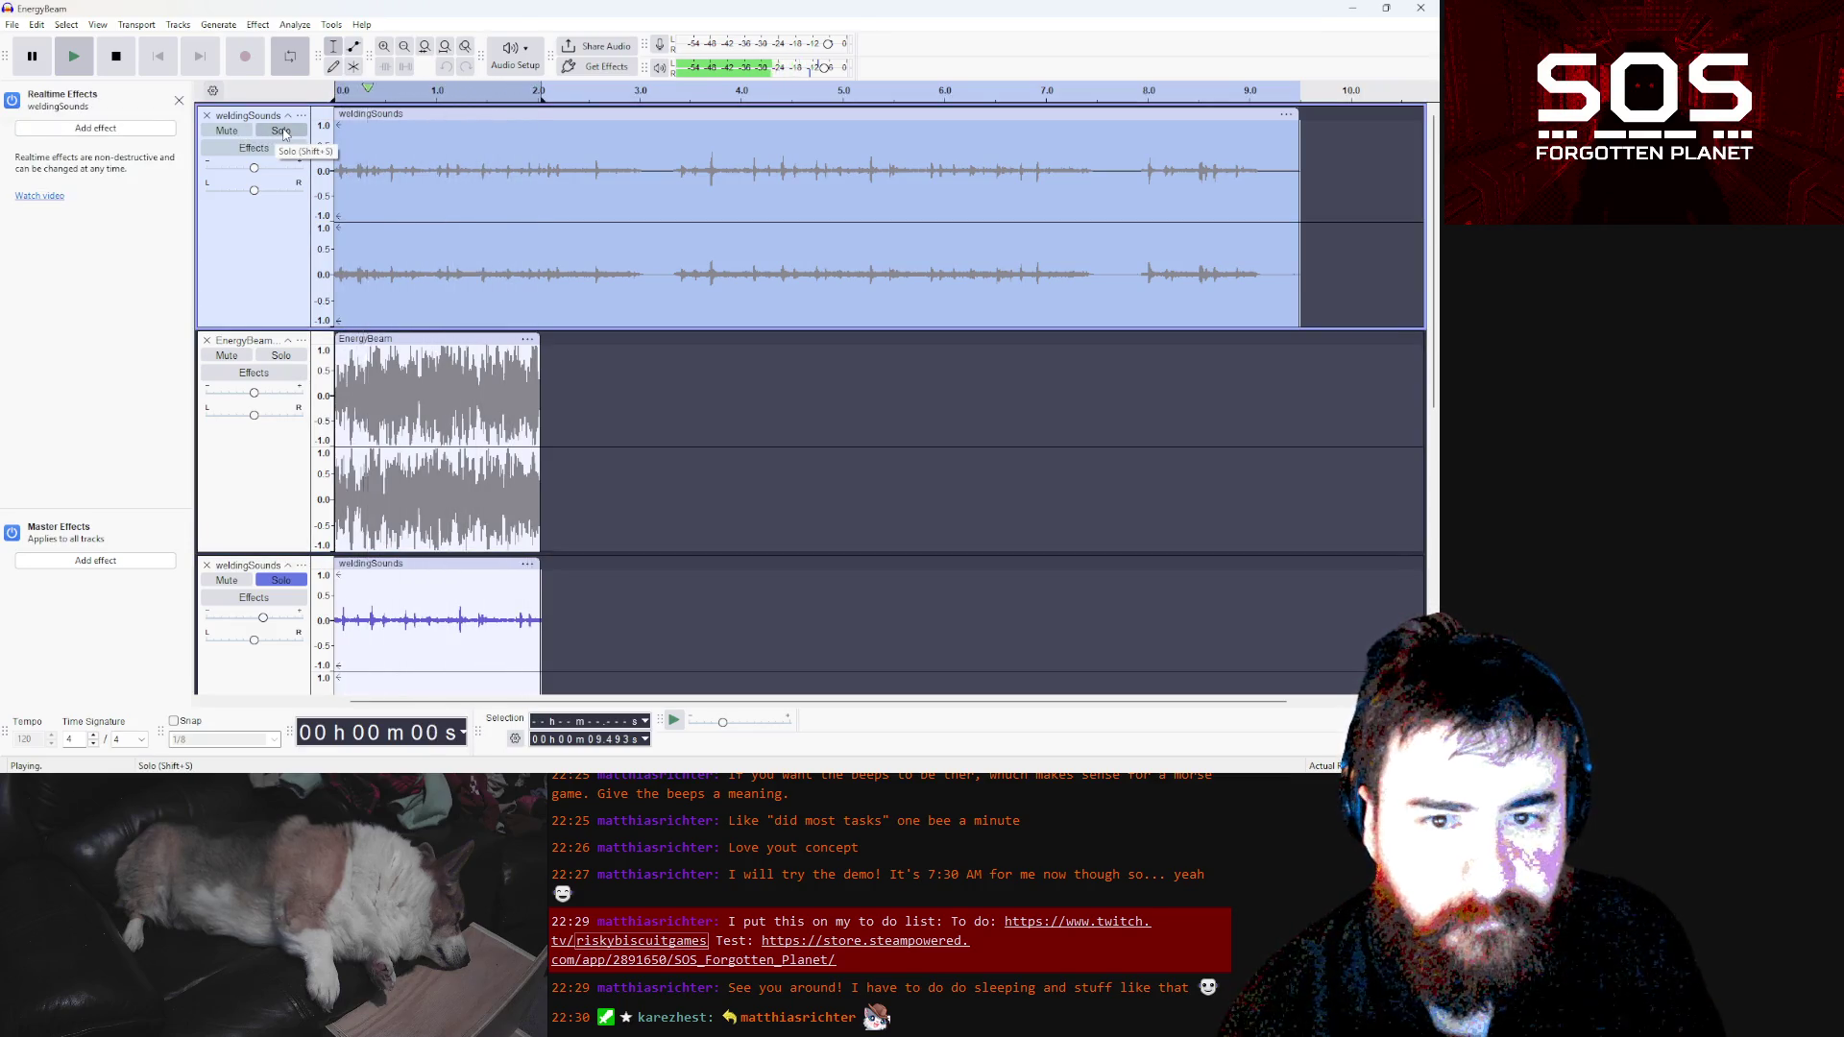
left_click(284, 133)
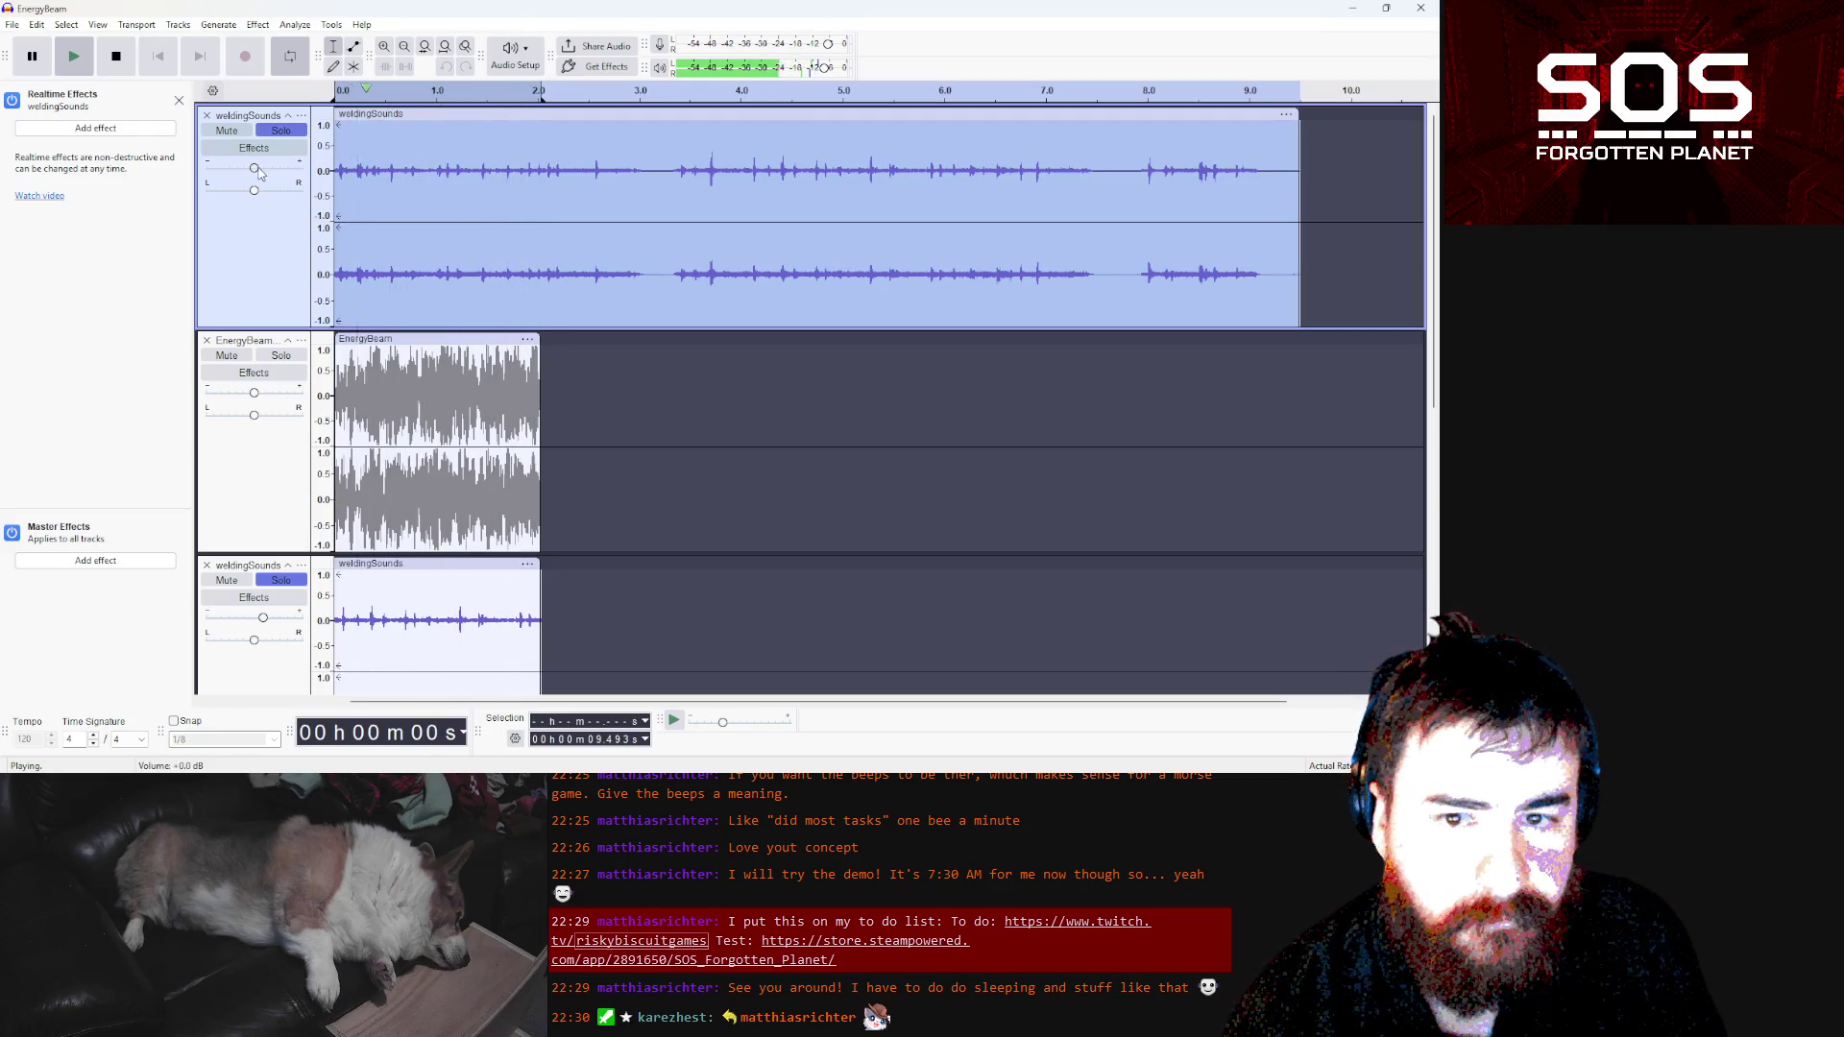
left_click_drag(258, 170, 284, 172)
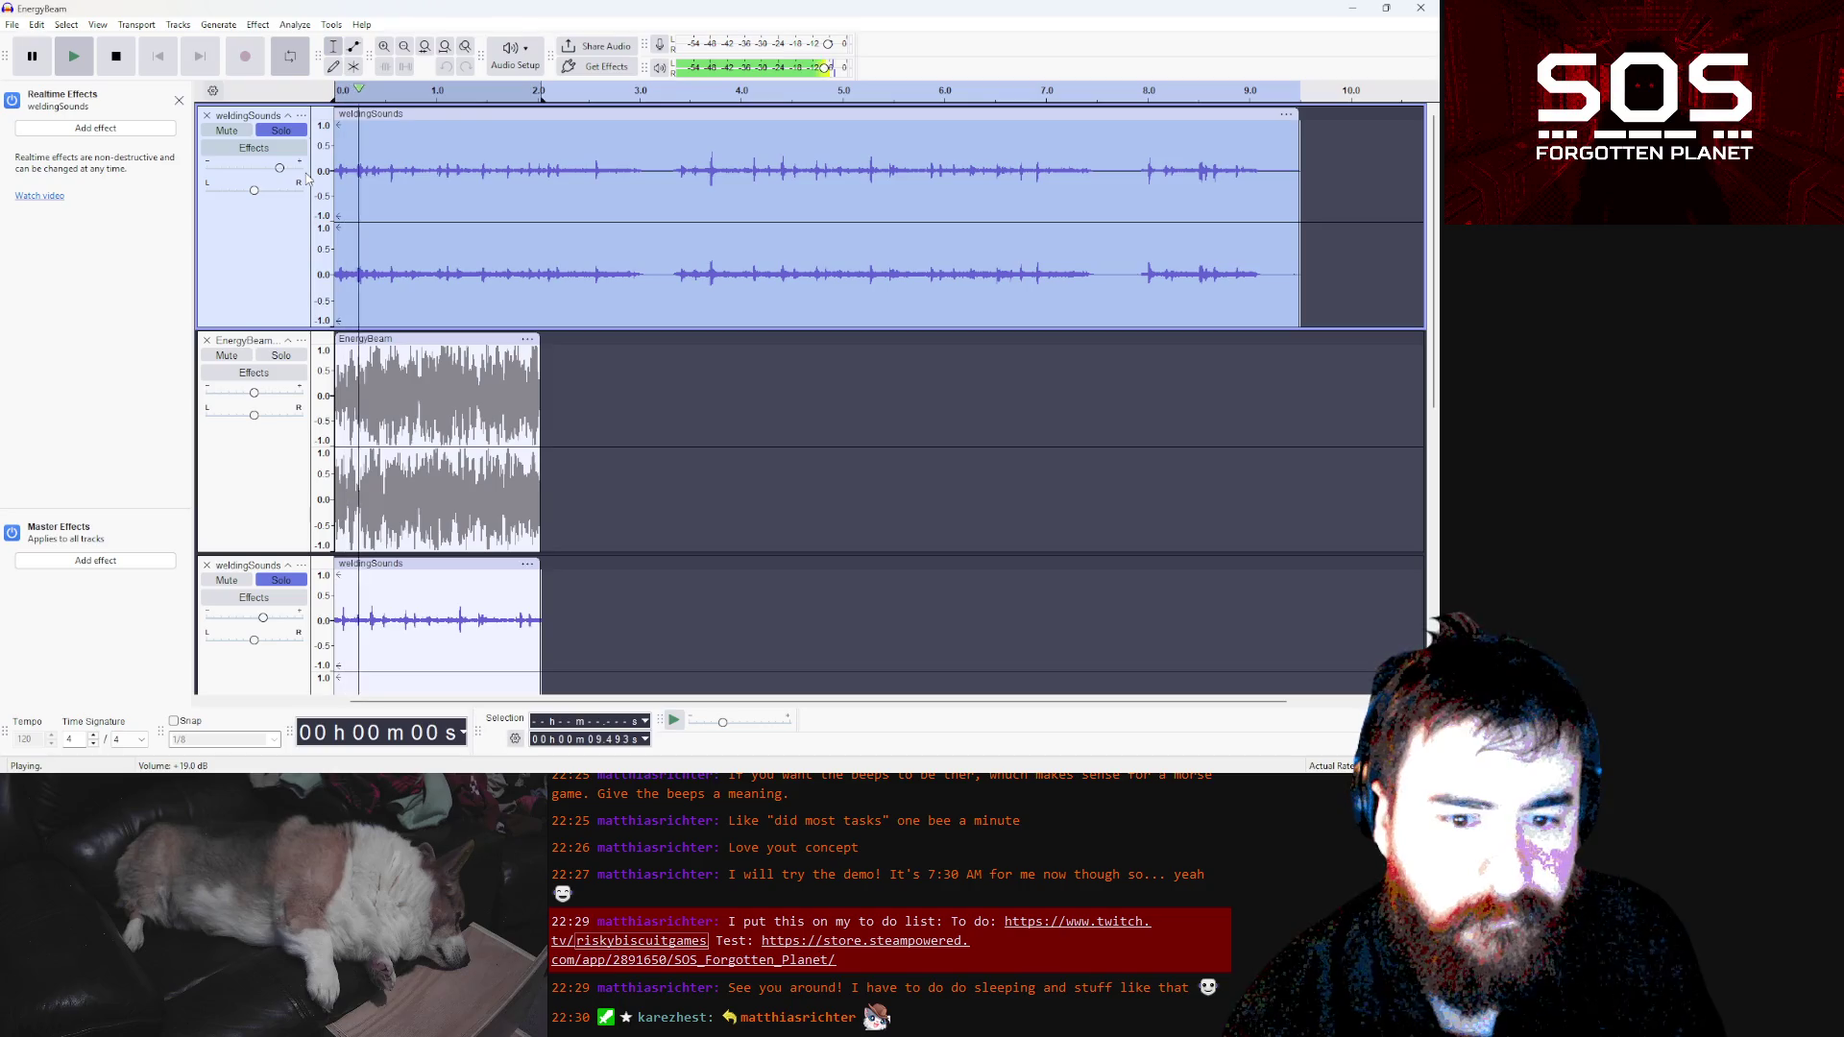
mouse_move(303, 176)
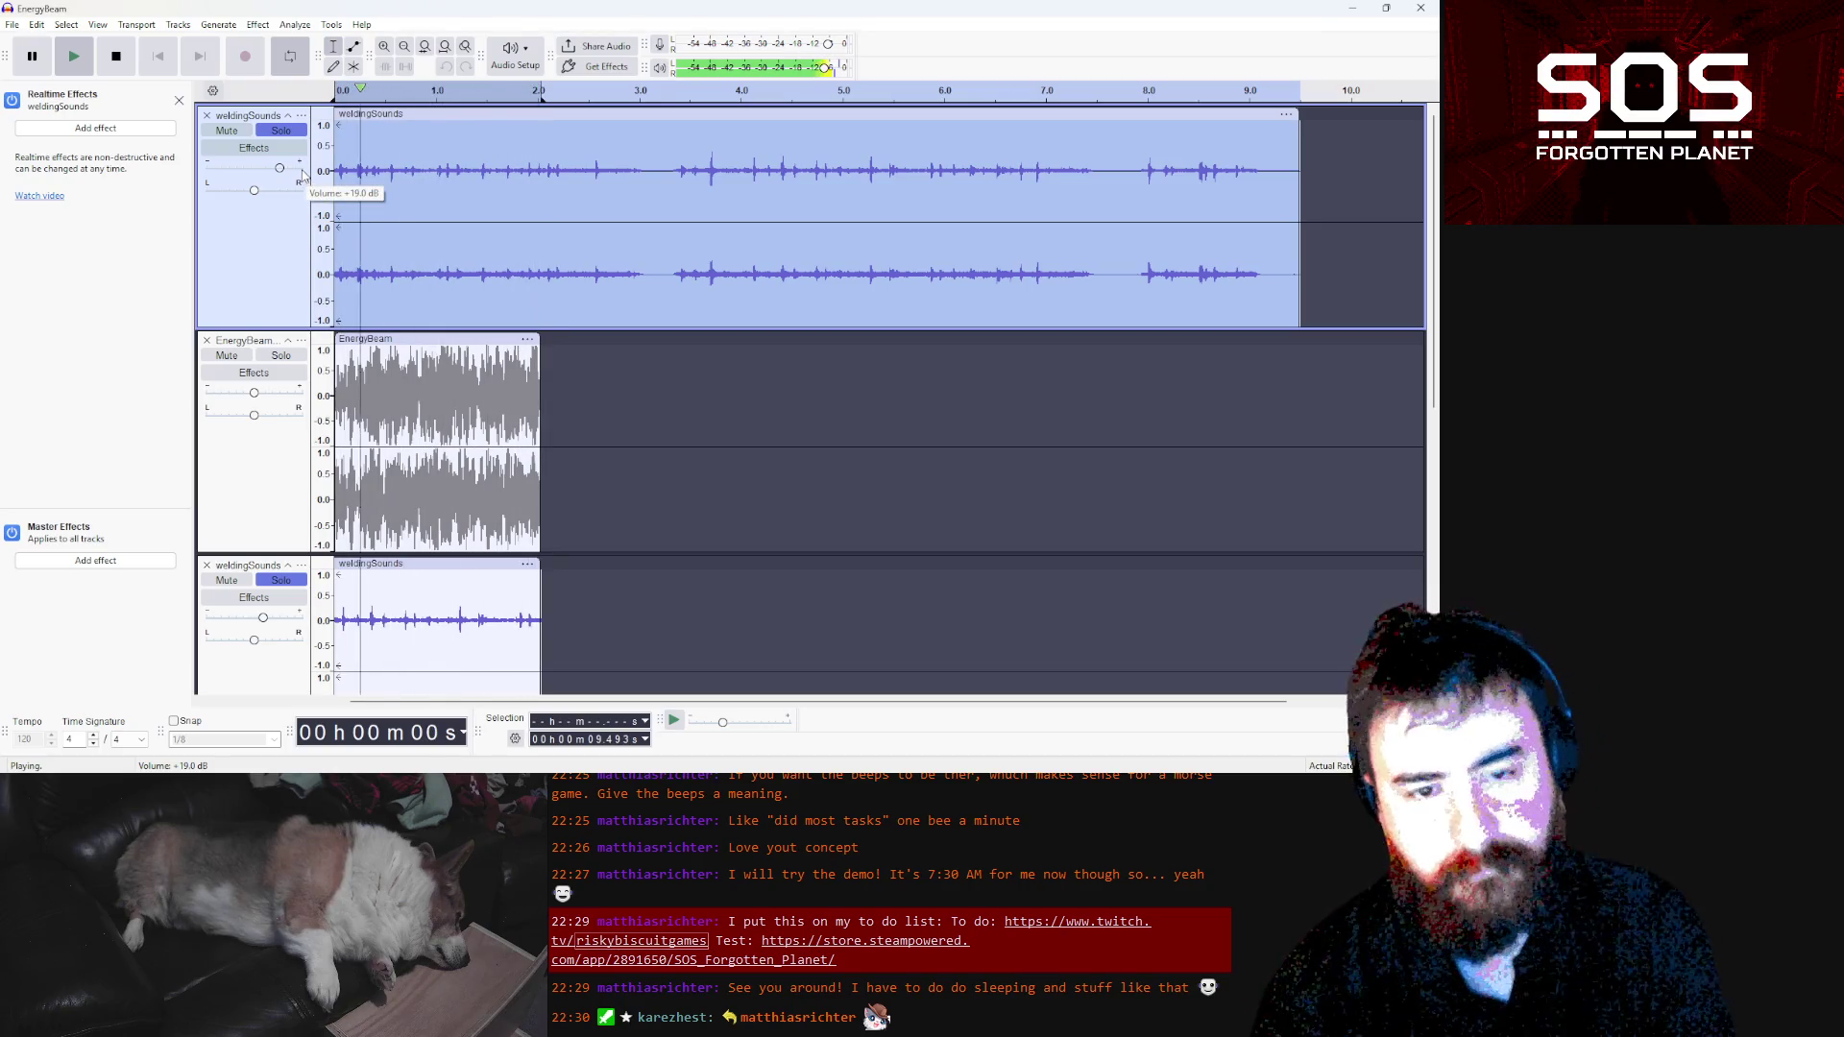
left_click(292, 359)
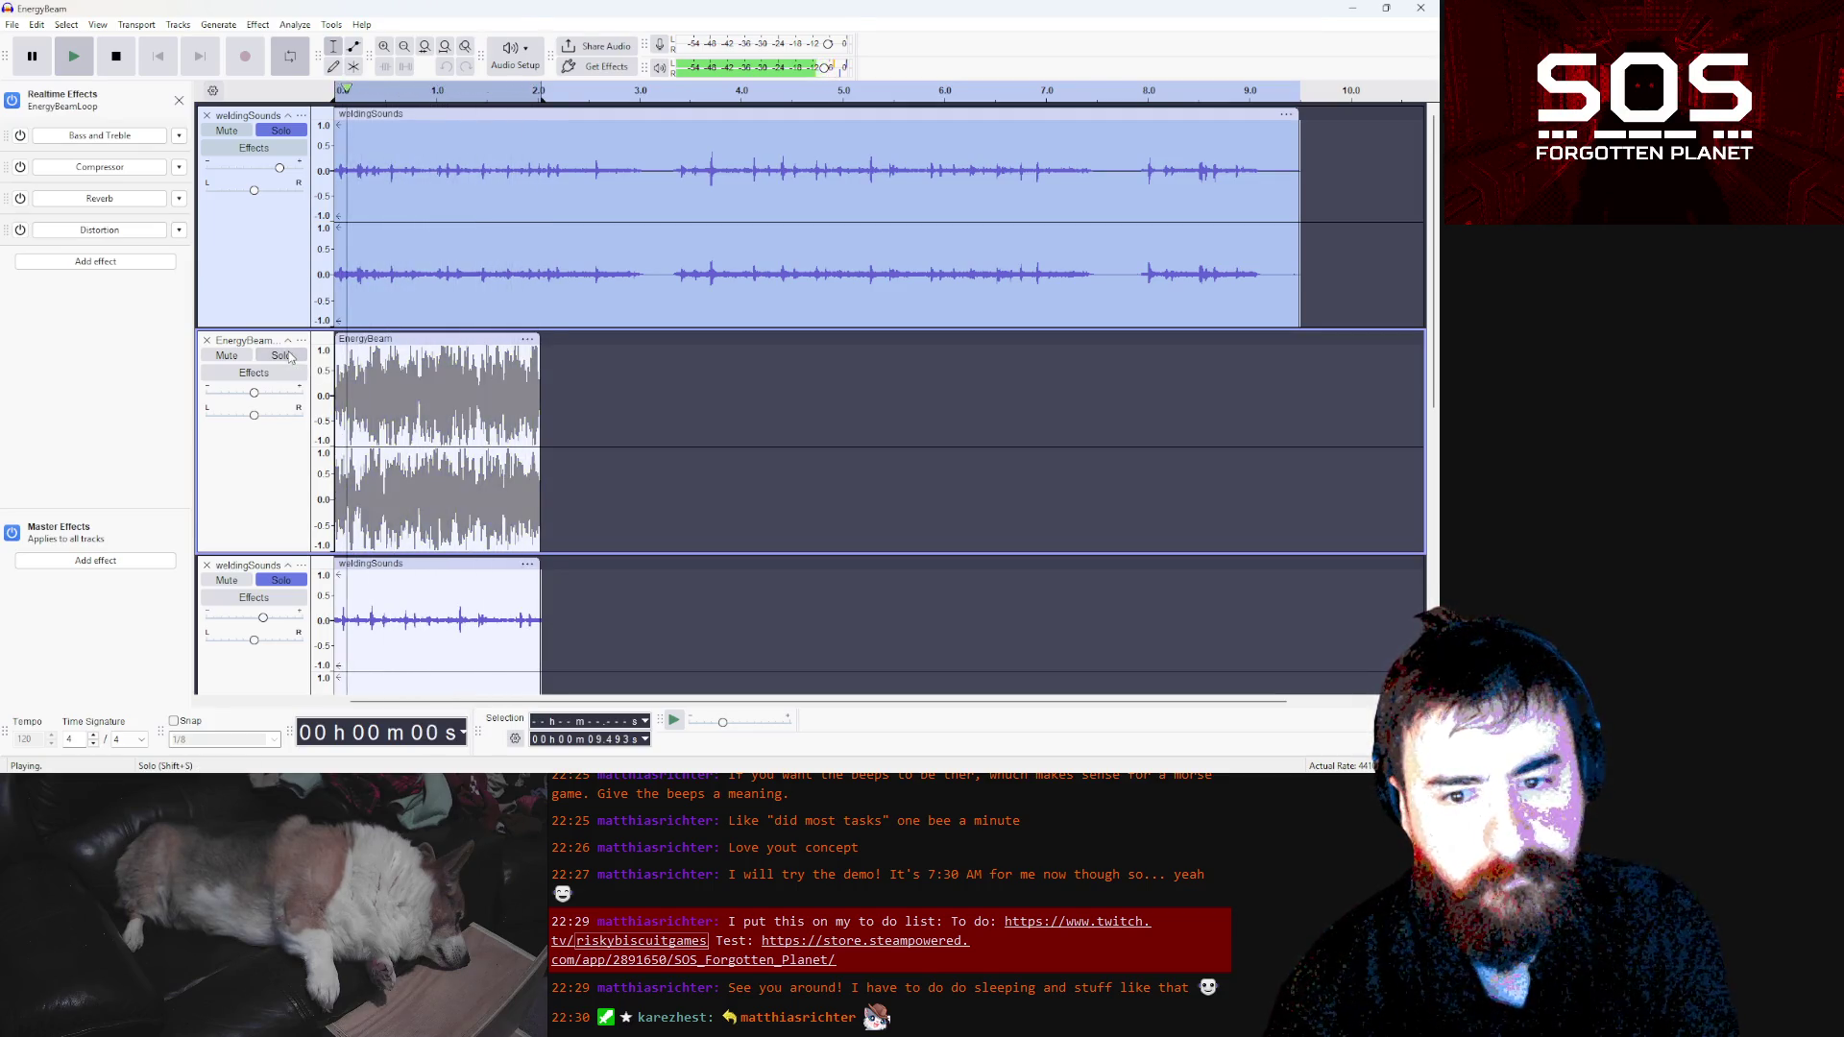
left_click(282, 355)
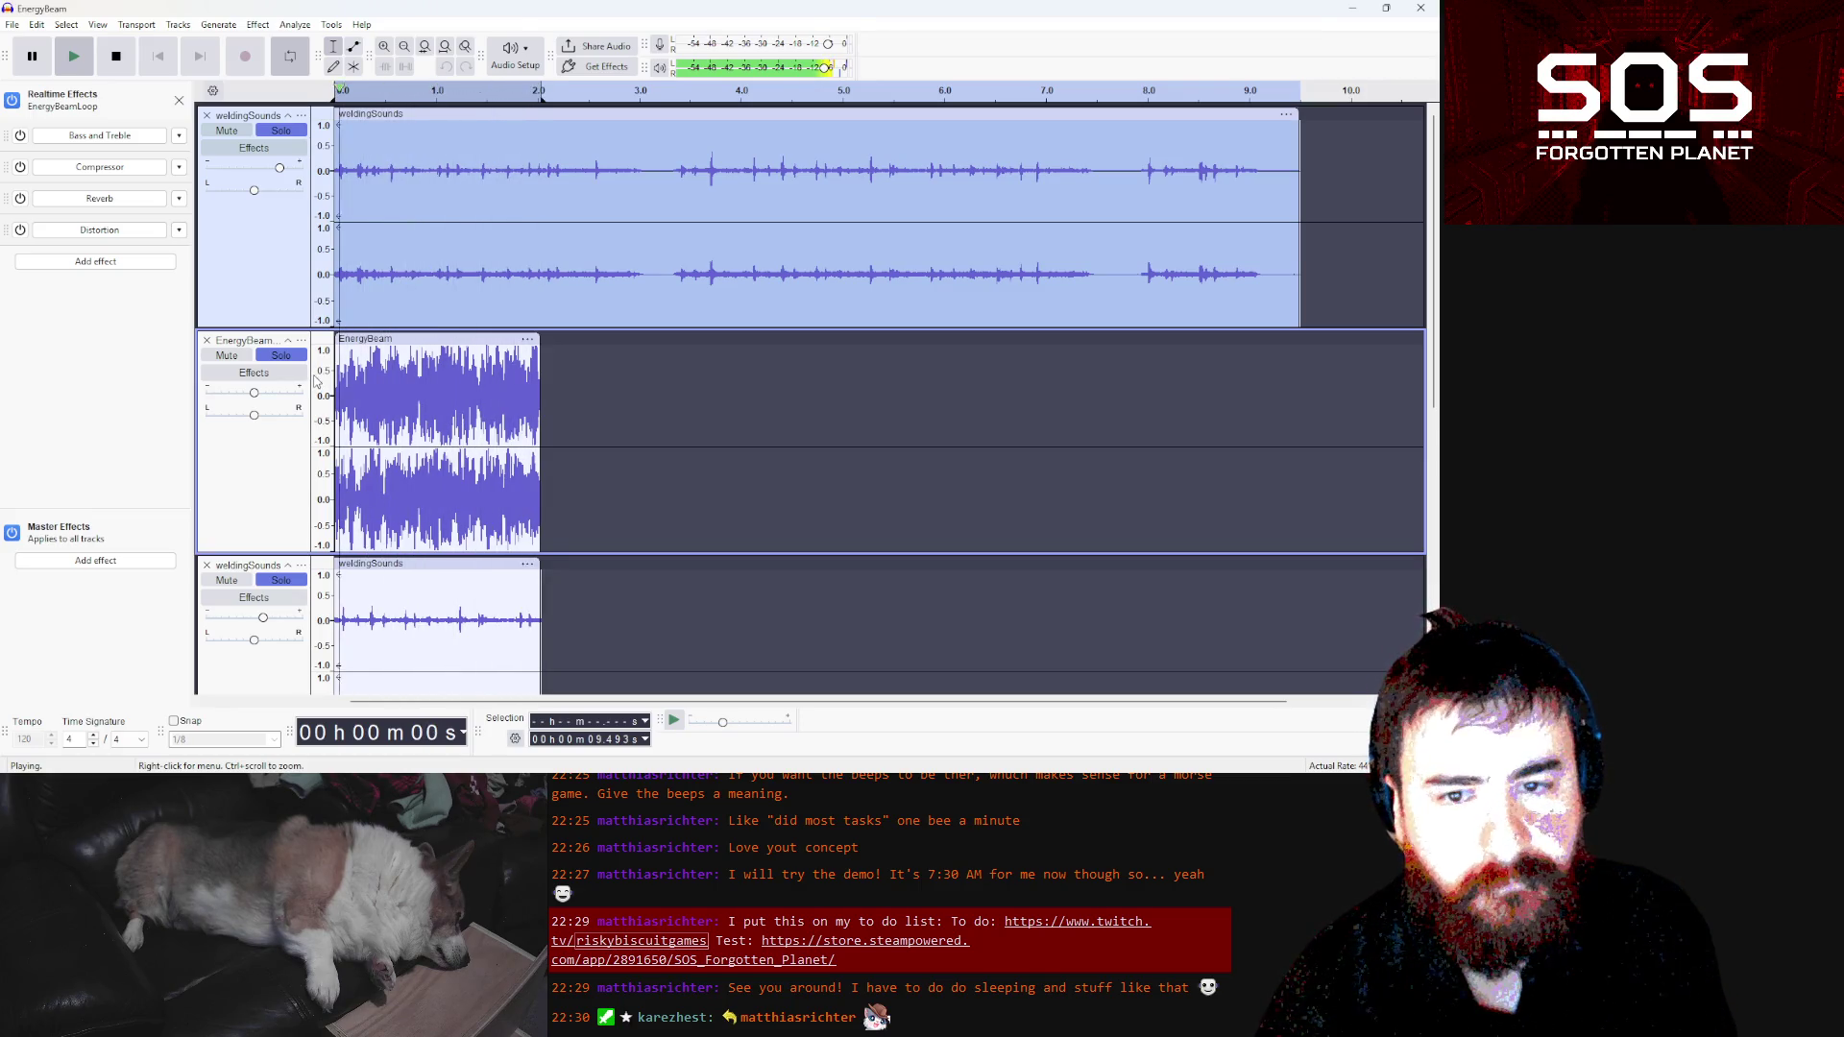
left_click(280, 581)
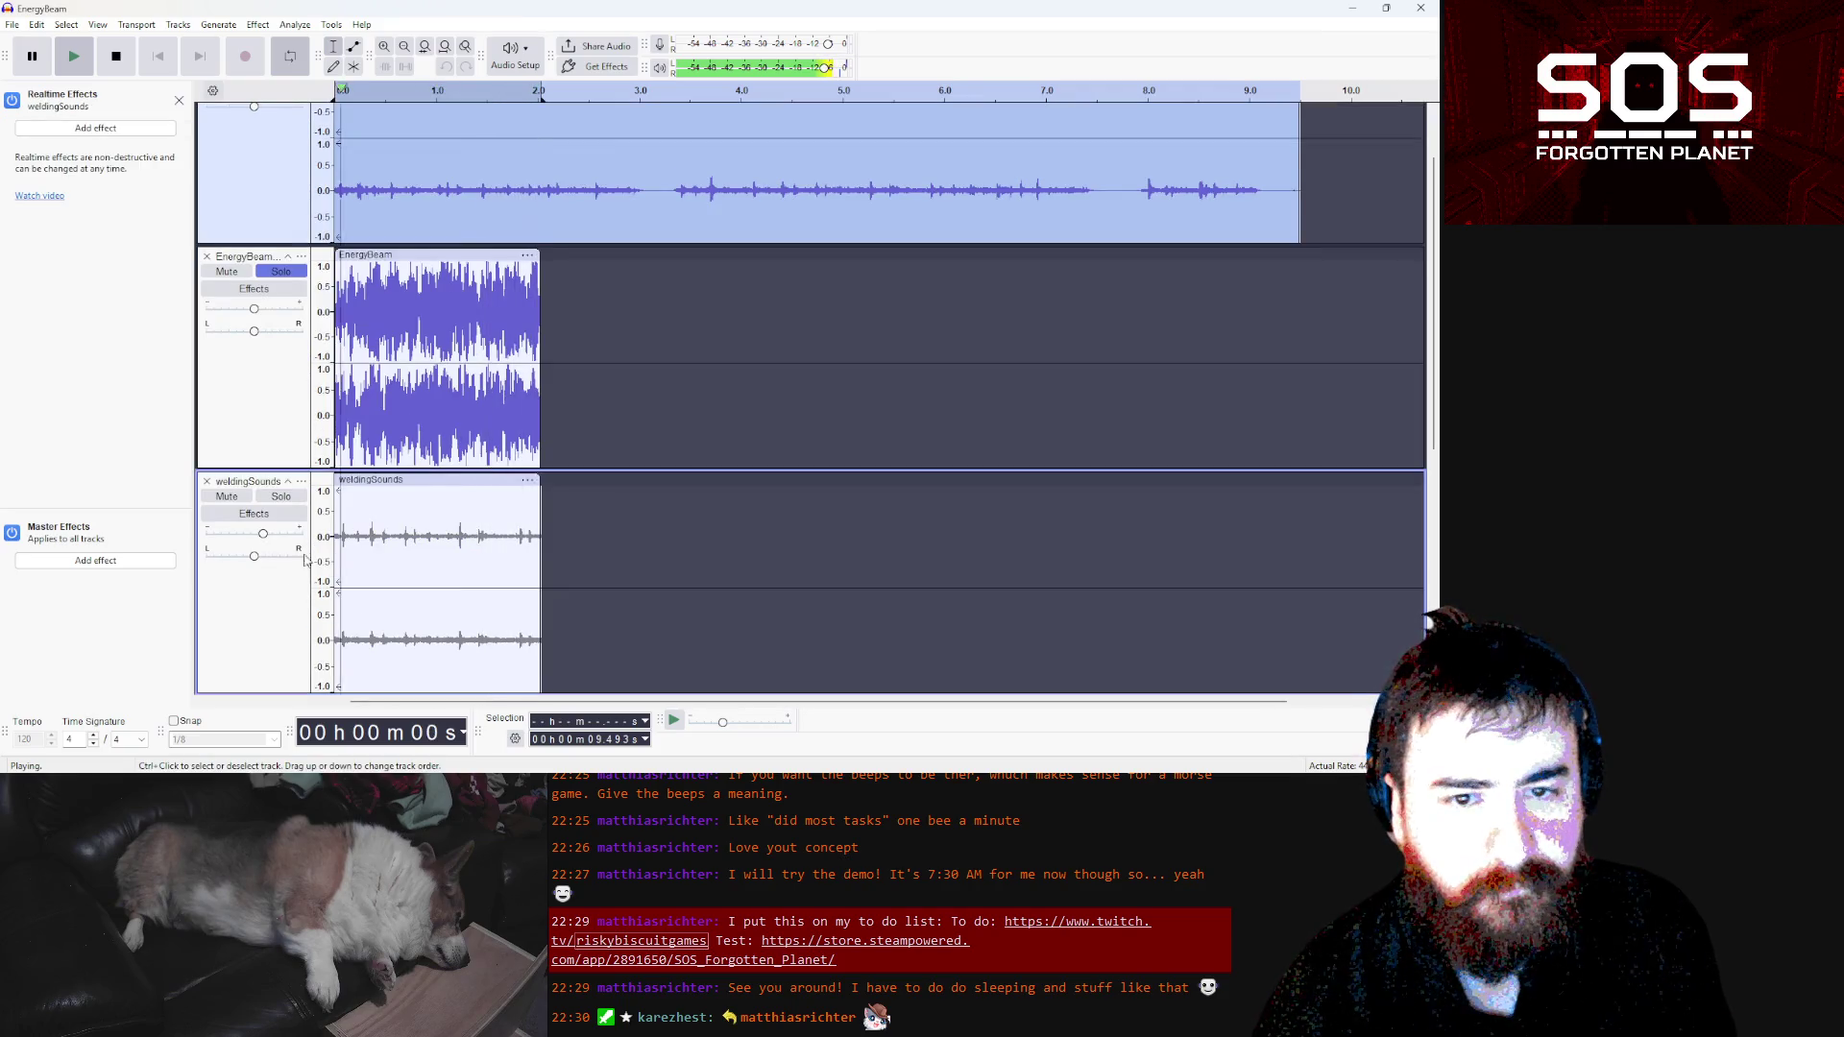
Toggle Solo on the EnergyBeam and bottom welding tracks while auditioning the mix
scroll(568, 424, "up", 2)
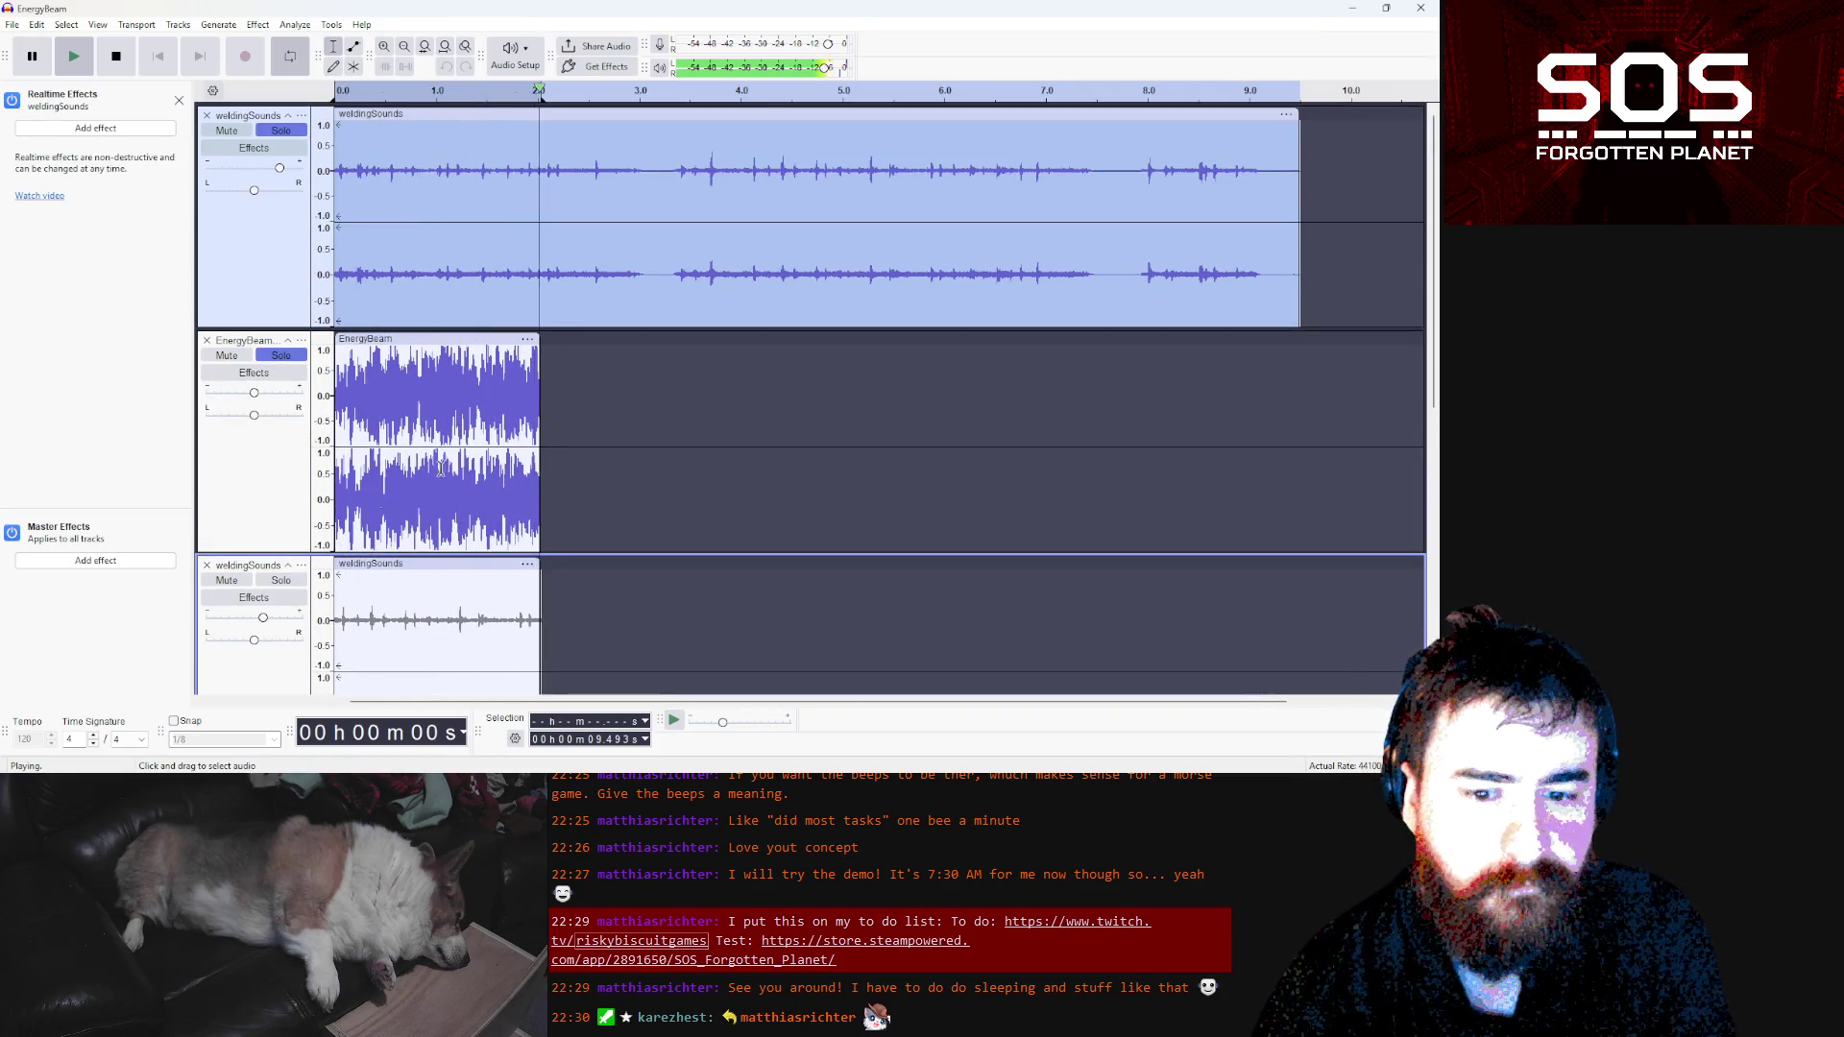
left_click(289, 589)
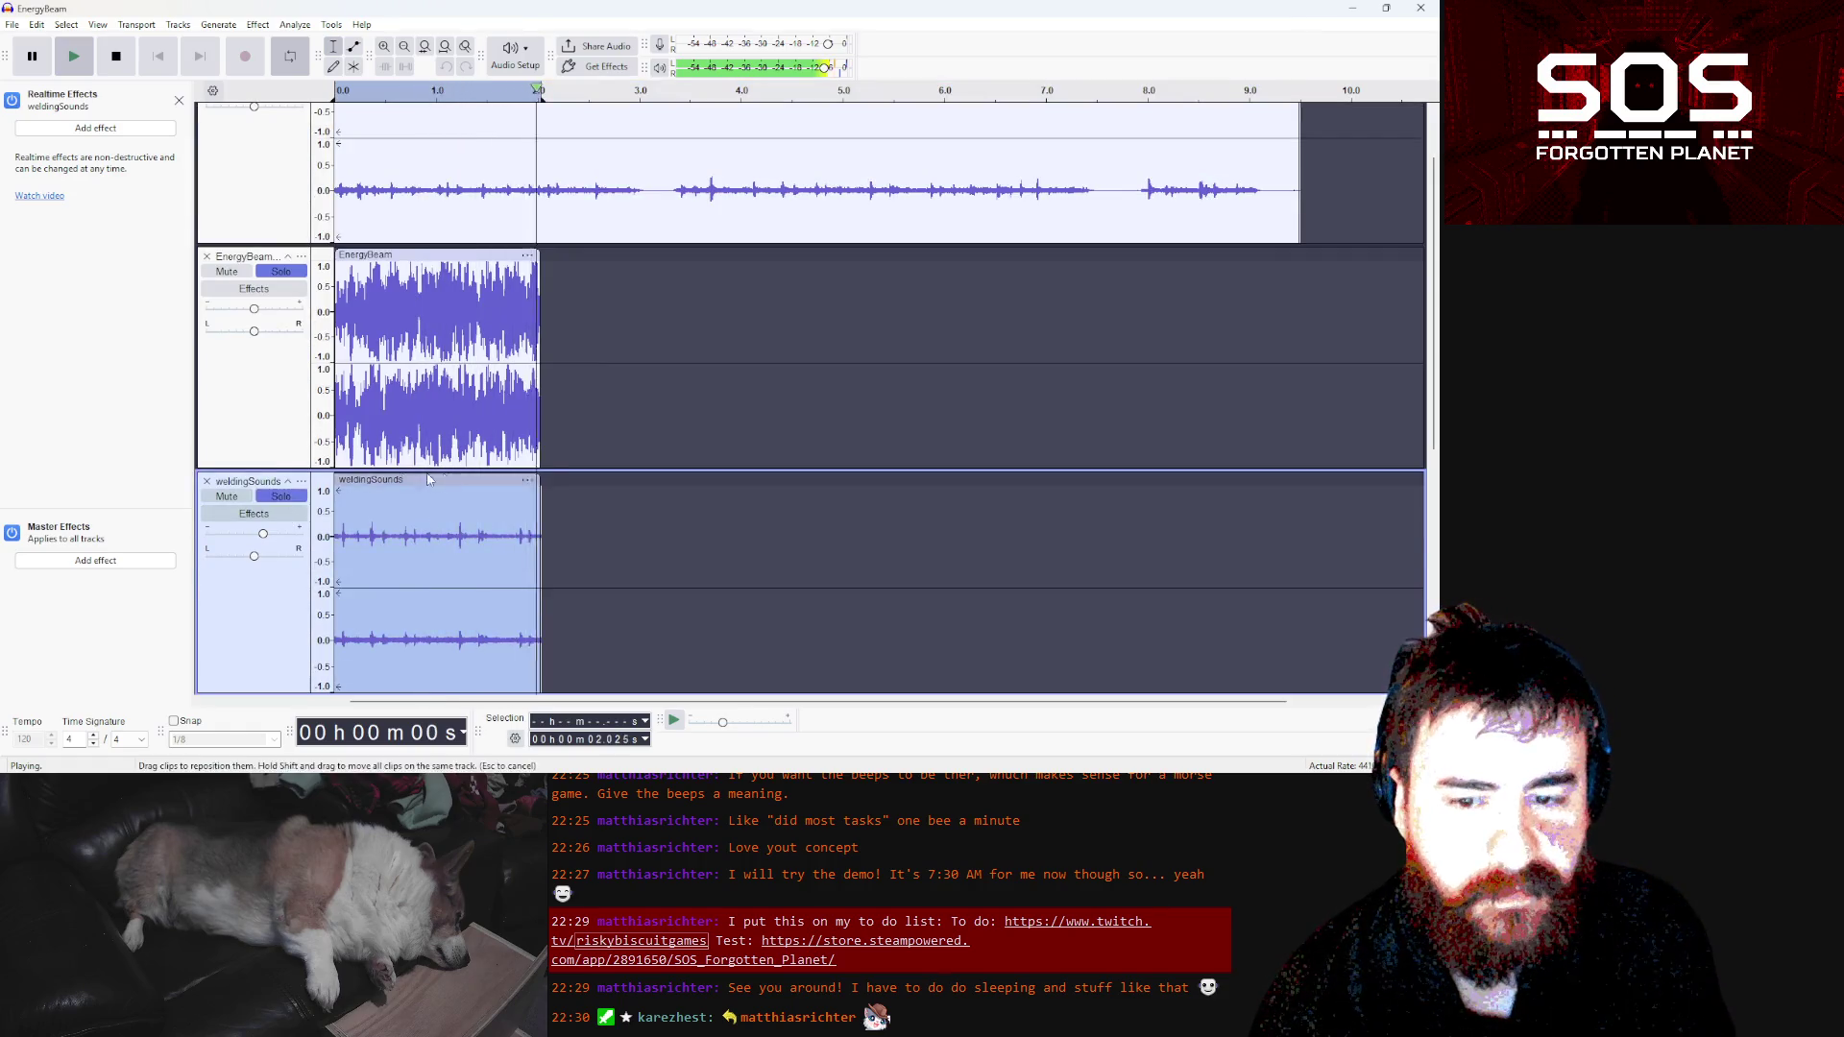
scroll(455, 472, "up", 2)
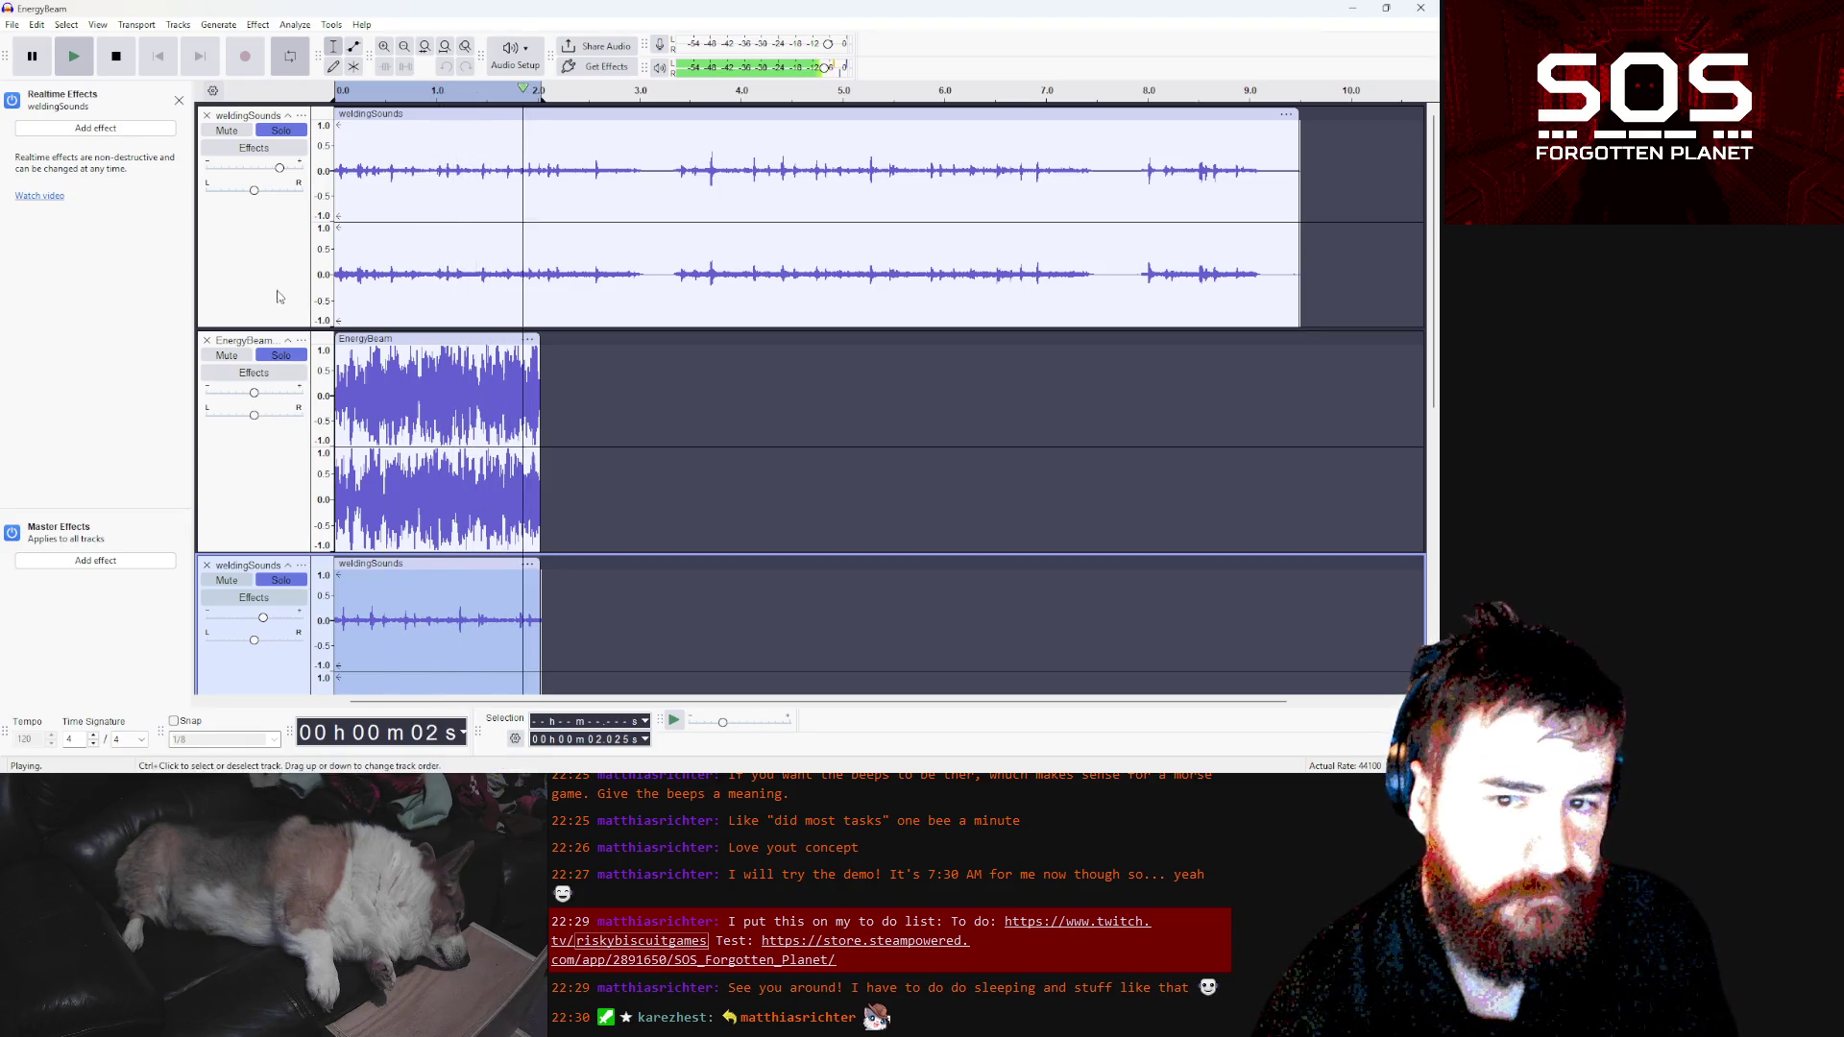
left_click(296, 357)
left_click(288, 357)
scroll(293, 361, "down", 1)
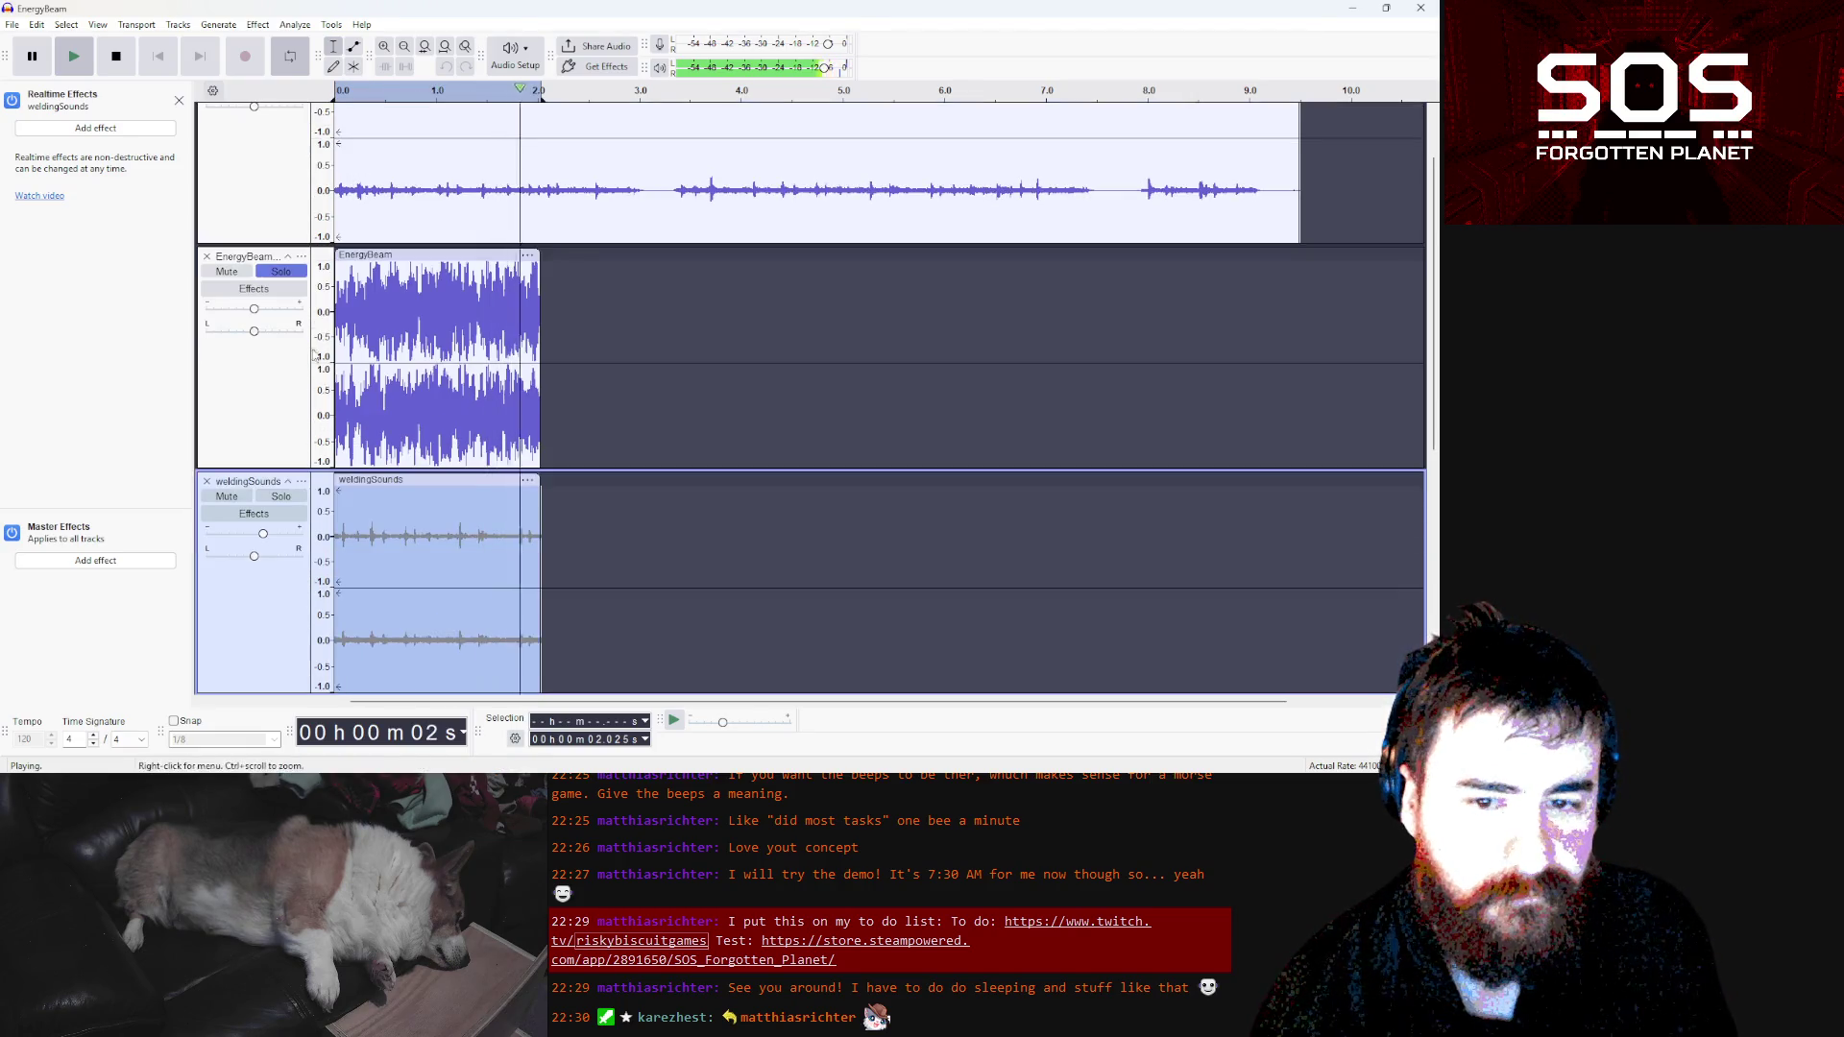
left_click(288, 273)
scroll(441, 419, "up", 1)
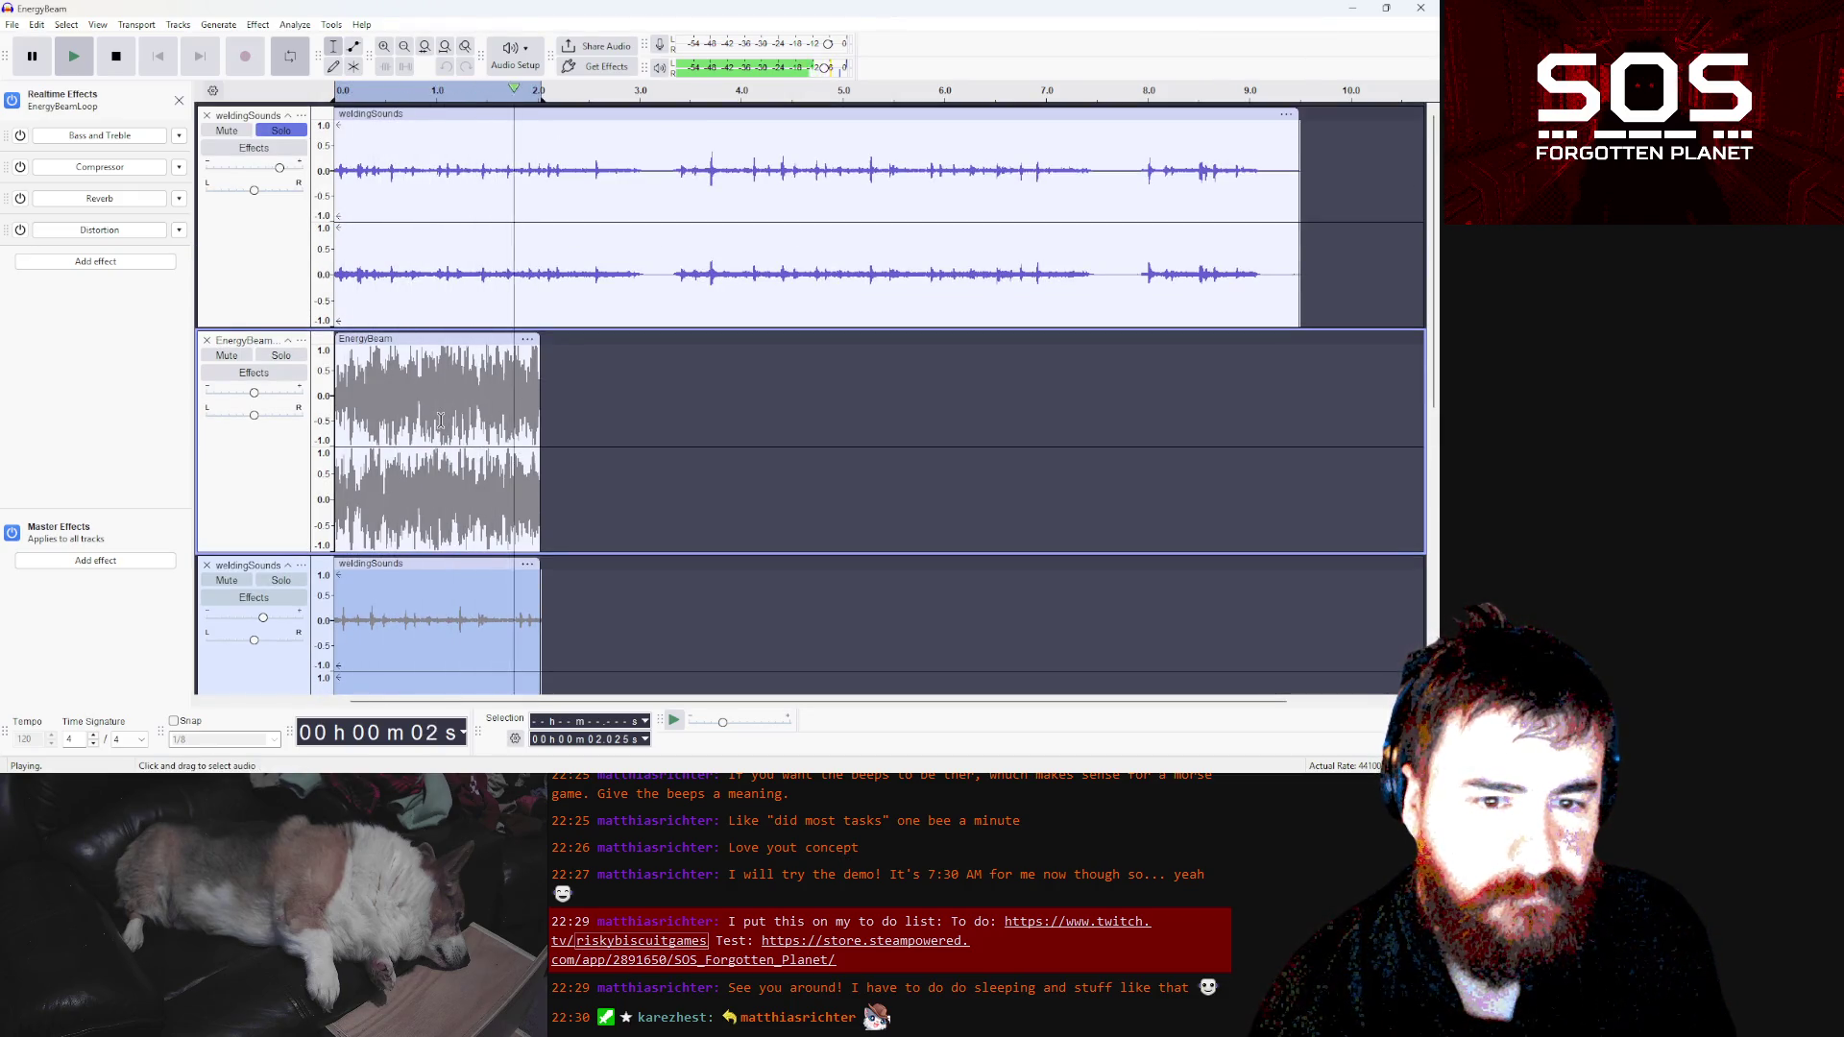
Solo EnergyBeam and the bottom welding track, stop playback, and select the top clip's tail
left_click(281, 355)
left_click(295, 585)
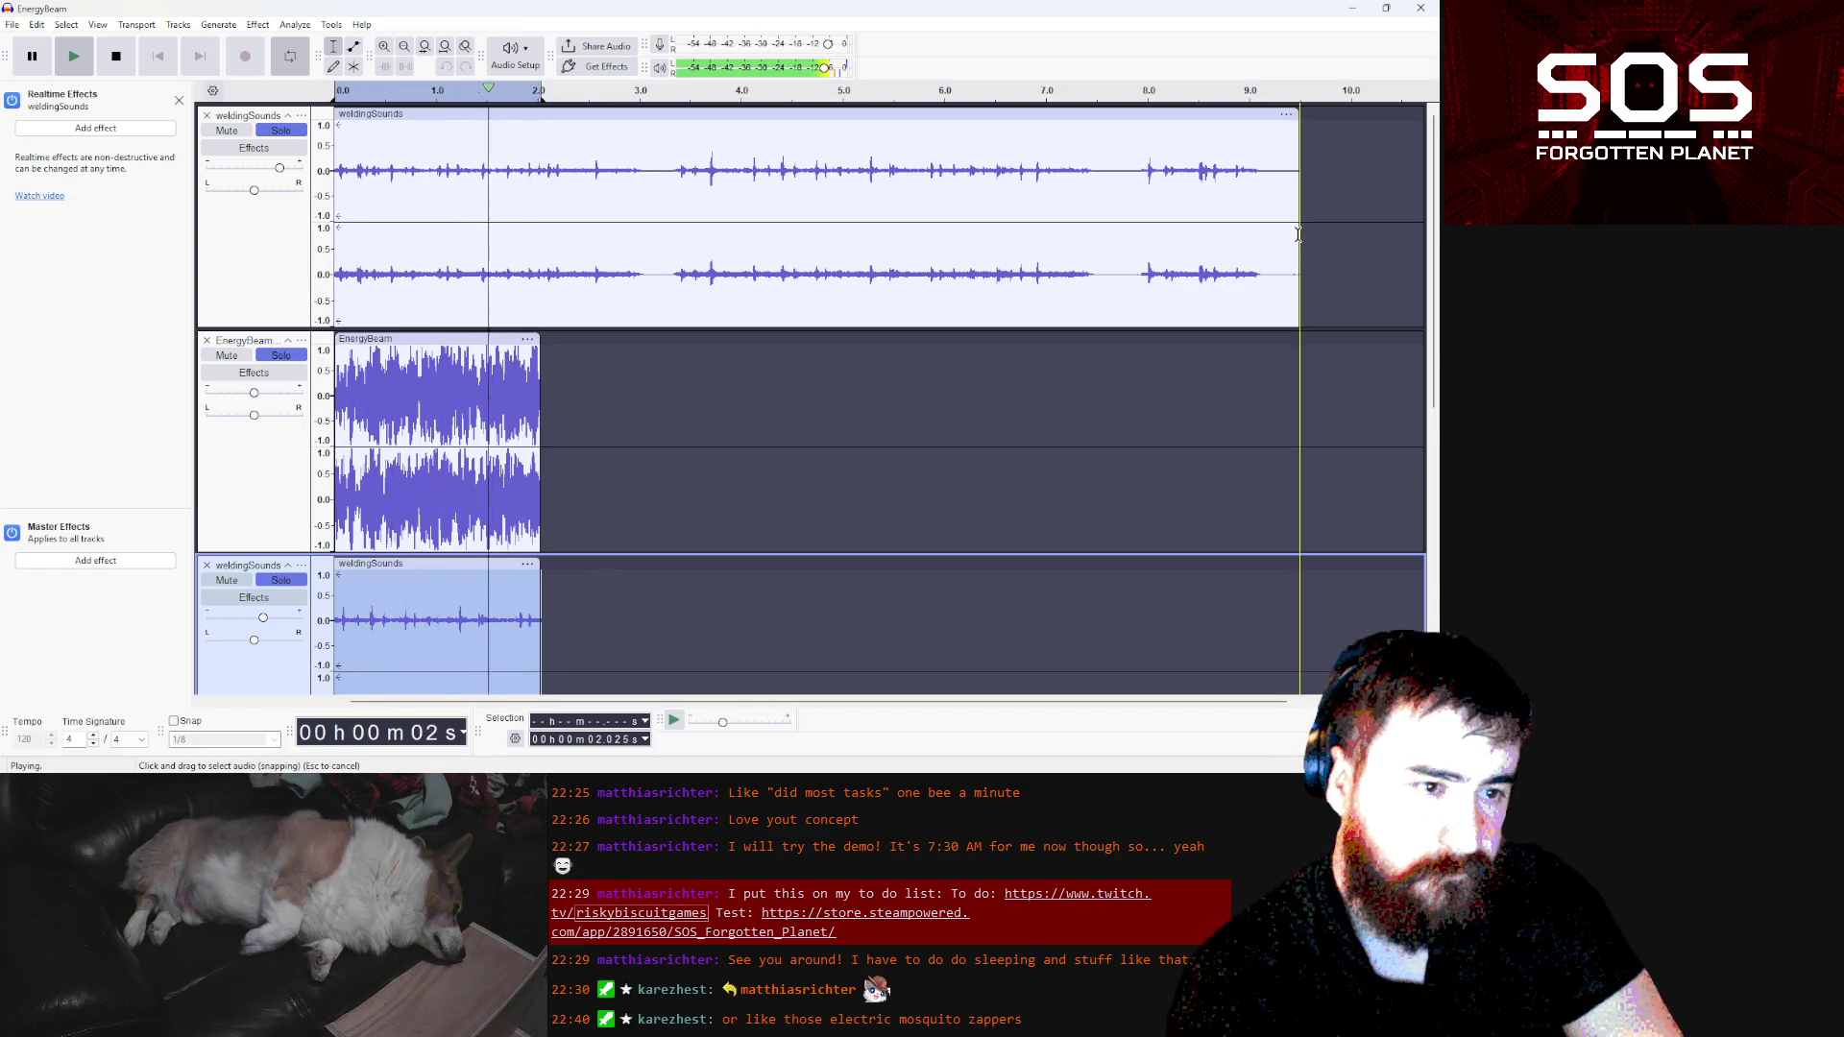
key("space")
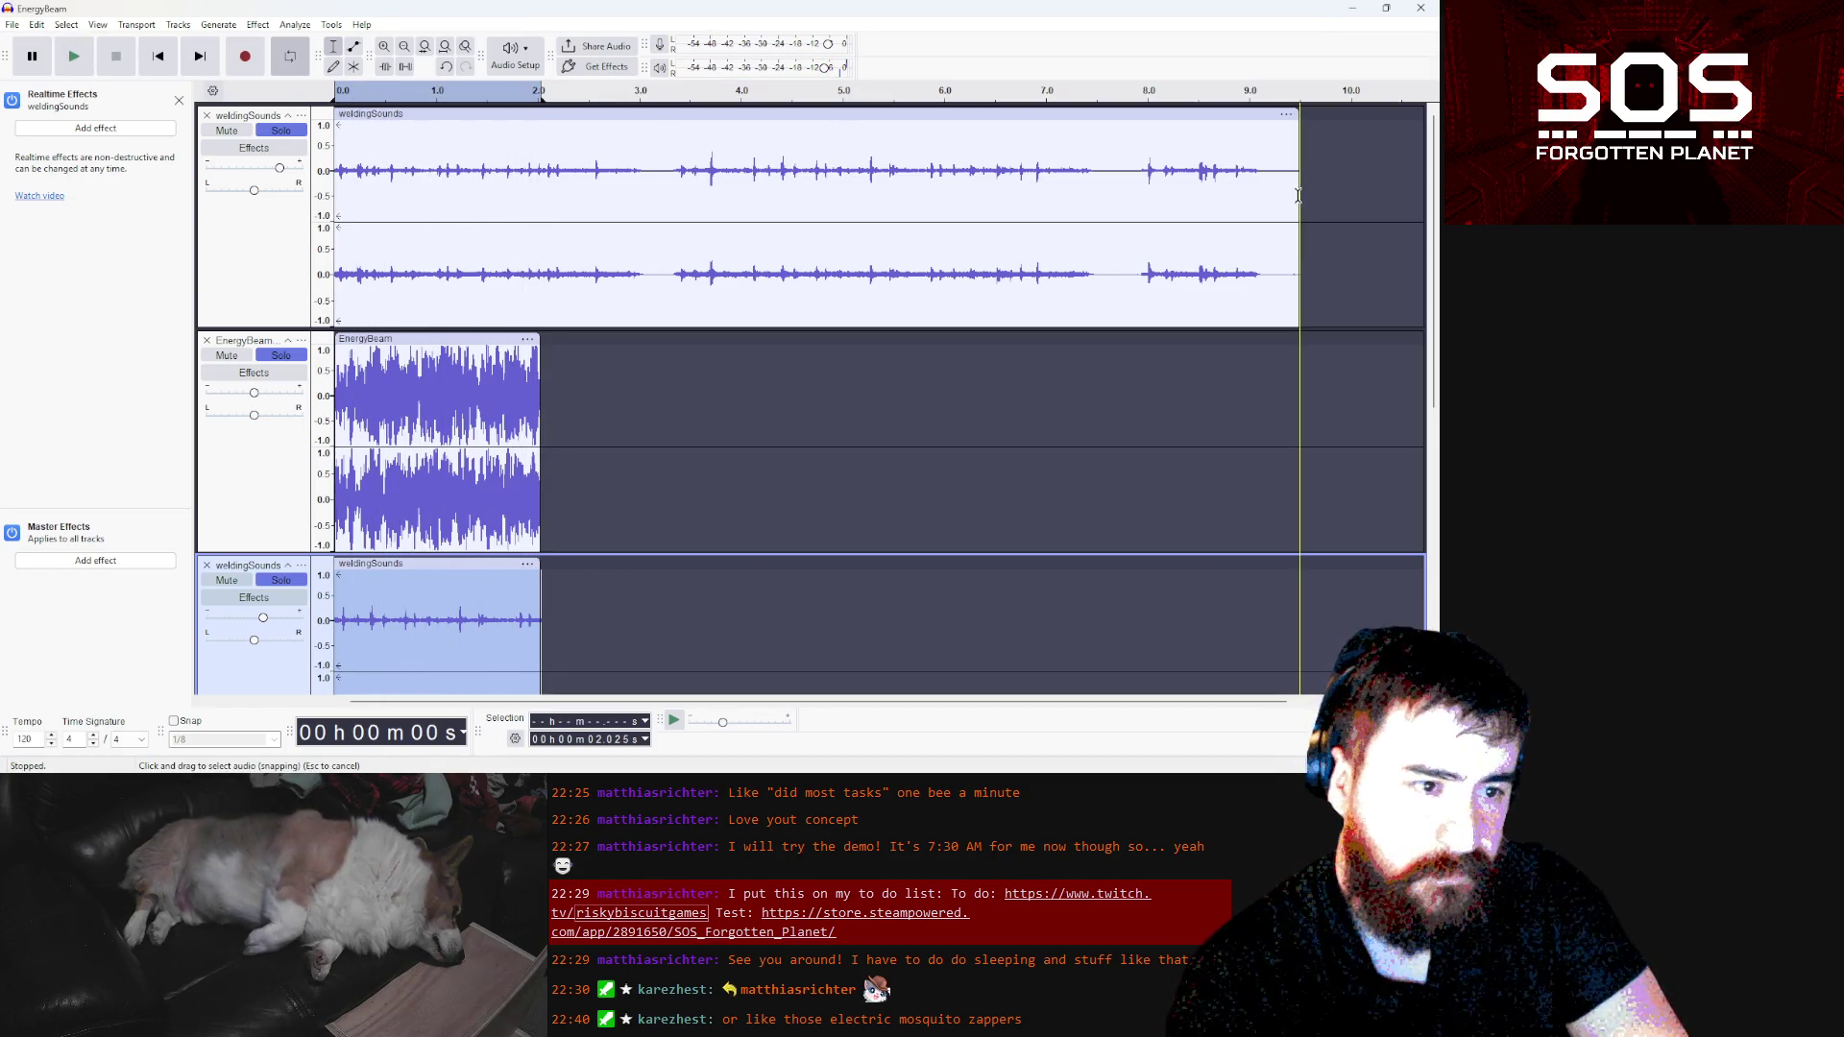
mouse_move(1297, 196)
left_mouse_down()
mouse_move(1165, 173)
mouse_move(1234, 164)
left_mouse_up()
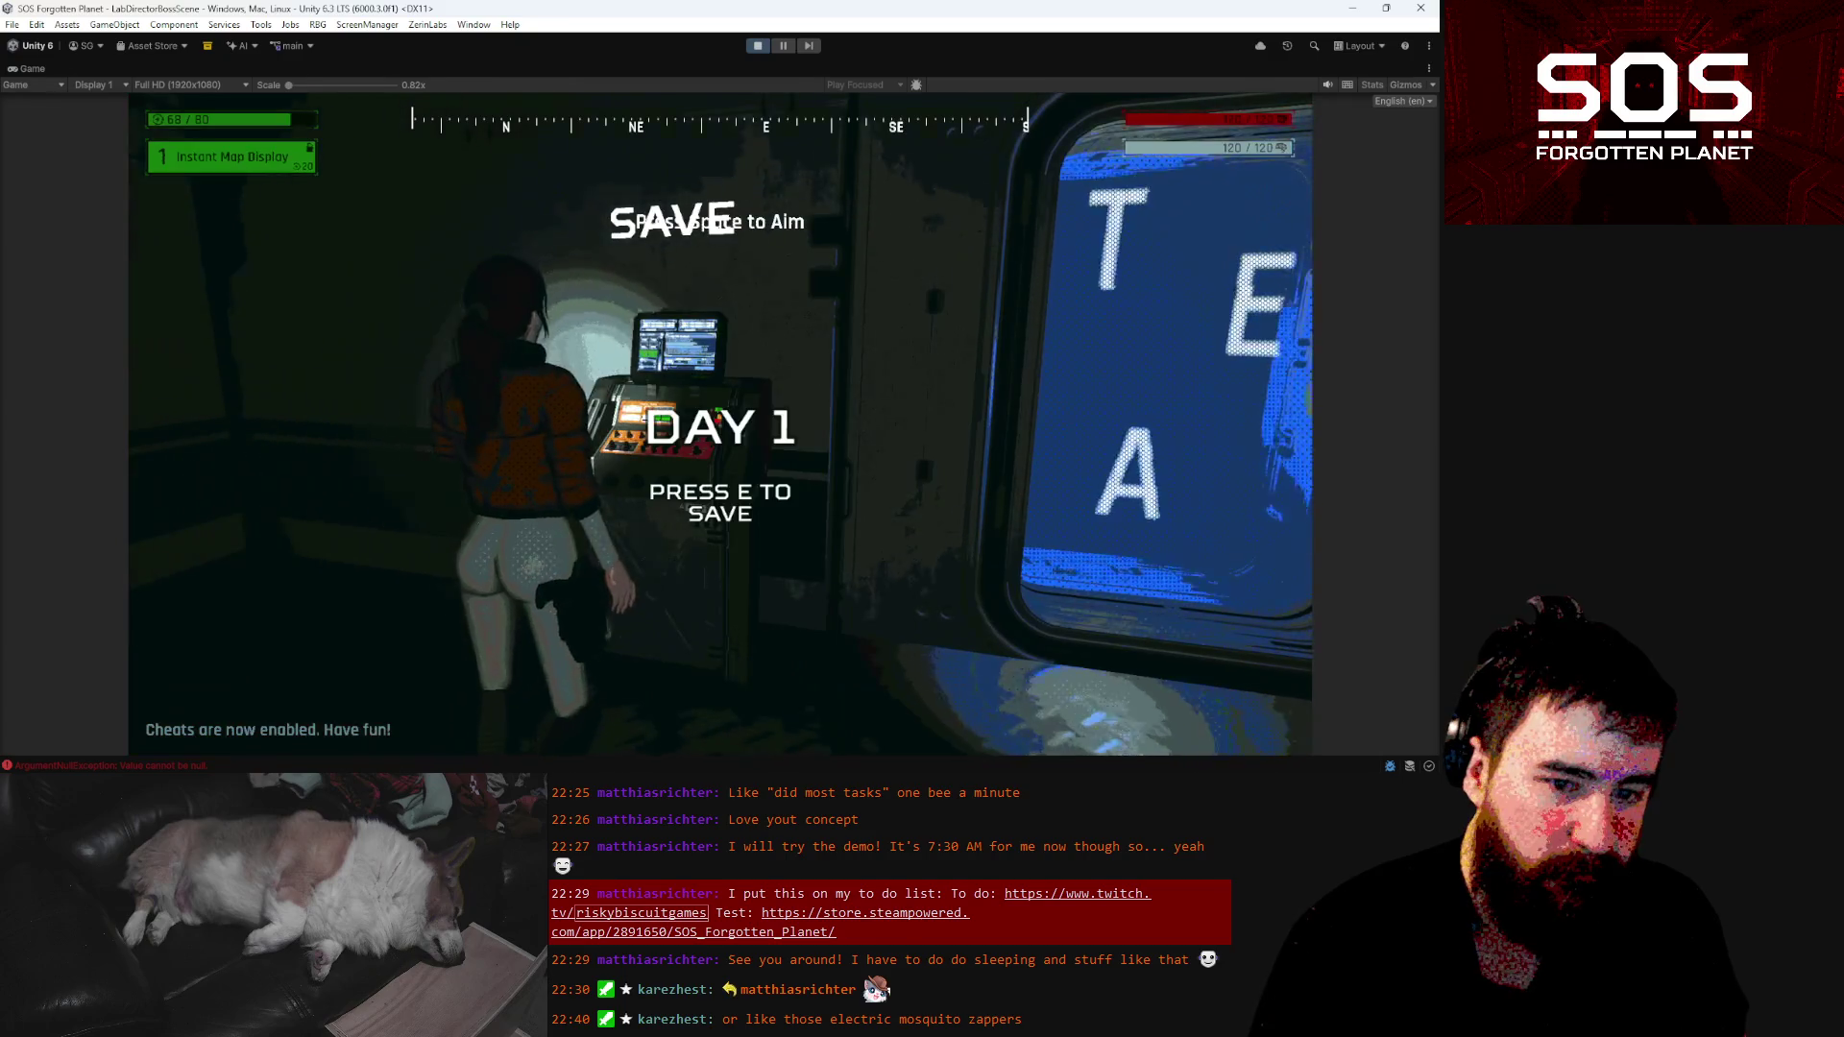
Aim the gun and fire two laser shots at the wall target
key("space")
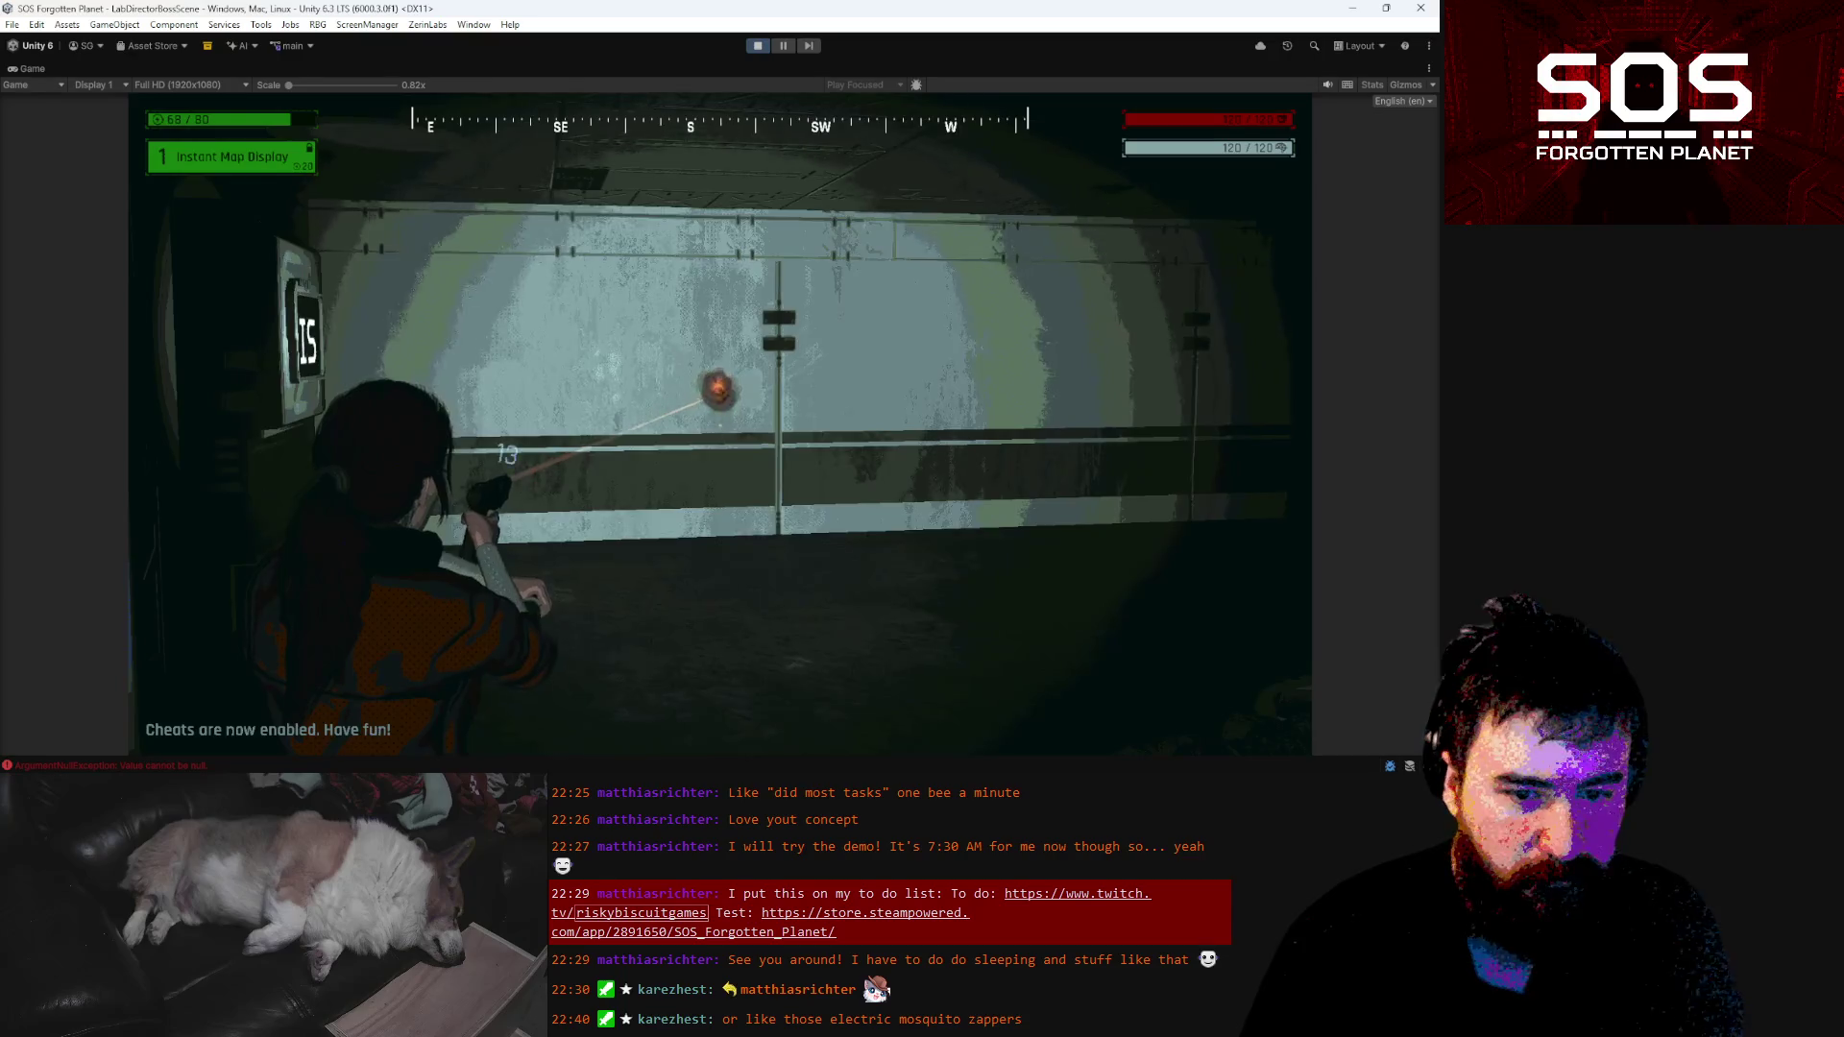
left_click(706, 384)
left_click(719, 417)
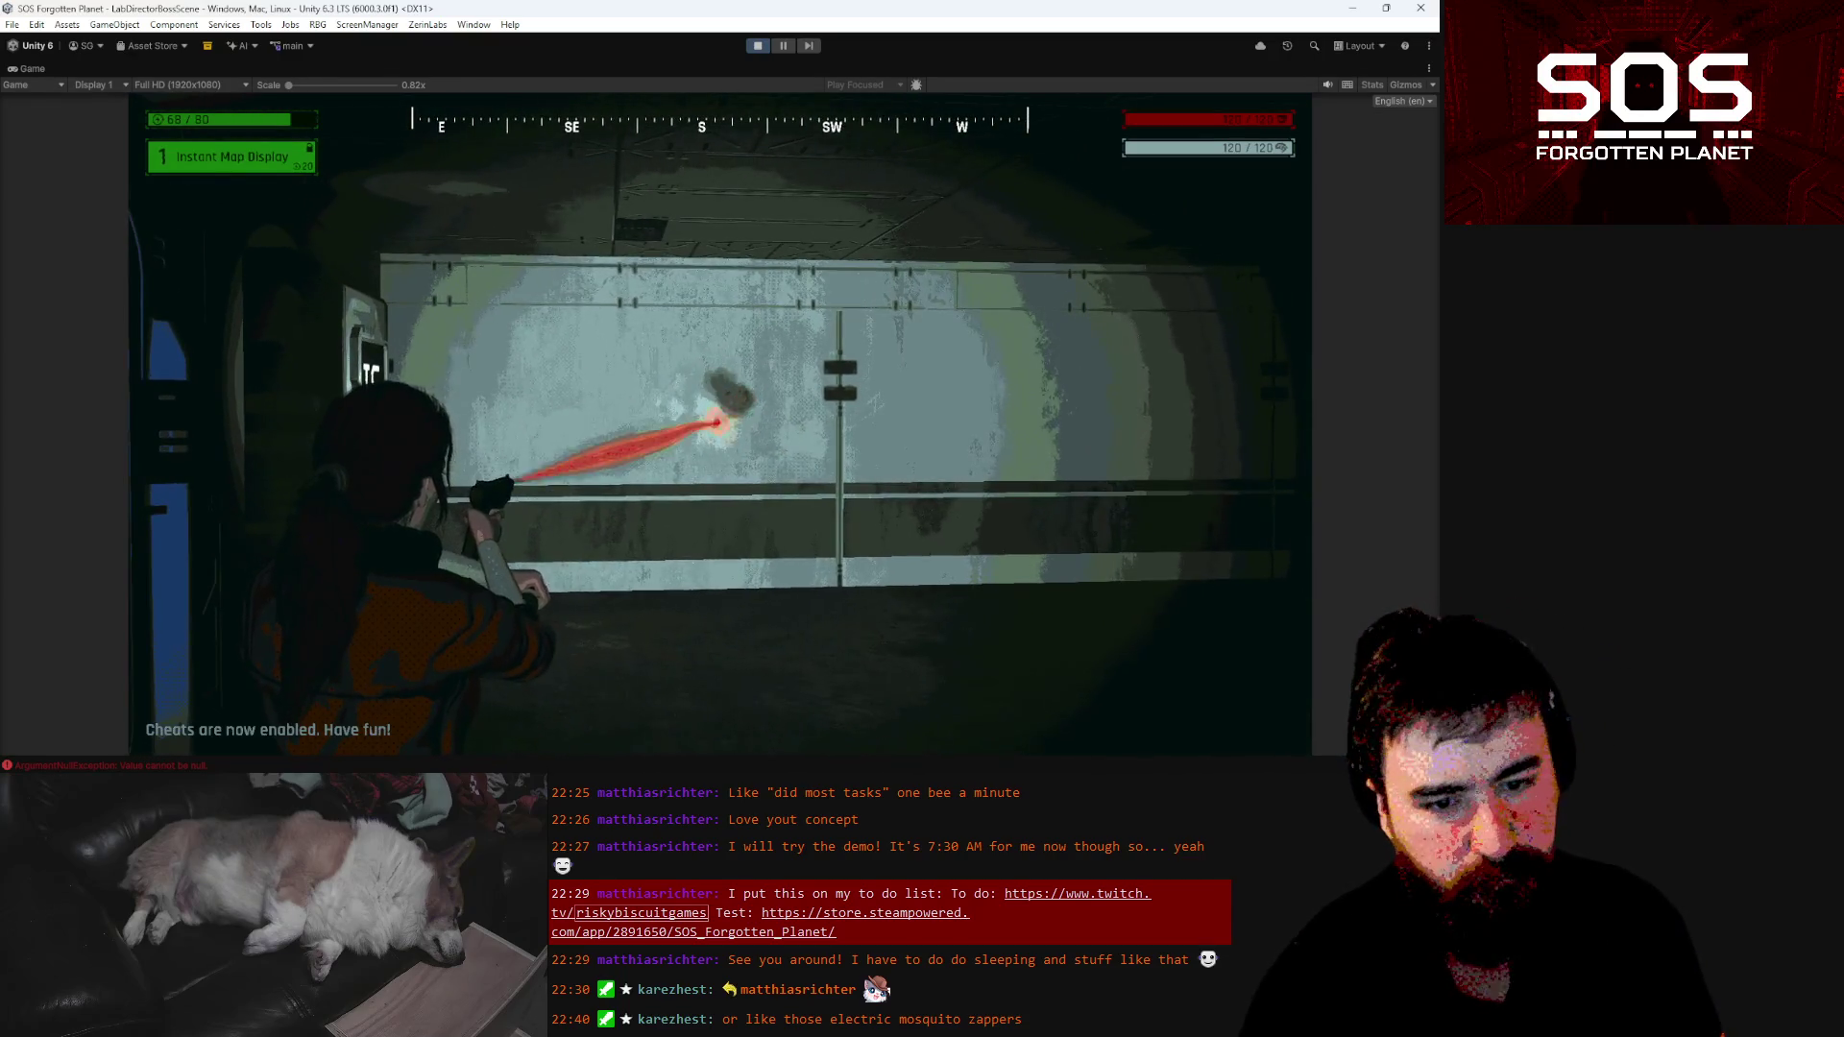
key("s")
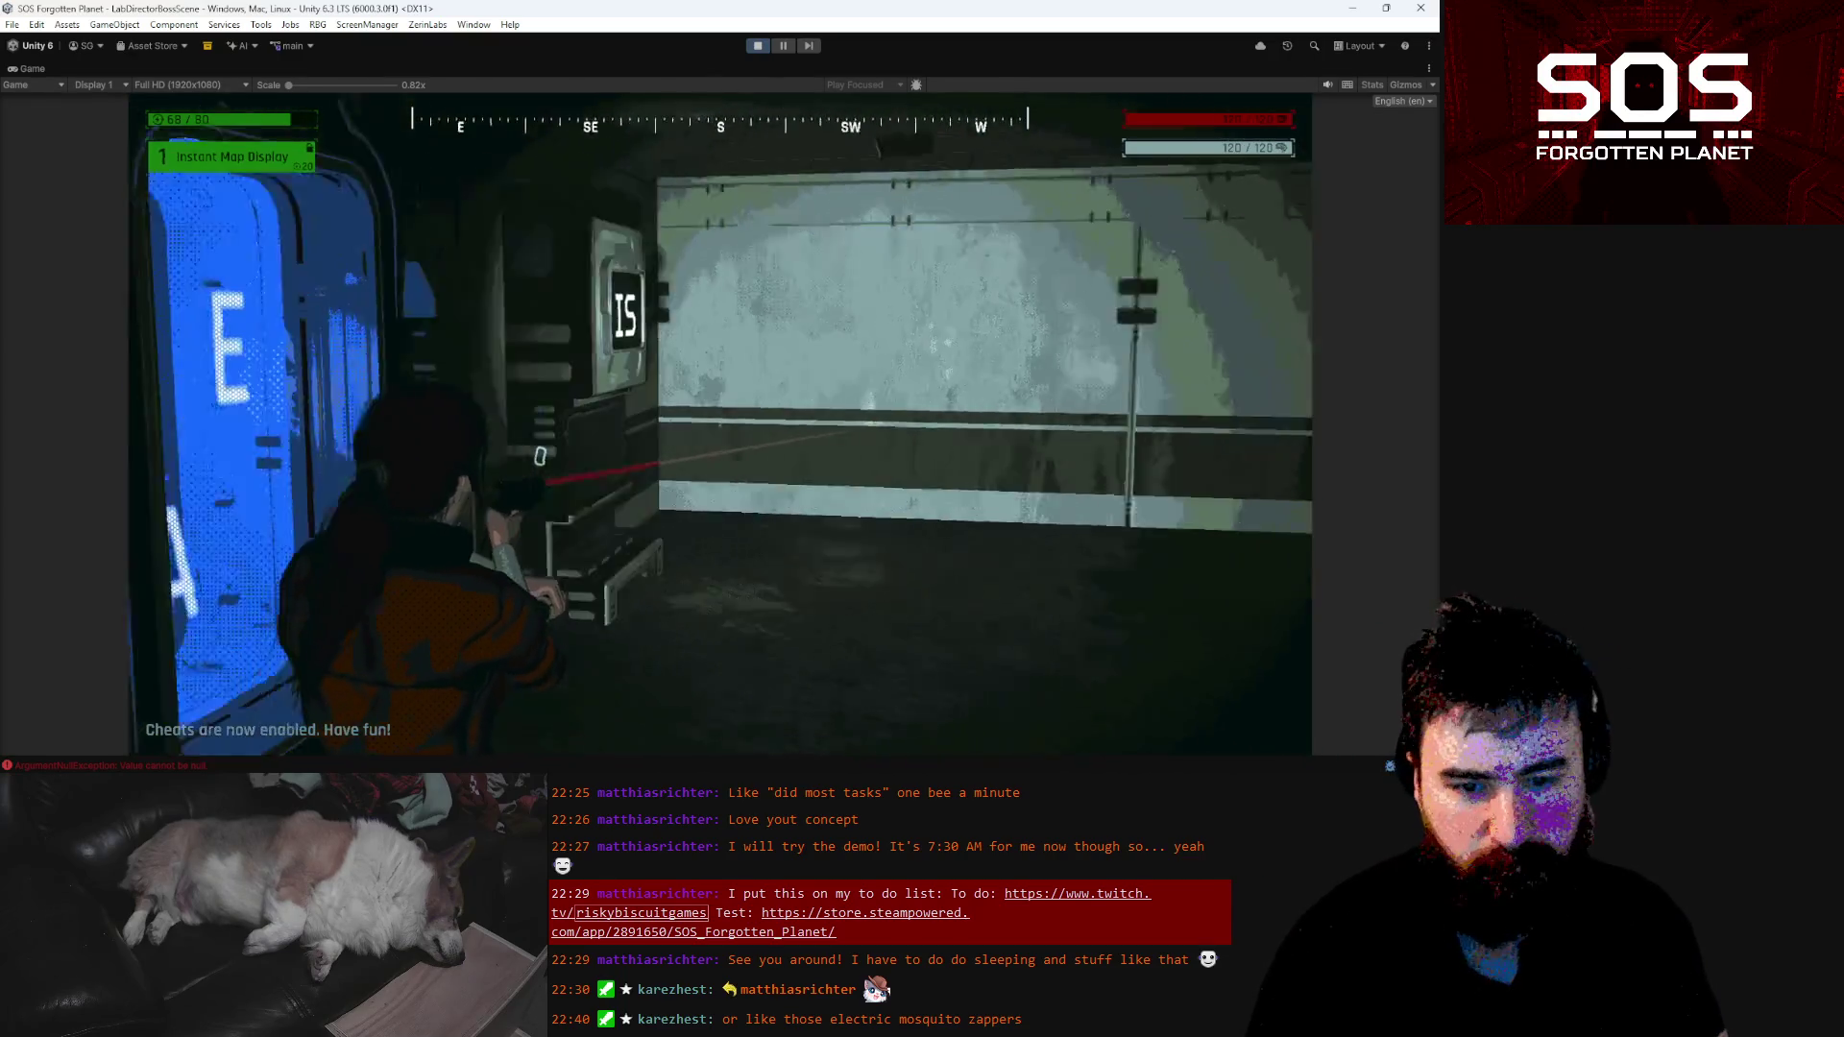
Enable the ENDLESSCLIP cheat through the in-game console
key("apostrophe")
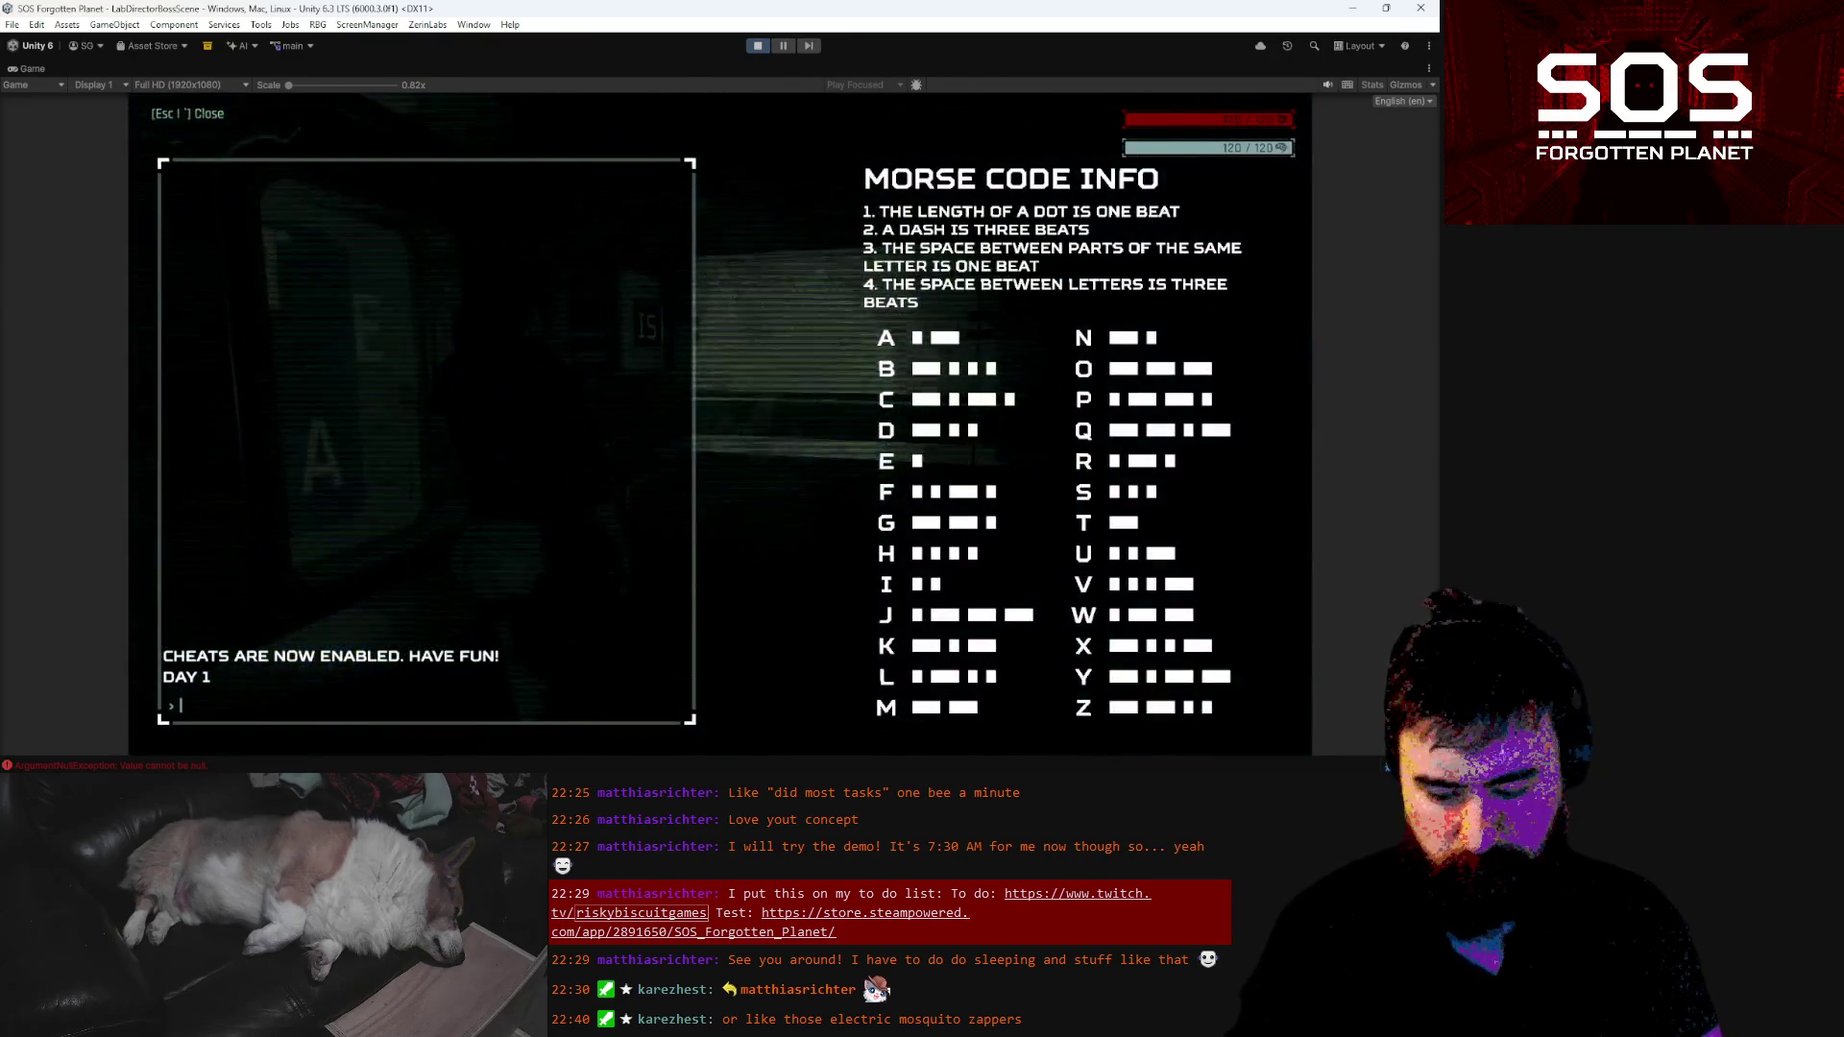
type("ENDLESS")
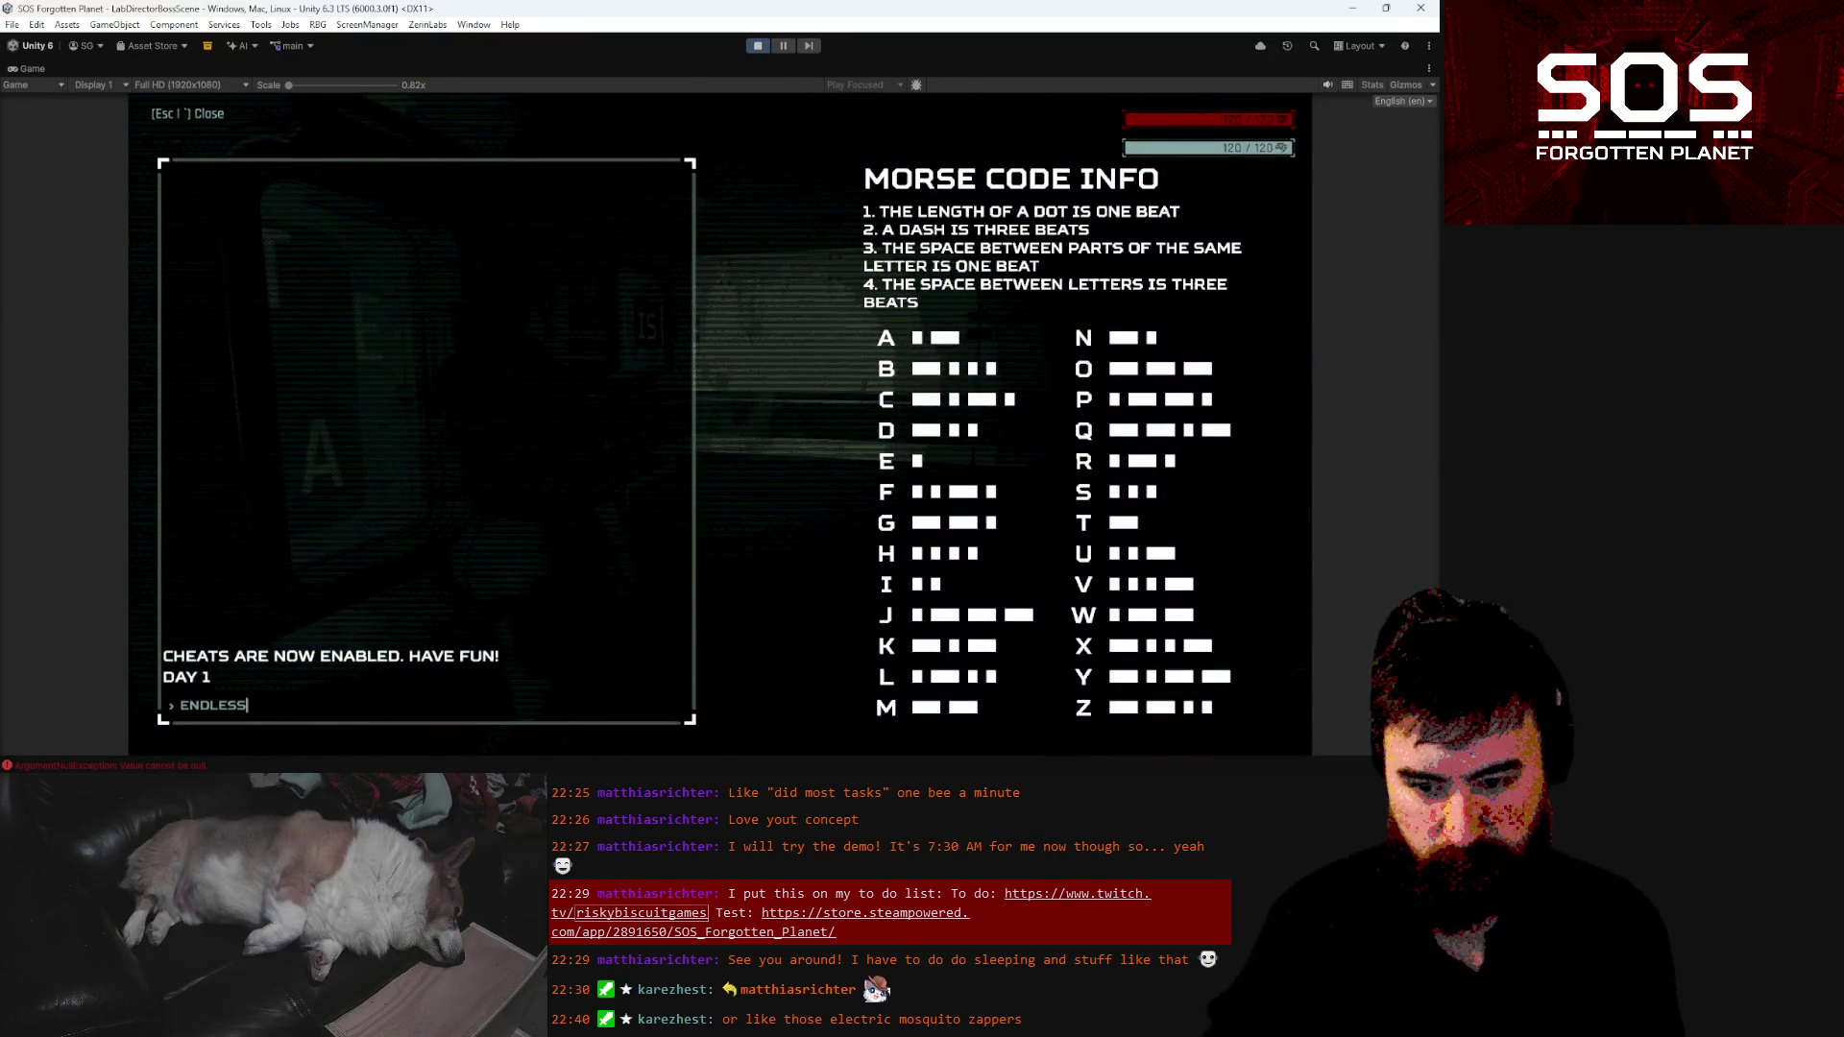
type("P")
key("Return")
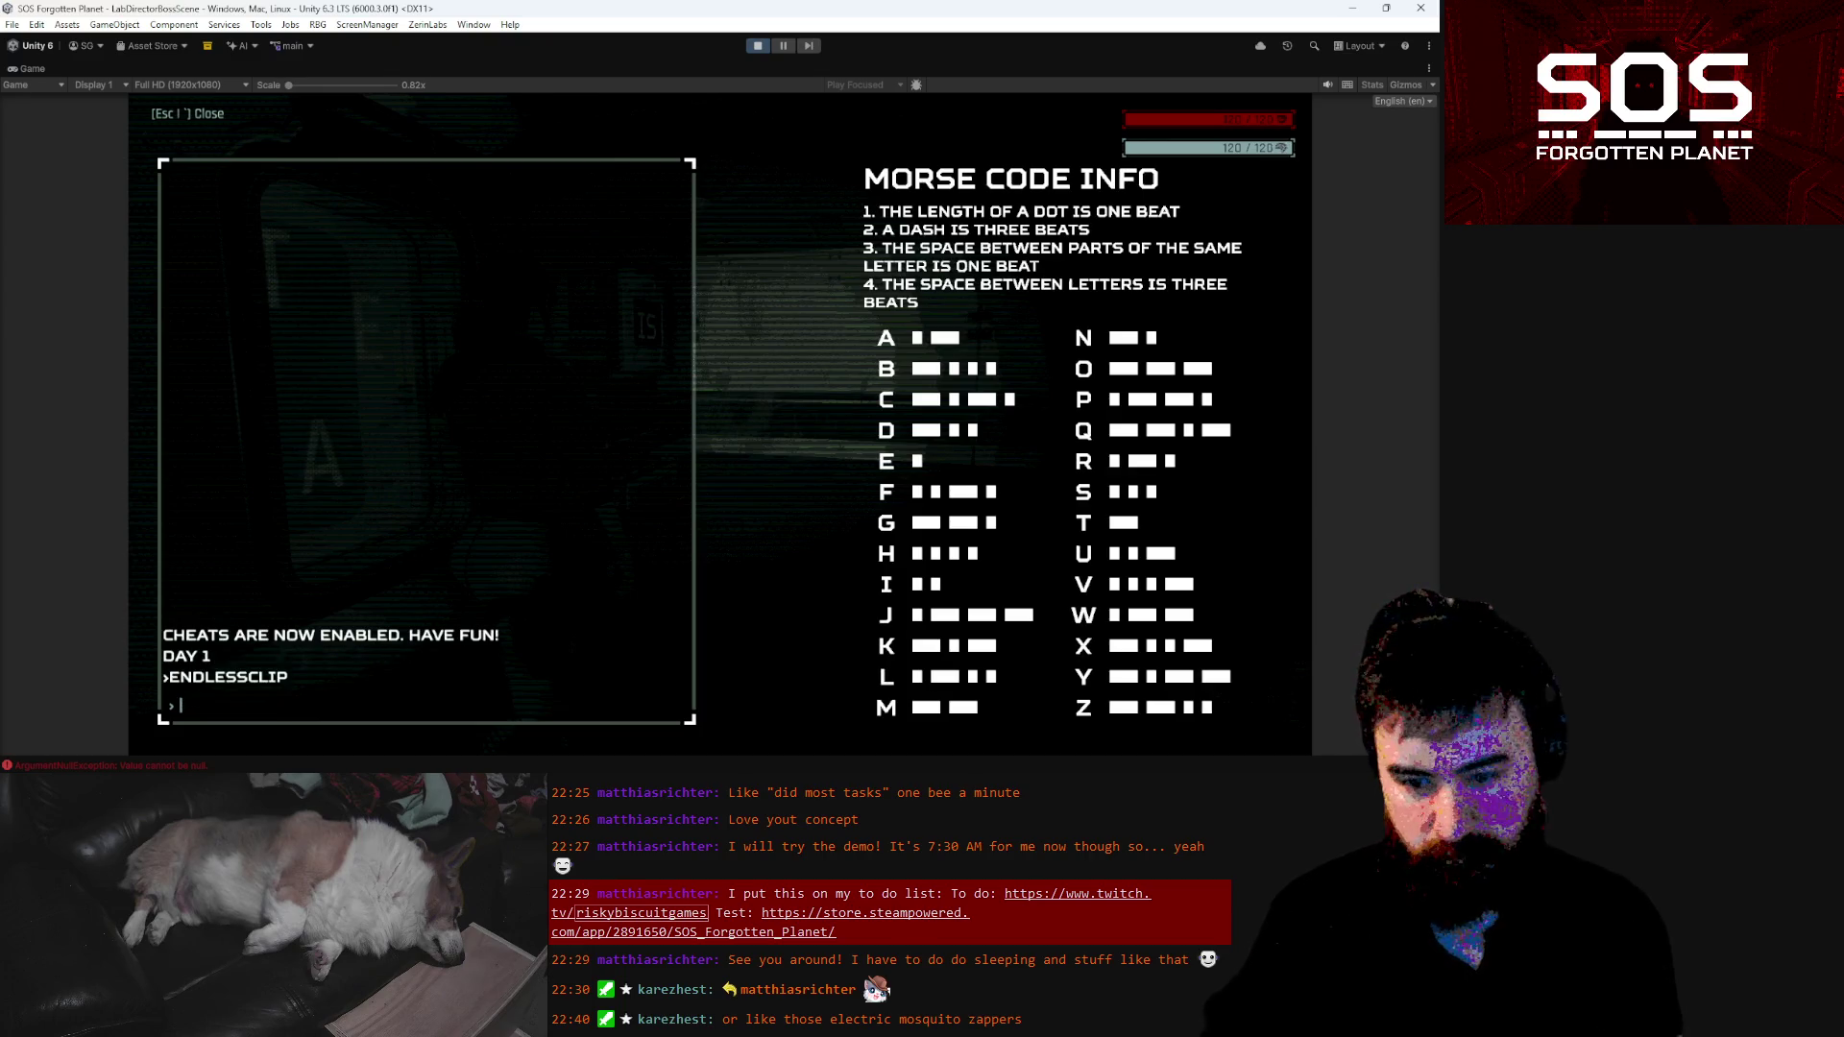
key("Escape")
Keep firing the laser at the wall while moving closer, then pause the game
left_click(719, 410)
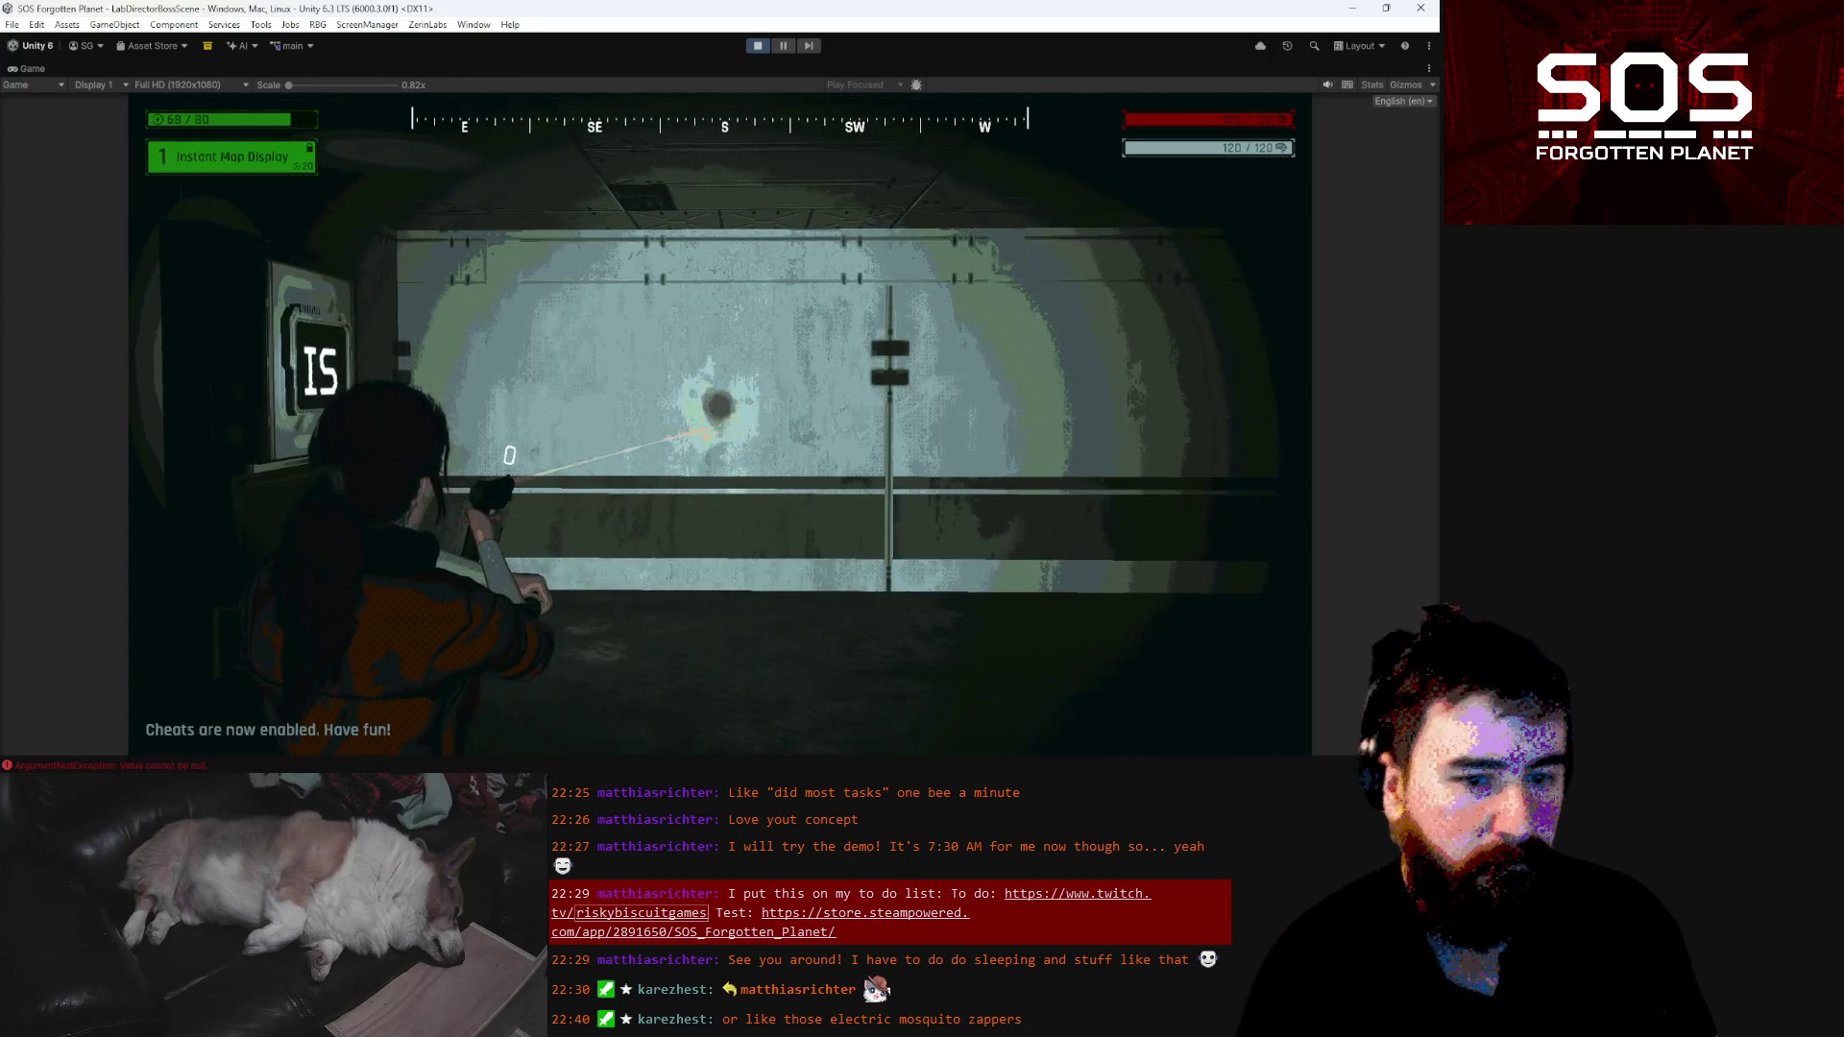
left_click(721, 417)
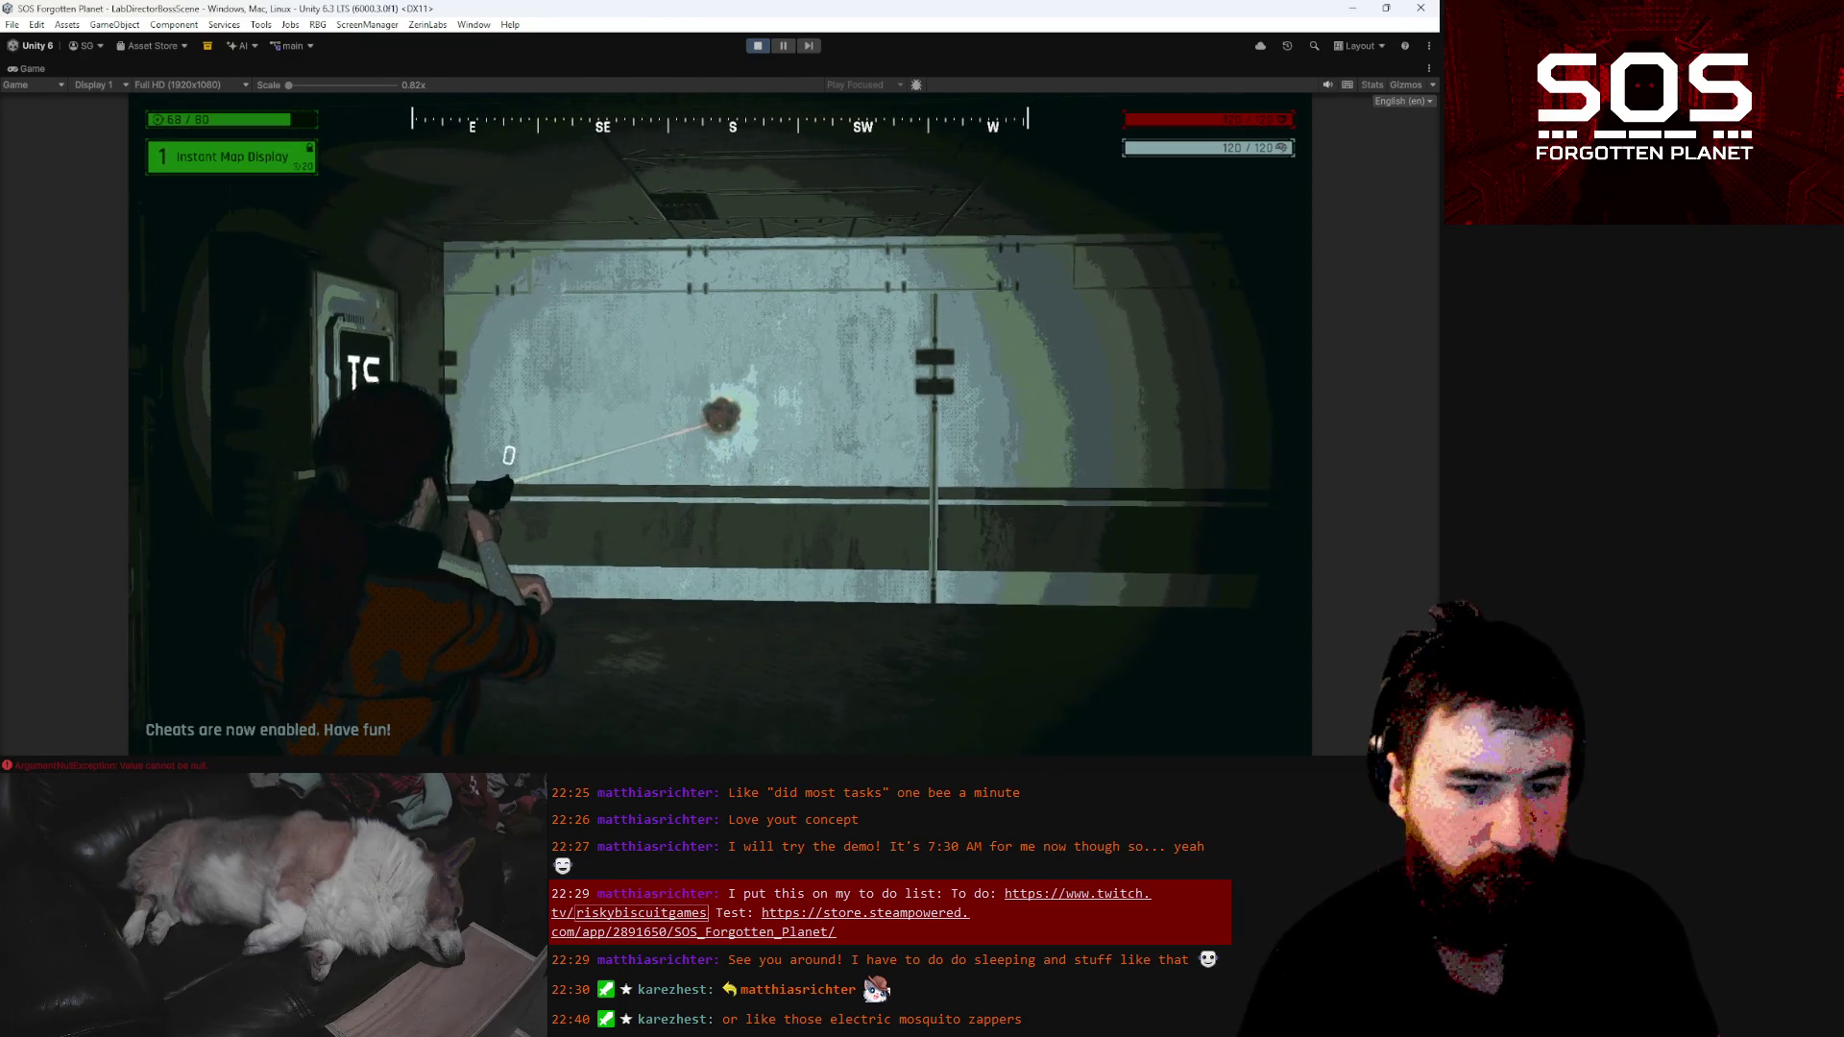
left_click(721, 416)
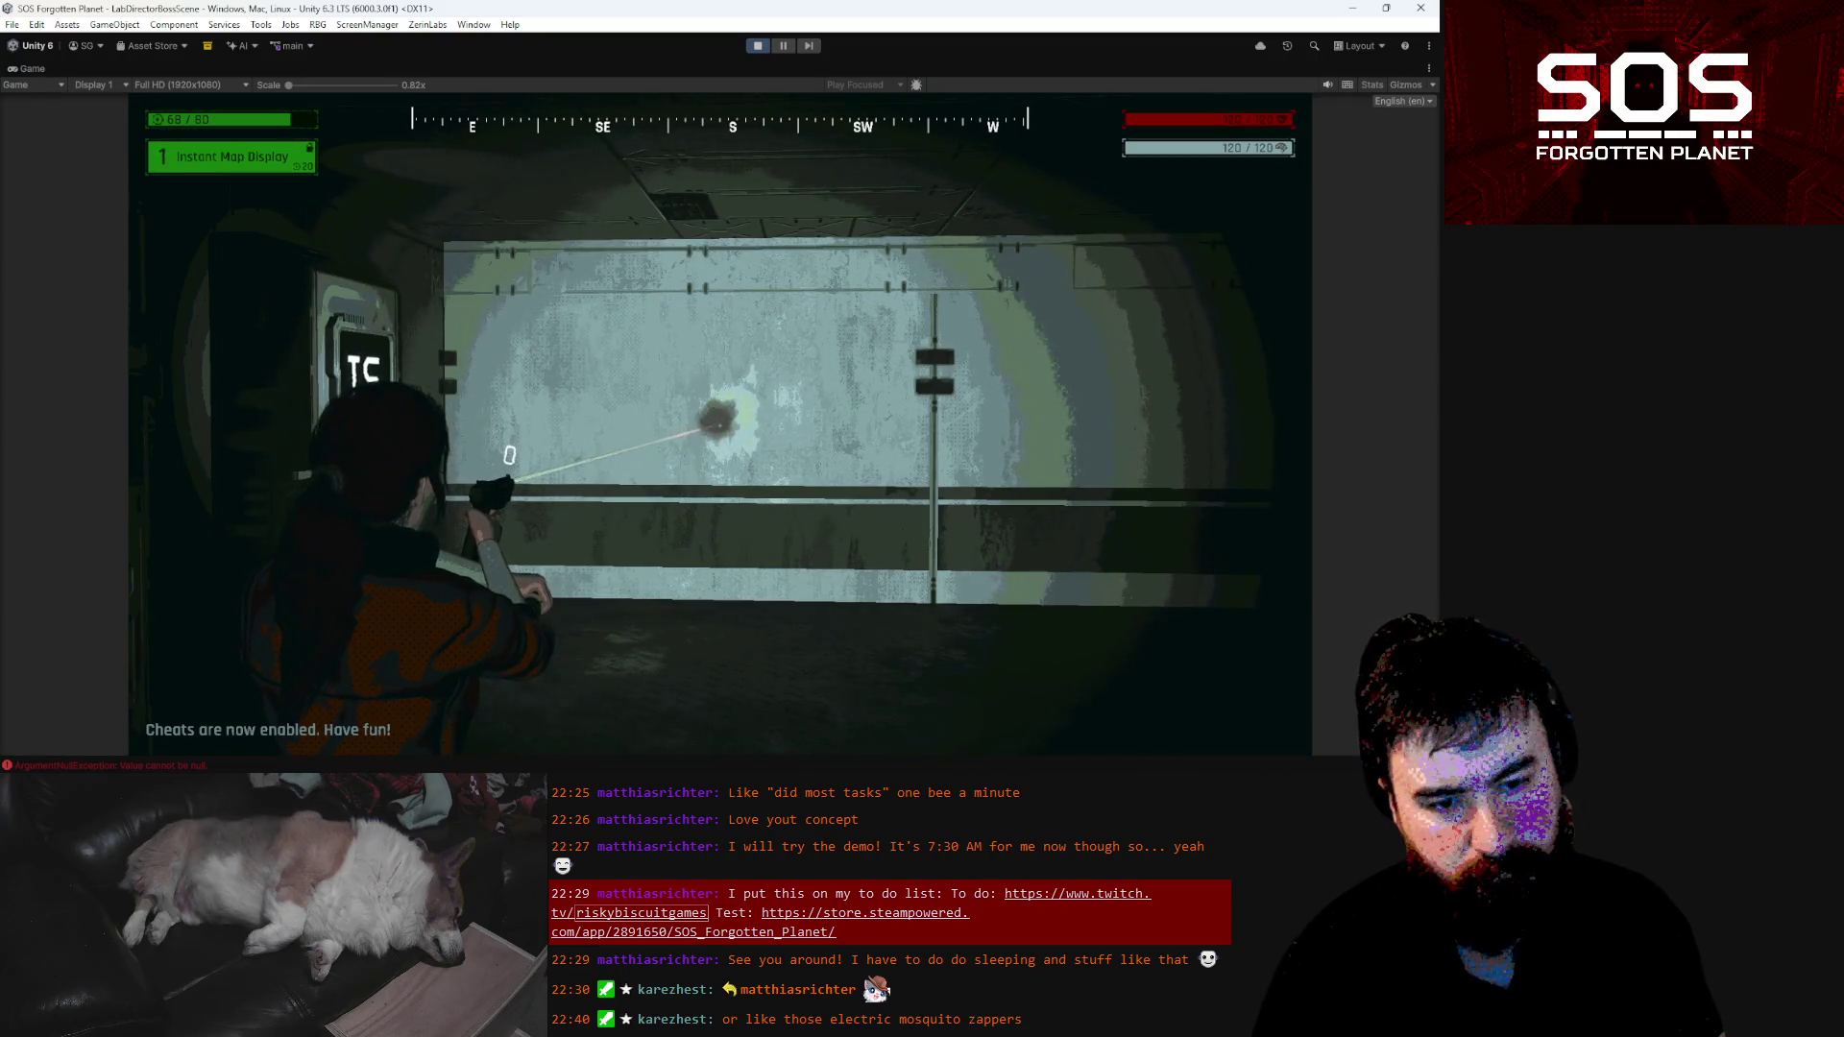
left_click(719, 416)
left_click(721, 416)
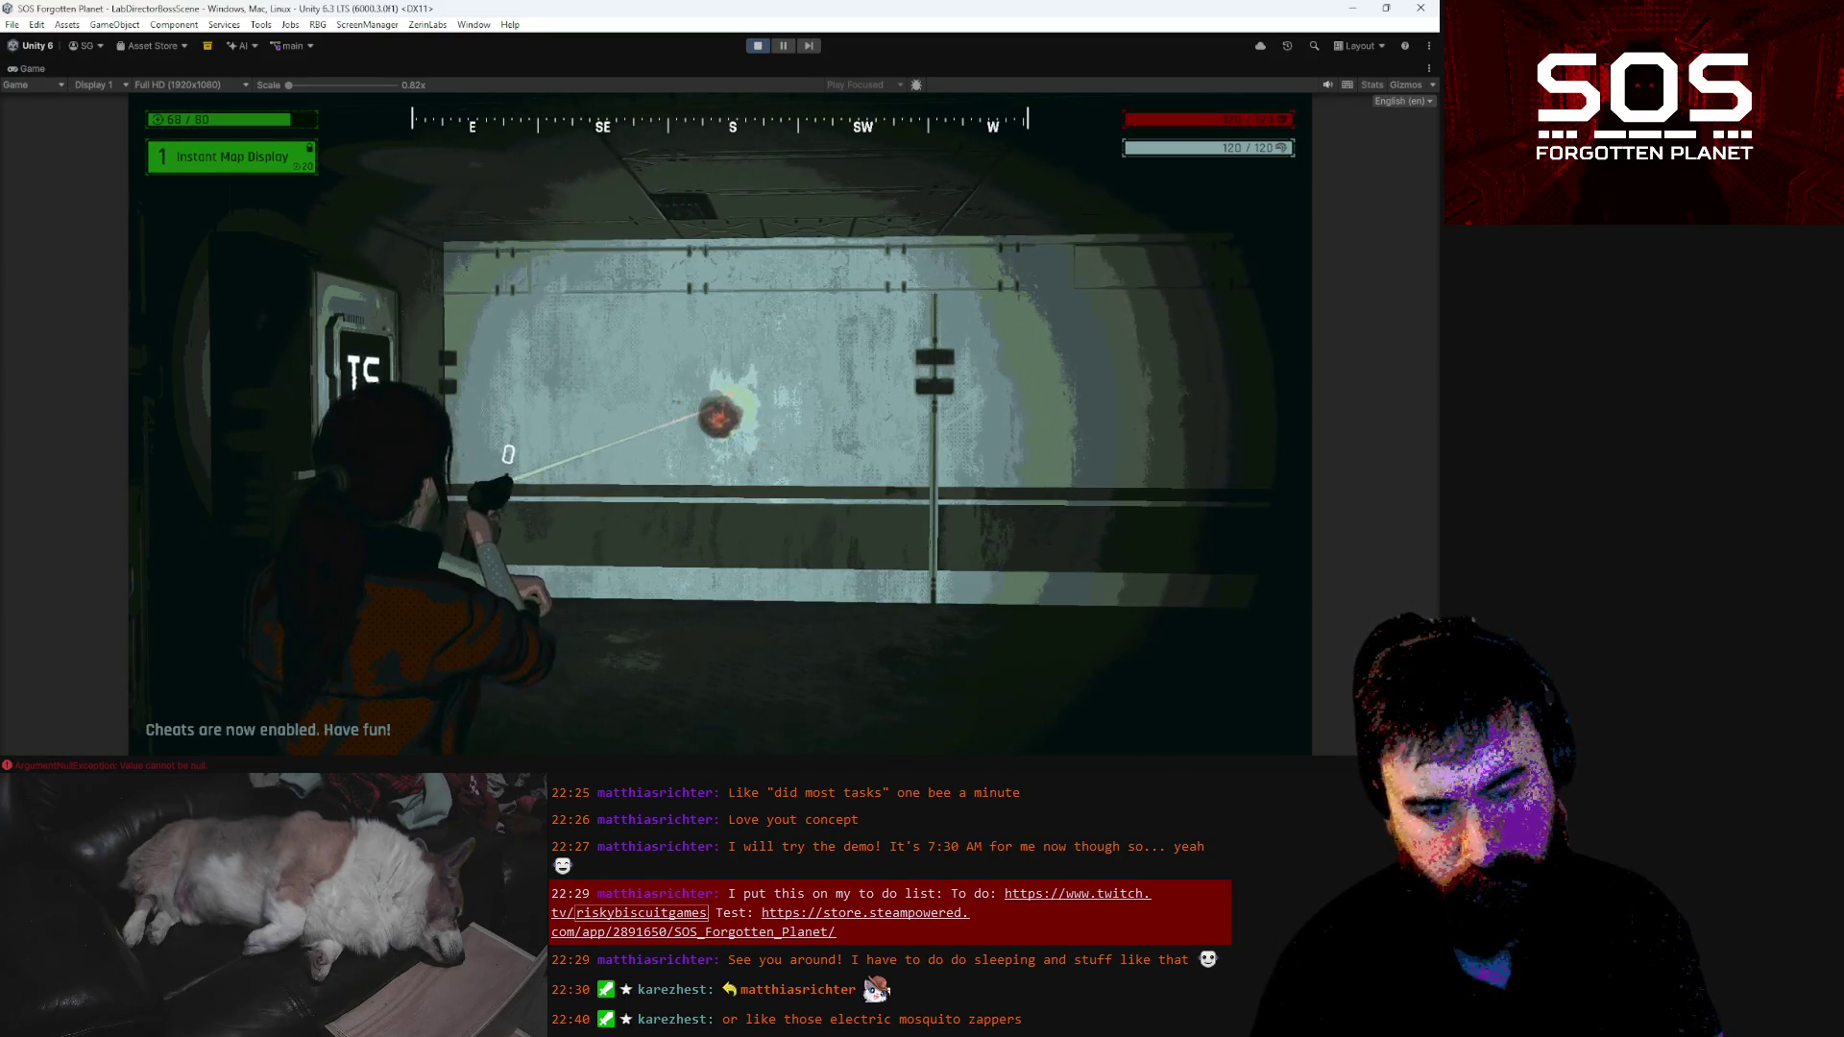
left_click(718, 416)
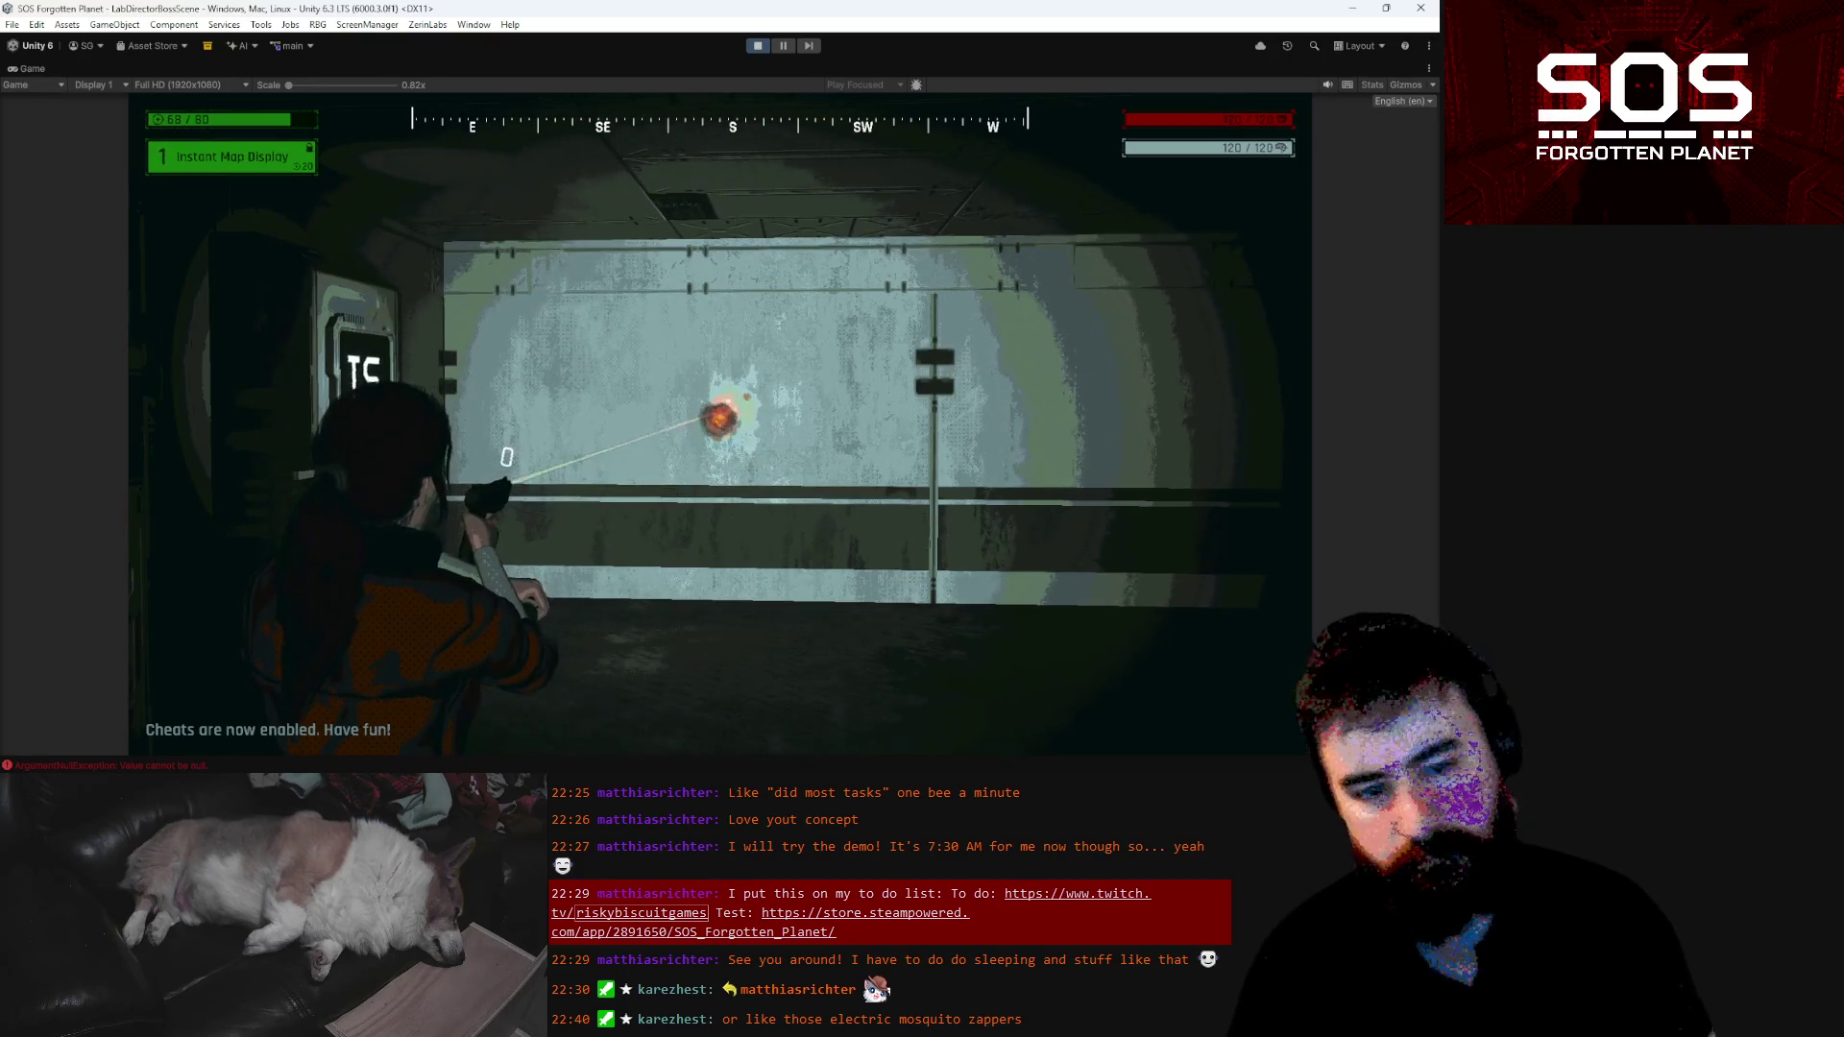
key("w")
left_click(718, 416)
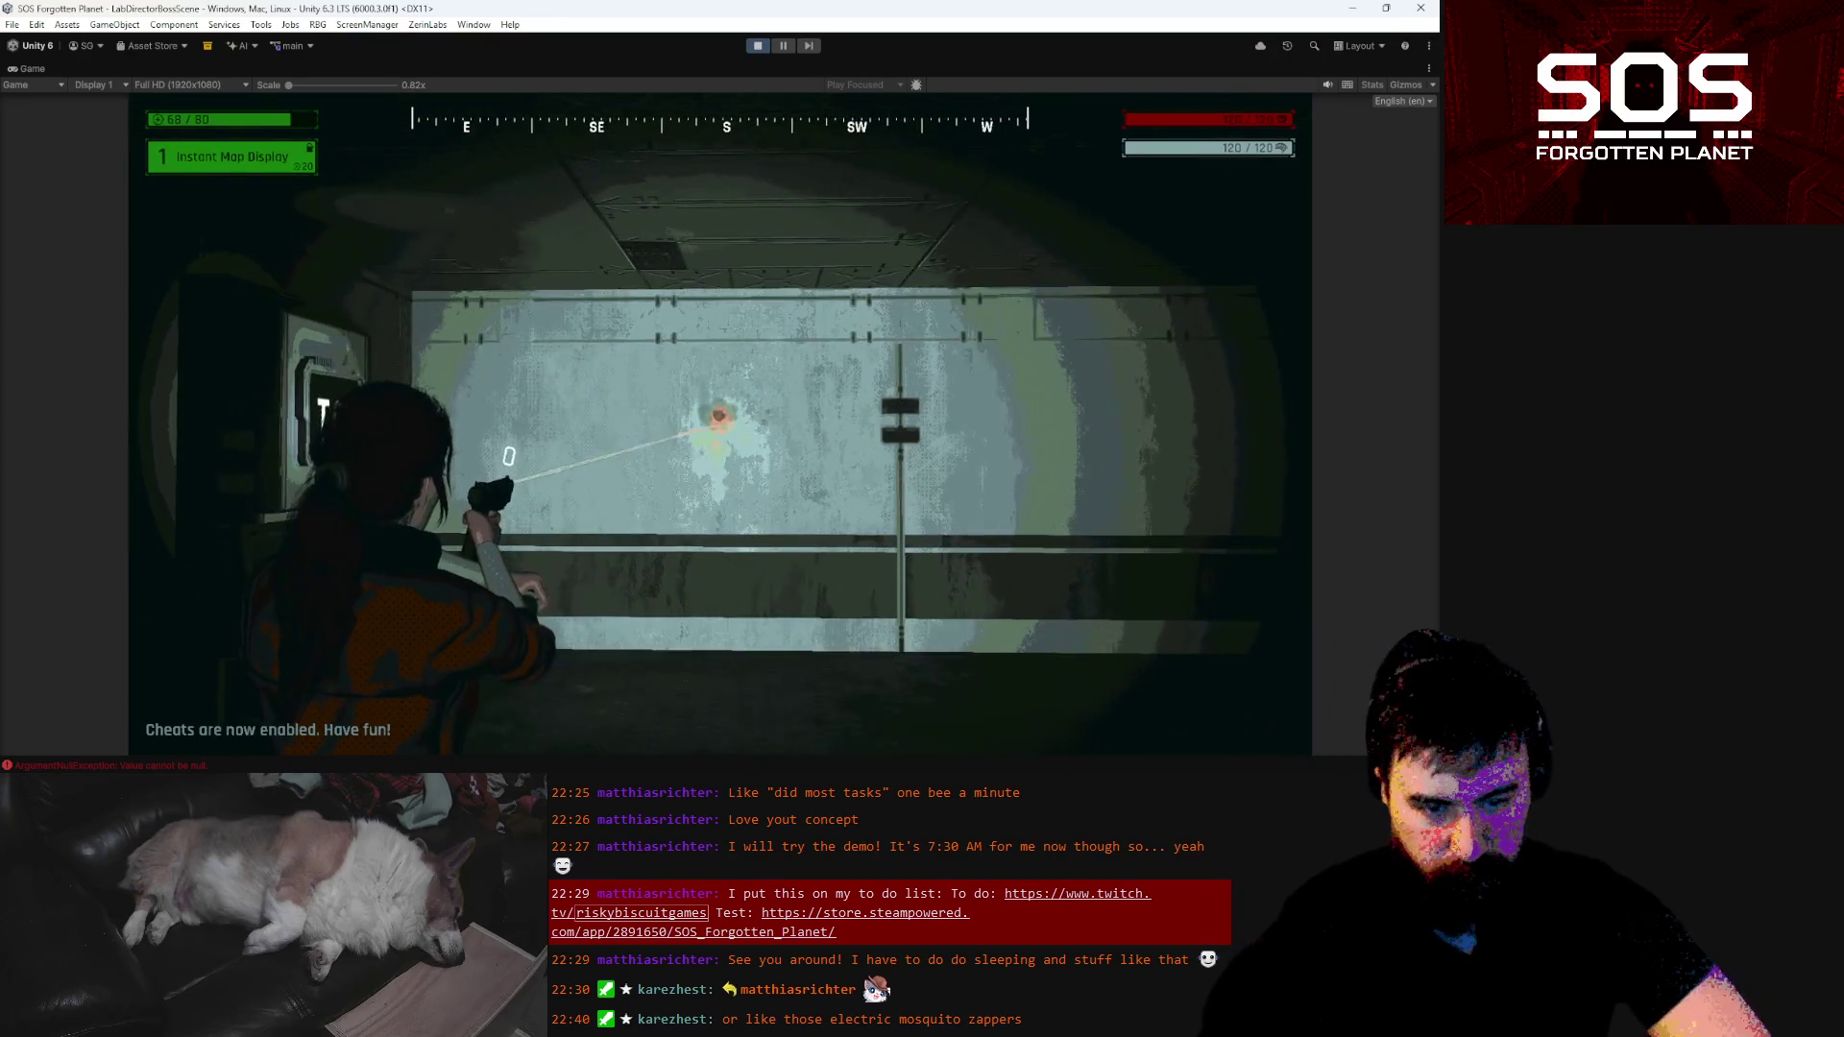
left_click(718, 416)
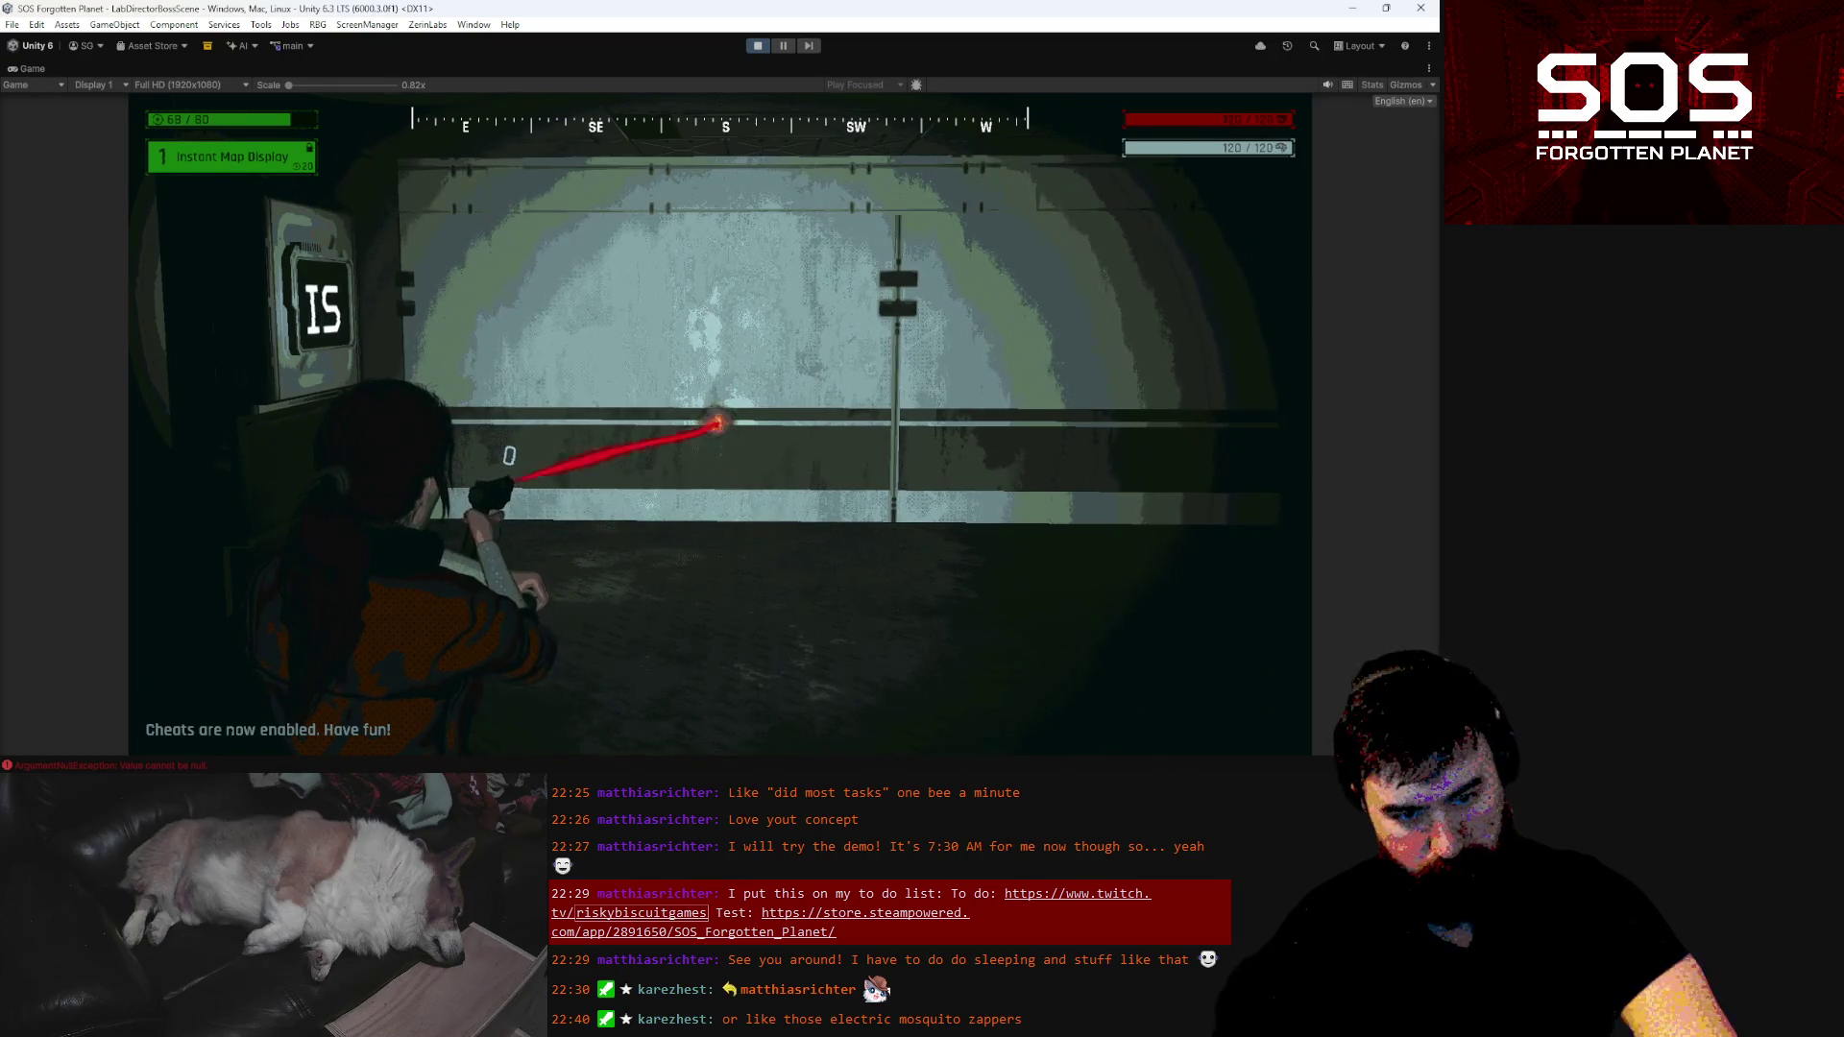
left_click(726, 396)
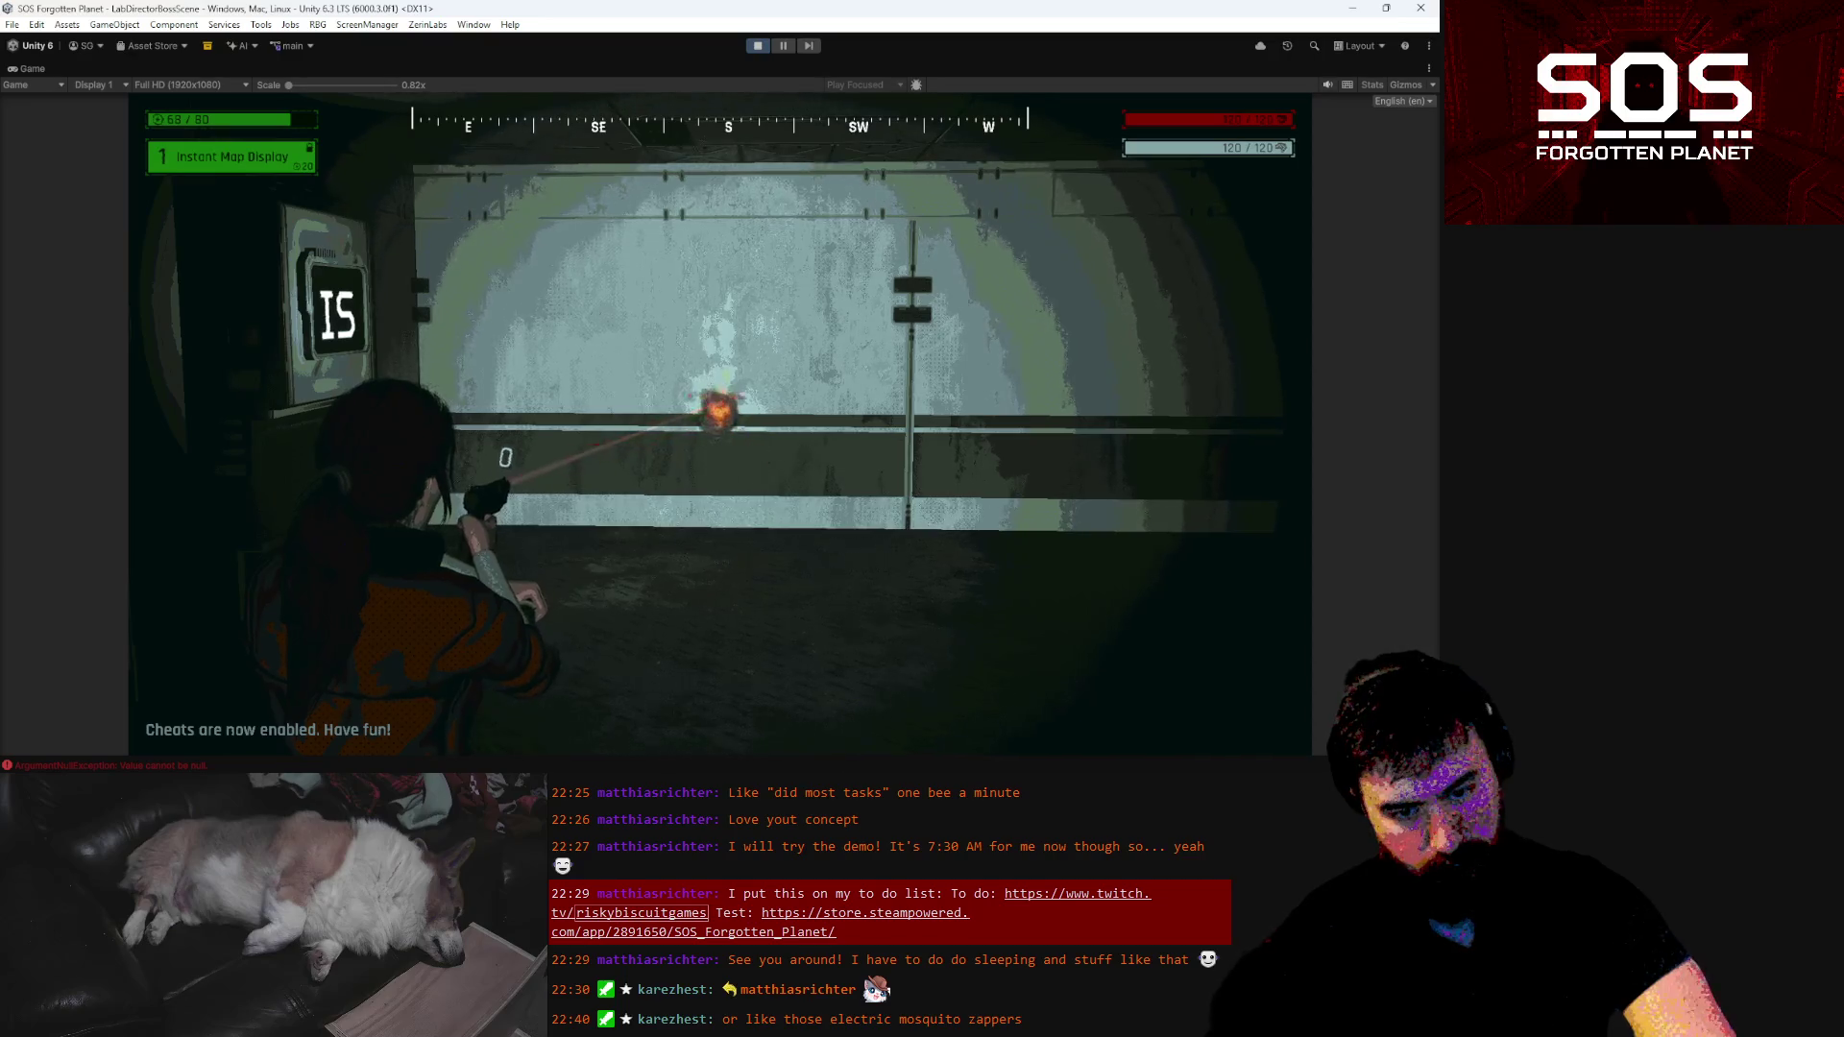
left_click(721, 424)
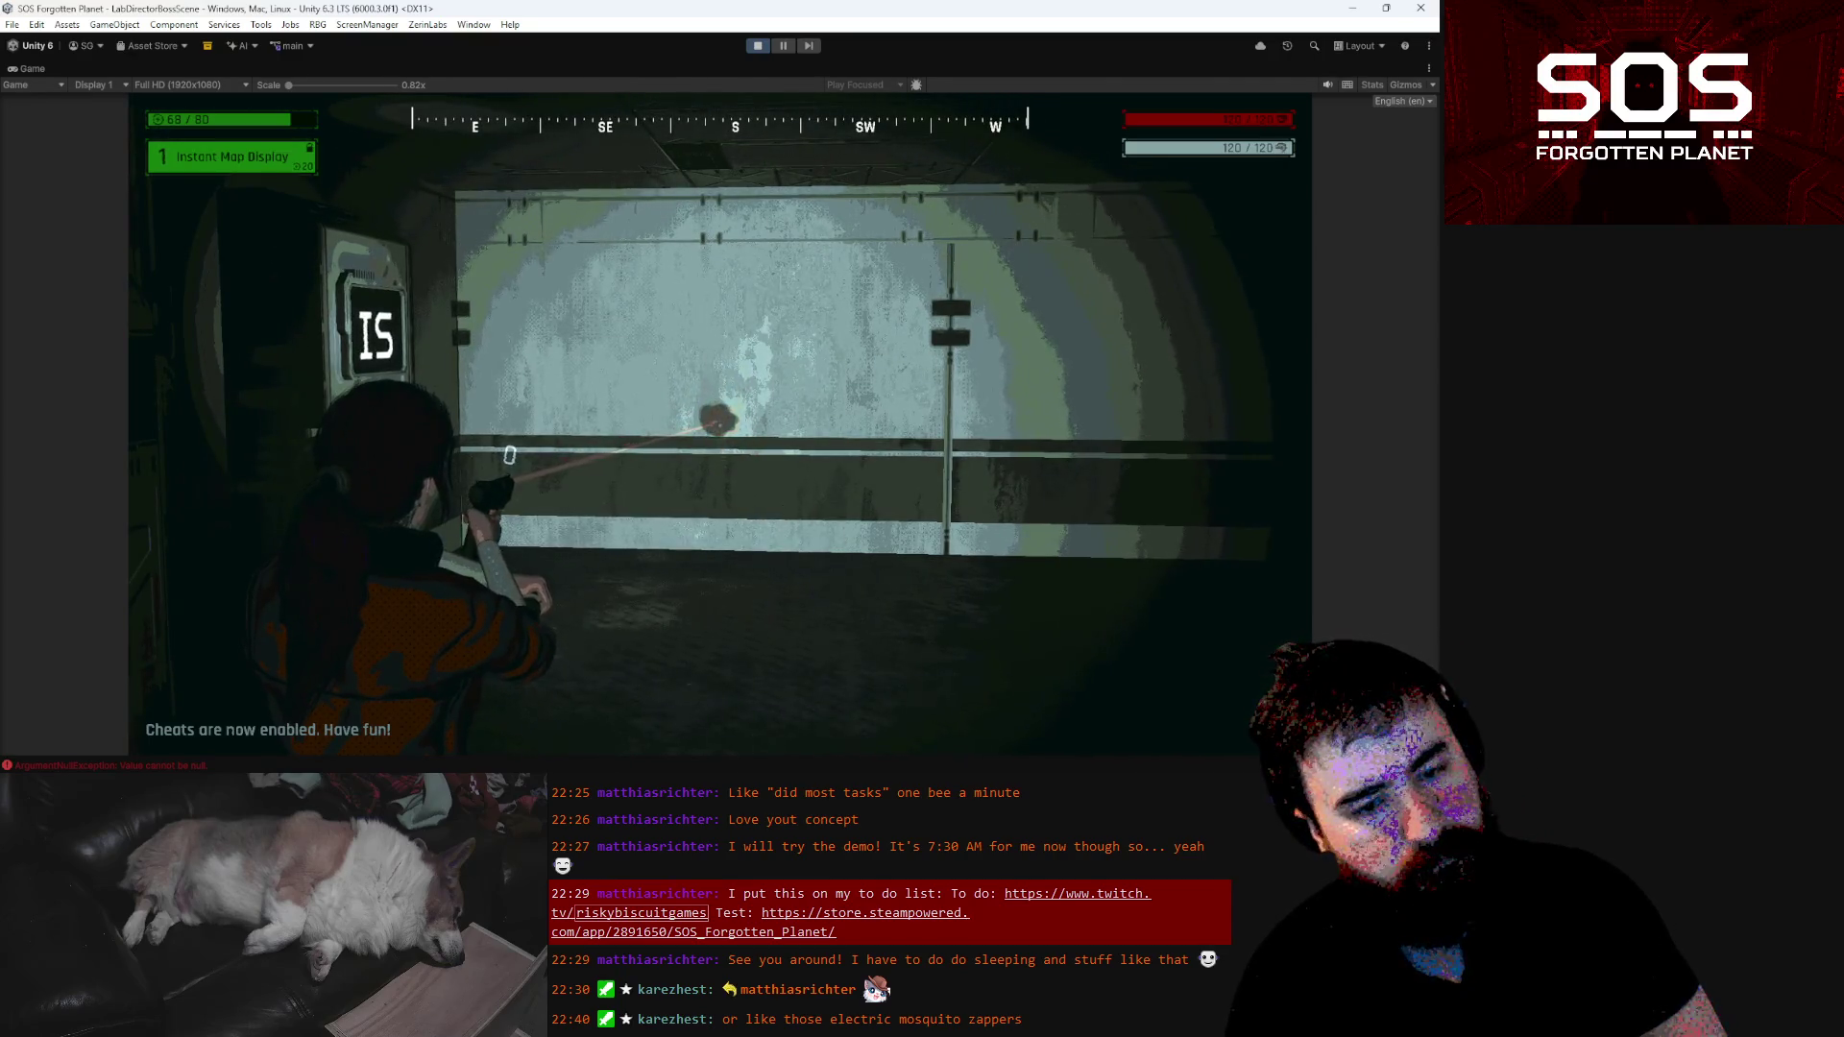
key("a")
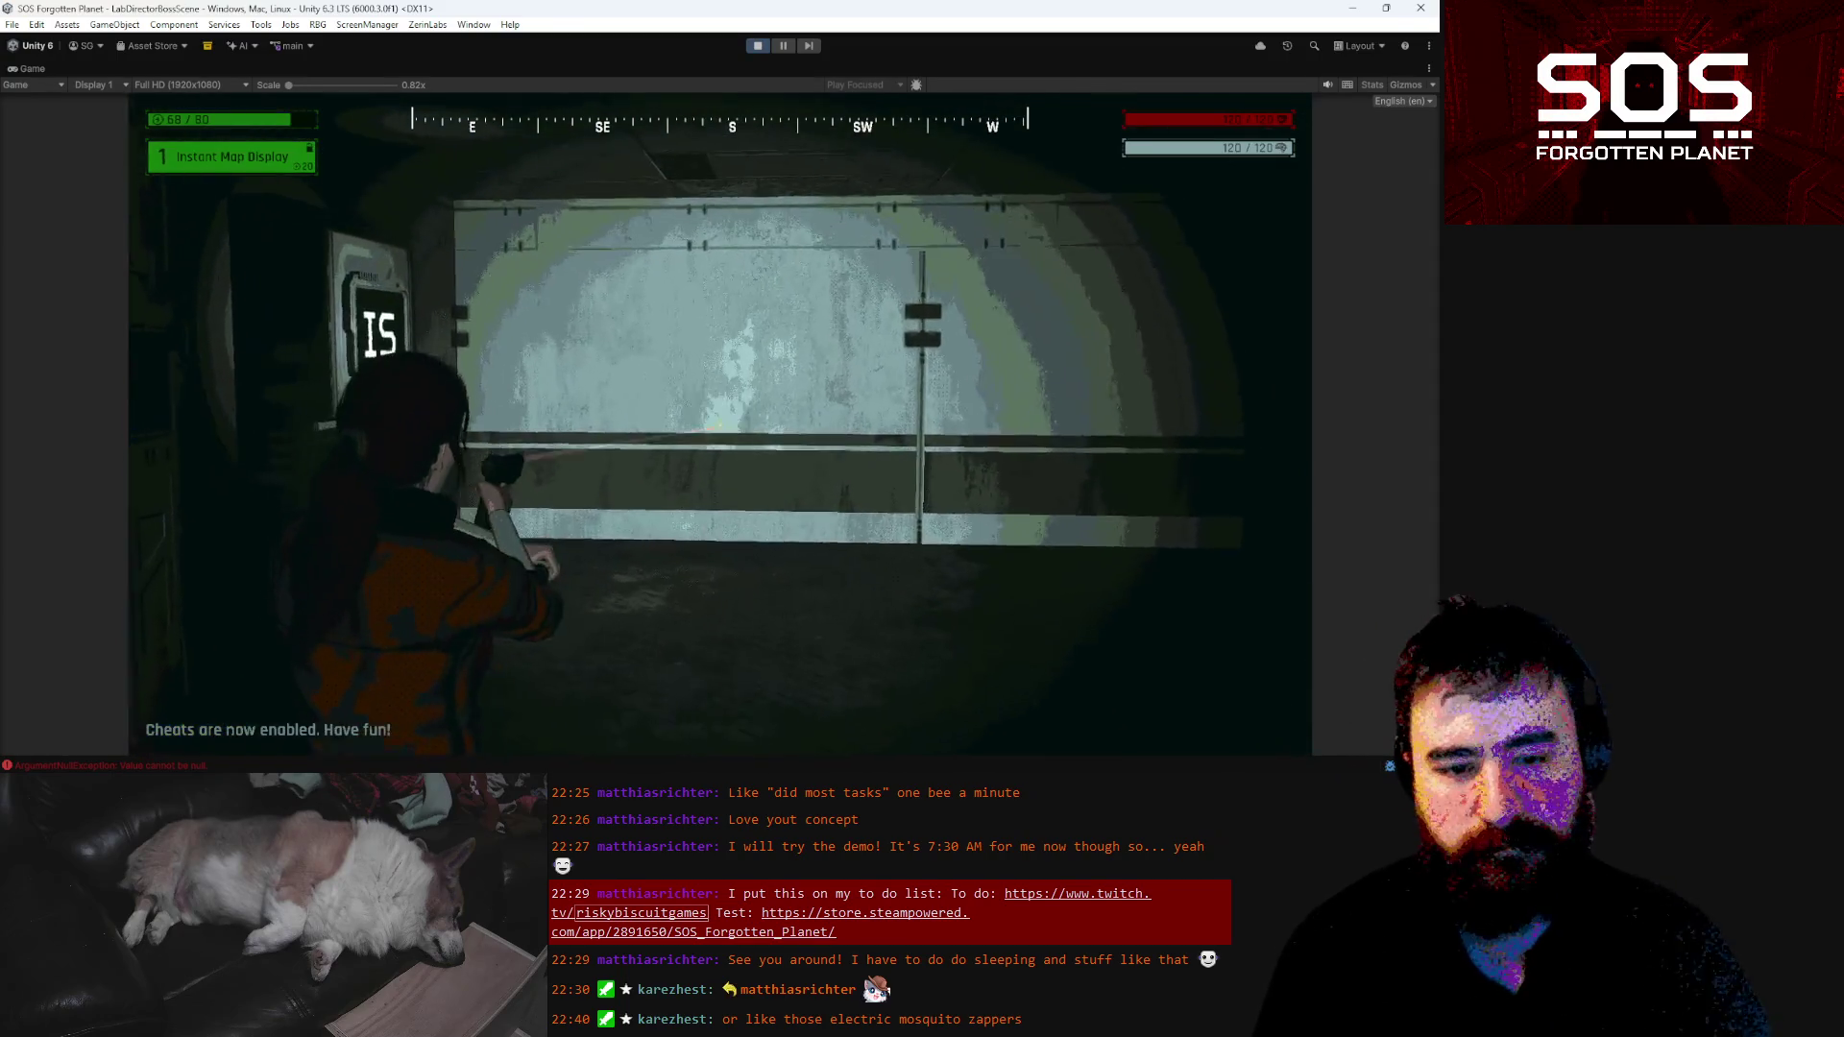
left_click(720, 423)
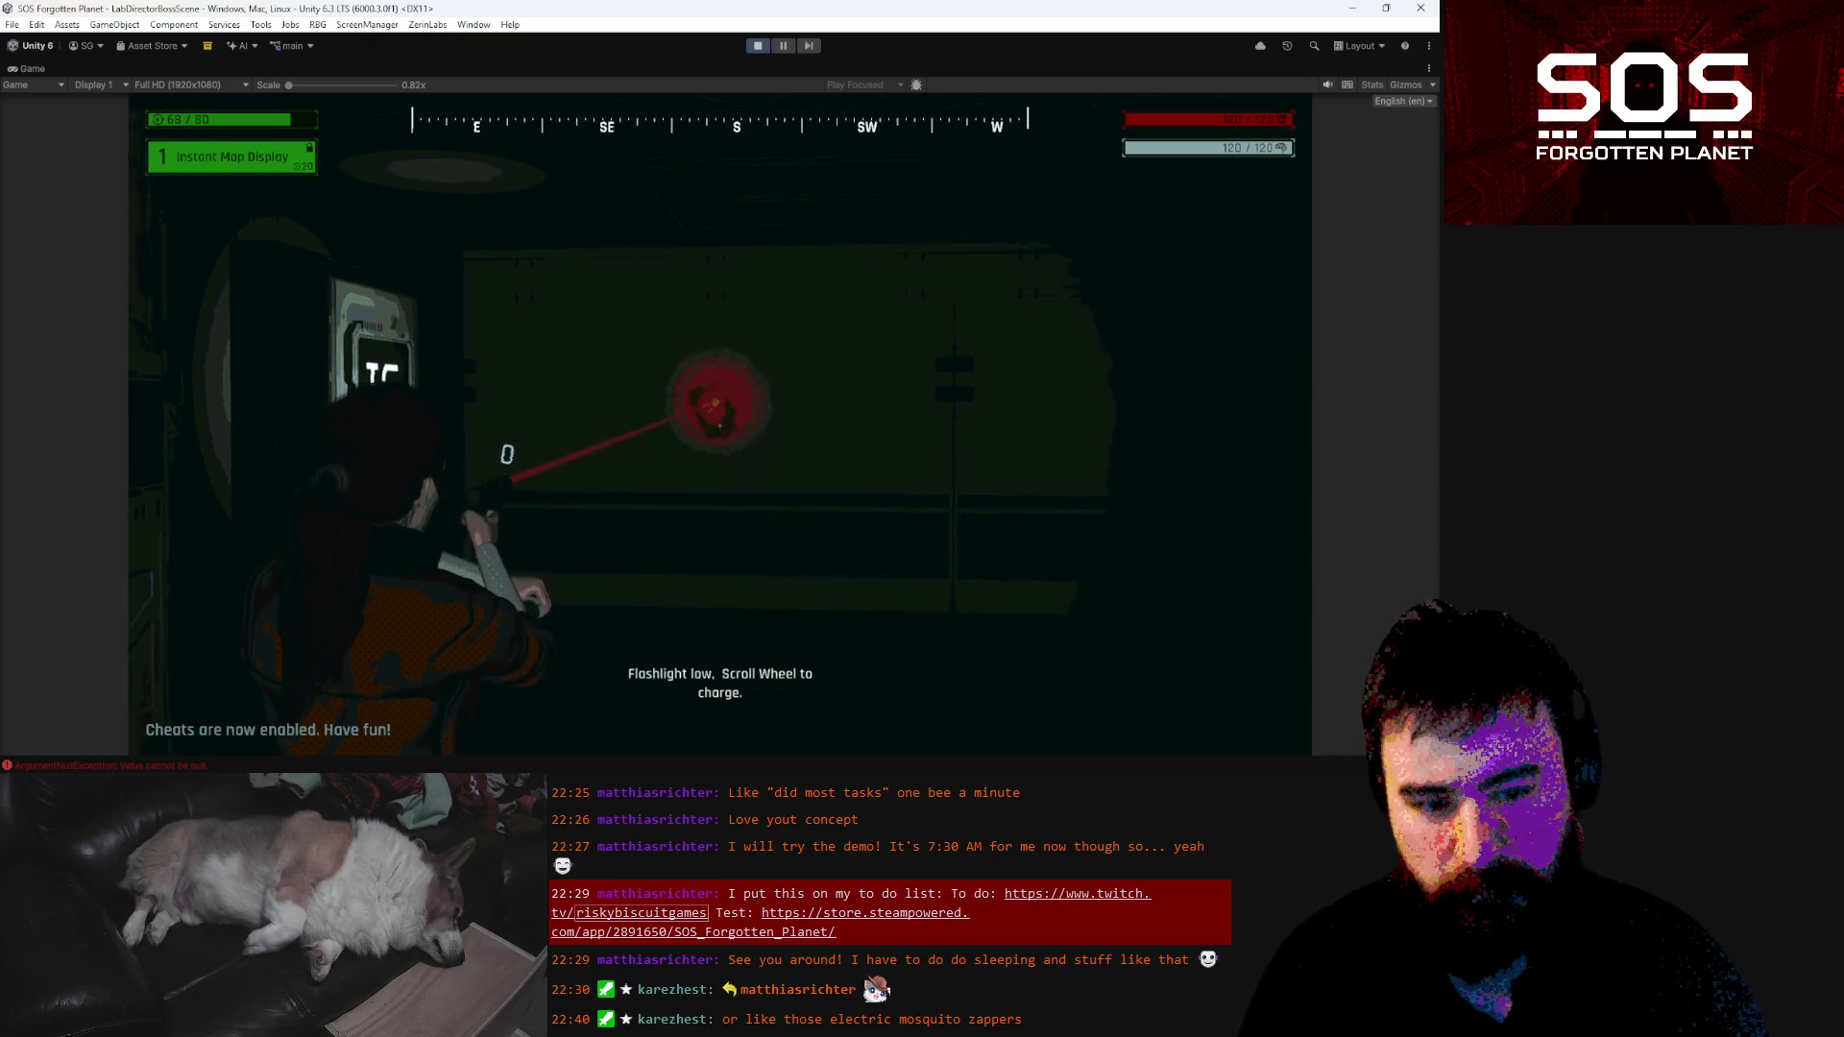
key("a")
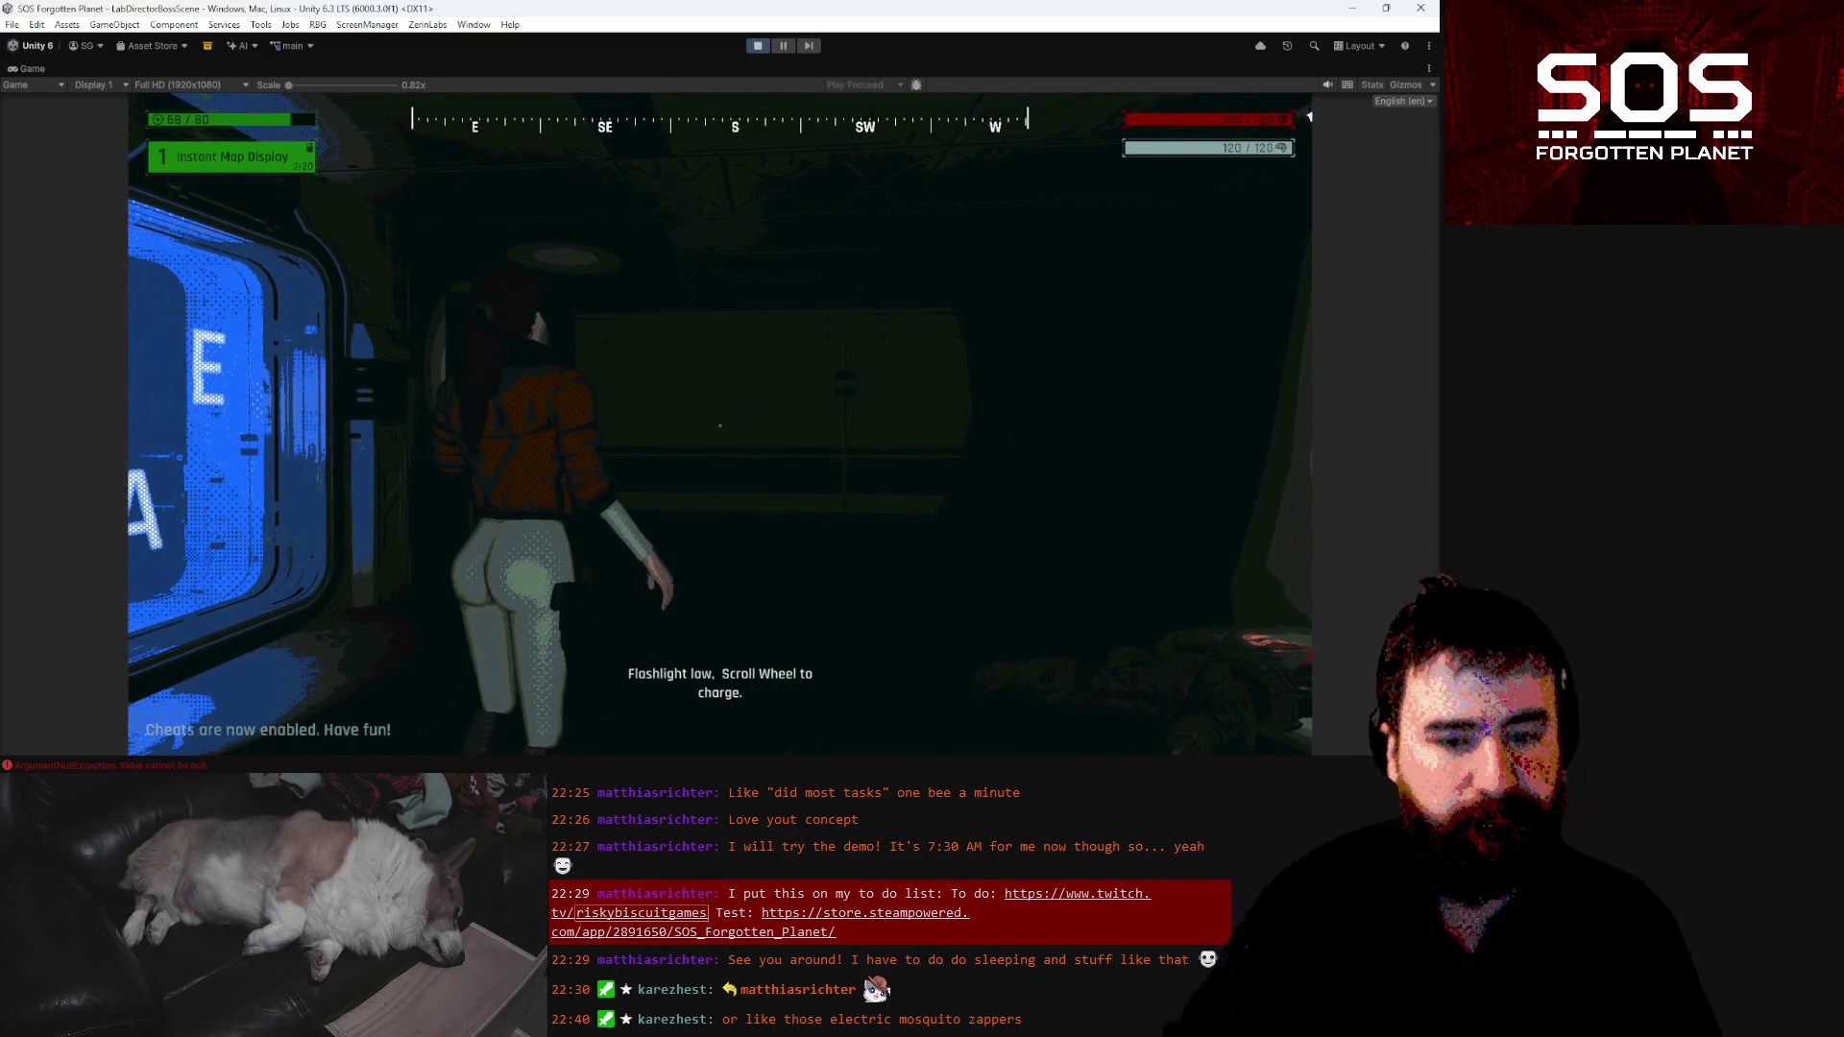
key("Escape")
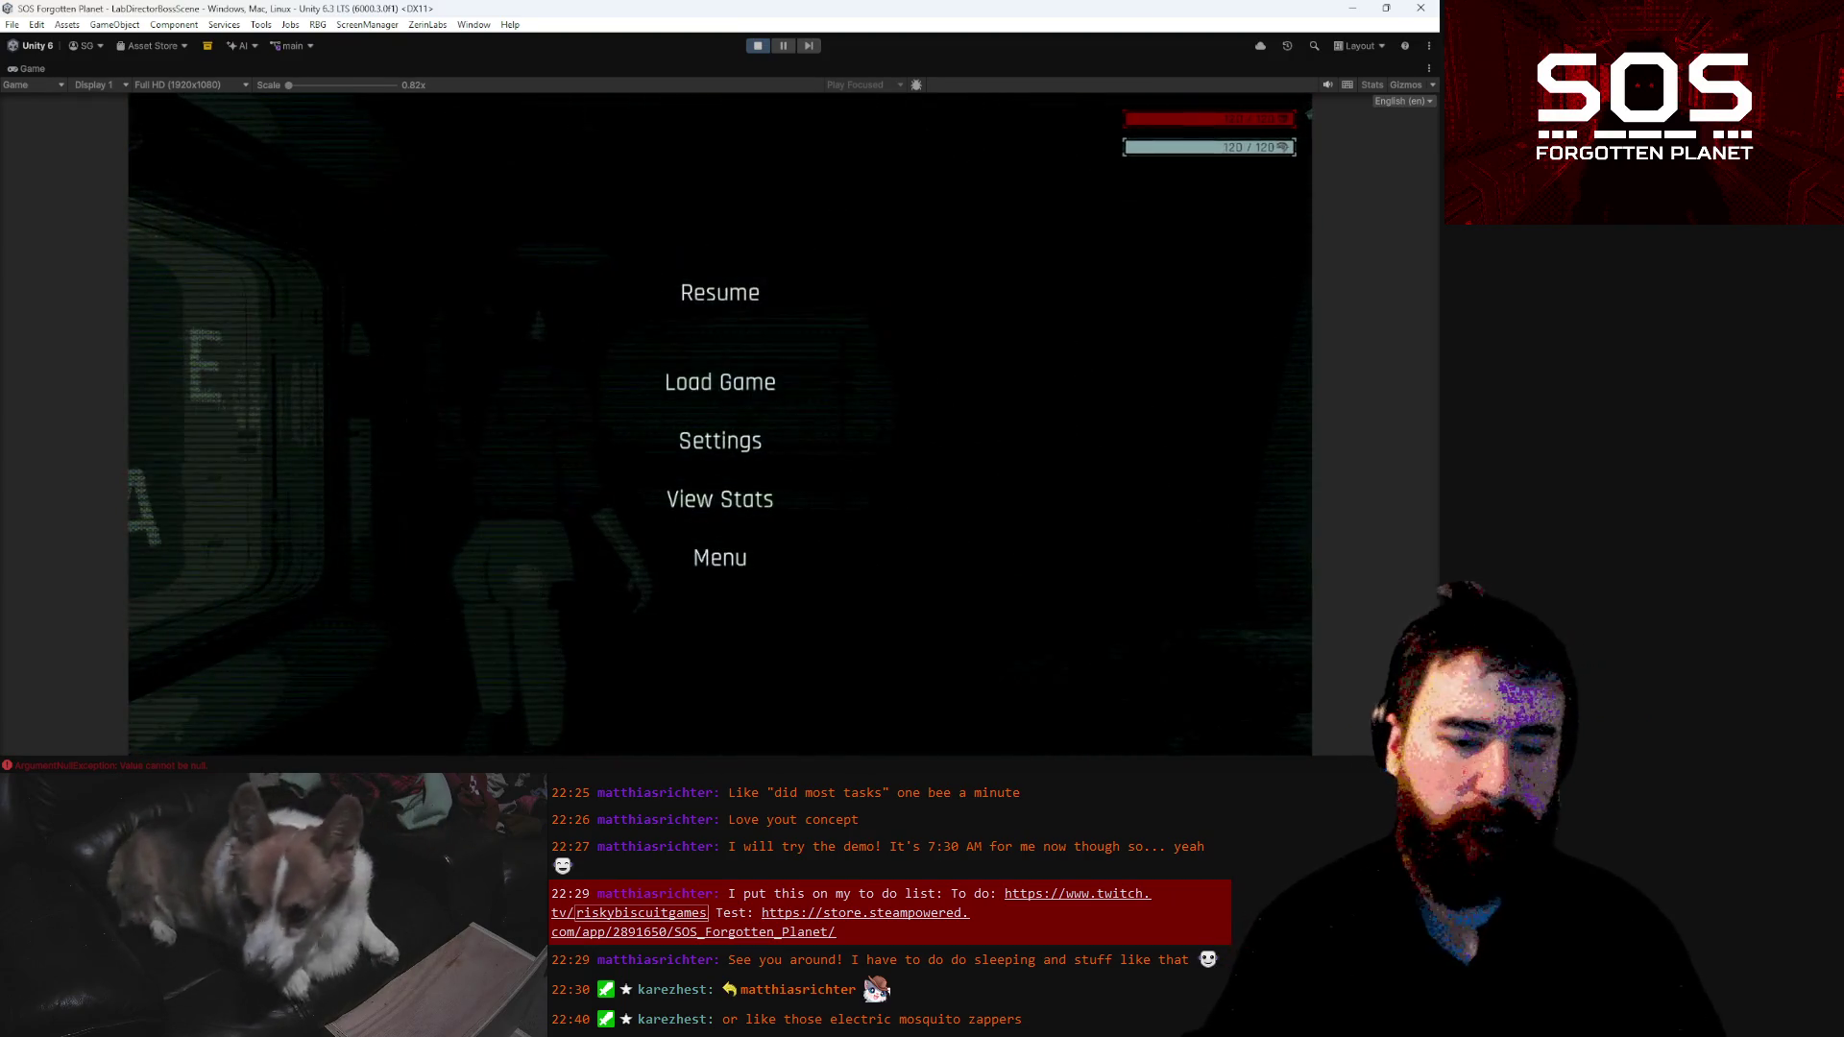
key("alt+Tab")
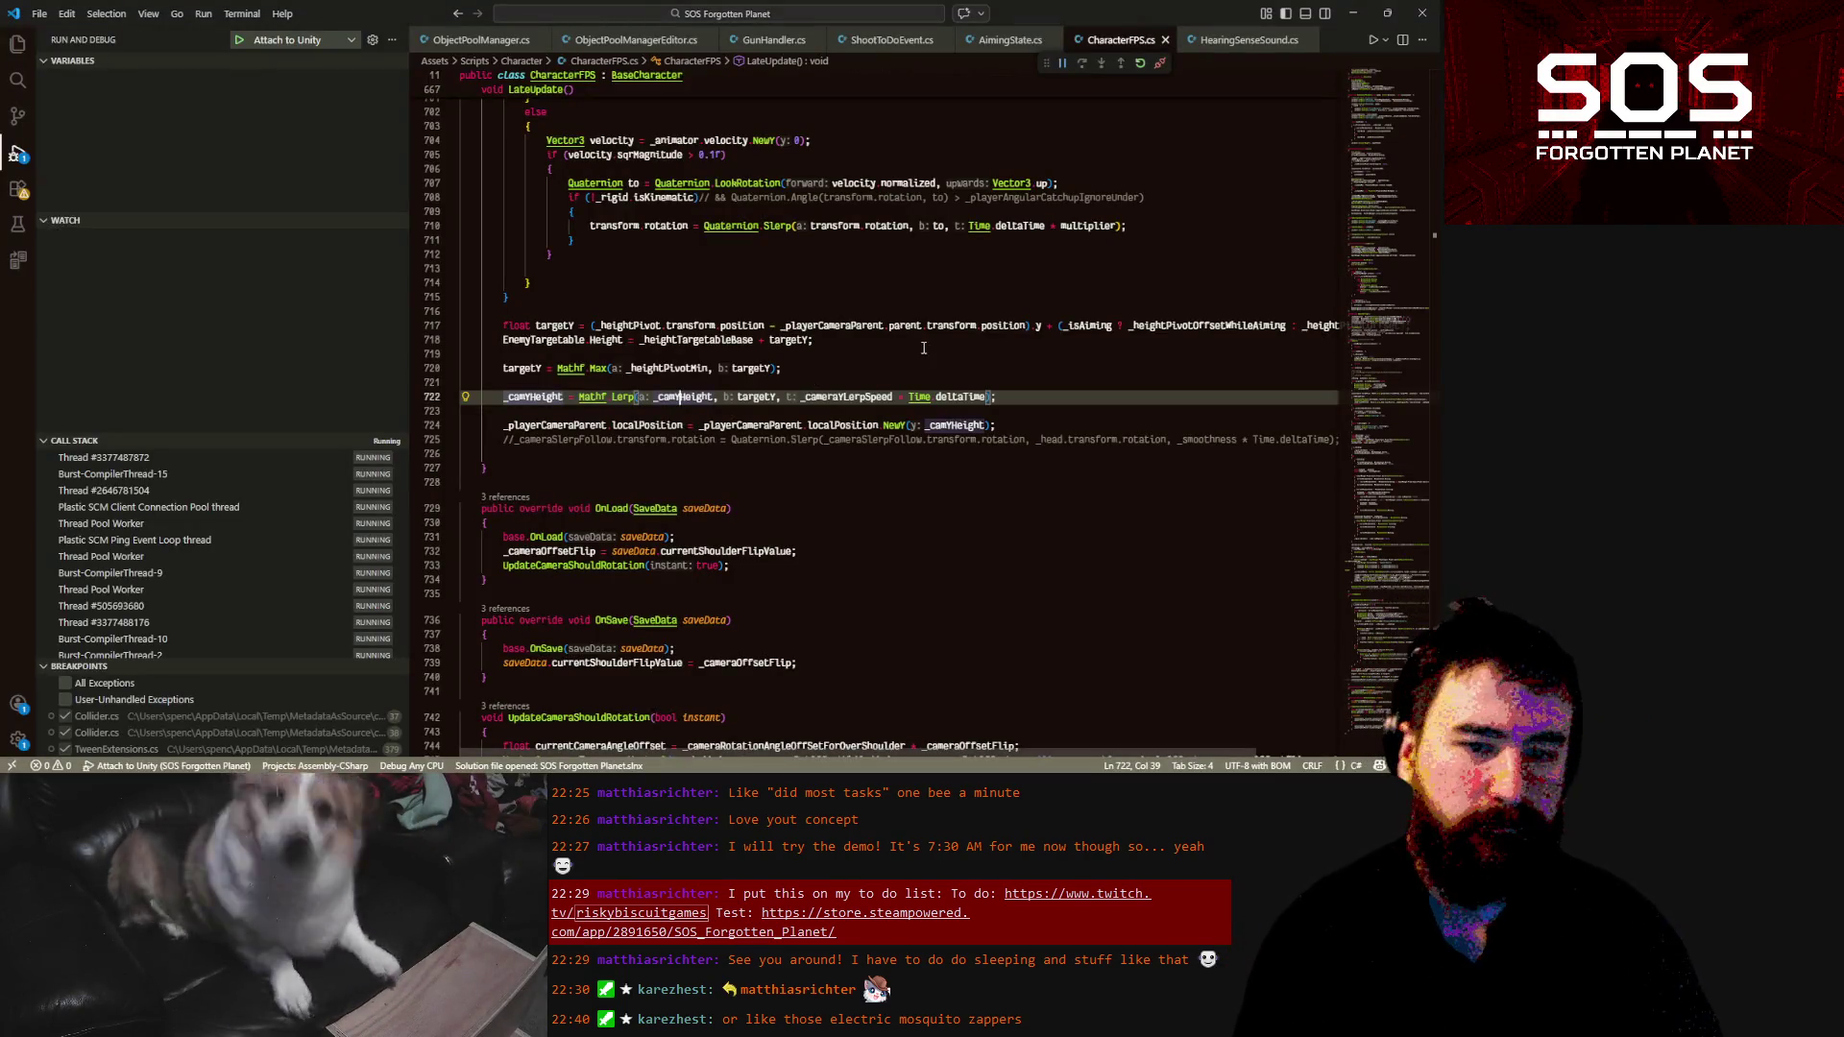
Open GunHandler.cs and select _firingSoundVolume on line 139 in Update
scroll(903, 336, "up", 15)
scroll(914, 374, "up", 10)
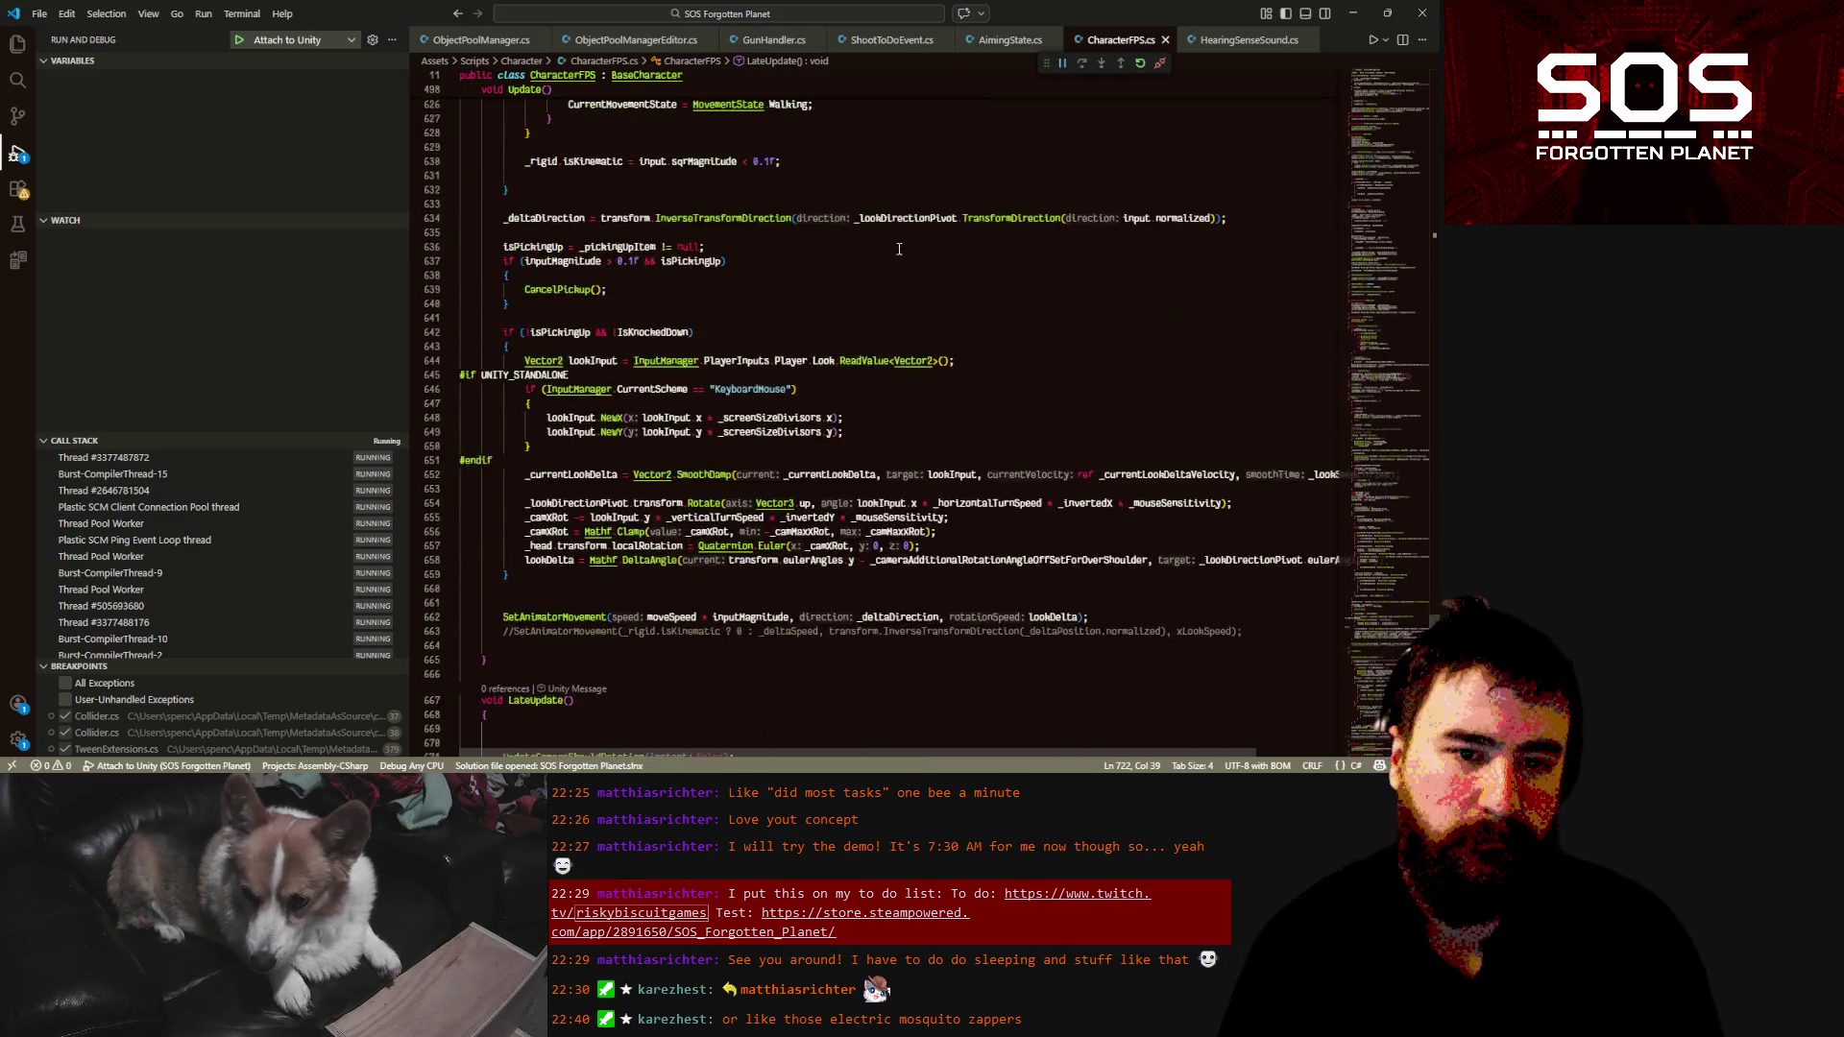
left_click(788, 47)
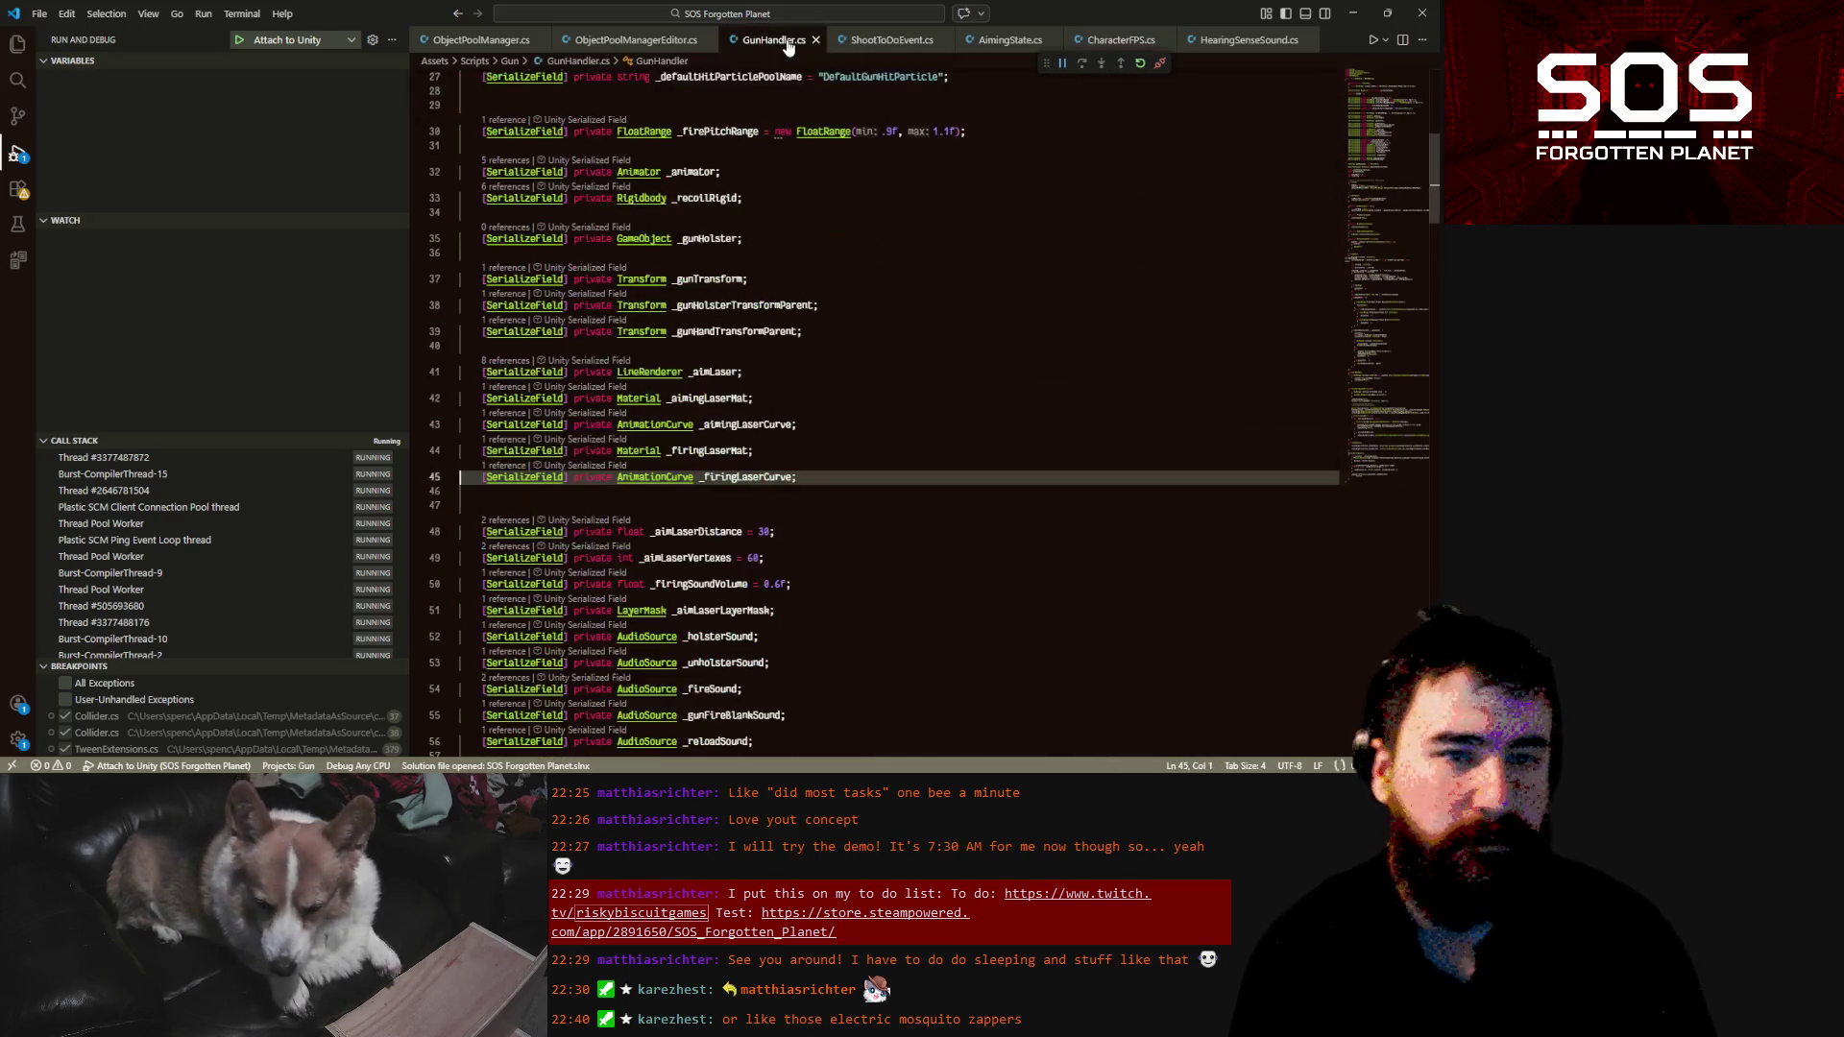
scroll(771, 372, "down", 10)
scroll(770, 372, "down", 15)
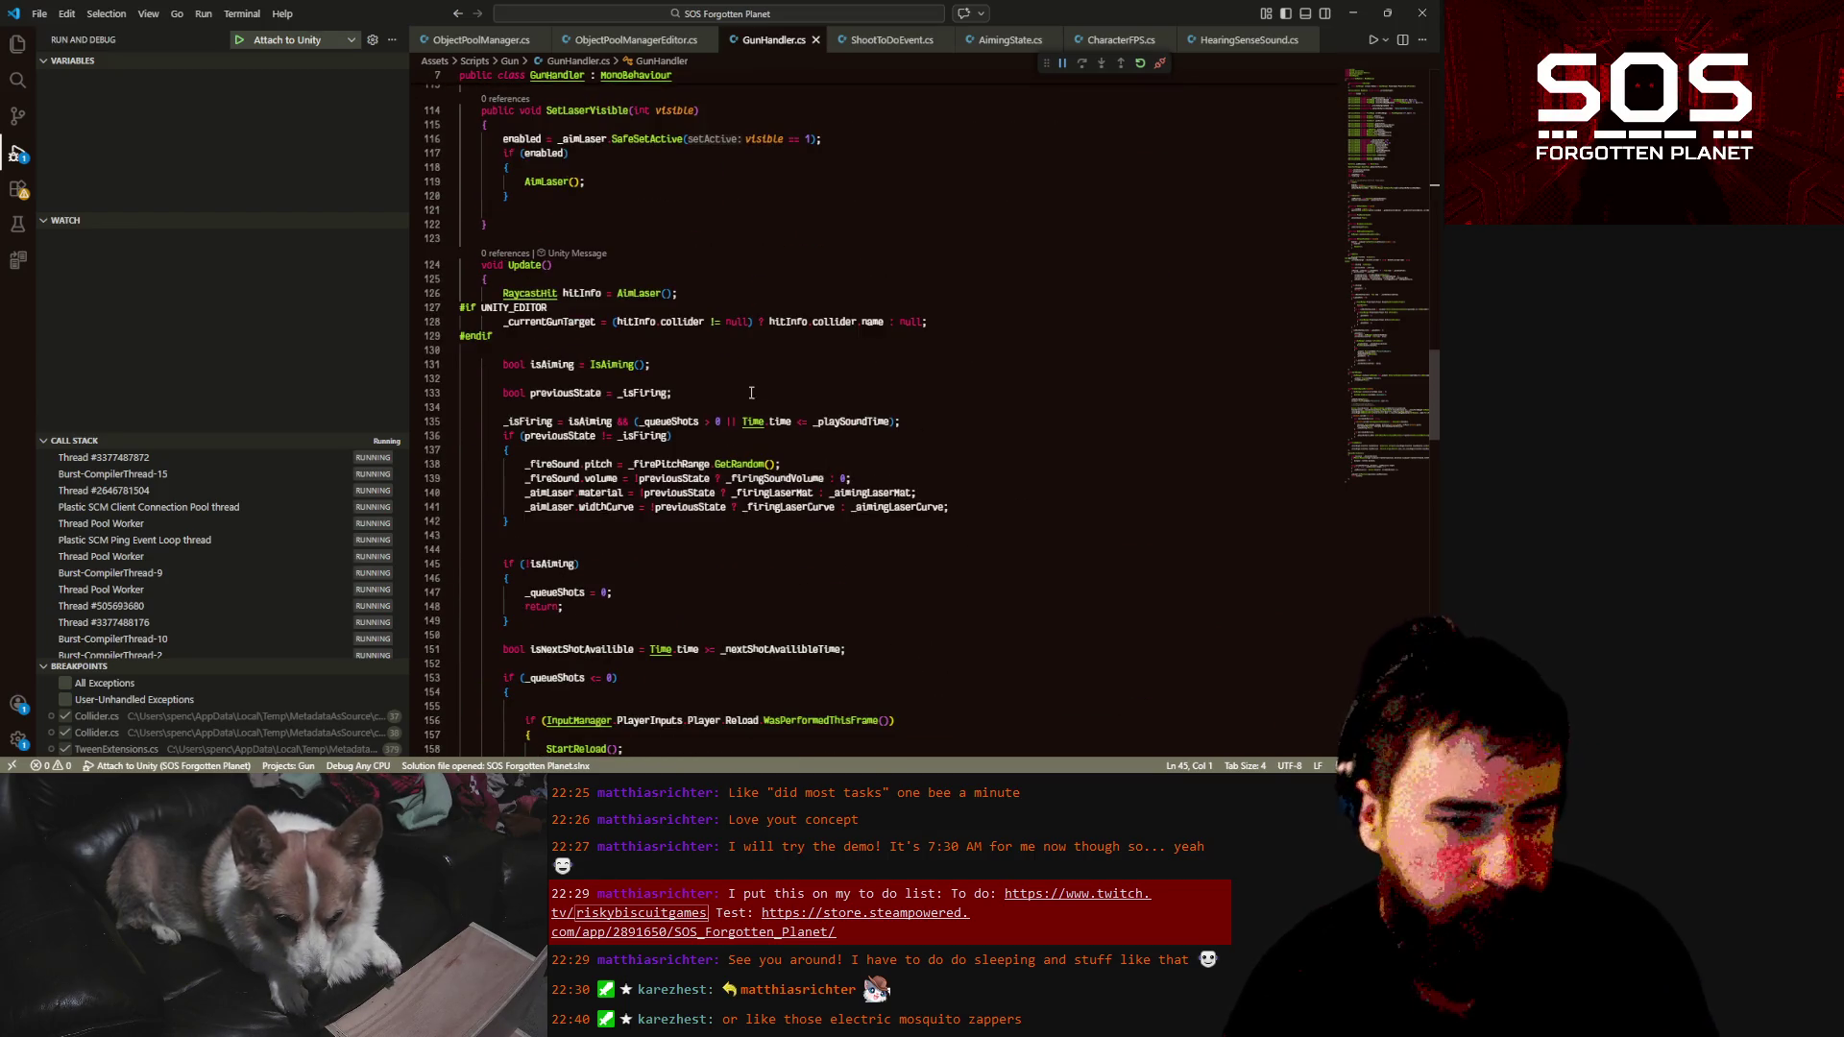
double_click(802, 477)
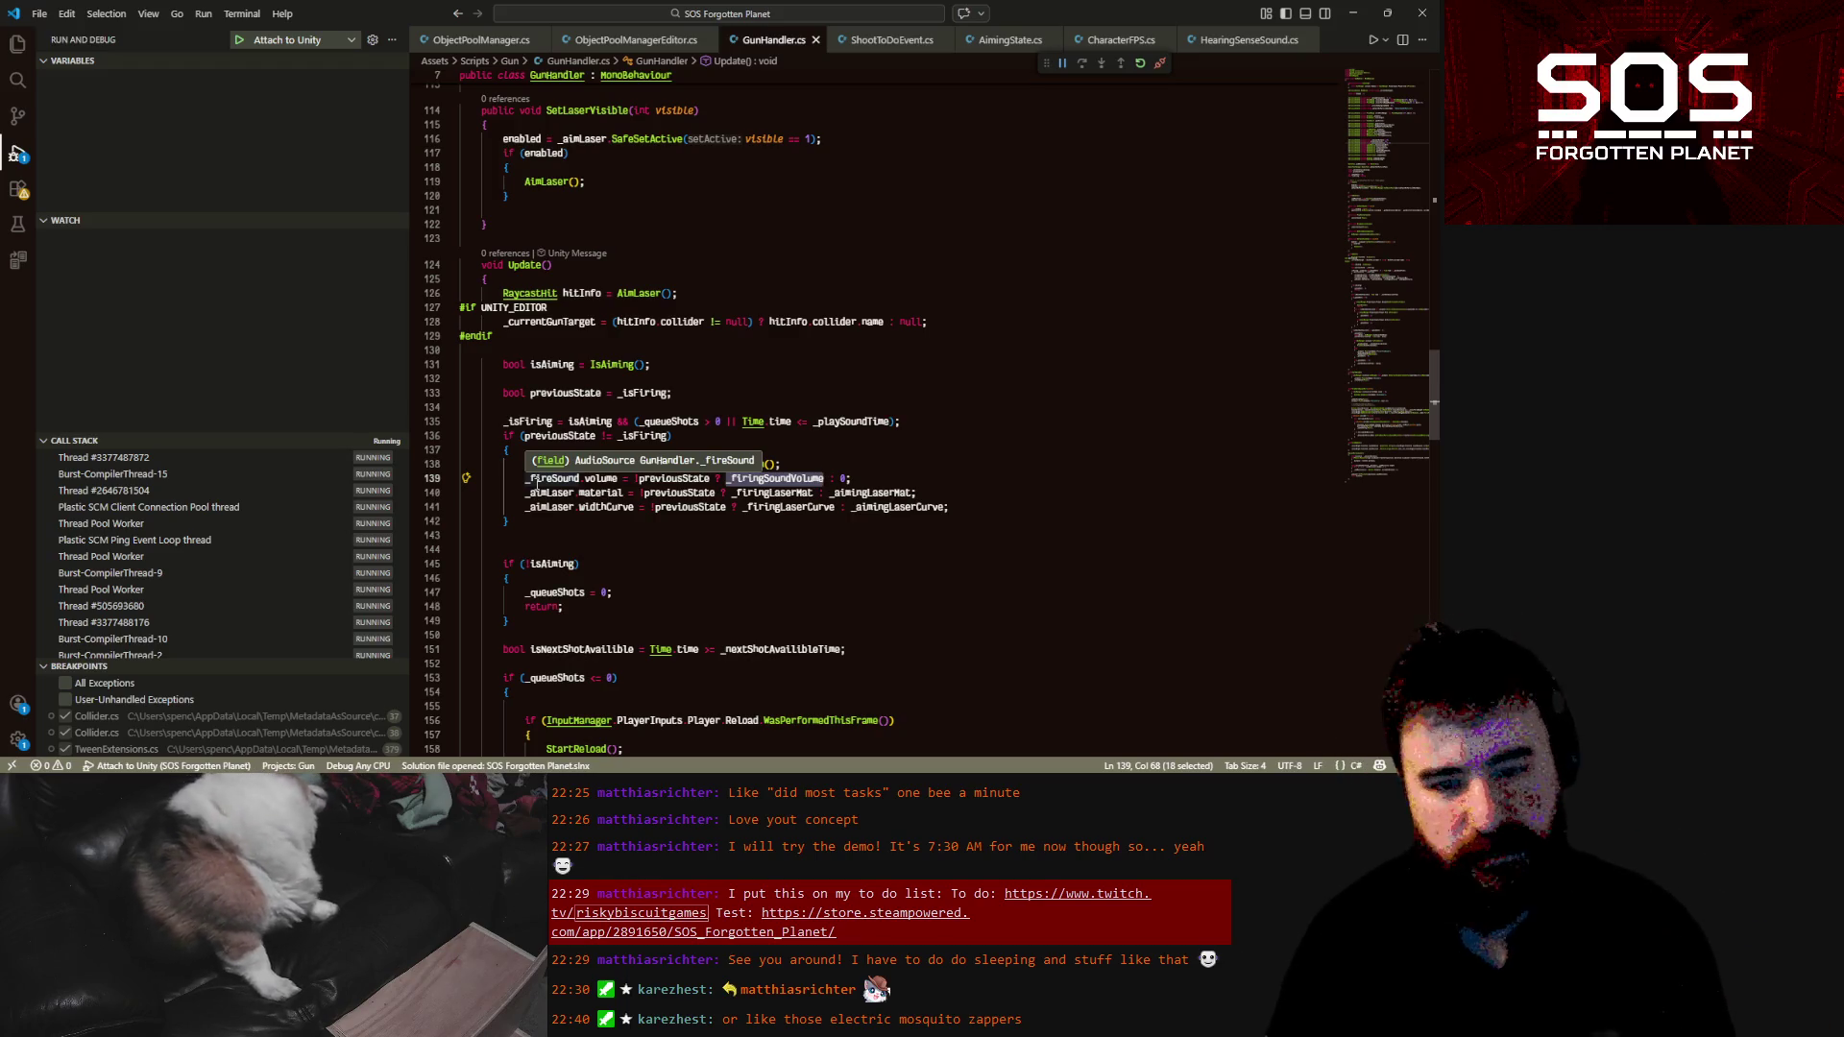
left_click(902, 480)
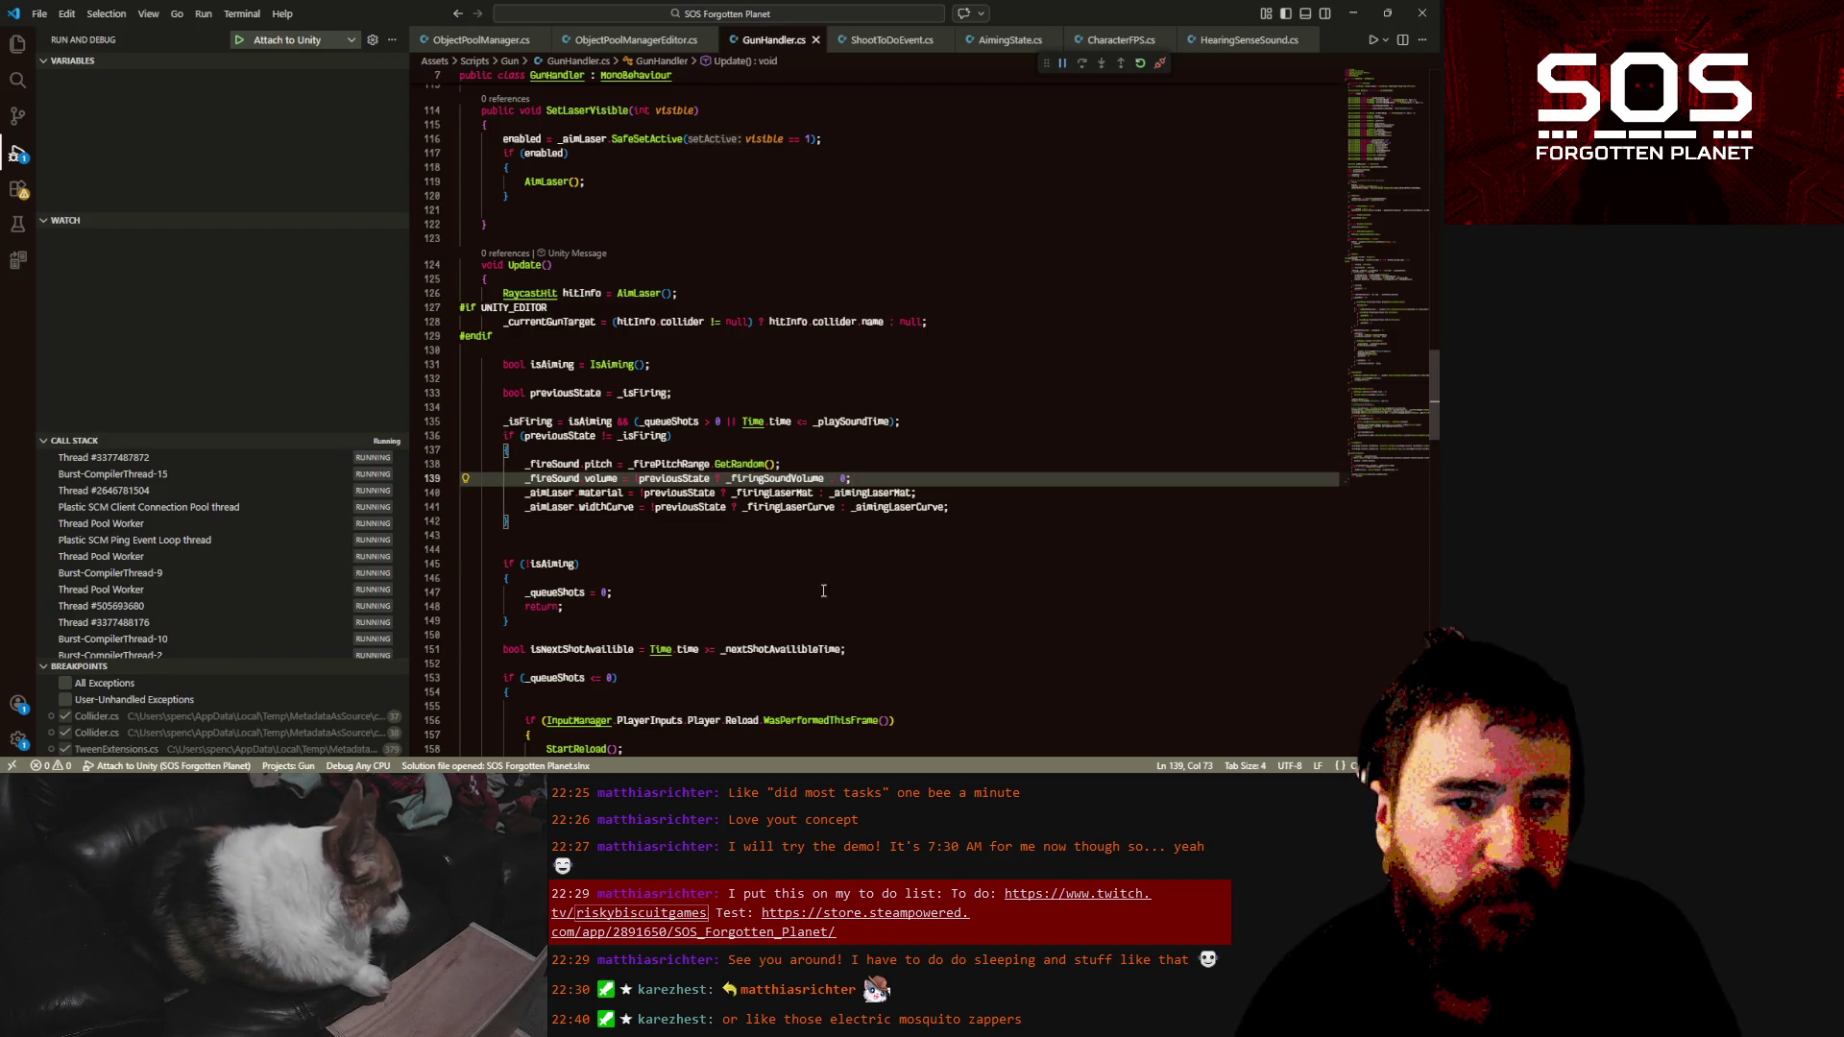
scroll(824, 591, "up", 3)
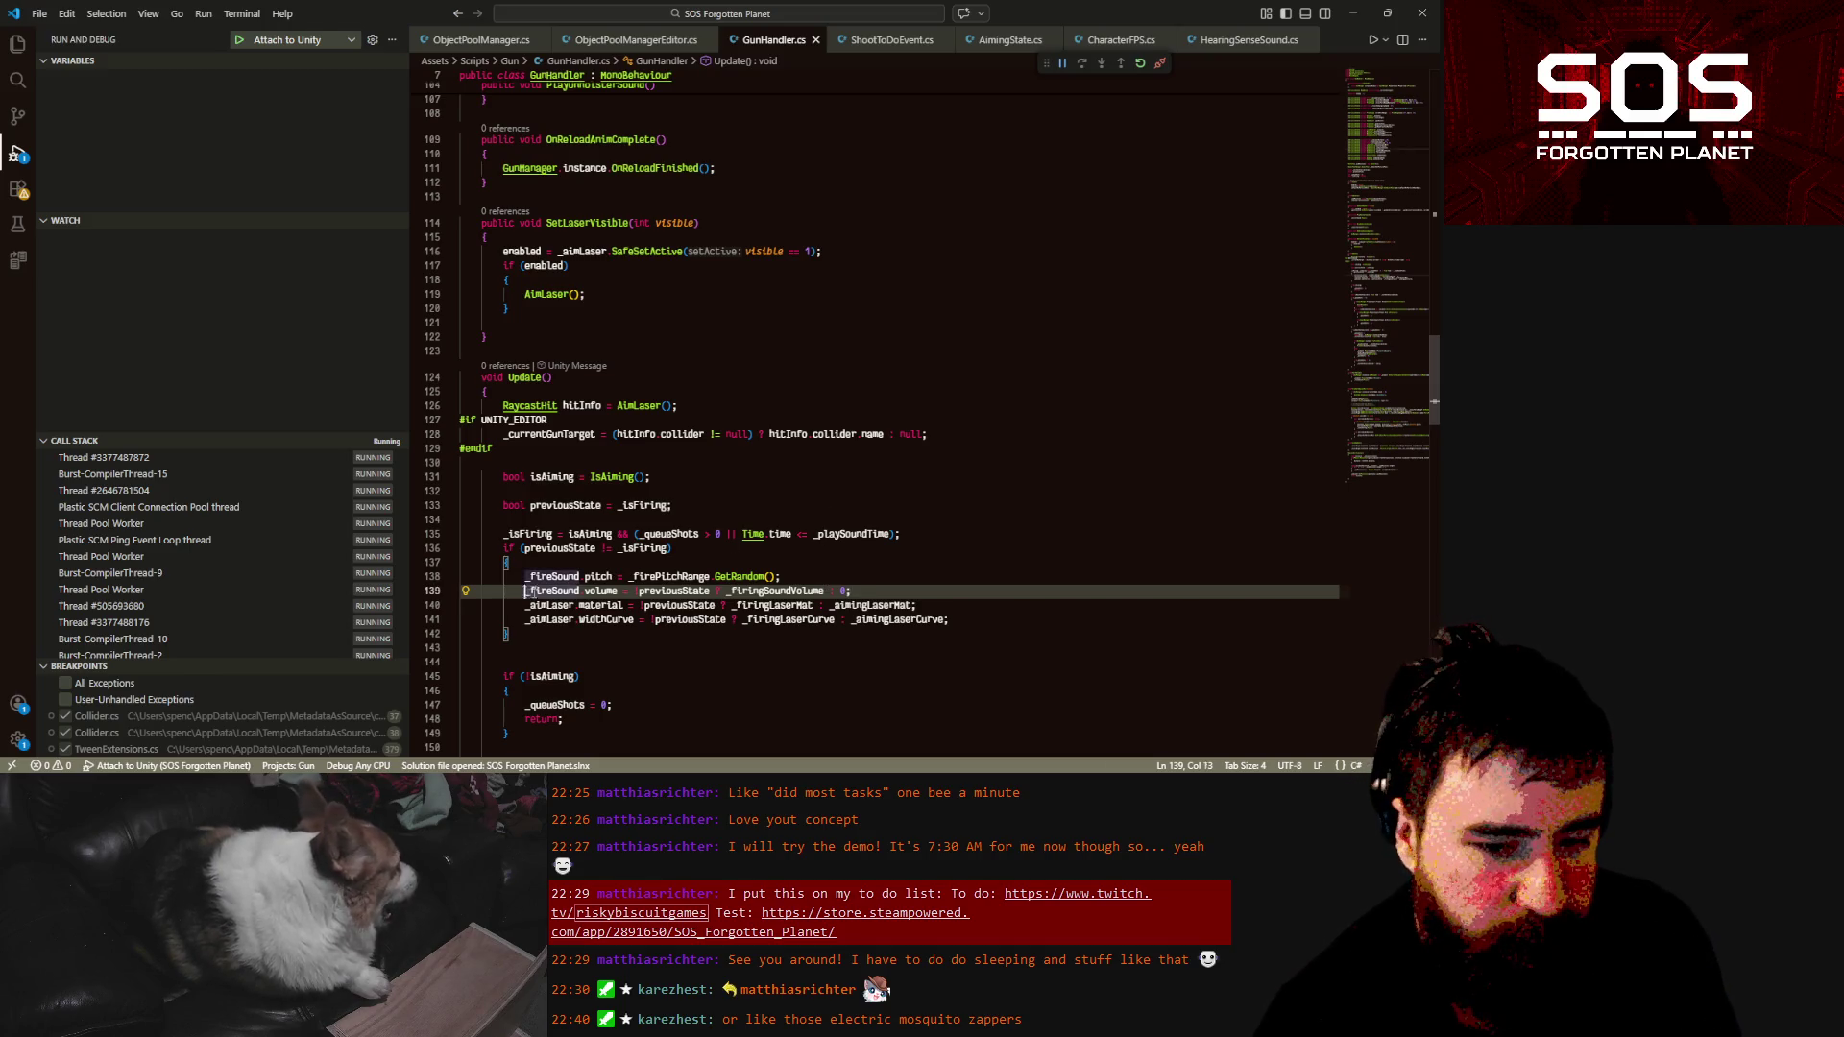
Add a _fireSound.enabled assignment after line 116 and save GunHandler.cs
left_click_drag(527, 591, 617, 591)
key("ctrl+c")
left_click(652, 294)
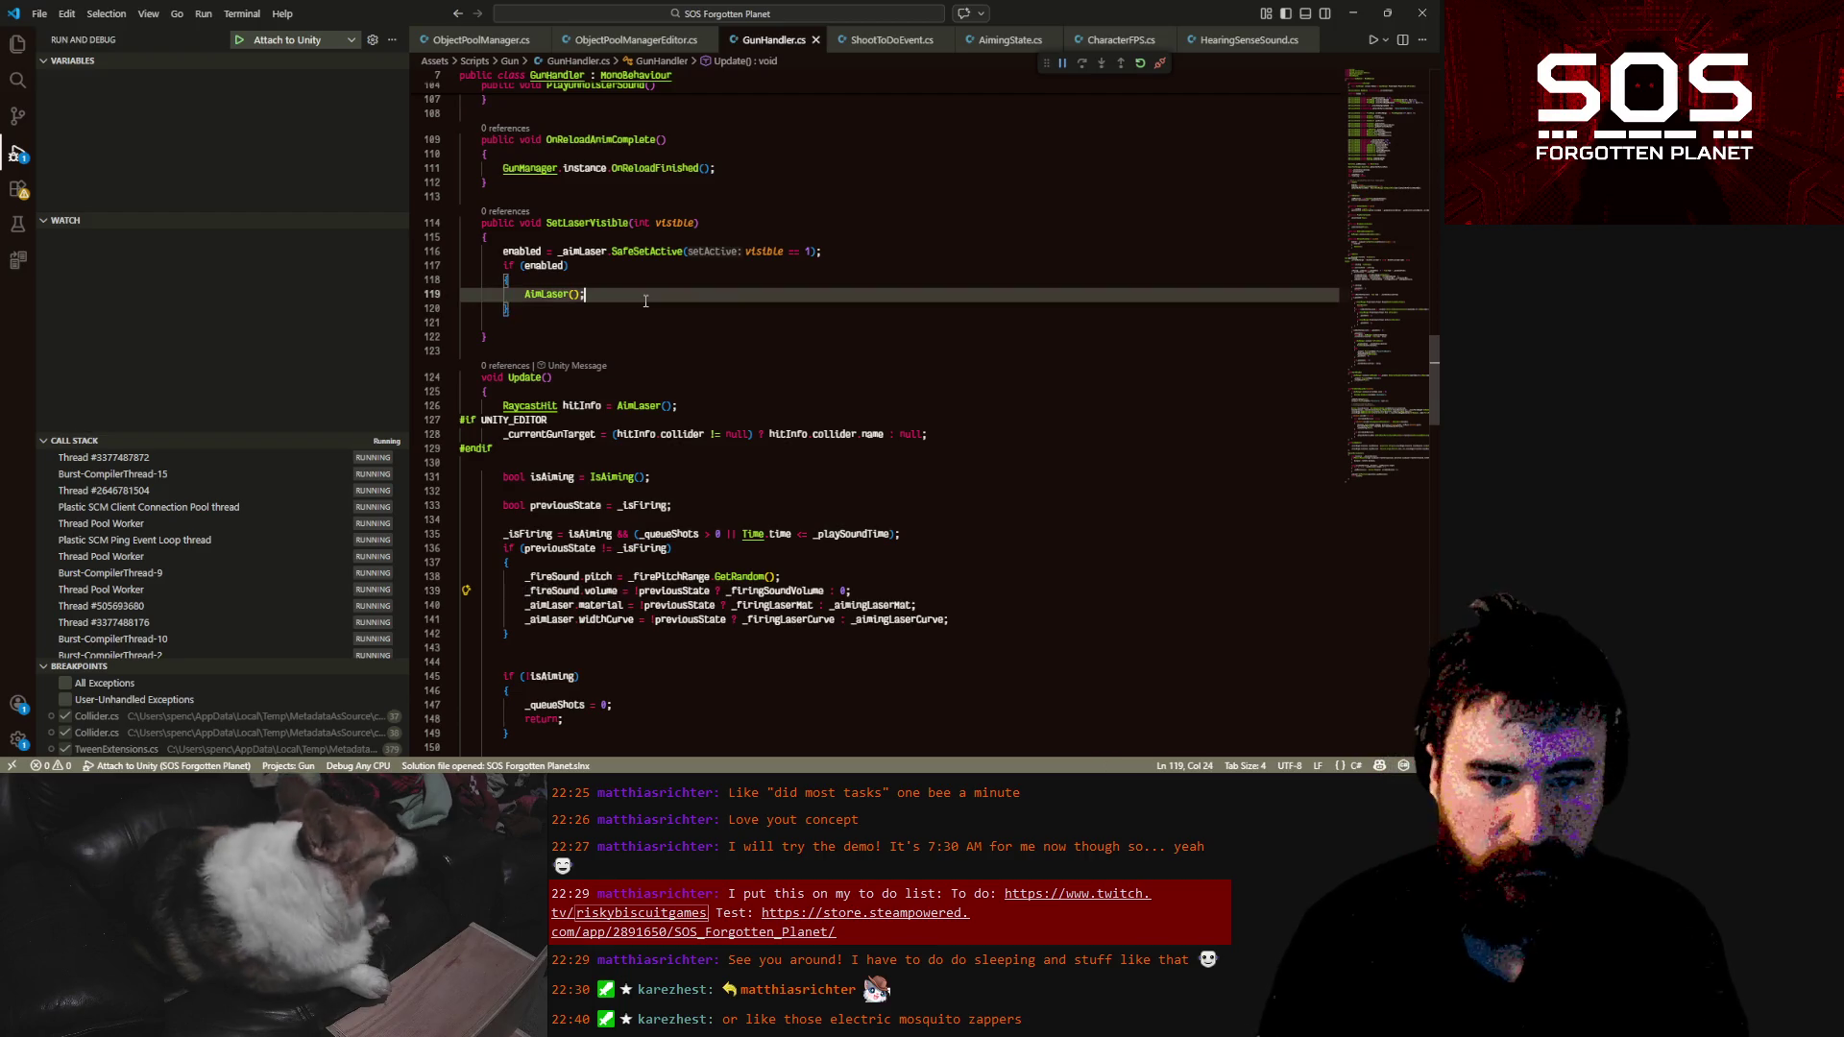
left_click(865, 250)
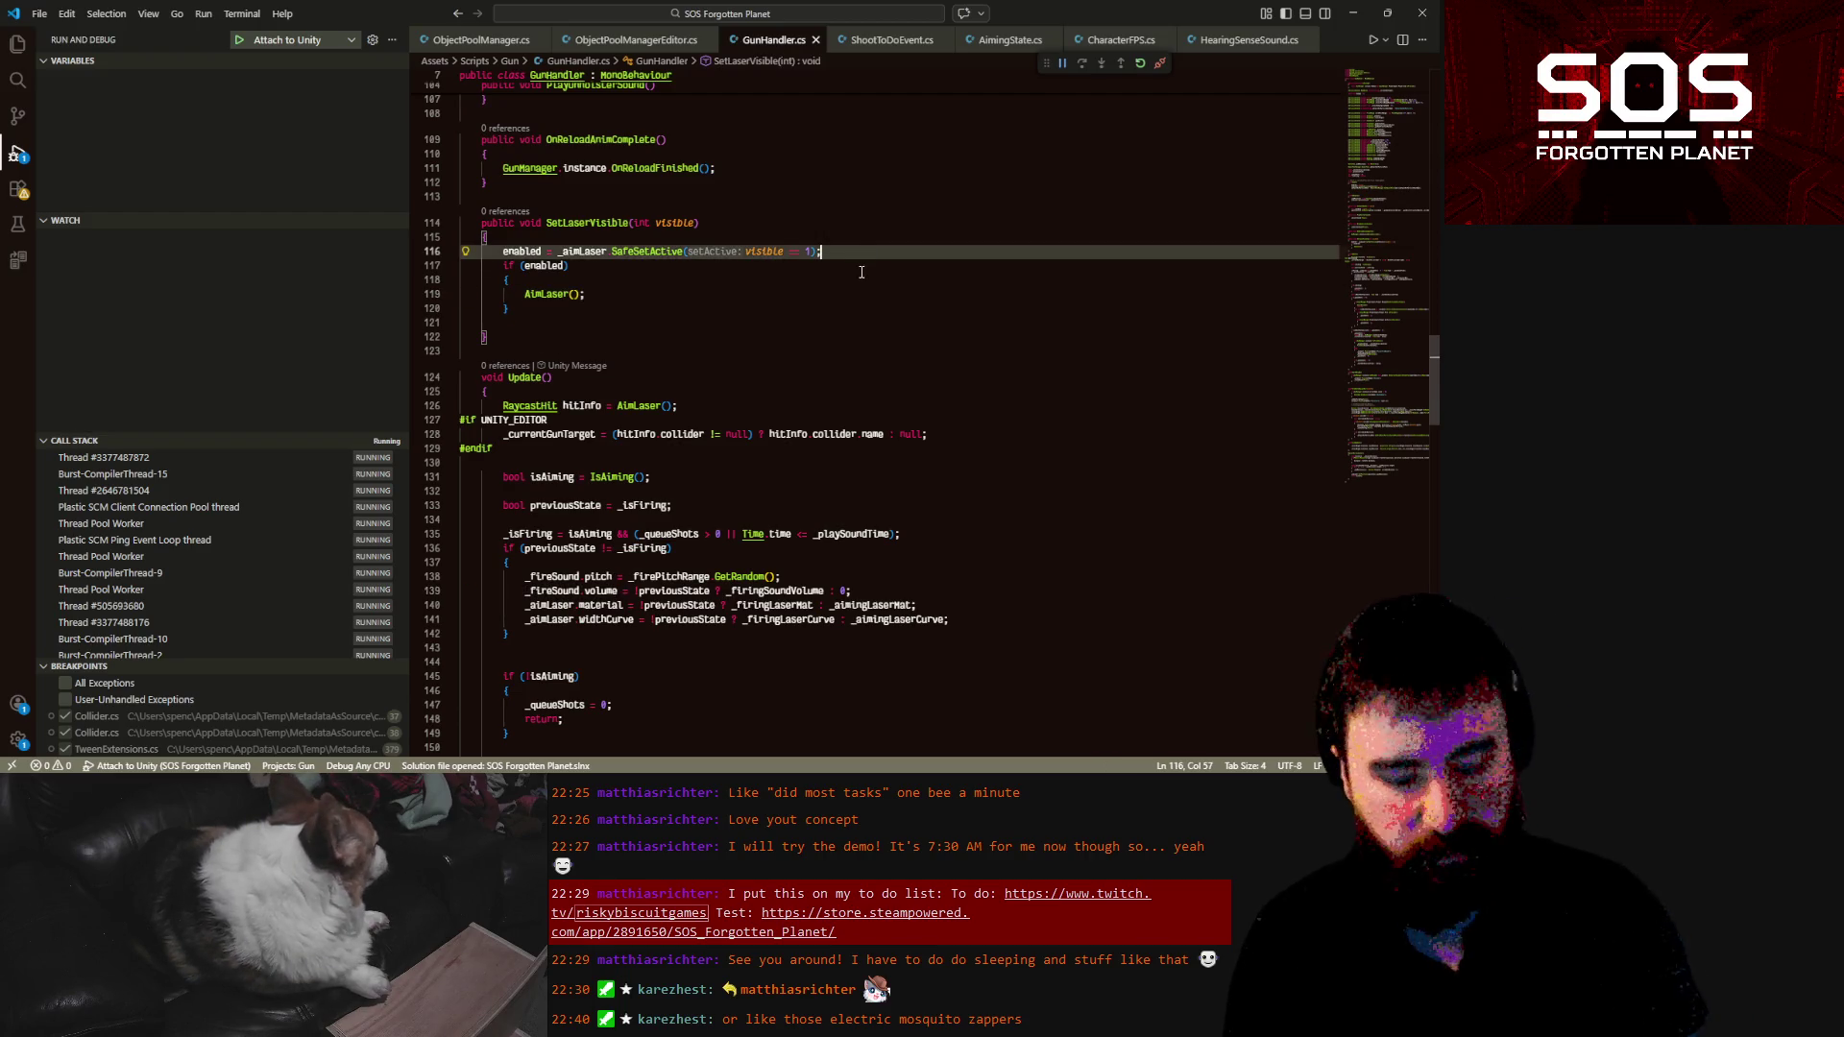
key("Return")
key("ctrl+v")
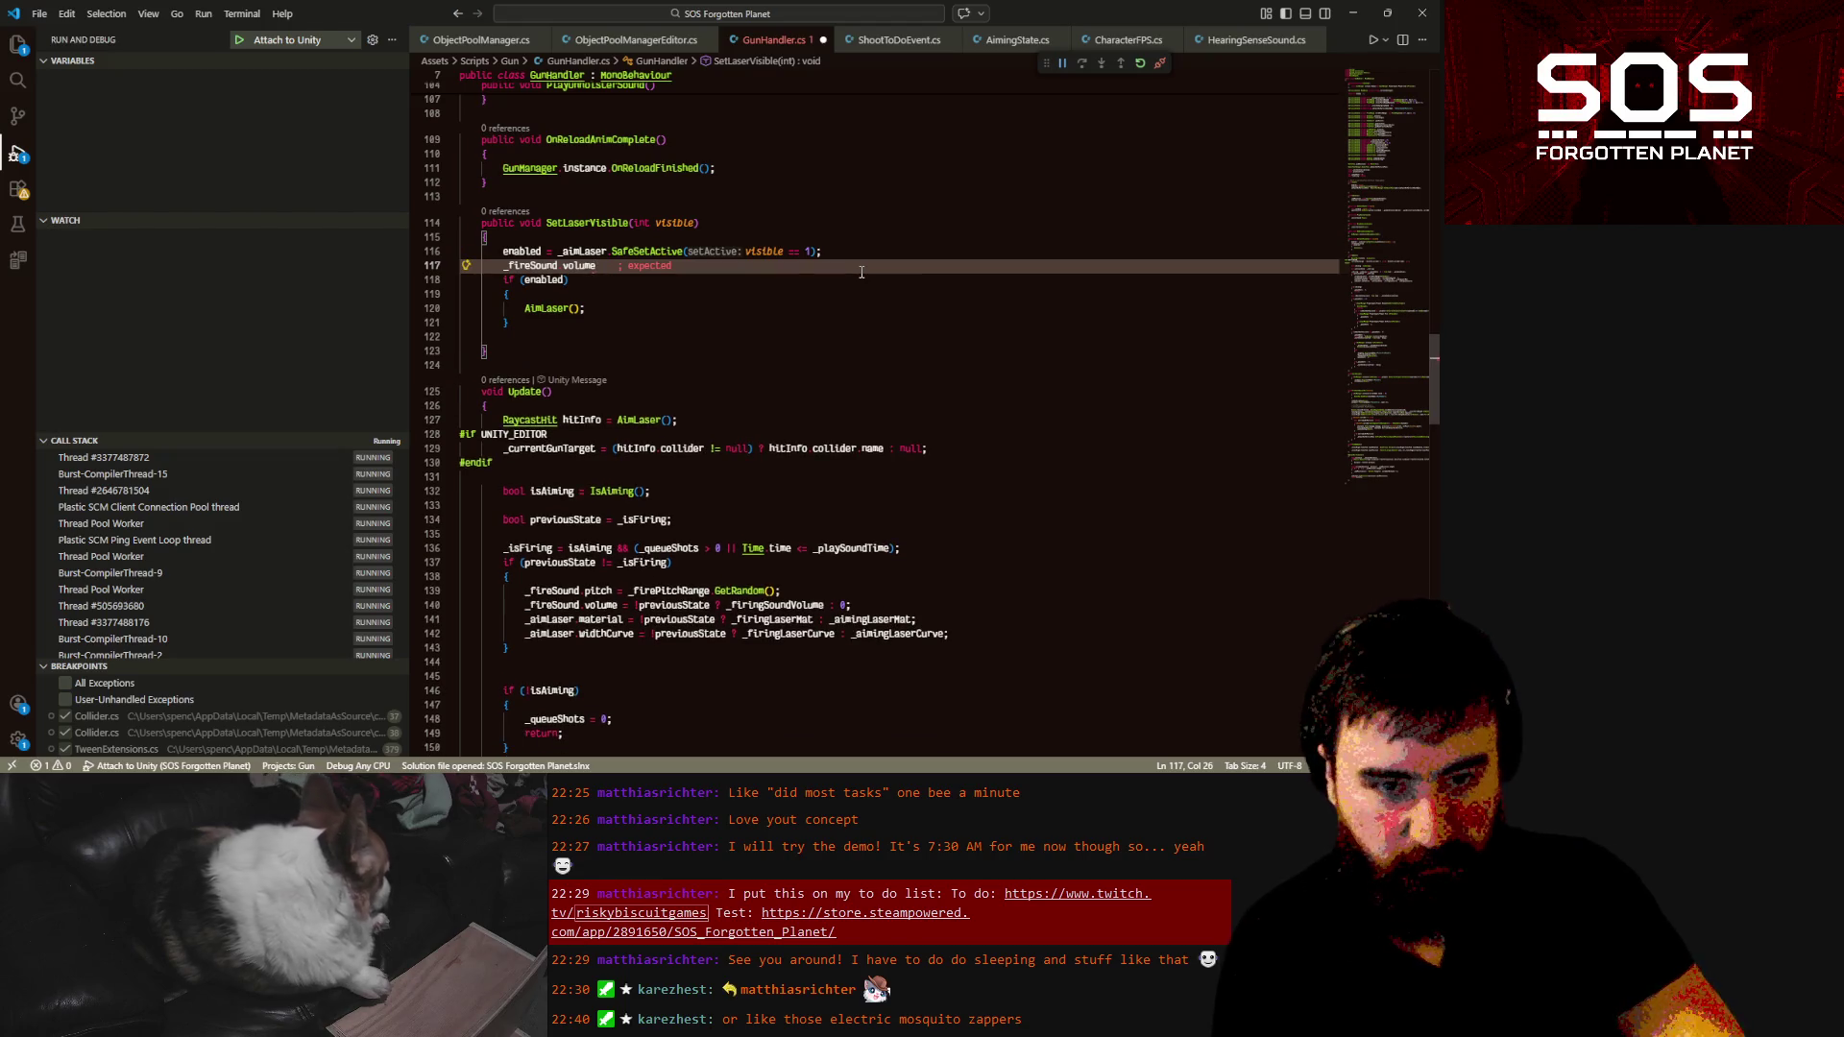
key("BackSpace")
key("BackSpace")
key("BackSpace")
key("BackSpace")
type("enabled ")
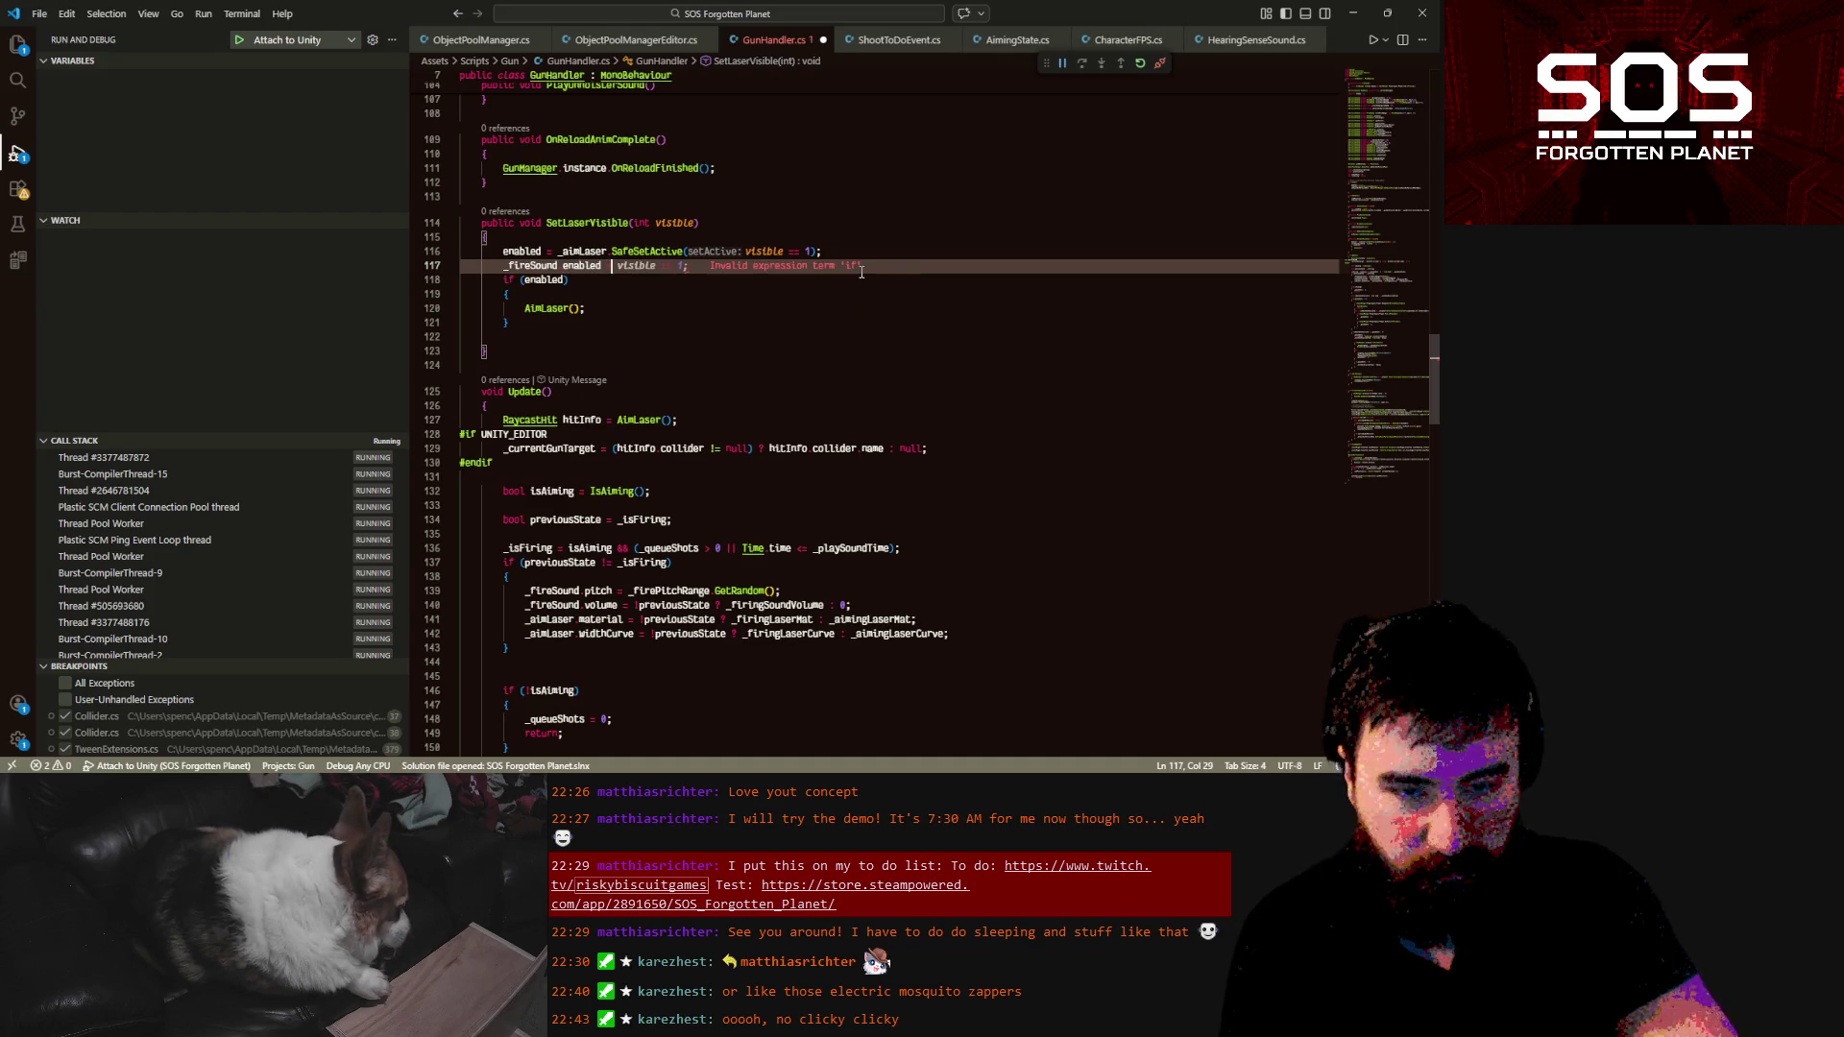
type("= ")
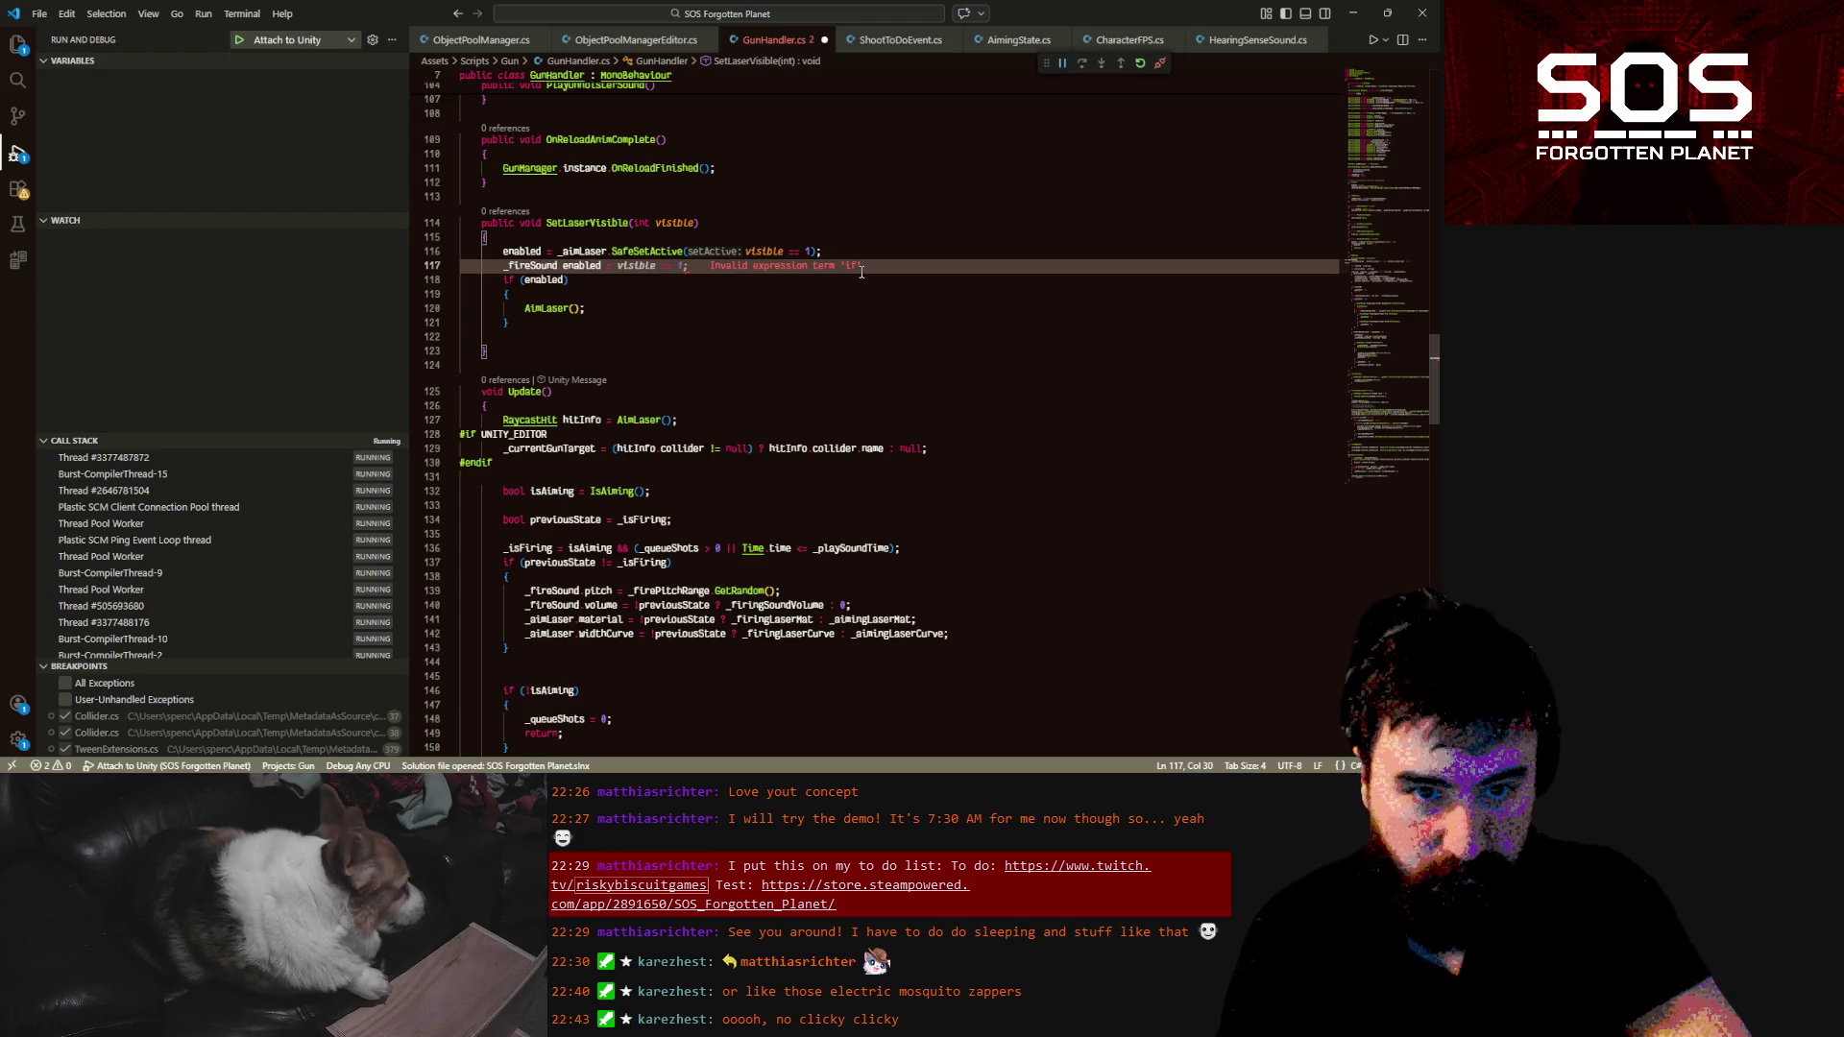
type("v")
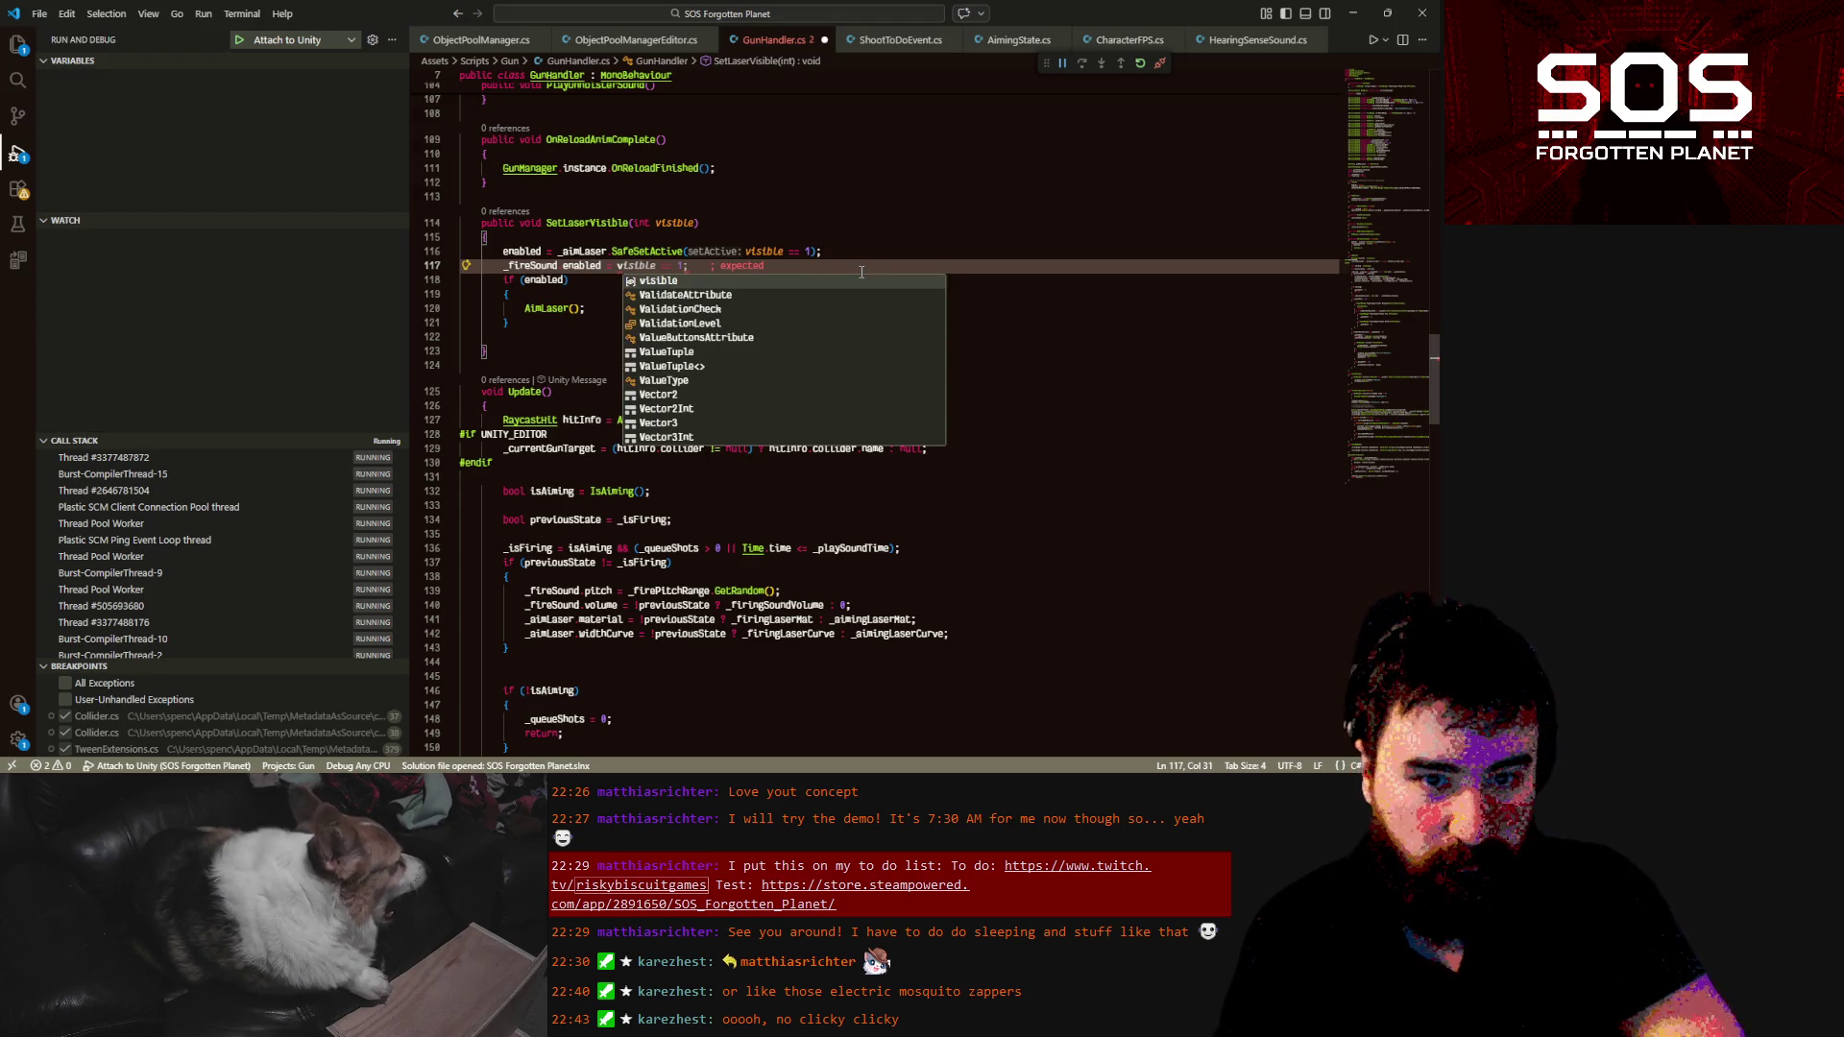
key("Tab")
key("ctrl+s")
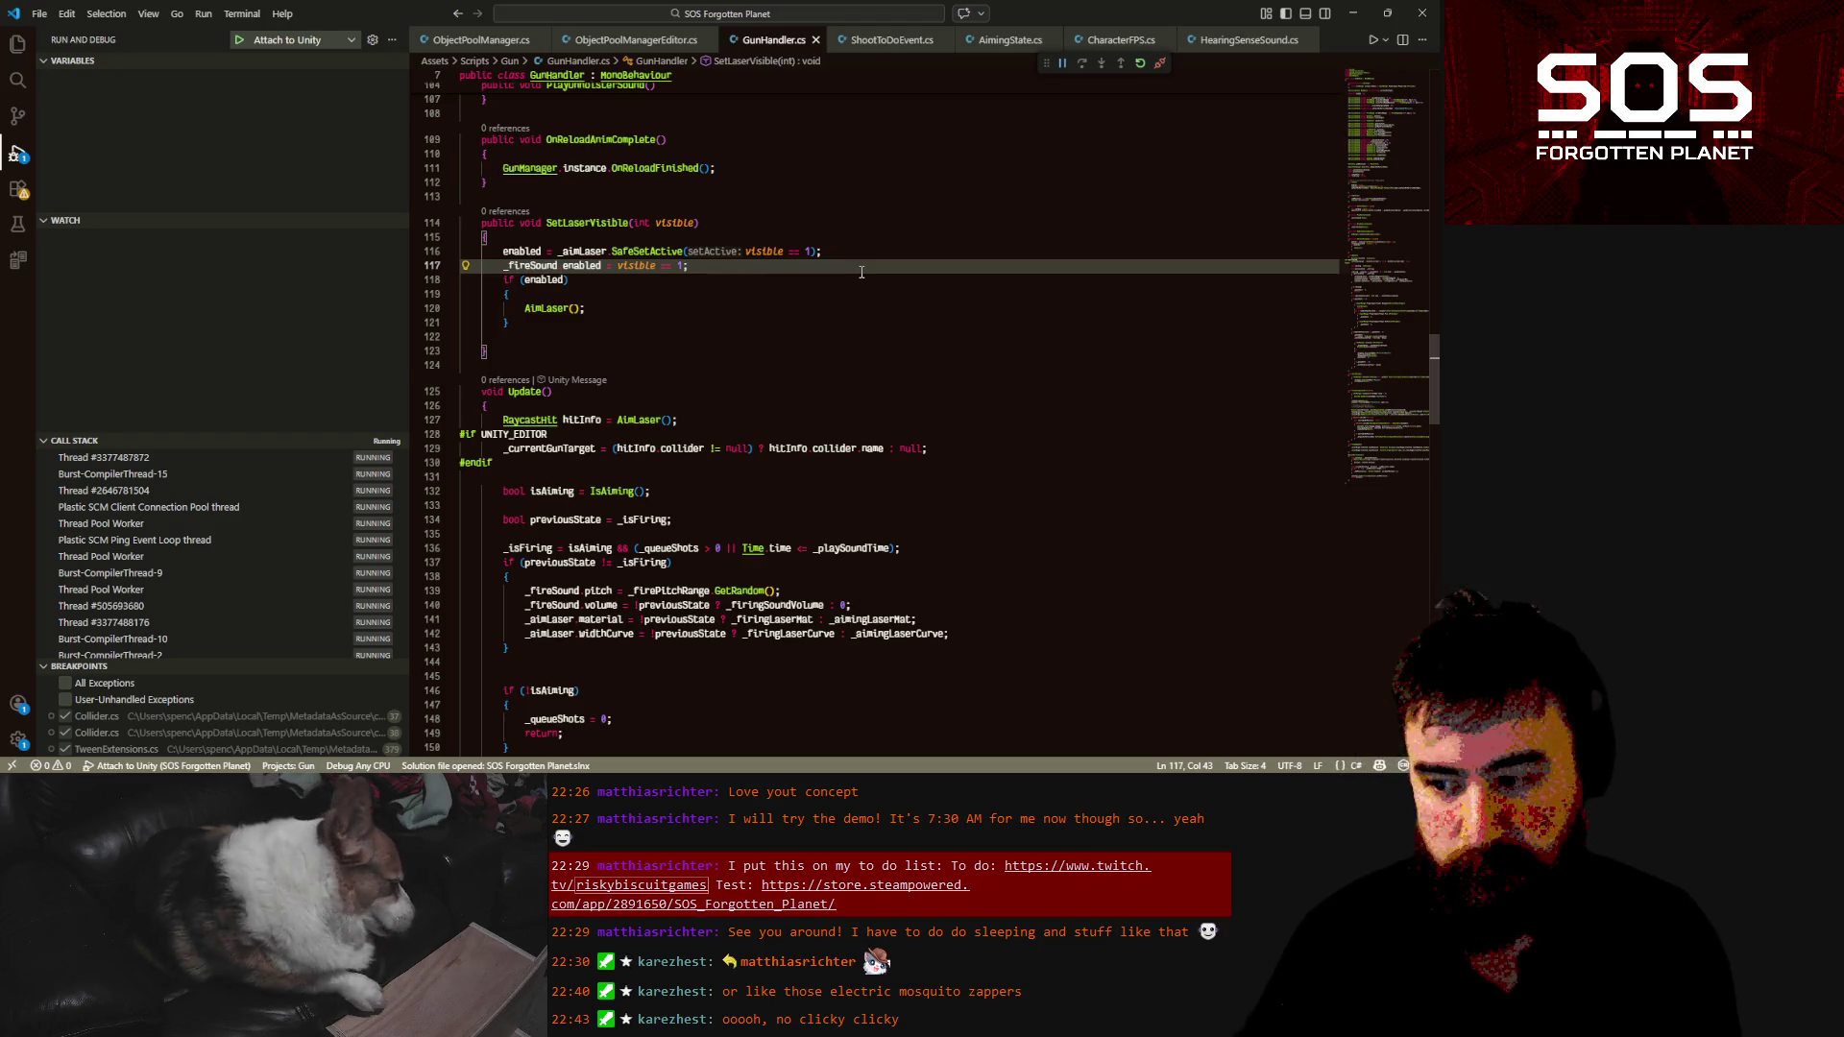
Inspect the fire-sound pitch and volume lines 139–140, selecting previousState and volume
left_click(903, 462)
left_click(948, 597)
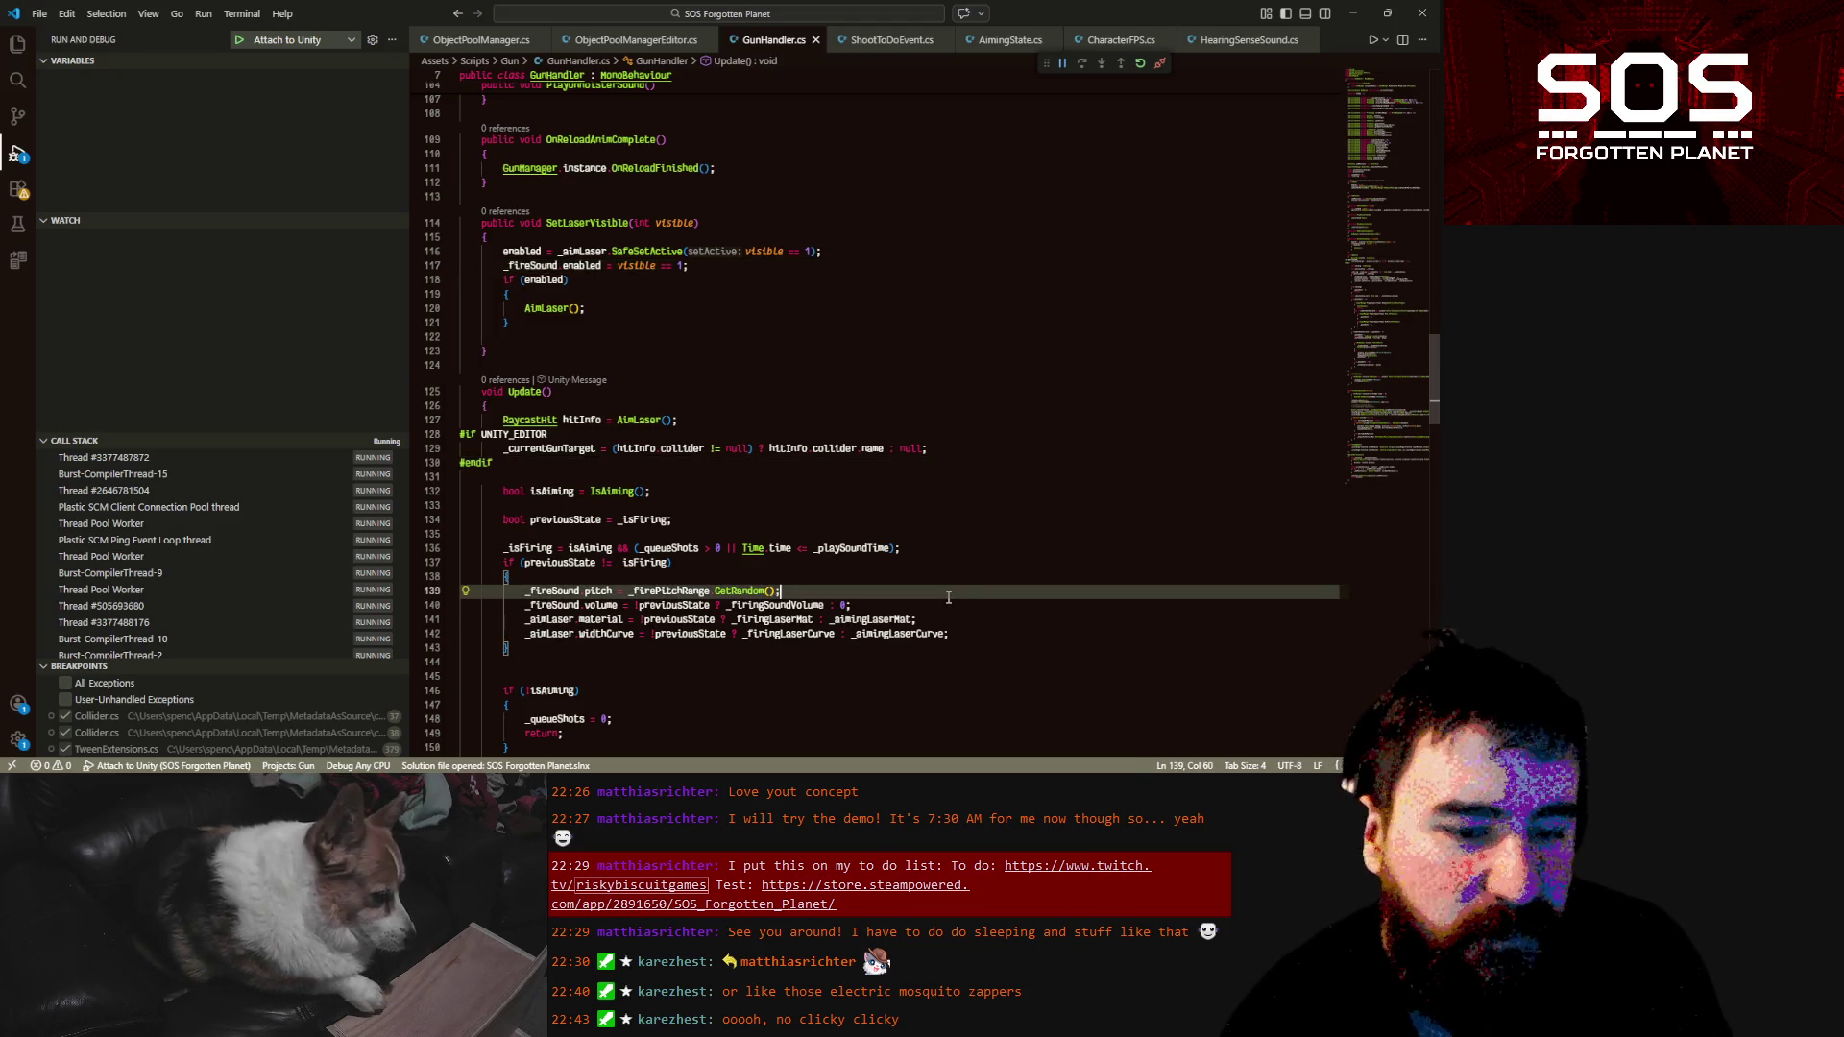
left_click(940, 601)
double_click(663, 604)
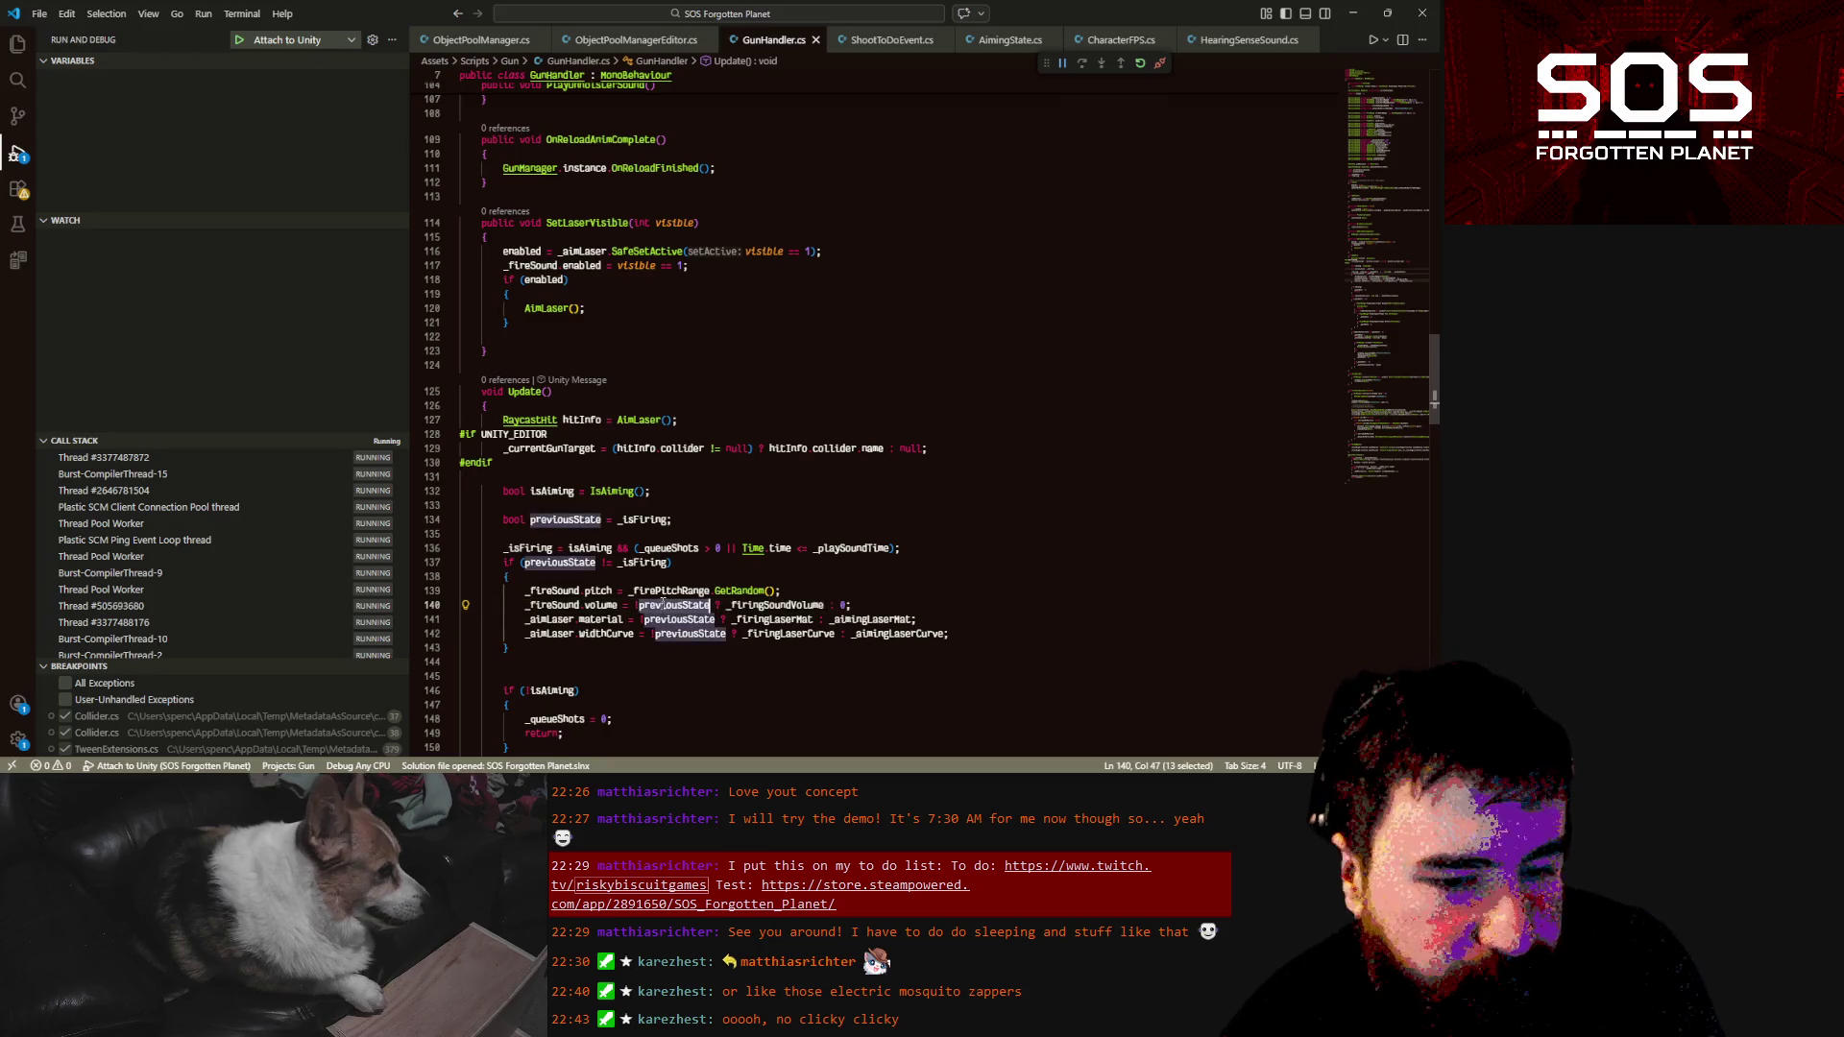
double_click(597, 605)
Scroll up to the class fields, then resume the paused game in Unity
scroll(605, 610, "up", 1)
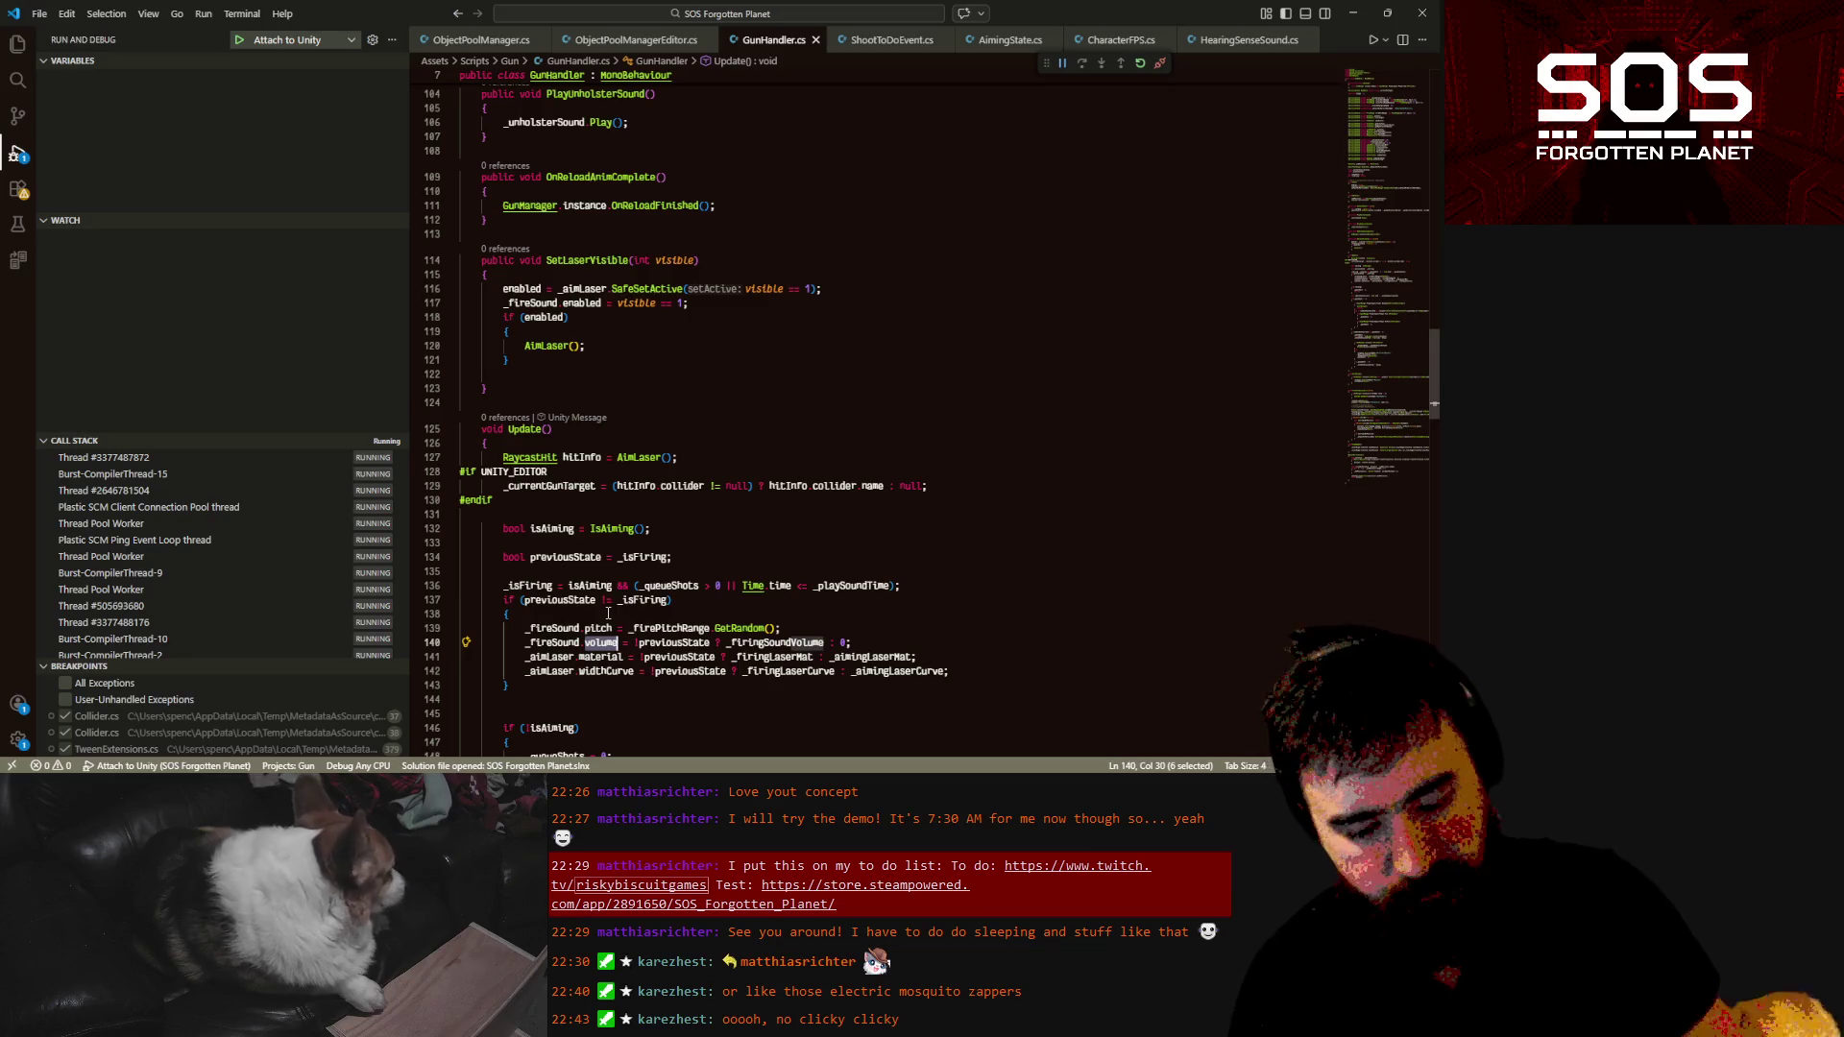
scroll(755, 508, "up", 9)
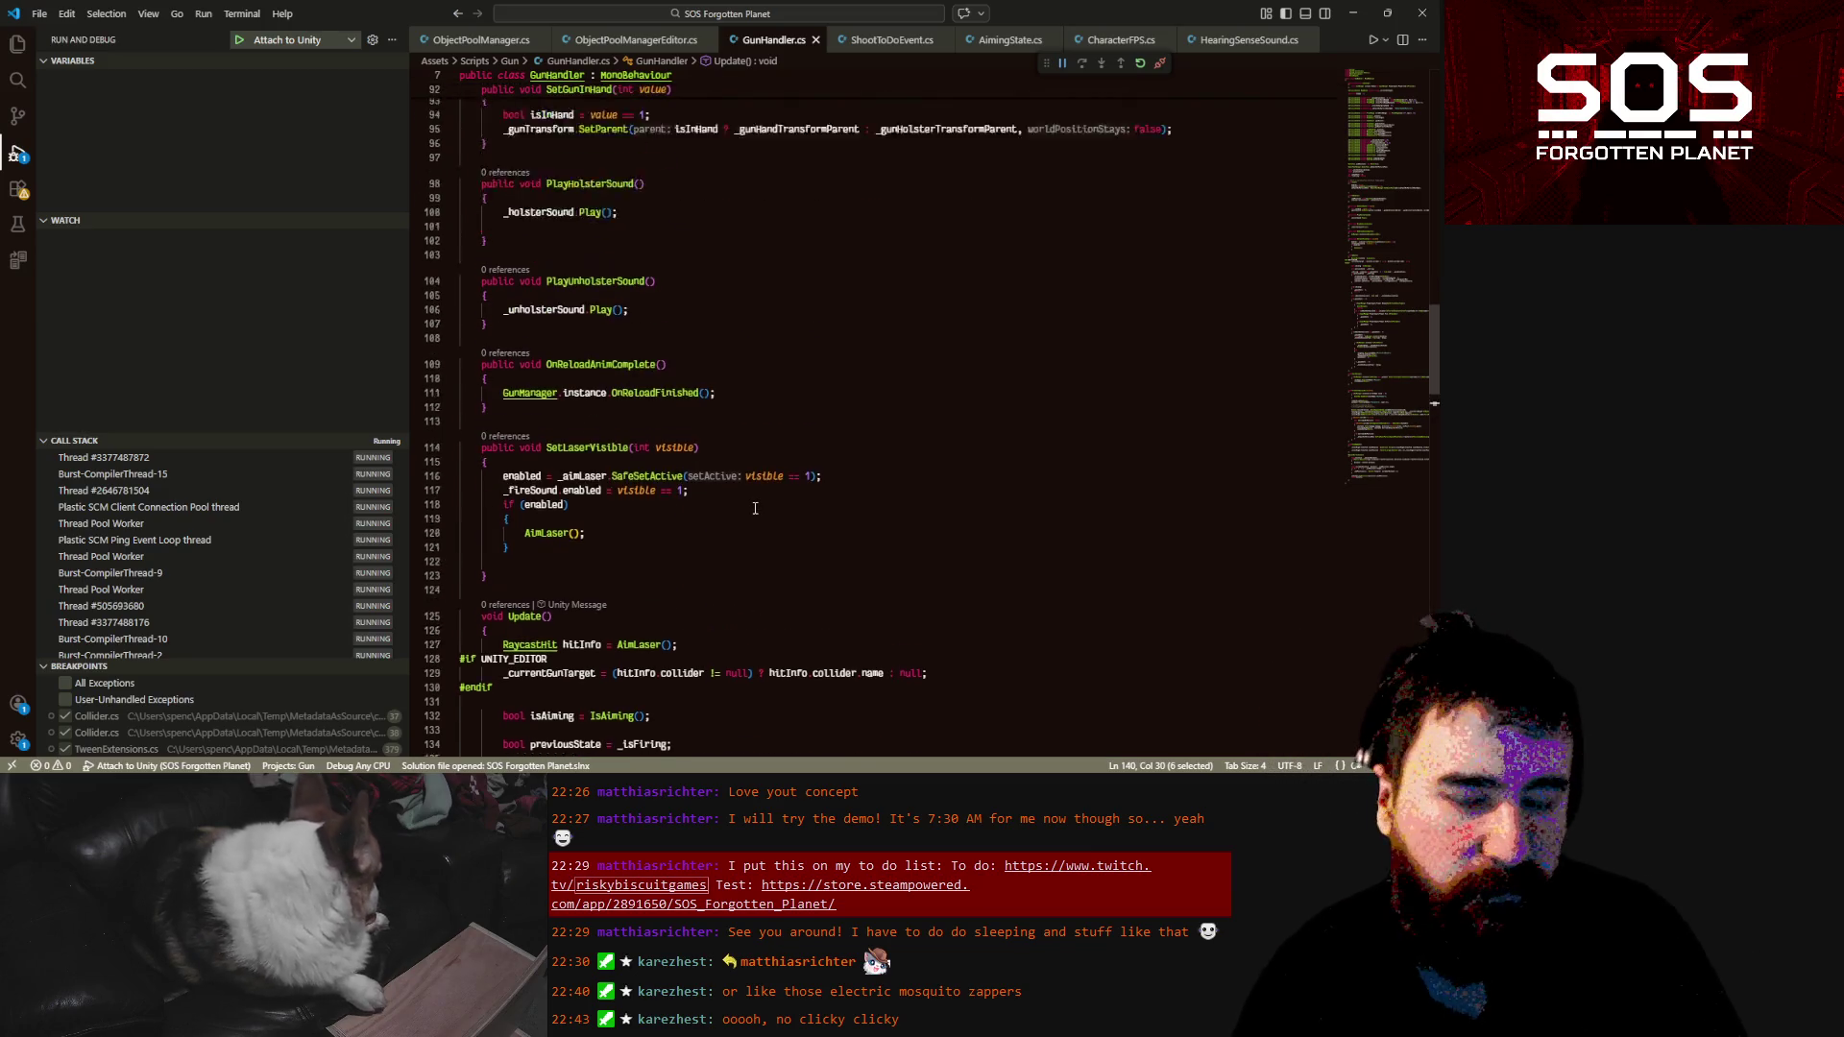
scroll(755, 508, "up", 7)
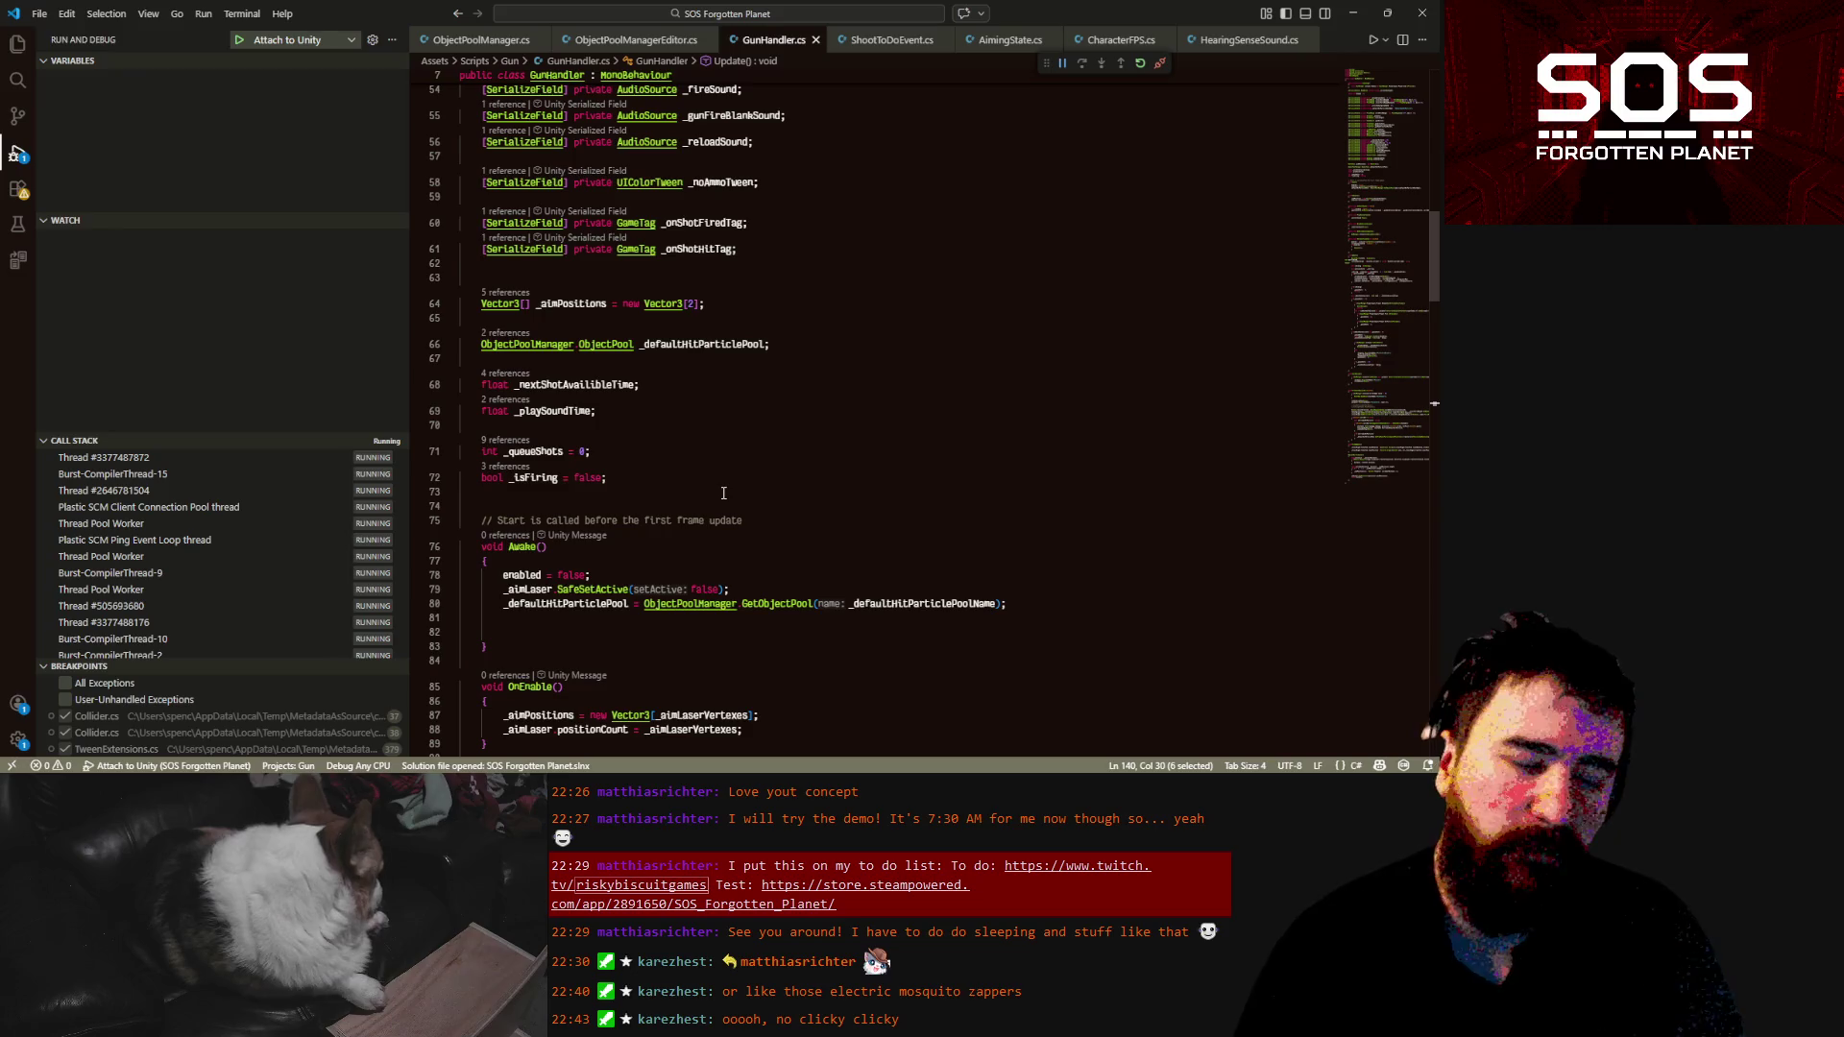
scroll(724, 493, "up", 2)
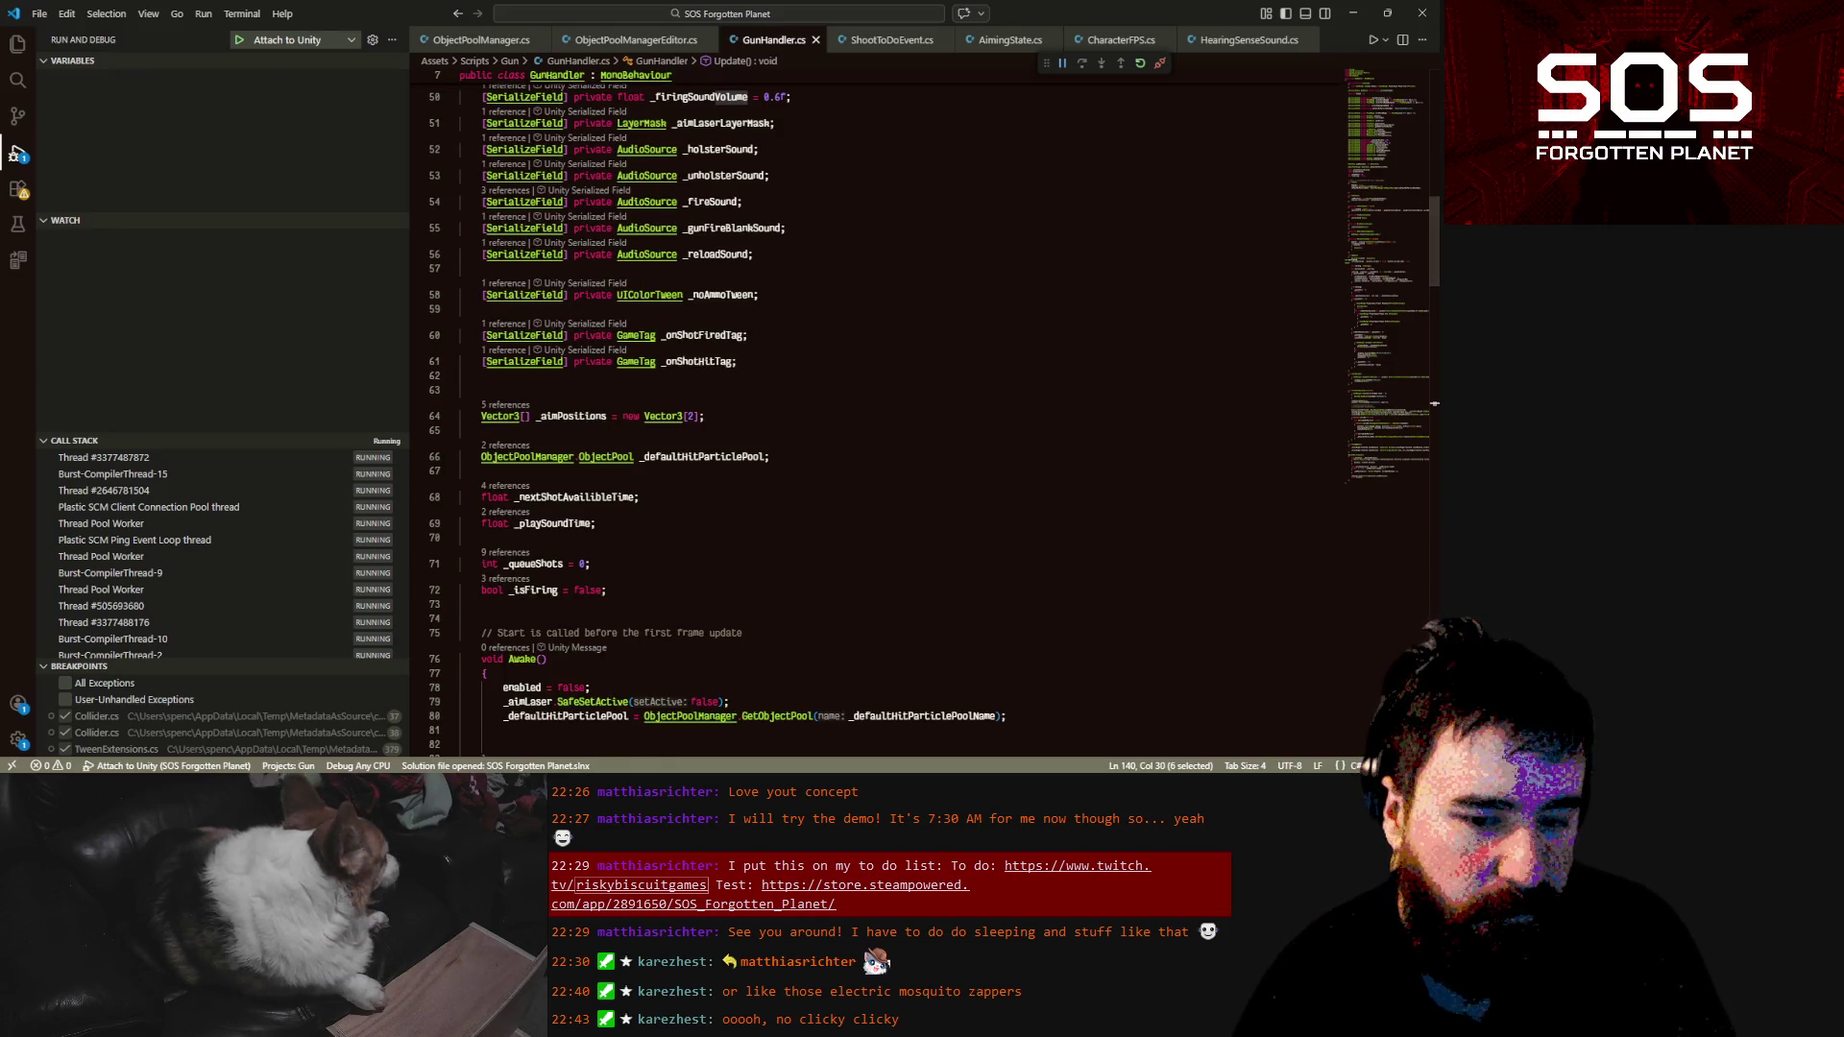
key("alt+Tab")
left_click(700, 297)
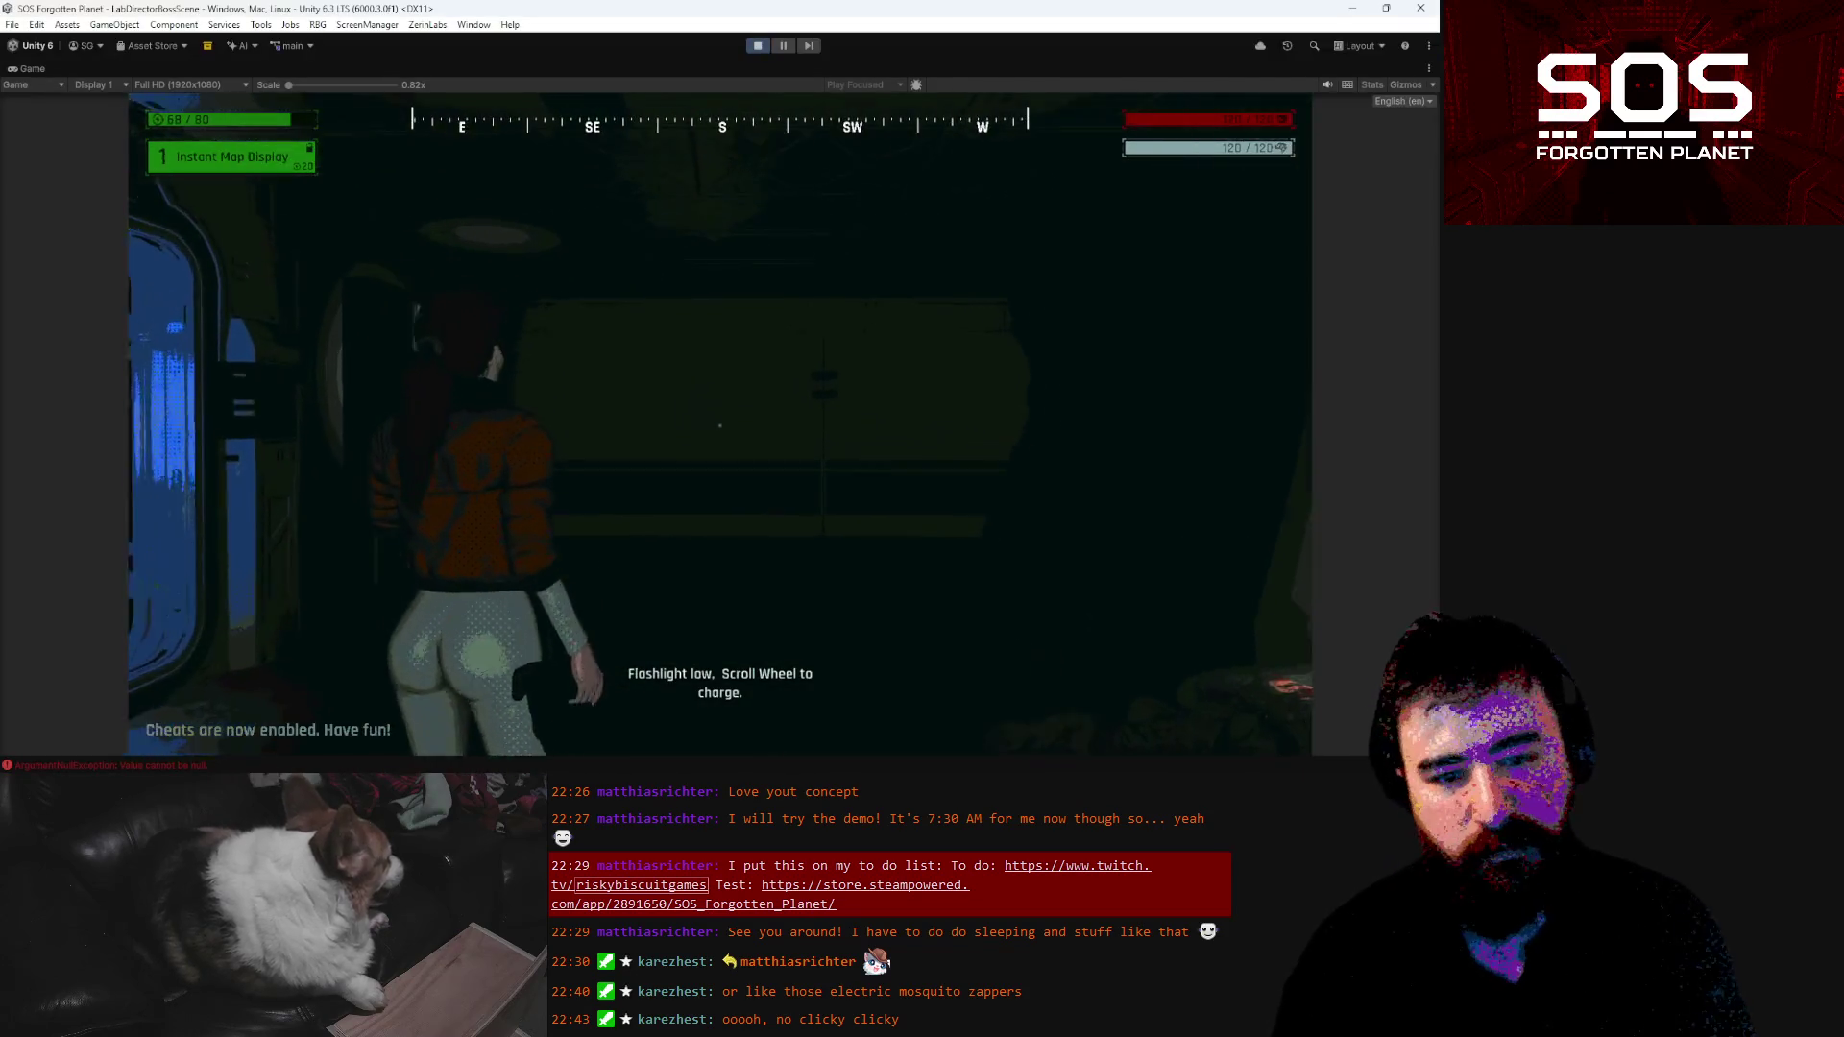
Aim the gun to show its red laser at the wall target, then pause with Esc
right_click(720, 425)
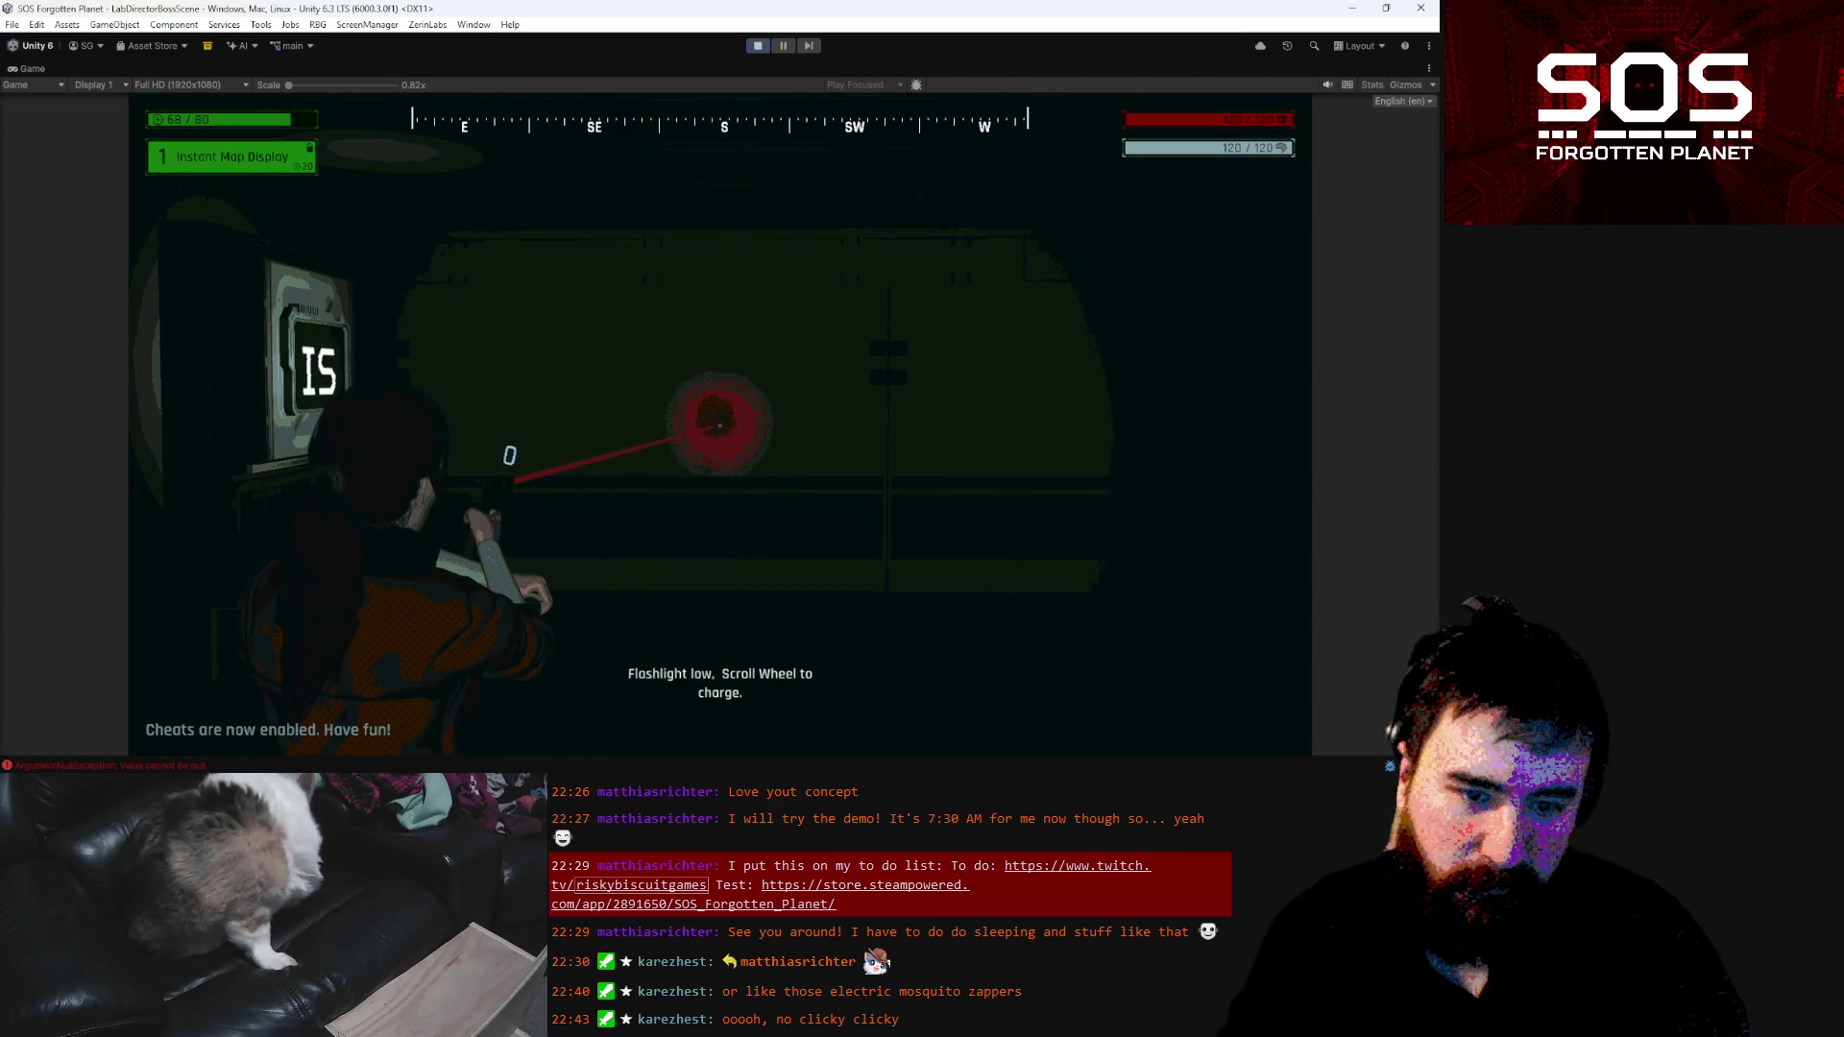
key("Escape")
Return to GunHandler.cs and scroll up to its serialized AudioSource fields
mouse_move(524, 795)
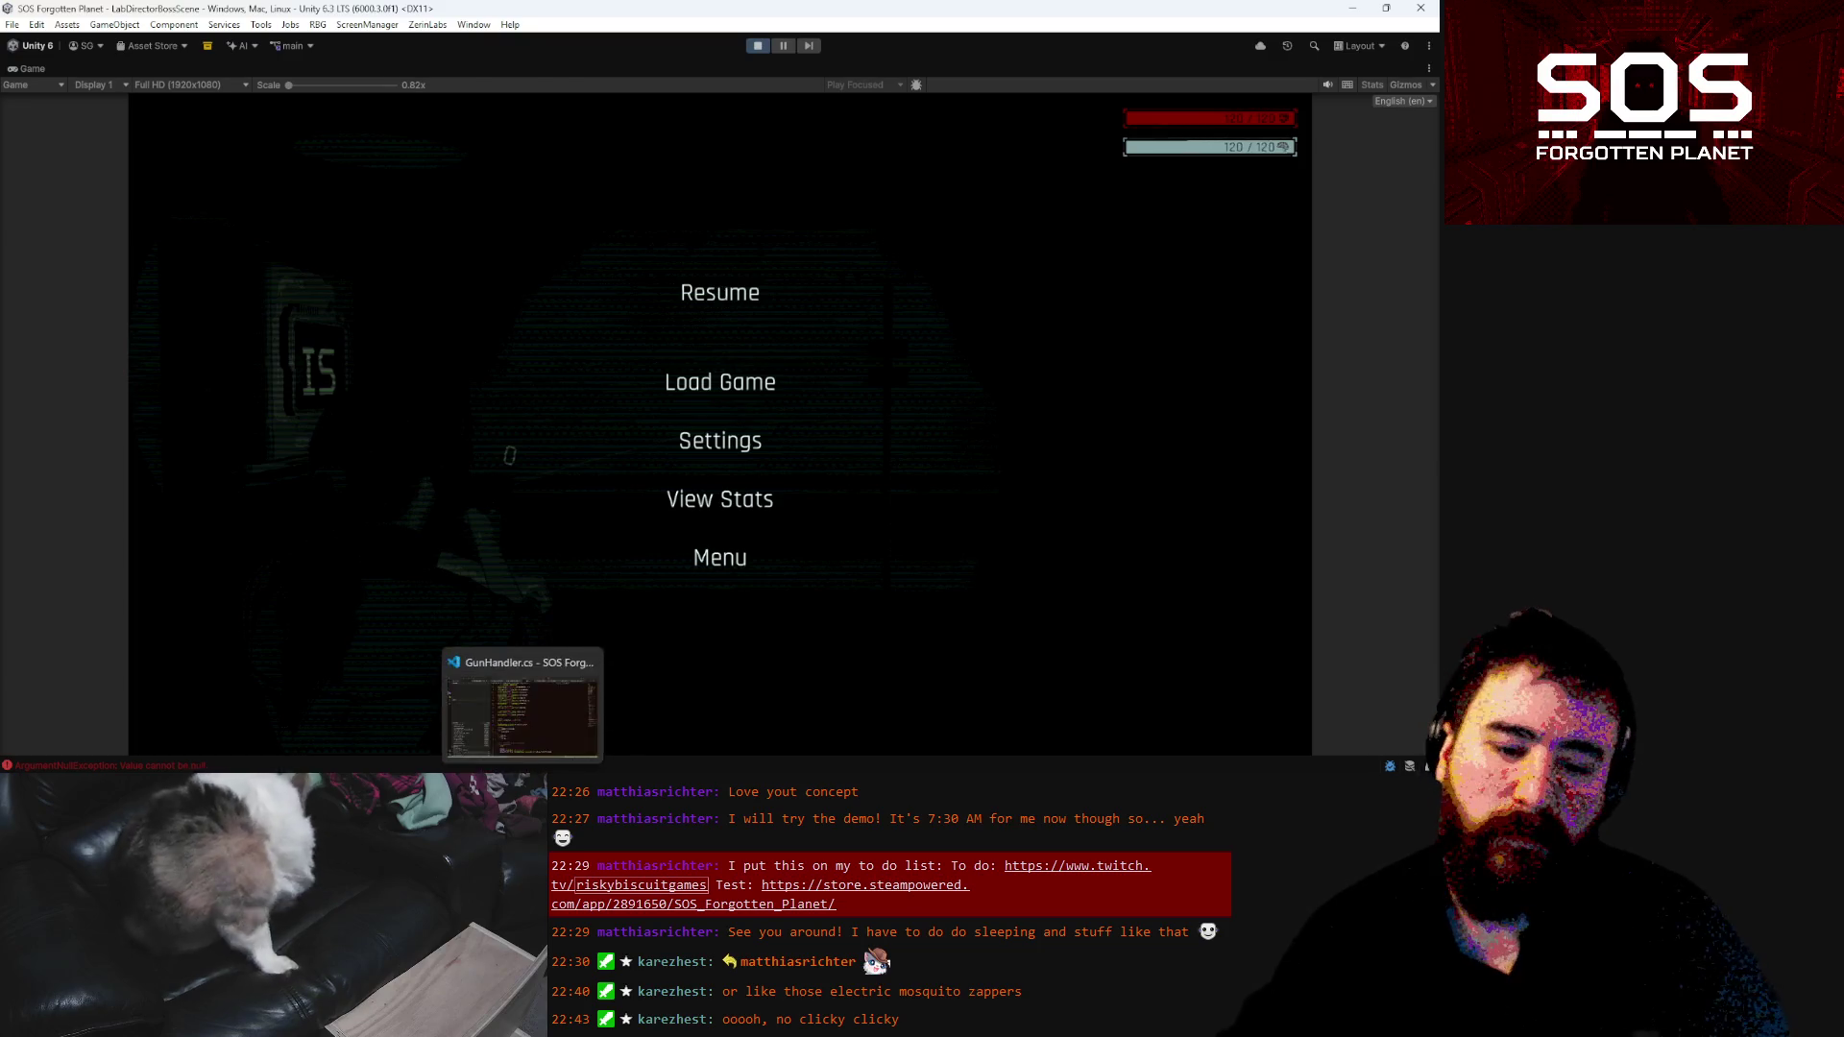
left_click(552, 739)
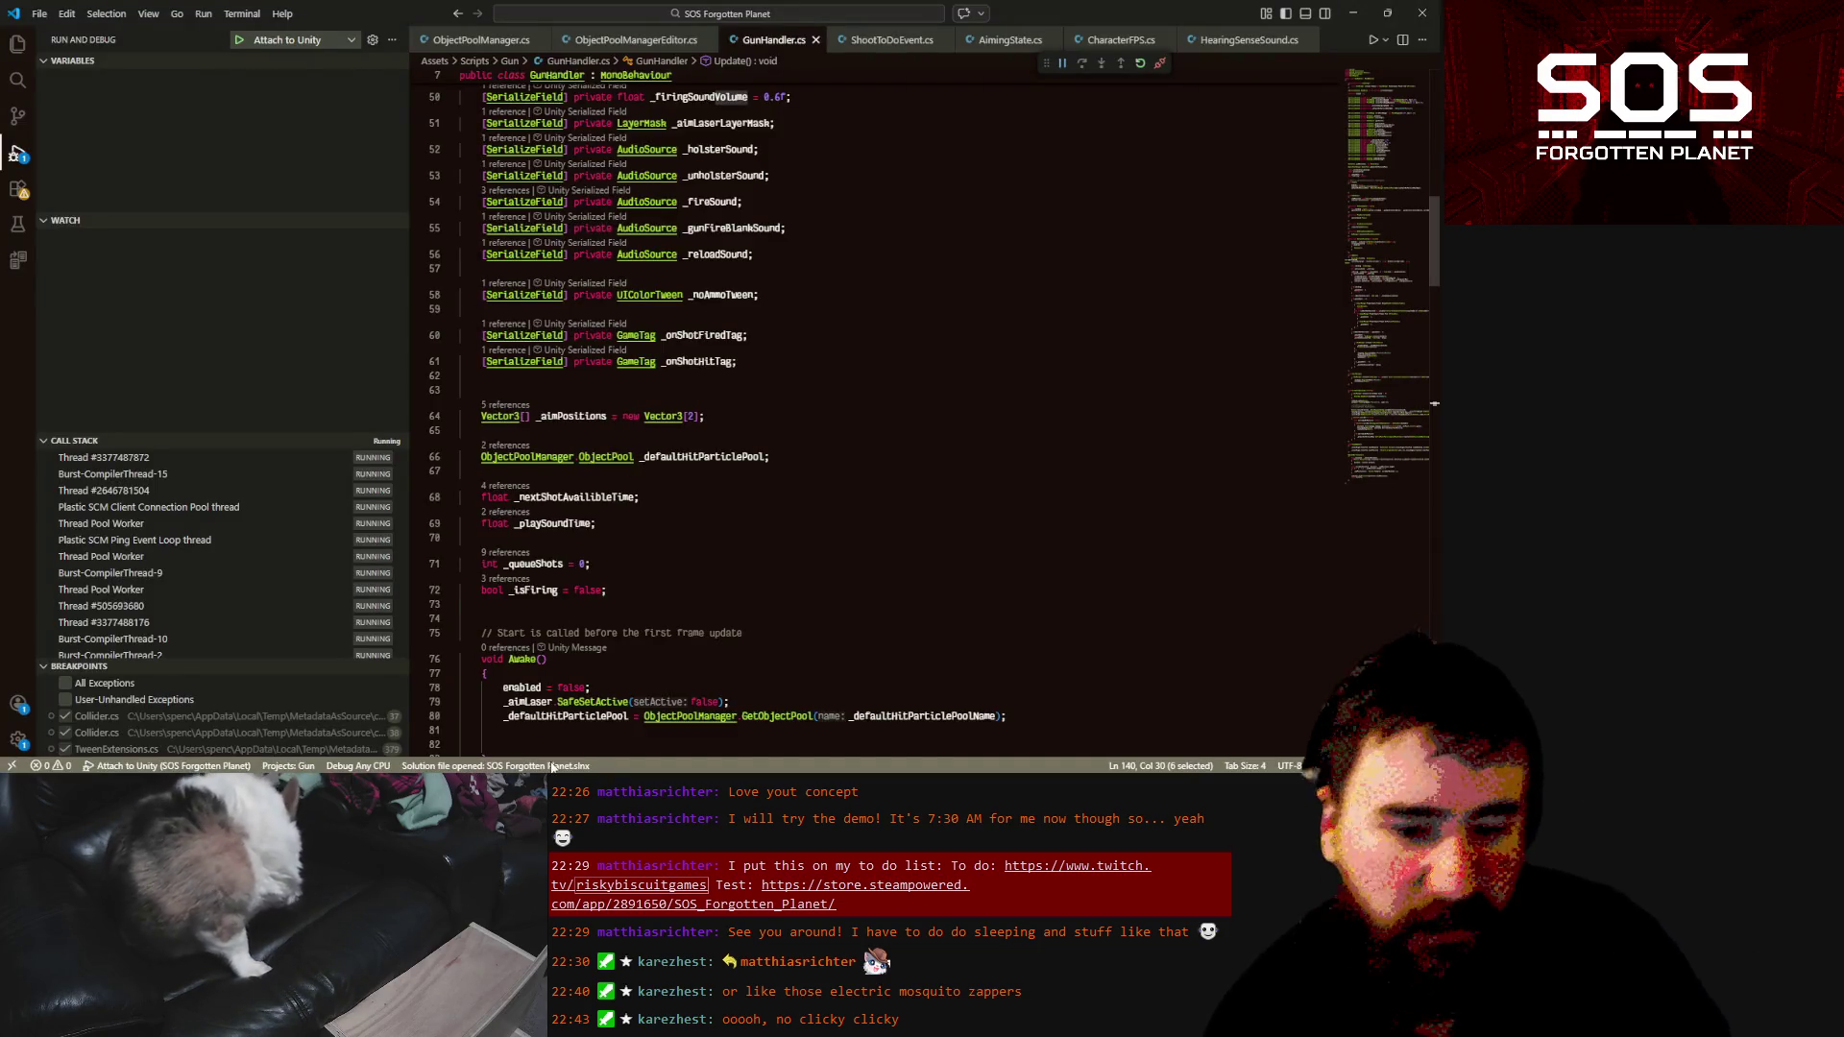
mouse_move(490, 793)
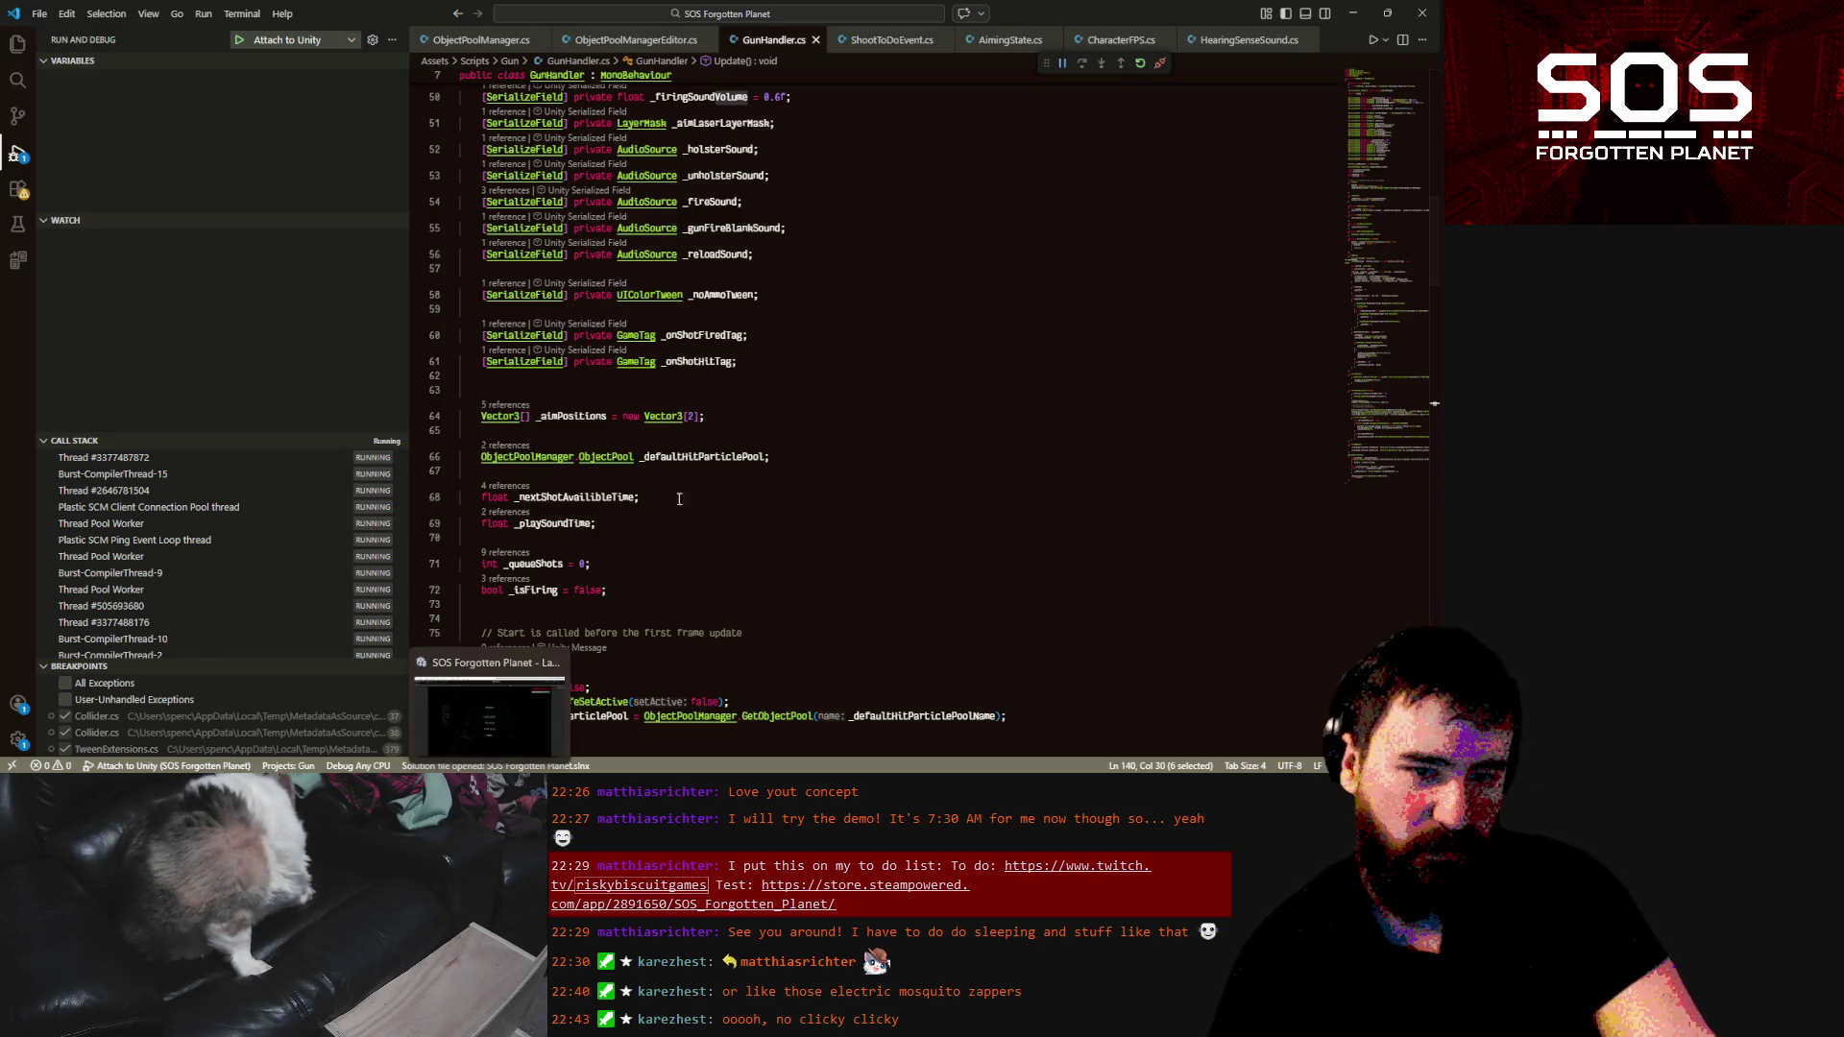
left_click(774, 390)
scroll(890, 477, "up", 2)
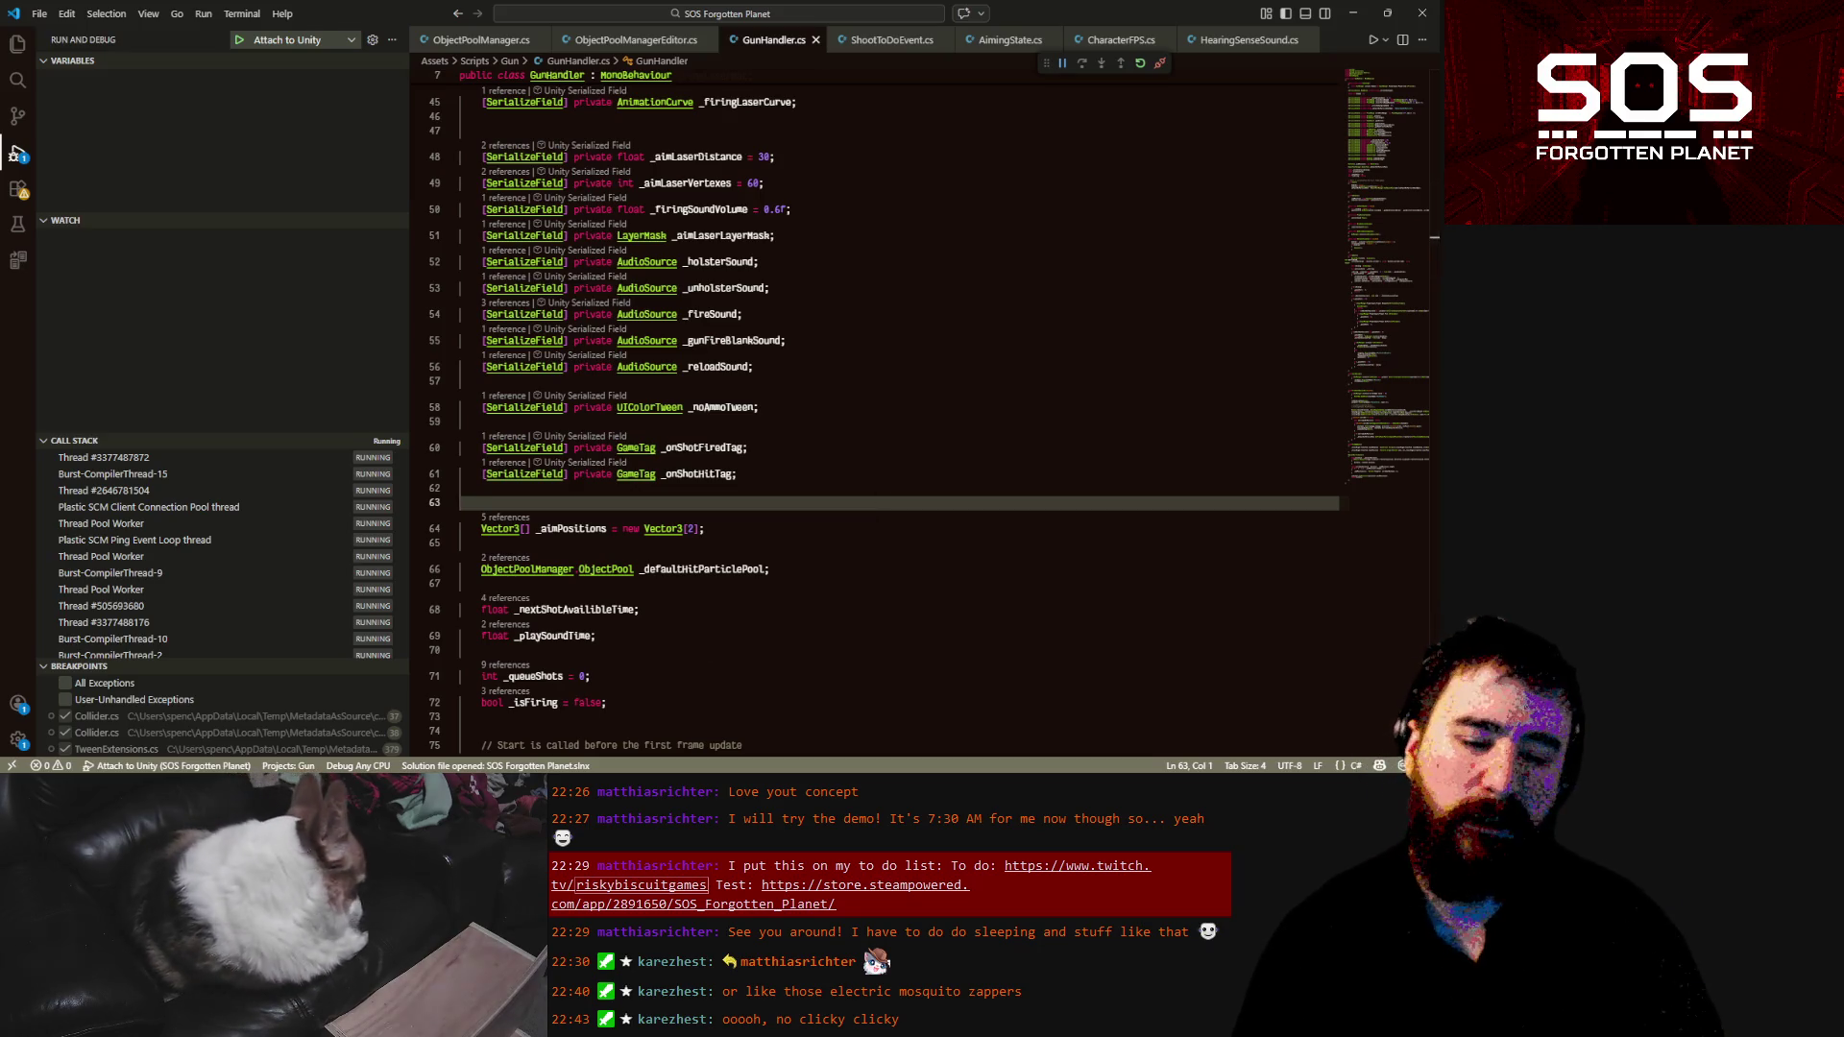
Switch between the paused Unity game and VS Code, then bring up the EnergyBeam project in Audacity
left_click(490, 798)
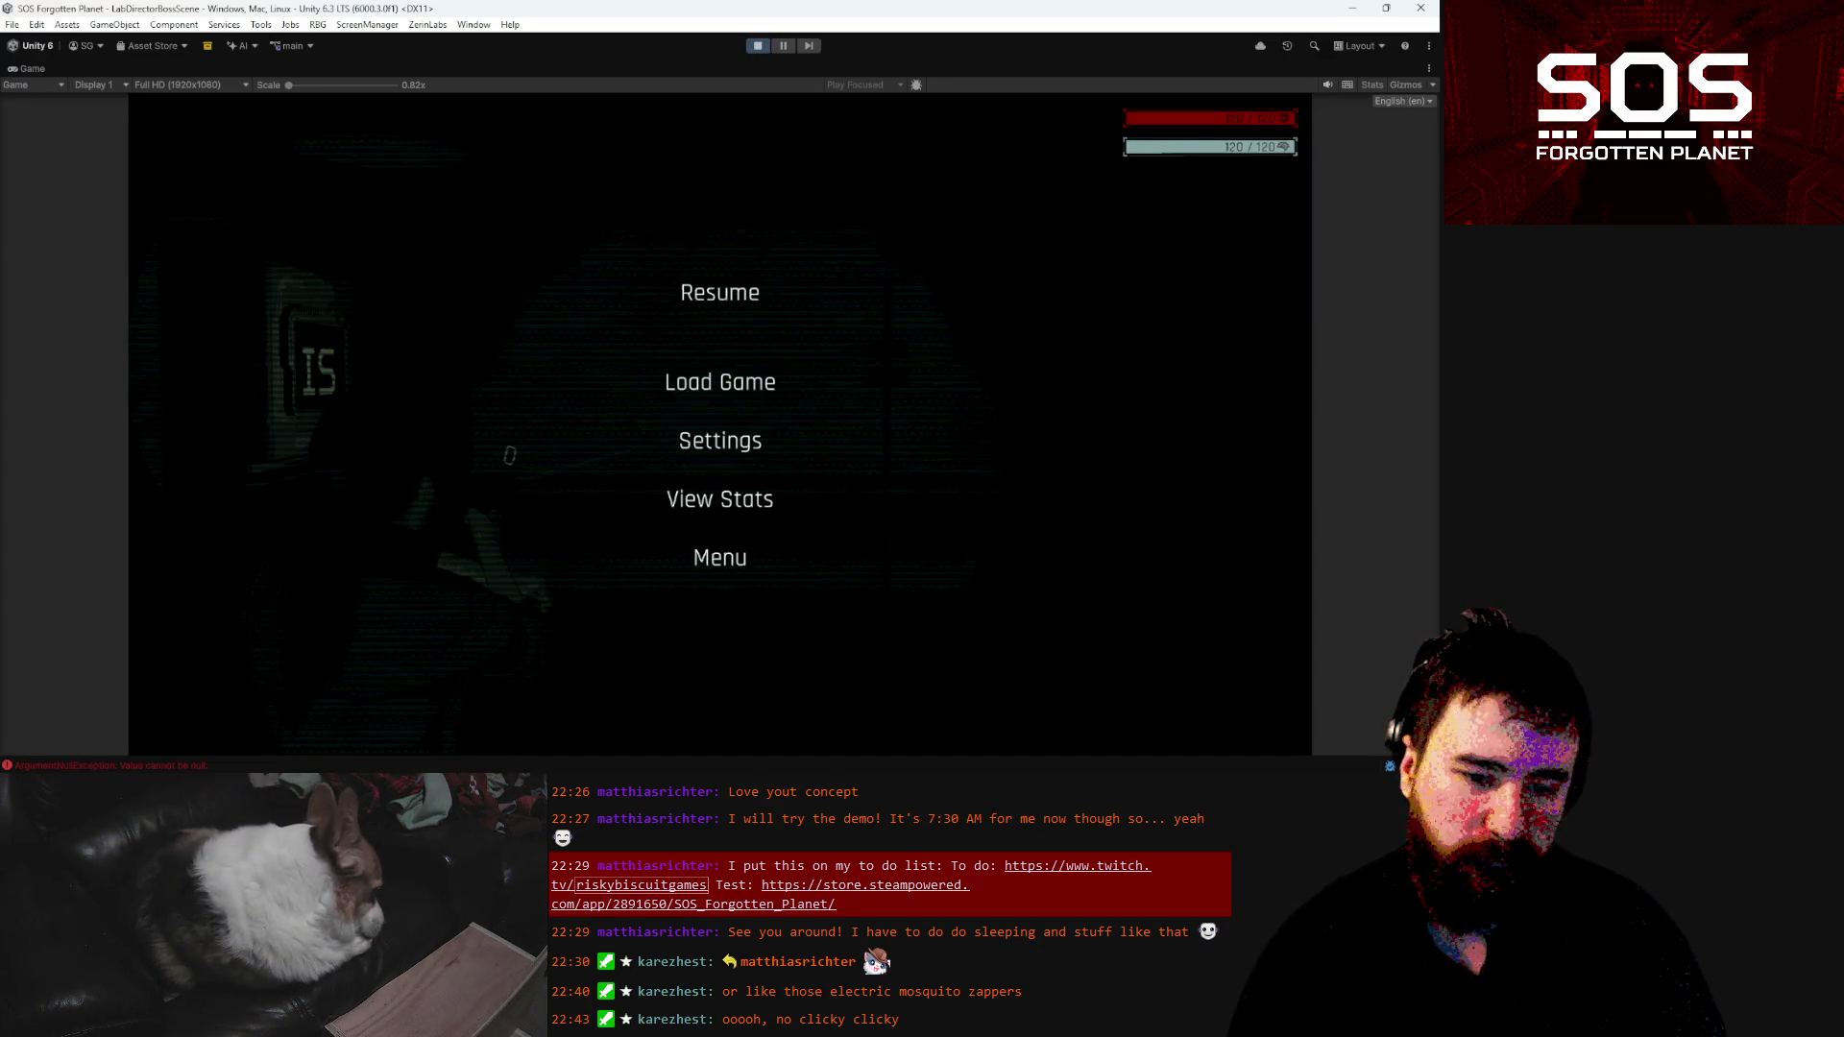
key("alt+Tab")
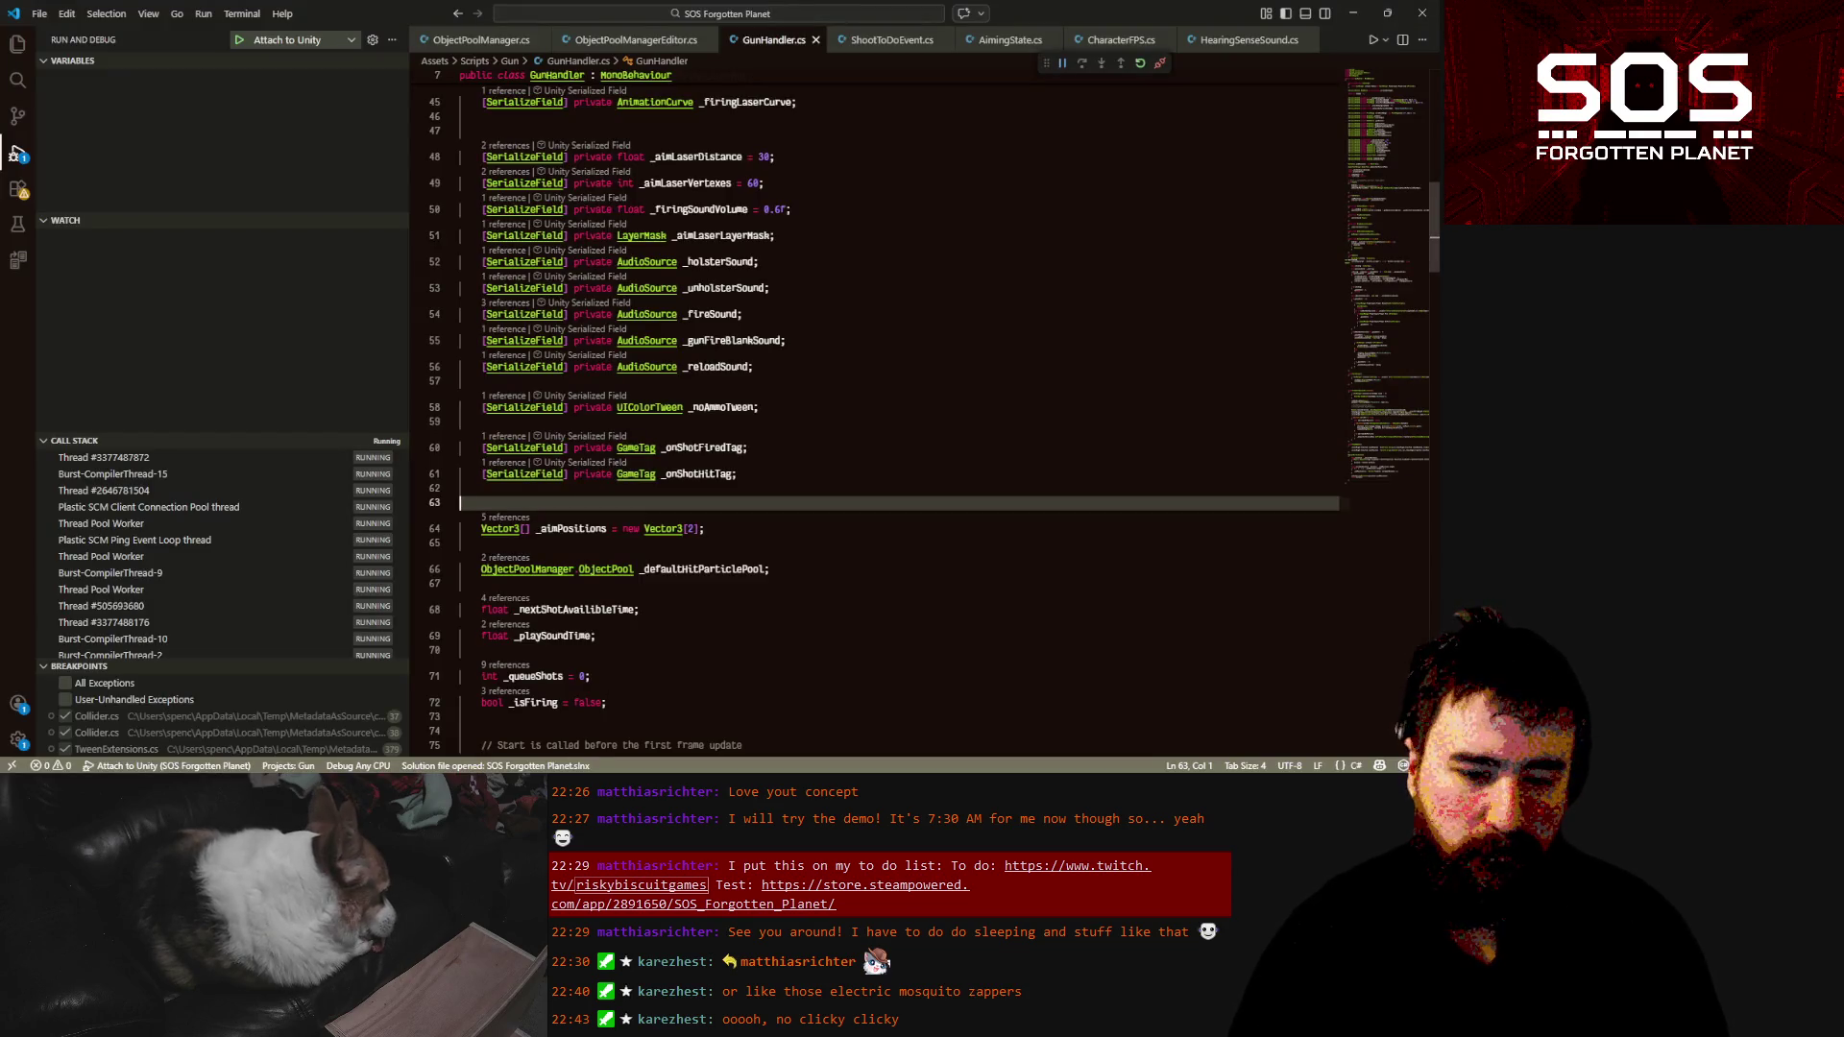
mouse_move(327, 1018)
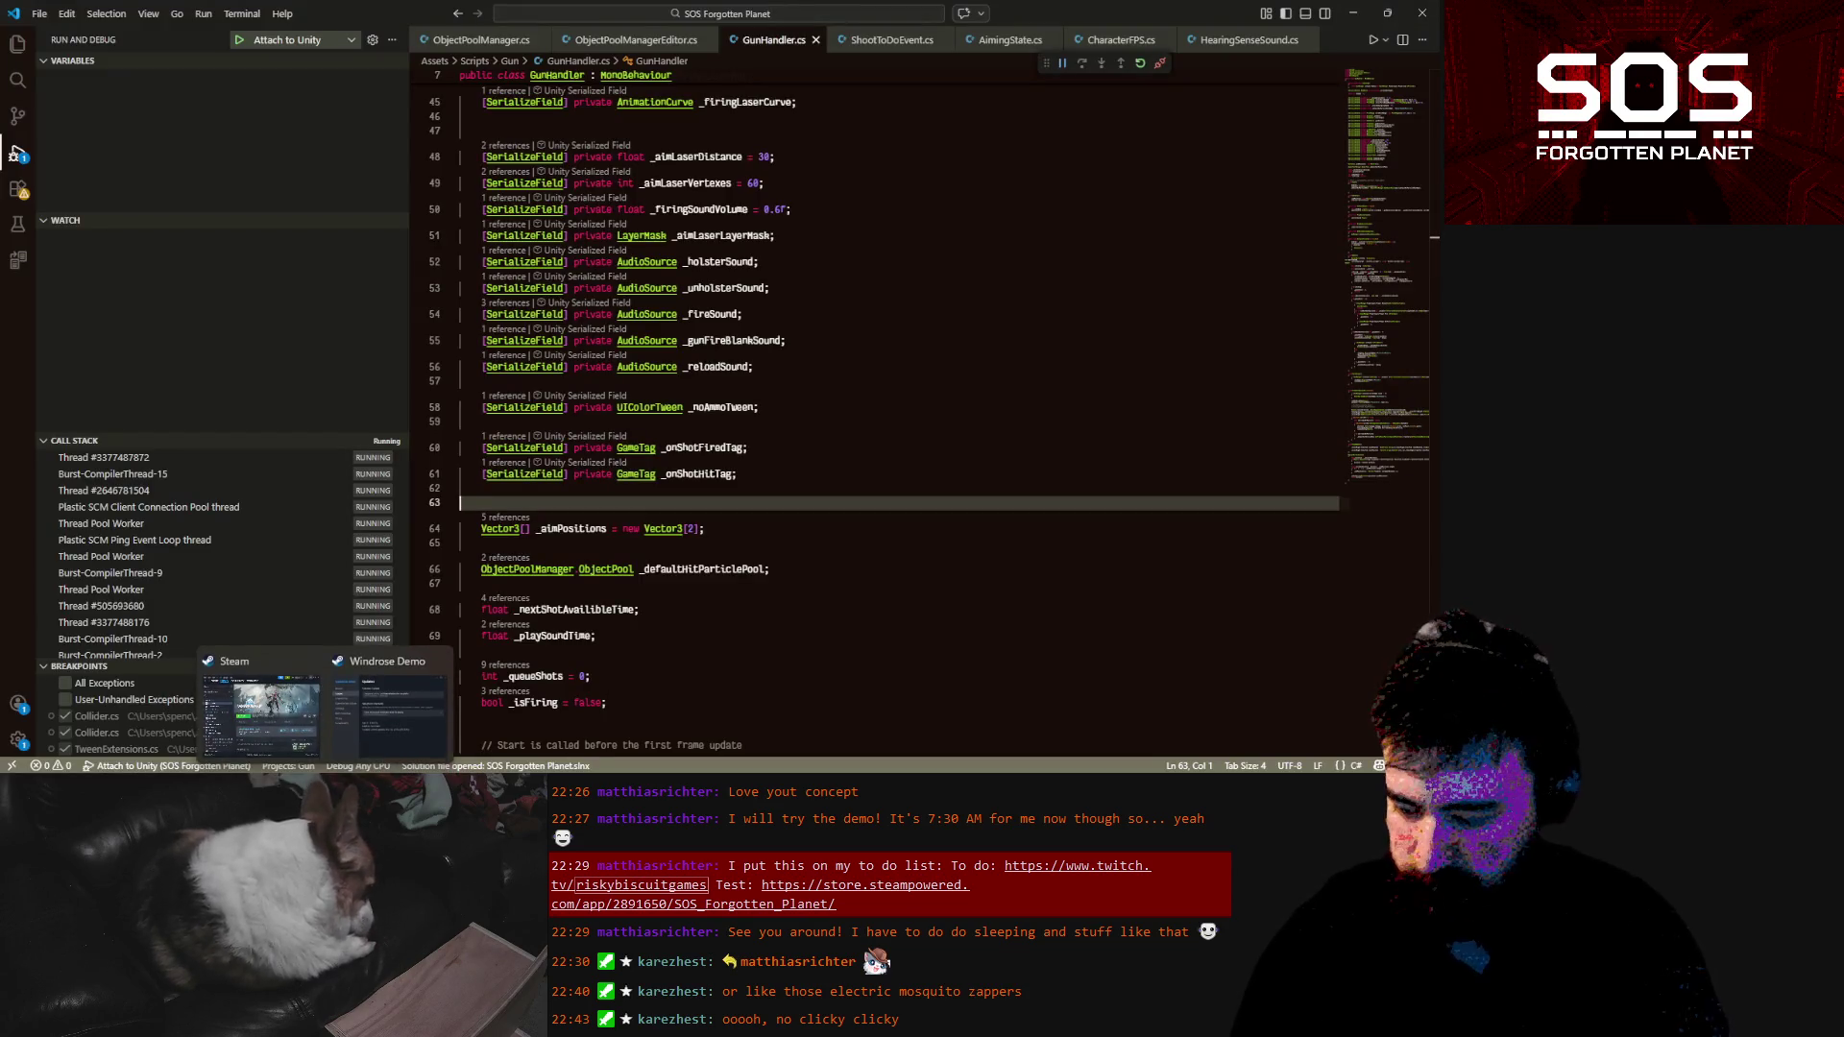
mouse_move(589, 1019)
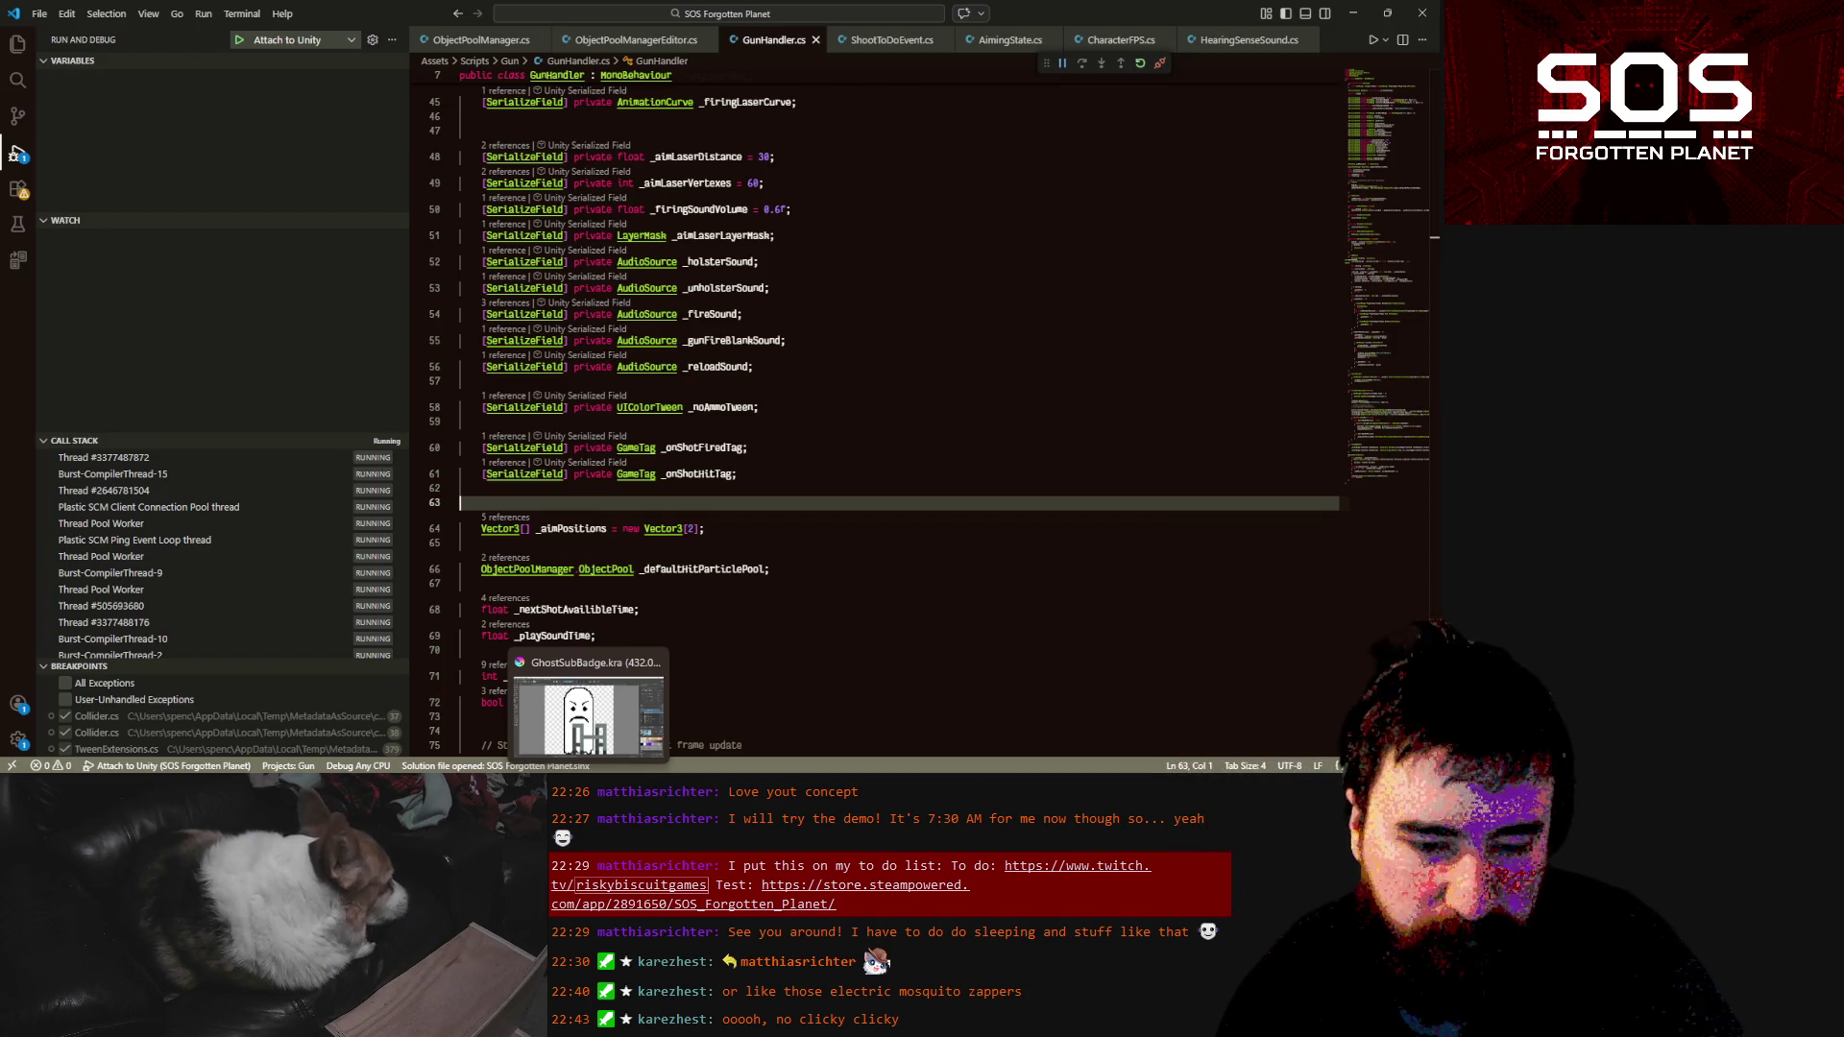
left_click(507, 793)
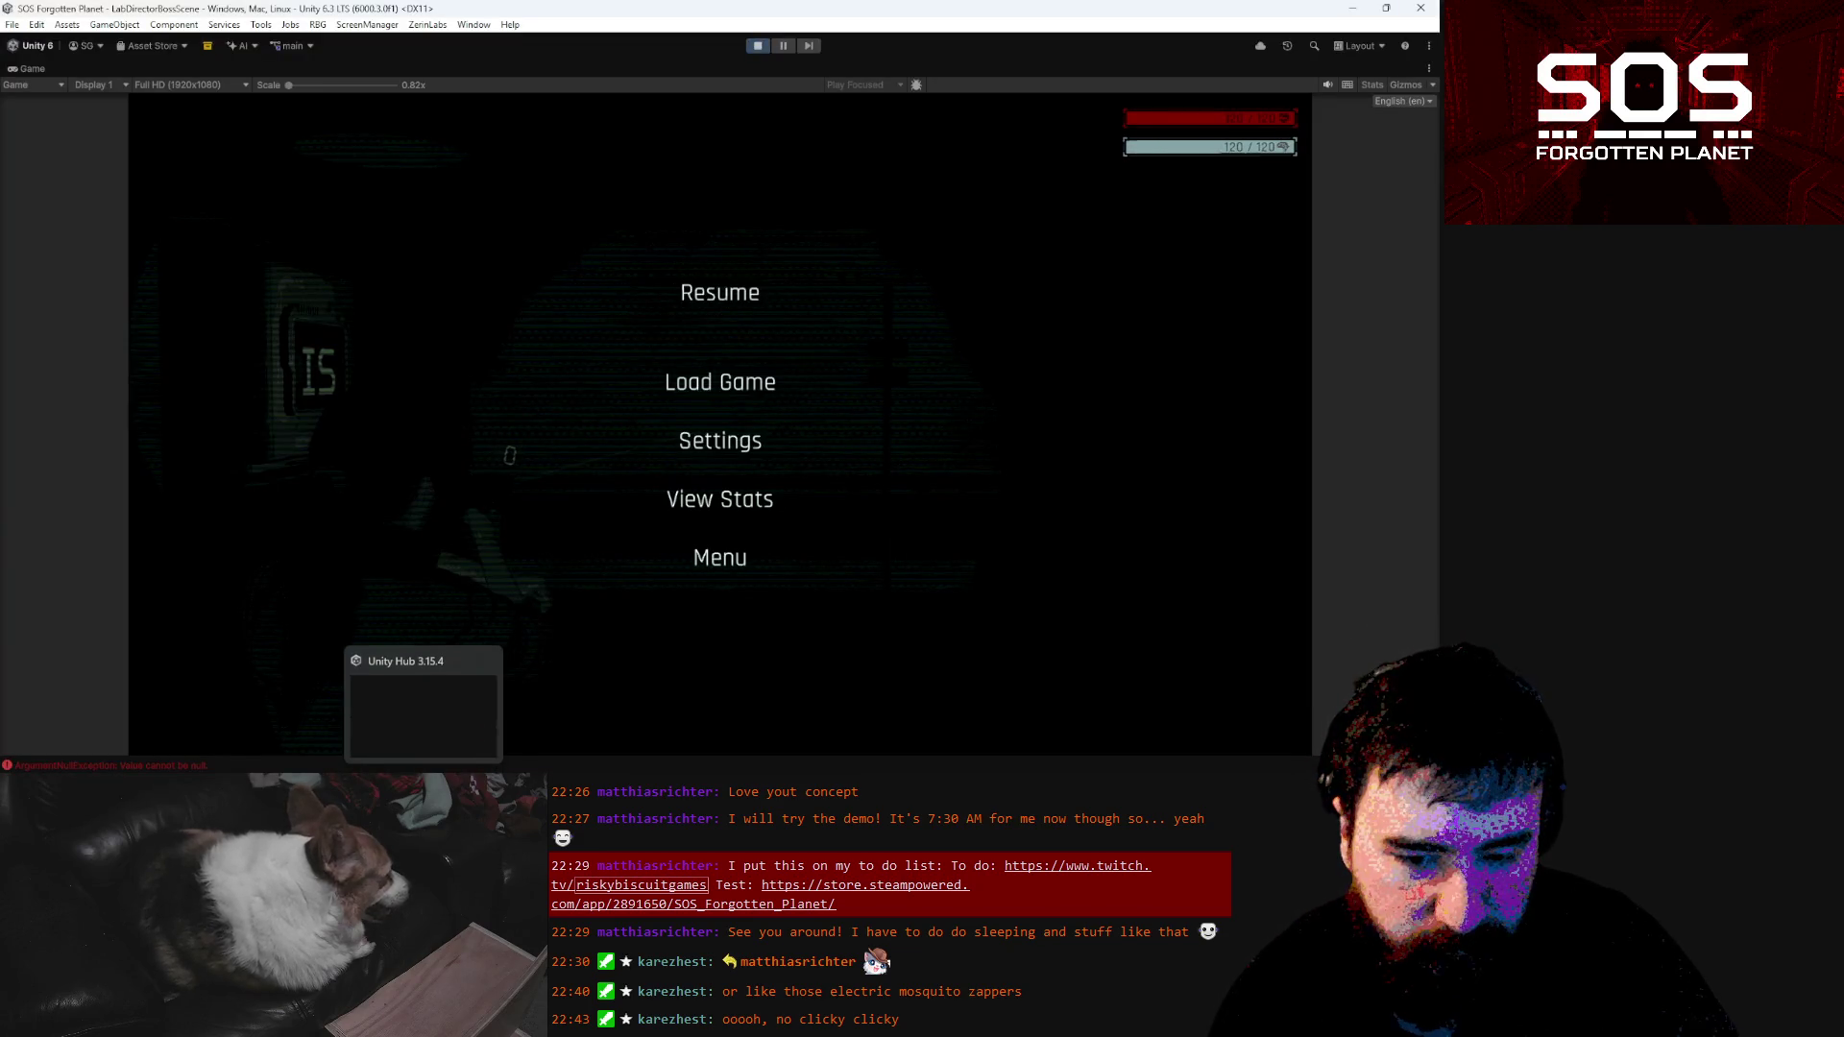
left_click(457, 783)
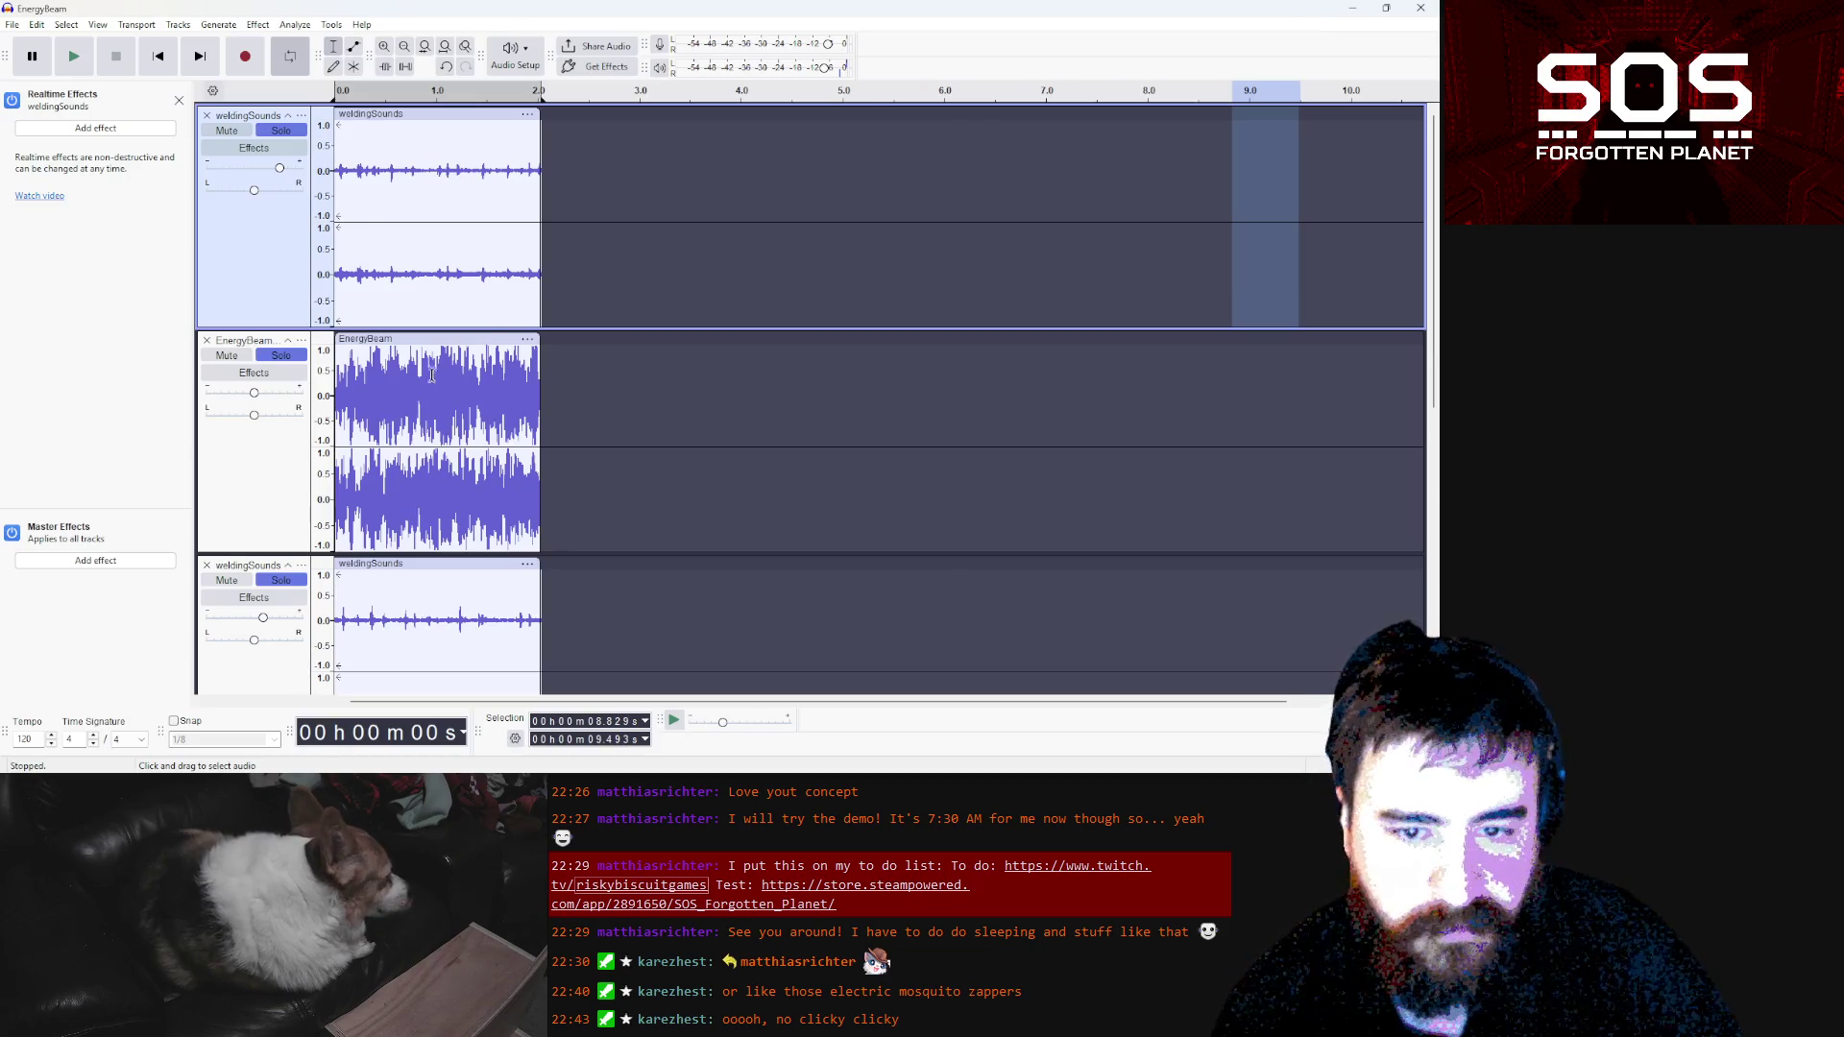
Unsolo the weldingSounds and EnergyBeam tracks and solo the EnergyBeamEnd track
scroll(561, 583, "down", 3)
scroll(561, 583, "down", 1)
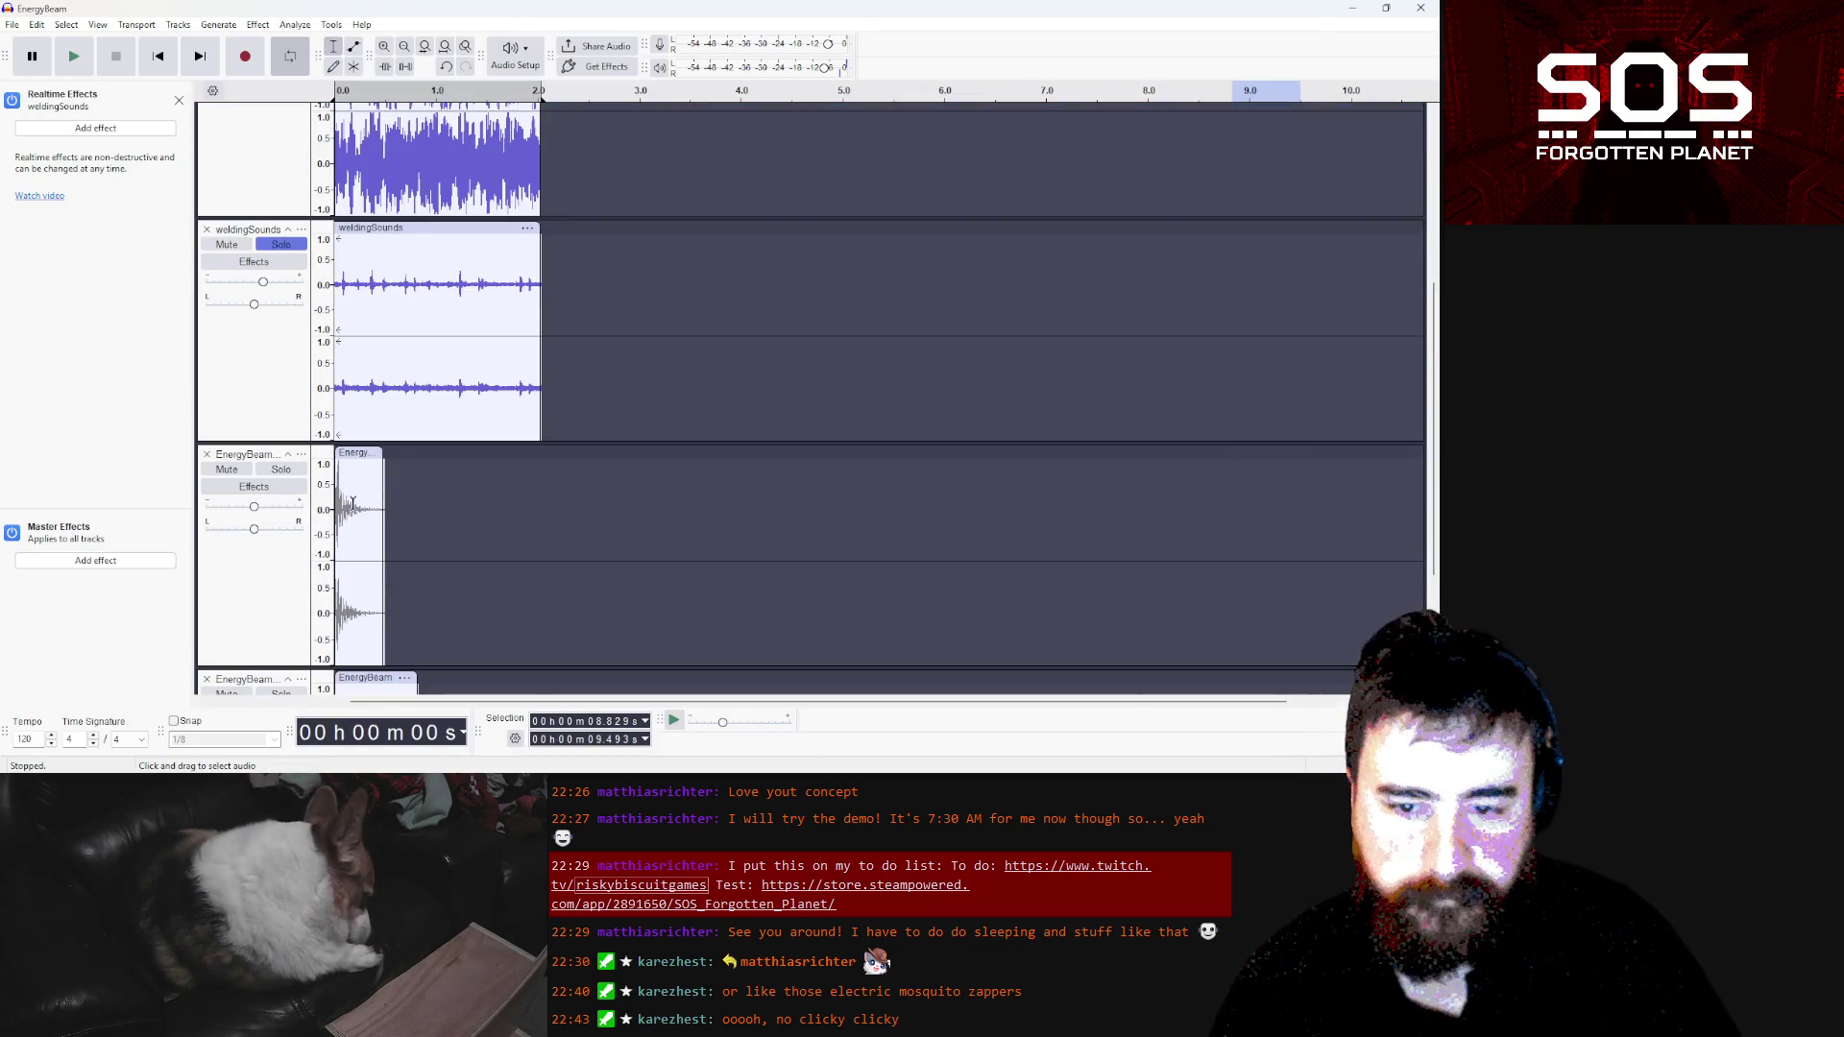
left_click_drag(292, 260, 292, 145)
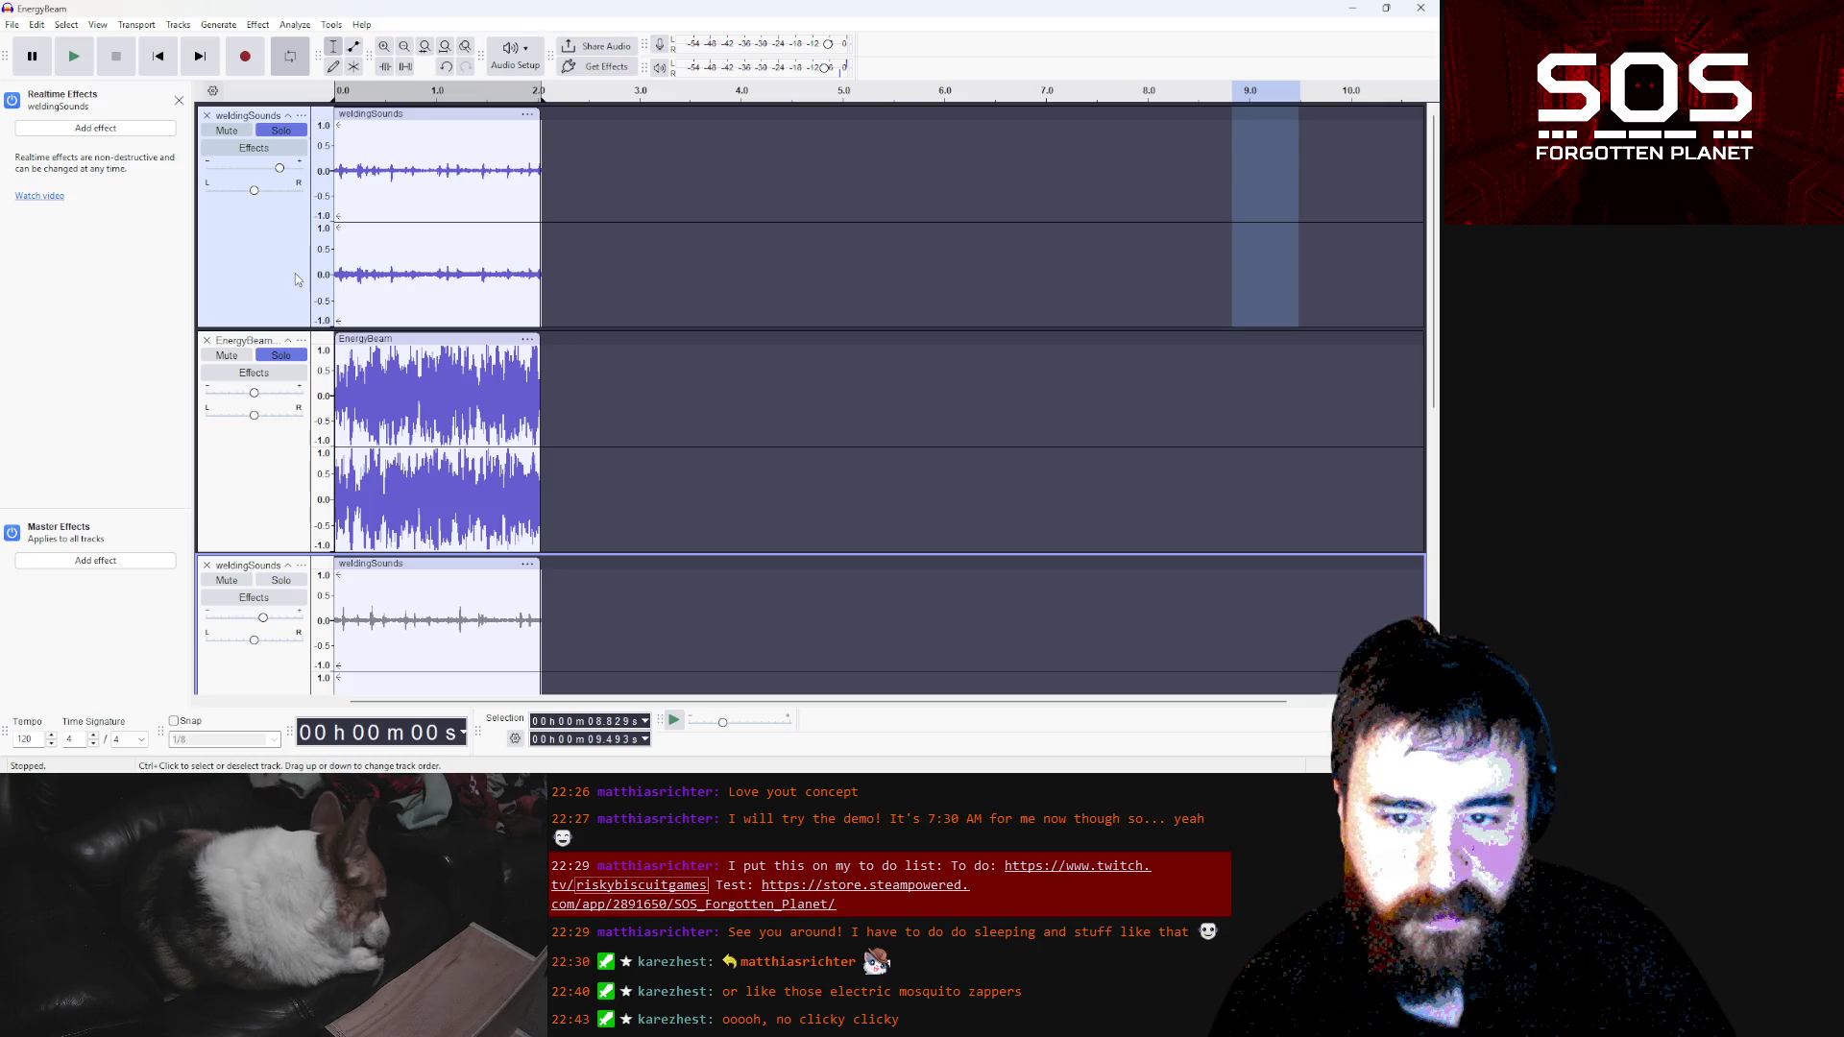
left_click(281, 130)
left_click(281, 355)
scroll(501, 428, "down", 5)
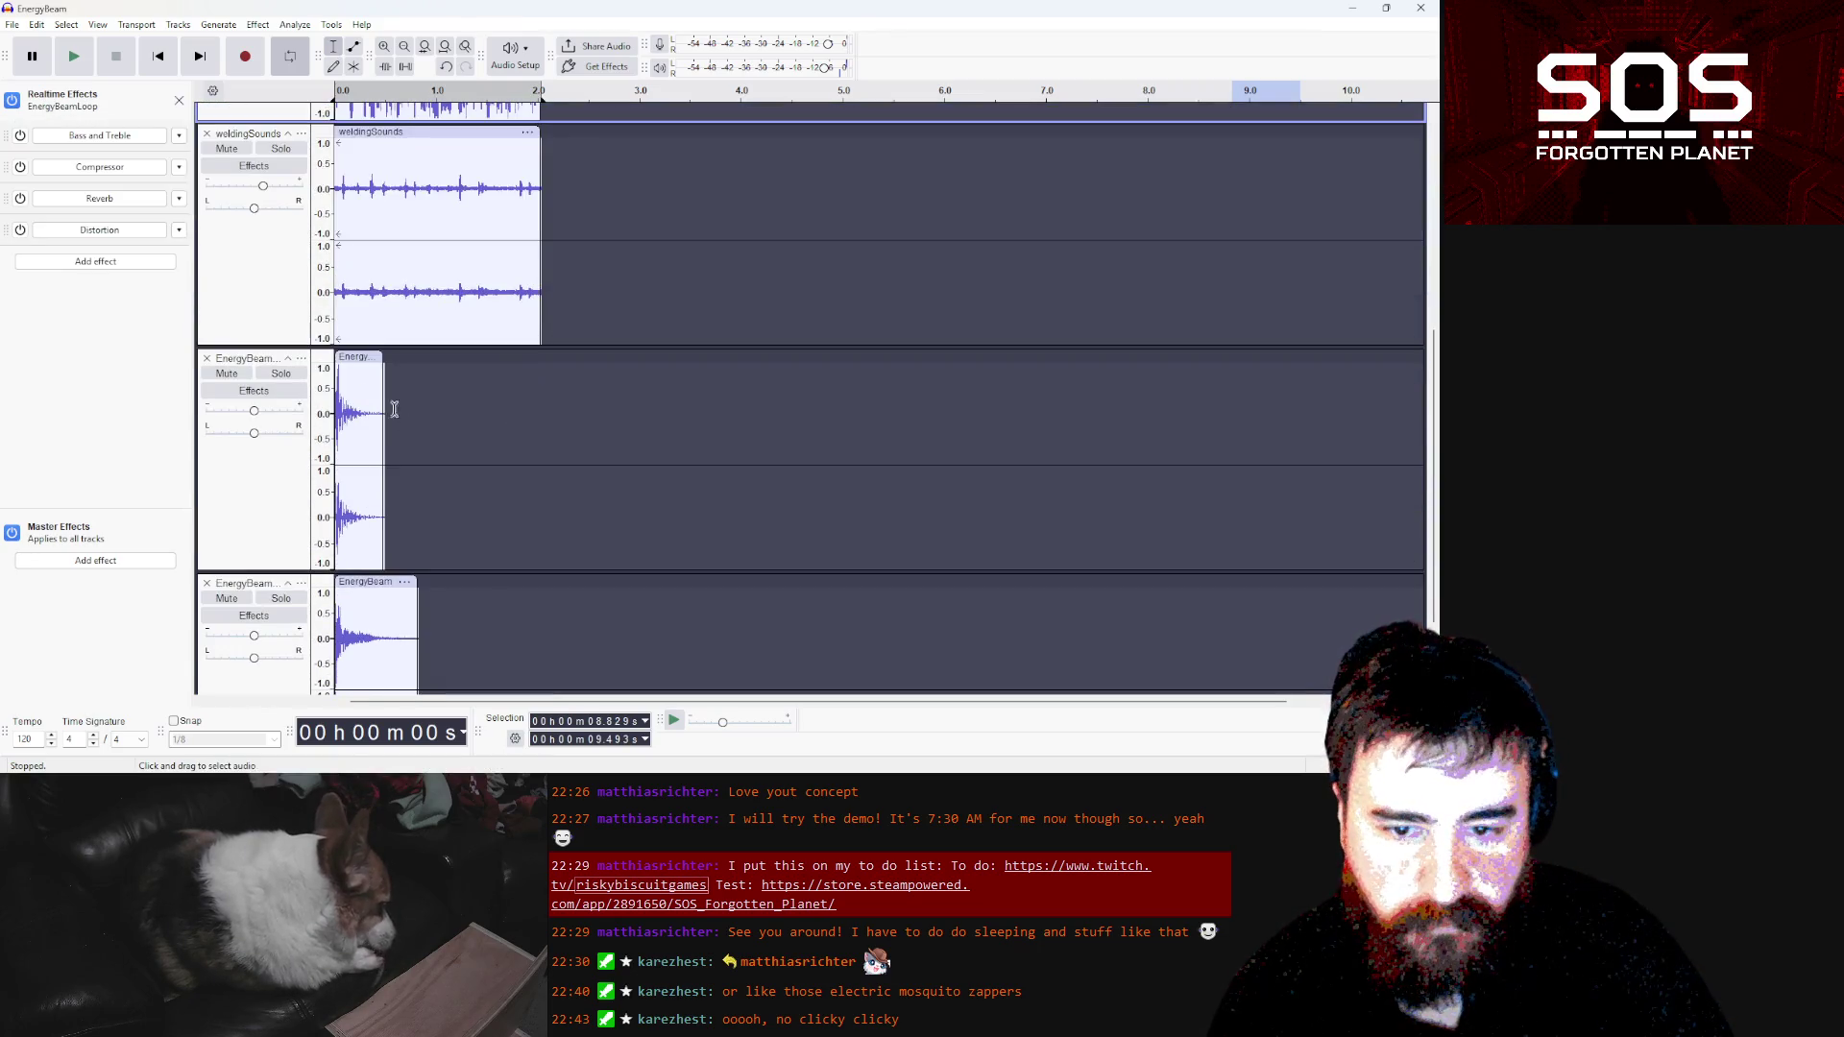
left_click(282, 374)
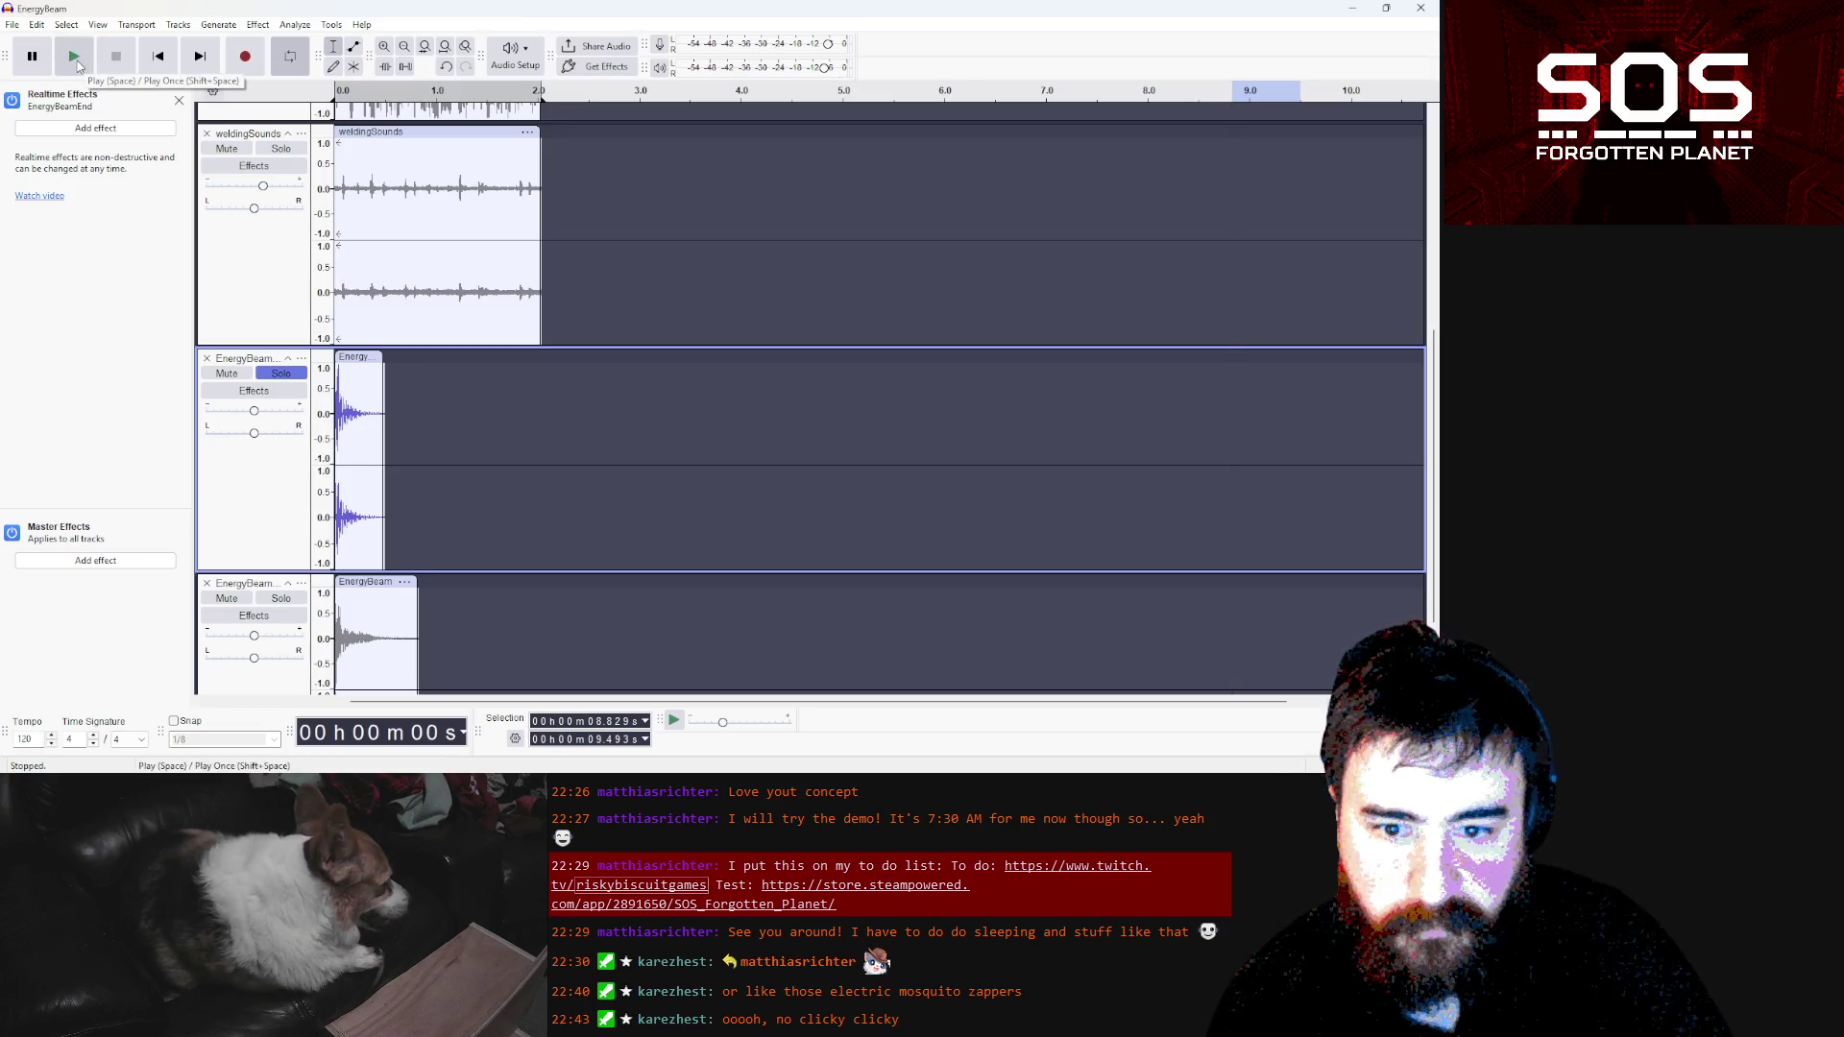
Play the soloed EnergyBeamEnd clip from the start, replay it, then stop
left_click(77, 59)
key("Home")
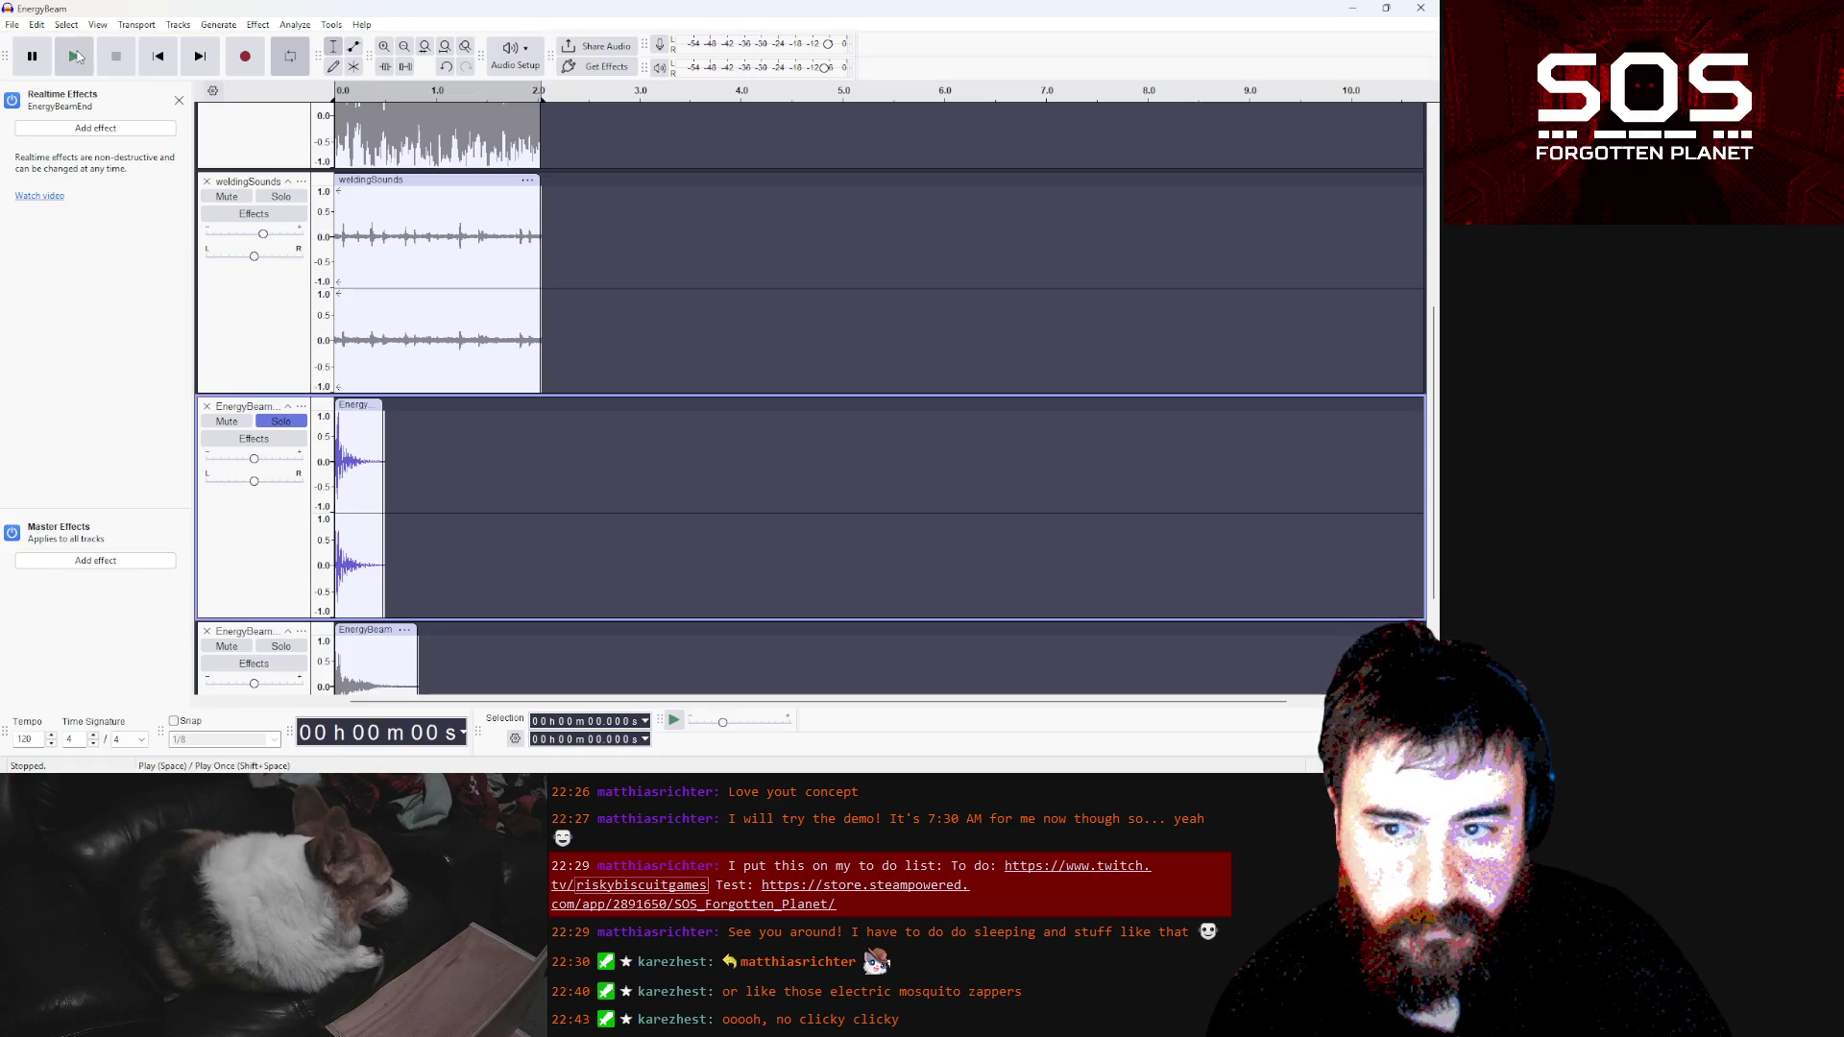
left_click(77, 60)
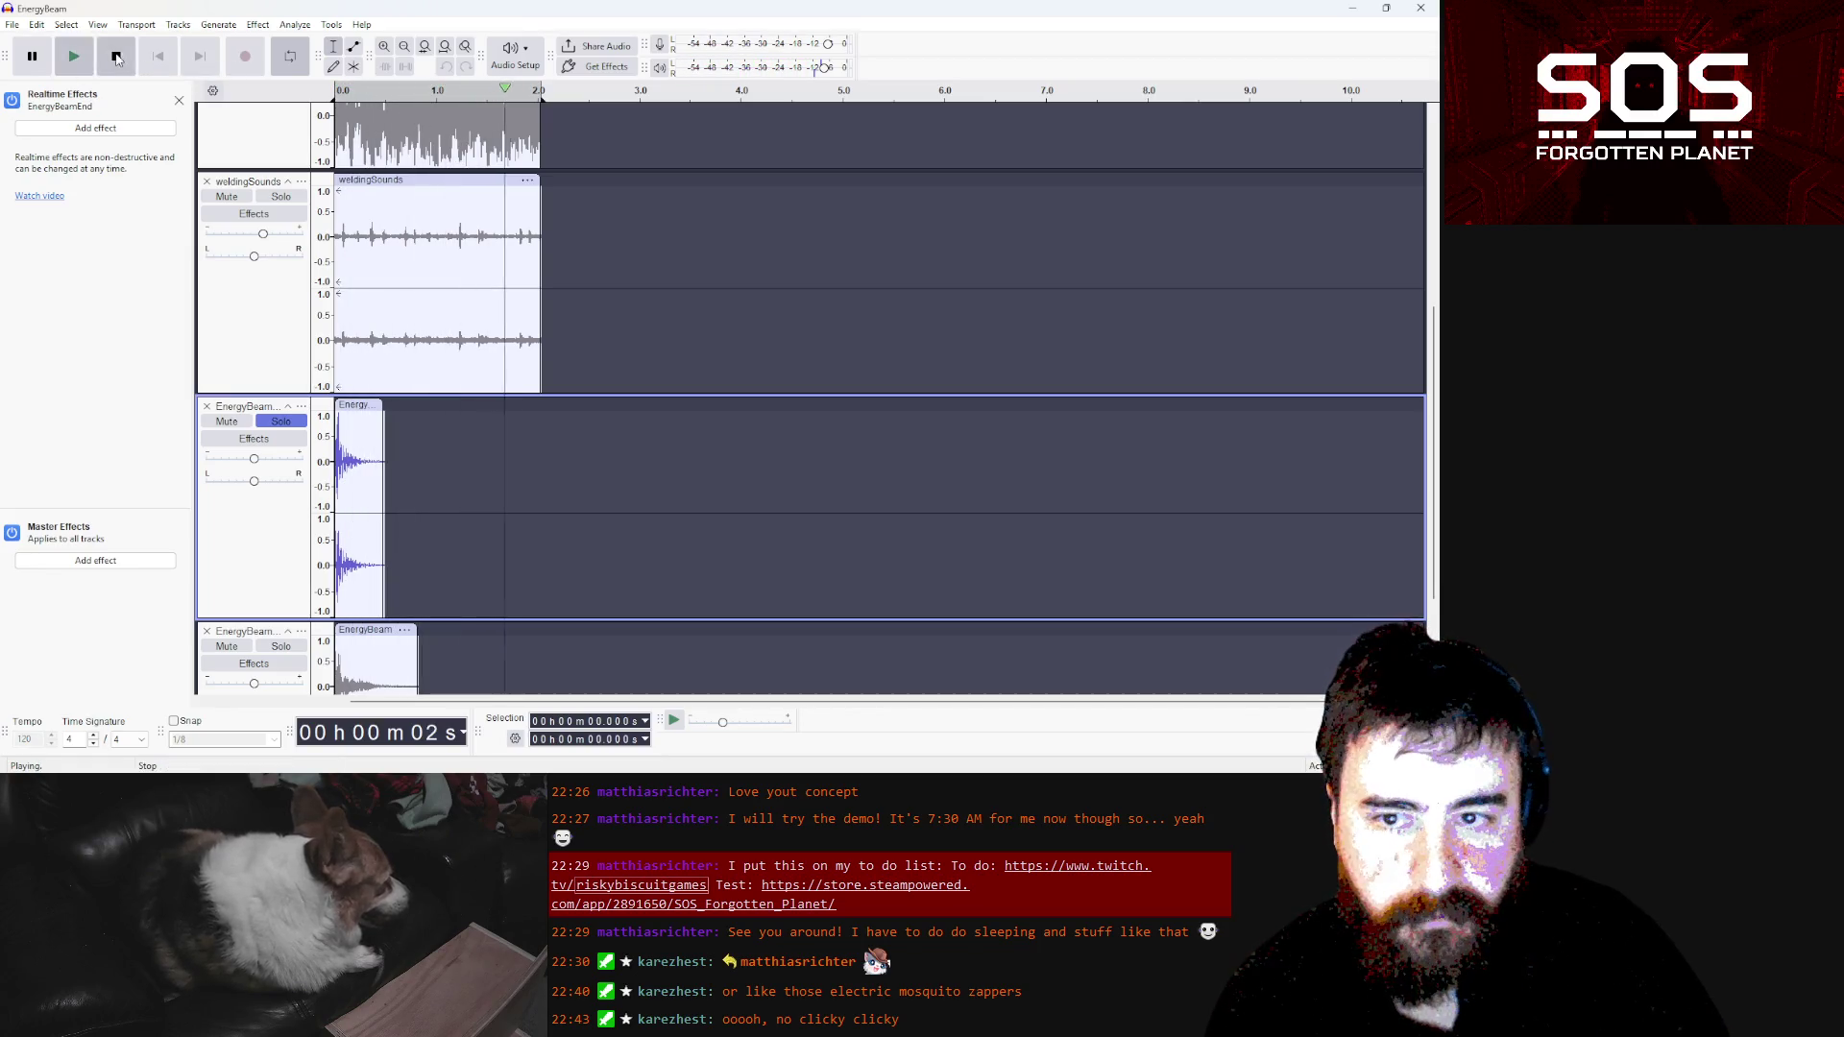
left_click(116, 59)
left_click(75, 59)
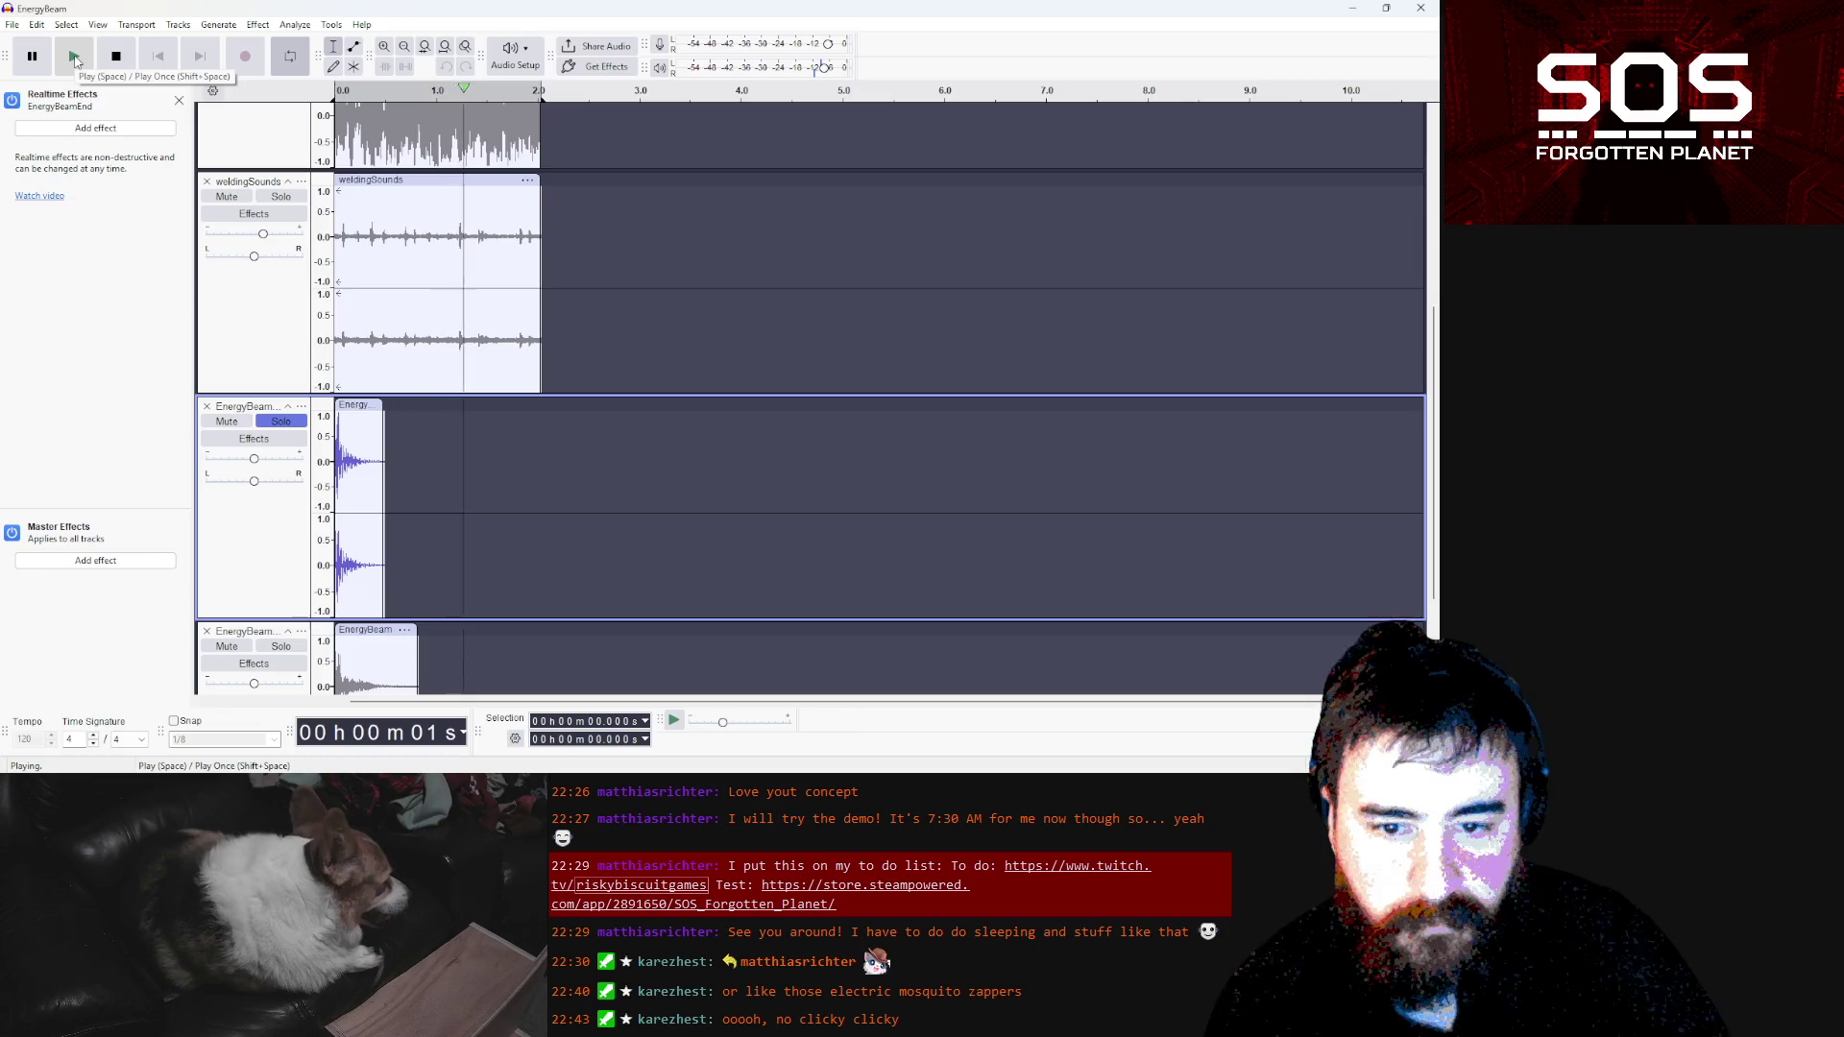
left_click(75, 60)
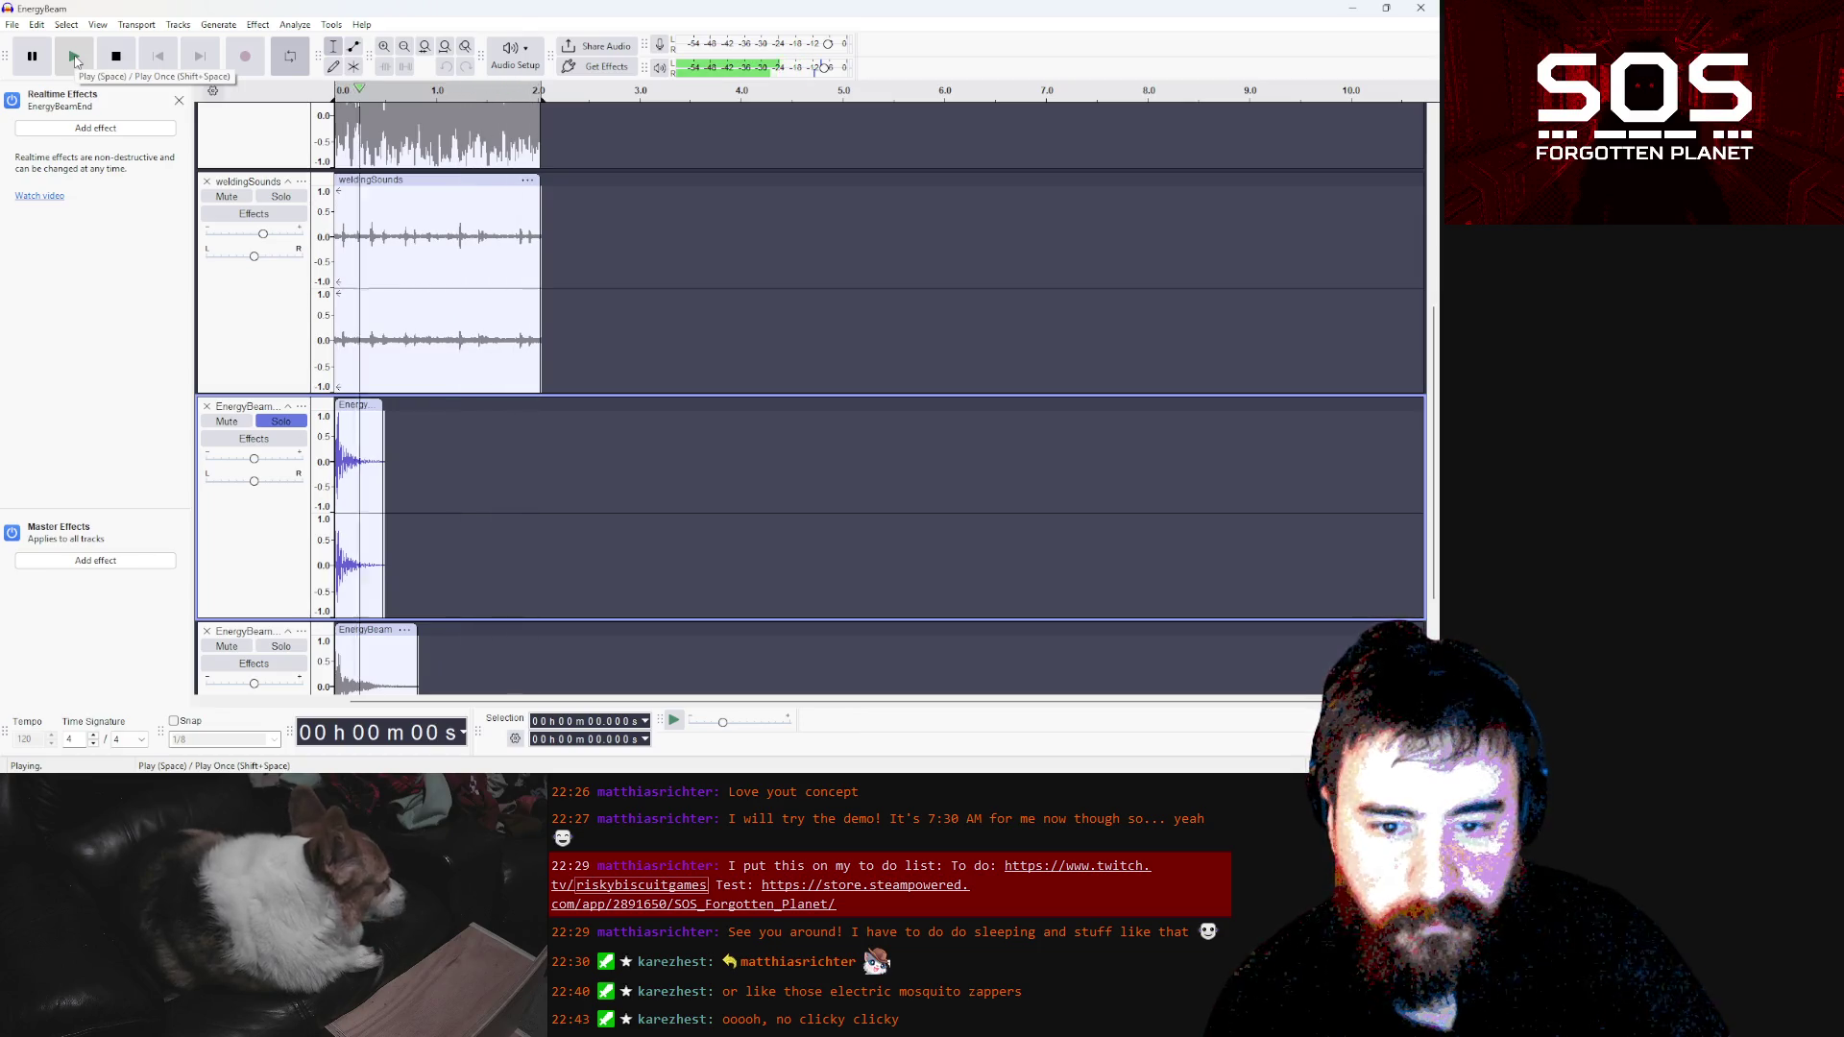
left_click(131, 65)
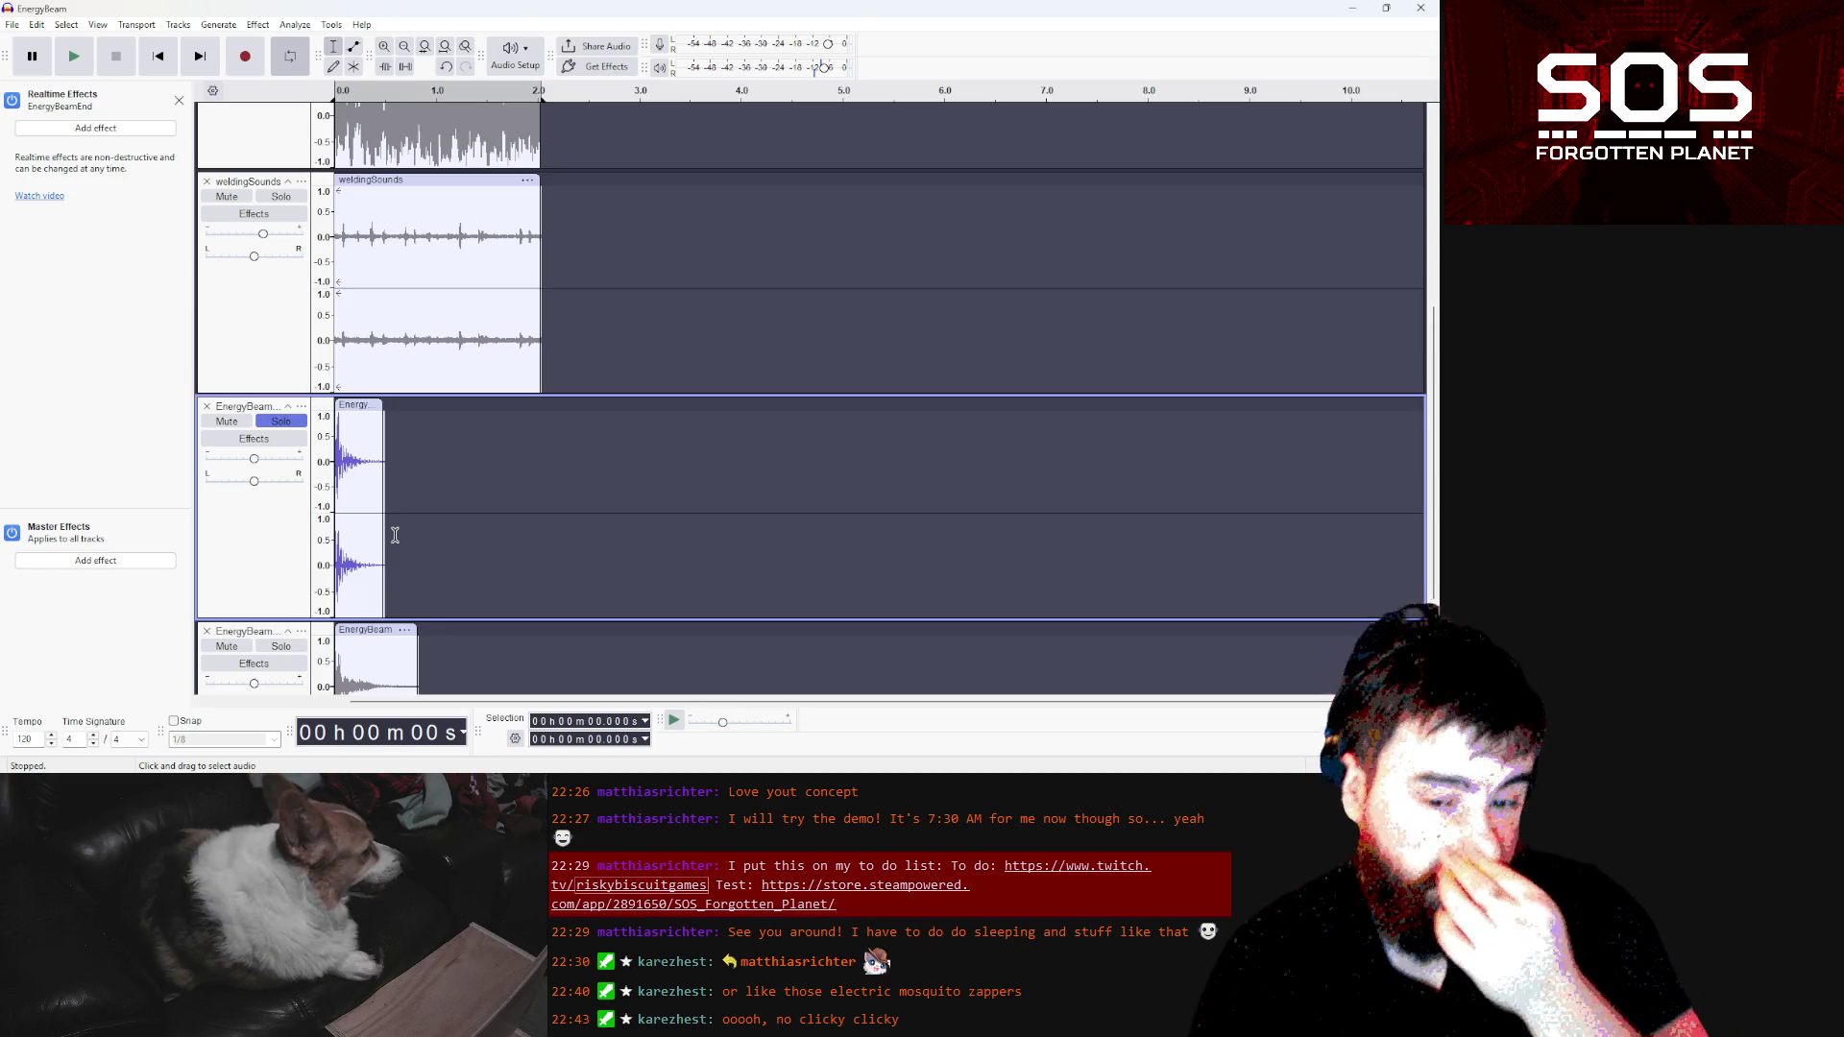
scroll(394, 535, "up", 5)
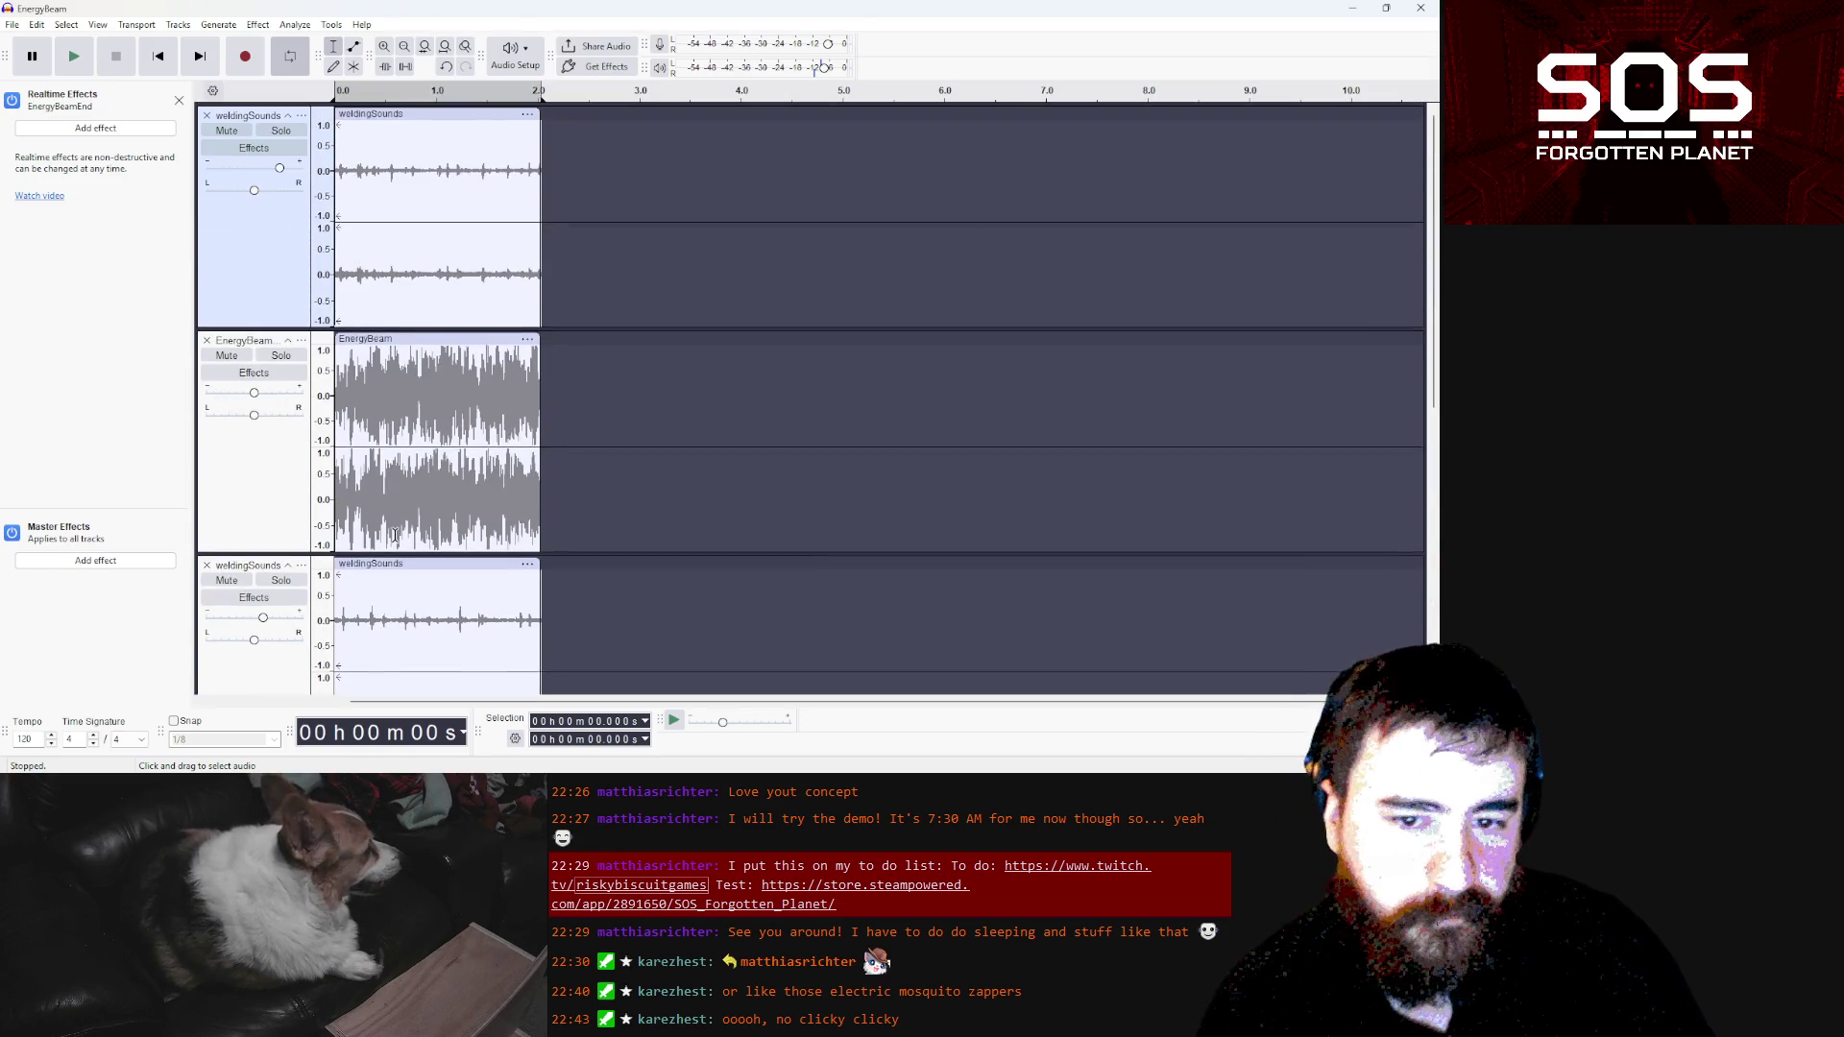
Move the weldingSounds track to the bottom and select its clip around 1.2 s
mouse_move(523, 1019)
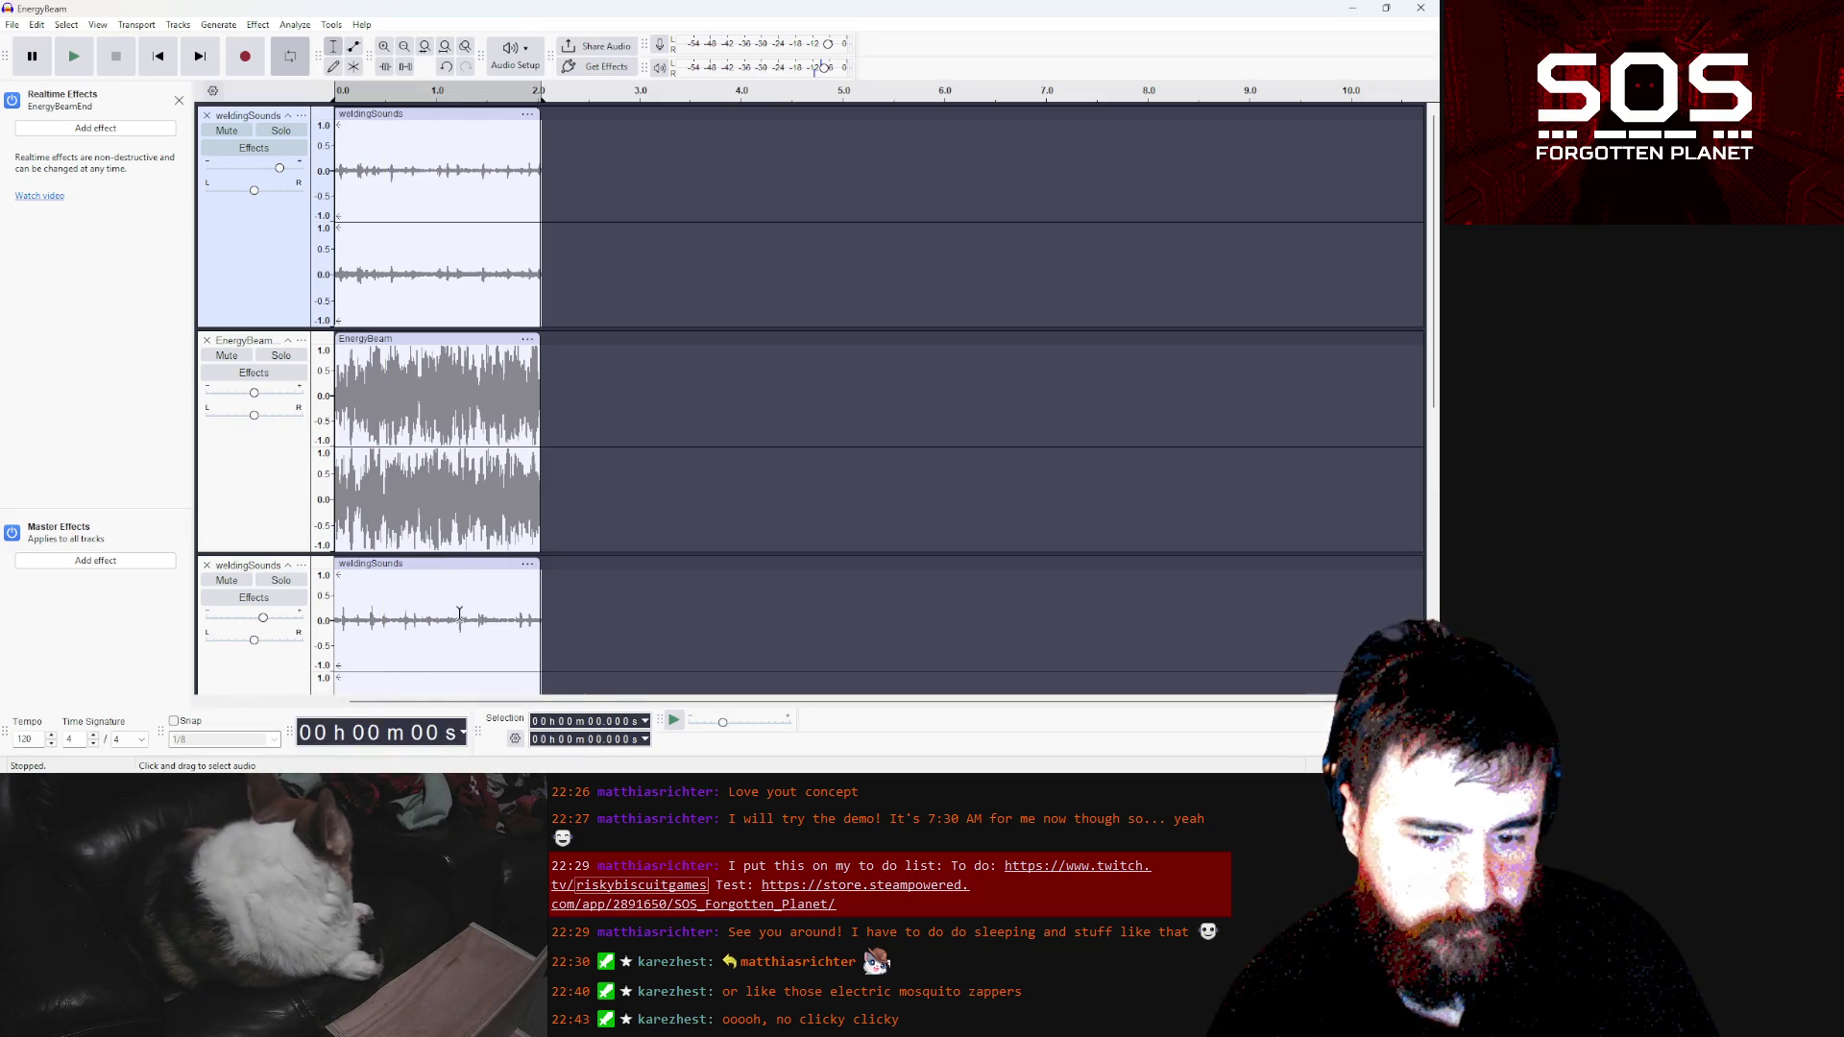
left_click_drag(461, 612, 465, 612)
scroll(469, 611, "down", 2)
scroll(545, 567, "up", 1)
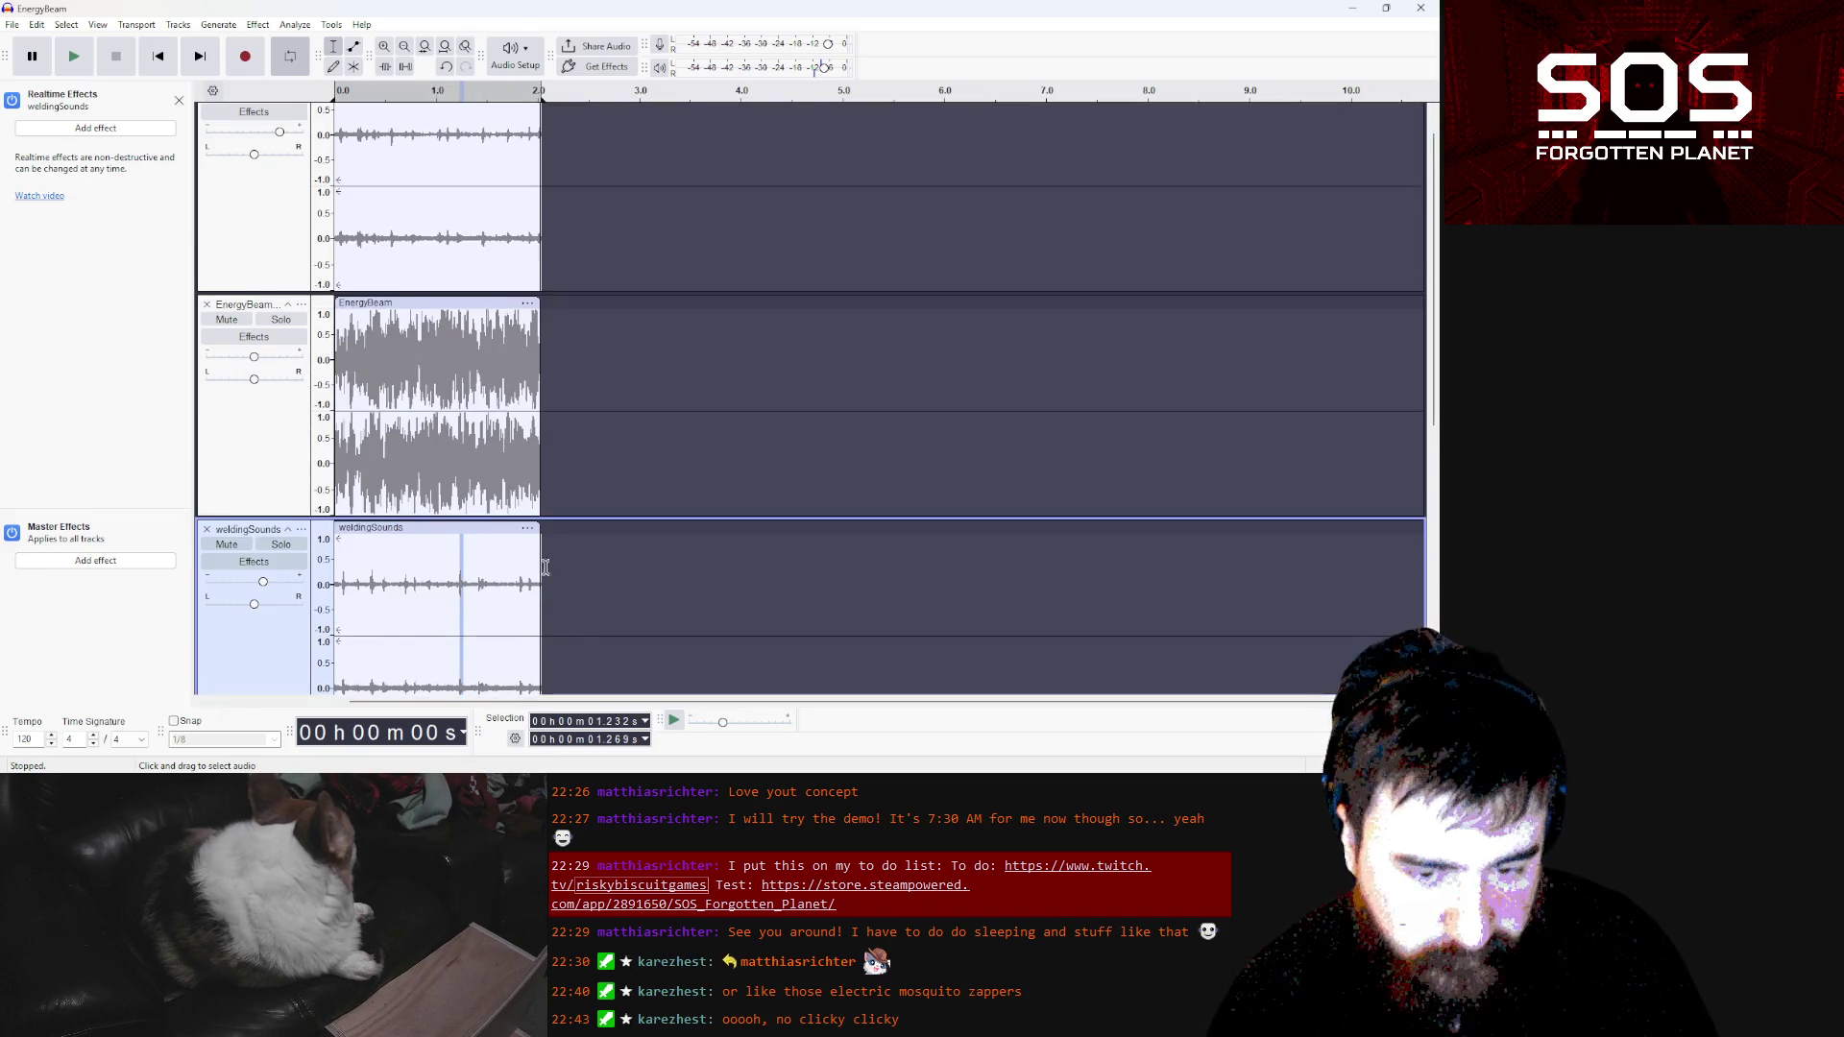
scroll(596, 597, "down", 1)
left_click(612, 594)
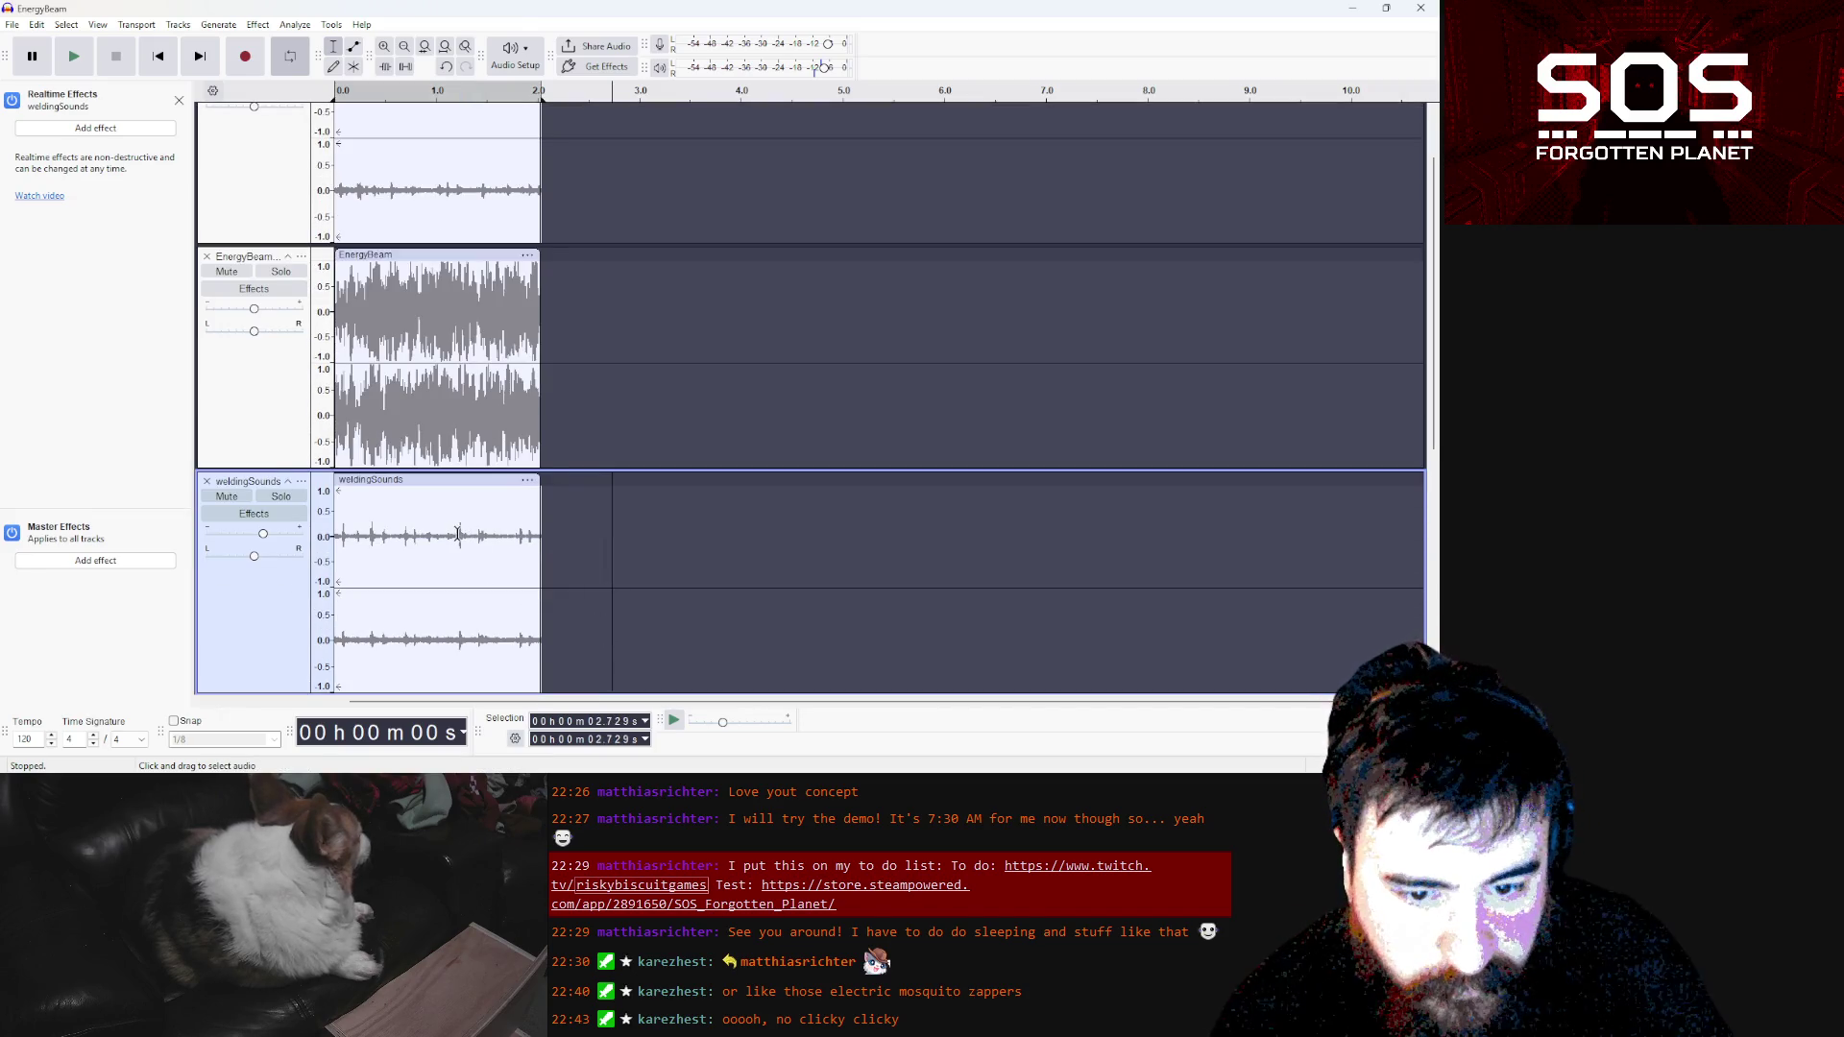
left_click_drag(458, 534, 462, 532)
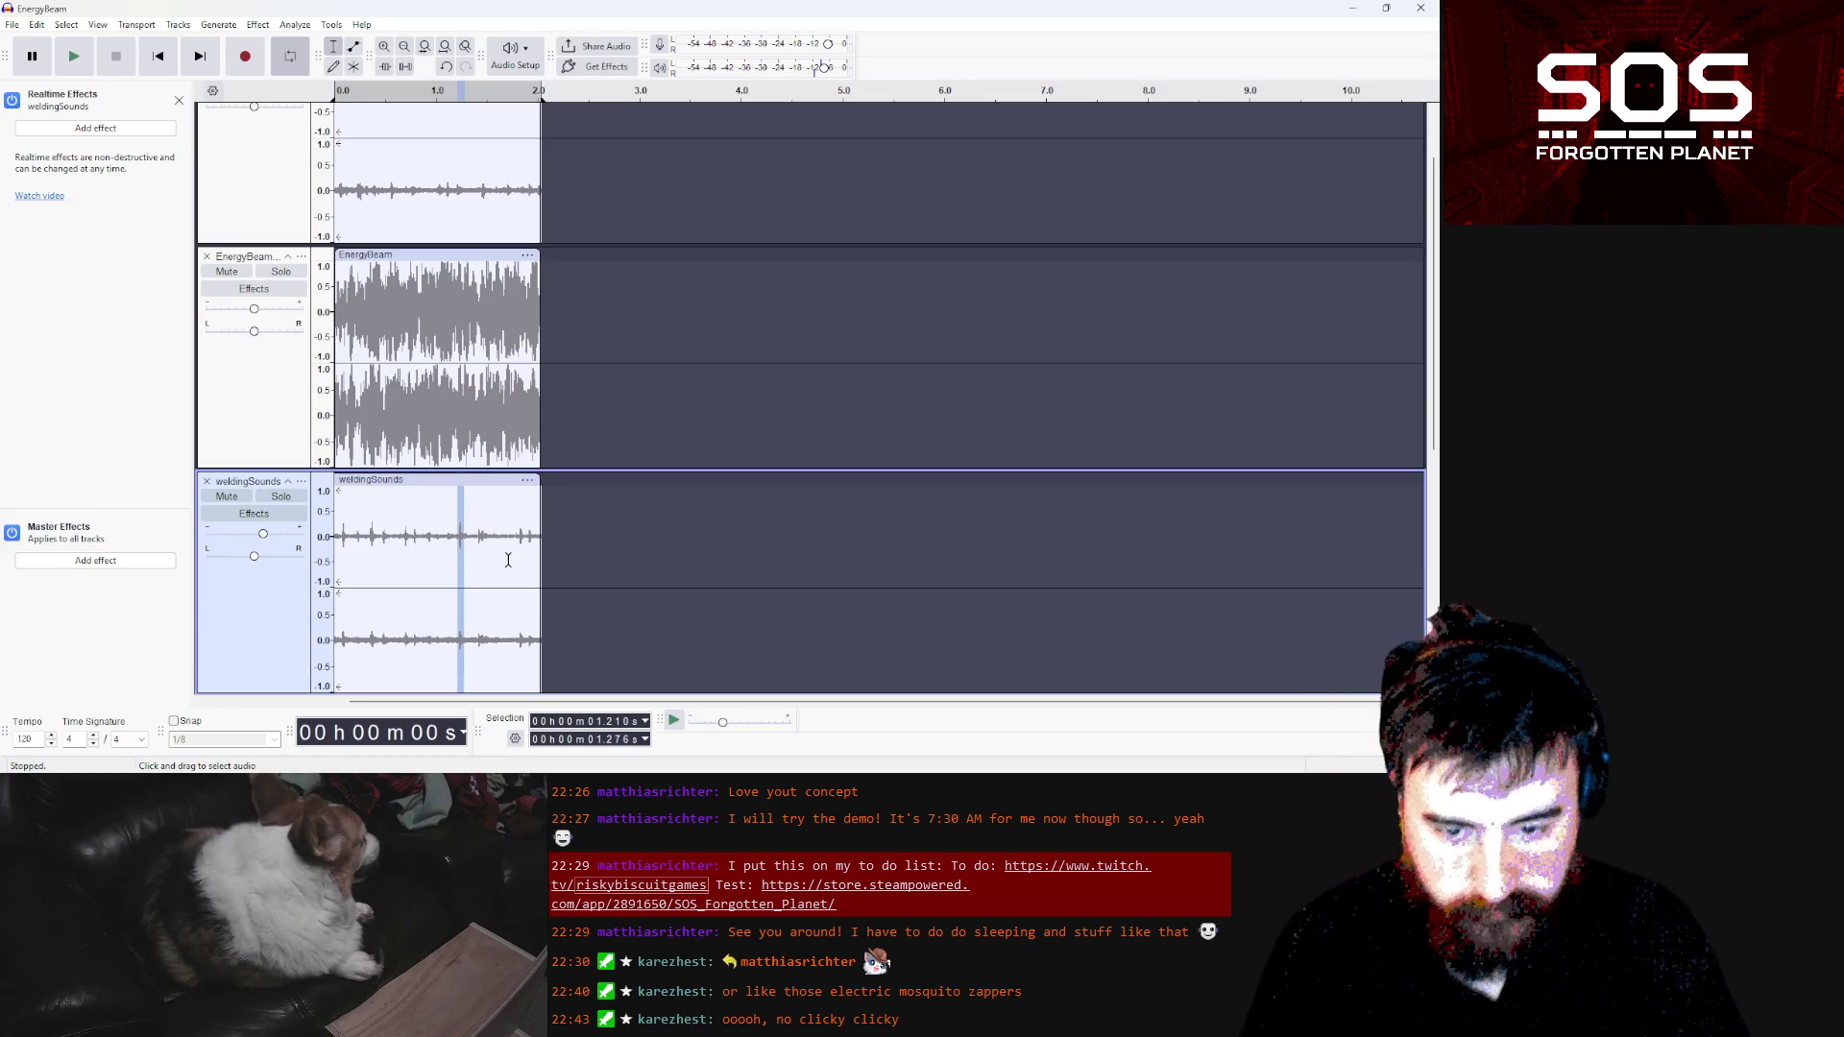
scroll(499, 555, "down", 5)
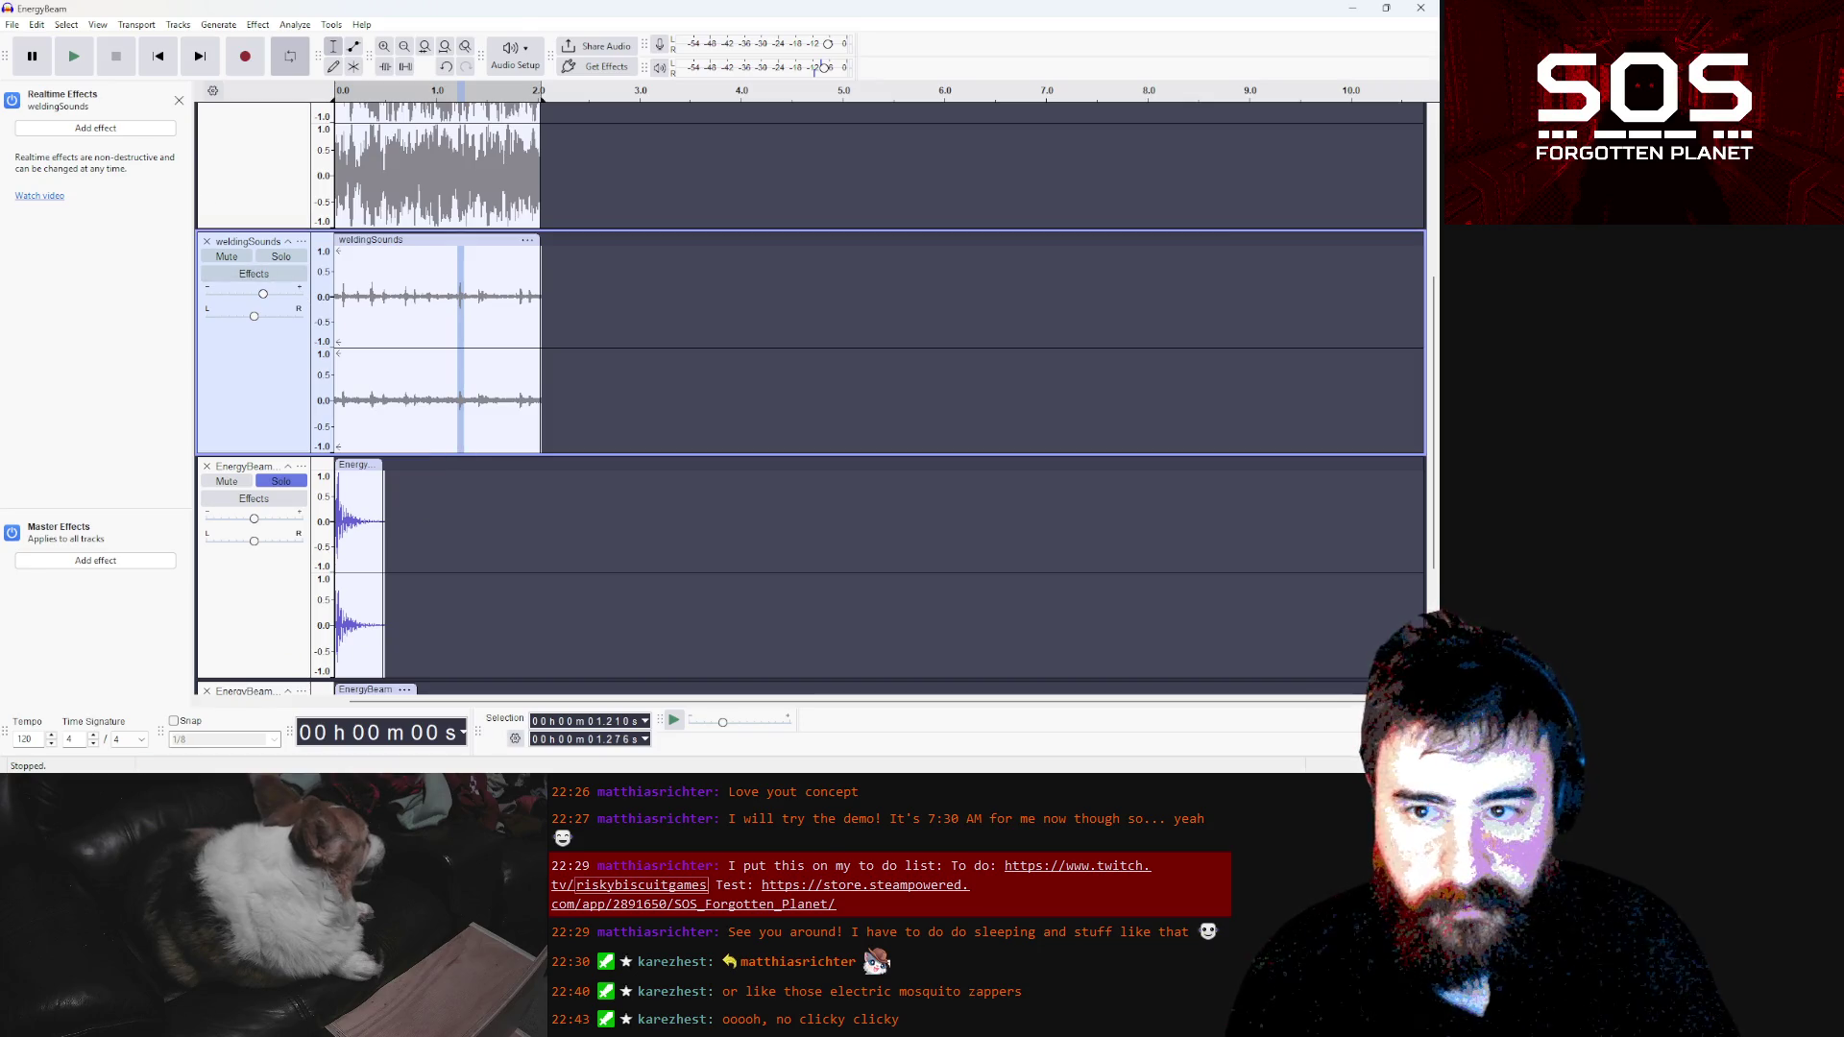
left_click(488, 240)
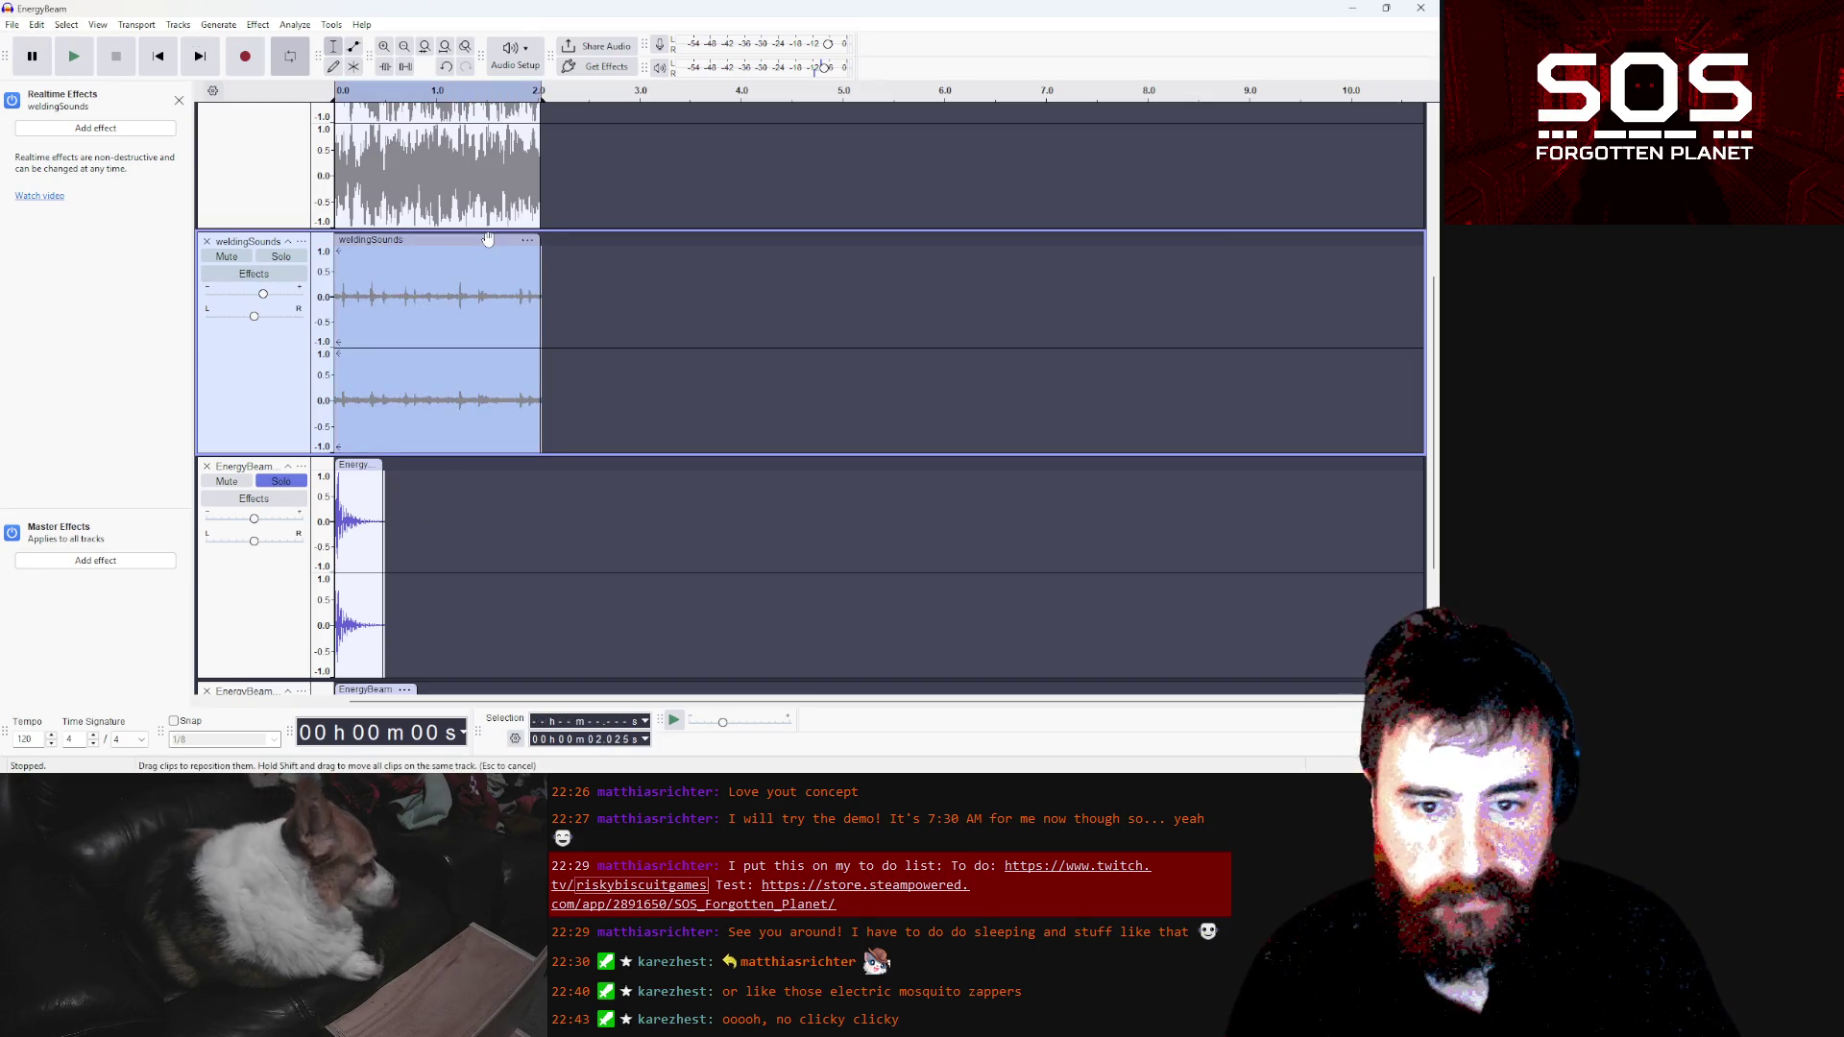
Delete the opening 1.2 s of the welding clip and raise its gain to +8 dB
left_click(302, 241)
left_click(798, 317)
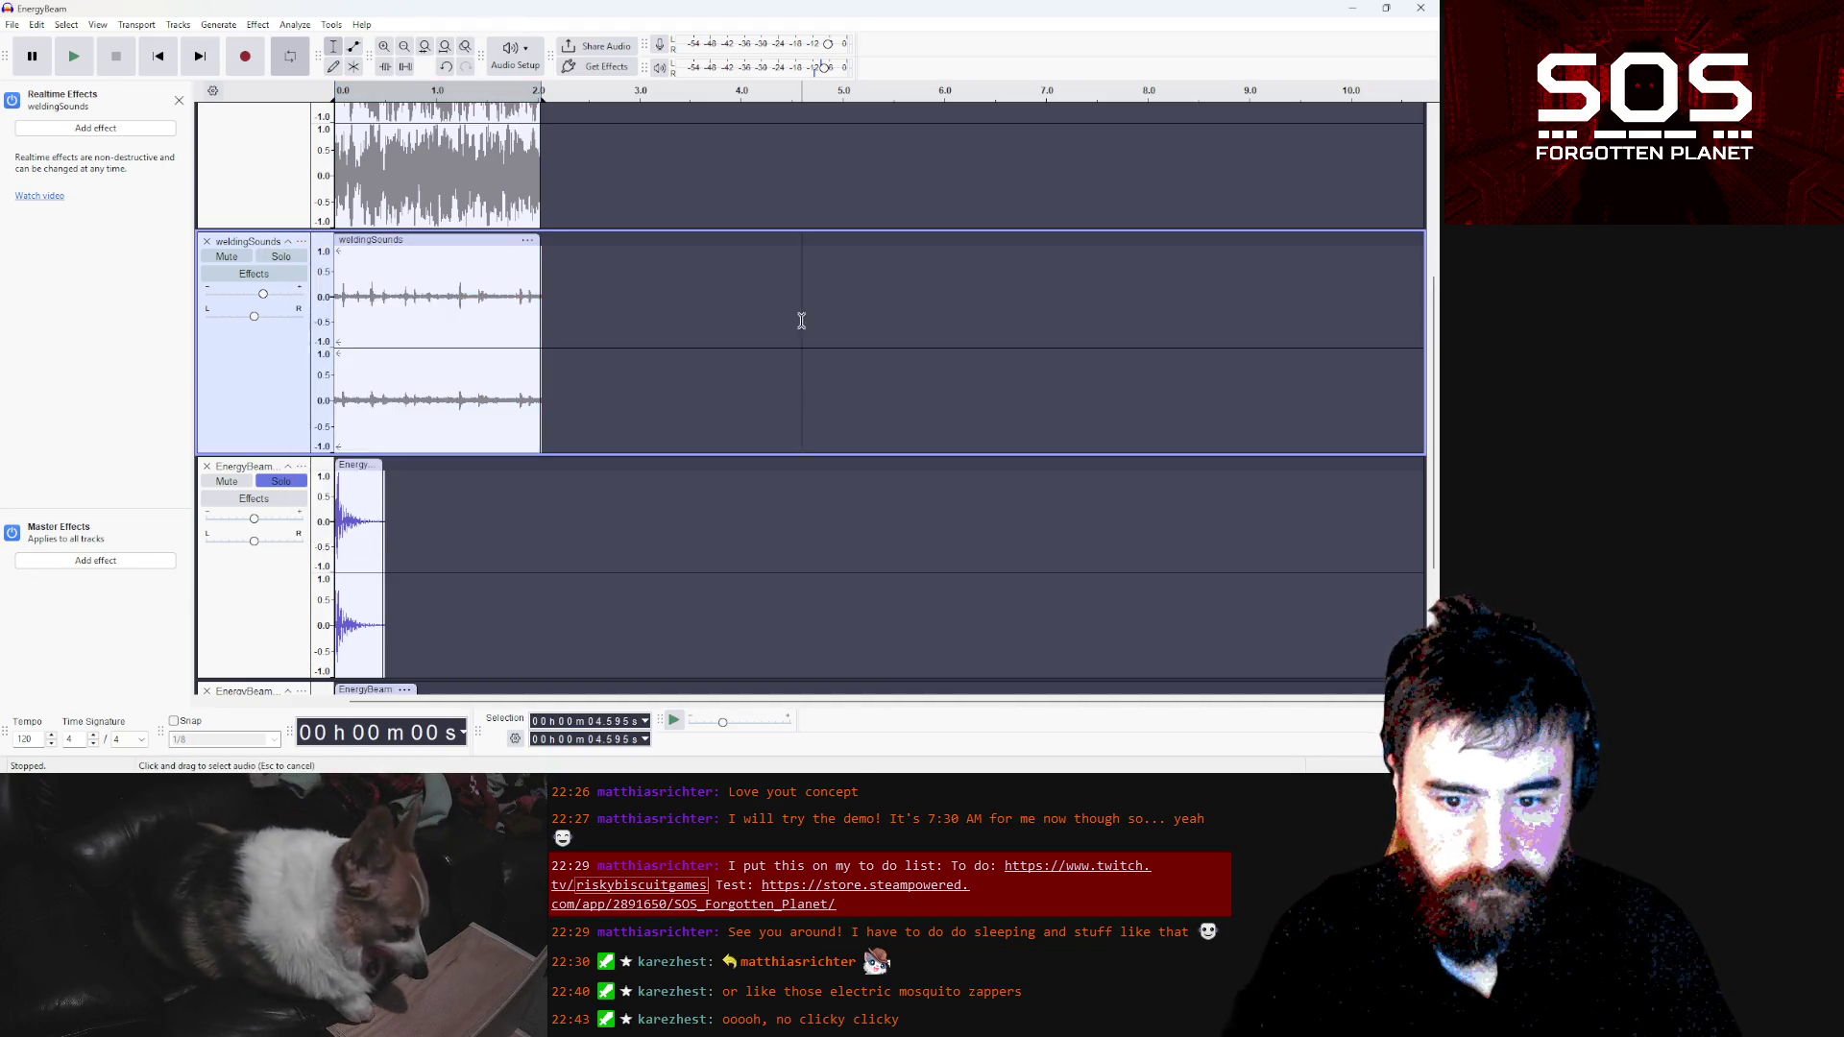
scroll(424, 433, "down", 5)
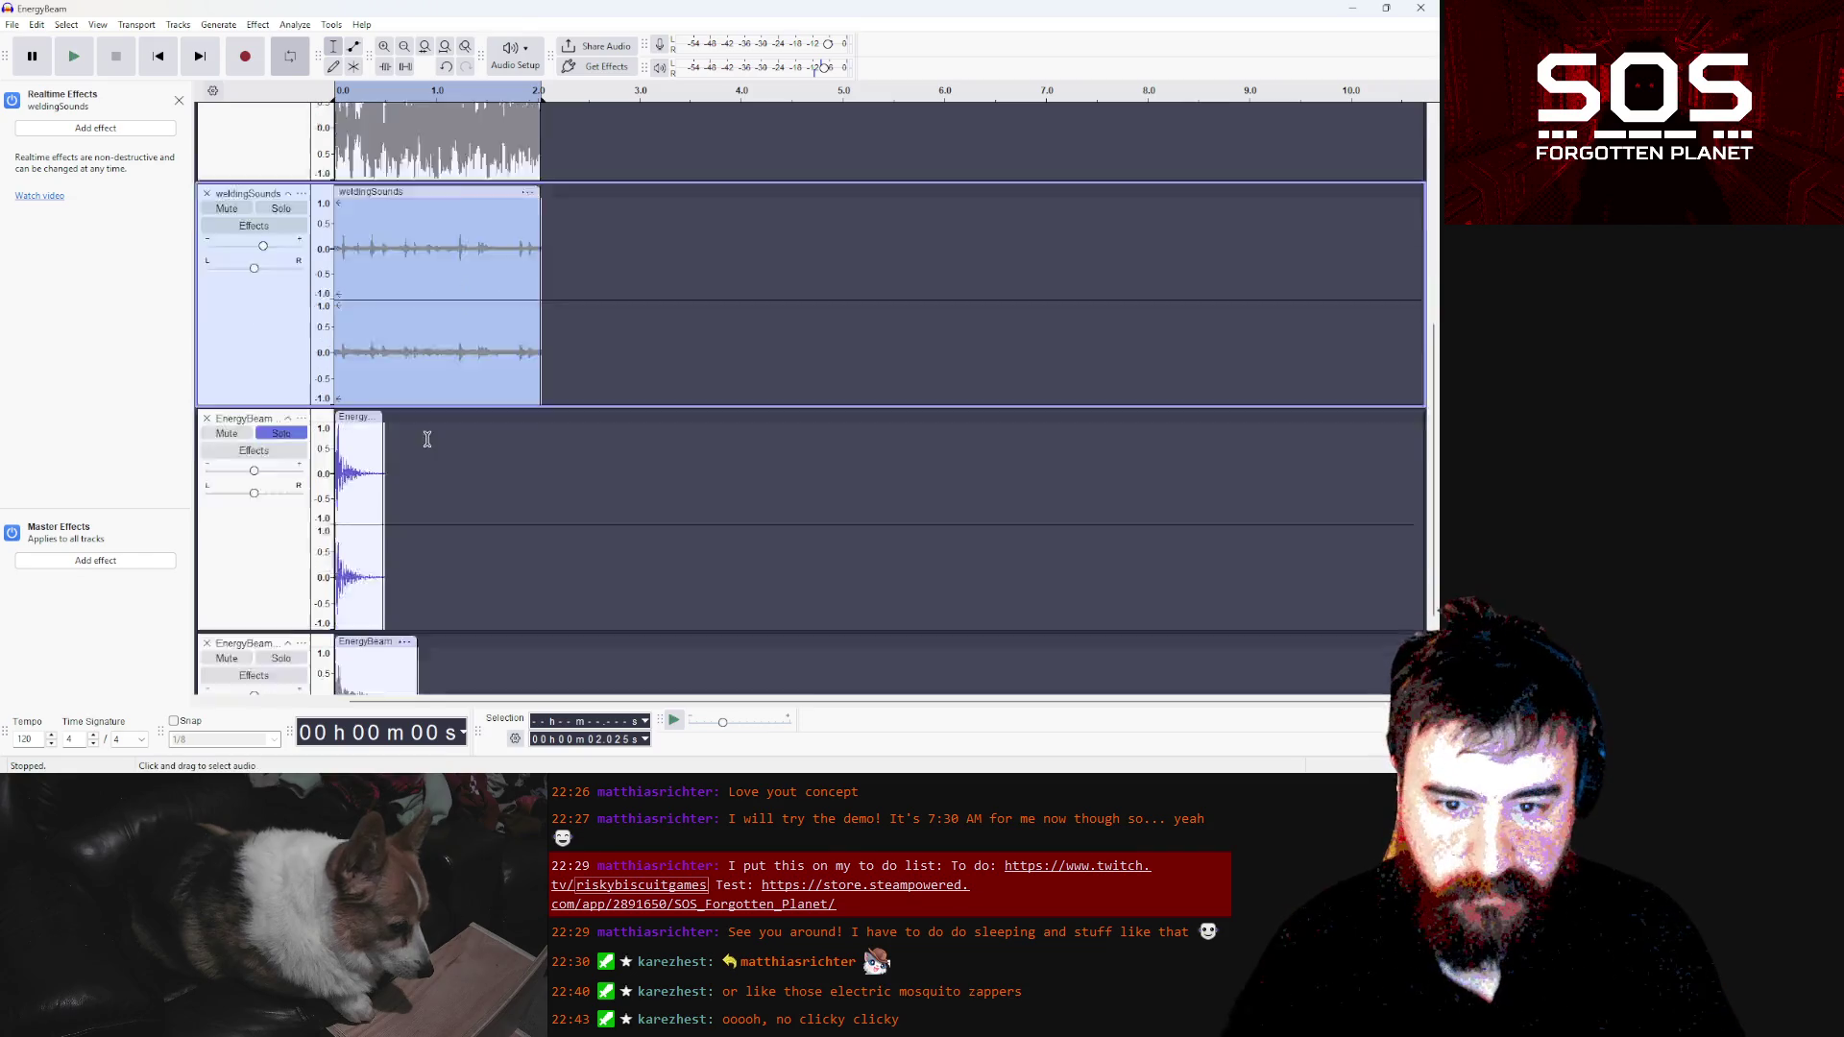
key("shift+m")
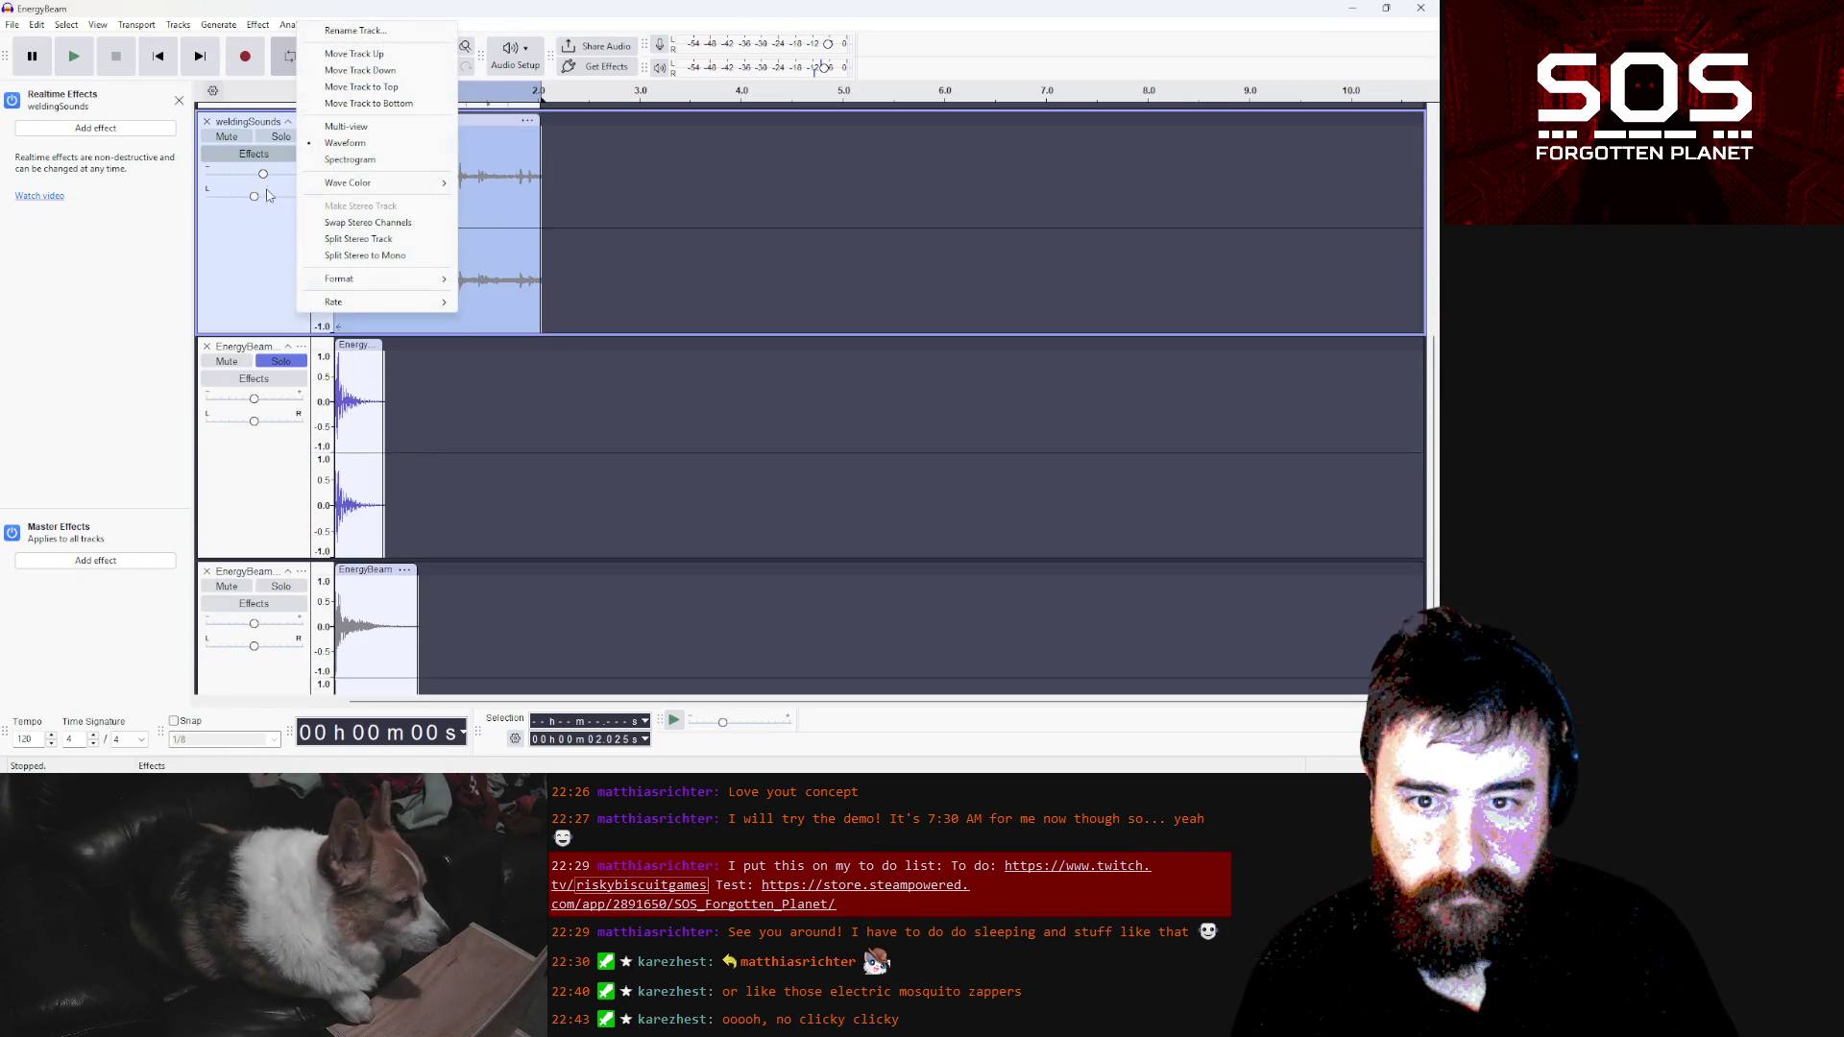
key("Escape")
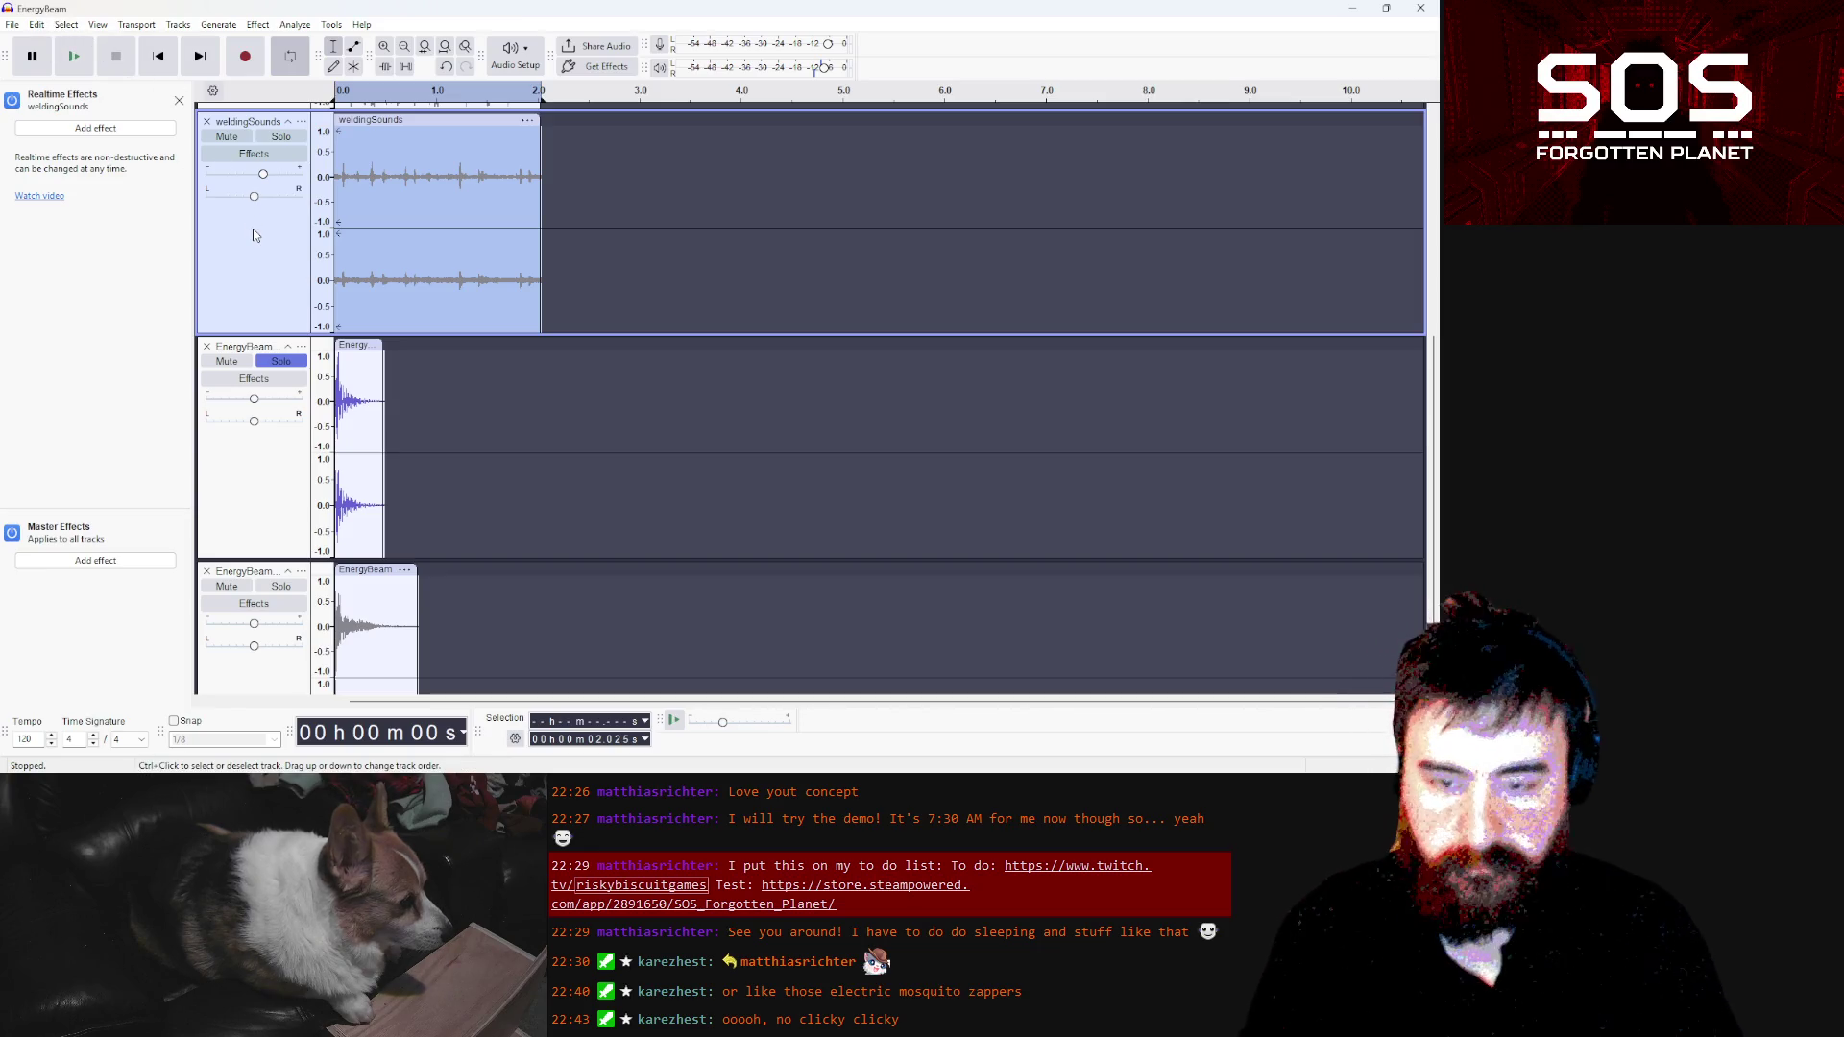
mouse_move(253, 236)
left_mouse_down()
mouse_move(278, 596)
mouse_move(430, 509)
mouse_move(455, 516)
mouse_move(324, 514)
mouse_move(487, 509)
left_mouse_up()
key("Delete")
key("Delete")
left_click_drag(265, 515, 267, 517)
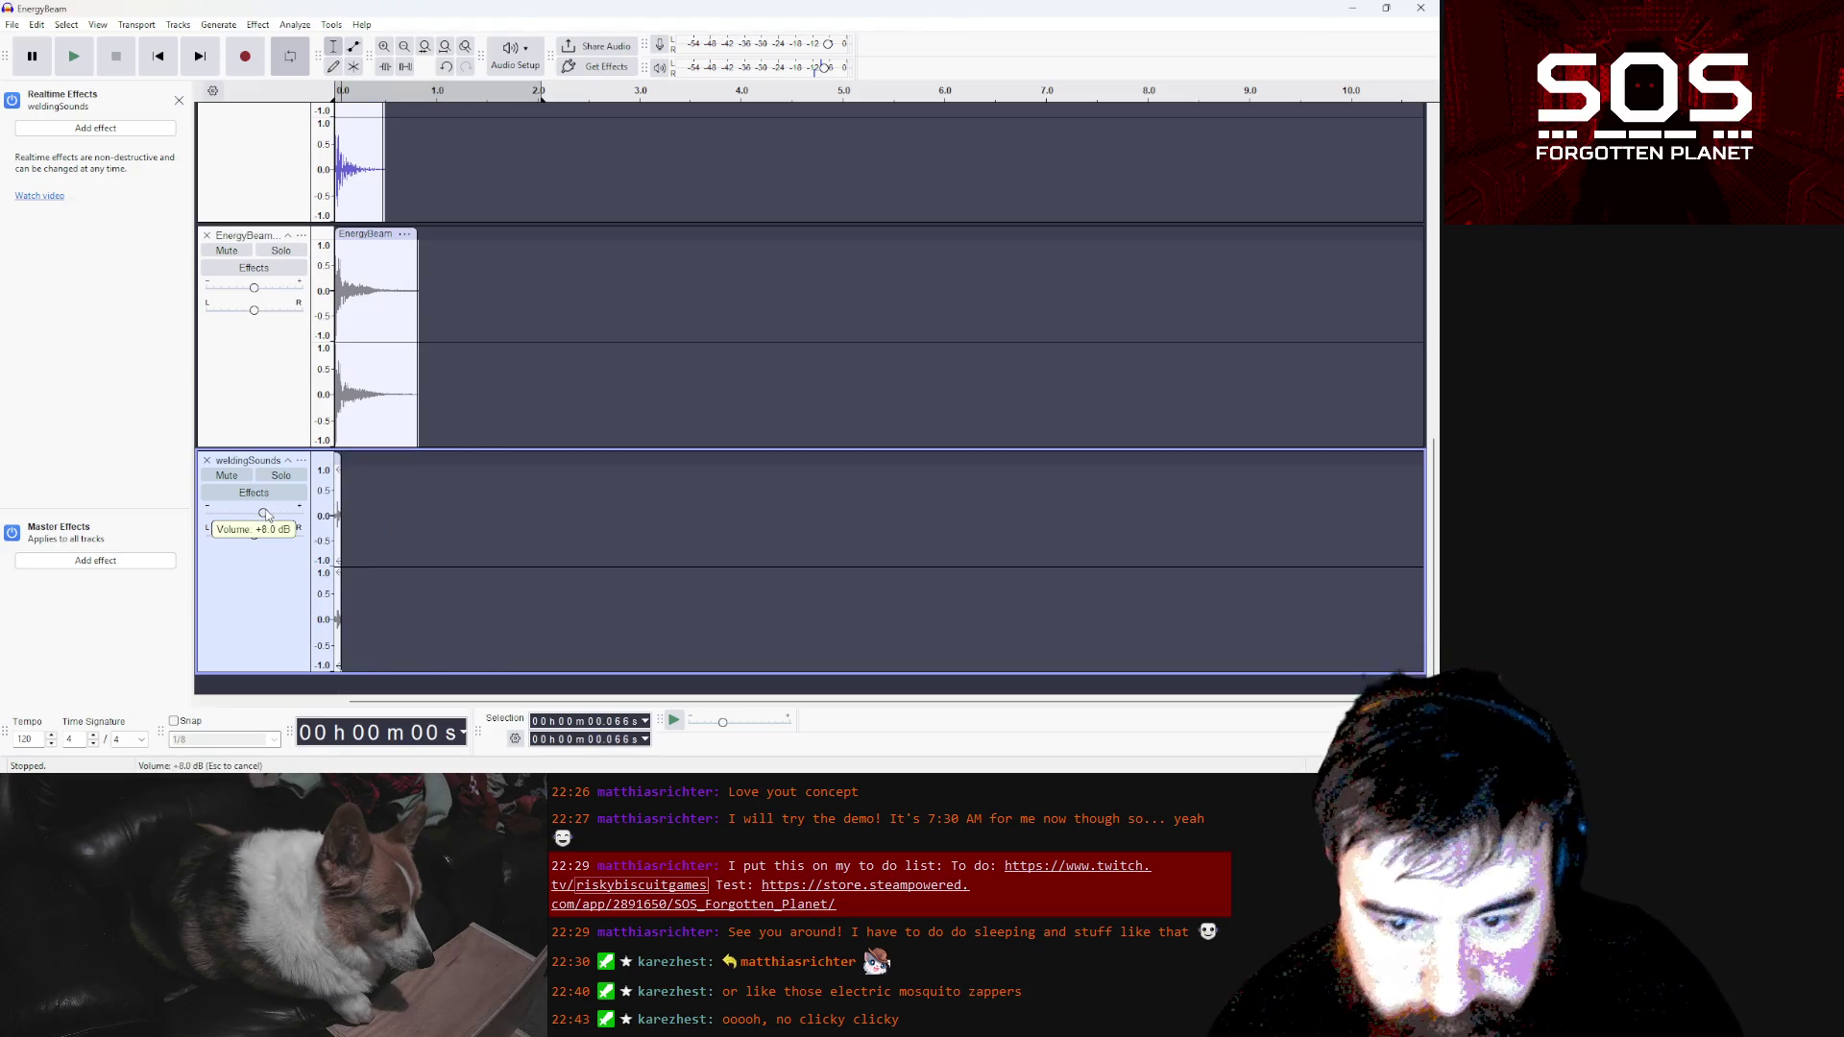
Solo the weldingSounds track and play the layered sound, restarting once before stopping
left_click(281, 474)
scroll(433, 288, "up", 1)
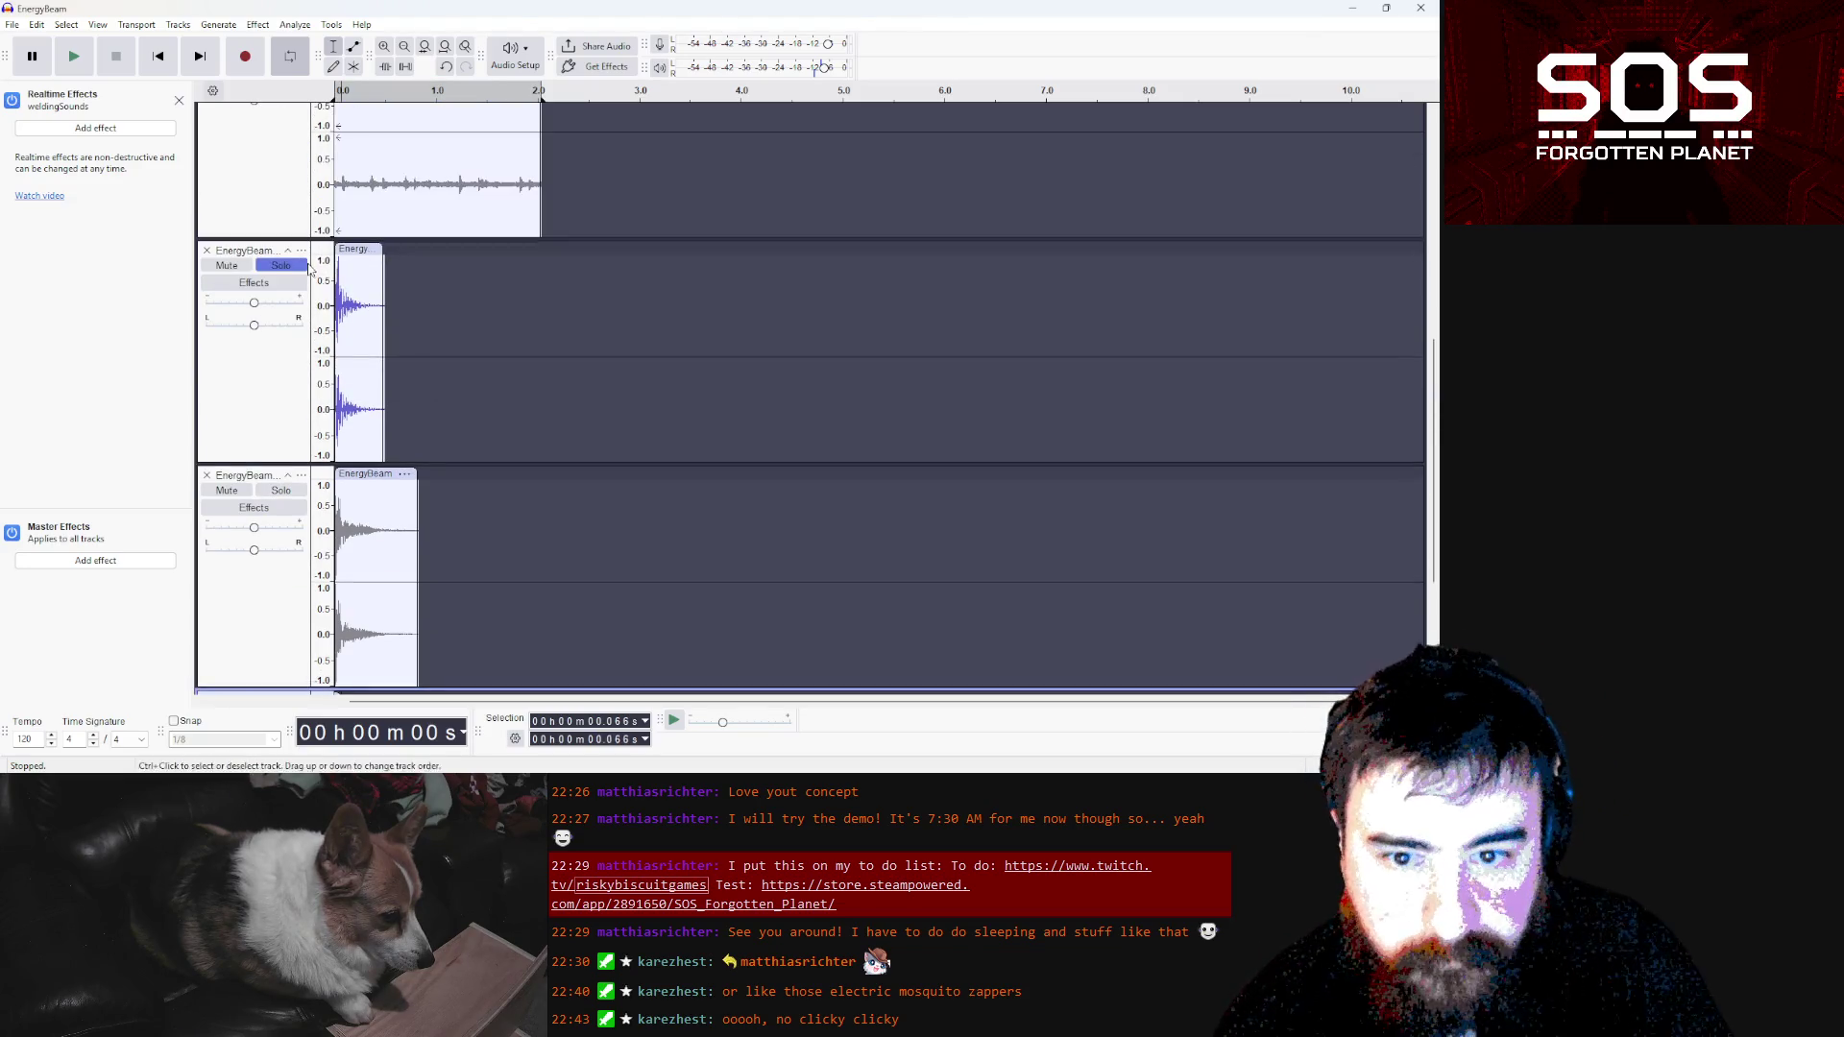
left_click(63, 61)
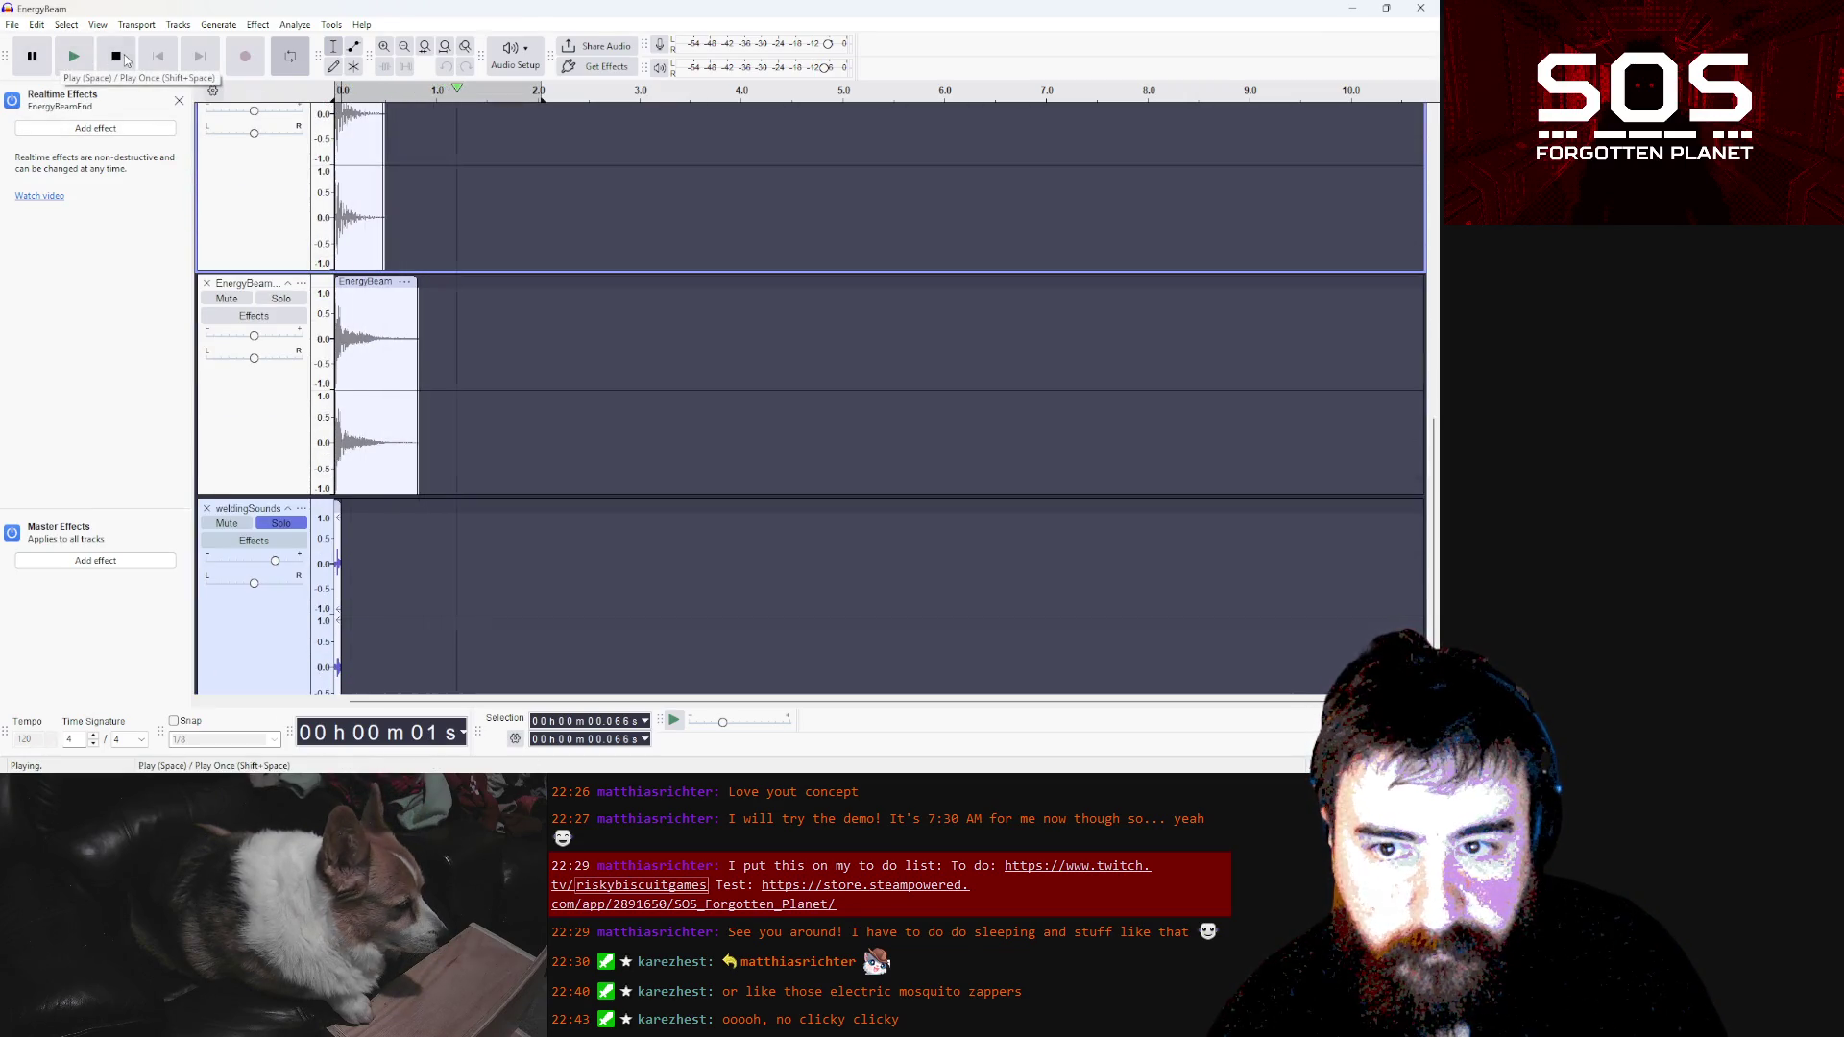
left_click(63, 60)
left_click(118, 59)
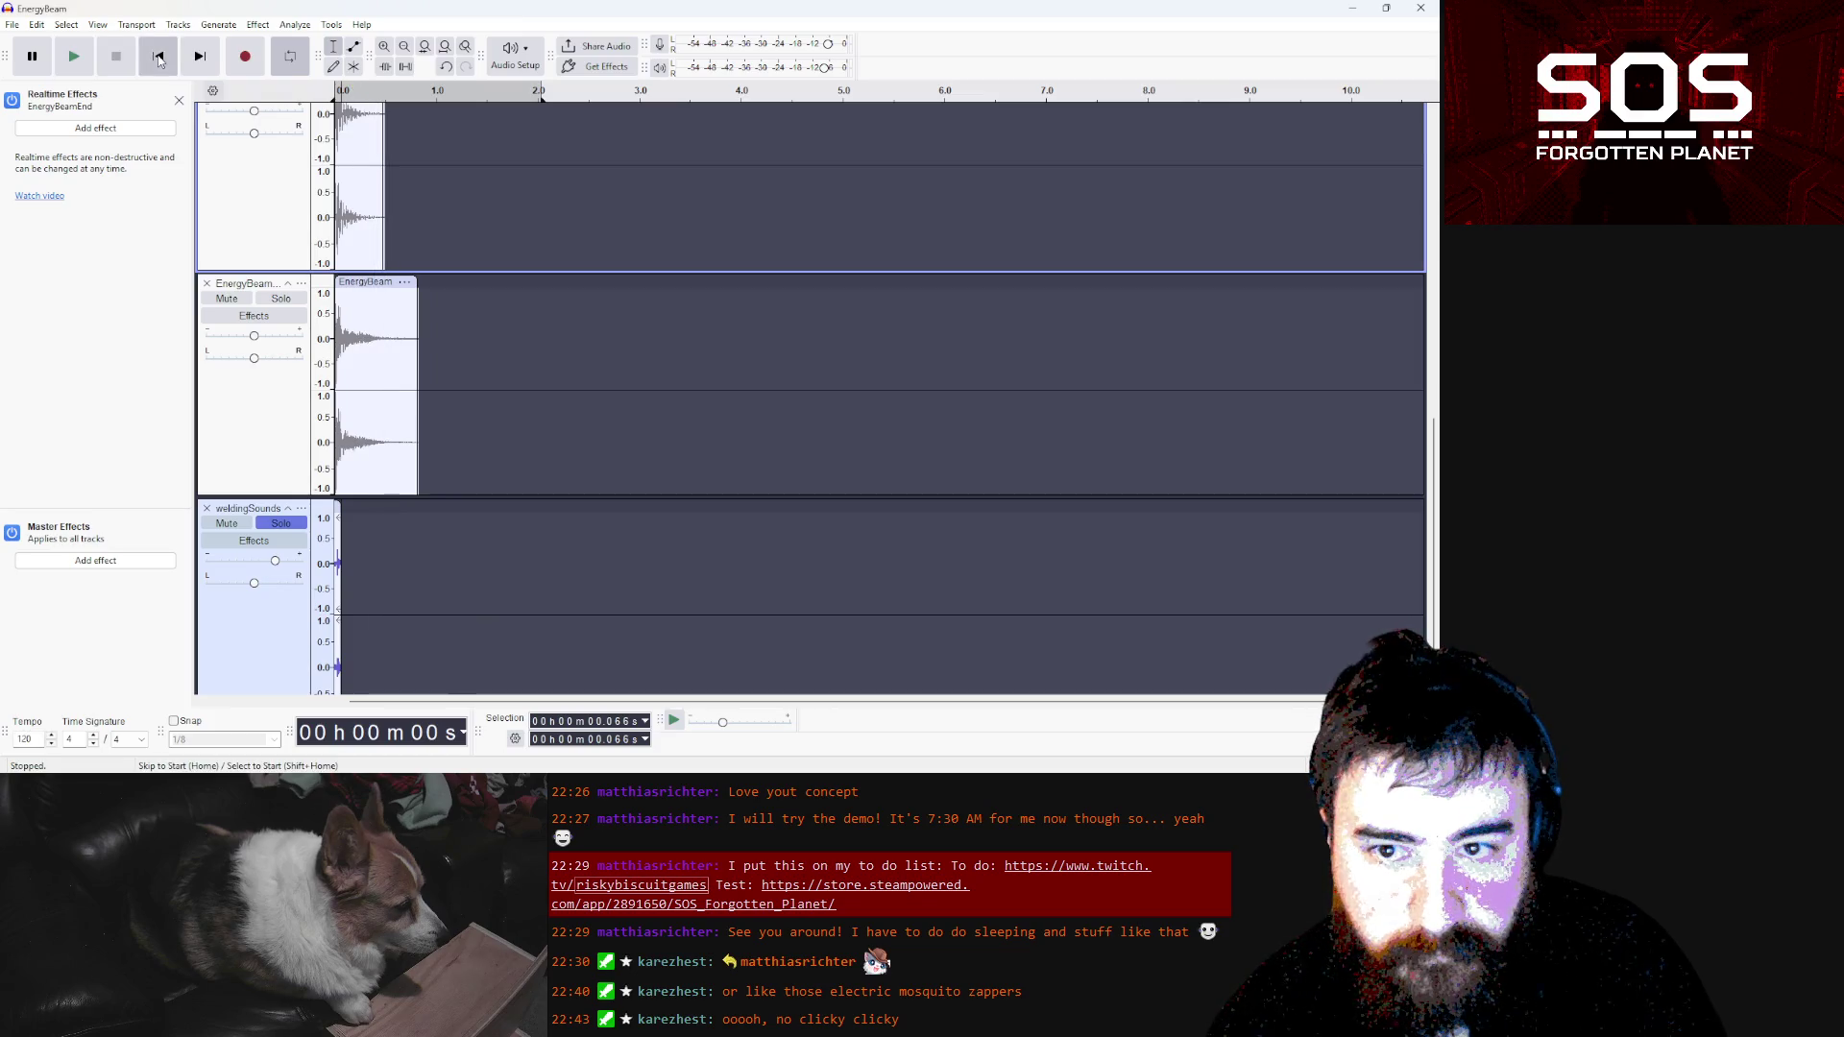
Play the mix again while turning the weldingSounds gain up to about +21 dB
left_click(344, 534)
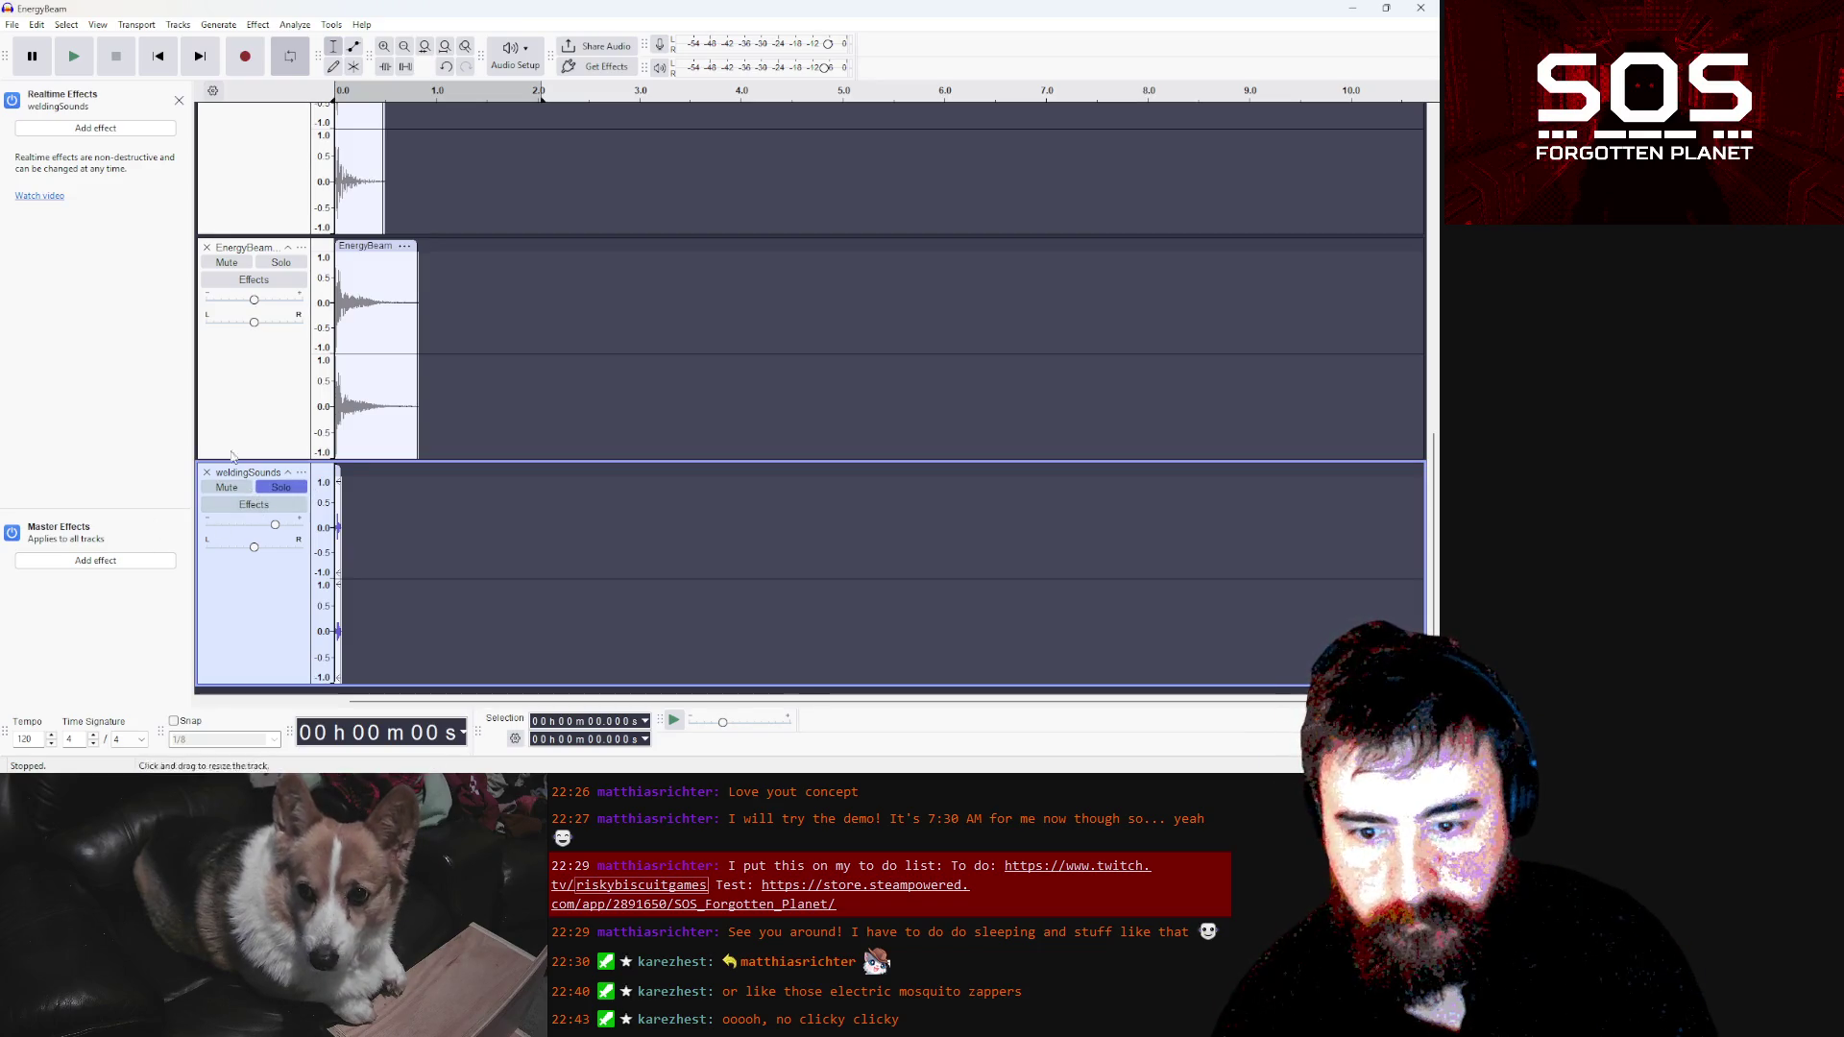
left_click(74, 56)
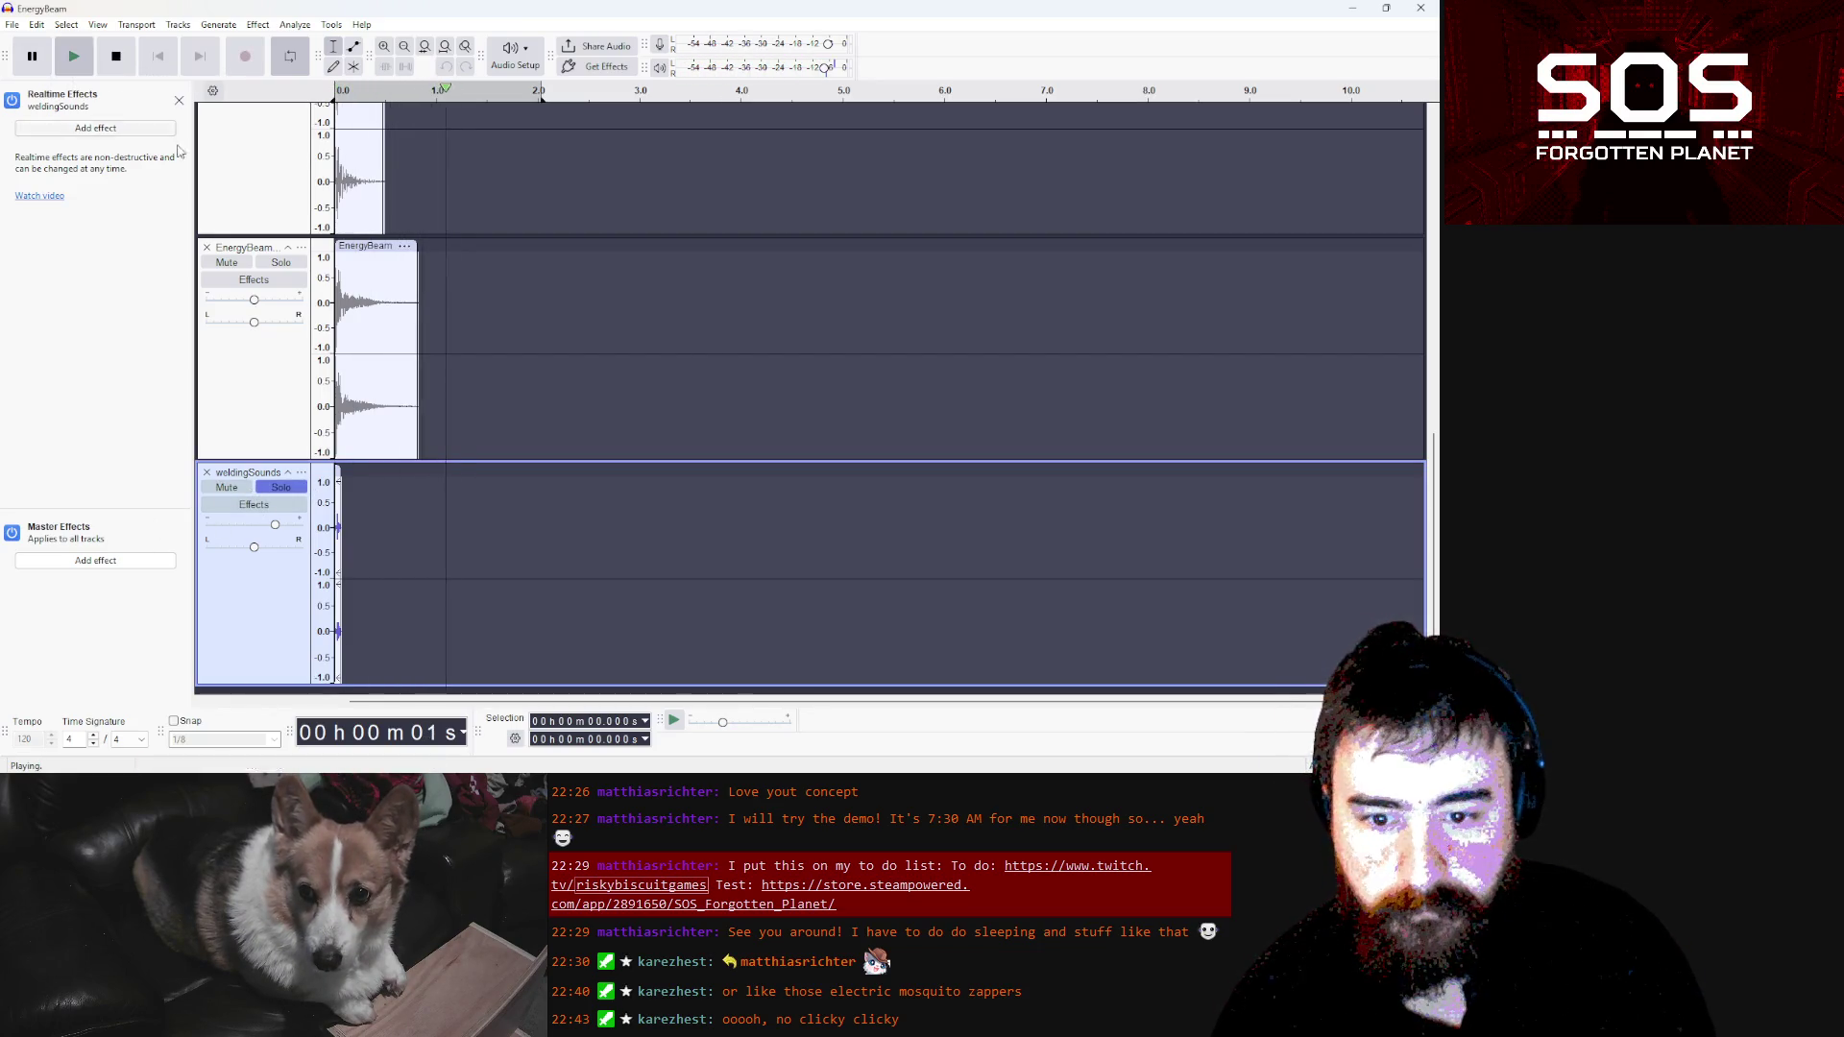
mouse_move(275, 525)
left_mouse_down()
mouse_move(320, 530)
mouse_move(305, 527)
left_mouse_up()
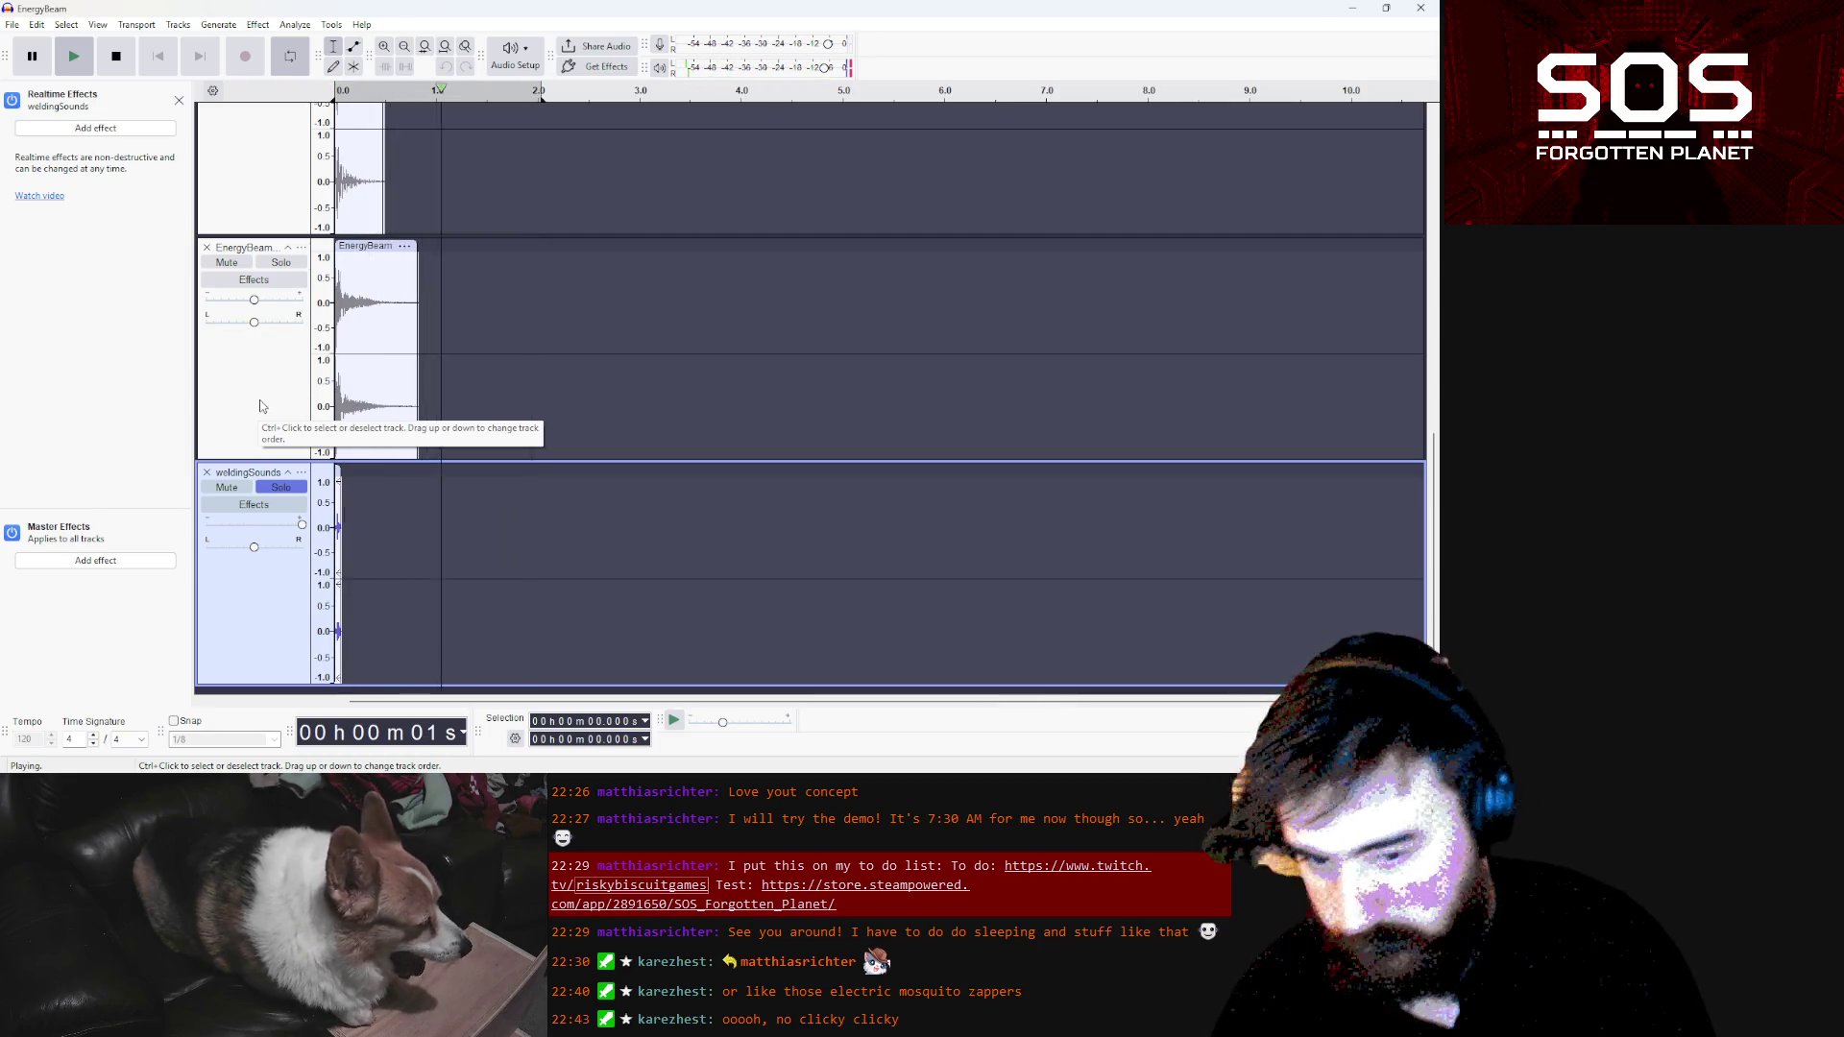
scroll(278, 531, "down", 6)
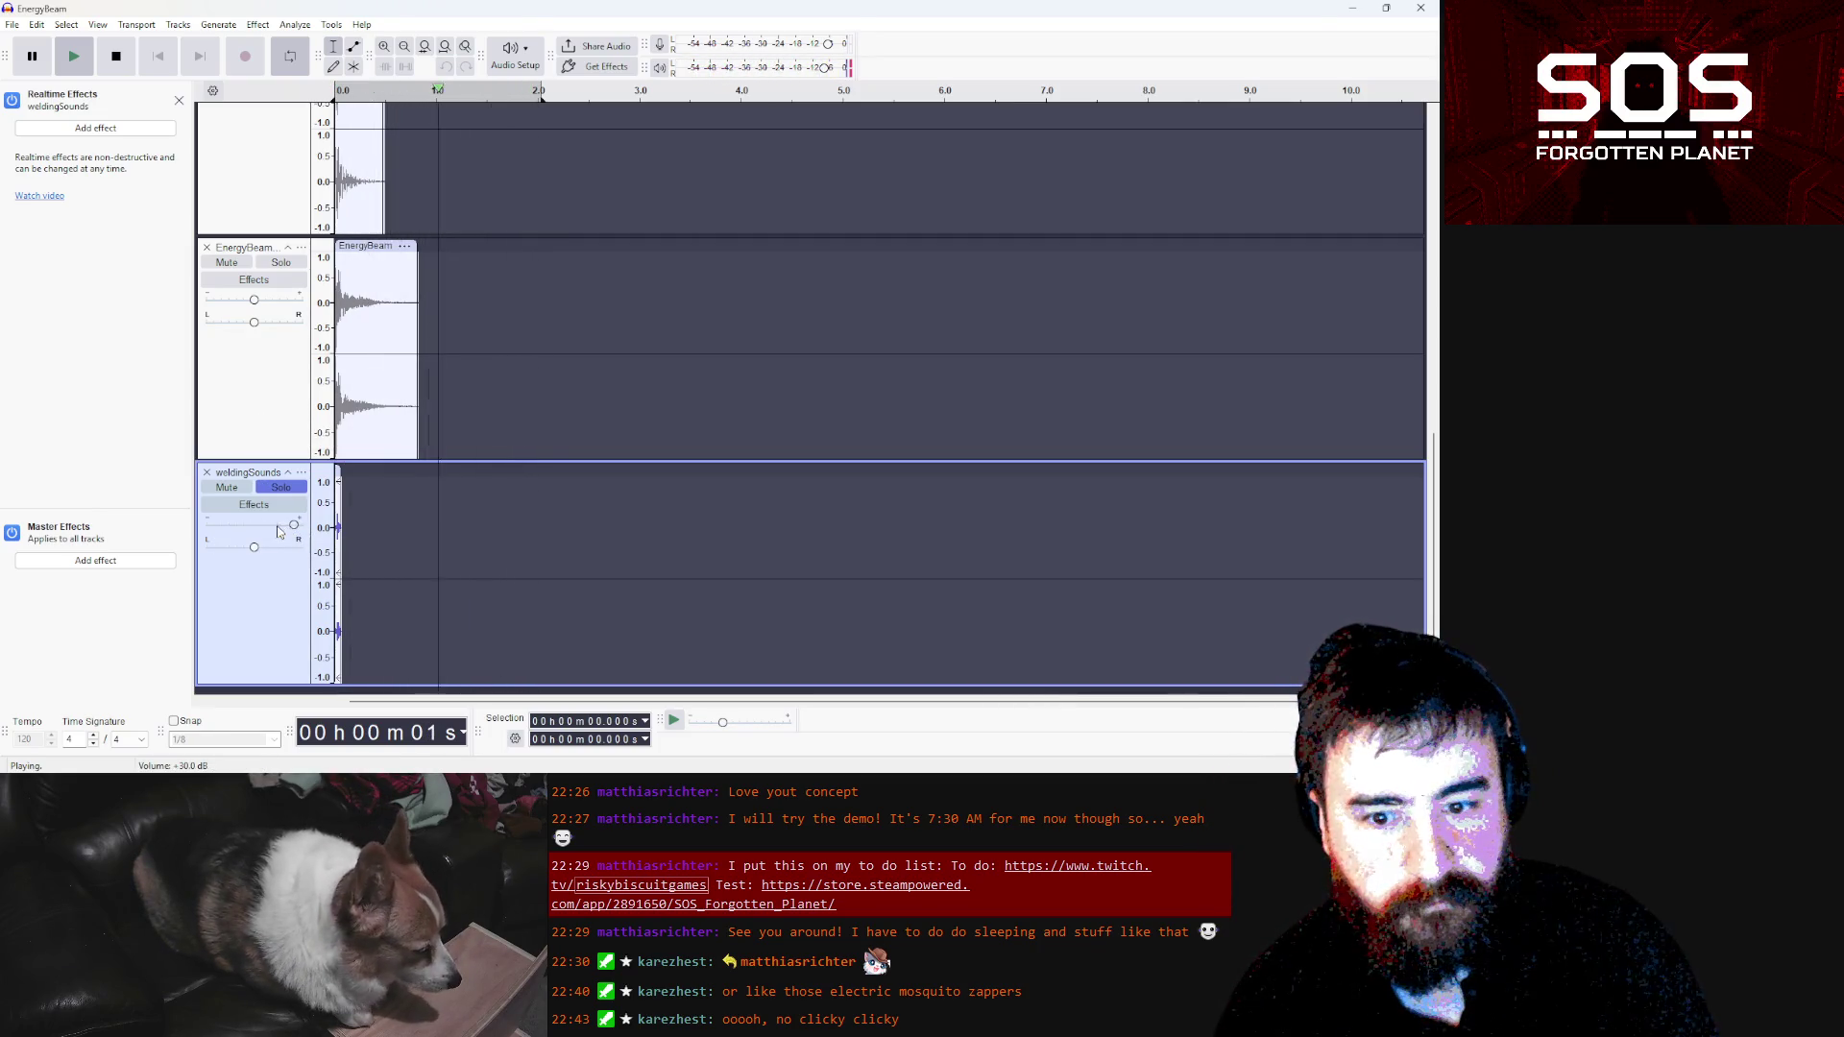
scroll(274, 529, "down", 15)
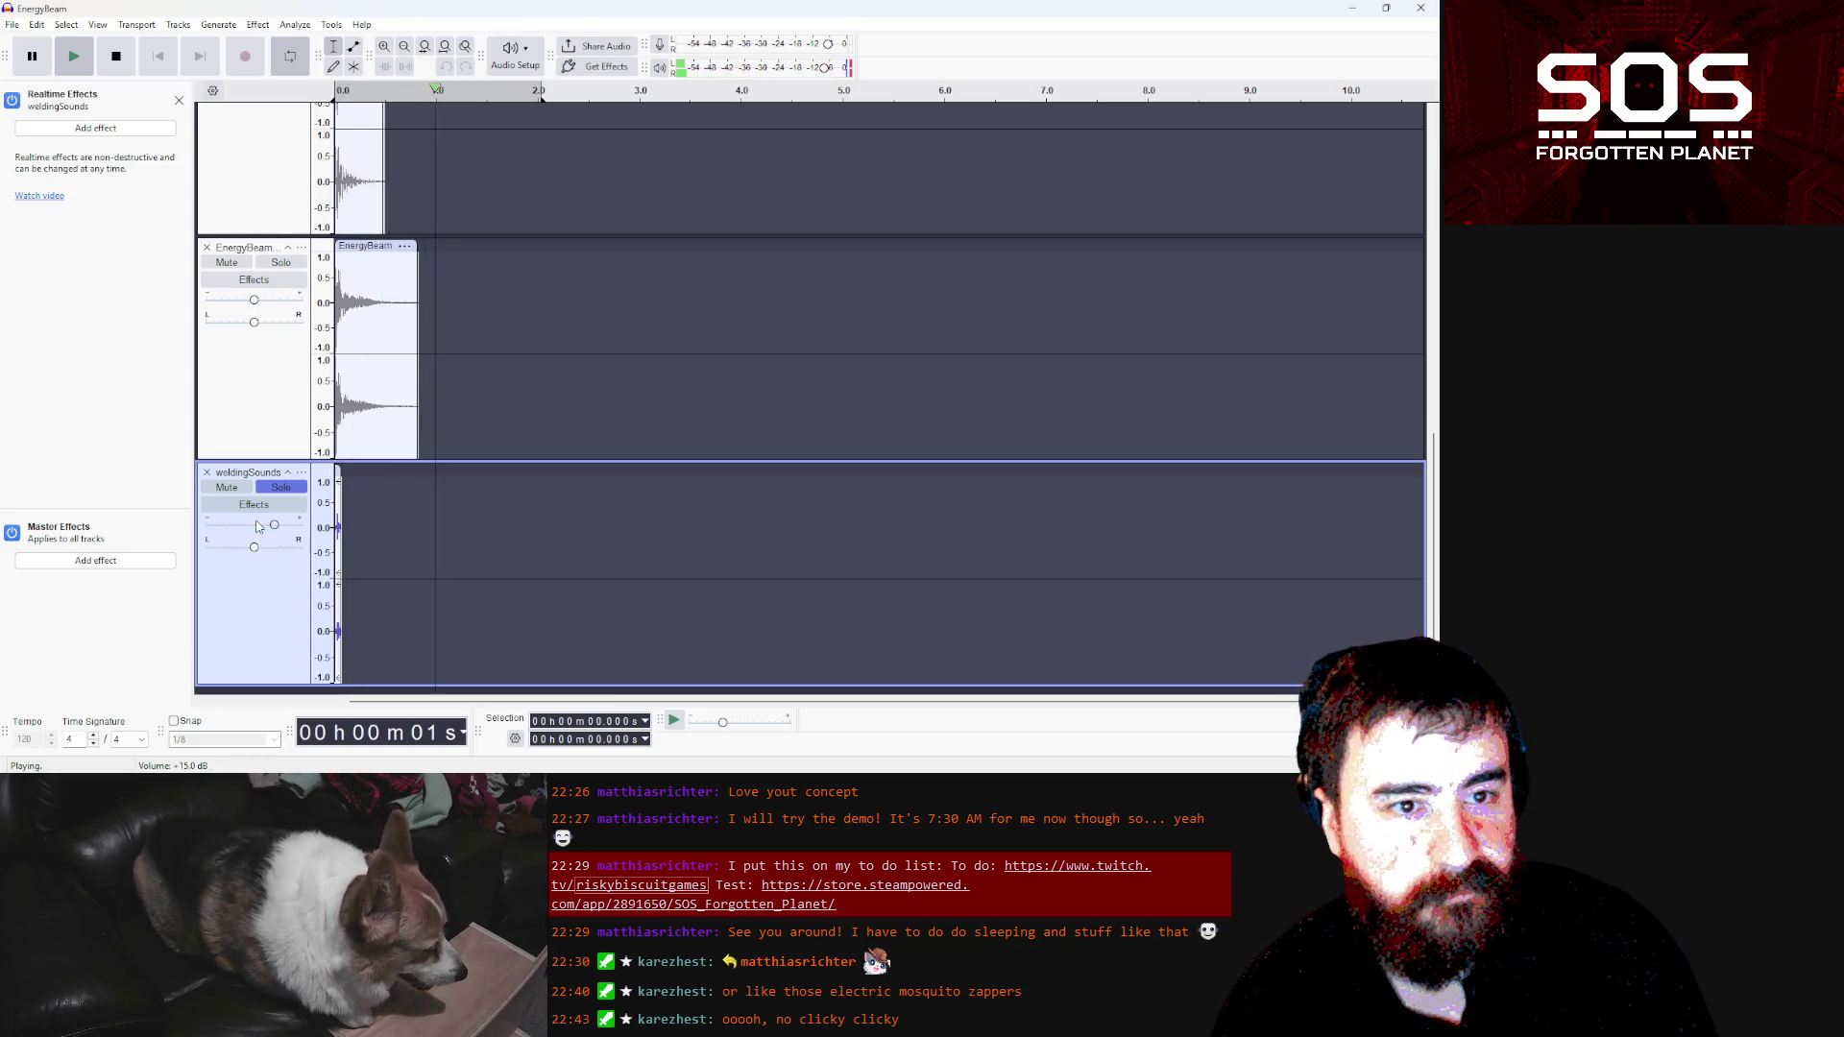
scroll(288, 528, "up", 6)
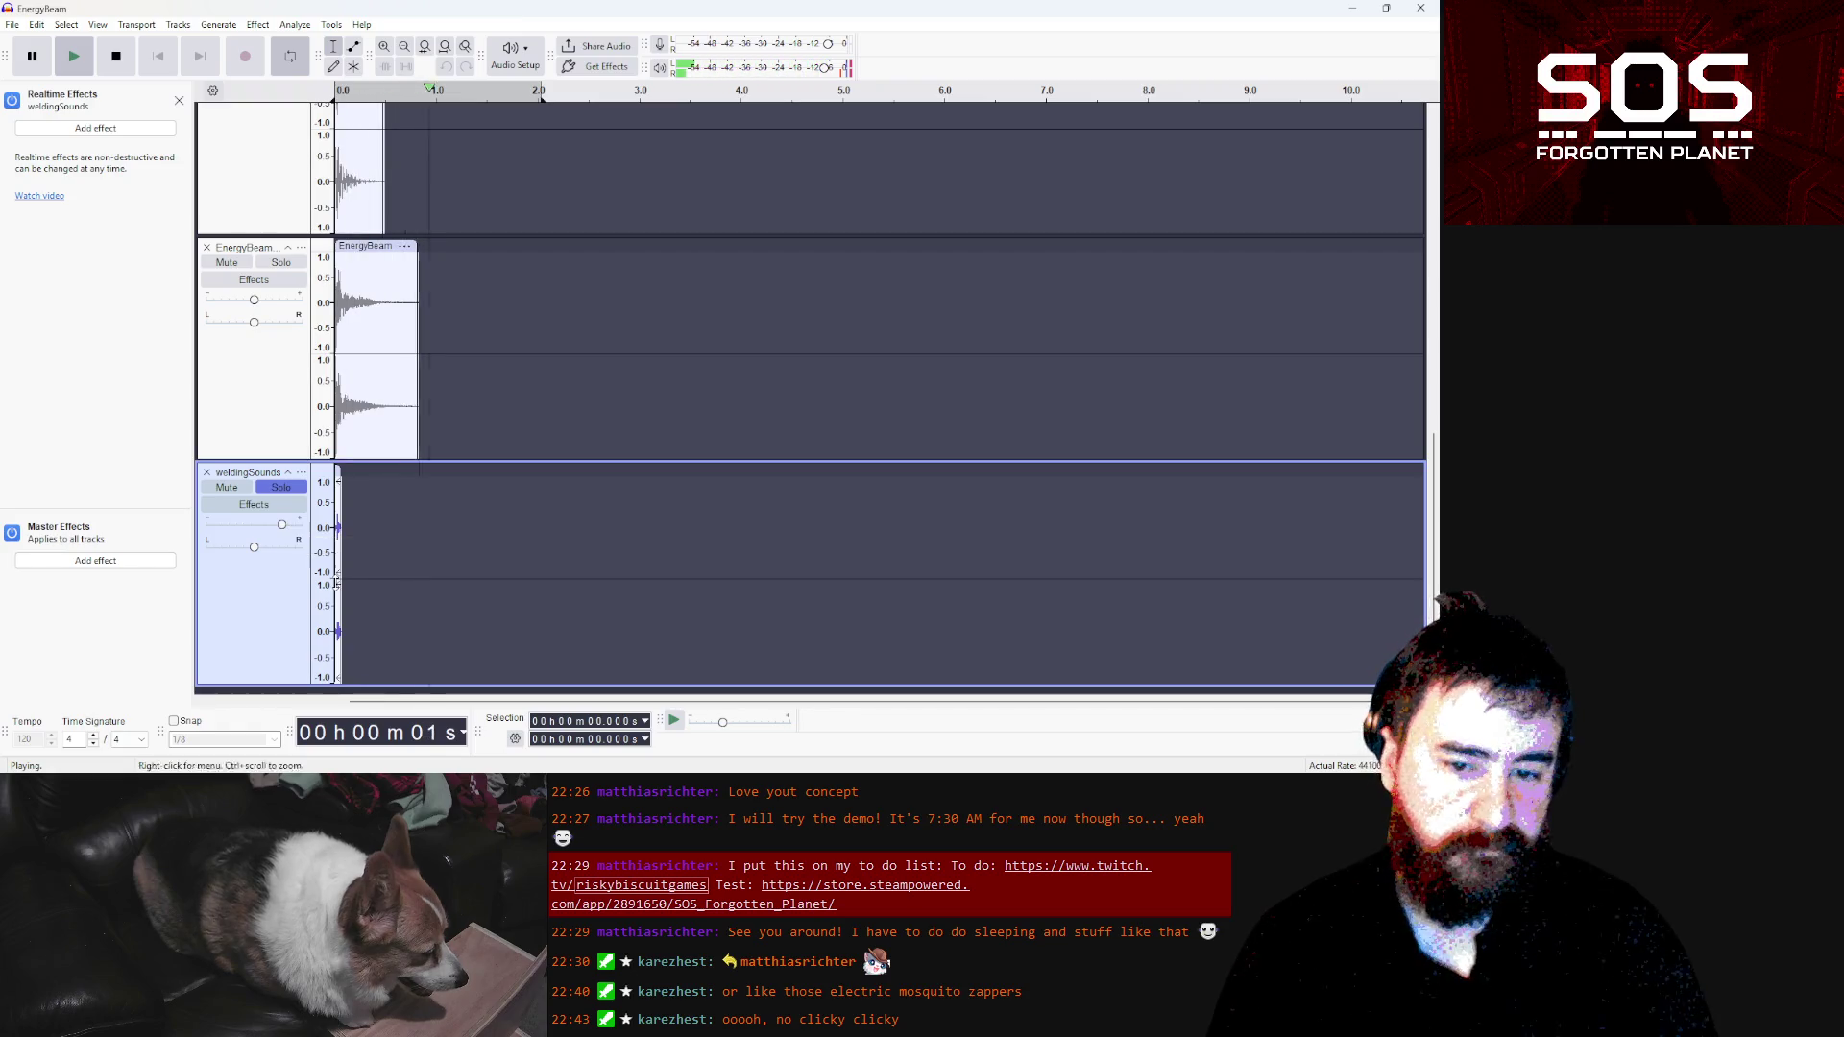
Bring the Freesound browser window back to the front
mouse_move(716, 773)
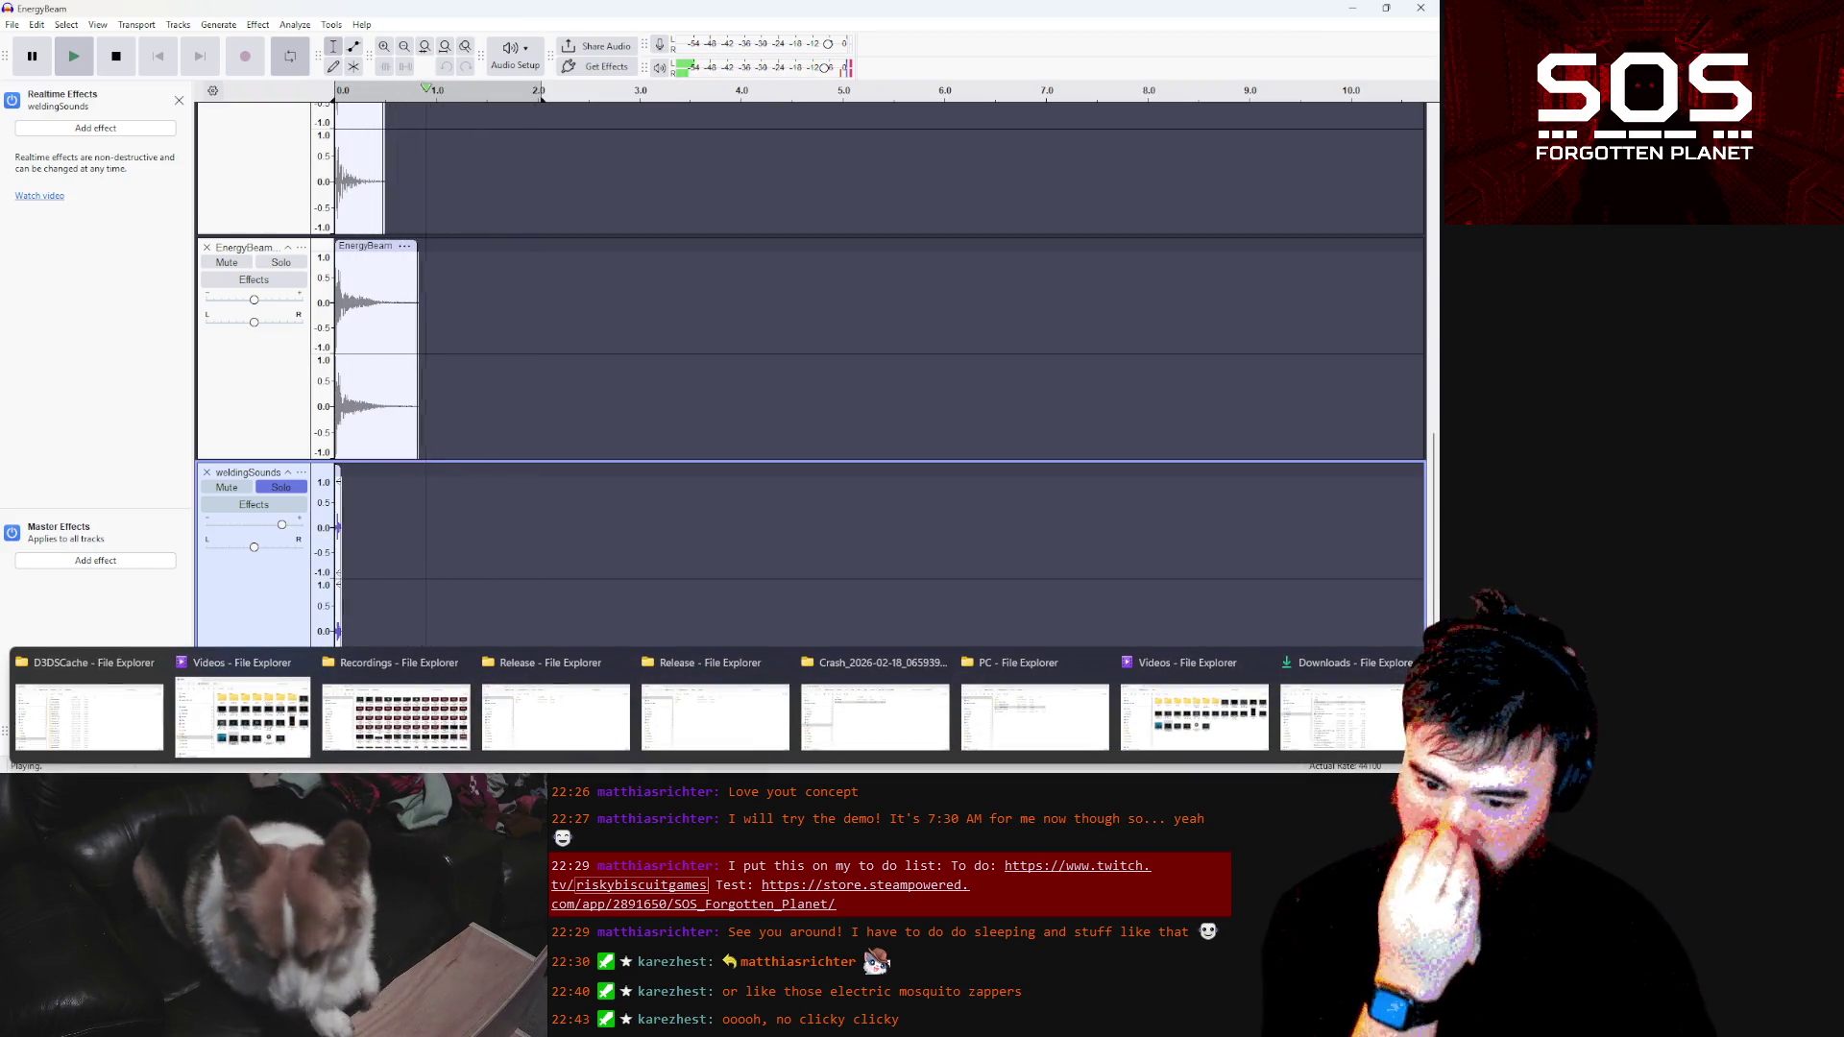
mouse_move(461, 773)
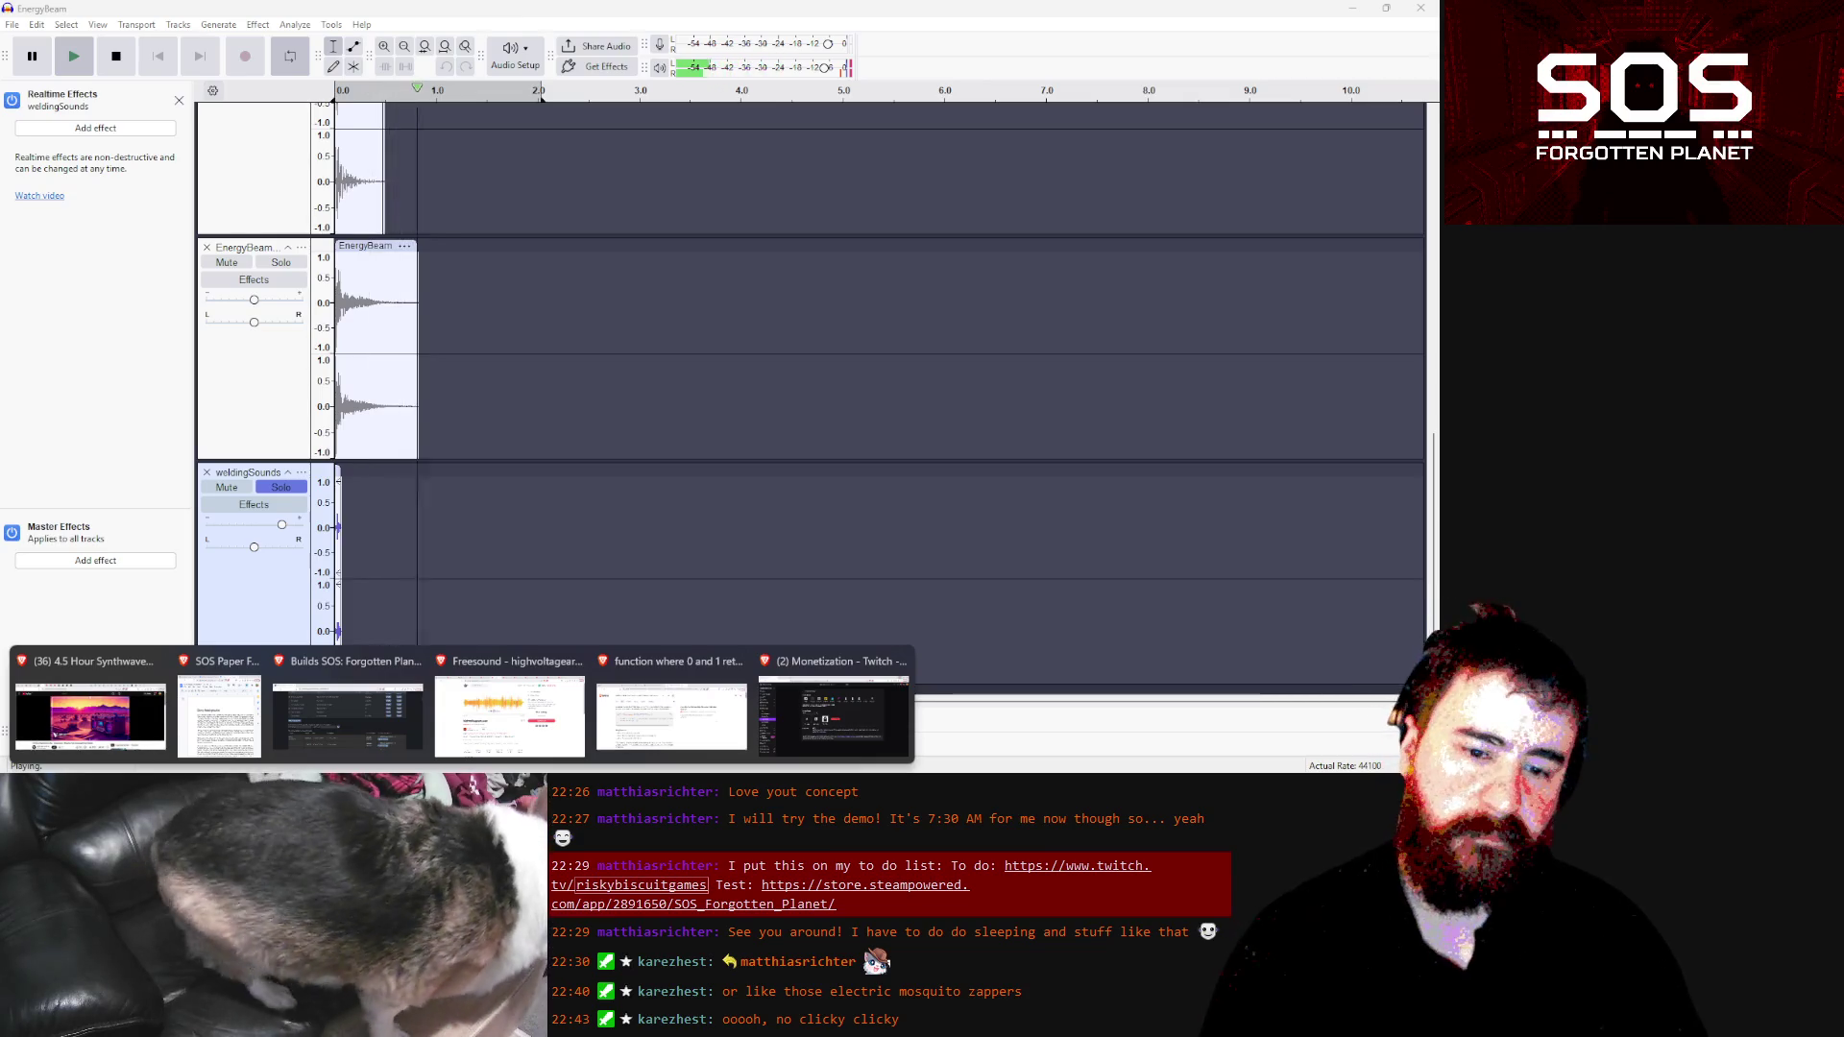
left_click(509, 716)
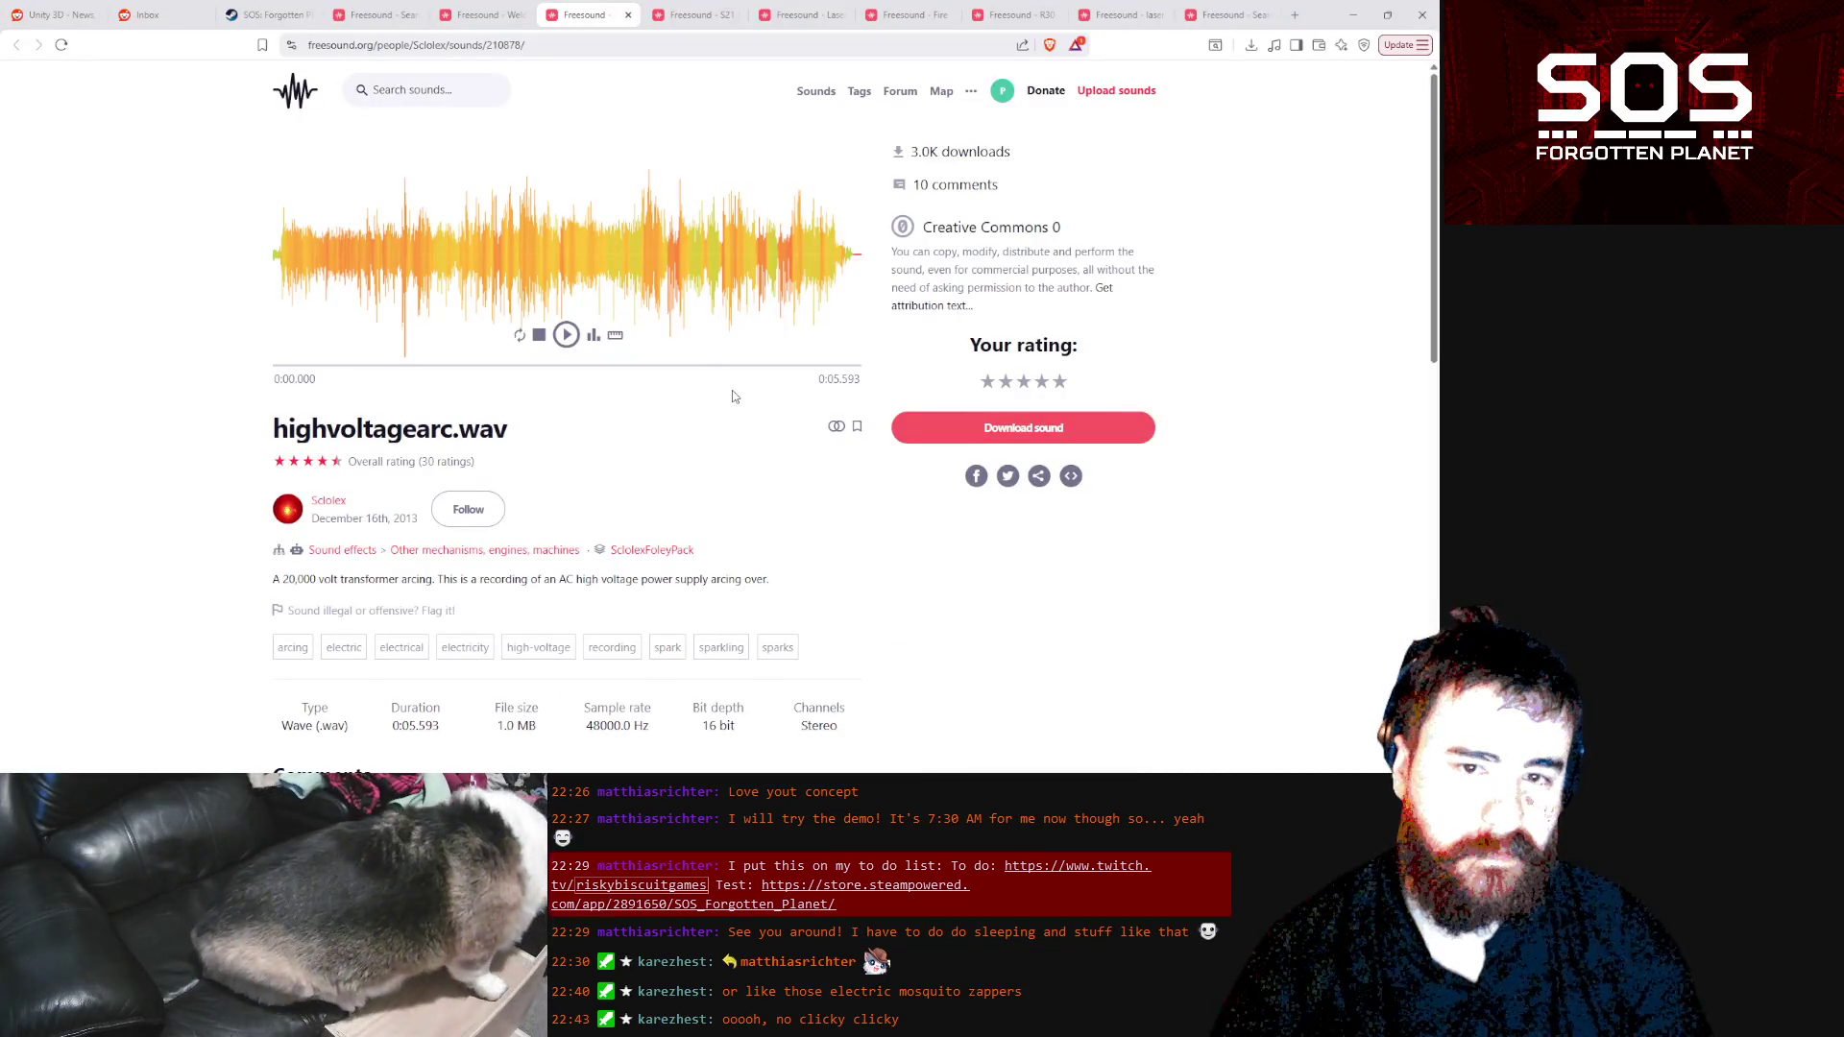
Go through the Freesound tabs to Laser Cannon 02.wav and play it from about 14 s
left_click(428, 88)
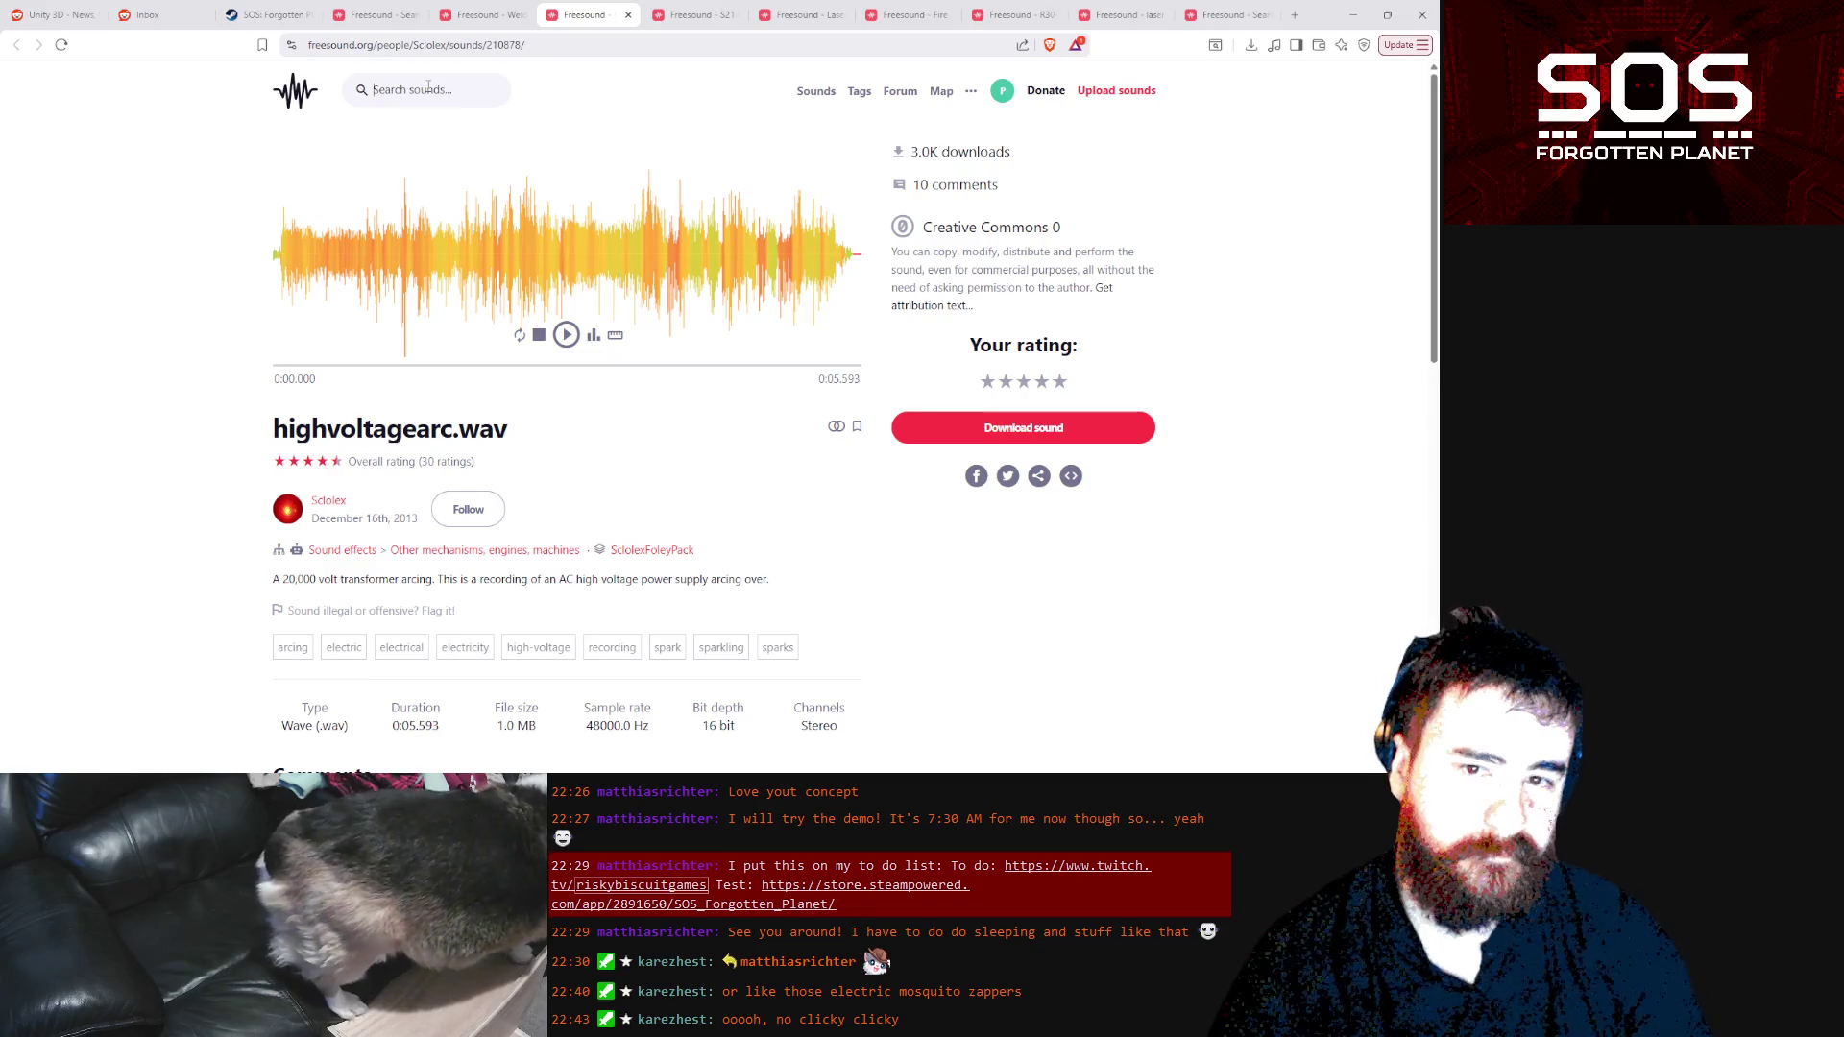
left_click(692, 15)
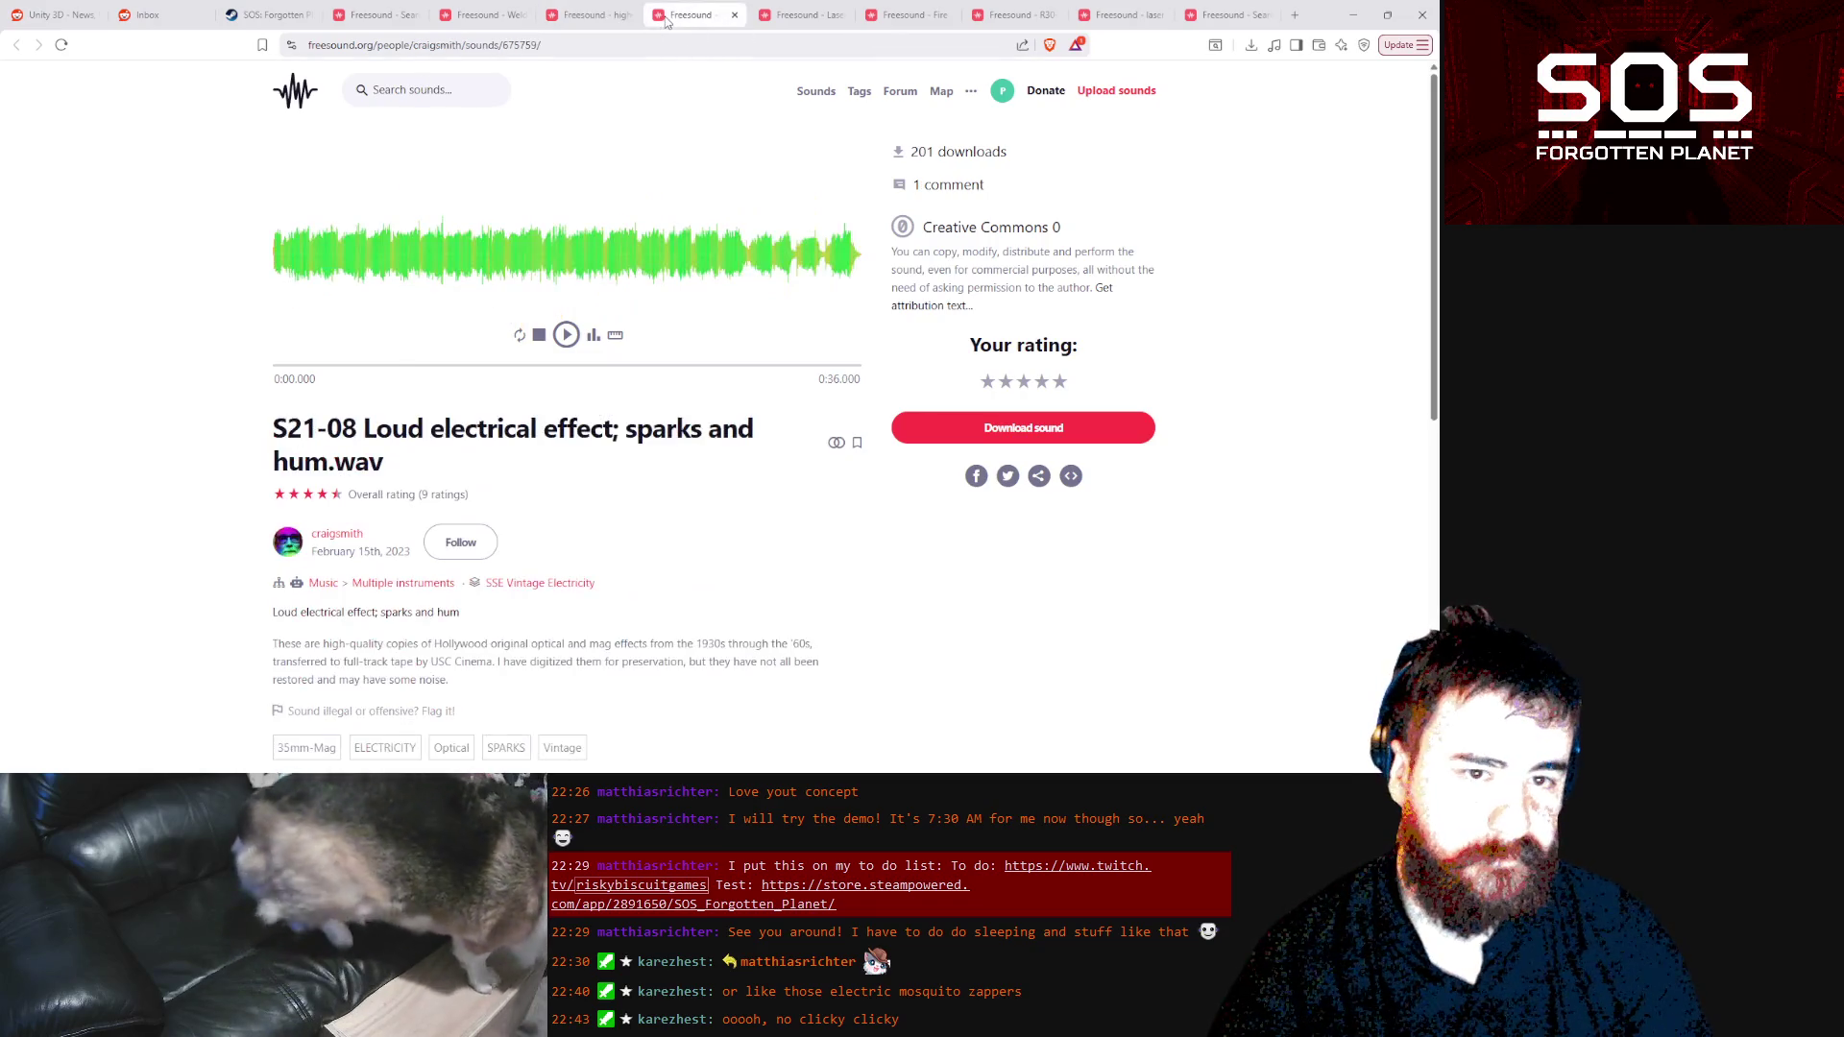
left_click(512, 21)
left_click(387, 22)
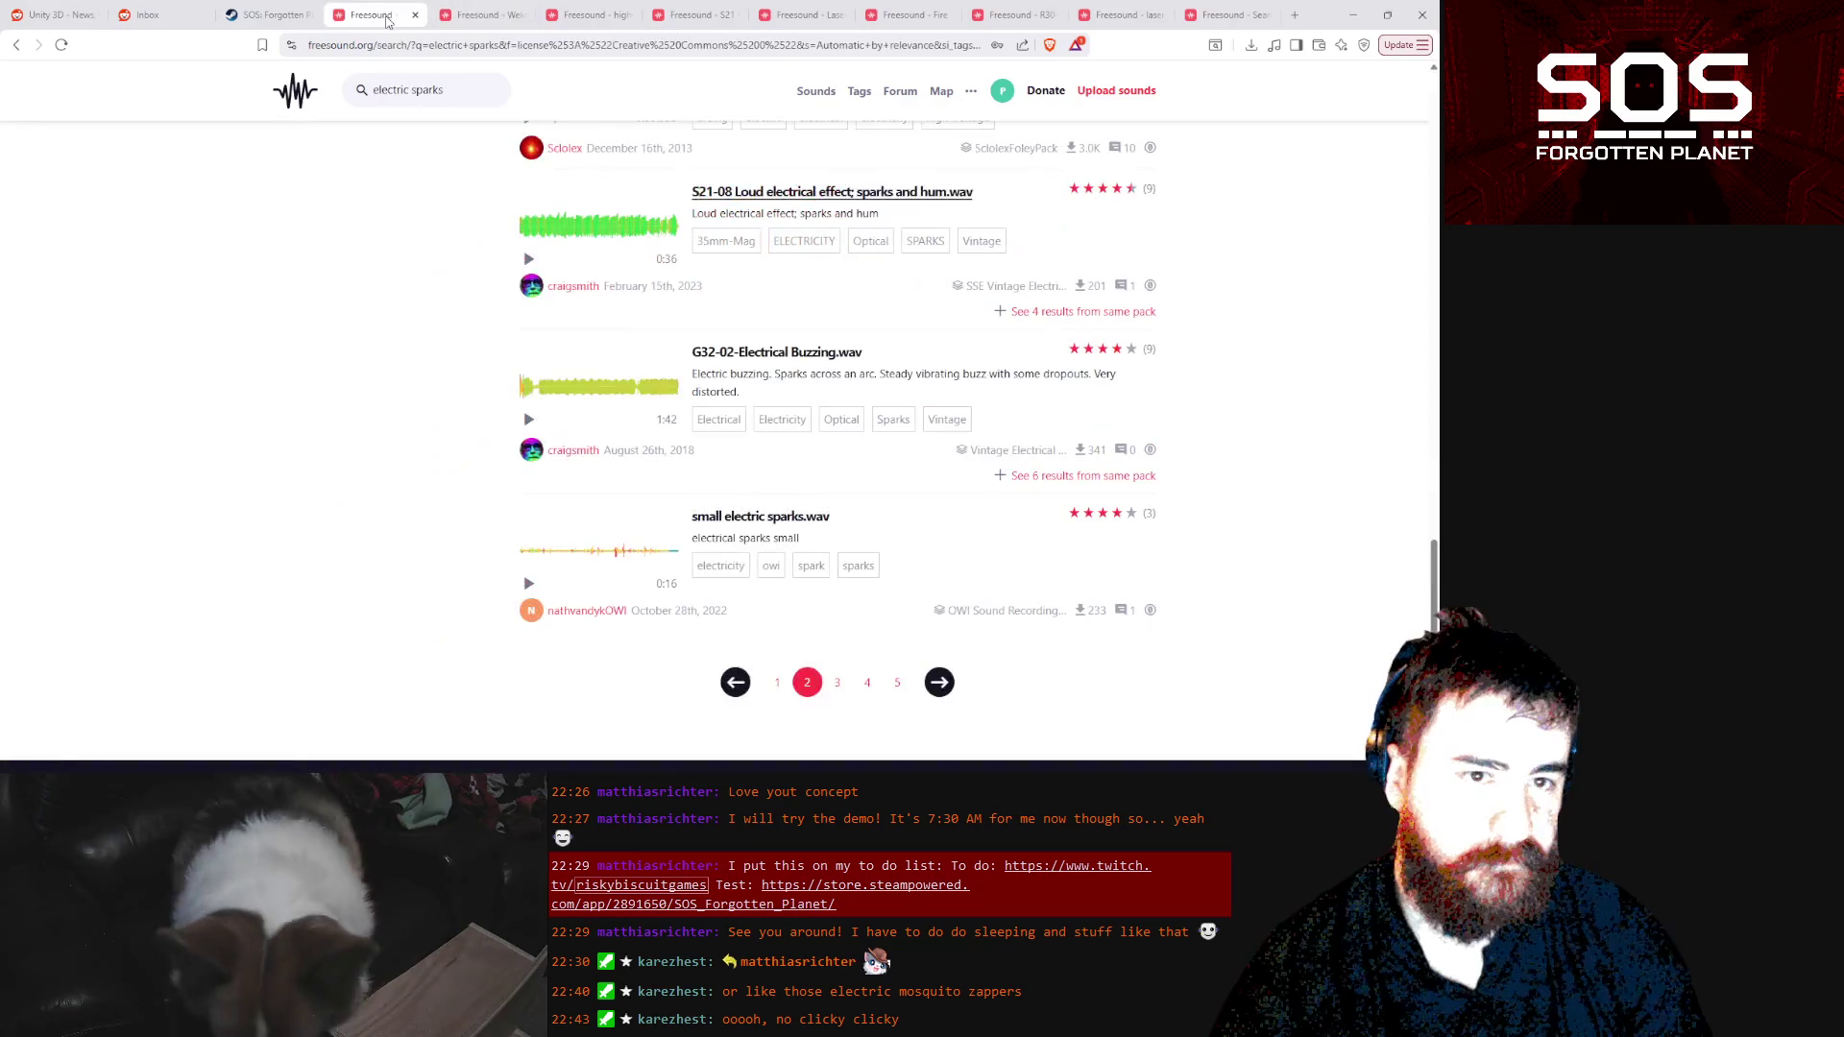
left_click(696, 16)
left_click(812, 17)
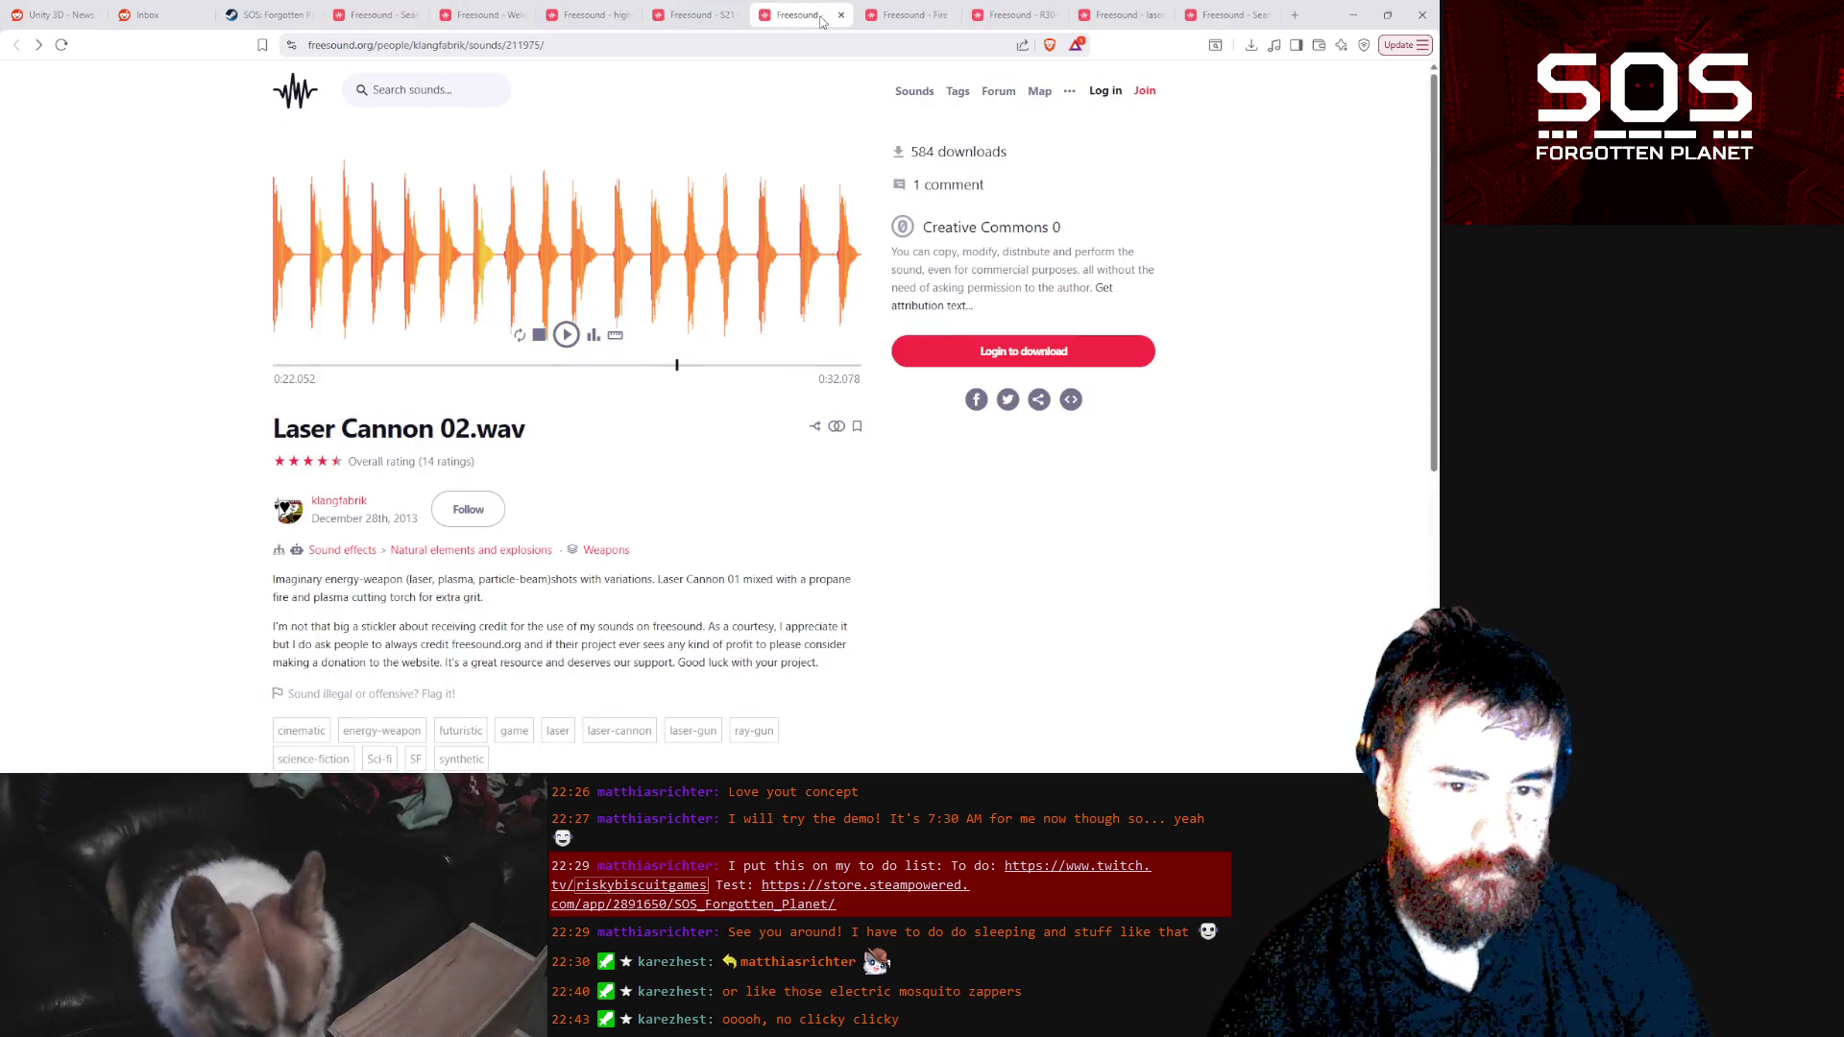
left_click(544, 274)
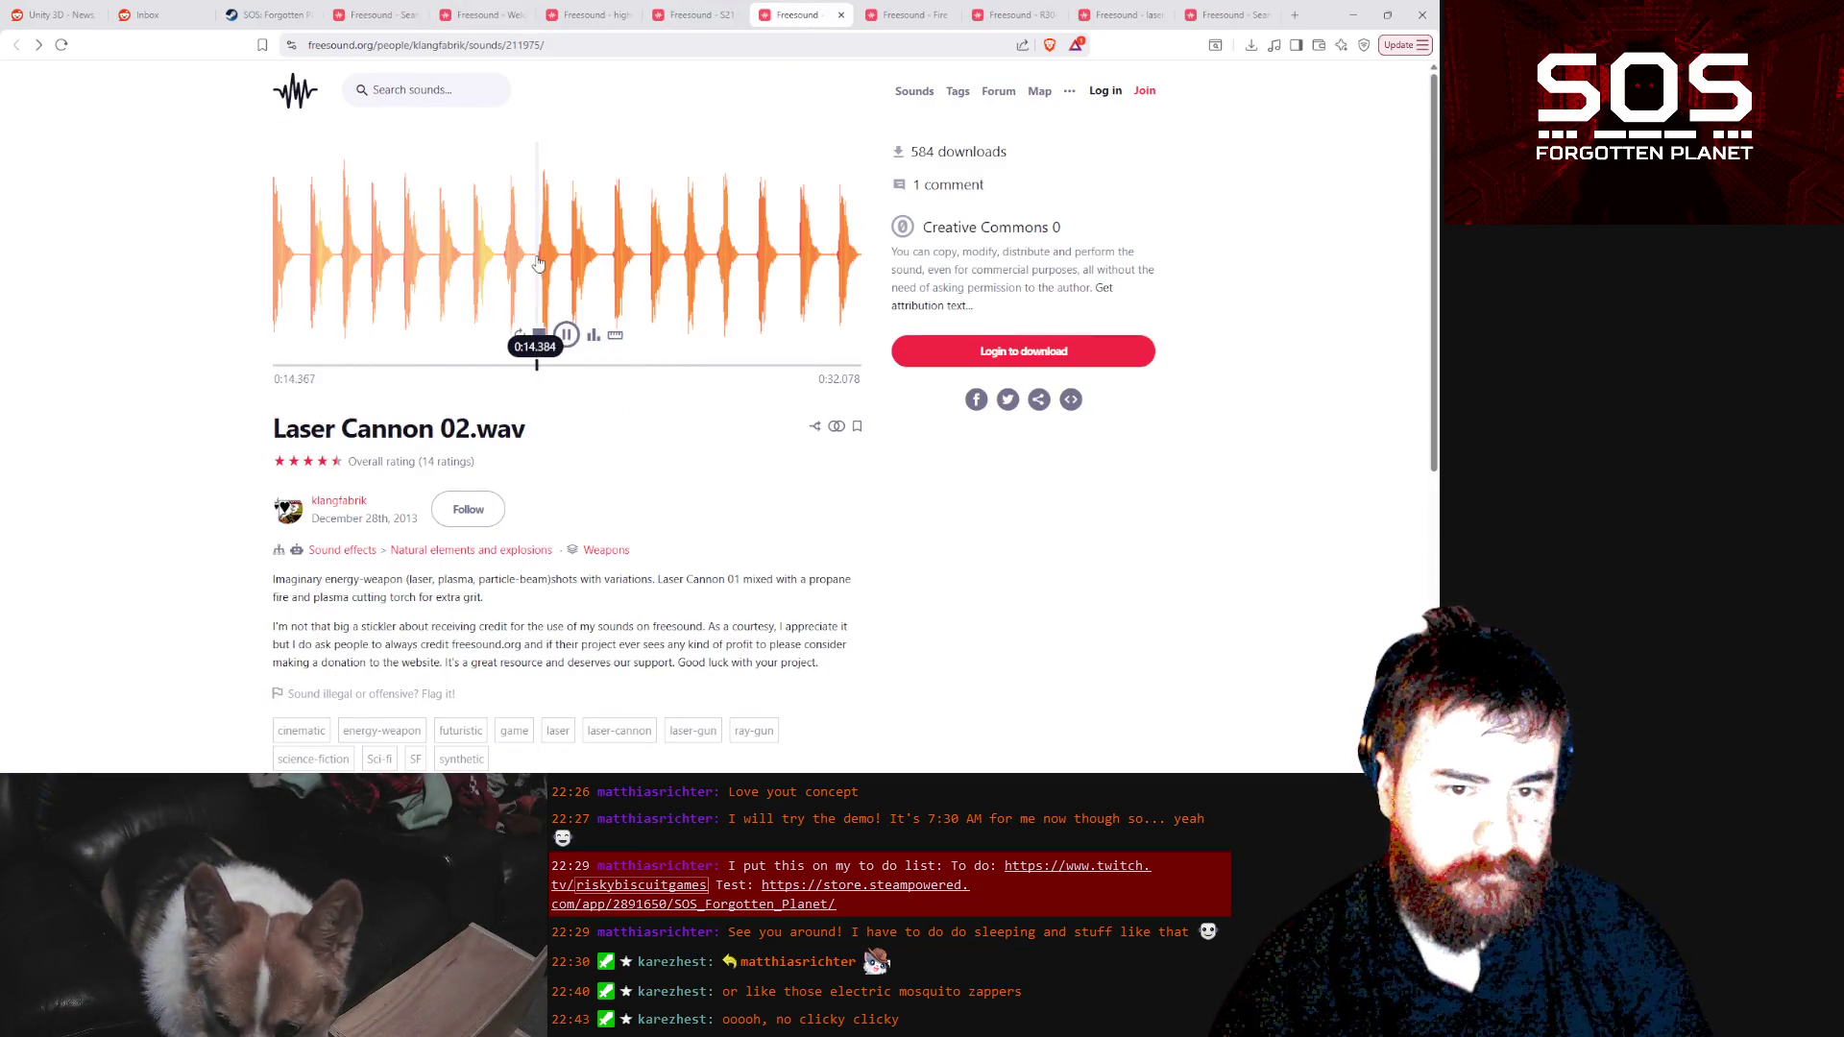
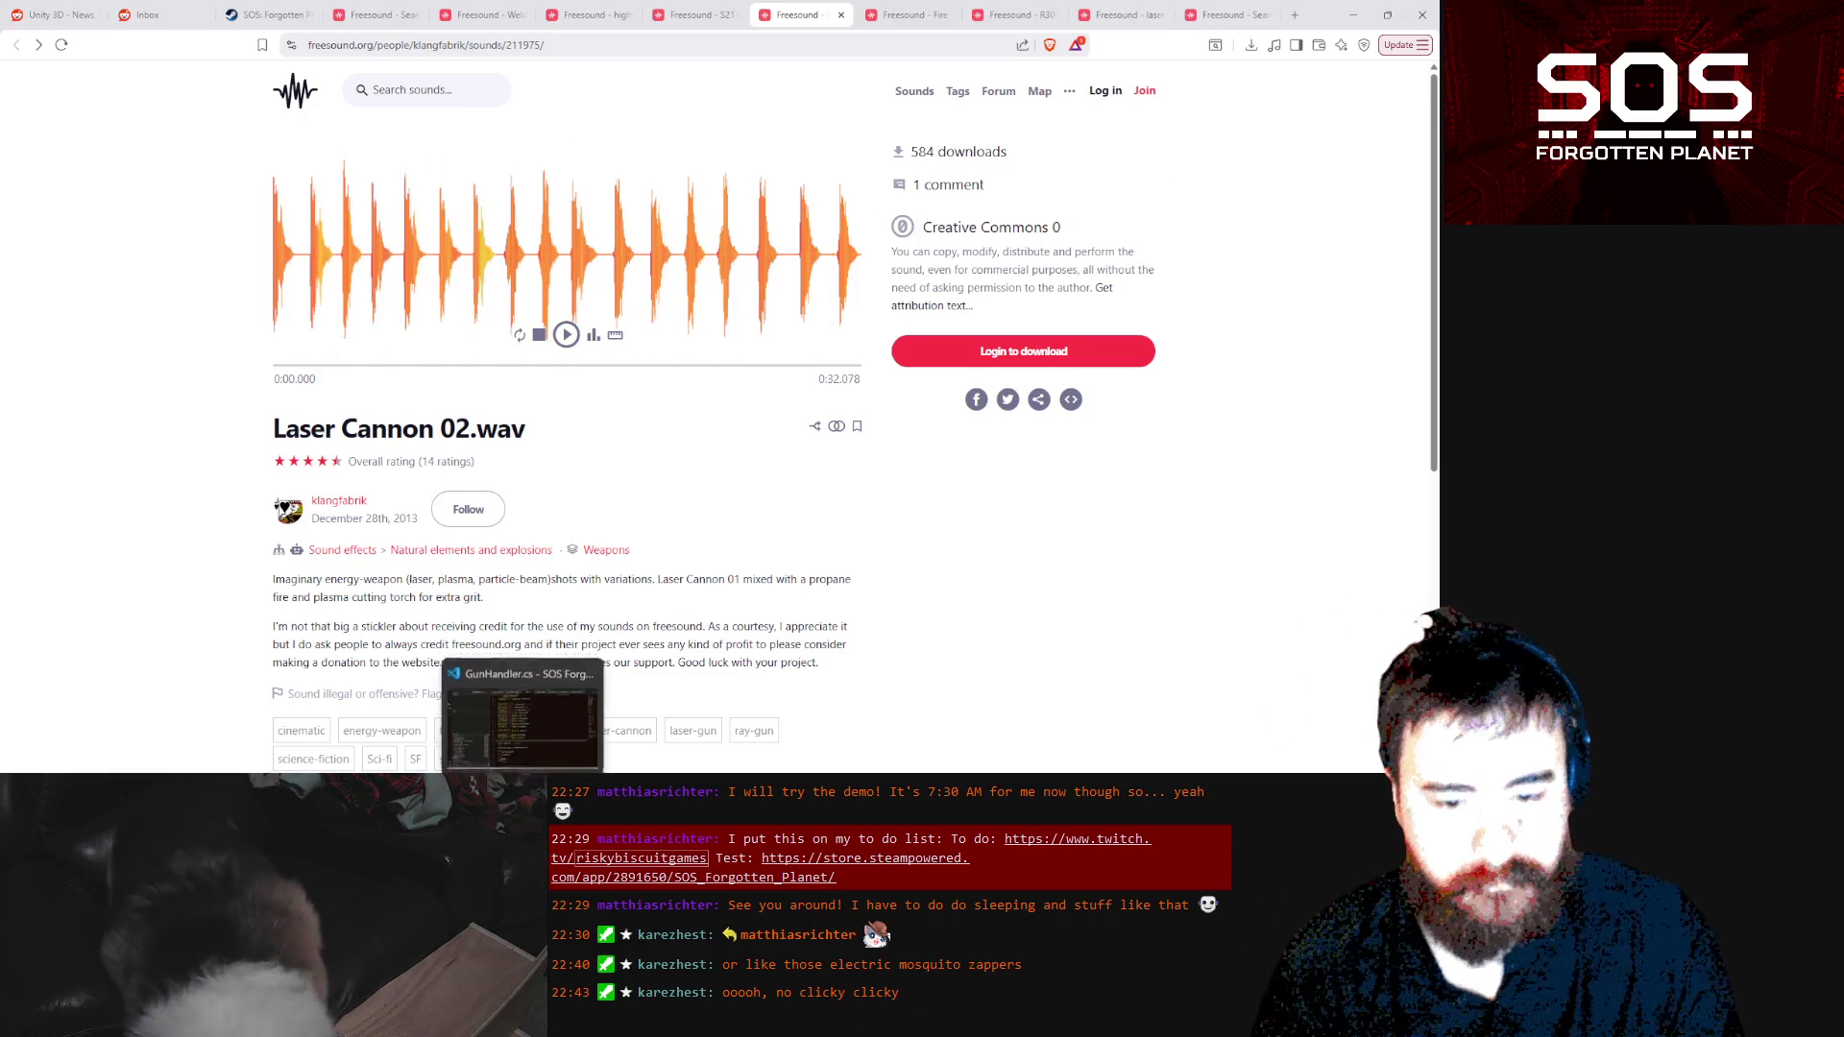
Preview the Laser Cannon 02.wav sound on its Freesound page
left_click(566, 786)
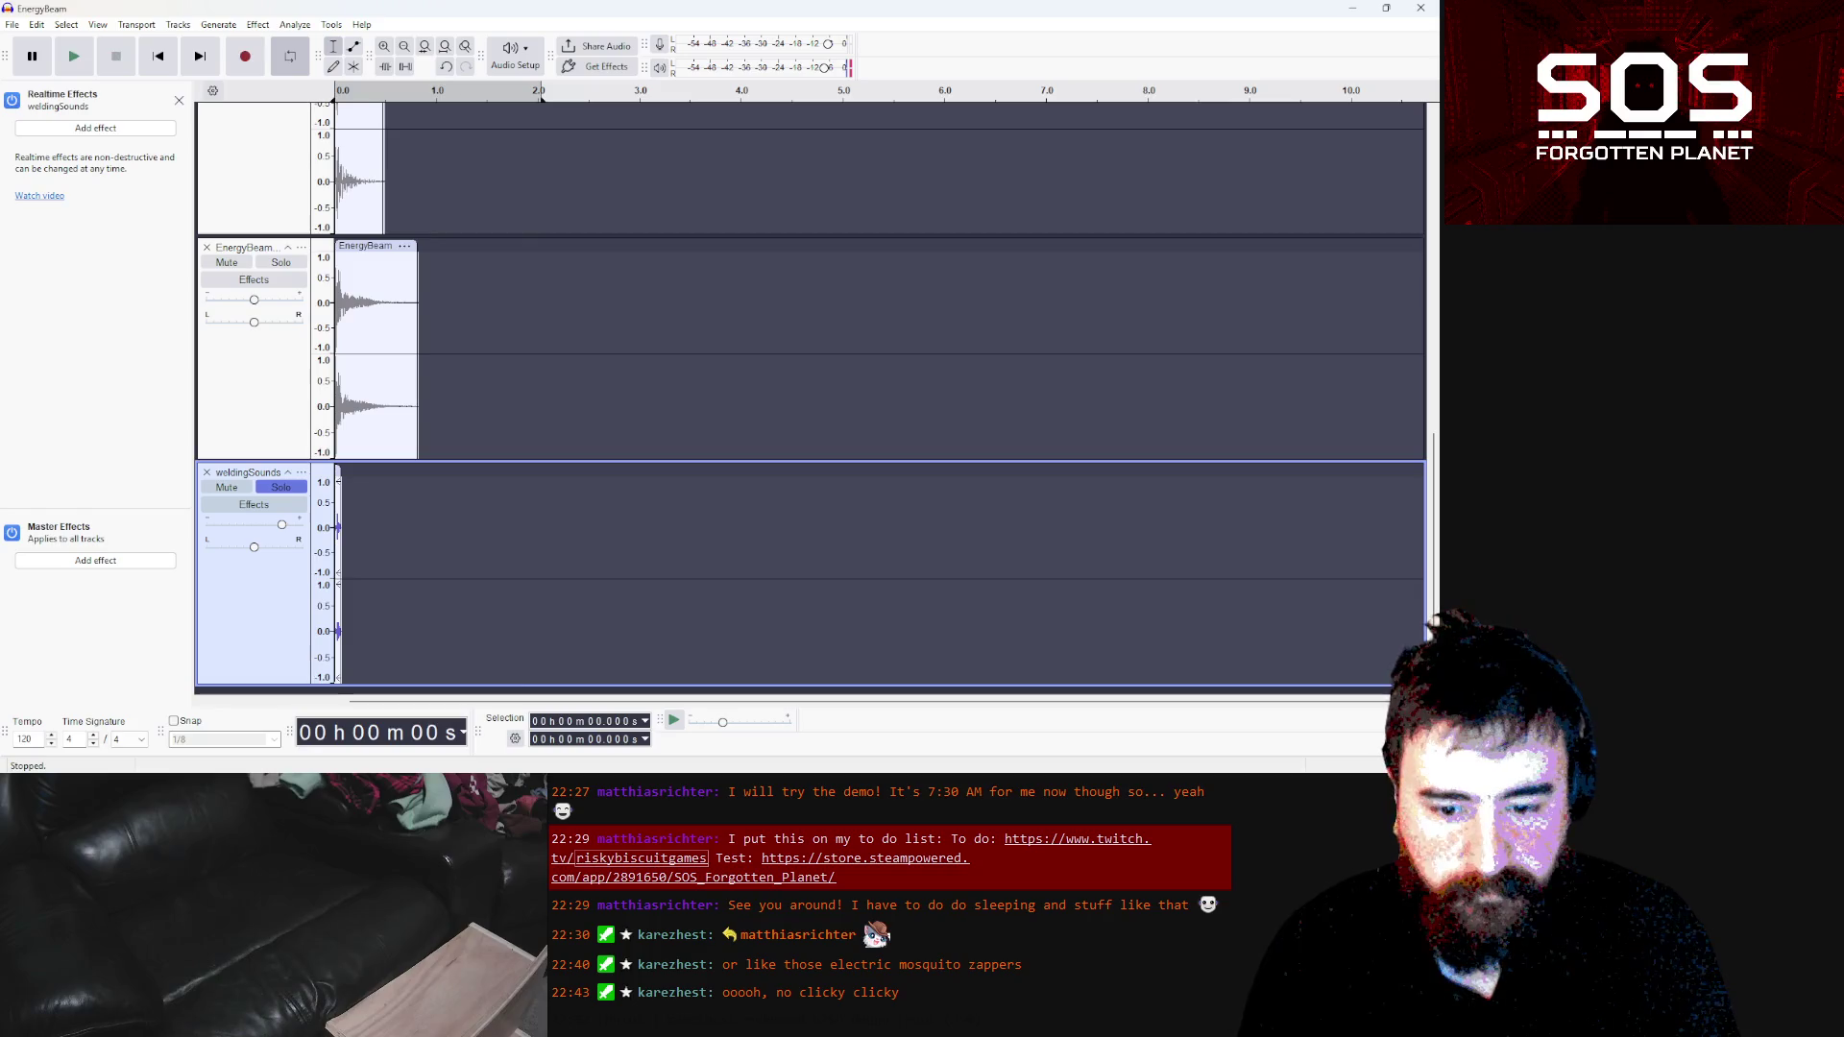
mouse_move(462, 786)
left_click(523, 690)
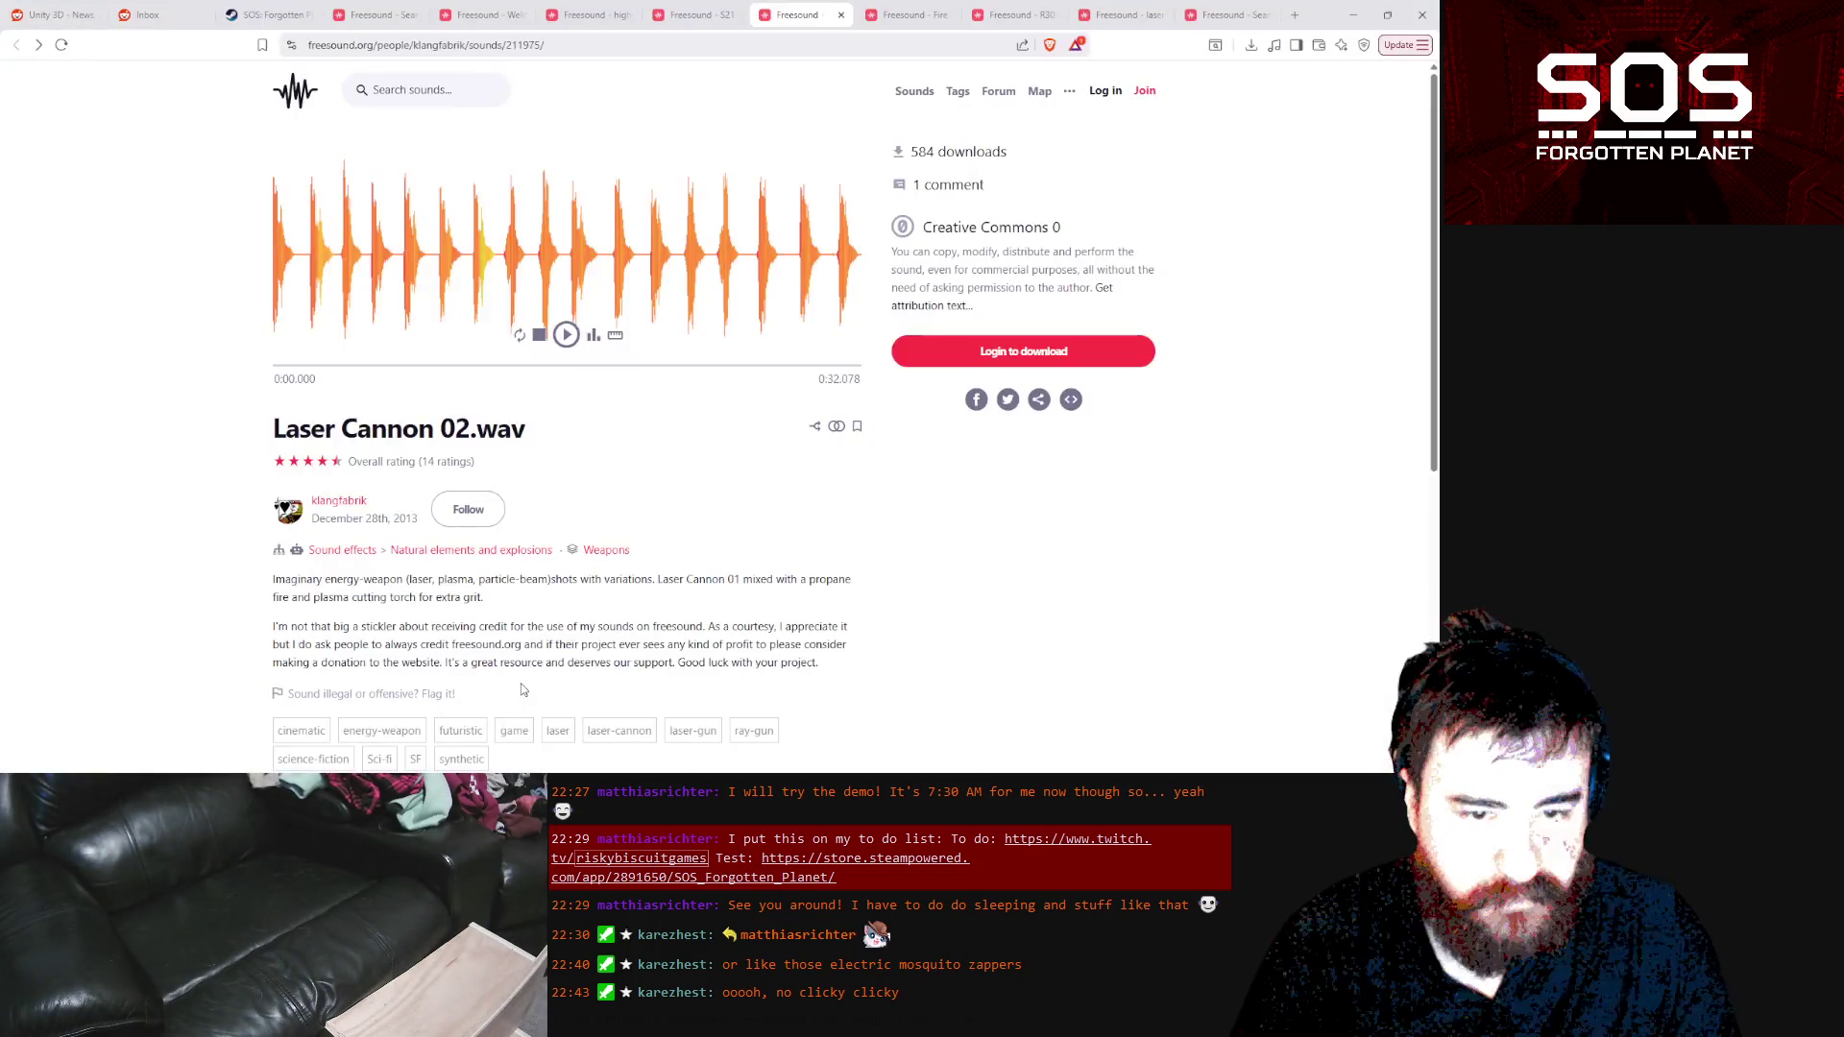
left_click(566, 334)
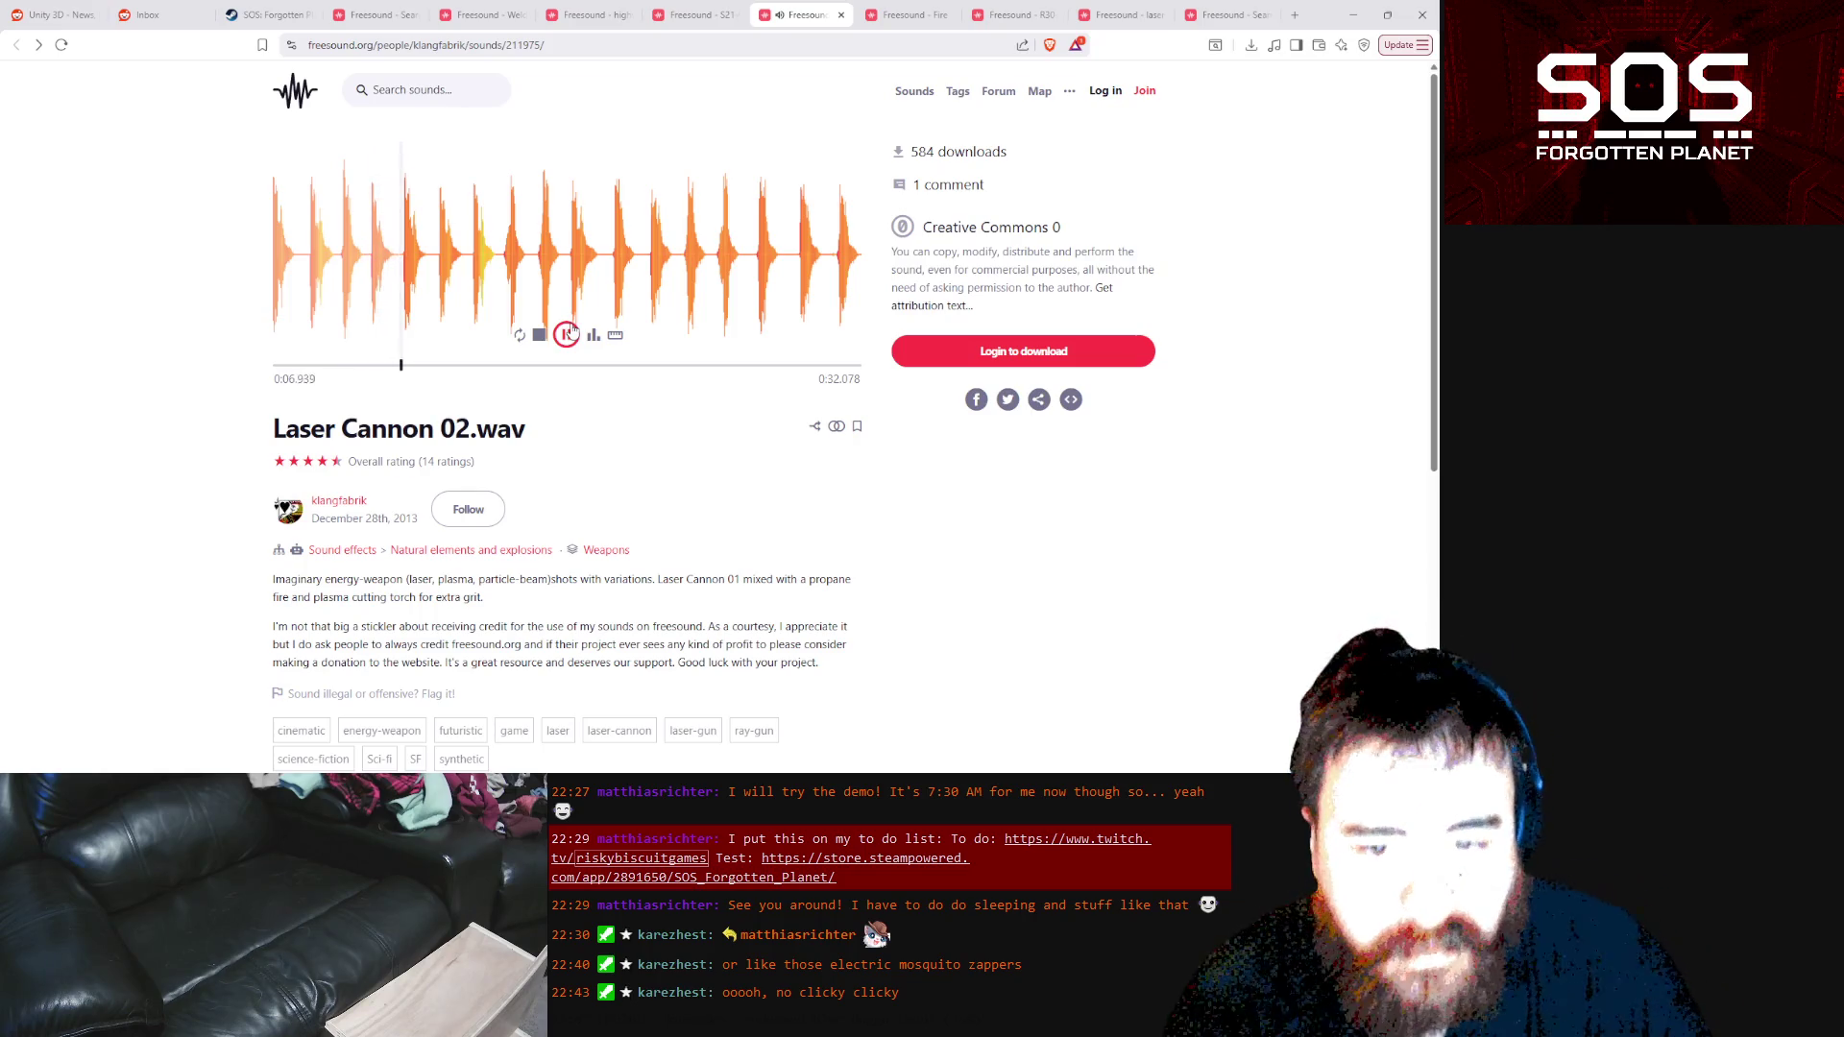
left_click(567, 334)
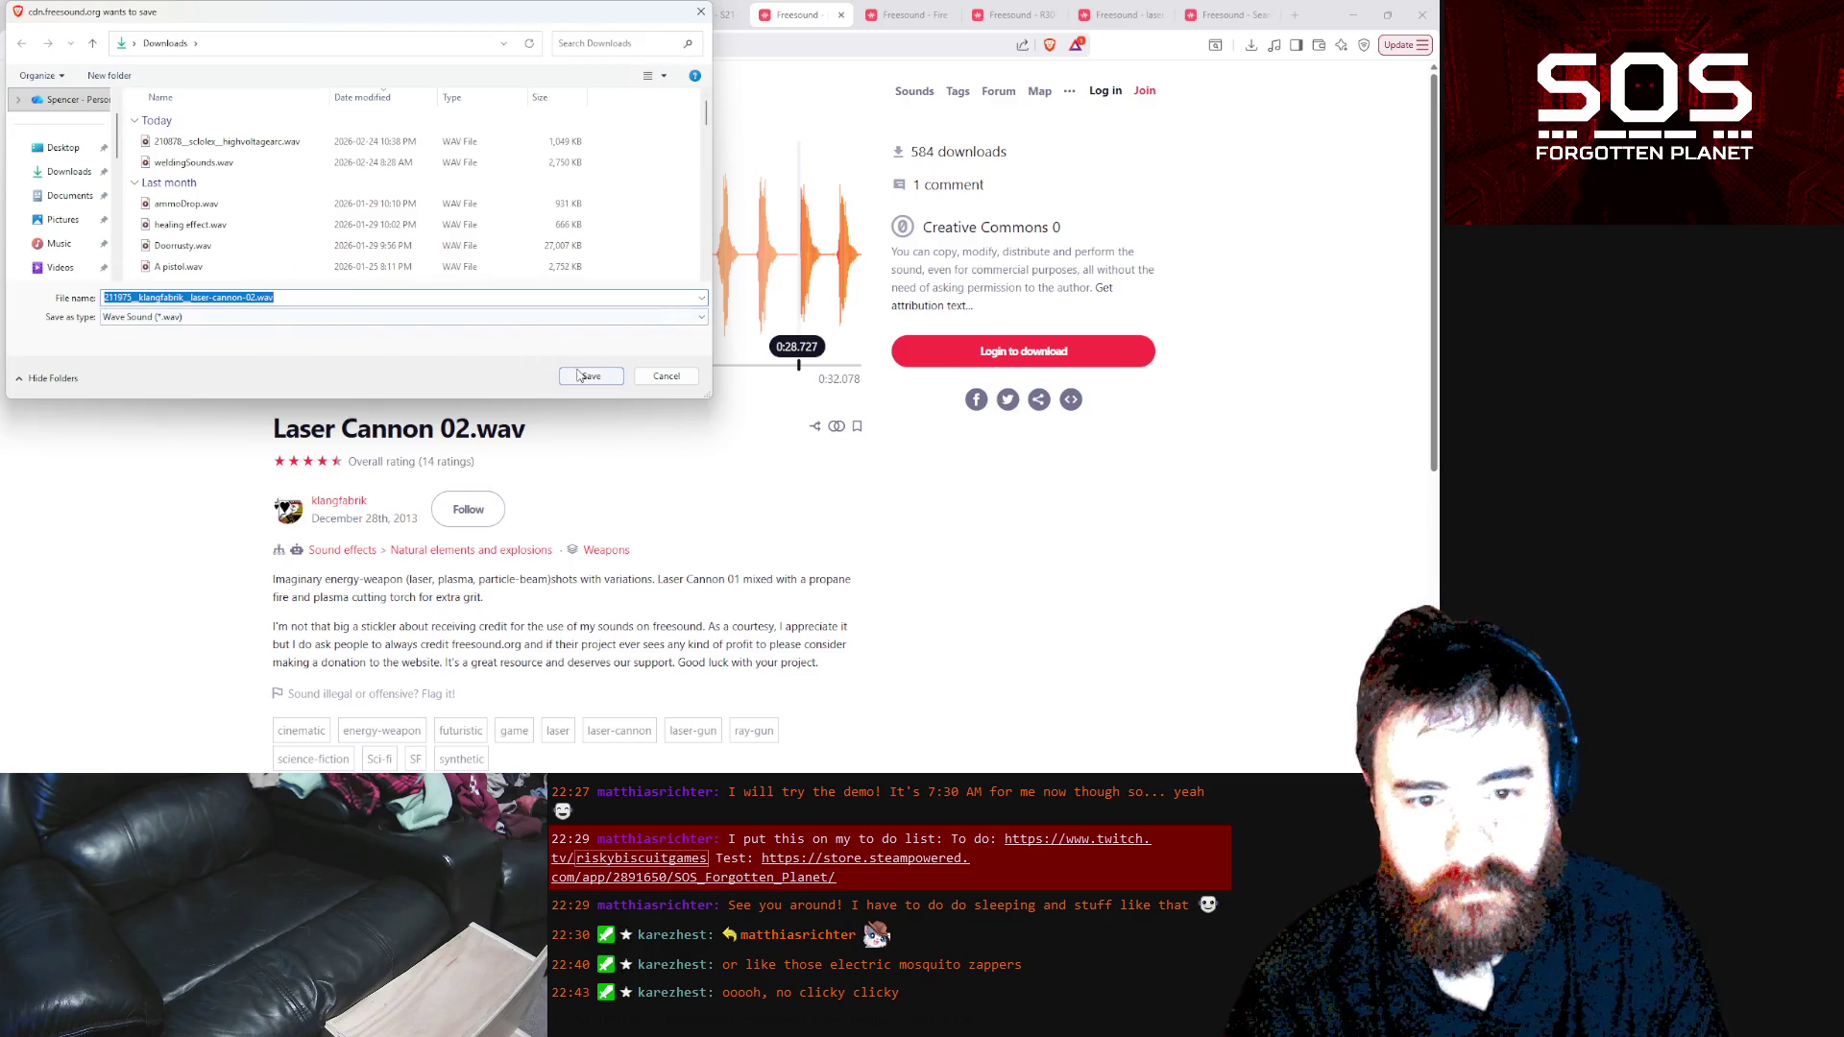
Save Laser Cannon 02.wav to Downloads and return to the EnergyBeam Audacity project
left_click(579, 375)
mouse_move(457, 787)
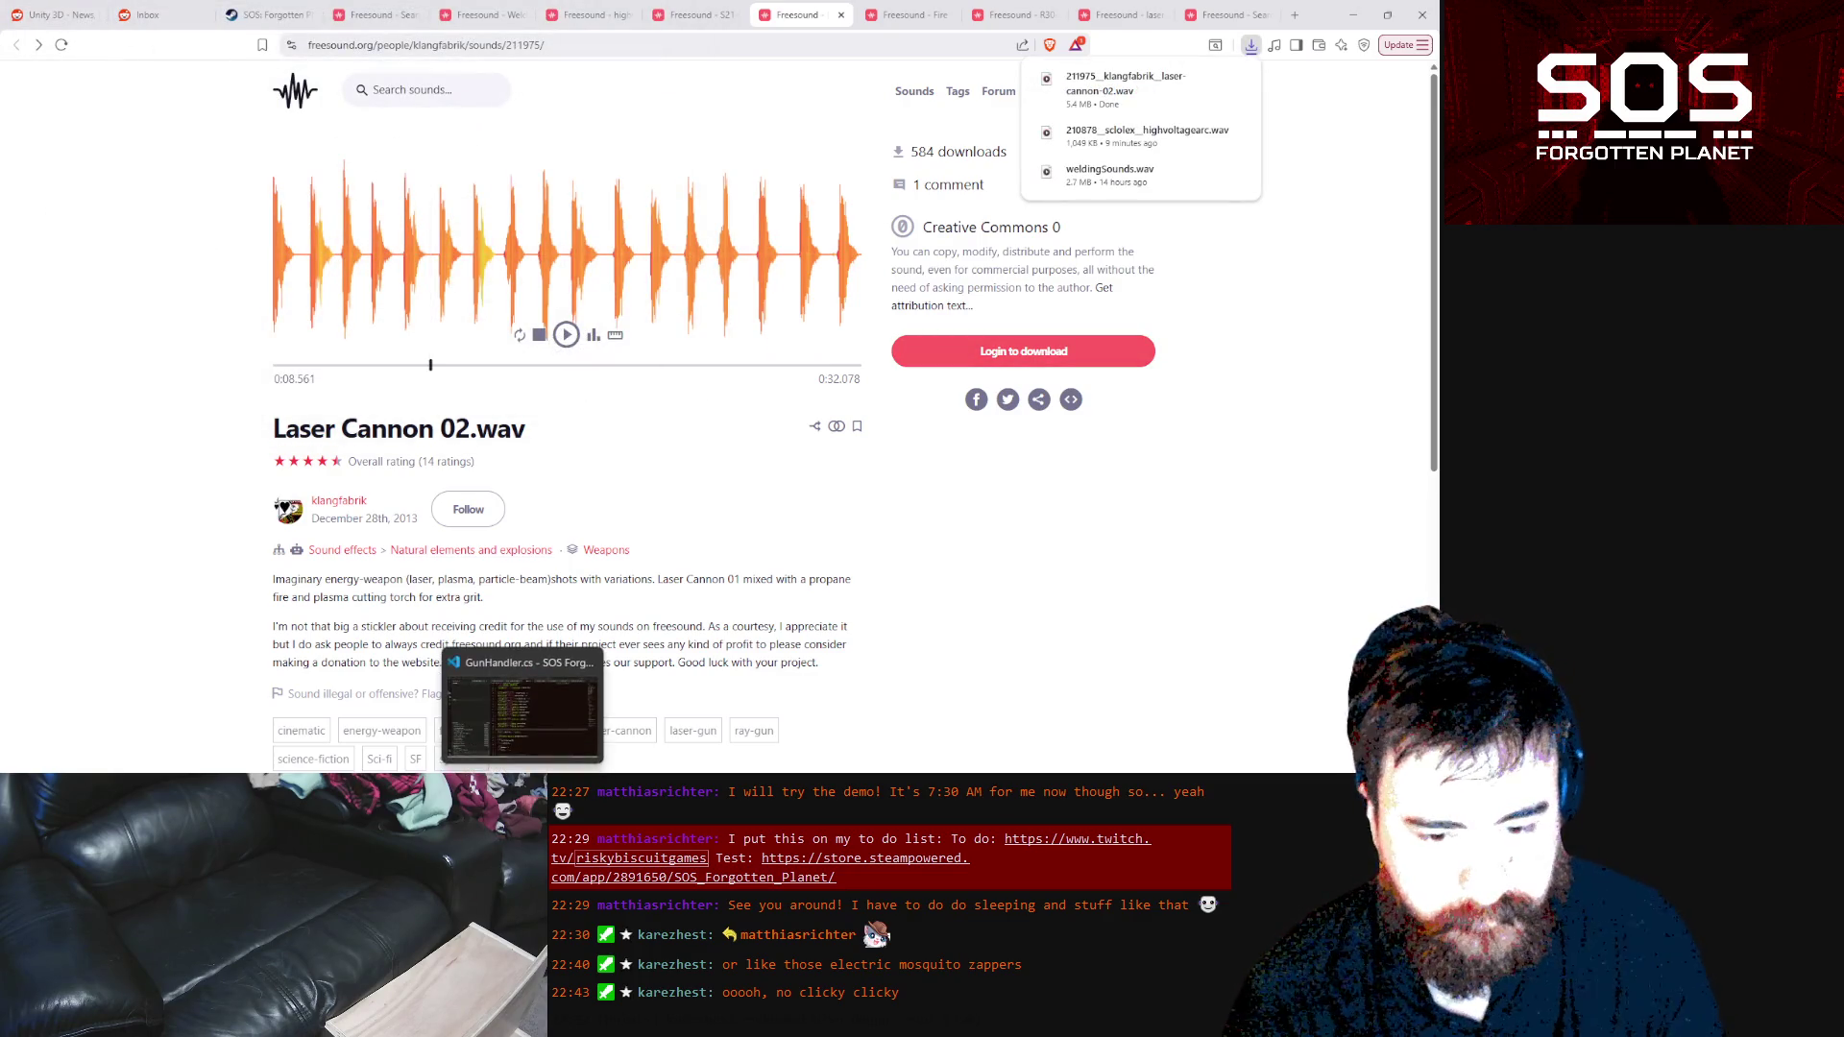
left_click(458, 737)
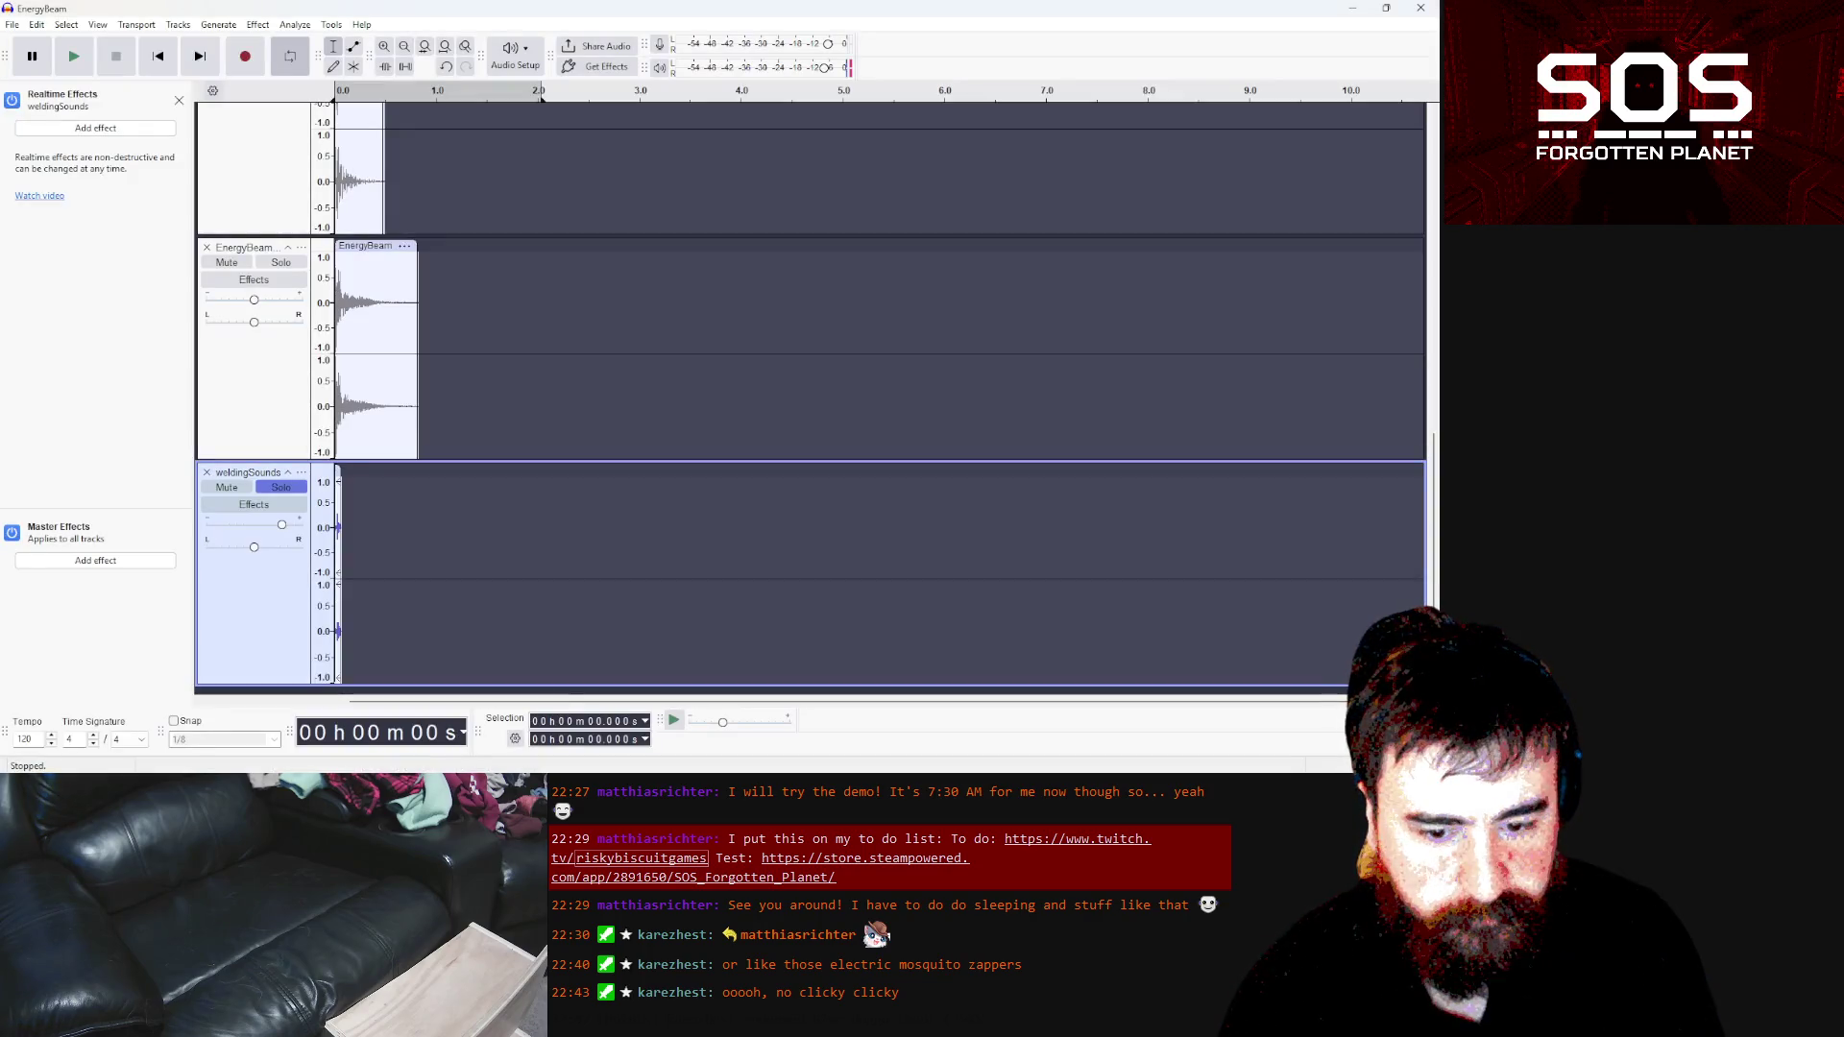
Remove the empty weldingSounds track, drag Laser Cannon 02.wav in as a new track, and play it
left_click(206, 471)
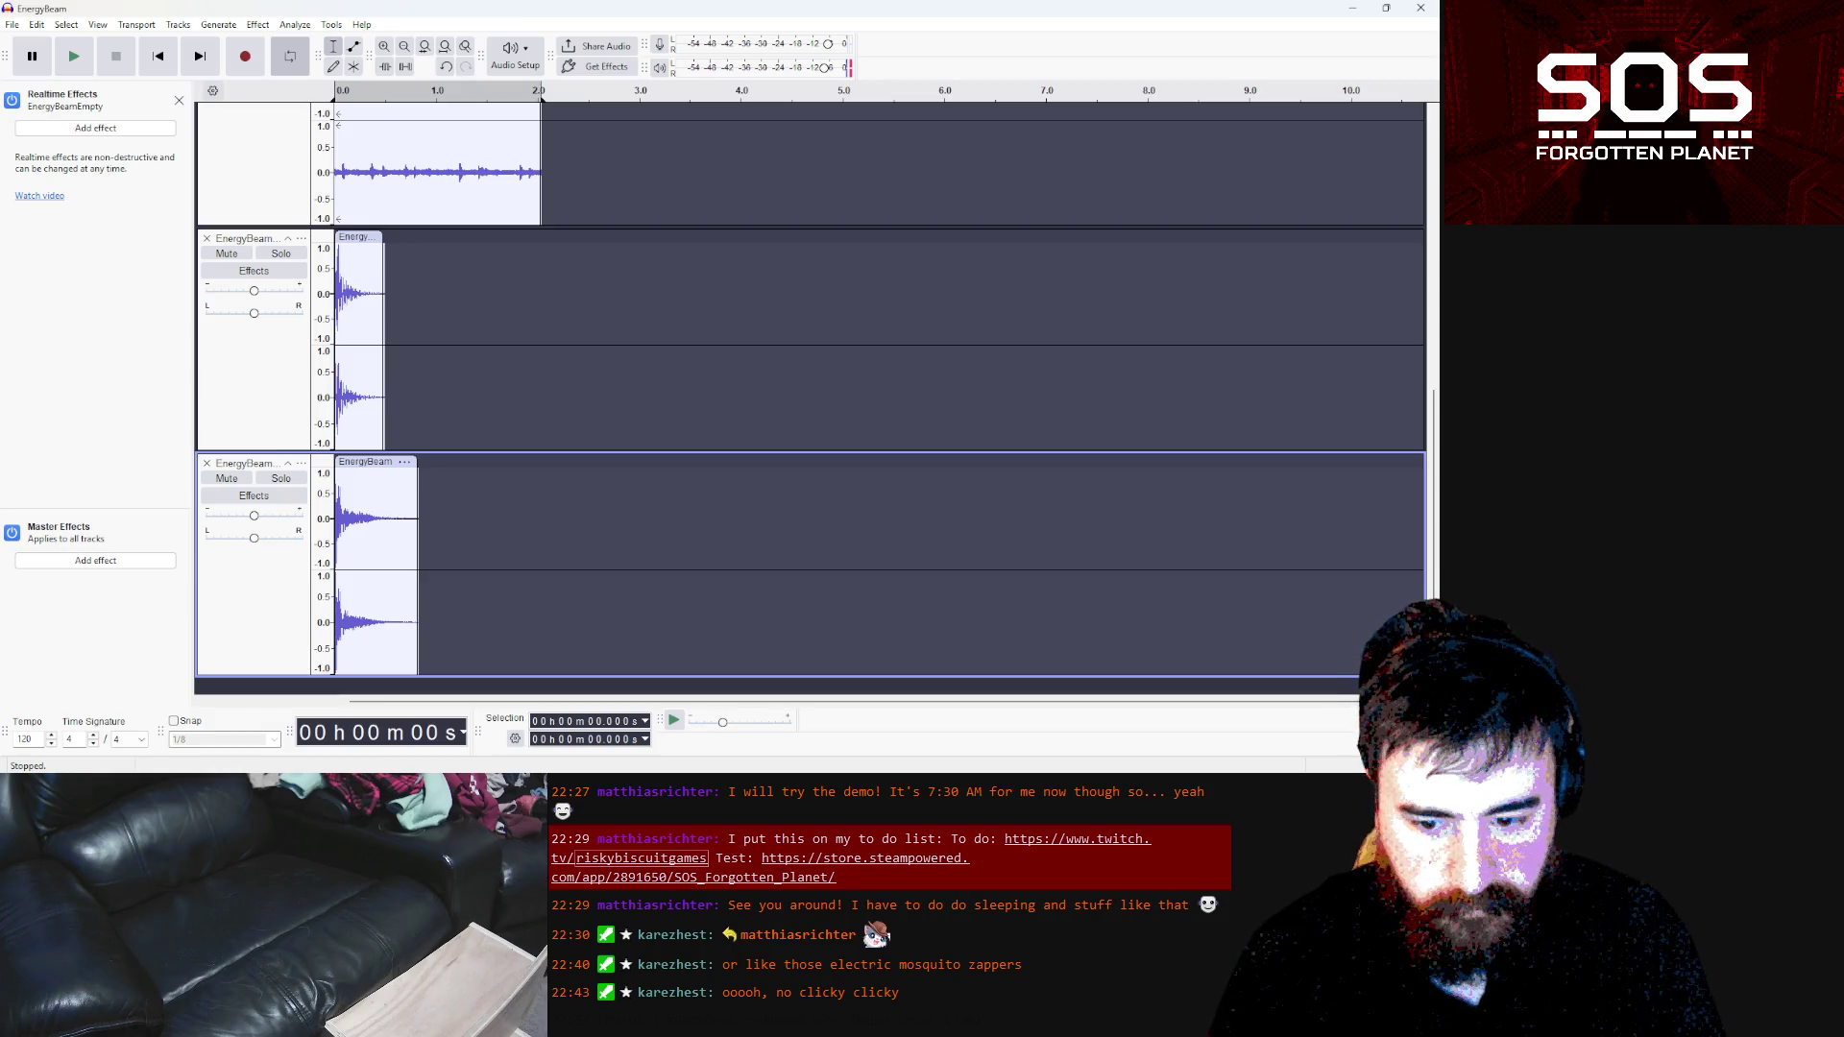
mouse_move(692, 788)
mouse_move(1035, 716)
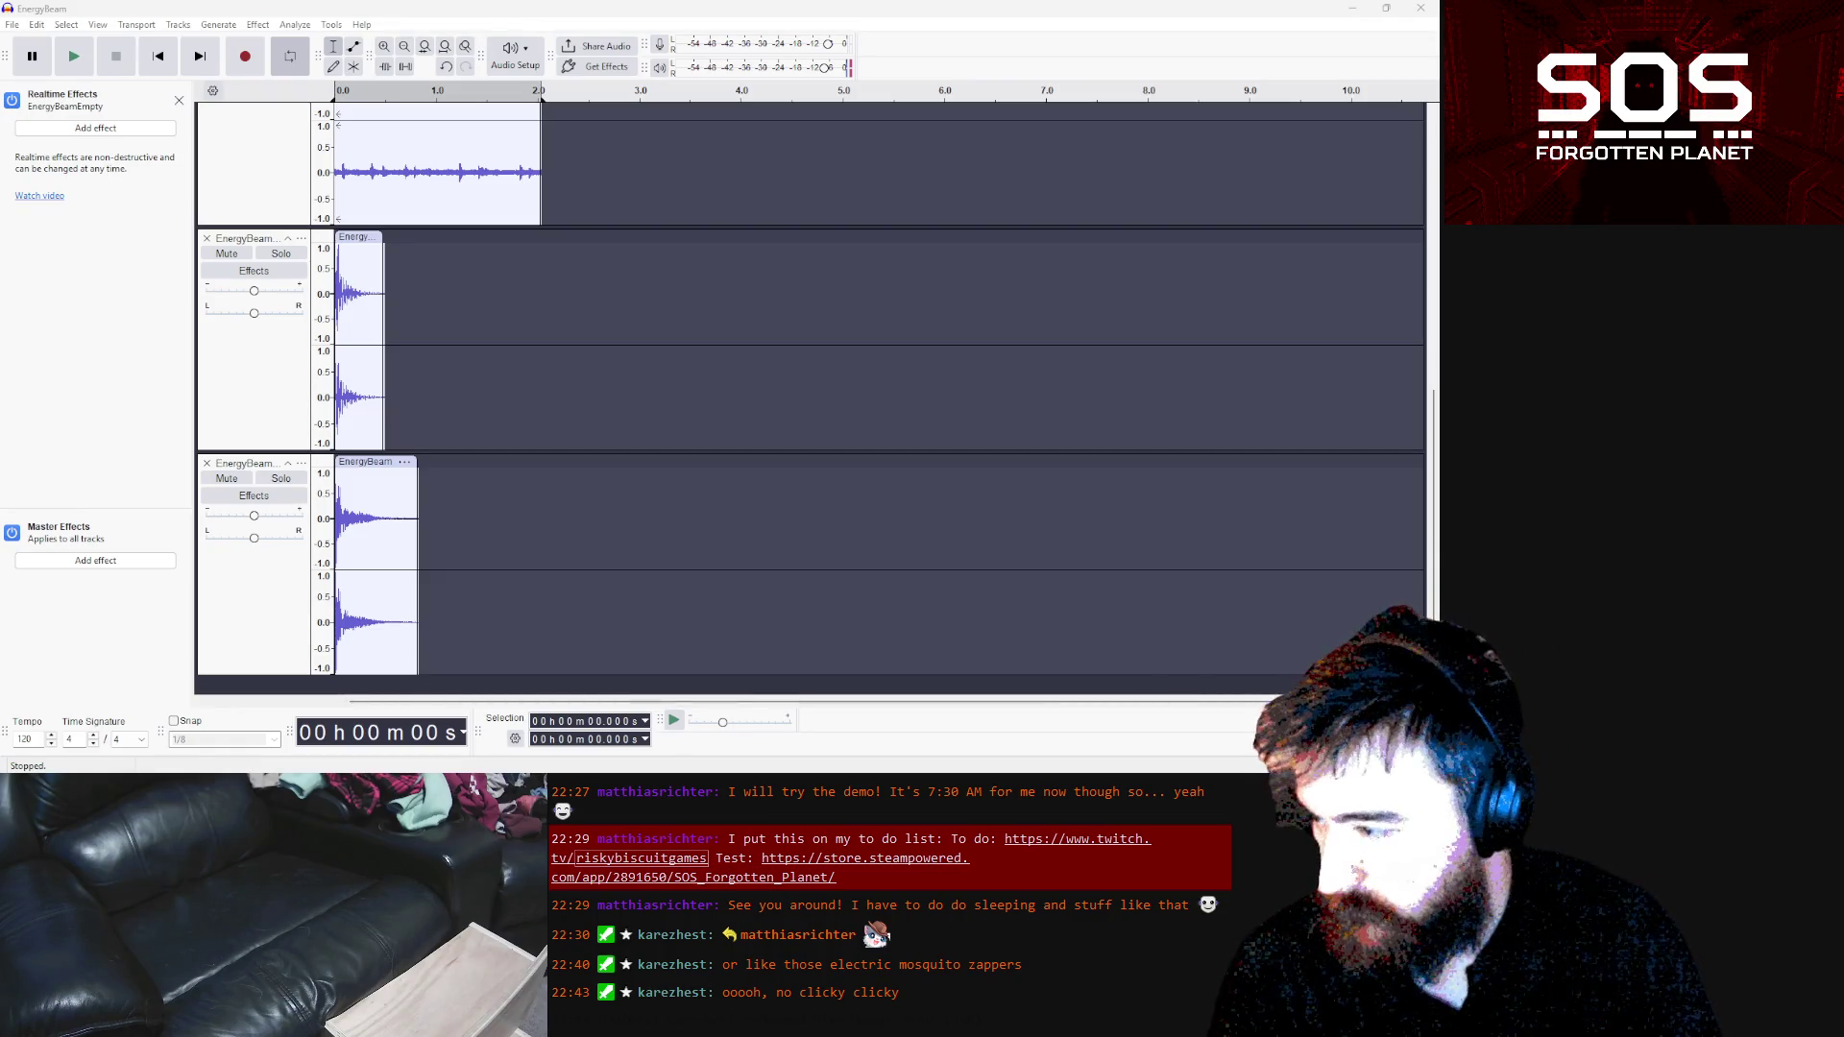
mouse_move(377, 367)
left_mouse_down()
mouse_move(593, 440)
mouse_move(598, 610)
left_mouse_up()
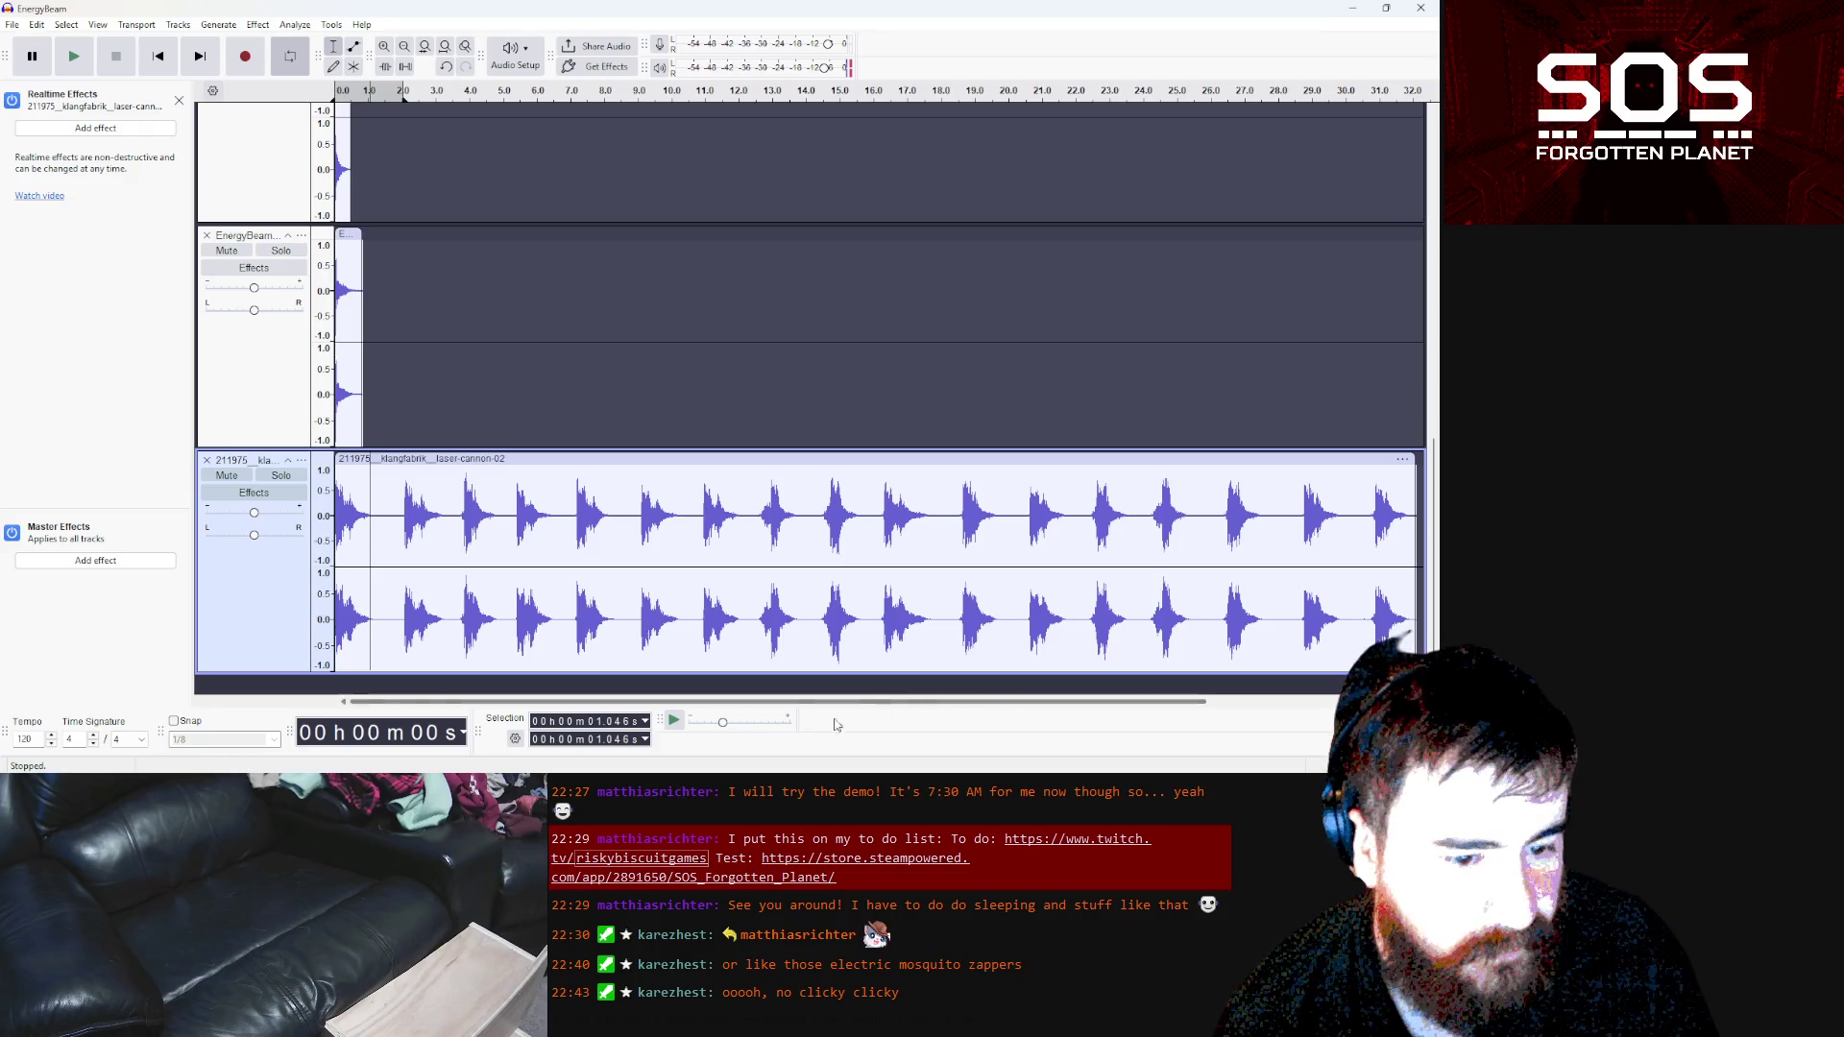
left_click_drag(805, 703, 953, 706)
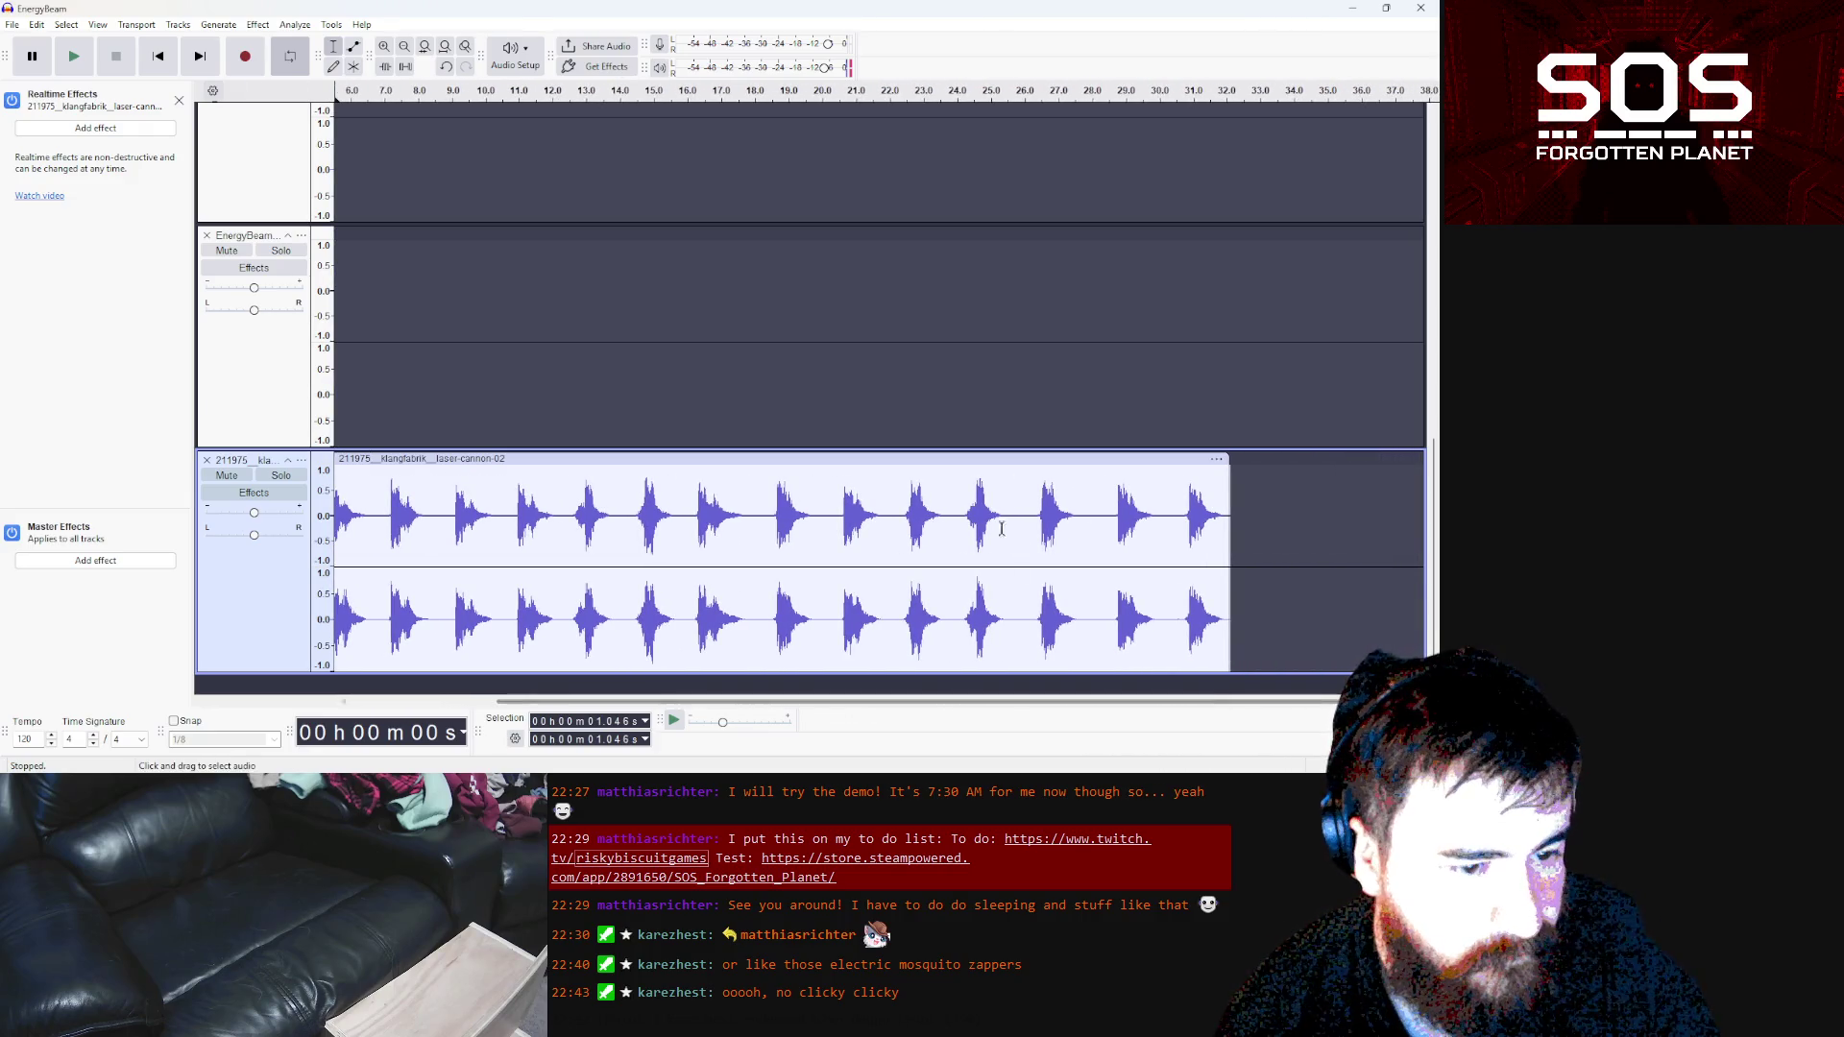
left_click(75, 58)
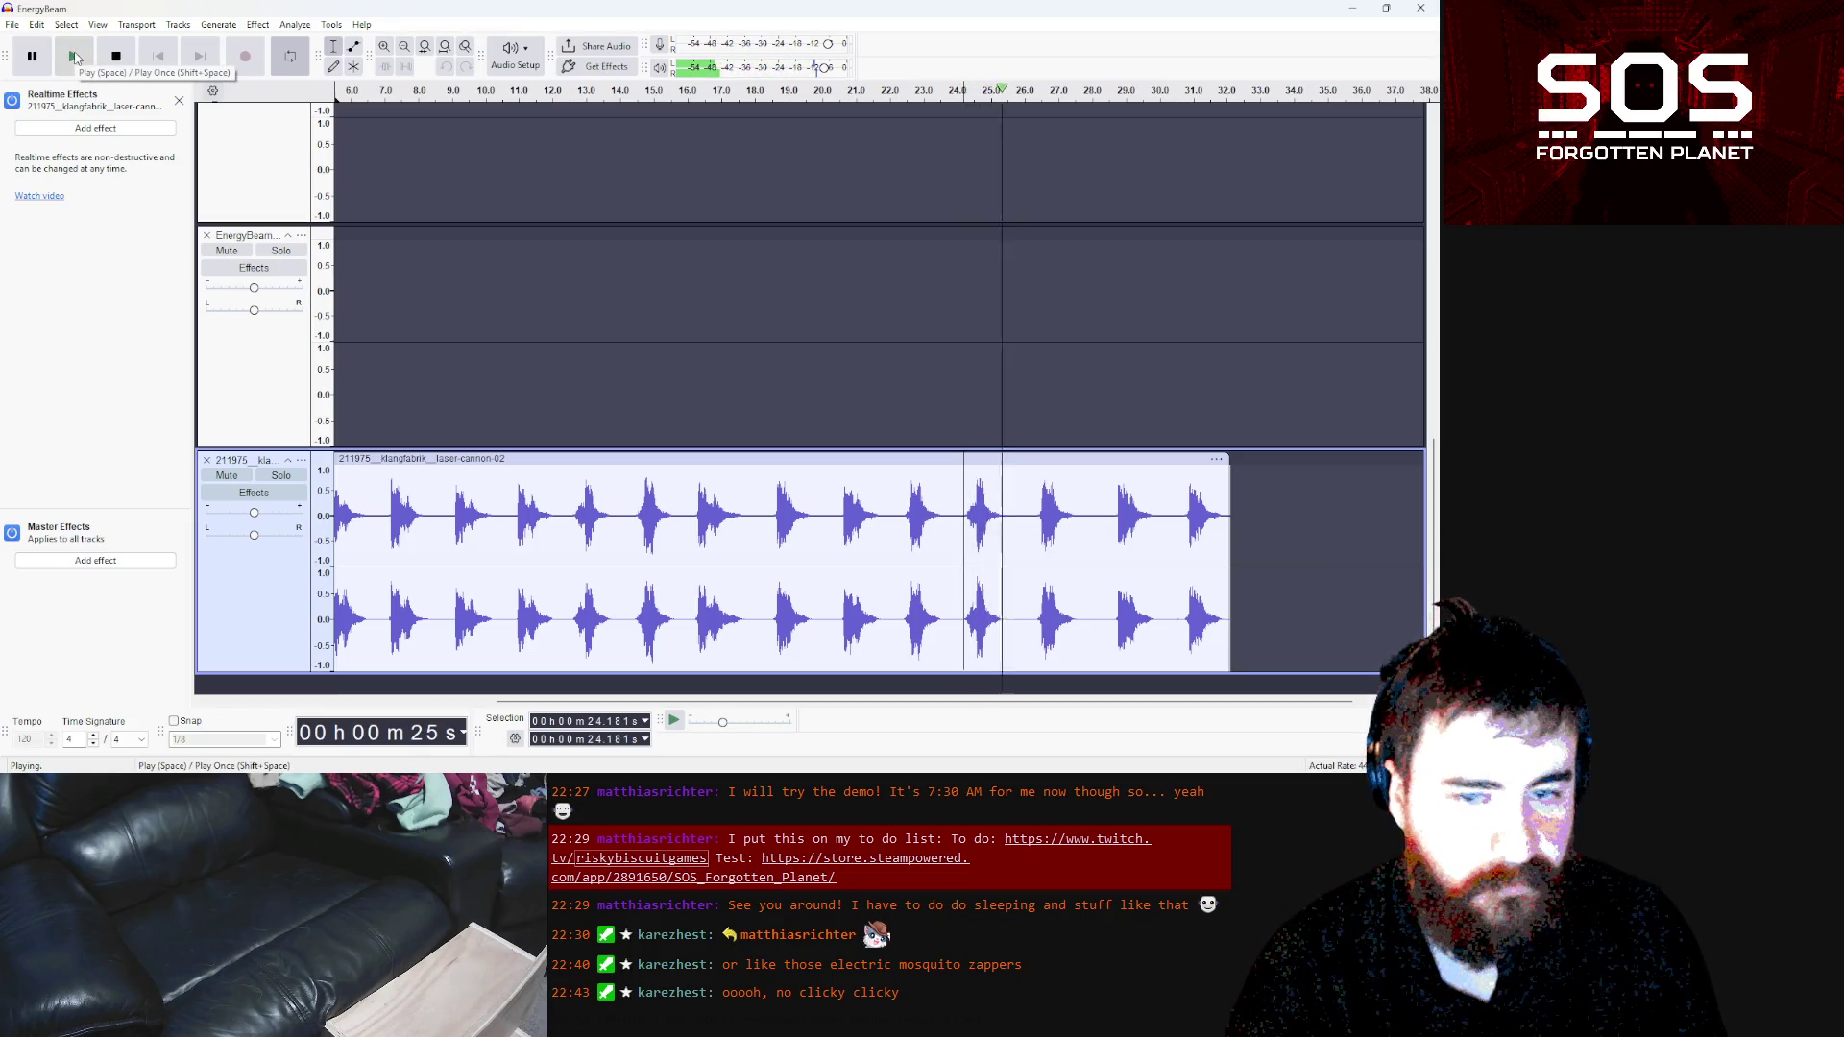
left_click(122, 62)
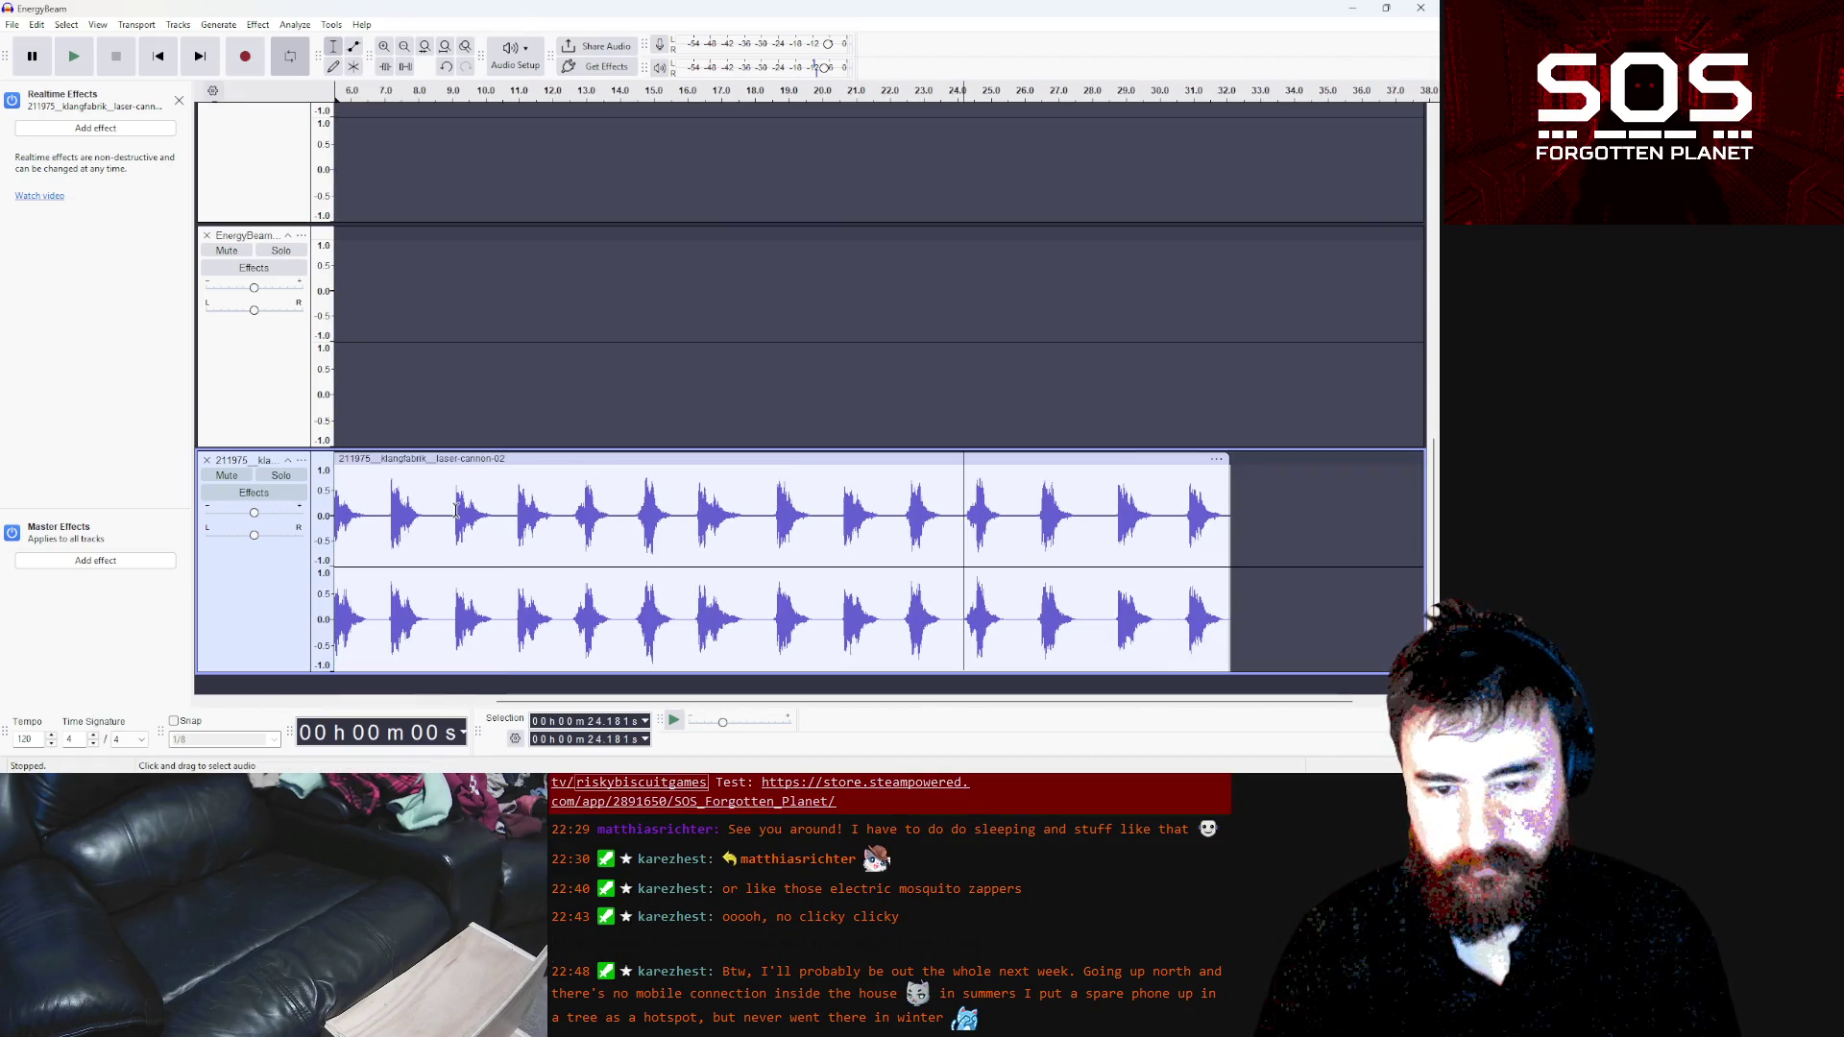
Select and audition the laser shot near 12.6 s
left_click(573, 516)
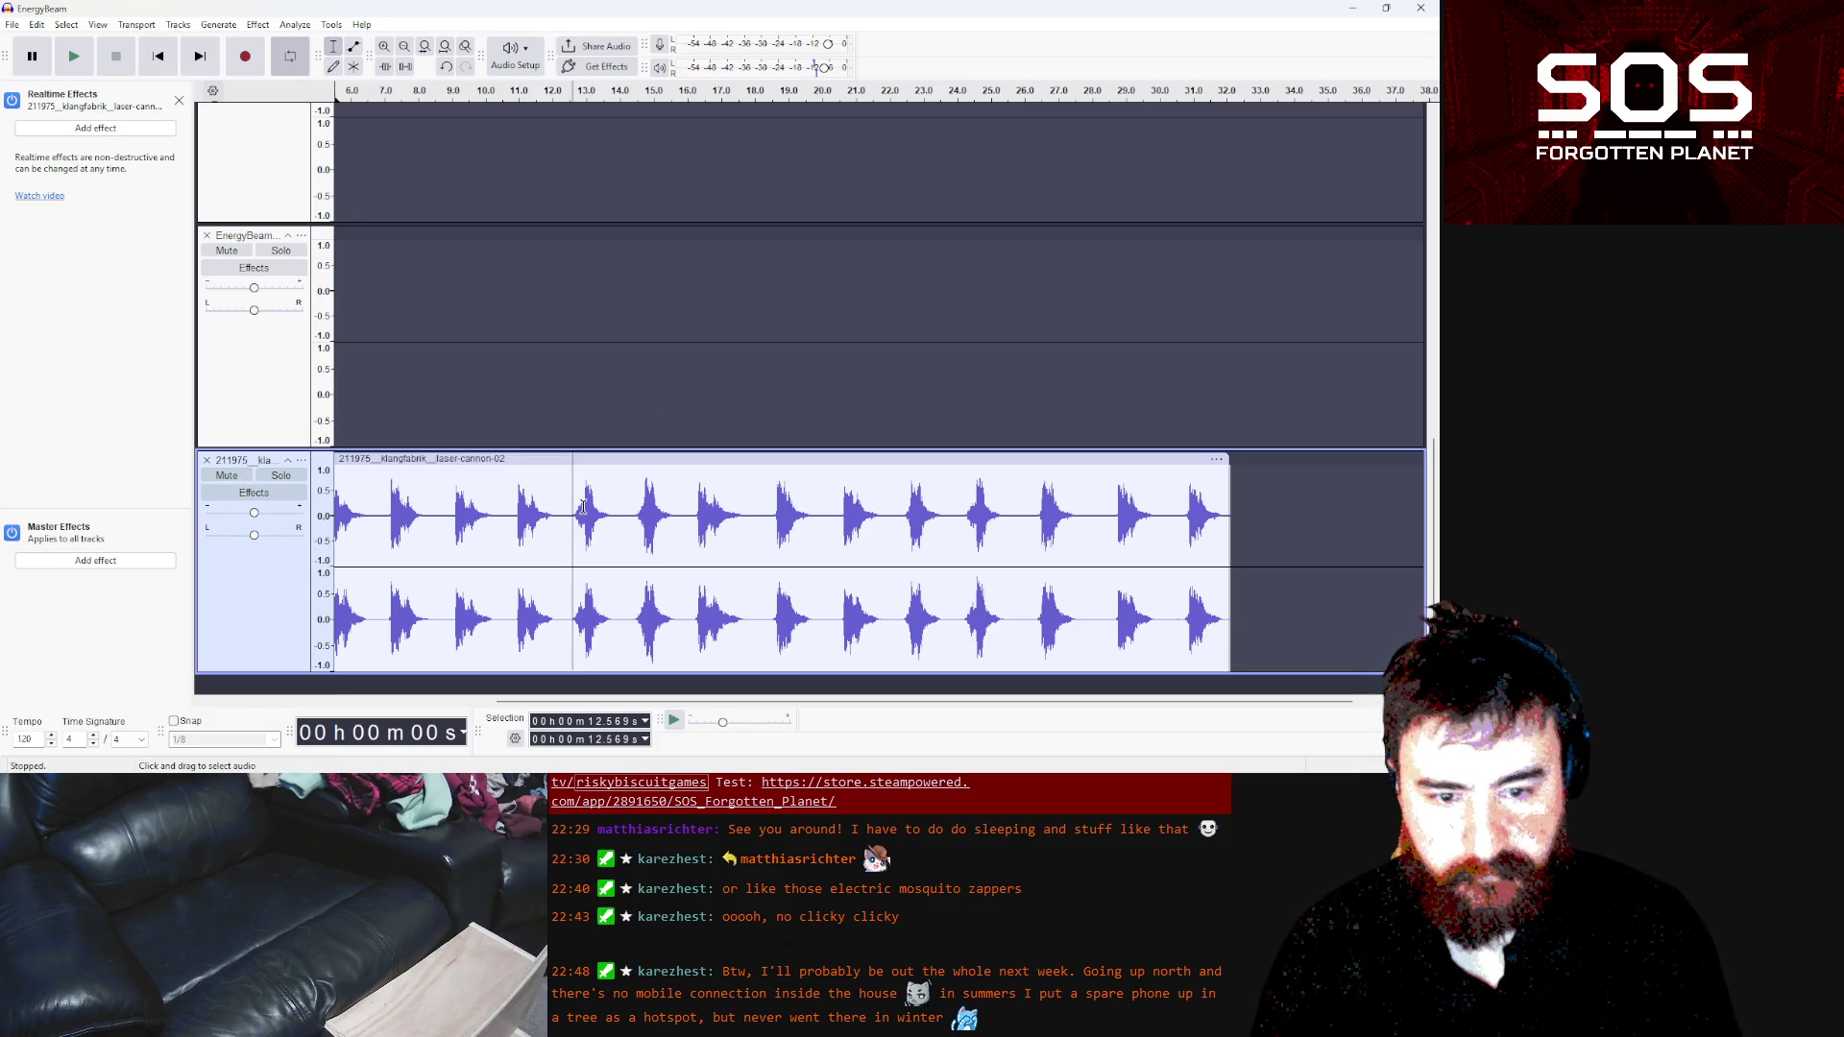
left_click_drag(574, 502, 587, 505)
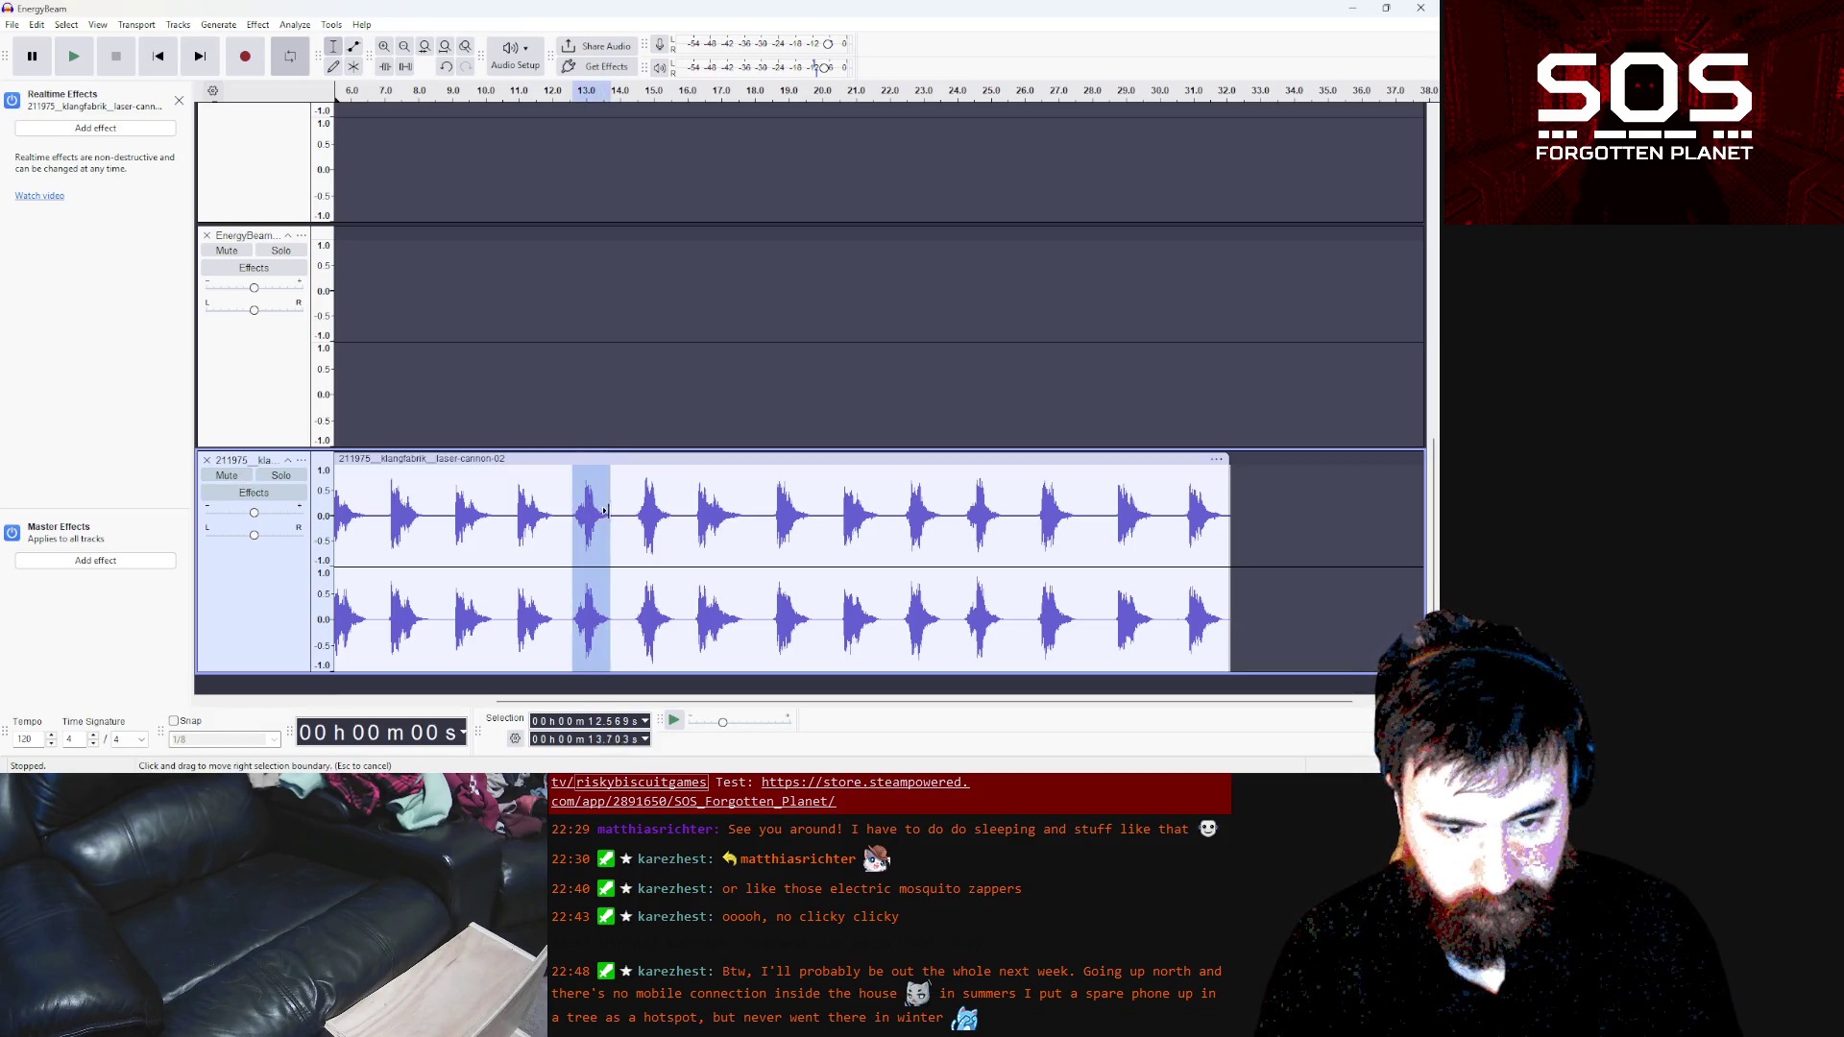
left_click(72, 57)
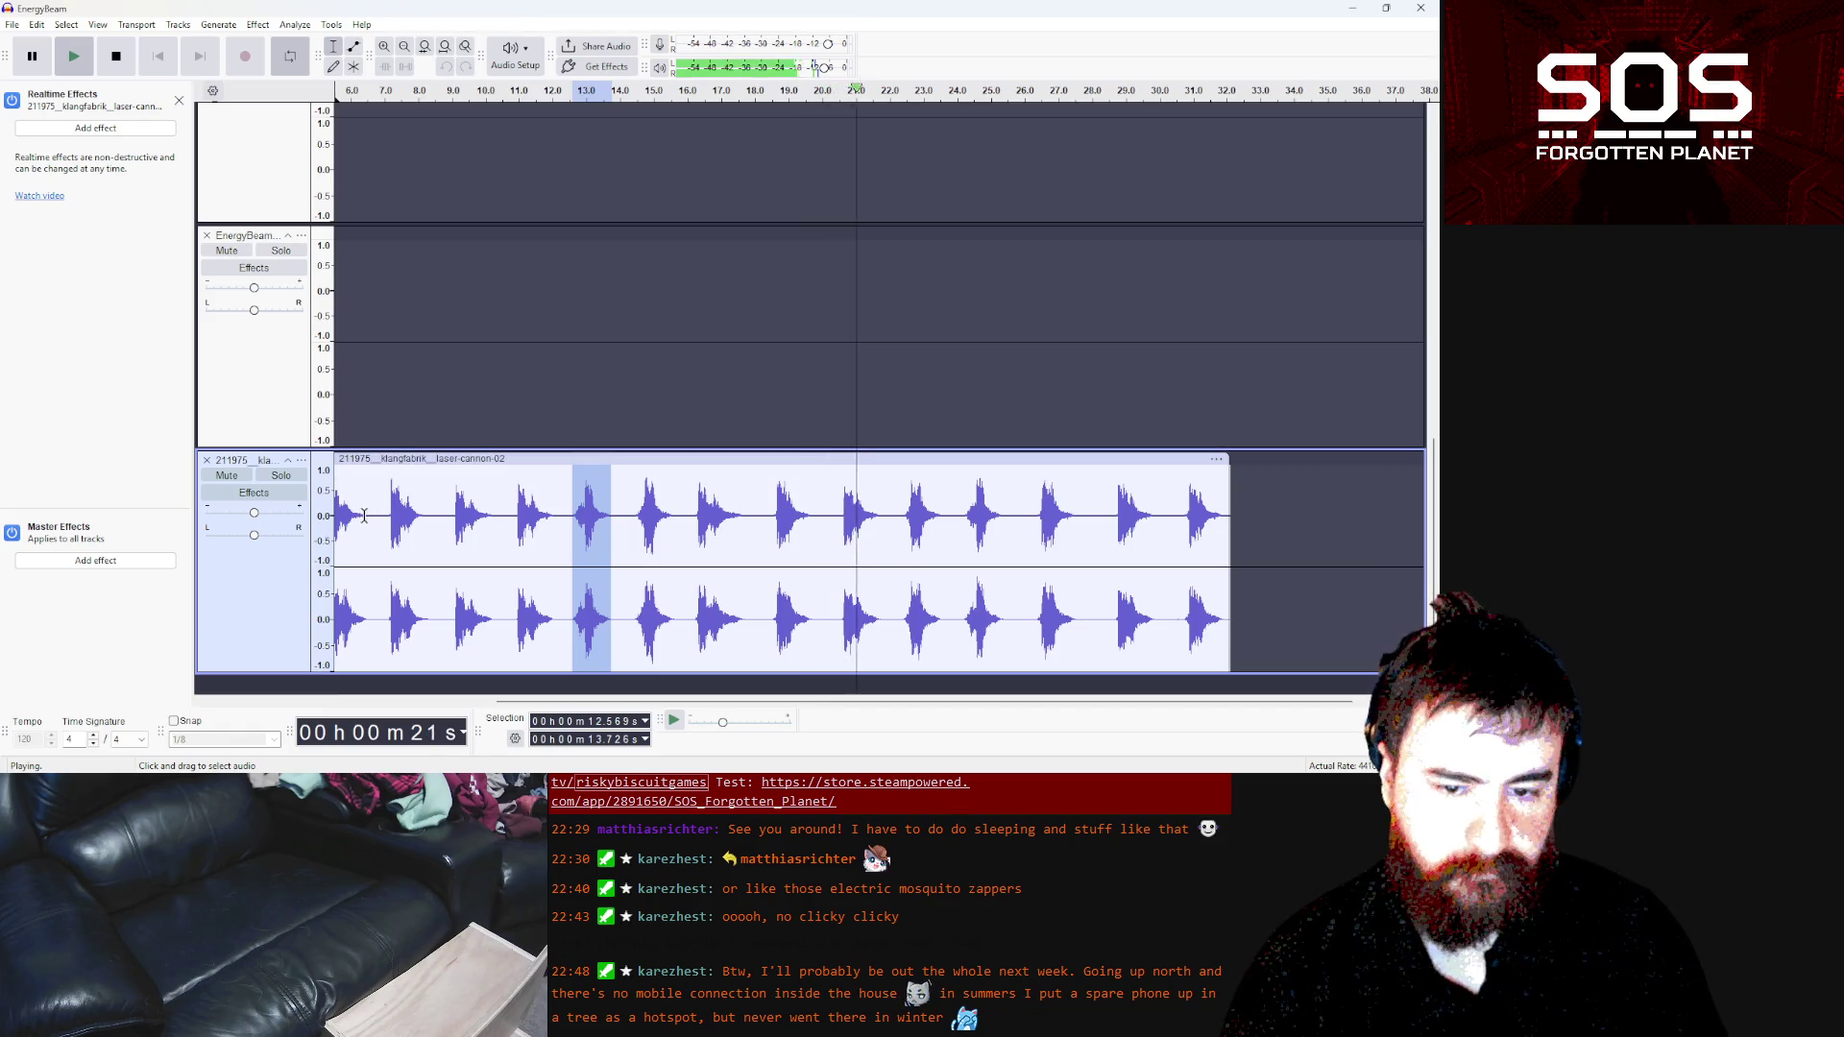
Audition the shot around 3.7–4.9 s, then split the 5.34–6.47 s shot onto its own track
scroll(510, 502, "left", 5)
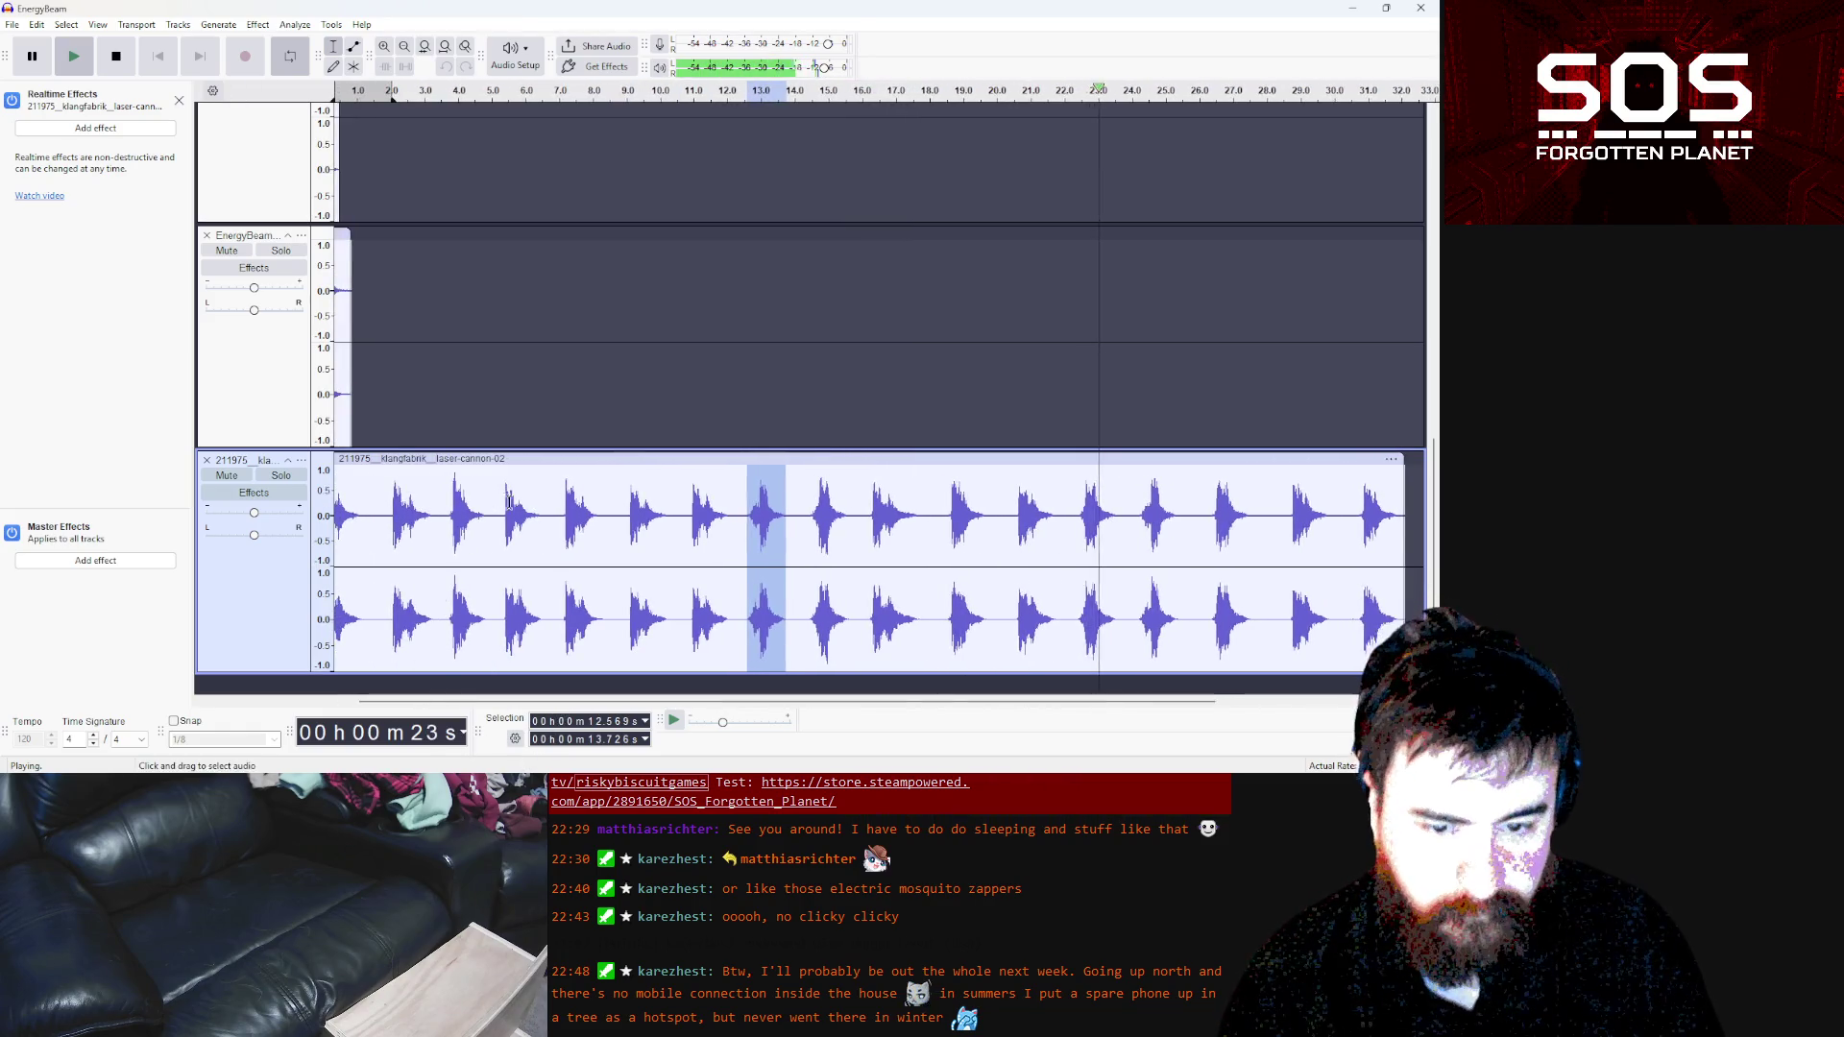
left_click_drag(428, 702, 419, 709)
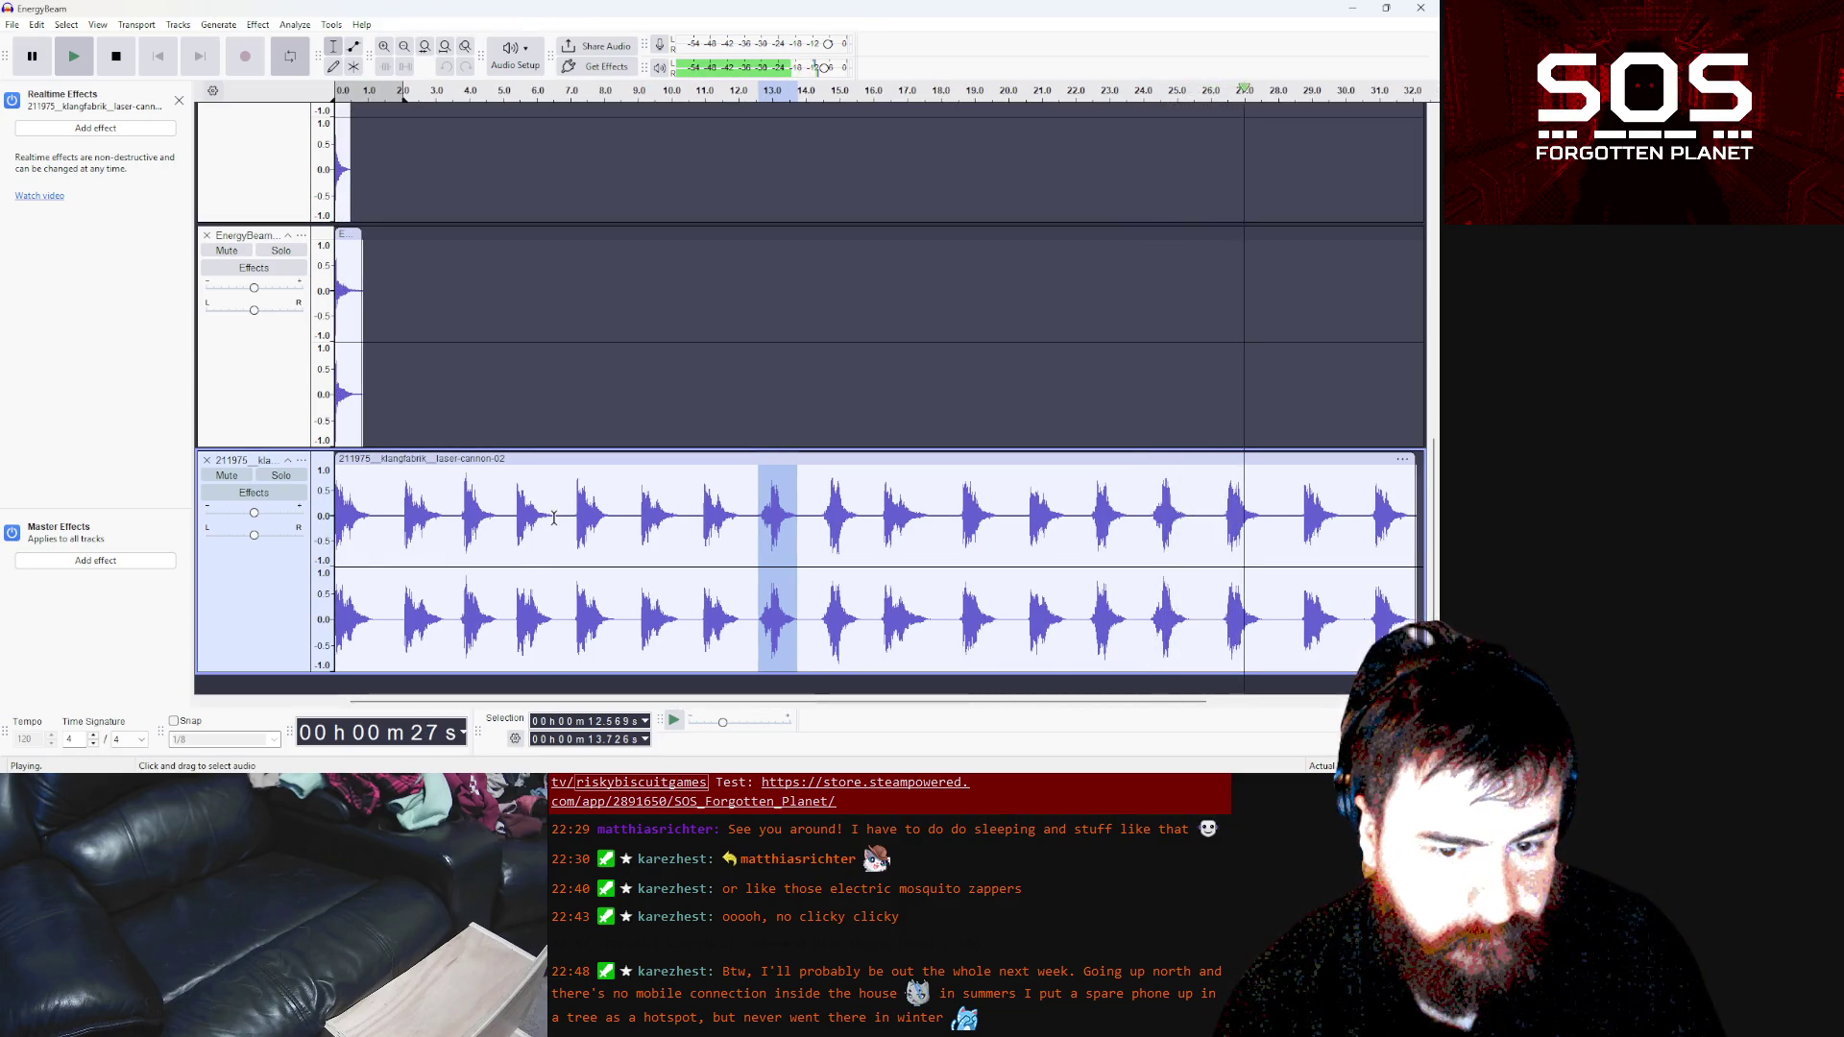
left_click_drag(500, 514, 458, 512)
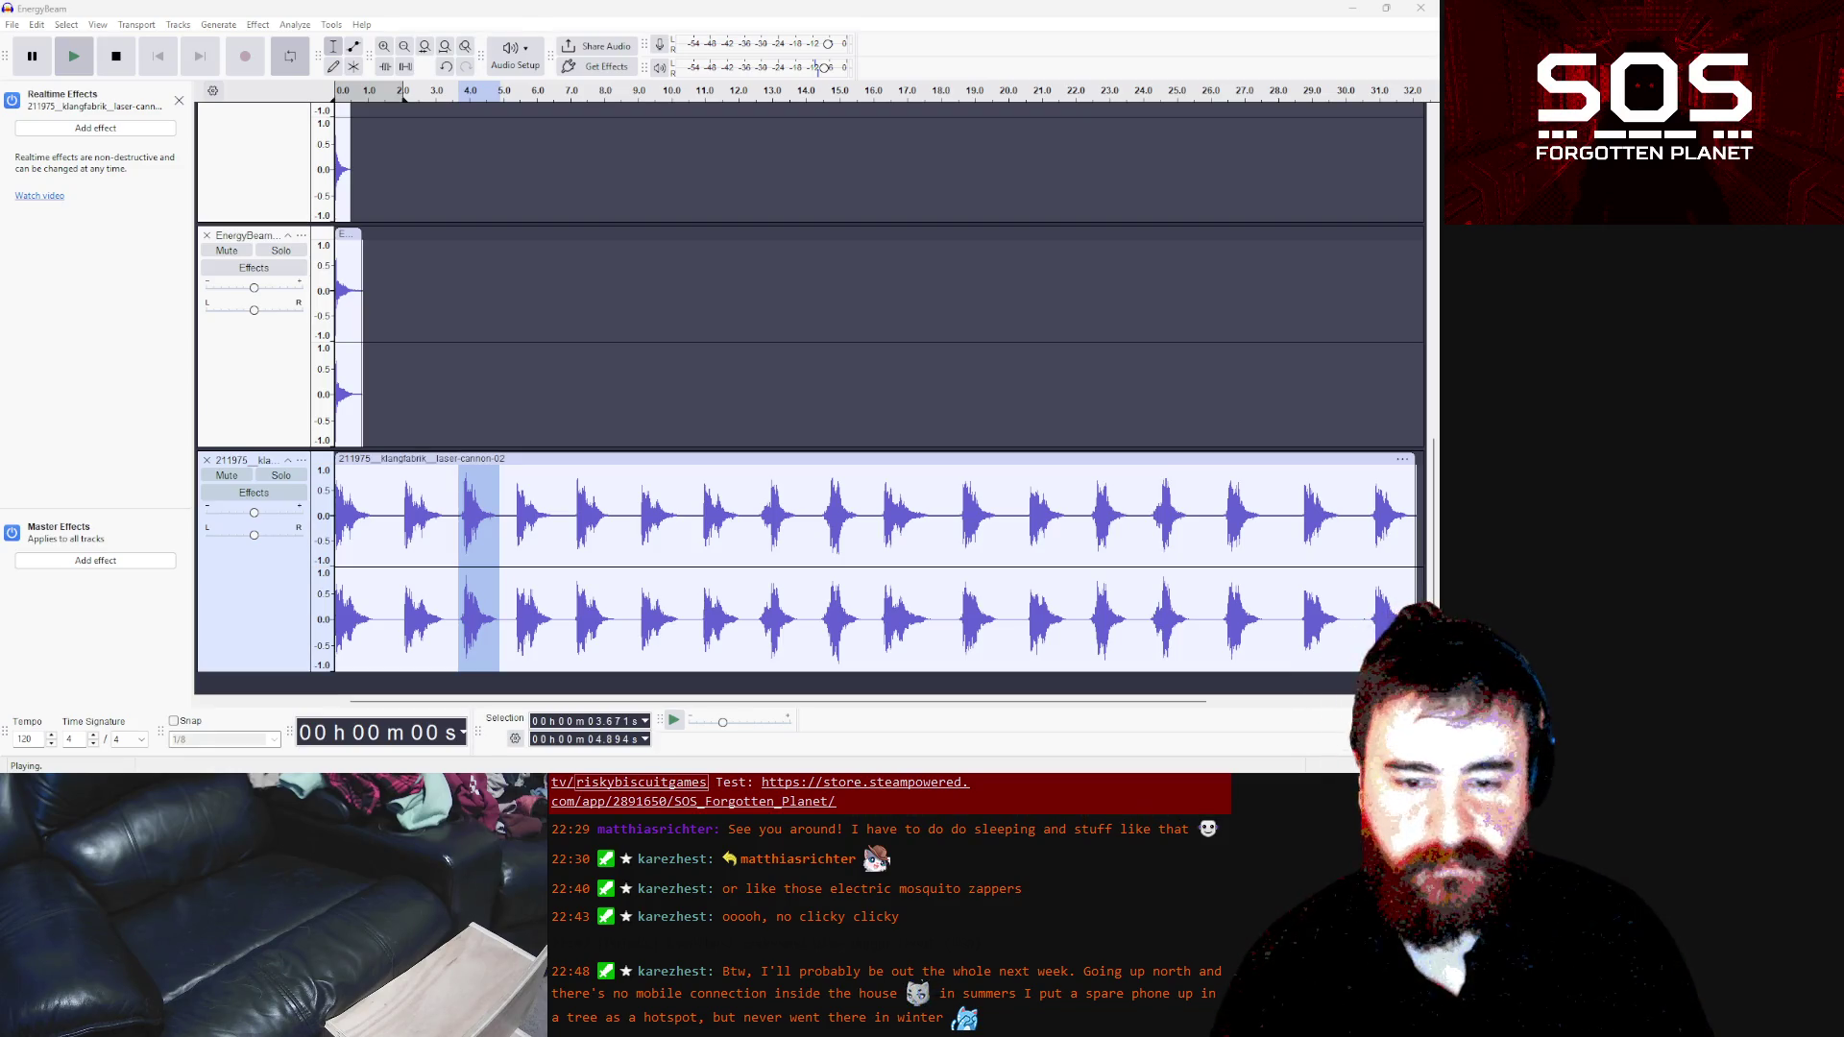
left_click(70, 71)
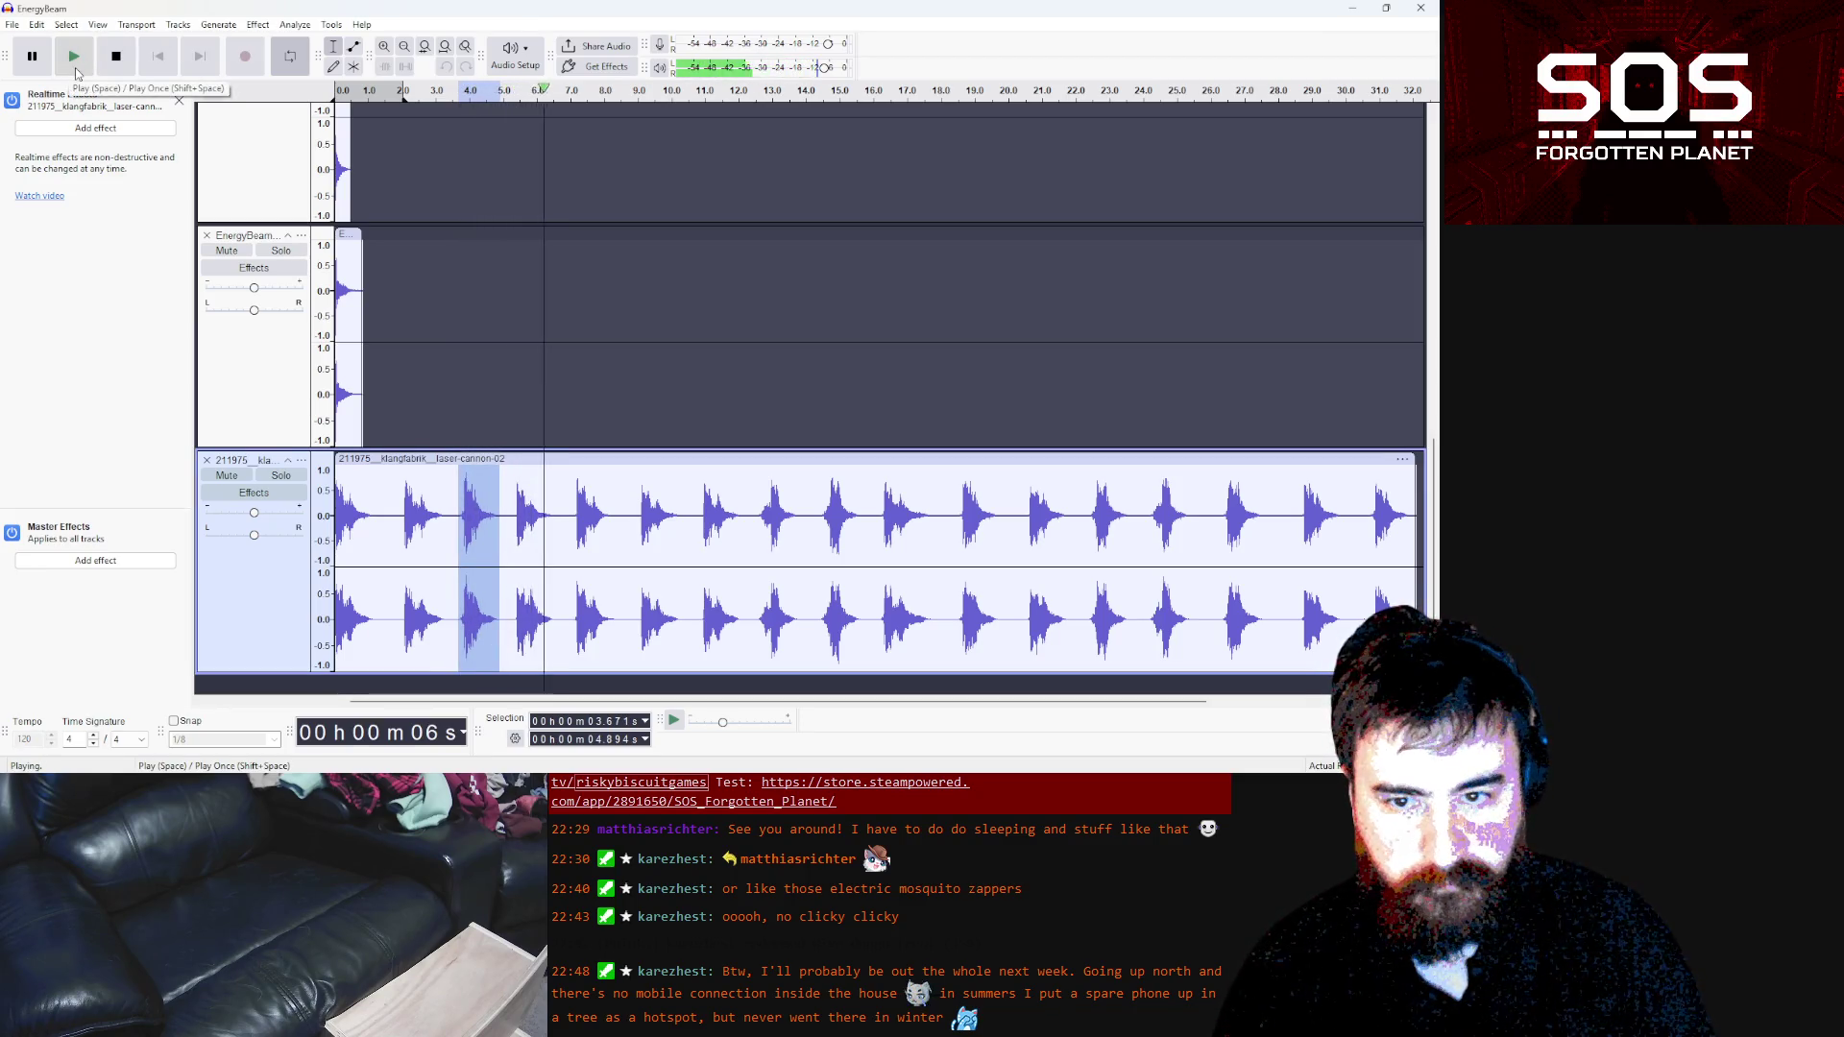
left_click(133, 59)
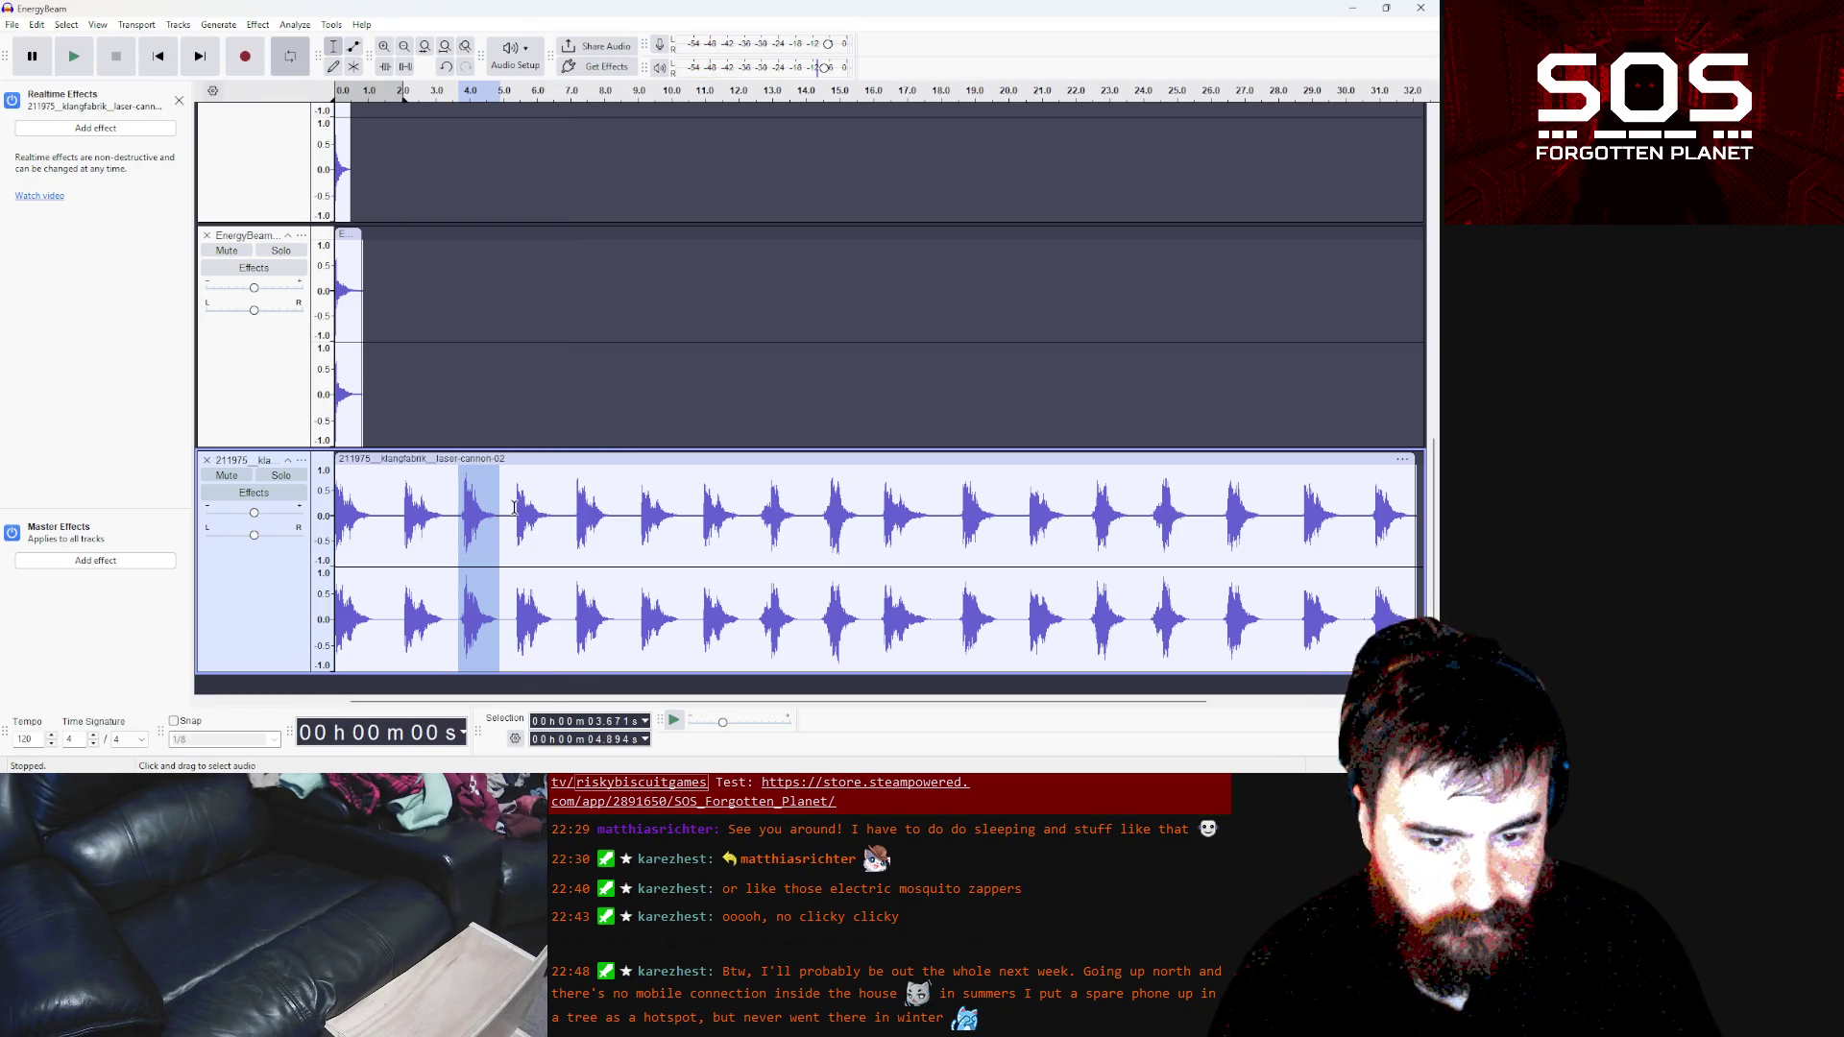
left_click_drag(515, 507, 552, 518)
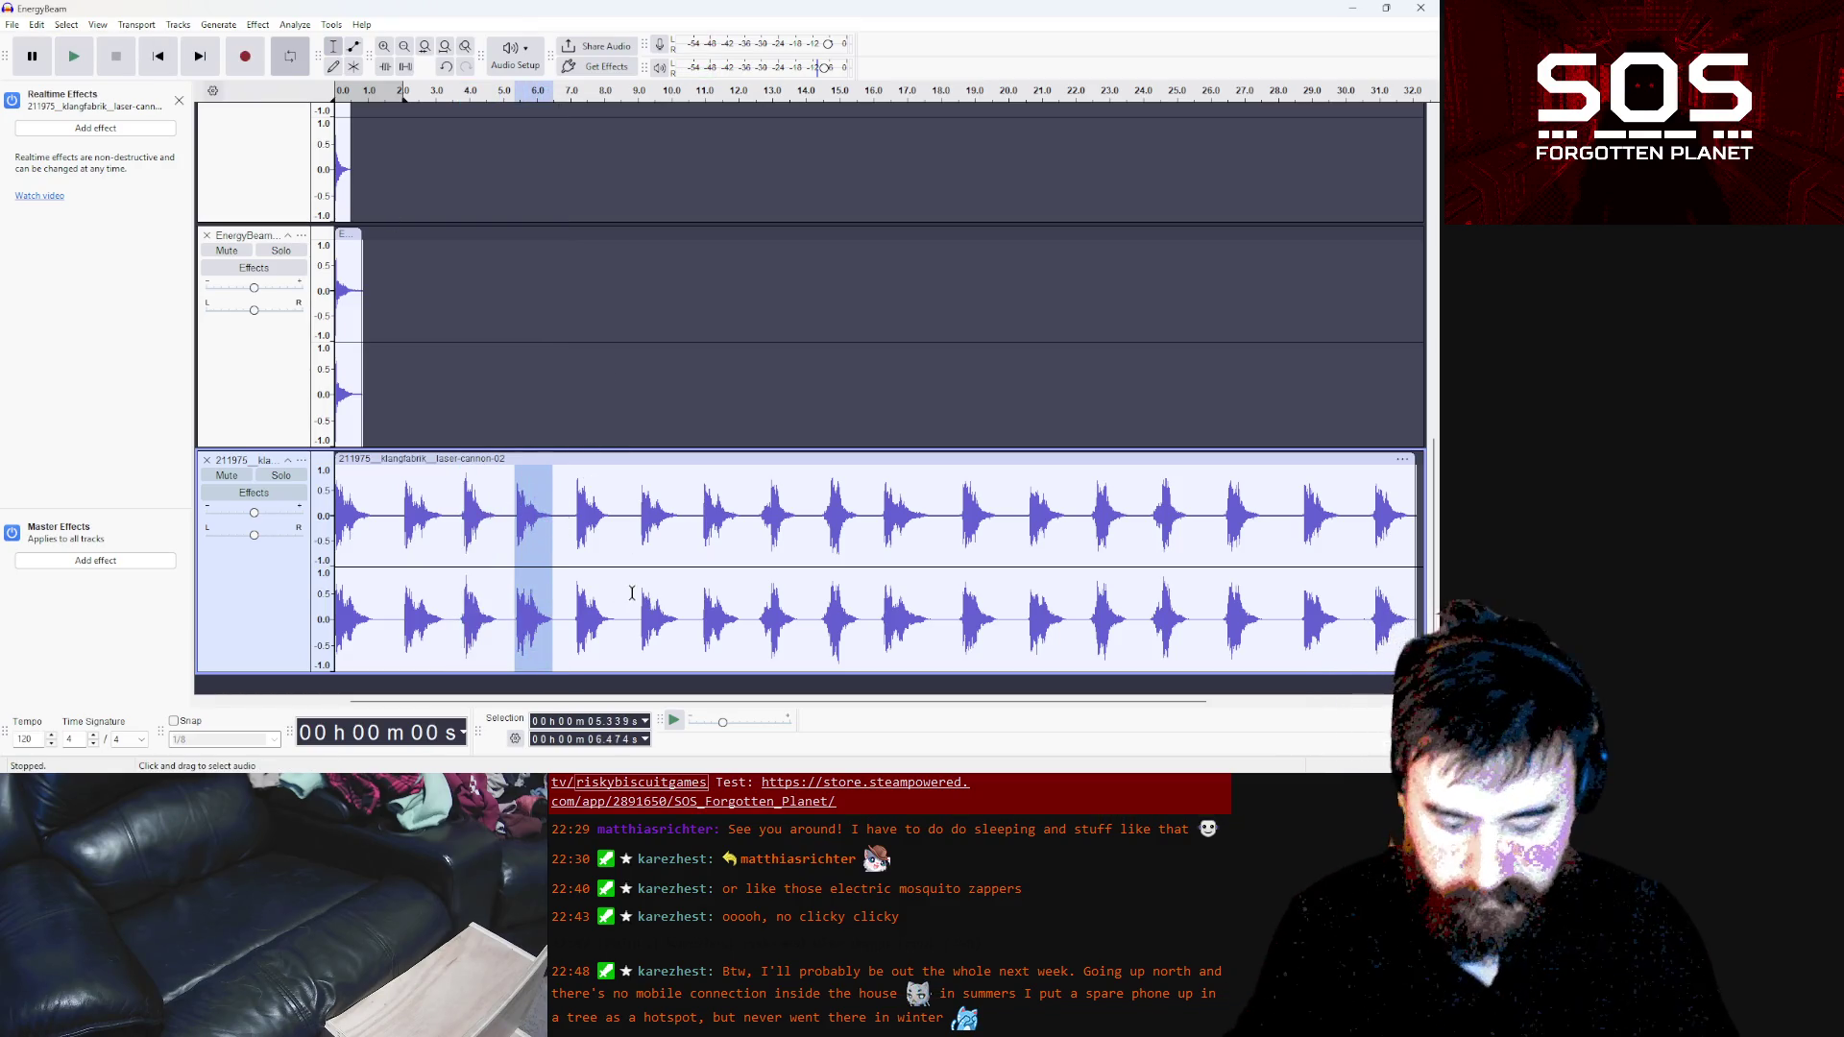
key("ctrl+alt+i")
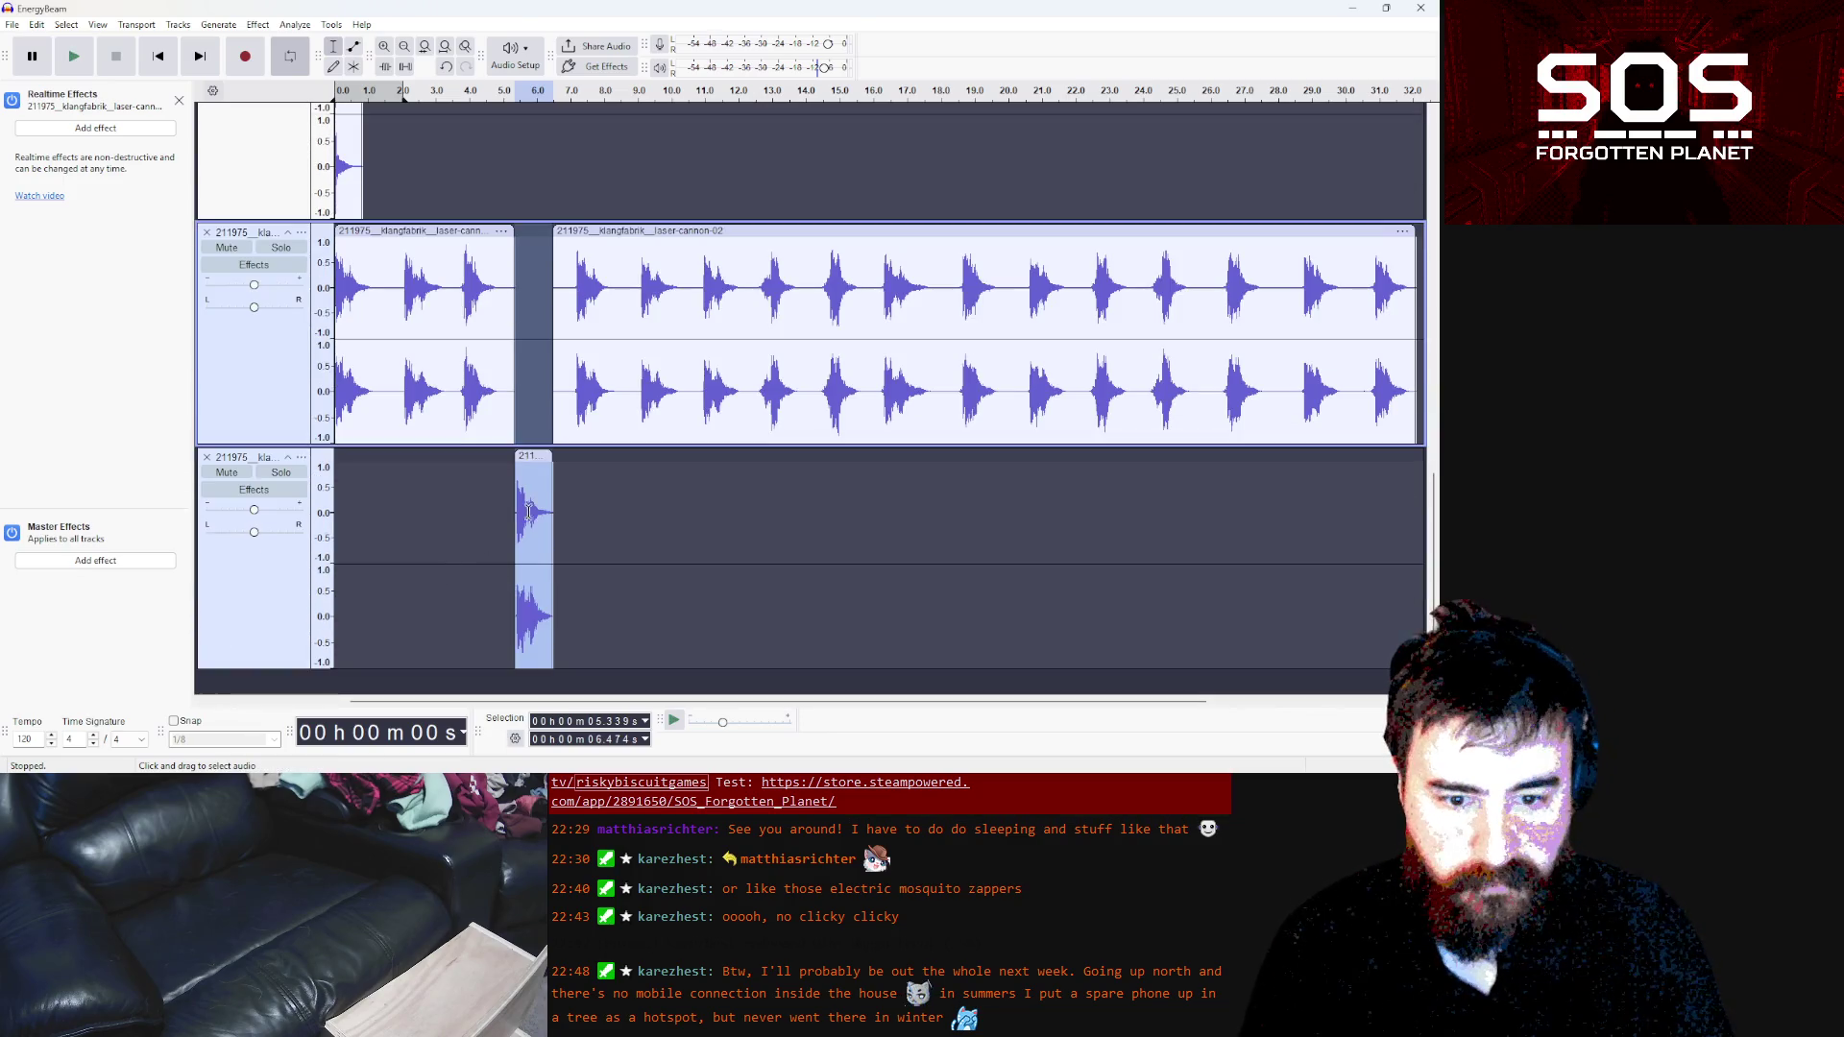
Move the single shot to start at 0 s, solo its track, and export it as EnergyBeam.wav
left_click_drag(534, 457, 352, 458)
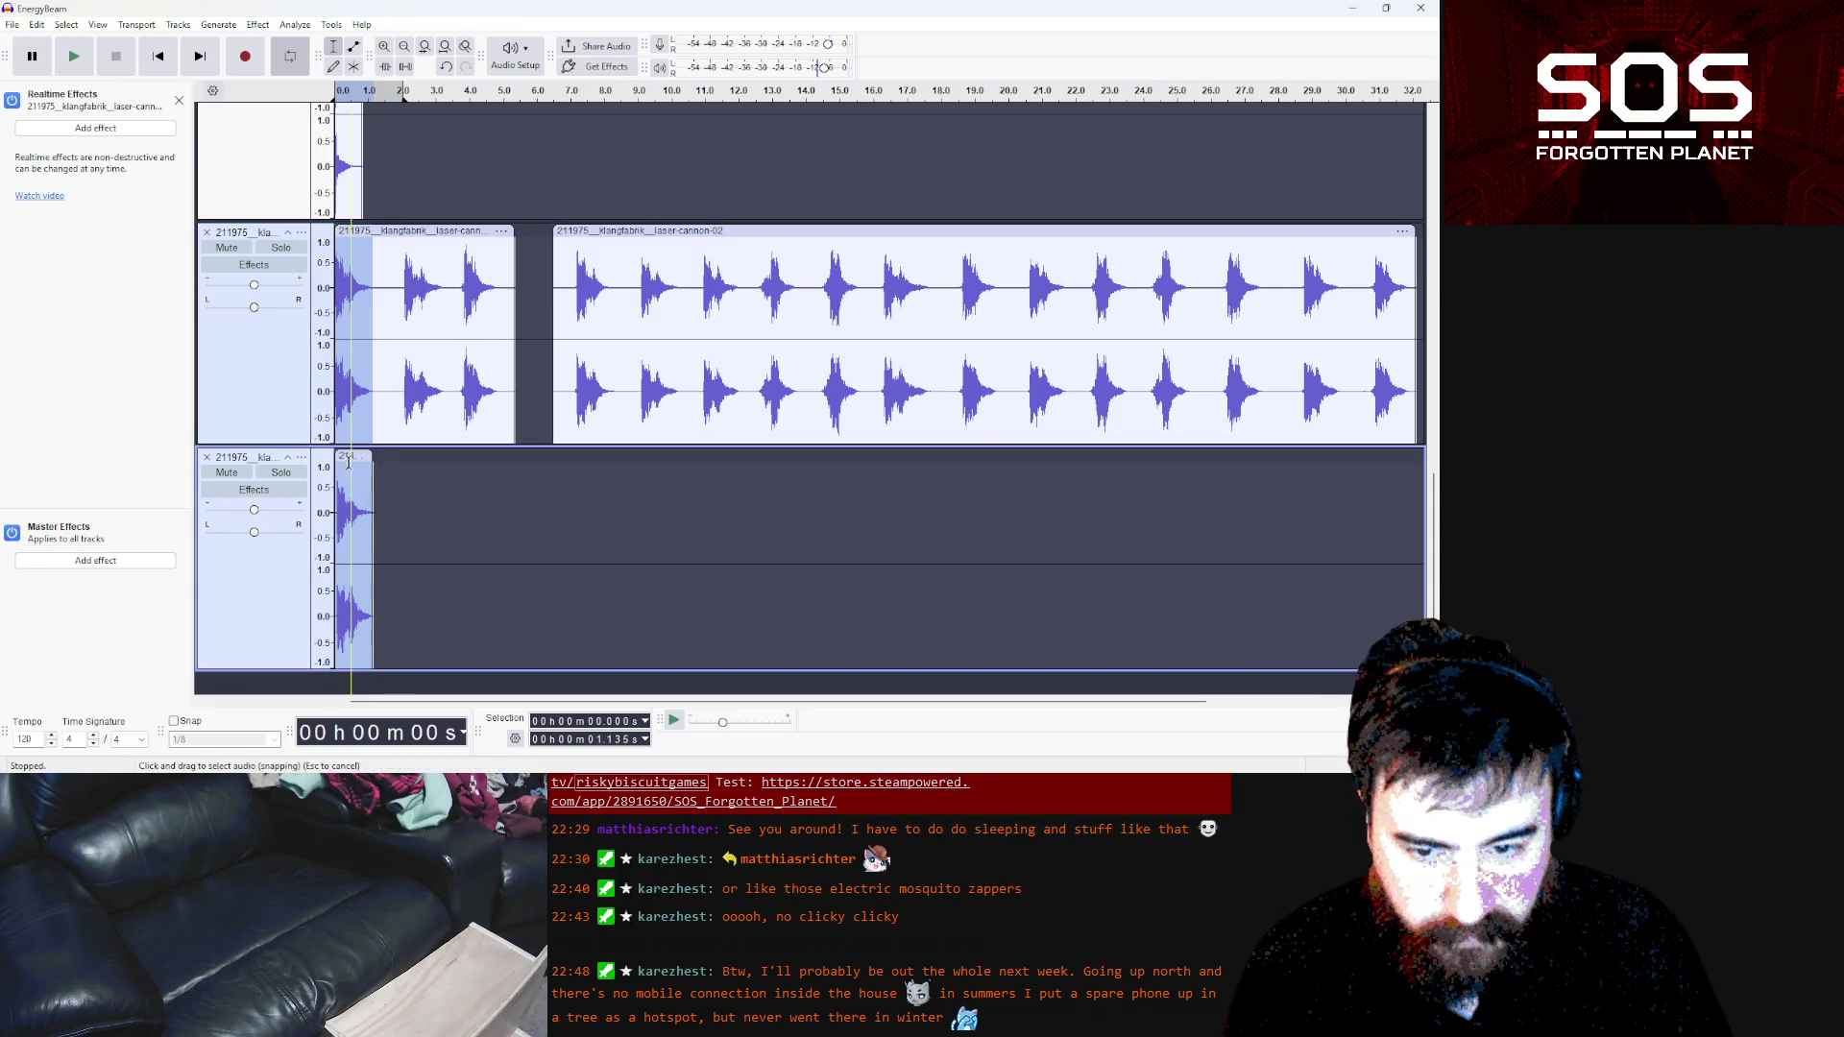
left_click(281, 472)
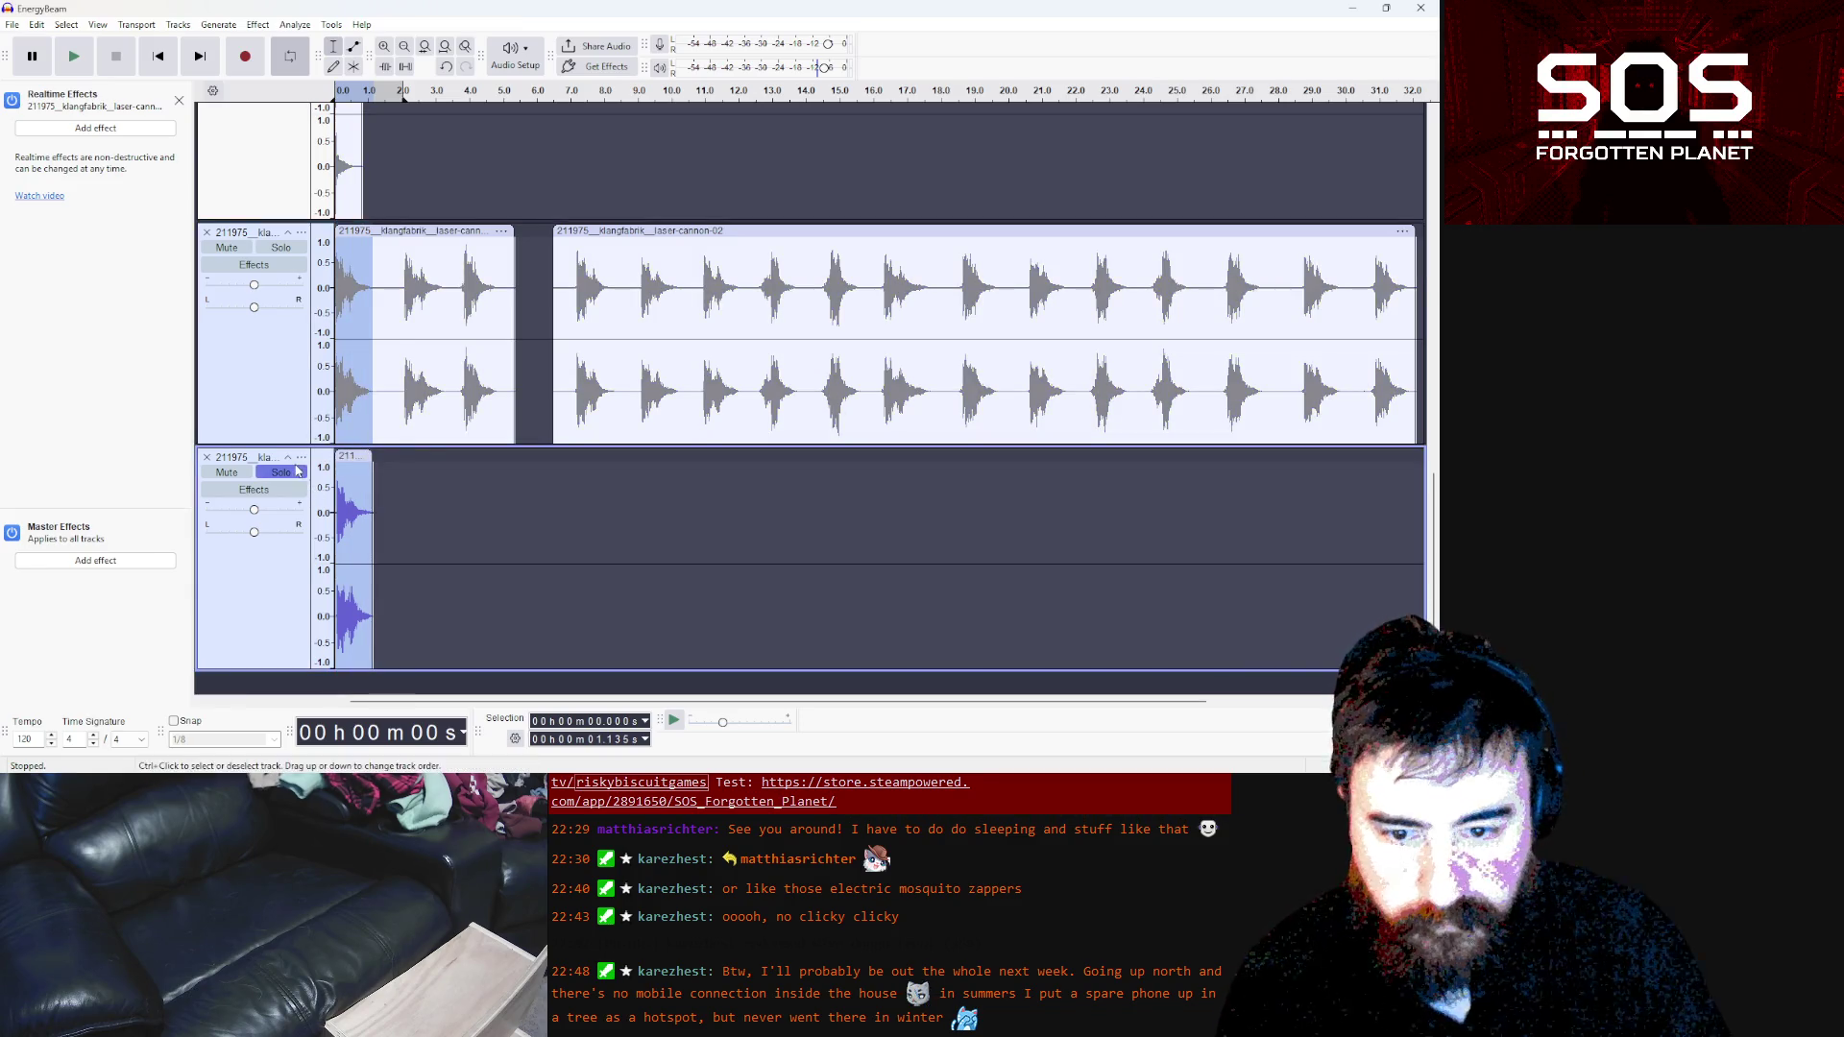
left_click(12, 25)
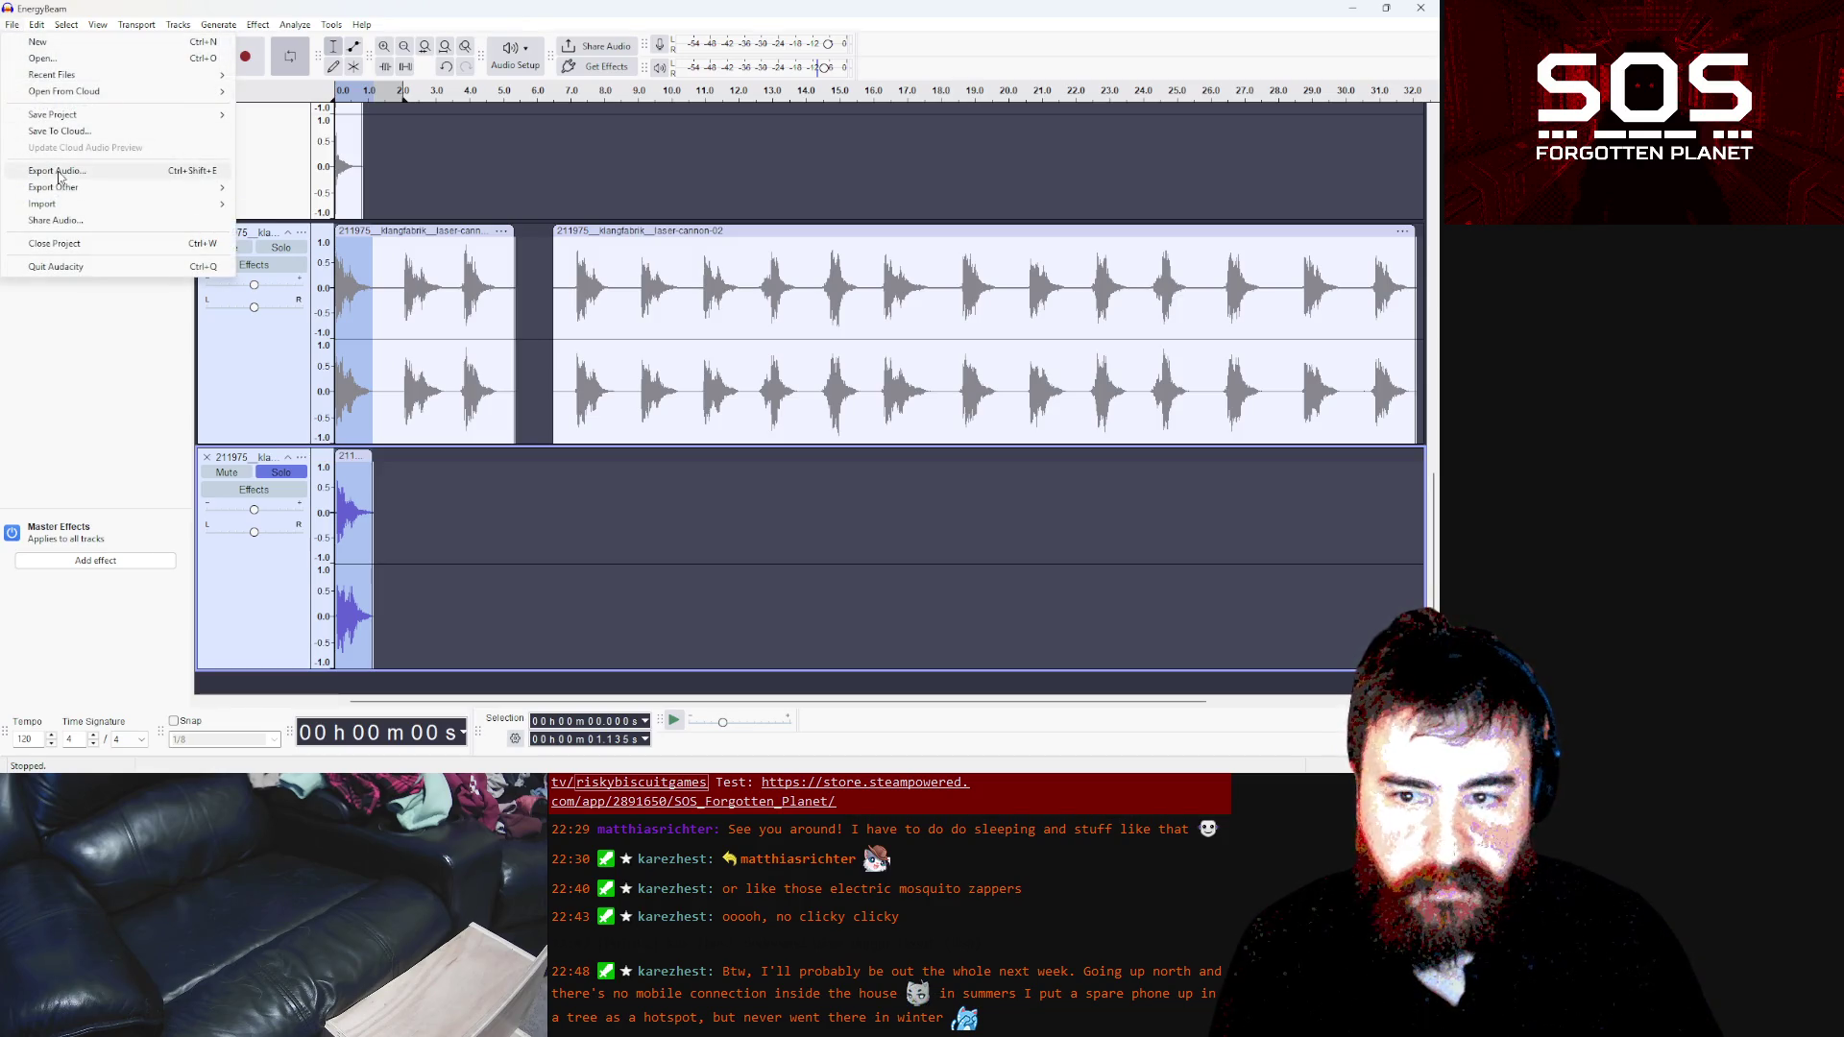
left_click(57, 171)
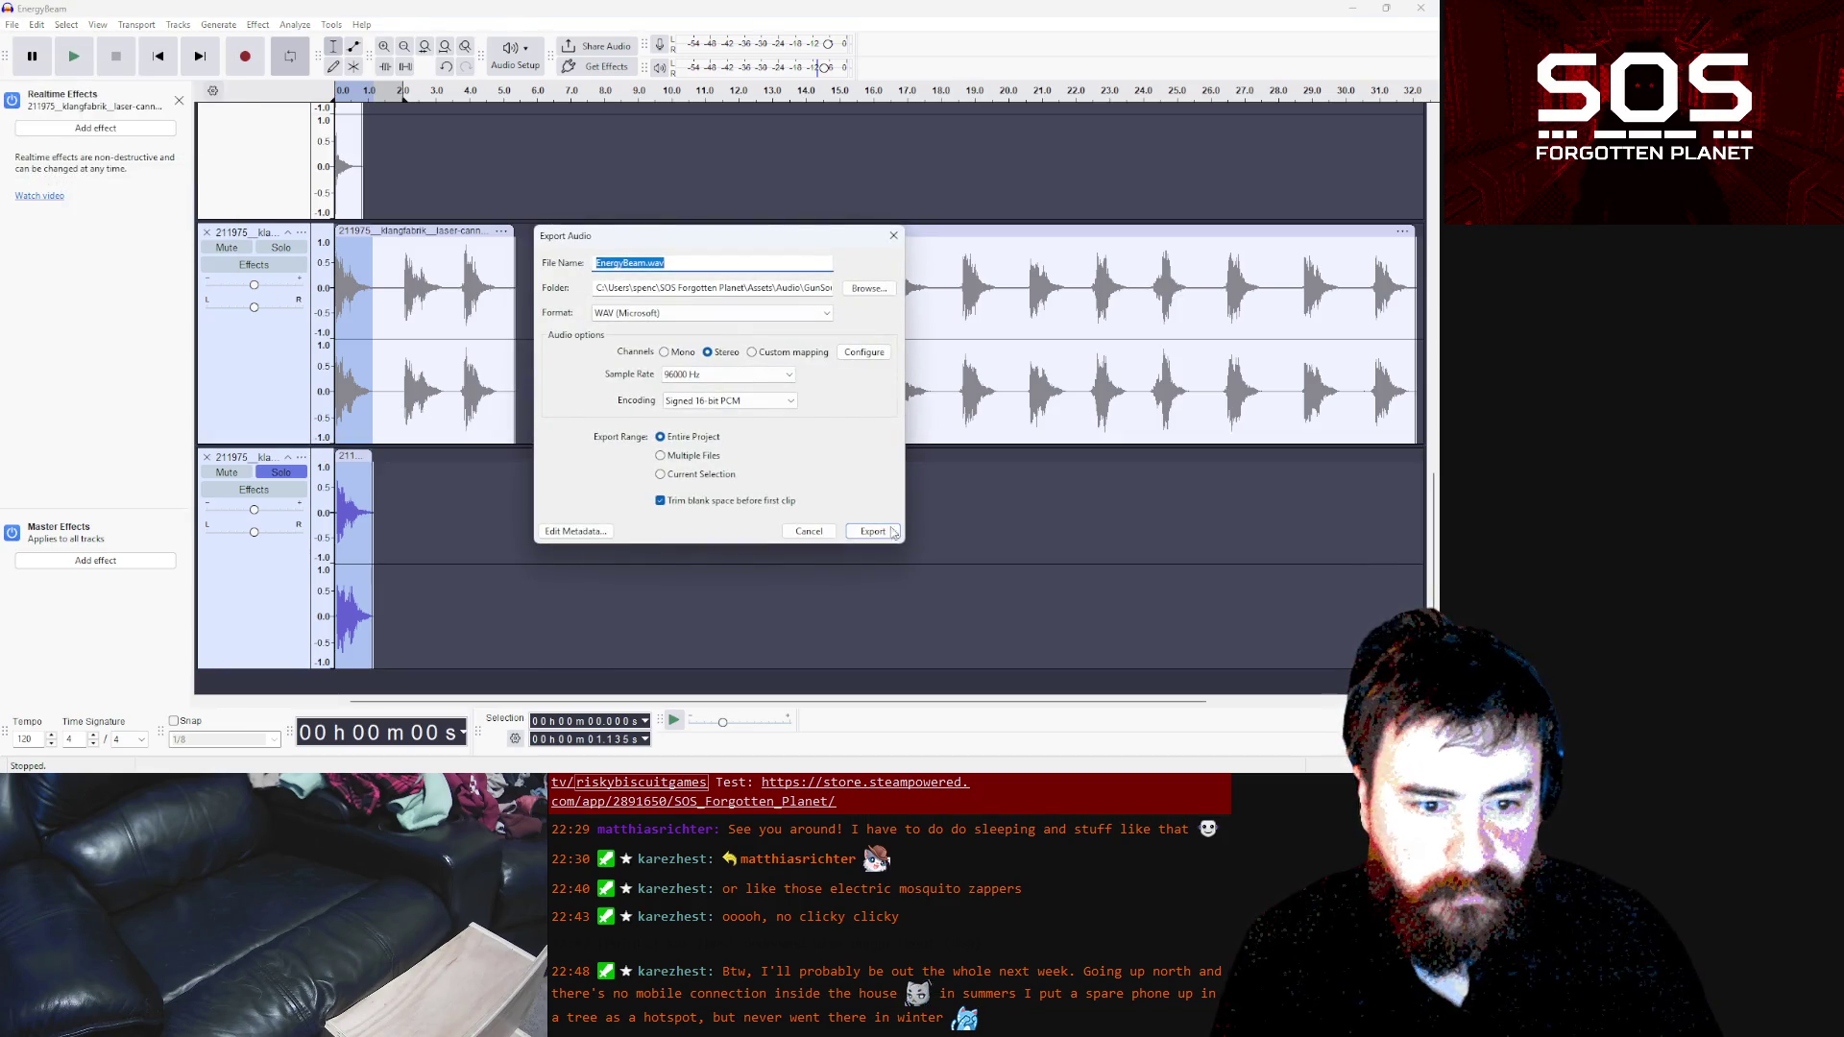
left_click(892, 533)
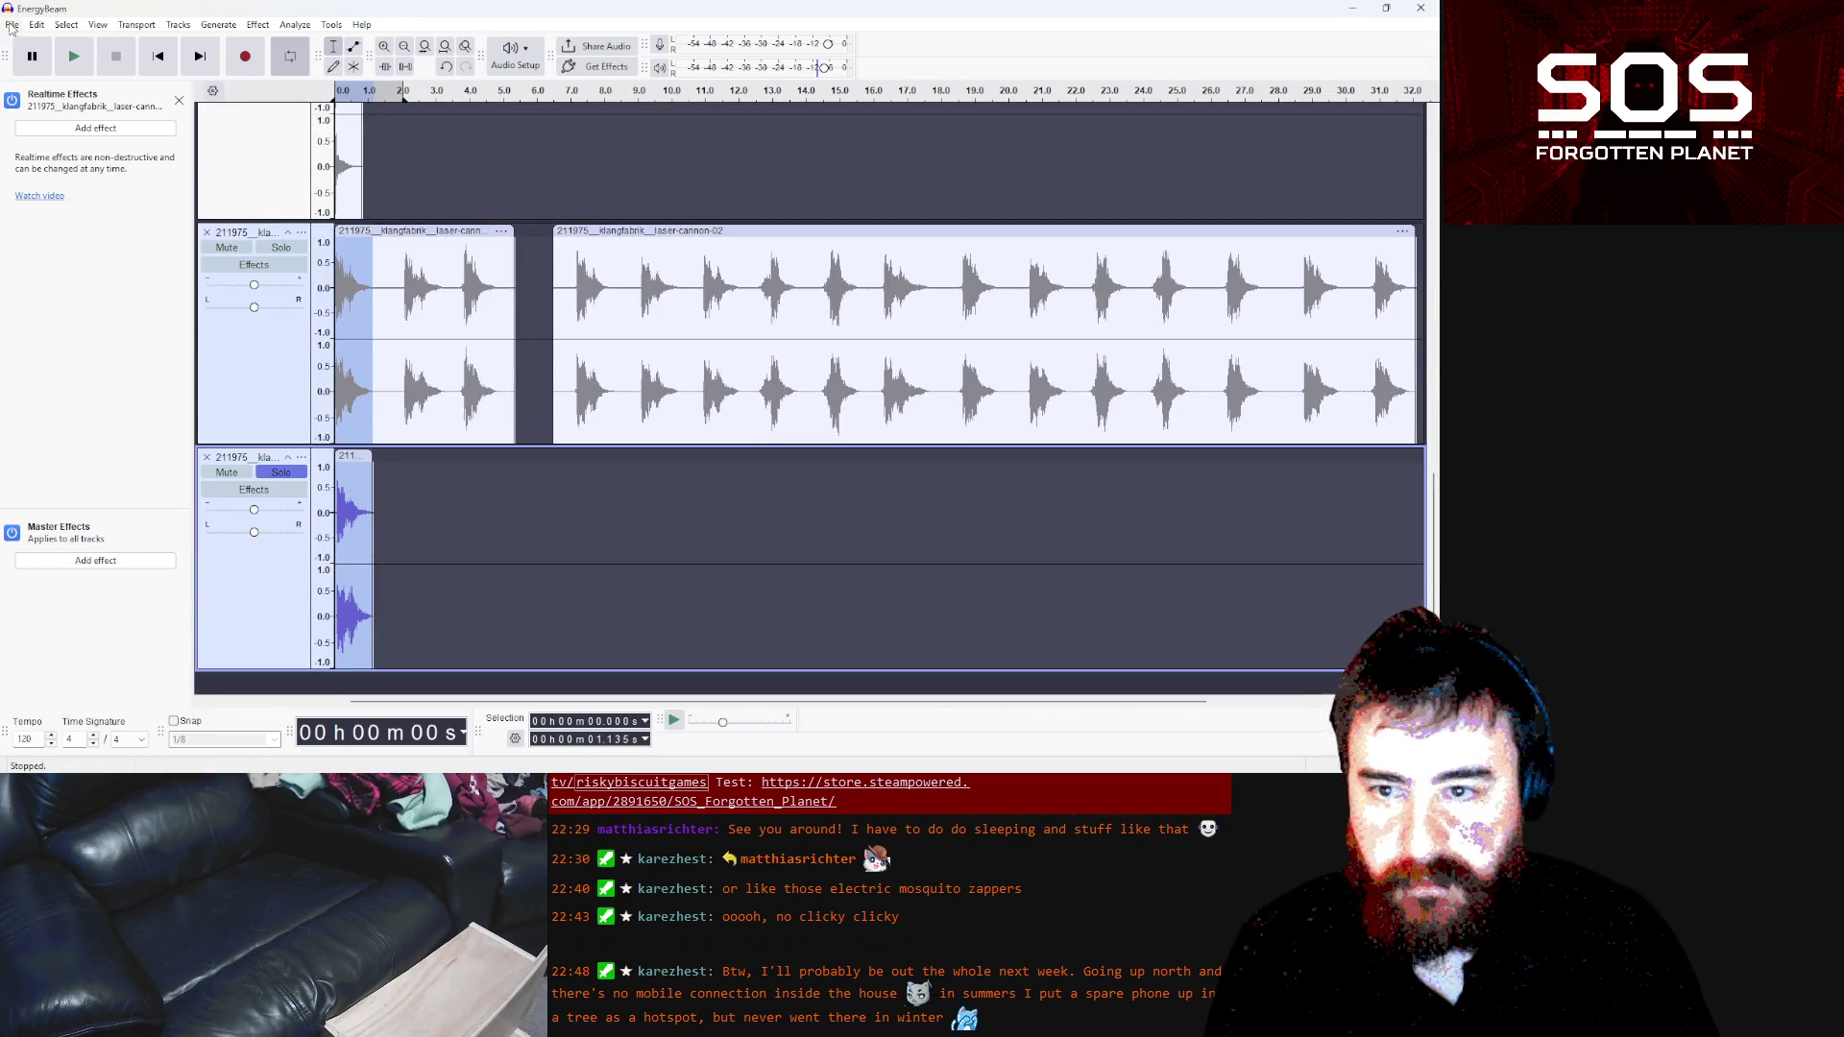
Re-export the audio as gunshot_short_start.wav in the GunSounds folder
left_click(13, 24)
left_click(59, 171)
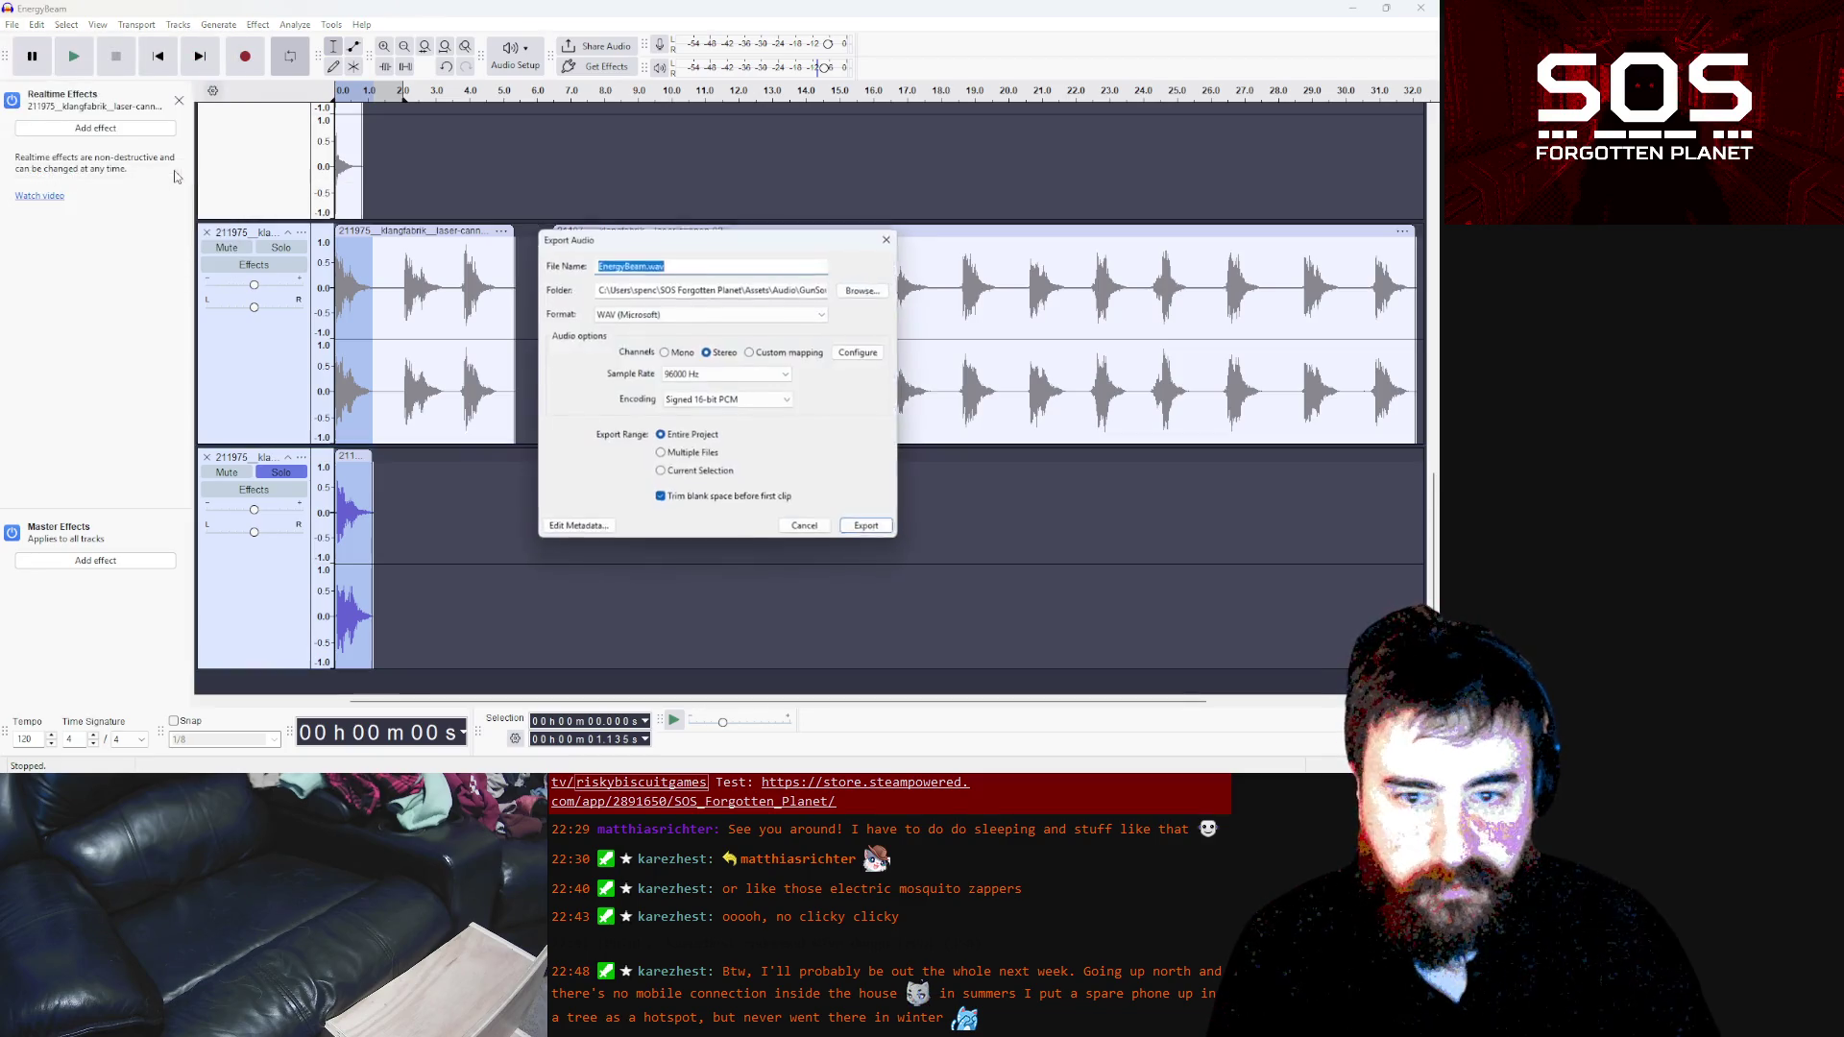
left_click(868, 288)
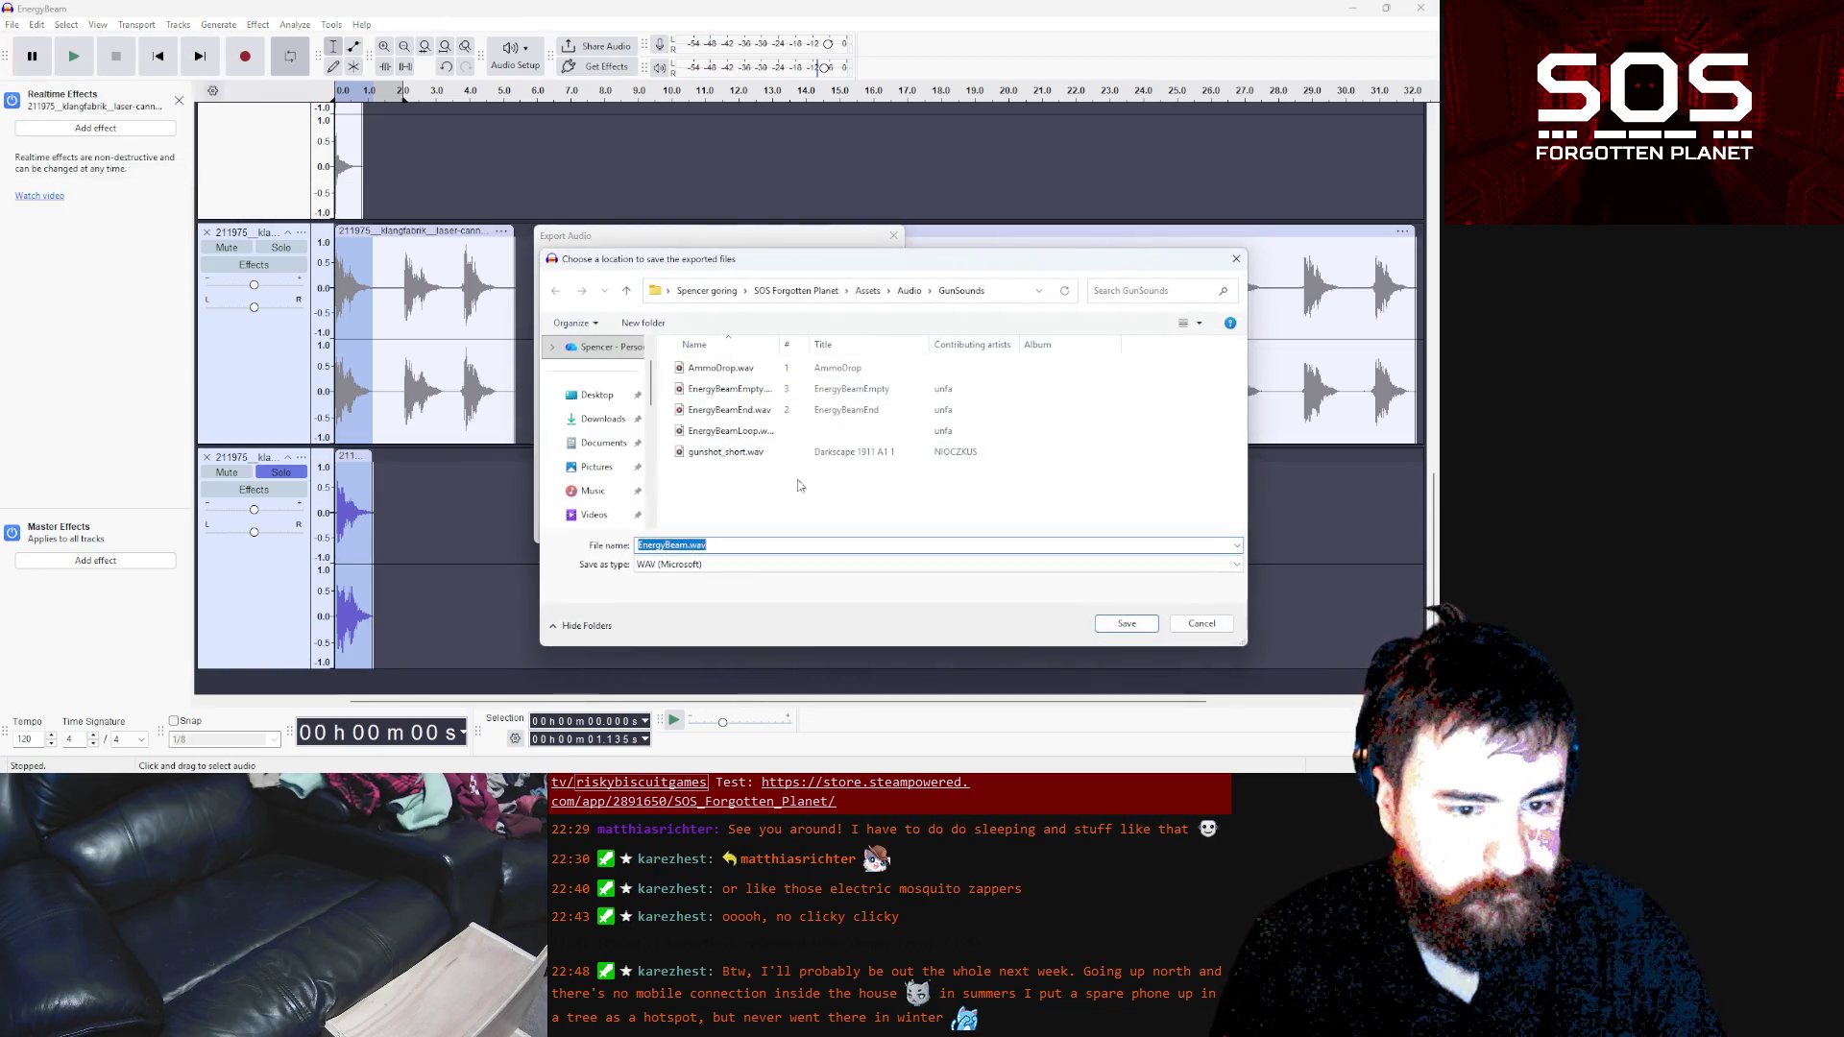
left_click(745, 454)
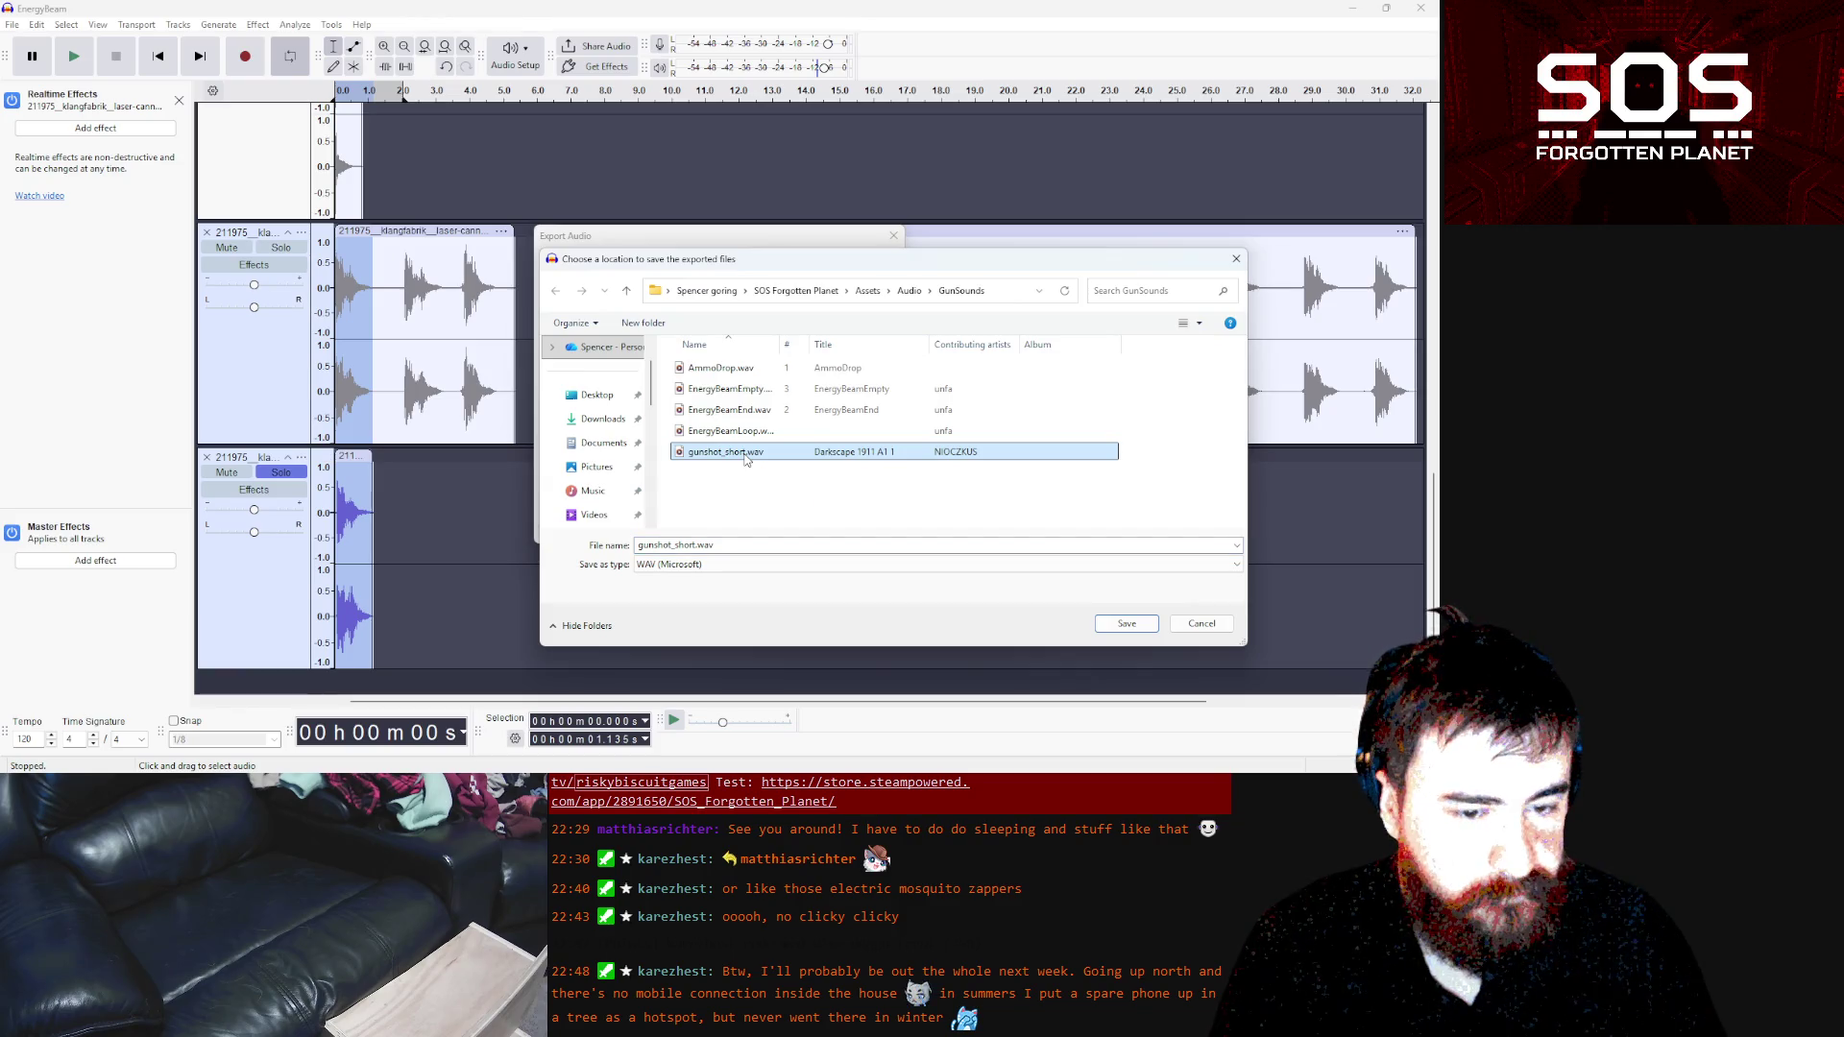
double_click(695, 544)
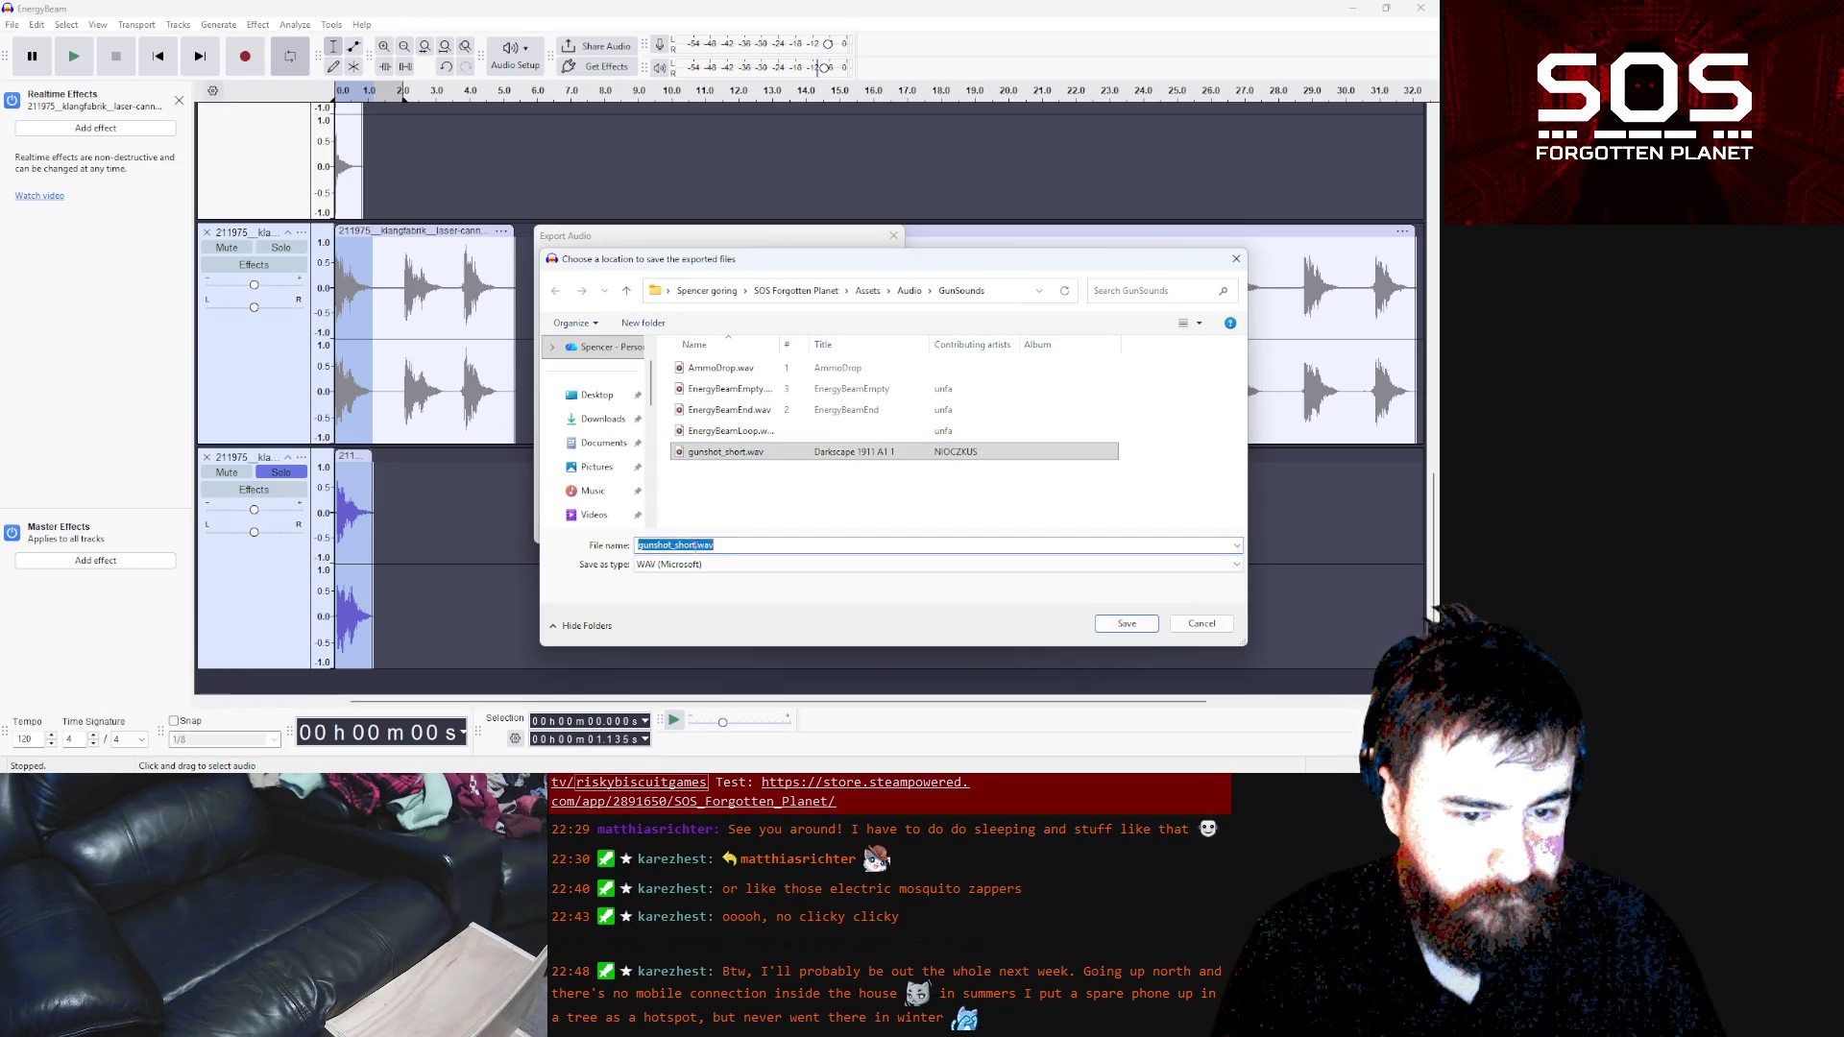
left_click(718, 545)
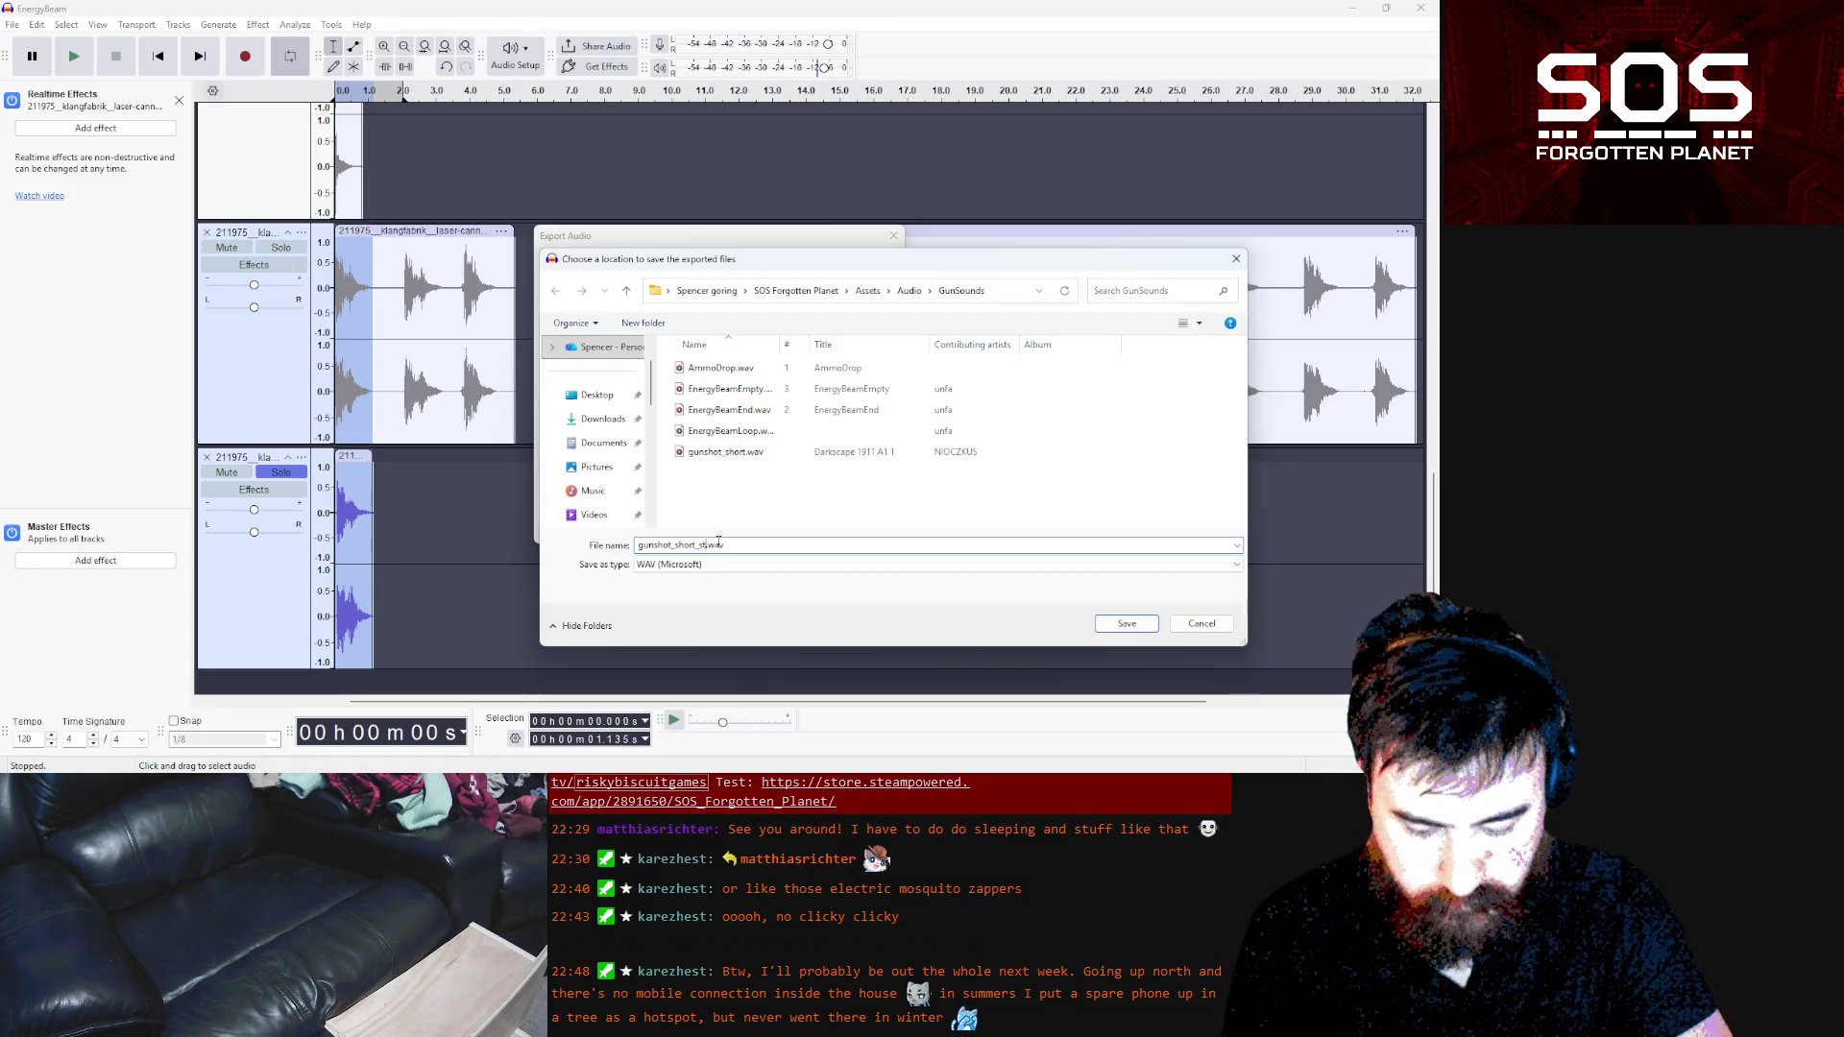
key("Return")
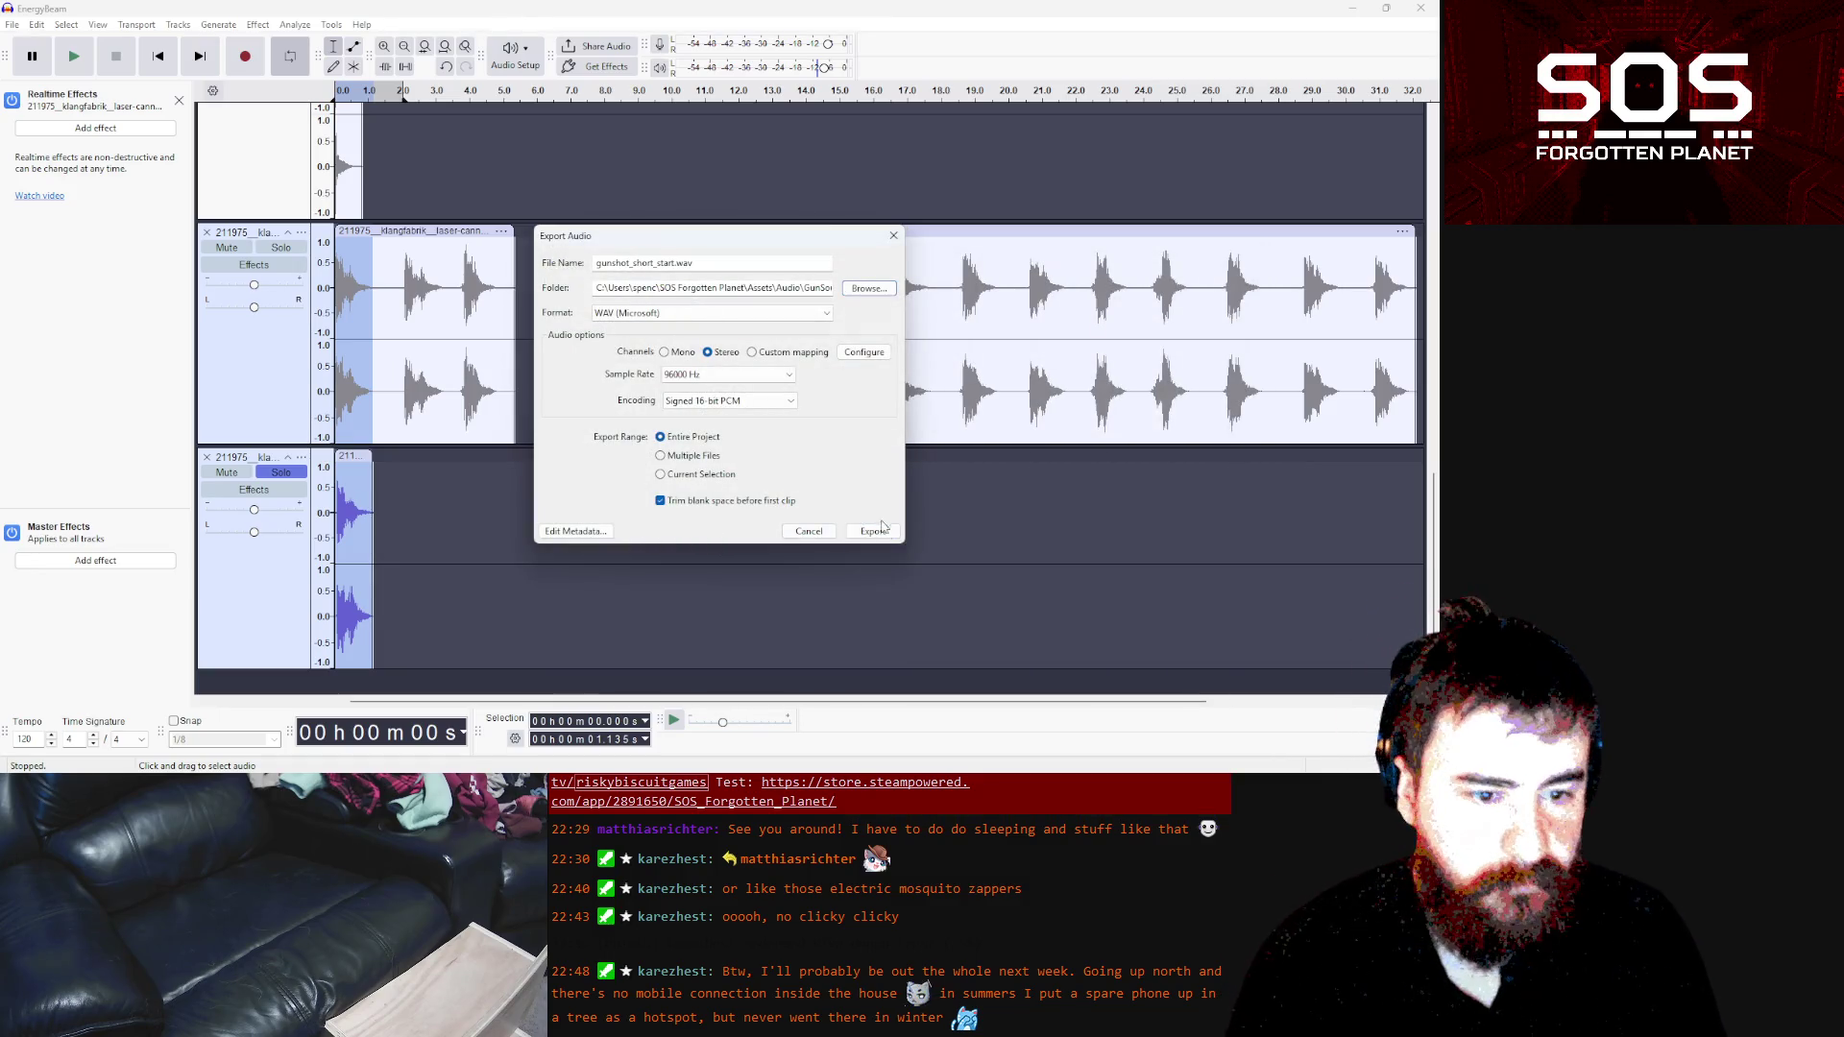
left_click(878, 530)
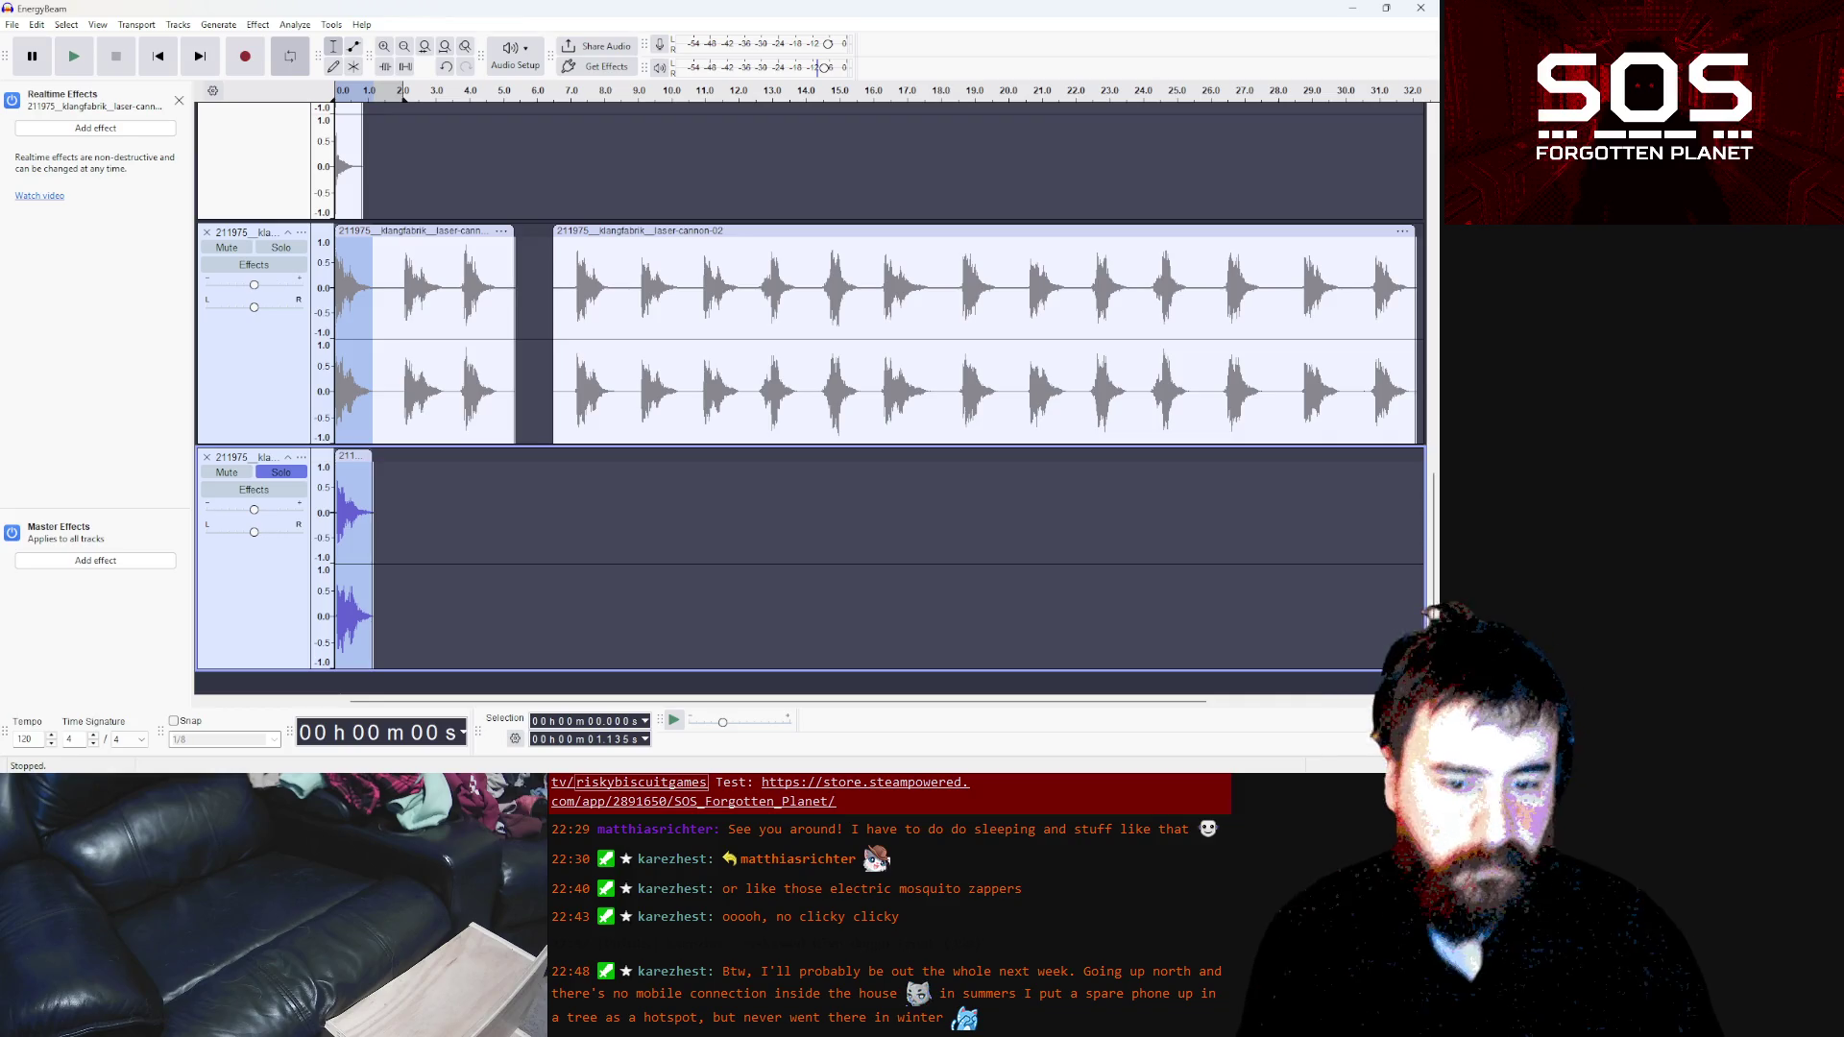
key("alt+Tab")
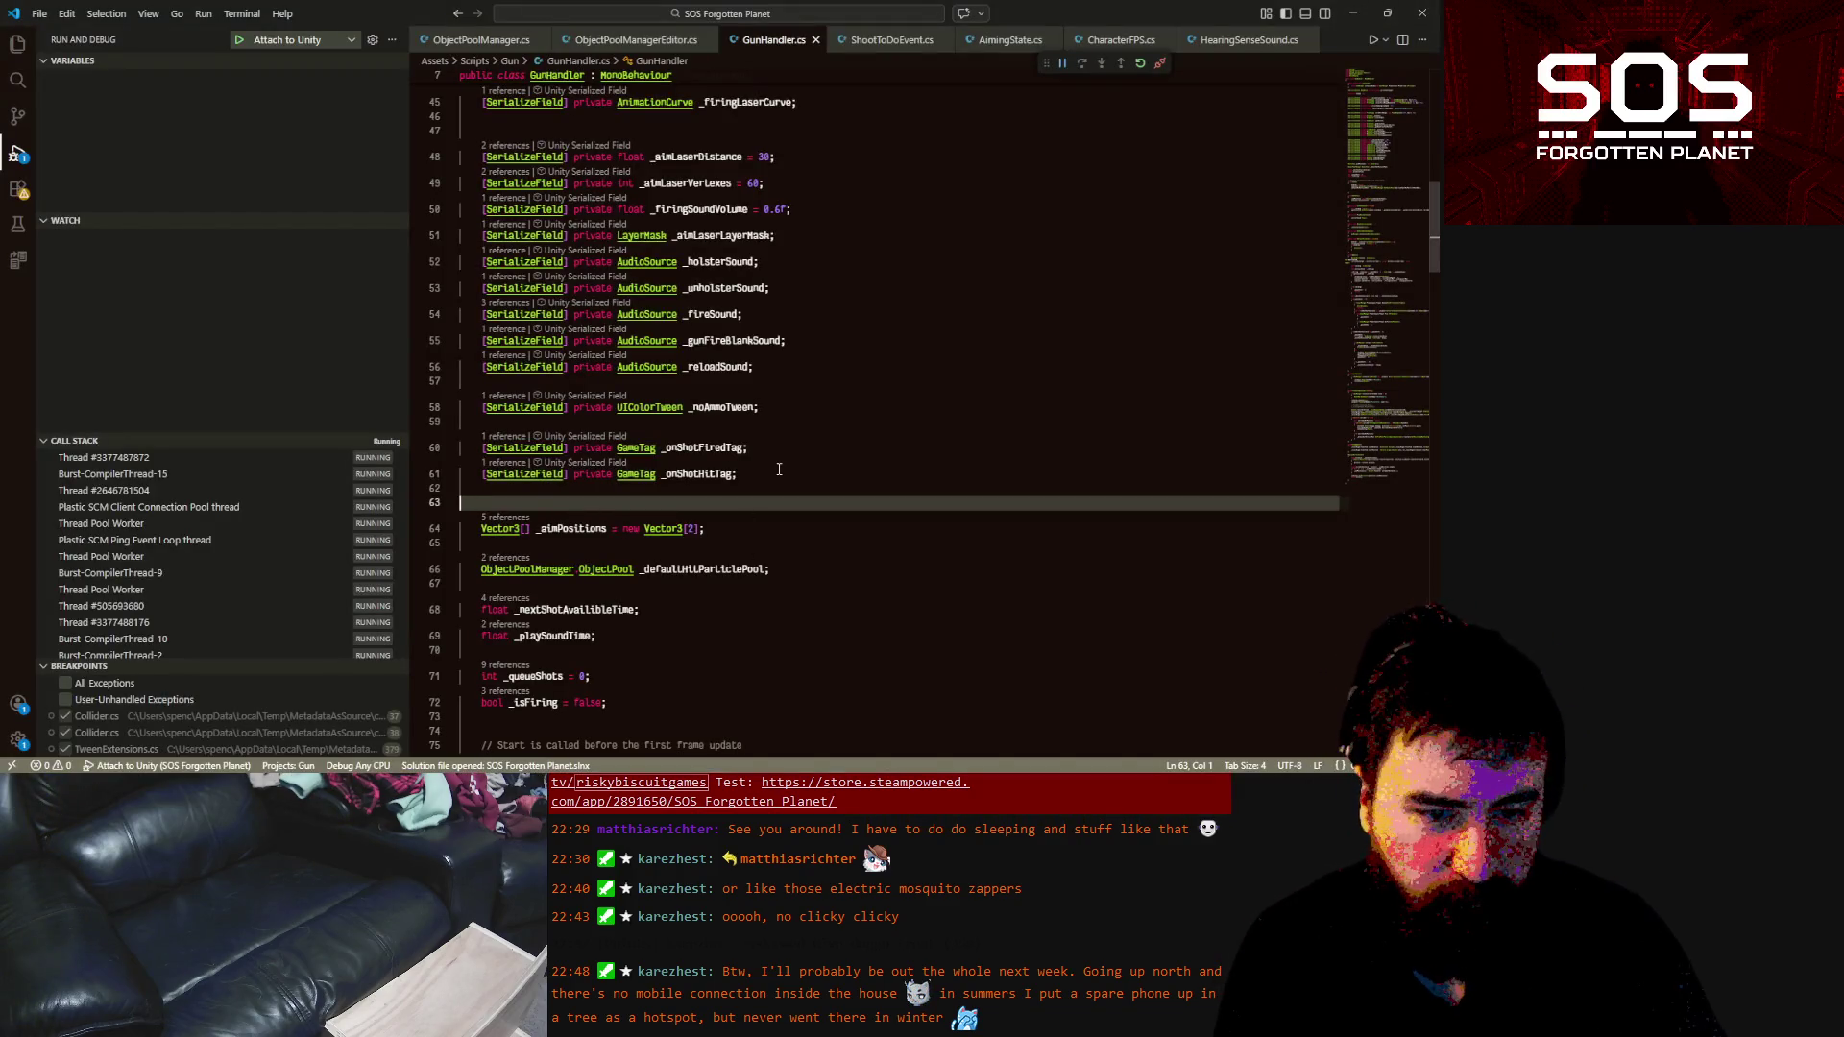
Add '[SerializeField] private AudioSource _gunStartSound;' below the _reloadSound field
left_click(778, 466)
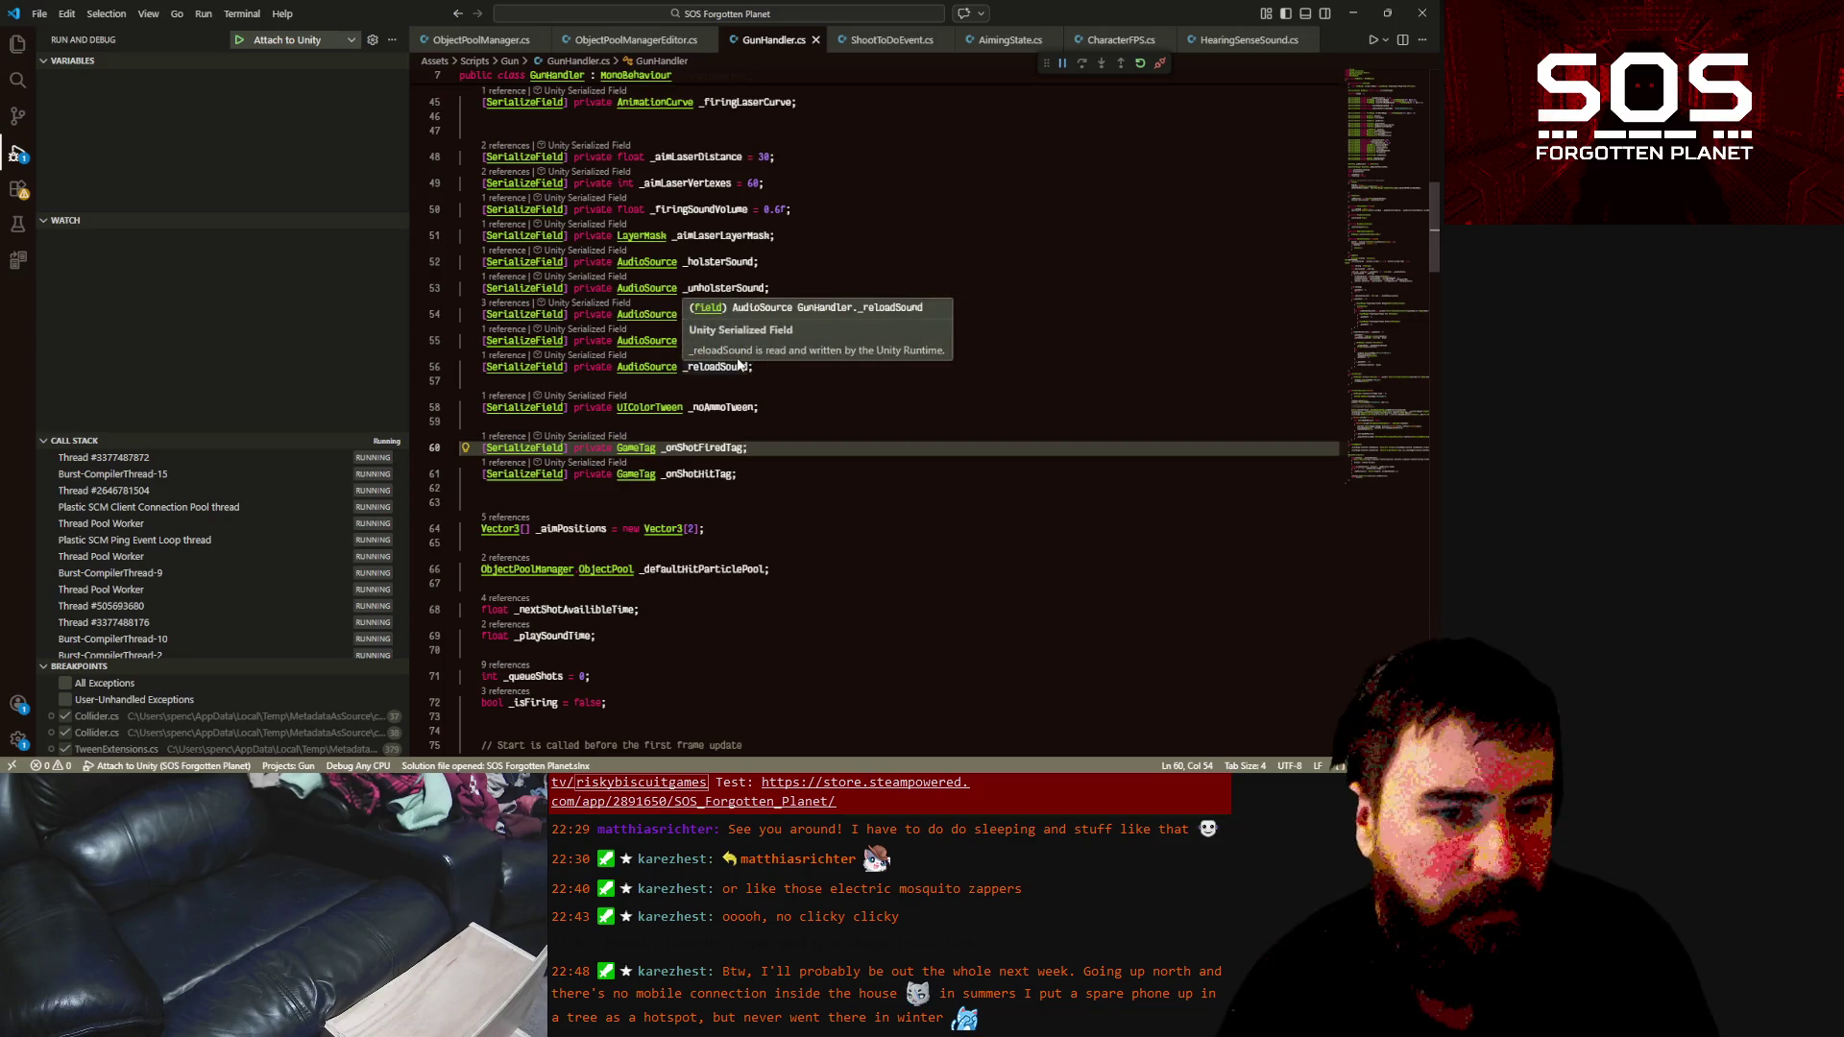
left_click(758, 366)
left_click(801, 343)
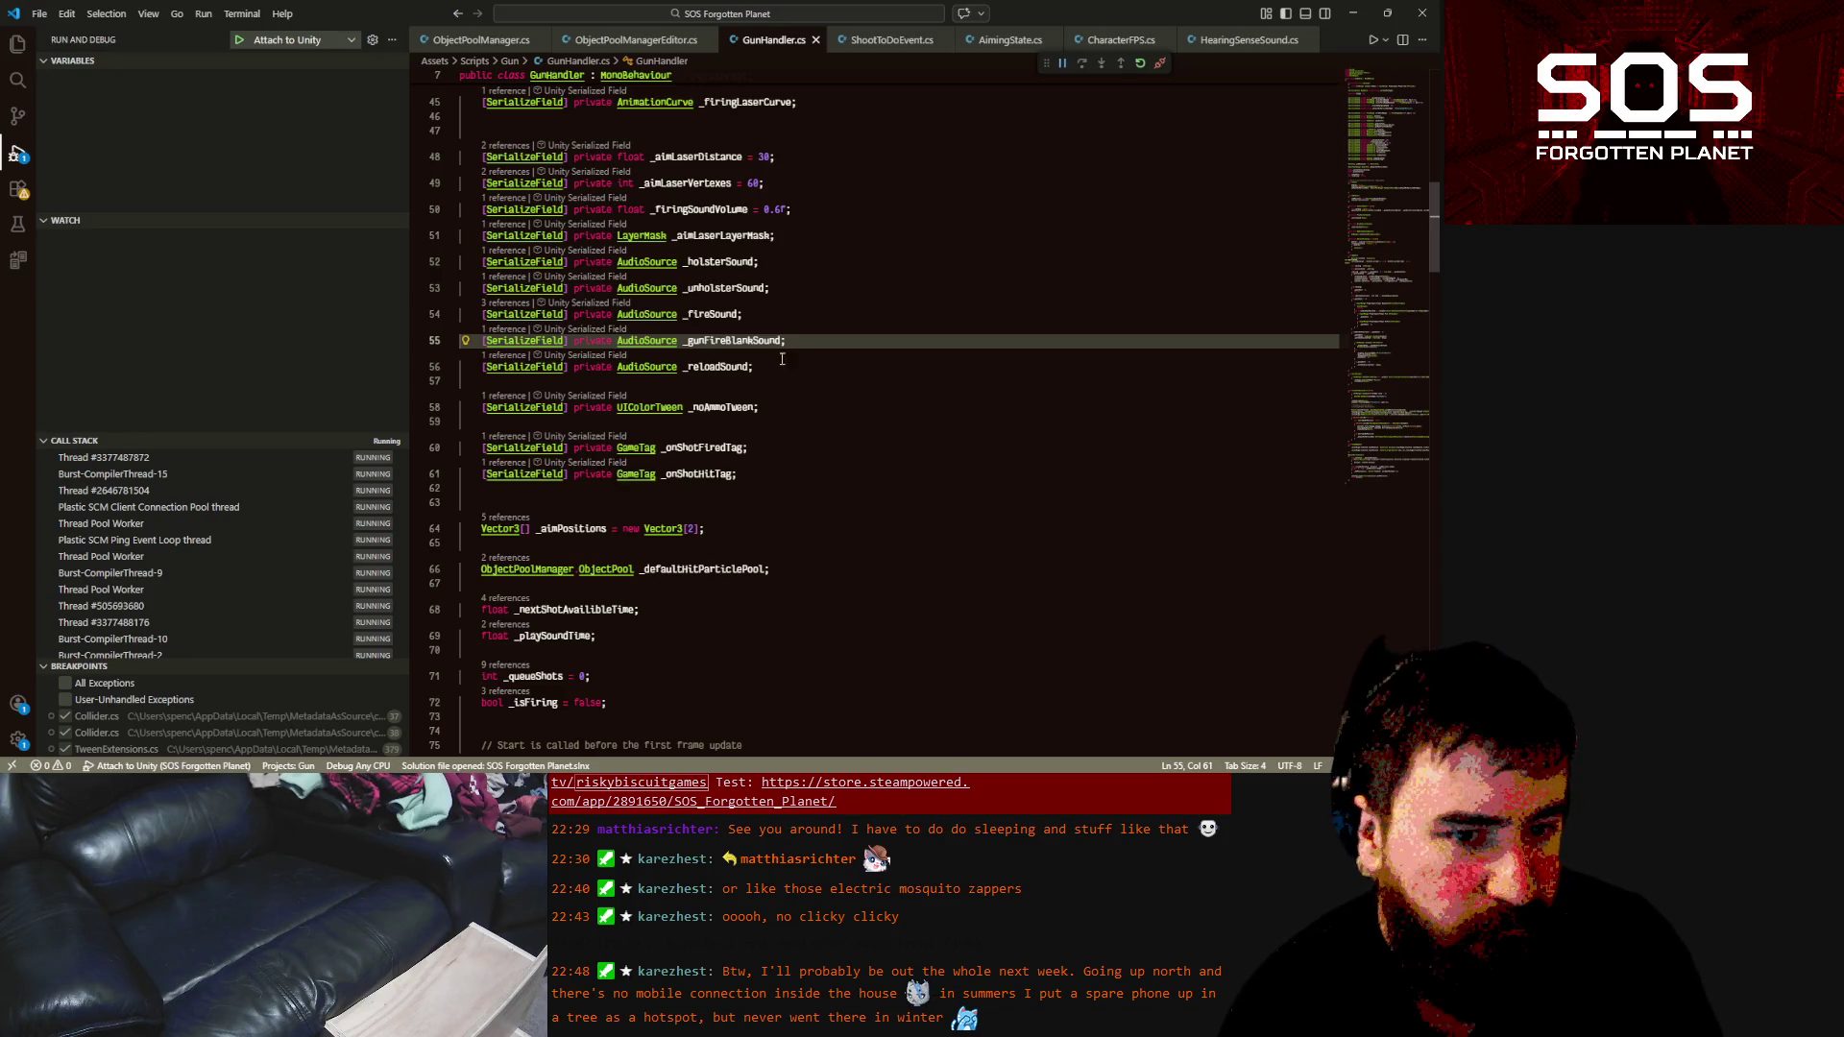
left_click(780, 367)
key("Return")
type("[")
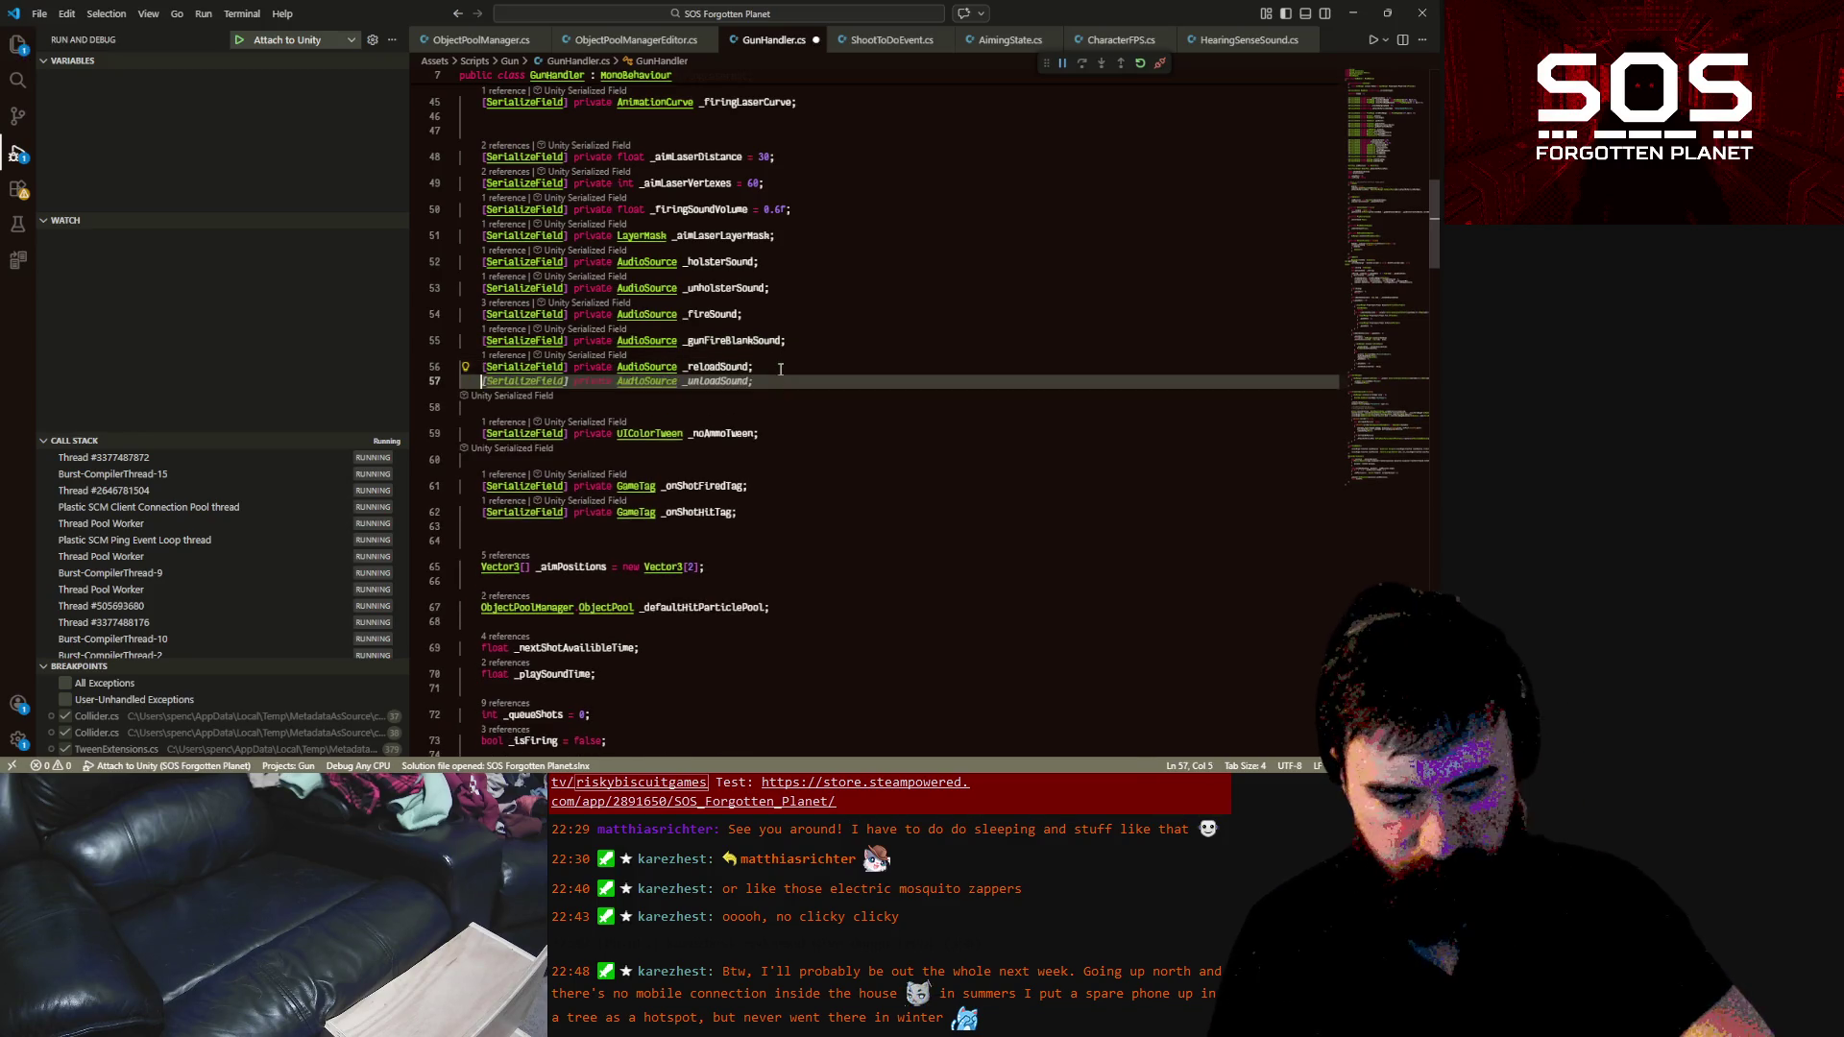
type("SerializeField] ")
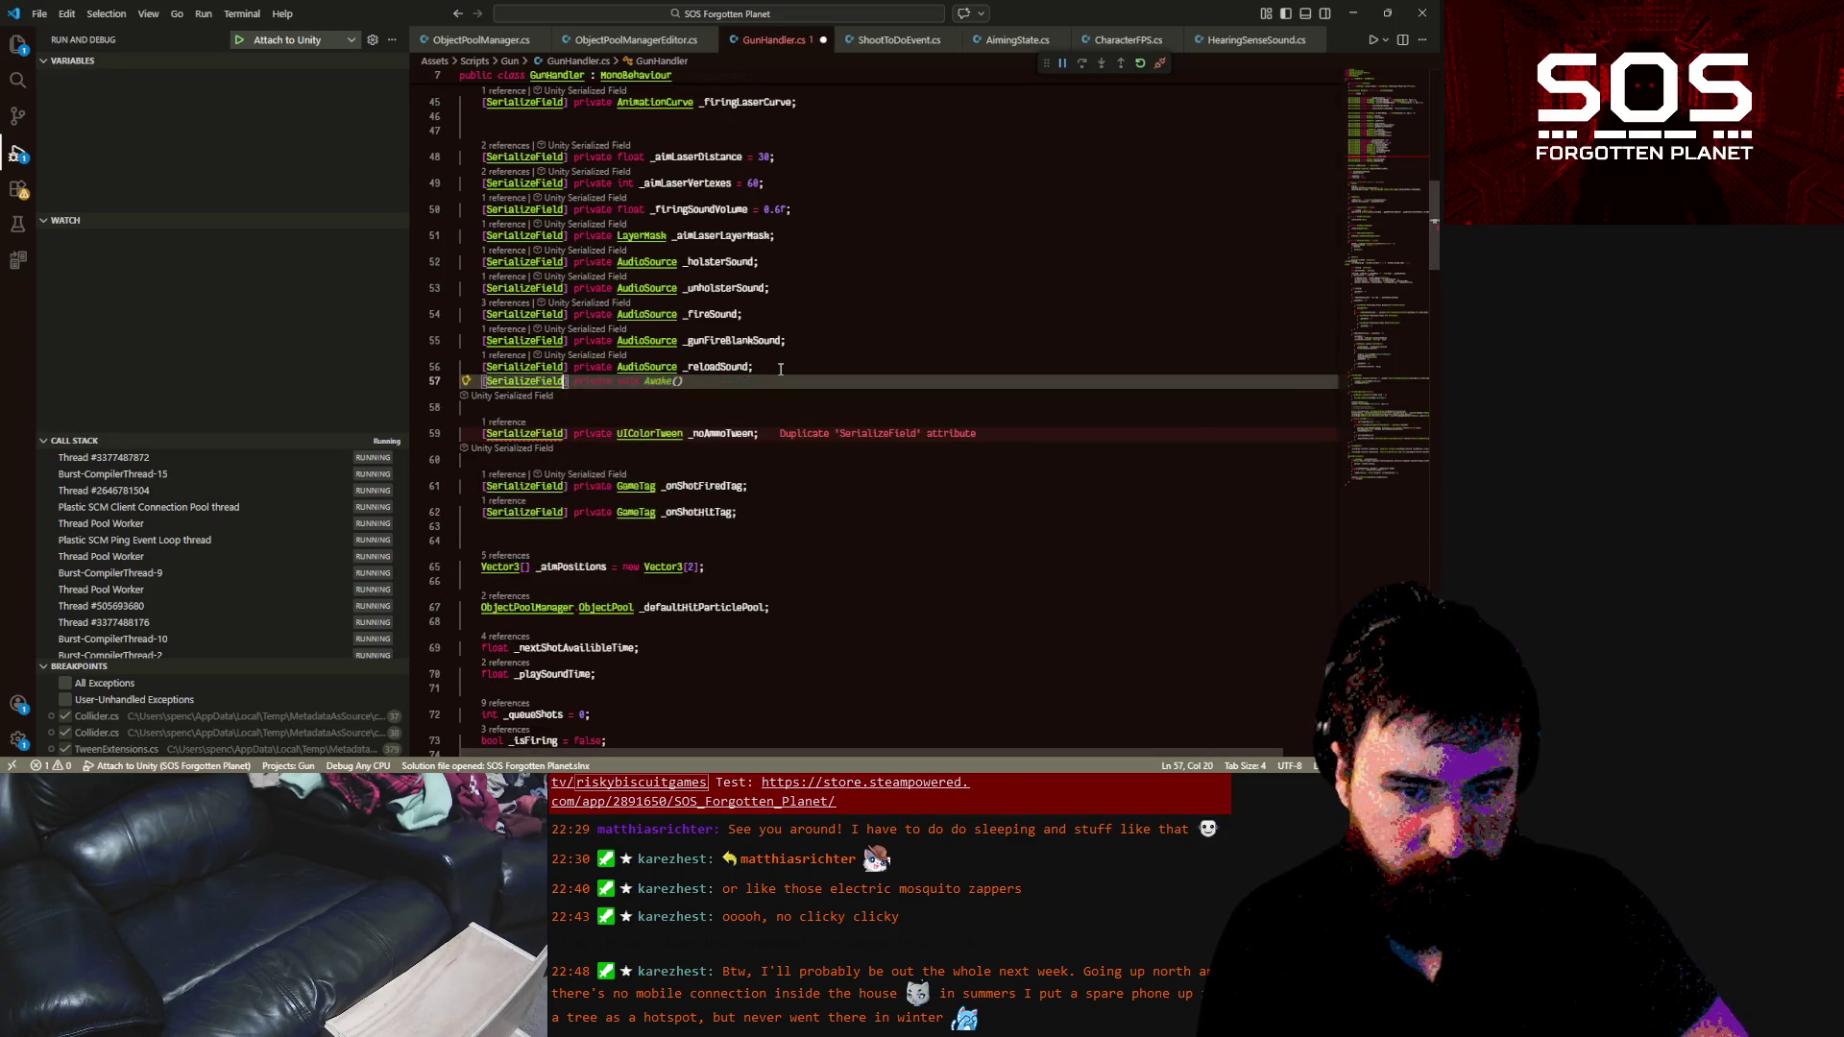
type("private")
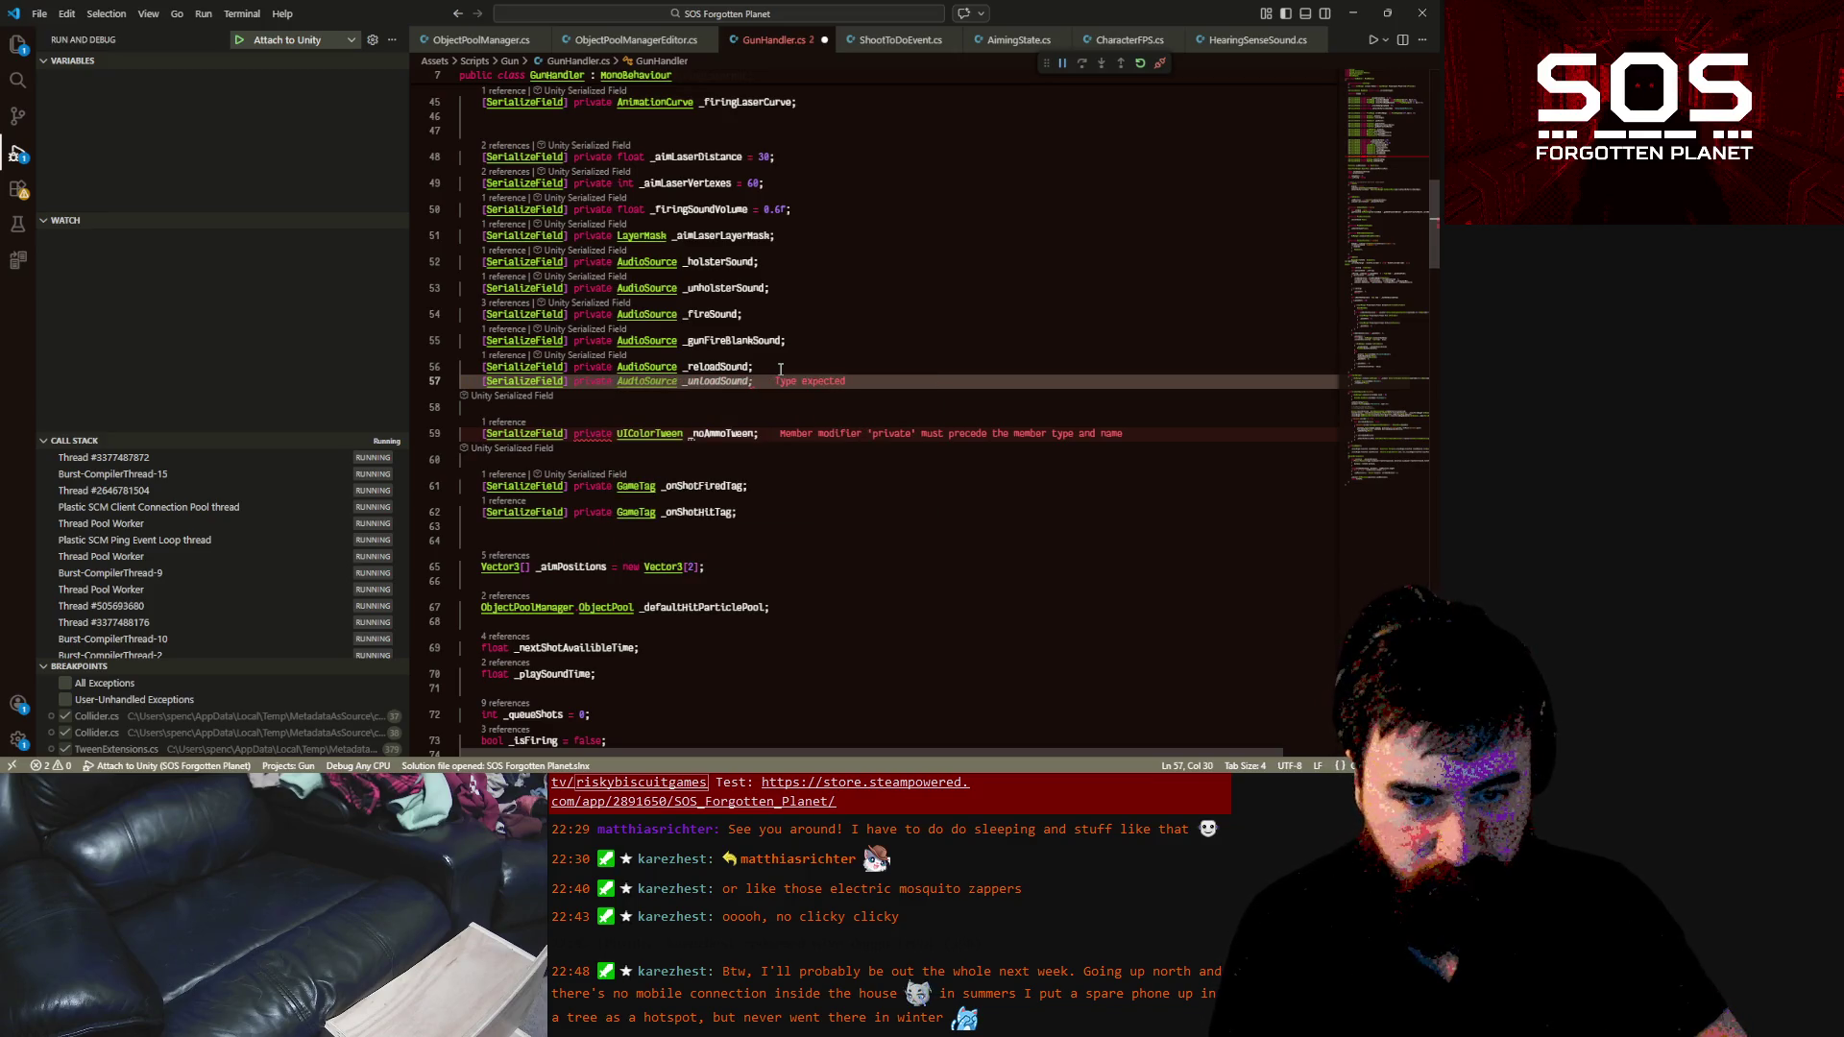
key("Tab")
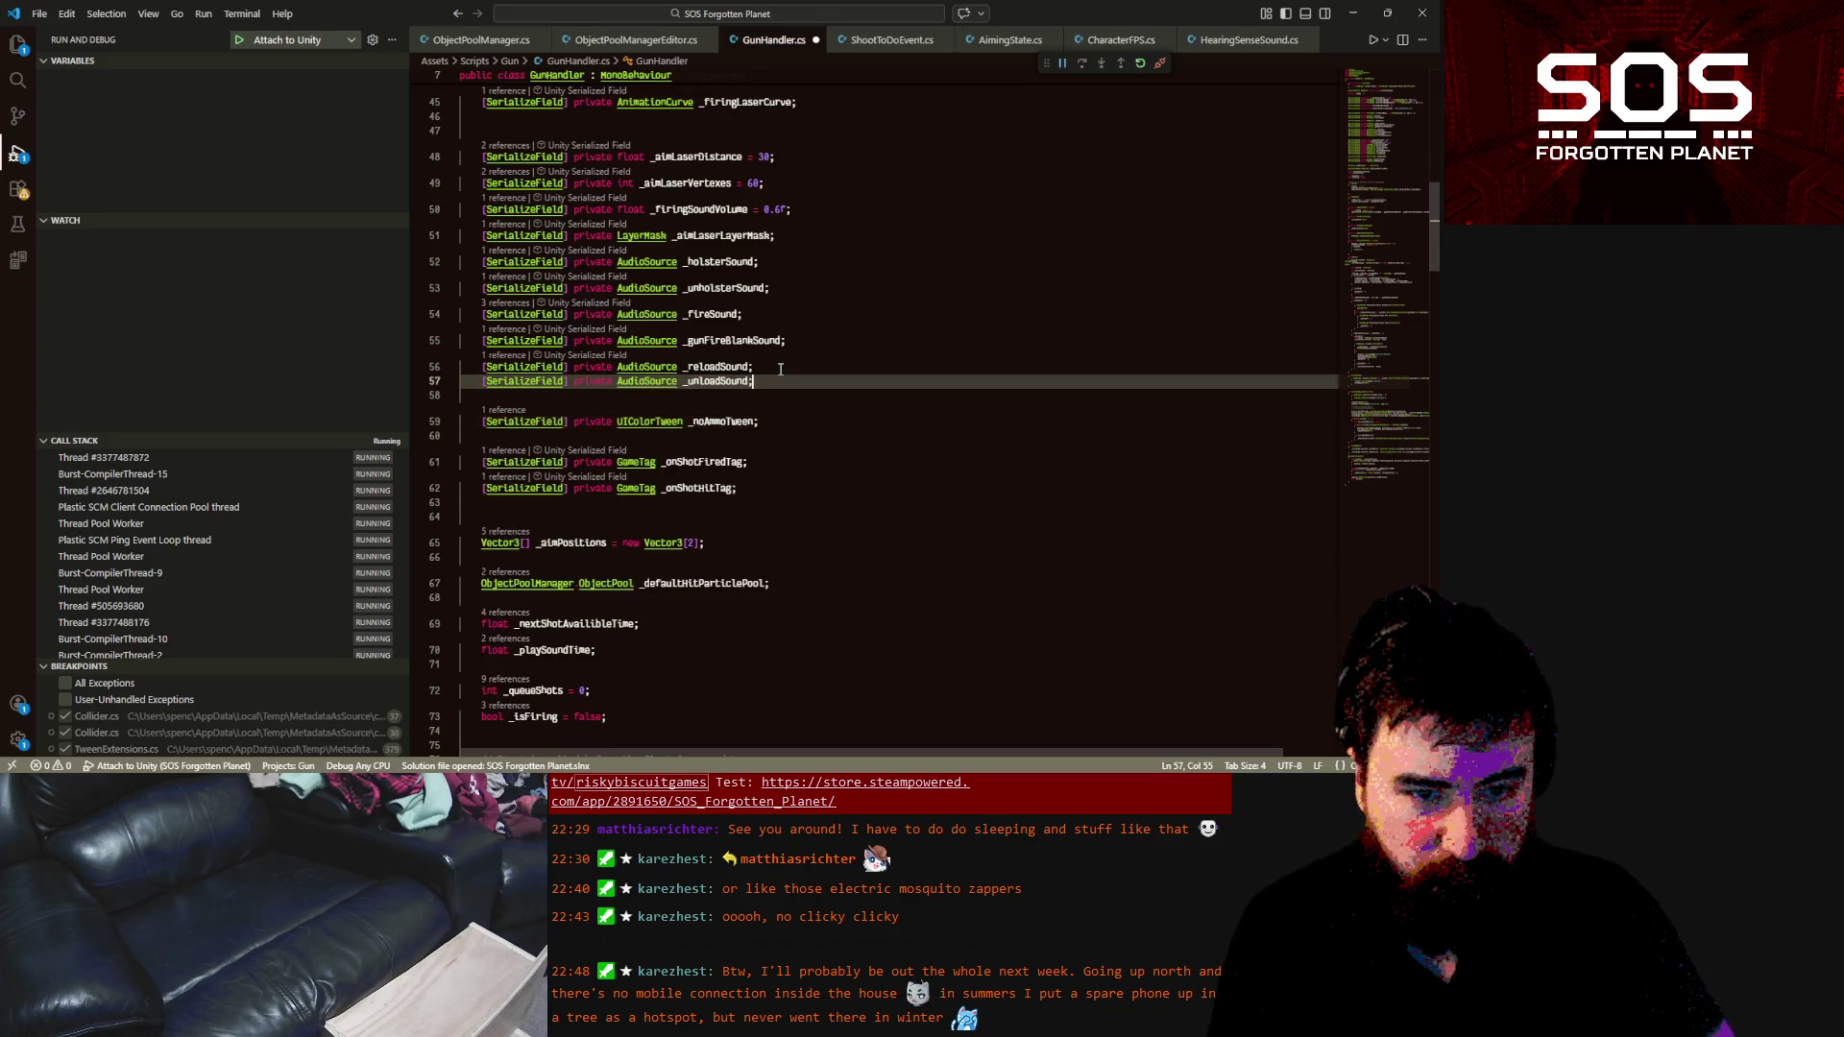
left_click_drag(689, 393, 715, 396)
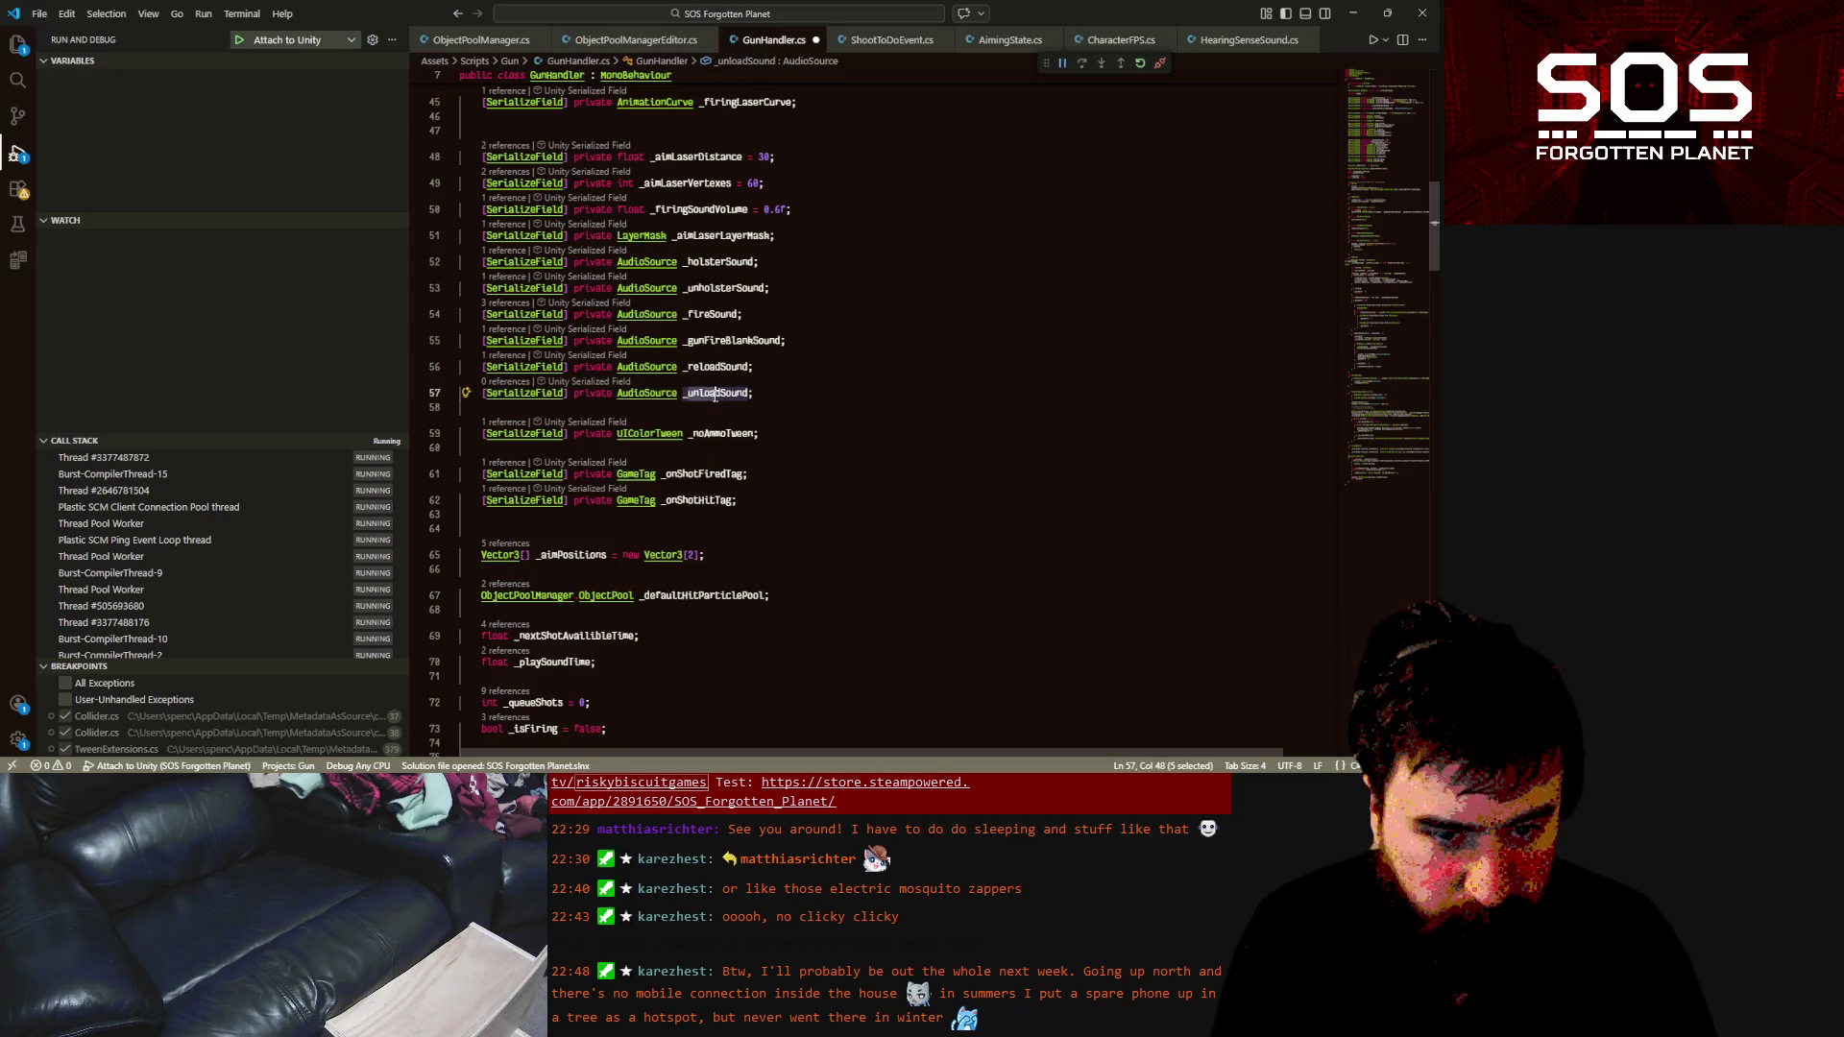
key("BackSpace")
type("gunStart")
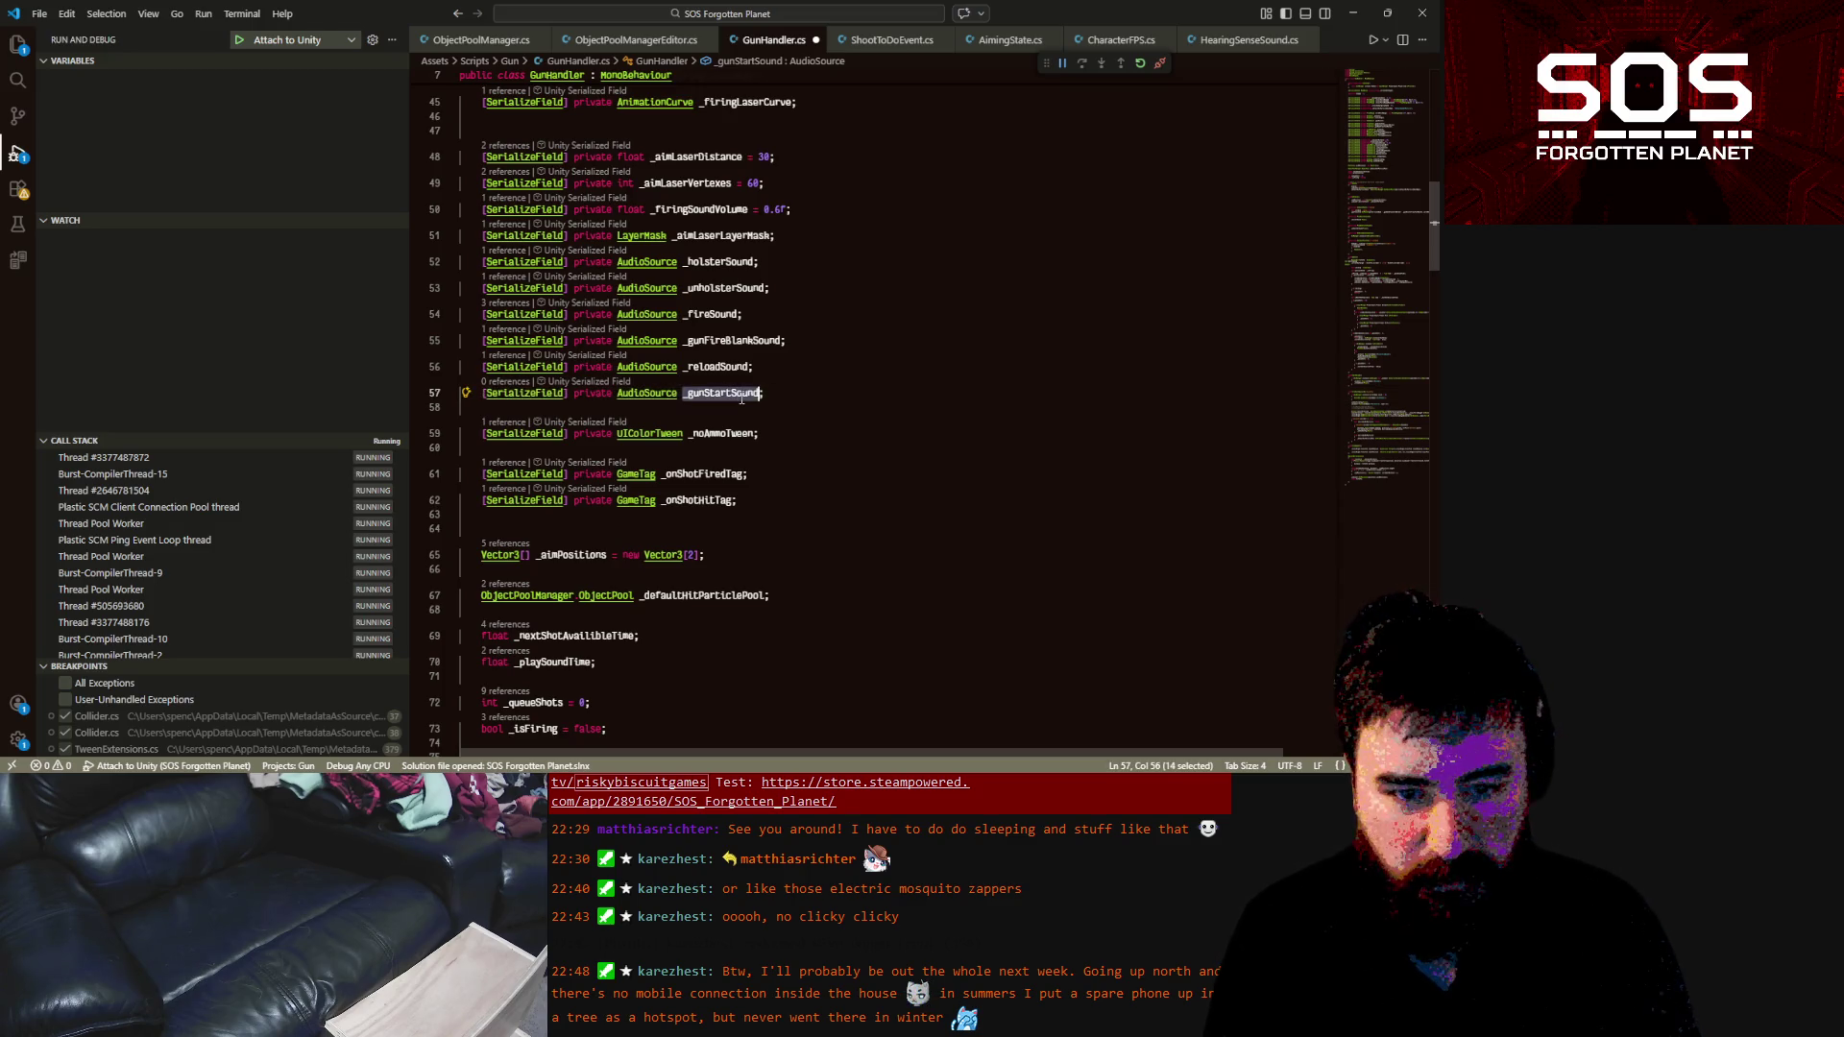
Duplicate that line as an AudioClip[] _gunStartSounds field and save GunHandler.cs
key("End")
key("ctrl+c")
key("ctrl+v")
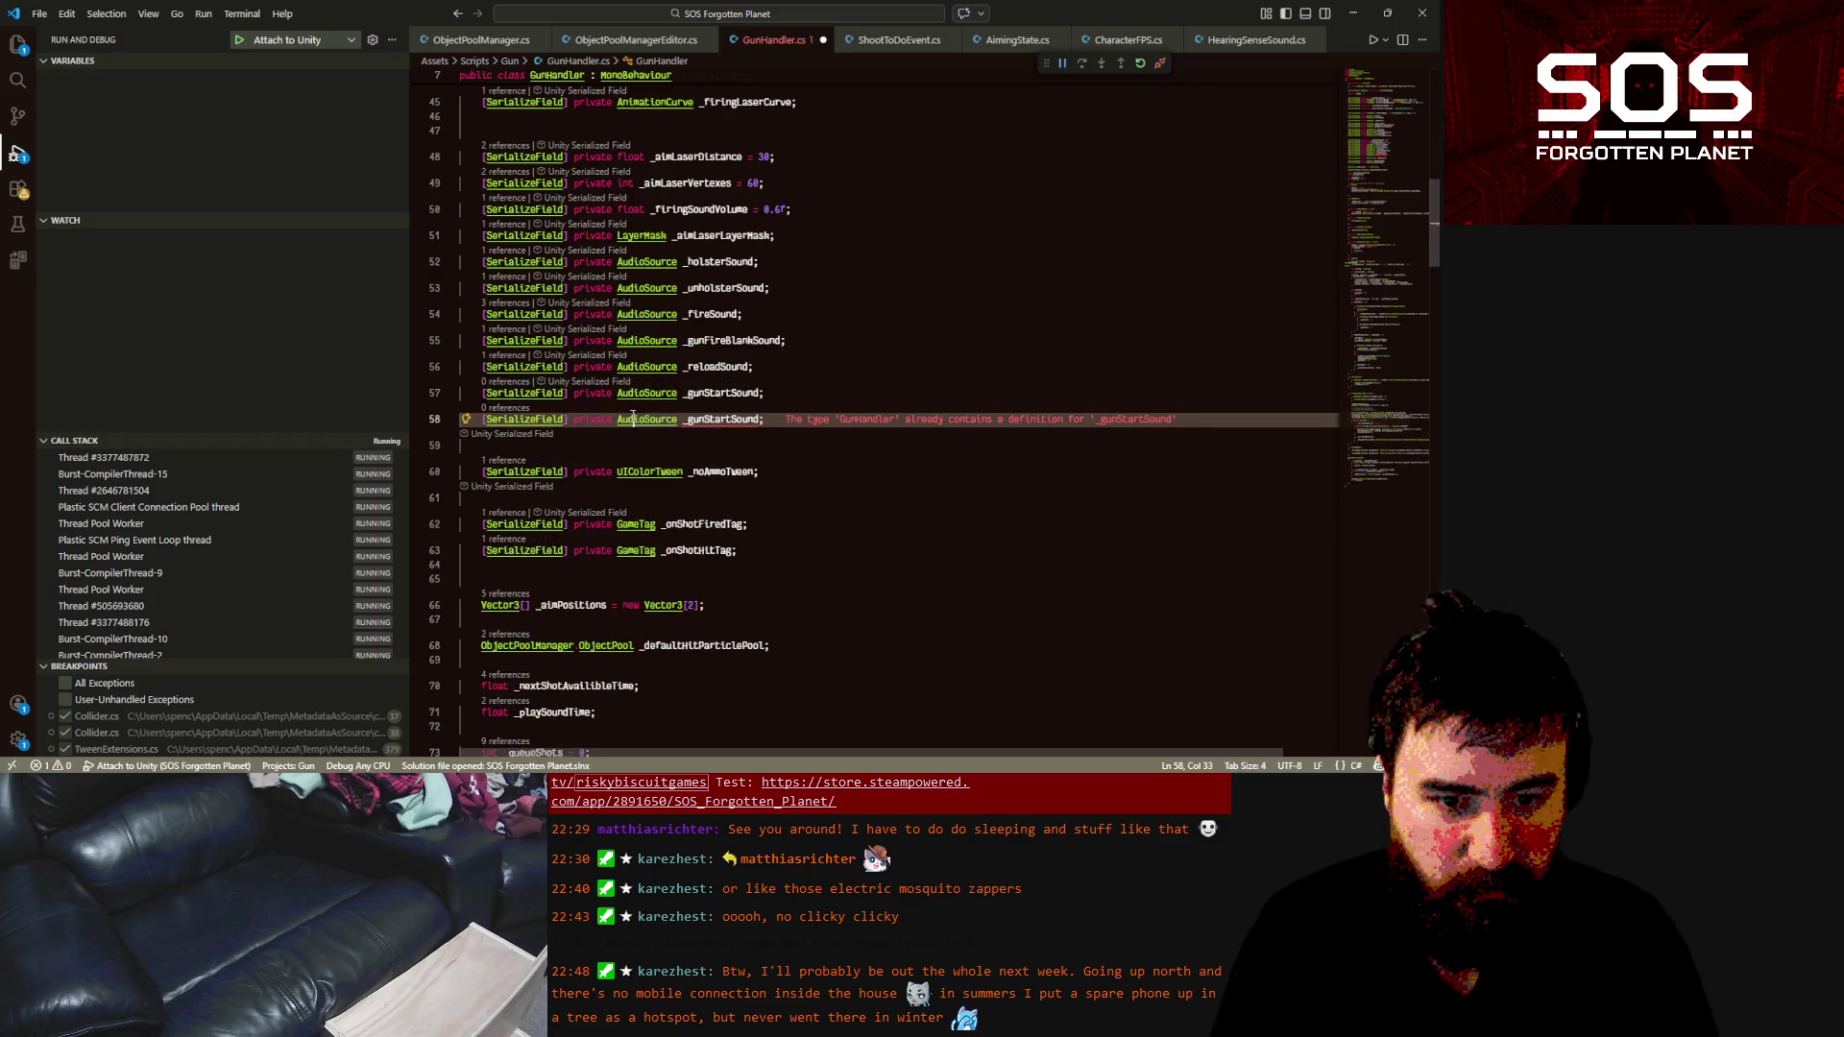
double_click(620, 408)
type("Aud")
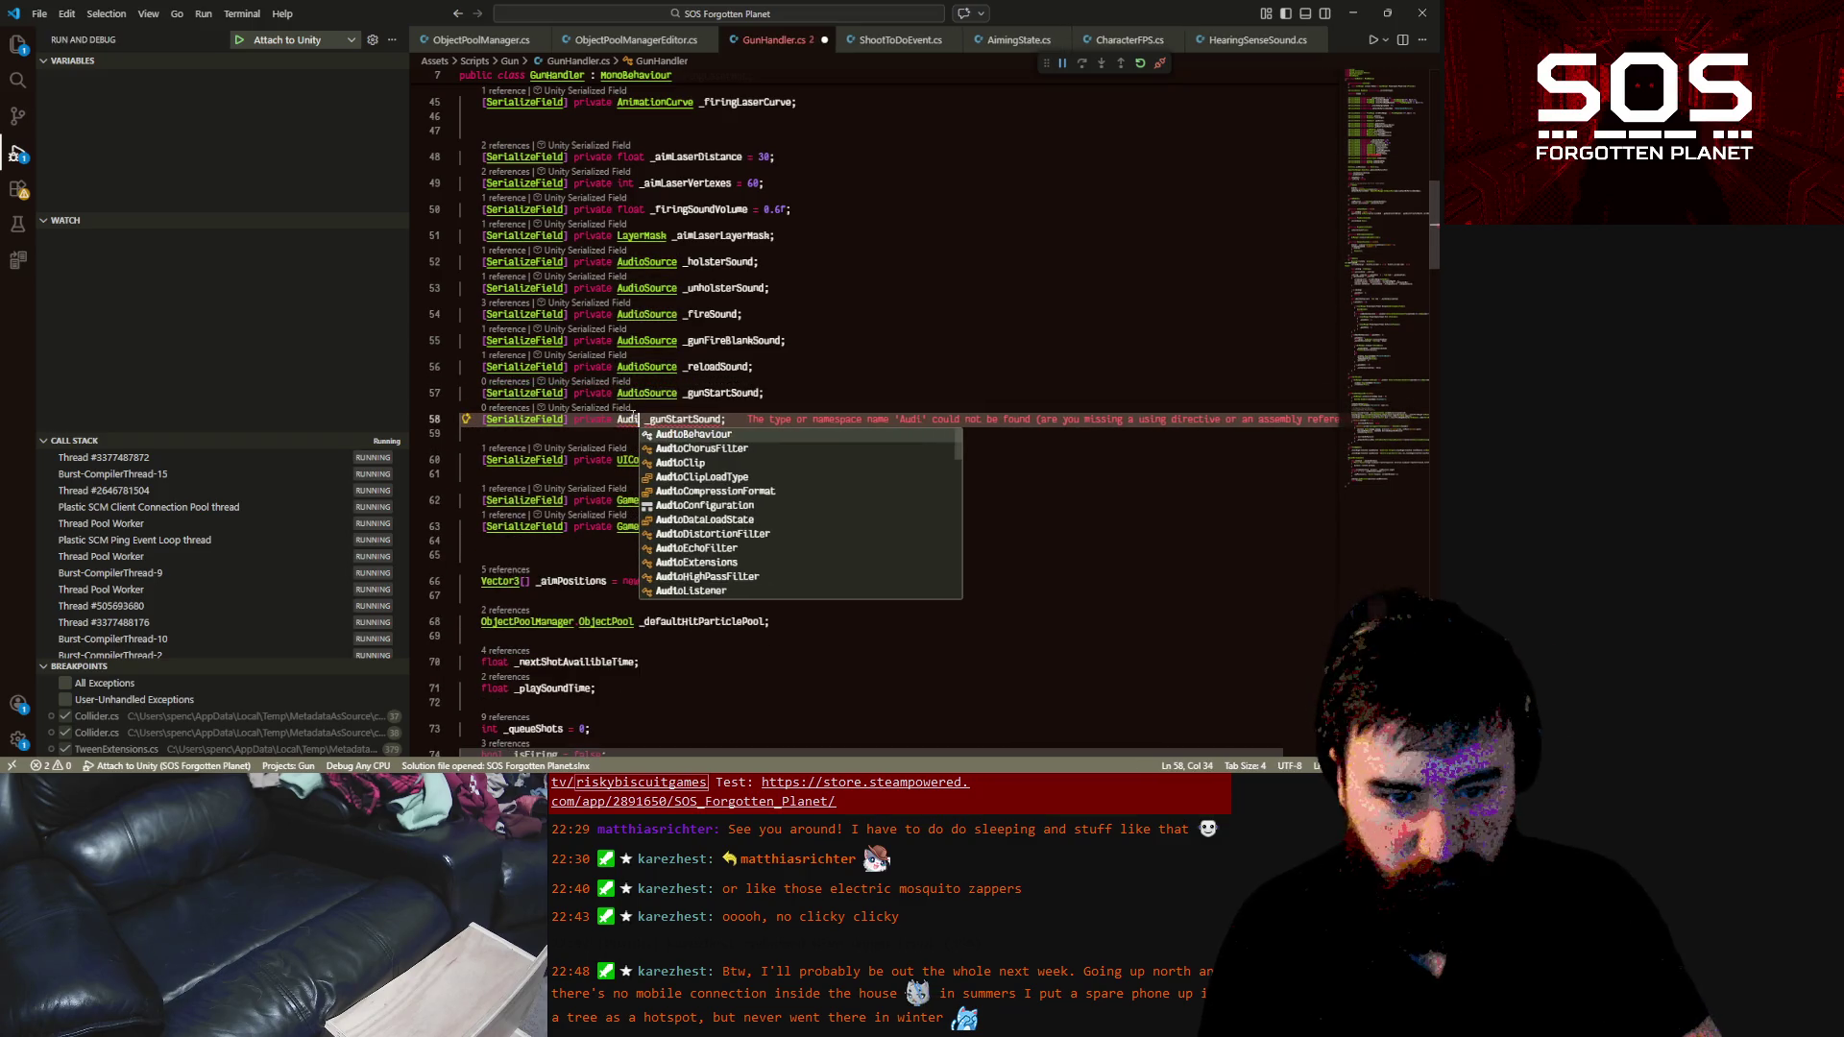
key("Down")
key("Down")
key("Return")
type("[]")
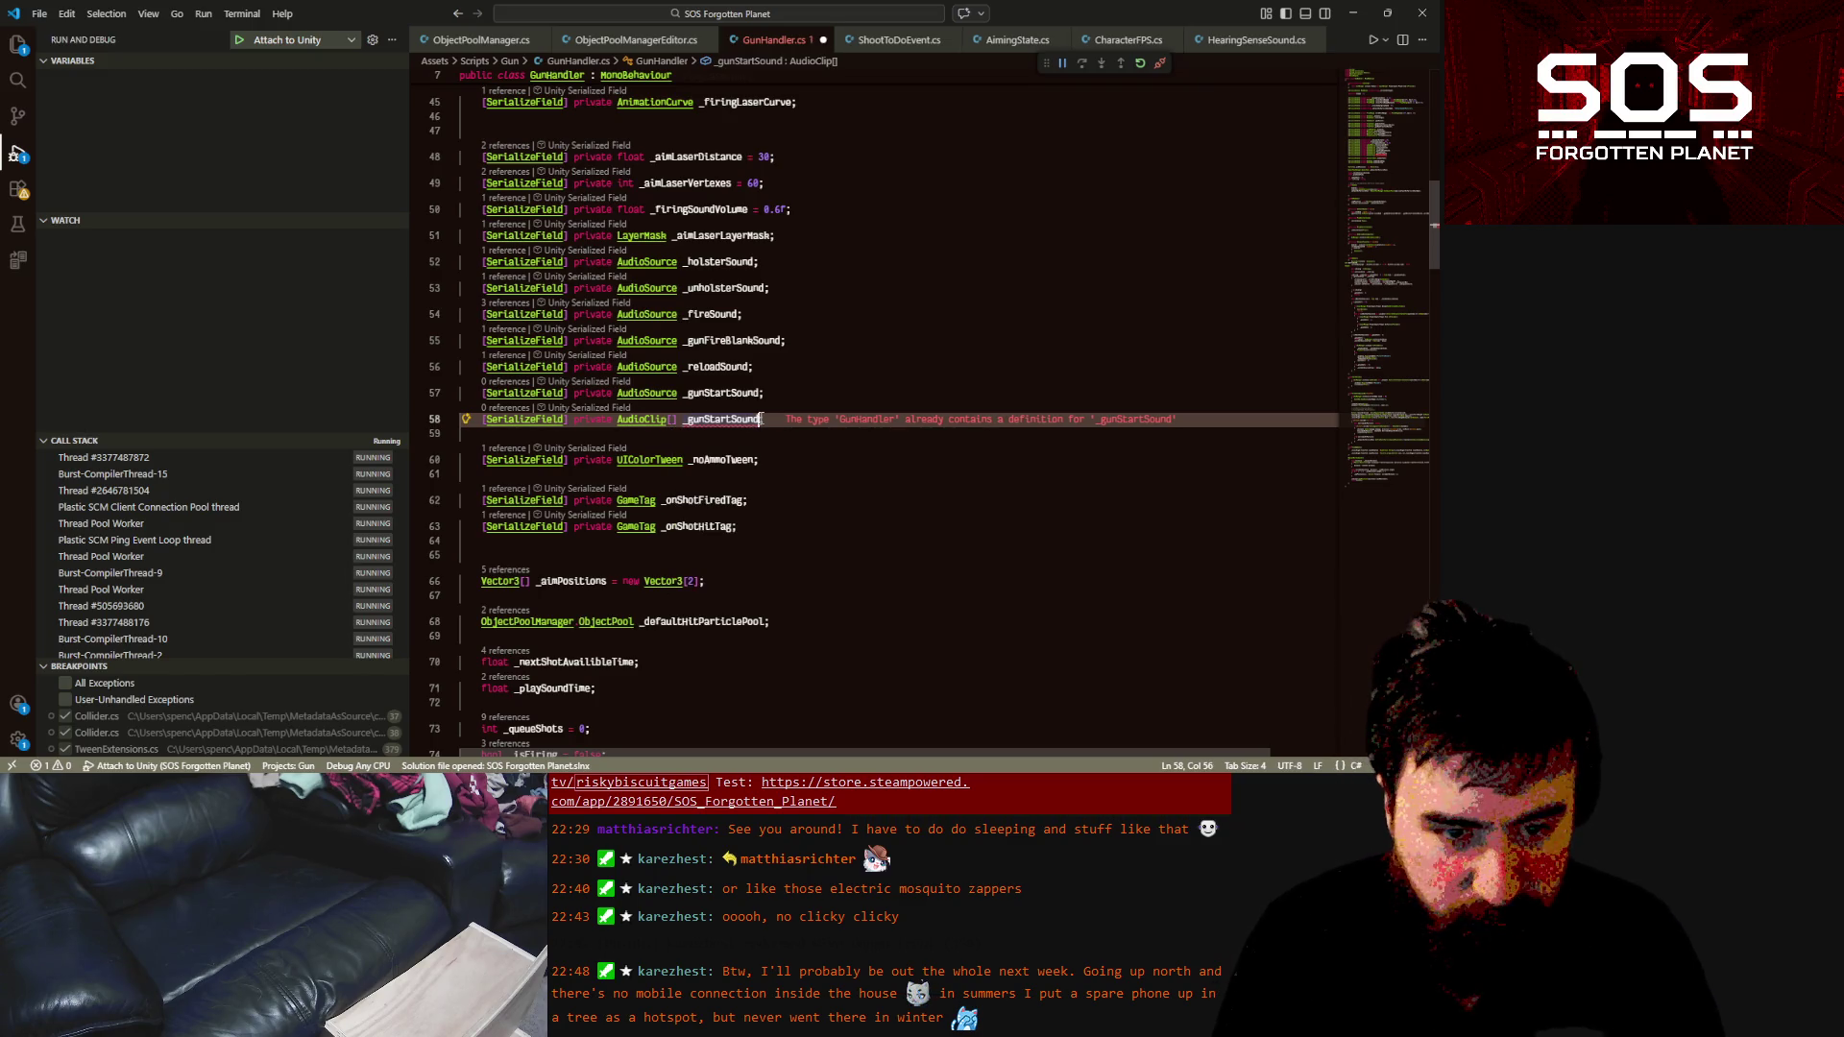
type("s;")
key("ctrl+s")
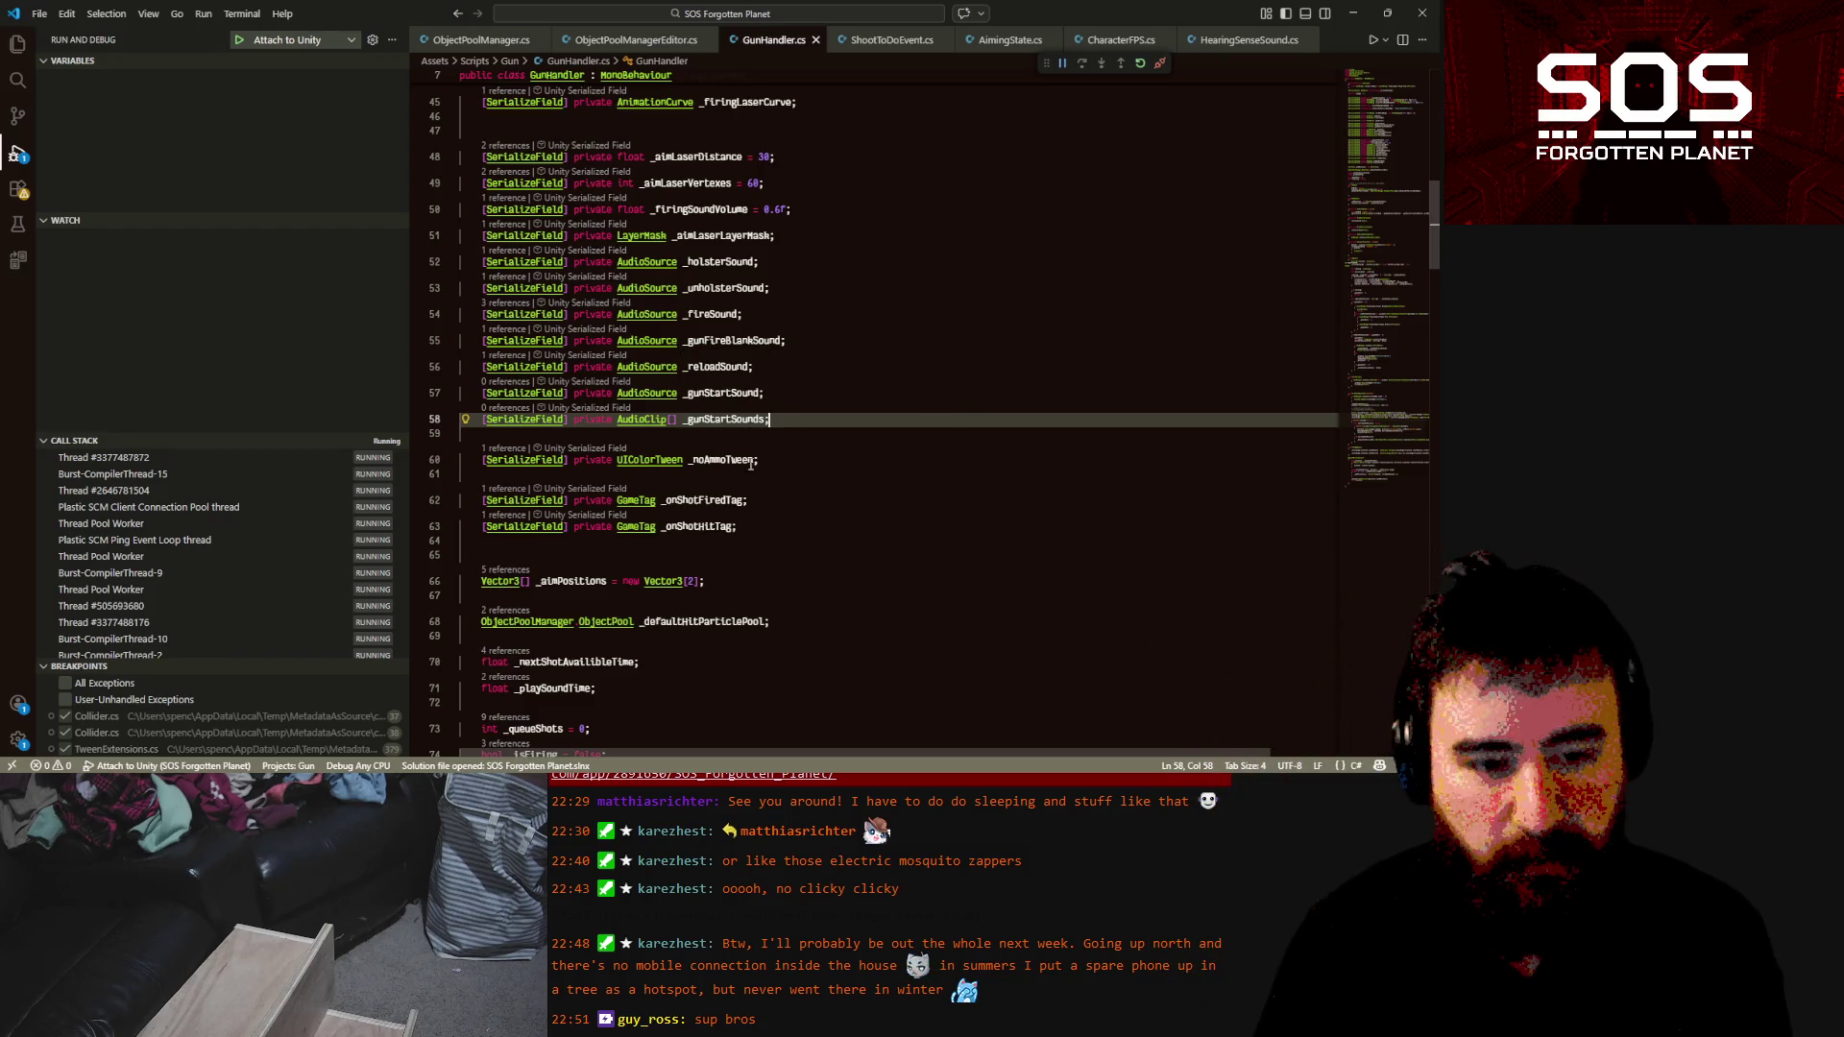
scroll(751, 464, "down", 2)
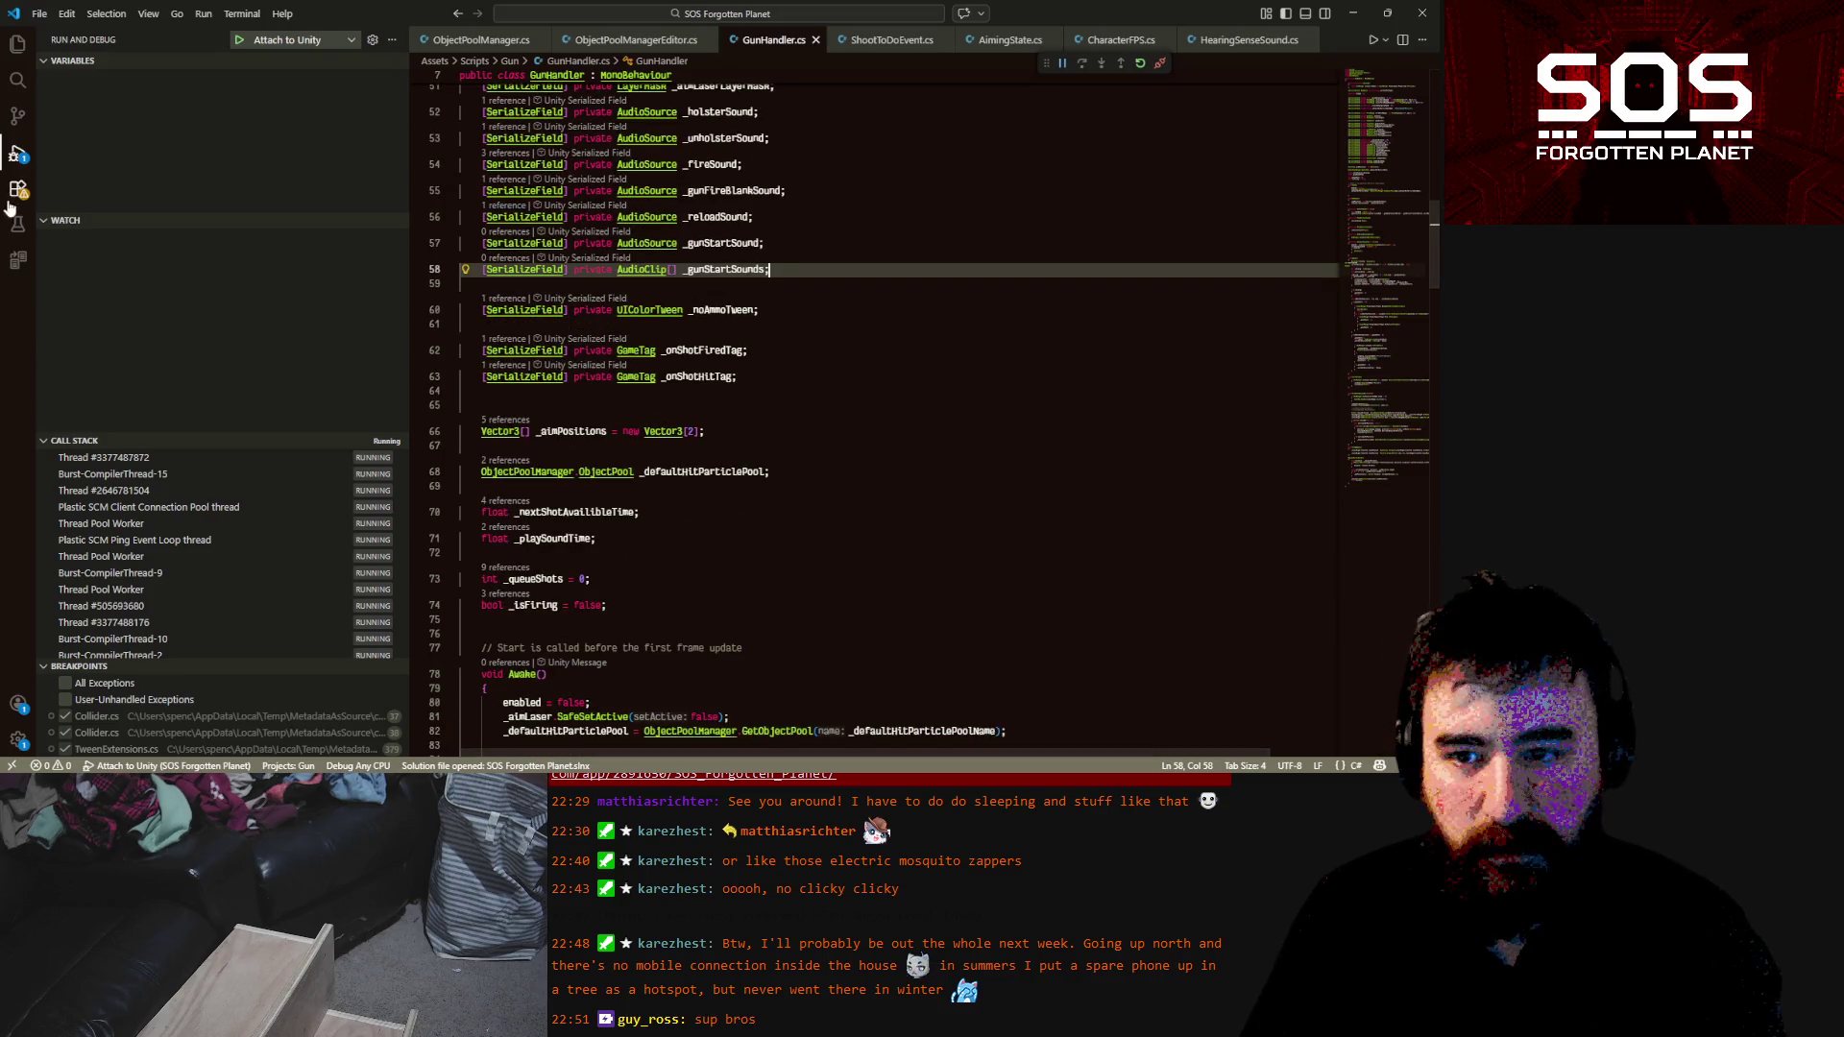
left_click(17, 155)
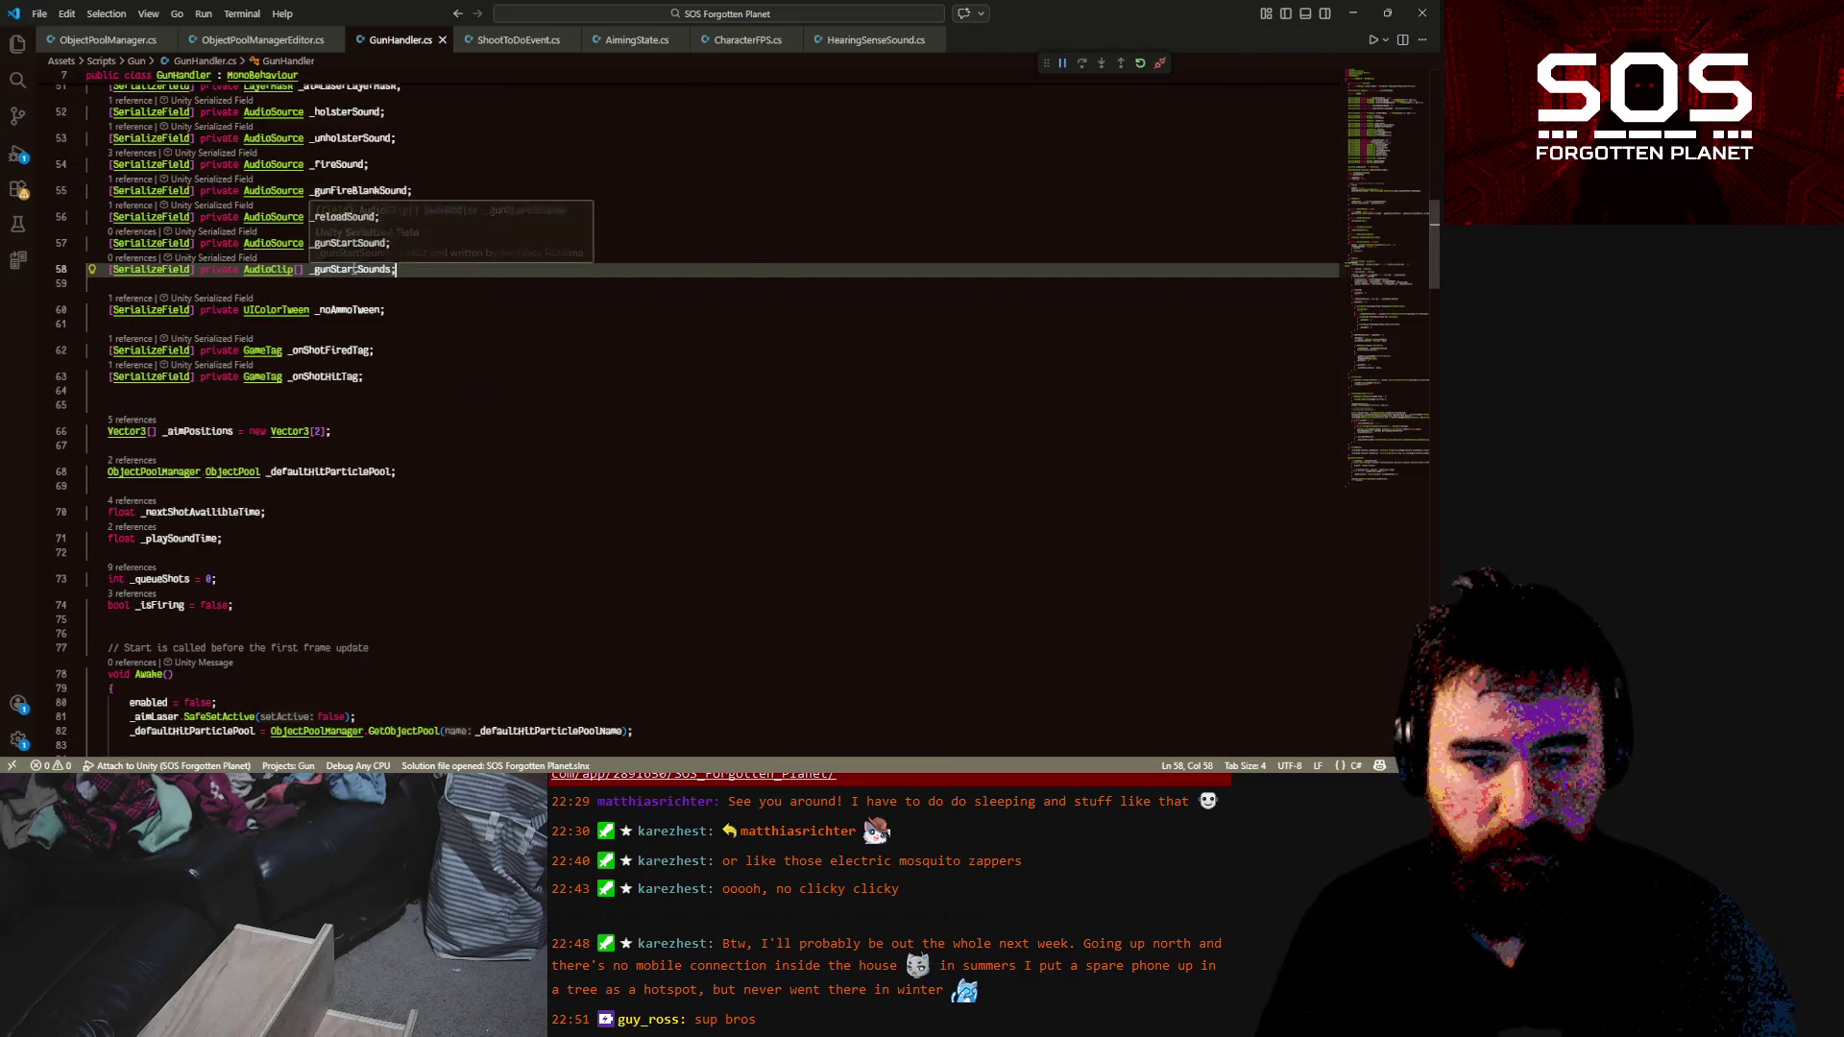
In FireShot, start a new statement with '_' right after the PistolFire animation call
key("Up")
key("Right")
double_click(351, 245)
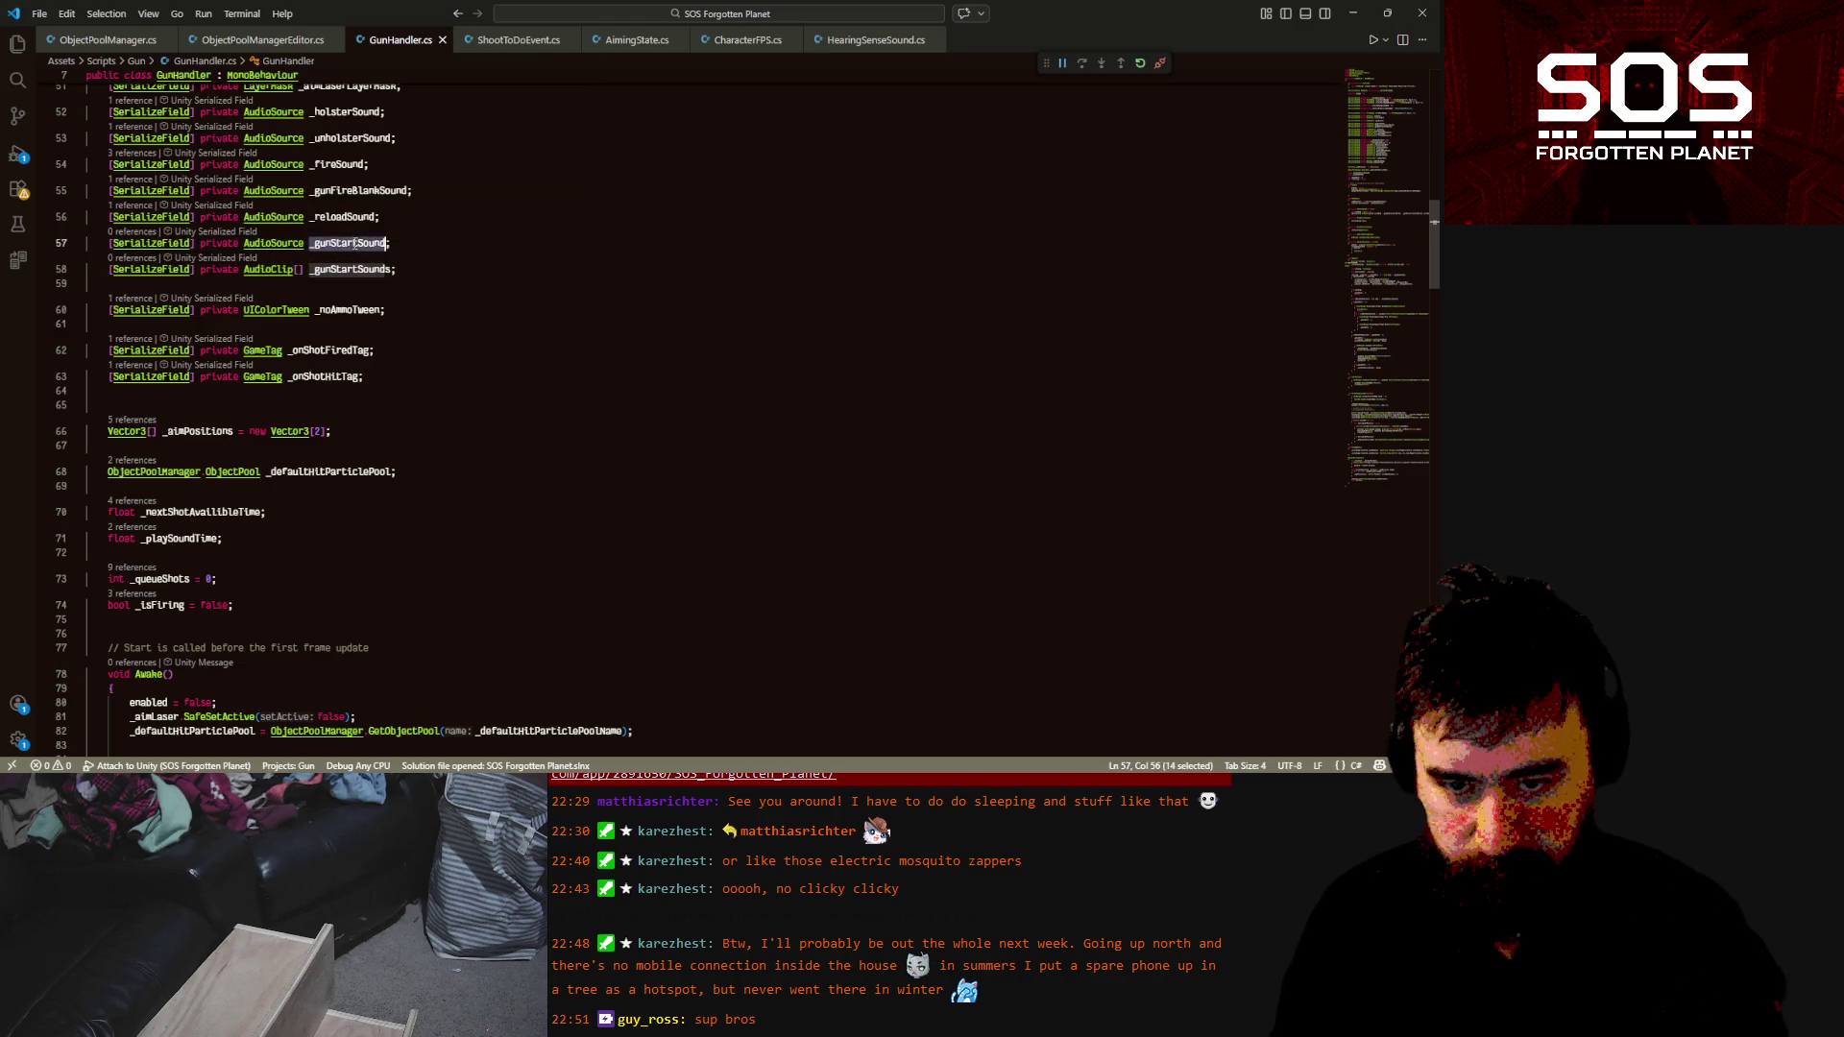
scroll(351, 336, "down", 10)
scroll(350, 337, "down", 19)
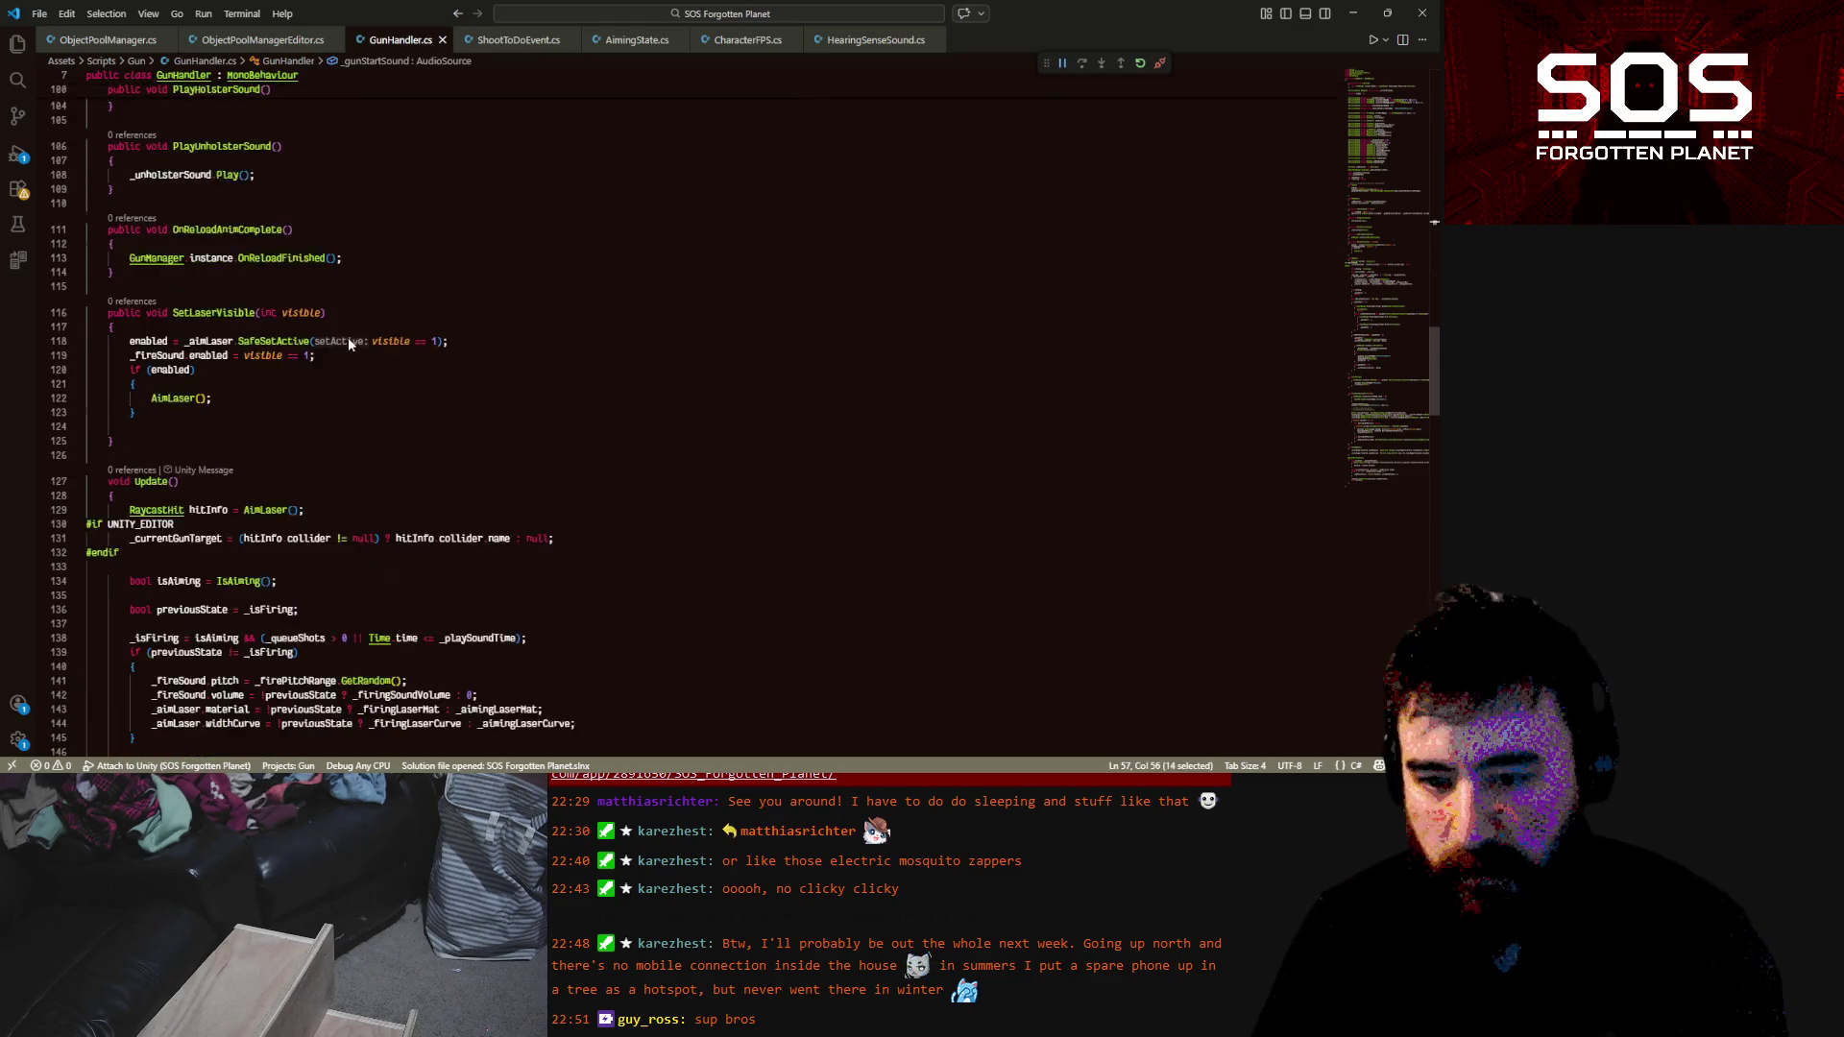
scroll(348, 346, "down", 18)
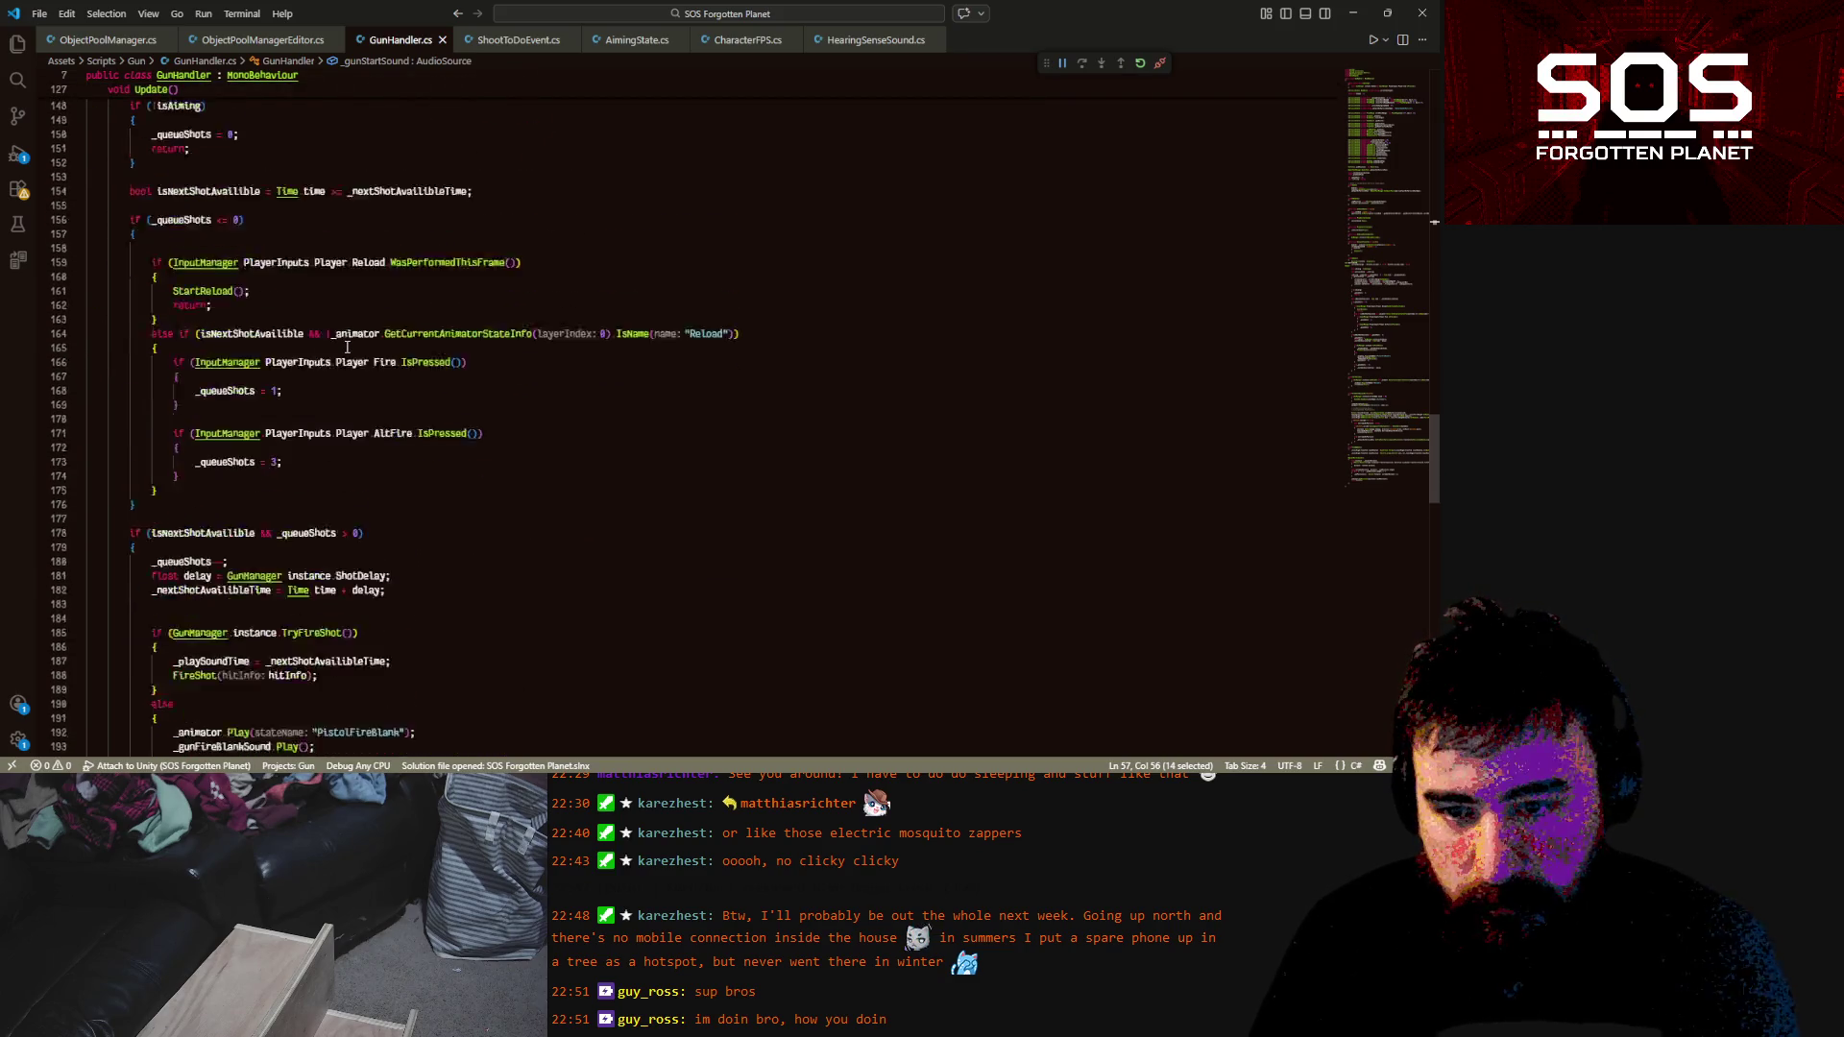
scroll(347, 347, "down", 20)
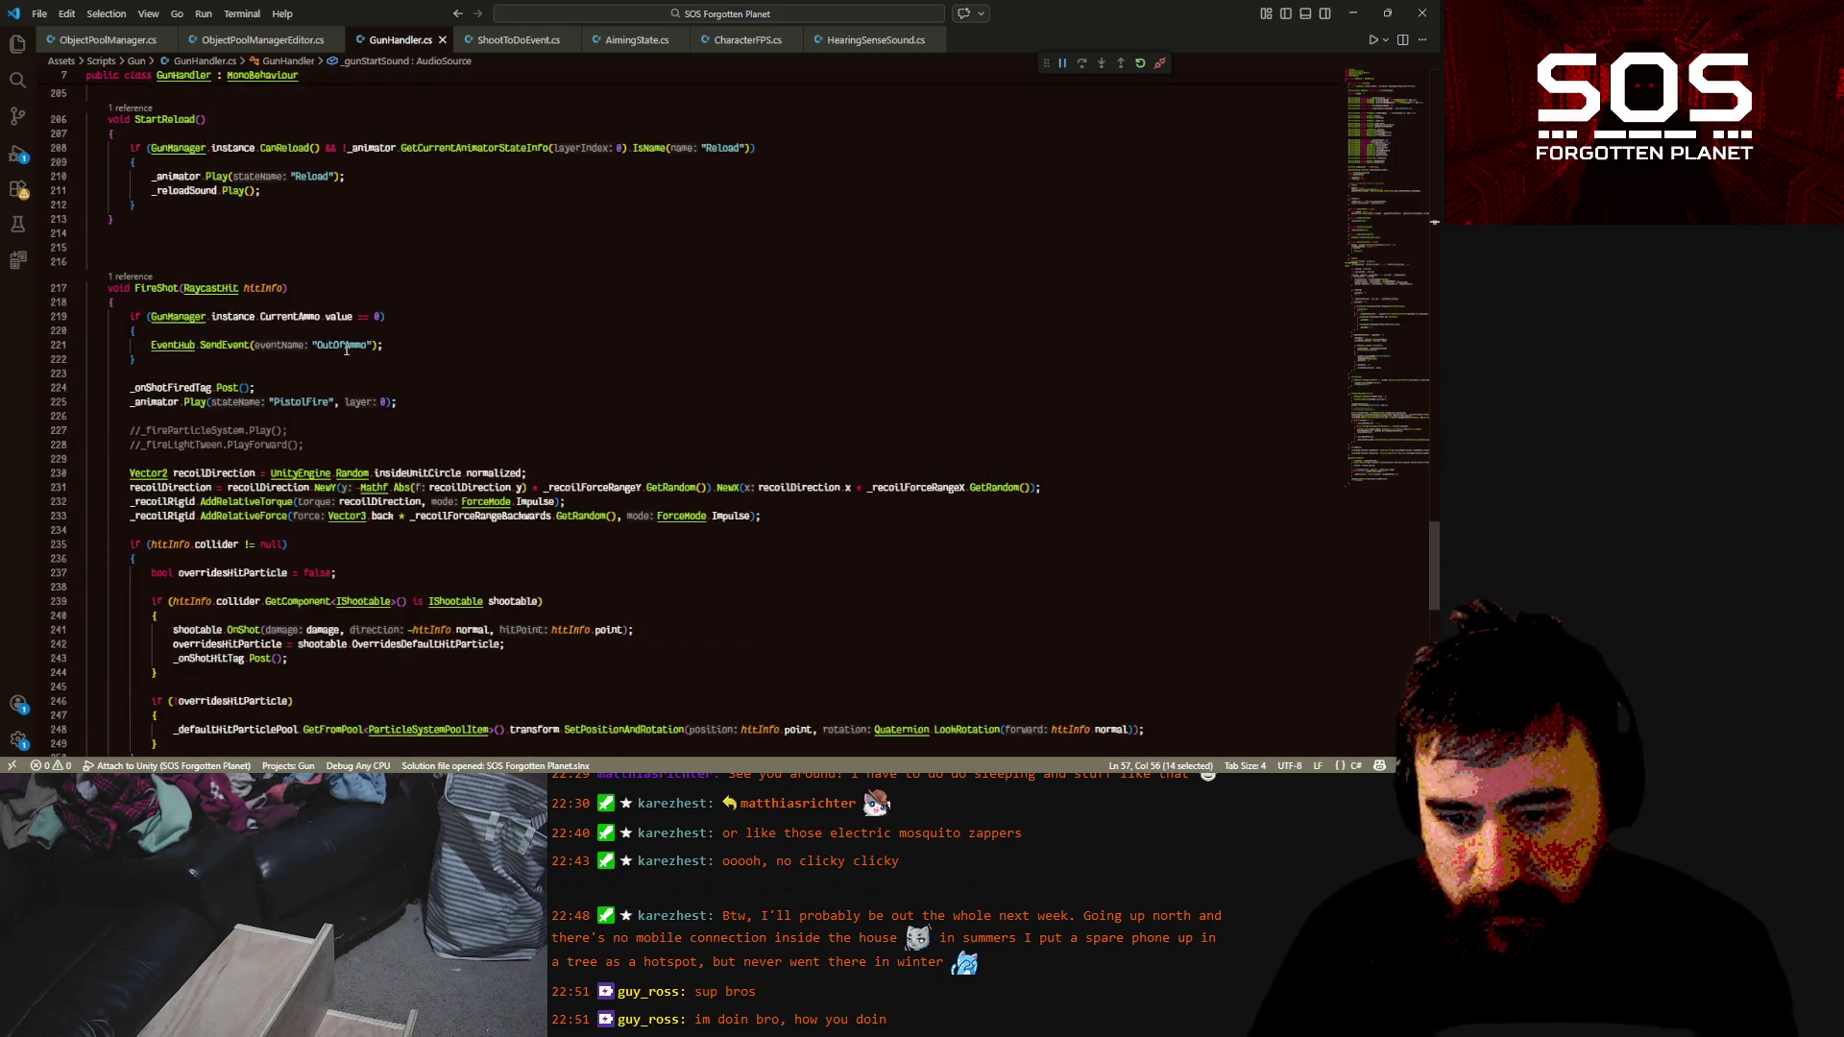
scroll(352, 379, "up", 17)
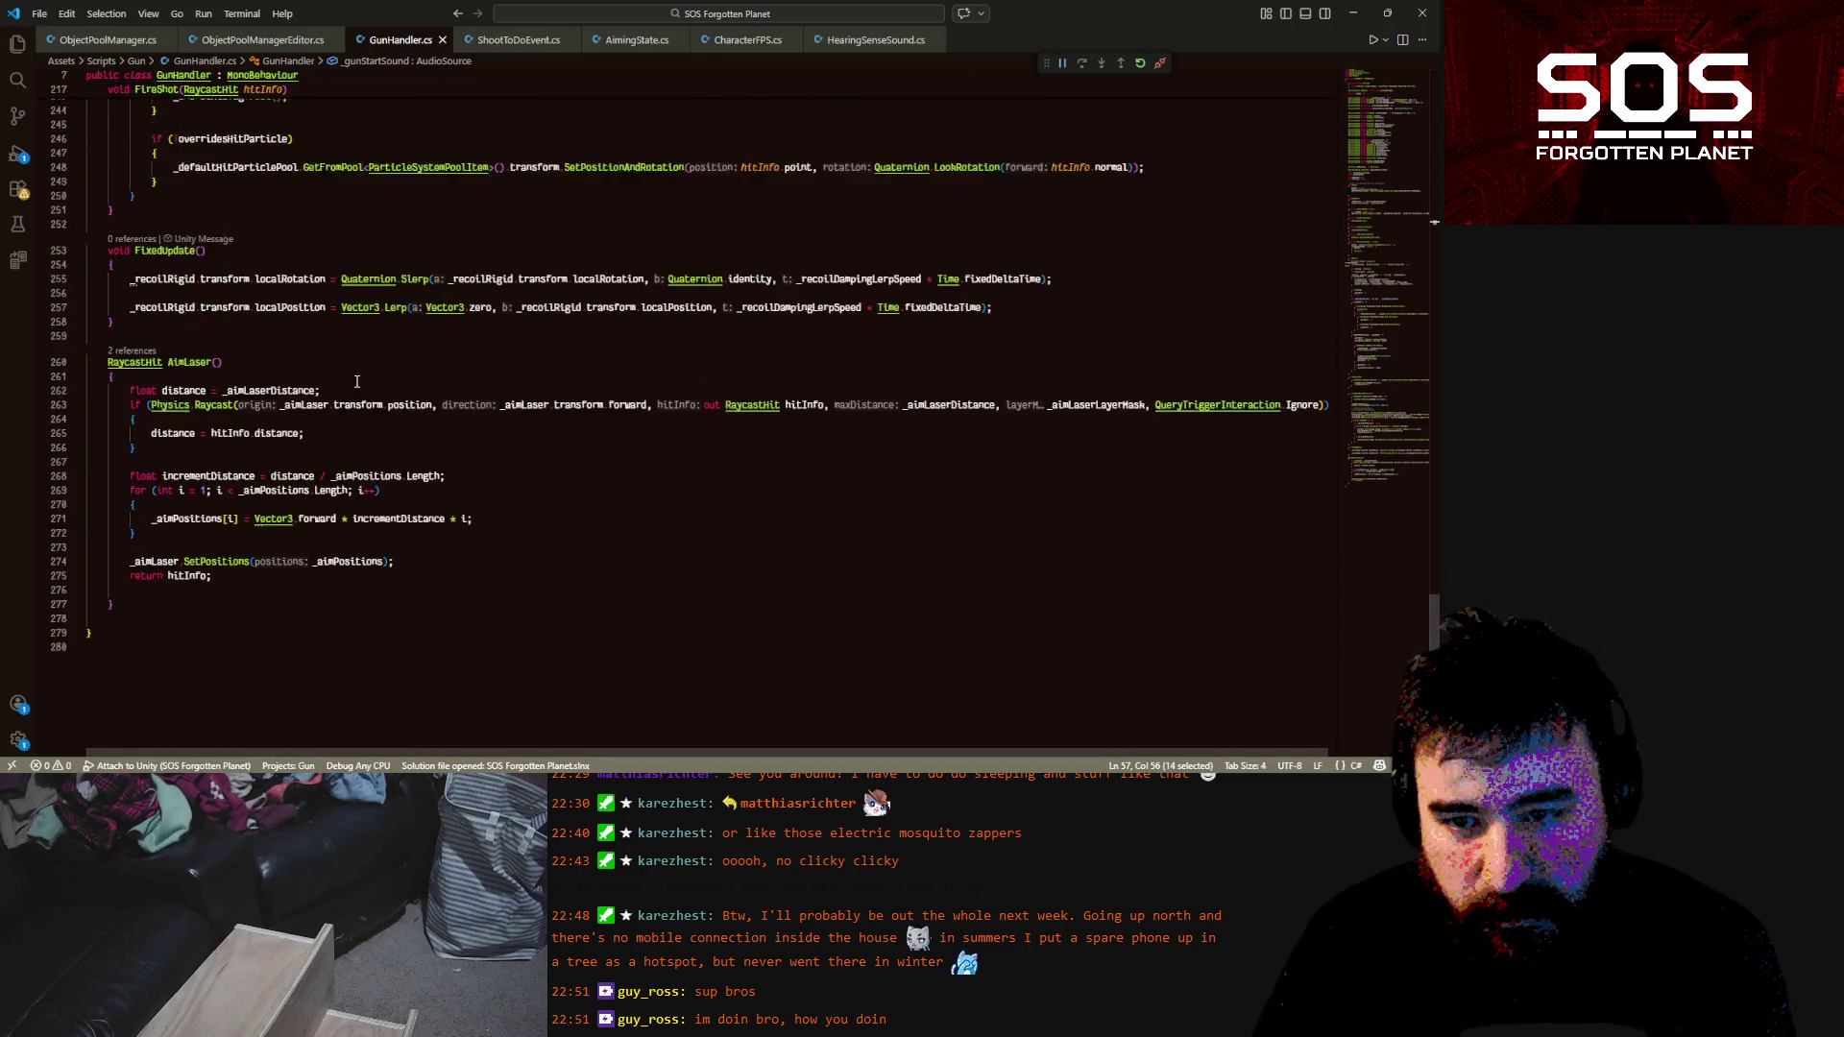
mouse_move(385, 435)
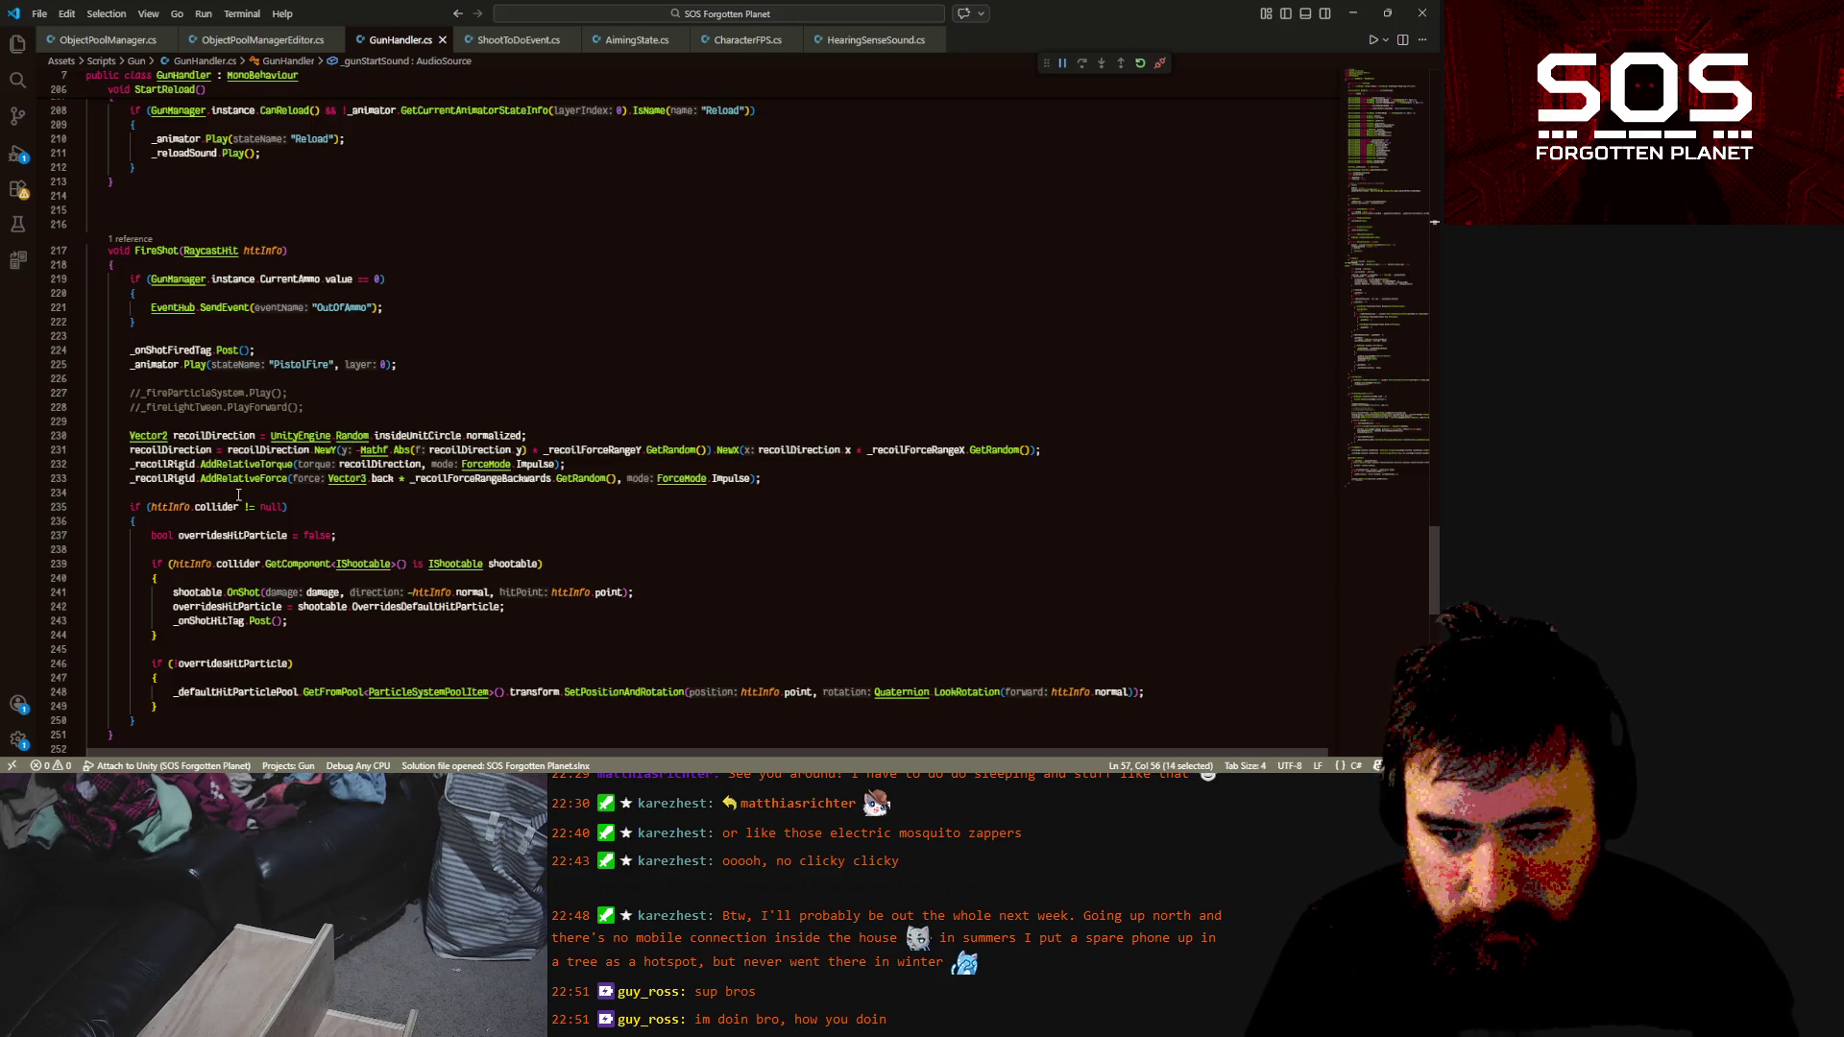
left_click(435, 349)
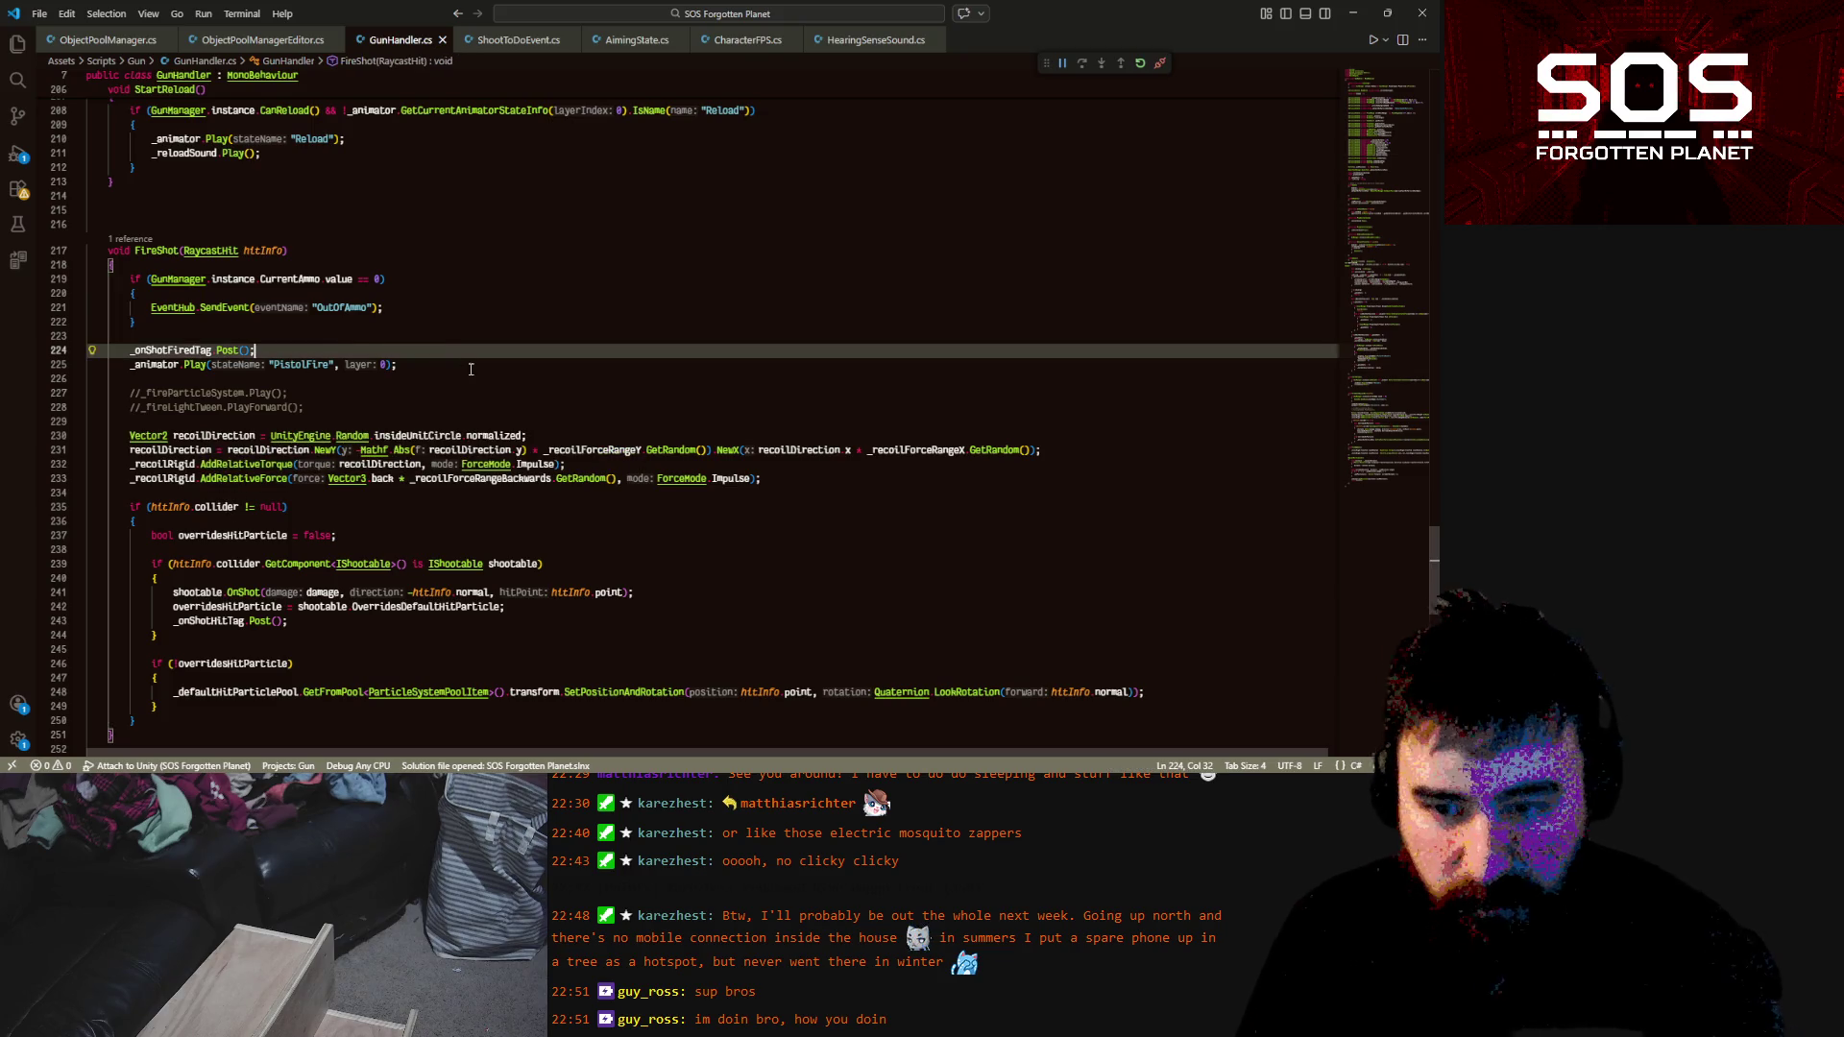
left_click(471, 366)
key("Return")
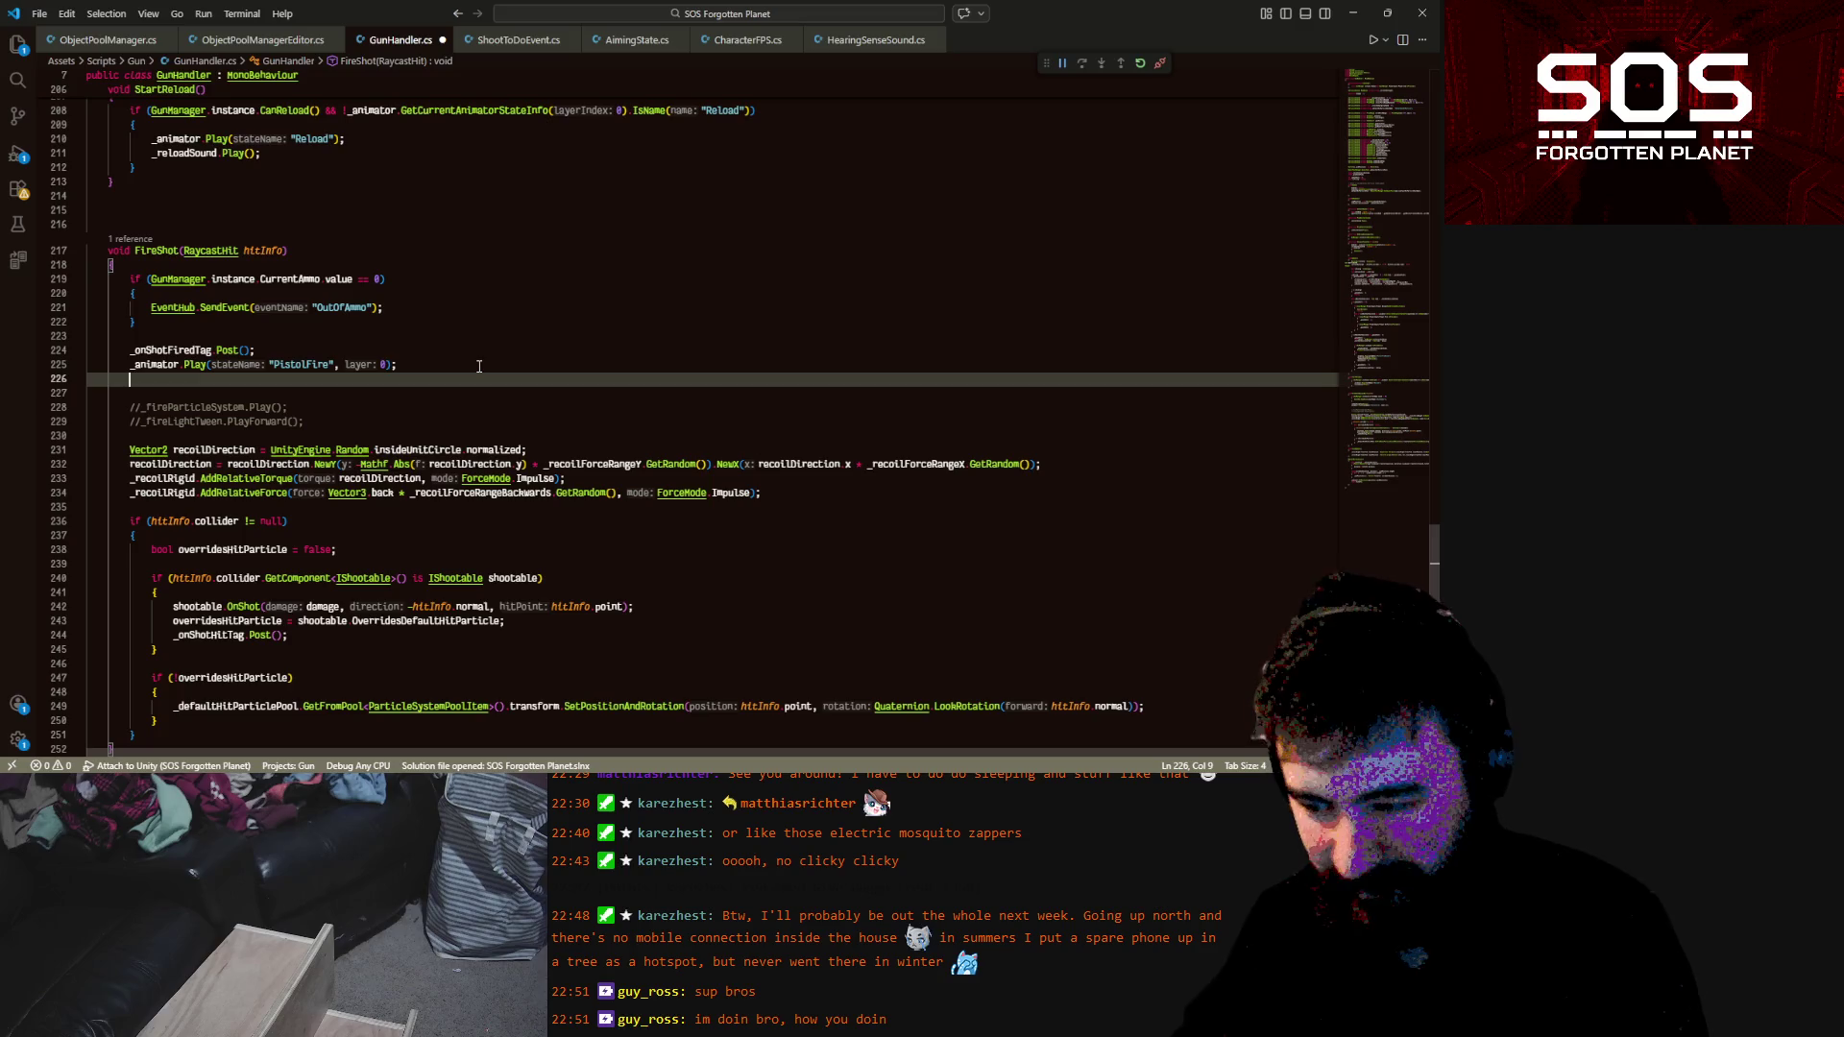
type("_")
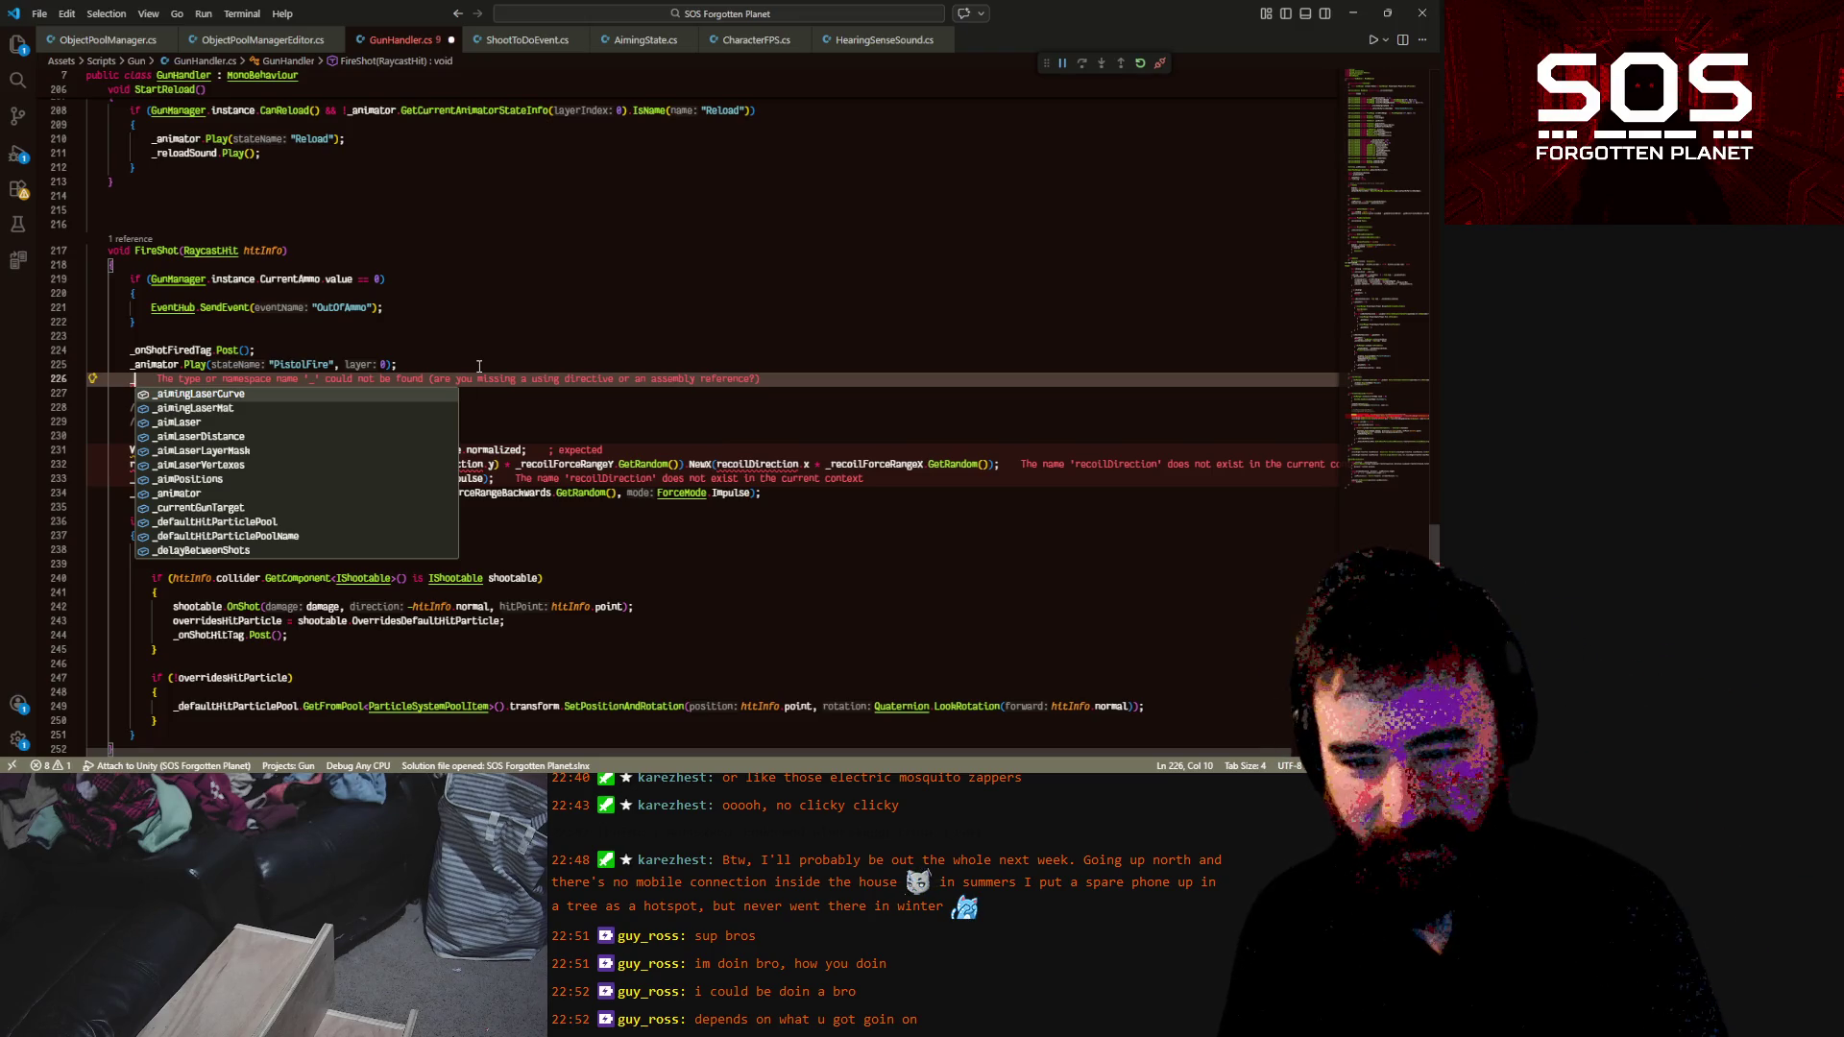
Begin line 226 with the call _gunStartSound.PlayOneShot using autocomplete
type("gun")
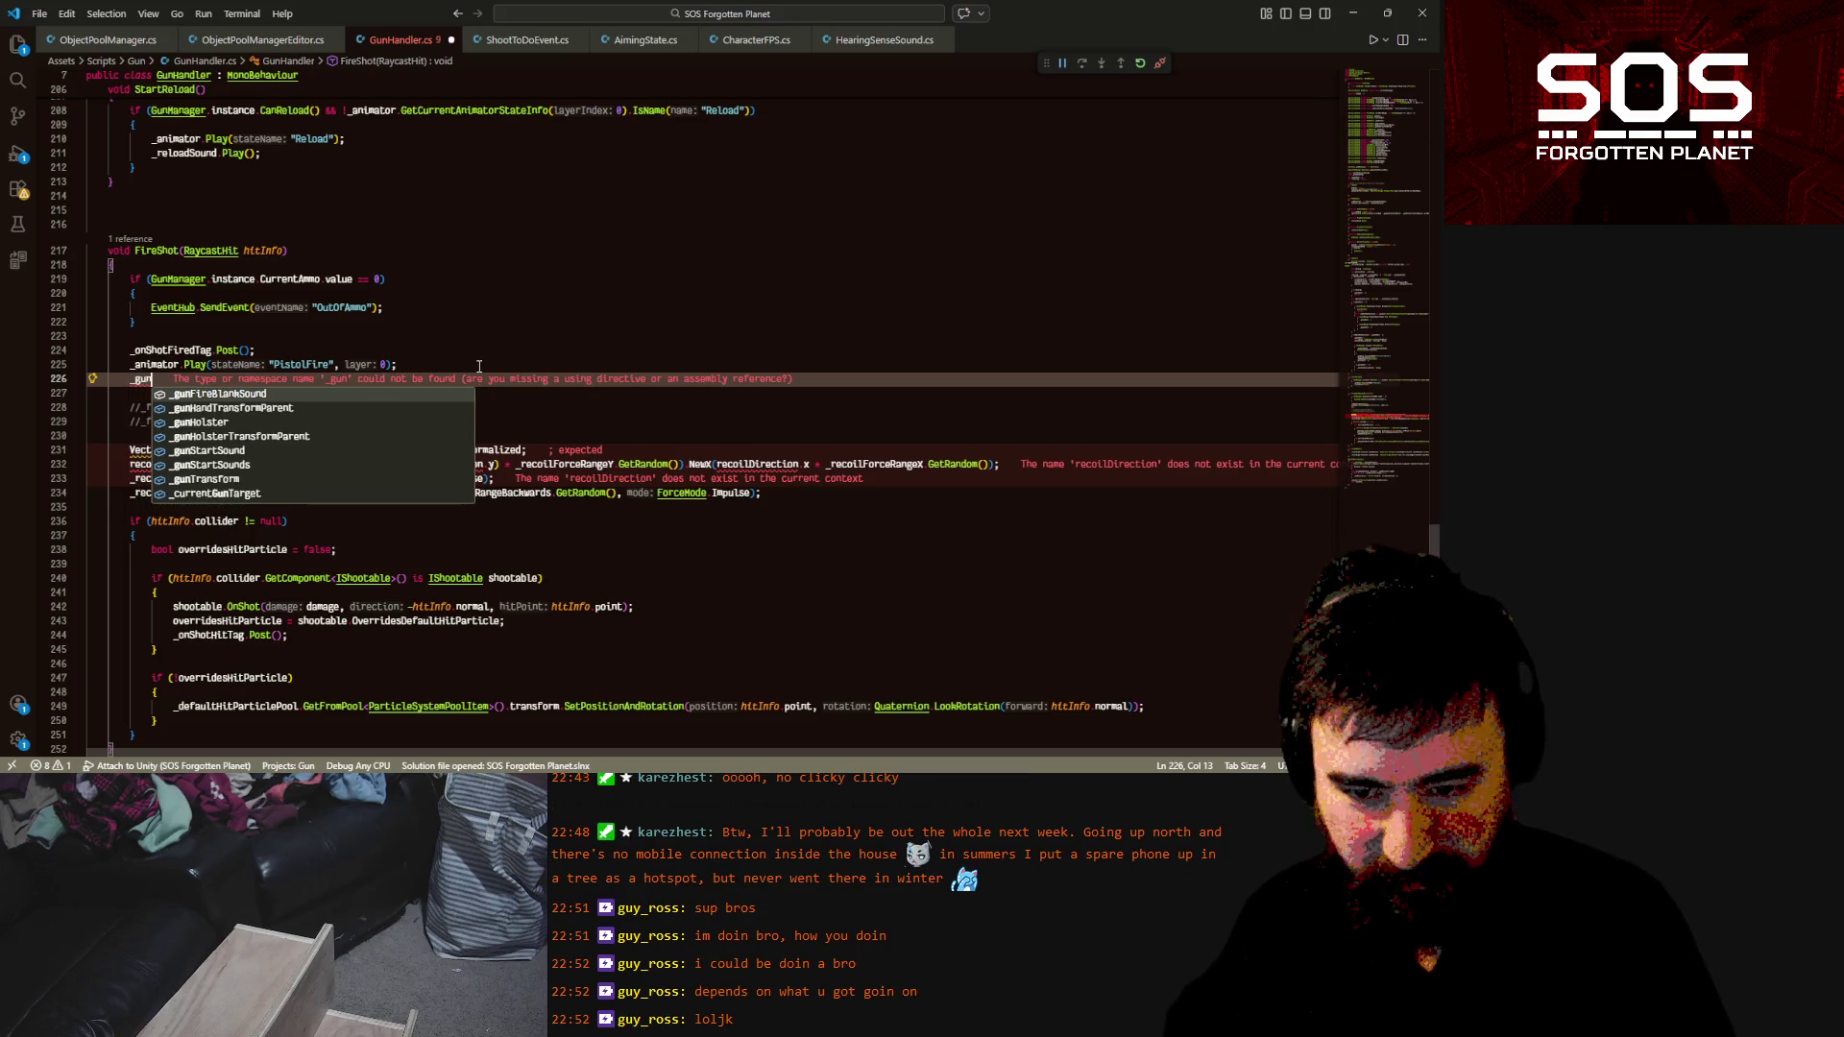
key("Down")
key("Down")
key("Down")
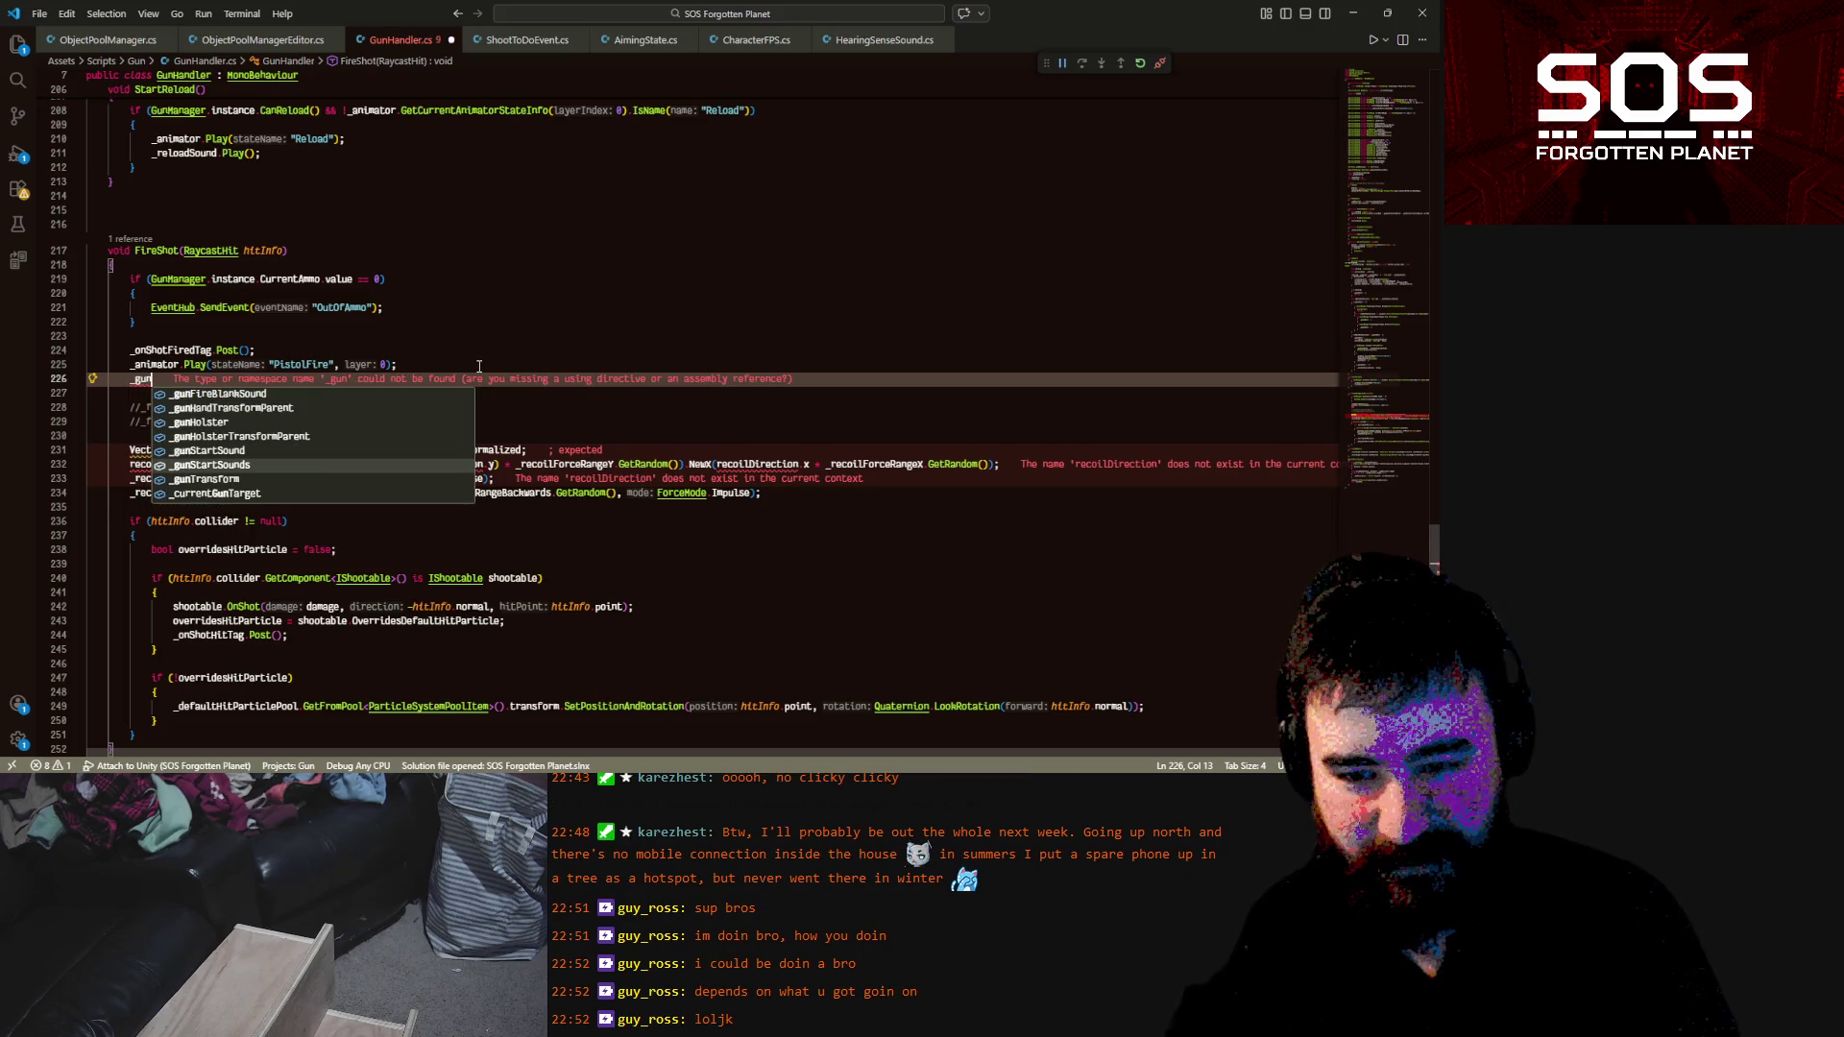
key("Up")
key("Return")
type(".pla")
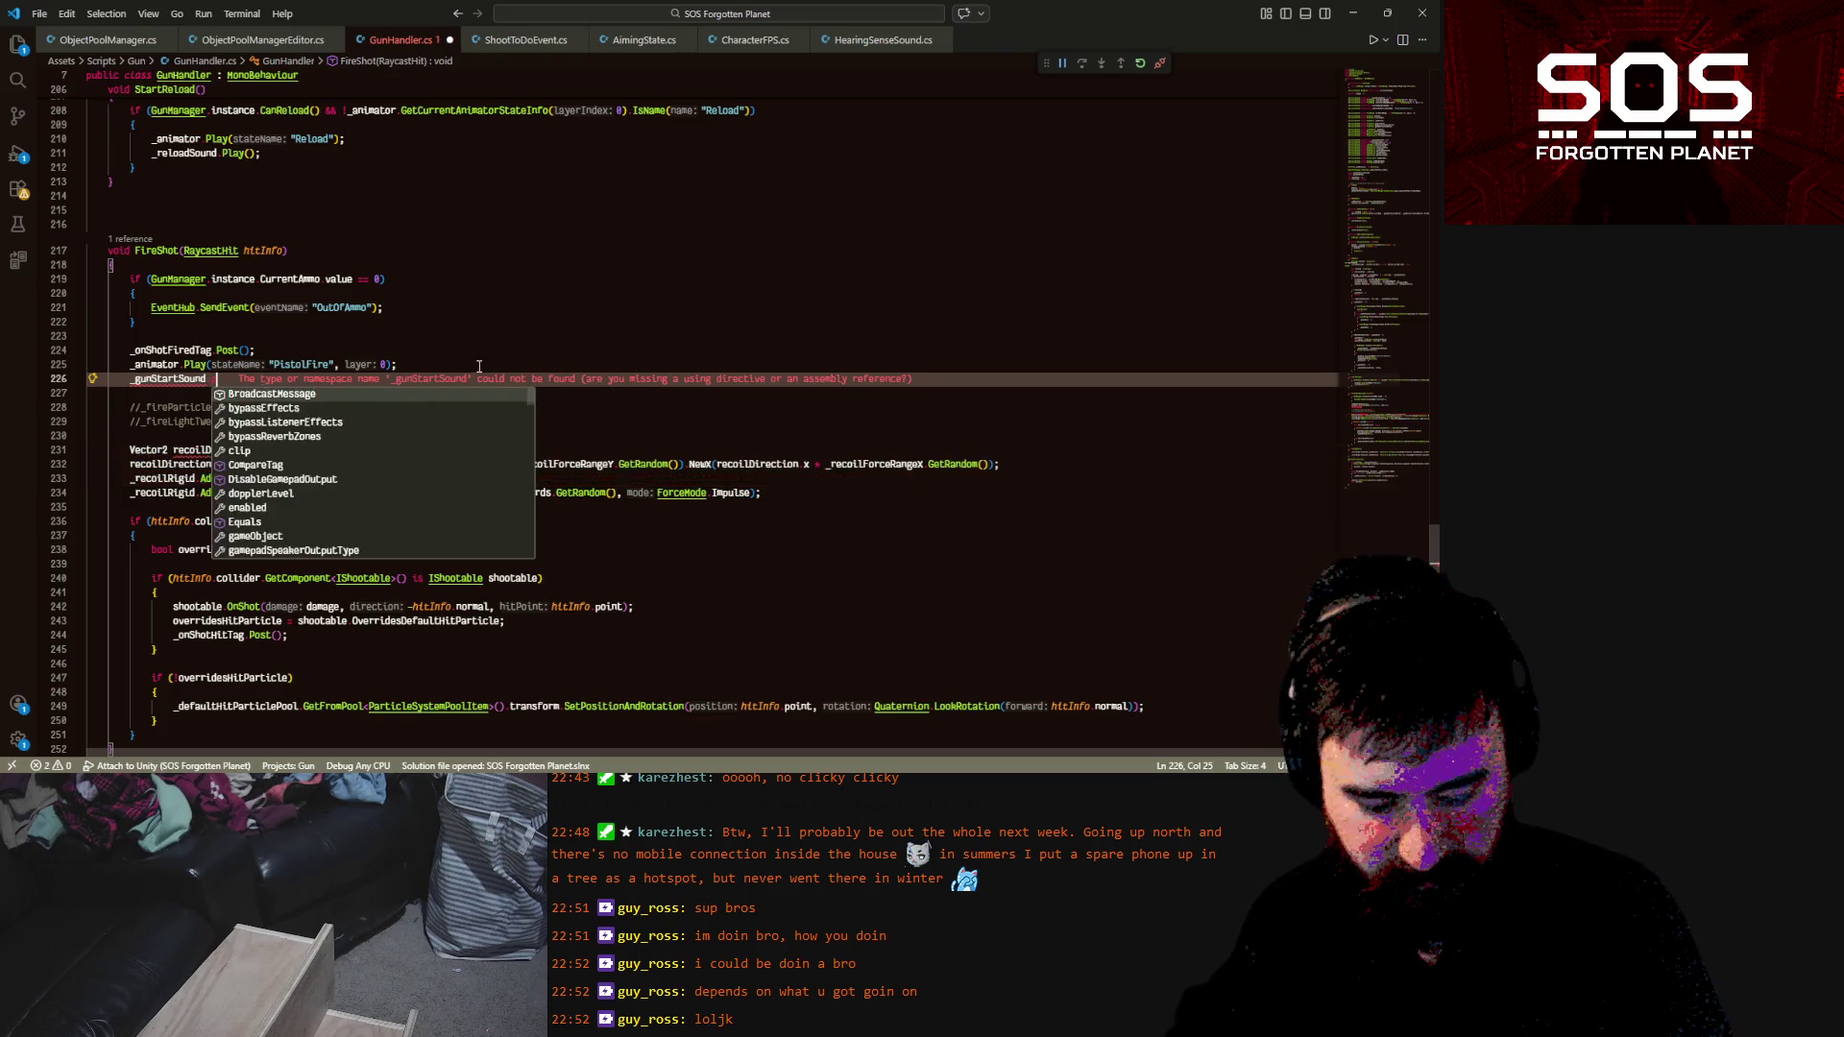
key("Return")
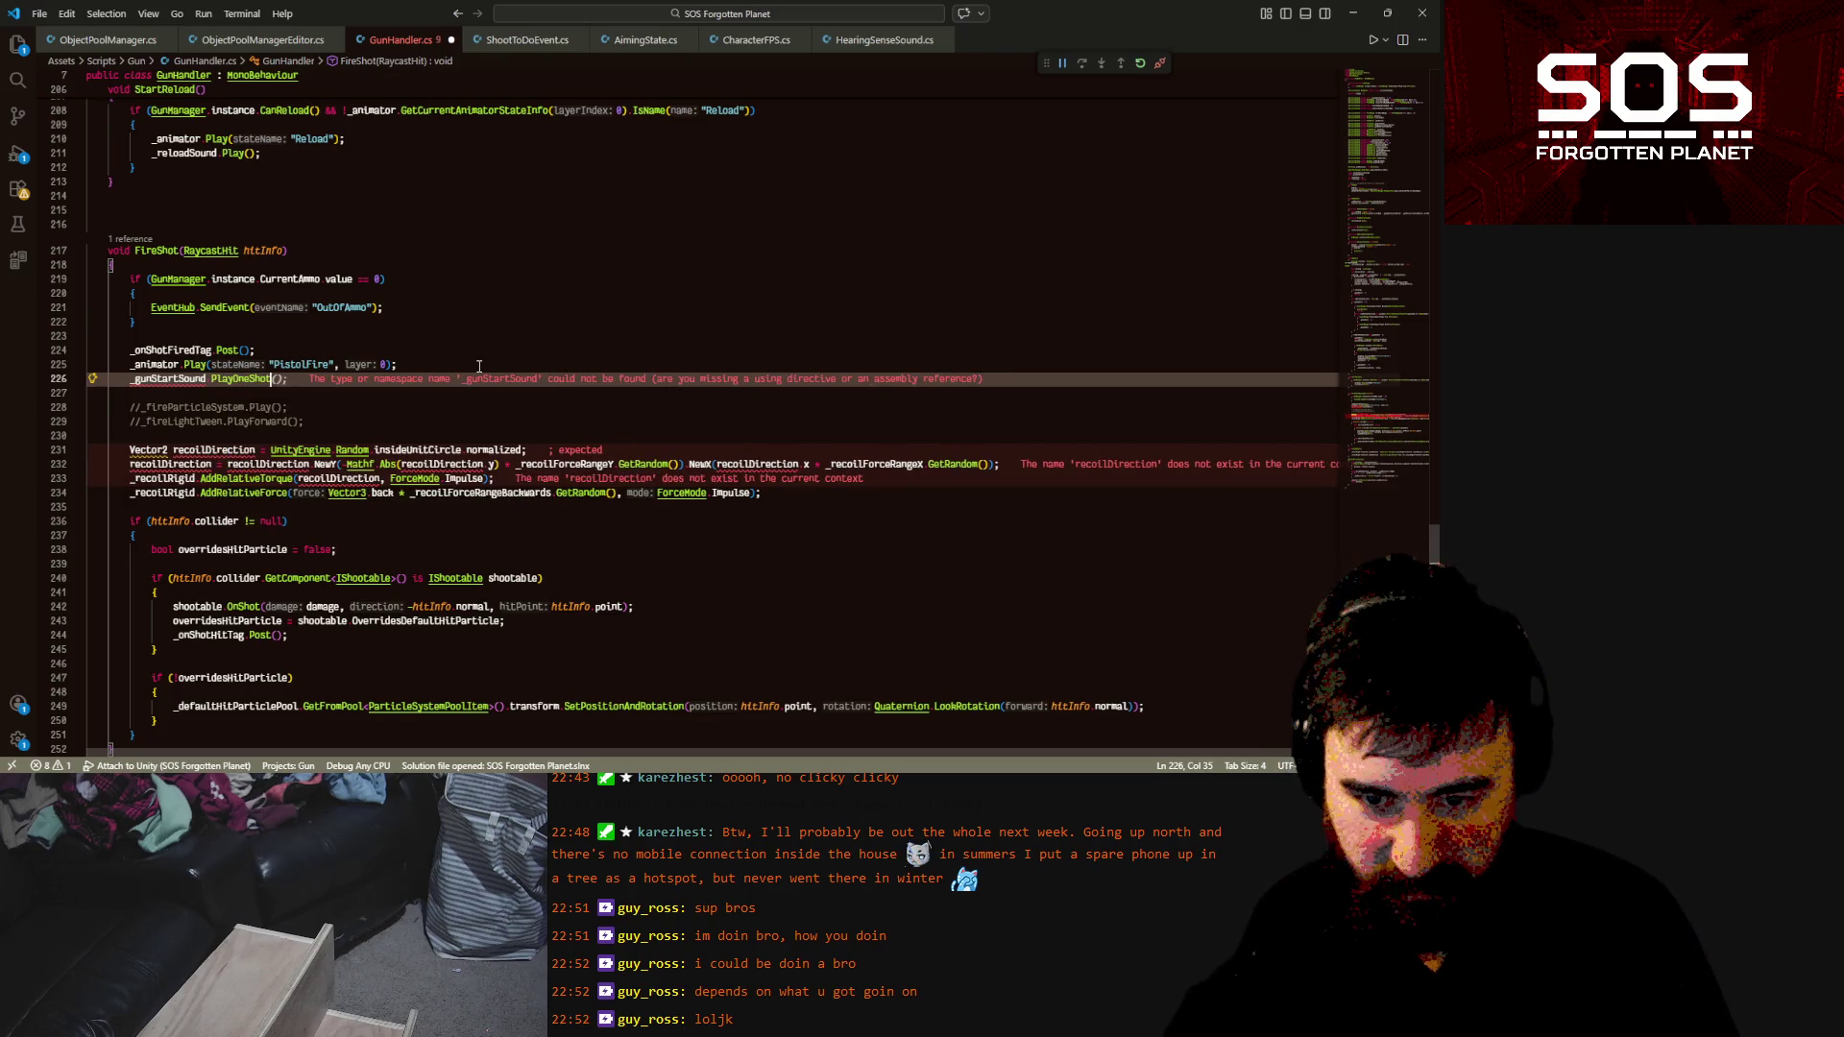
Pass _gunStartSounds.GetRandom() as the PlayOneShot argument, completing the statement
type("();")
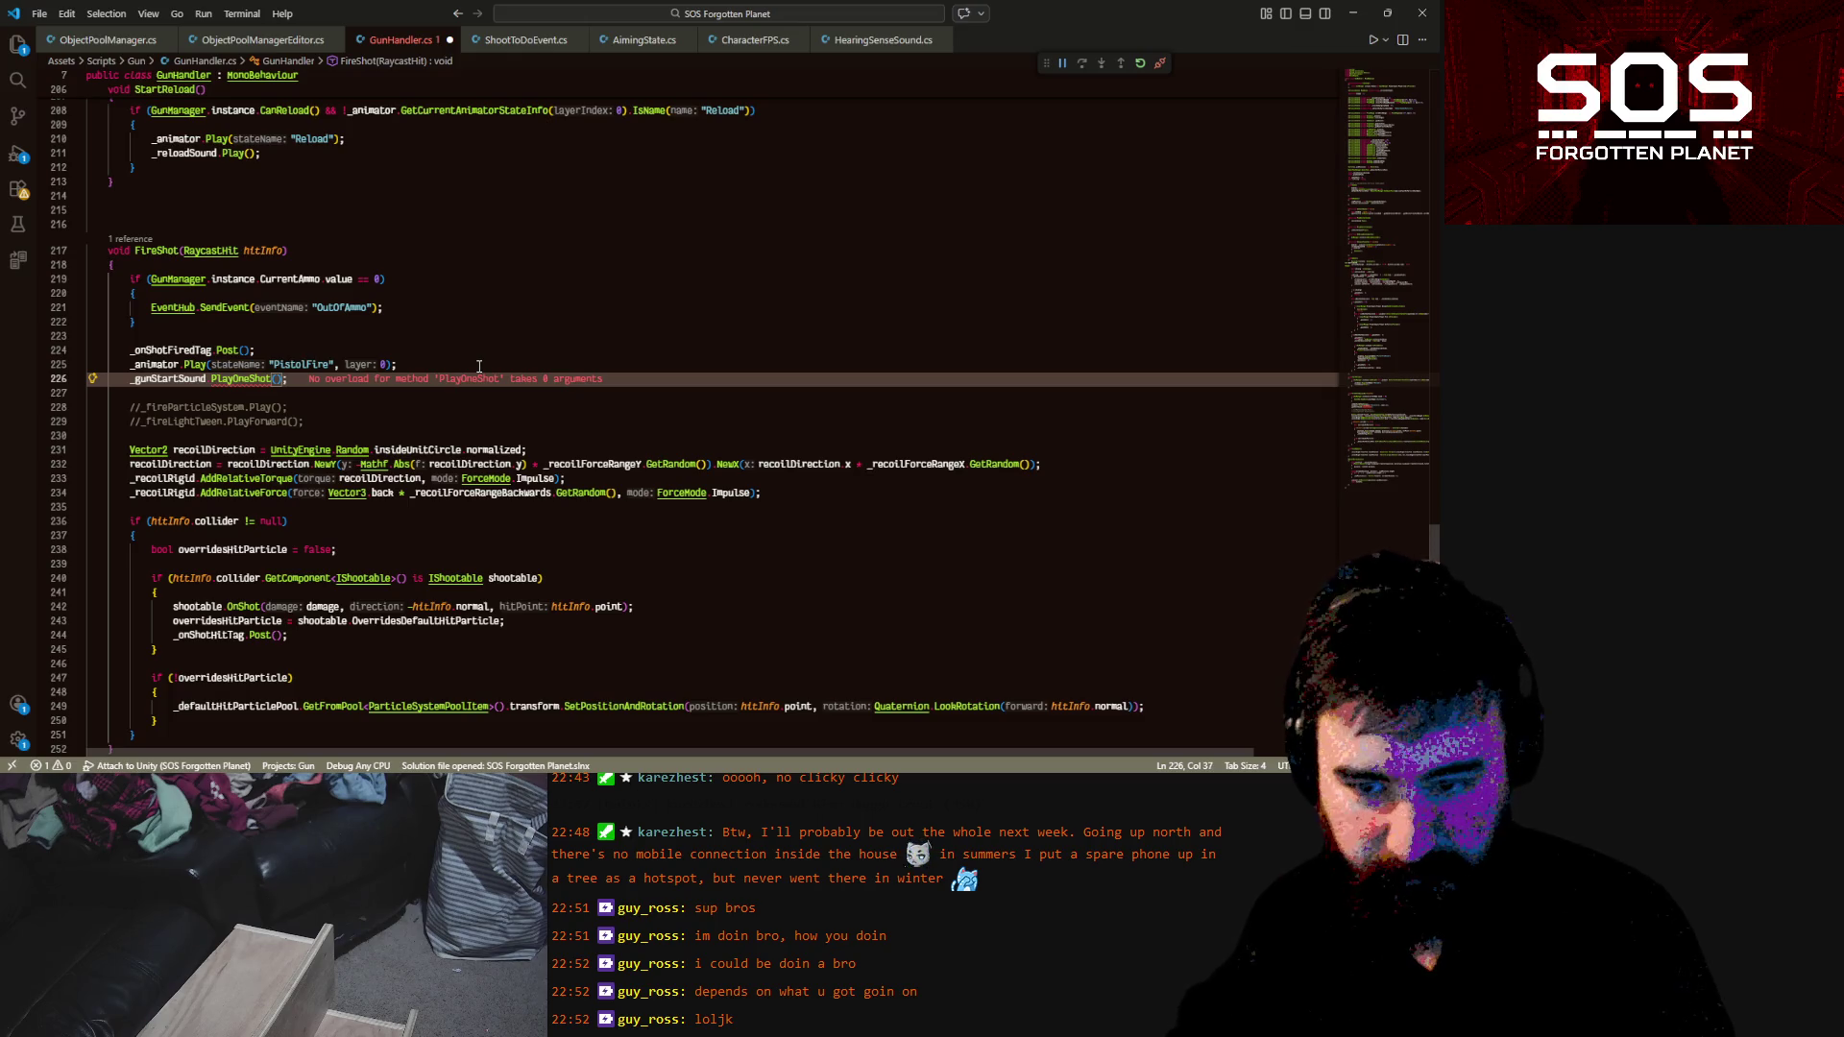
type("_gun")
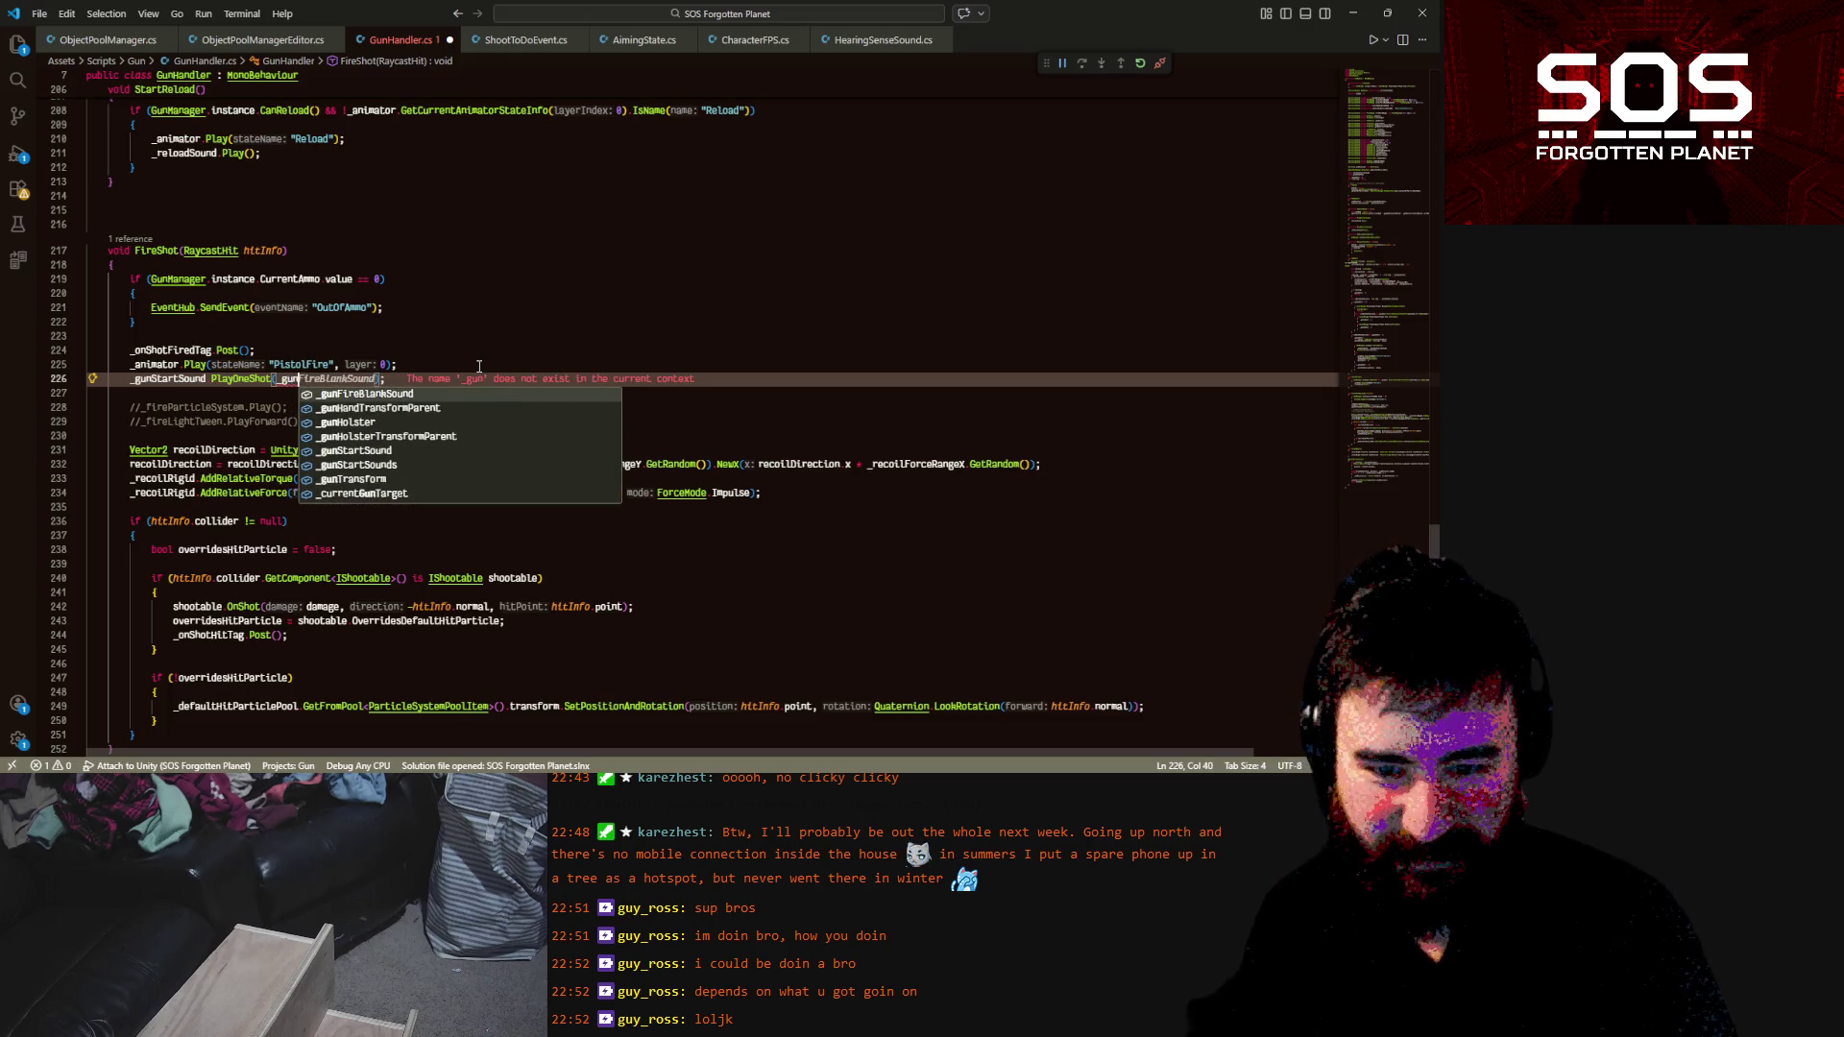
key("Down")
key("Down")
key("Down")
key("Return")
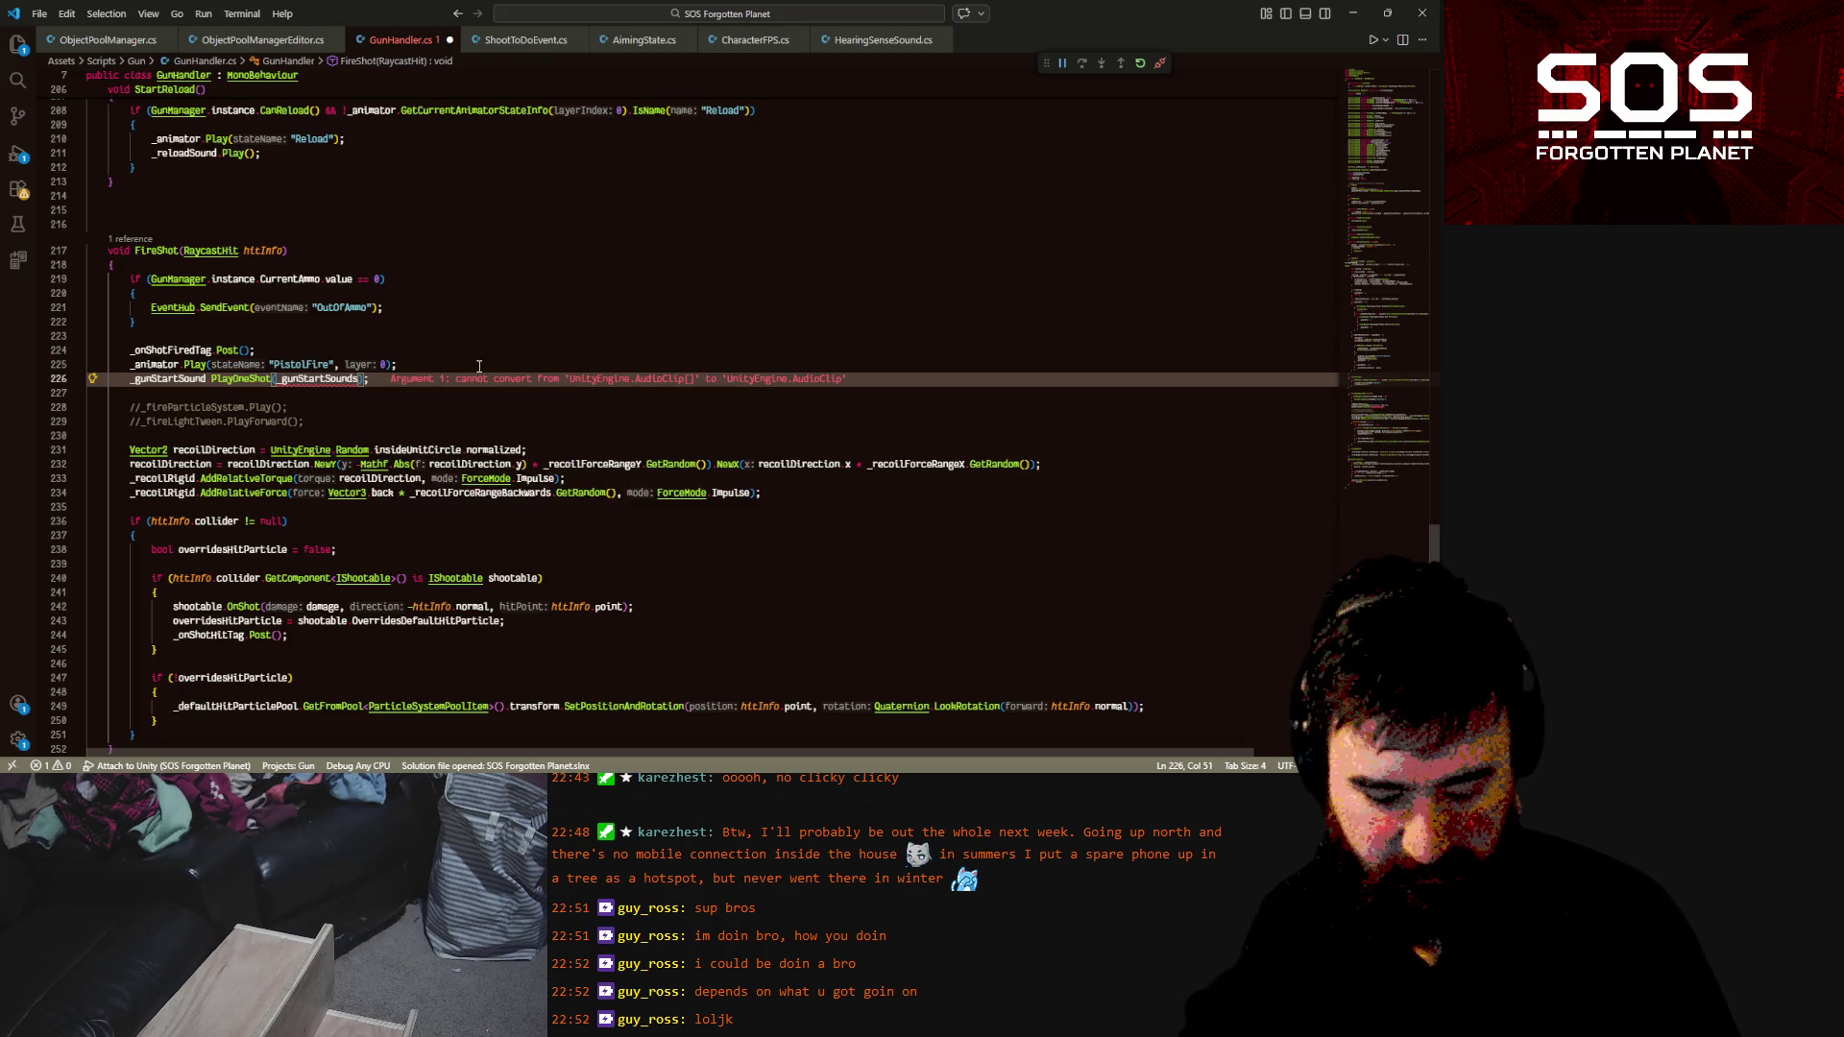
type(".get")
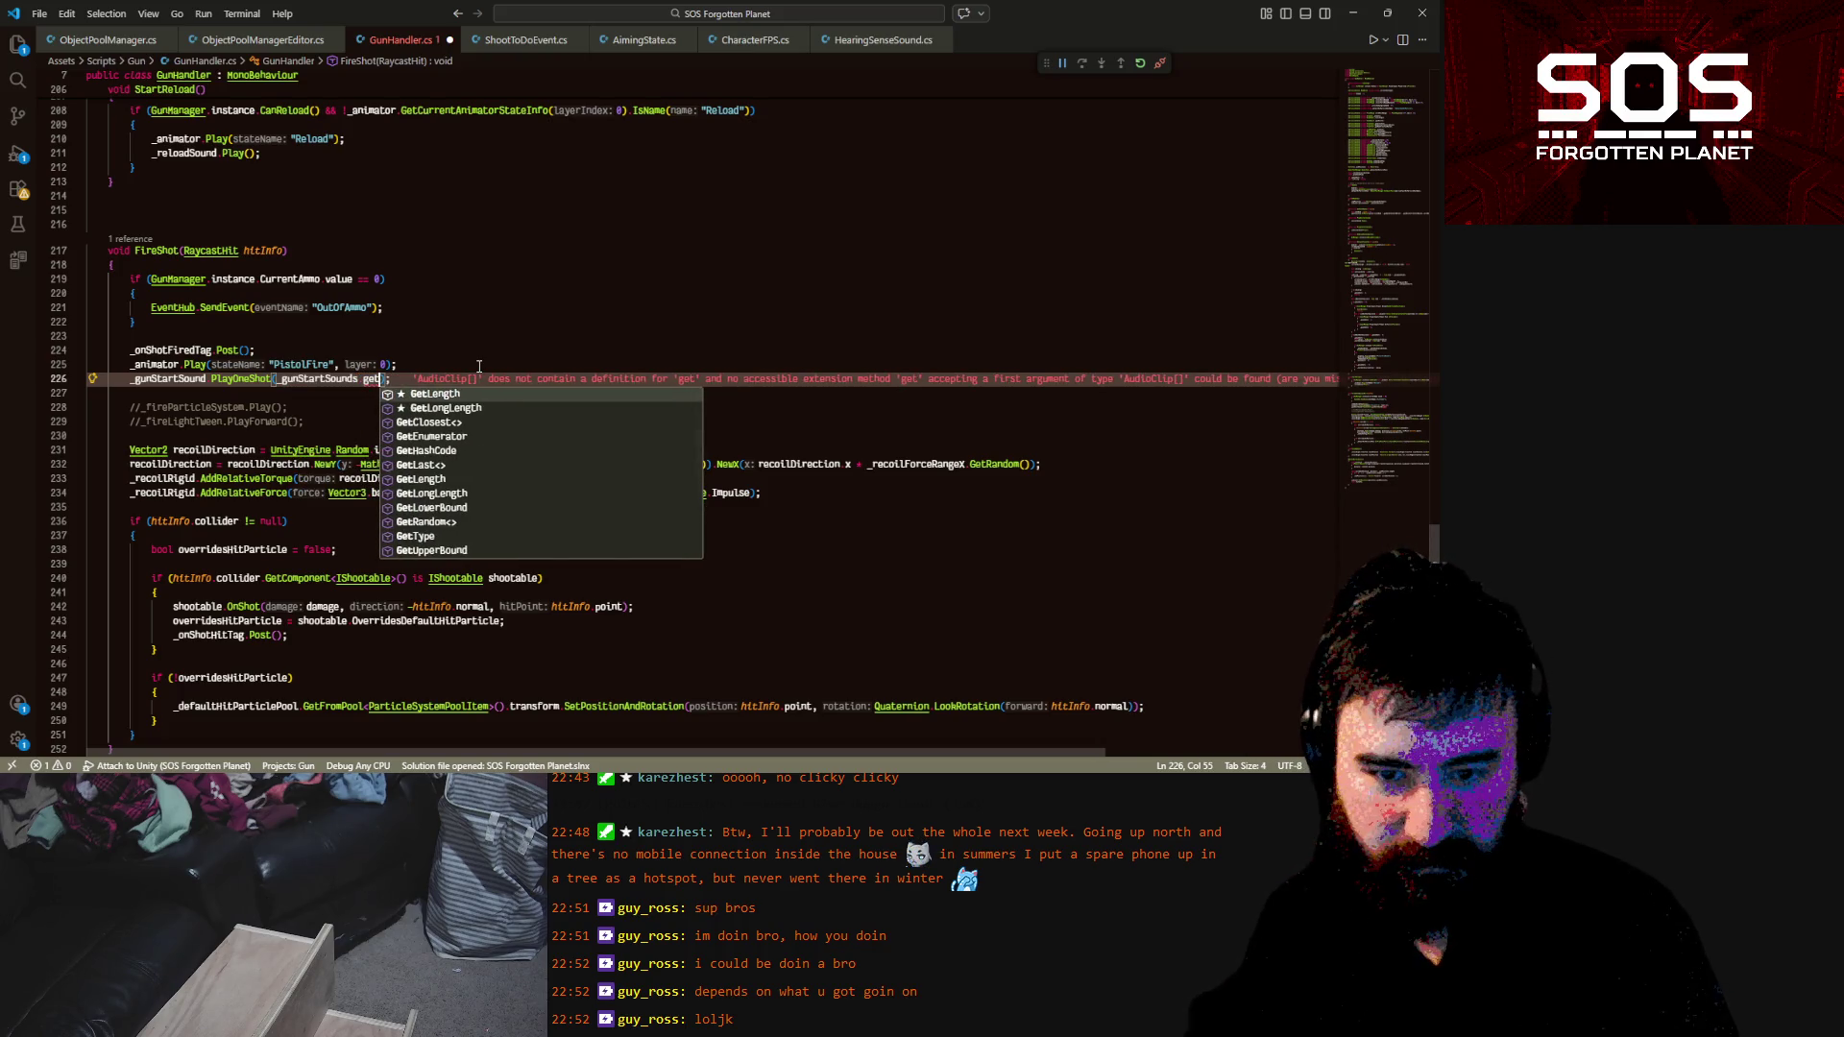
type("ran")
key("Return")
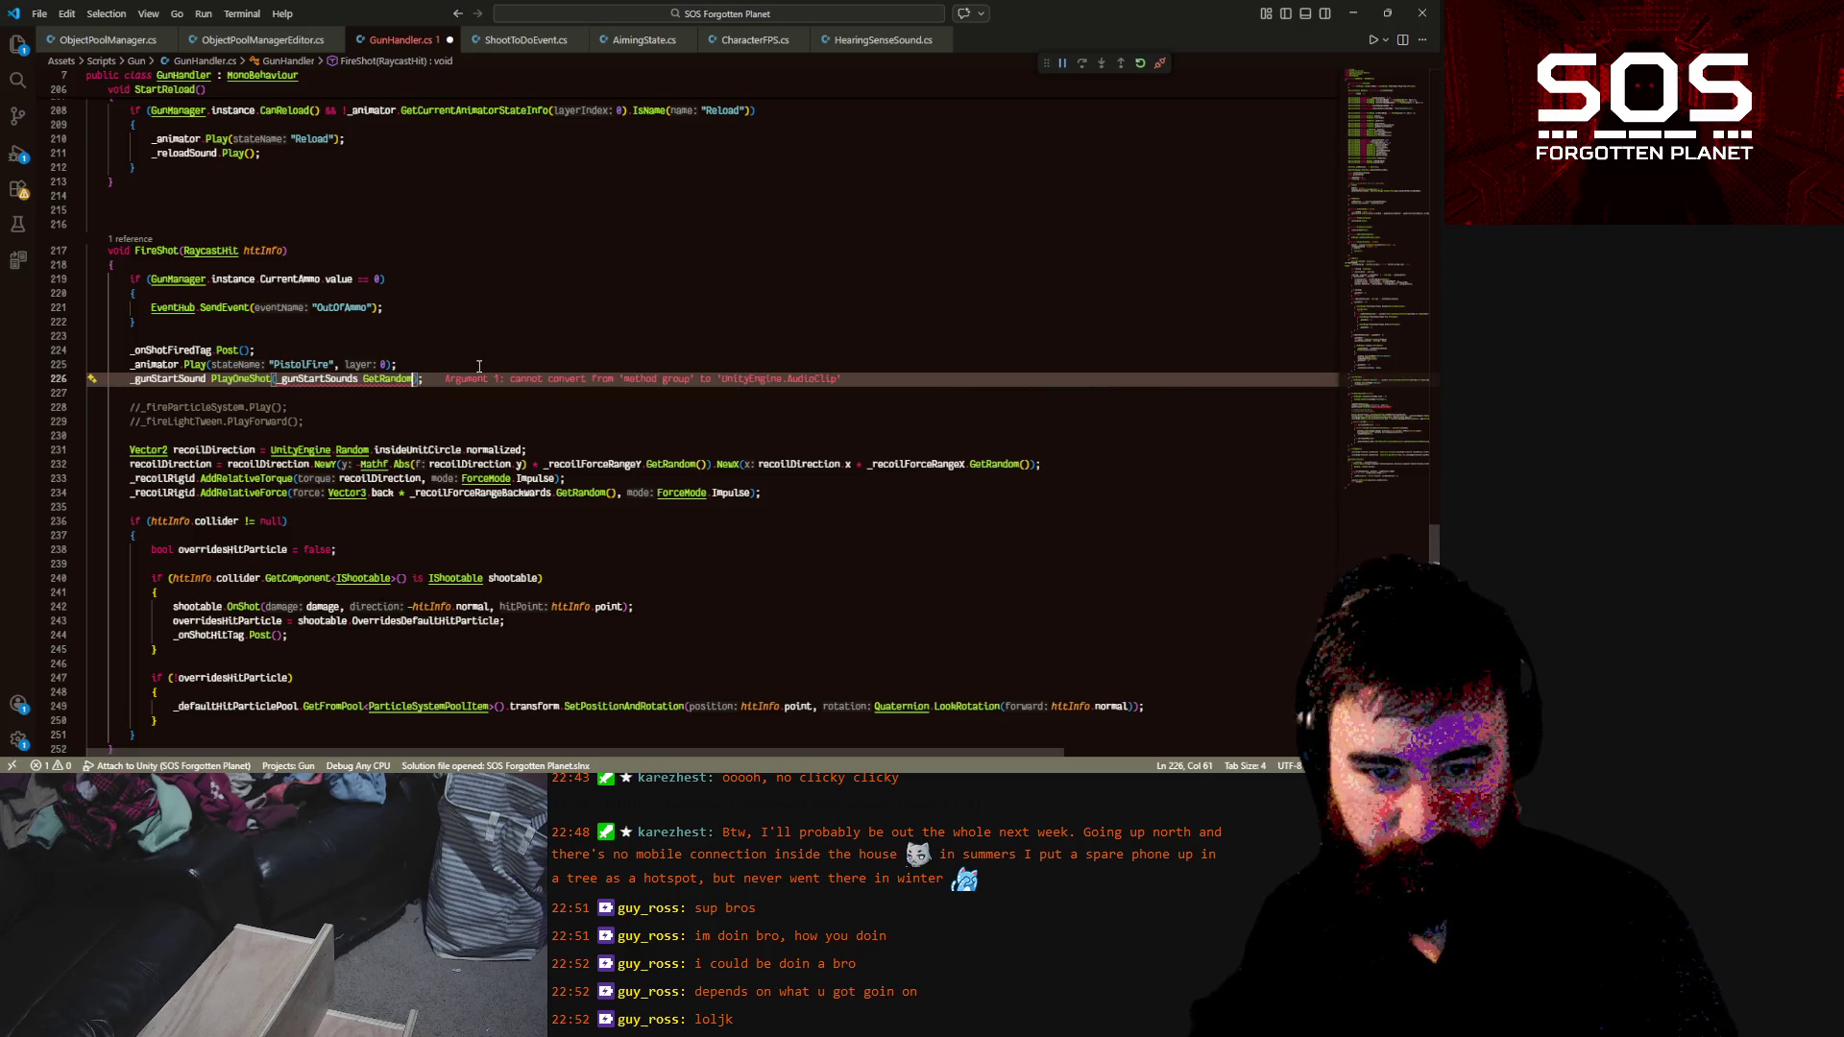
type("()")
key("End")
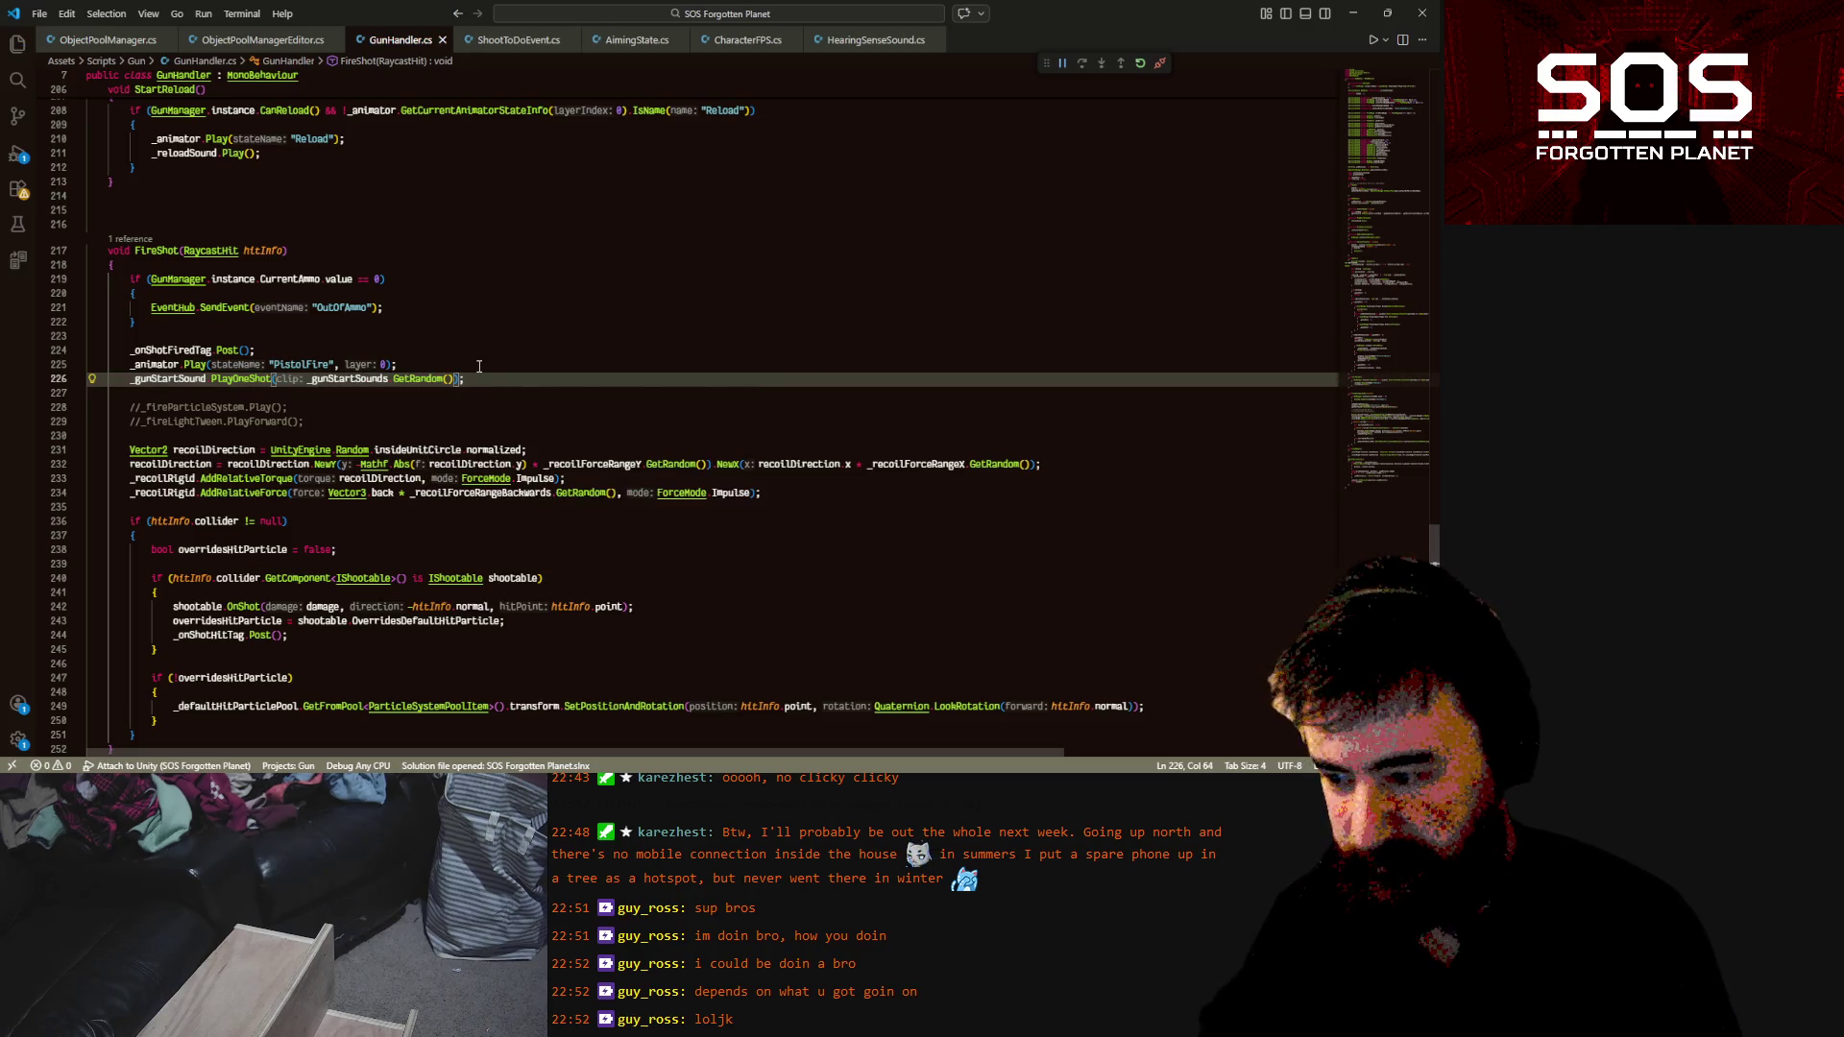
key("Down")
key("Down")
key("Down")
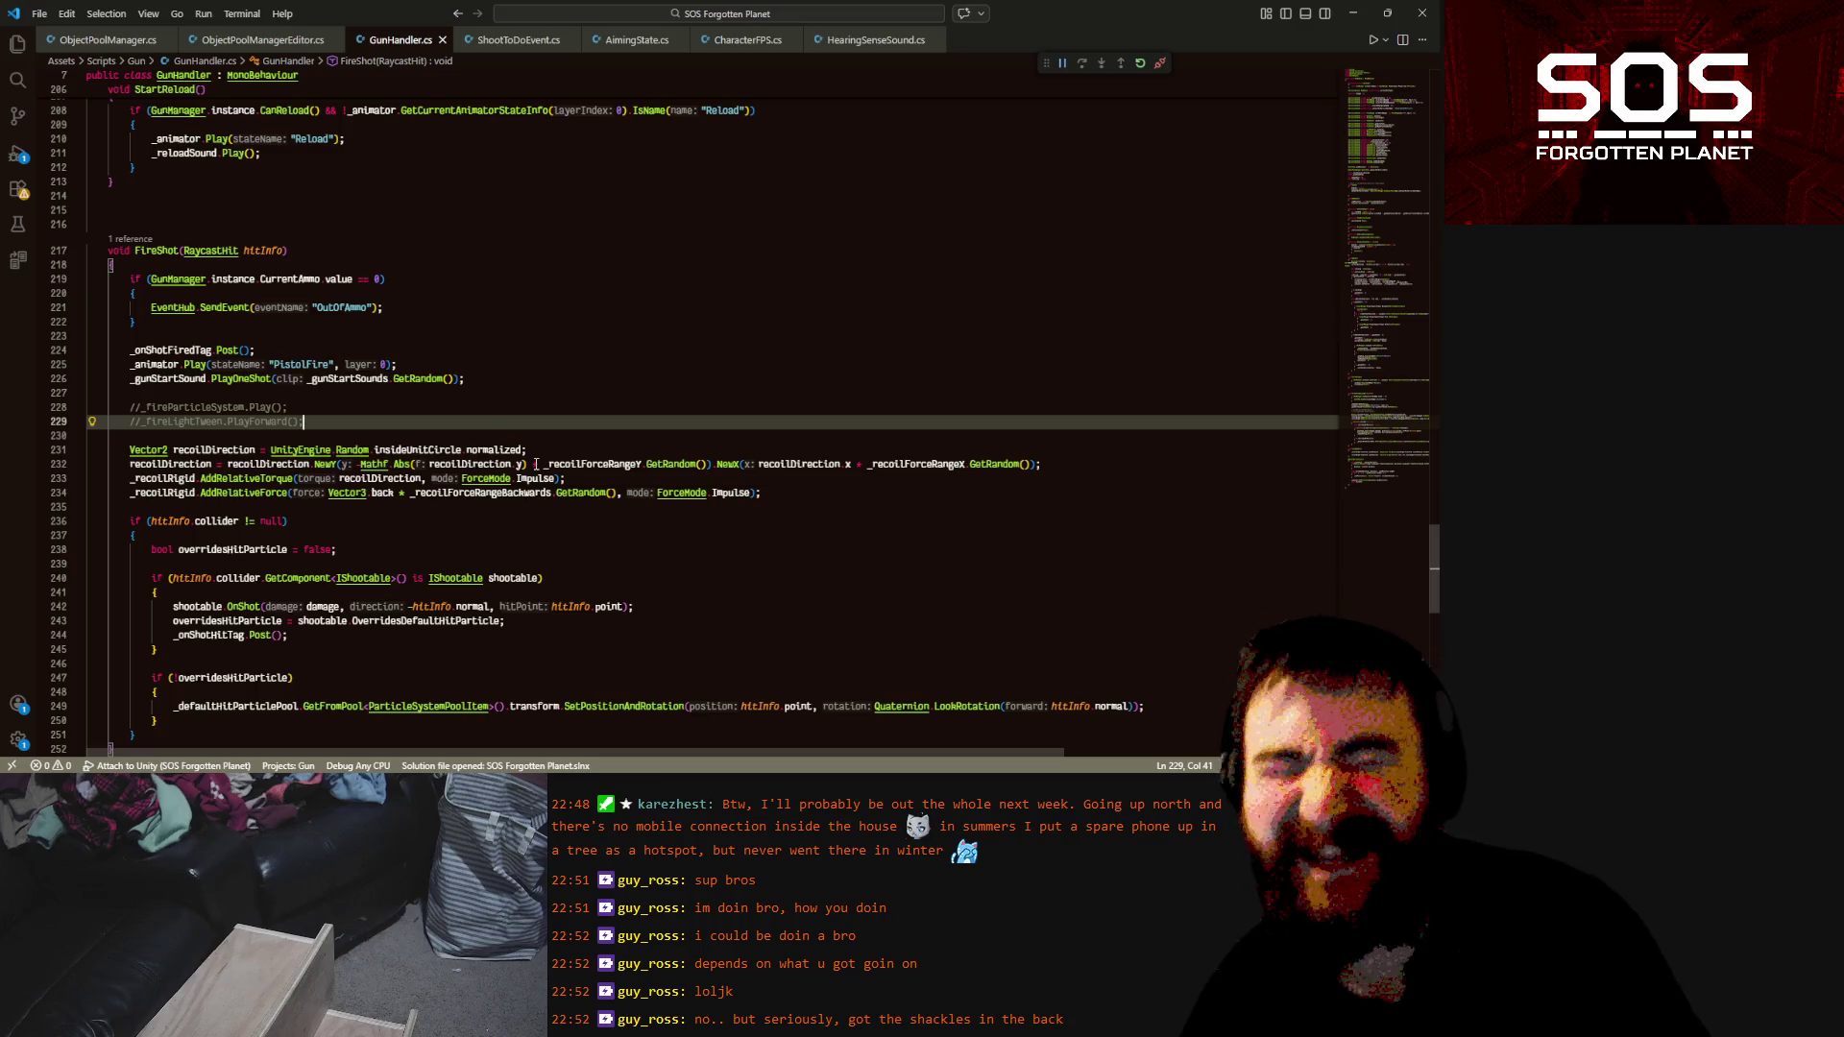
left_click(762, 564)
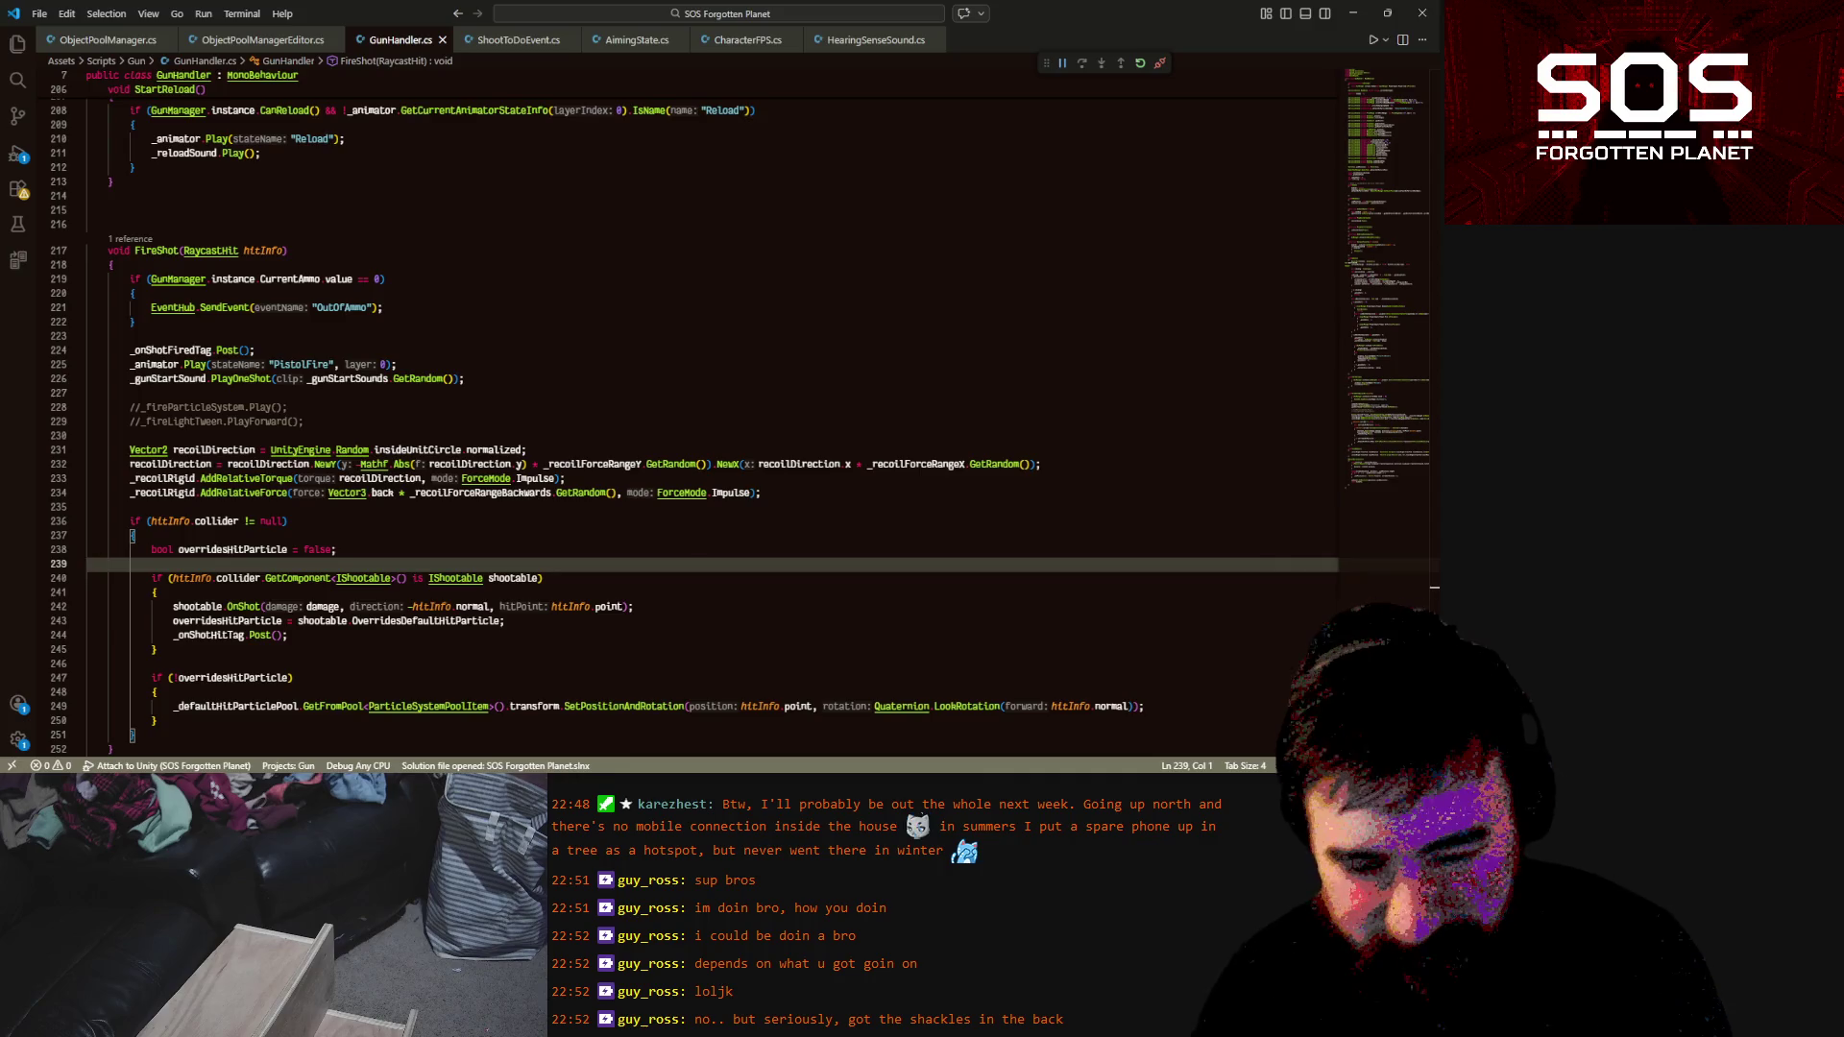
key("alt+Tab")
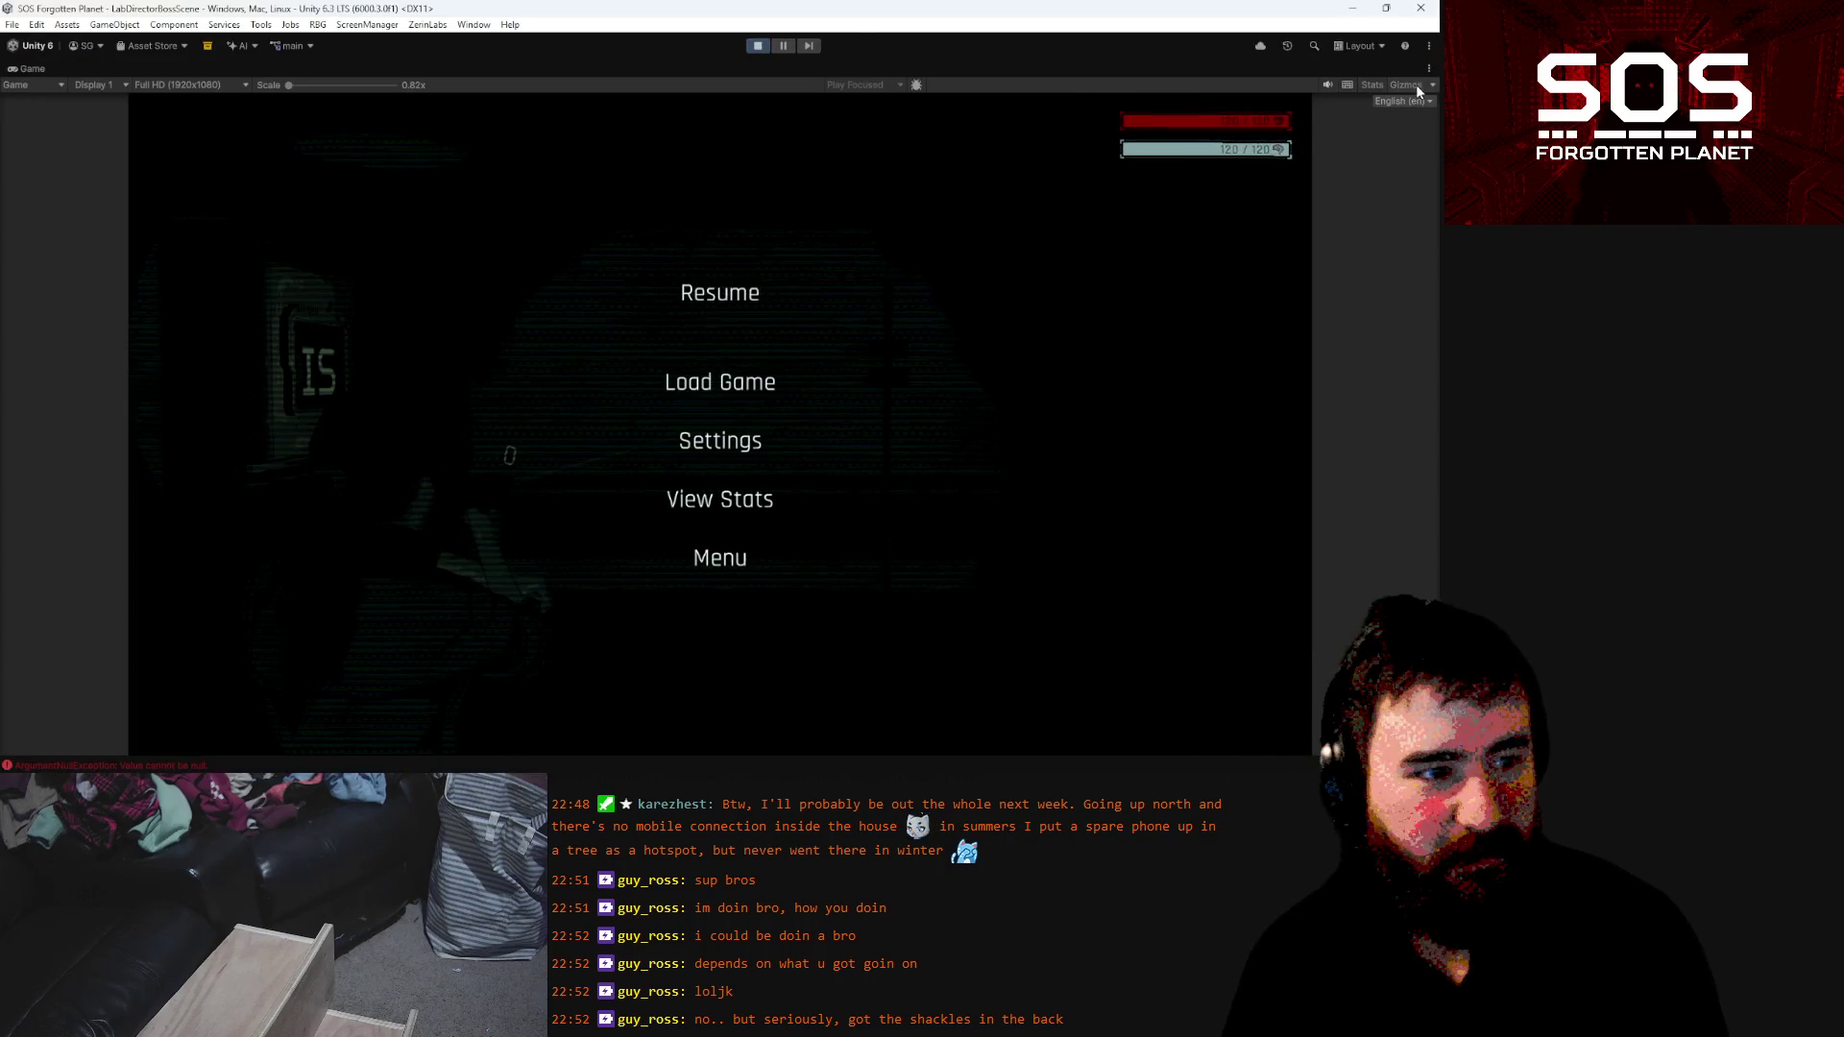
Stop the running game to return Unity to edit mode
left_click(759, 46)
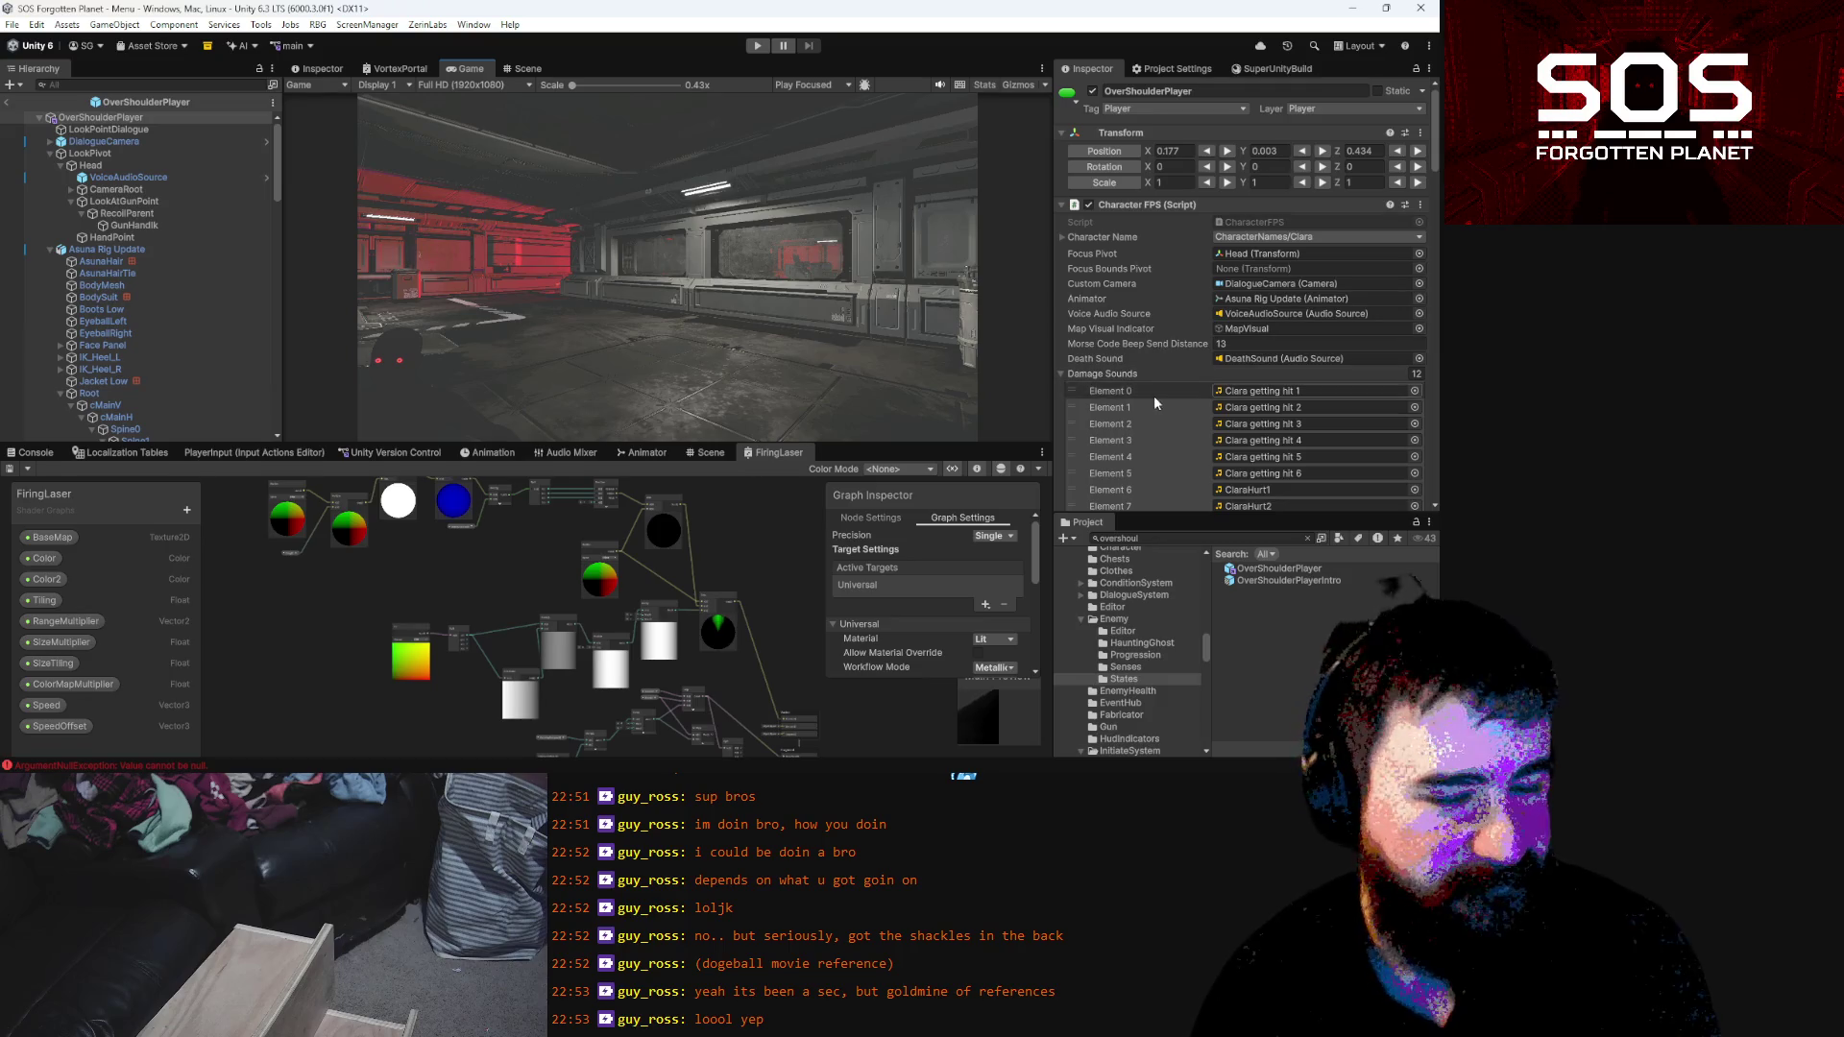
Duplicate the GunFireSound object and name the copy GunFireSoundStart
double_click(1287, 299)
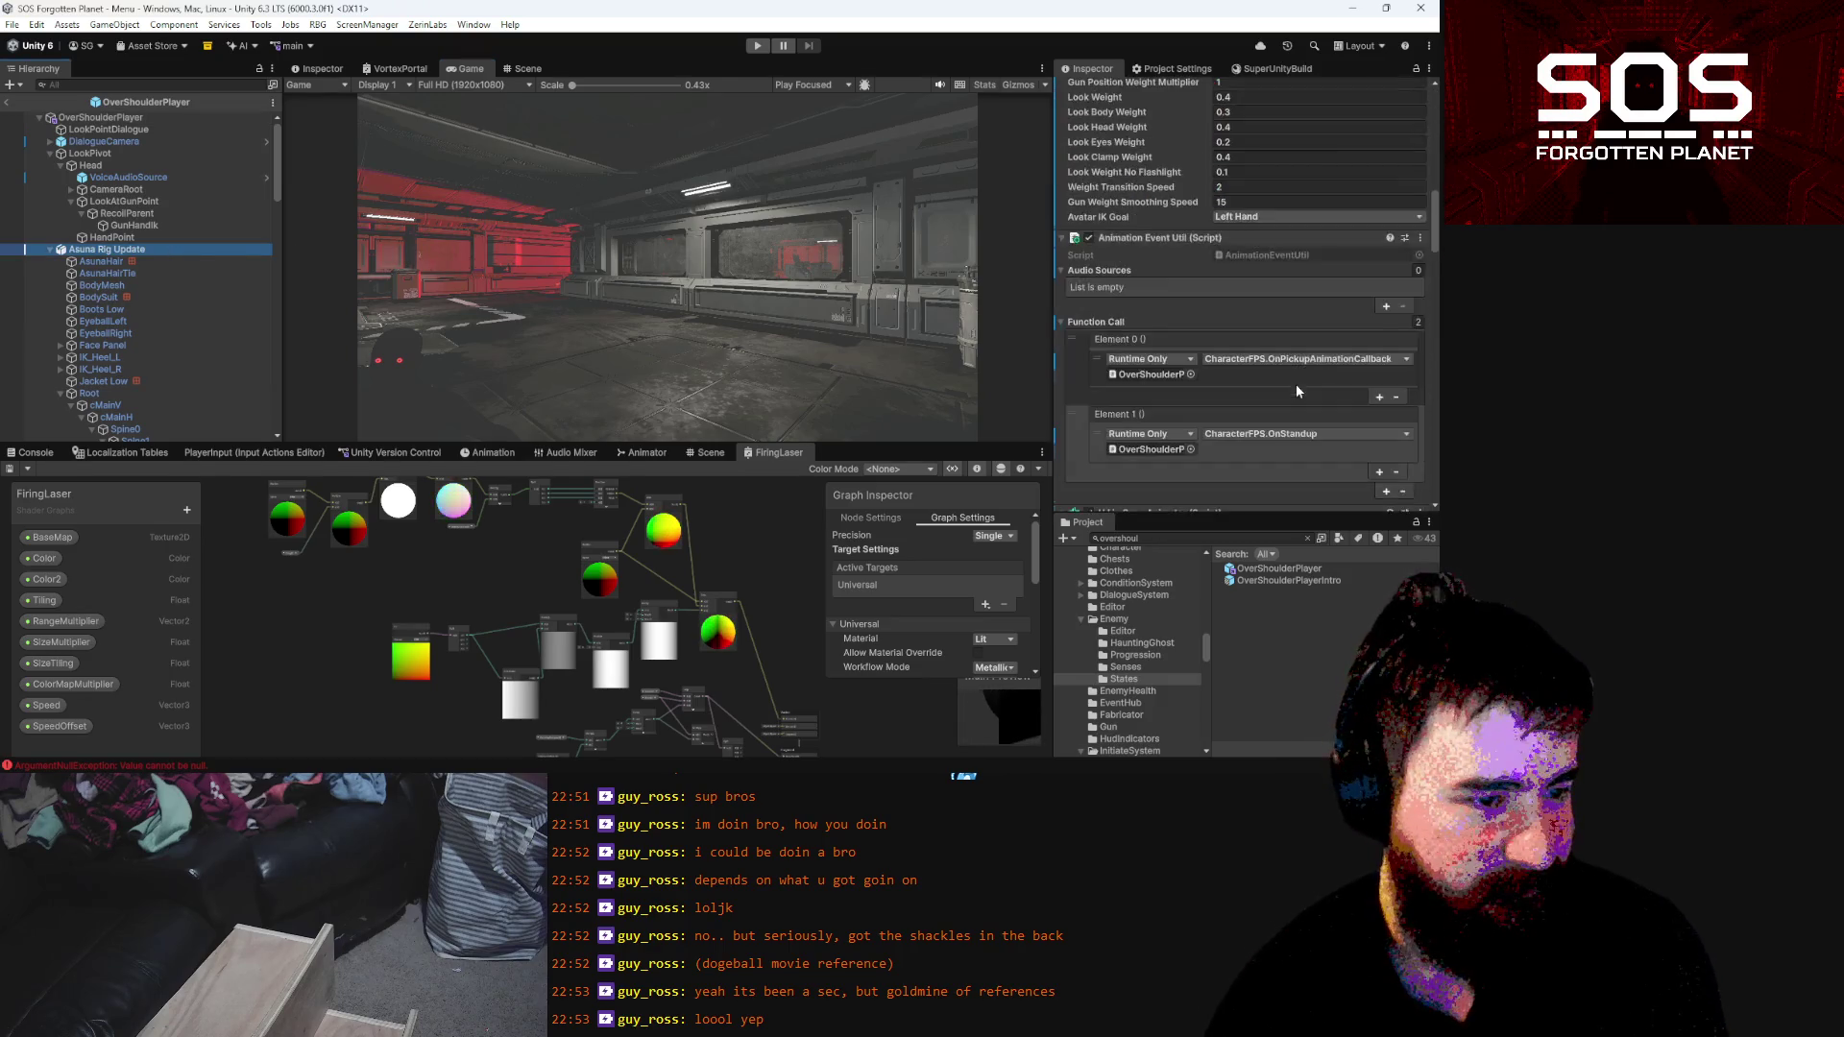
scroll(1297, 379, "down", 15)
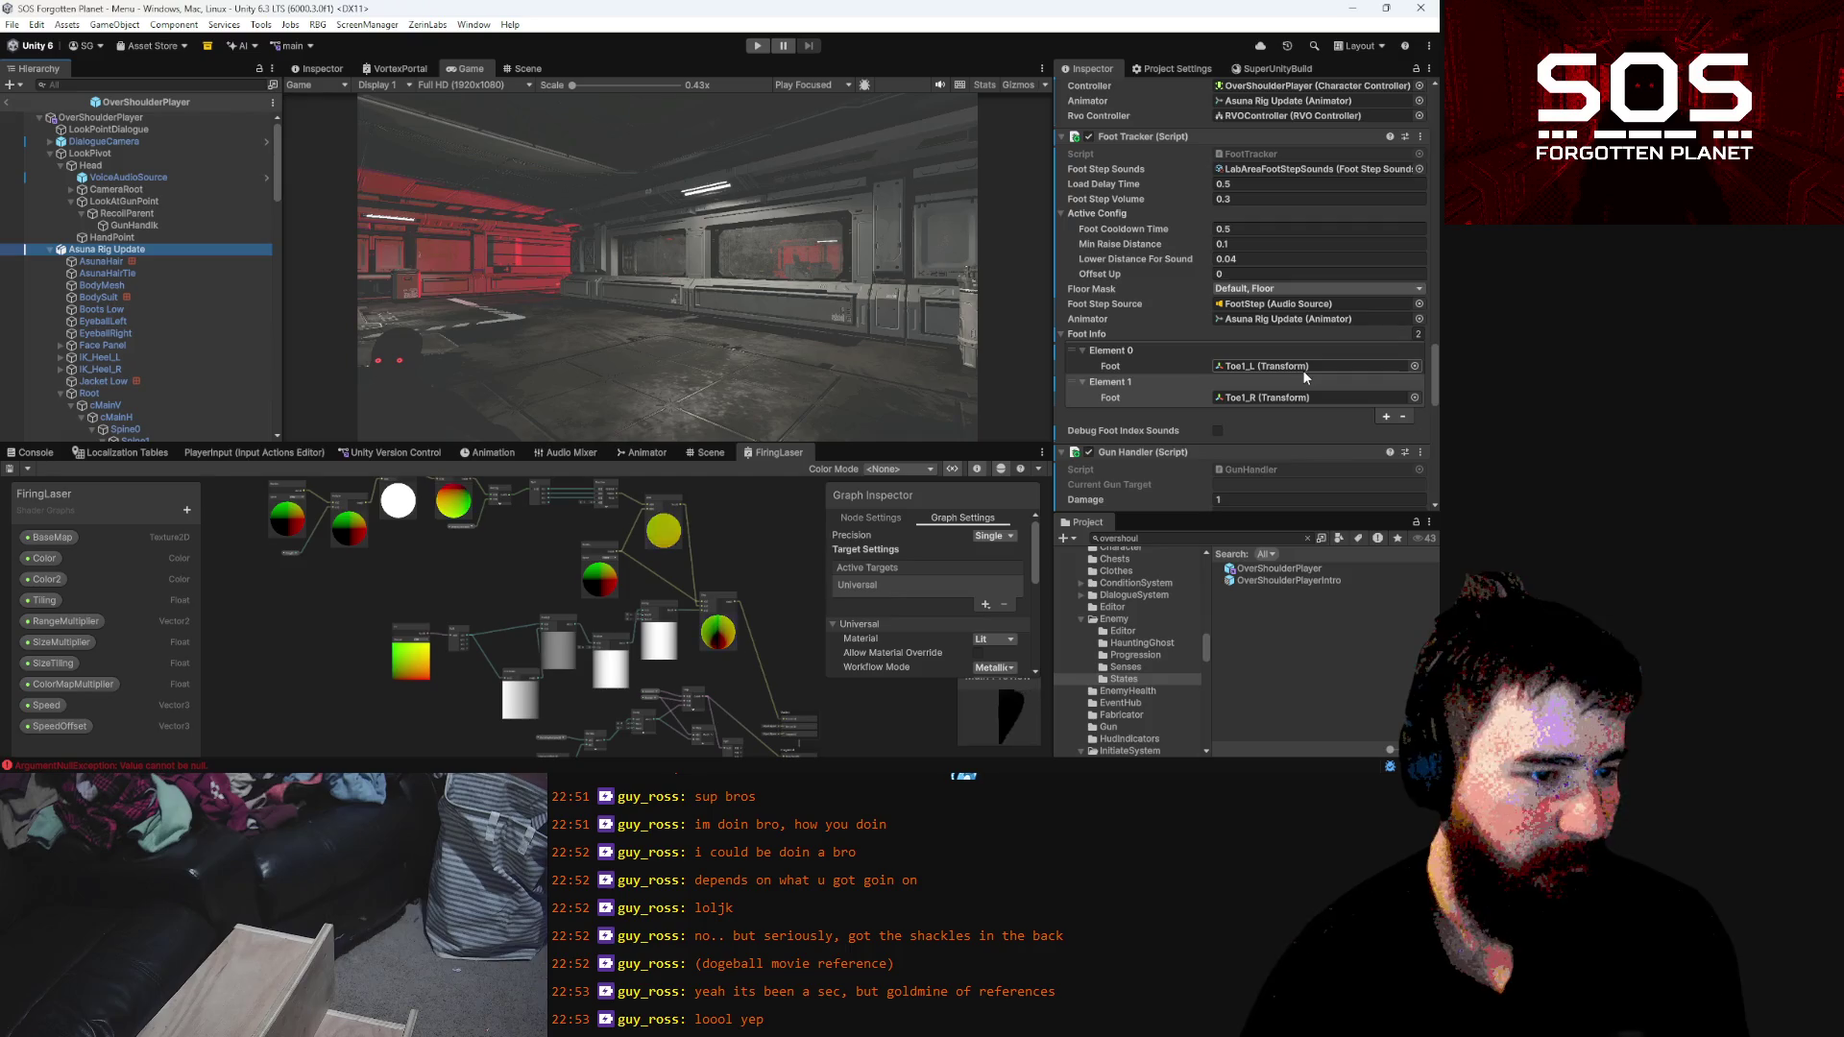
scroll(1303, 371, "down", 10)
scroll(1307, 375, "down", 3)
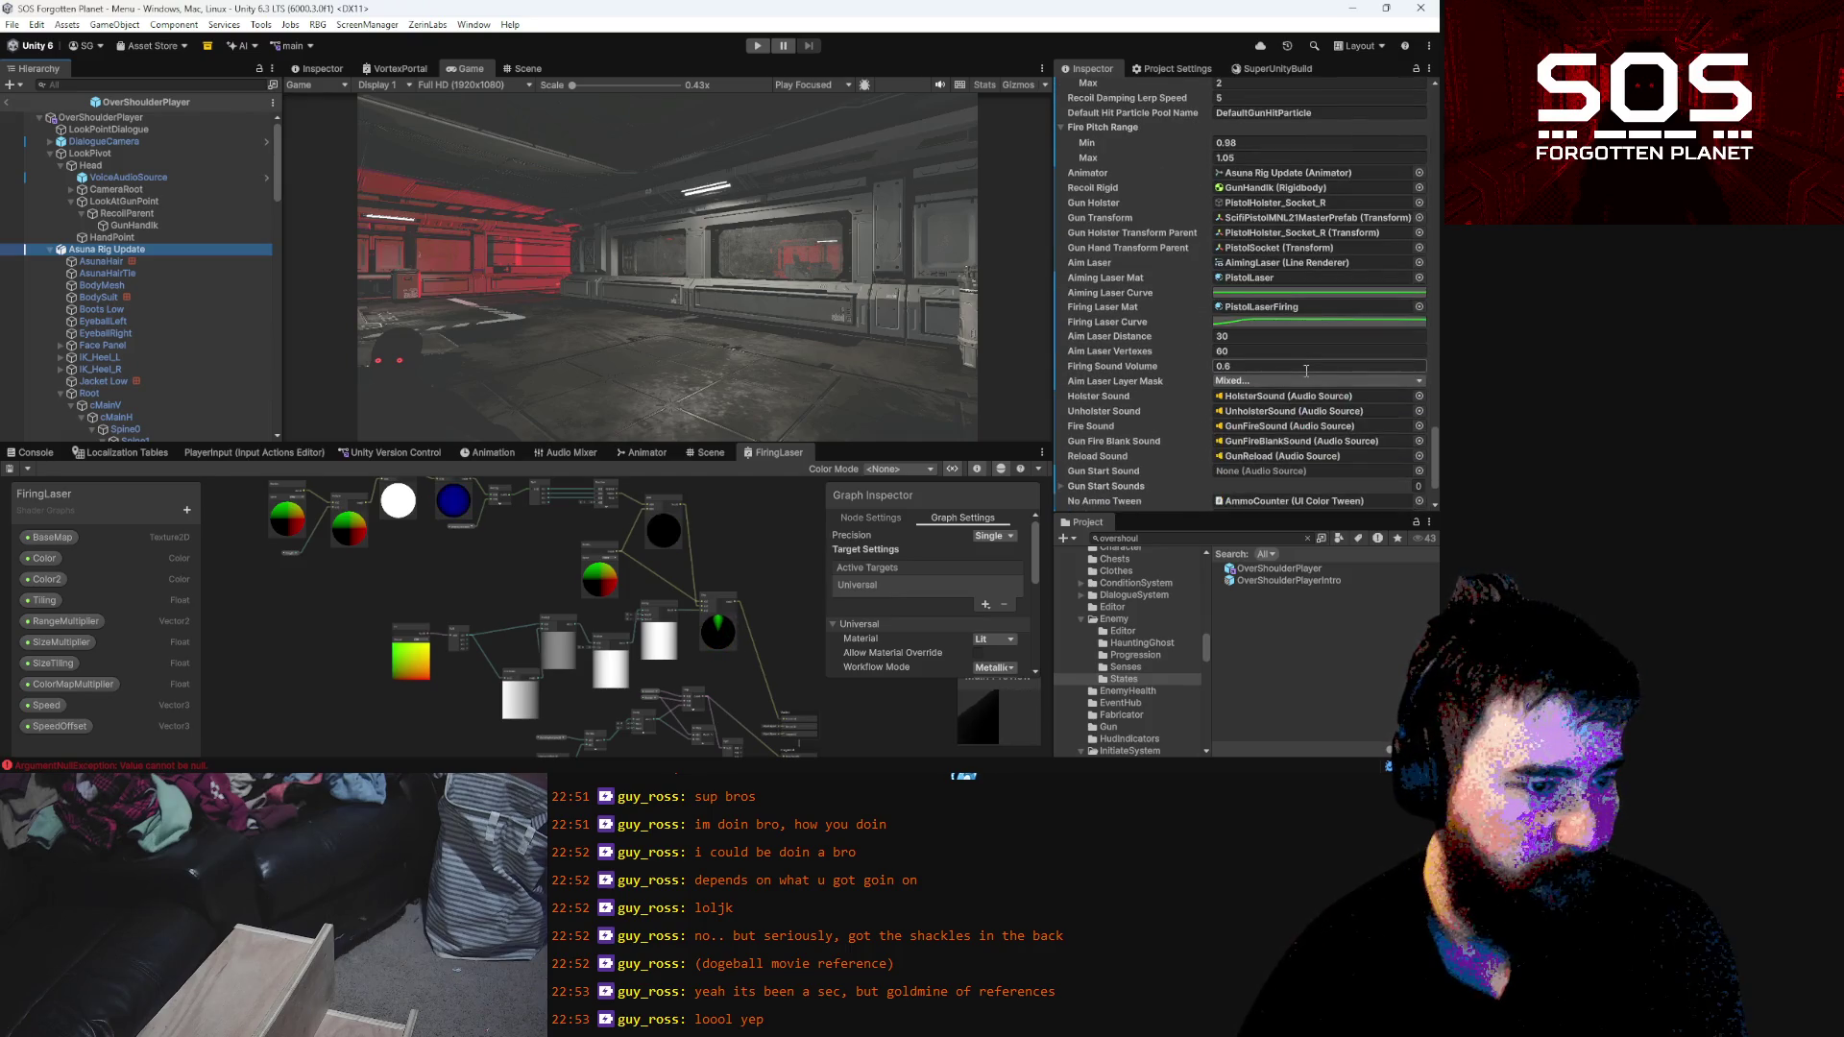
scroll(1306, 371, "down", 2)
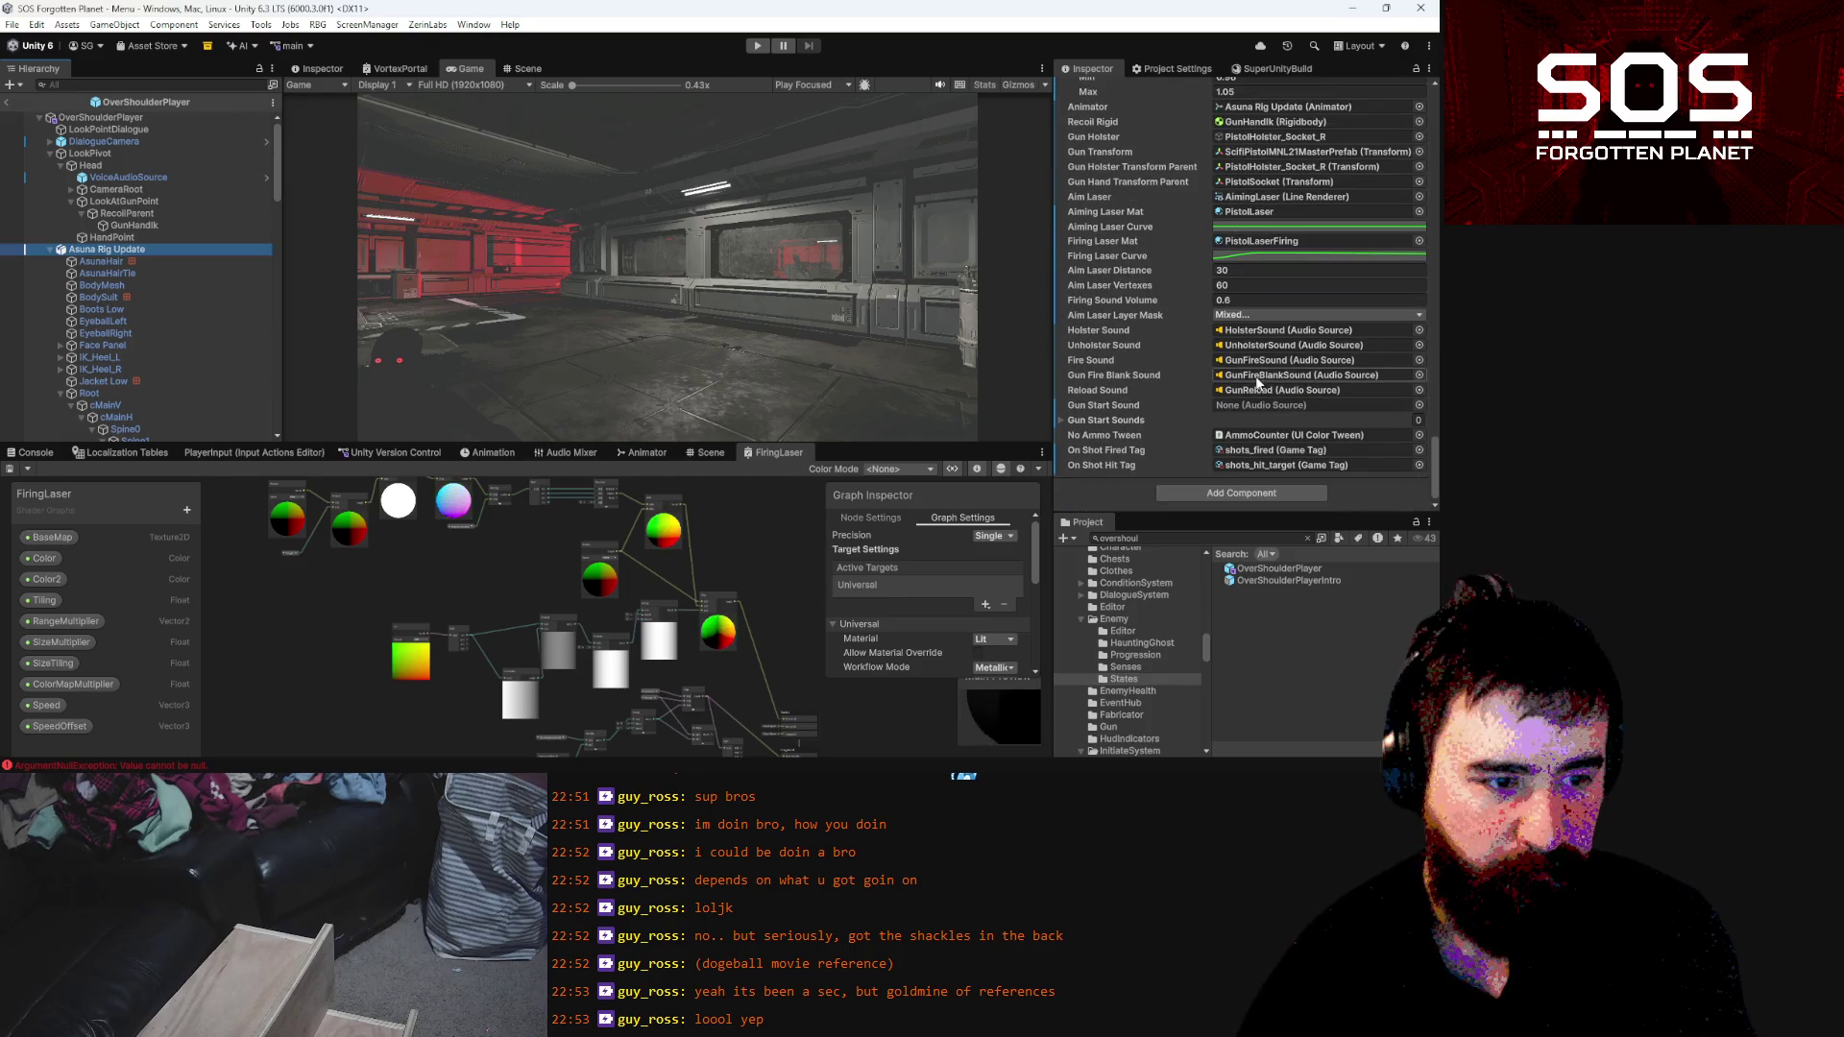
left_click(1268, 360)
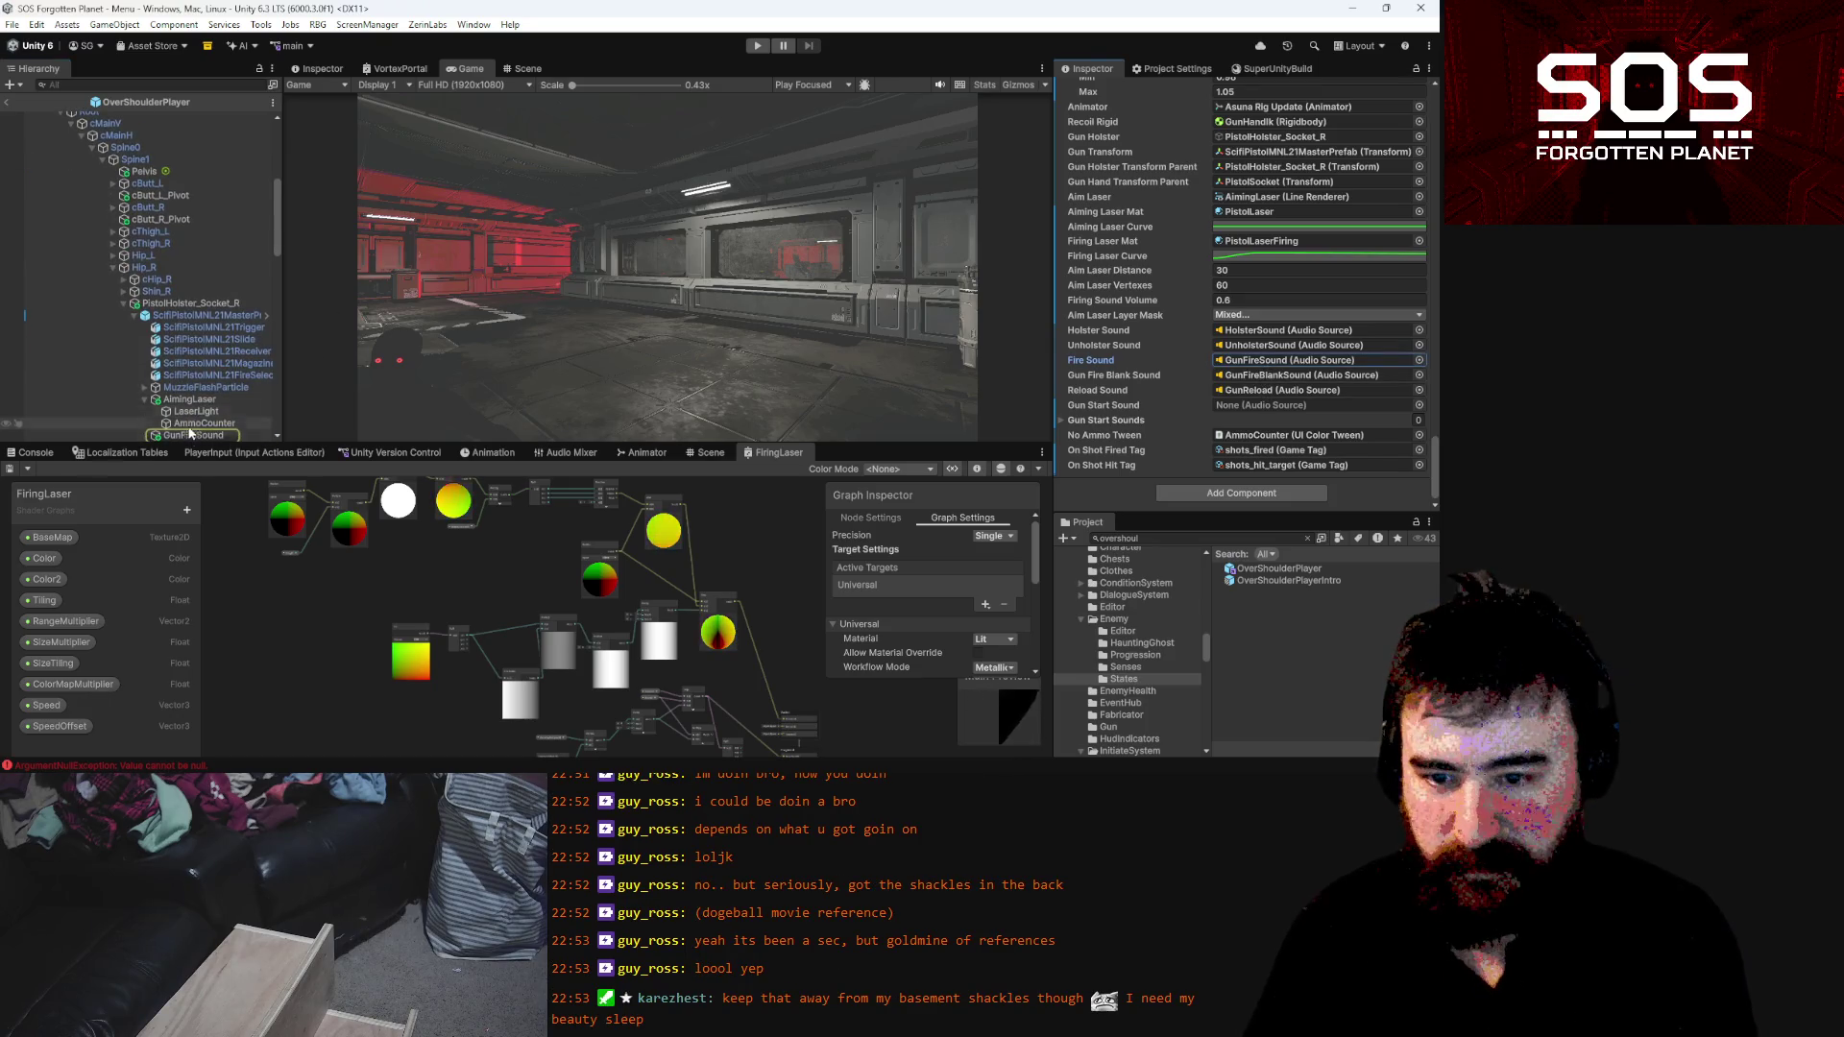
left_click(191, 437)
left_click(192, 437)
key("ctrl+d")
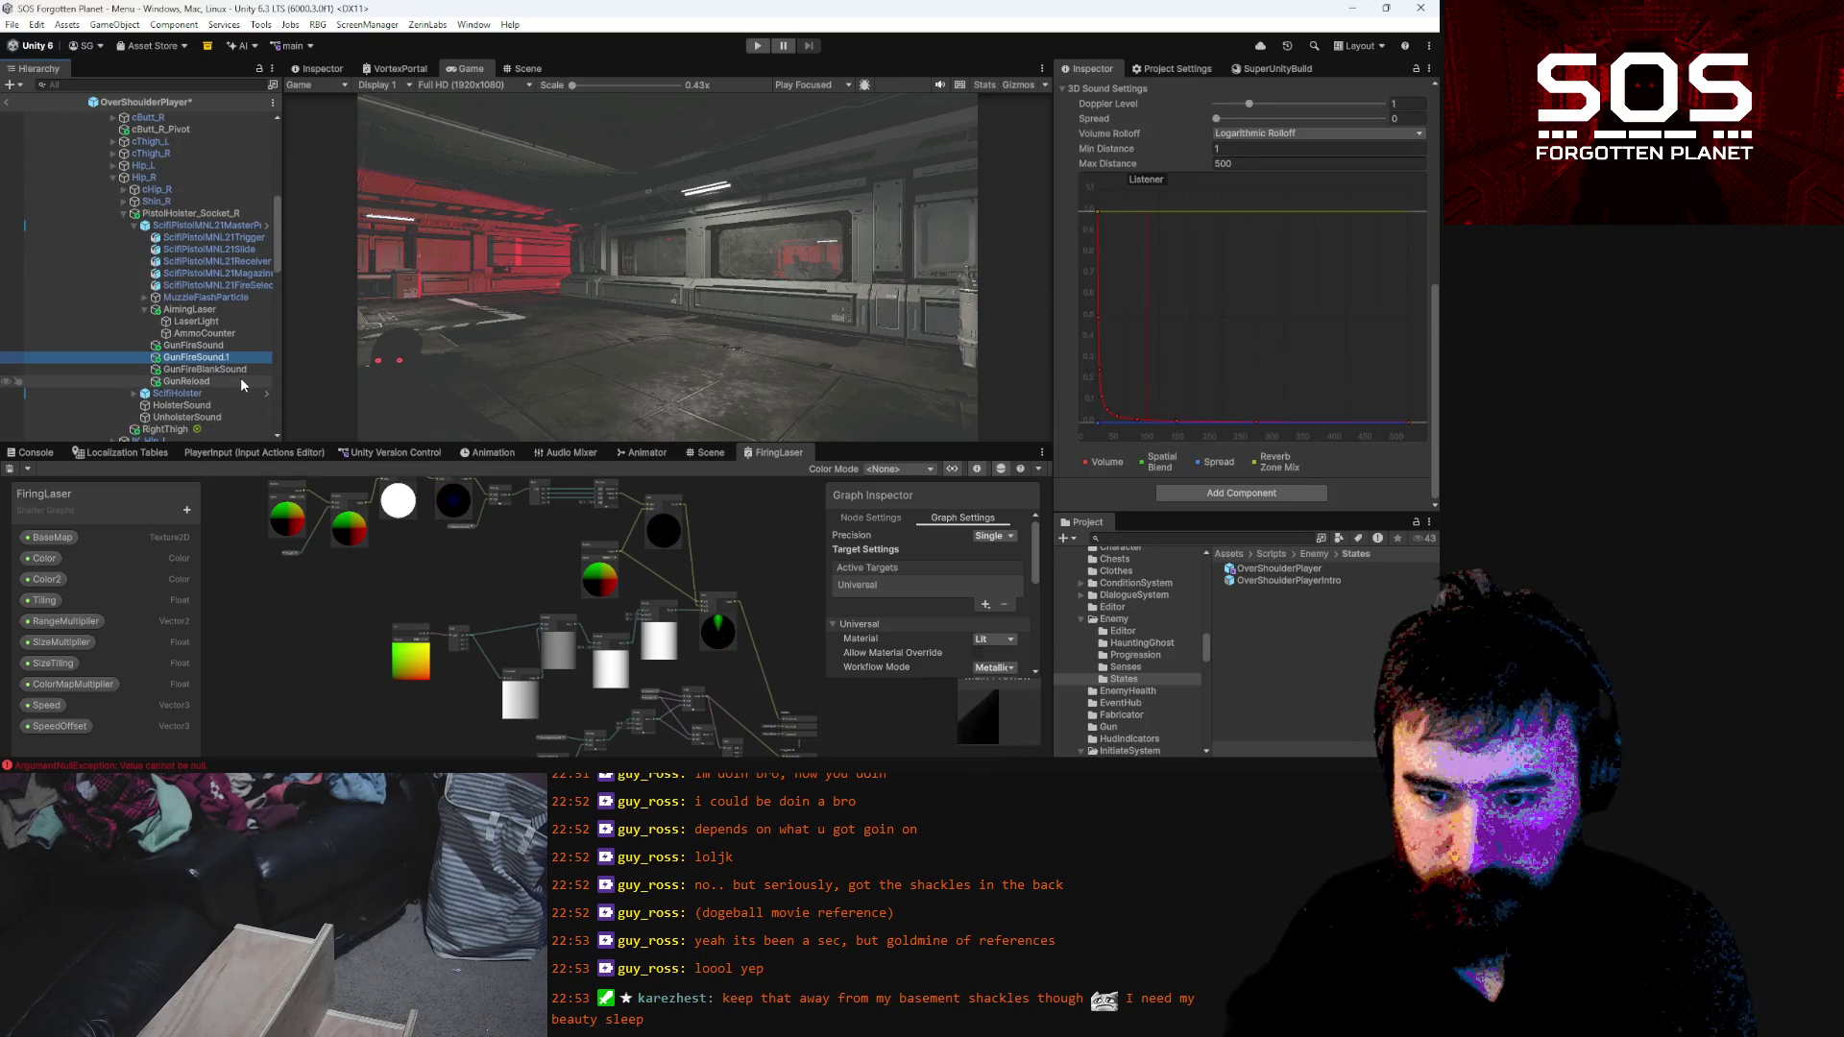
key("F2")
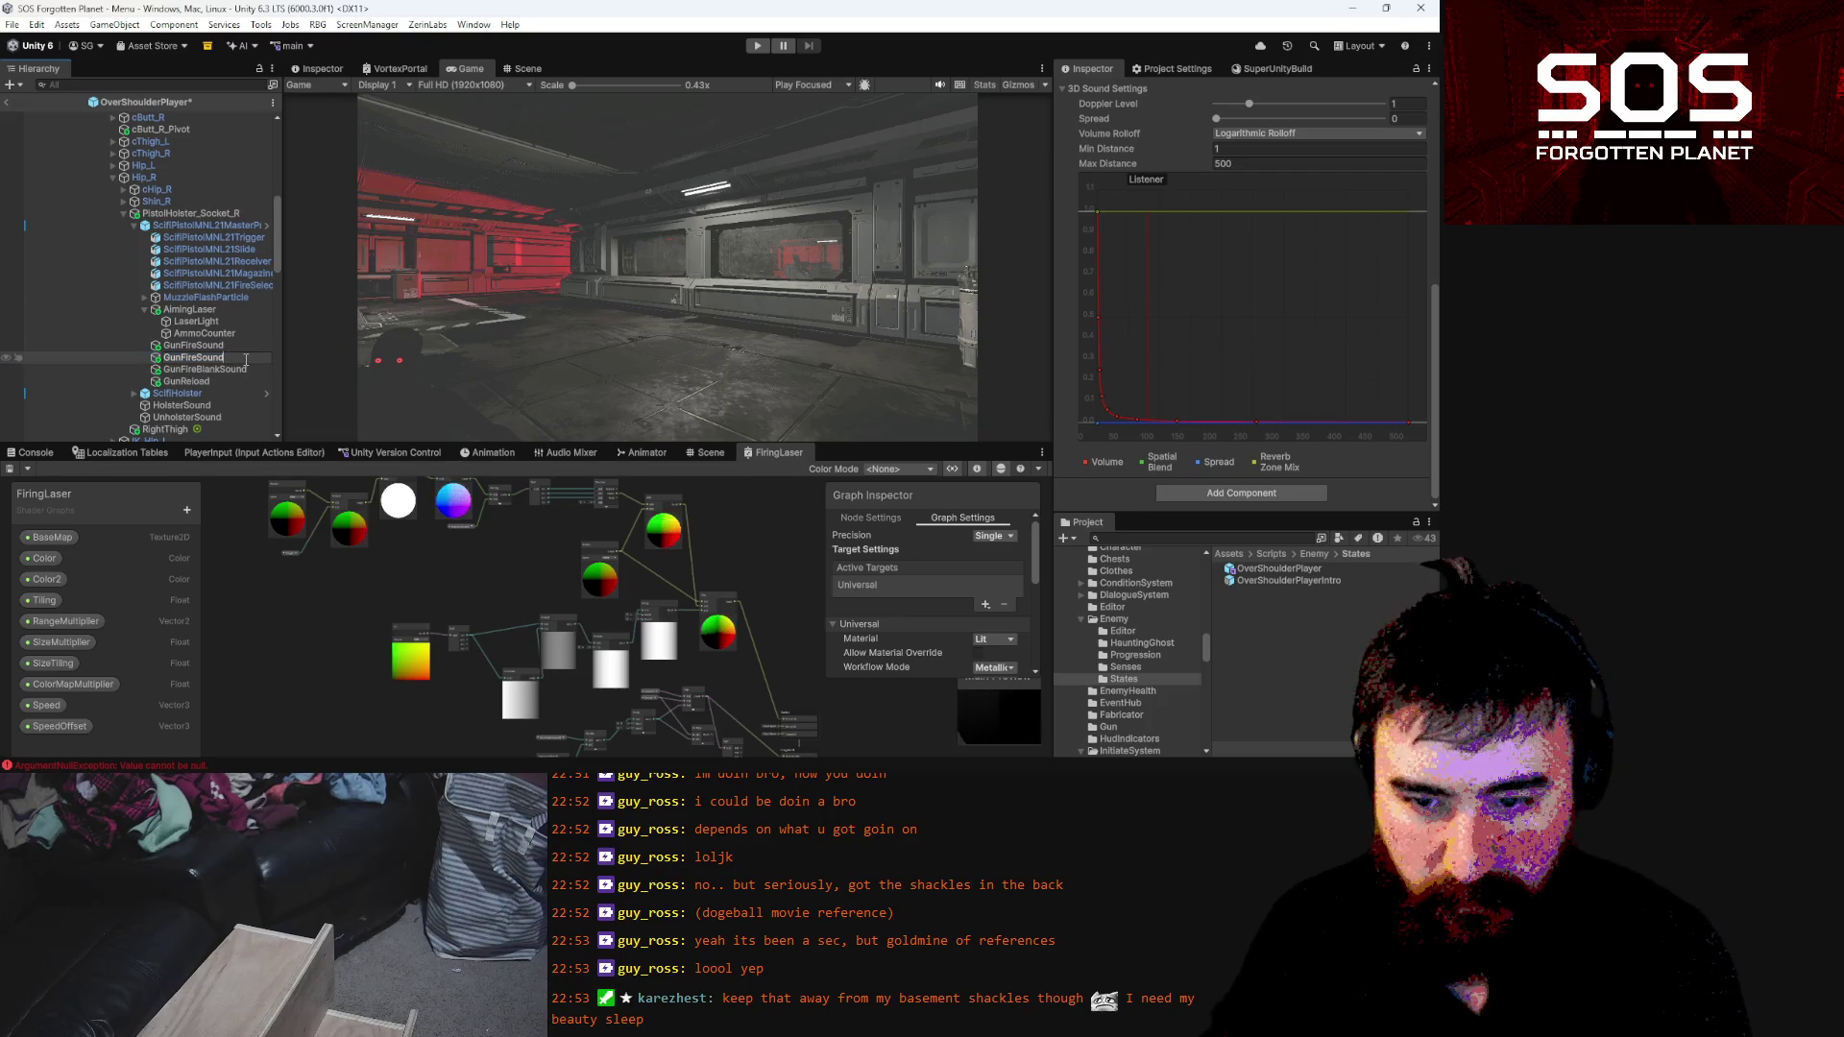
key("Return")
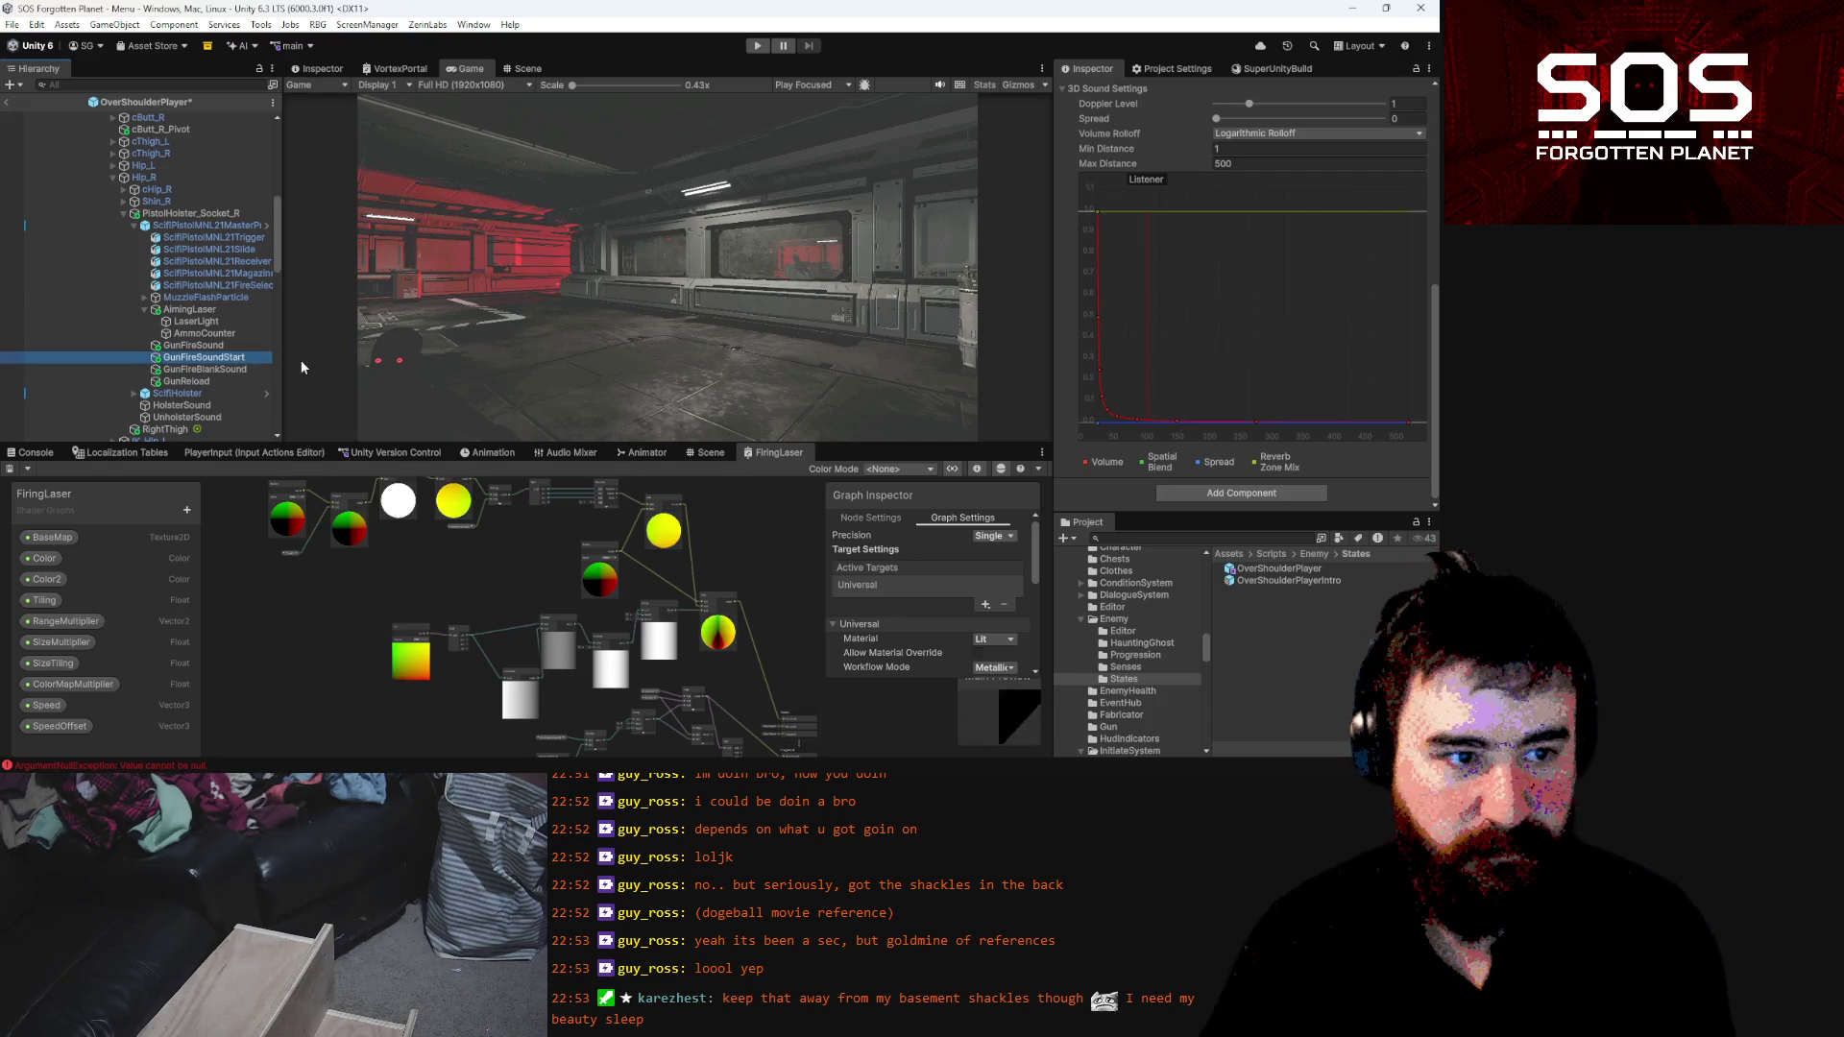
Assign GunFireSoundStart as the Gun Start Sound on Asuna Rig Update's gun handler
scroll(121, 213, "up", 5)
scroll(118, 233, "up", 3)
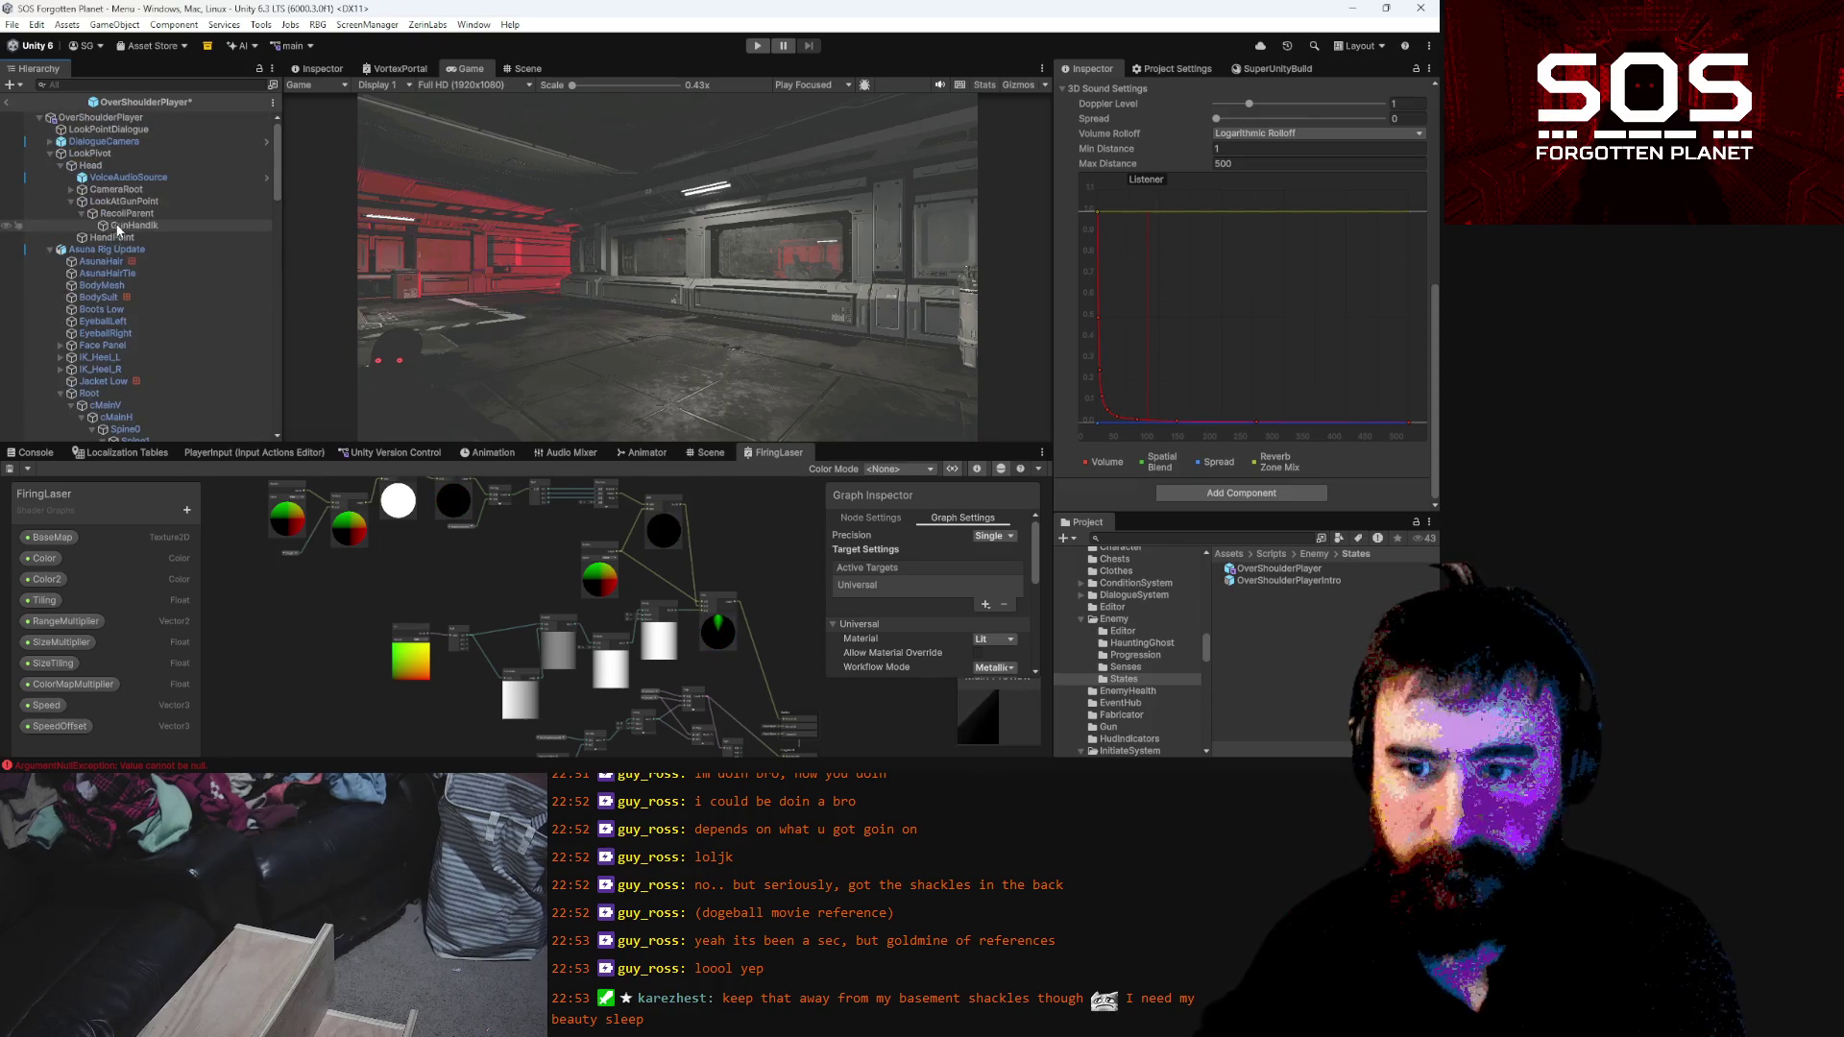
left_click(106, 249)
scroll(1174, 426, "down", 10)
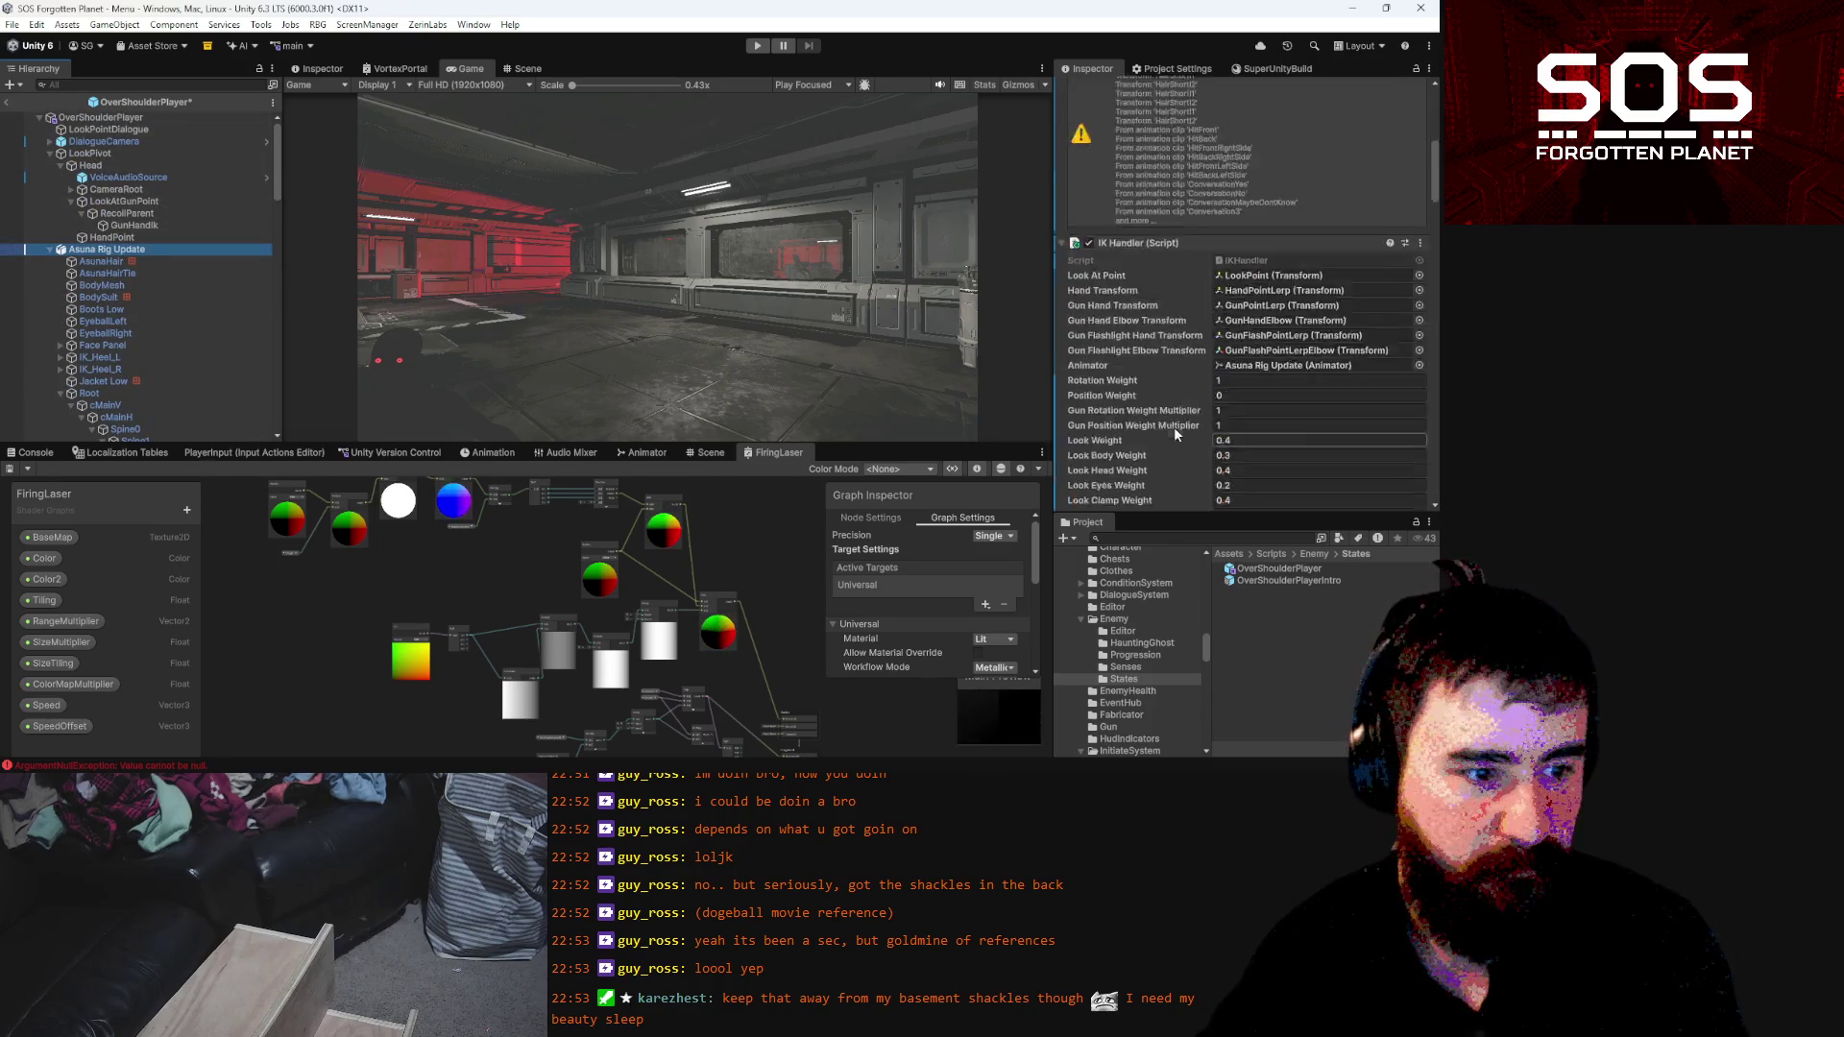
scroll(1189, 400, "down", 10)
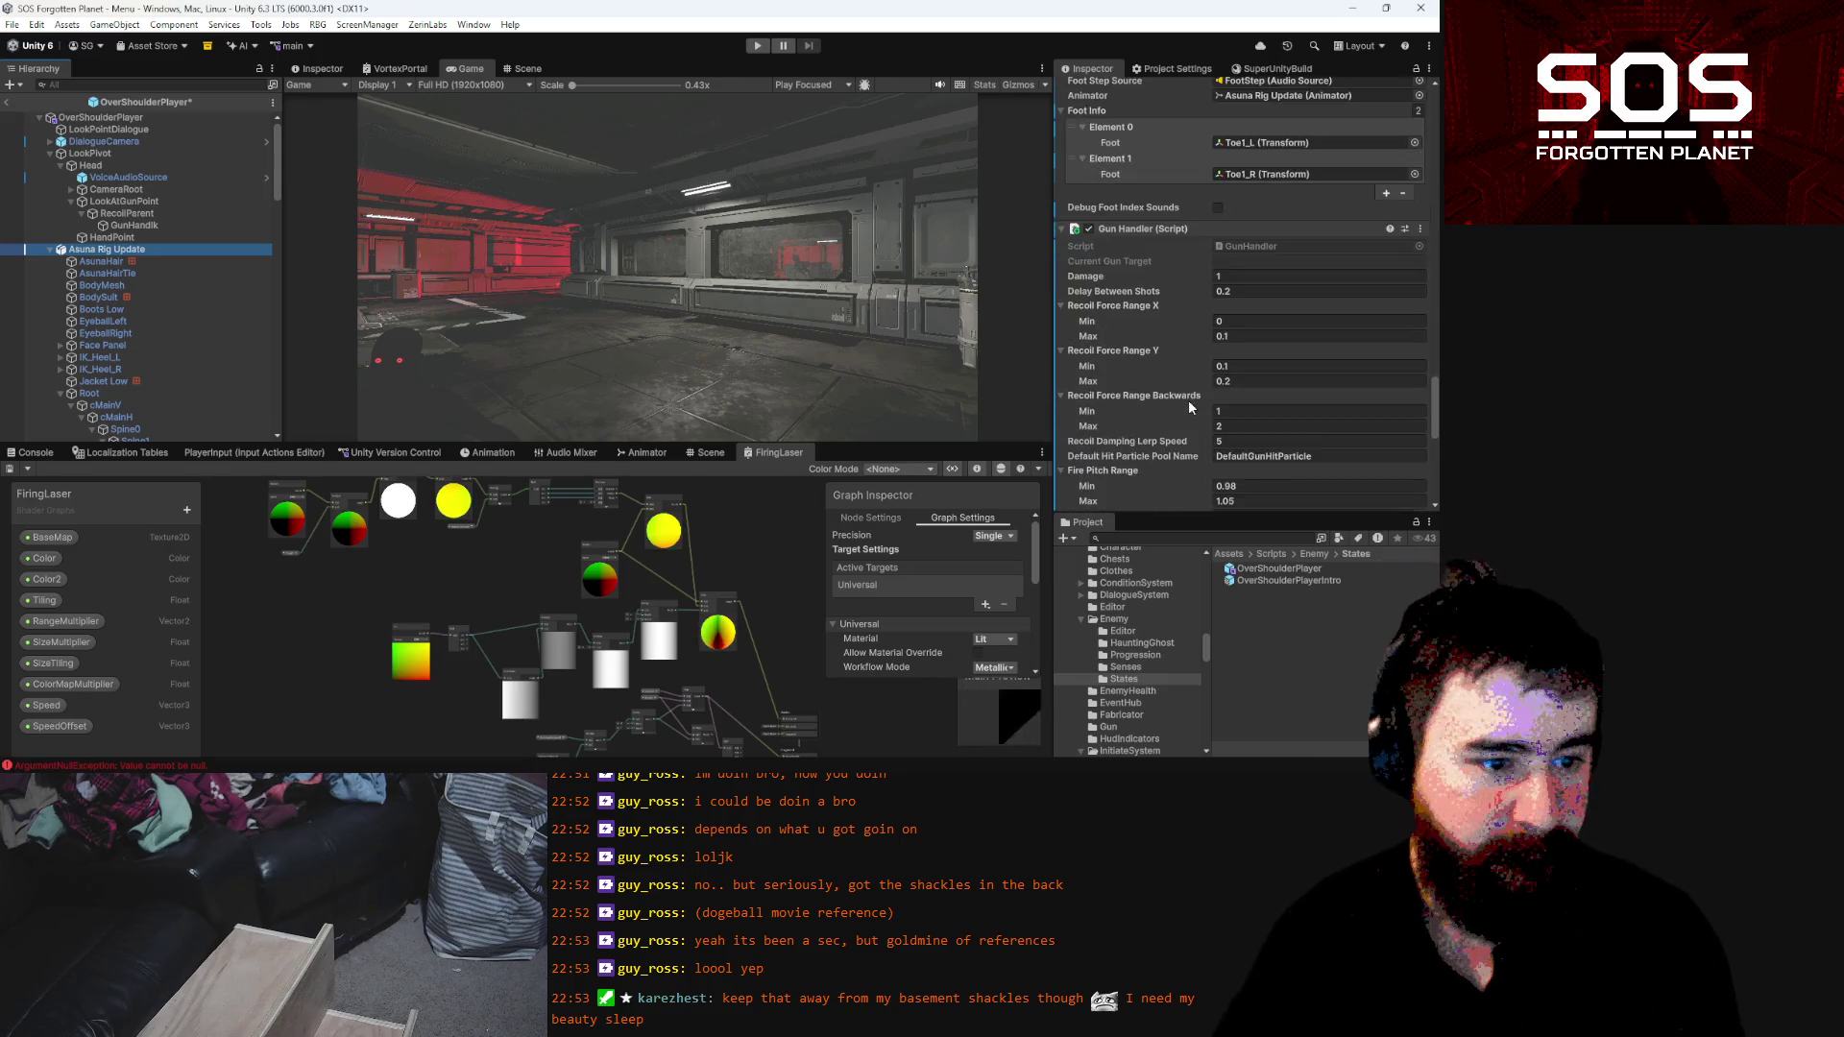
scroll(1189, 399, "down", 2)
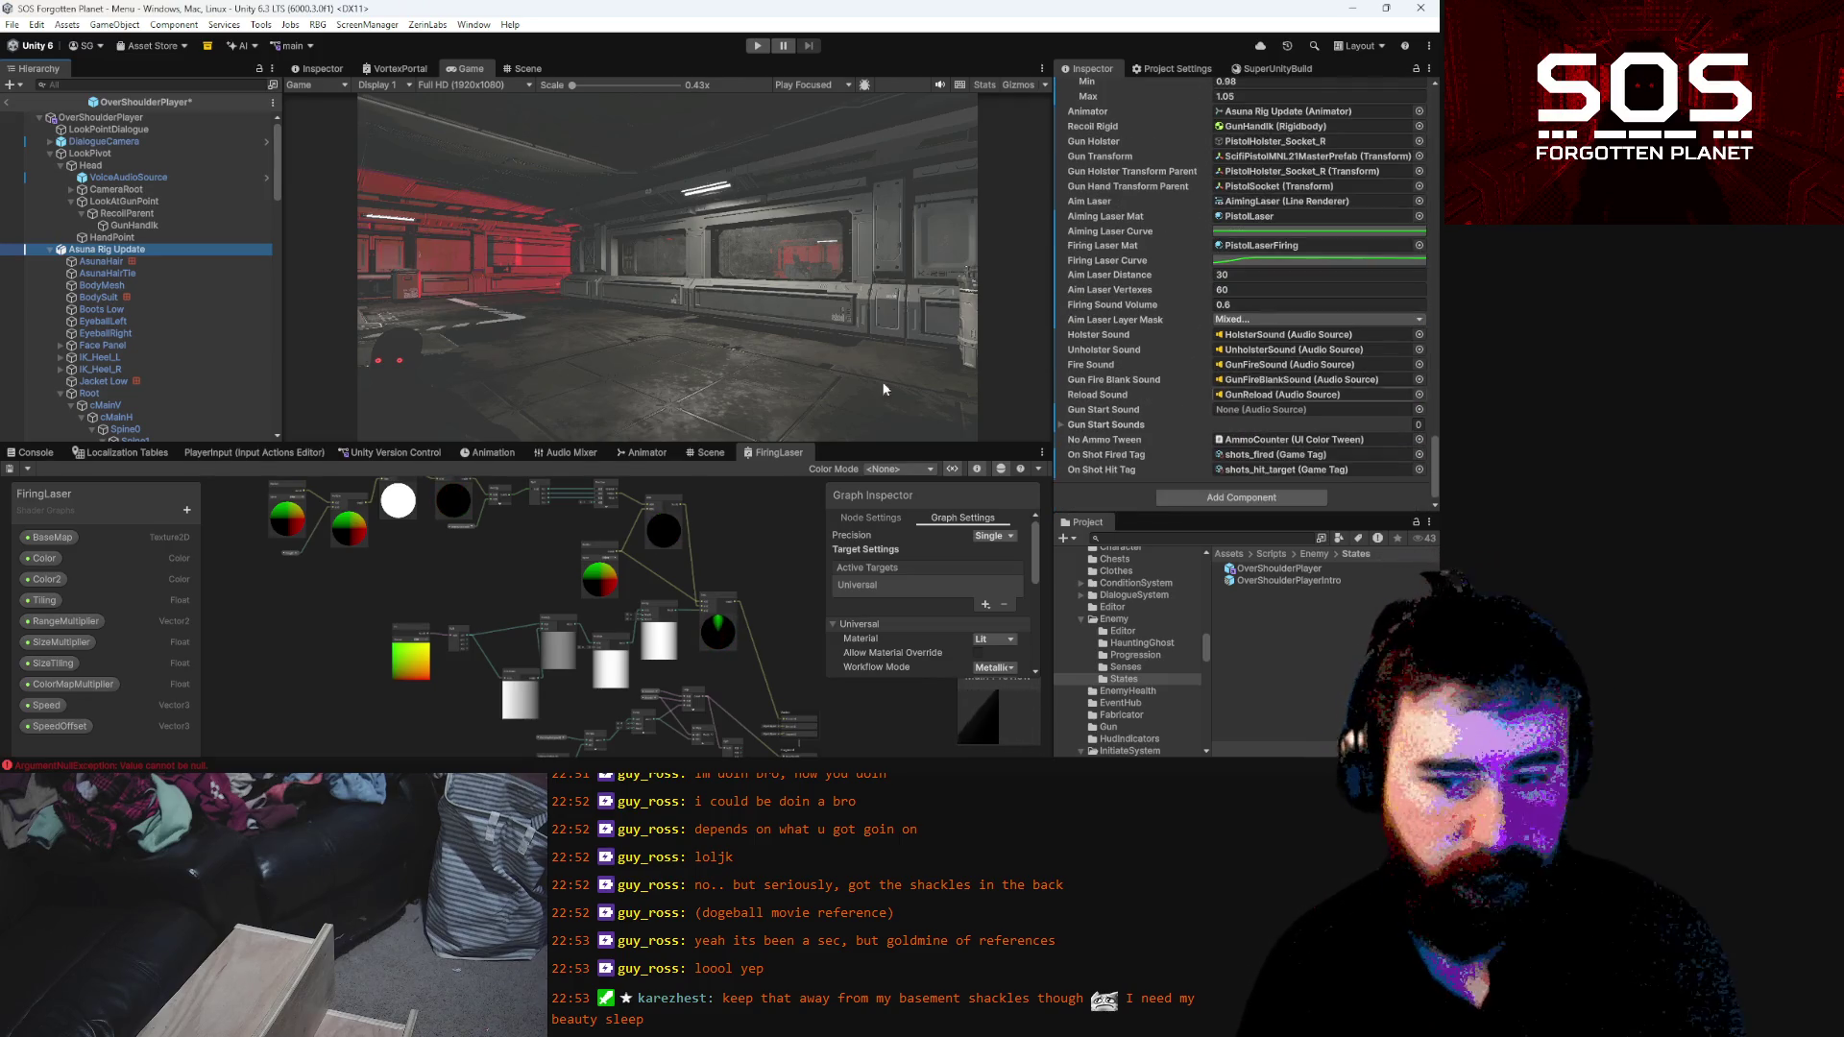
scroll(176, 328, "down", 10)
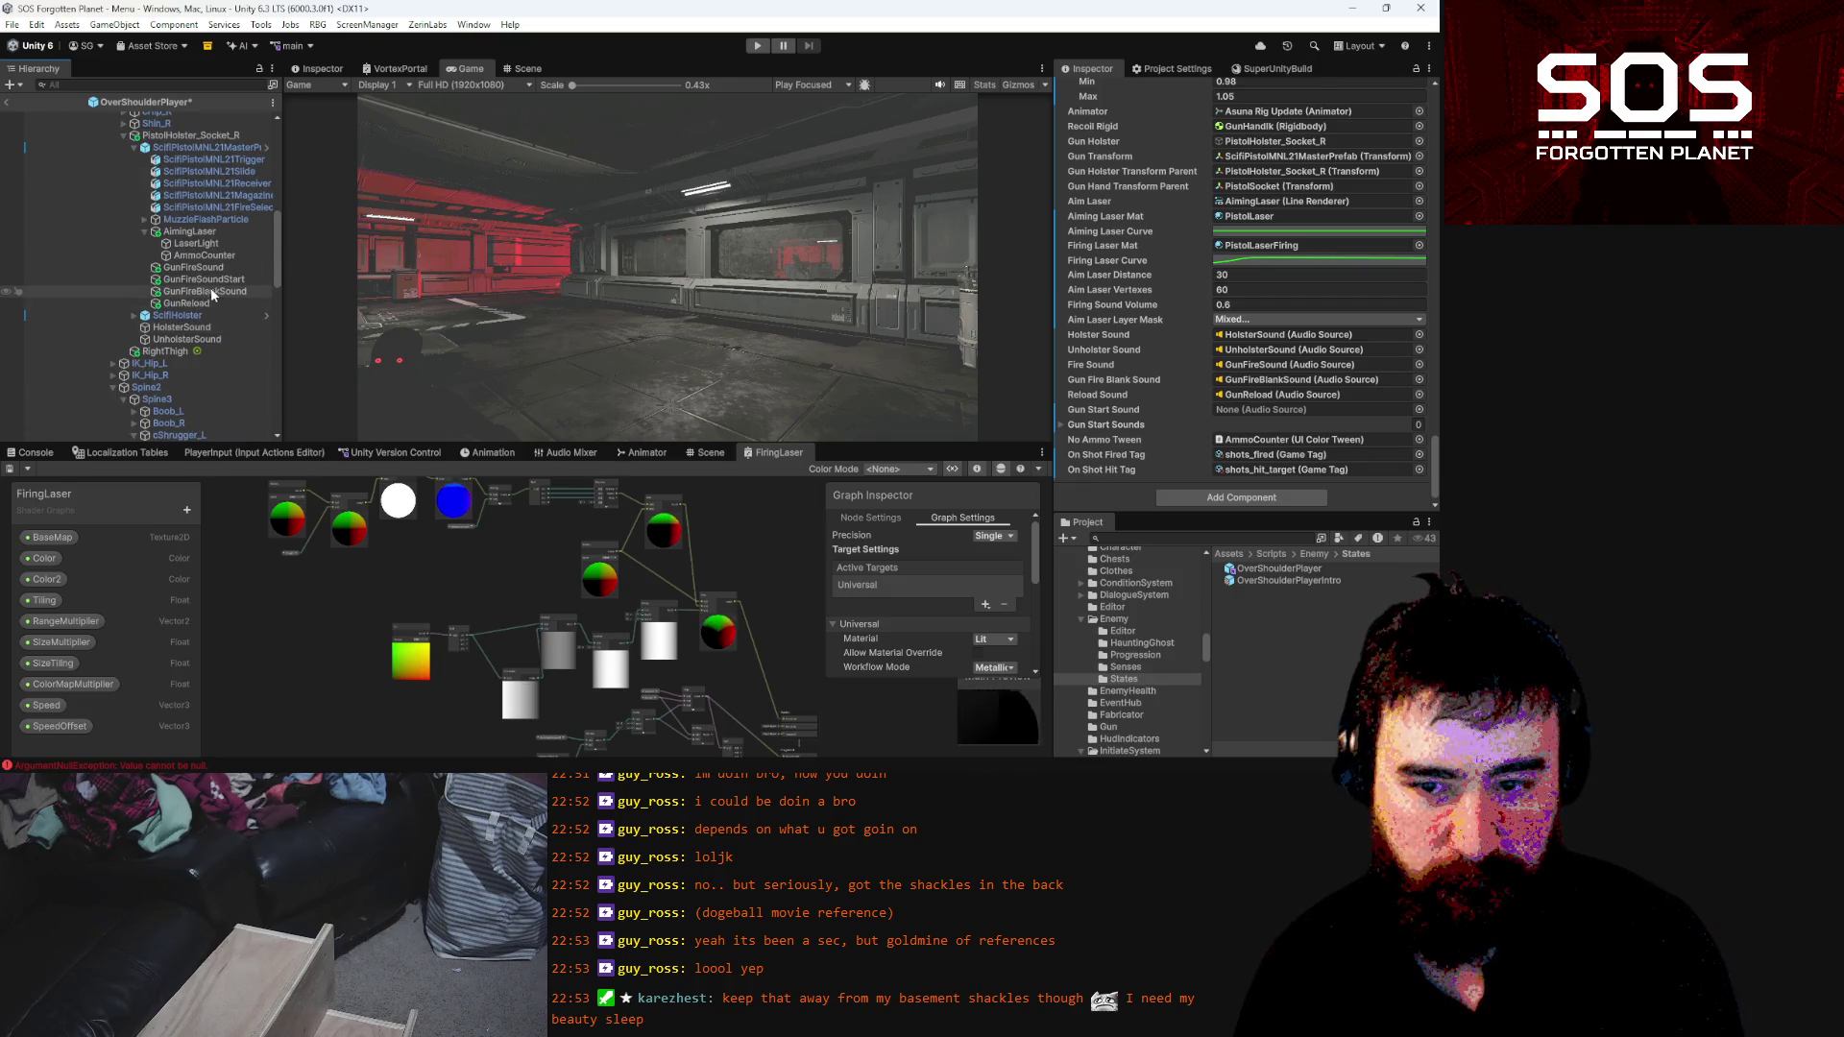
left_click_drag(202, 280, 1296, 413)
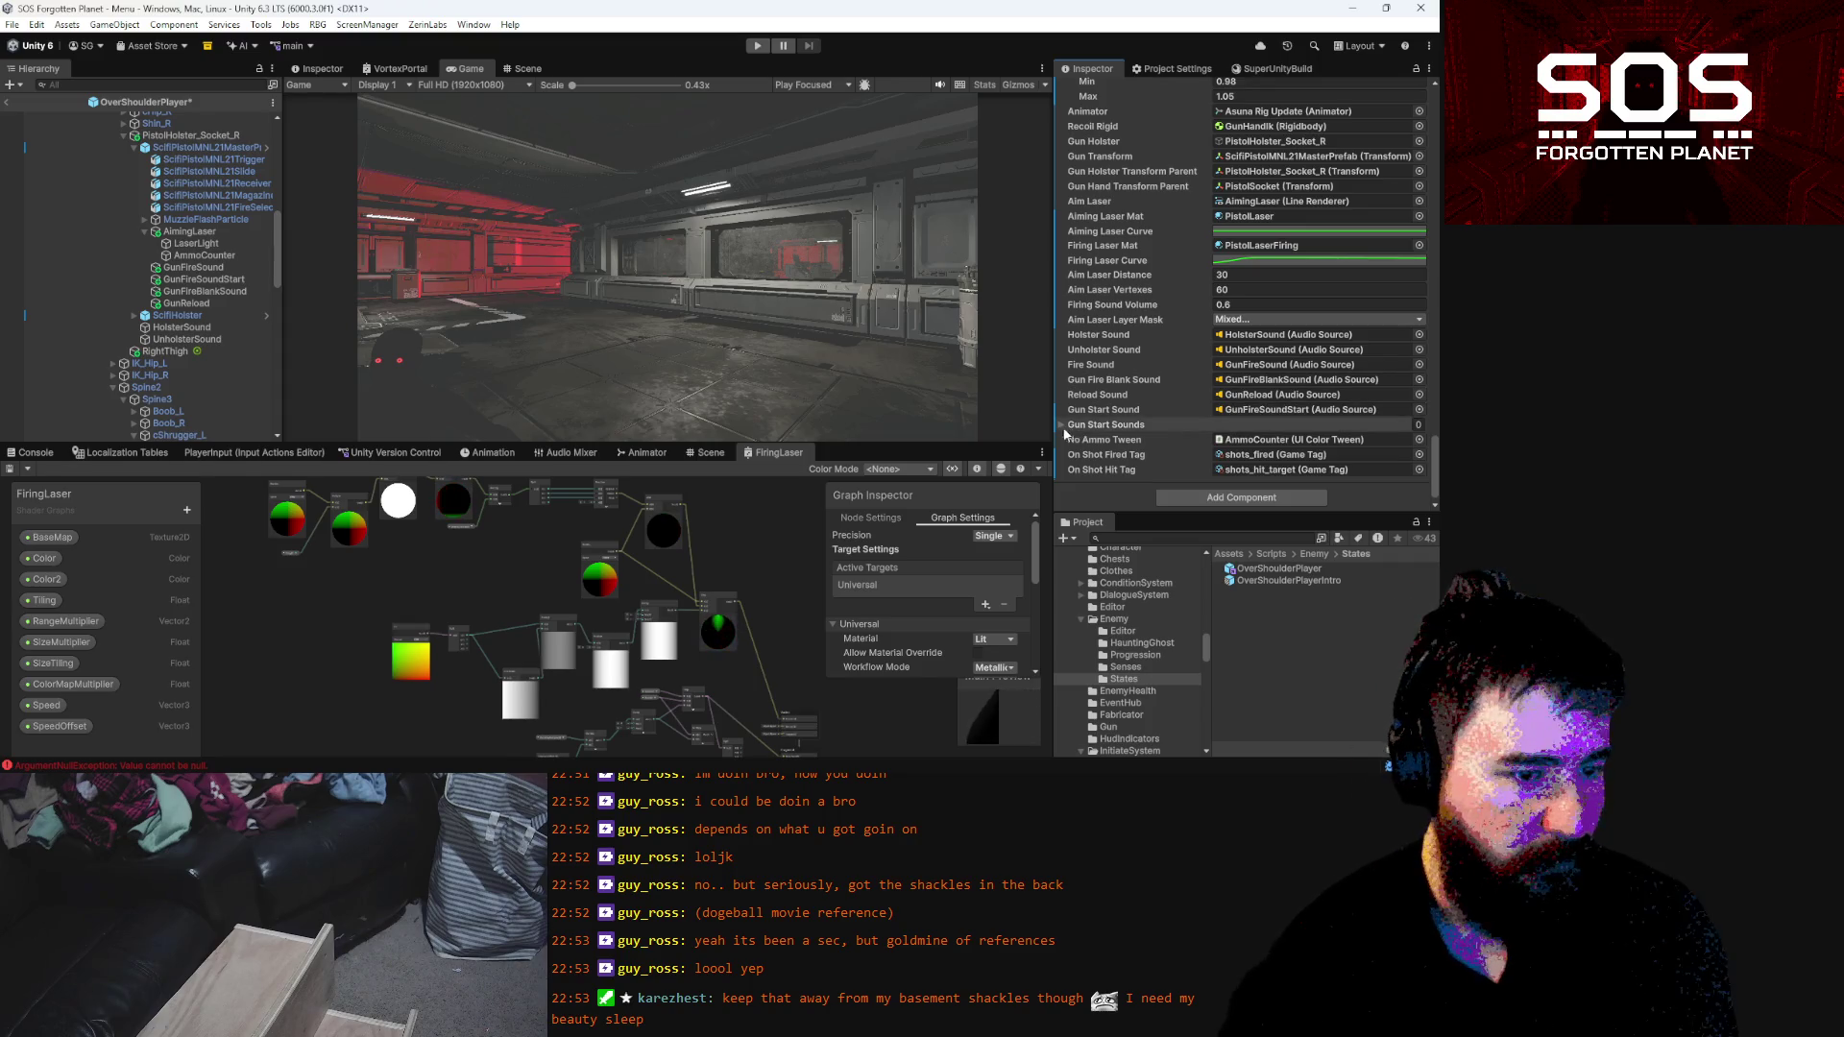
left_click(1270, 424)
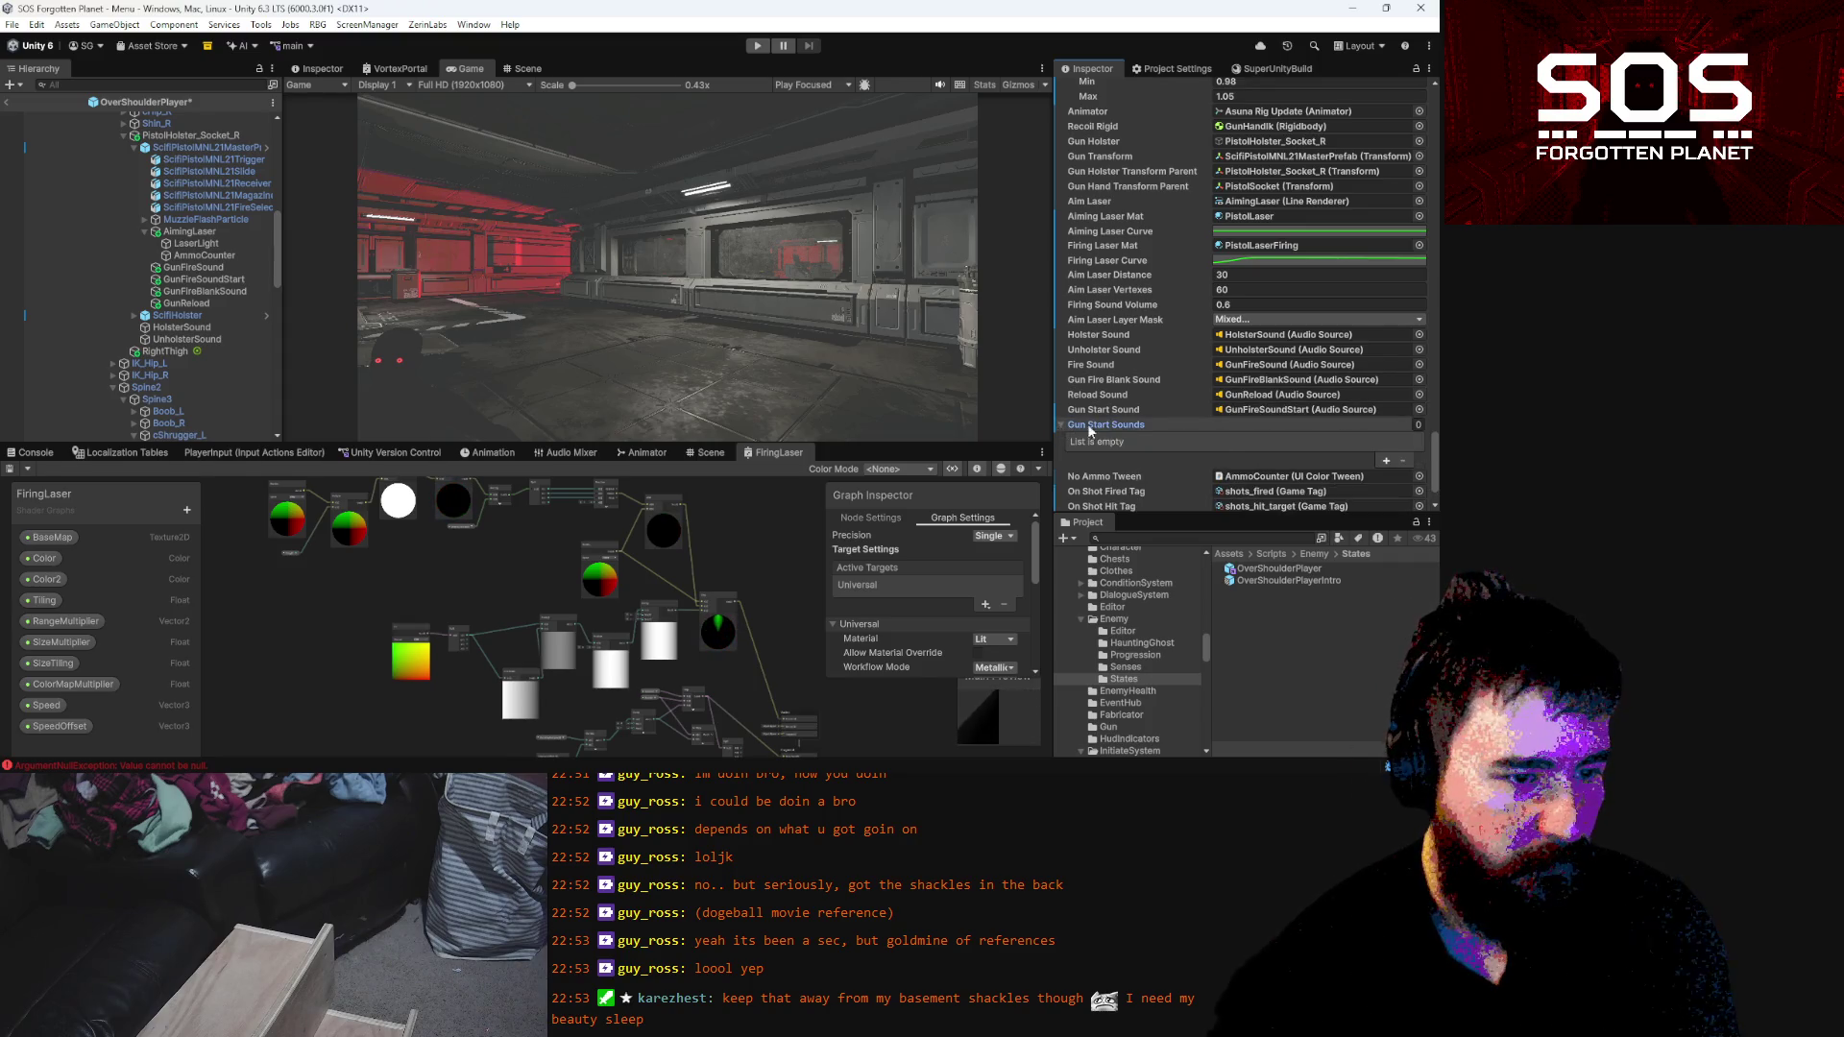
left_click(1287, 407)
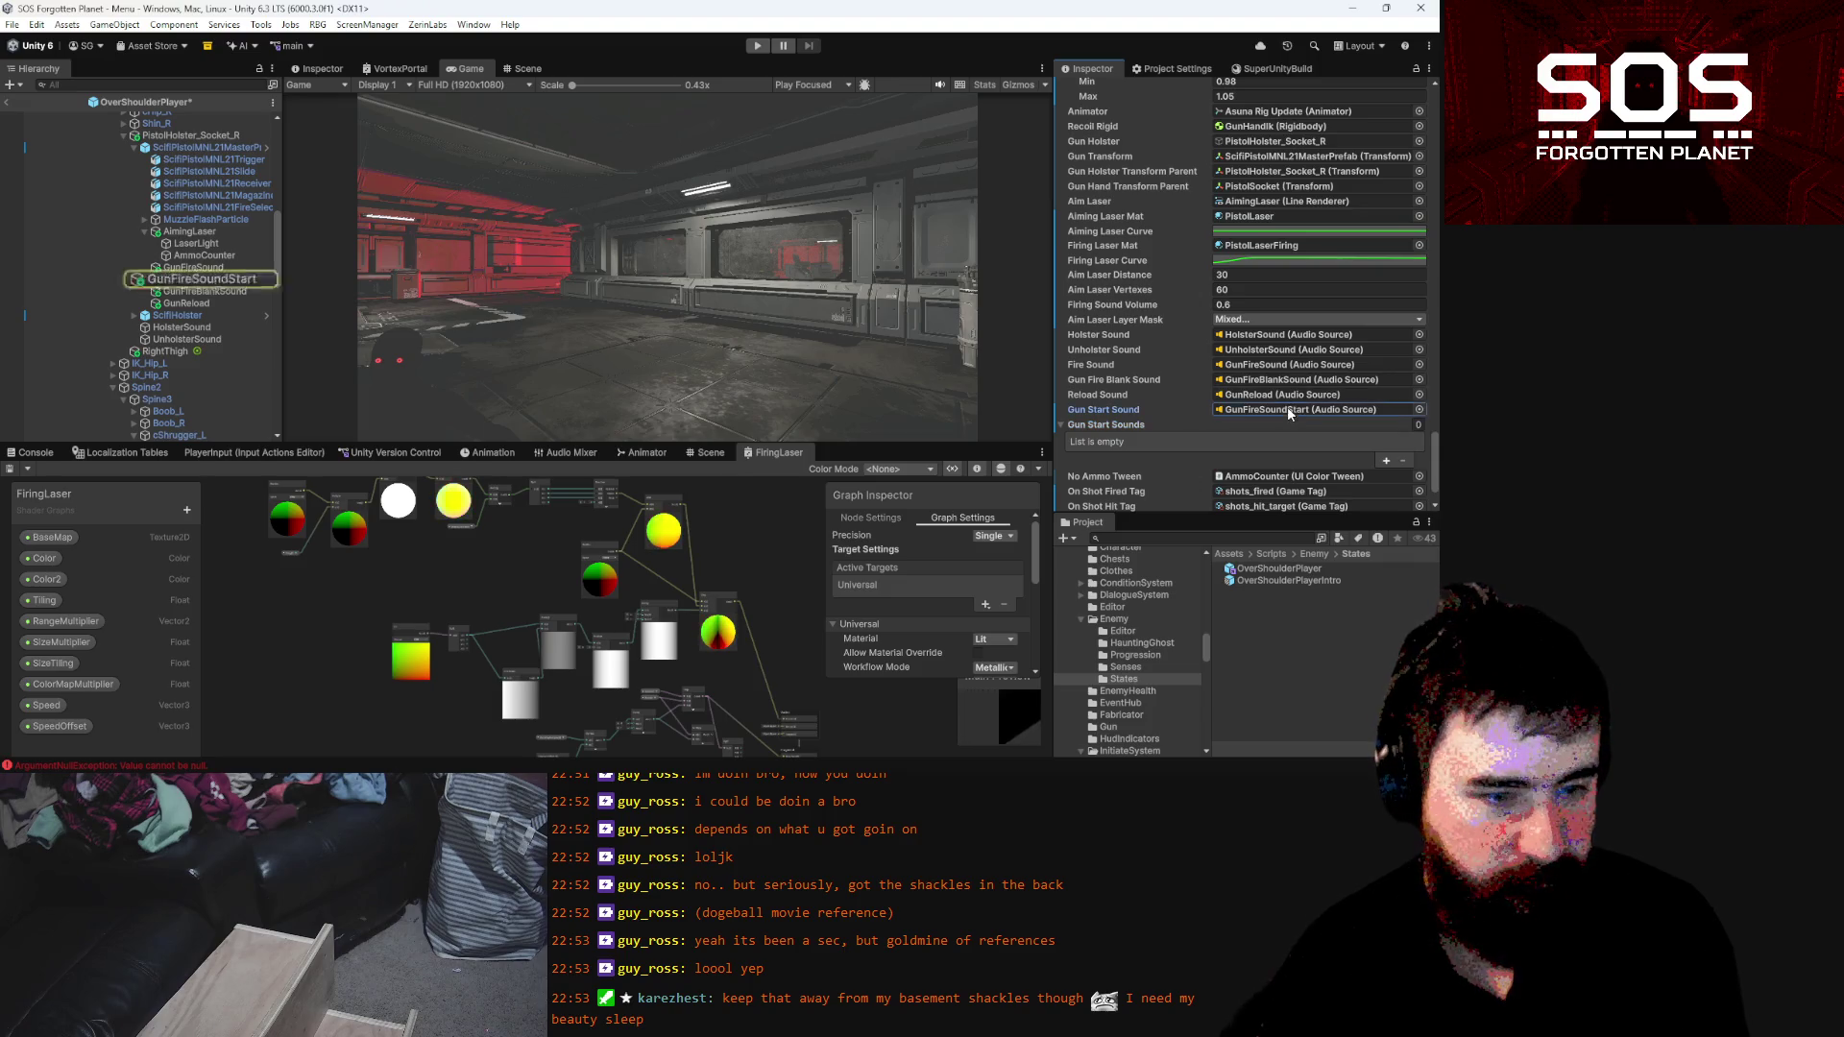
Untick Play On Awake on GunFireSoundStart's Audio Source
left_click(208, 279)
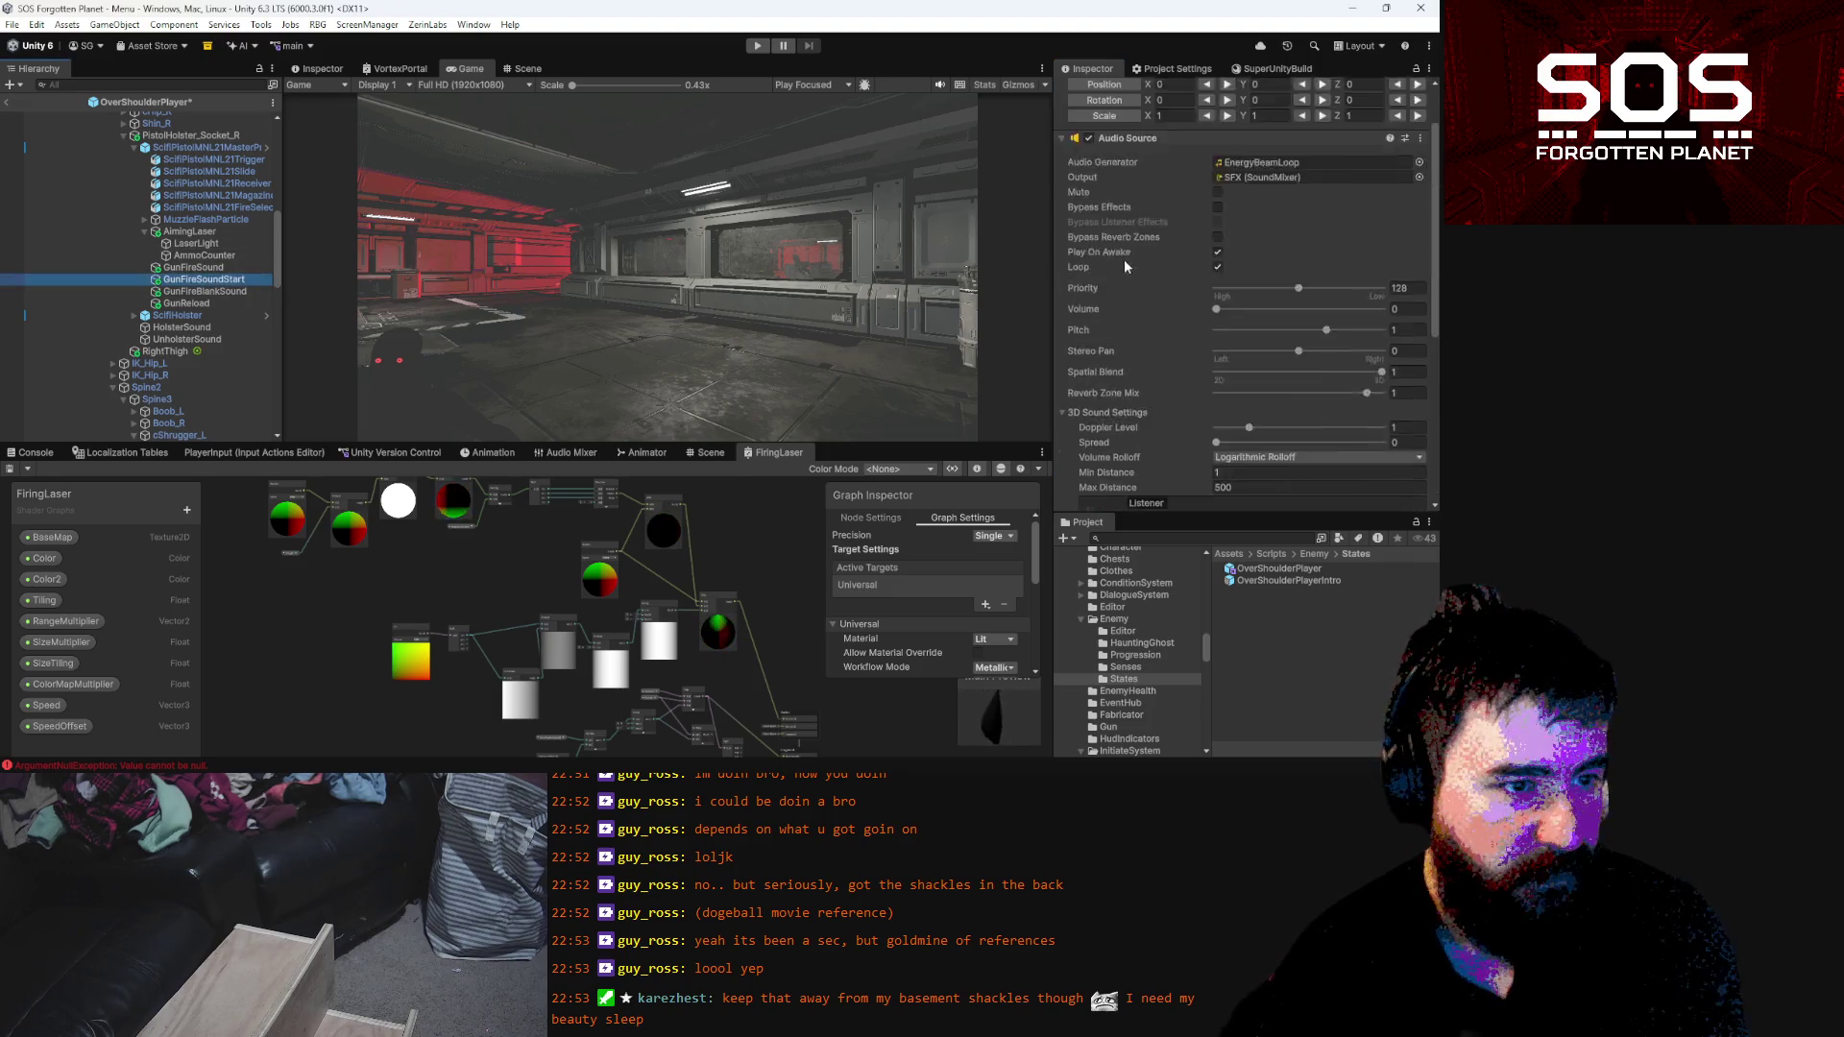
left_click(1218, 293)
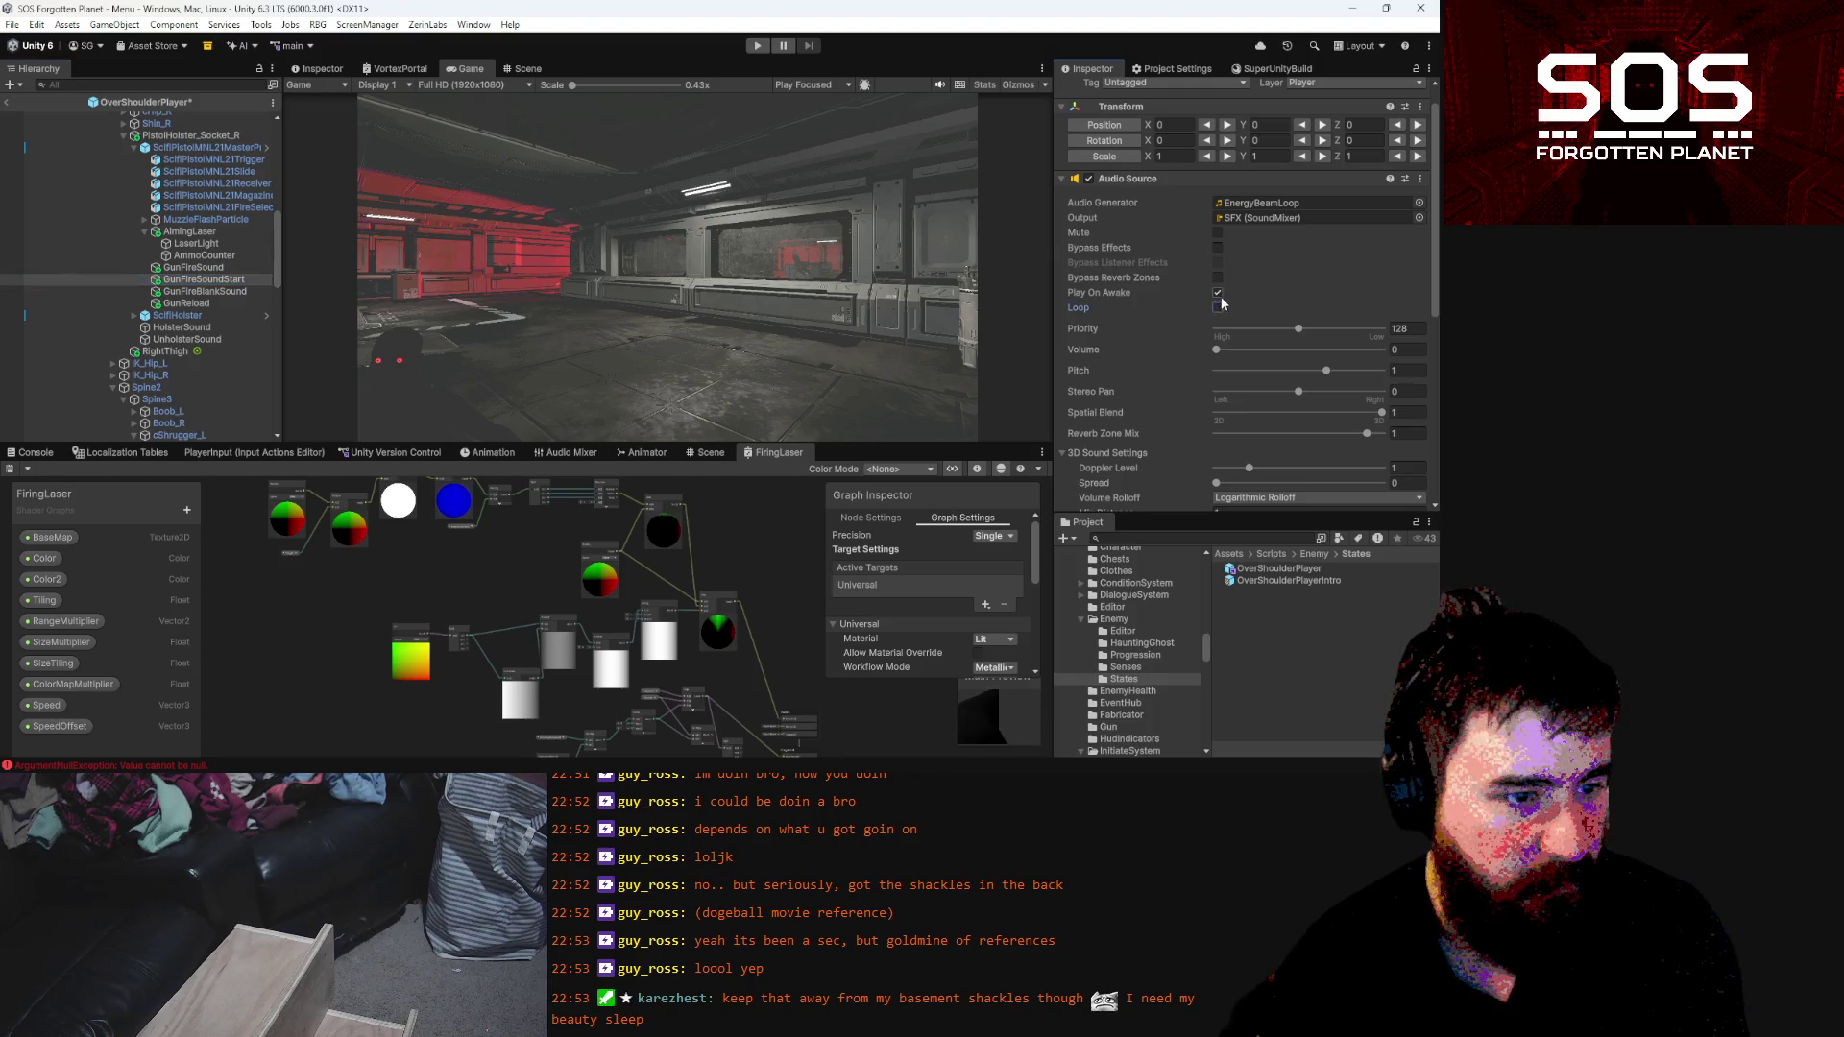
left_click(1268, 203)
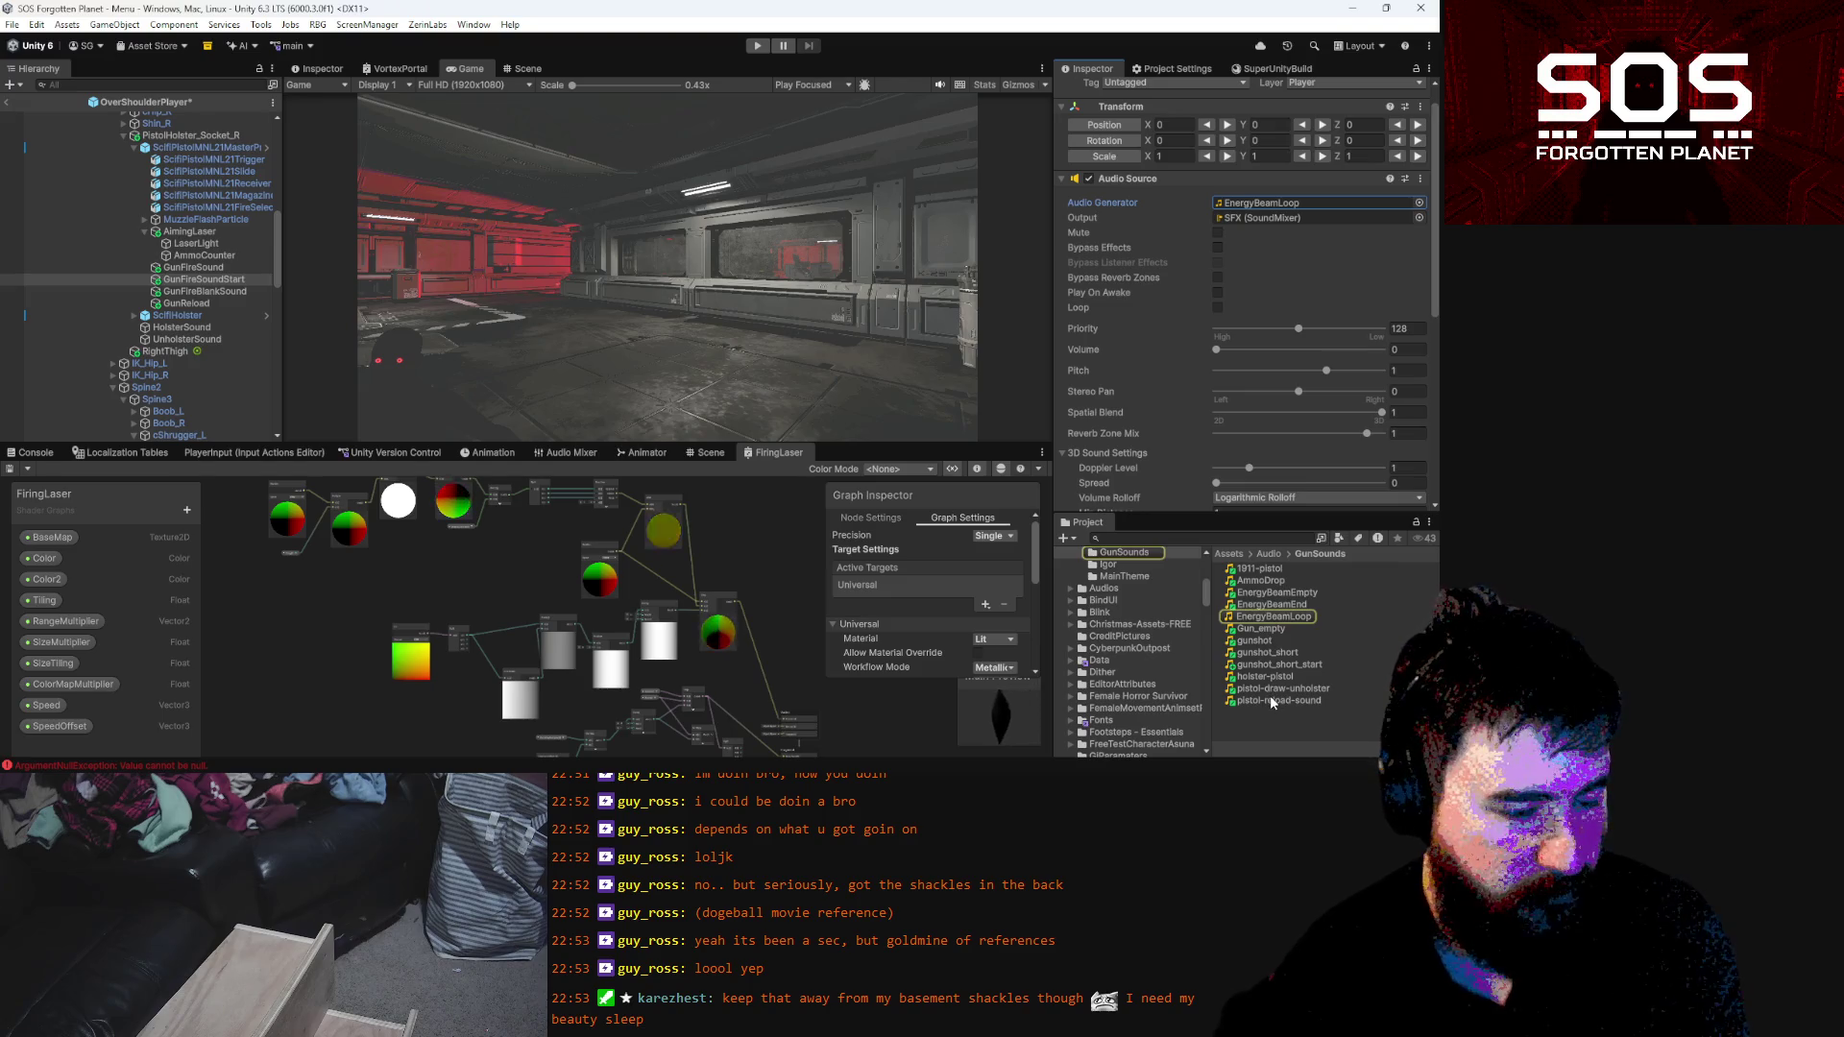
scroll(187, 246, "up", 5)
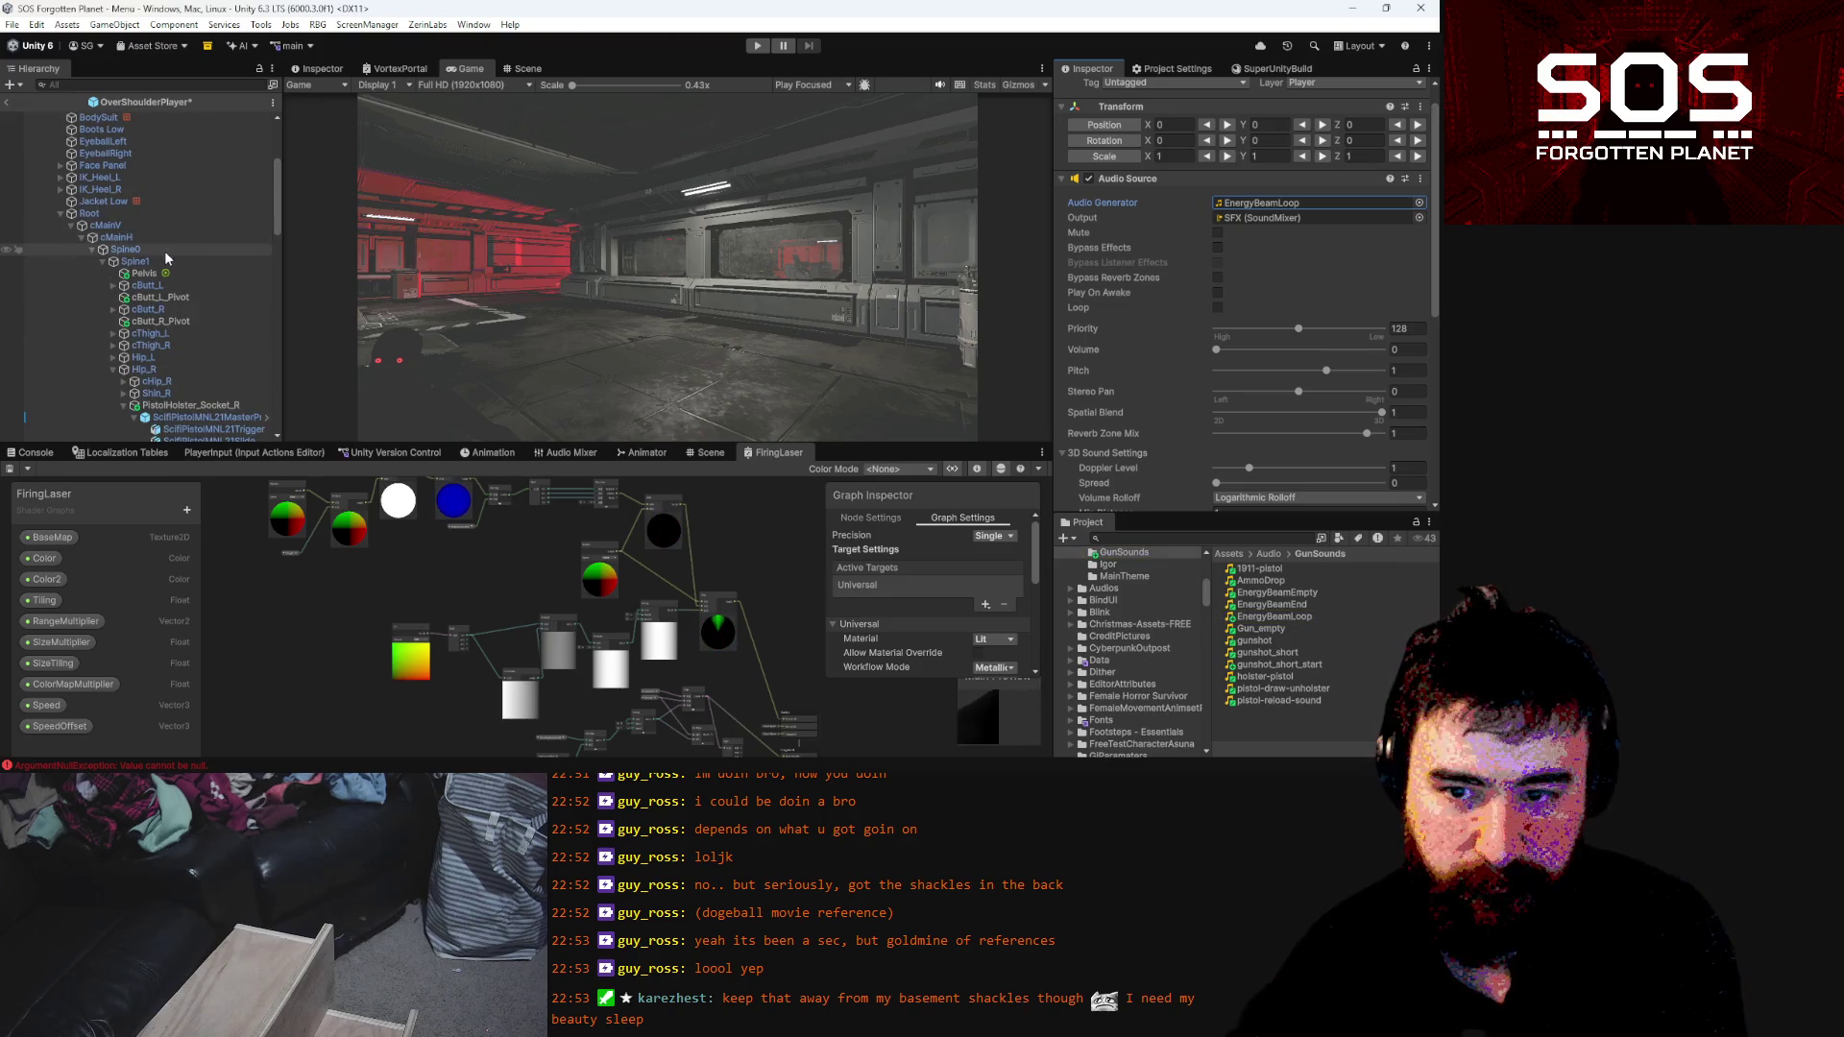
scroll(125, 238, "up", 5)
Add gunshot_short_start as the first entry in the Gun Start Sounds list
left_click(116, 249)
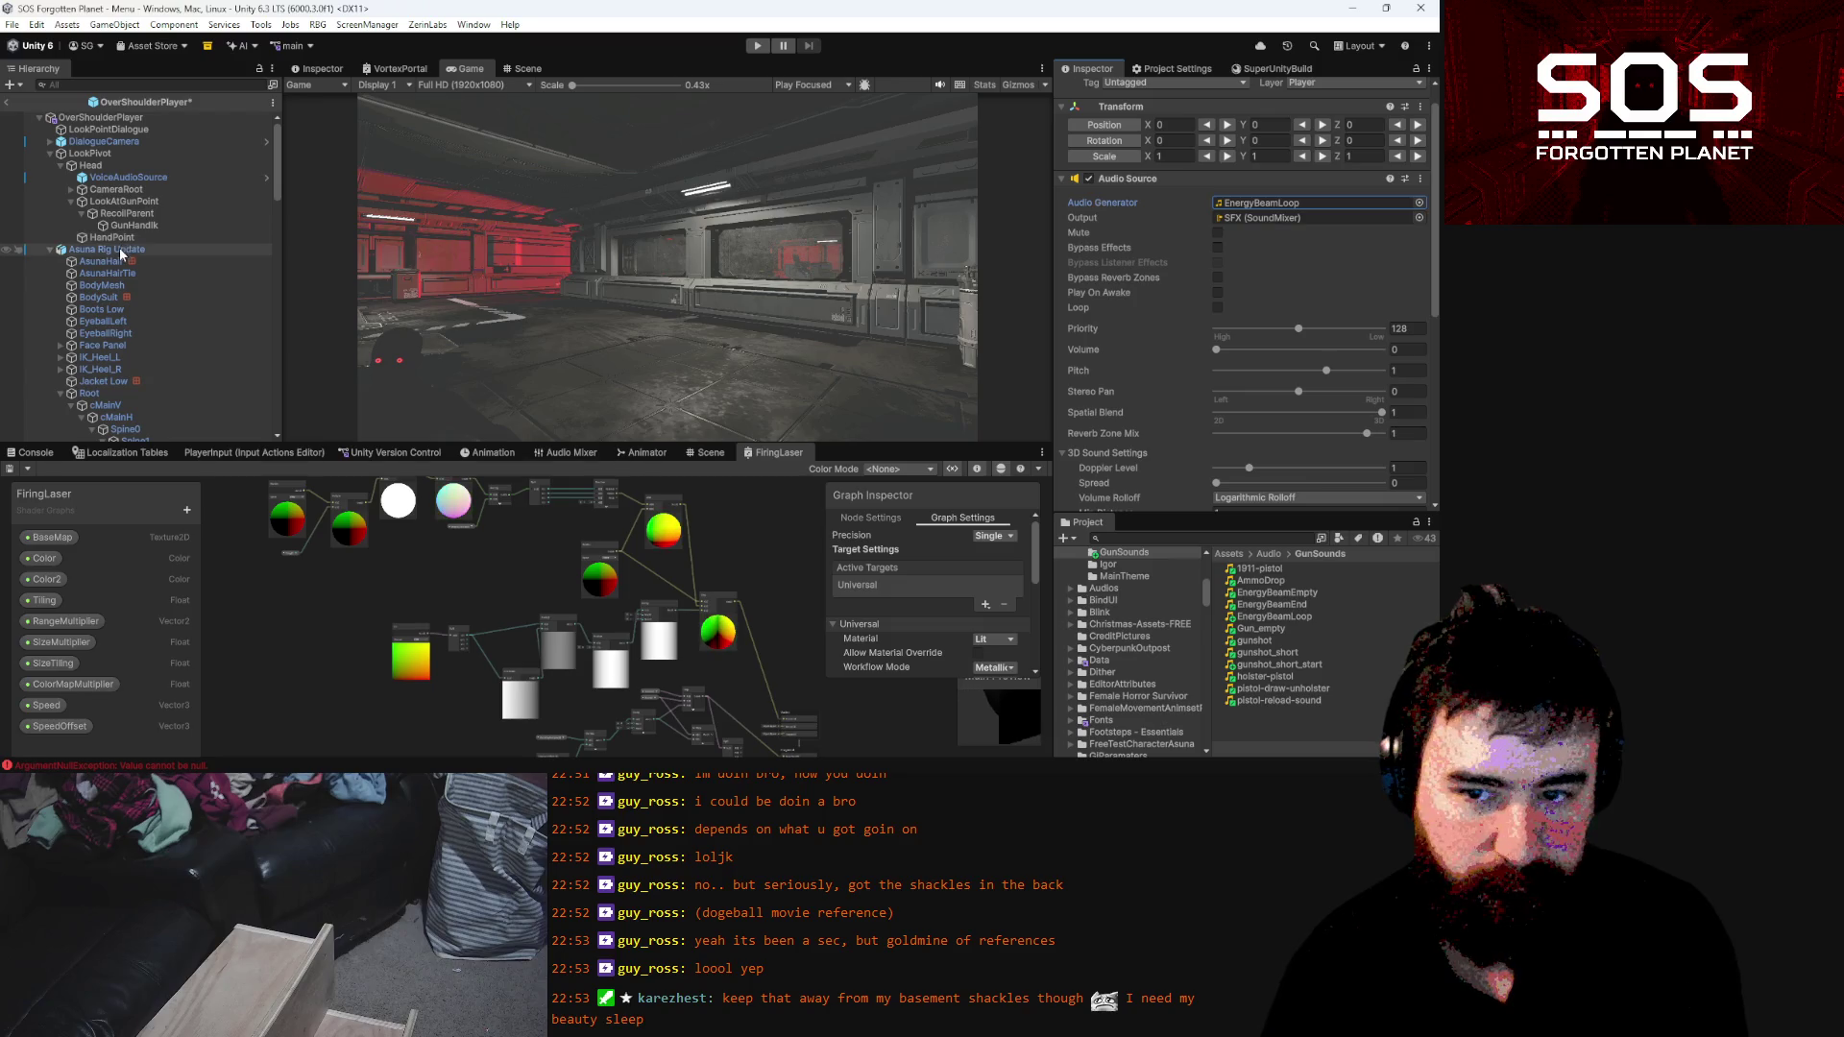
scroll(1285, 419, "down", 10)
scroll(1268, 413, "down", 15)
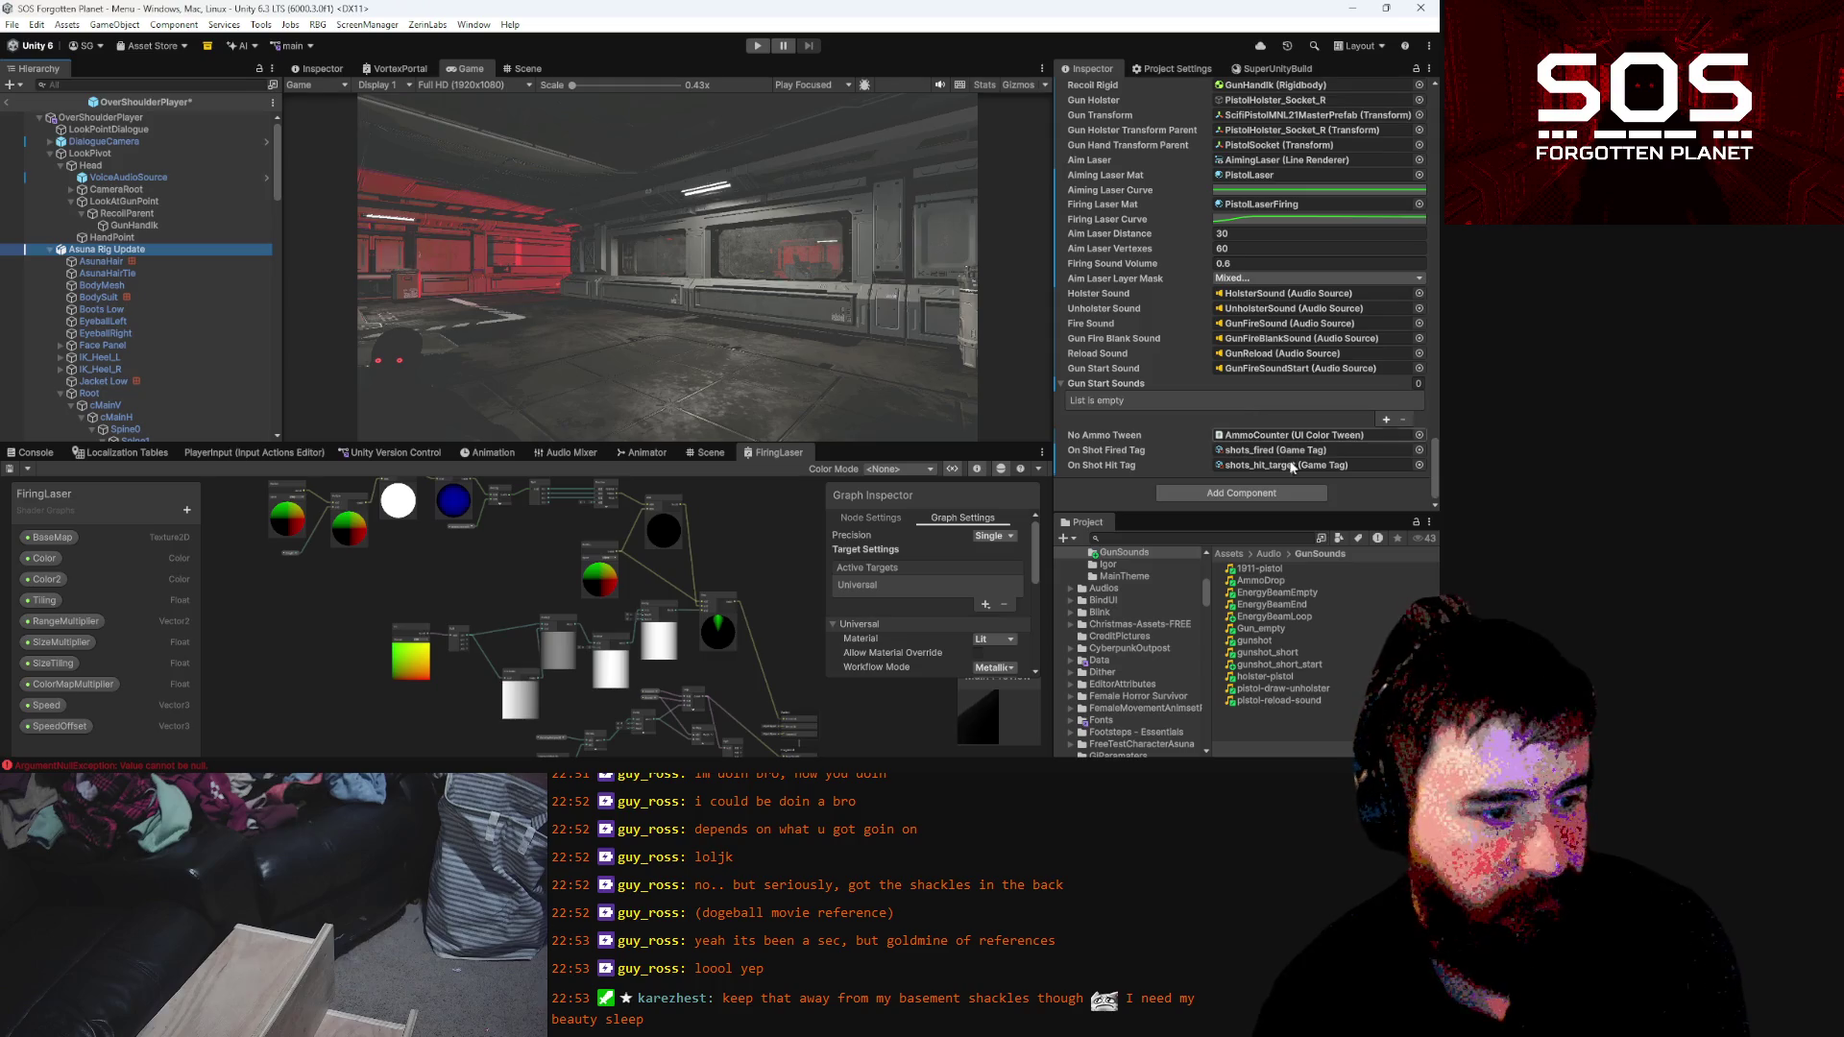
mouse_move(1295, 659)
left_mouse_down()
mouse_move(1330, 471)
mouse_move(1114, 383)
left_mouse_up()
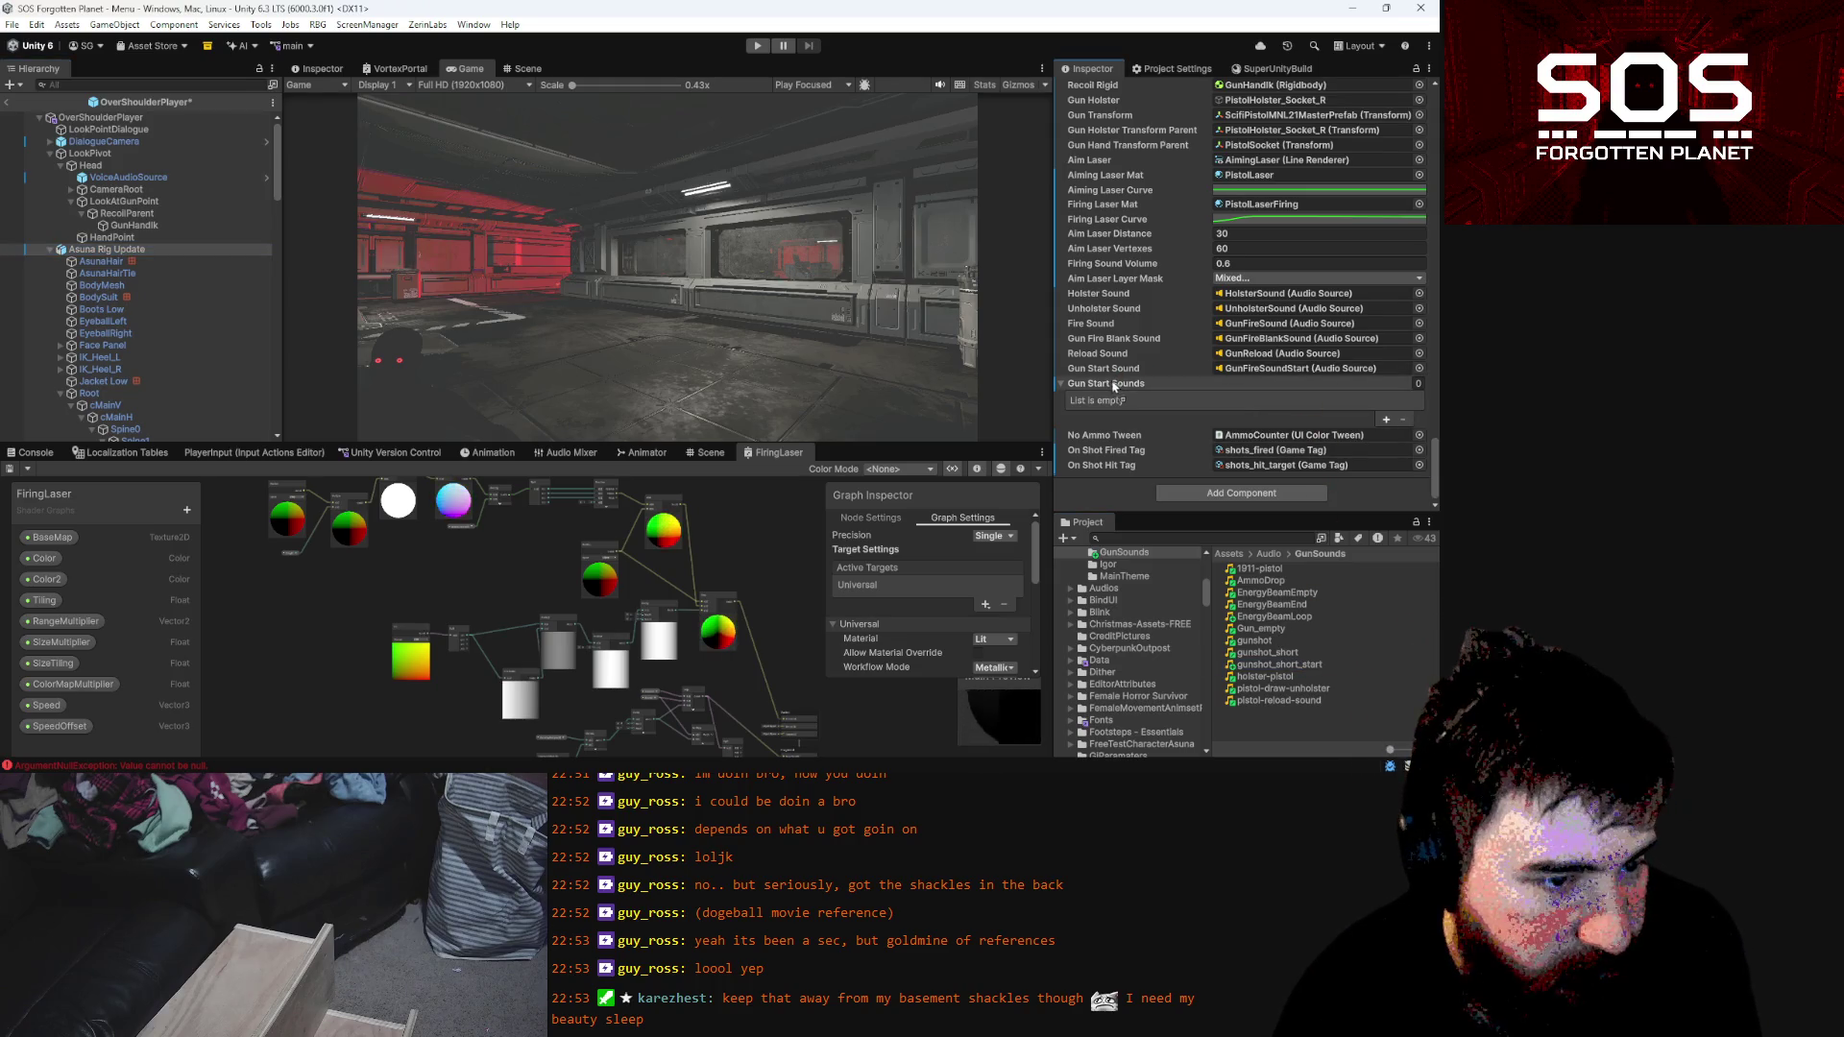
left_click(146, 204)
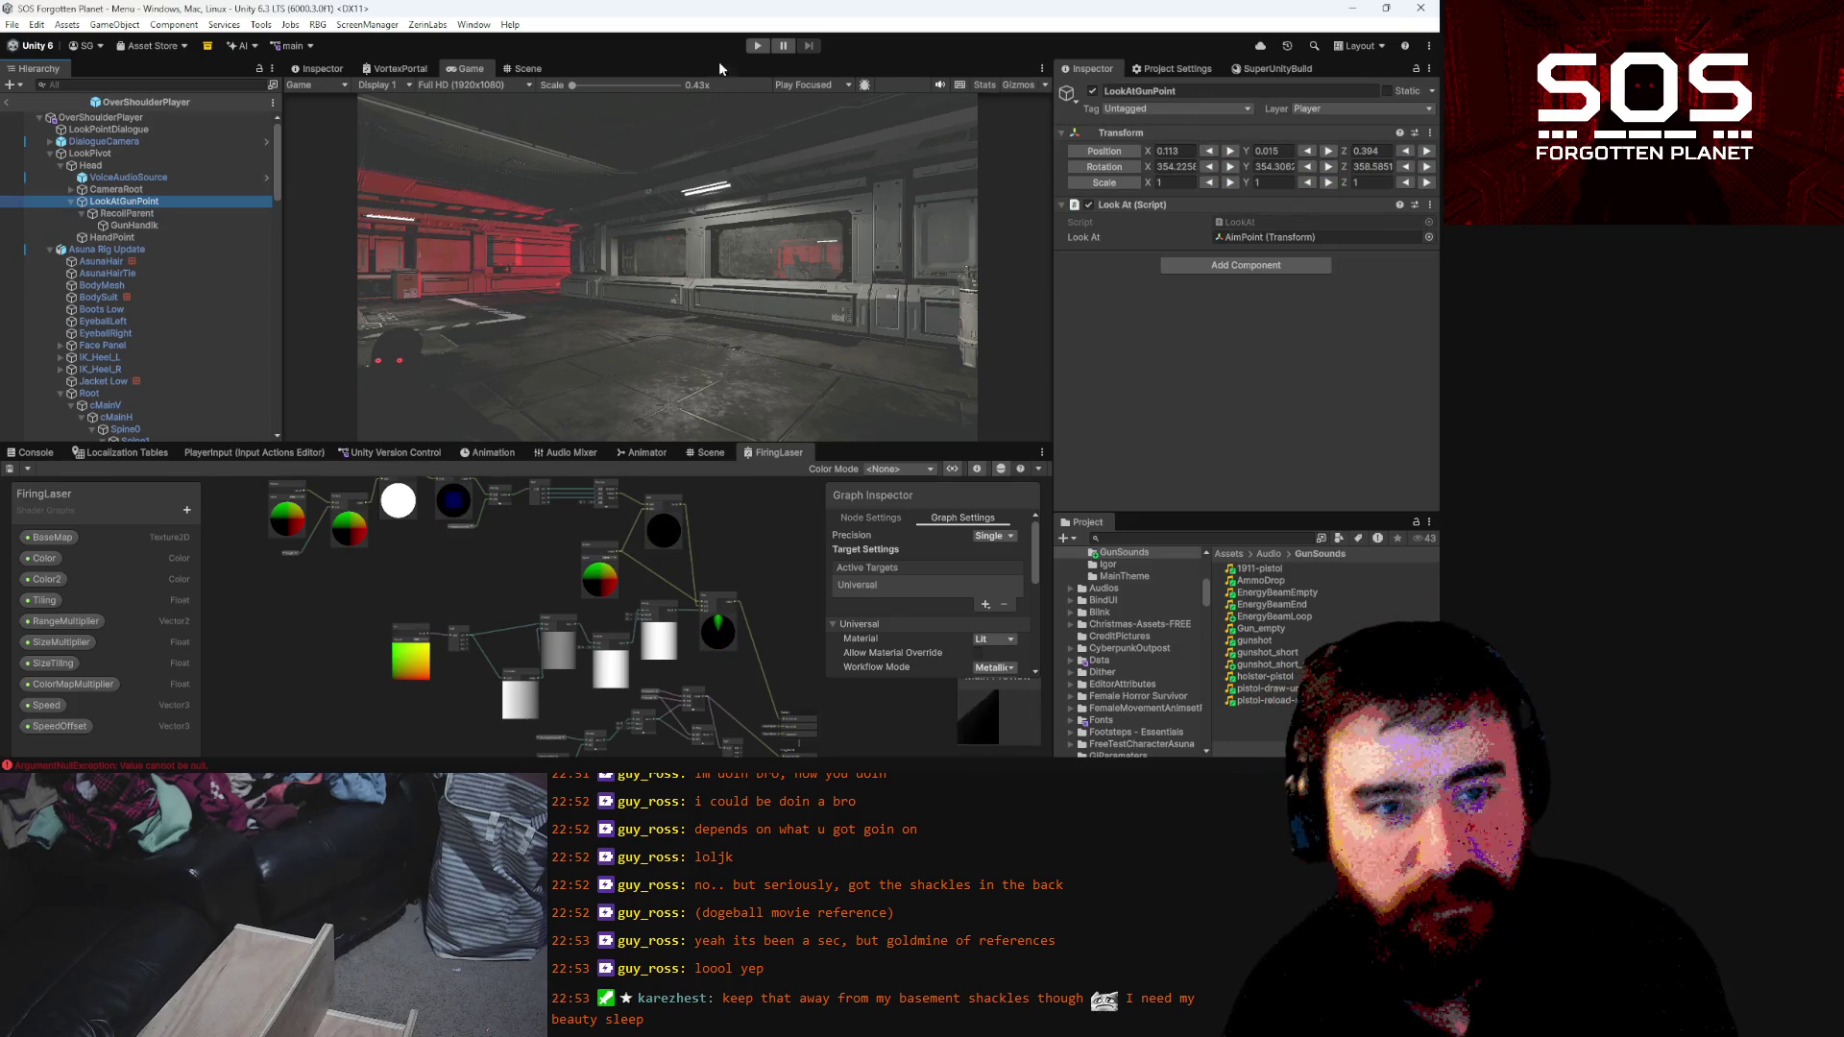
Enter play mode, dismiss the greetings message, and load a save from Load Game
left_click(754, 46)
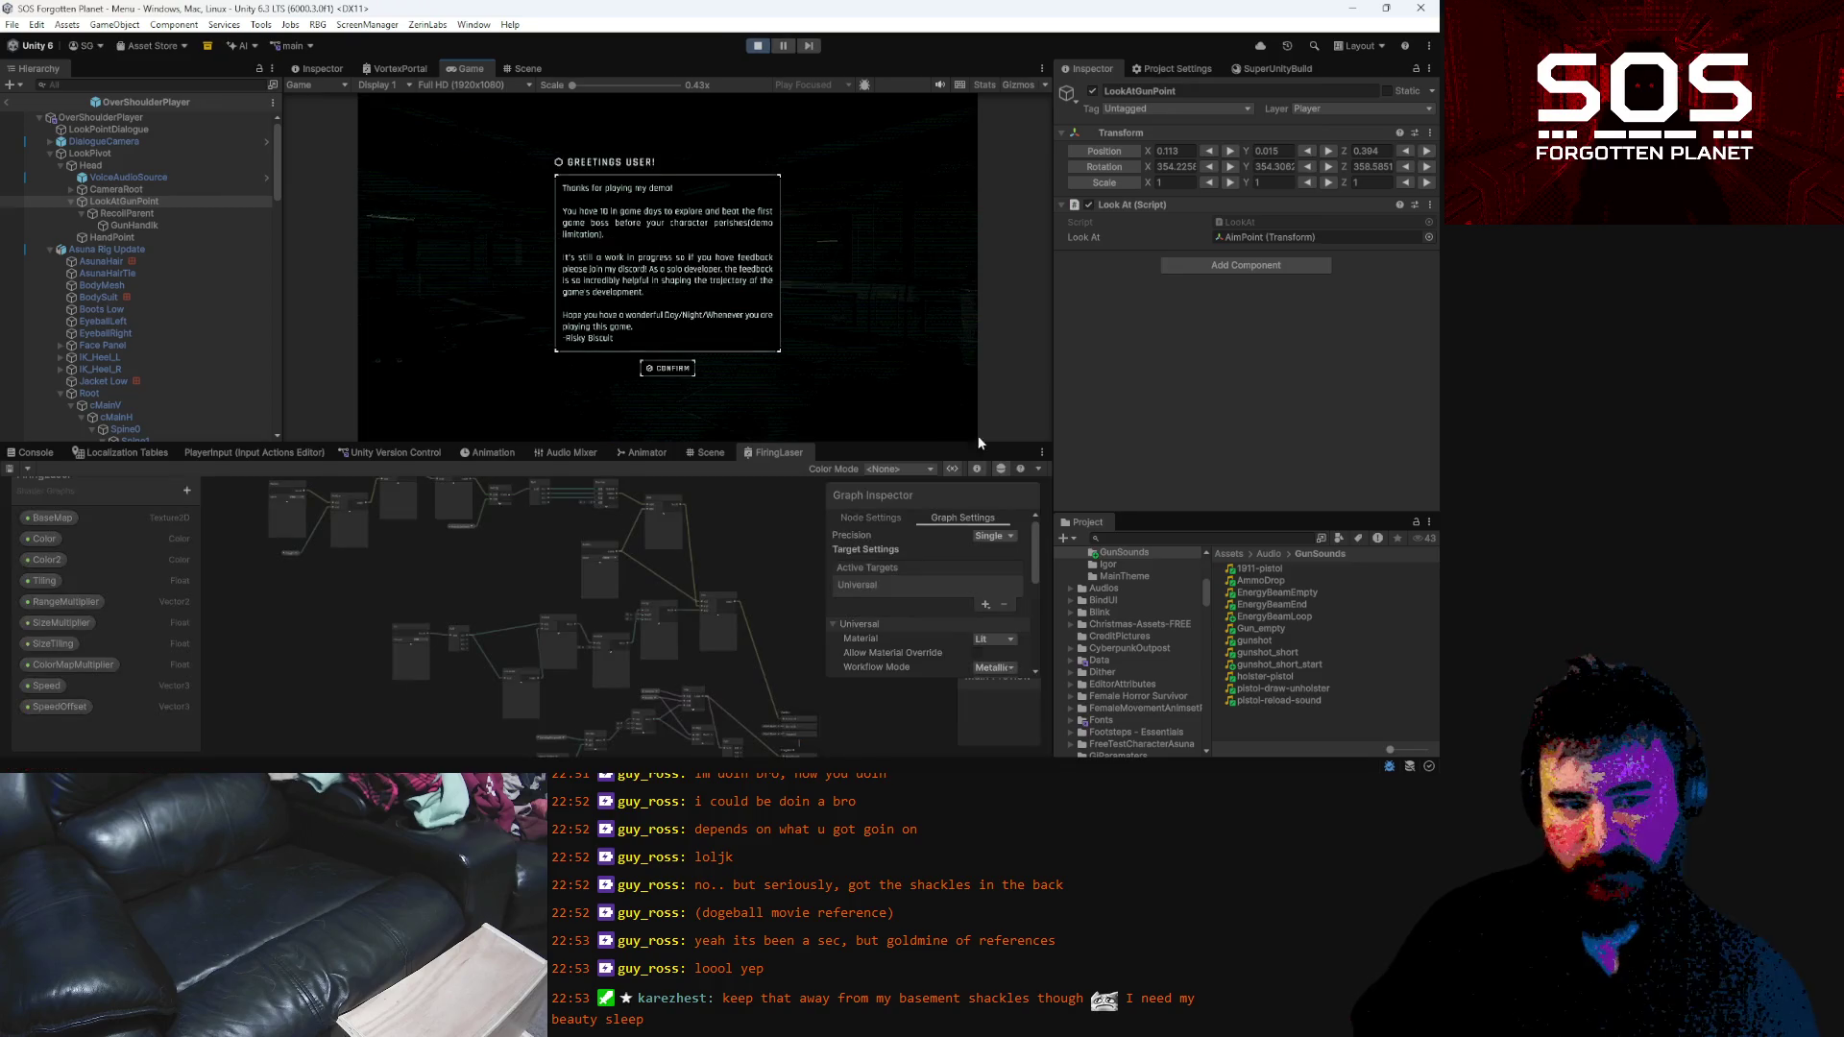
left_click(677, 373)
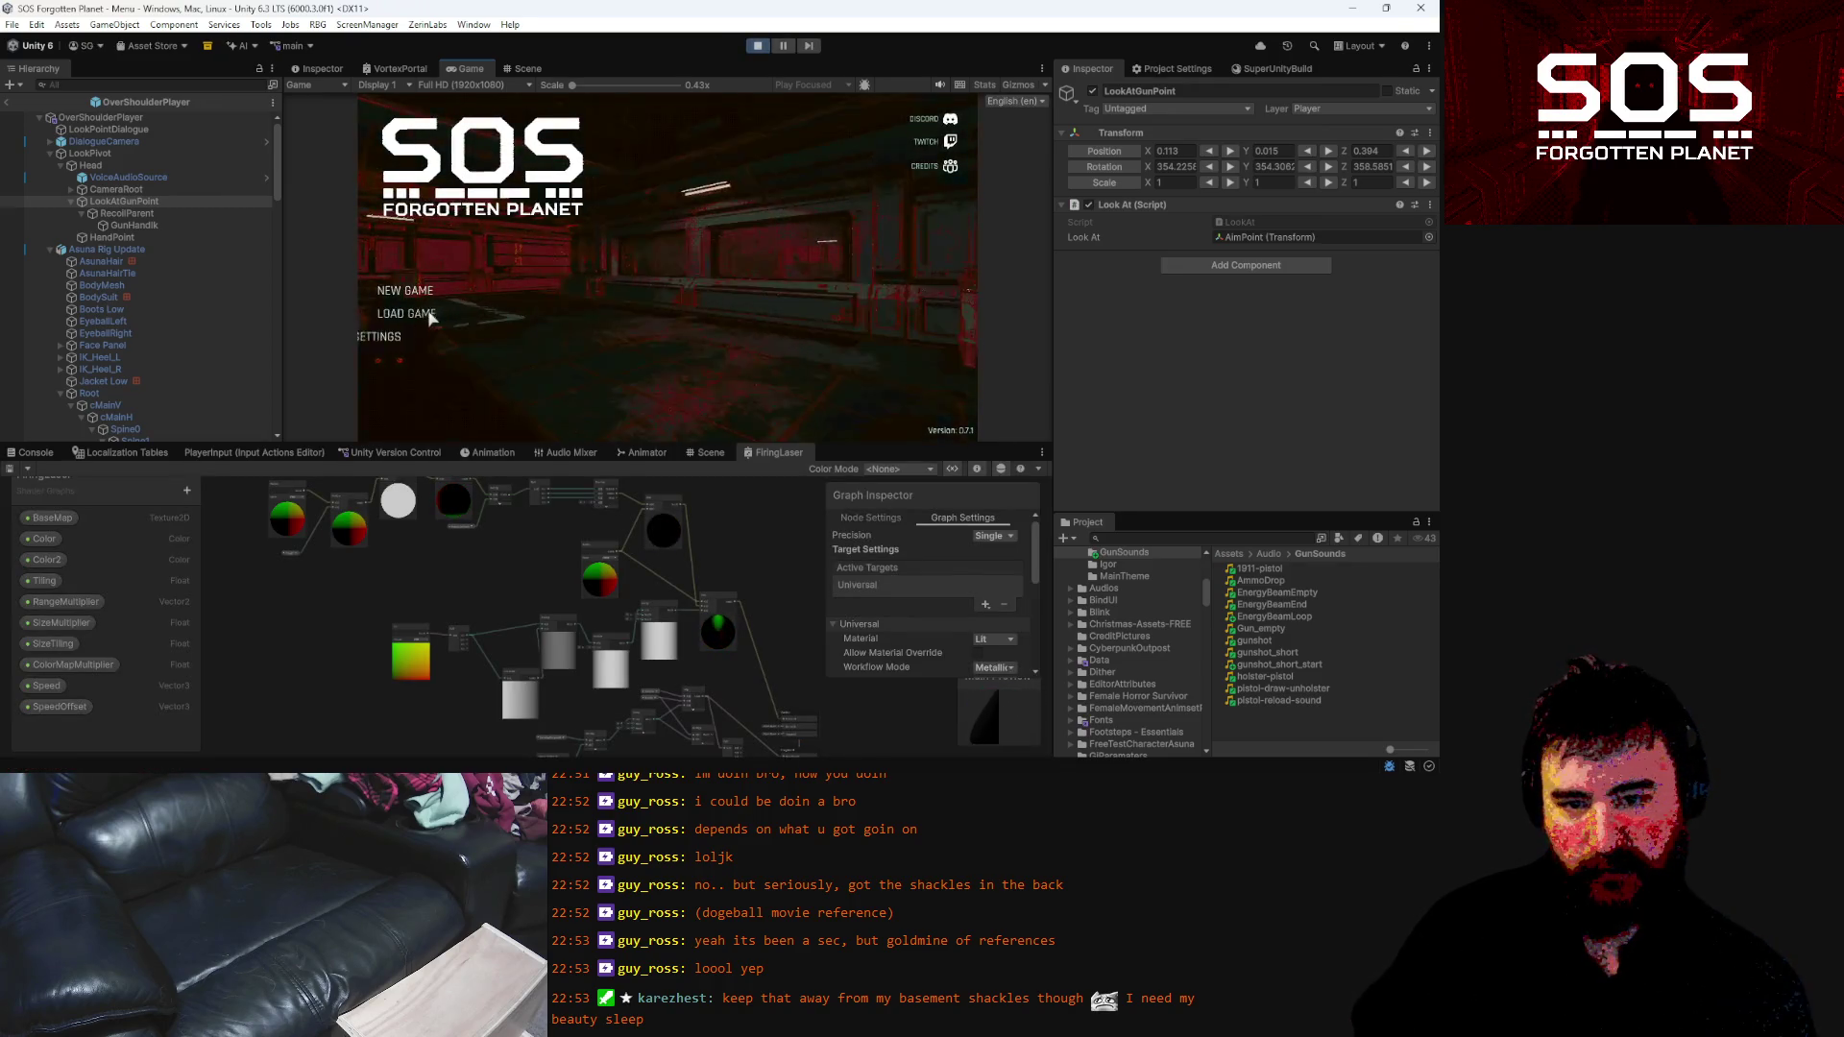
left_click(424, 317)
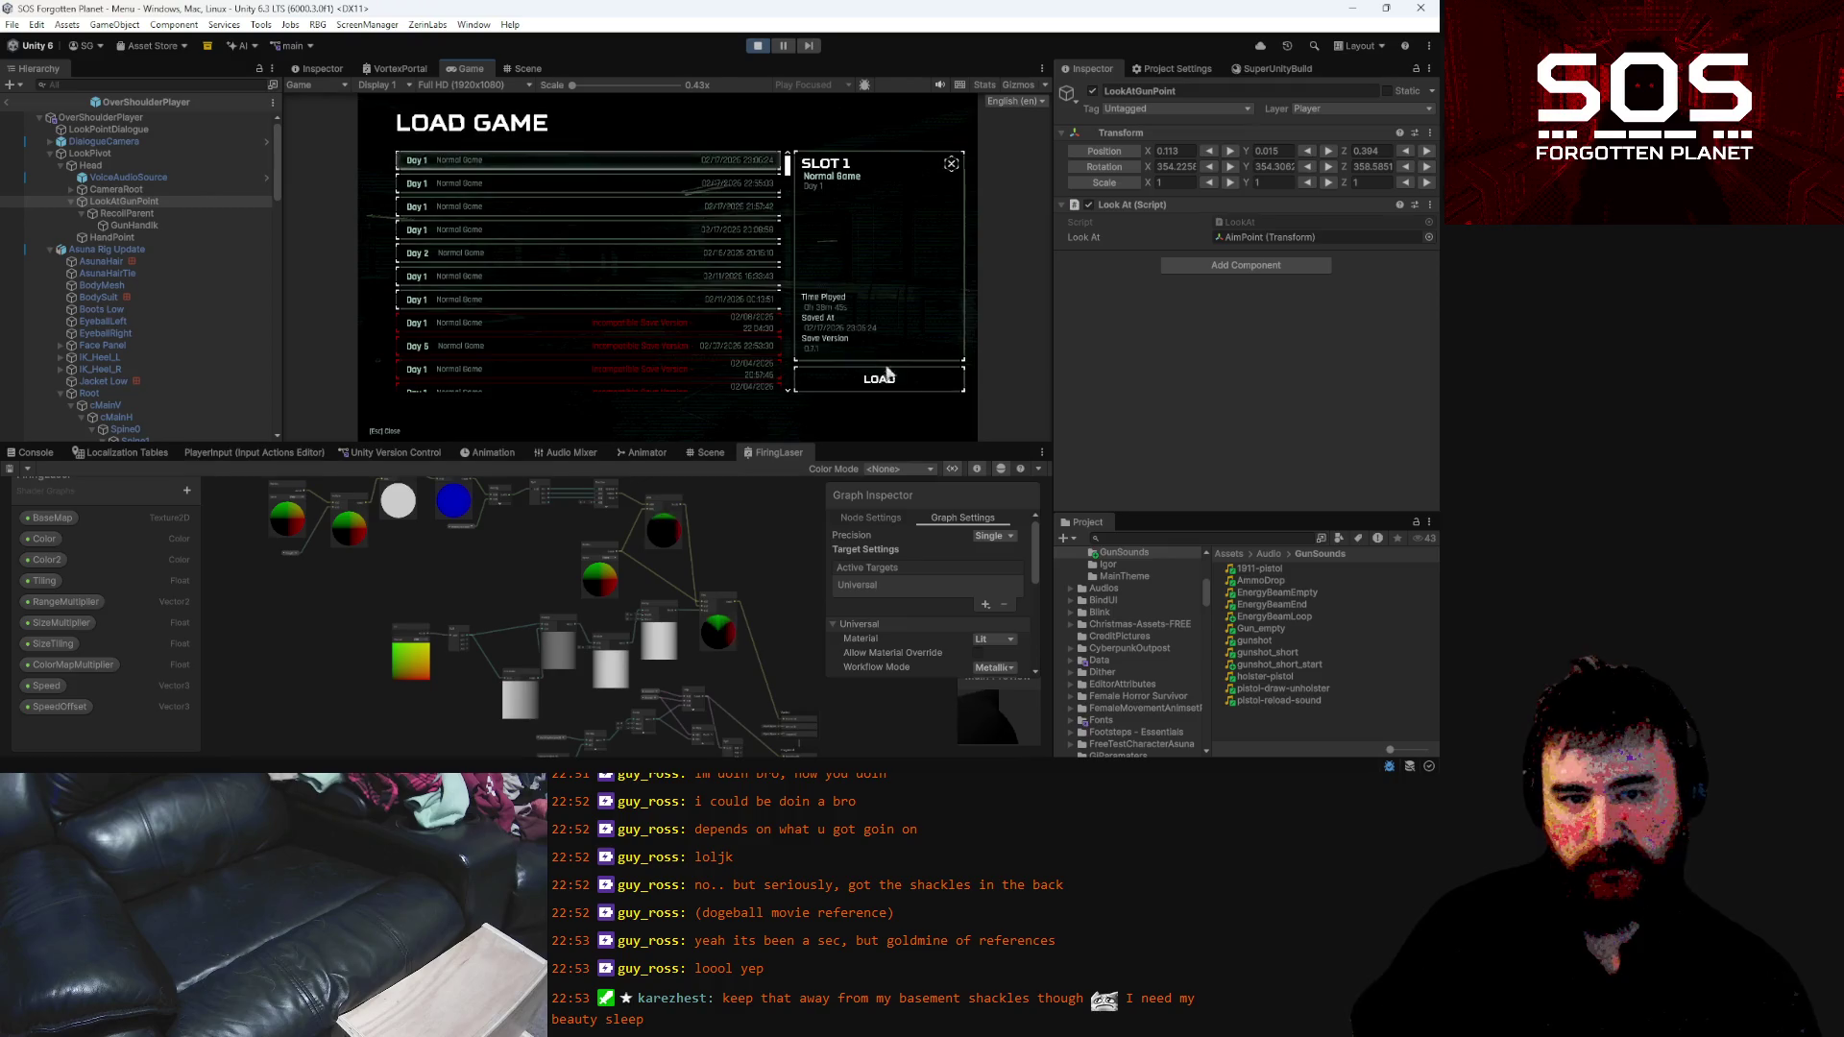
key("Return")
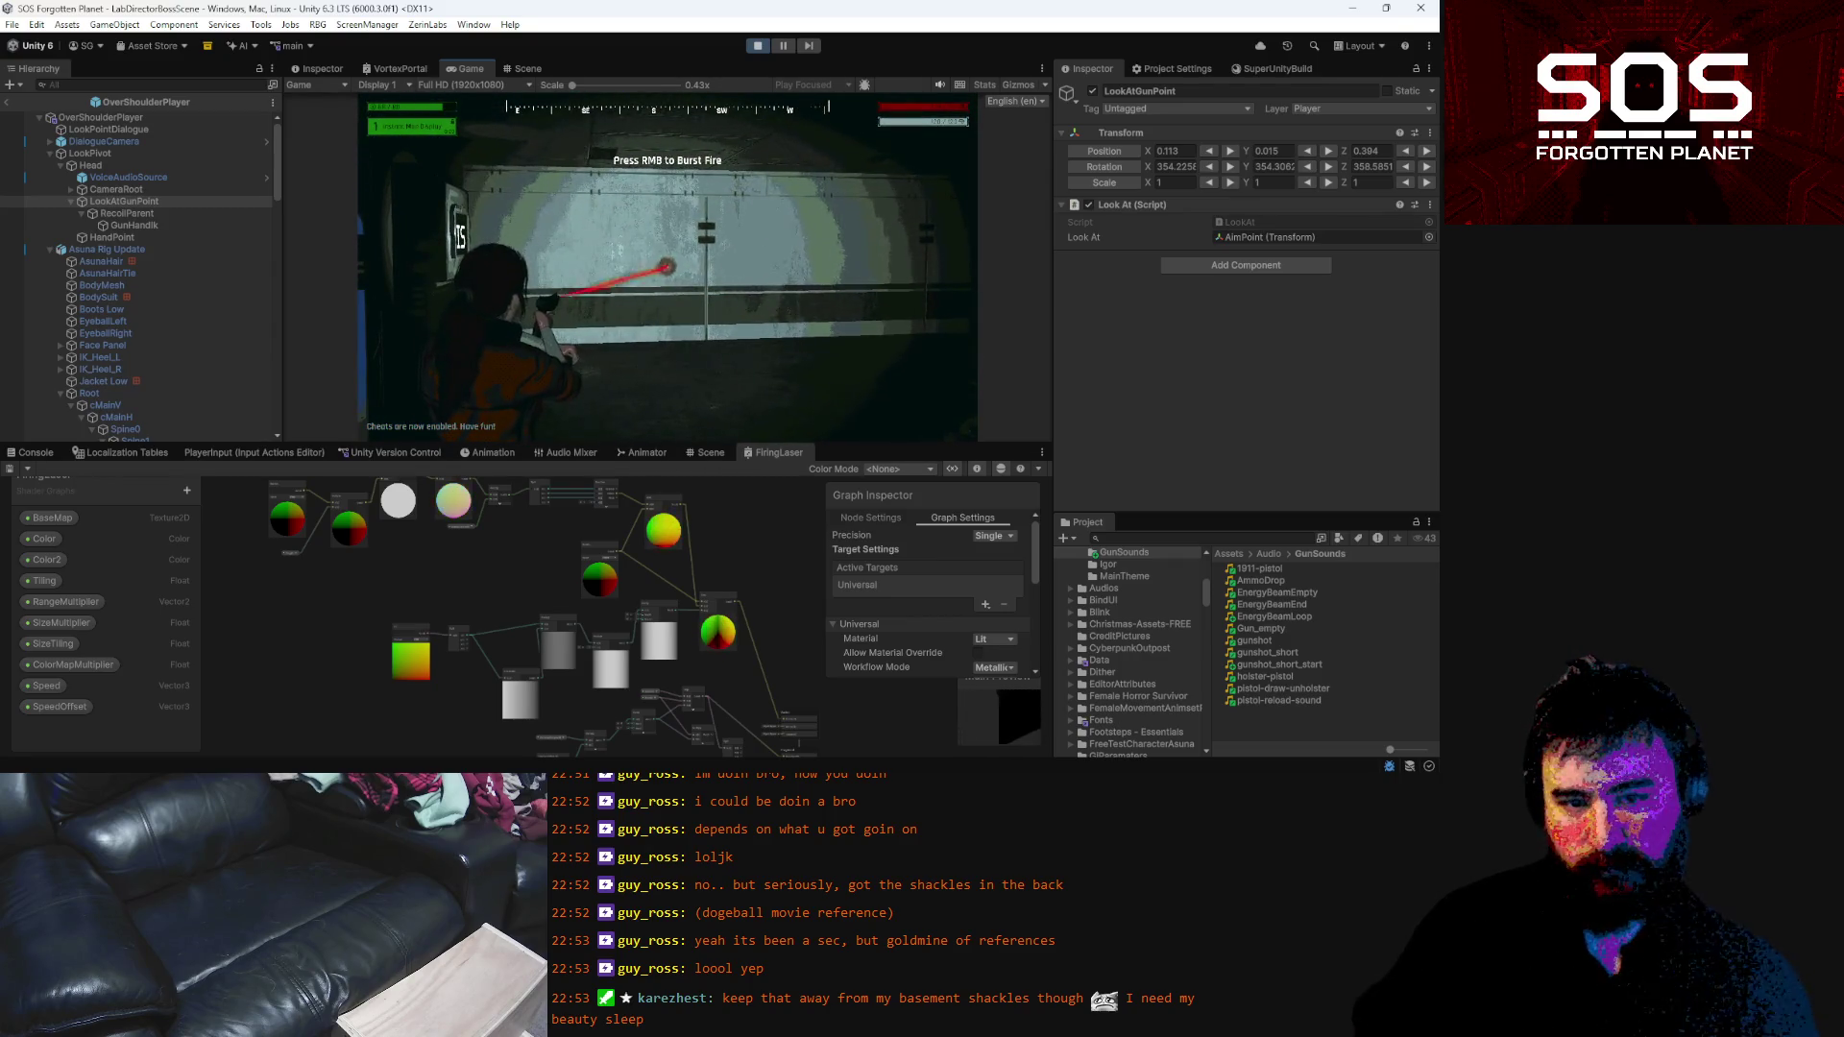
Fire single shots and burst-fire the pistol at the shooting-range target
left_click(667, 266)
left_click(666, 266)
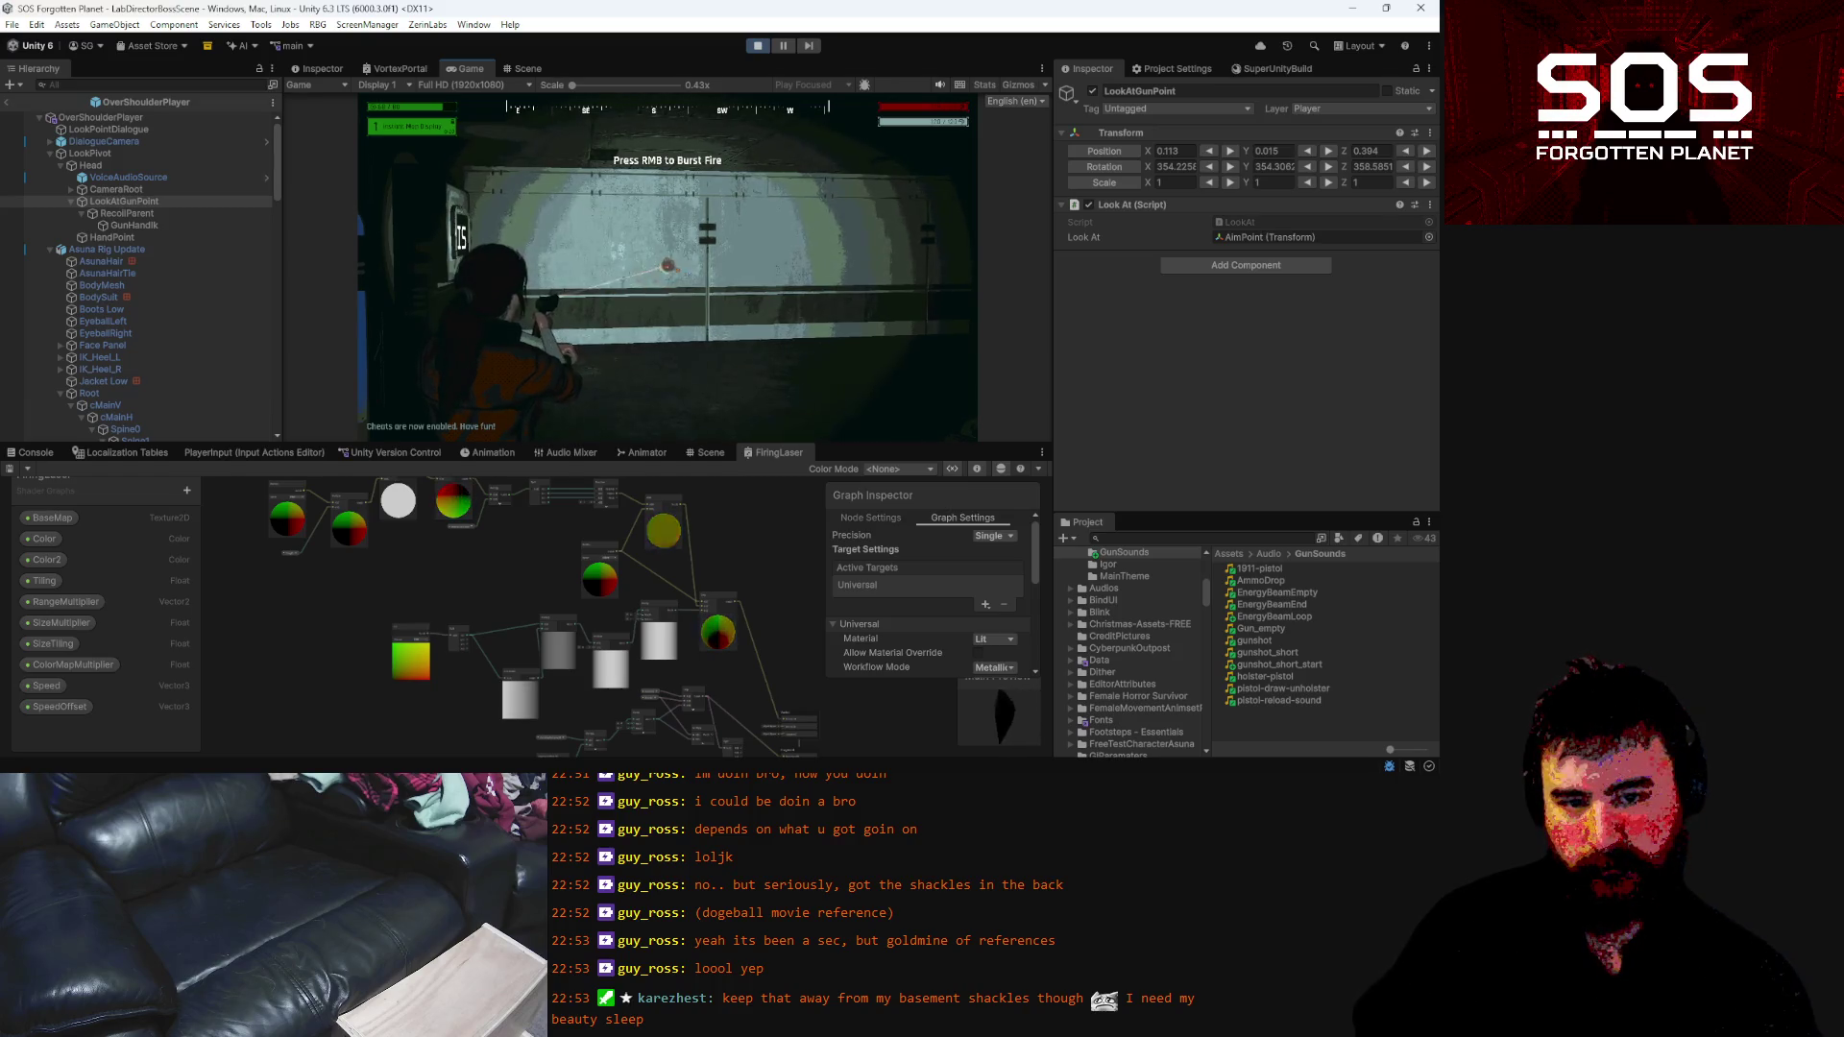
right_click(666, 266)
right_click(667, 266)
left_click(666, 266)
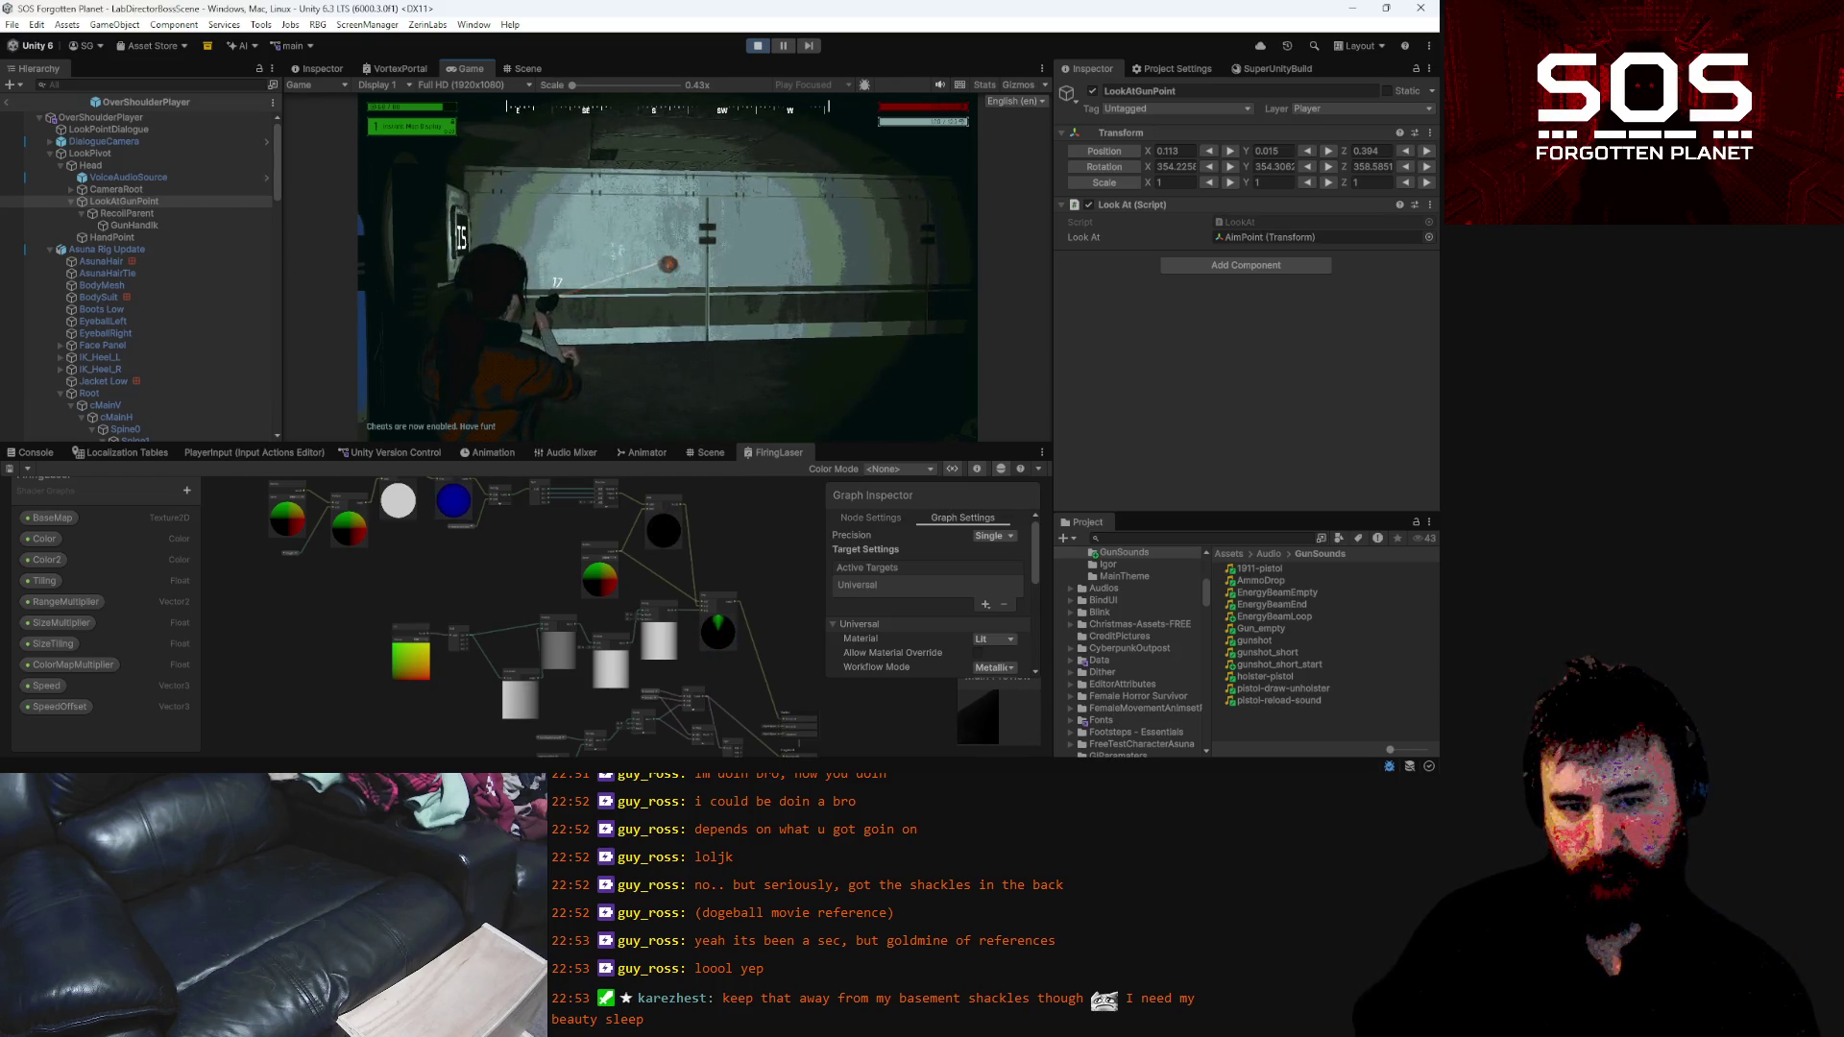
right_click(666, 266)
right_click(666, 266)
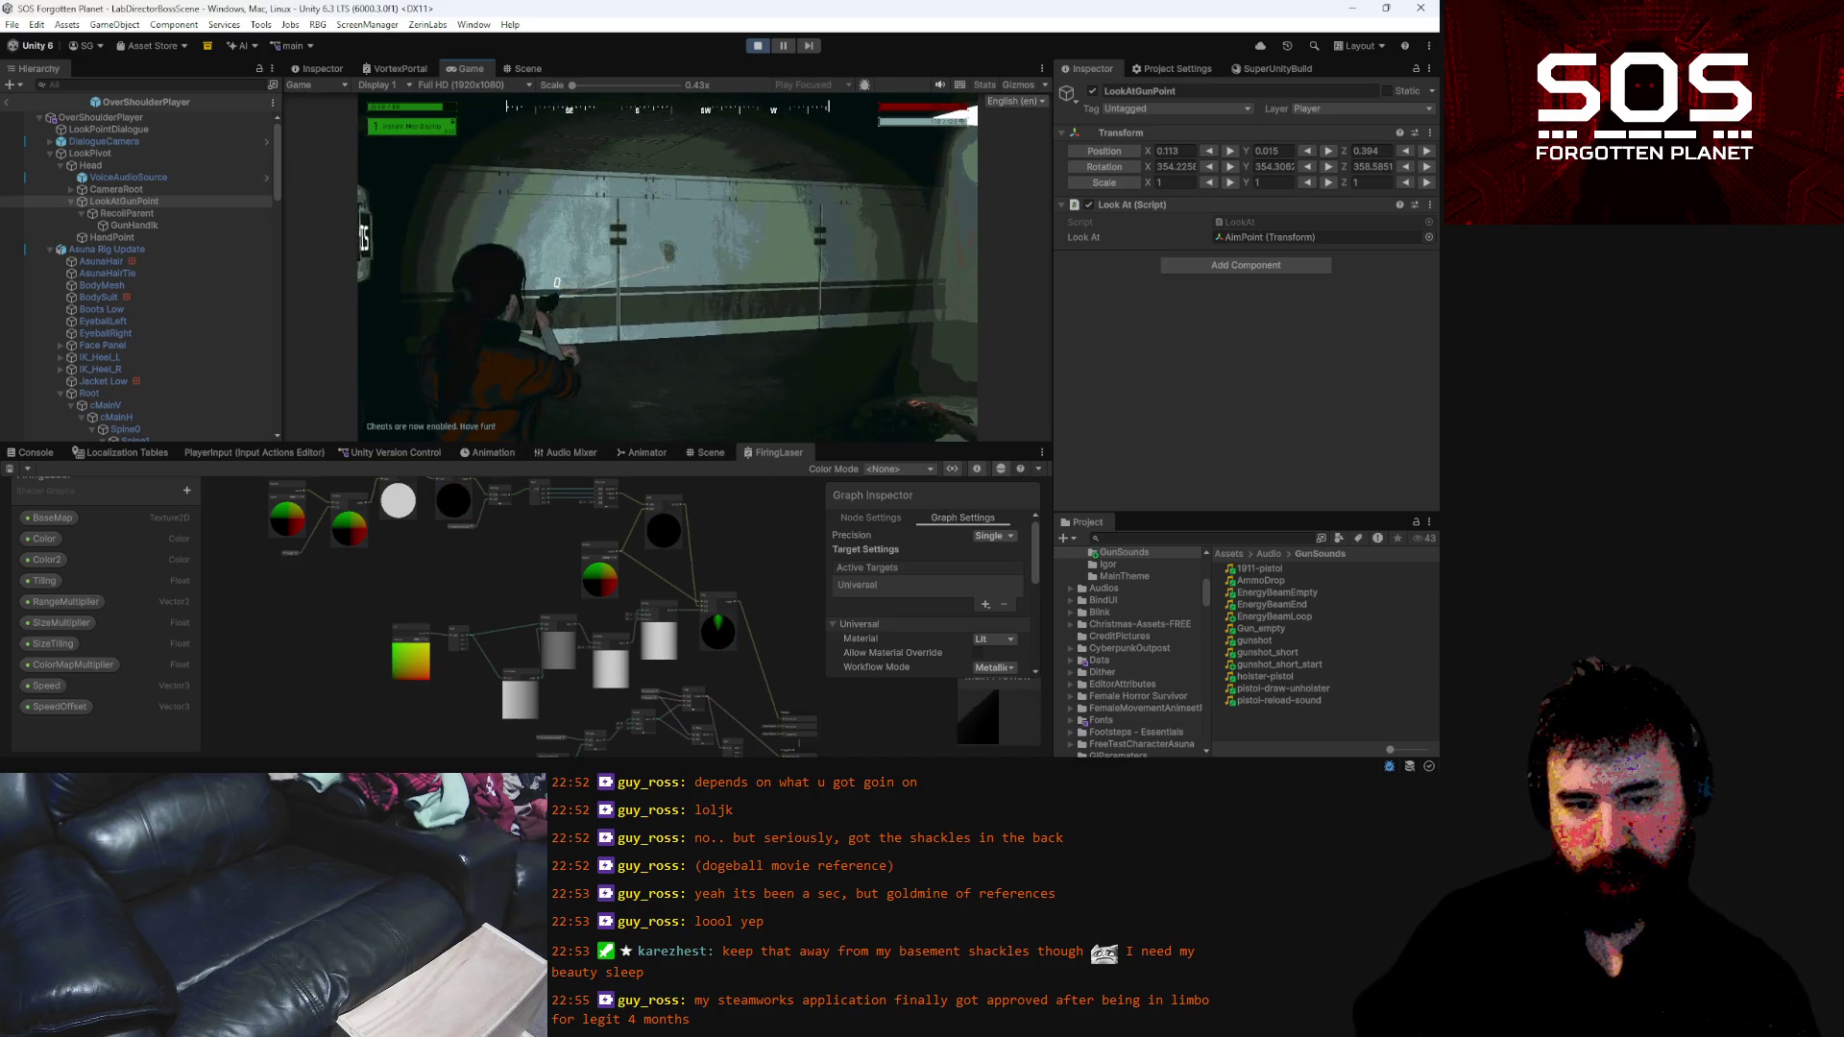
Try reloading with R, then bring up and dismiss the Morse code info overlay
key("r")
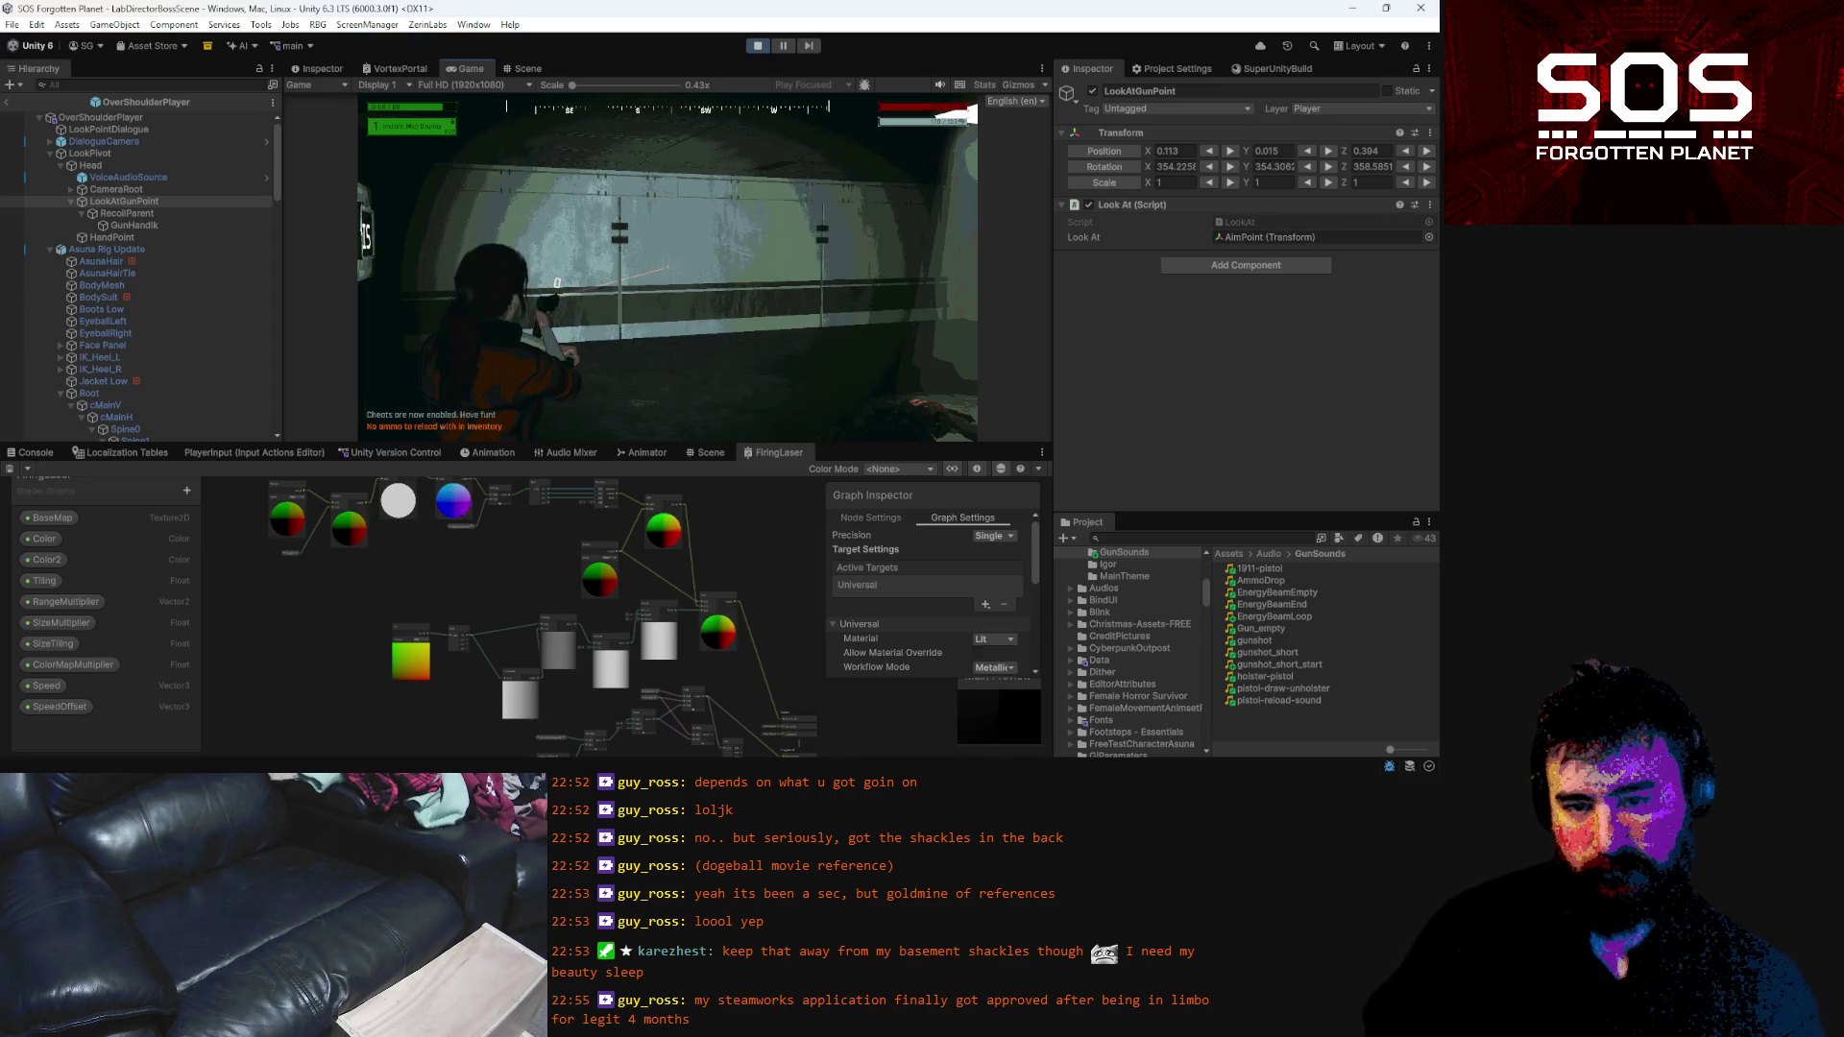
key("e")
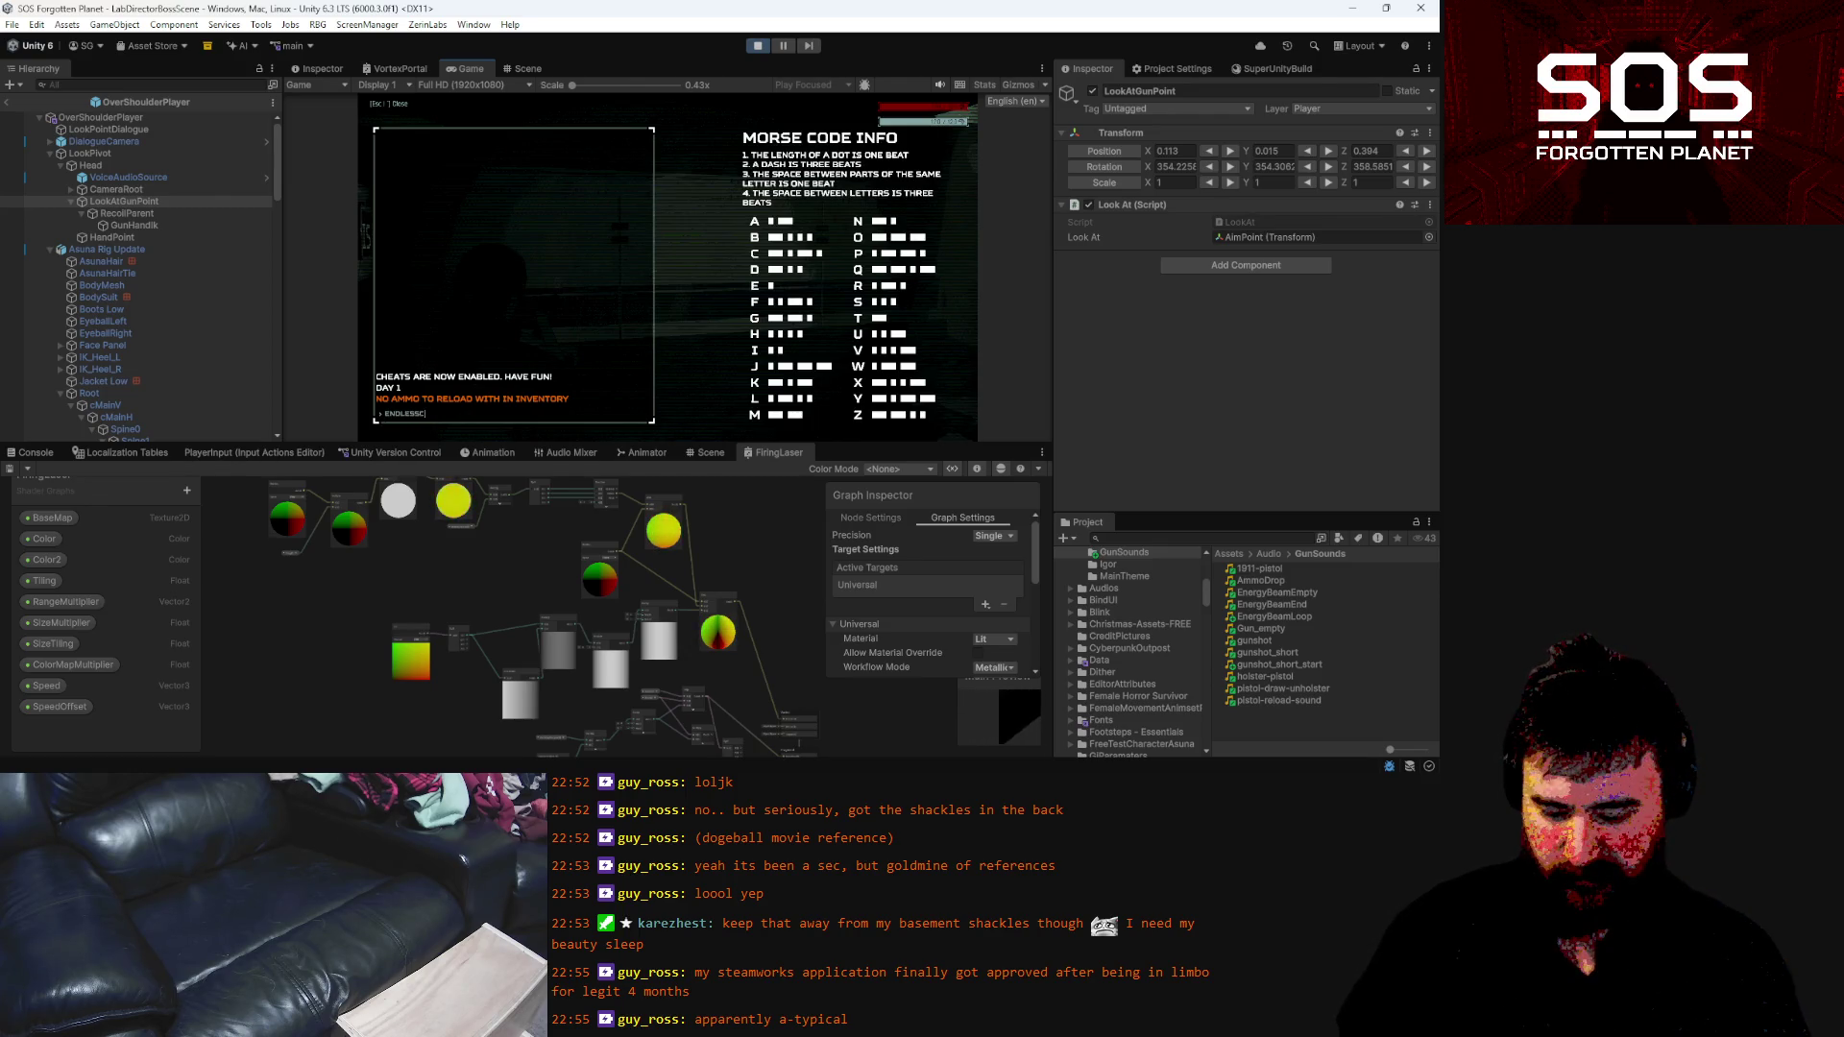
key("Escape")
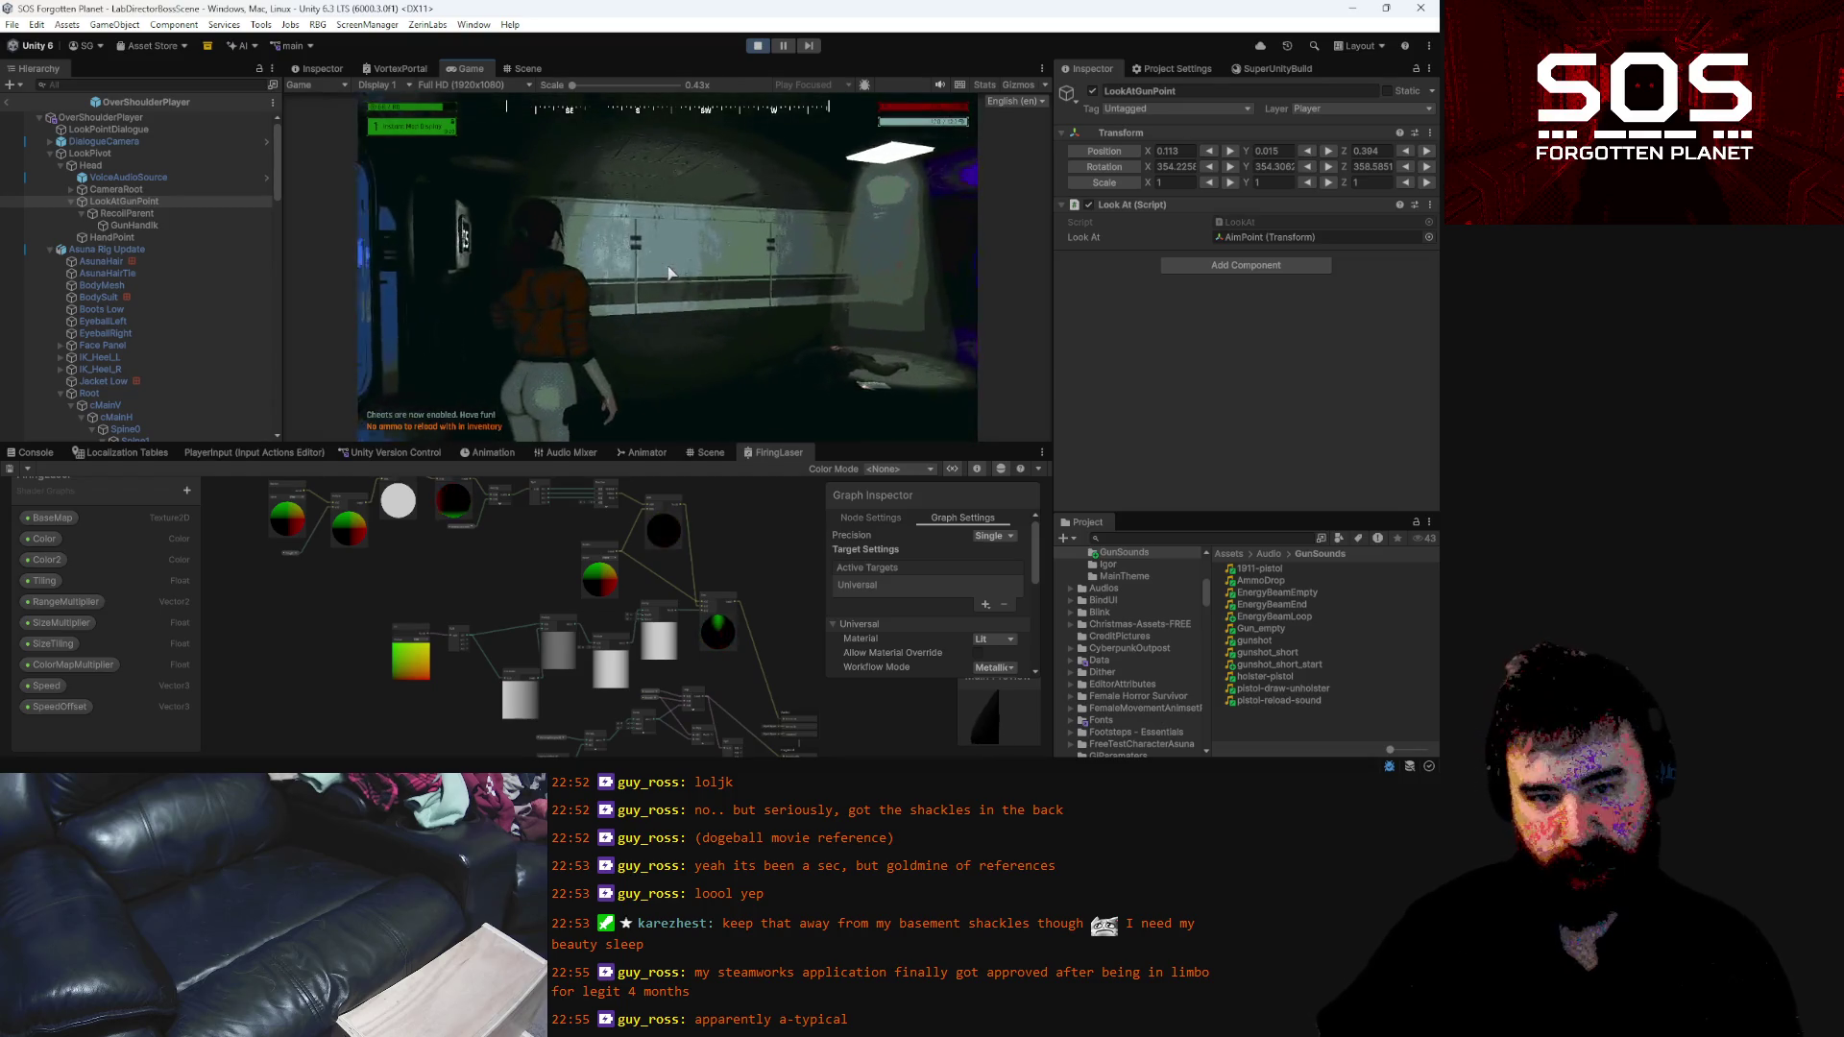
Aim the pistol and fire repeated red laser shots at the wall
right_click(670, 273)
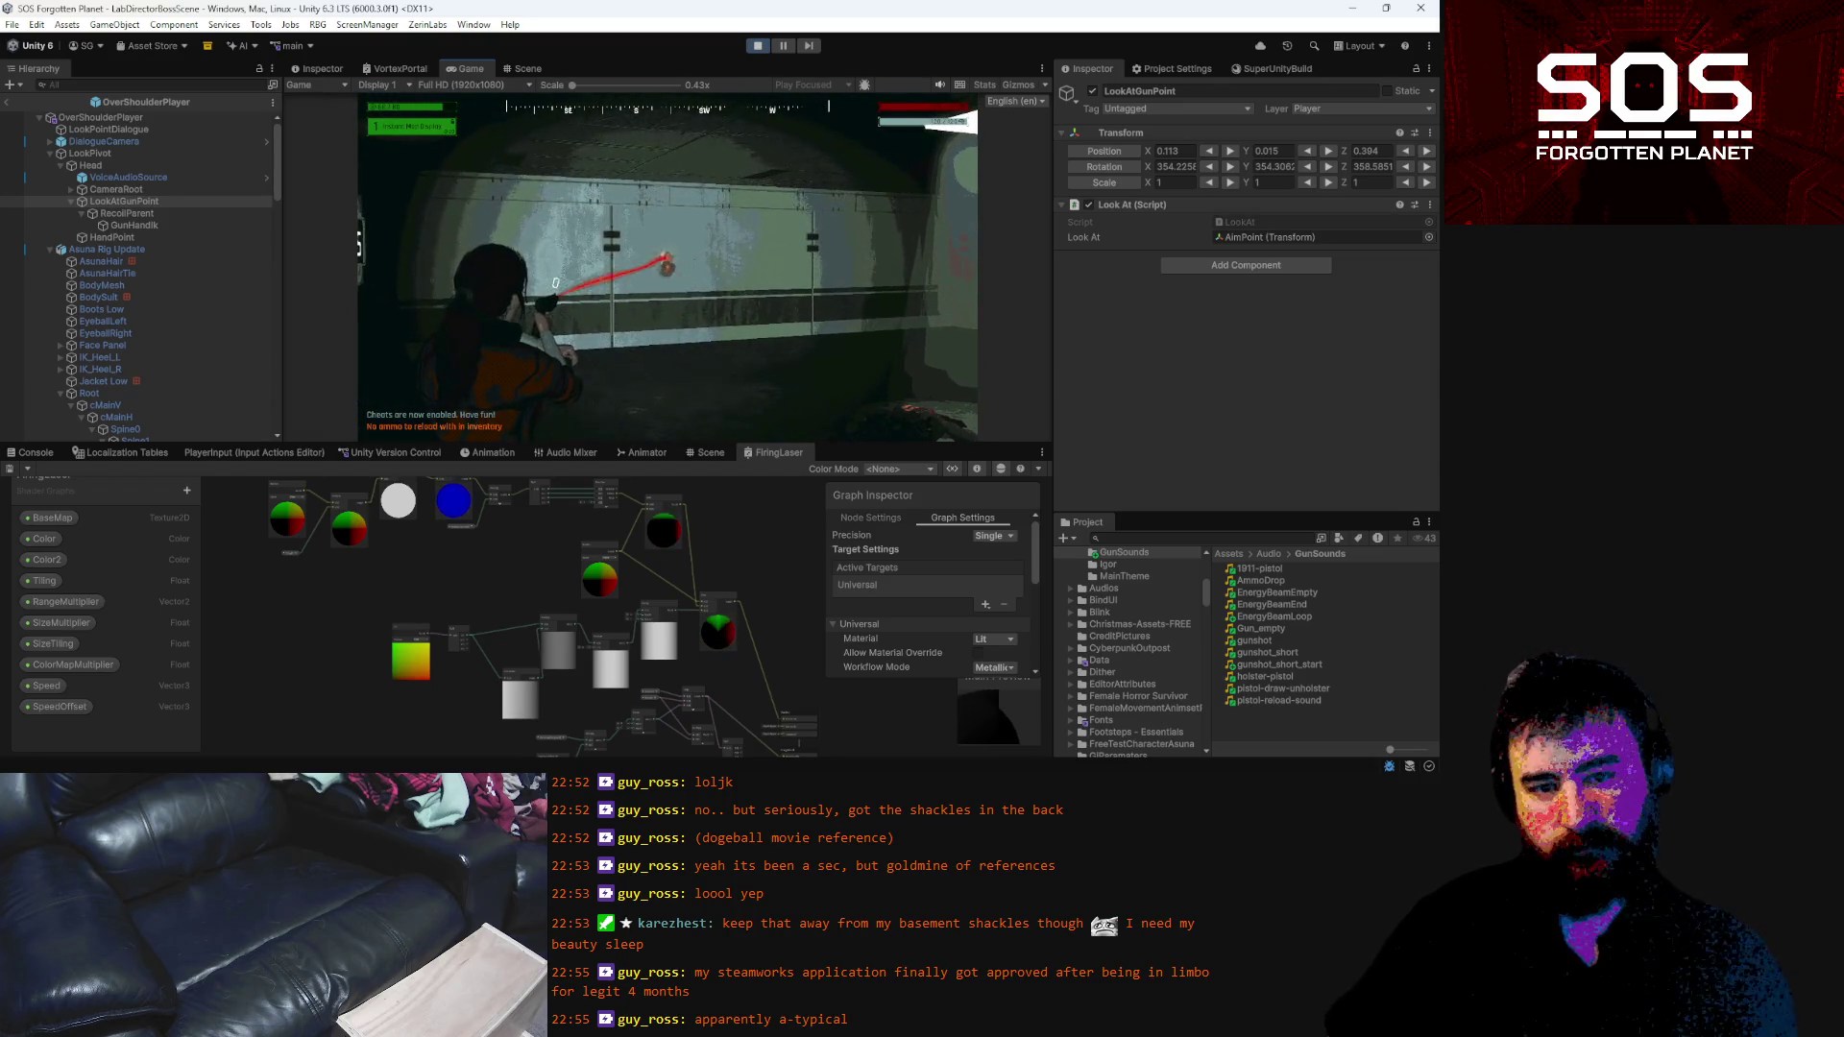
left_click(669, 257)
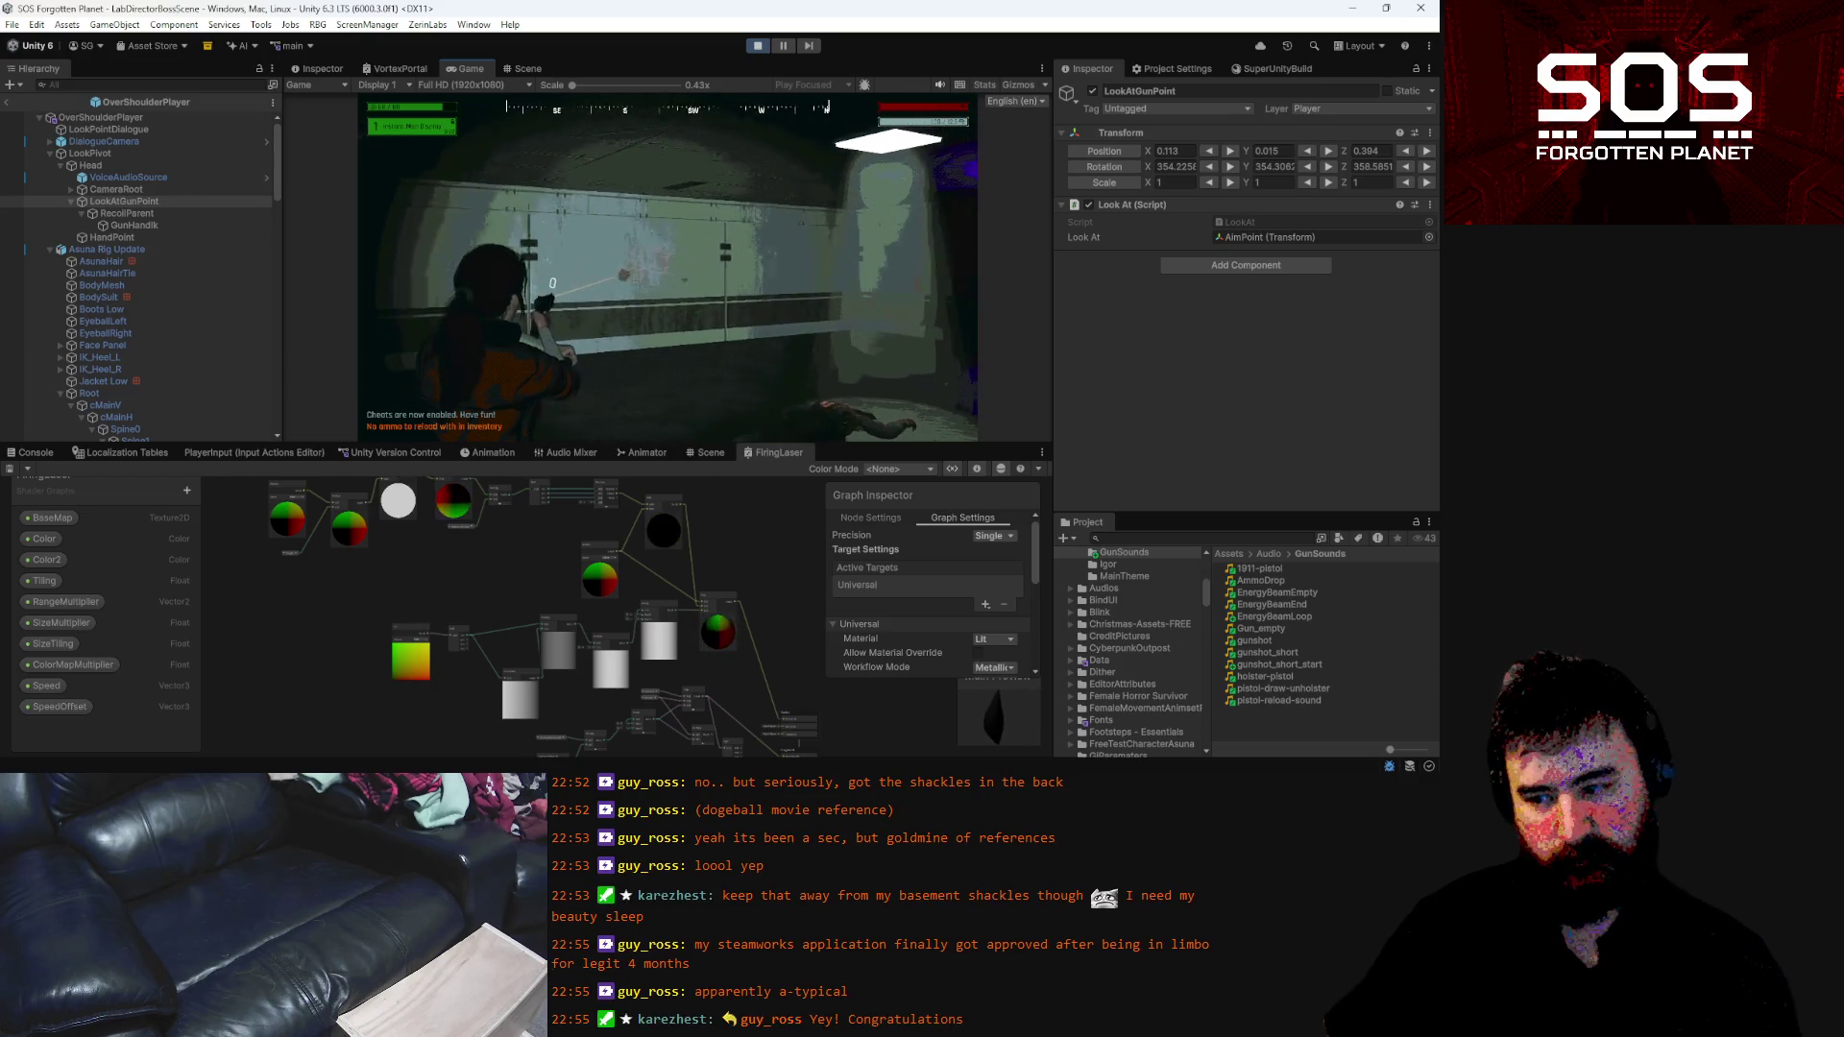
left_click(670, 265)
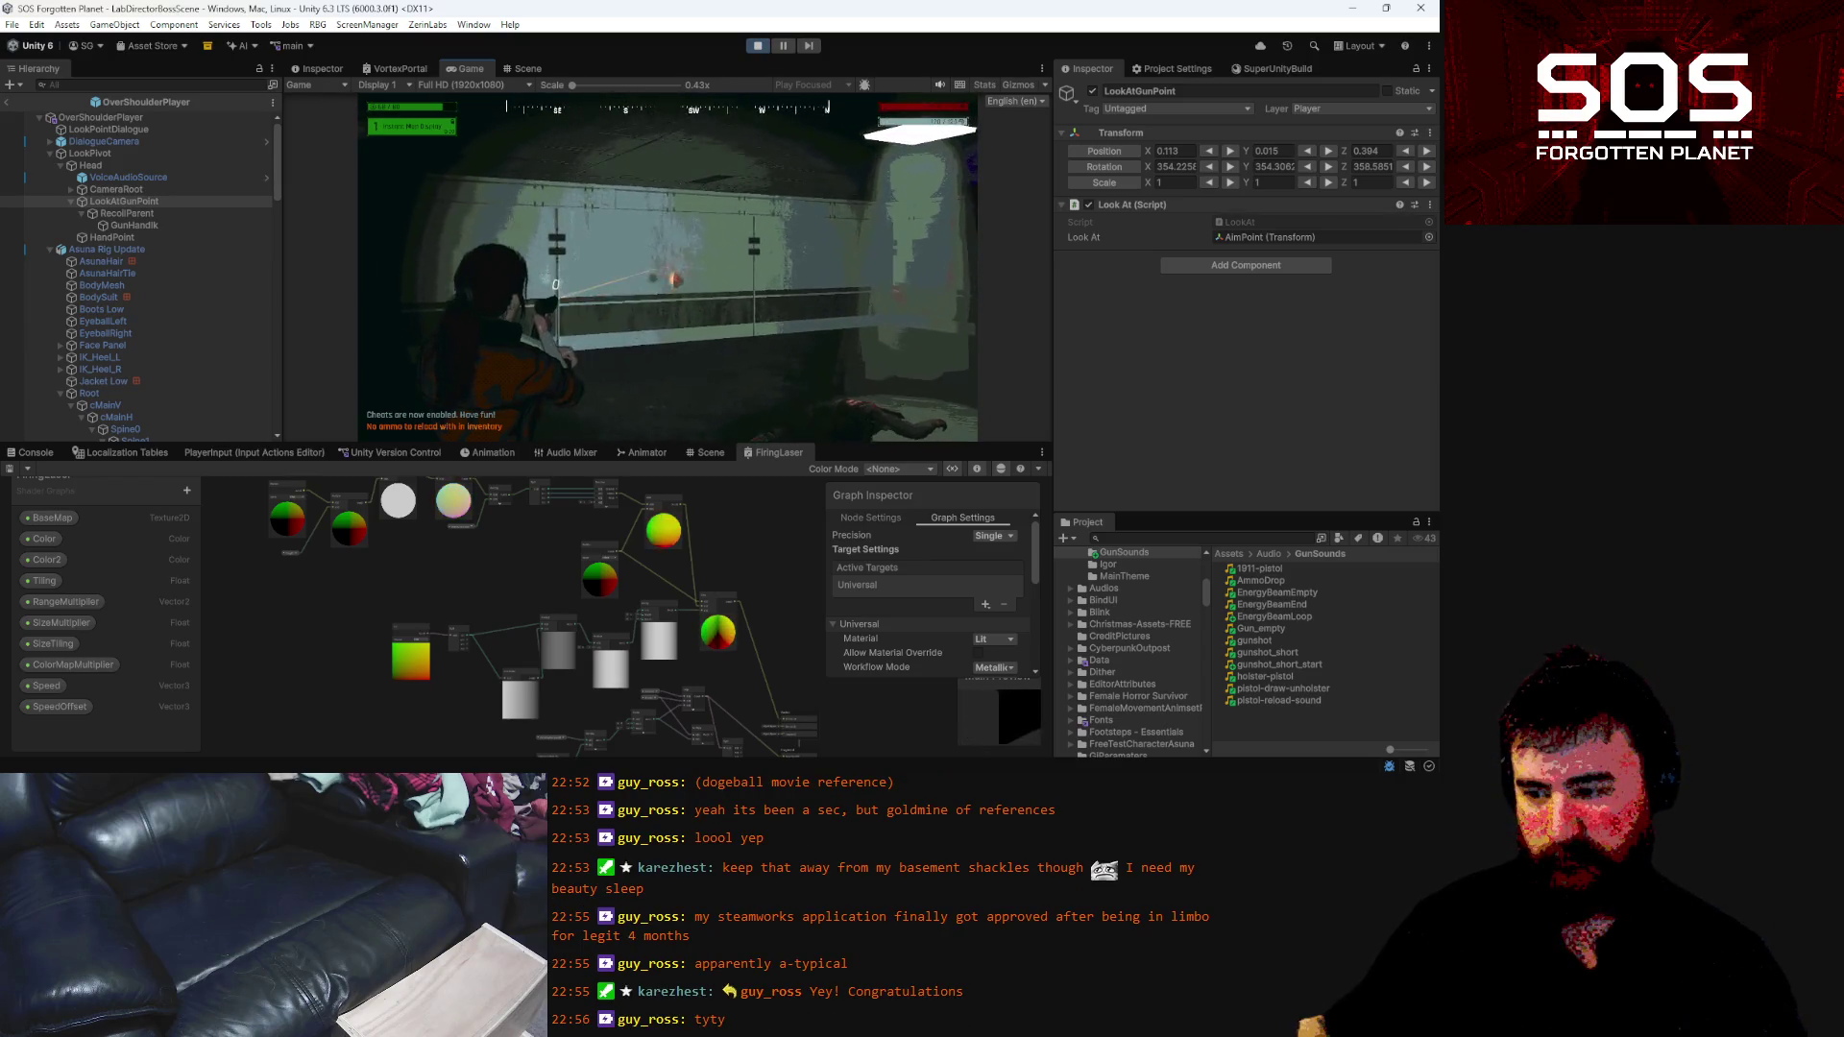
left_click(669, 259)
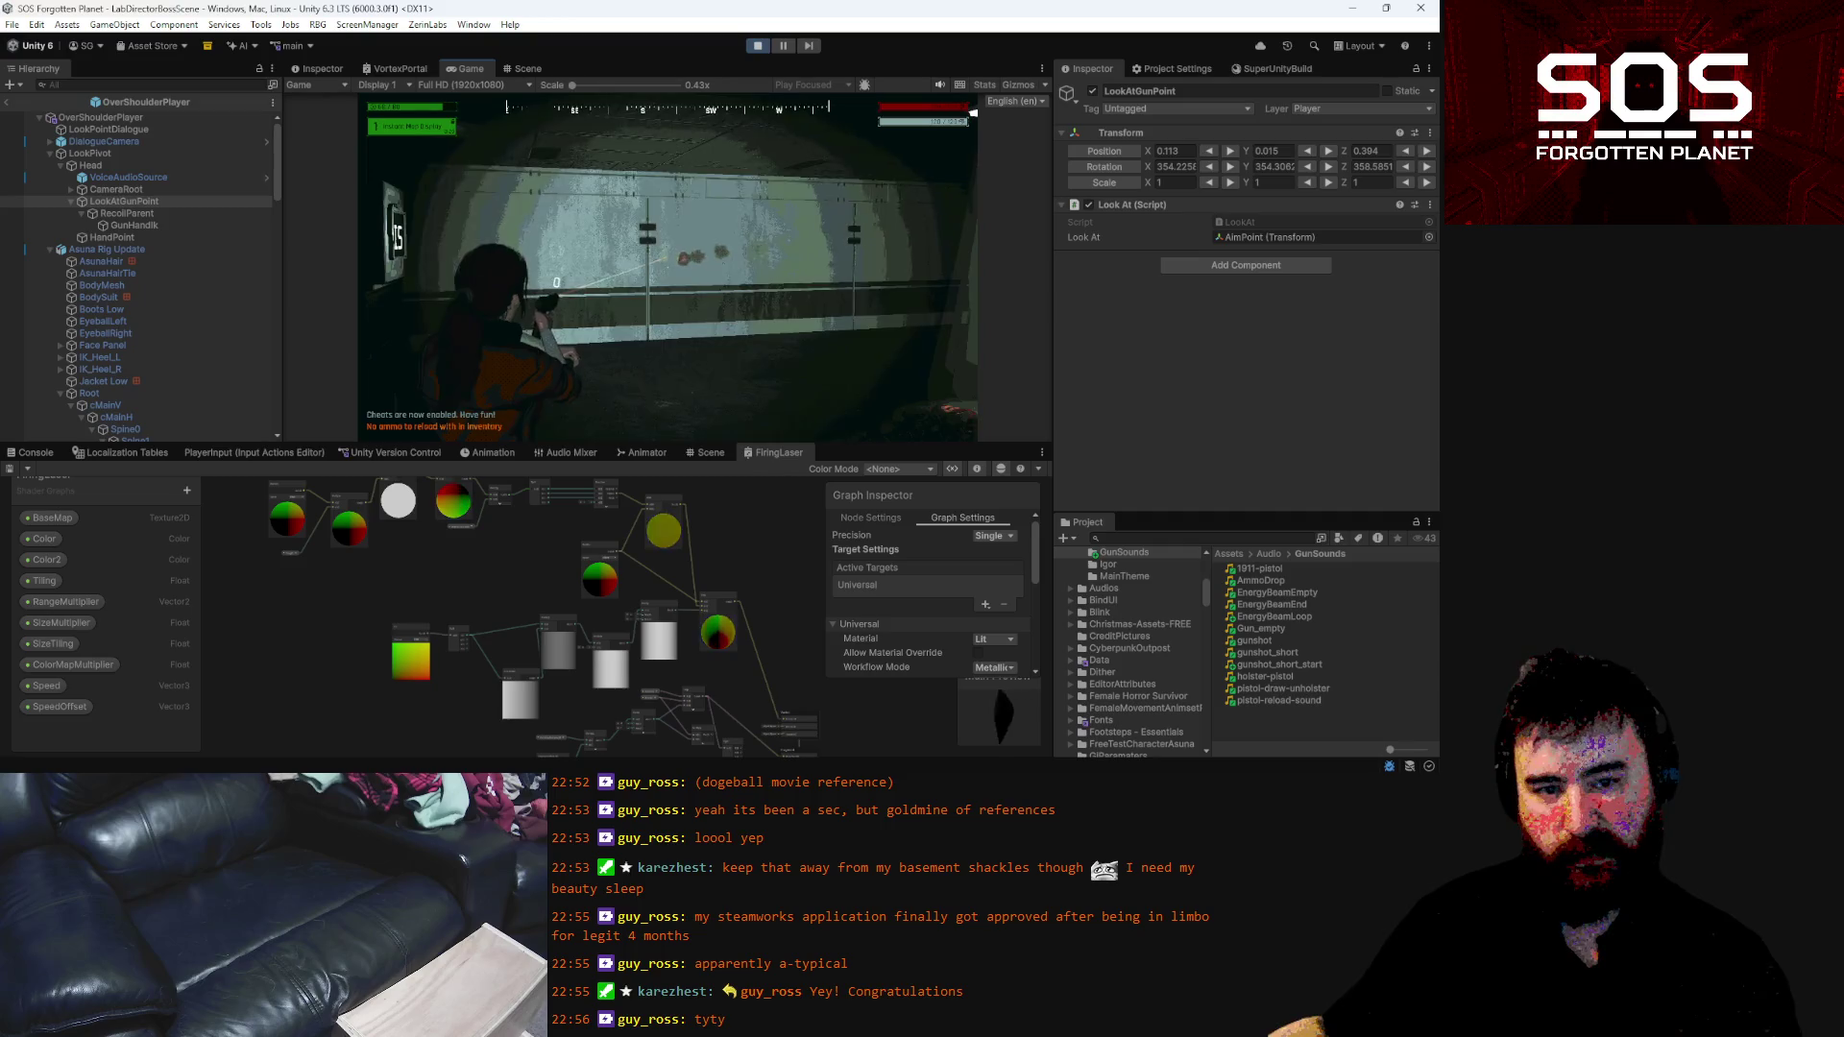
left_click(669, 265)
left_click(669, 265)
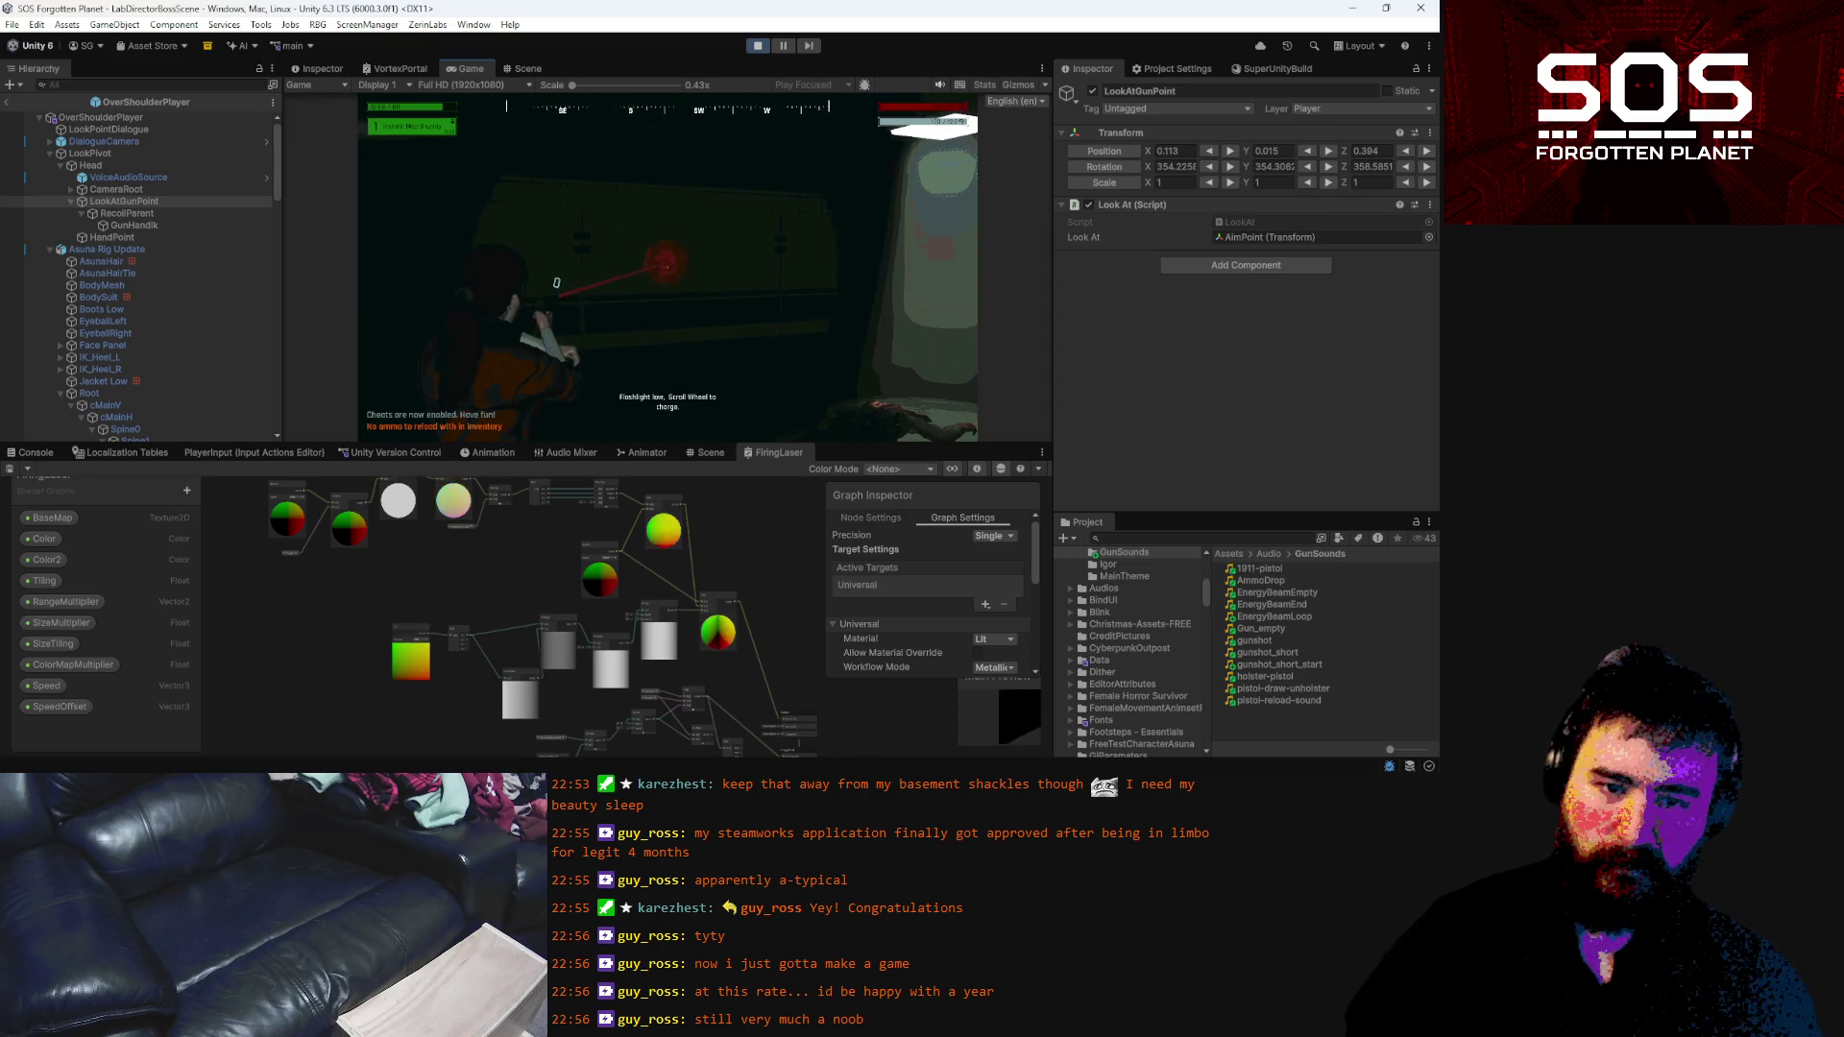
Pause the game and exit OverShoulderPlayer prefab editing in the Unity editor
key("Escape")
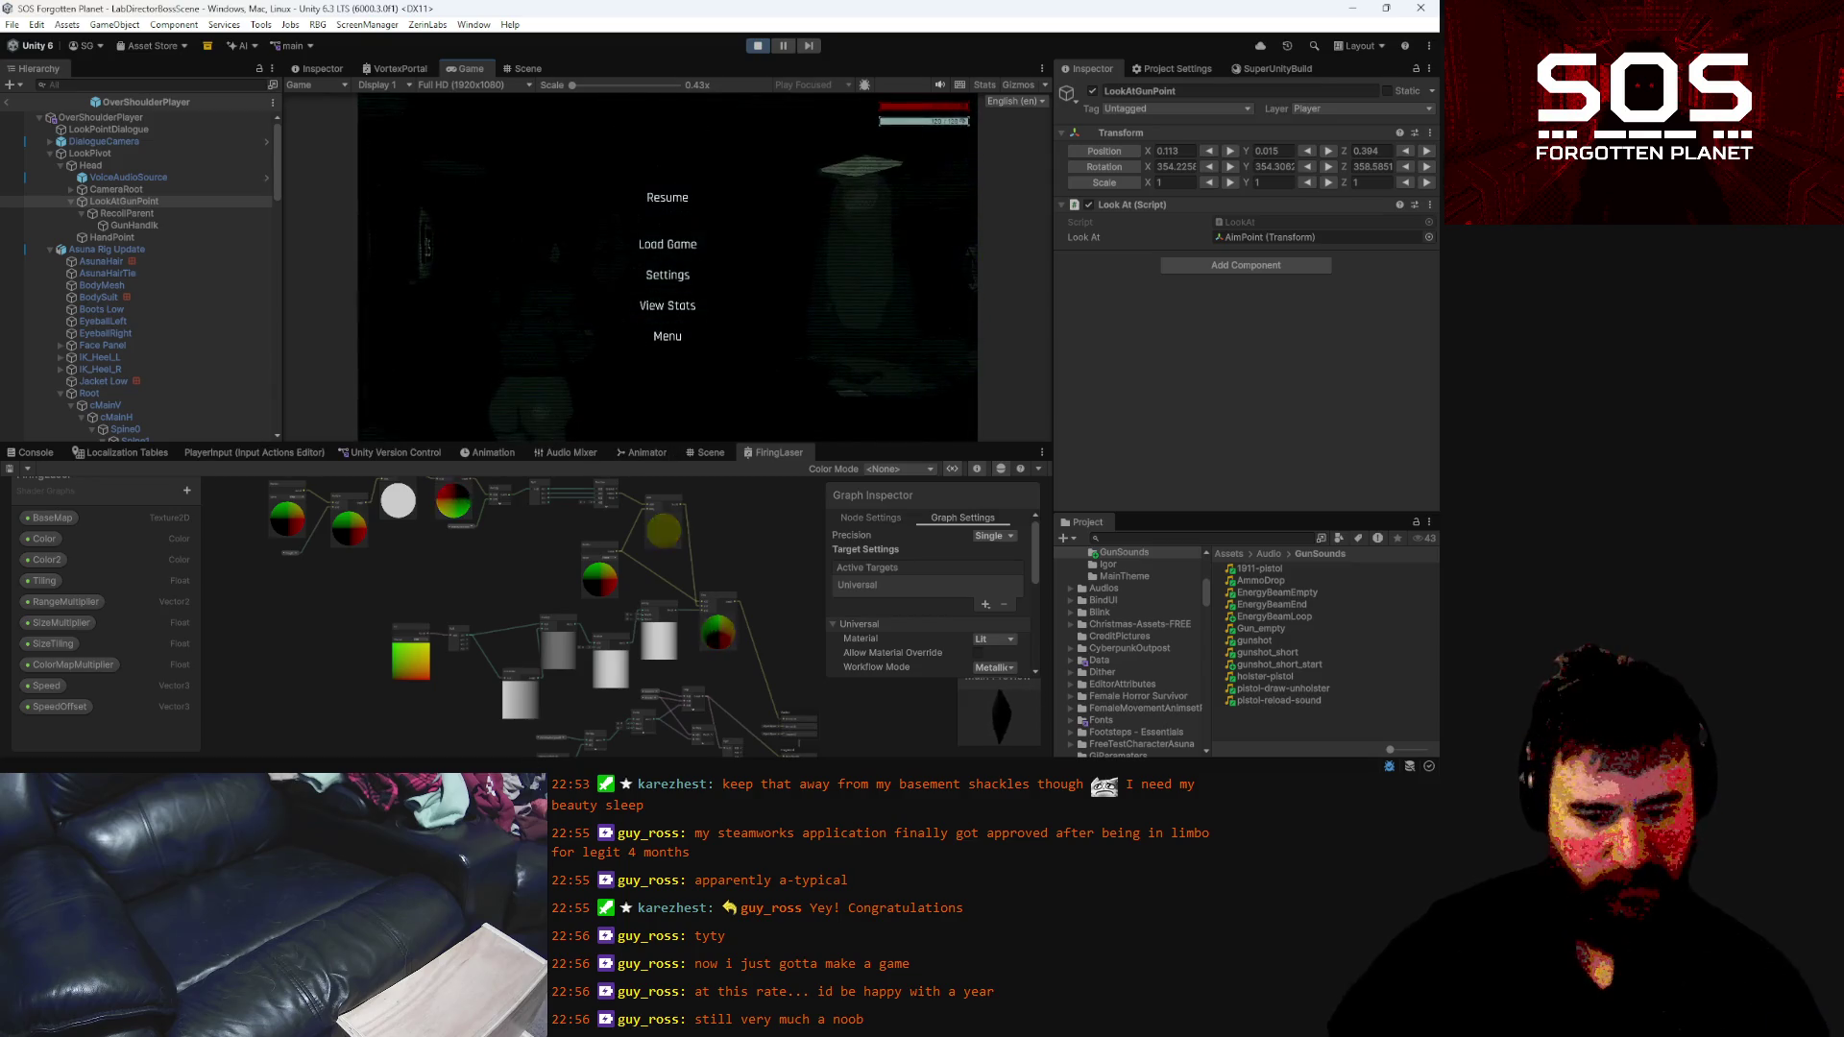
key("alt+Tab")
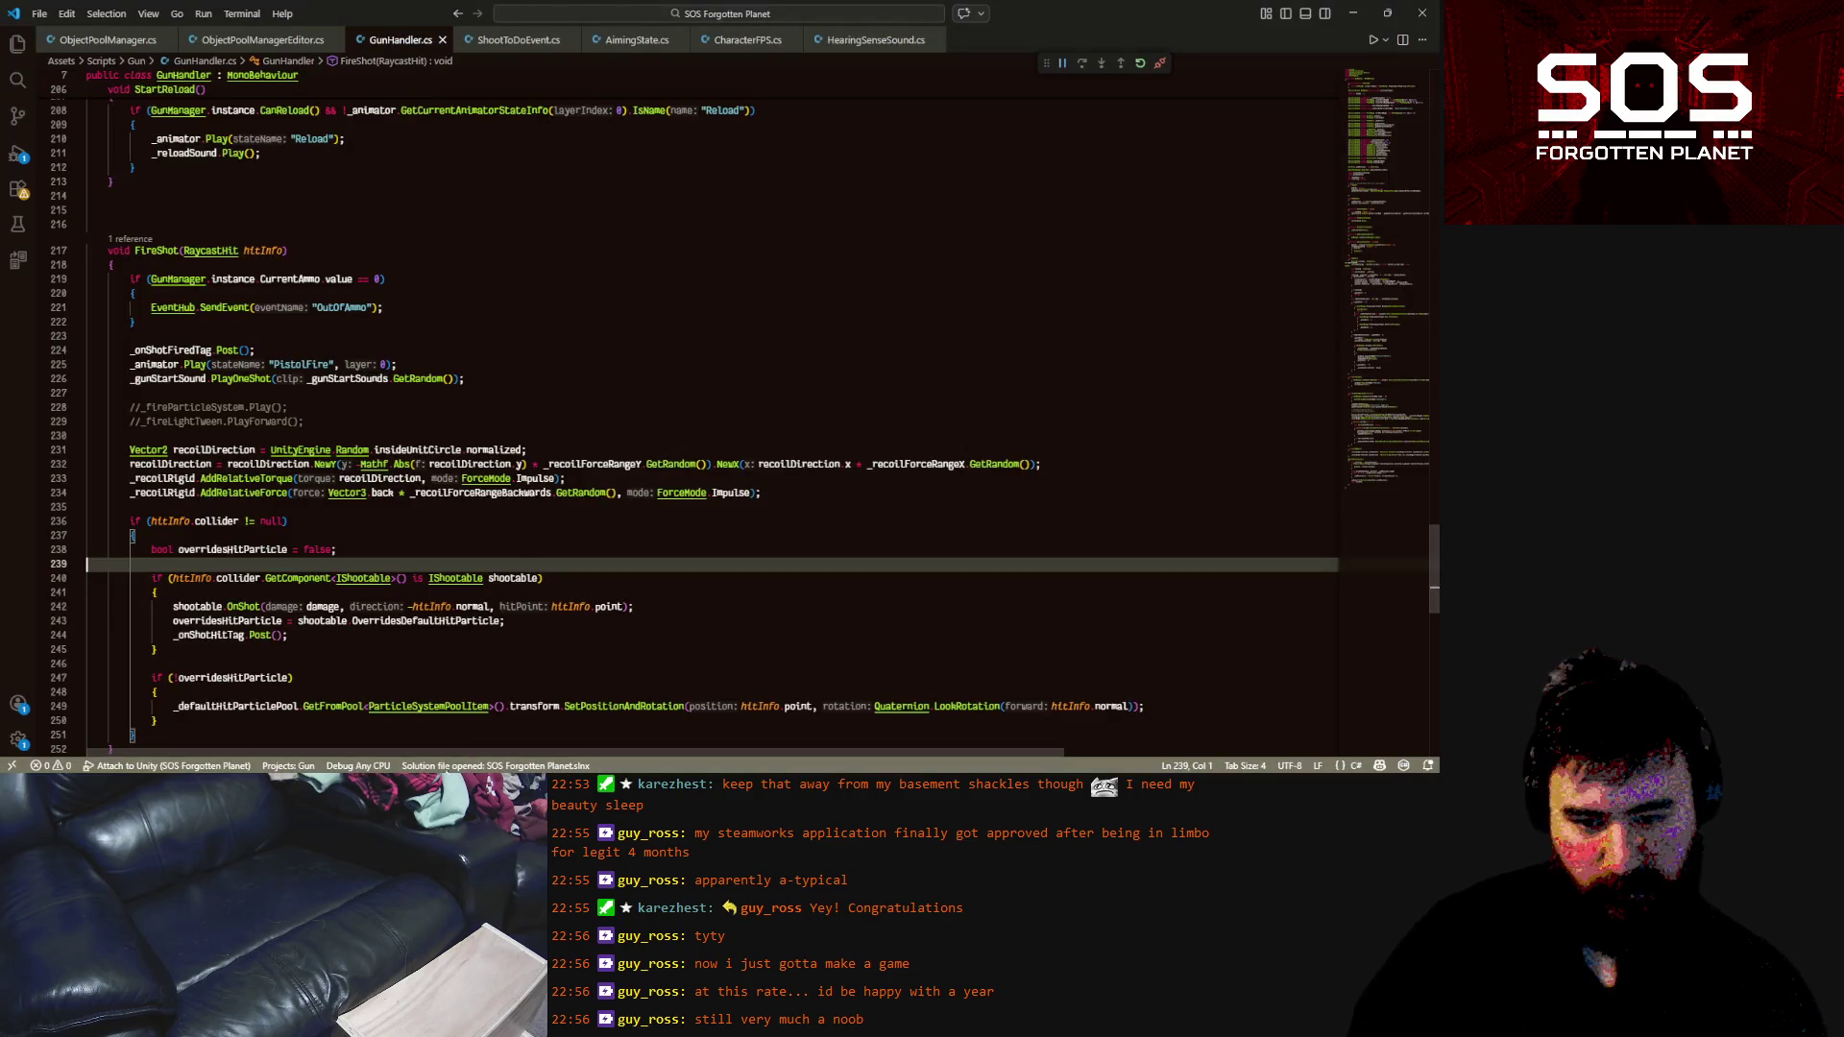
mouse_move(358, 782)
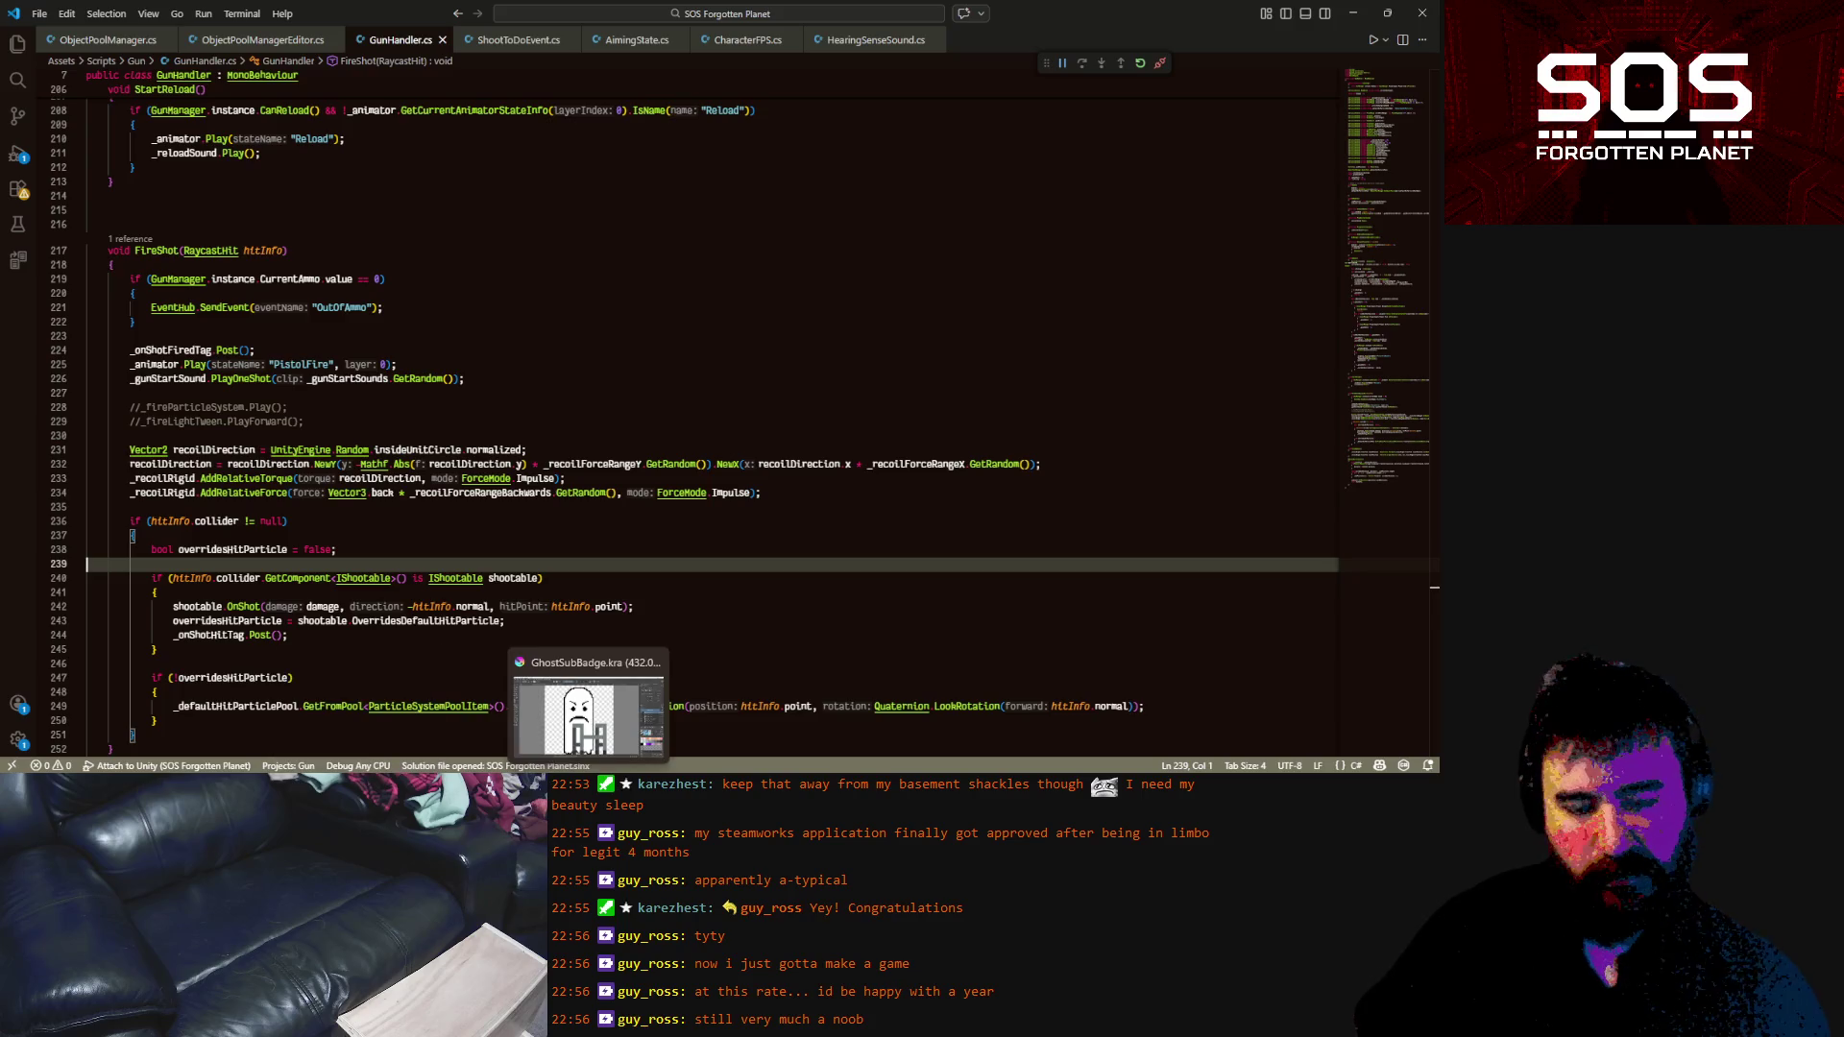
key("alt+Tab")
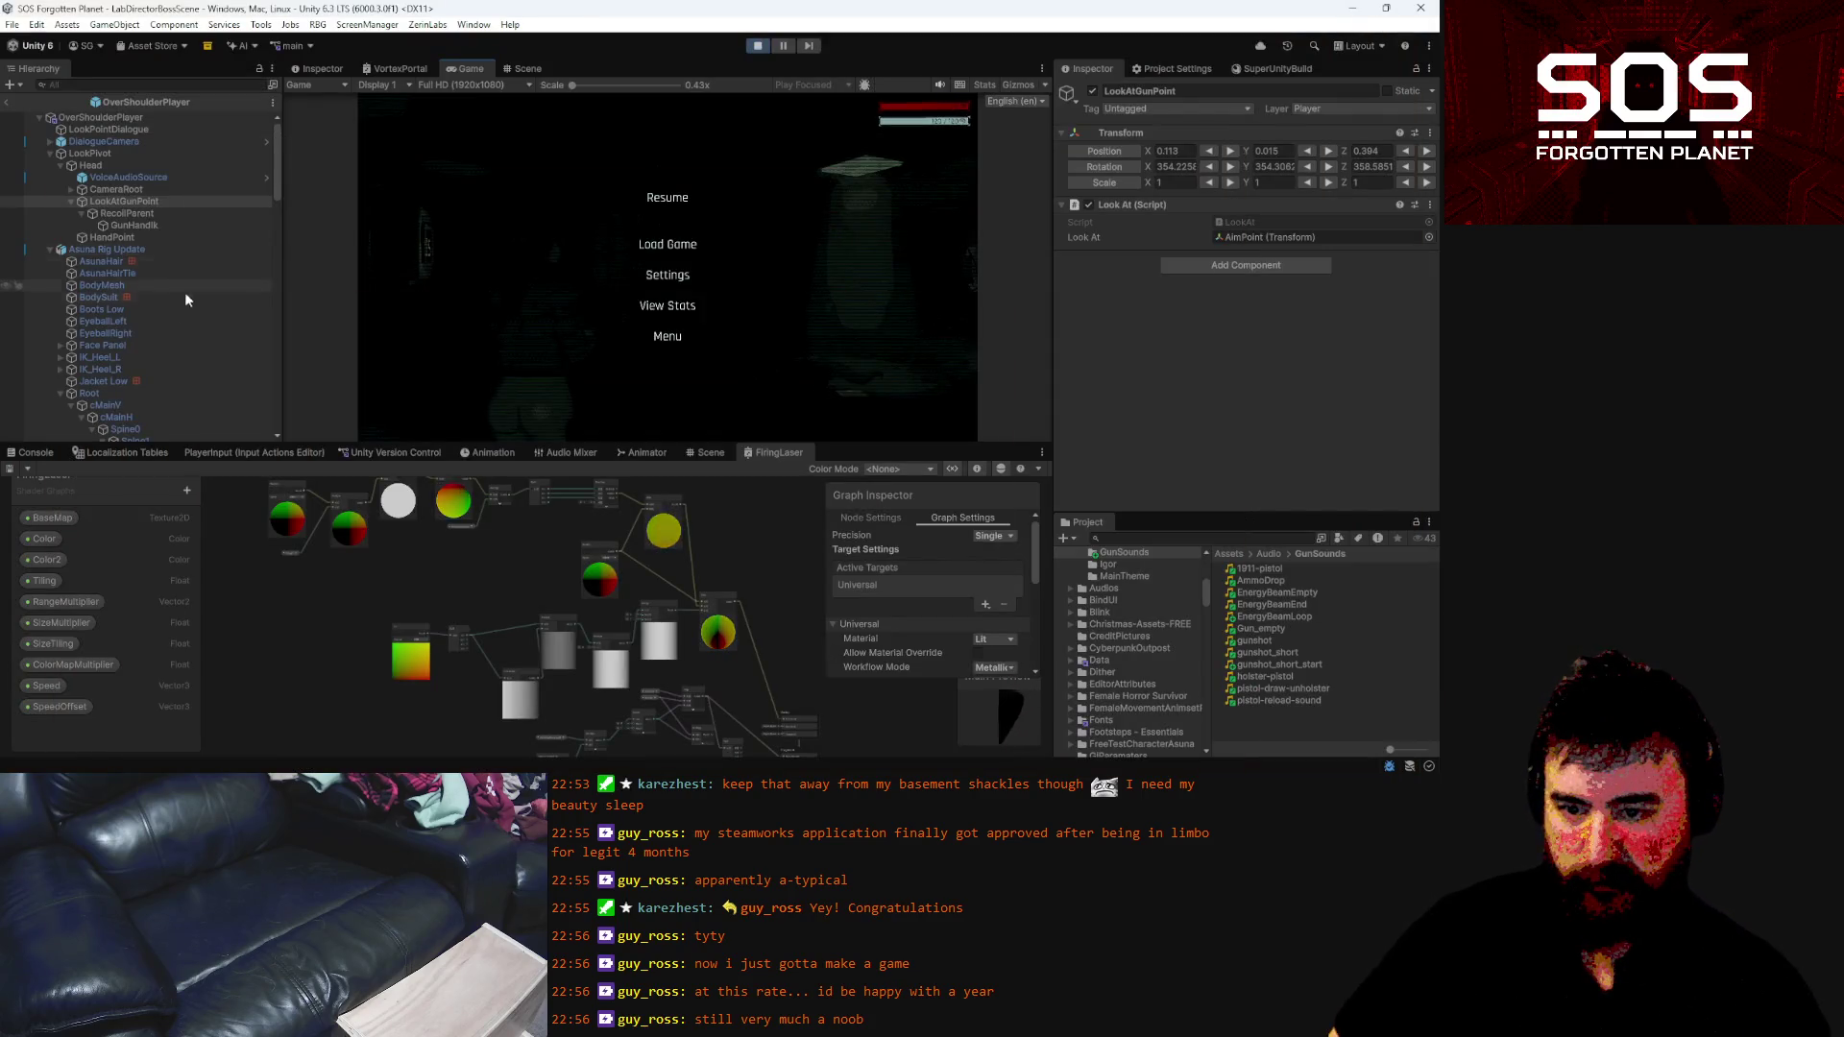
left_click(8, 102)
type("s")
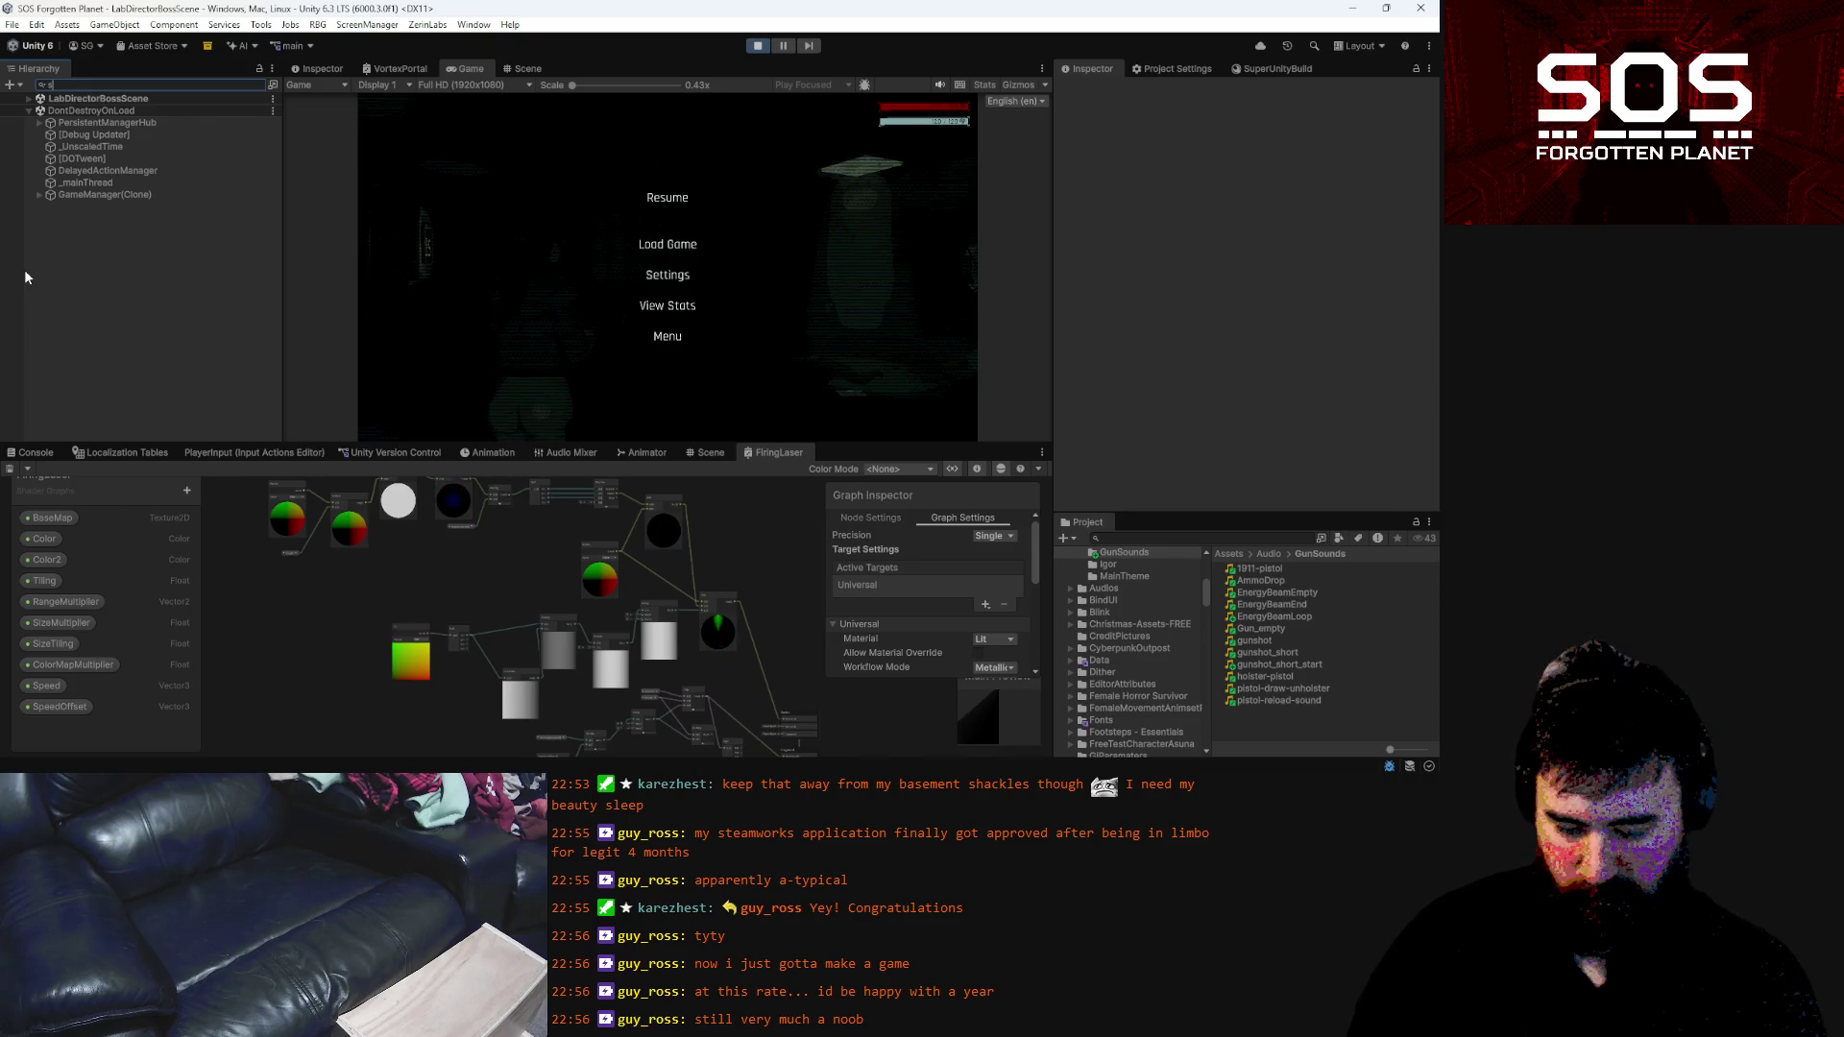
Find GunFireSoundStart via a Hierarchy search and raise its Audio Source Volume to 1
type("tart")
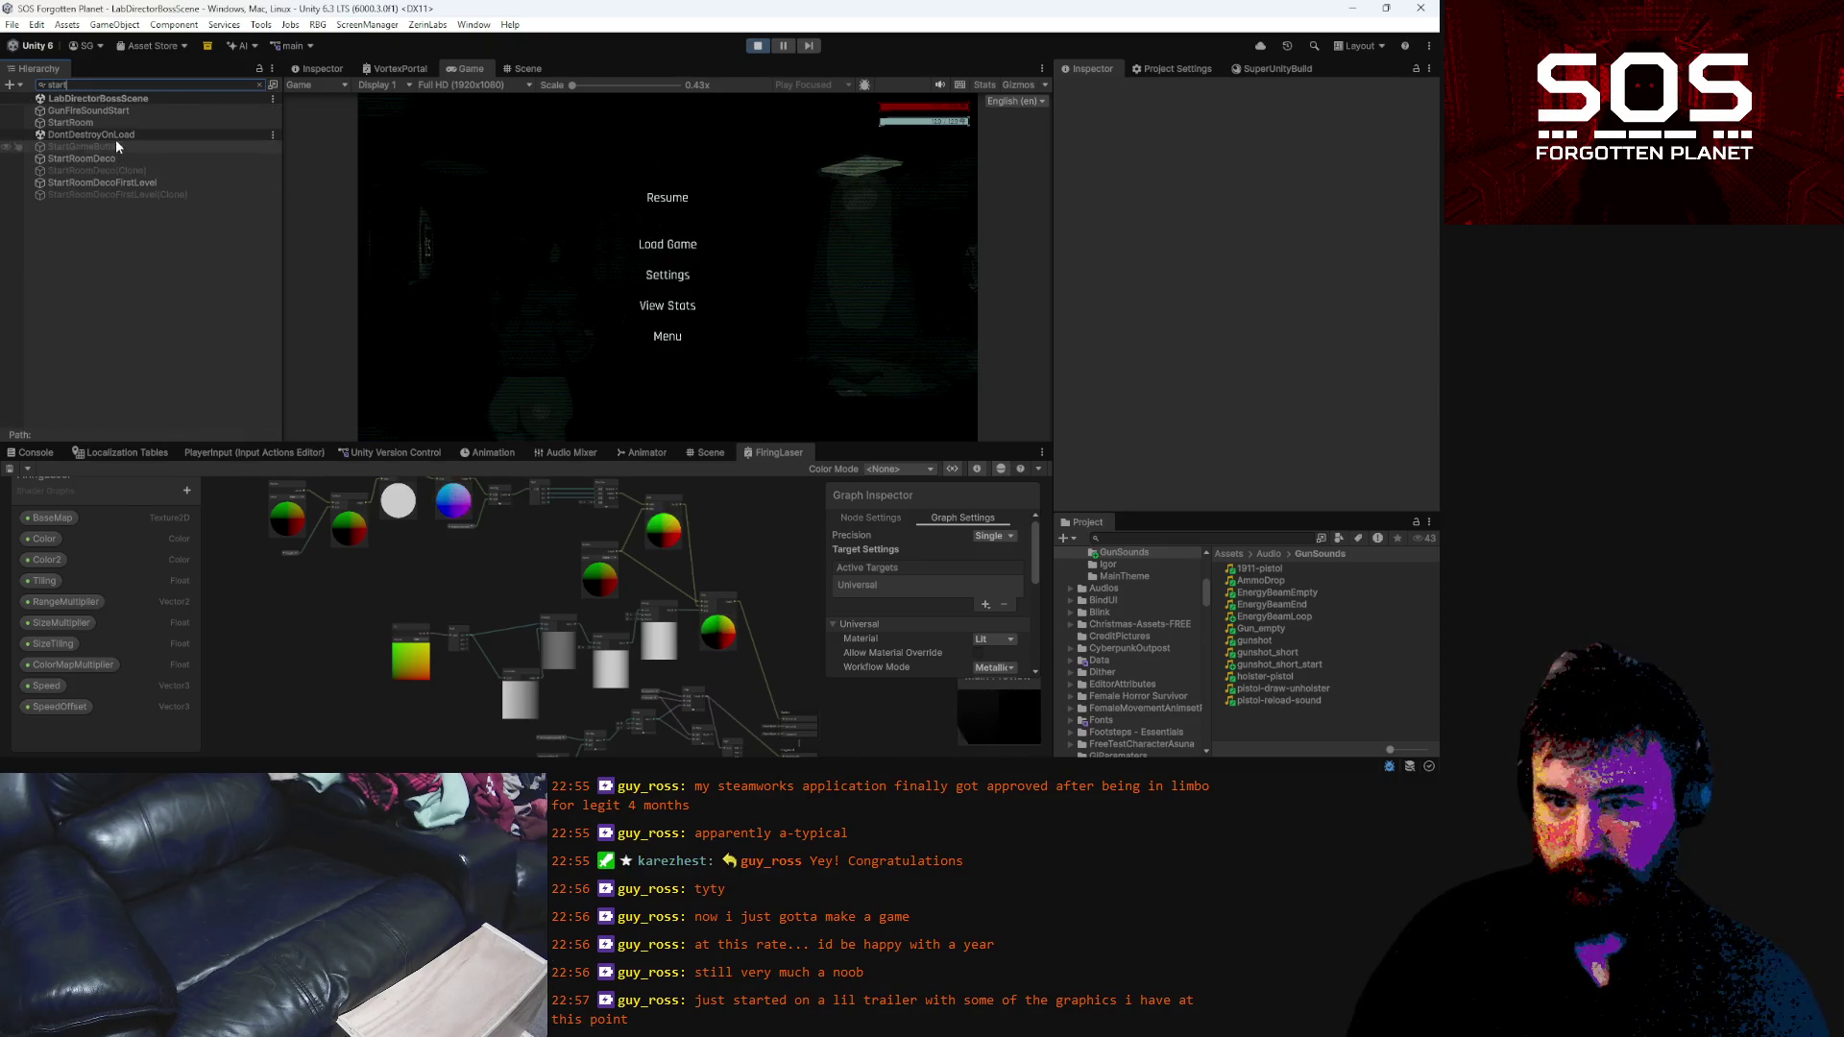
left_click(117, 111)
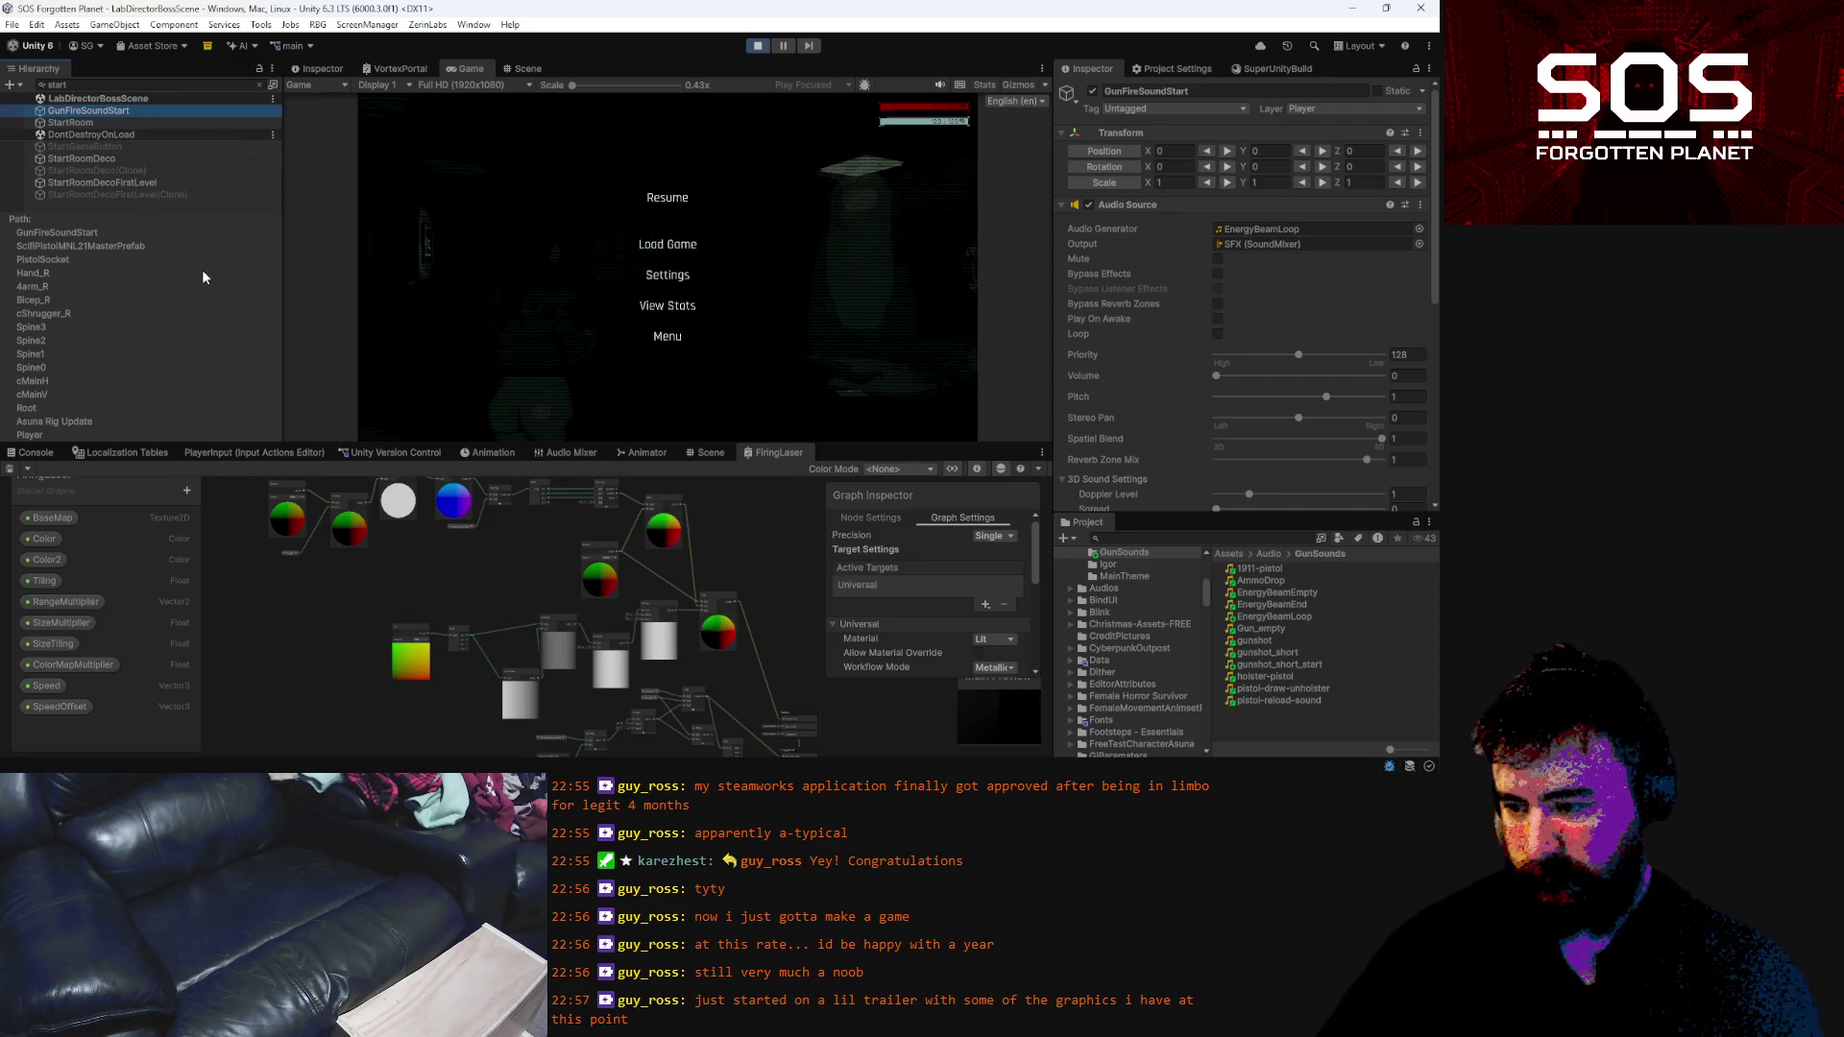
scroll(1251, 284, "down", 5)
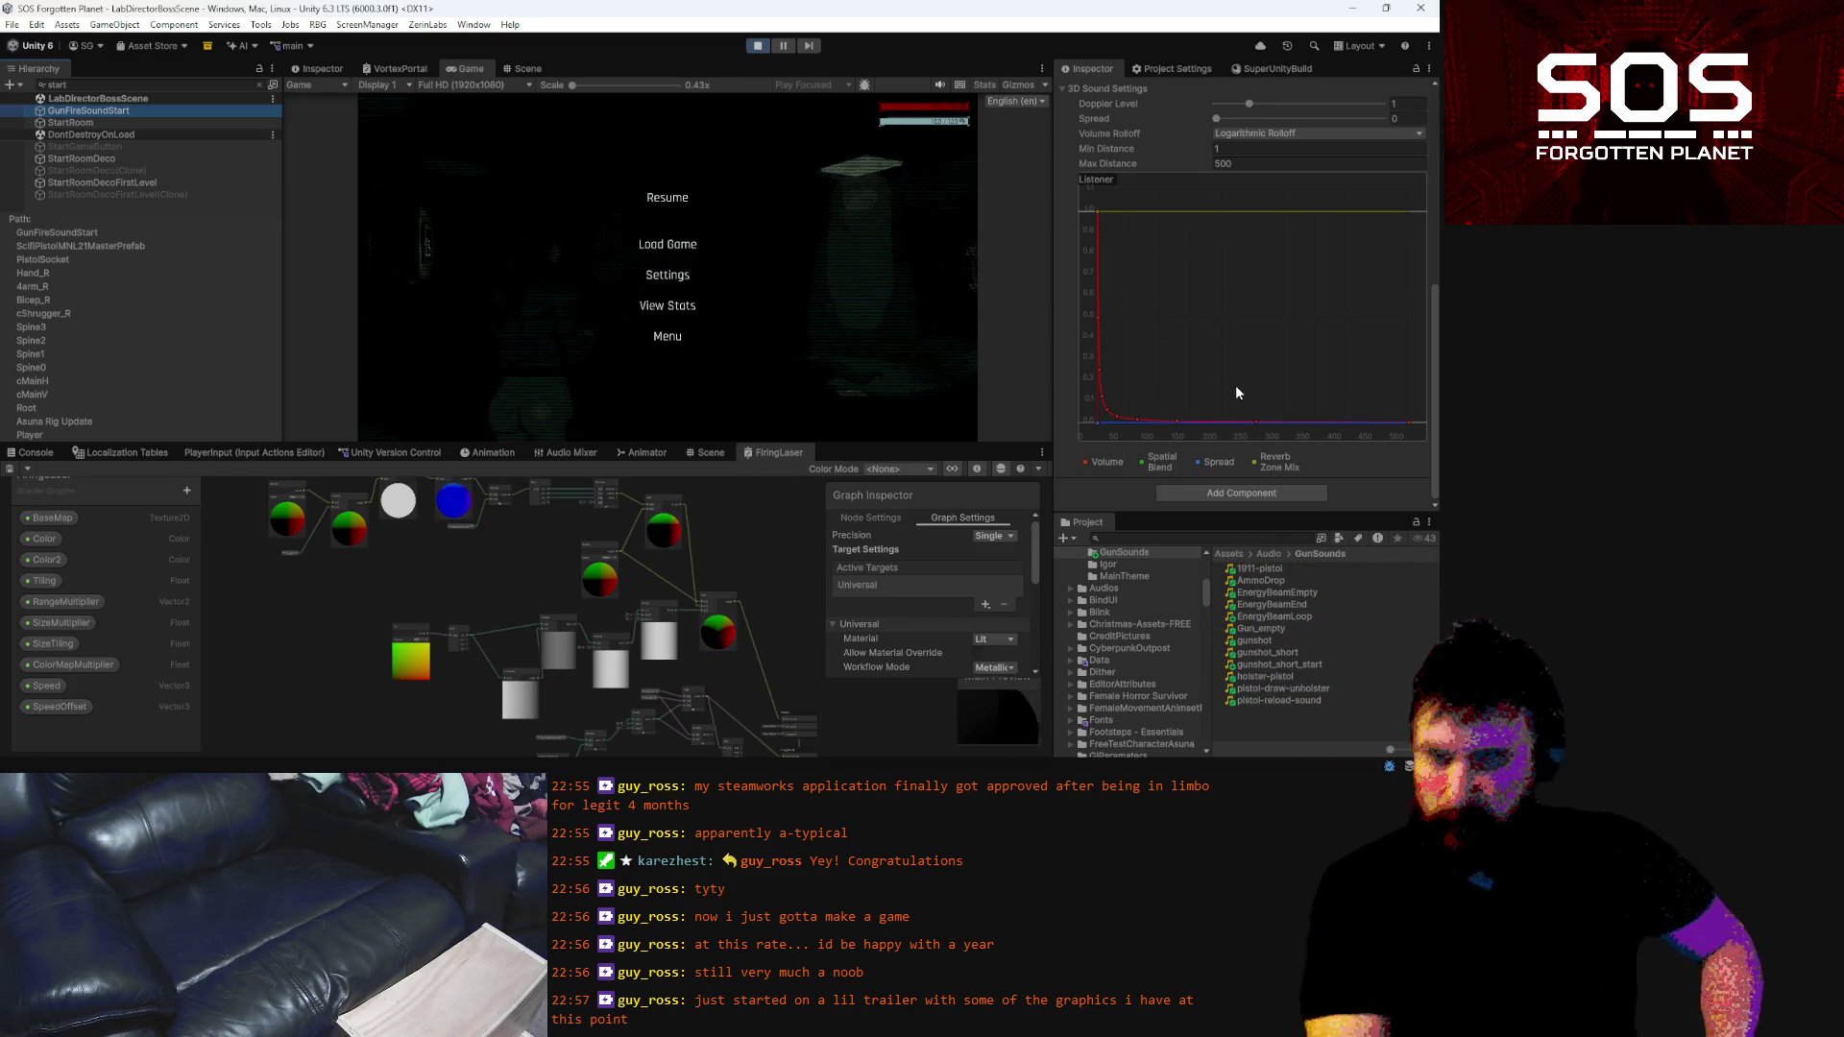
scroll(1115, 388, "up", 3)
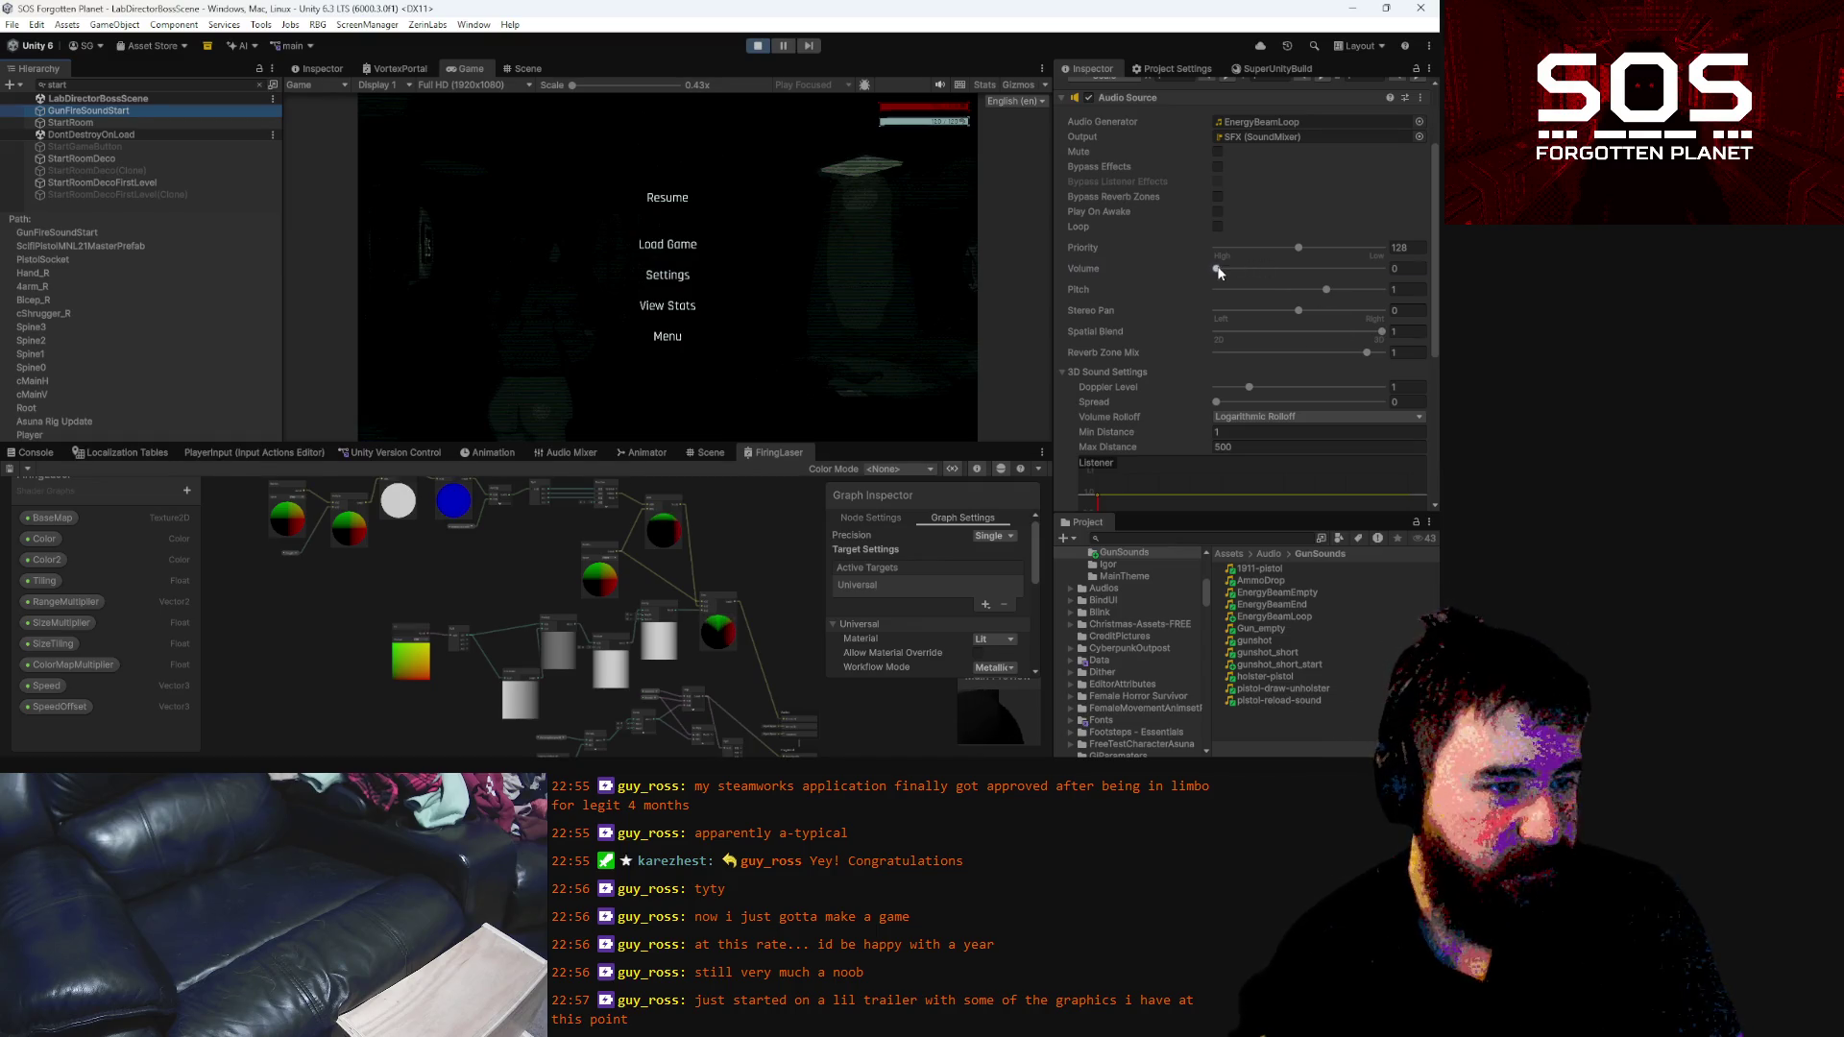
left_click(1303, 269)
left_click_drag(1306, 269, 1401, 273)
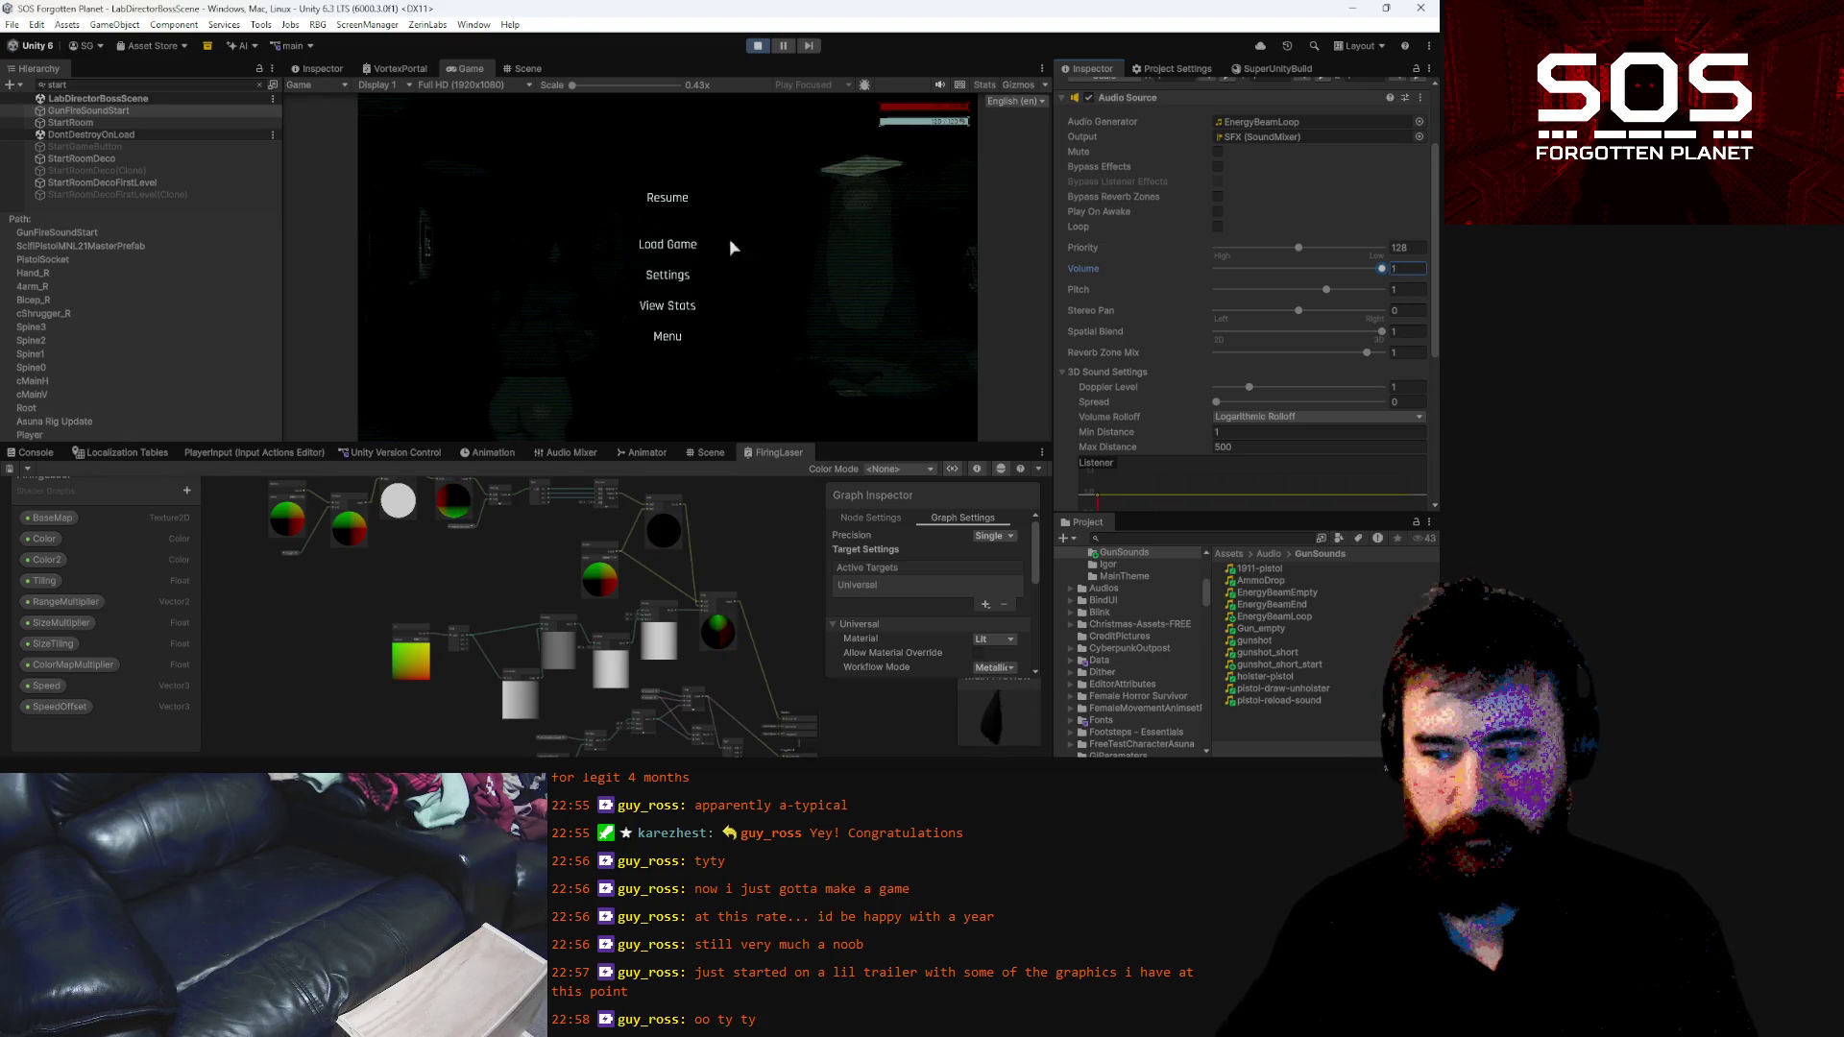
Resume the game, aim the gun to show the laser, then pause again
left_click(672, 198)
right_click(667, 267)
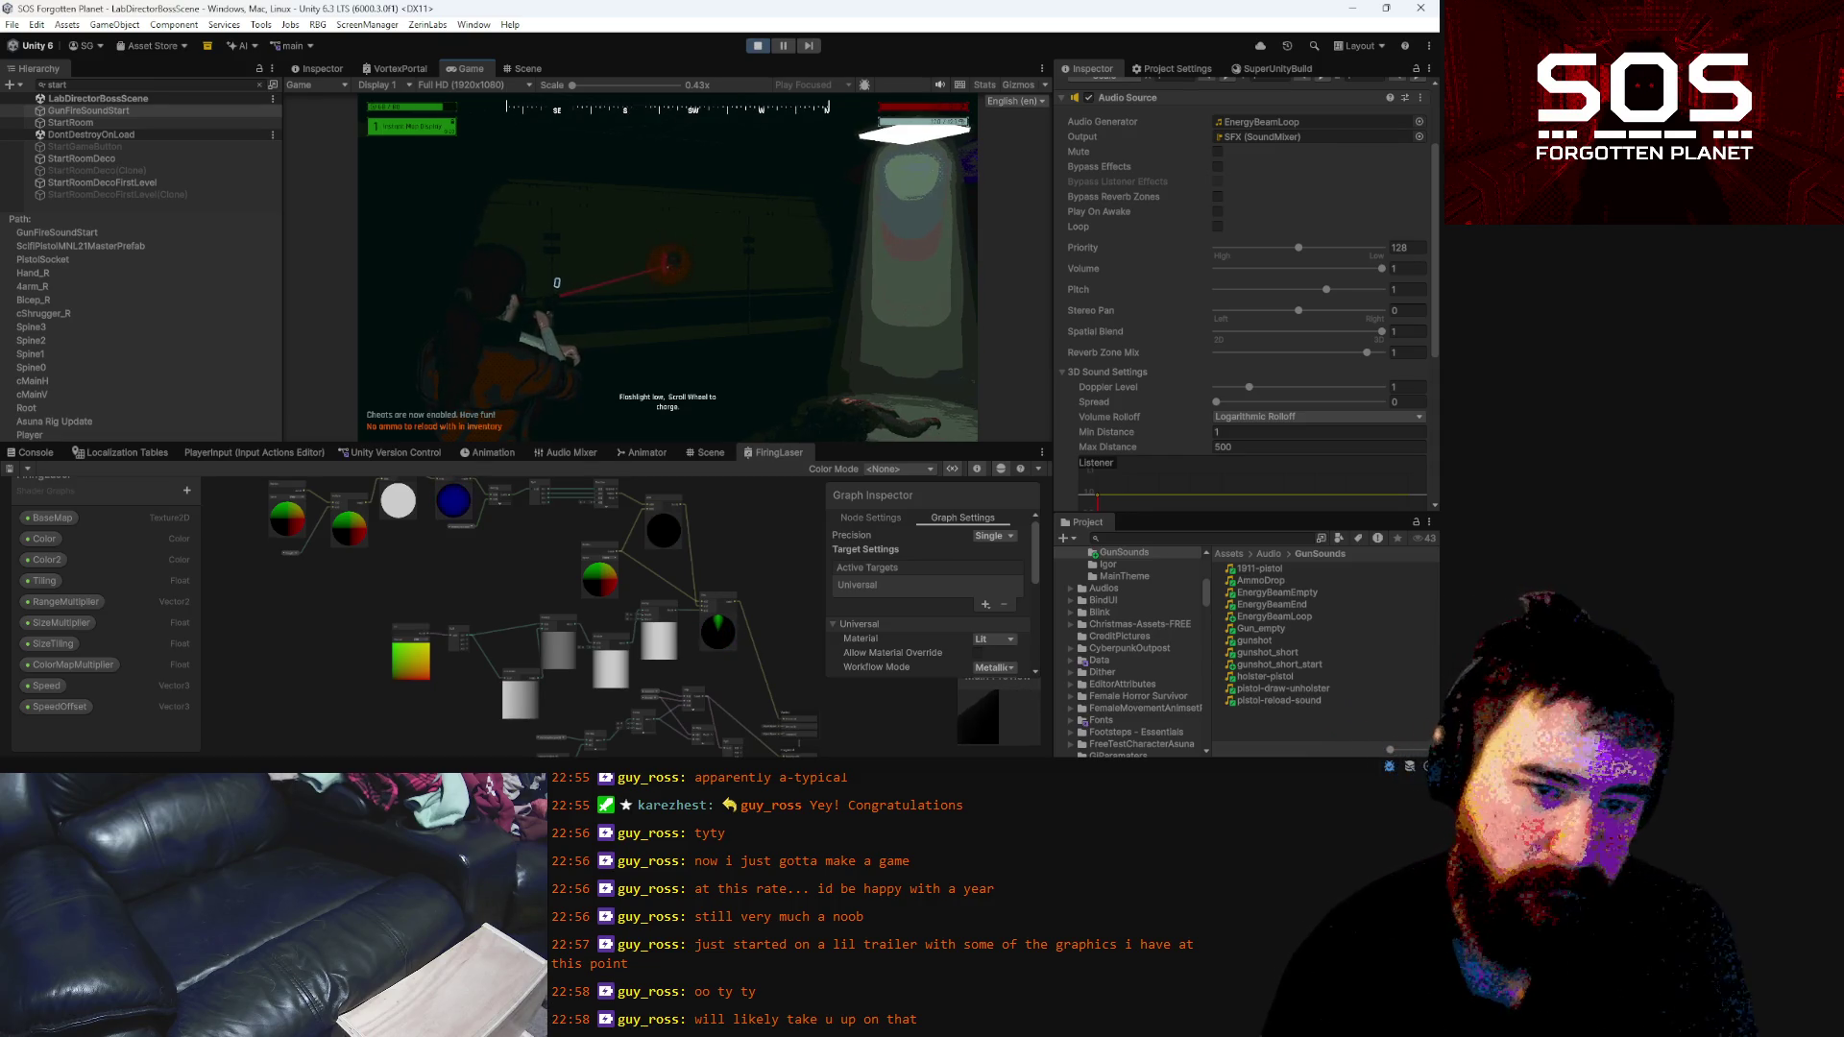
key("Escape")
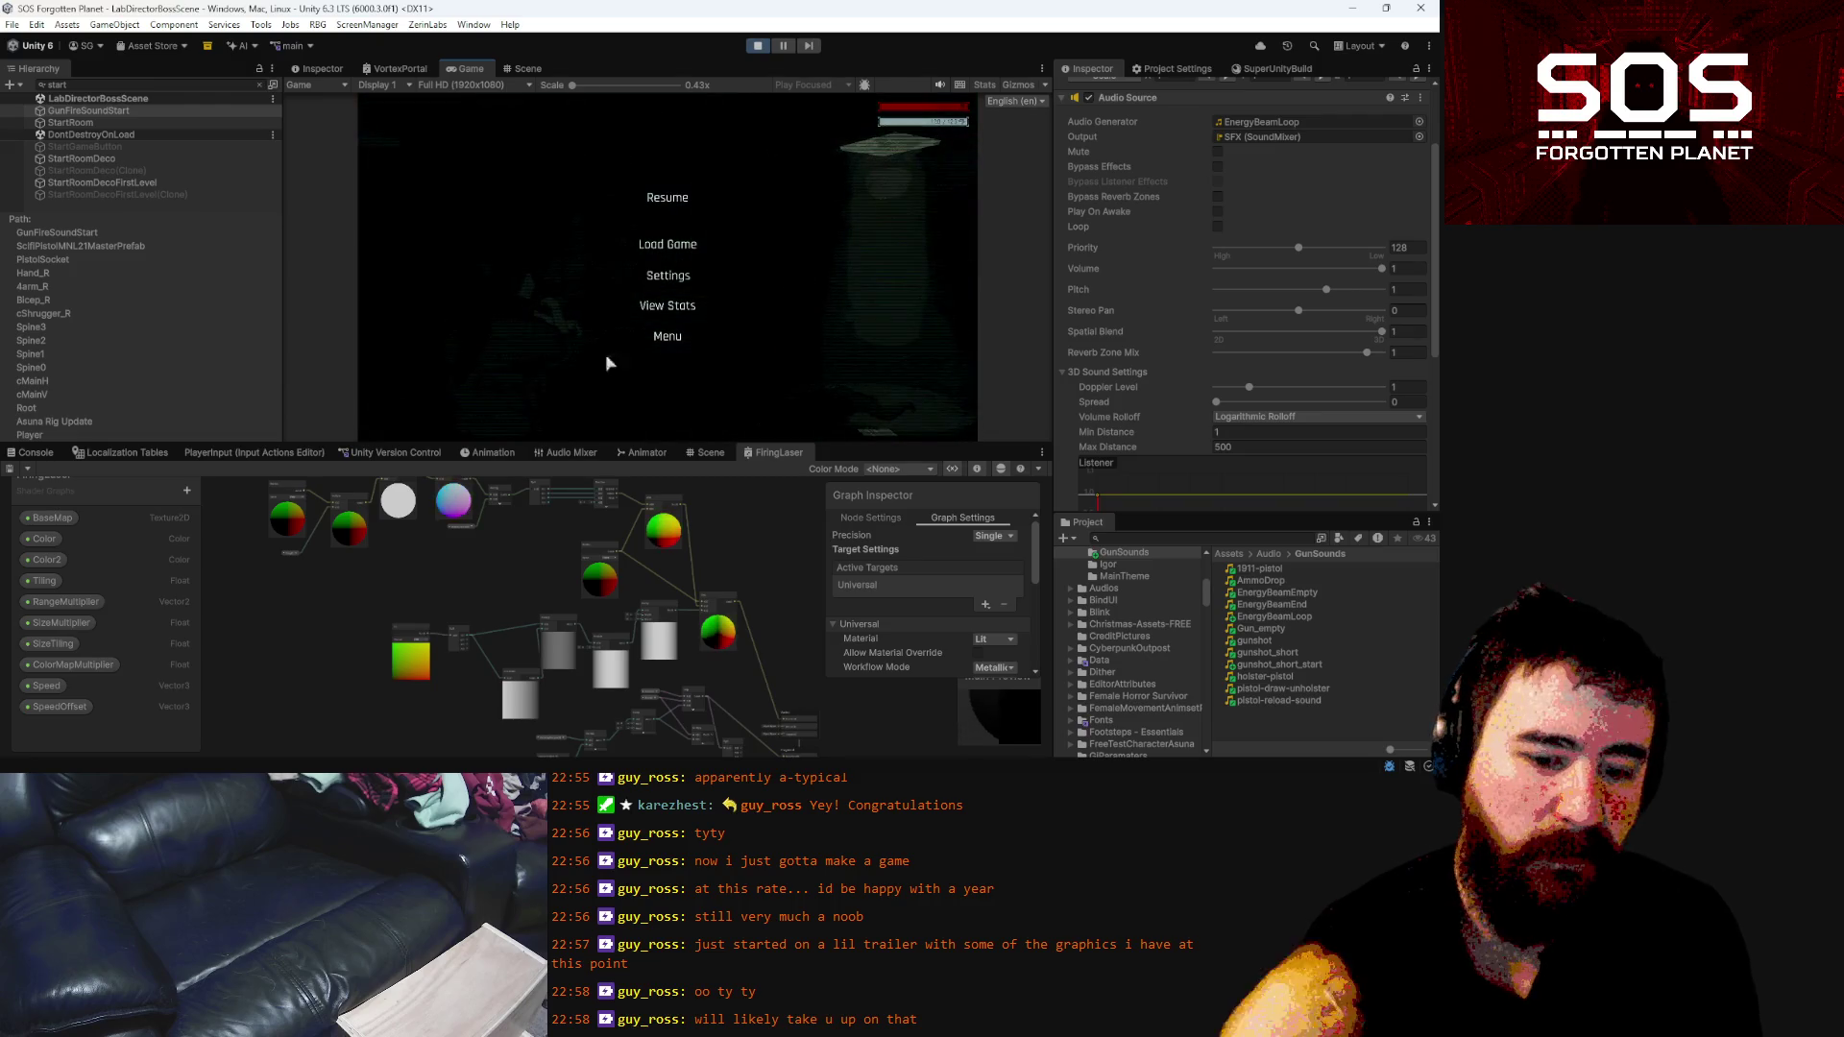
Cut the _gunStartSound.PlayOneShot line out of FireShot in GunHandler.cs
key("alt+Tab")
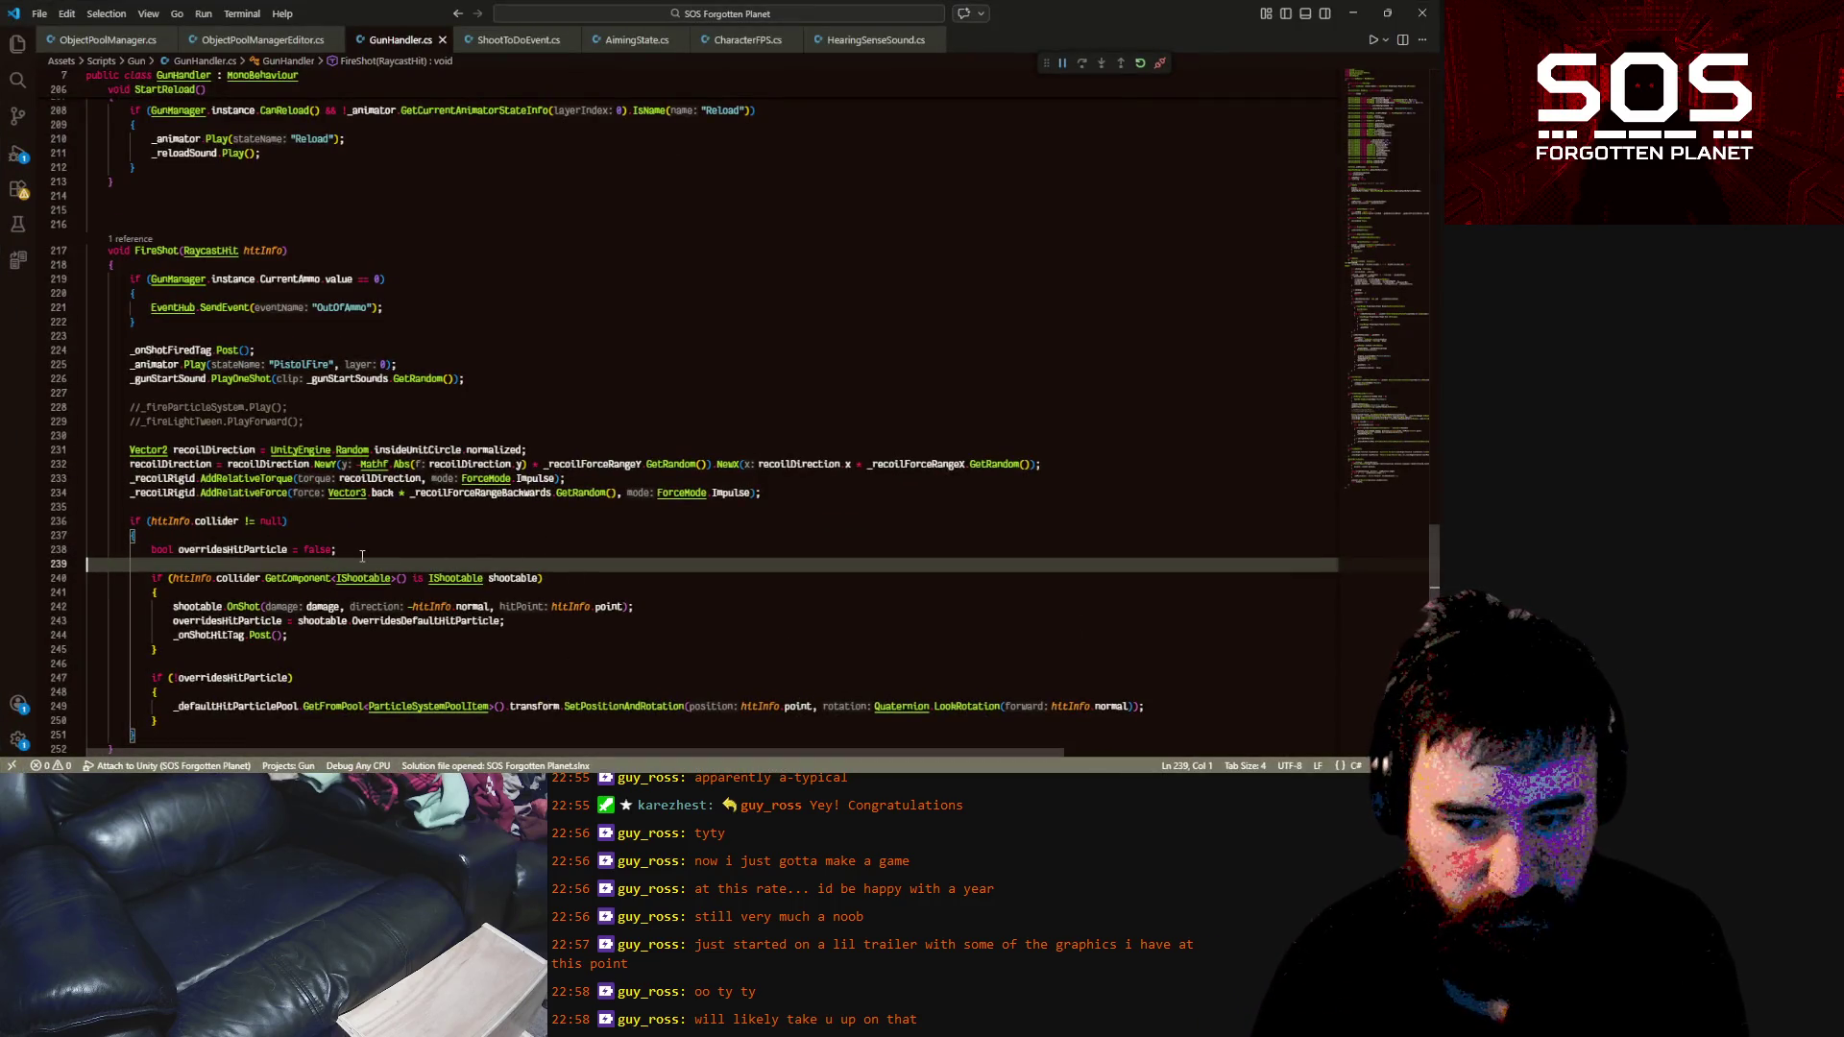
left_click(588, 377)
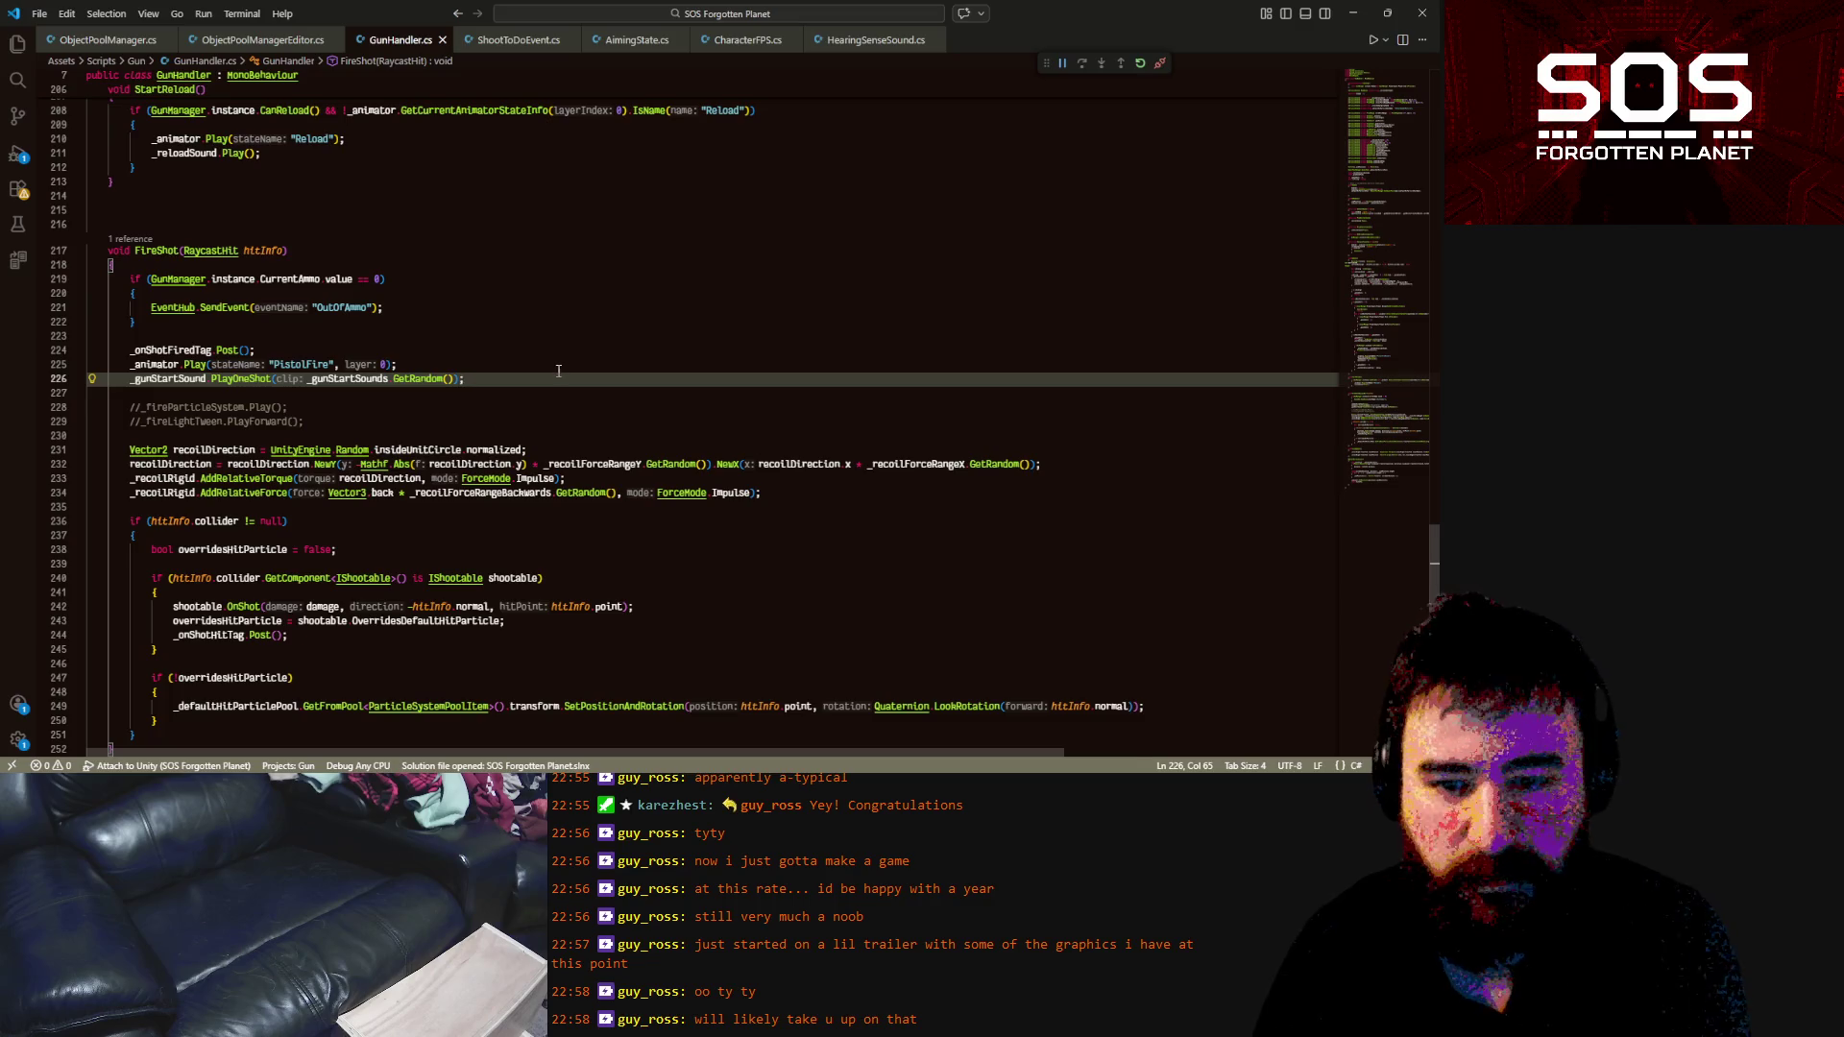
key("ctrl+x")
scroll(558, 370, "up", 20)
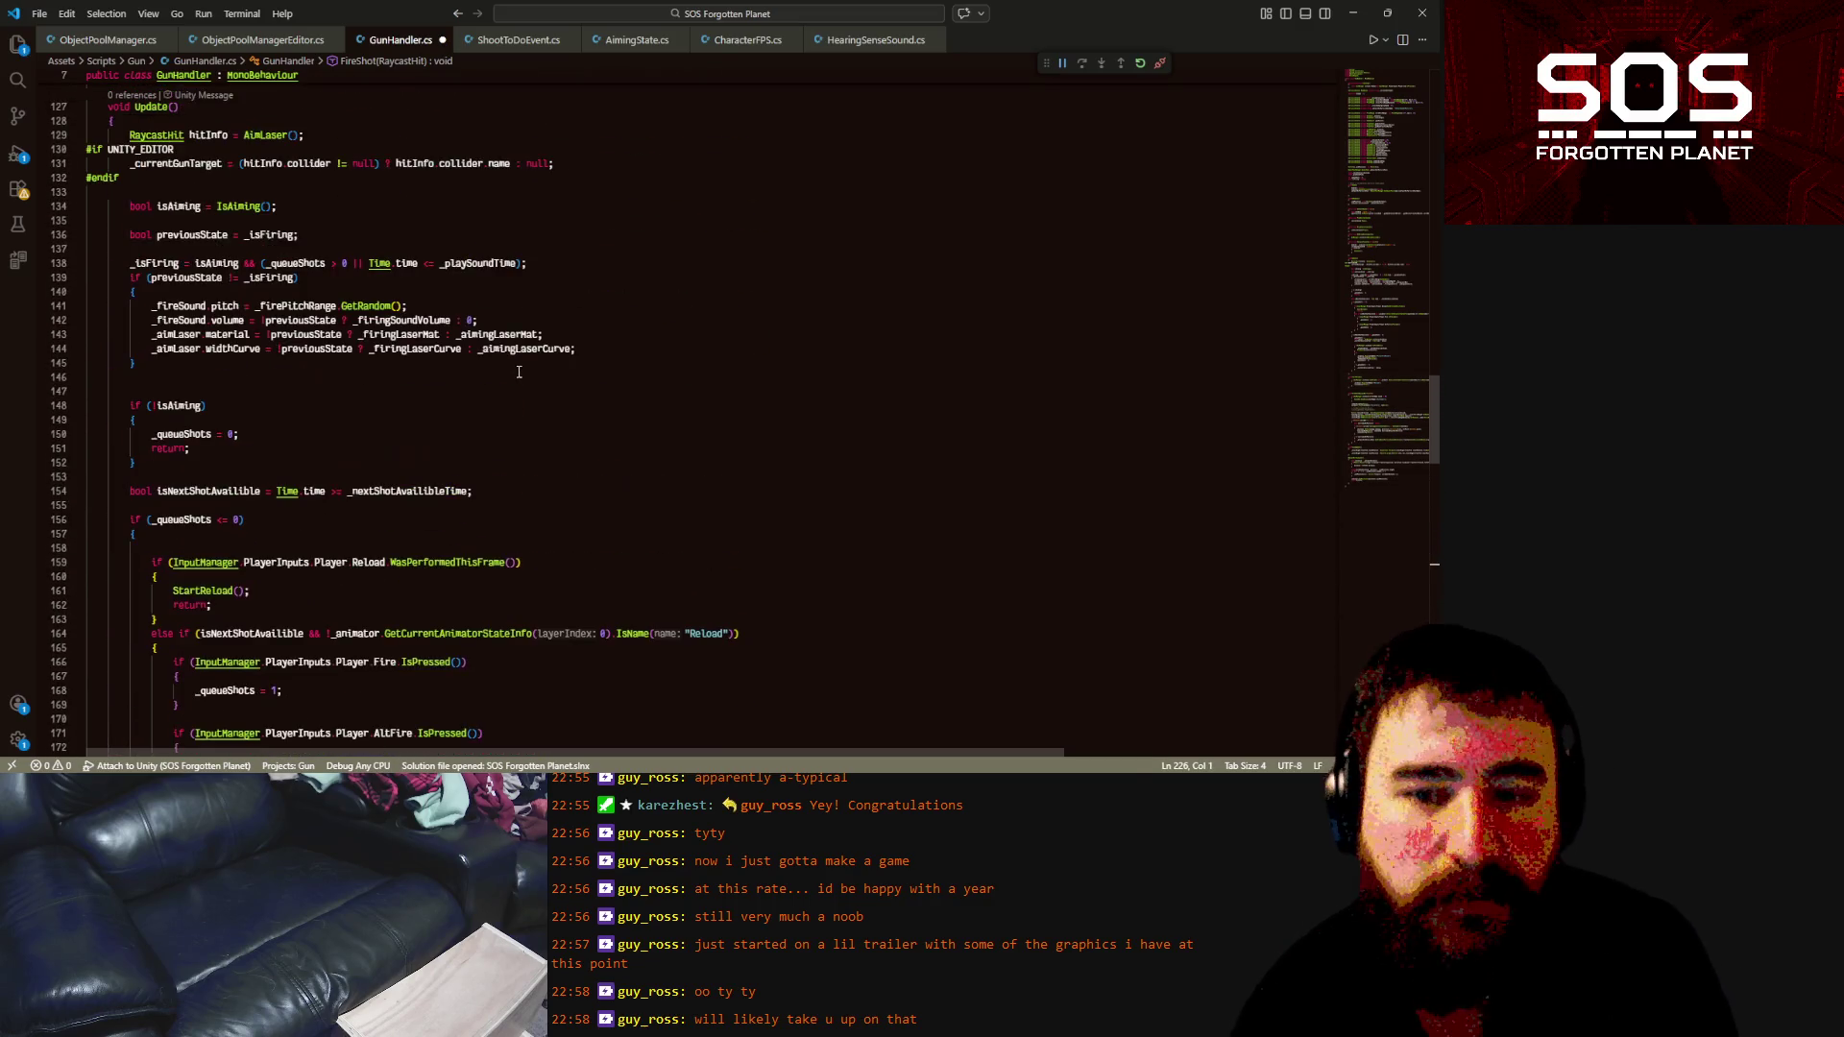
scroll(458, 406, "down", 3)
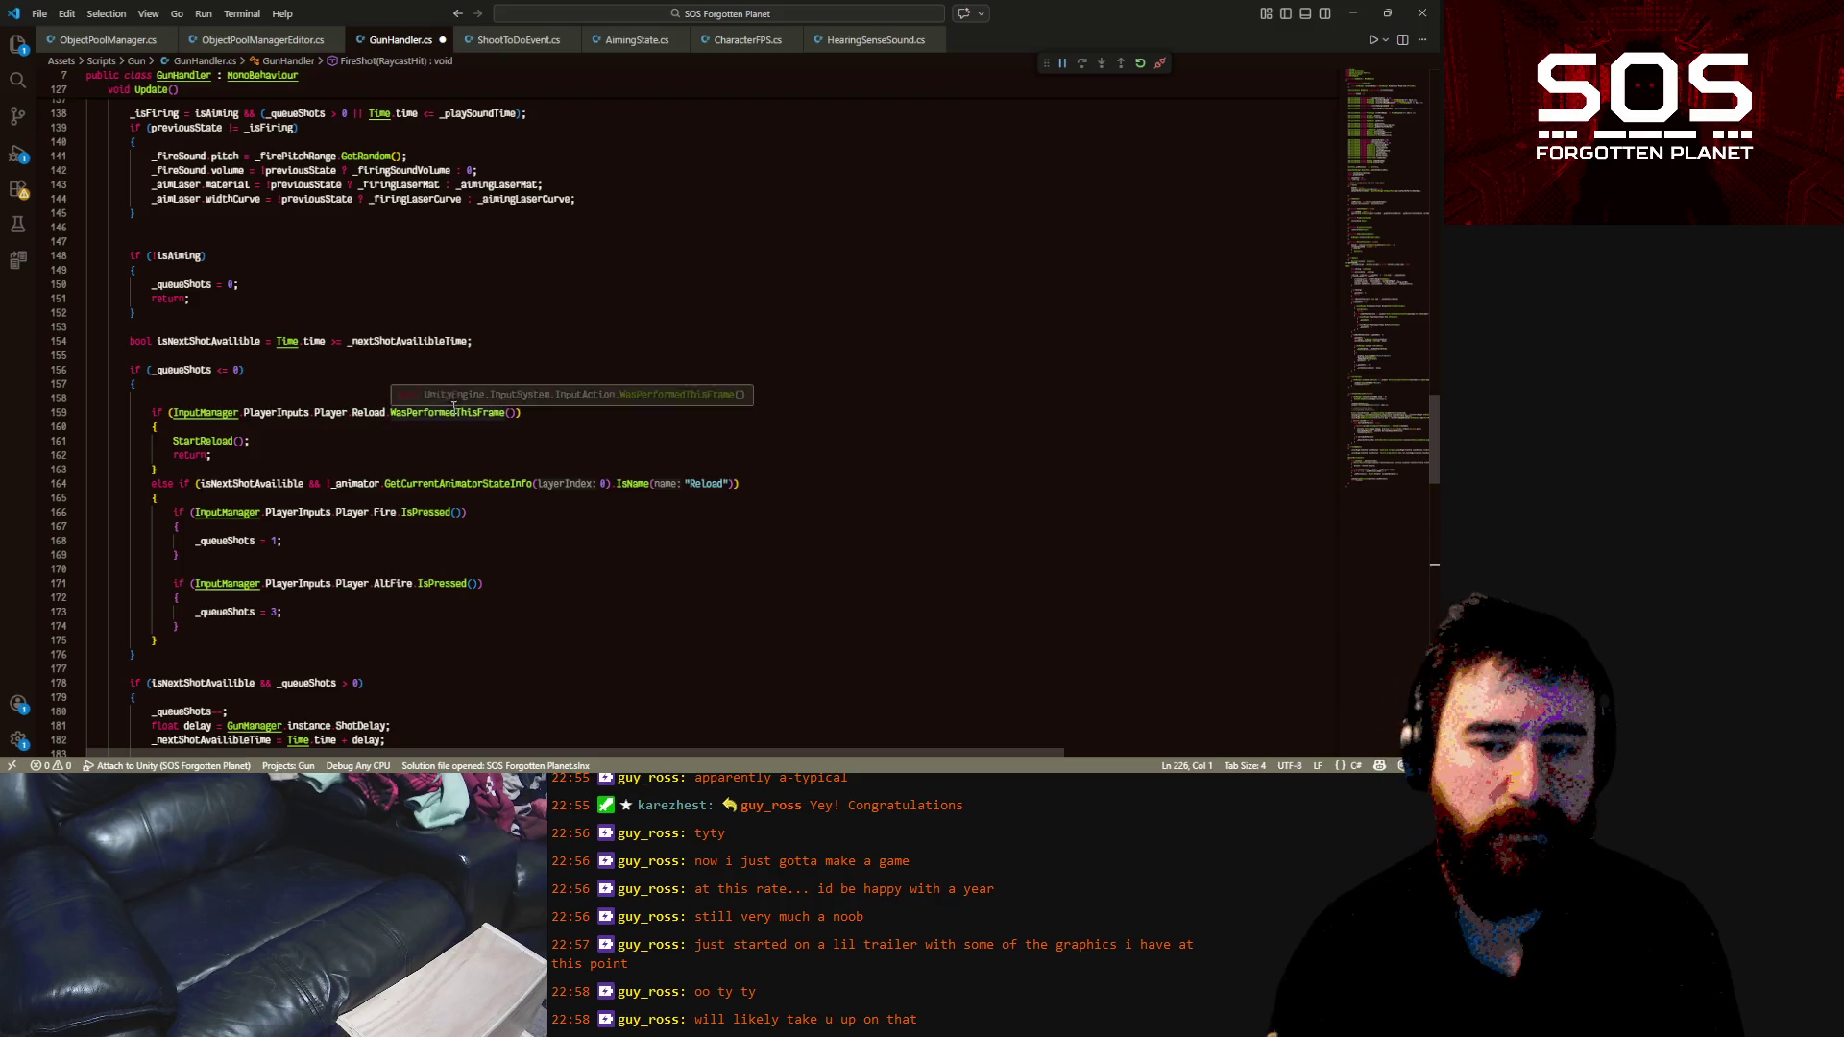
scroll(421, 400, "up", 2)
scroll(420, 400, "up", 2)
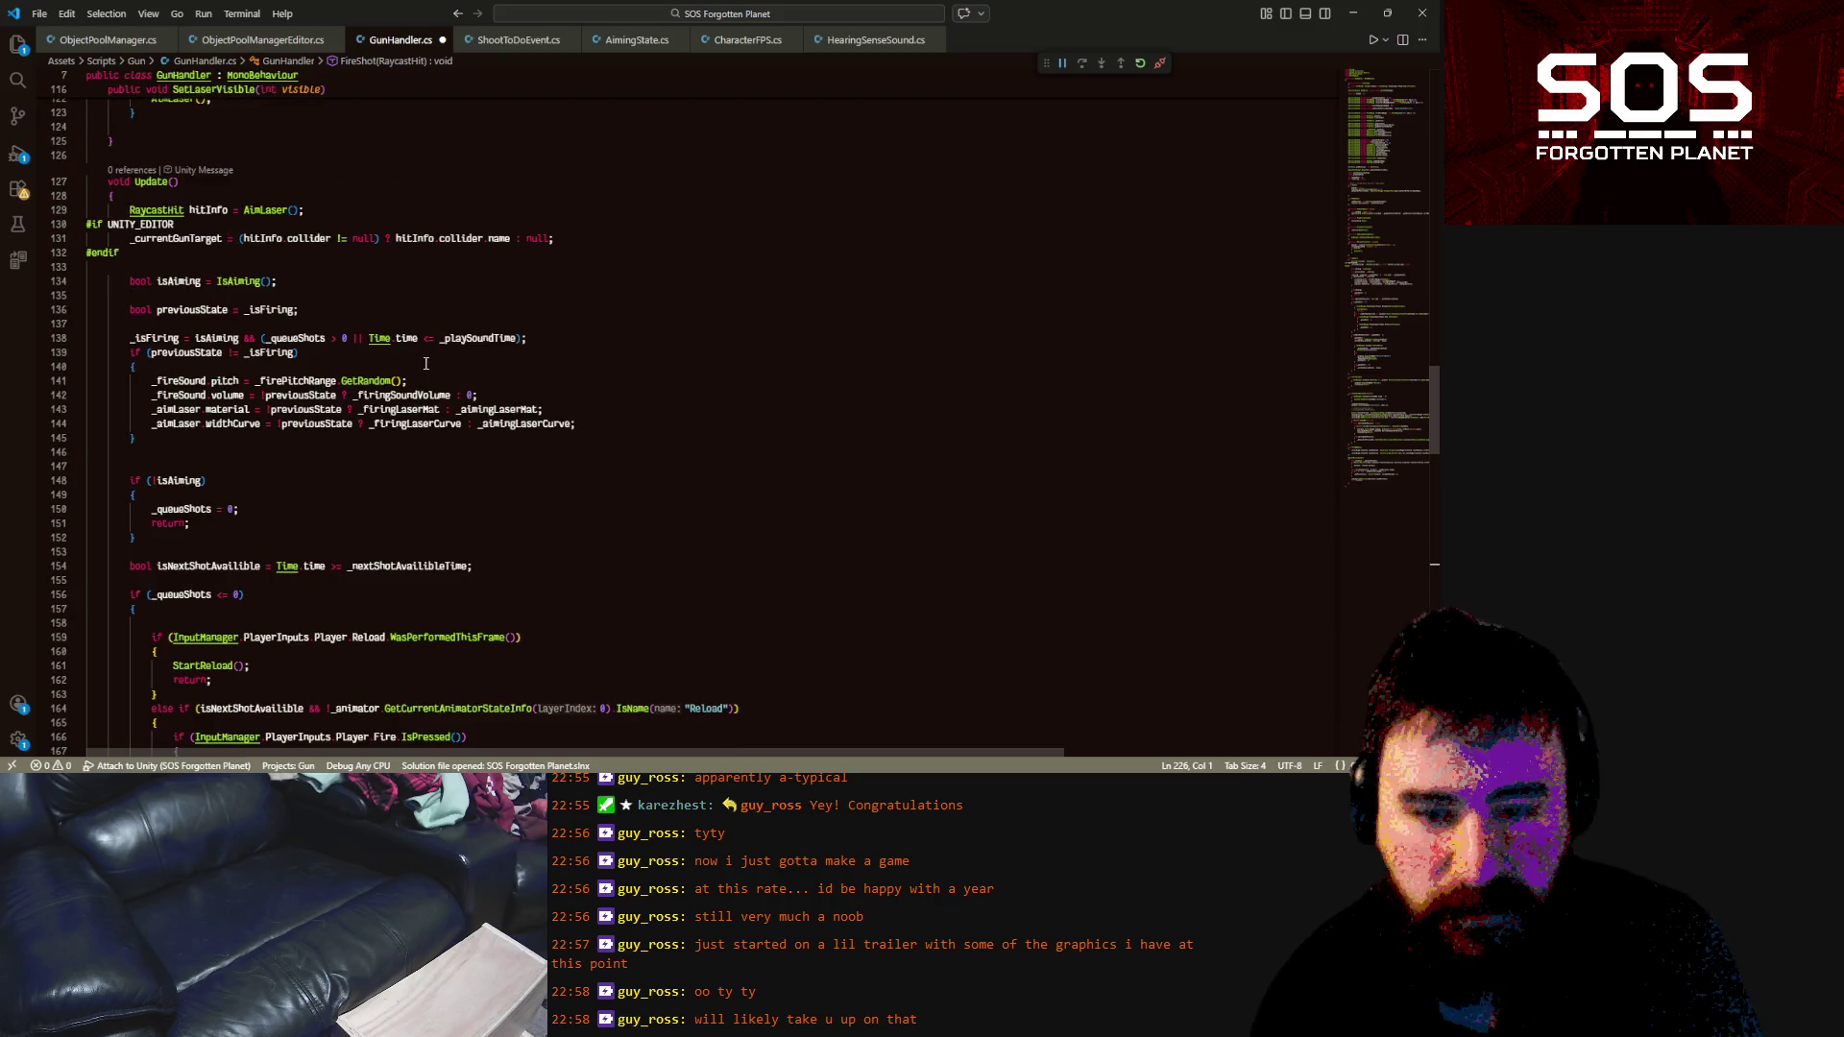
Add an if(_isFiring) block in Update that plays a random _gunStartSounds clip
left_click(424, 368)
key("Return")
key("Return")
key("Up")
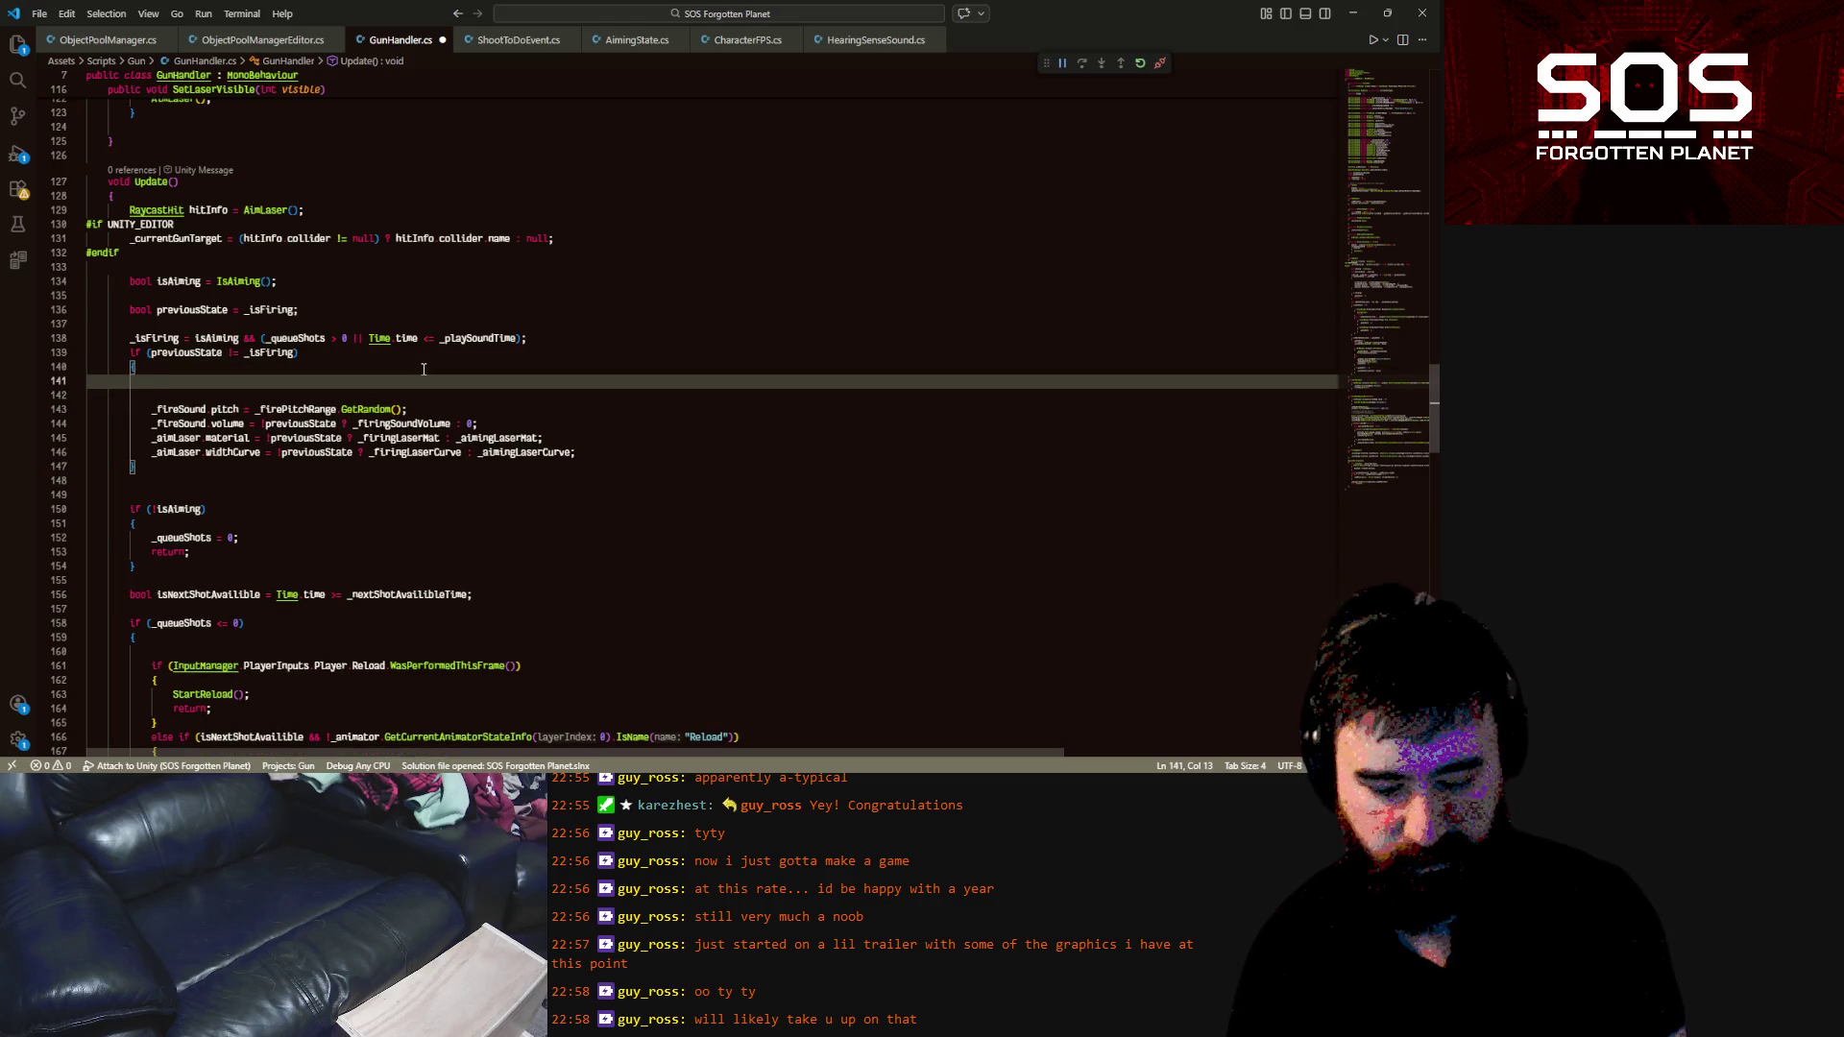
type("=>(")
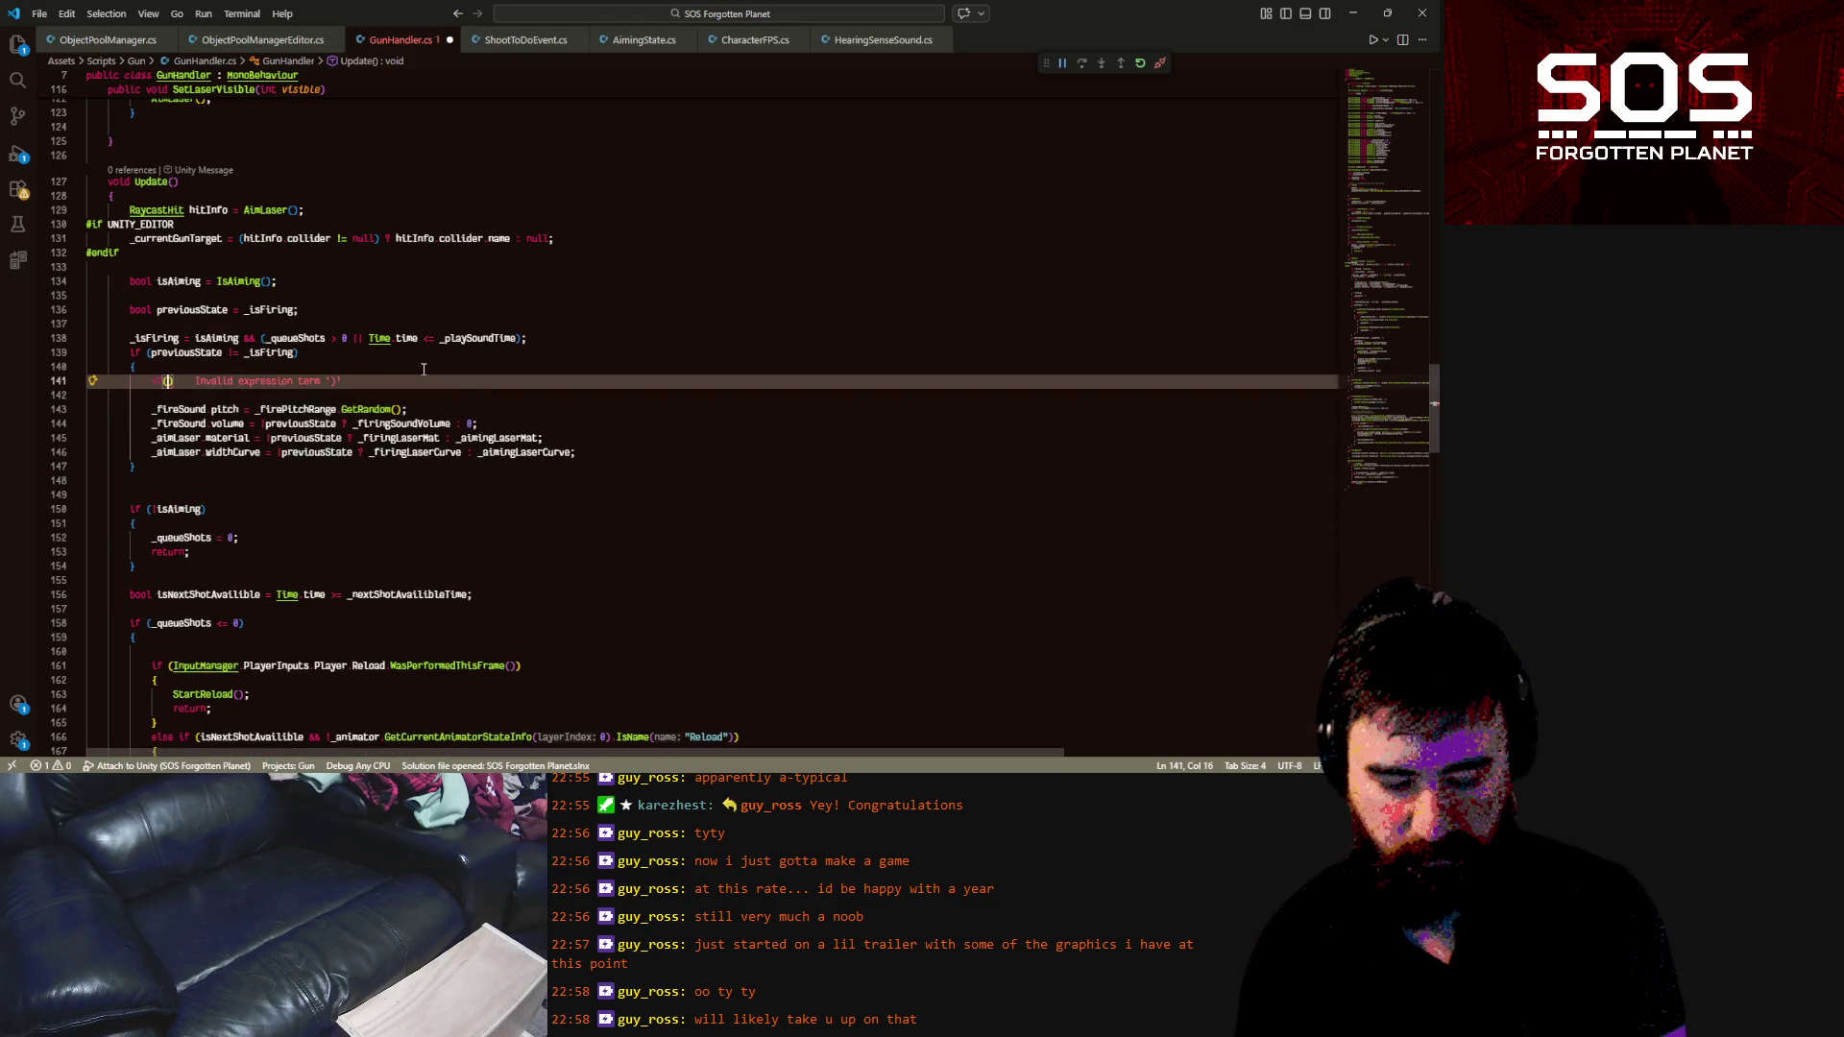
type("_is")
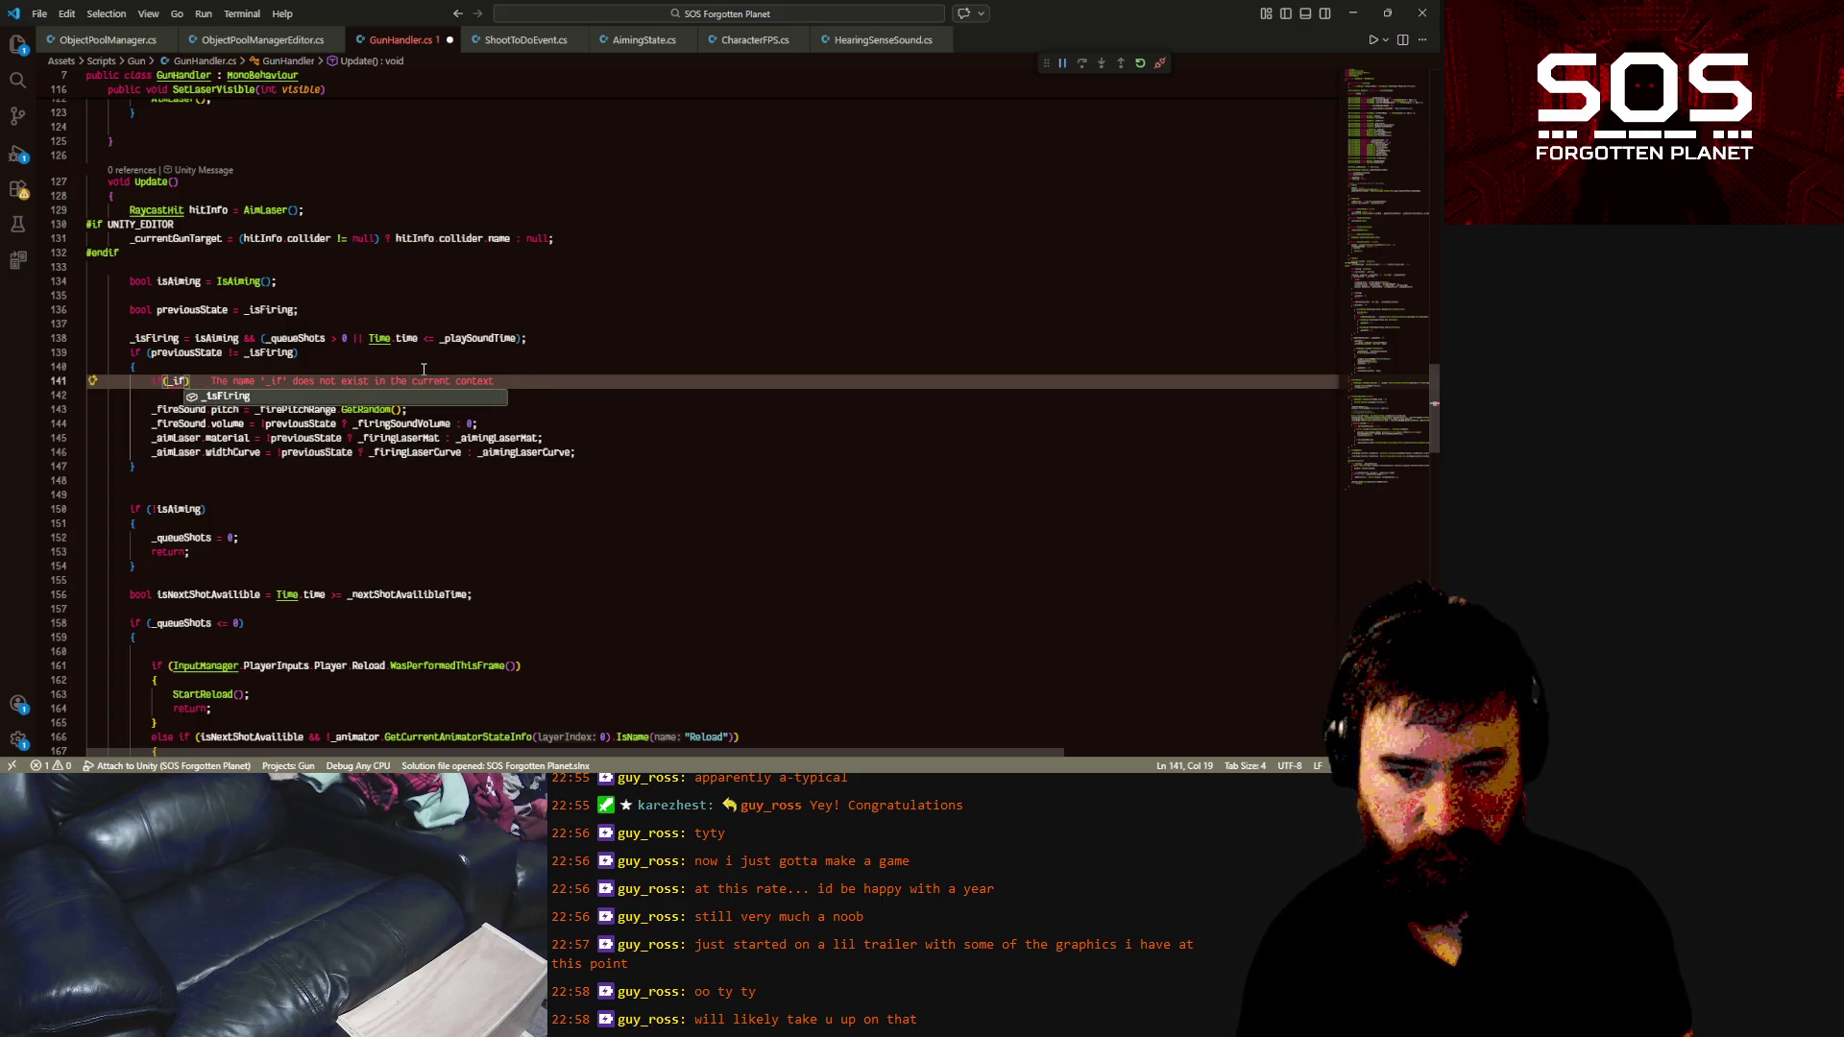
key("Tab")
key("Return")
type("{")
key("Return")
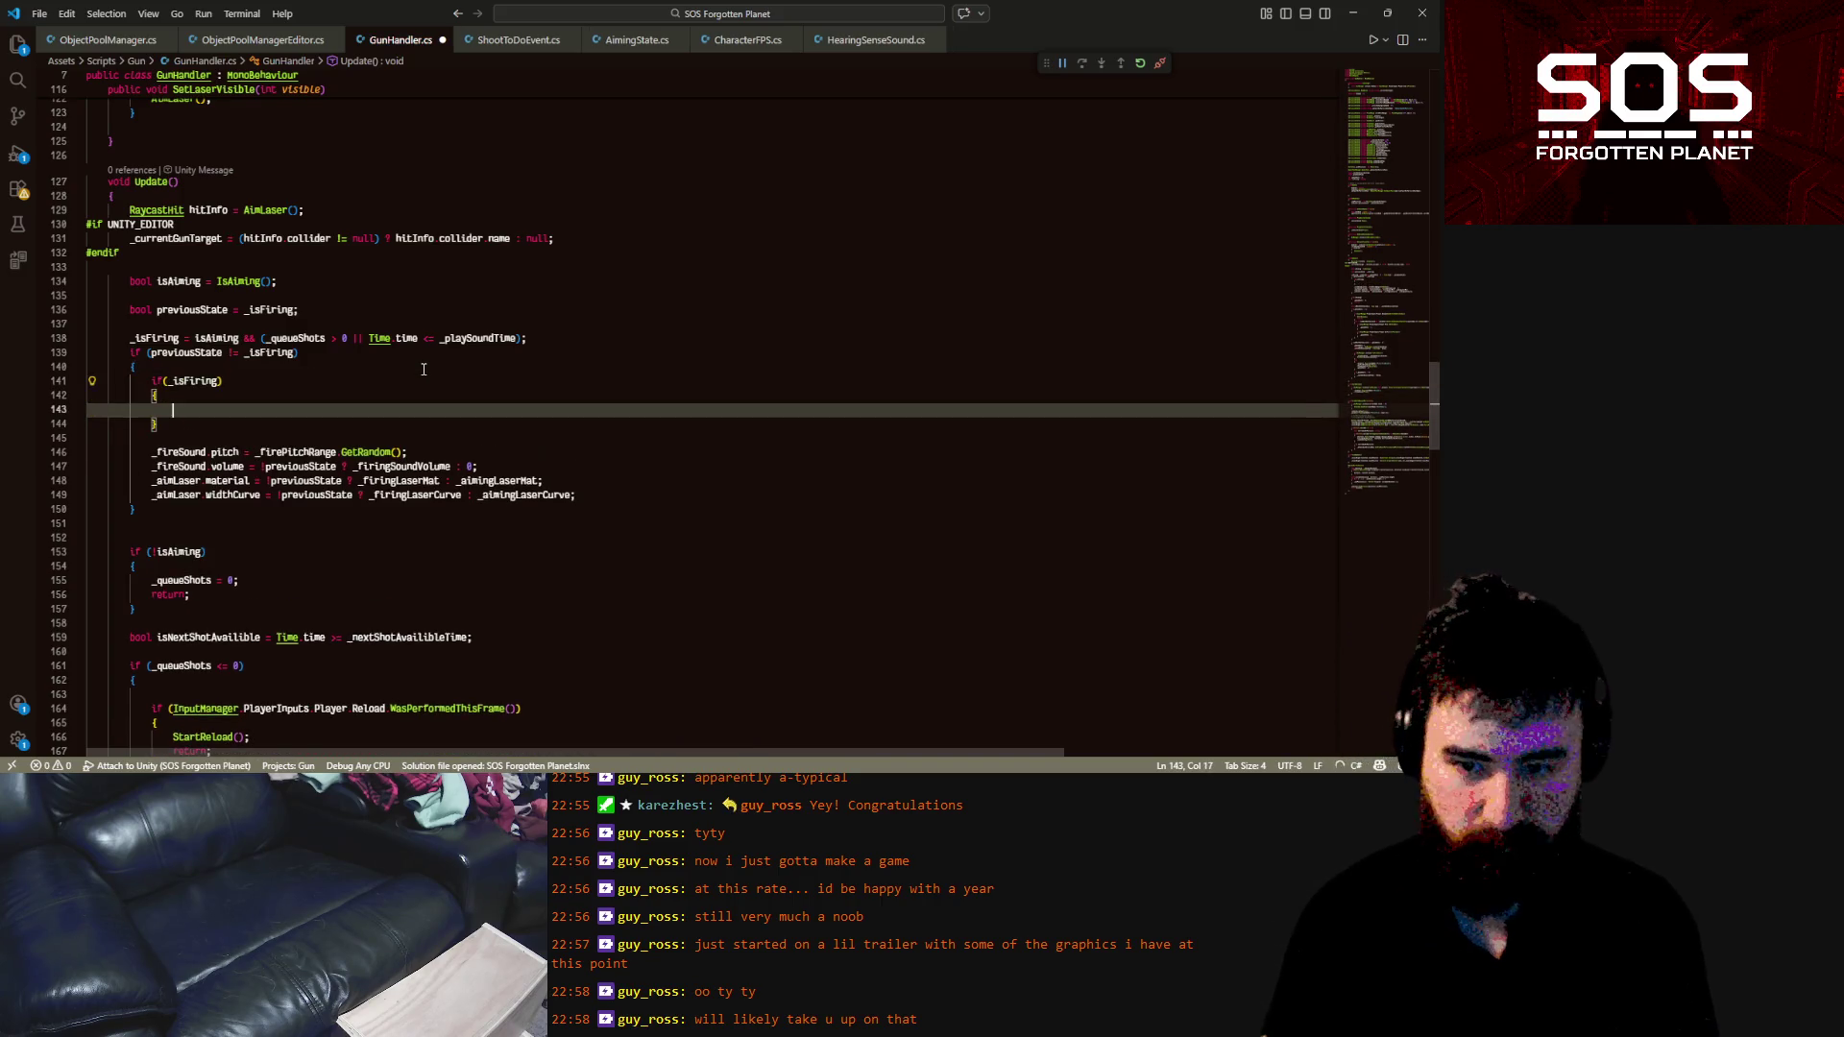
key("Tab")
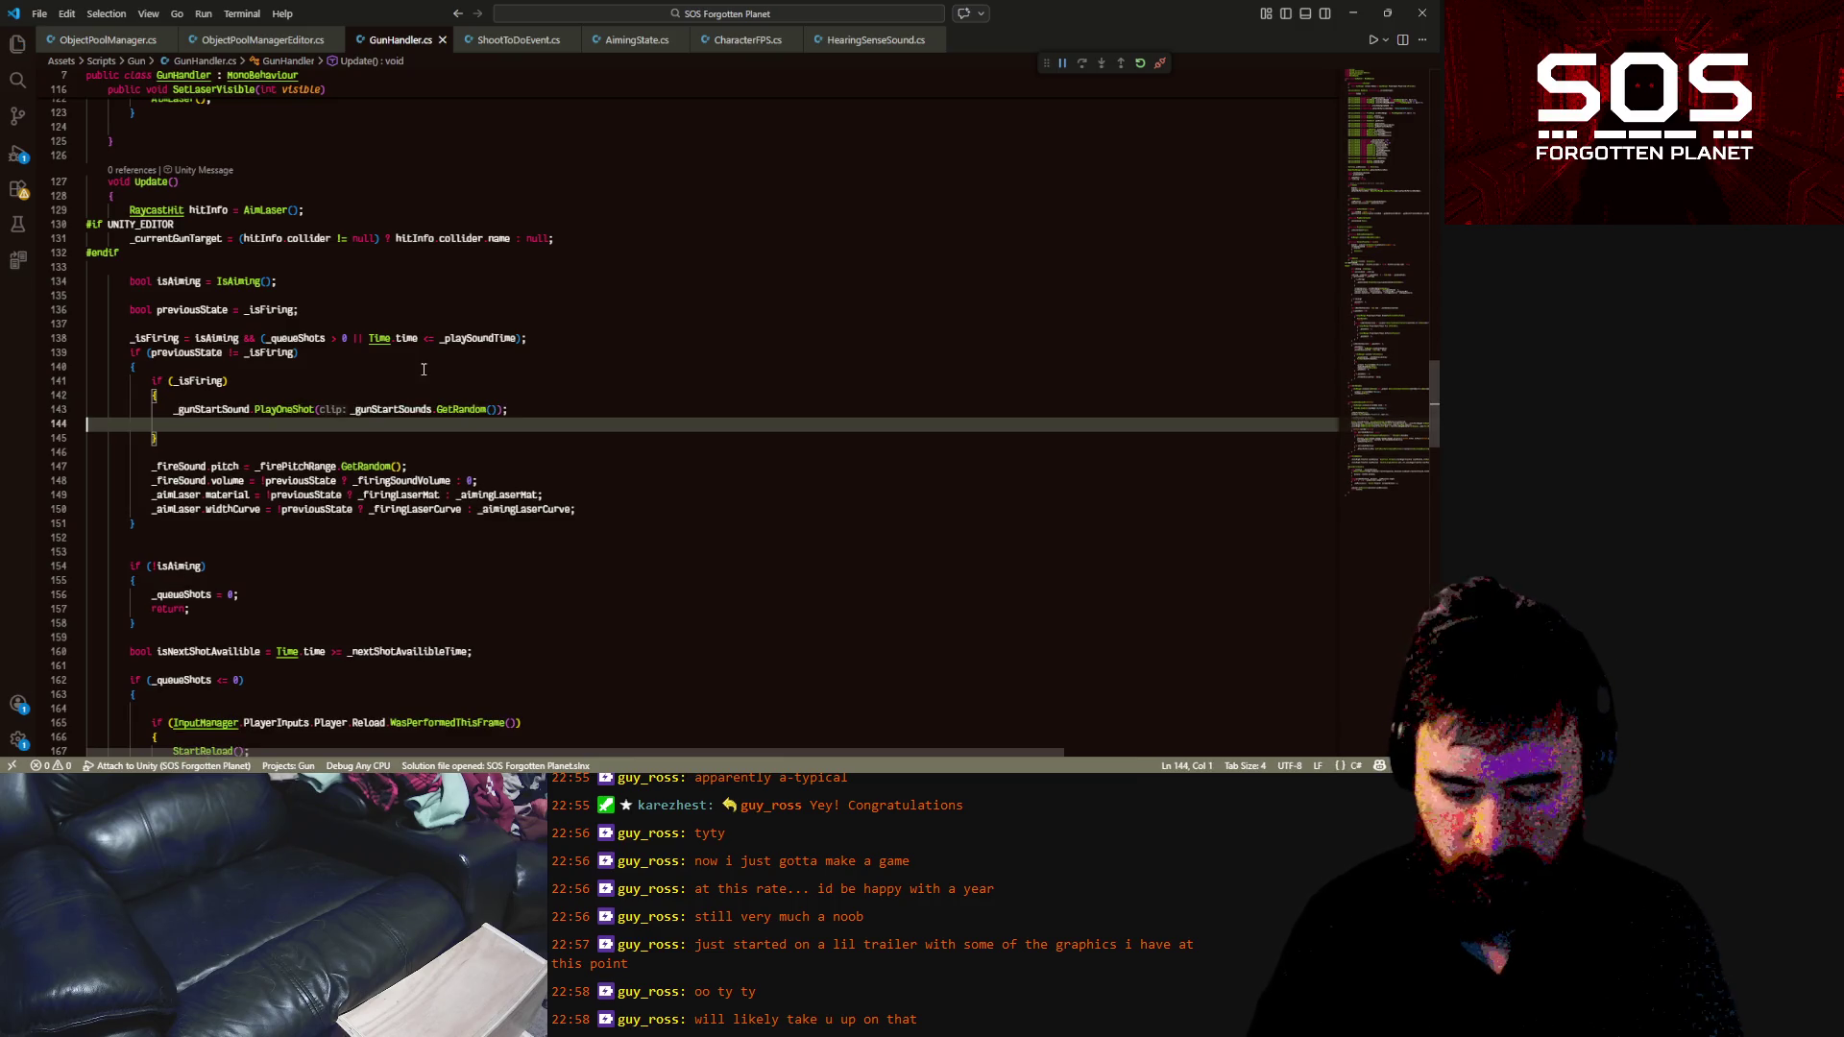
key("Delete")
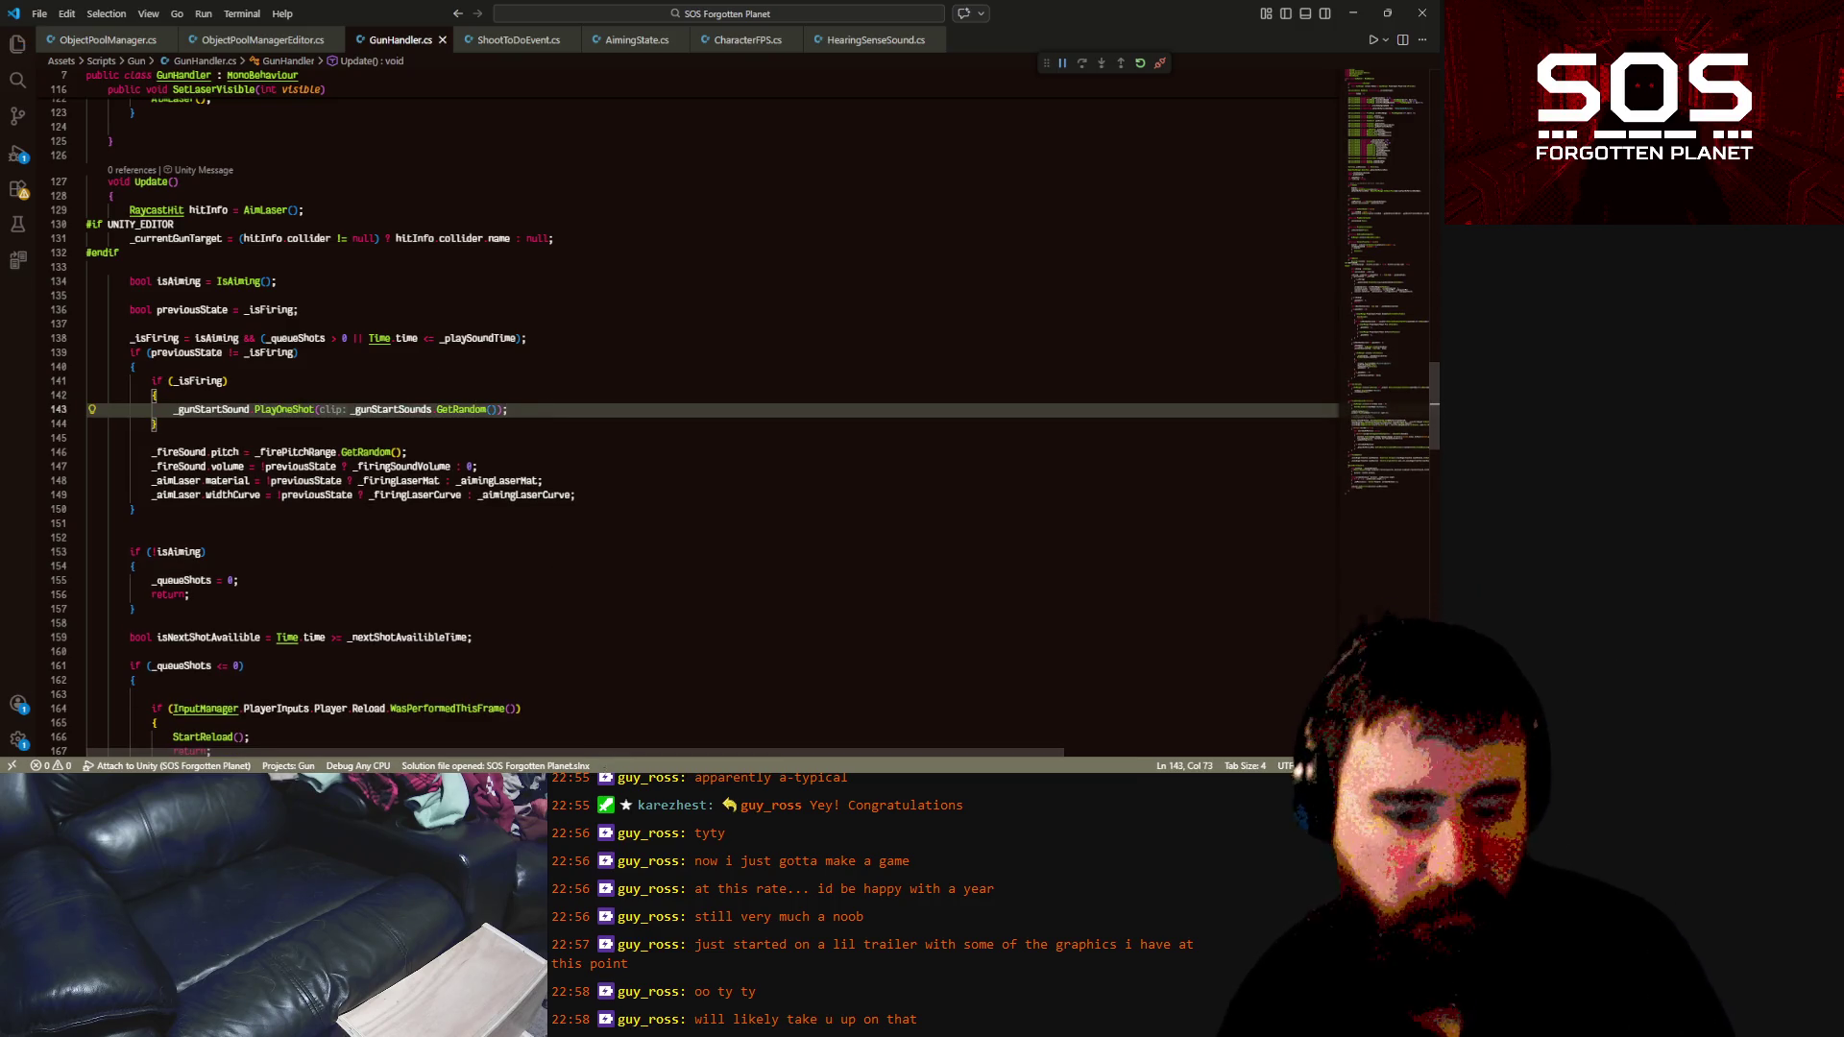
key("alt+Tab")
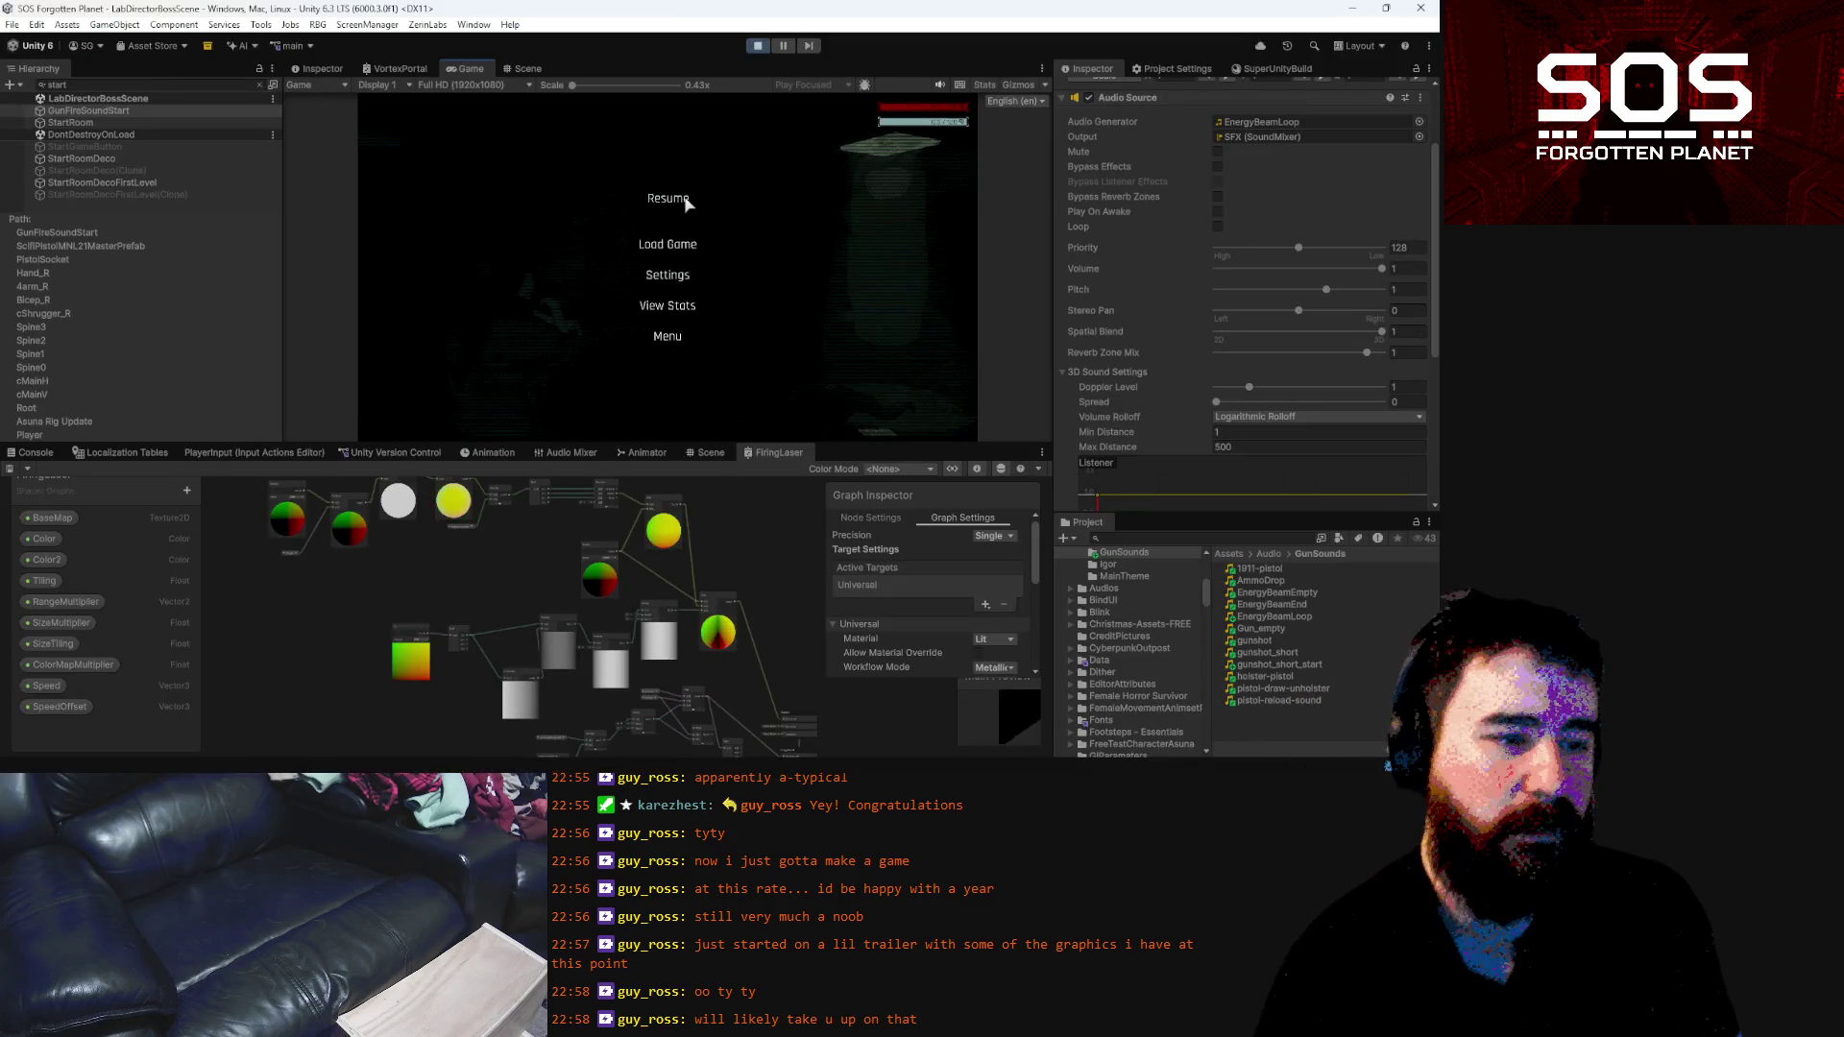
Resume, fire the laser to hear the start sound, pause, and exit Play mode with Ctrl+P
left_click(667, 197)
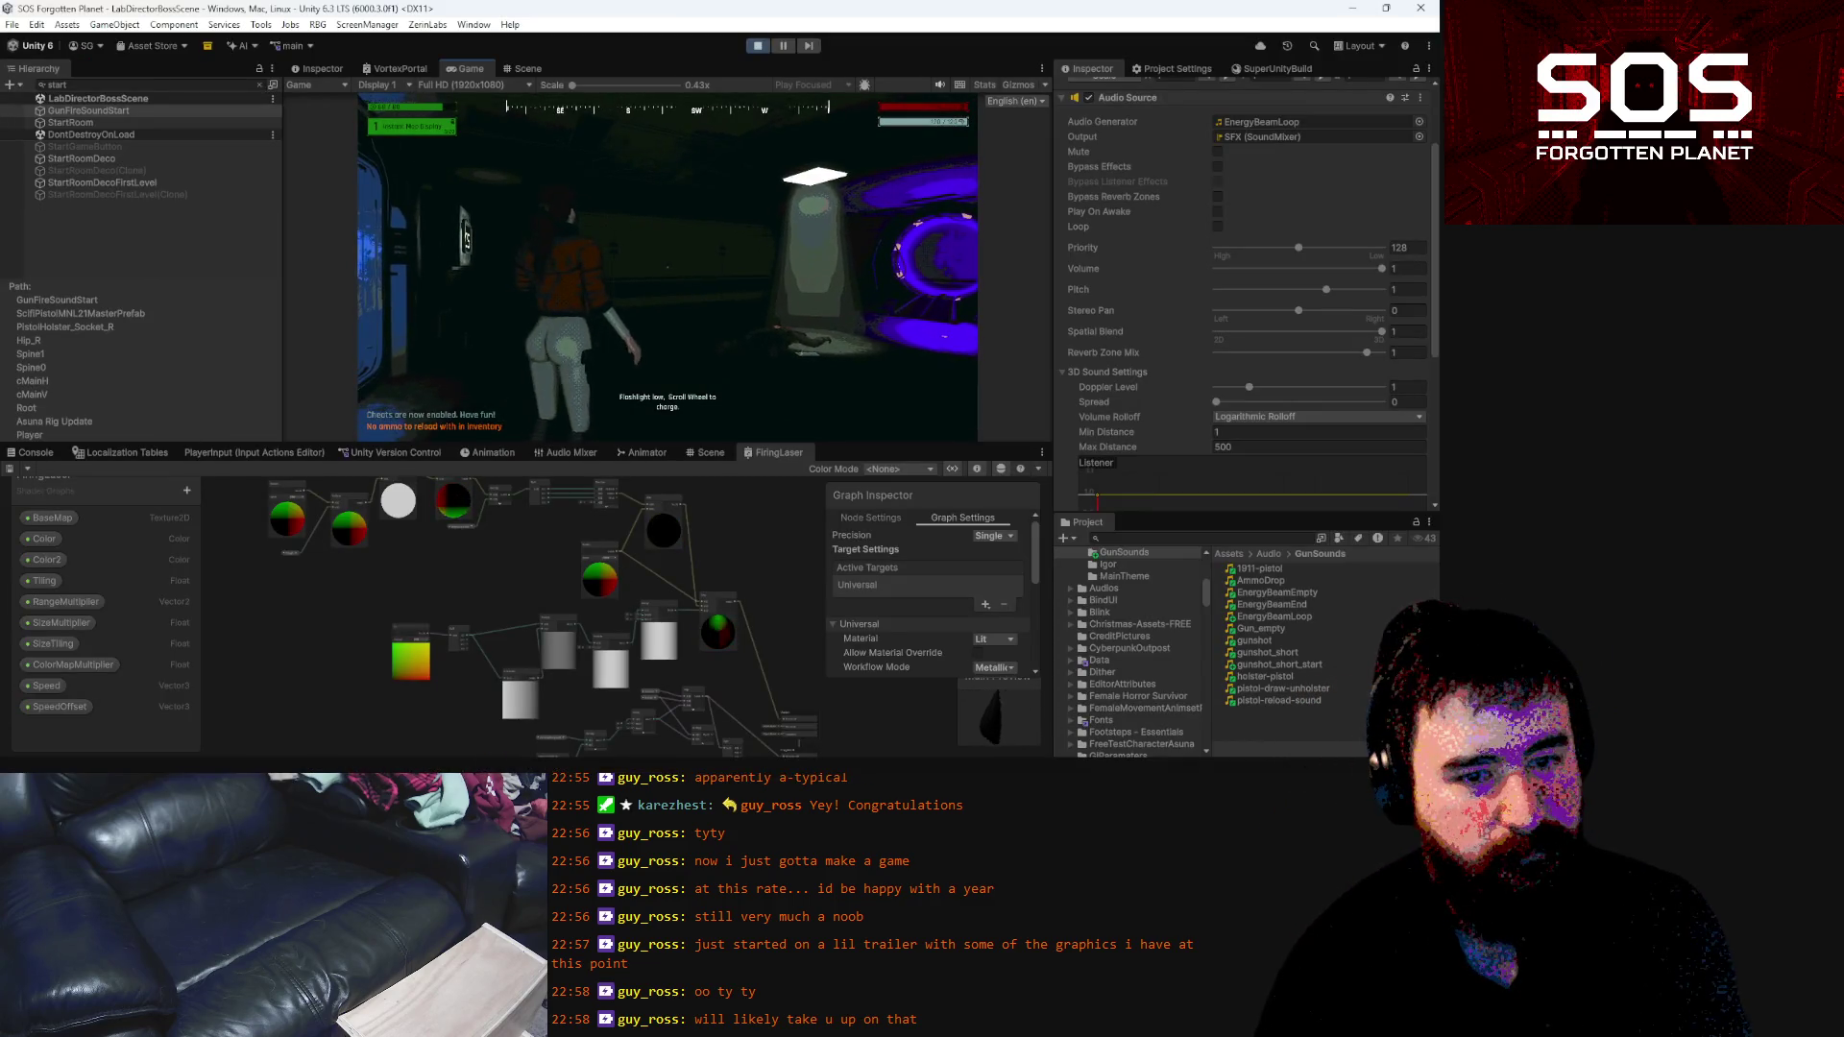
key("Escape")
key("Escape")
left_click(664, 272)
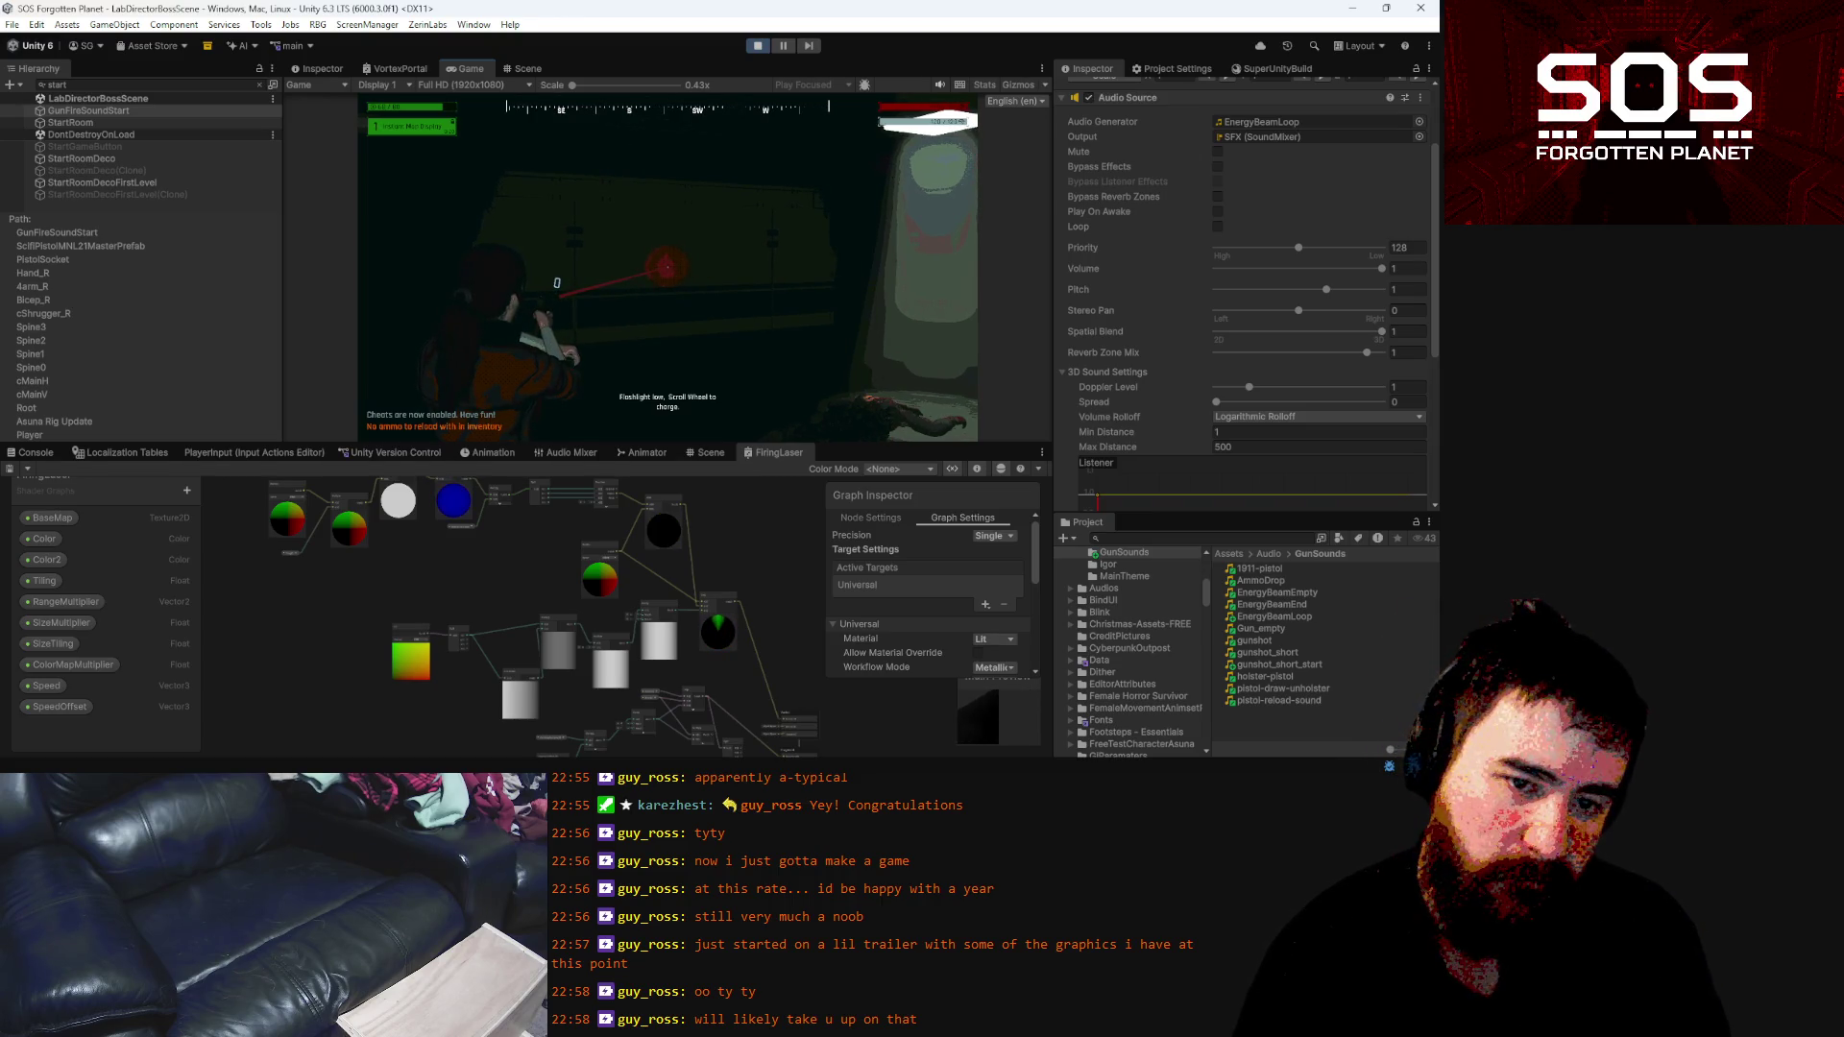
key("Escape")
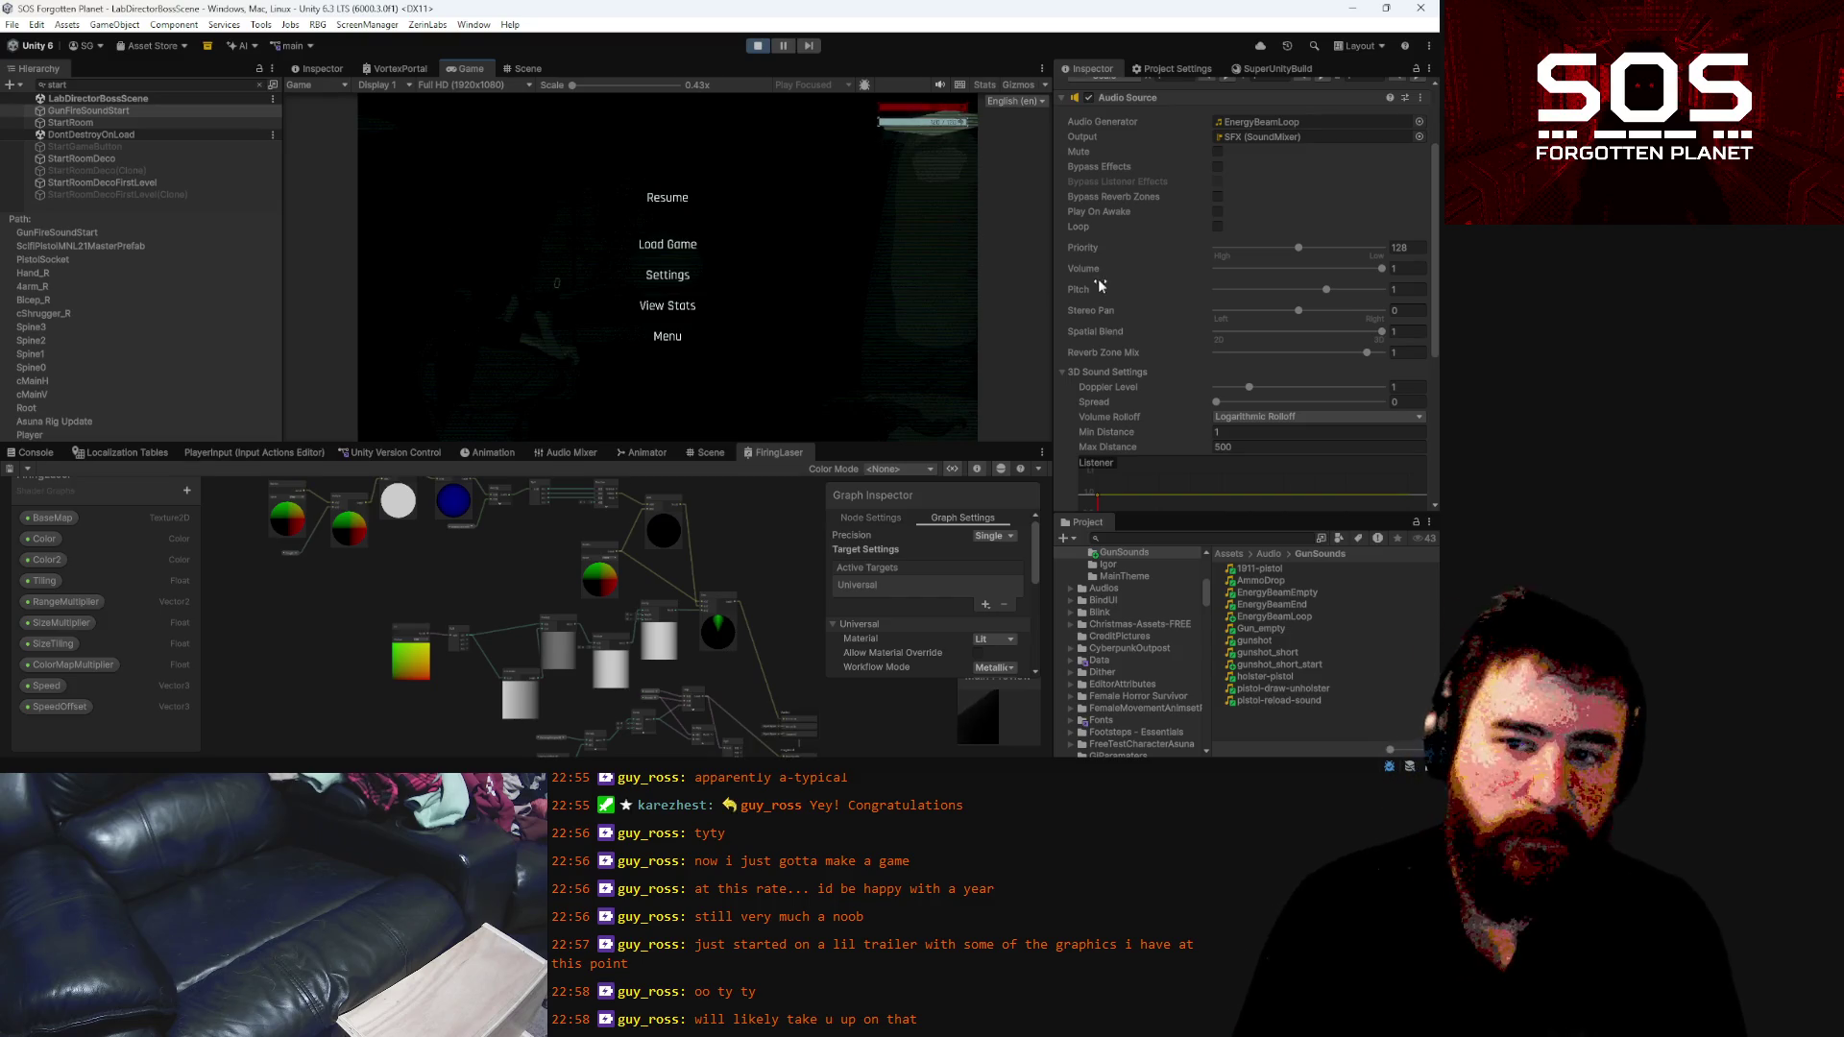
key("ctrl+p")
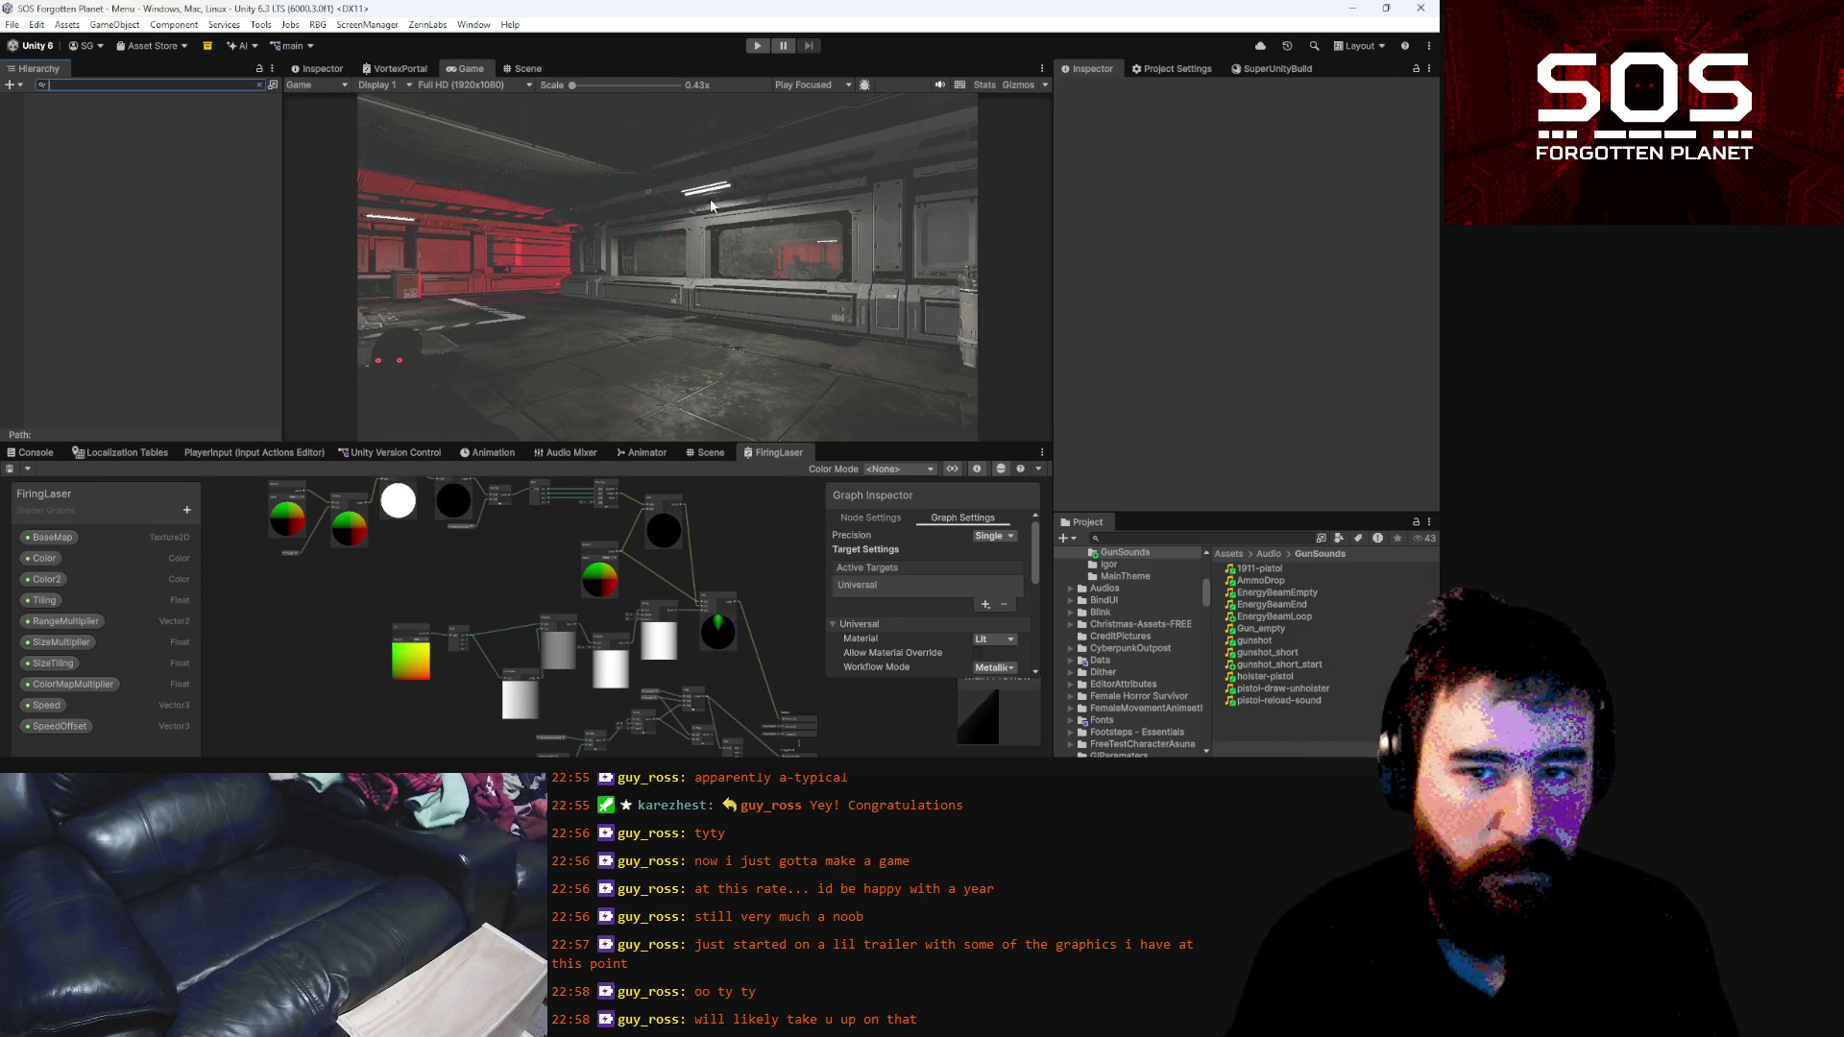
In the OverShoulderPlayer prefab, set GunFireSoundStart's volume to 0.6, then exit prefab mode
left_click(1260, 540)
type("overshoul")
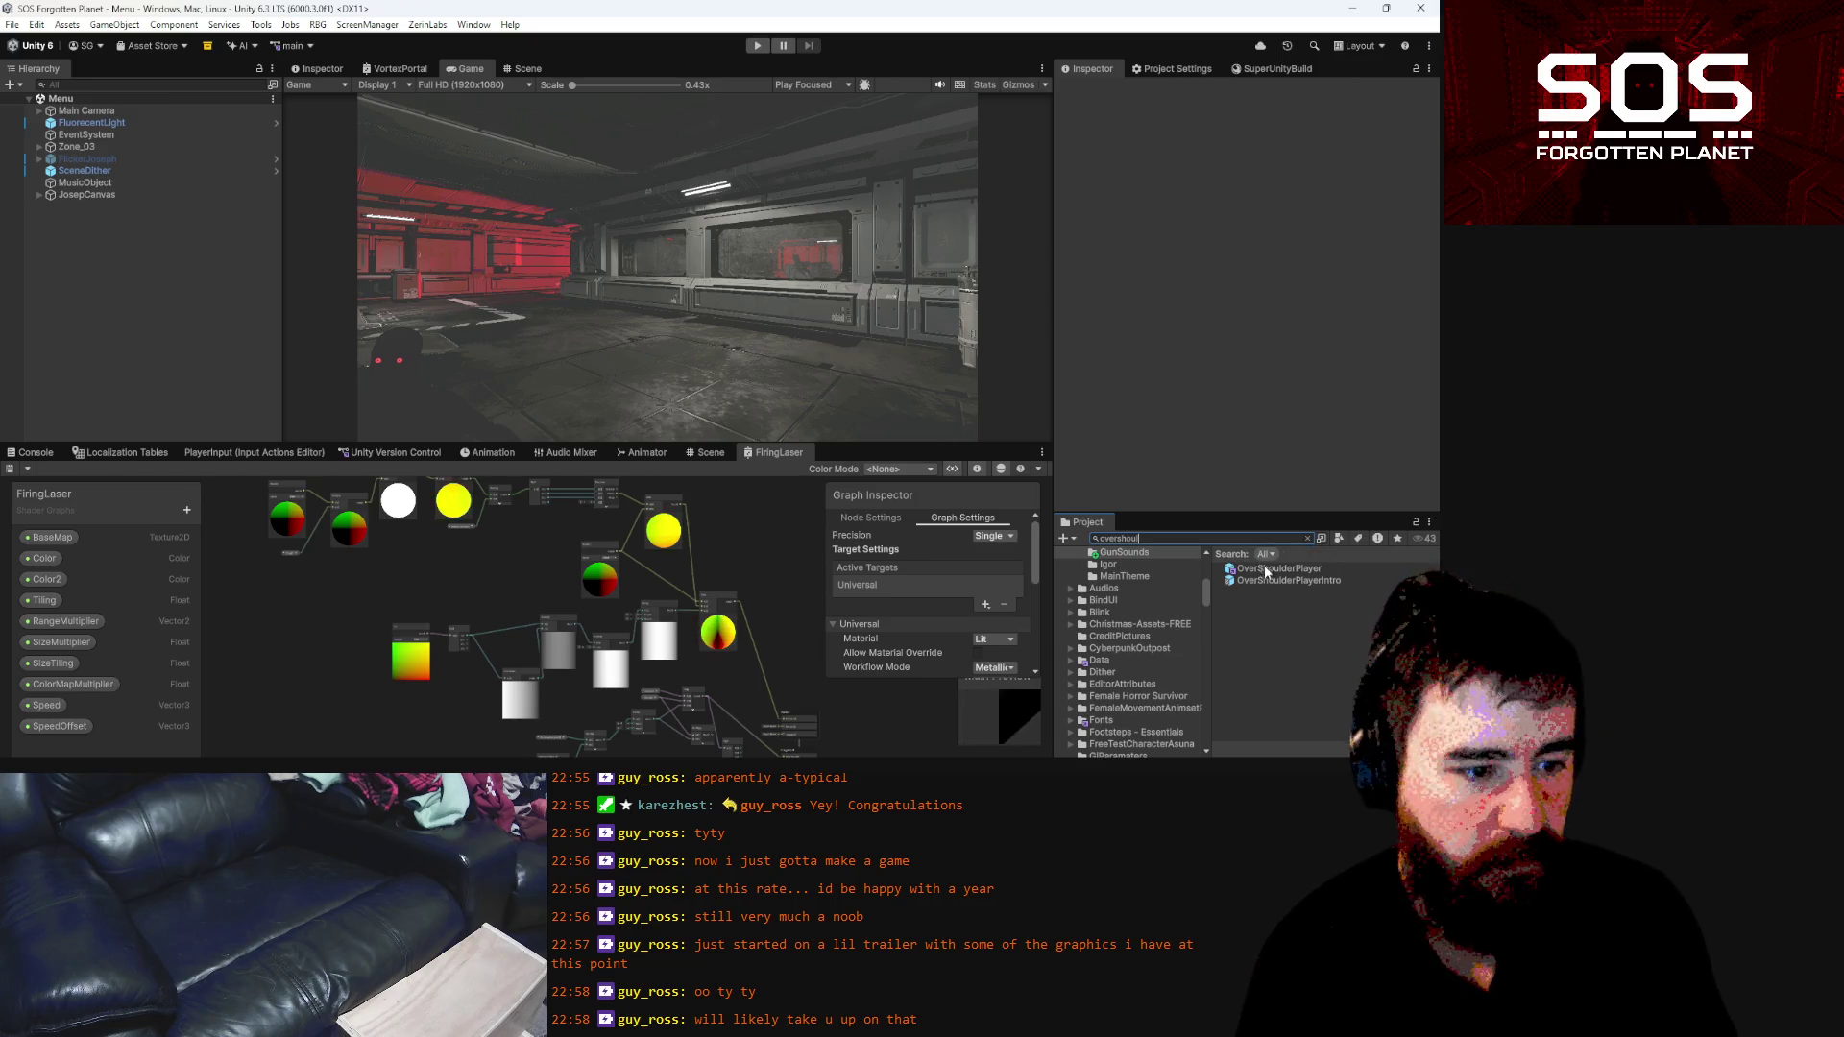
left_click(1264, 568)
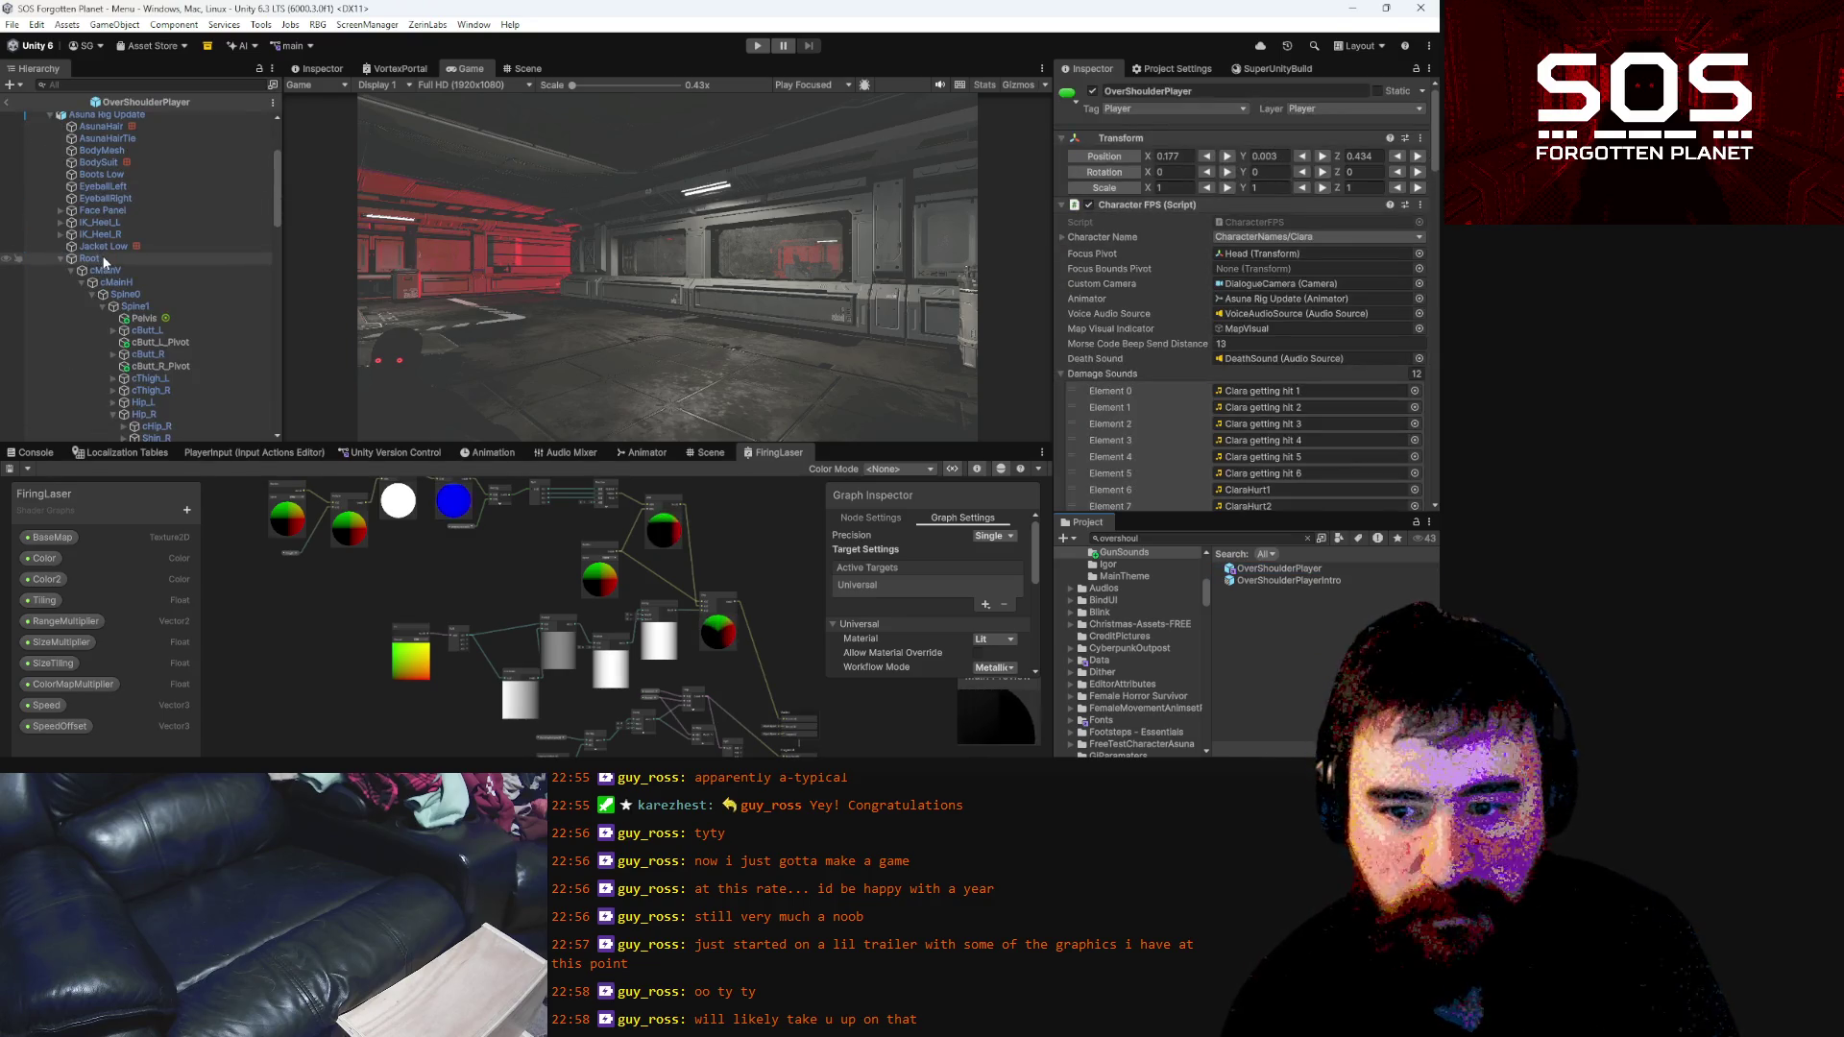
scroll(104, 262, "down", 5)
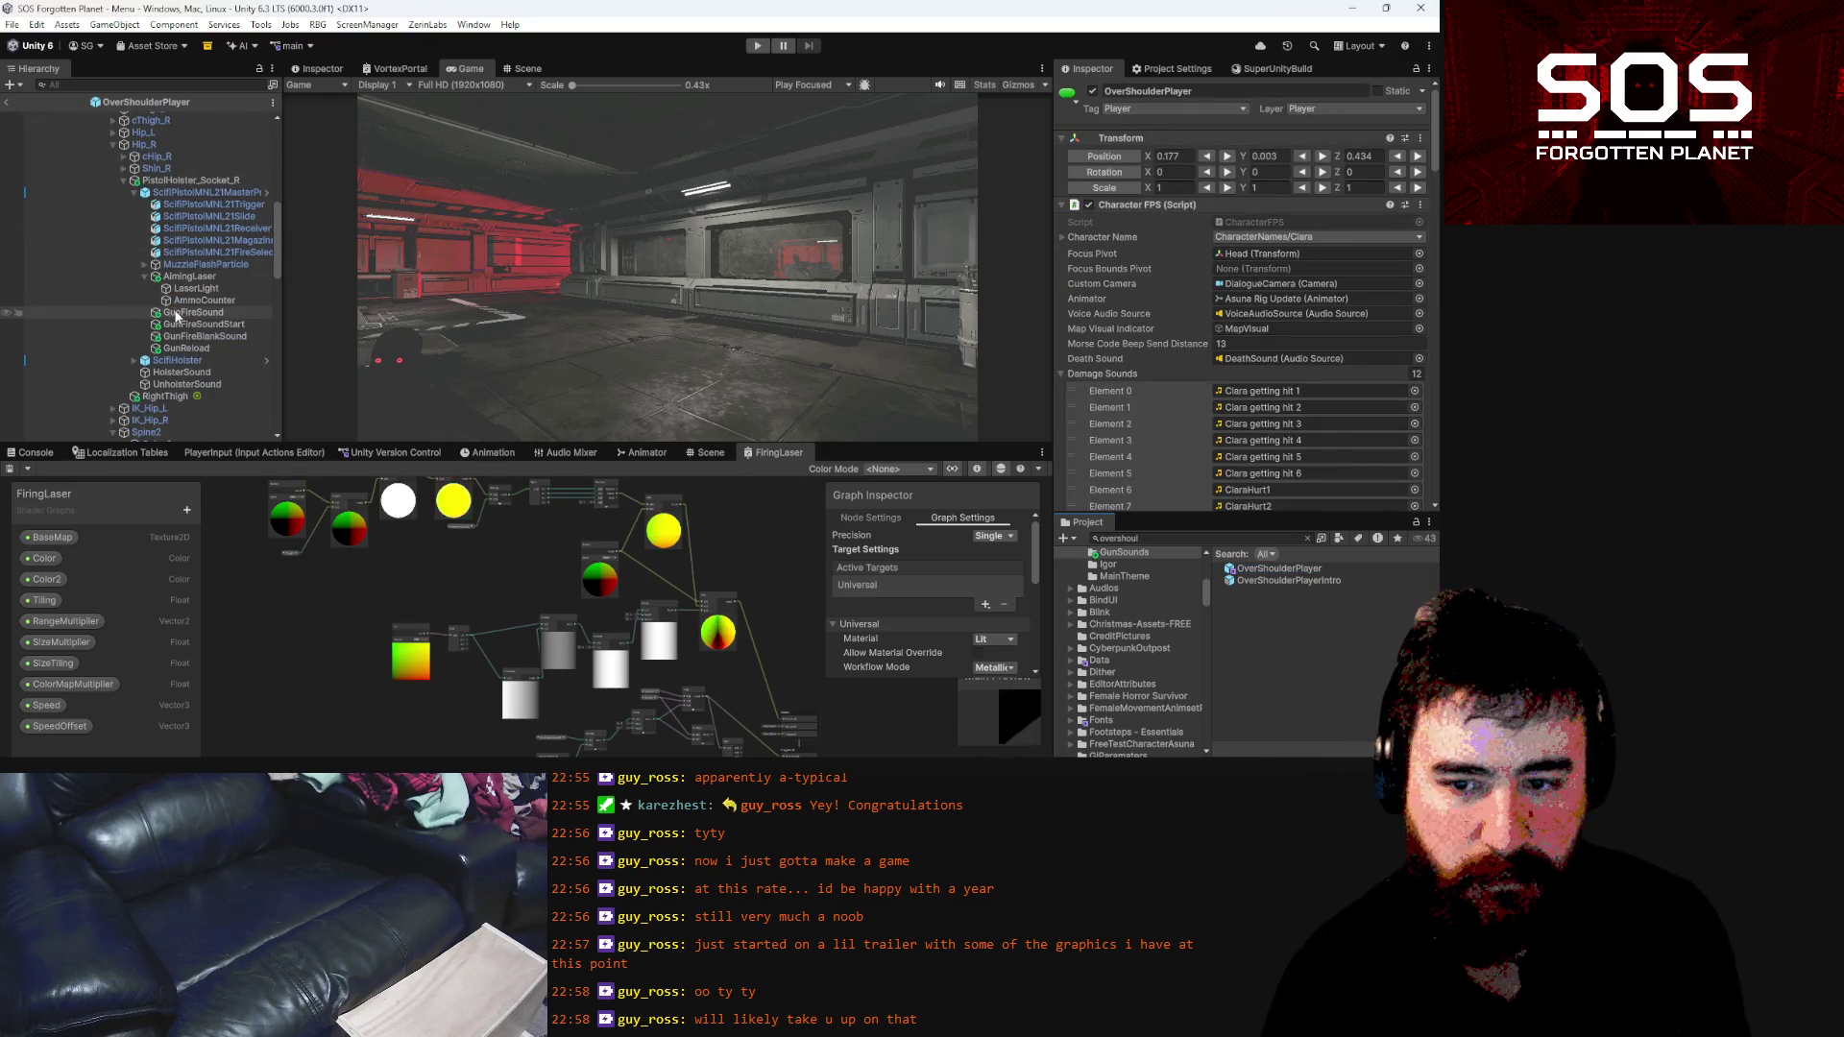
left_click(175, 327)
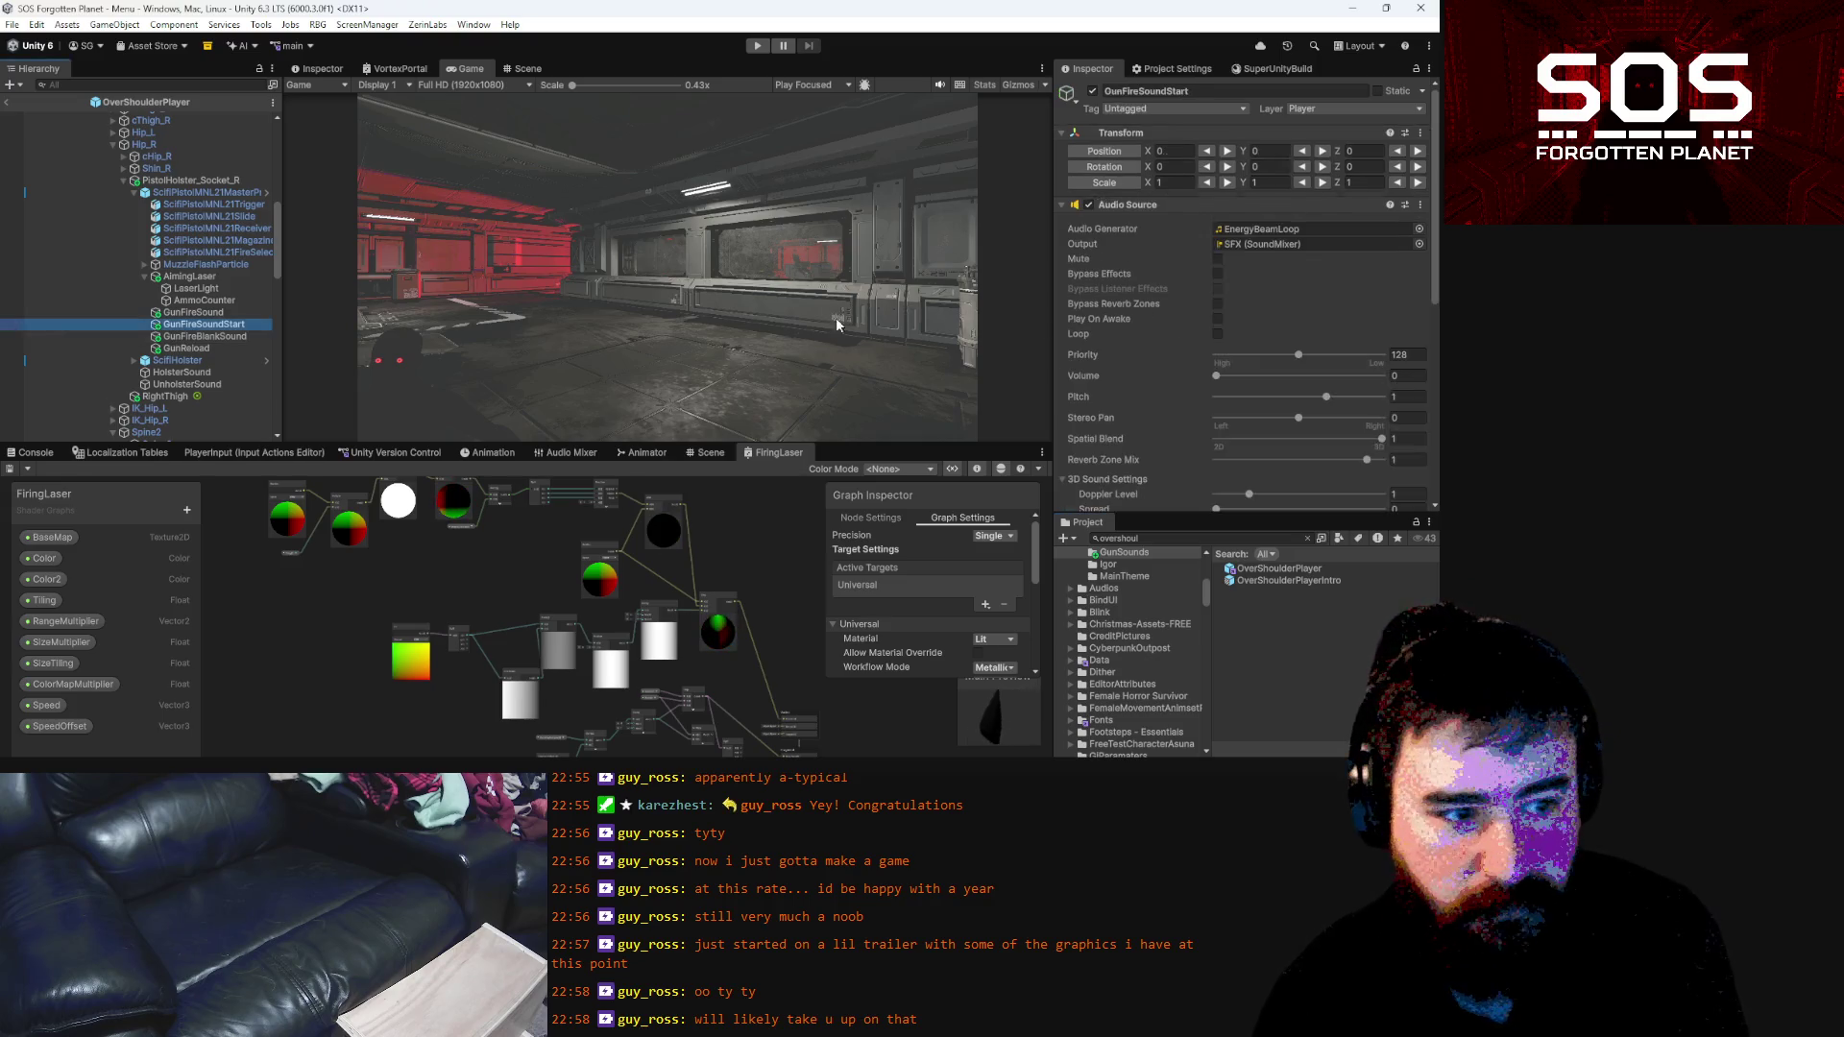
left_click(1416, 375)
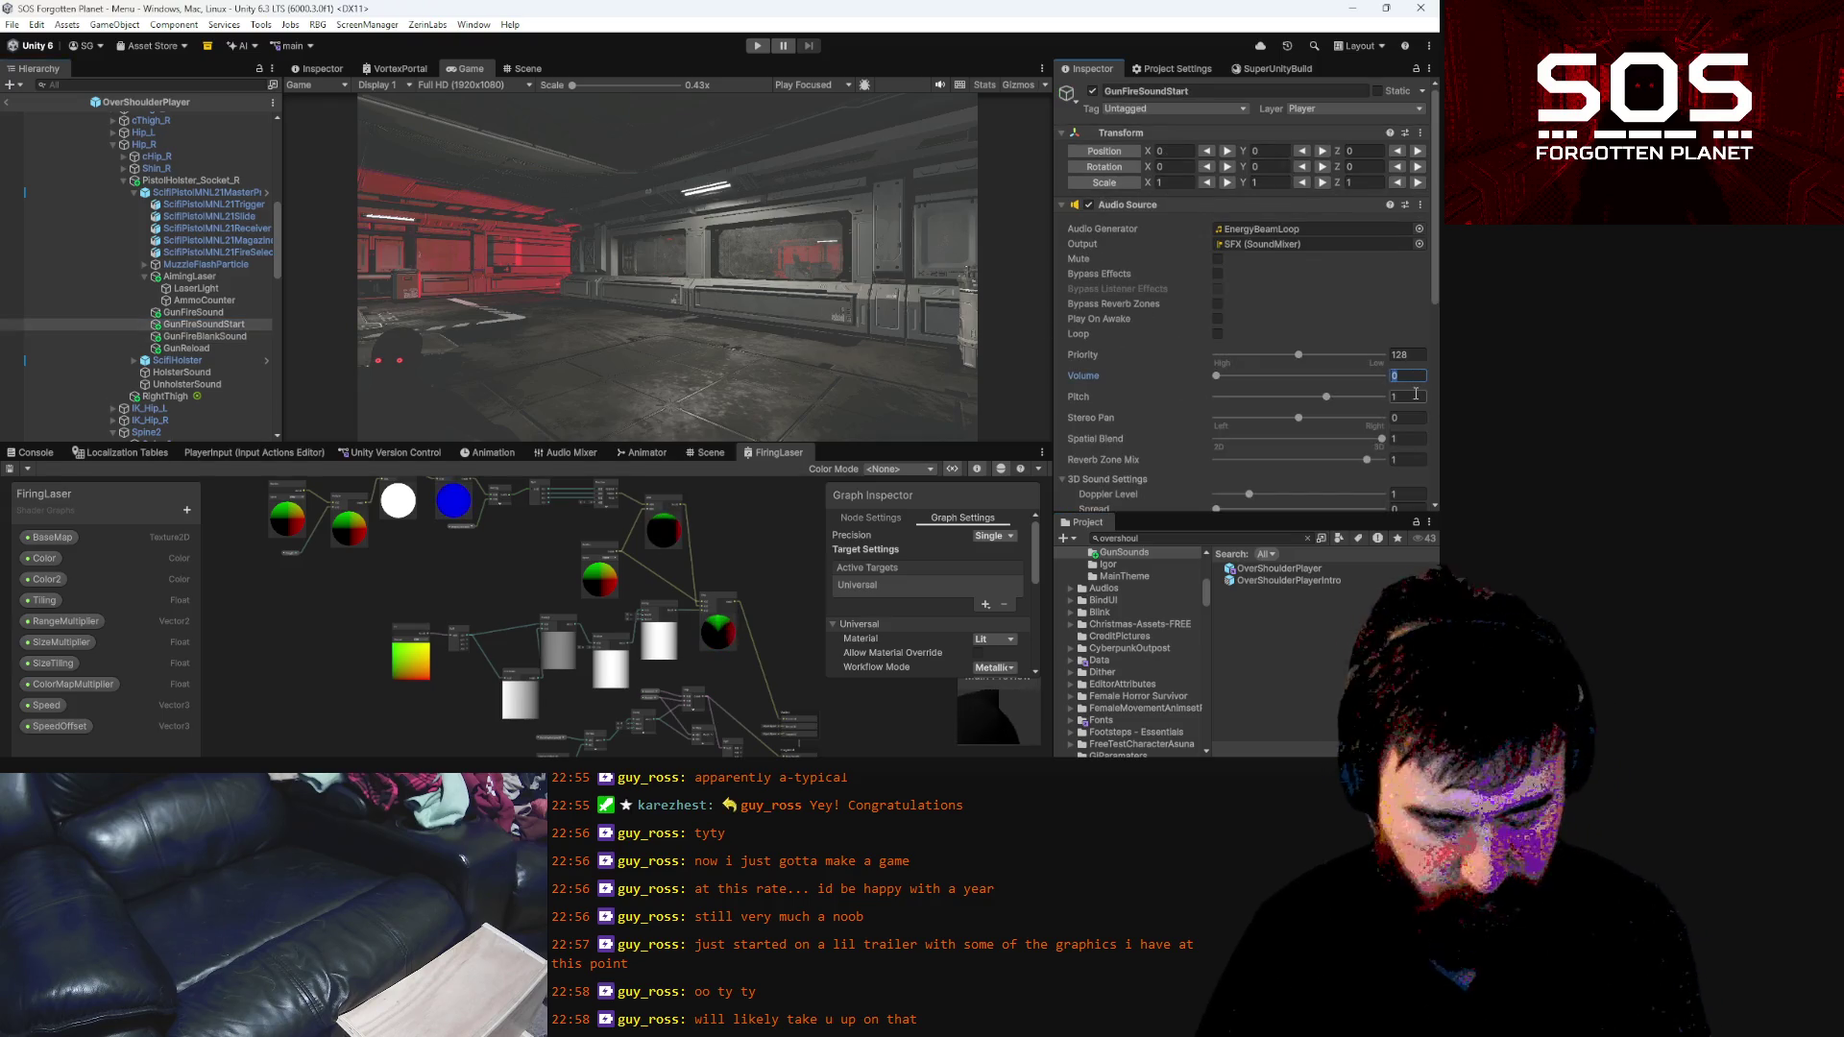
type("0.6")
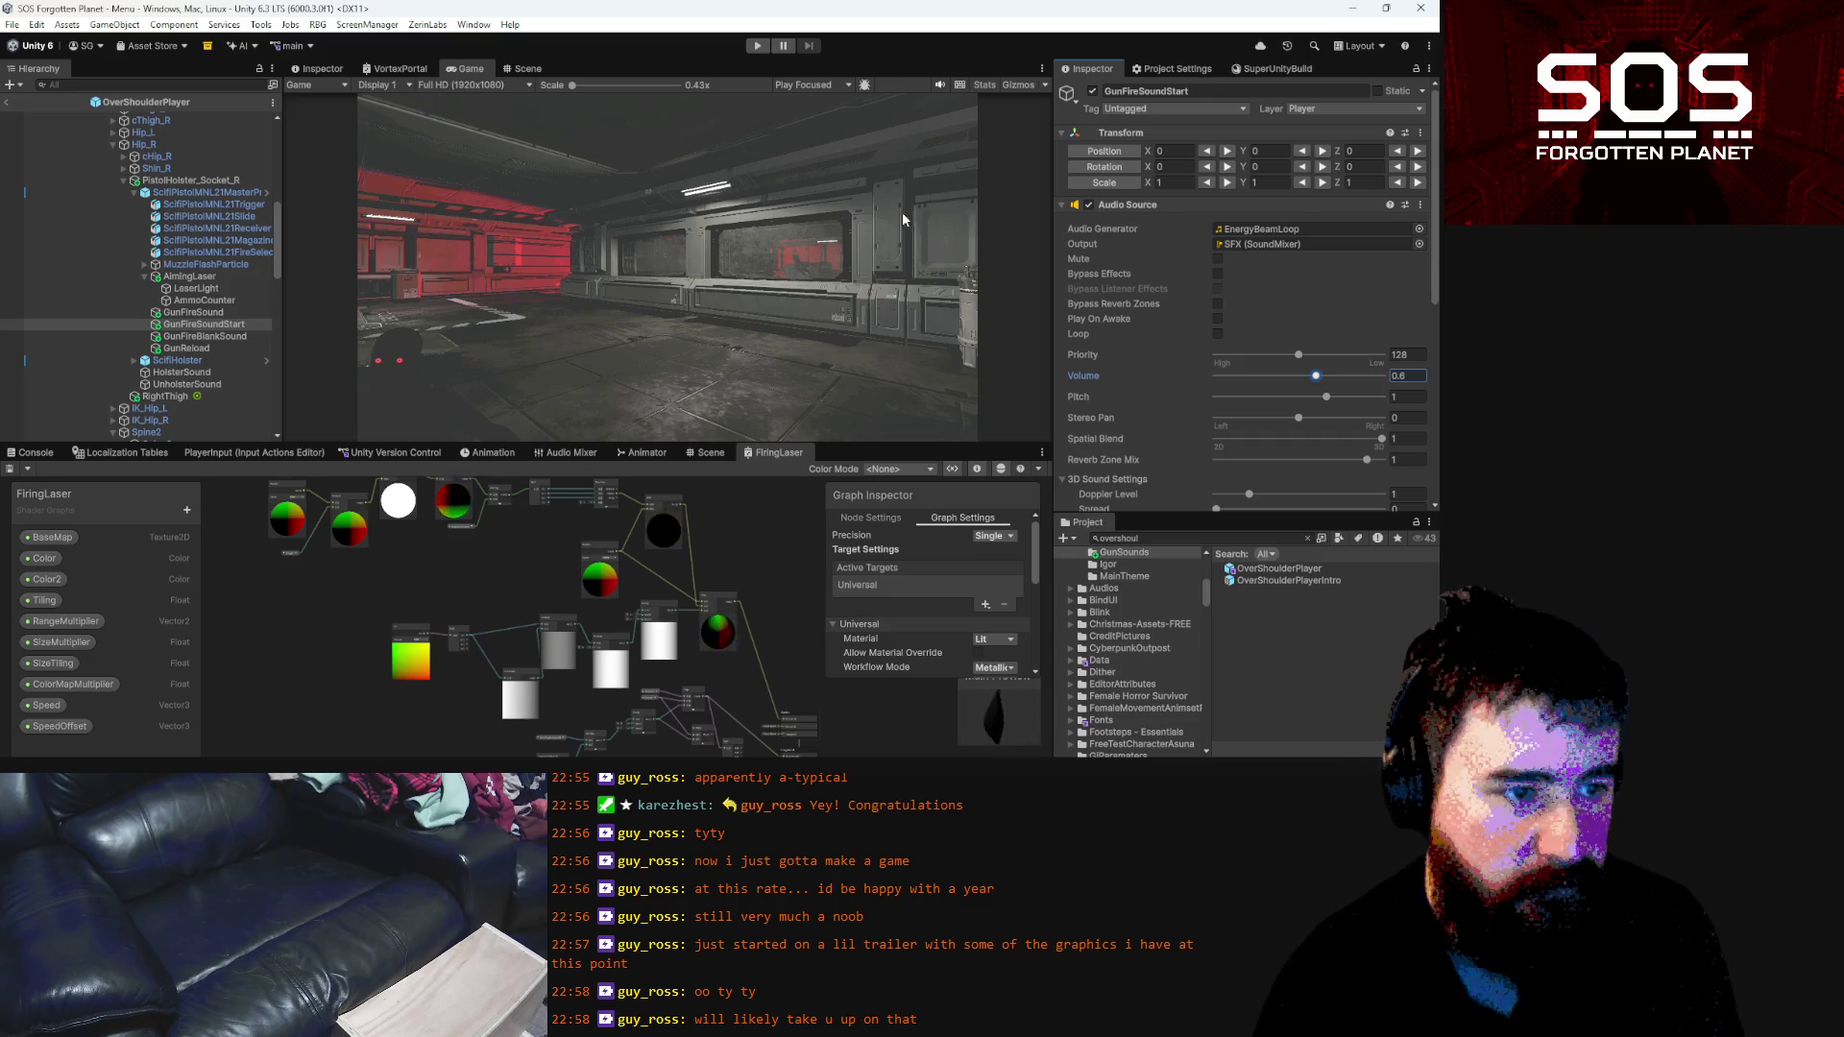
left_click(7, 102)
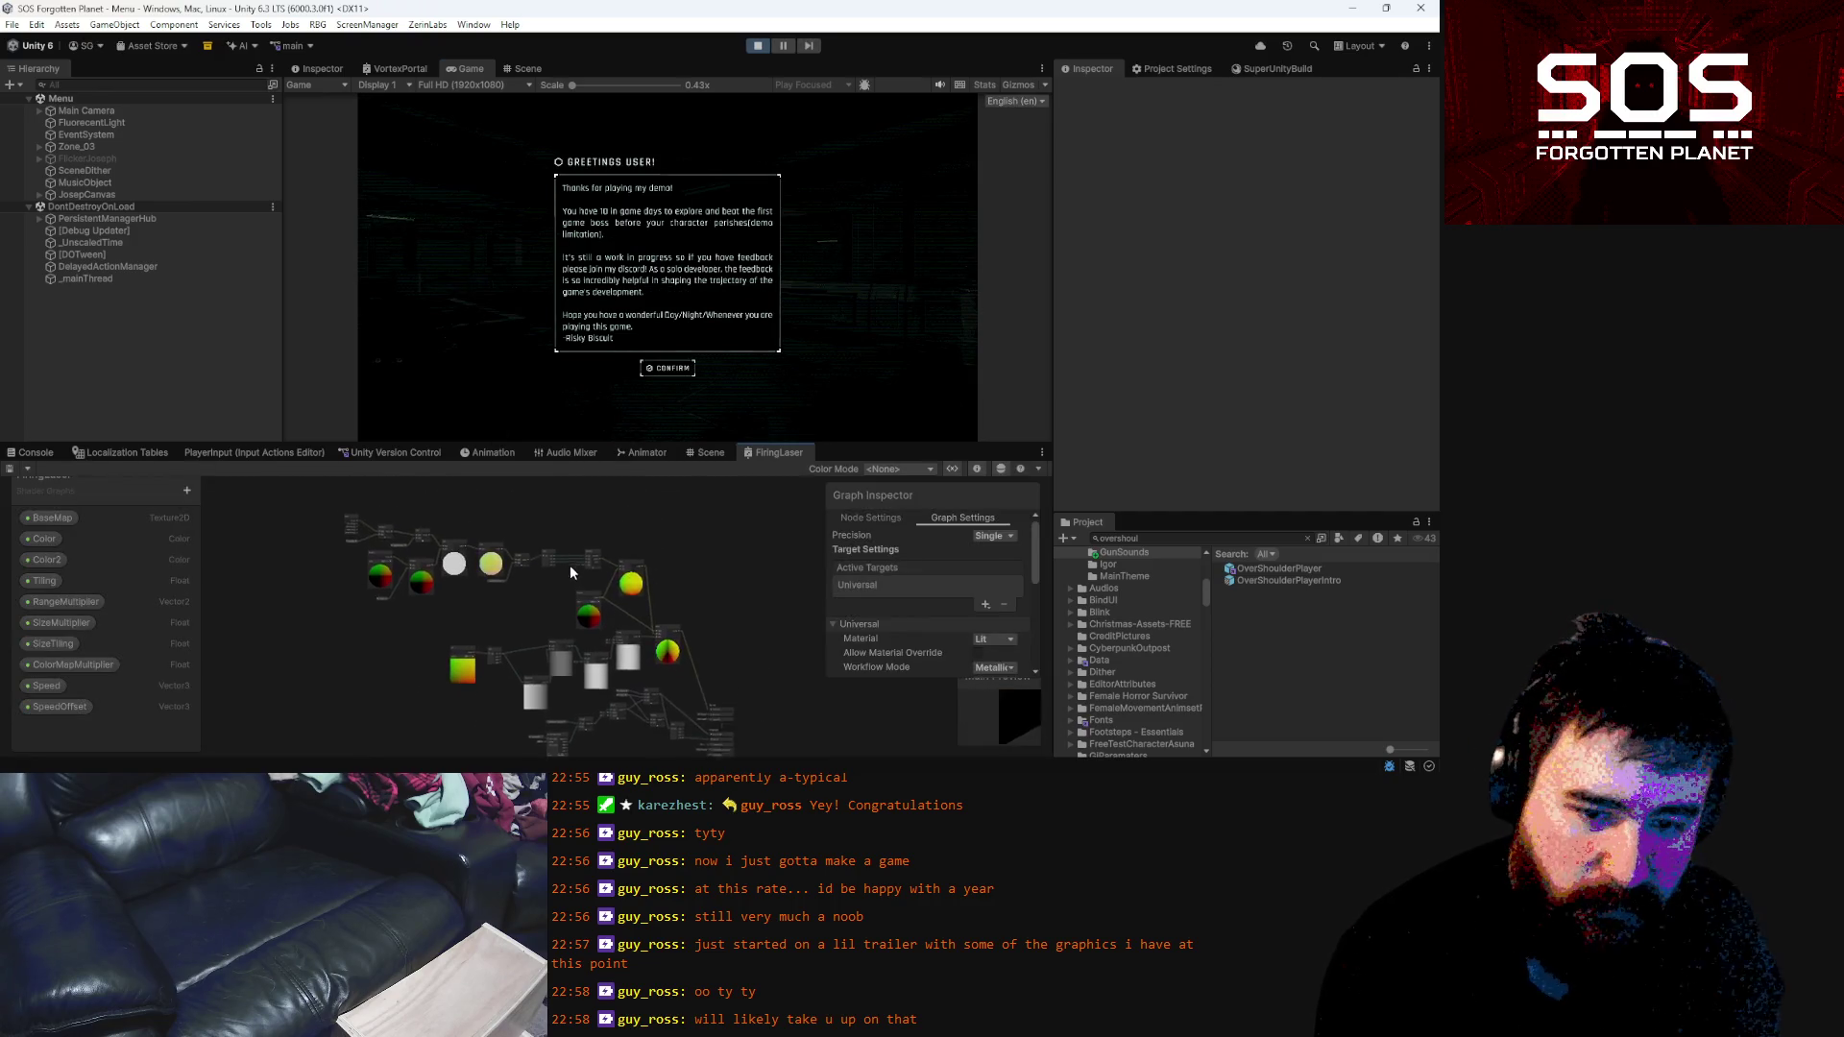
Connect the Multiply output into the Add node's A input in the FiringLaser graph
scroll(569, 563, "up", 6)
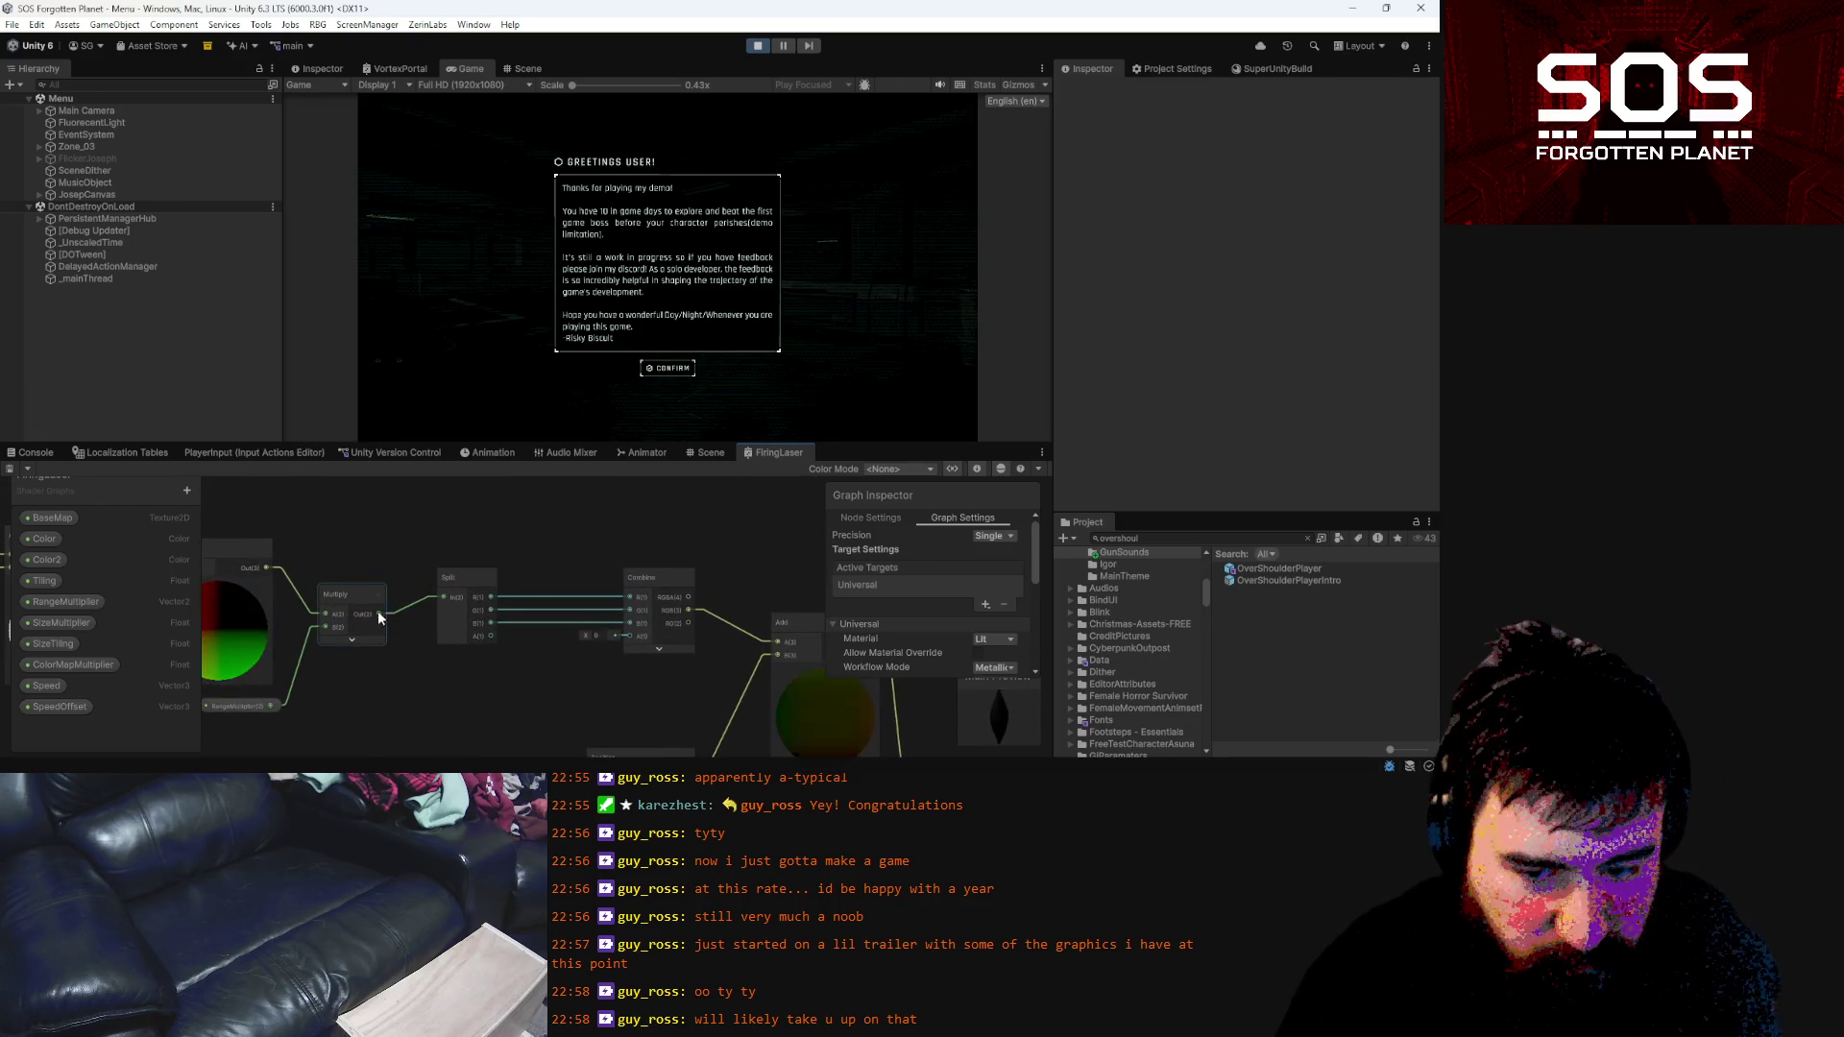
mouse_move(378, 614)
left_mouse_down()
mouse_move(832, 654)
mouse_move(774, 638)
left_mouse_up()
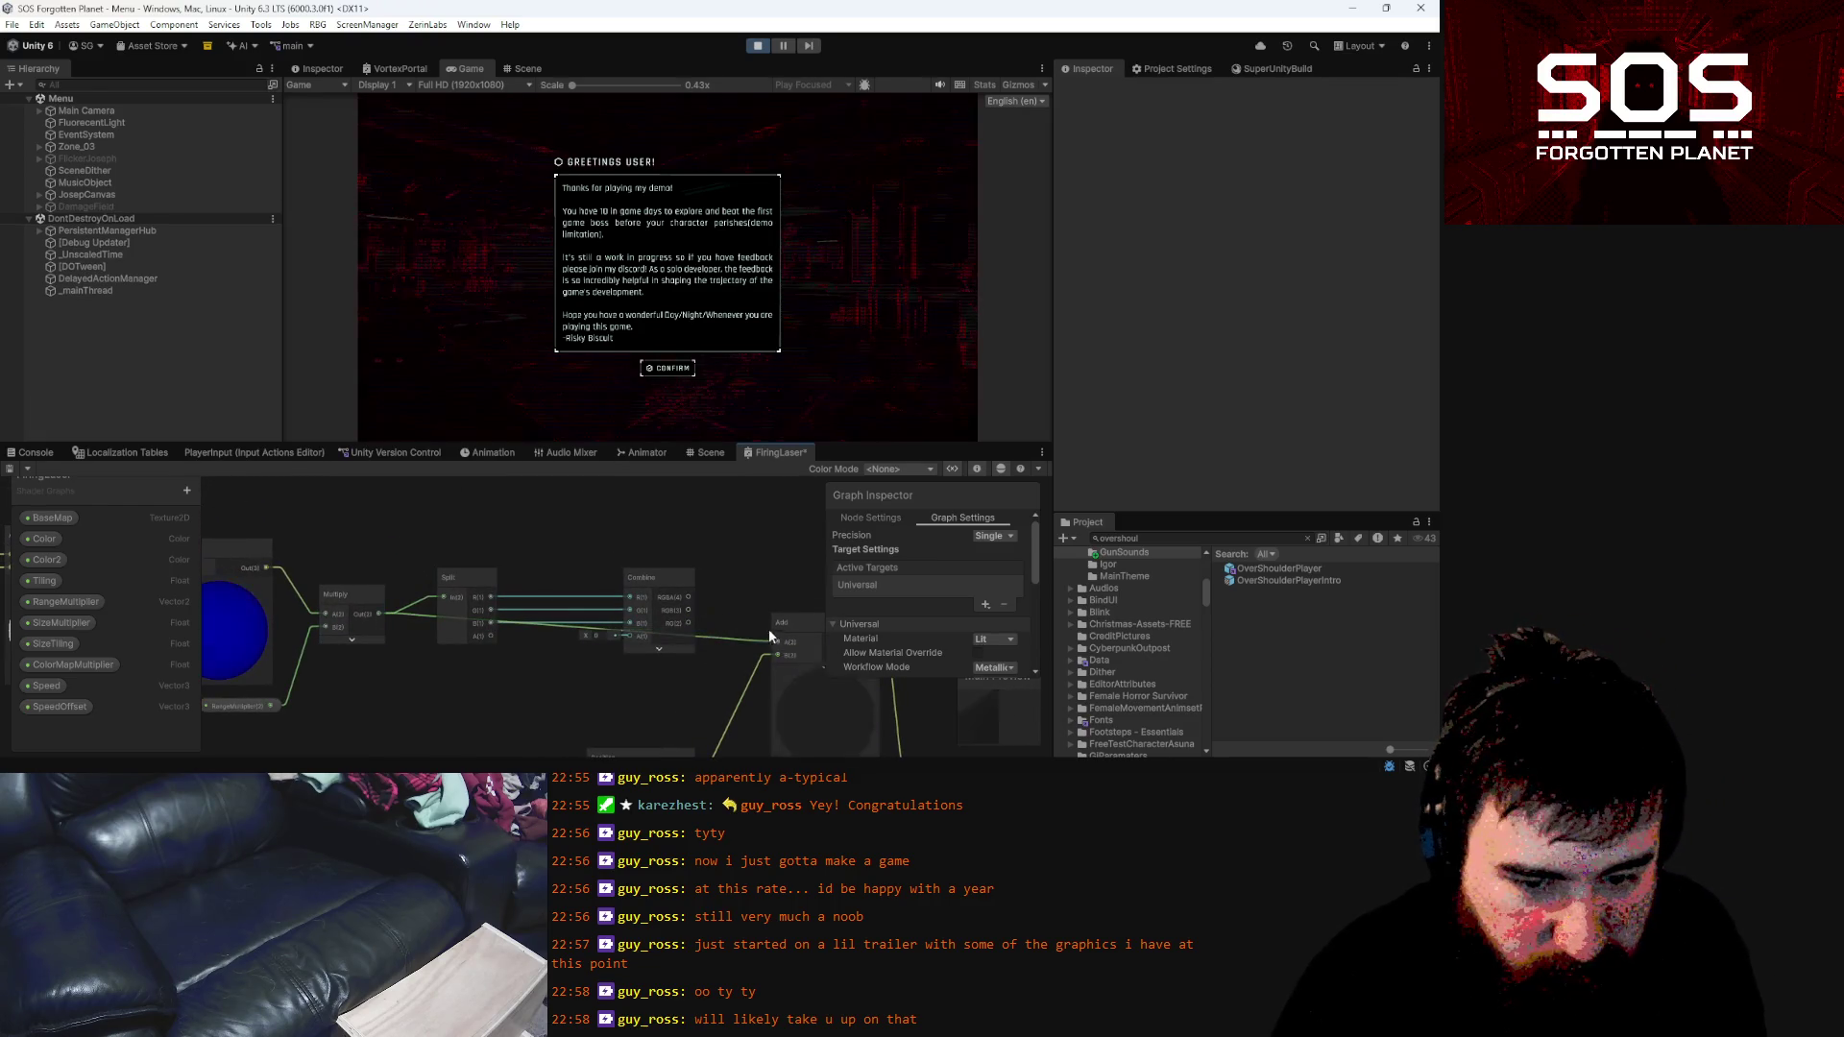
left_click(469, 574)
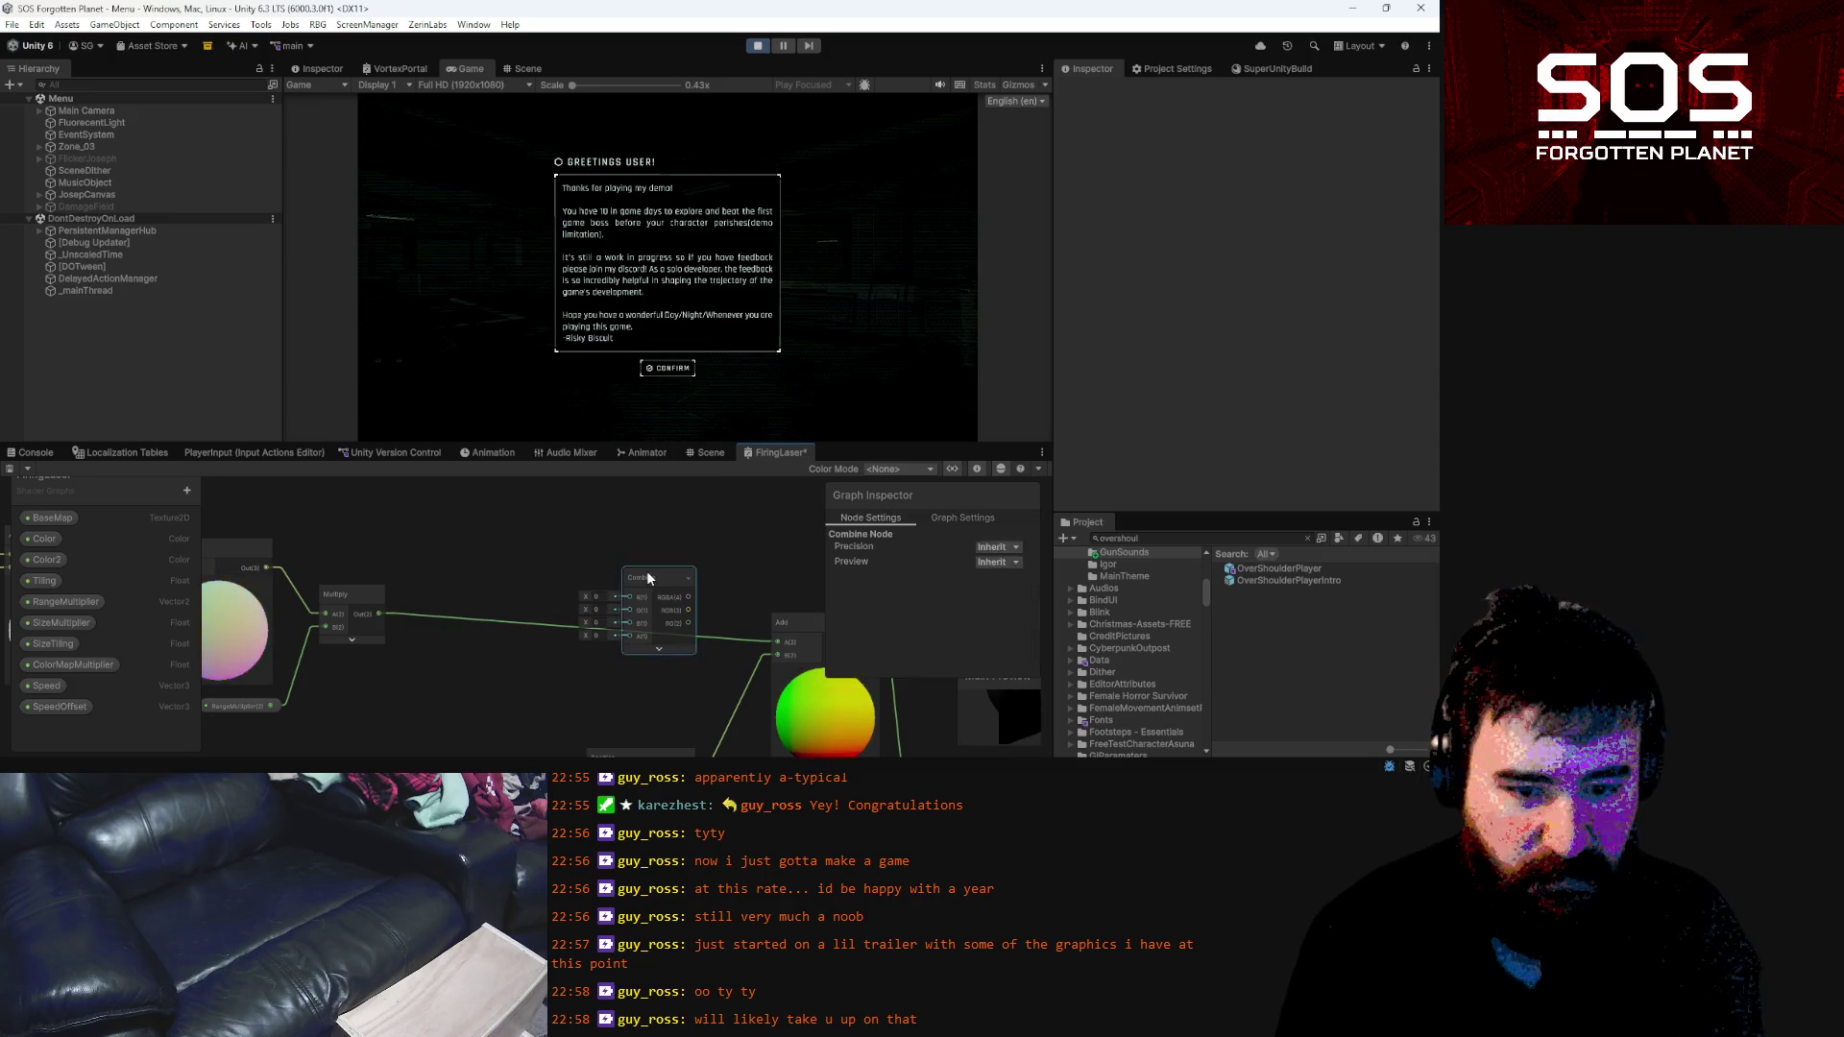
left_click(609, 538)
Shift the Position, Time, Add and Sine nodes right, then confirm the game's greeting popup
scroll(576, 536, "down", 5)
mouse_move(324, 514)
left_mouse_down()
mouse_move(557, 600)
mouse_move(567, 574)
mouse_move(594, 574)
left_mouse_up()
left_click(736, 642)
left_click_drag(735, 643, 692, 605)
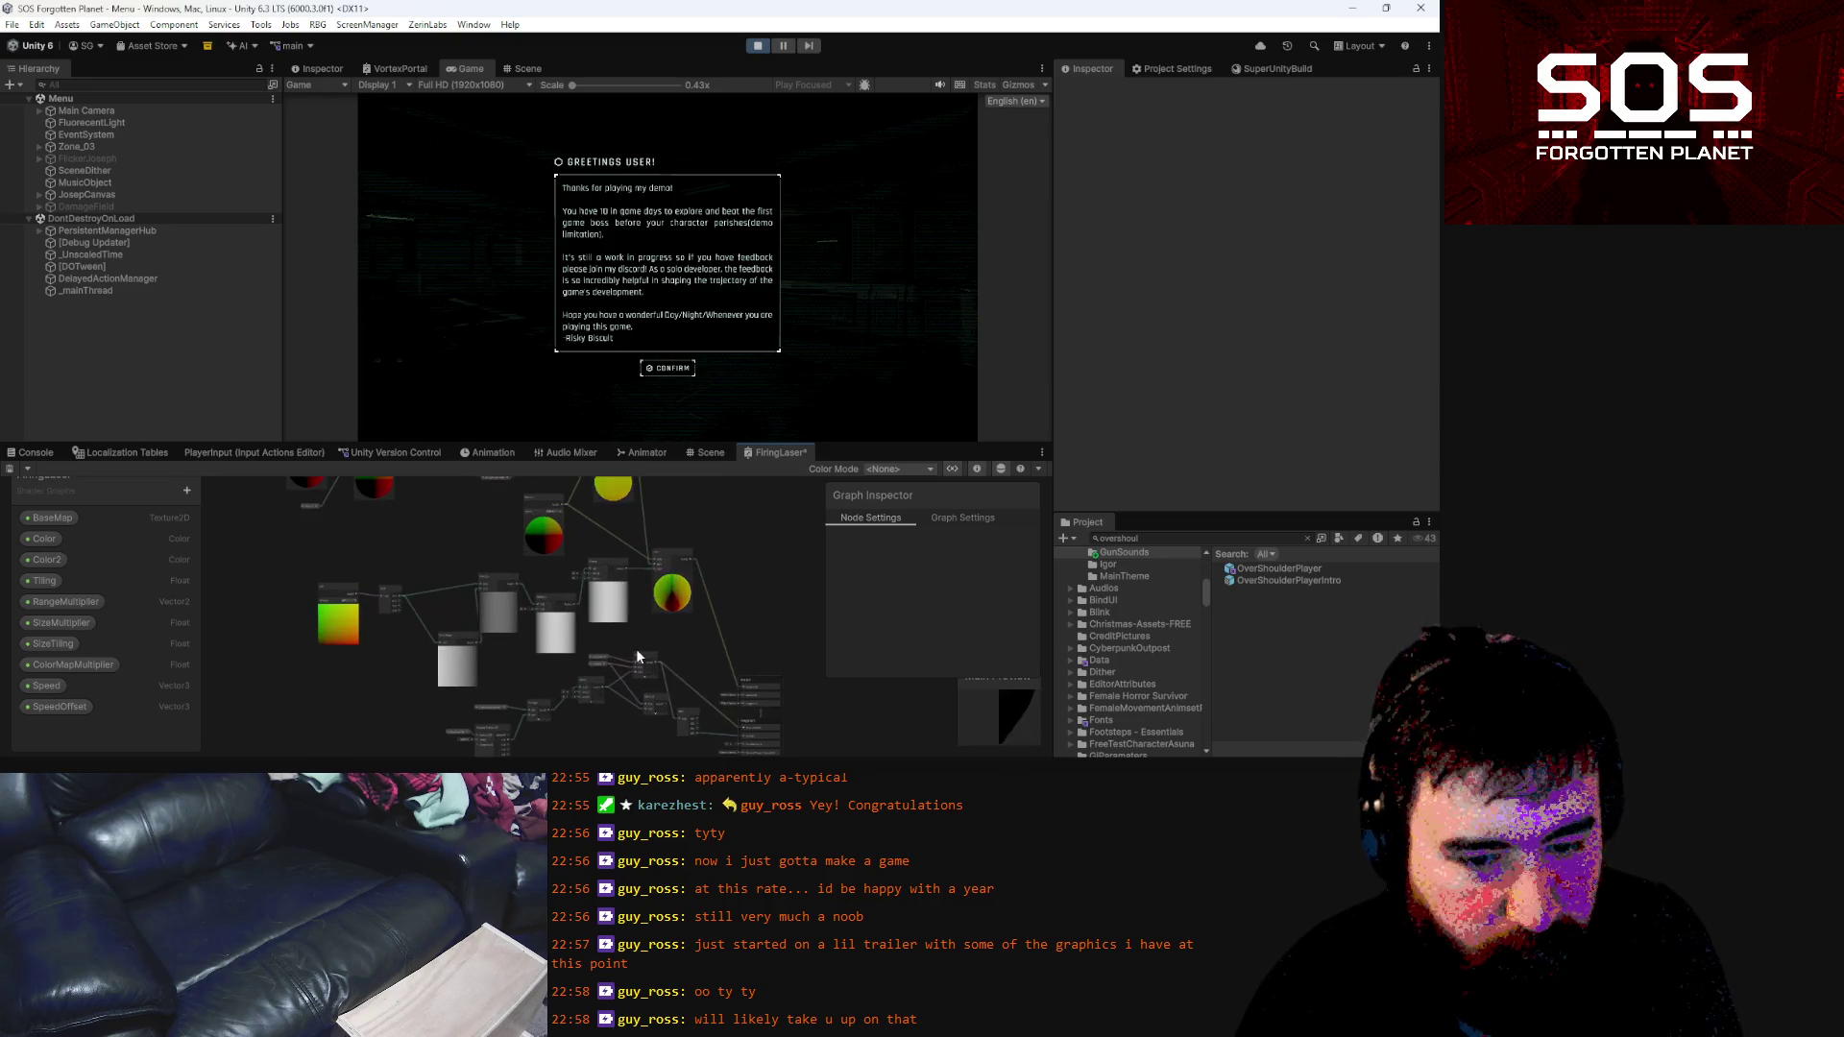
scroll(625, 644, "up", 2)
mouse_move(625, 643)
left_mouse_down()
mouse_move(620, 597)
mouse_move(649, 707)
left_mouse_up()
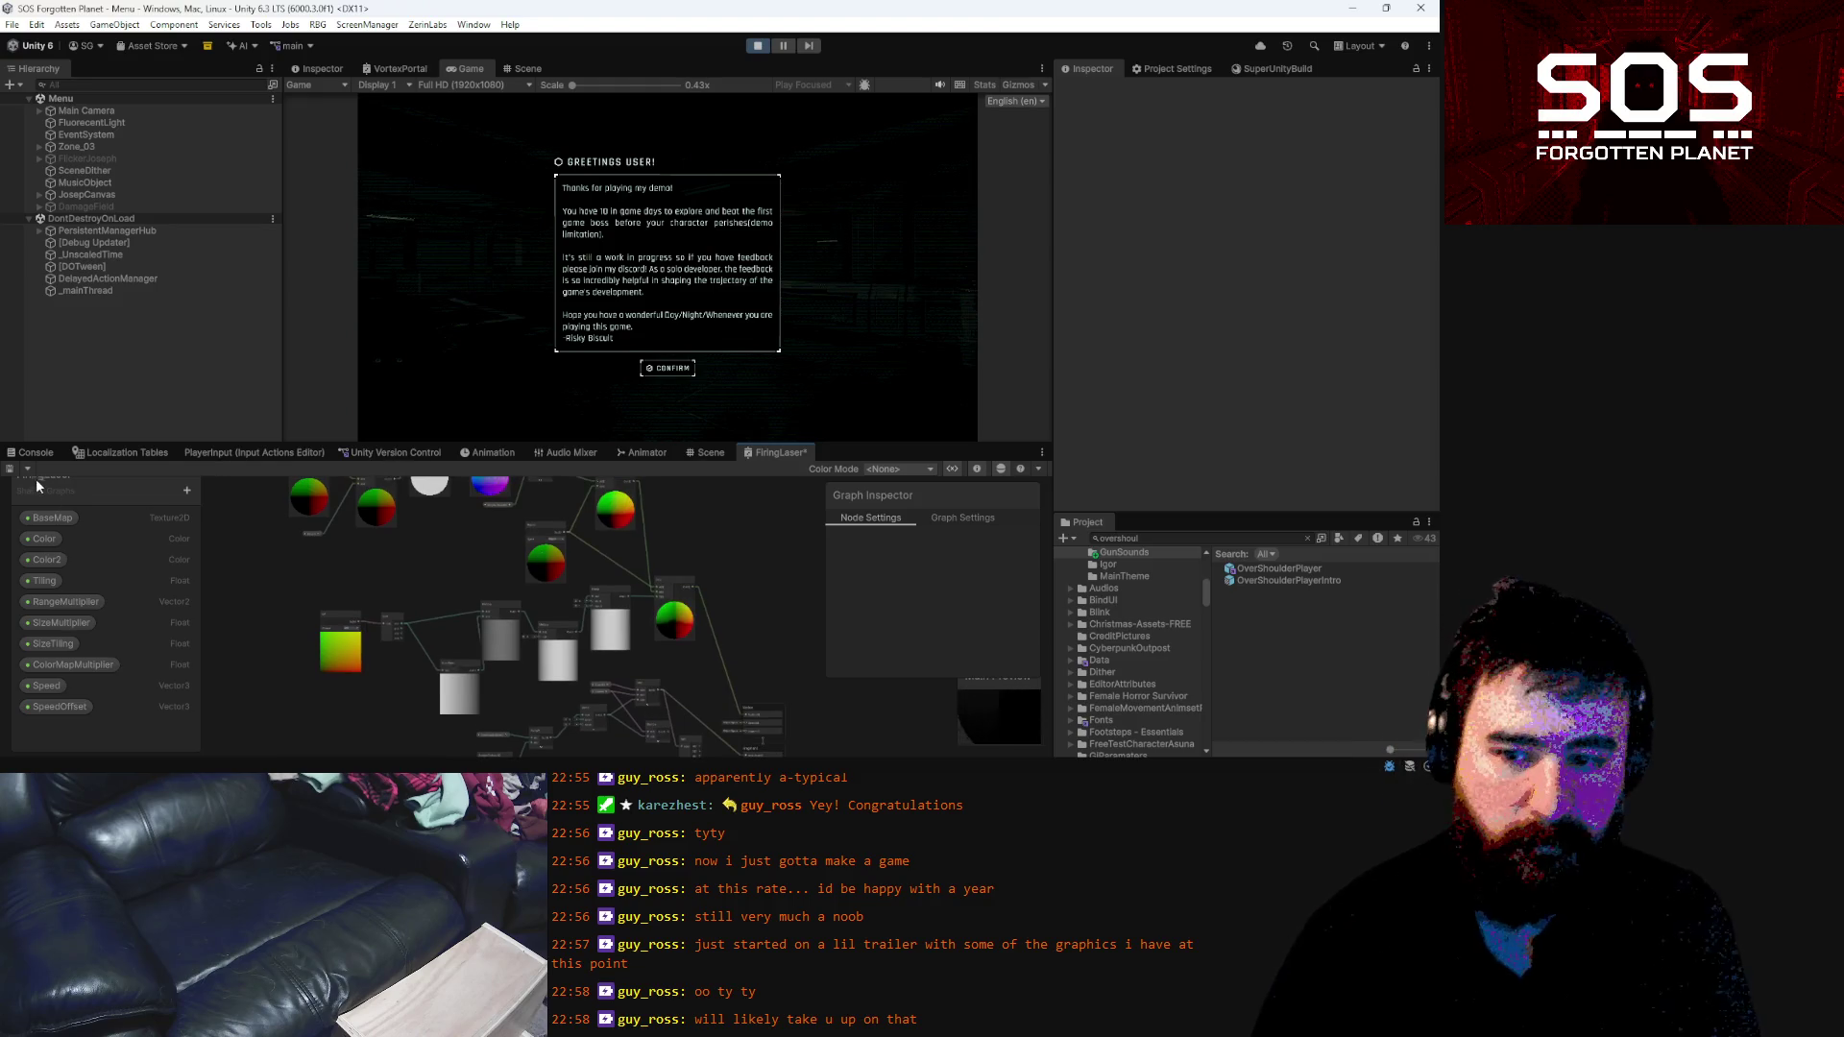
left_click(666, 370)
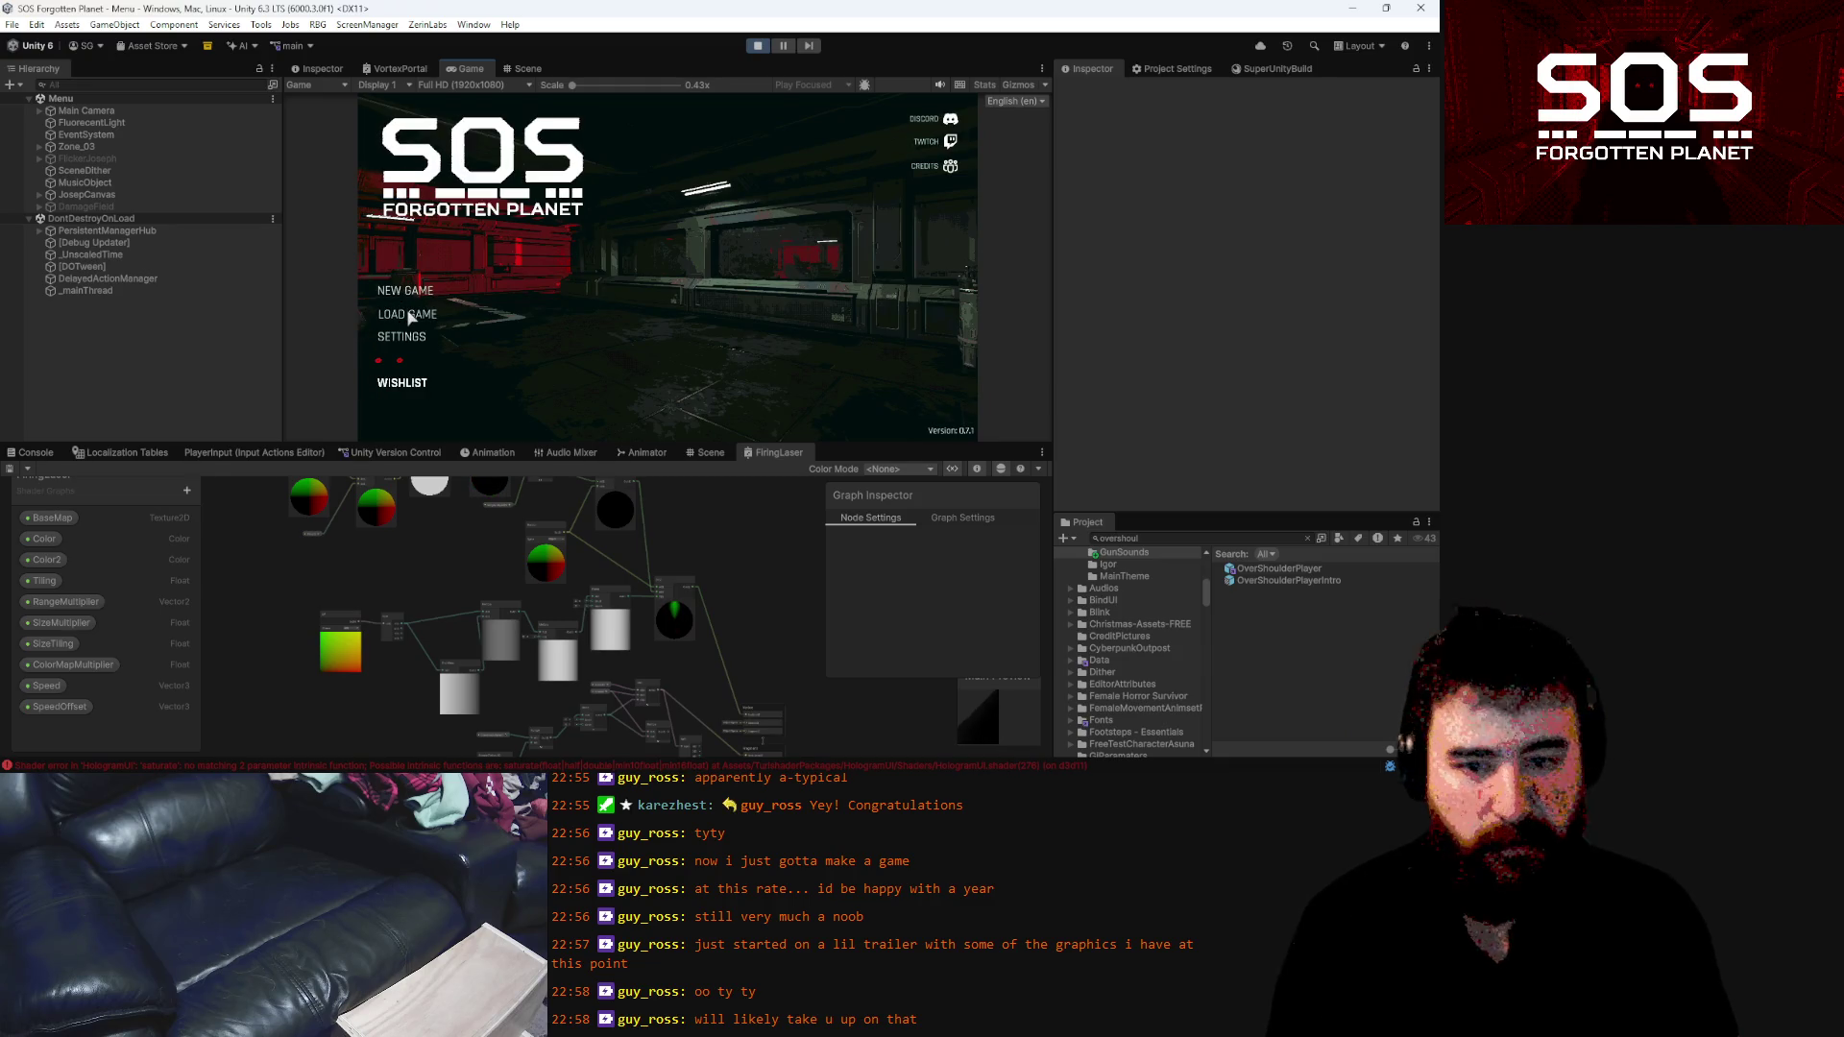
Load save Slot 1 and aim the laser gun, briefly opening and closing the cheat console
left_click(455, 308)
left_click(759, 166)
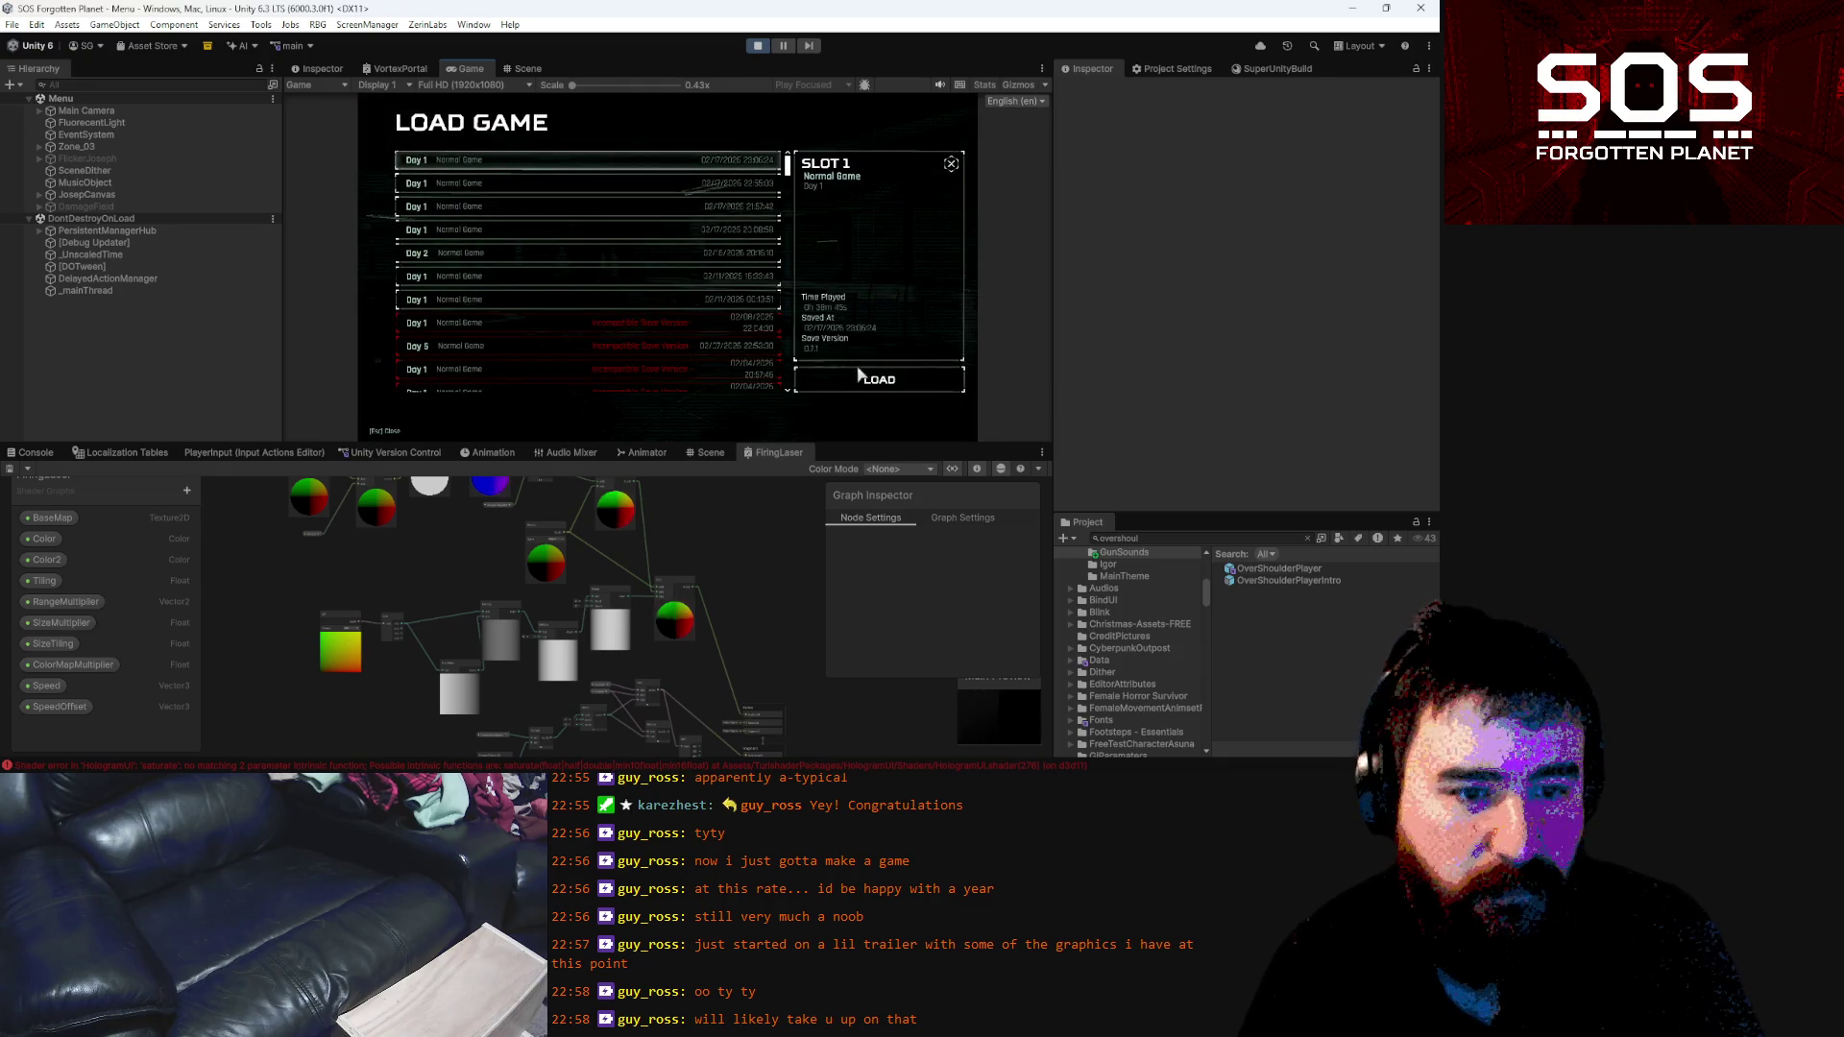
left_click(865, 376)
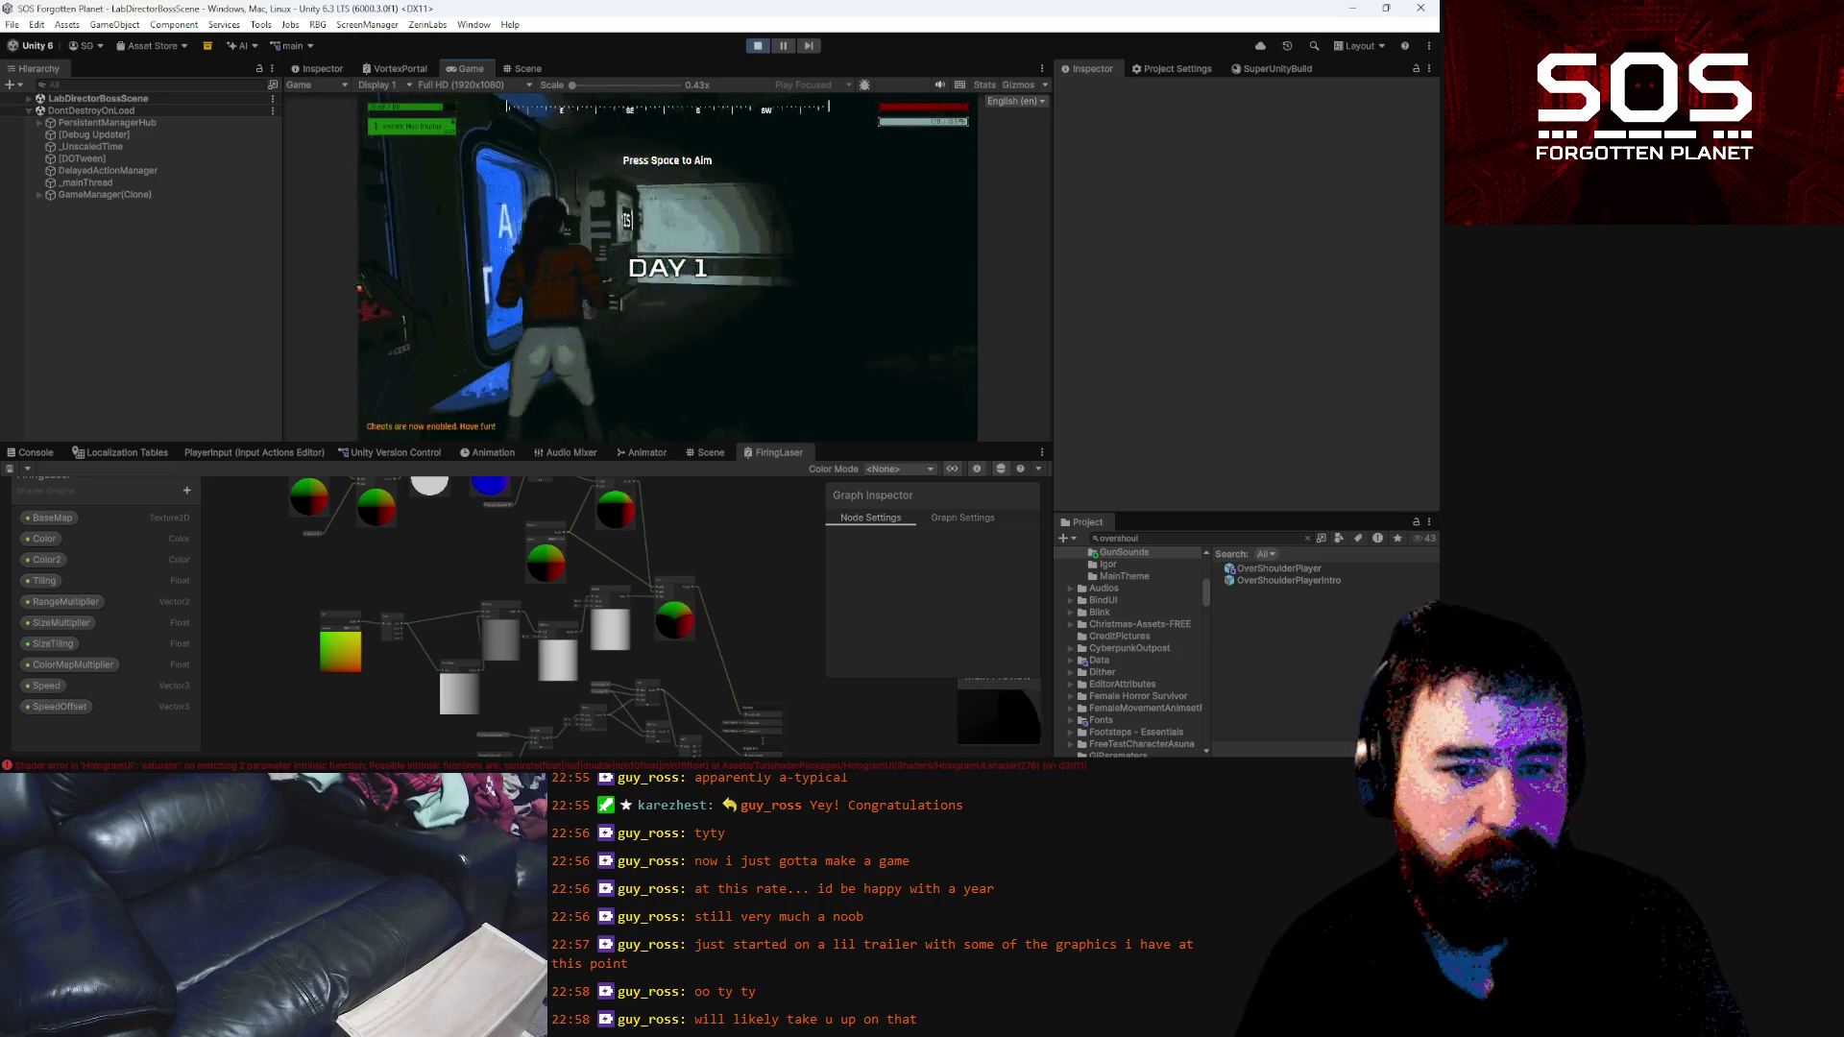
key("space")
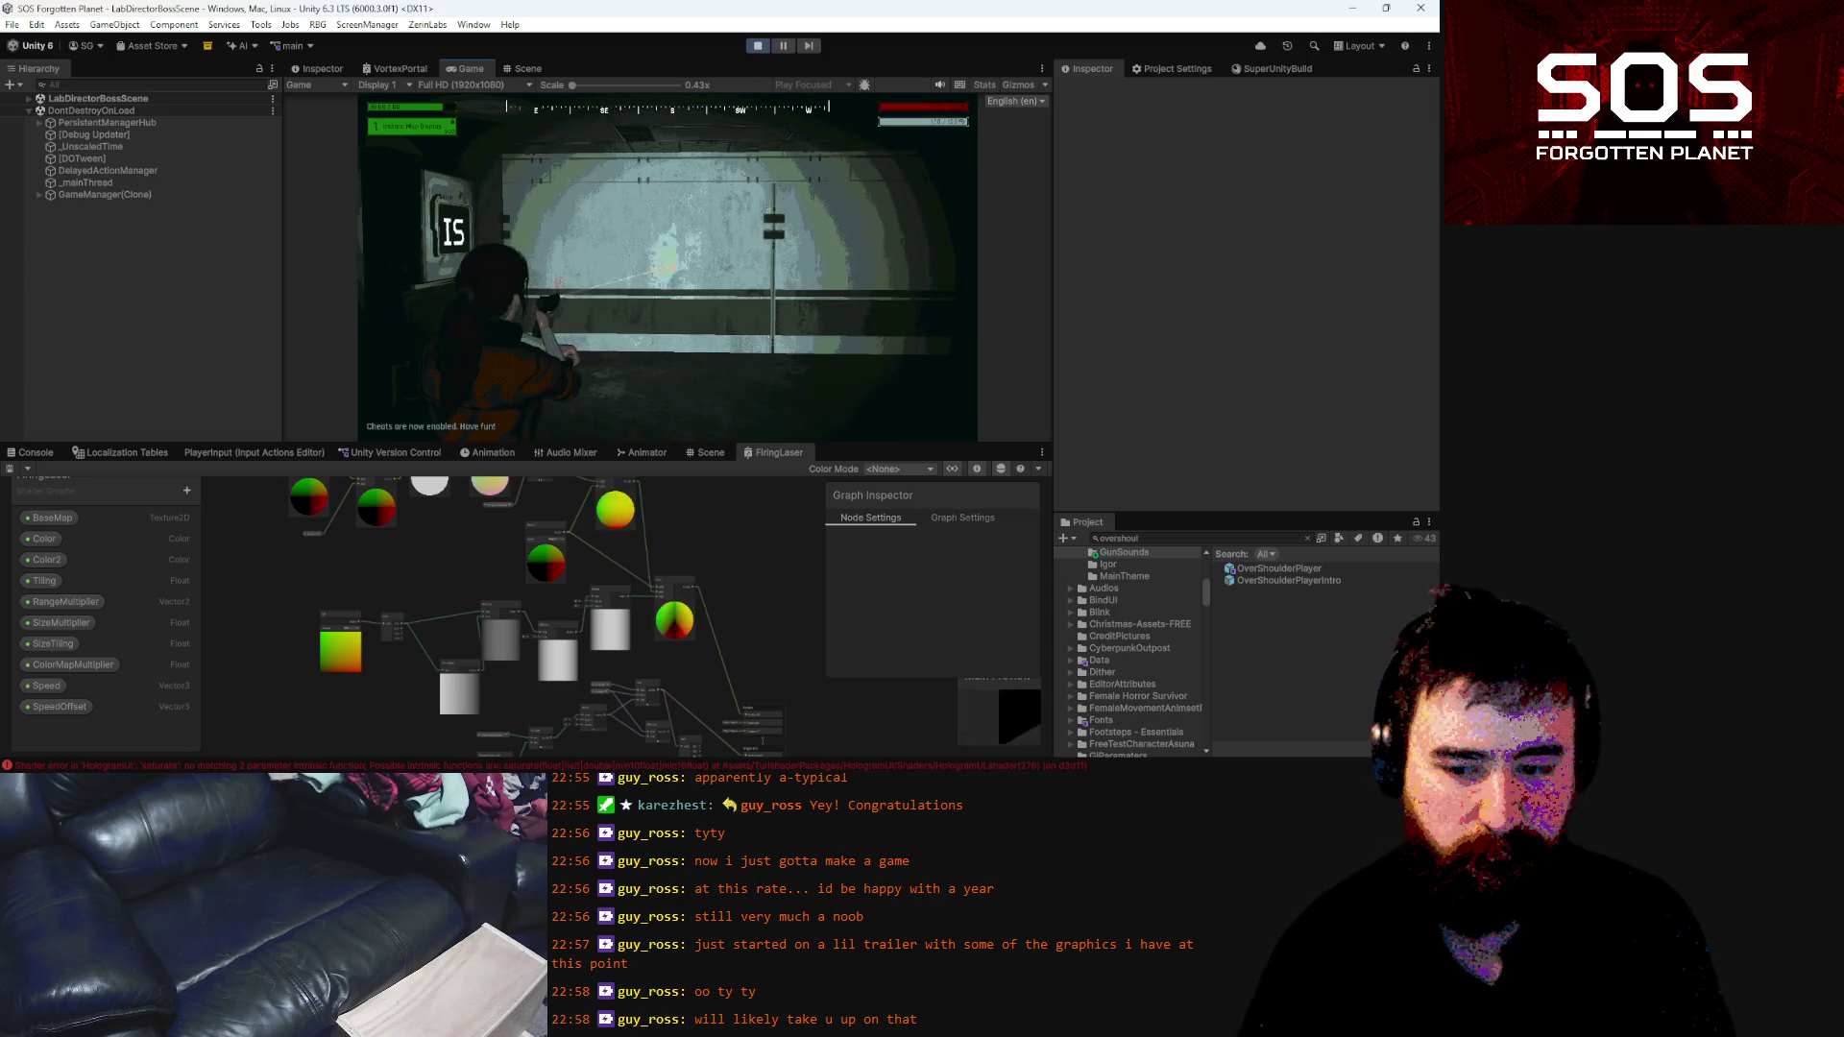
key("grave")
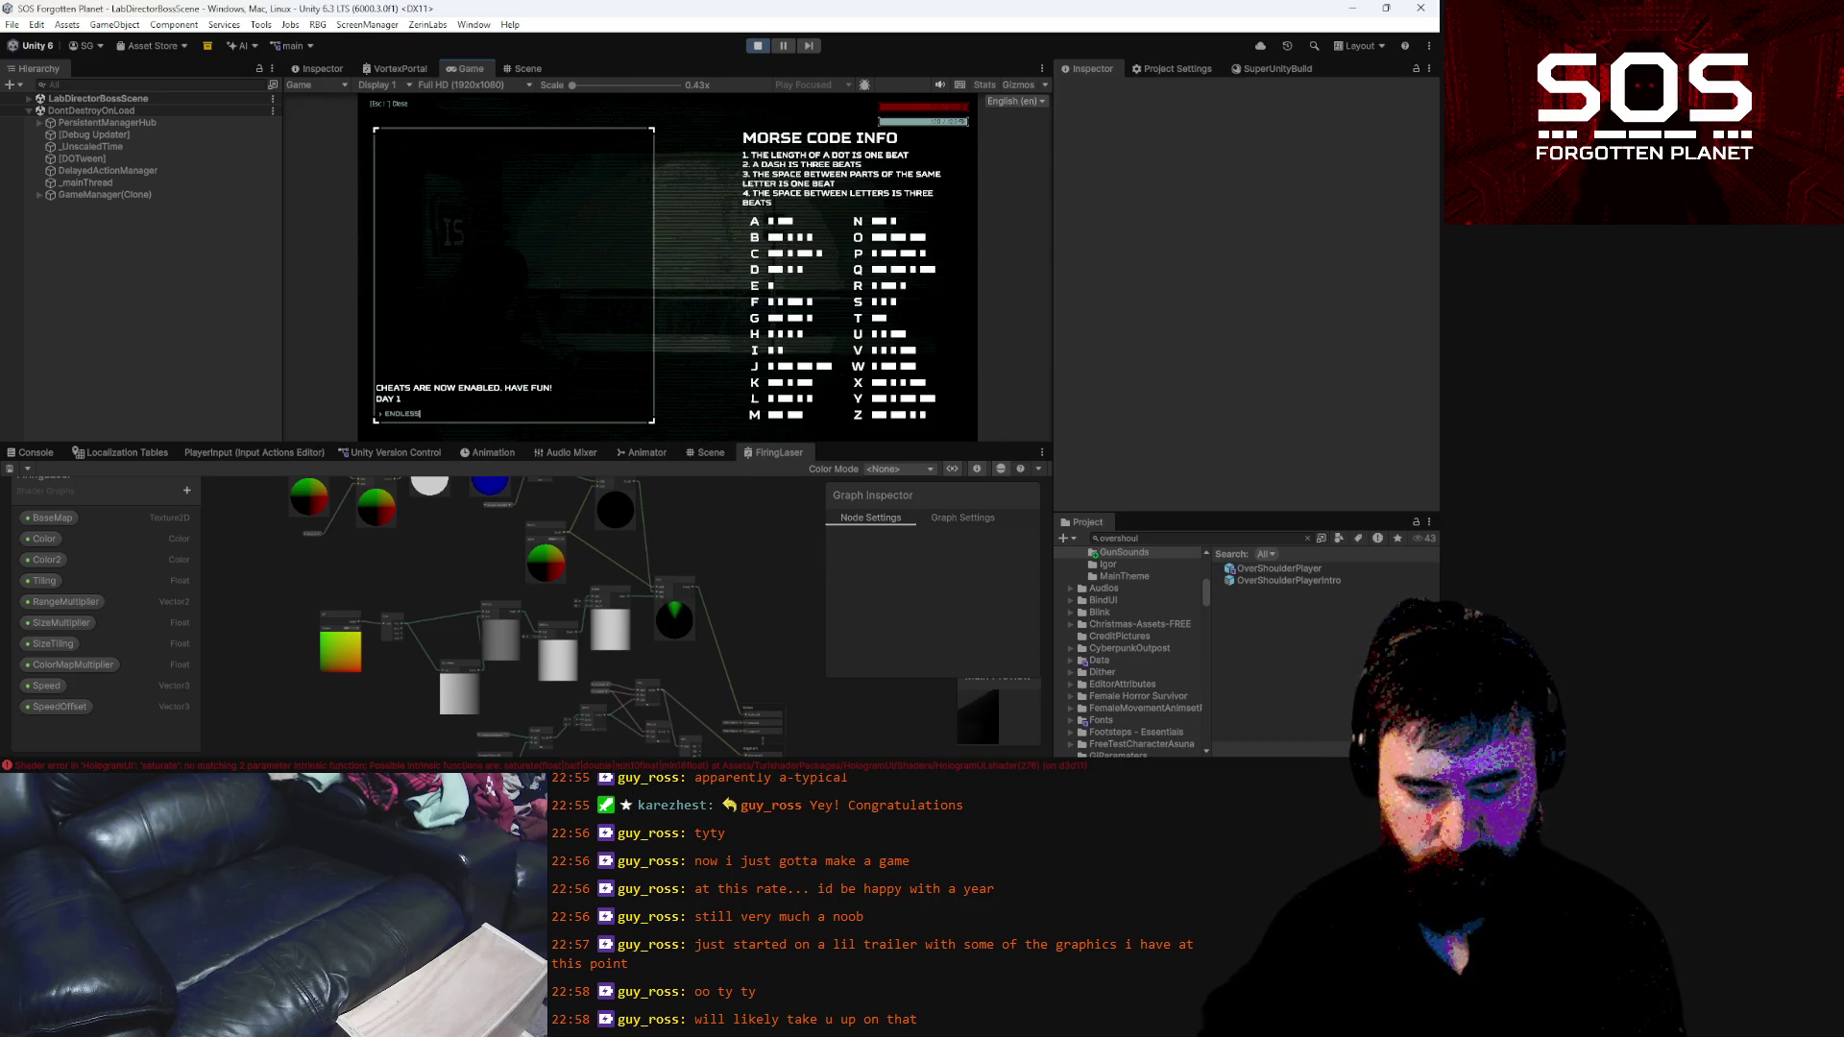
key("Escape")
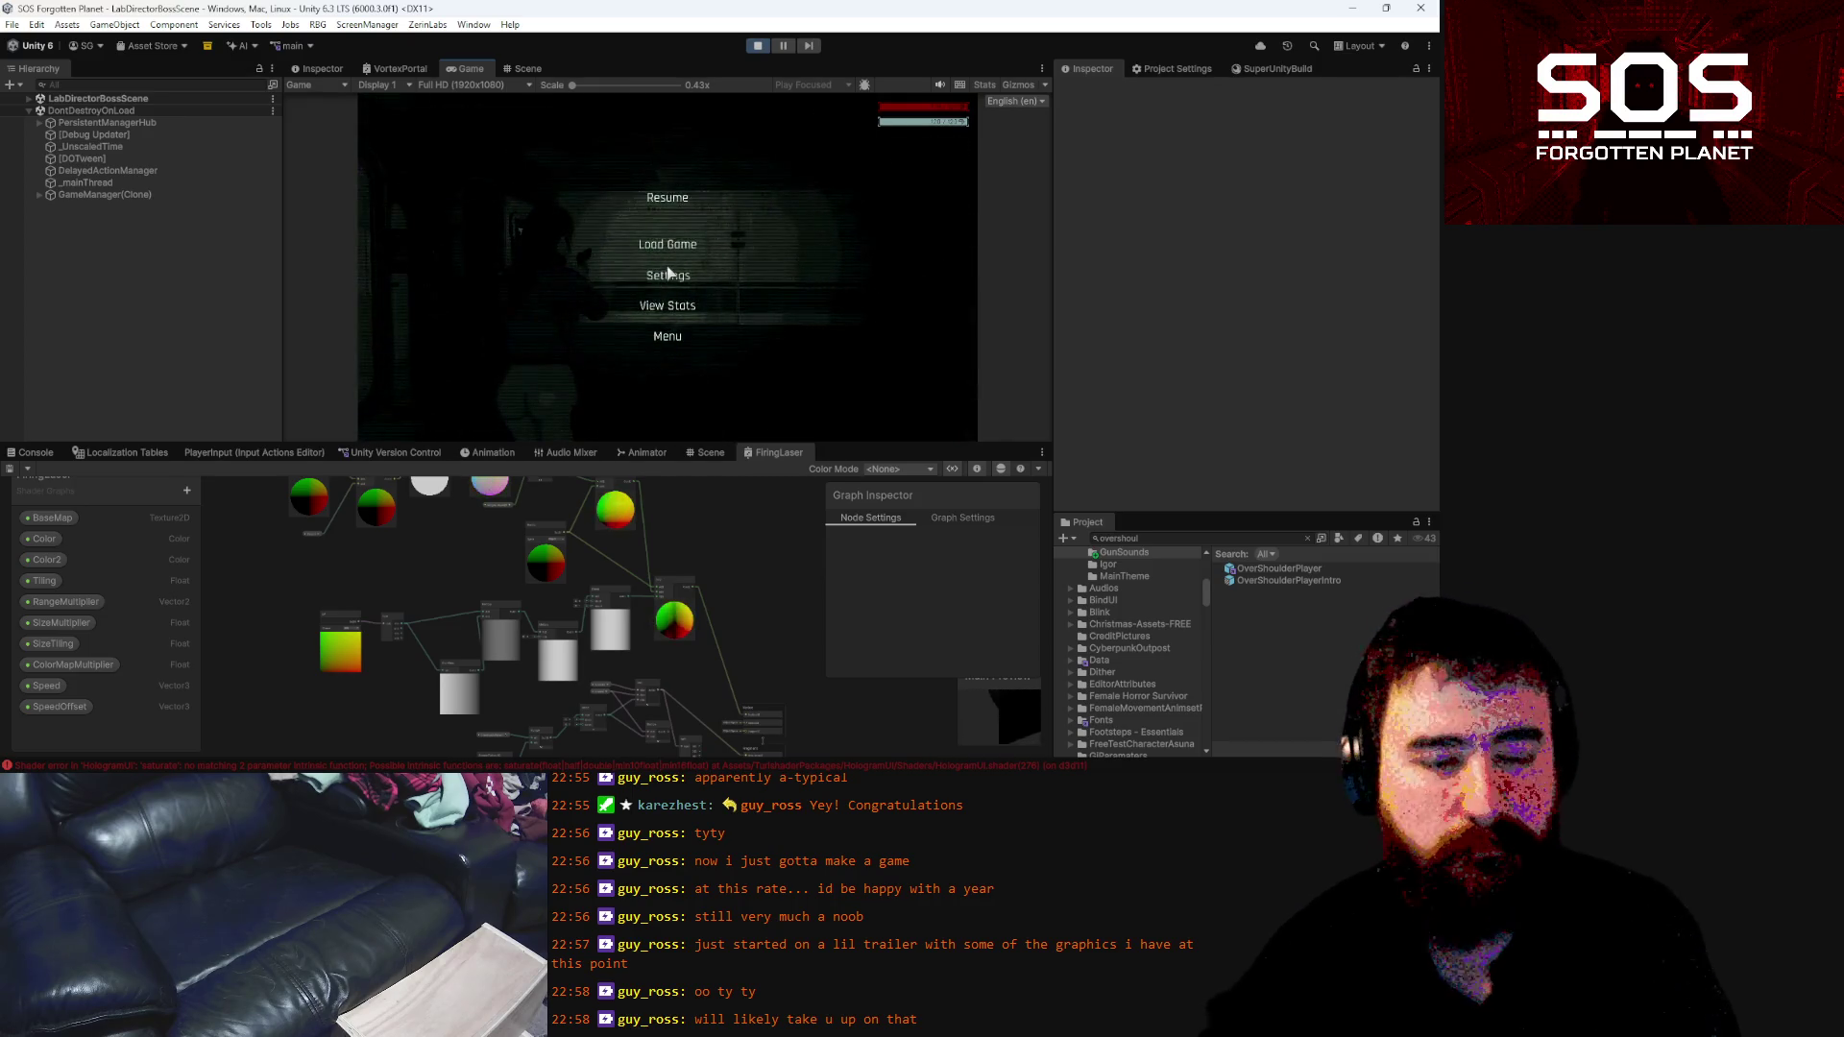
key("Escape")
Fire four laser shots at the wall, then pause and switch to Audacity
left_click(701, 267)
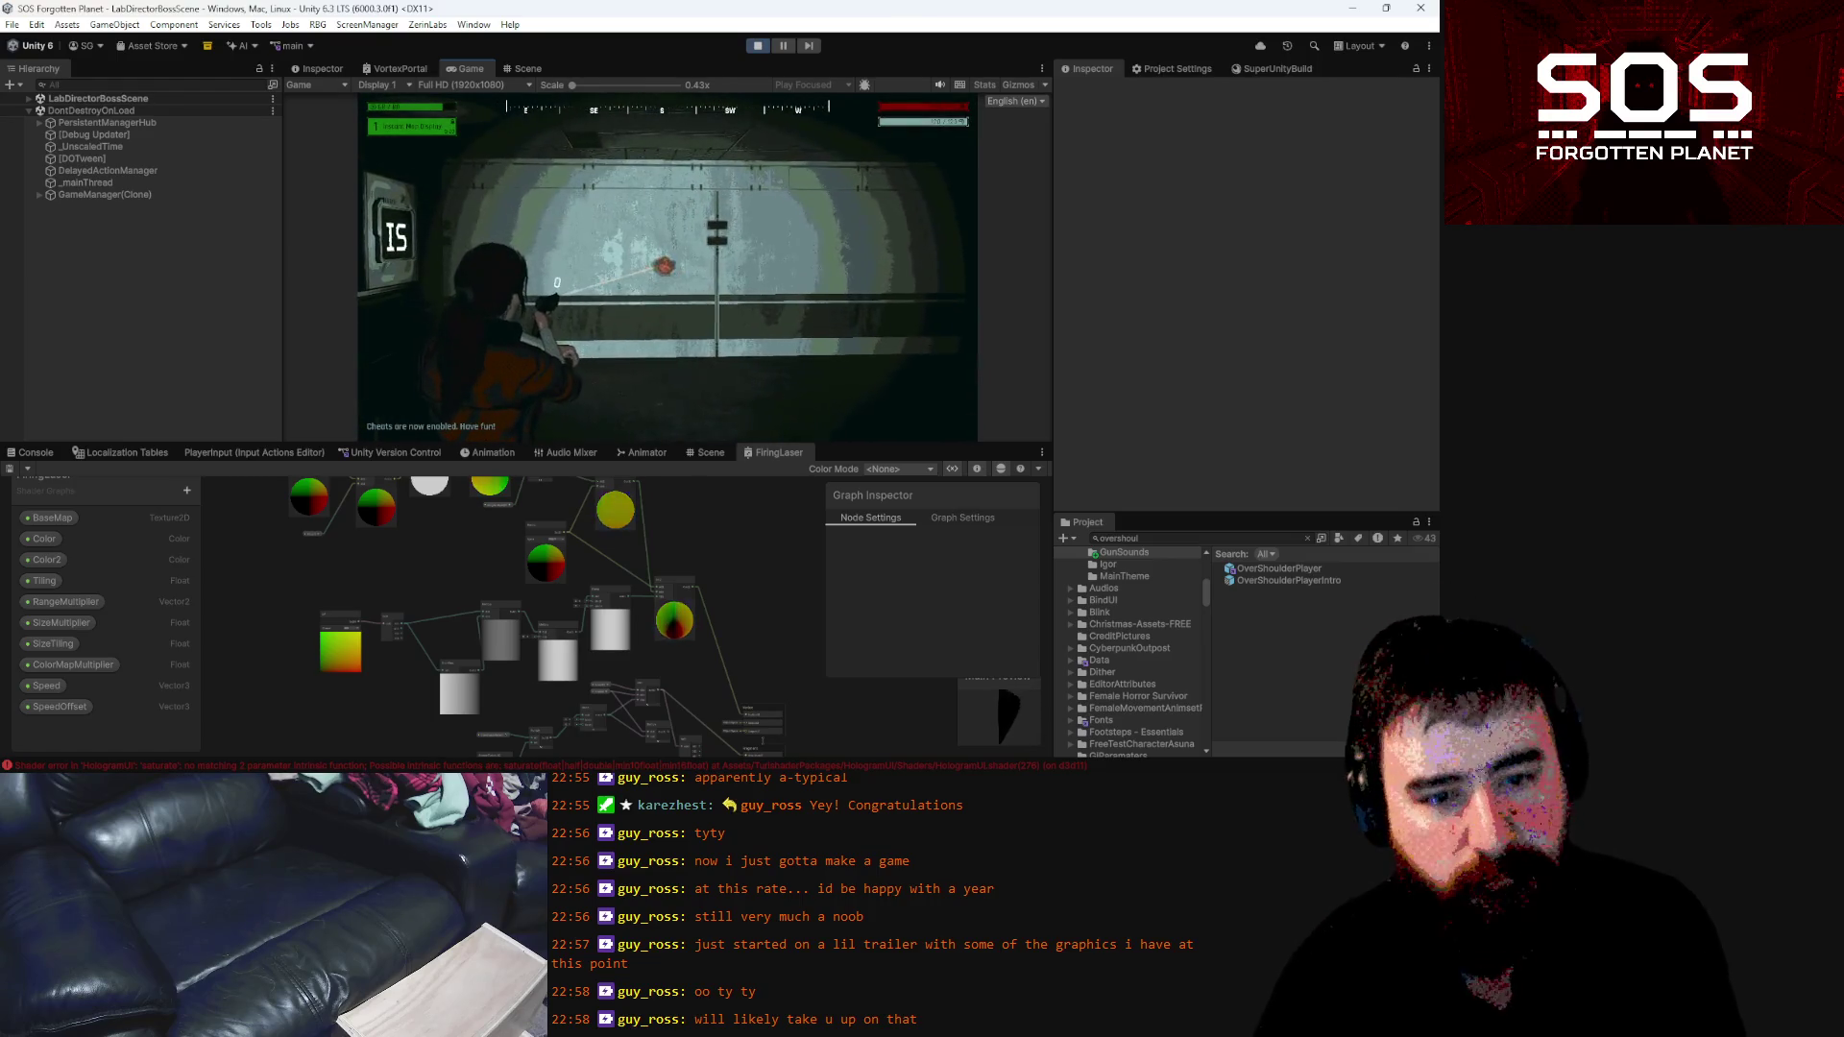
left_click(664, 265)
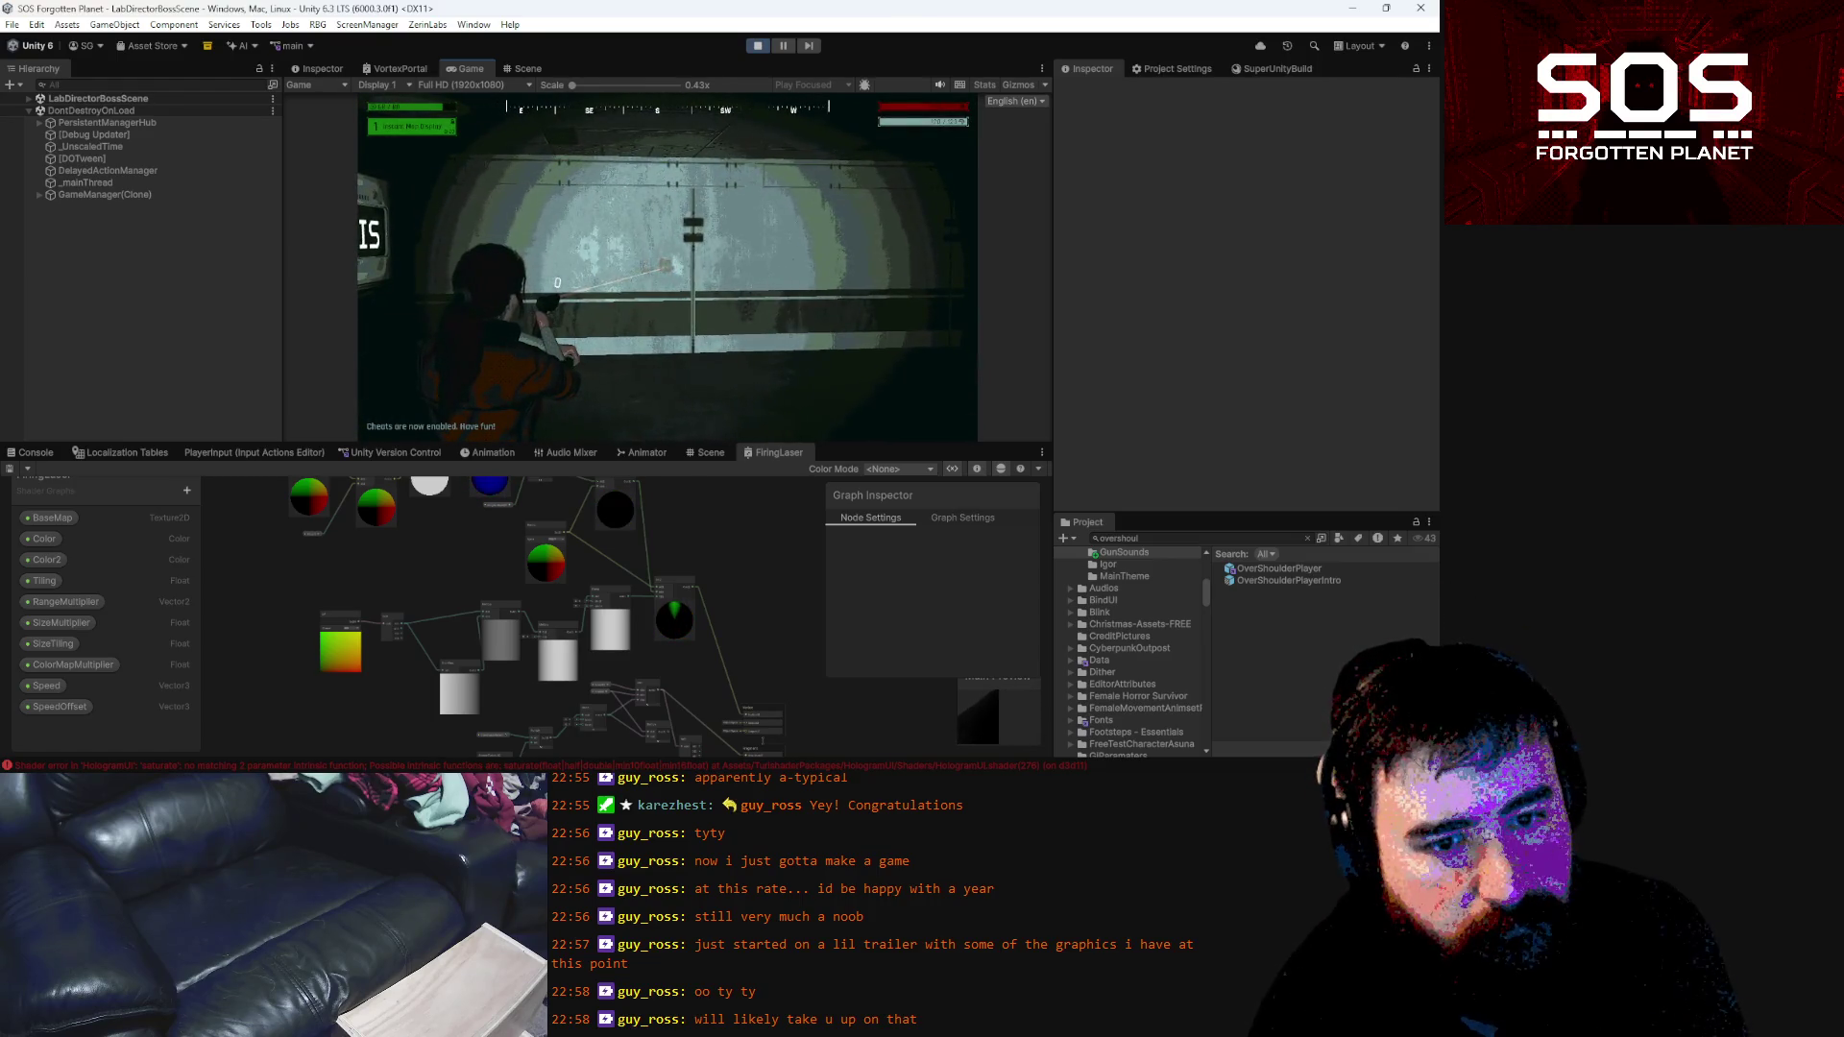
left_click(667, 265)
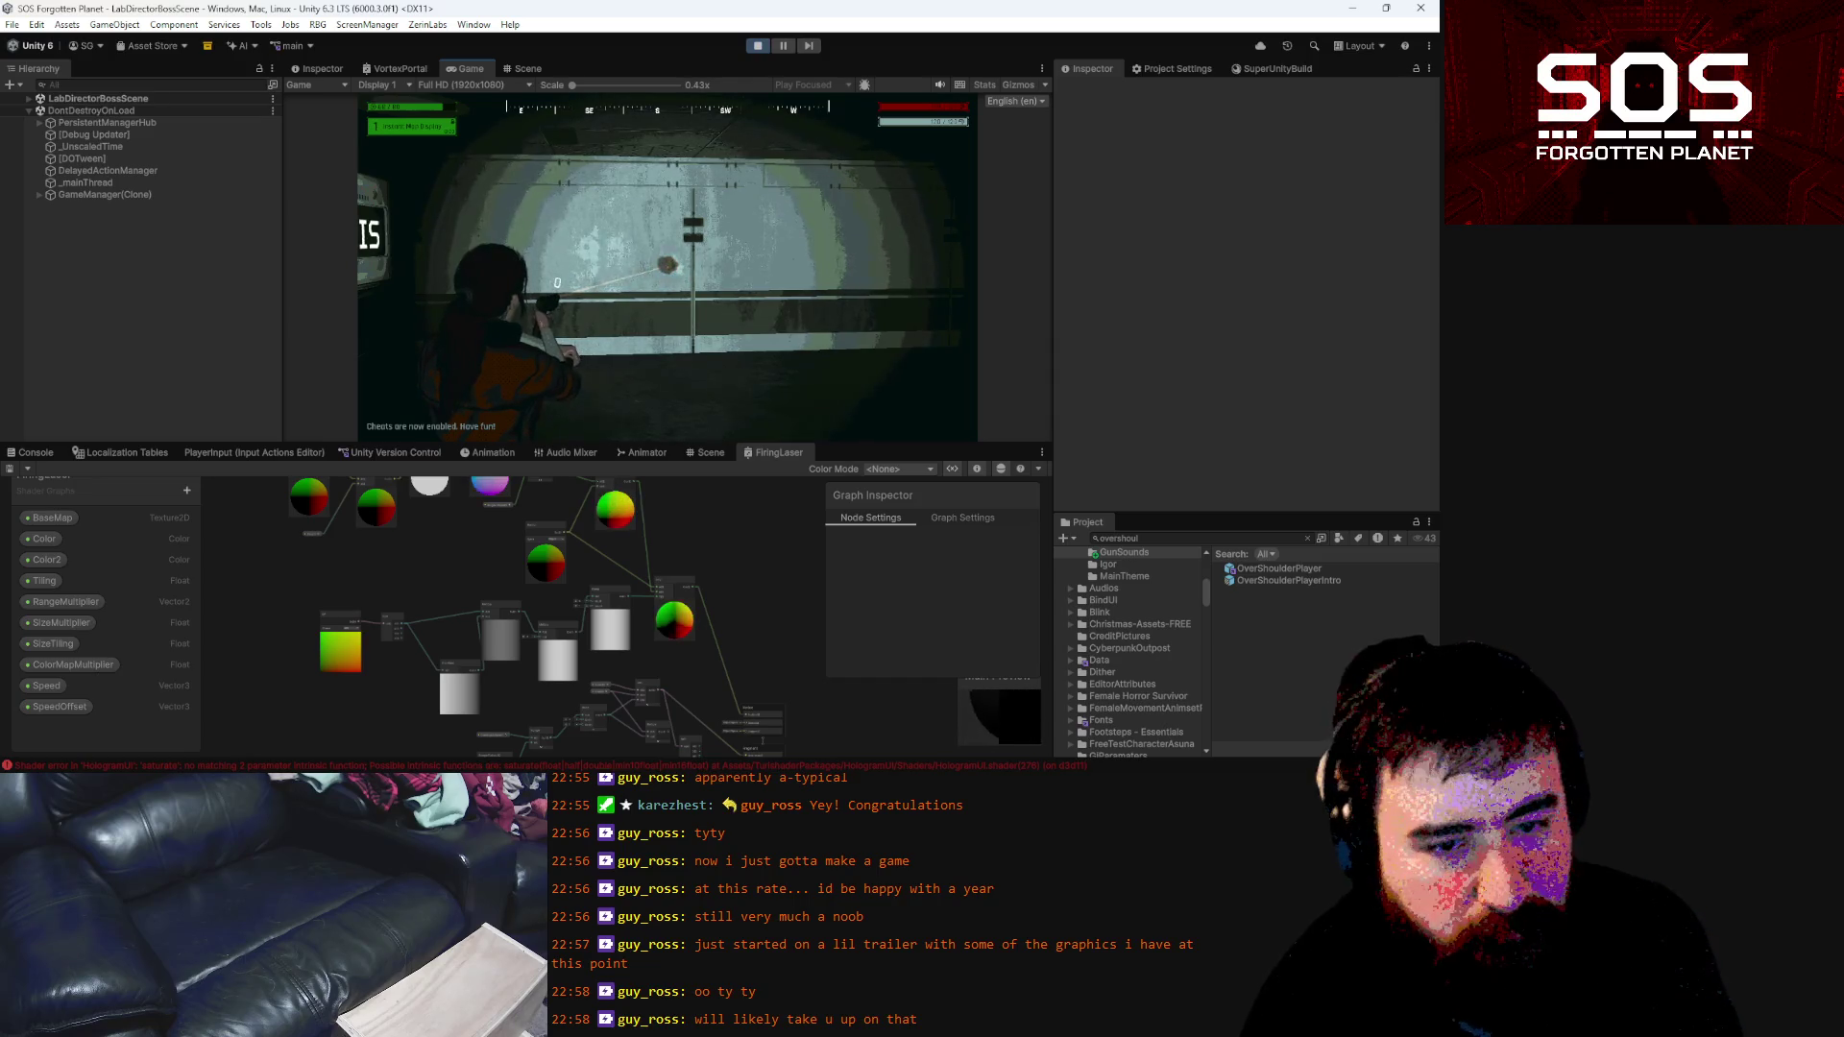
left_click(666, 265)
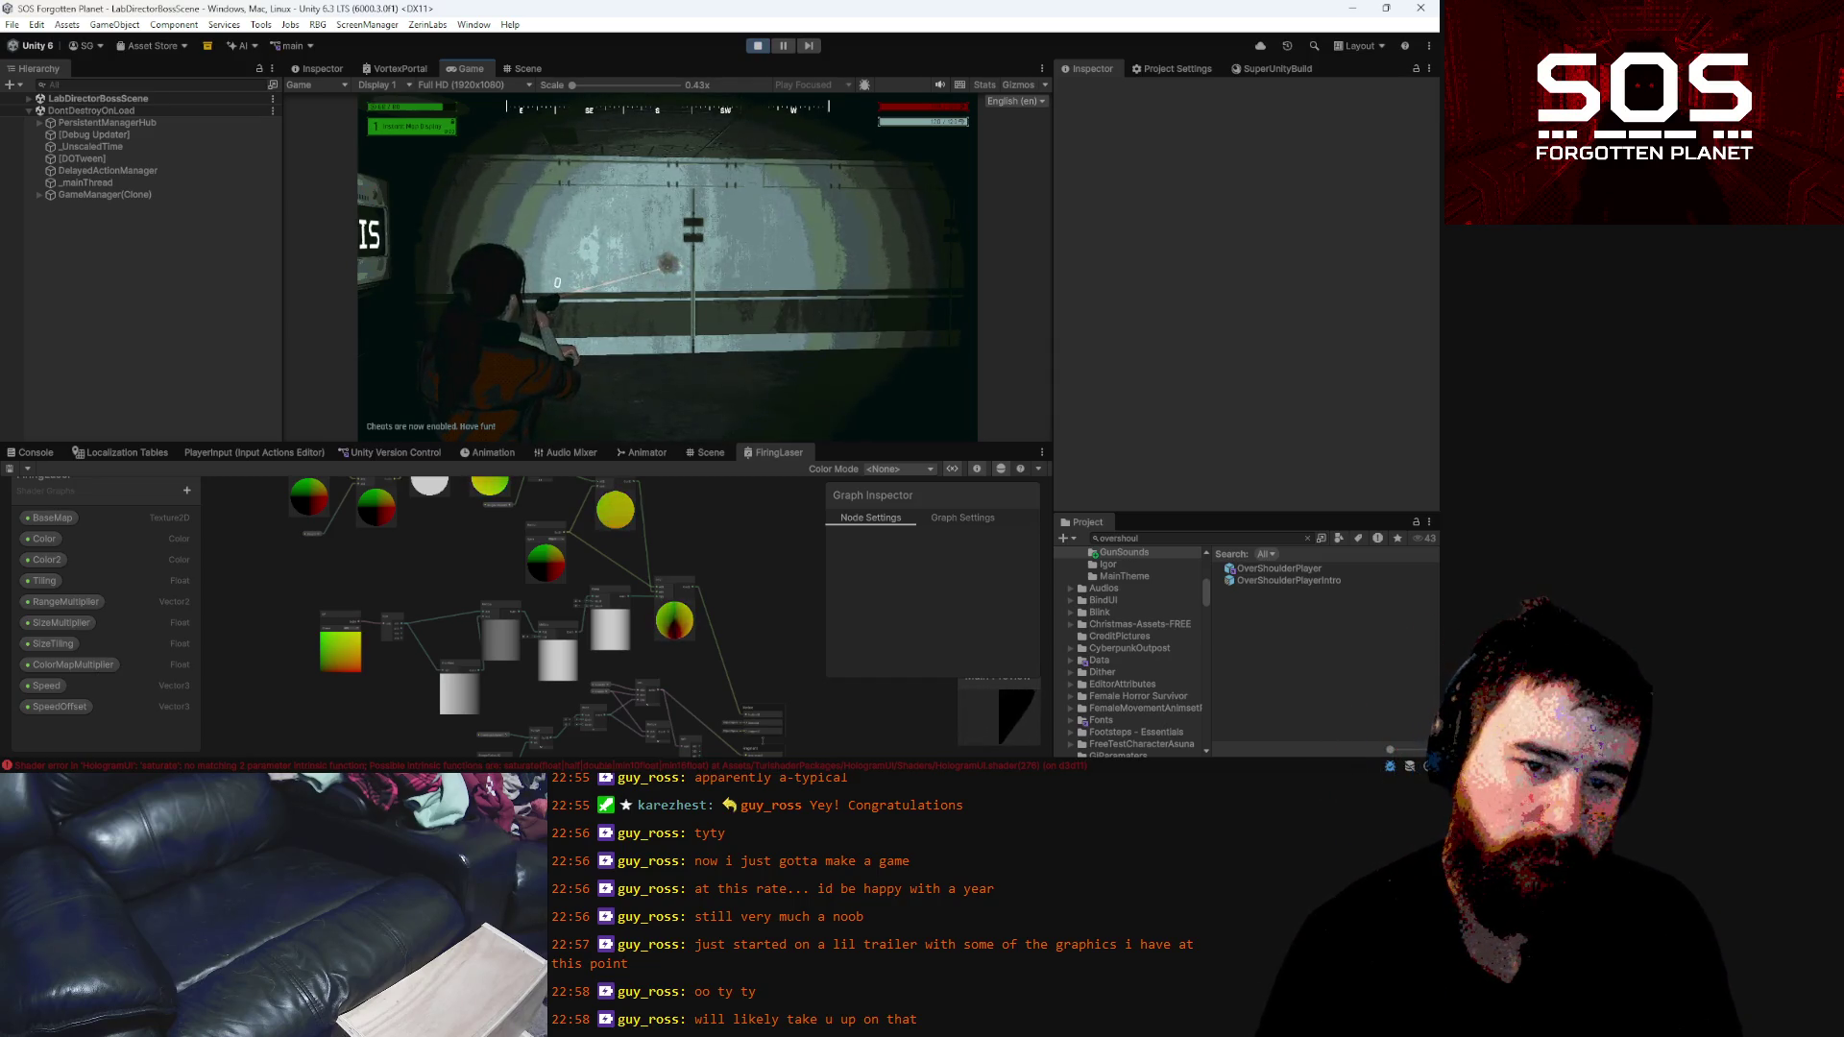
key("Escape")
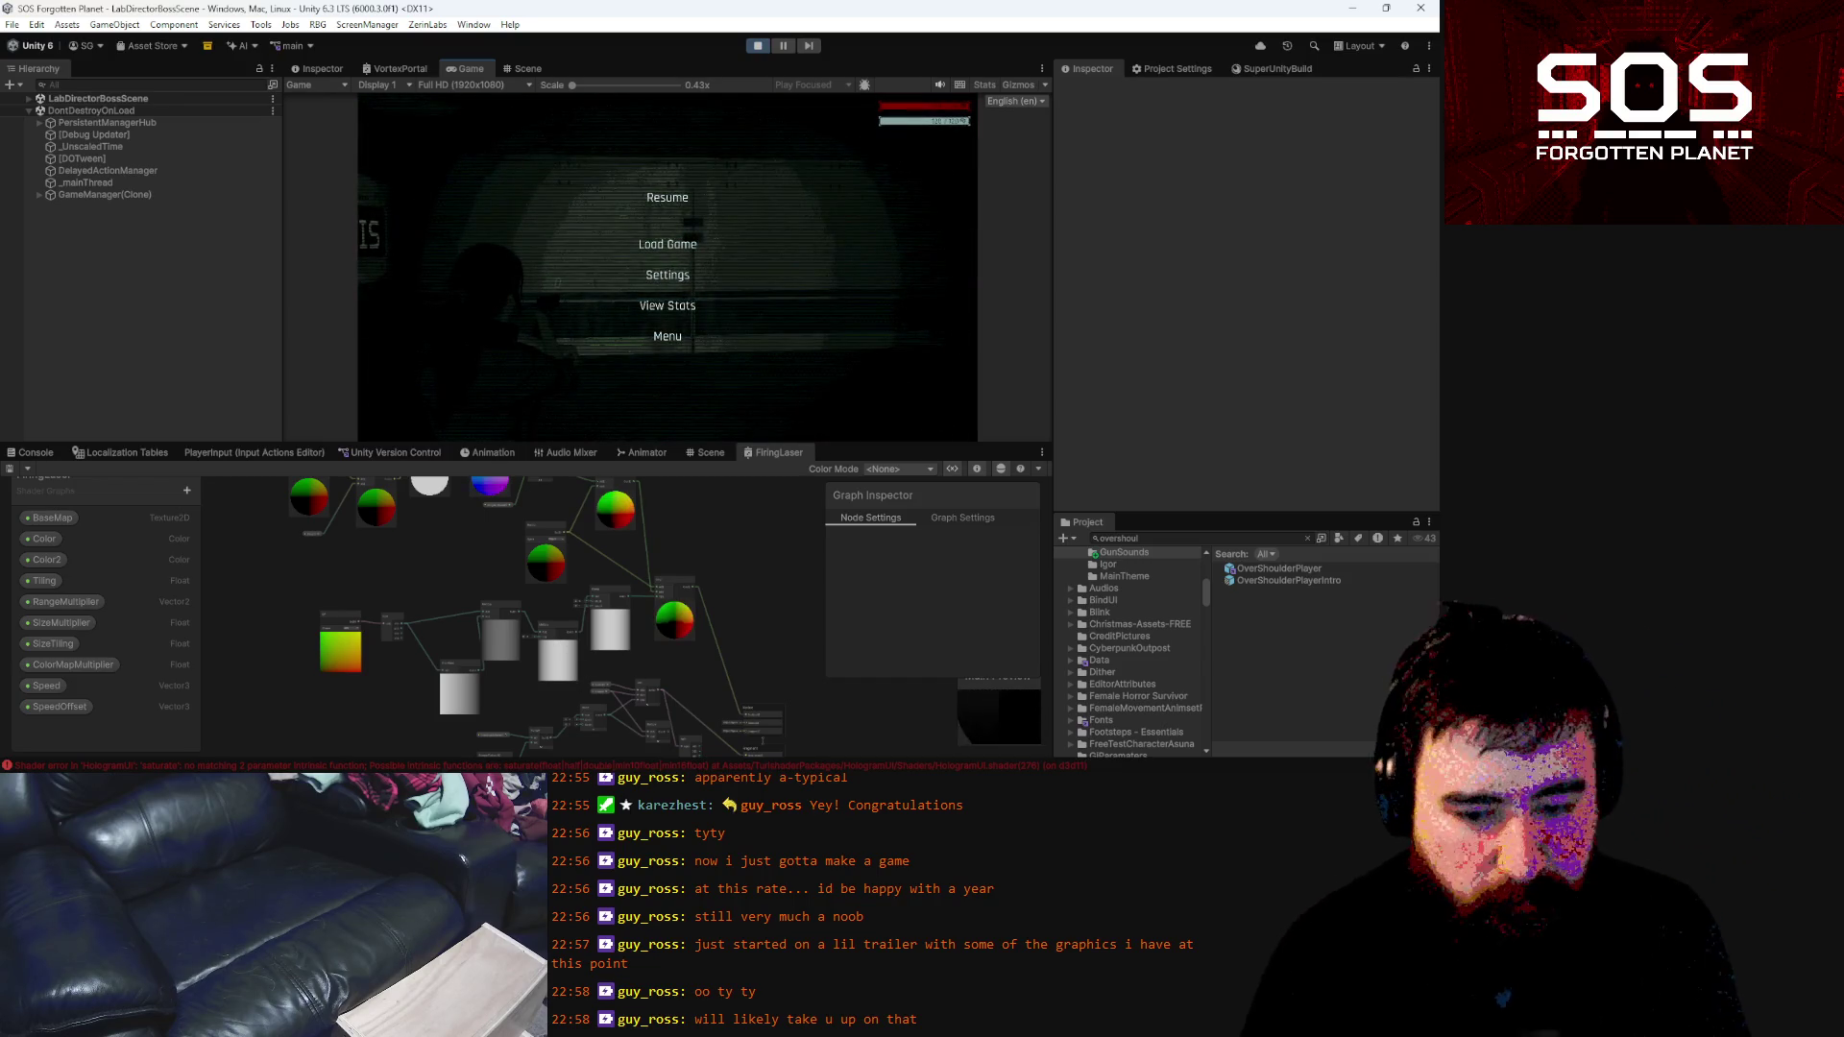
key("alt+Tab")
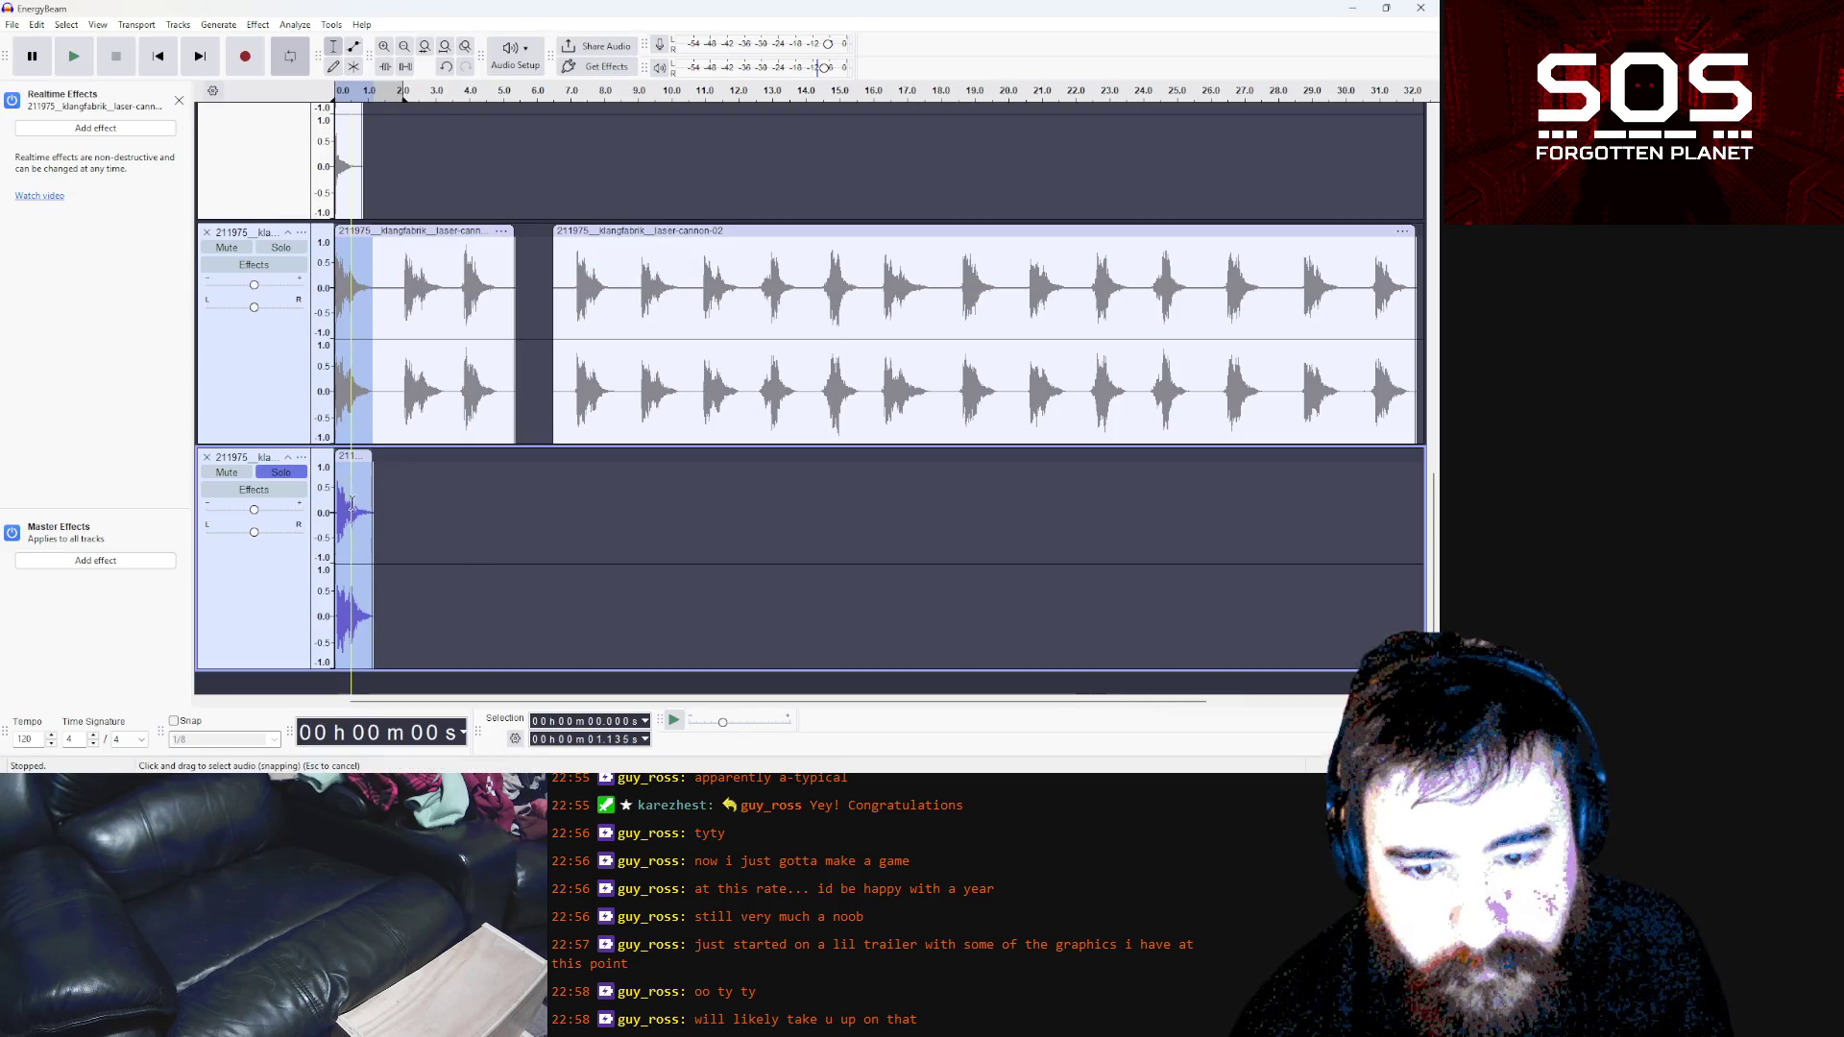
left_click(351, 456)
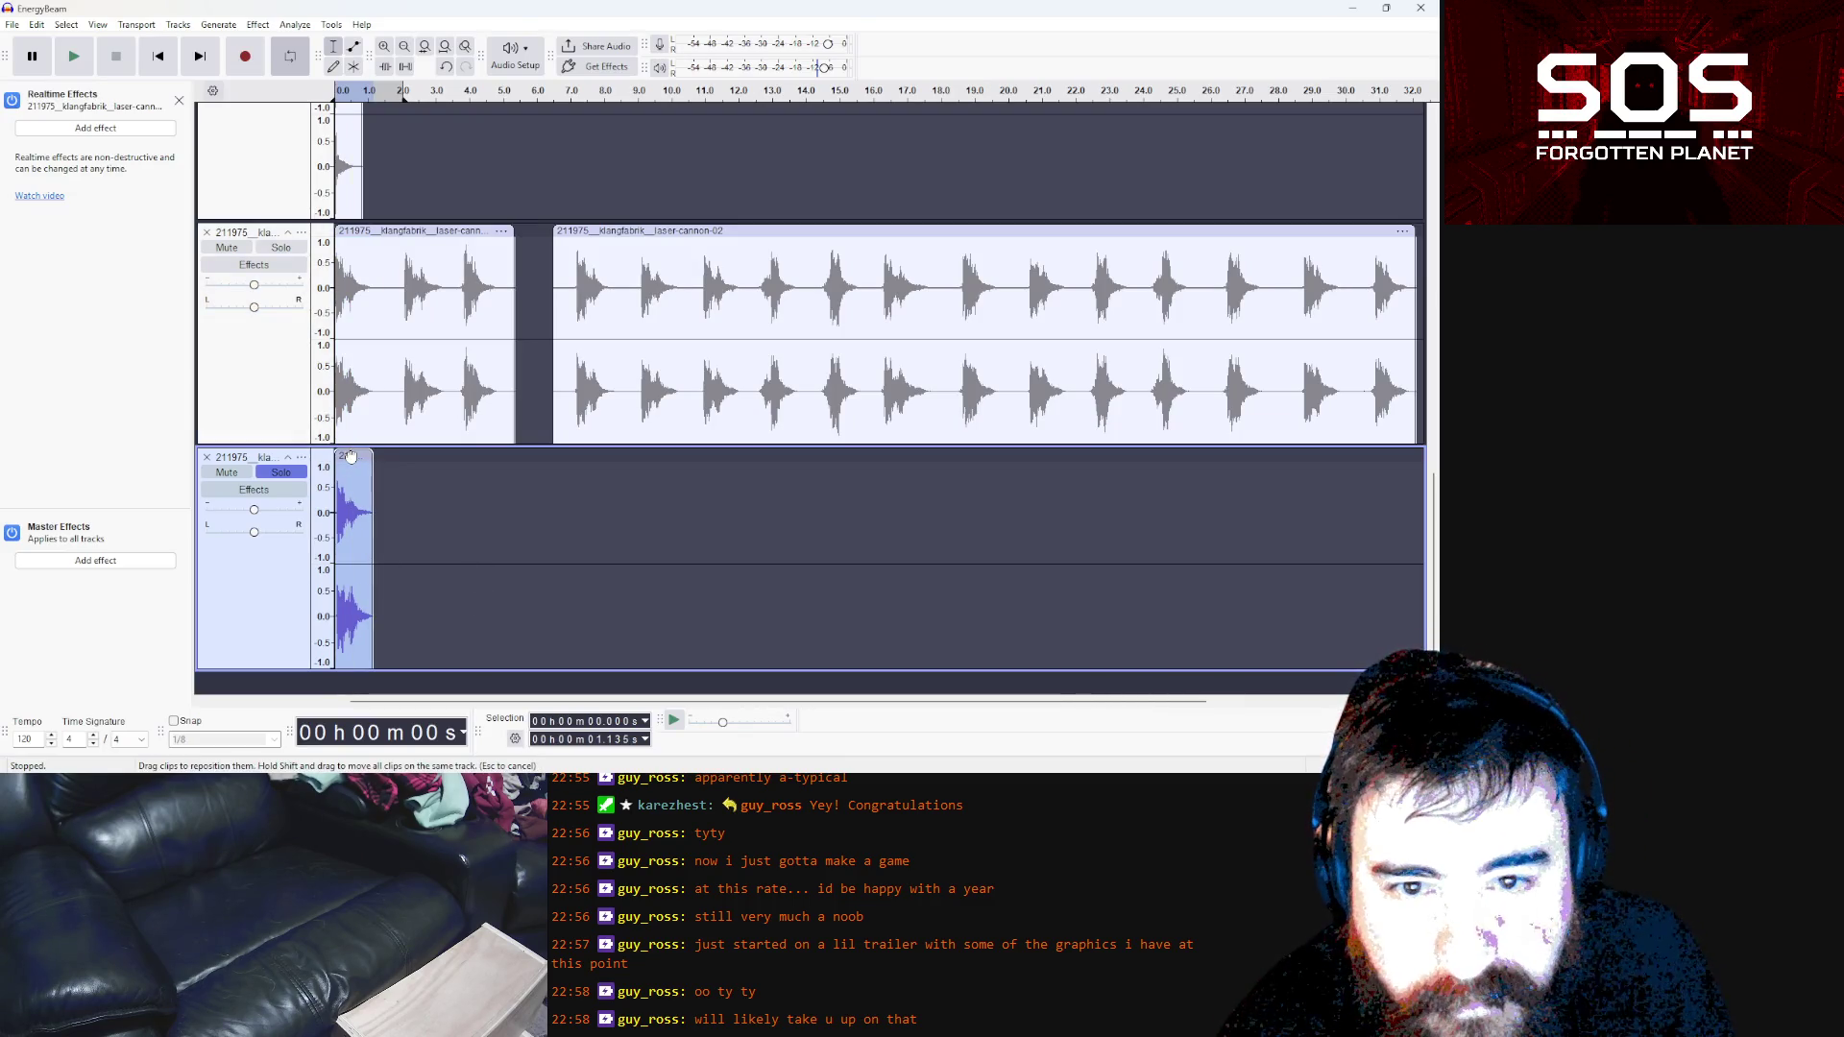
left_click_drag(351, 455, 347, 458)
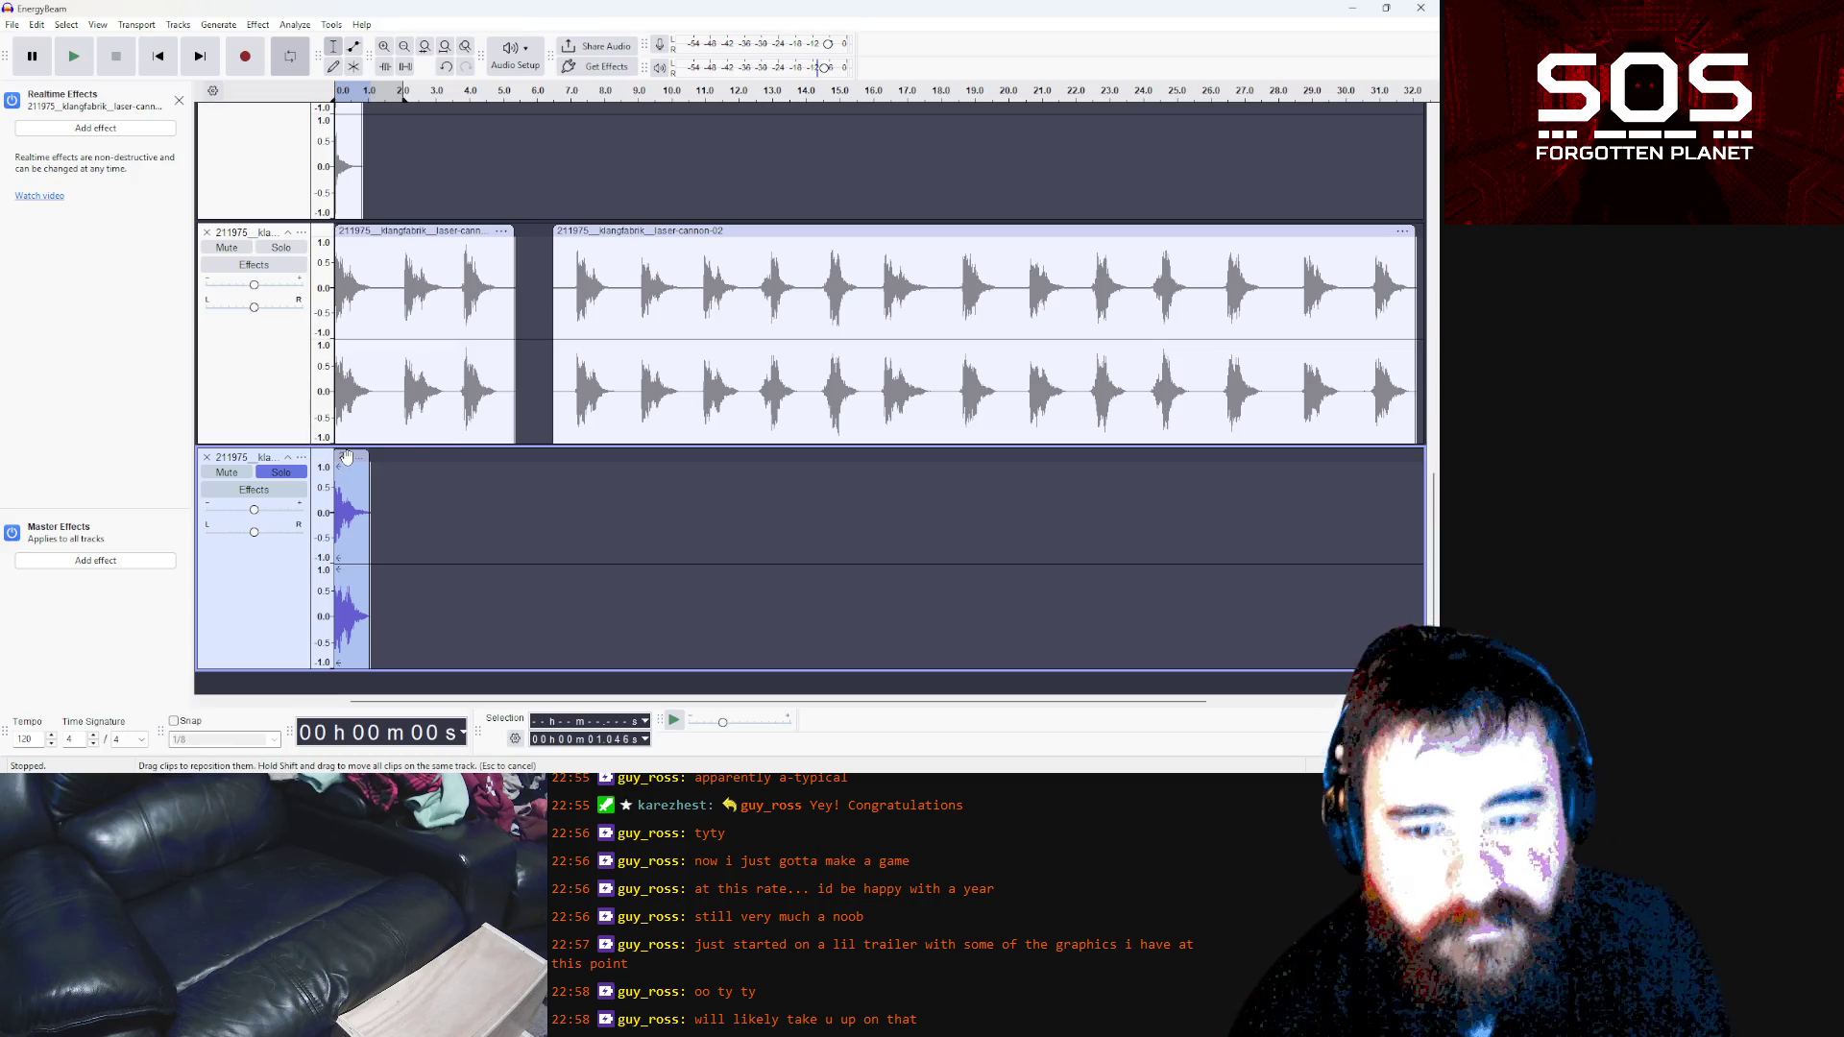
left_click(414, 480)
left_click_drag(336, 480, 351, 488)
left_click(356, 483)
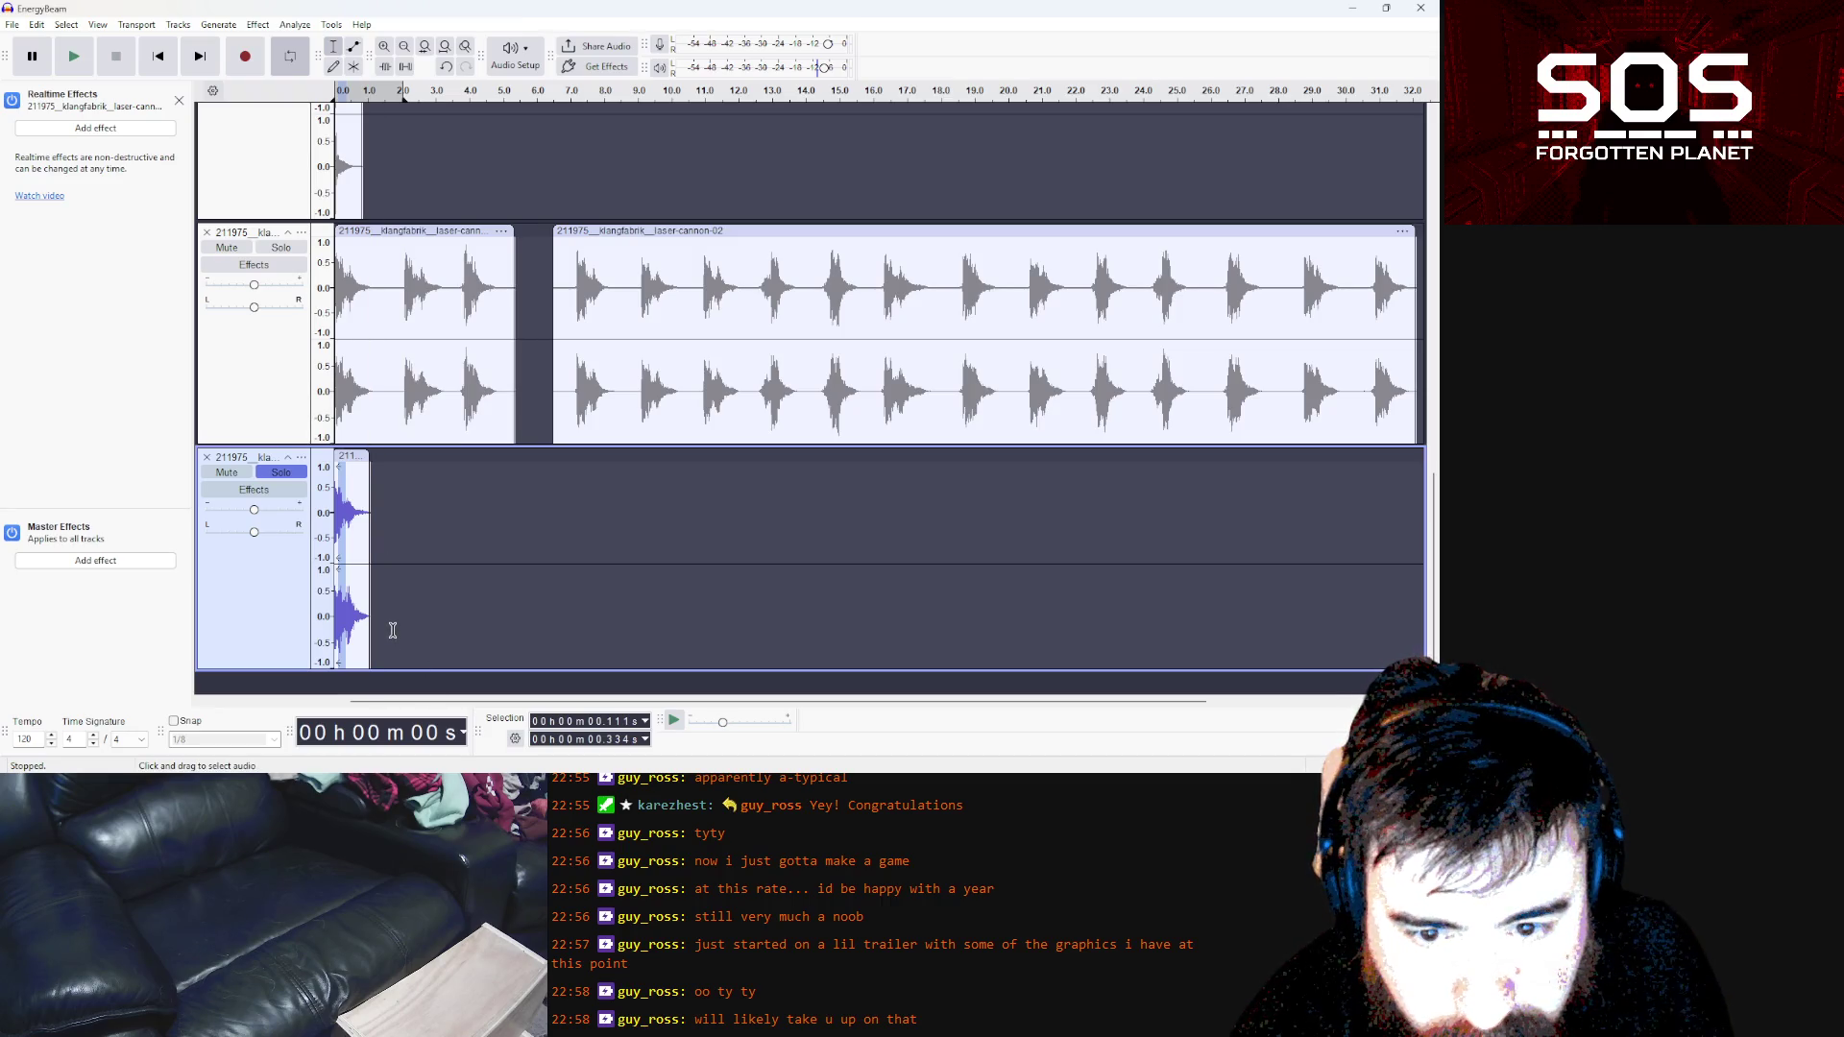
left_click_drag(355, 545, 337, 477)
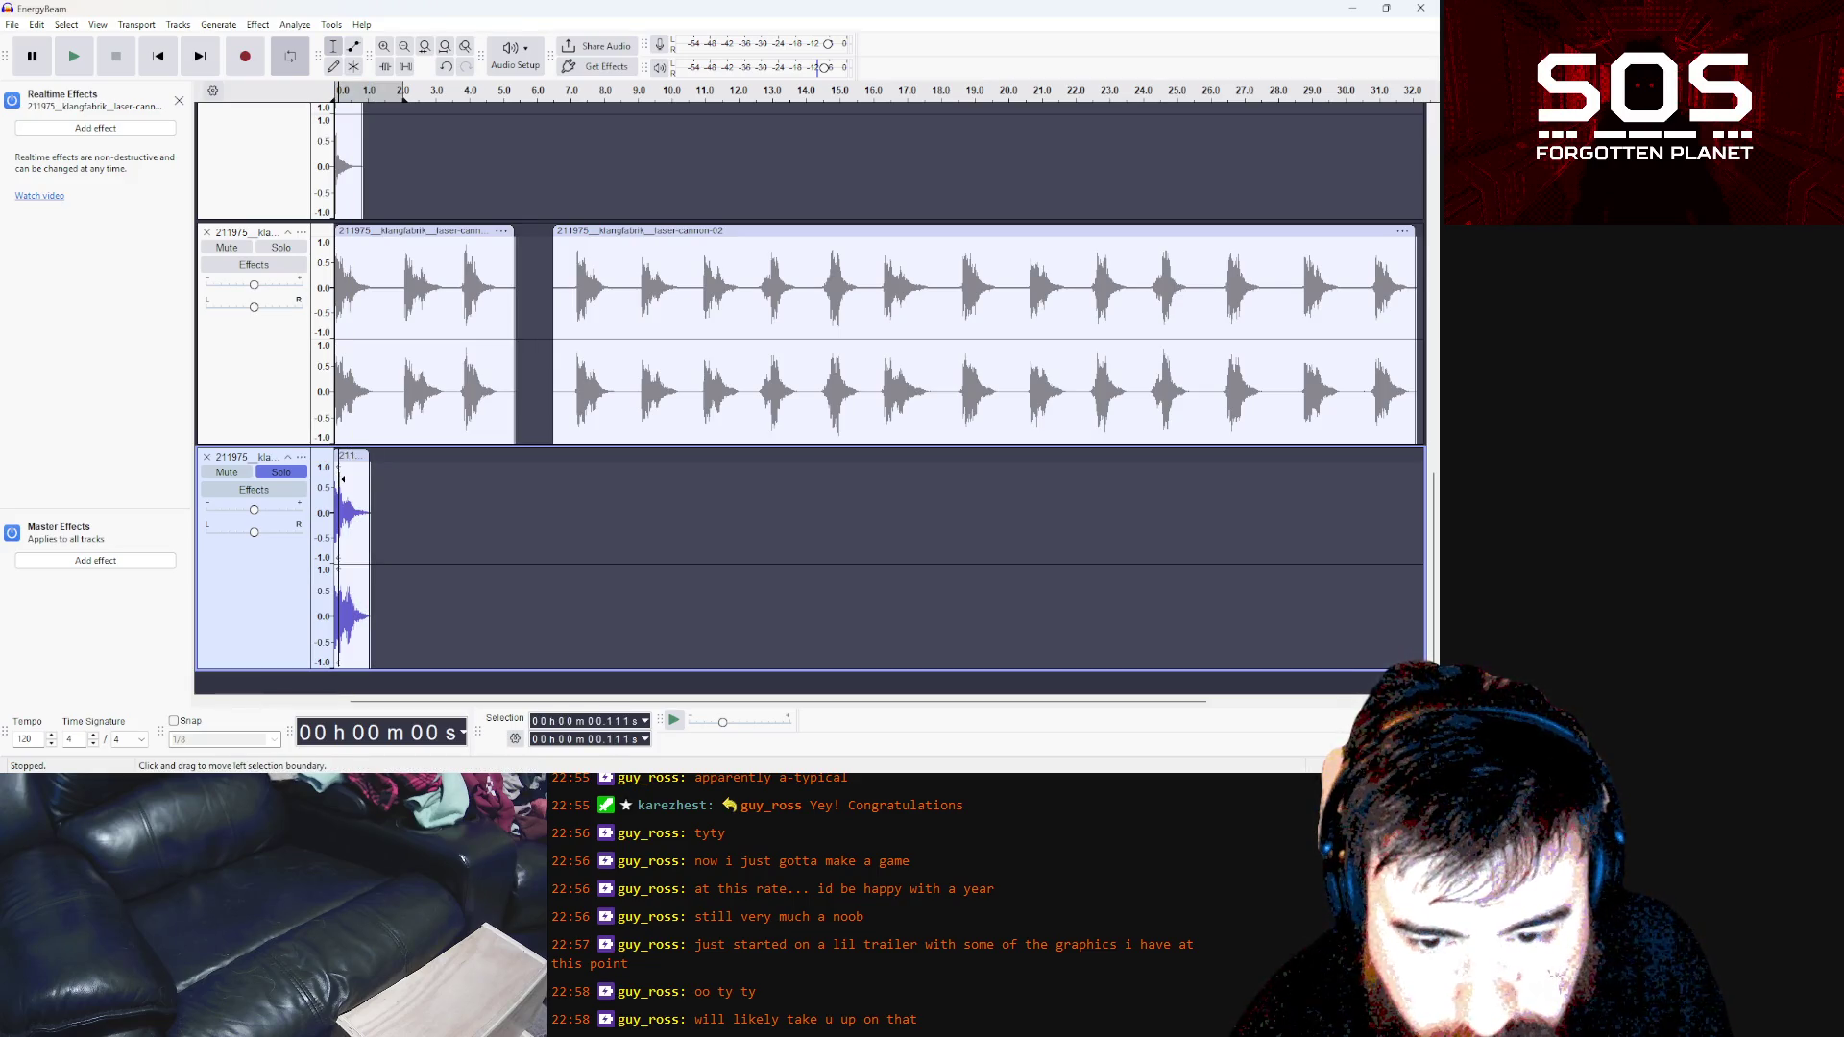
left_click_drag(349, 455, 352, 458)
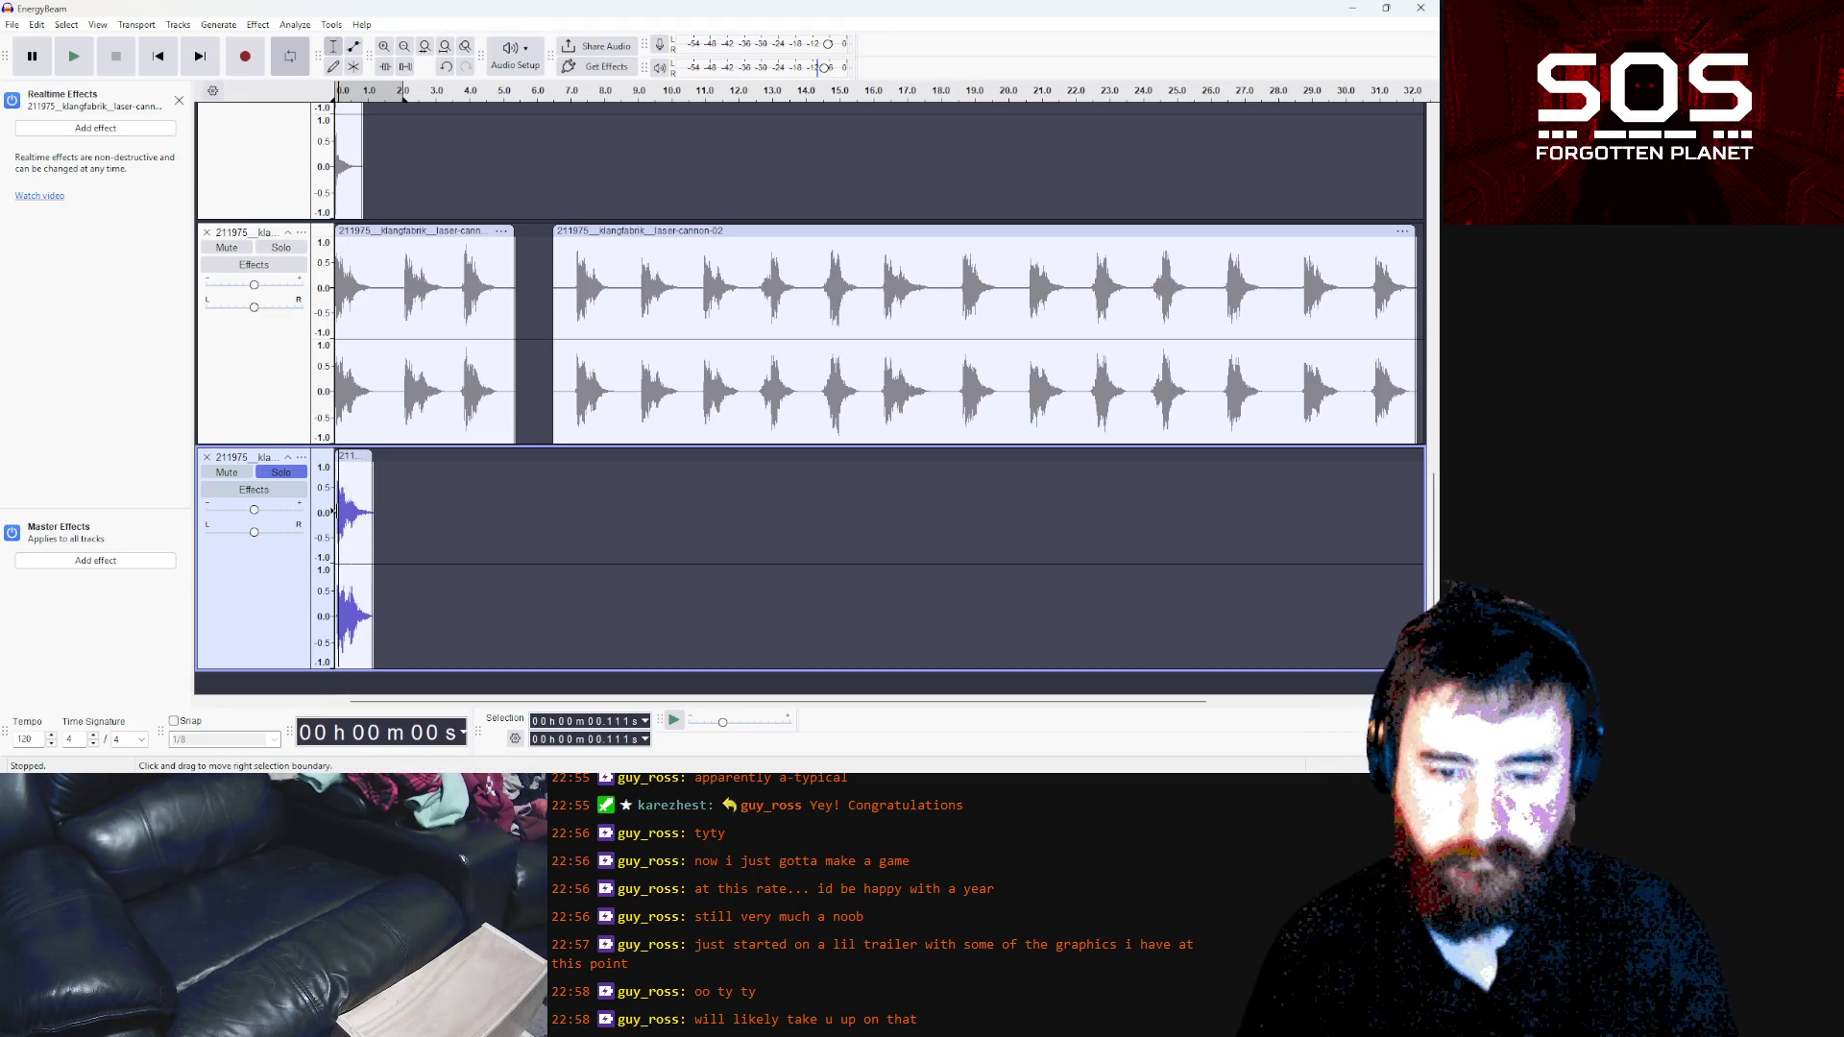
scroll(378, 522, "up", 4, "ctrl")
Slide the bottom laser-cannon clip to start at 0.00 and select about its first 0.4 s
left_click_drag(429, 707, 387, 704)
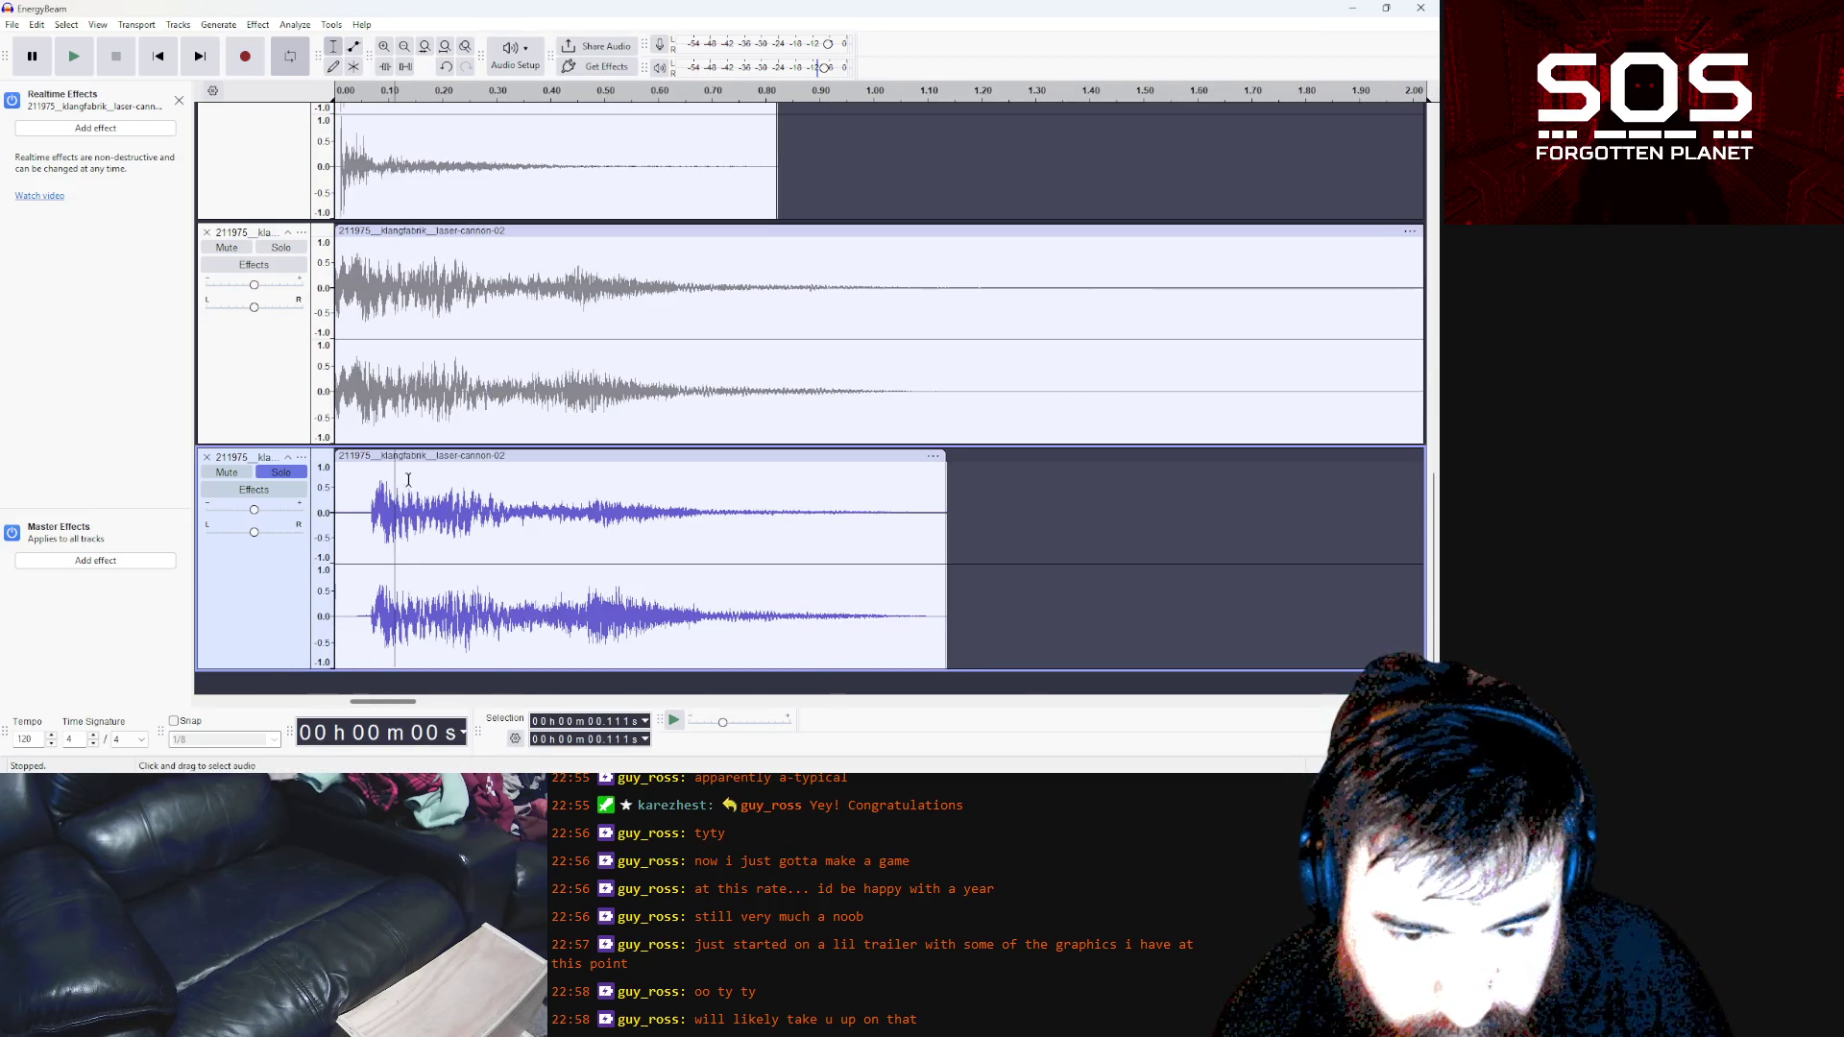
left_click_drag(428, 465, 391, 465)
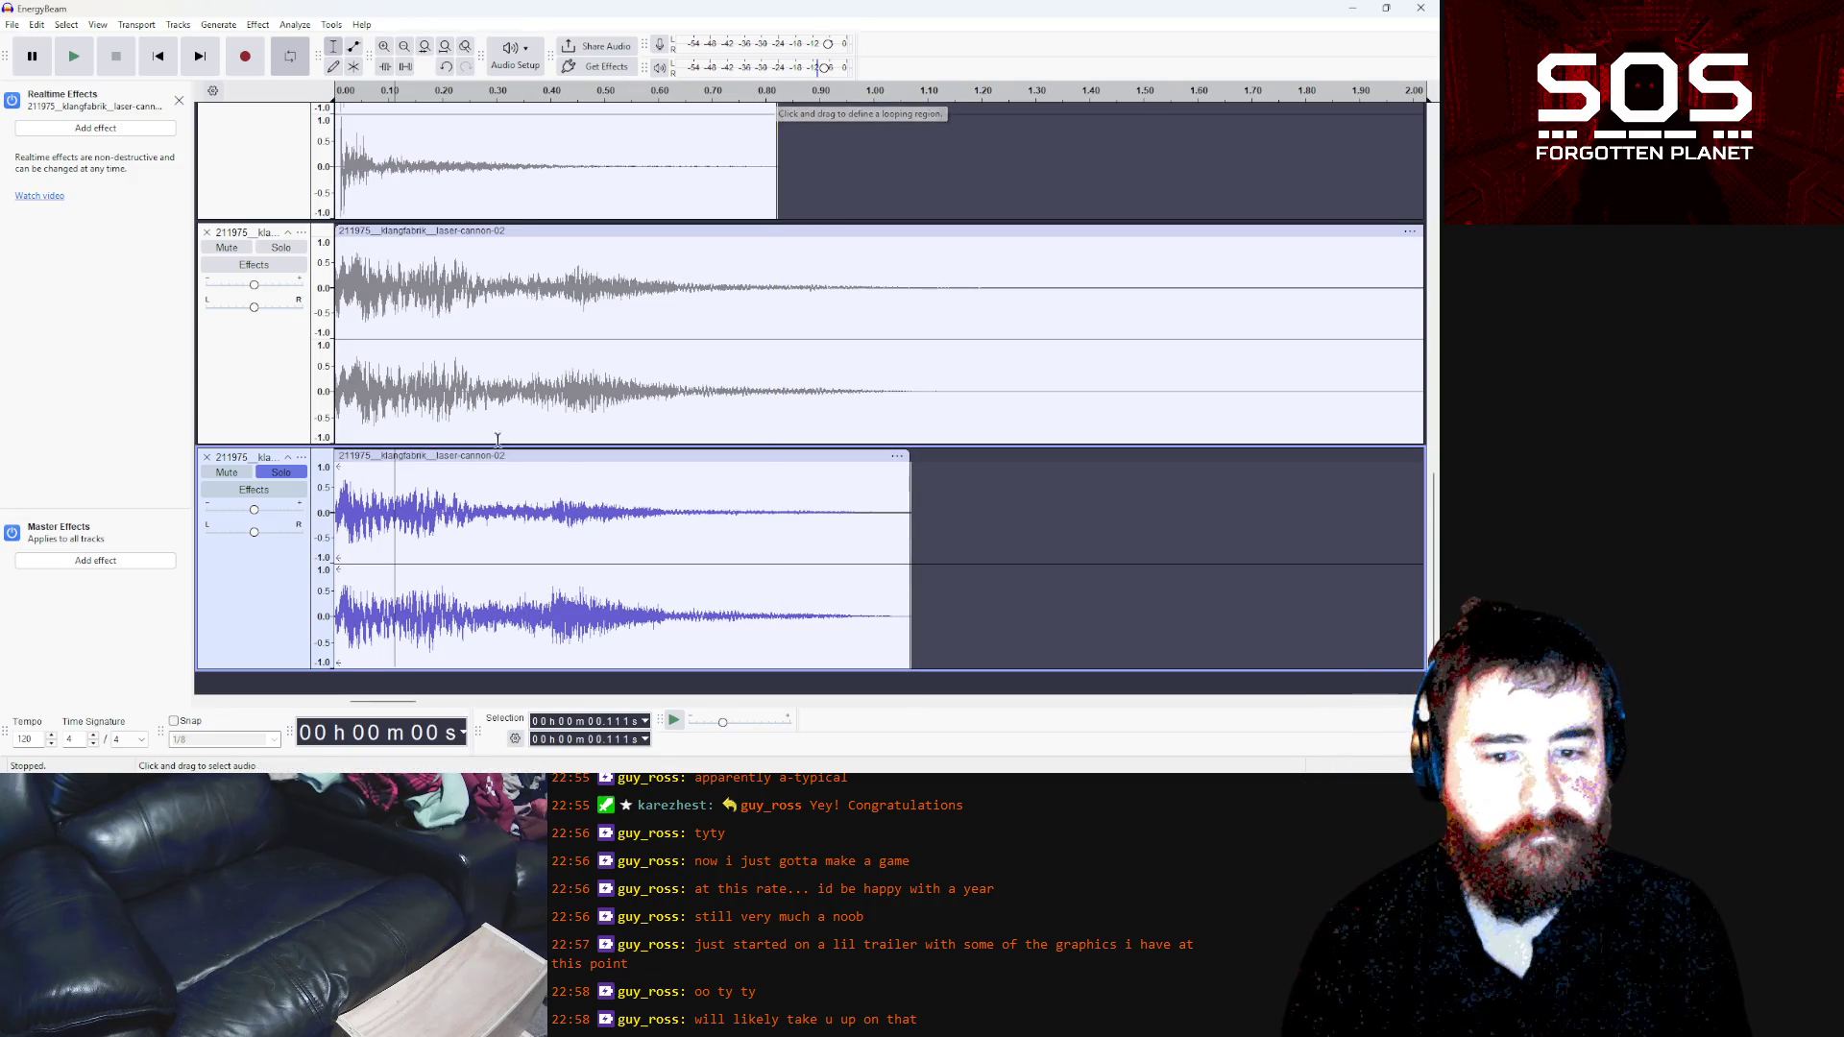
mouse_move(347, 488)
left_mouse_down()
mouse_move(564, 523)
mouse_move(493, 527)
left_mouse_up()
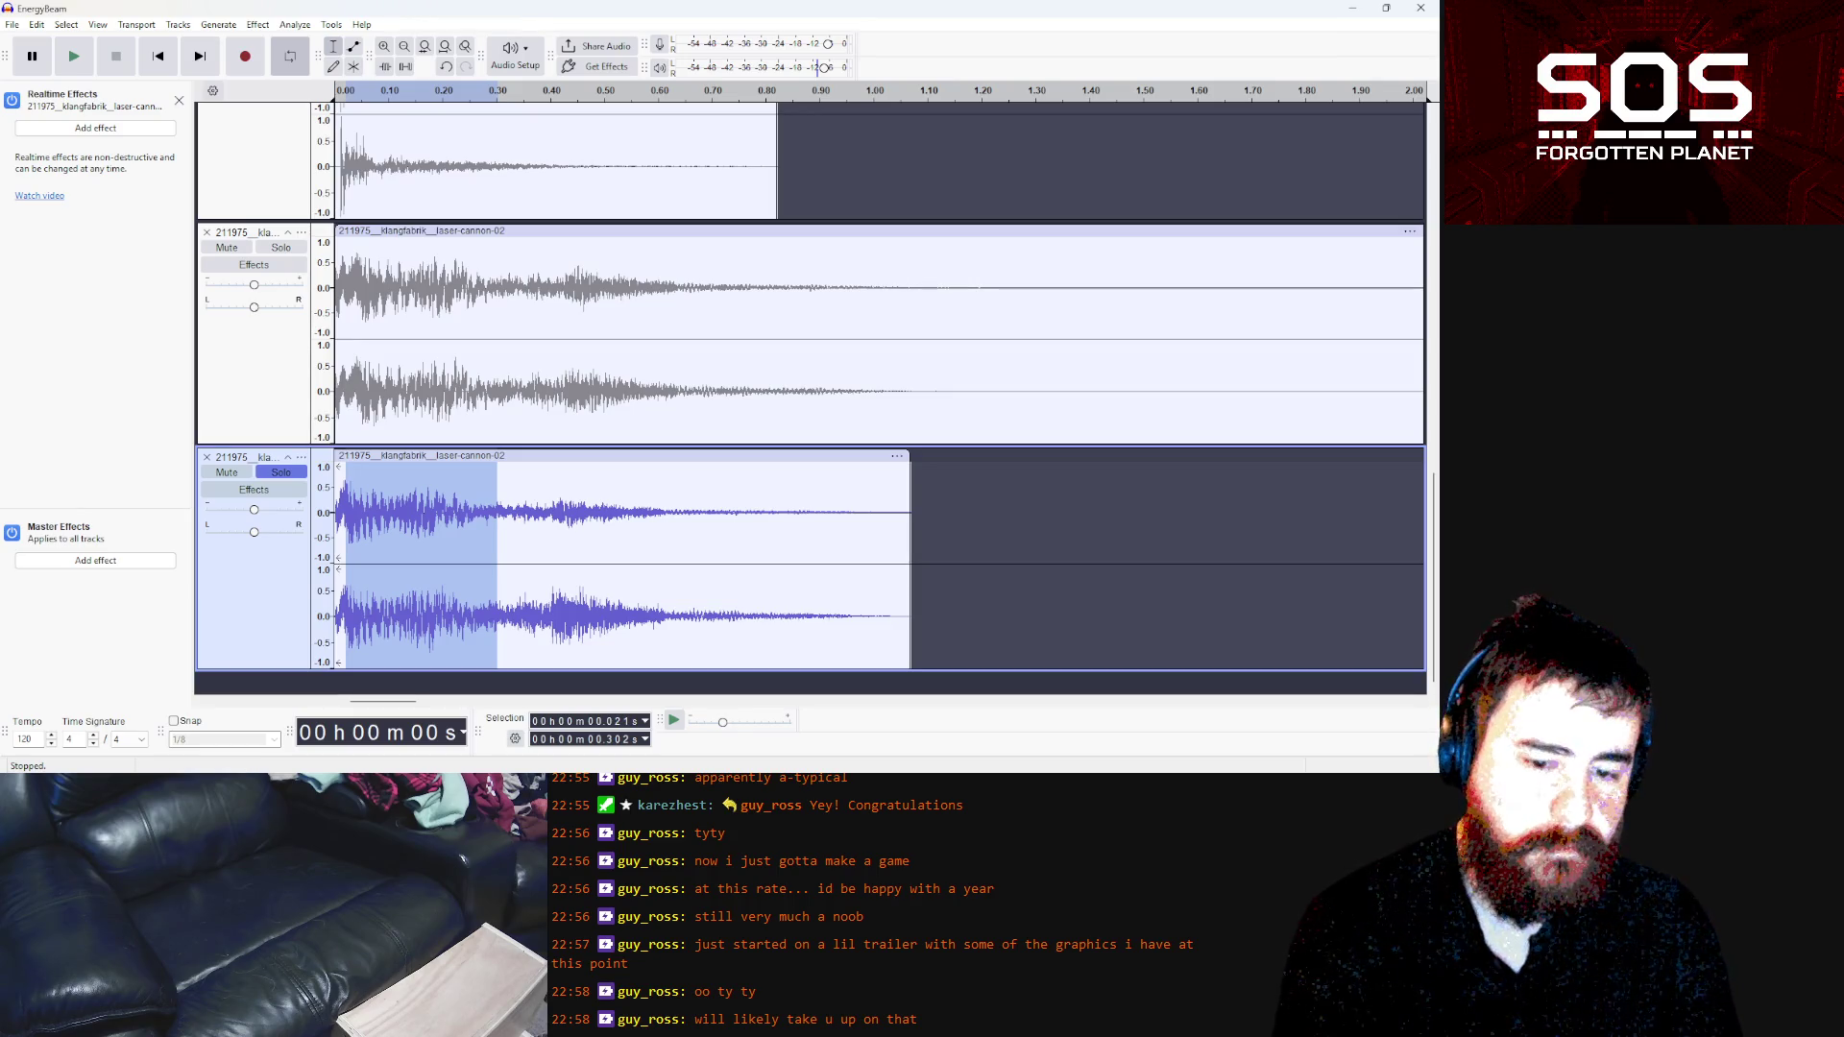
left_click(523, 768)
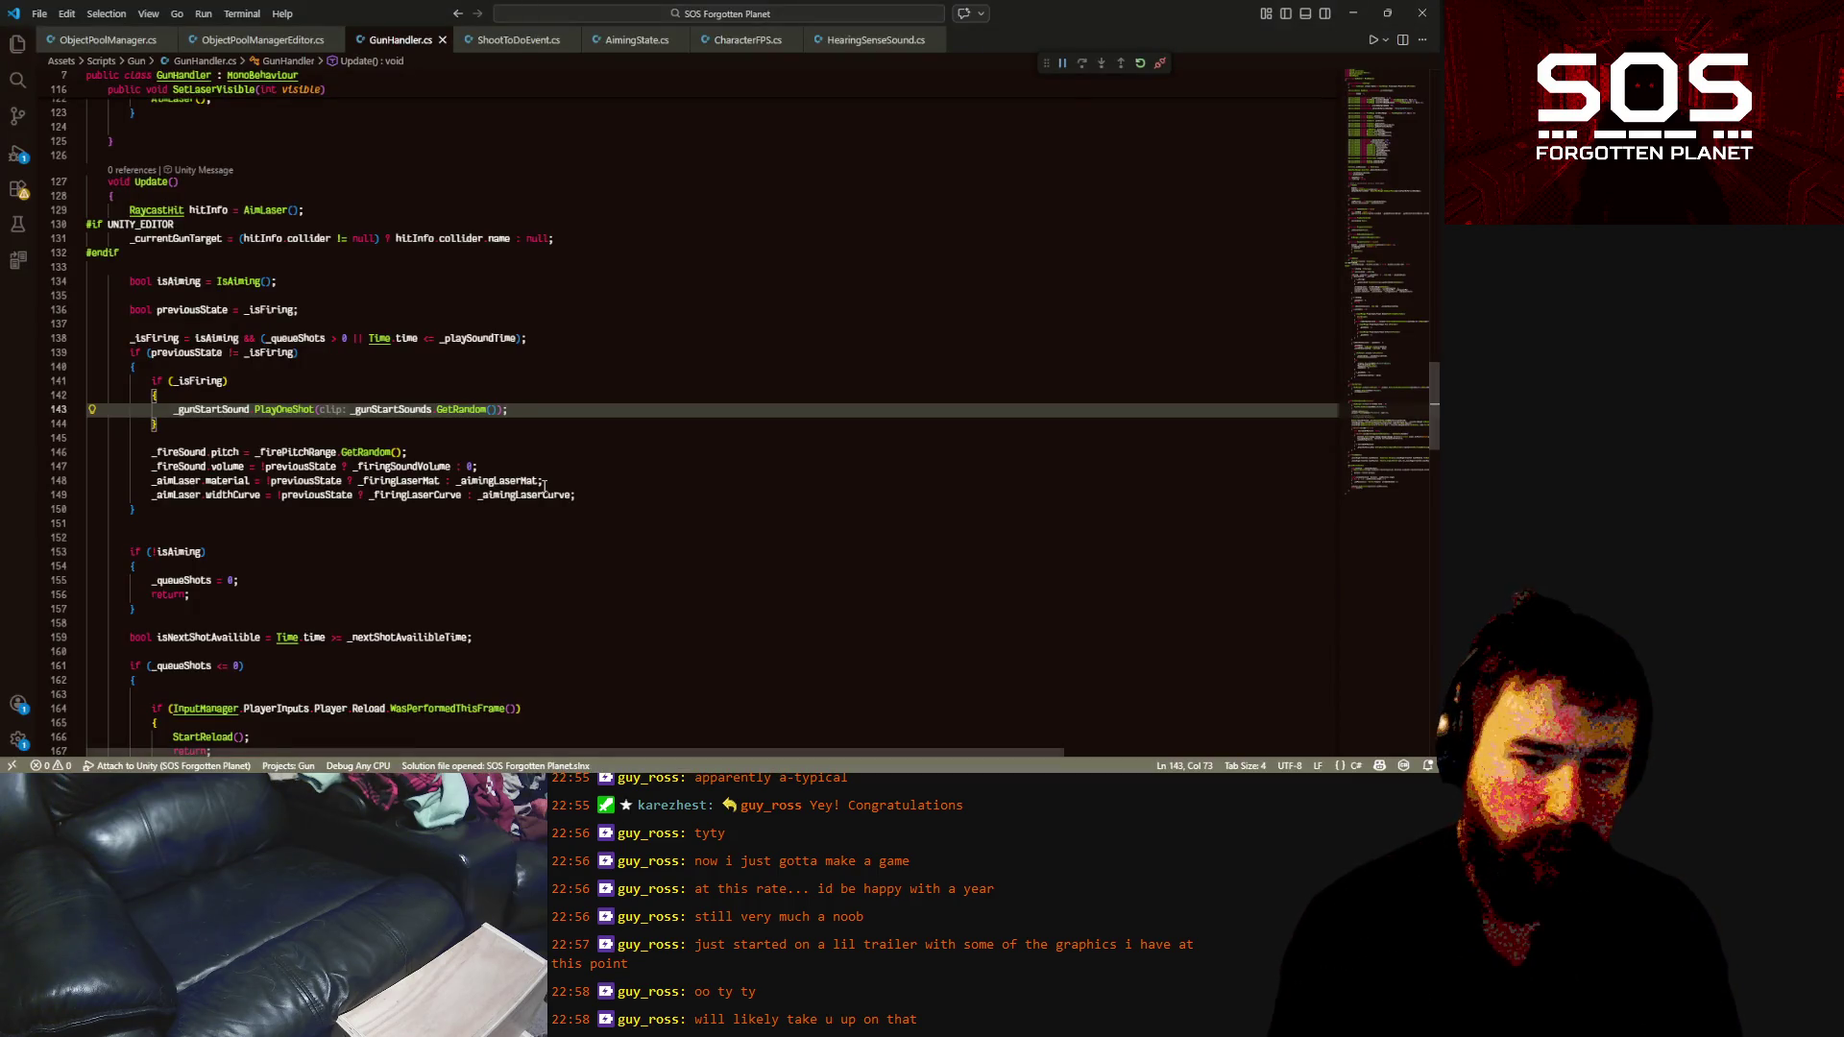
Add a breakpoint on line 186's ShotDelay read in GunHandler.cs, then unpause the Unity game
scroll(540, 479, "down", 3)
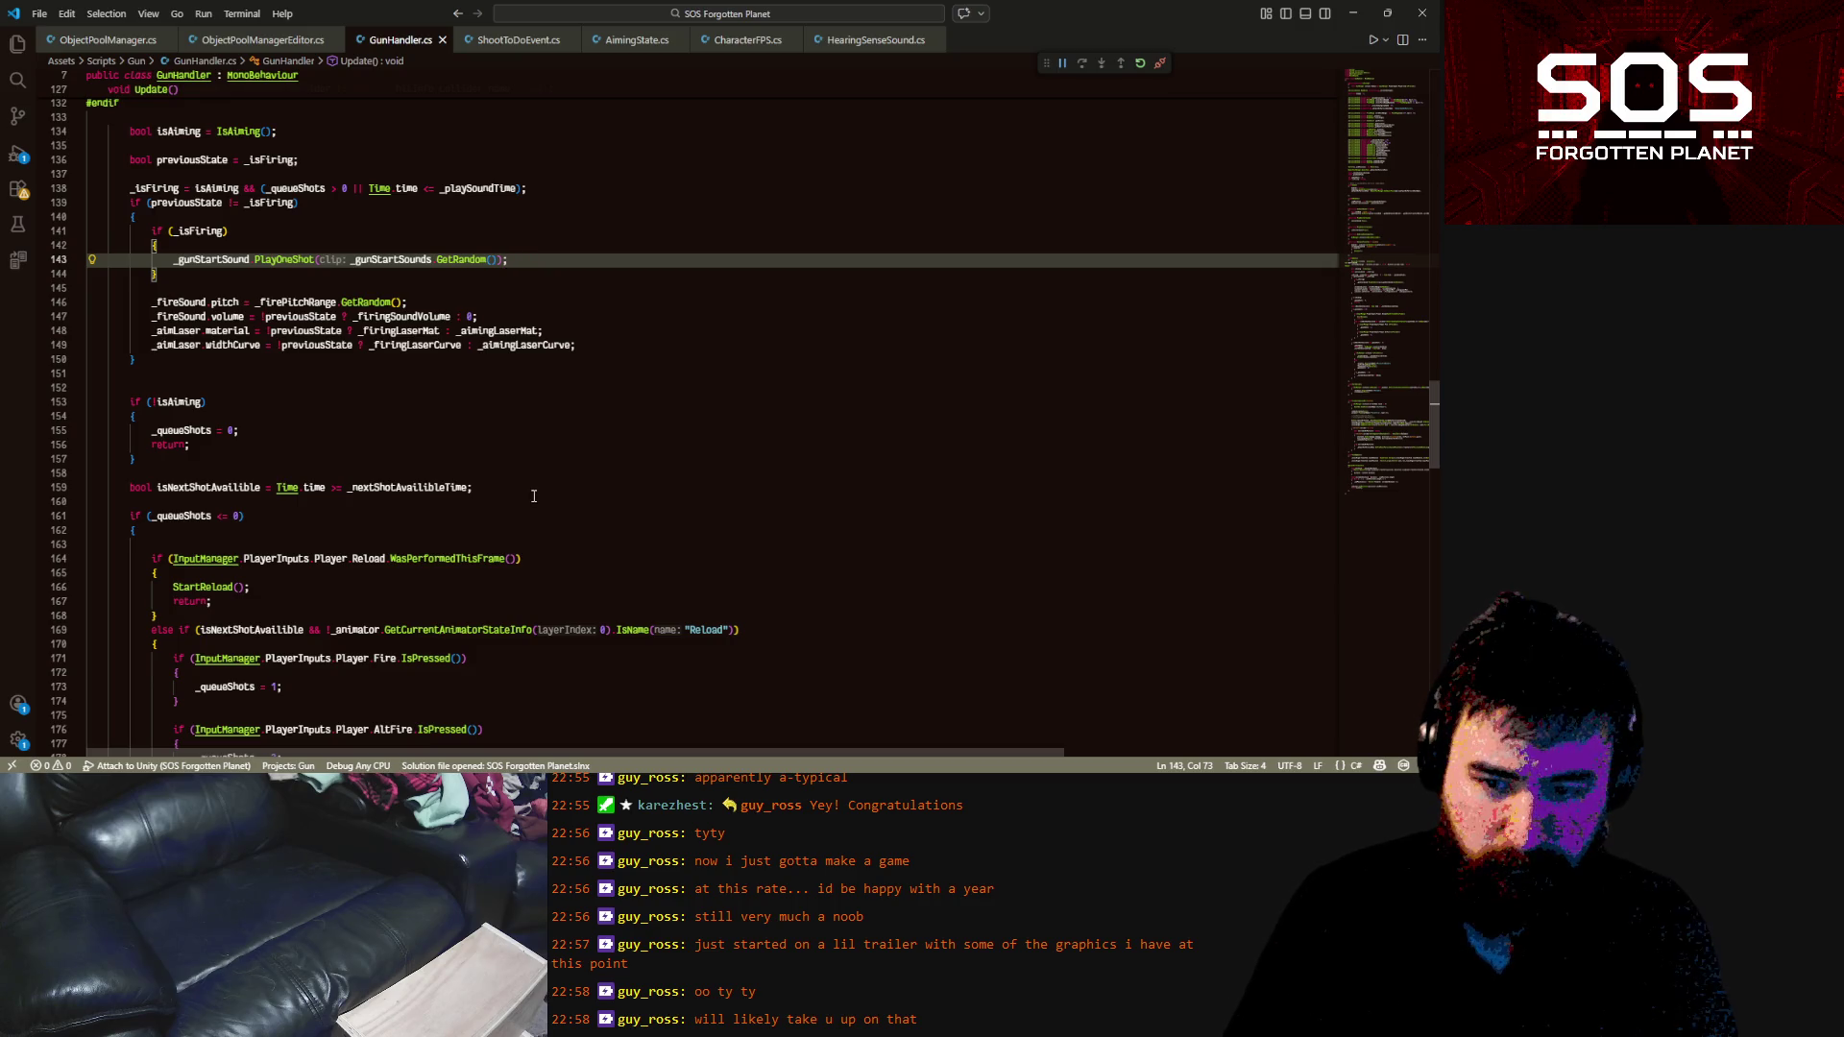
scroll(534, 495, "down", 3)
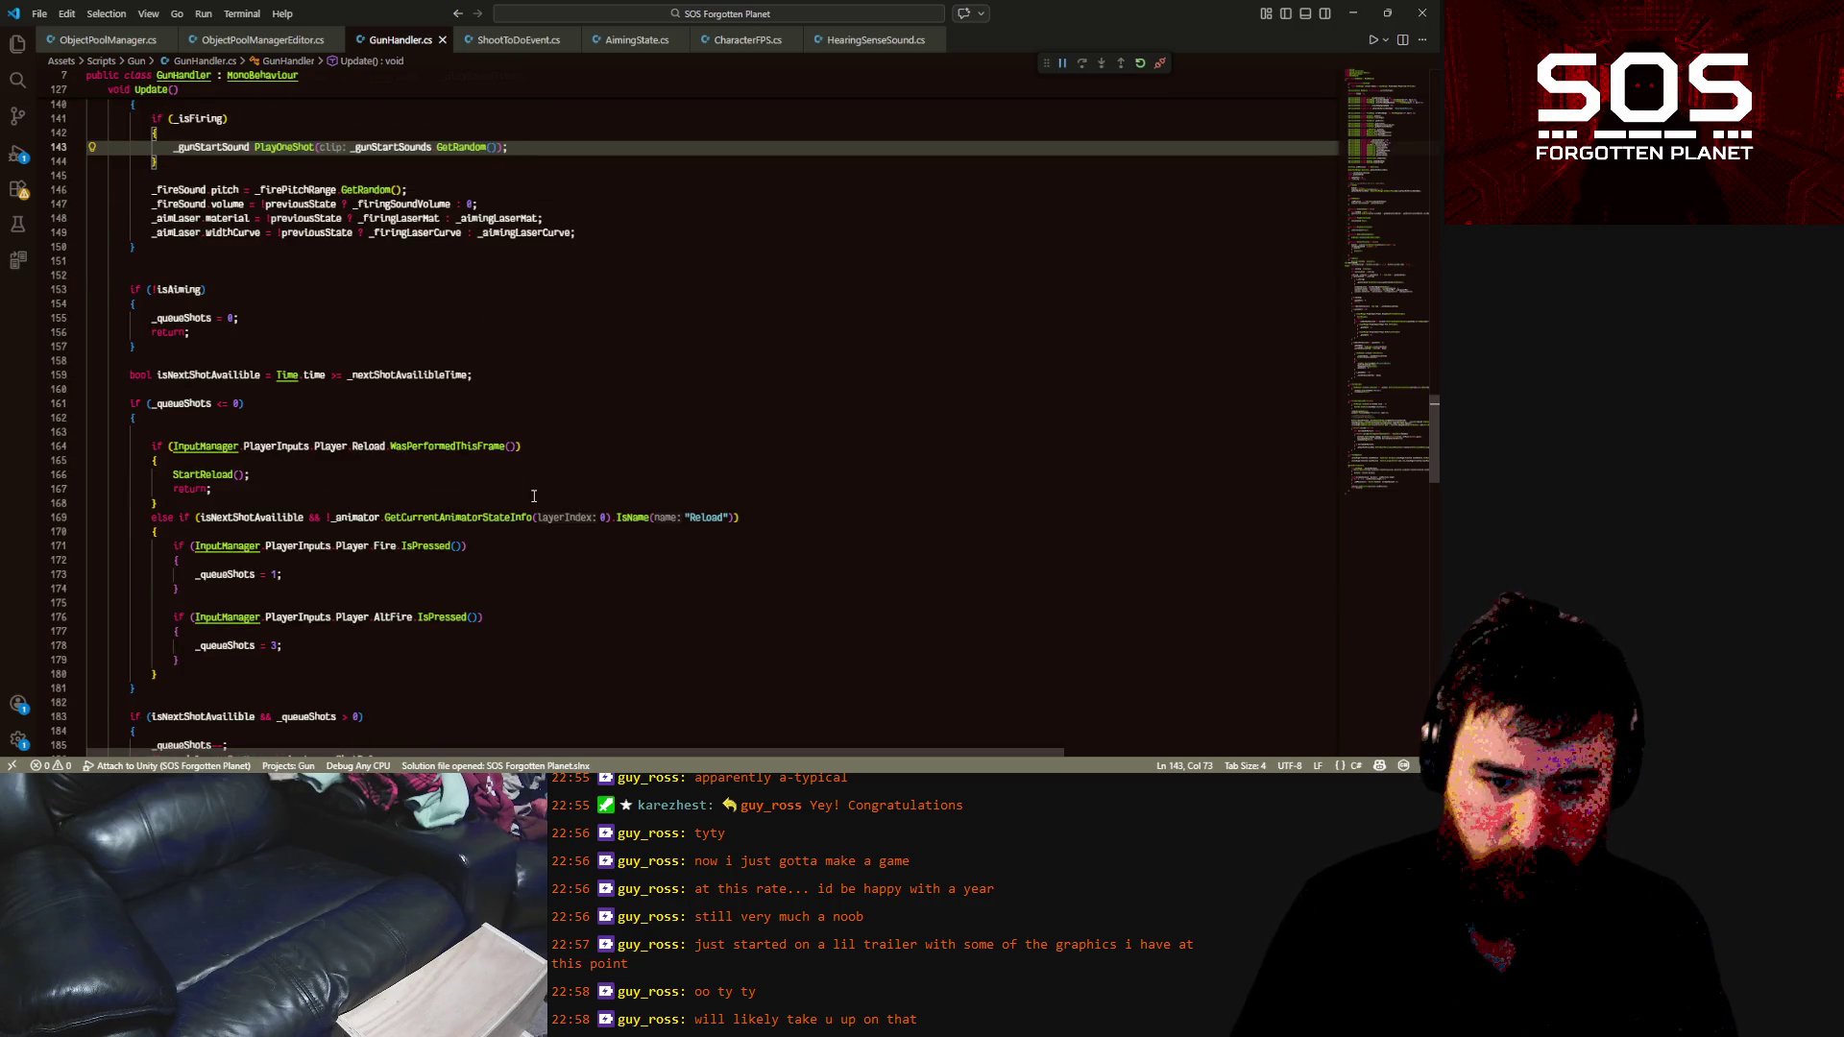
double_click(435, 377)
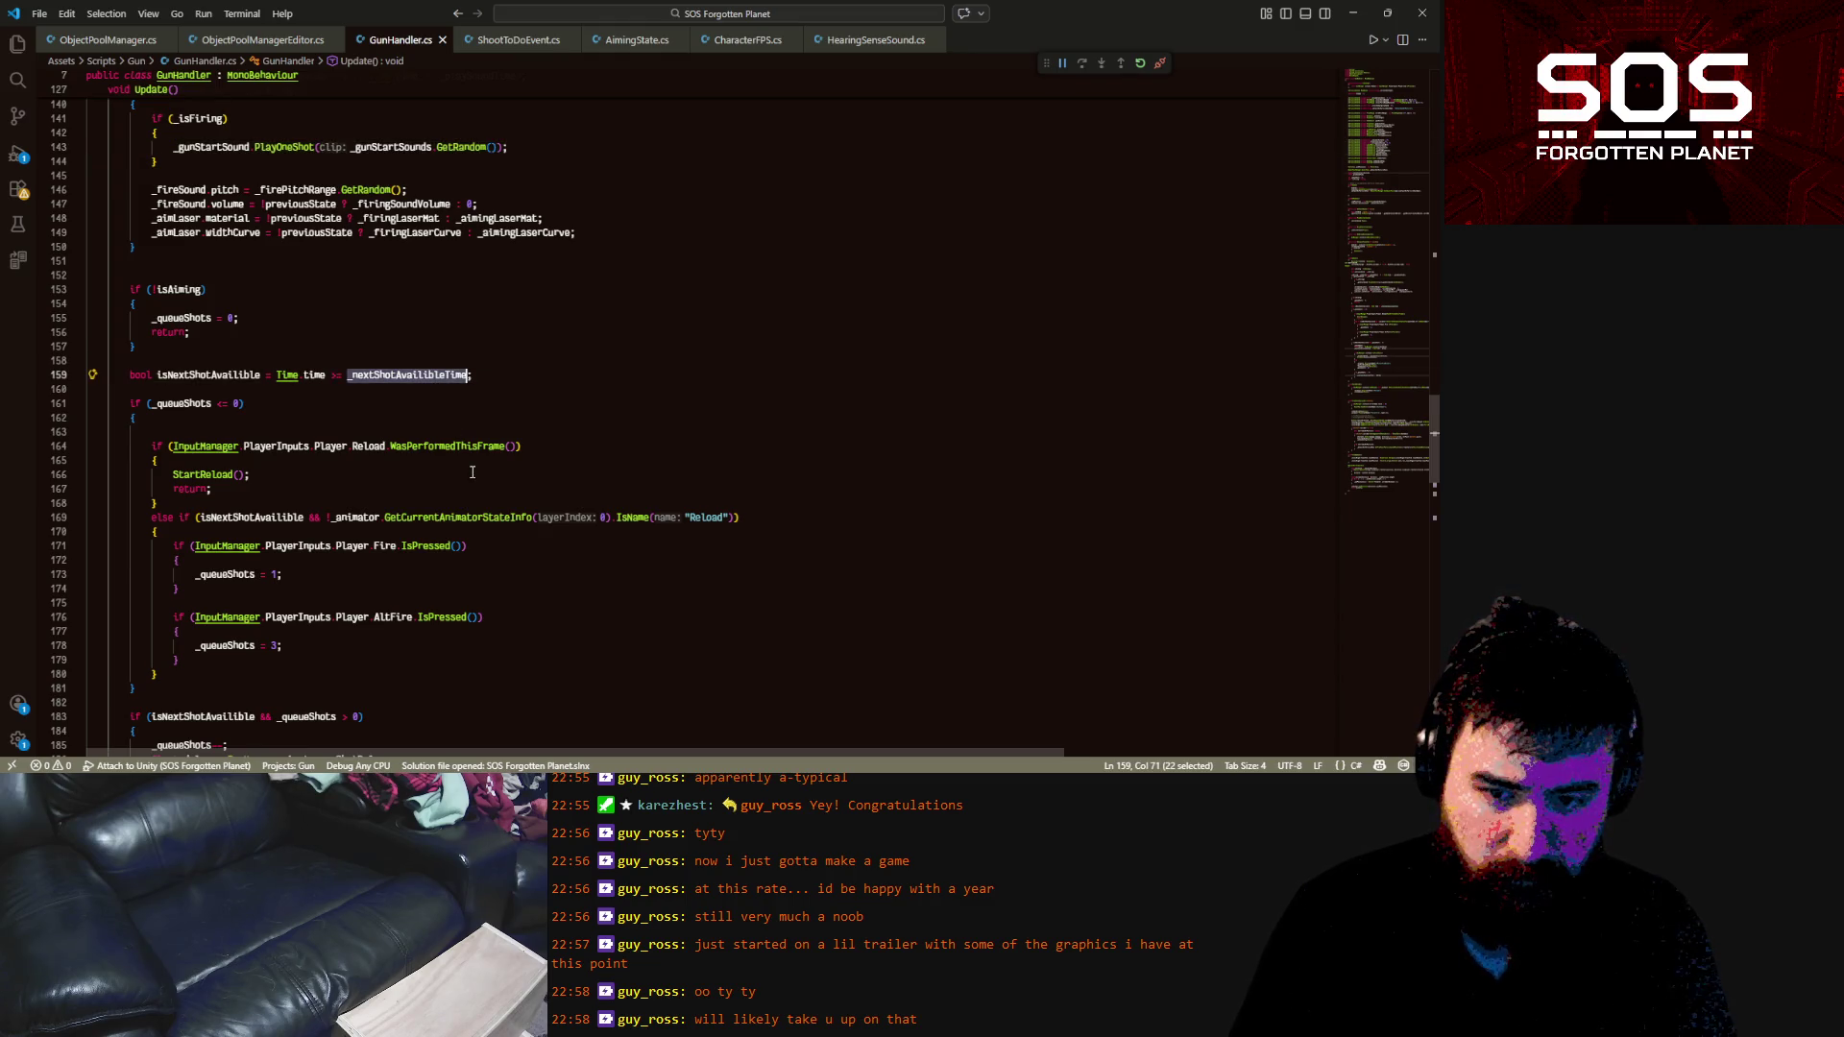
scroll(472, 472, "down", 8)
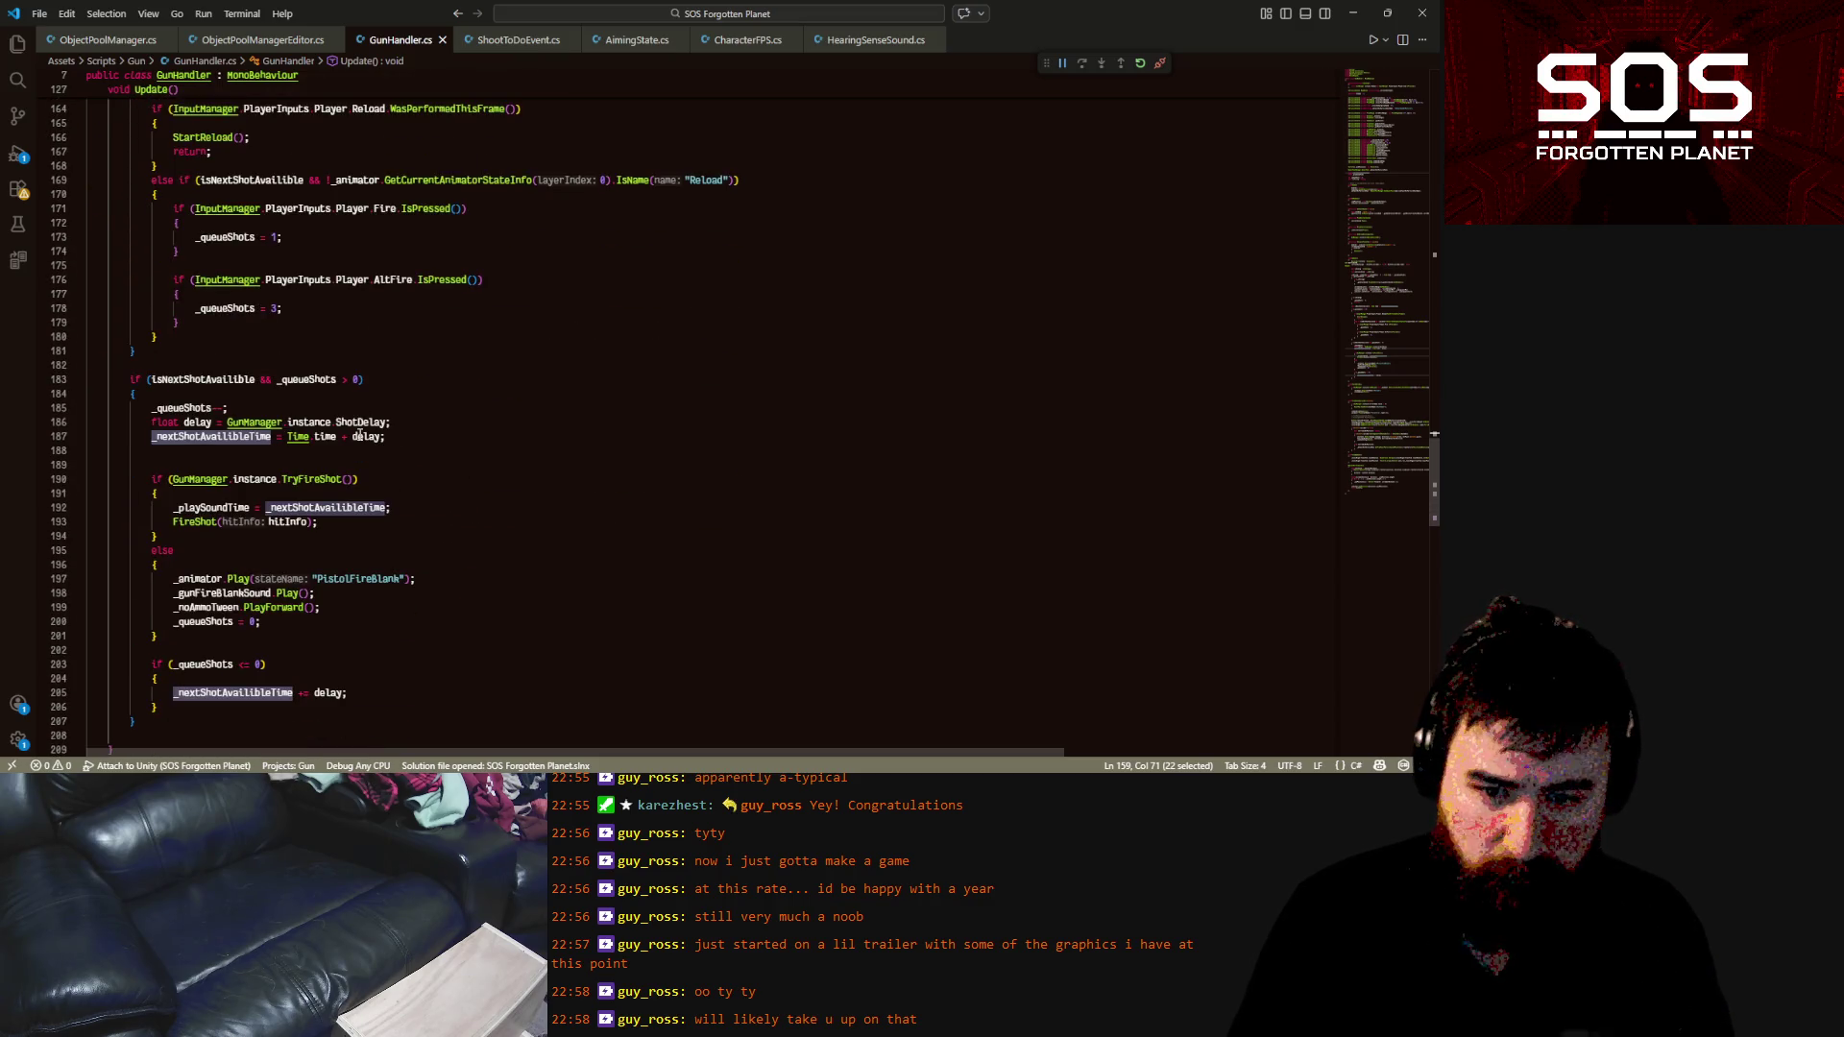
left_click(359, 435)
left_click(349, 423)
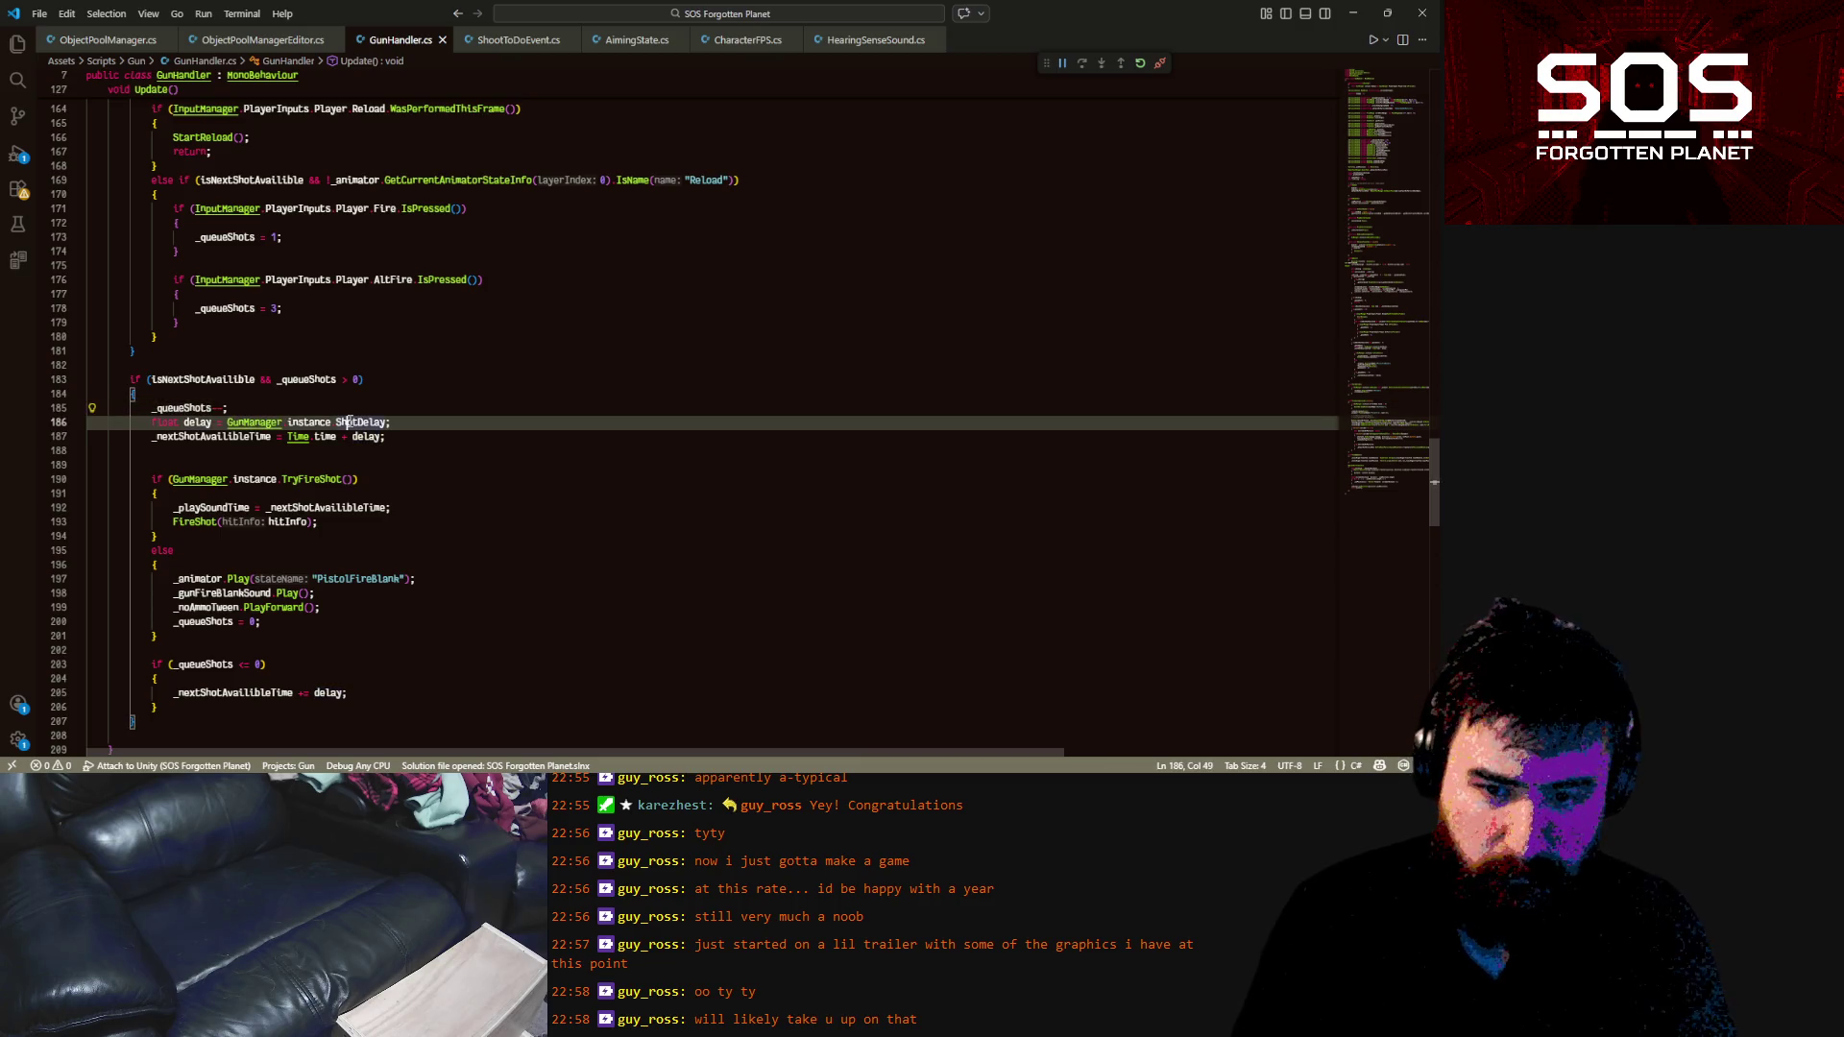
left_click(44, 424)
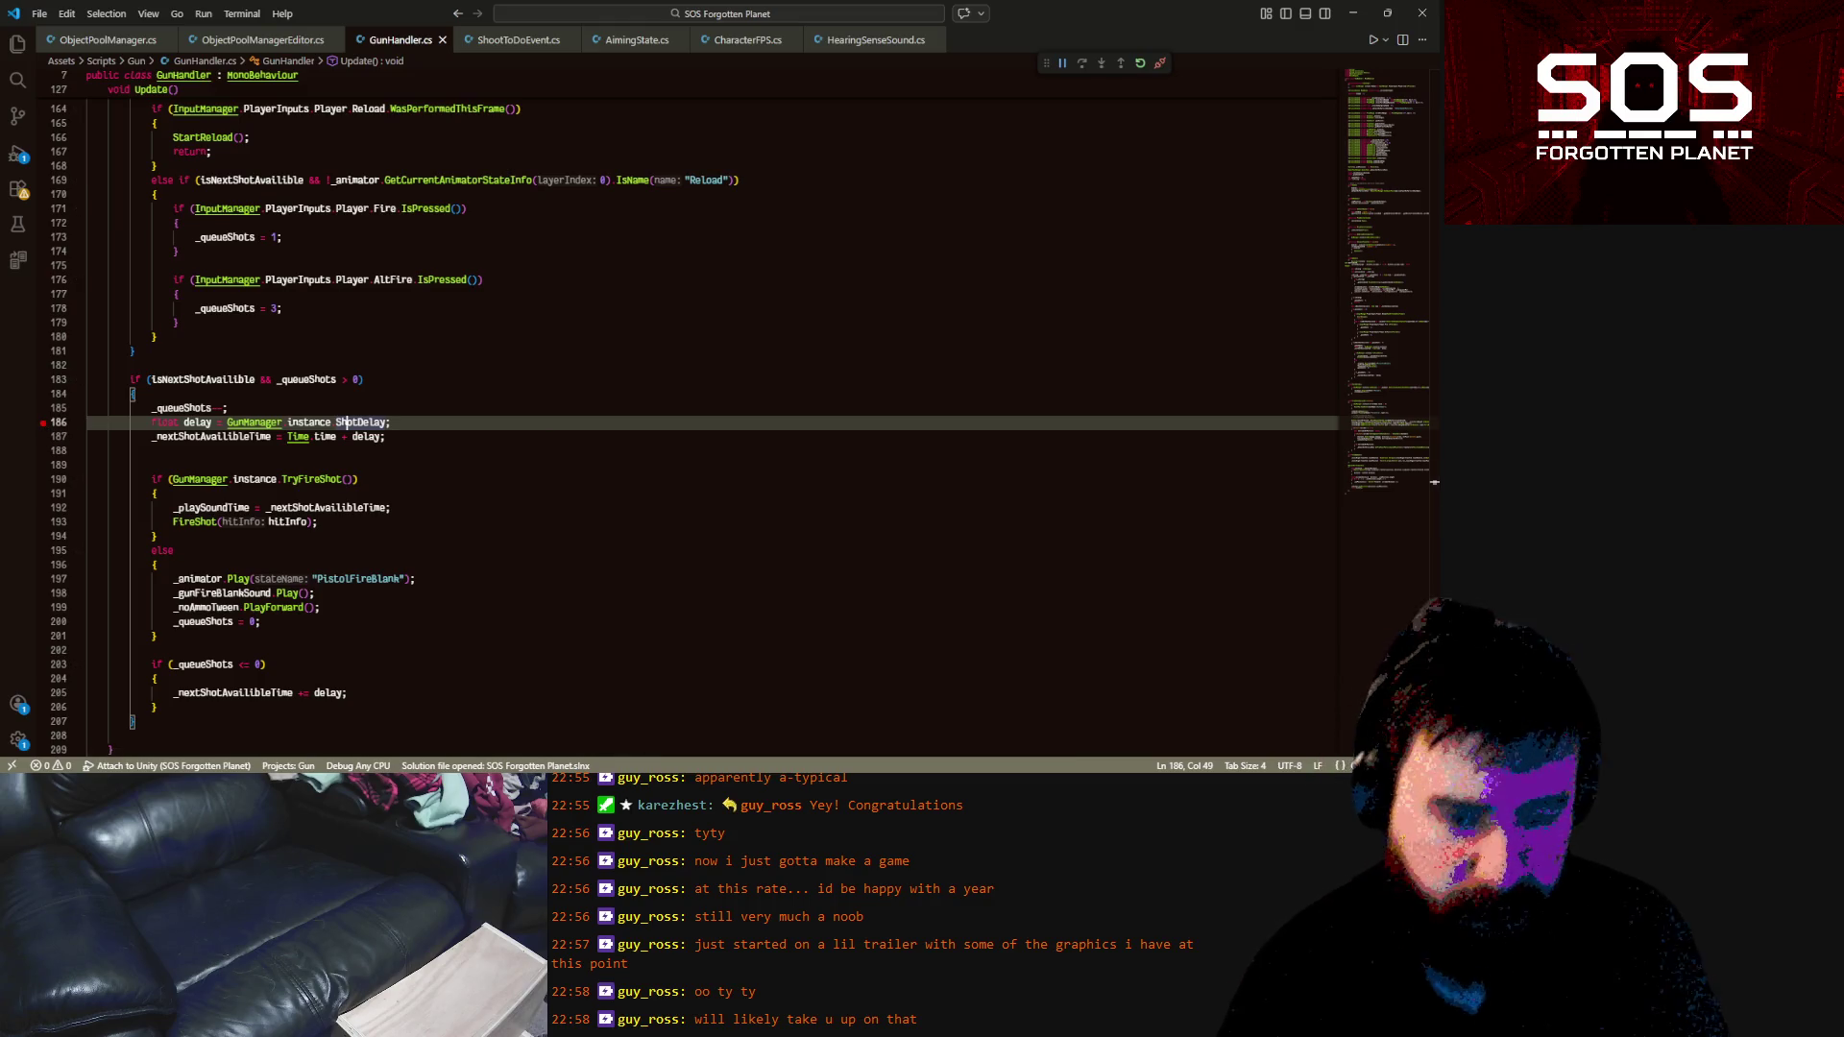
key("alt+Tab")
key("Escape")
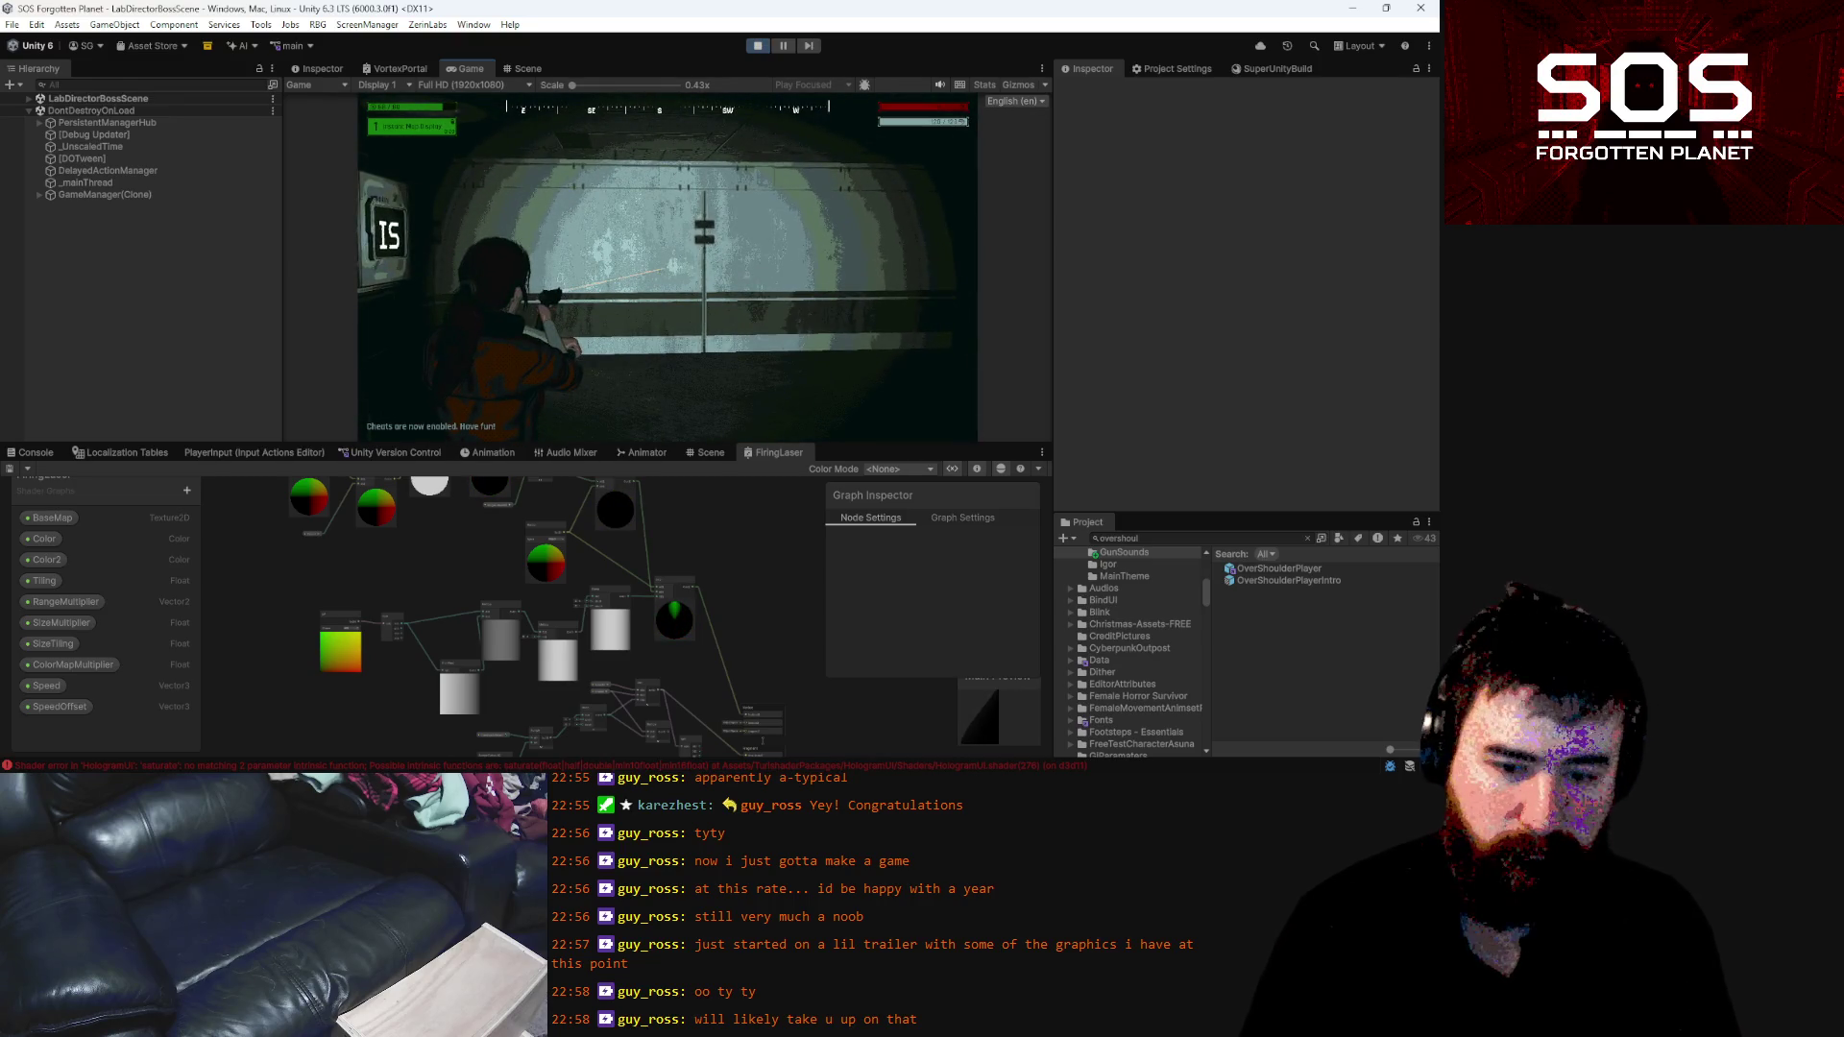
Fire to hit the line-186 breakpoint, inspect ShotDelay (0.06) and _queueShots, then continue with F5
left_click(727, 405)
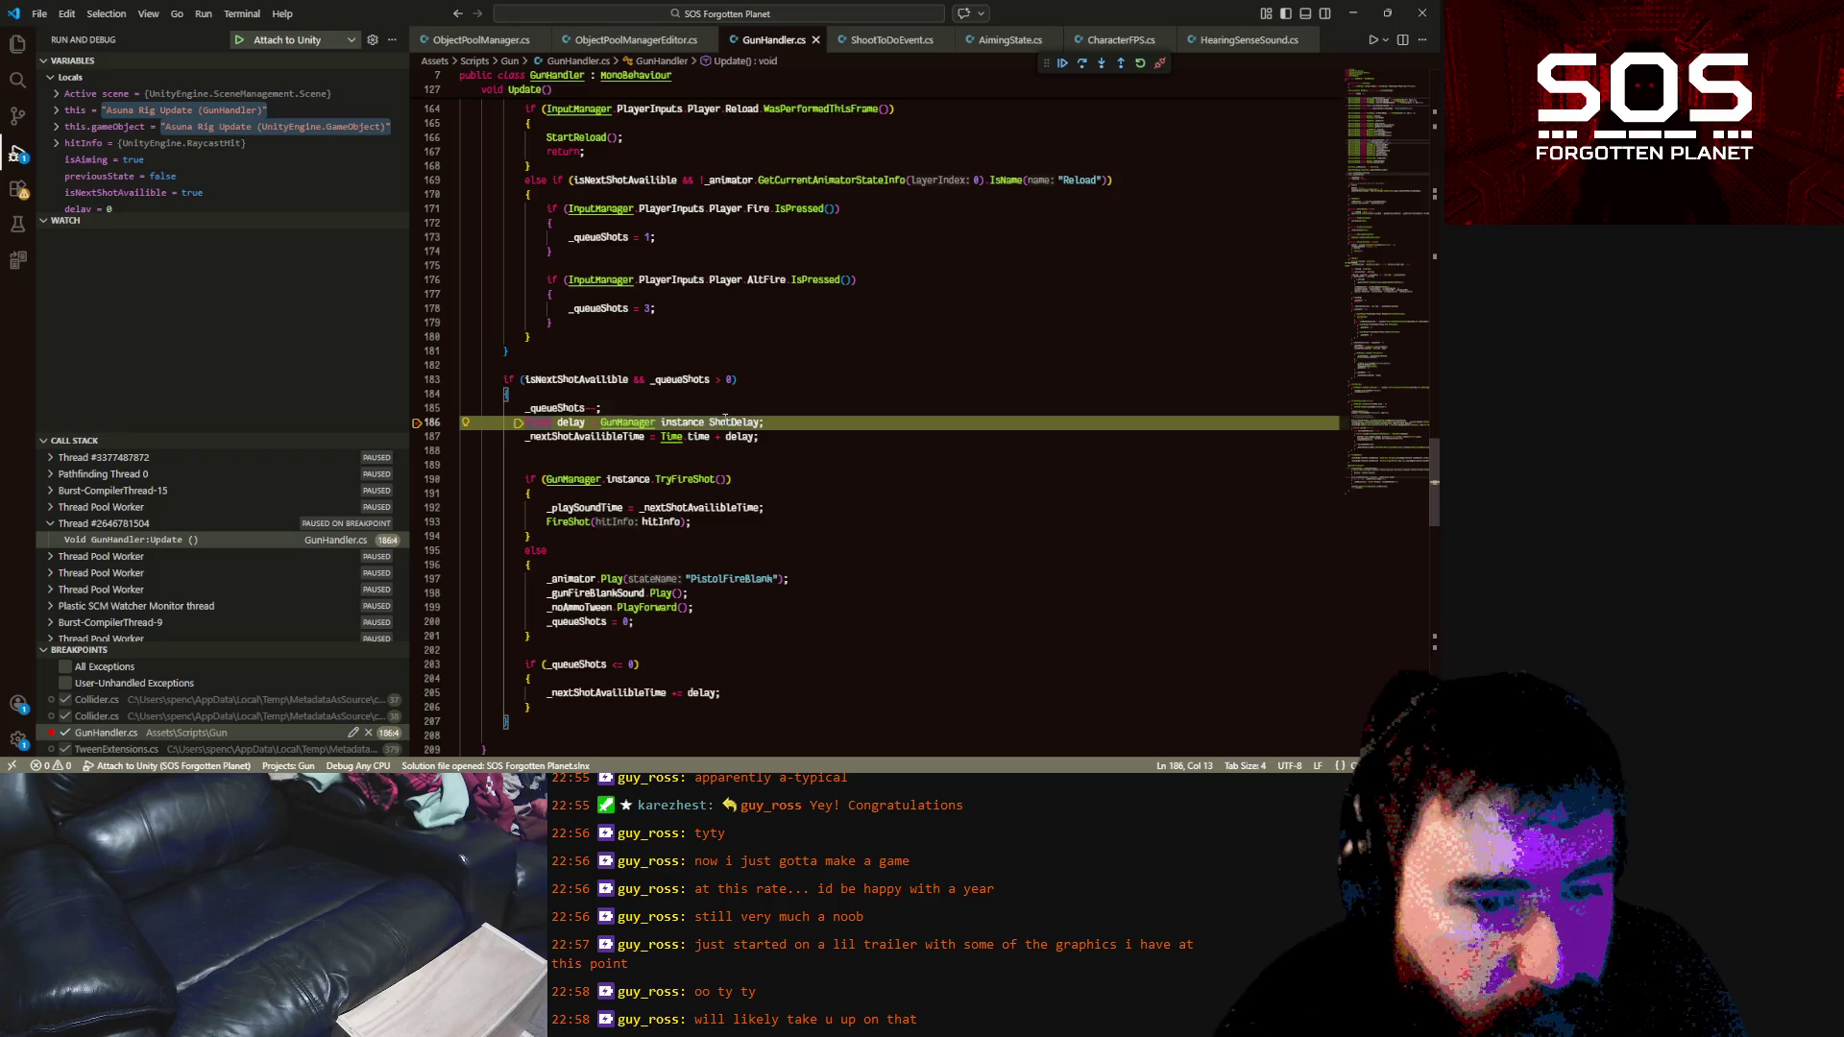
mouse_move(725, 417)
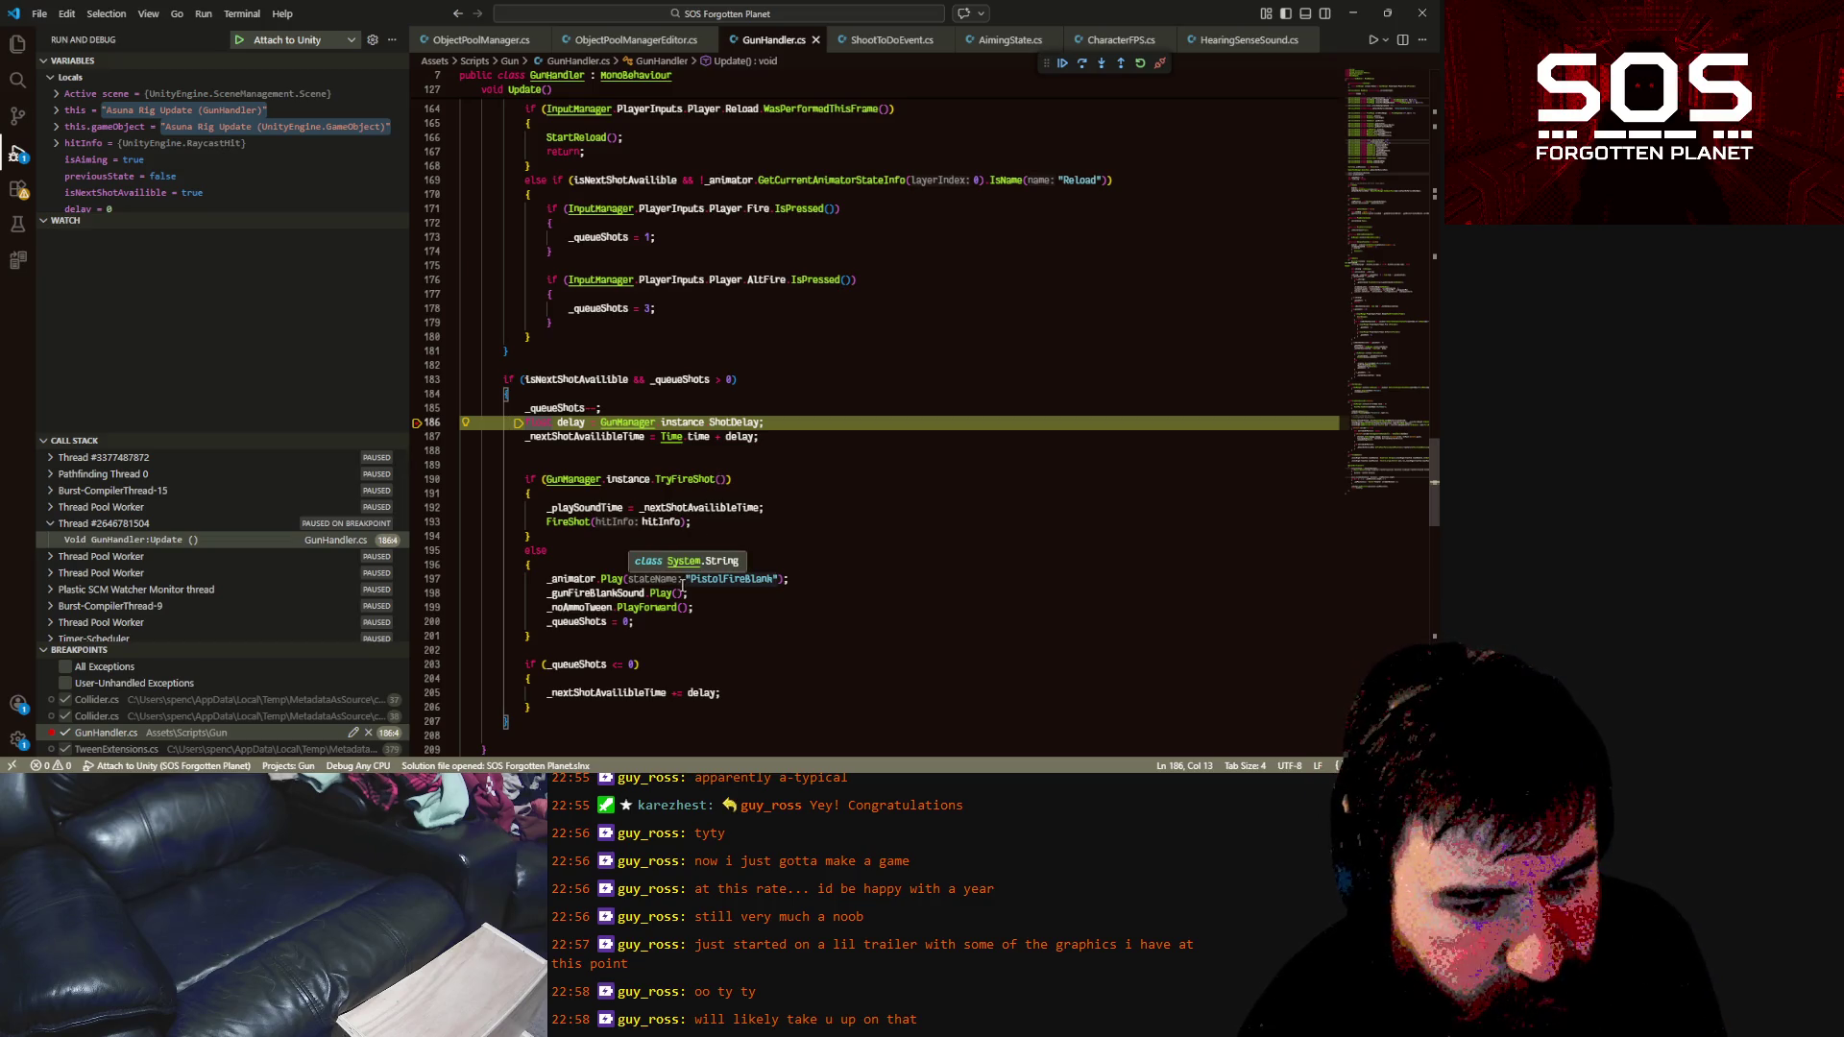
double_click(581, 665)
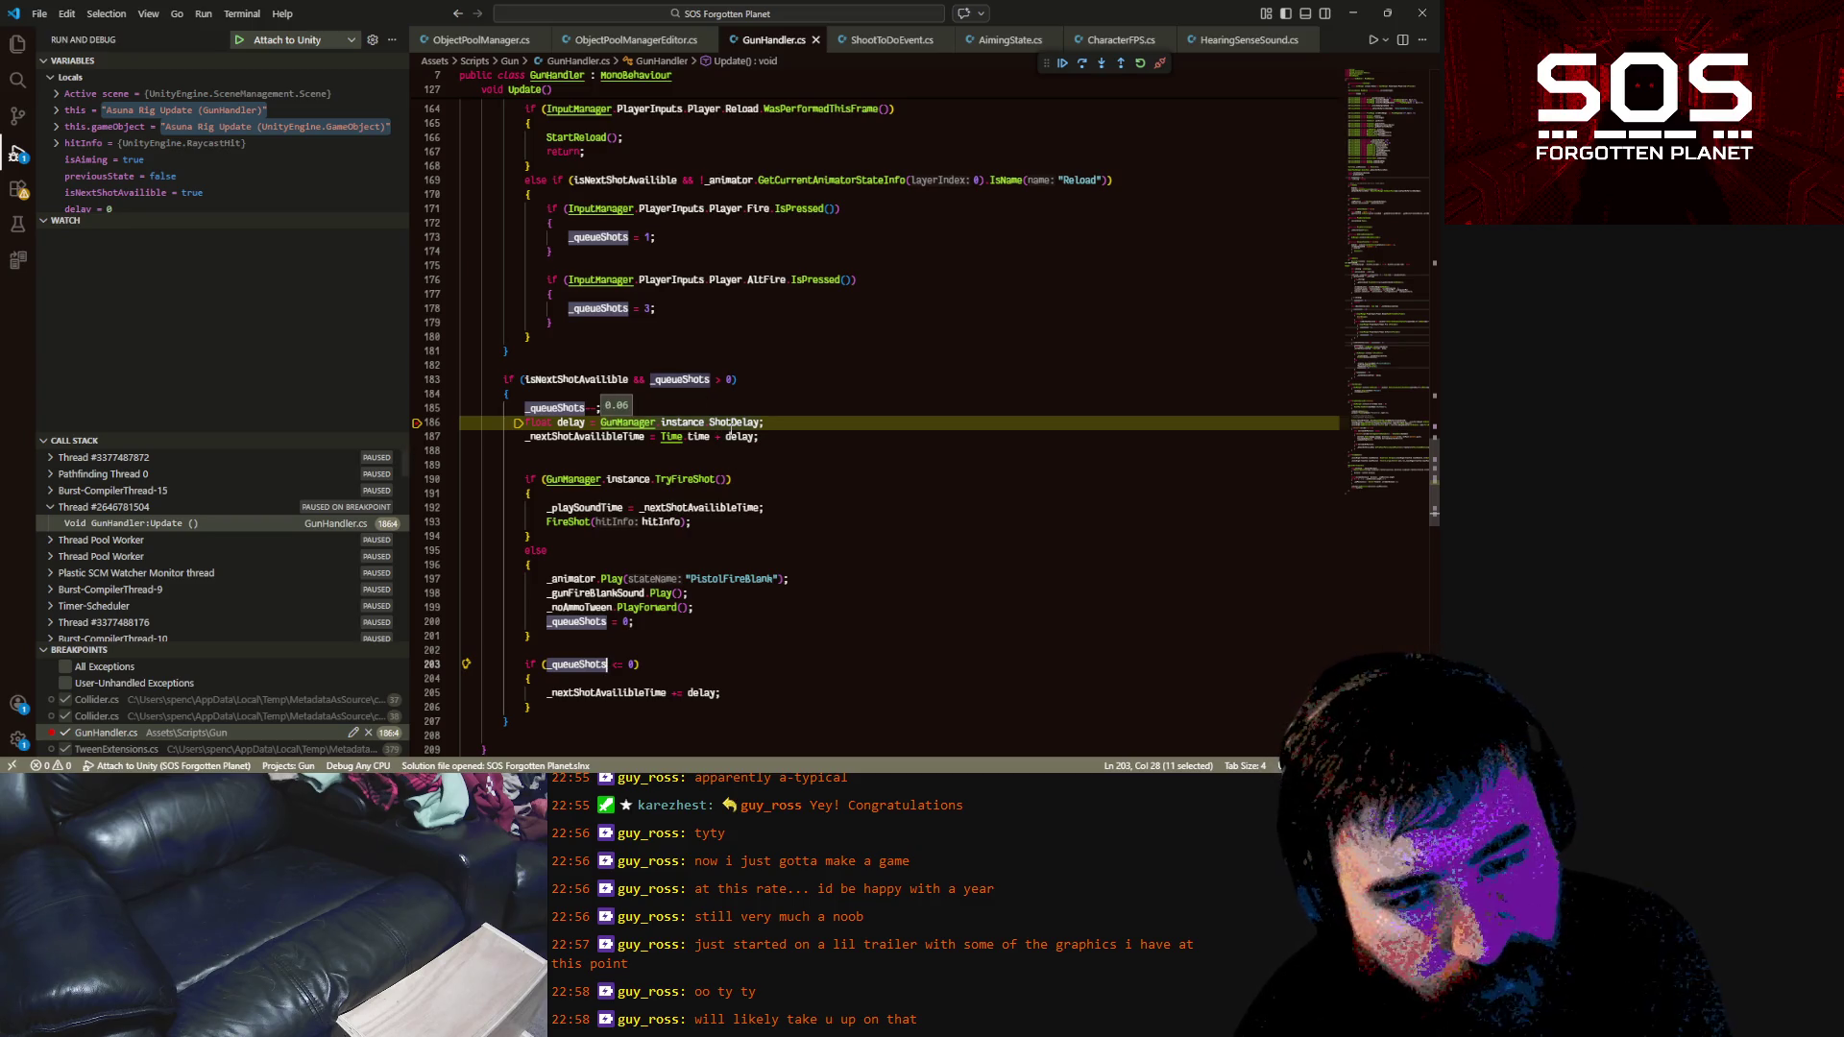
left_click(739, 465)
key("F5")
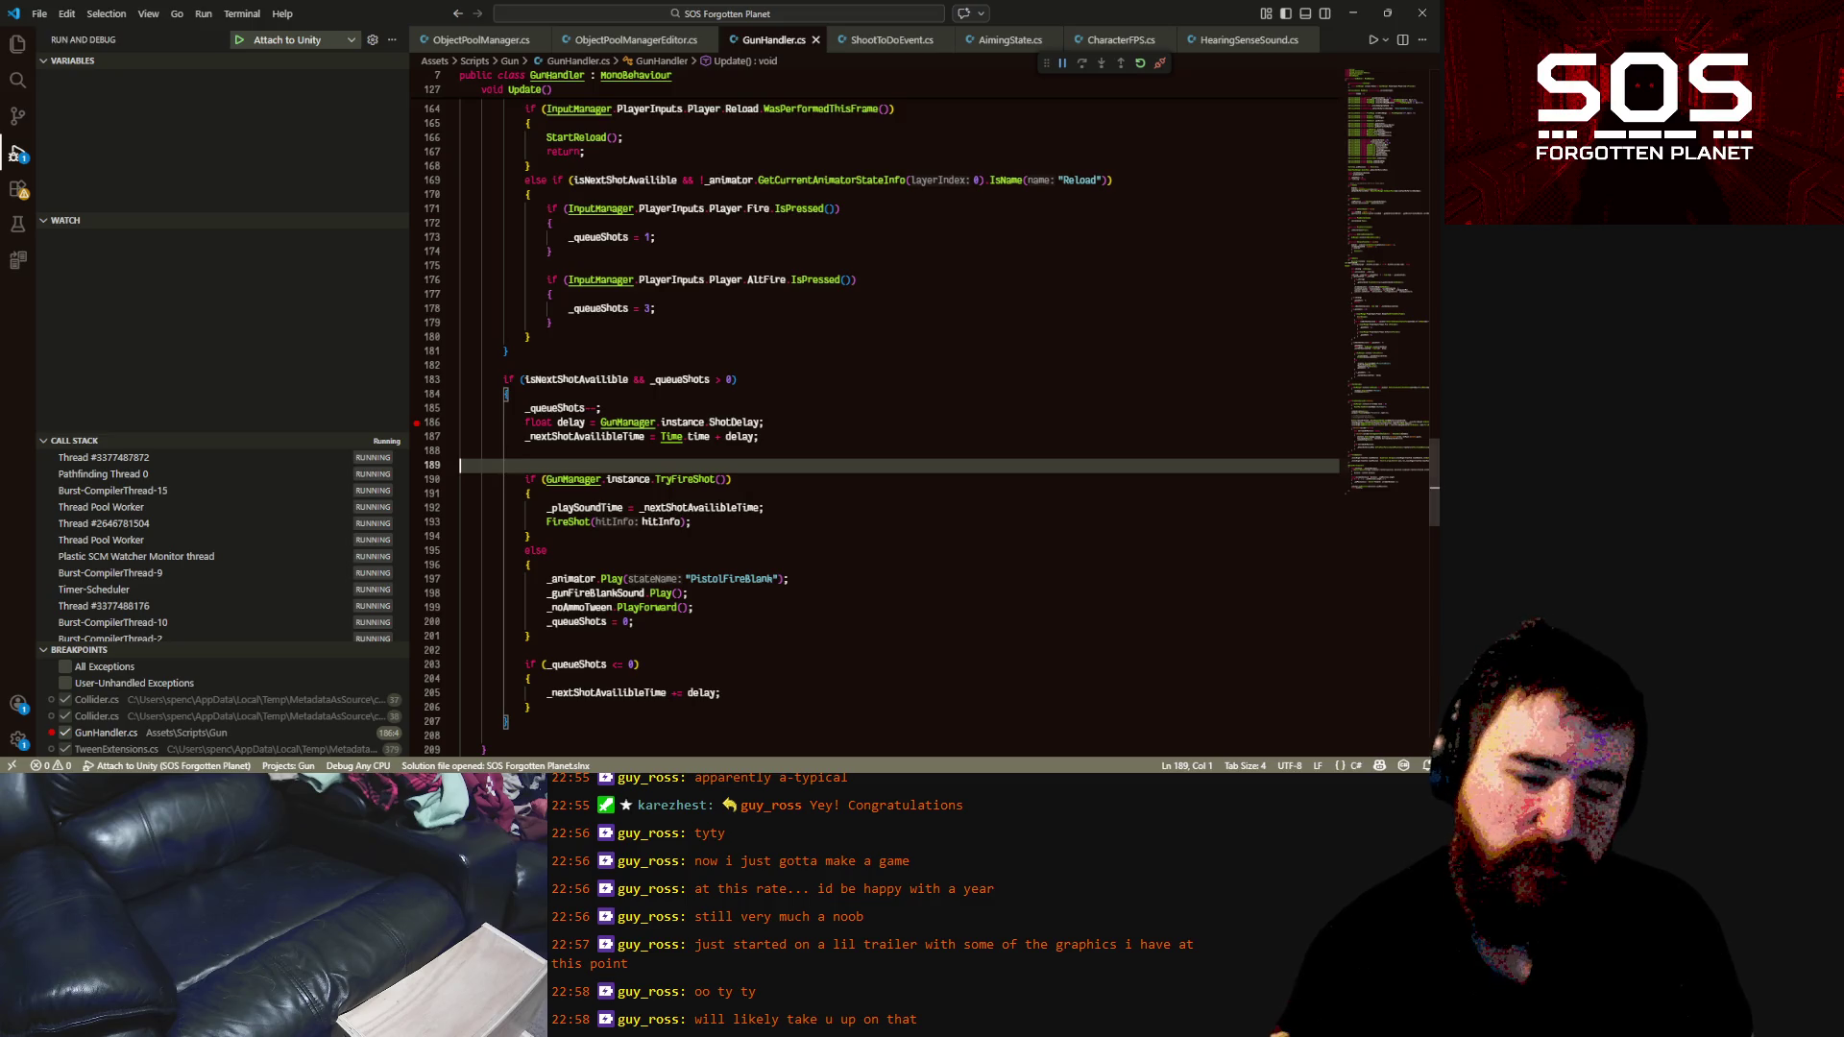
Delete the bottom track's audio from 0.096 s to the clip end, keeping only the first 0.096 s
left_click(490, 710)
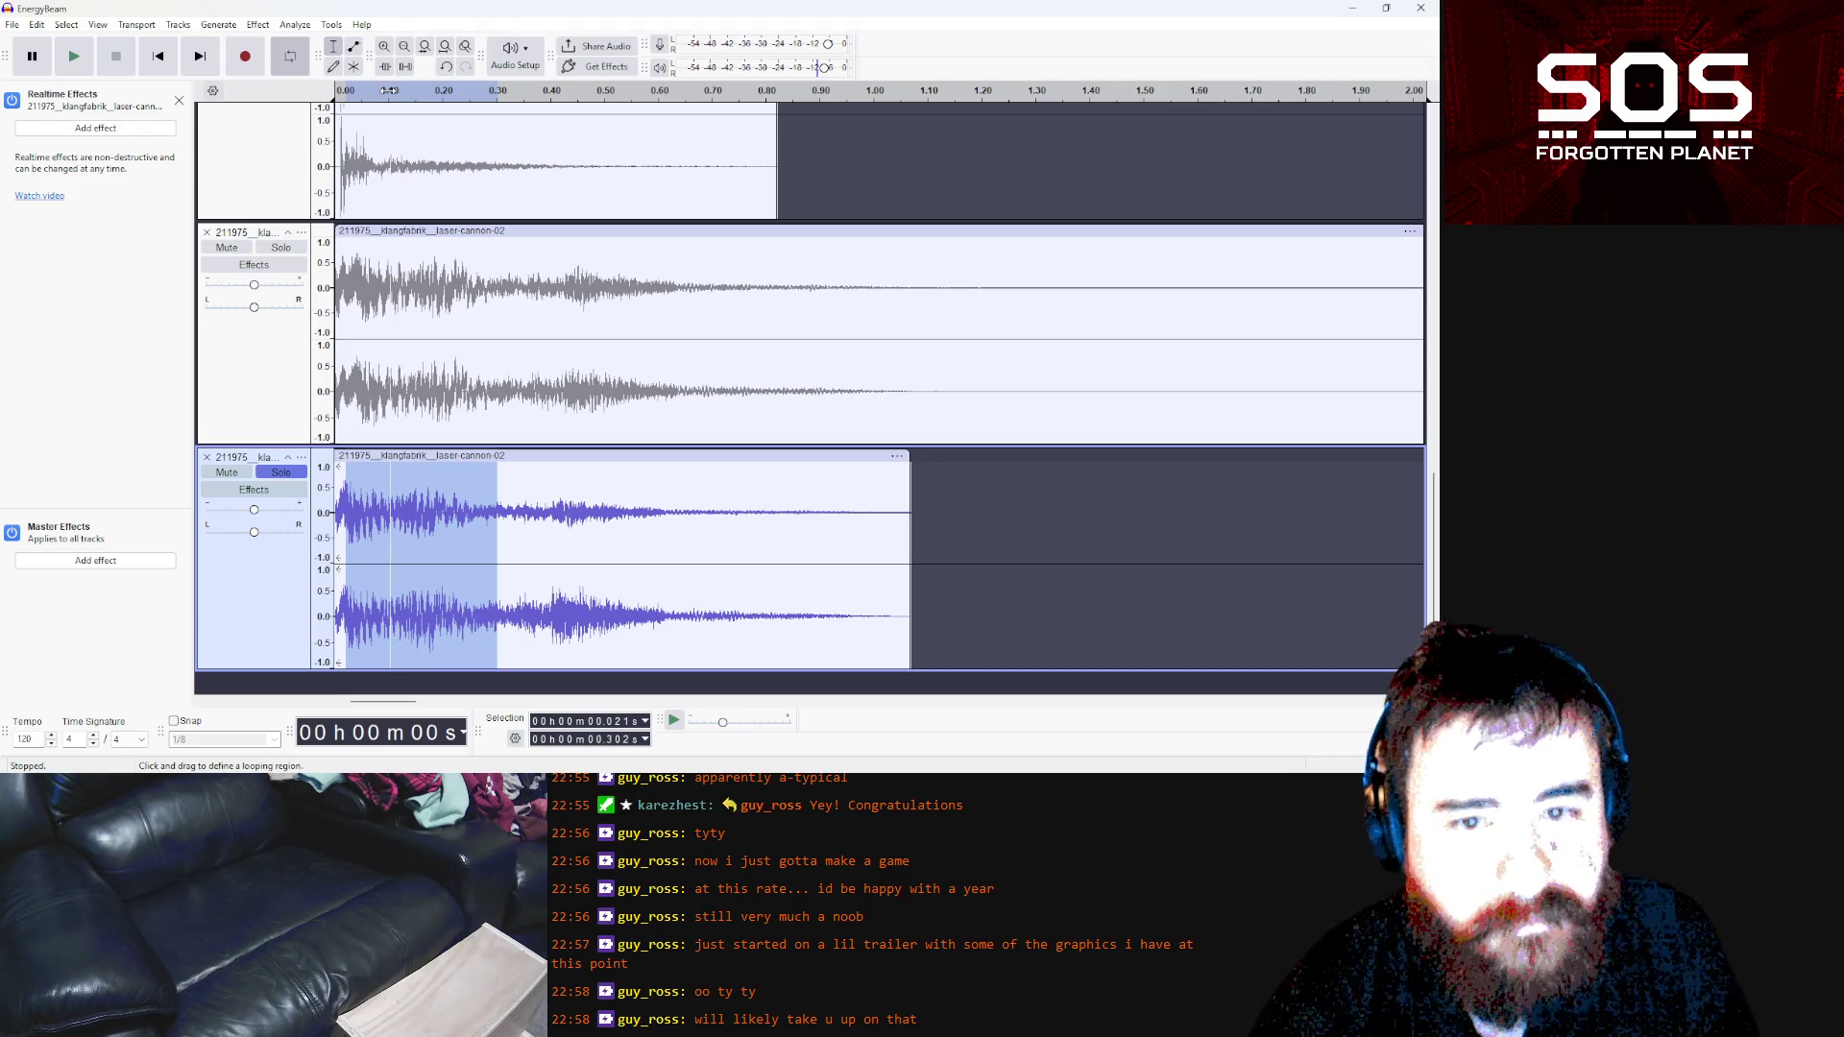
left_click(694, 509)
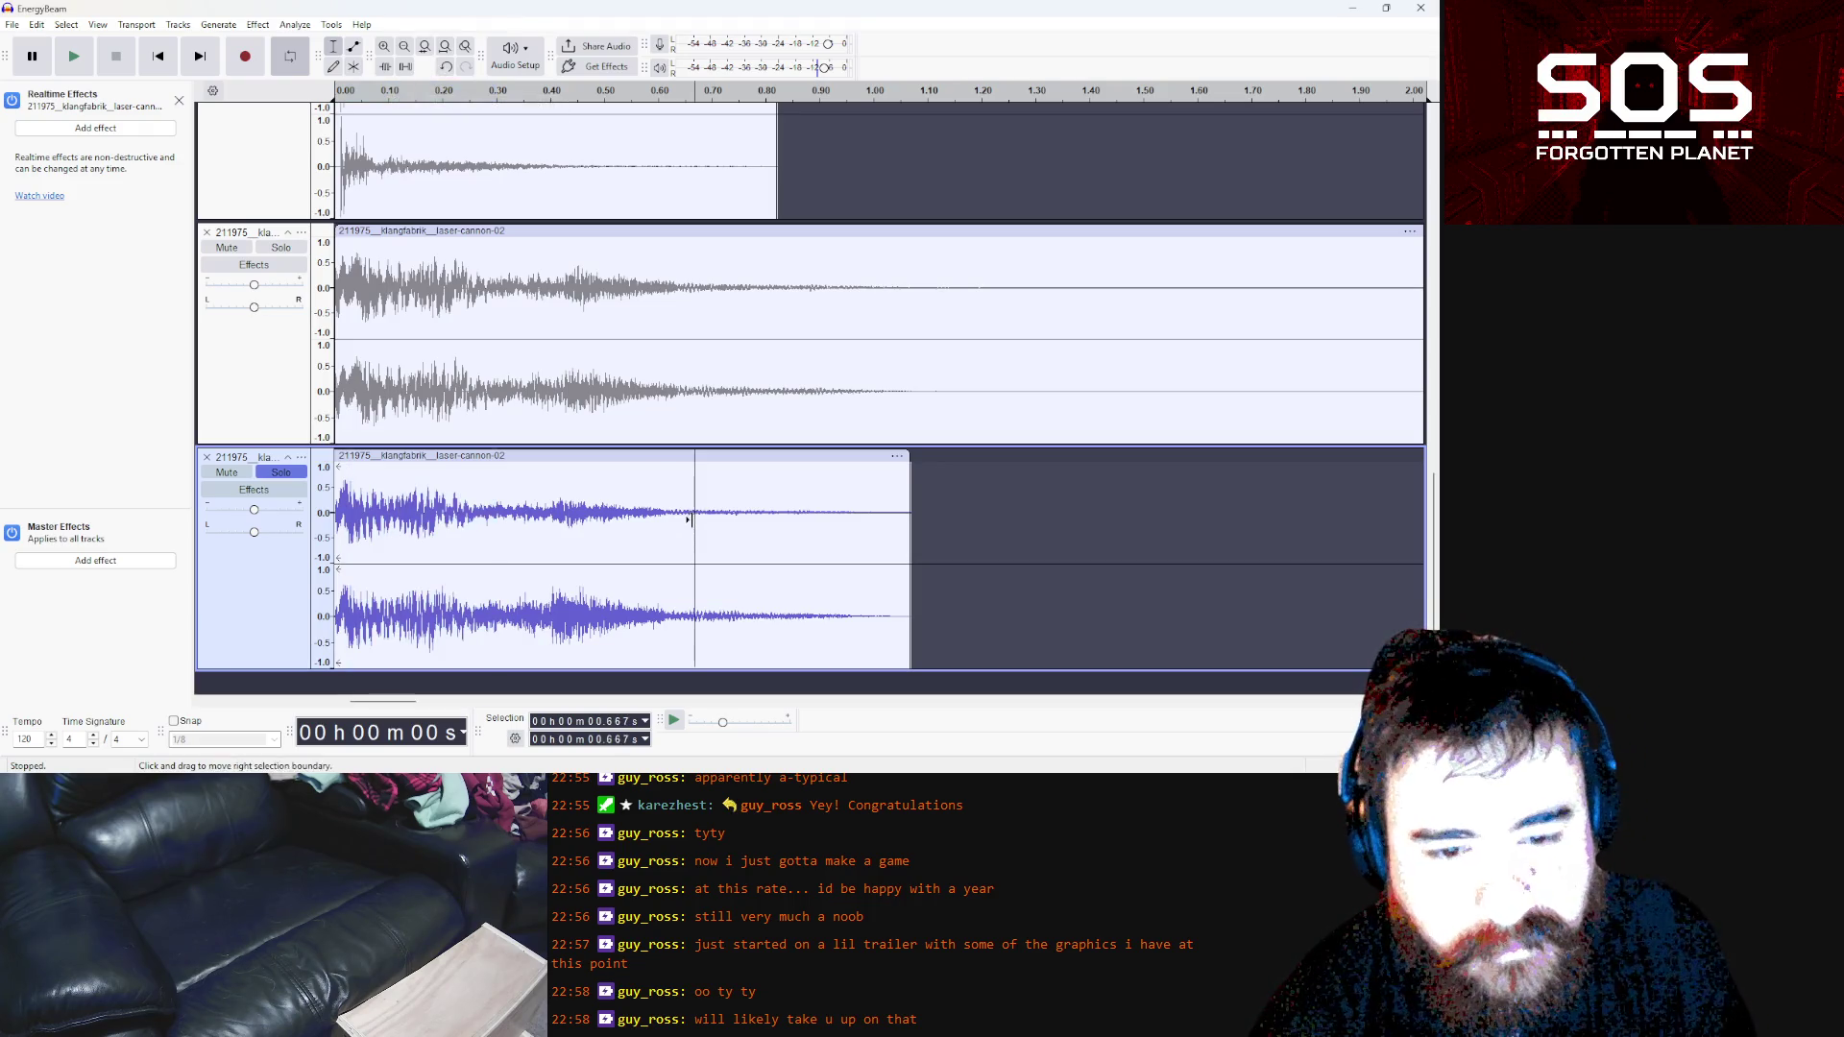
left_click_drag(338, 487, 391, 500)
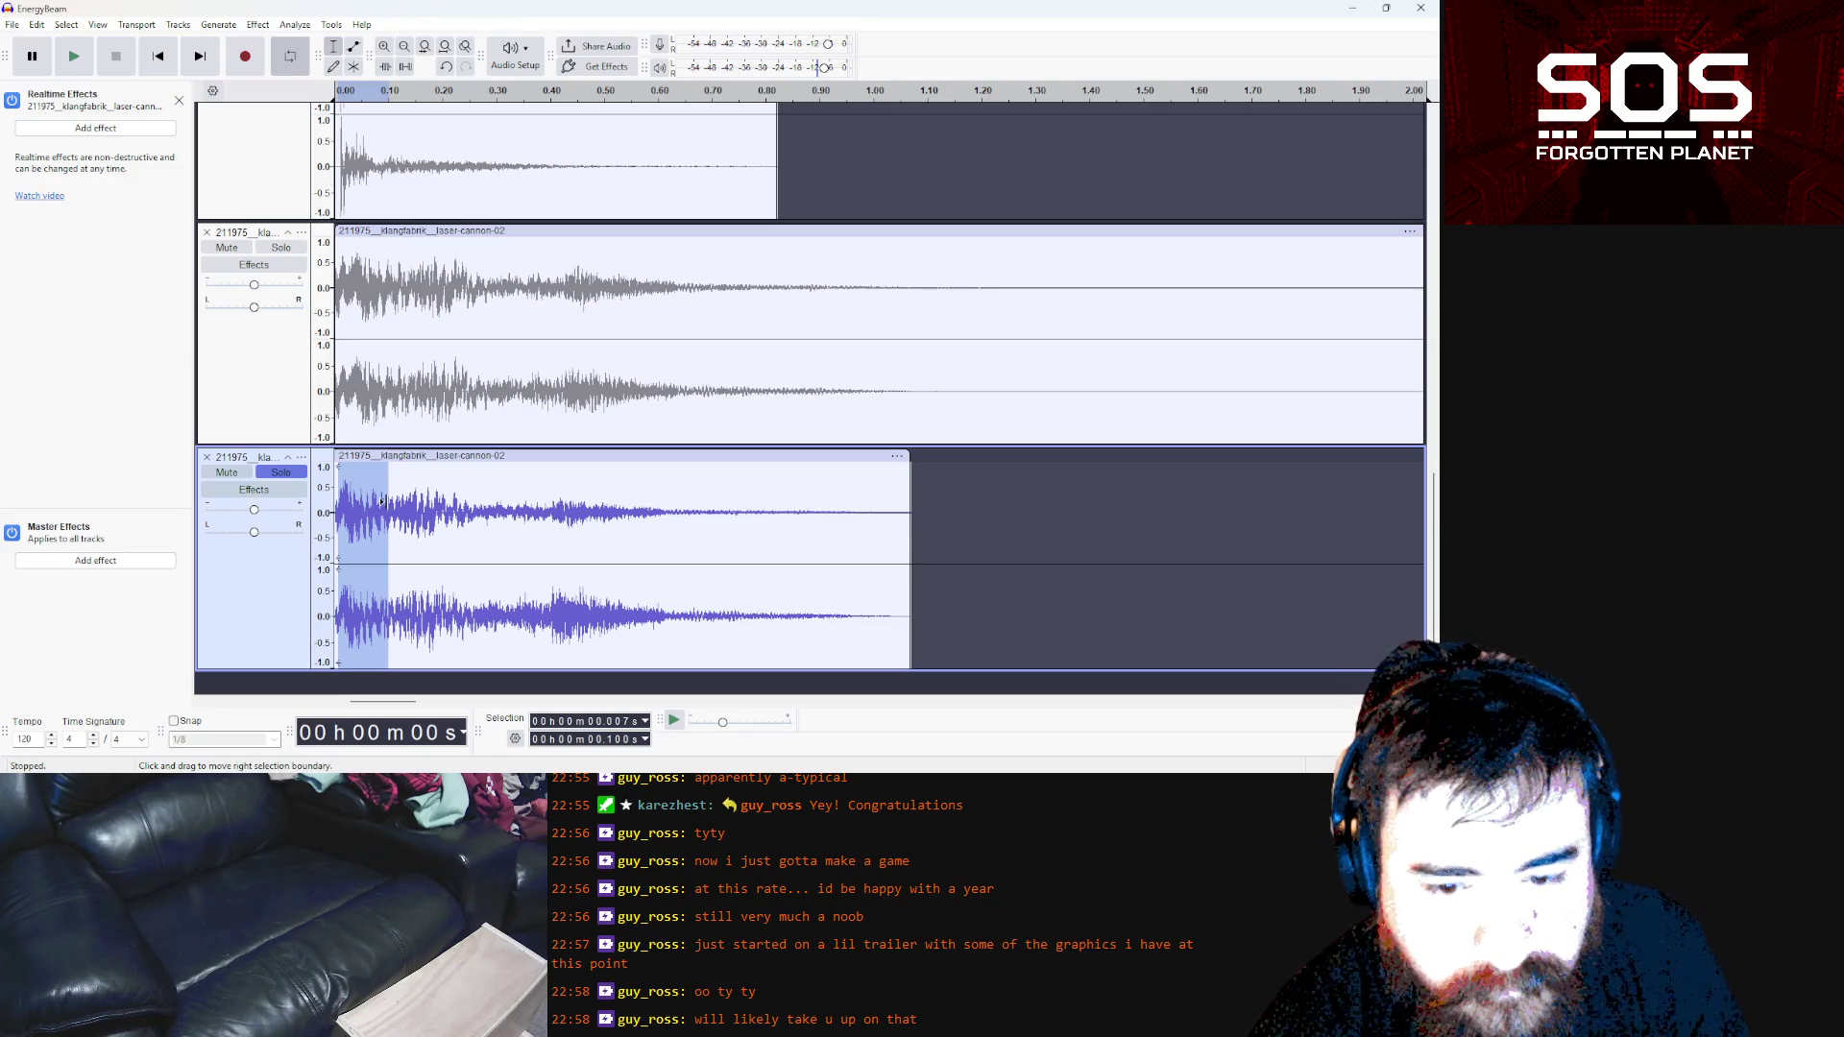
left_click(258, 25)
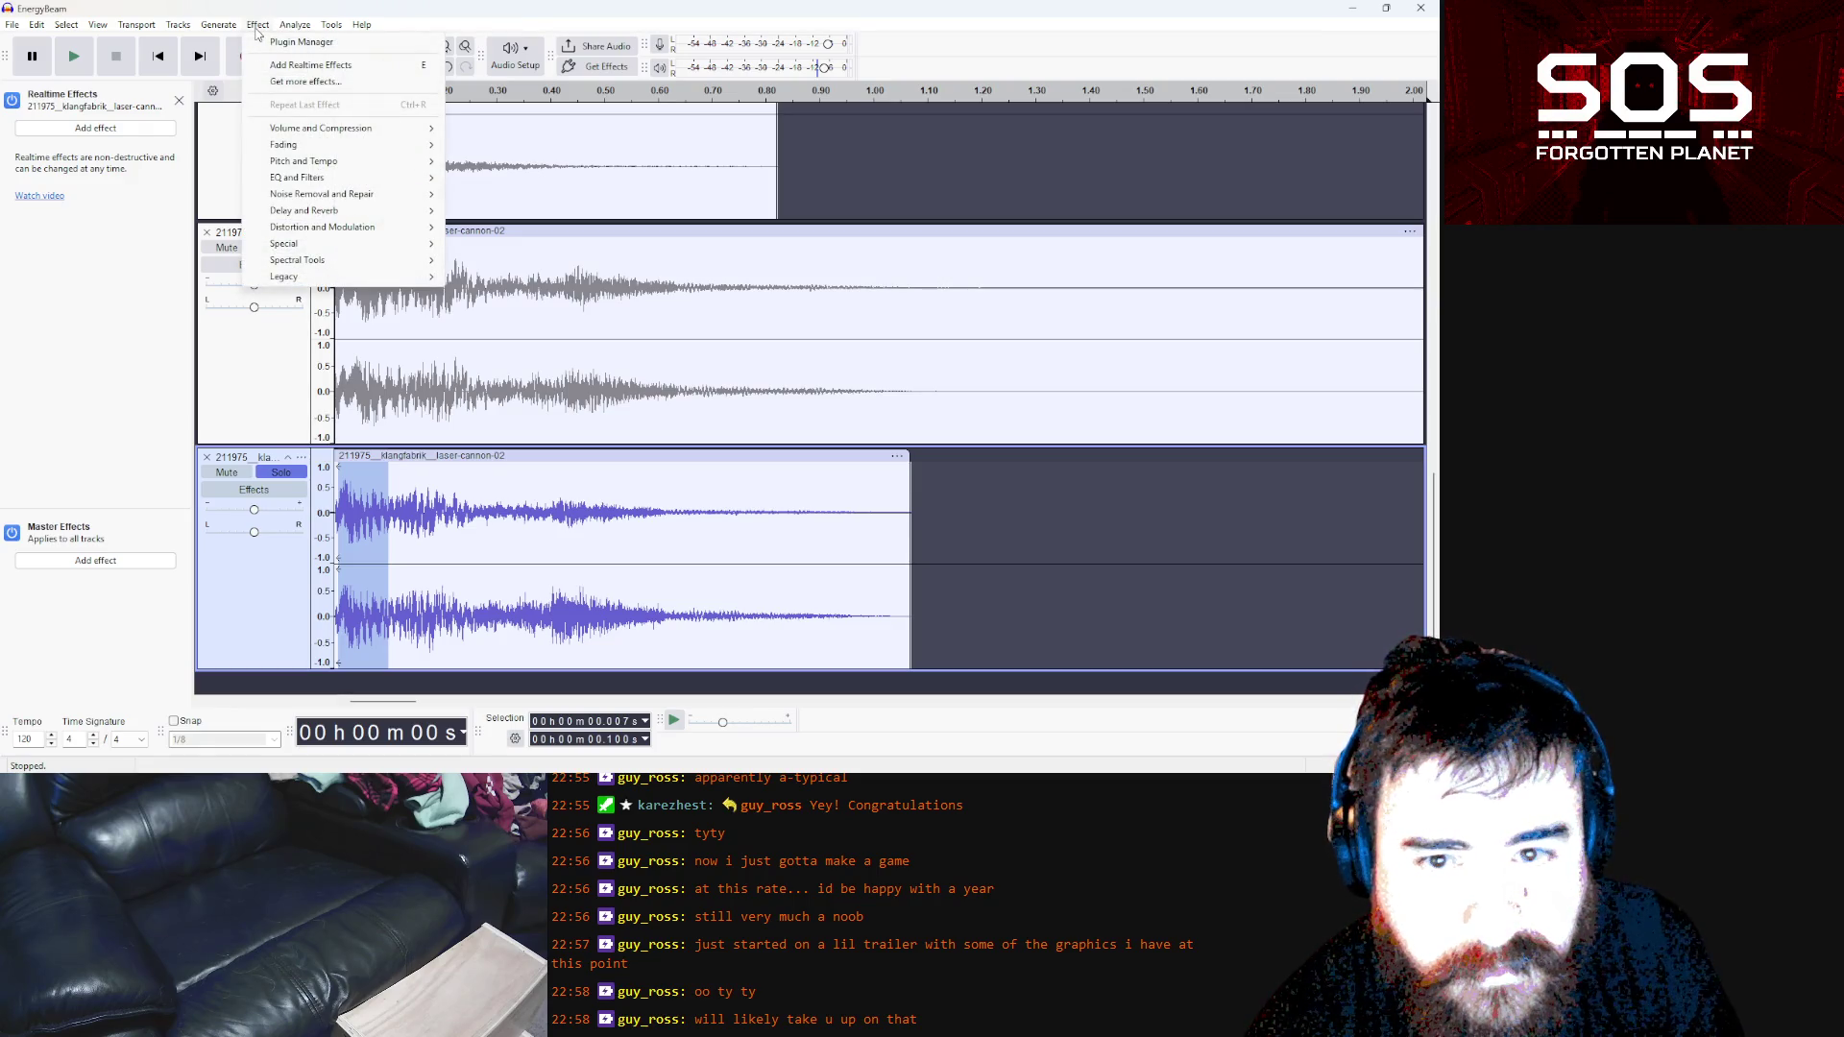
mouse_move(403, 145)
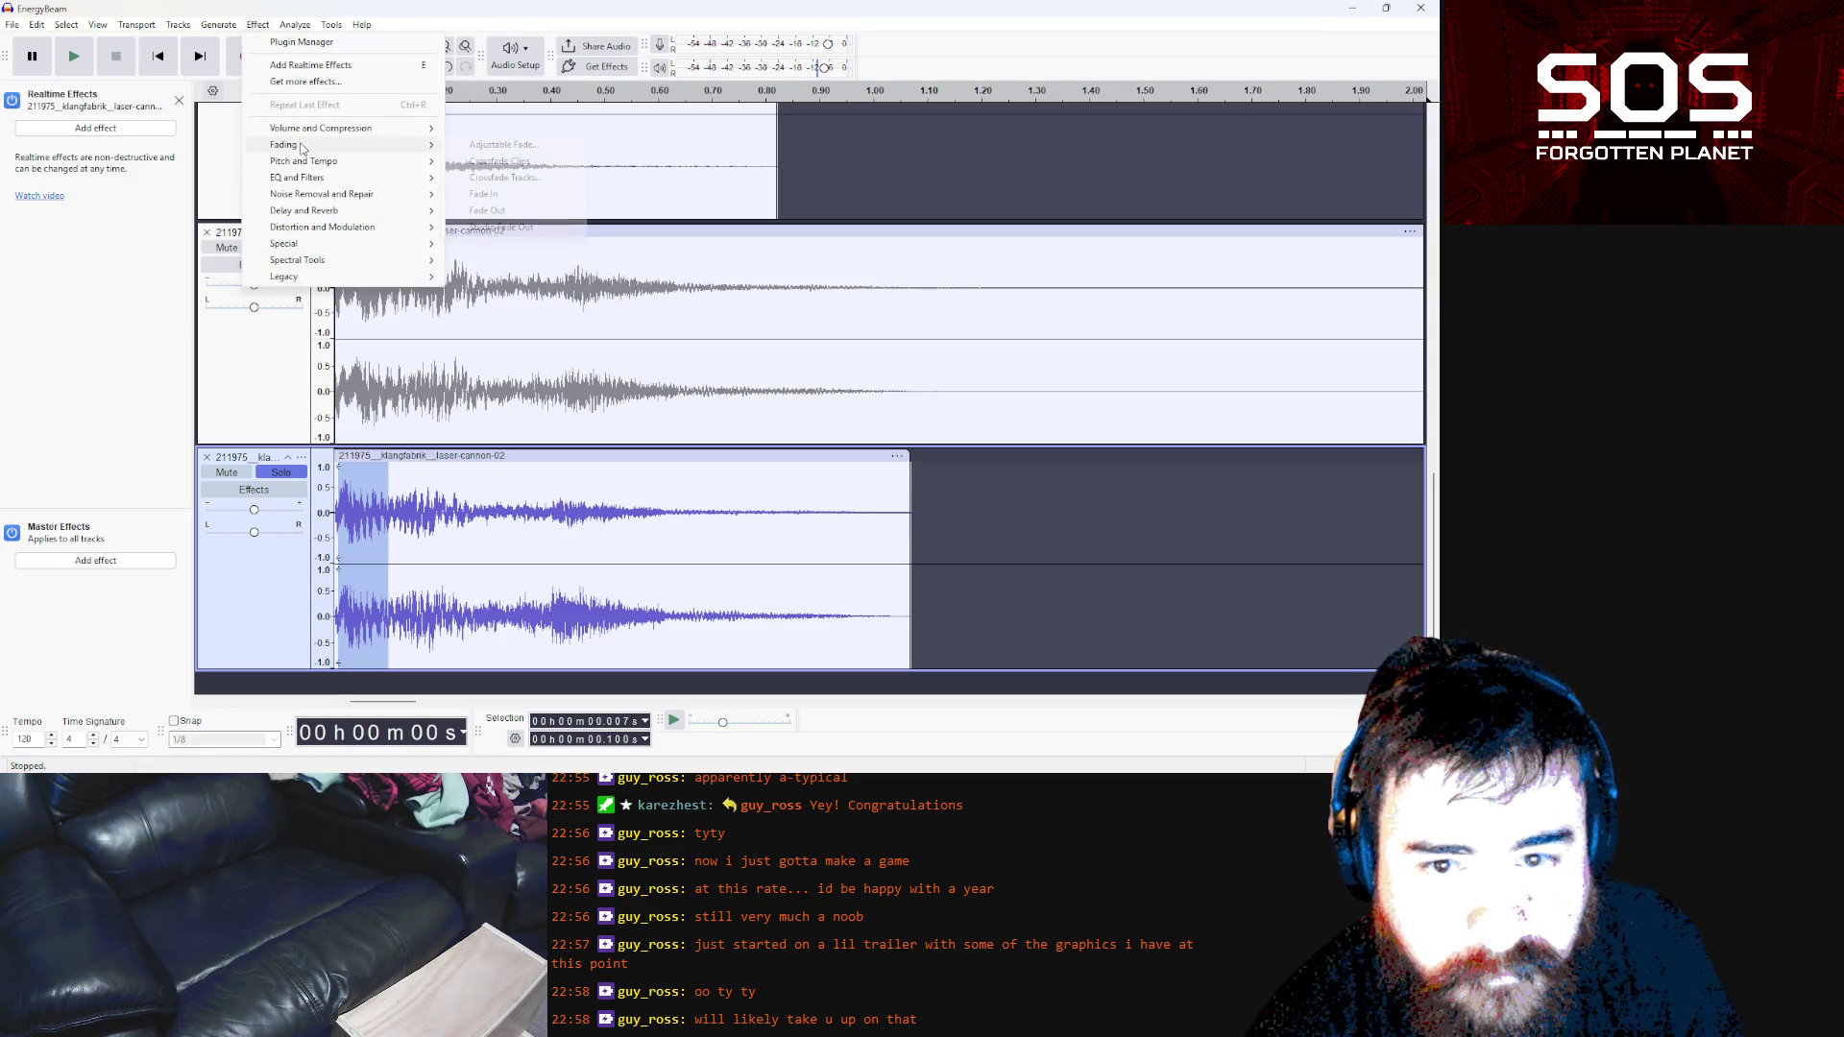
left_click(531, 205)
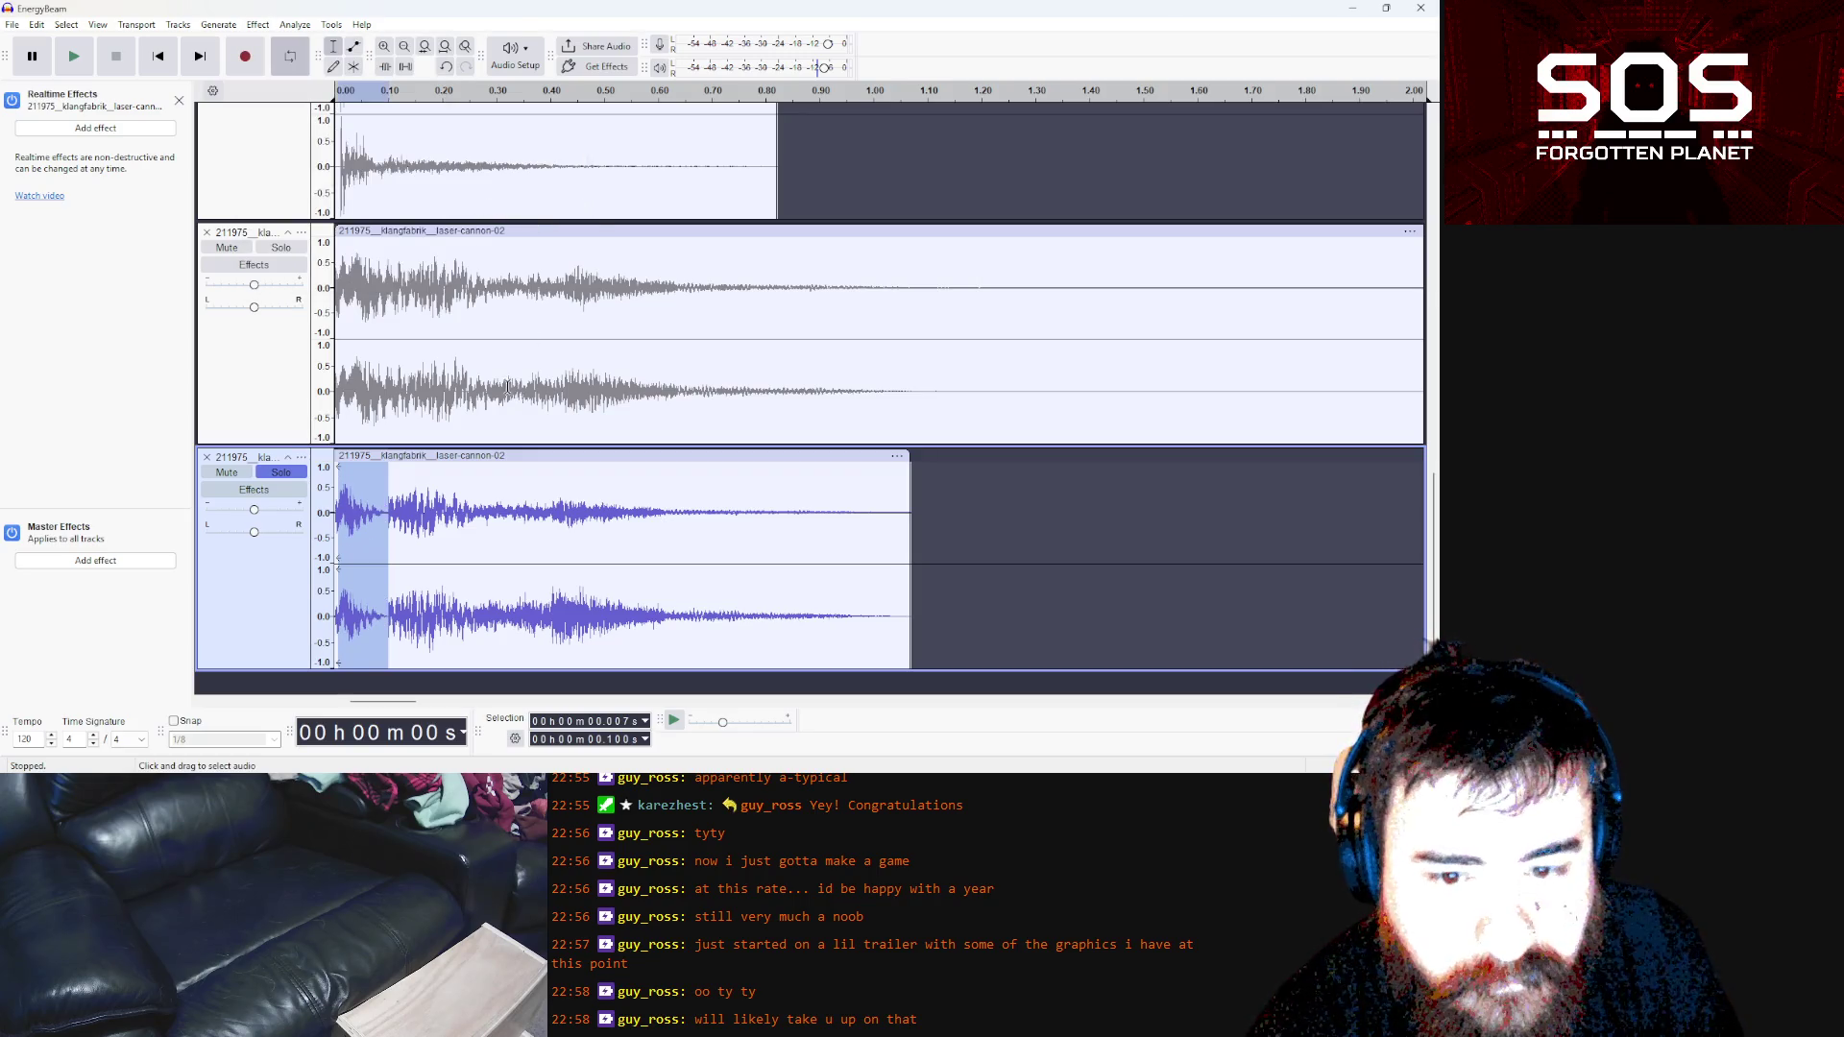
left_click(385, 502)
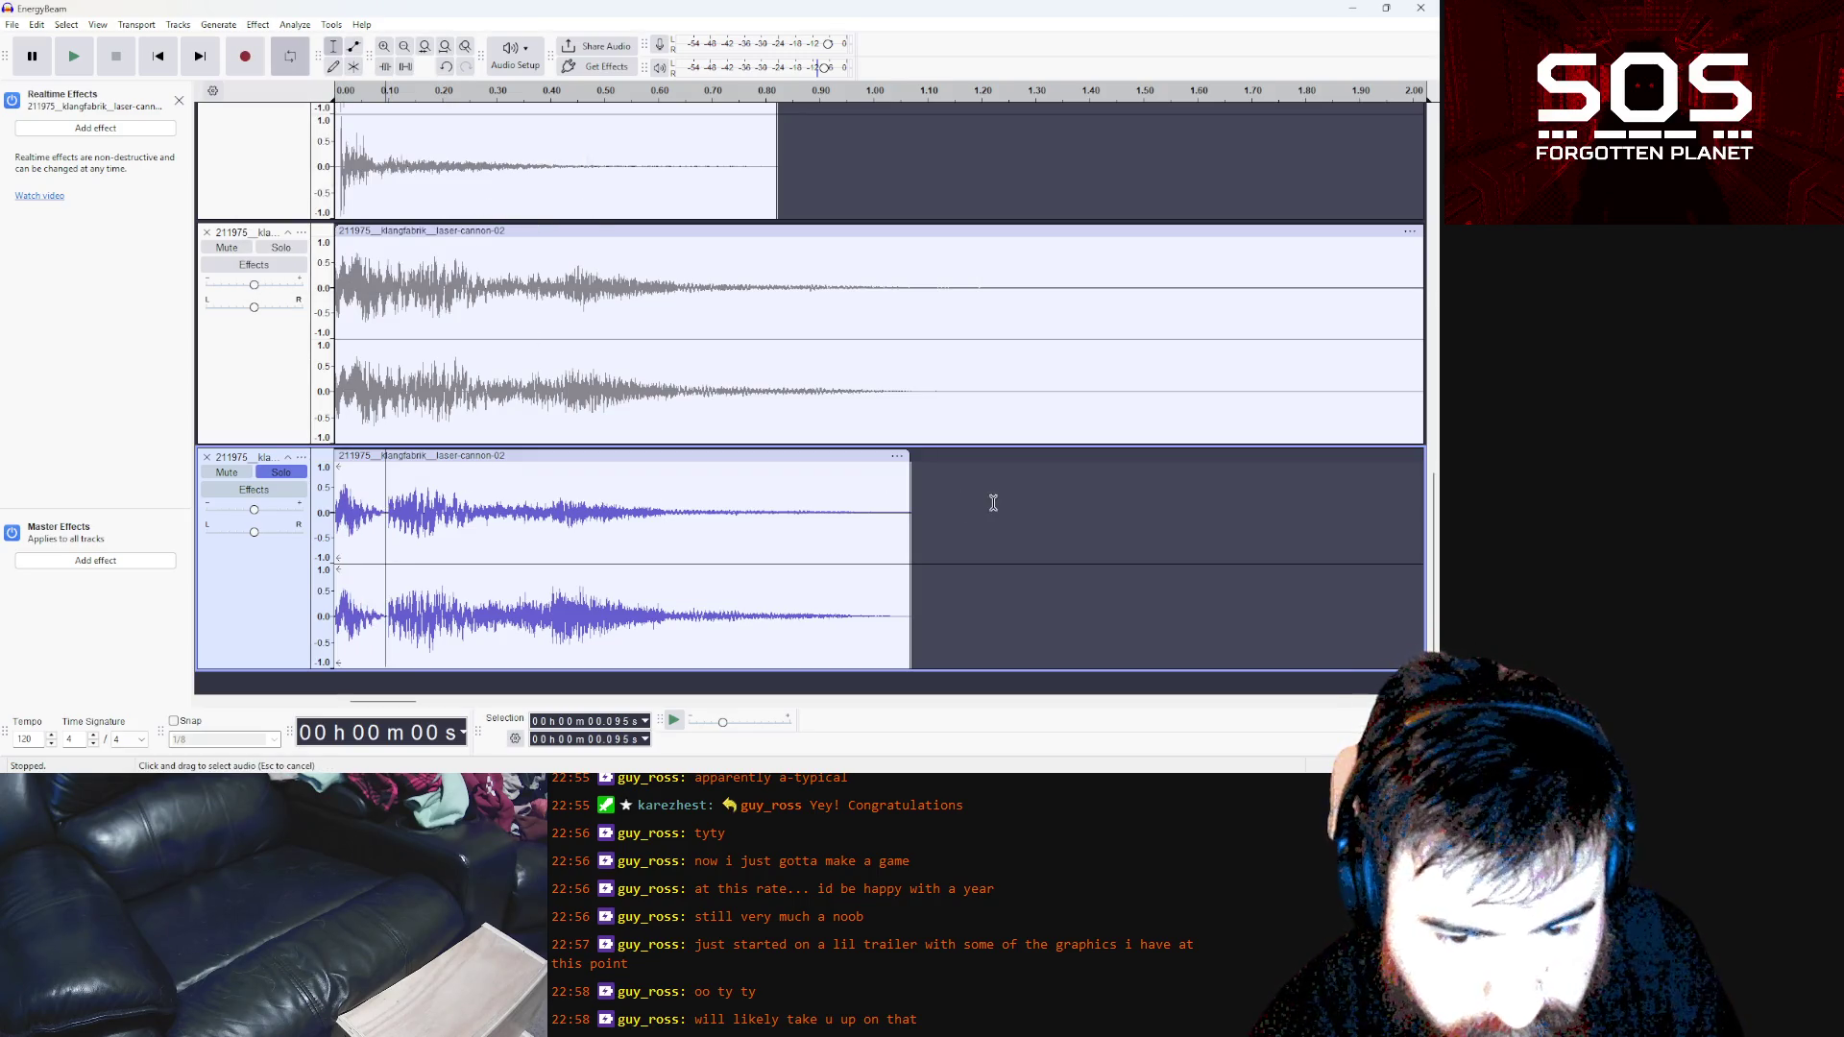
left_click_drag(377, 506, 366, 500)
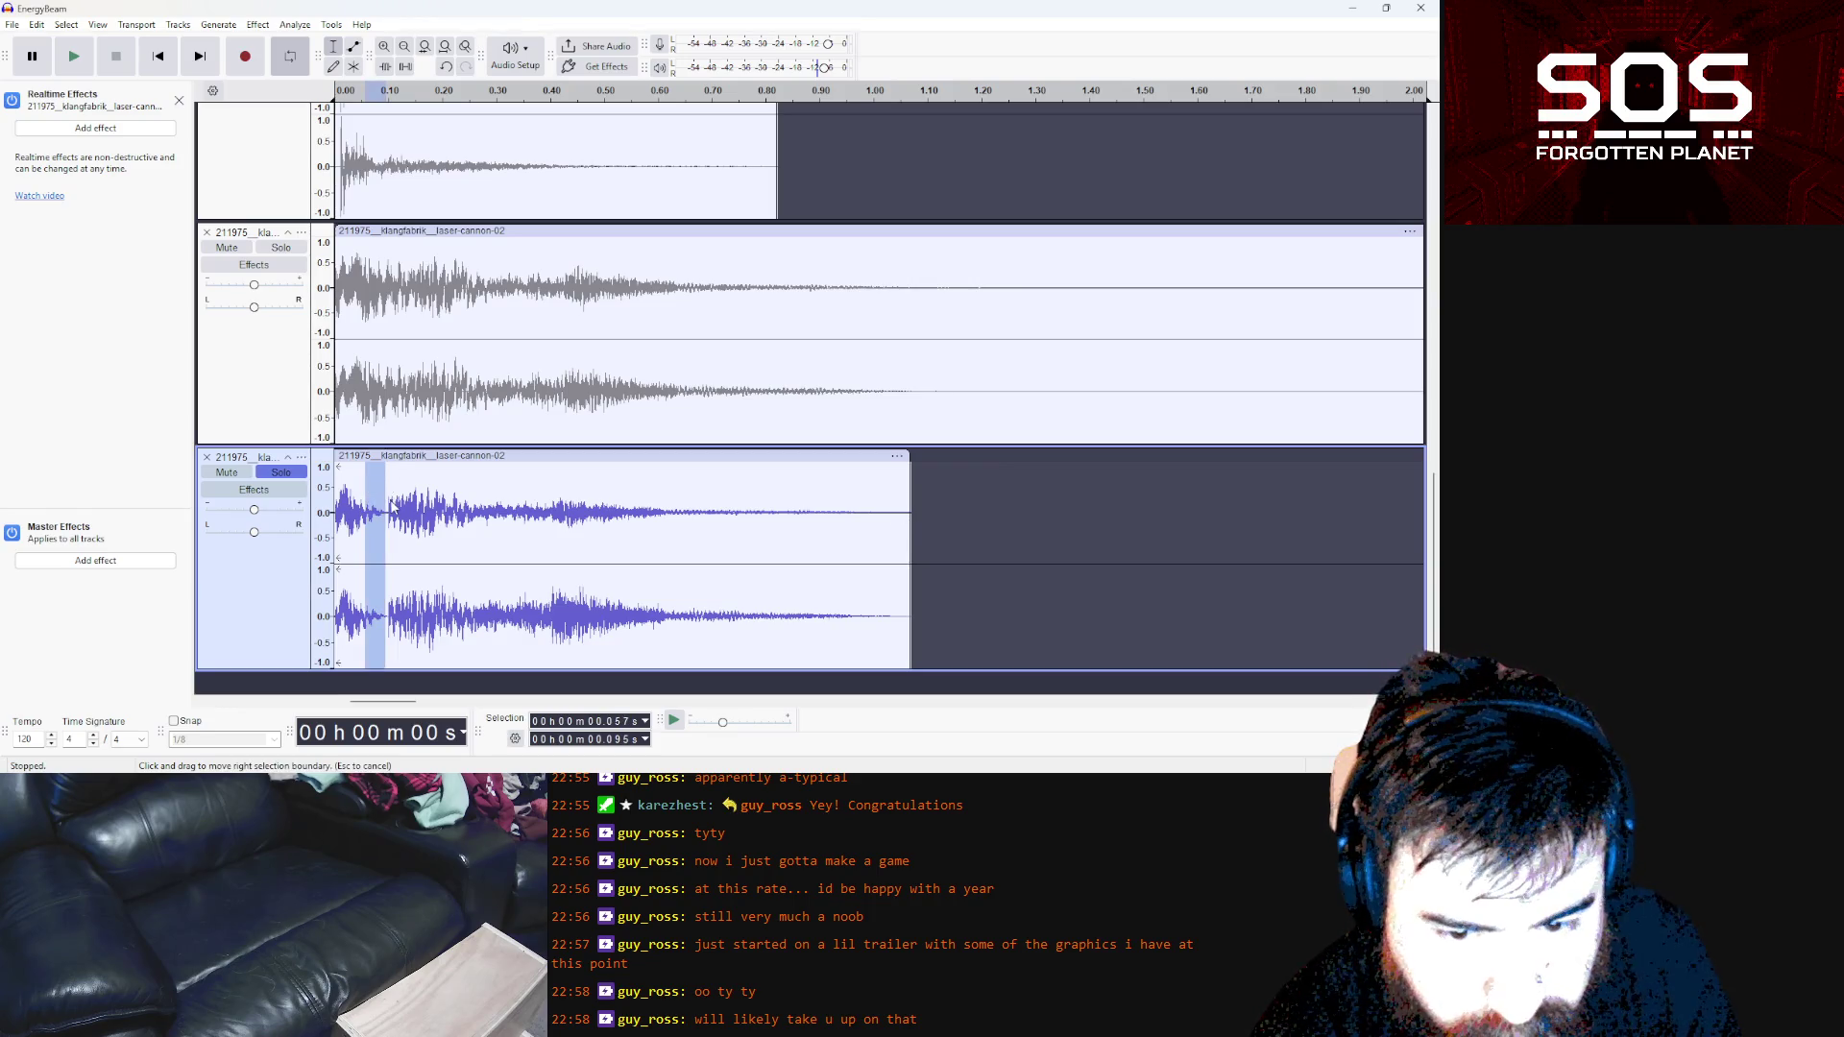
left_click(388, 503)
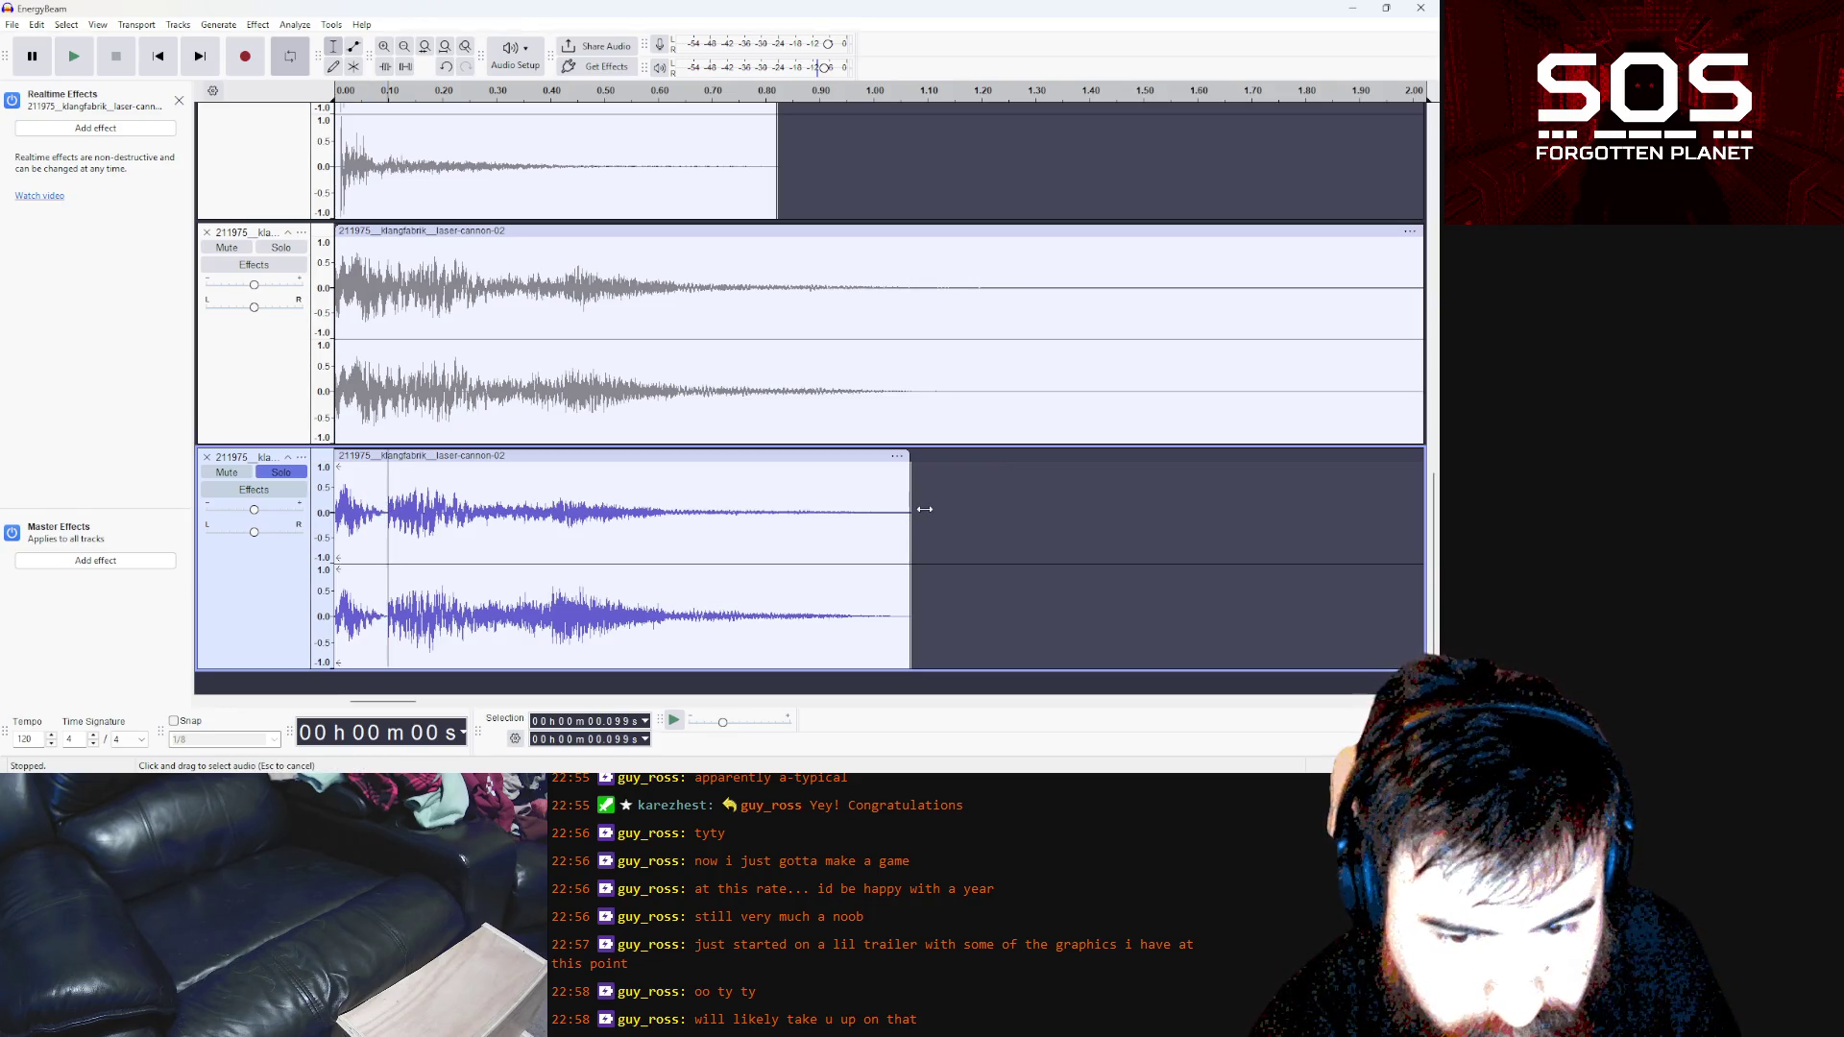
left_click(969, 506)
left_click_drag(963, 501, 386, 518)
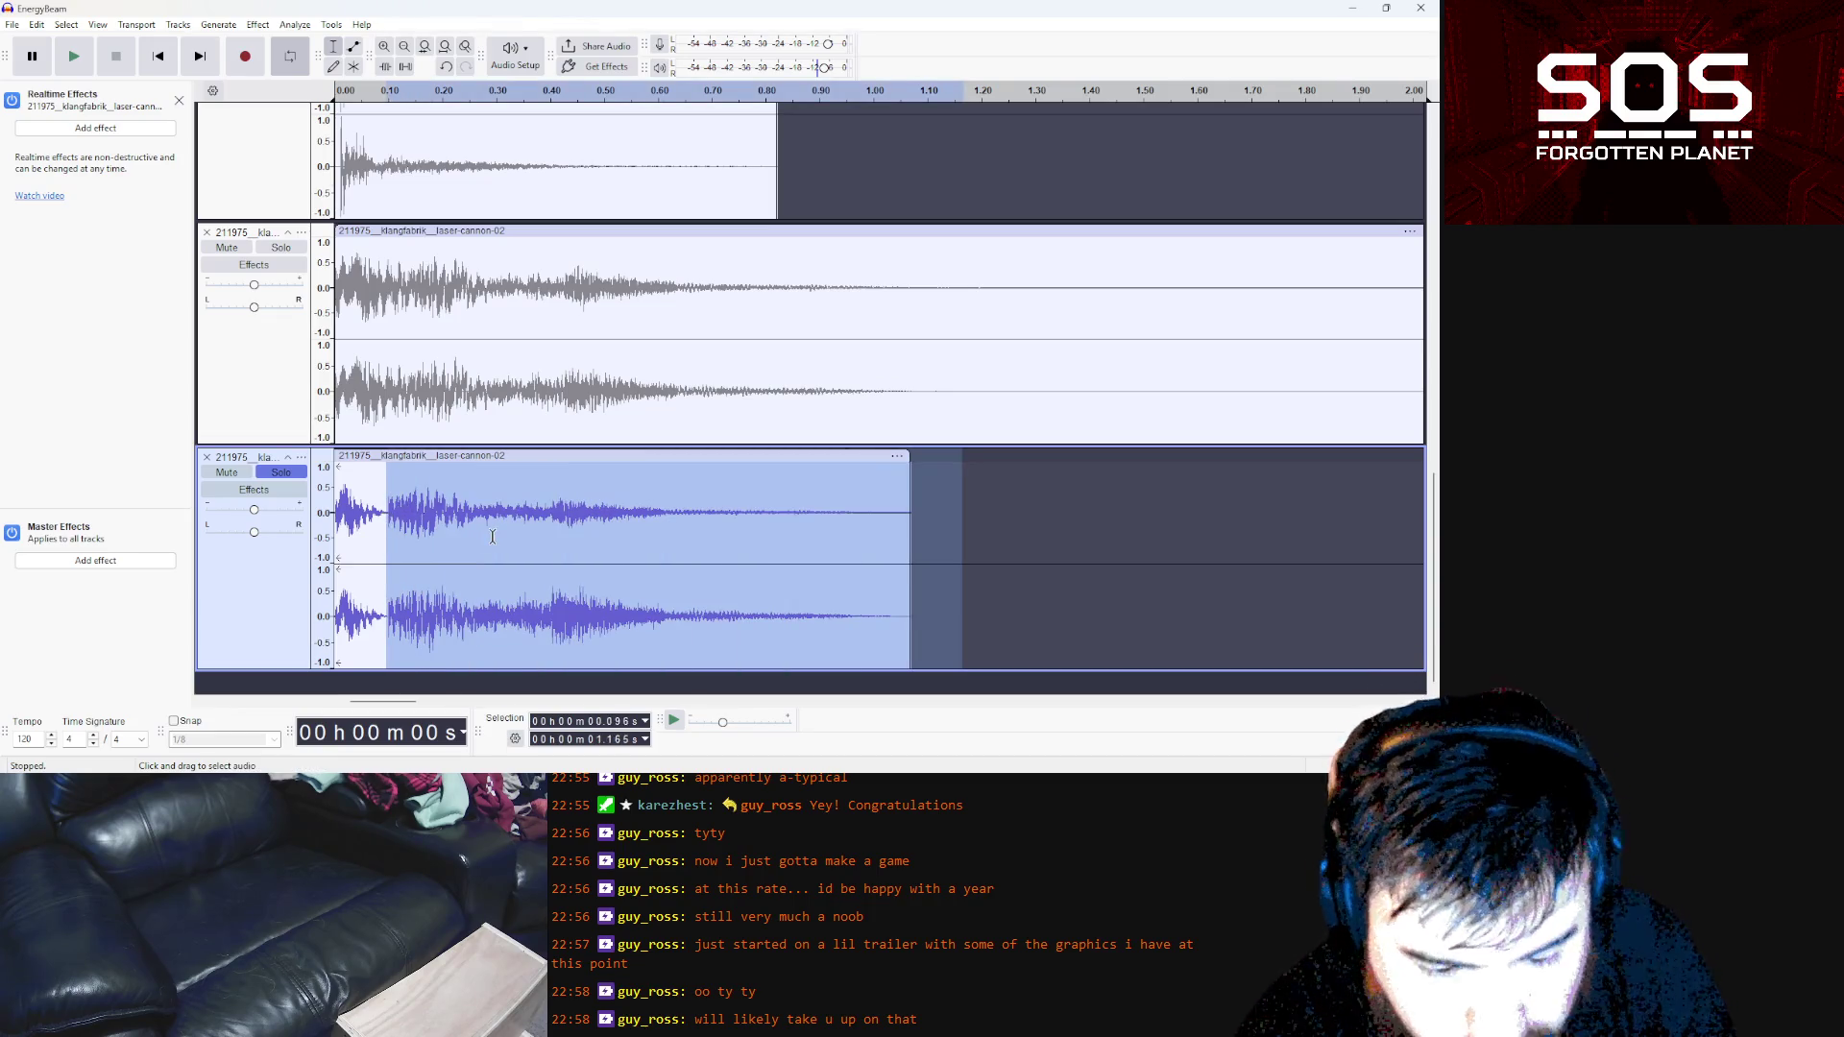
key("Delete")
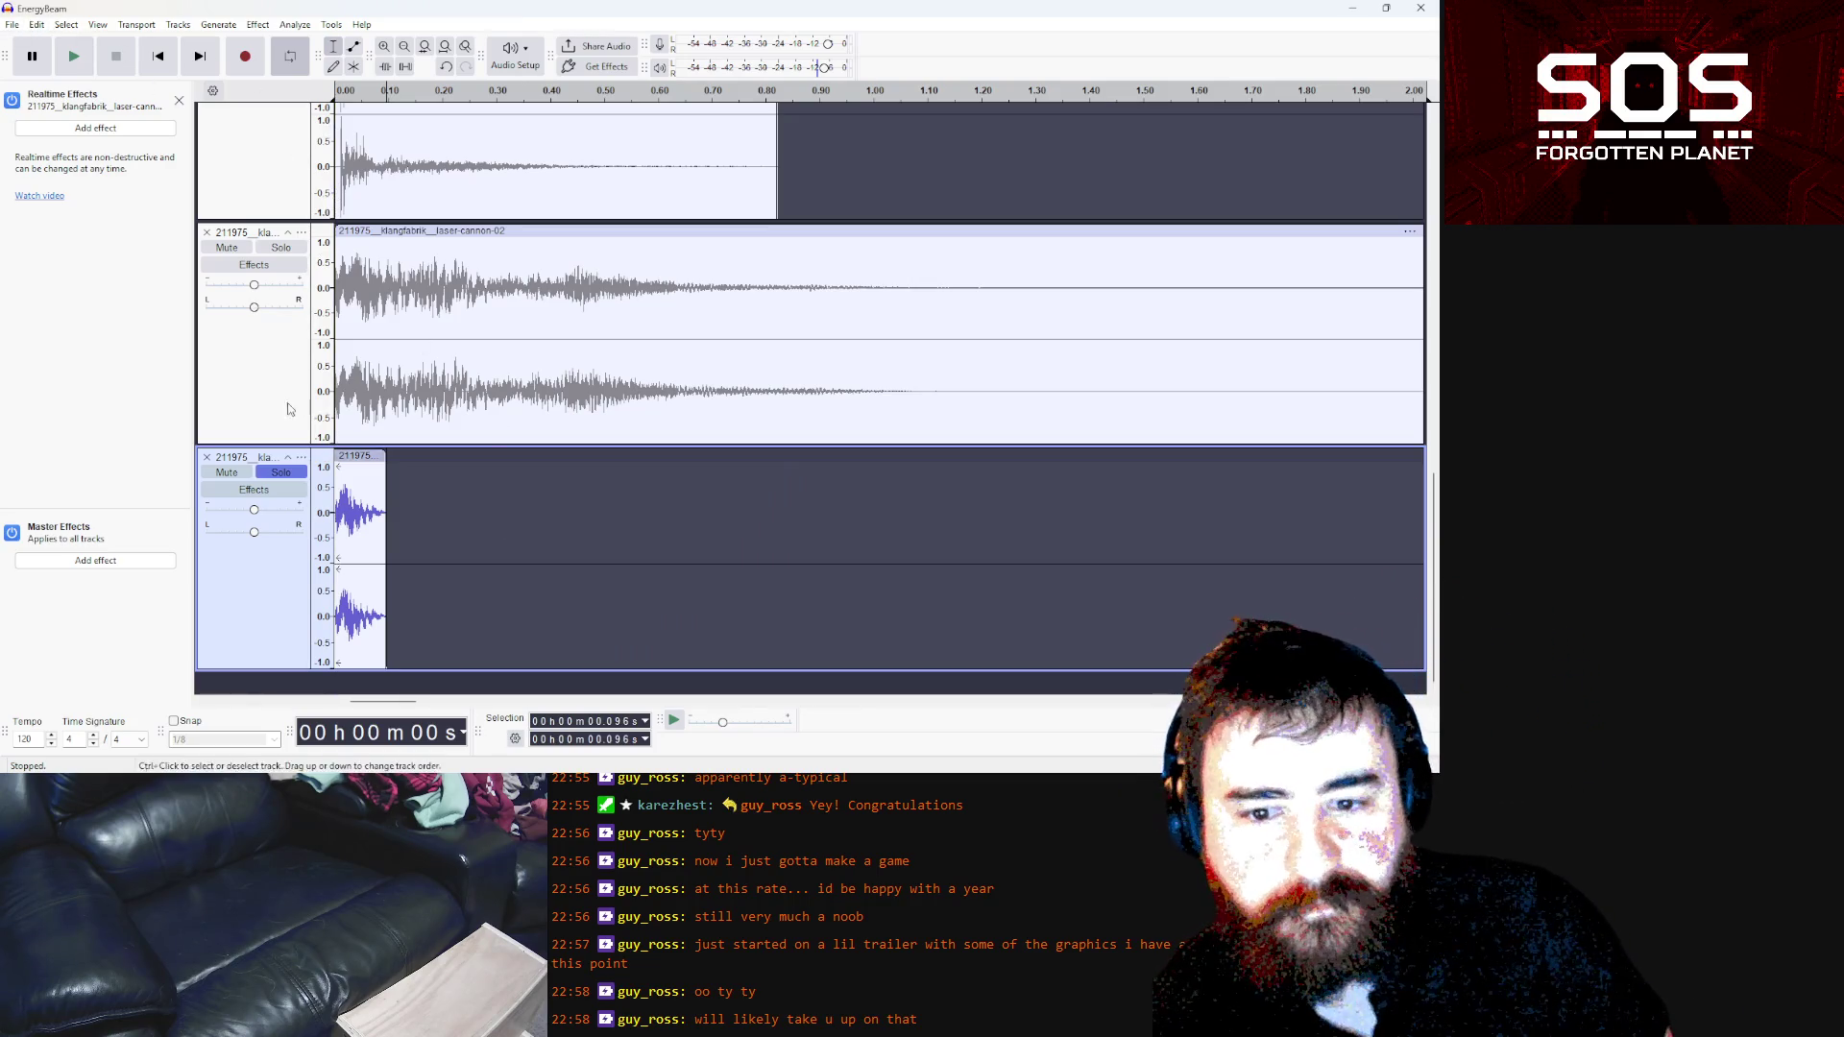
Export the trimmed audio over gunshot_short_start.wav, confirming the replacement
left_click(13, 24)
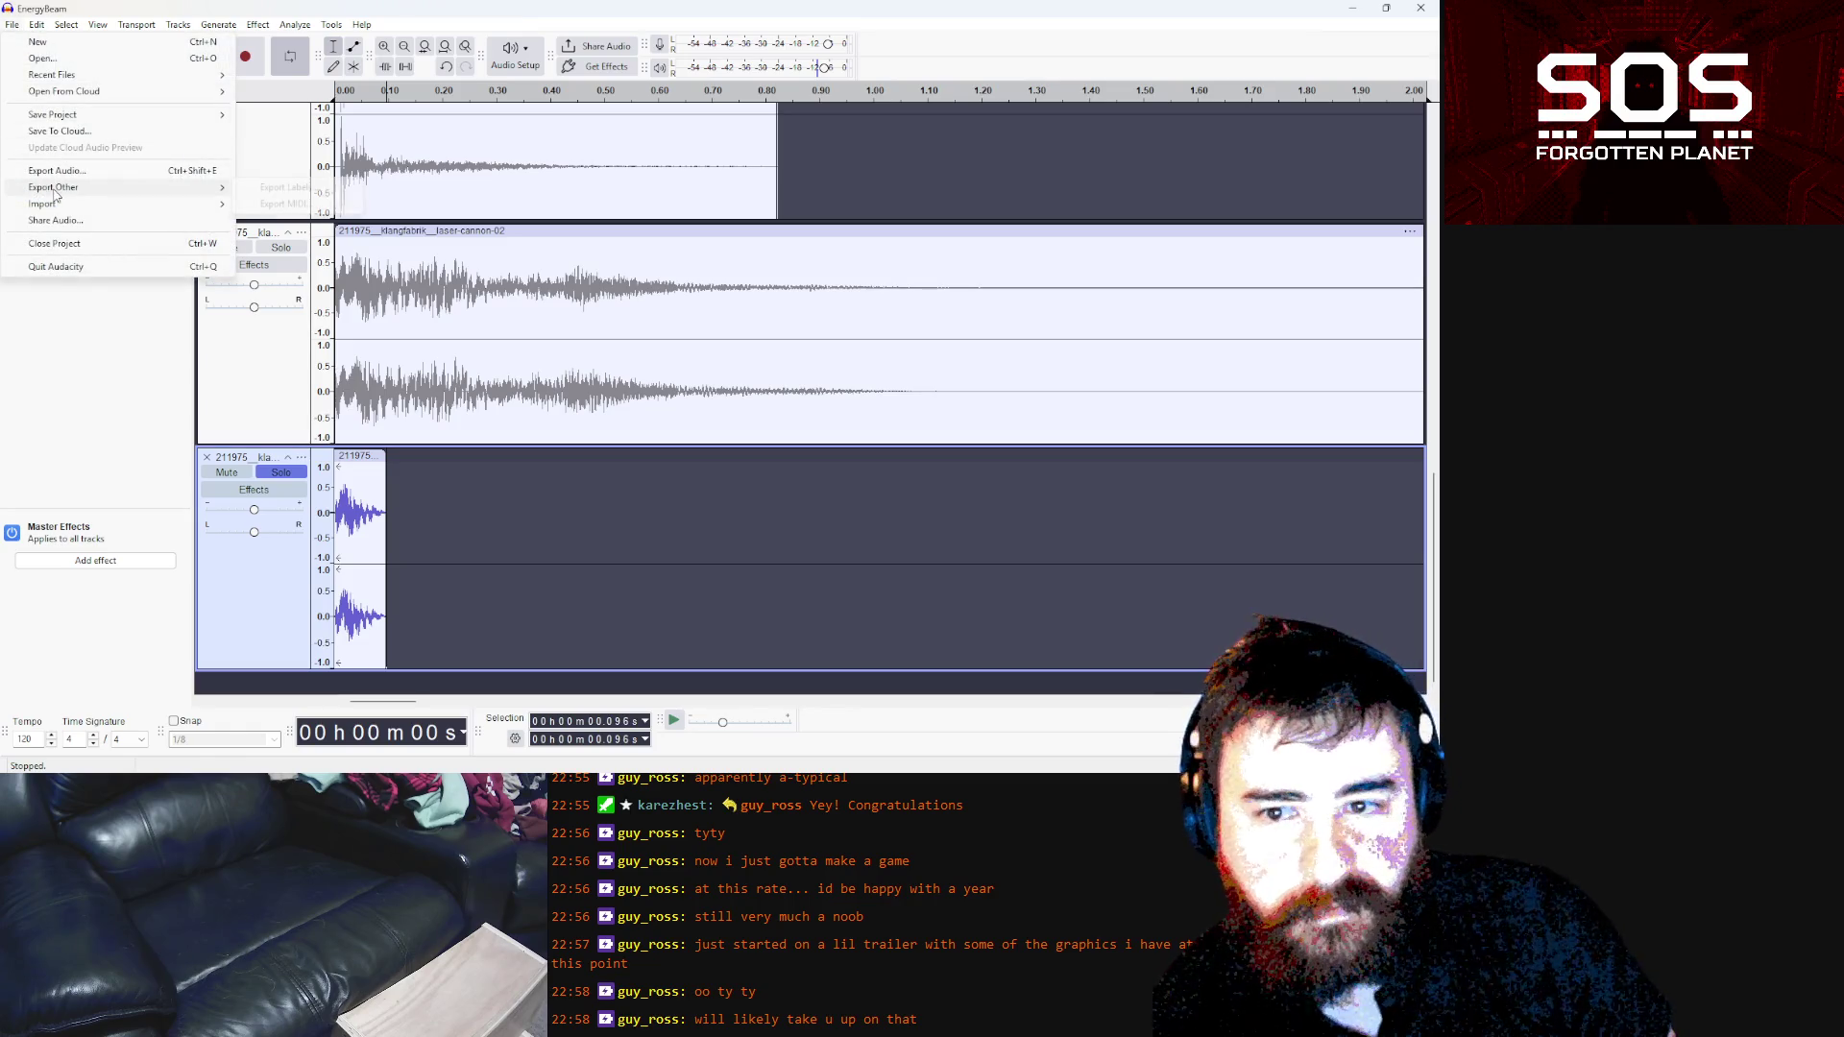
left_click(54, 171)
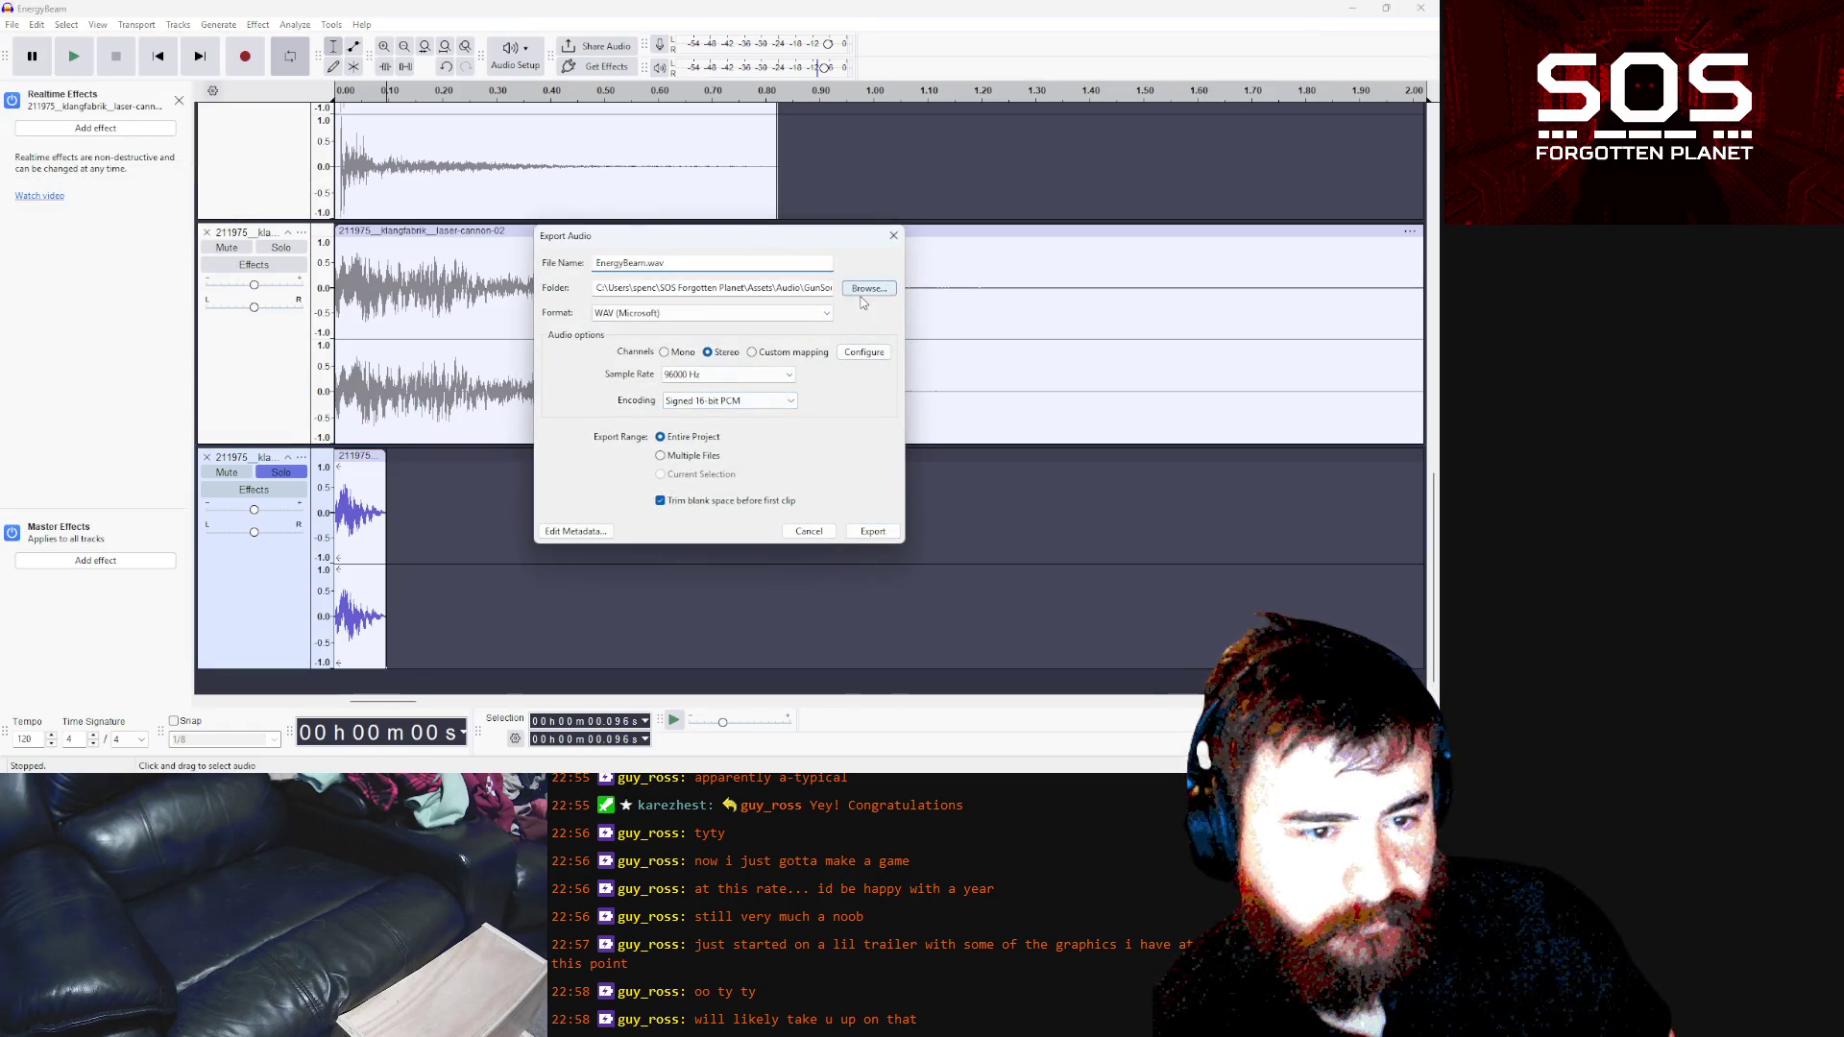
left_click(862, 289)
left_click(730, 473)
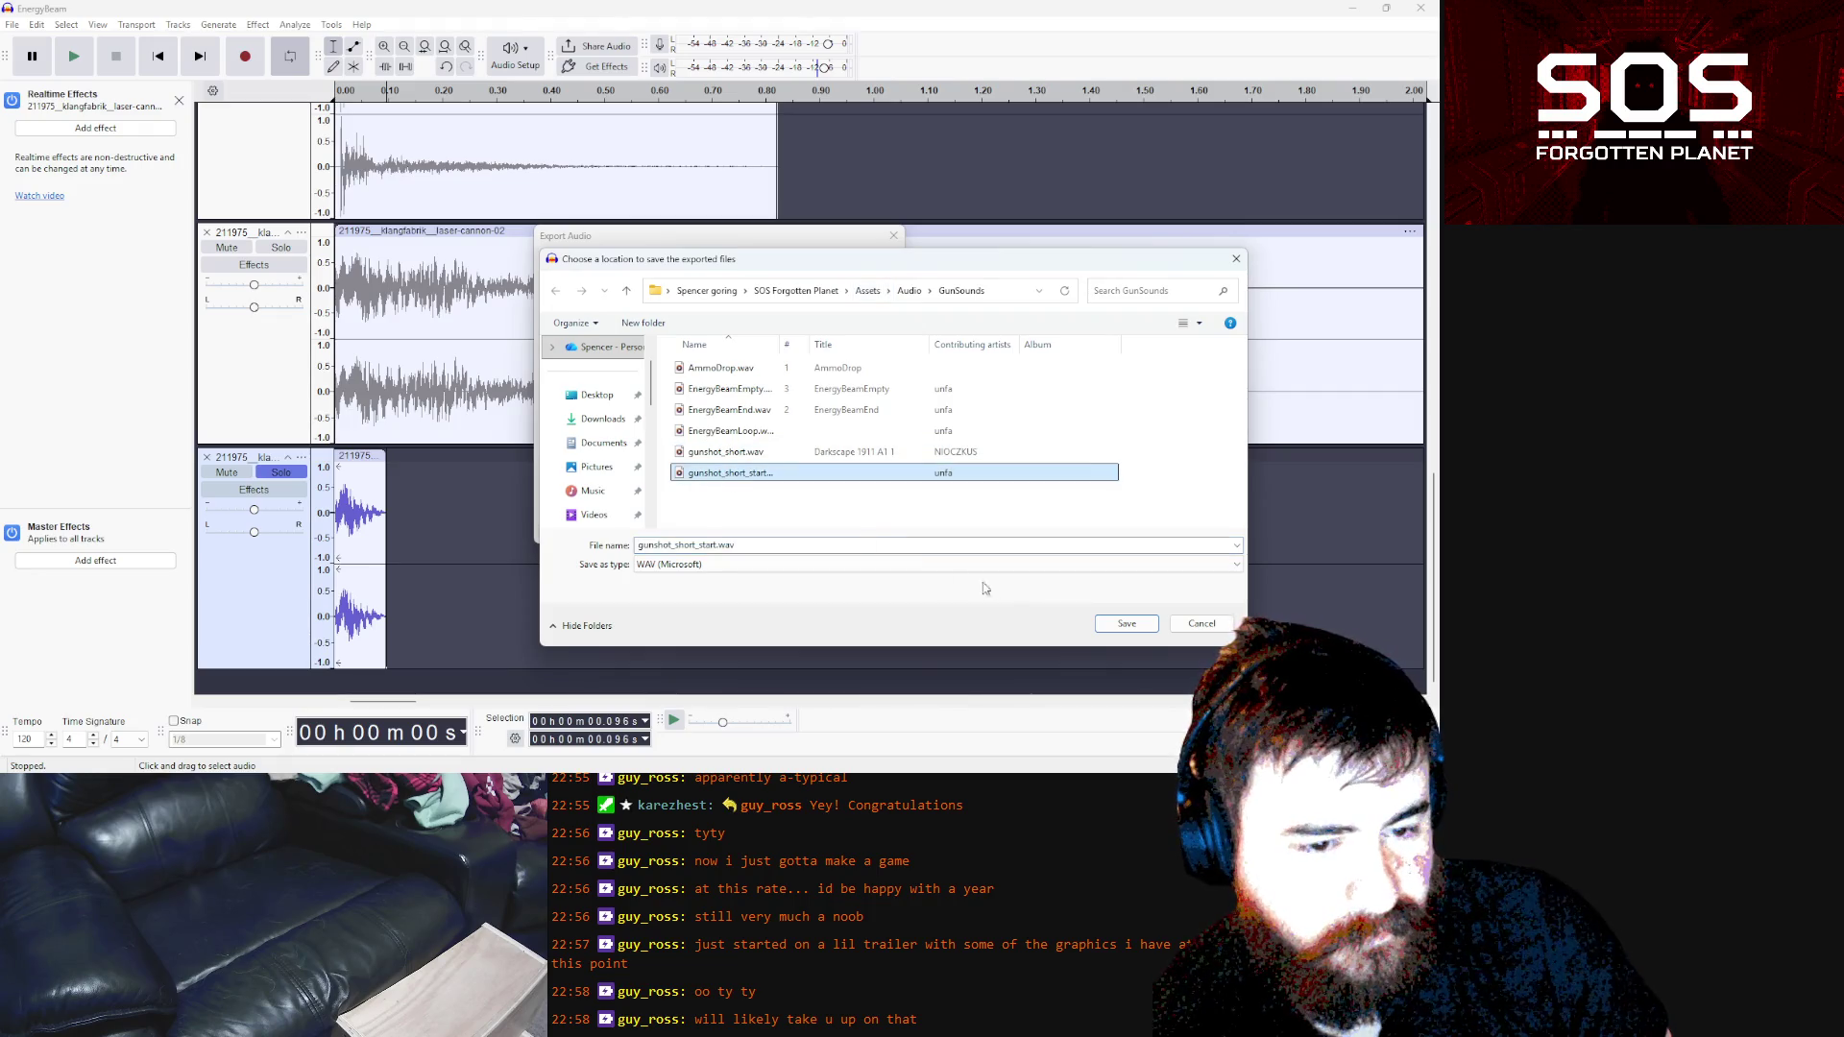
left_click(1124, 624)
left_click(873, 531)
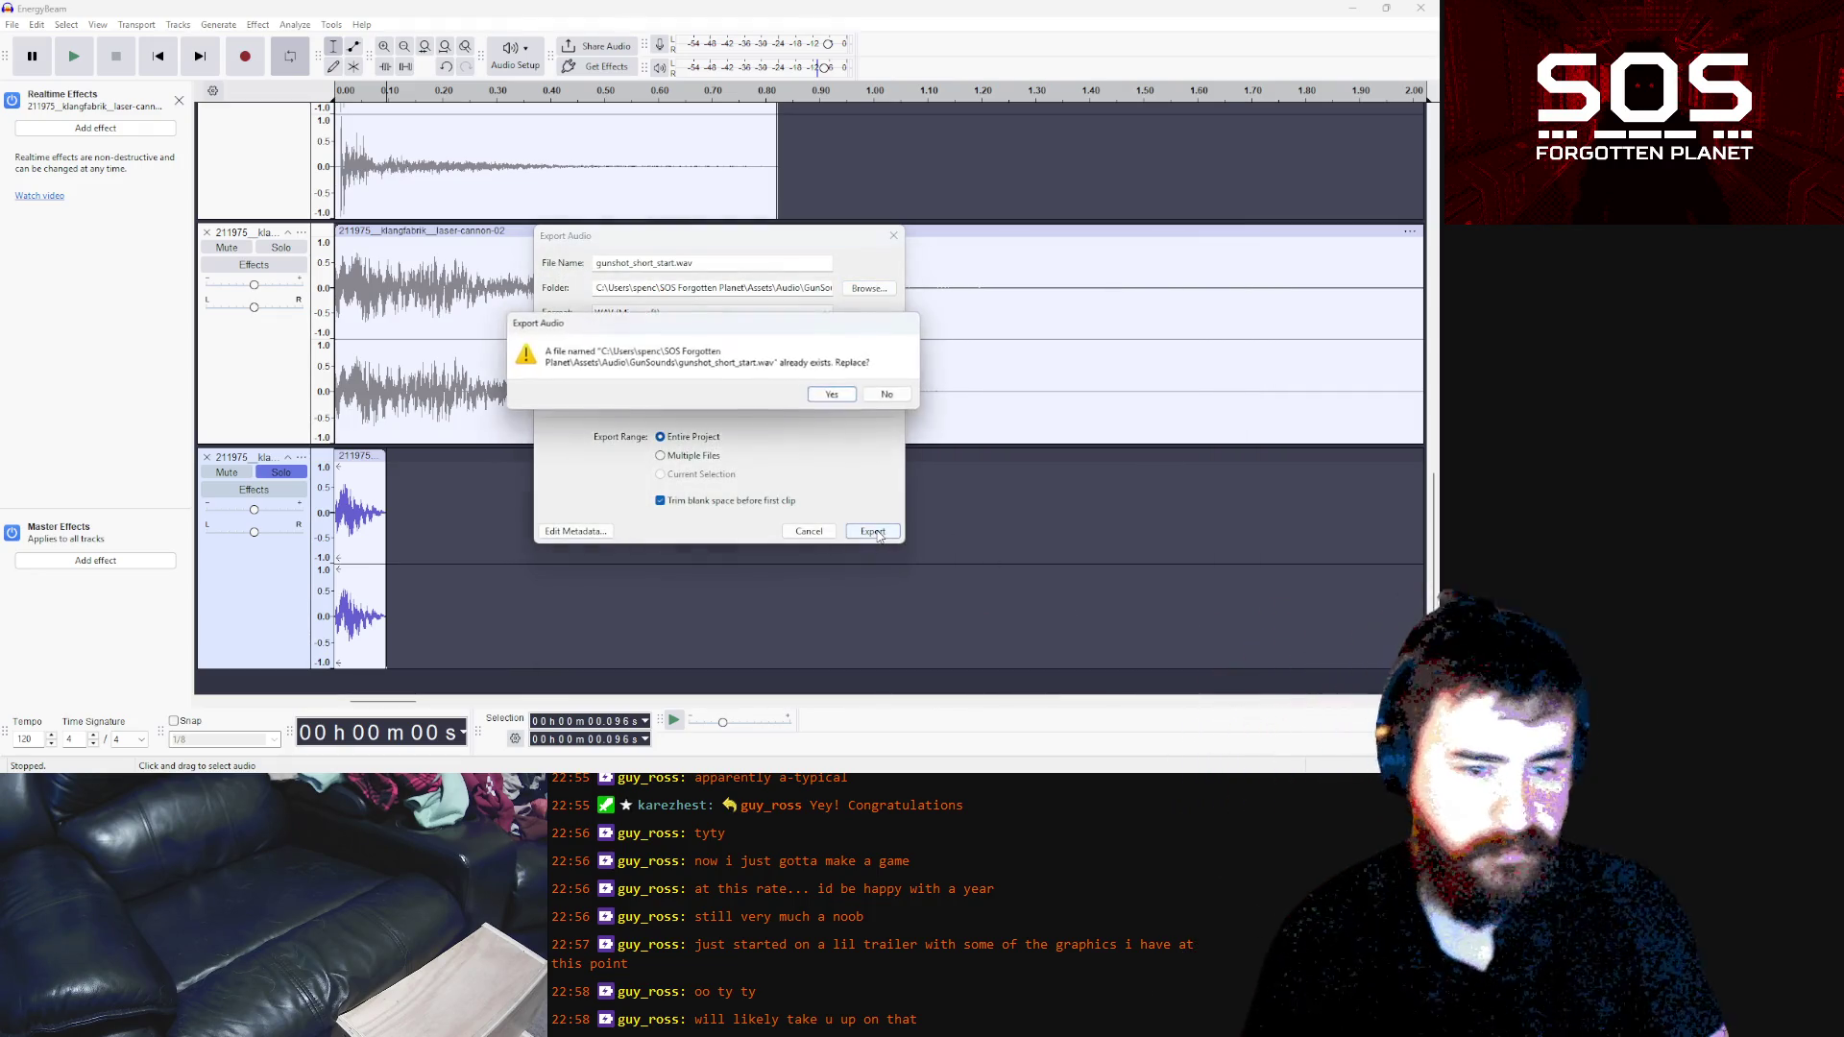
left_click(832, 394)
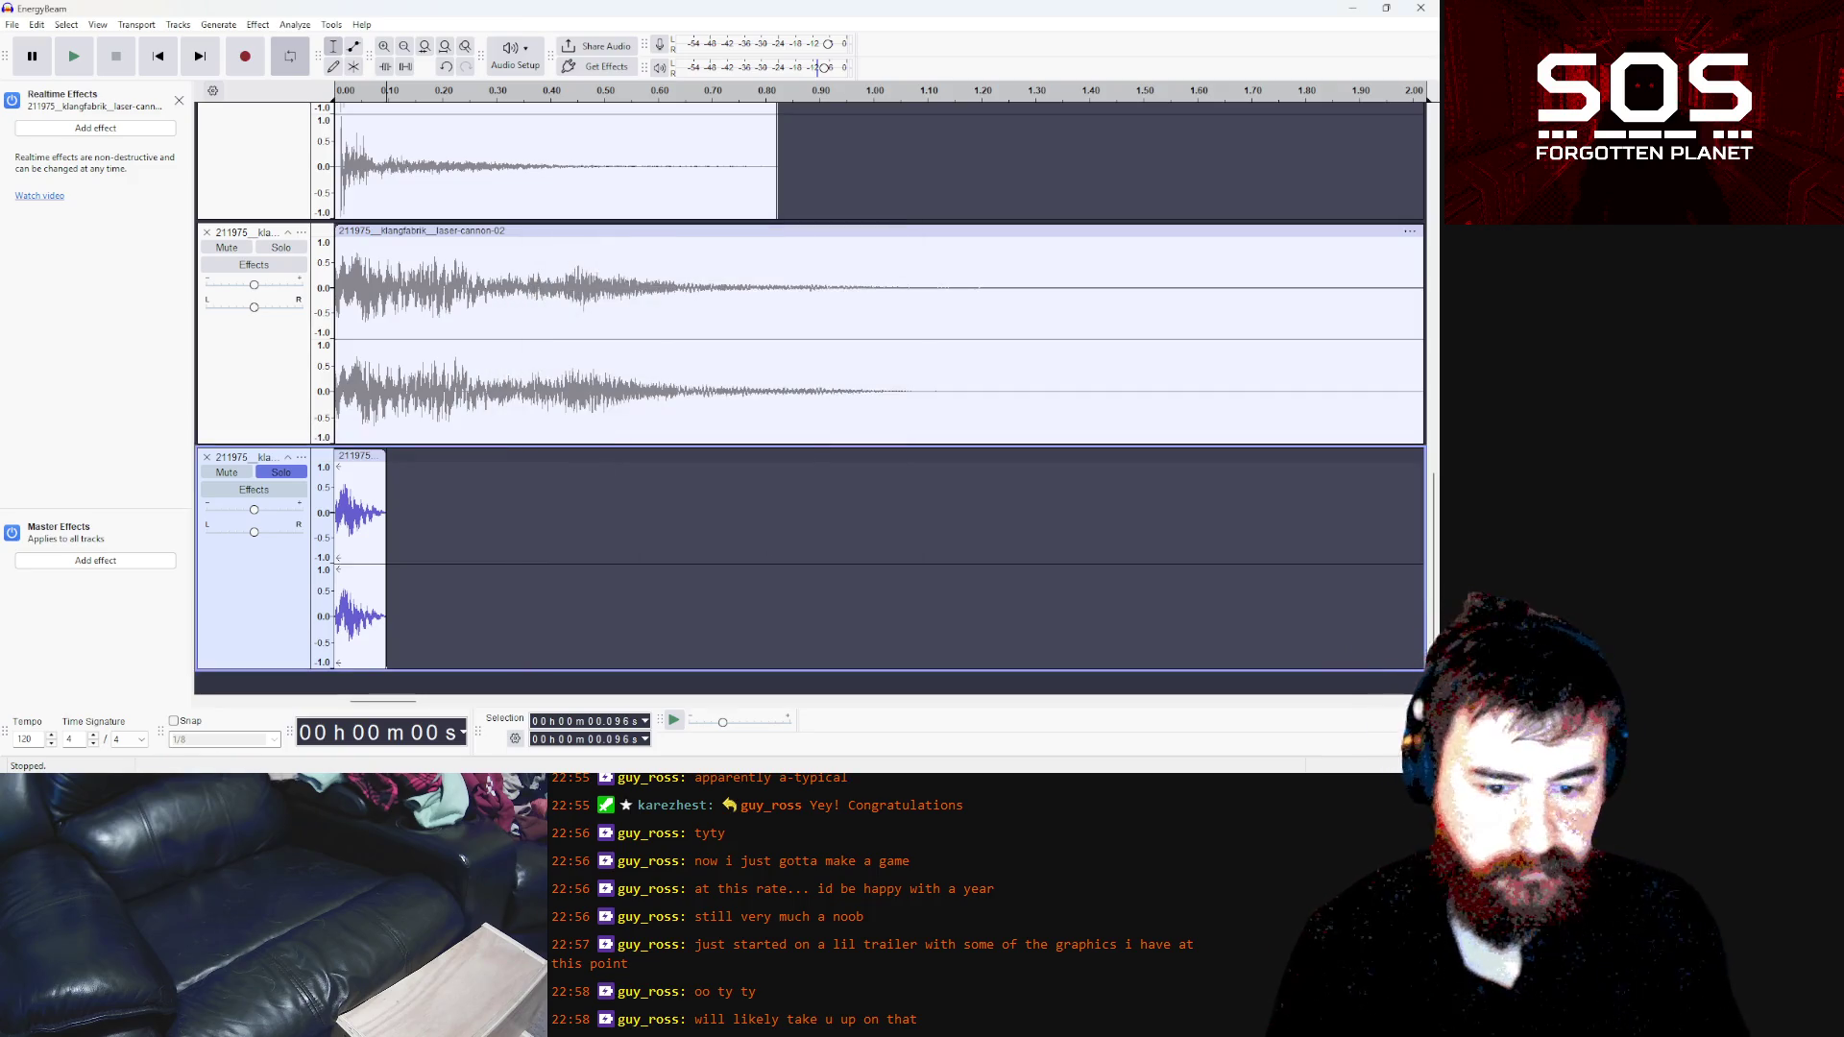
mouse_move(490, 783)
left_click(490, 711)
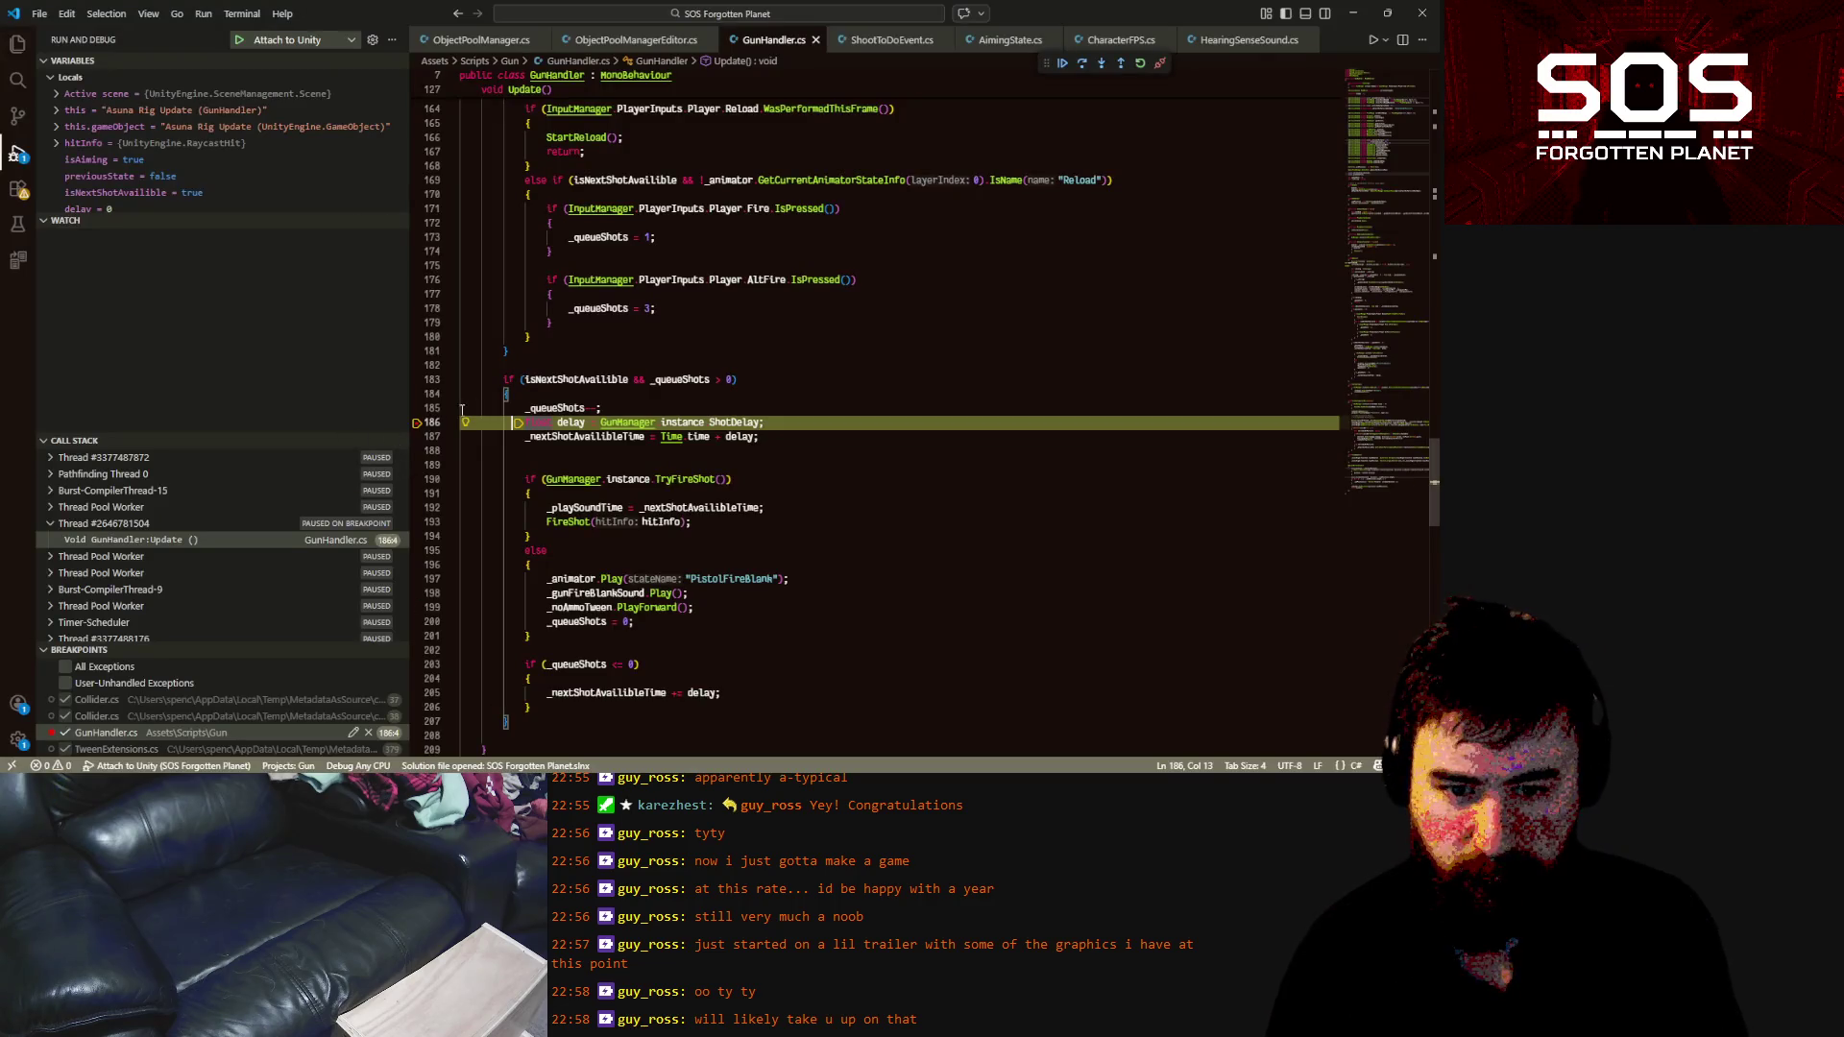
Continue past the line-190 breakpoint with F5 and return to the running Unity game
left_click(608, 479)
key("F5")
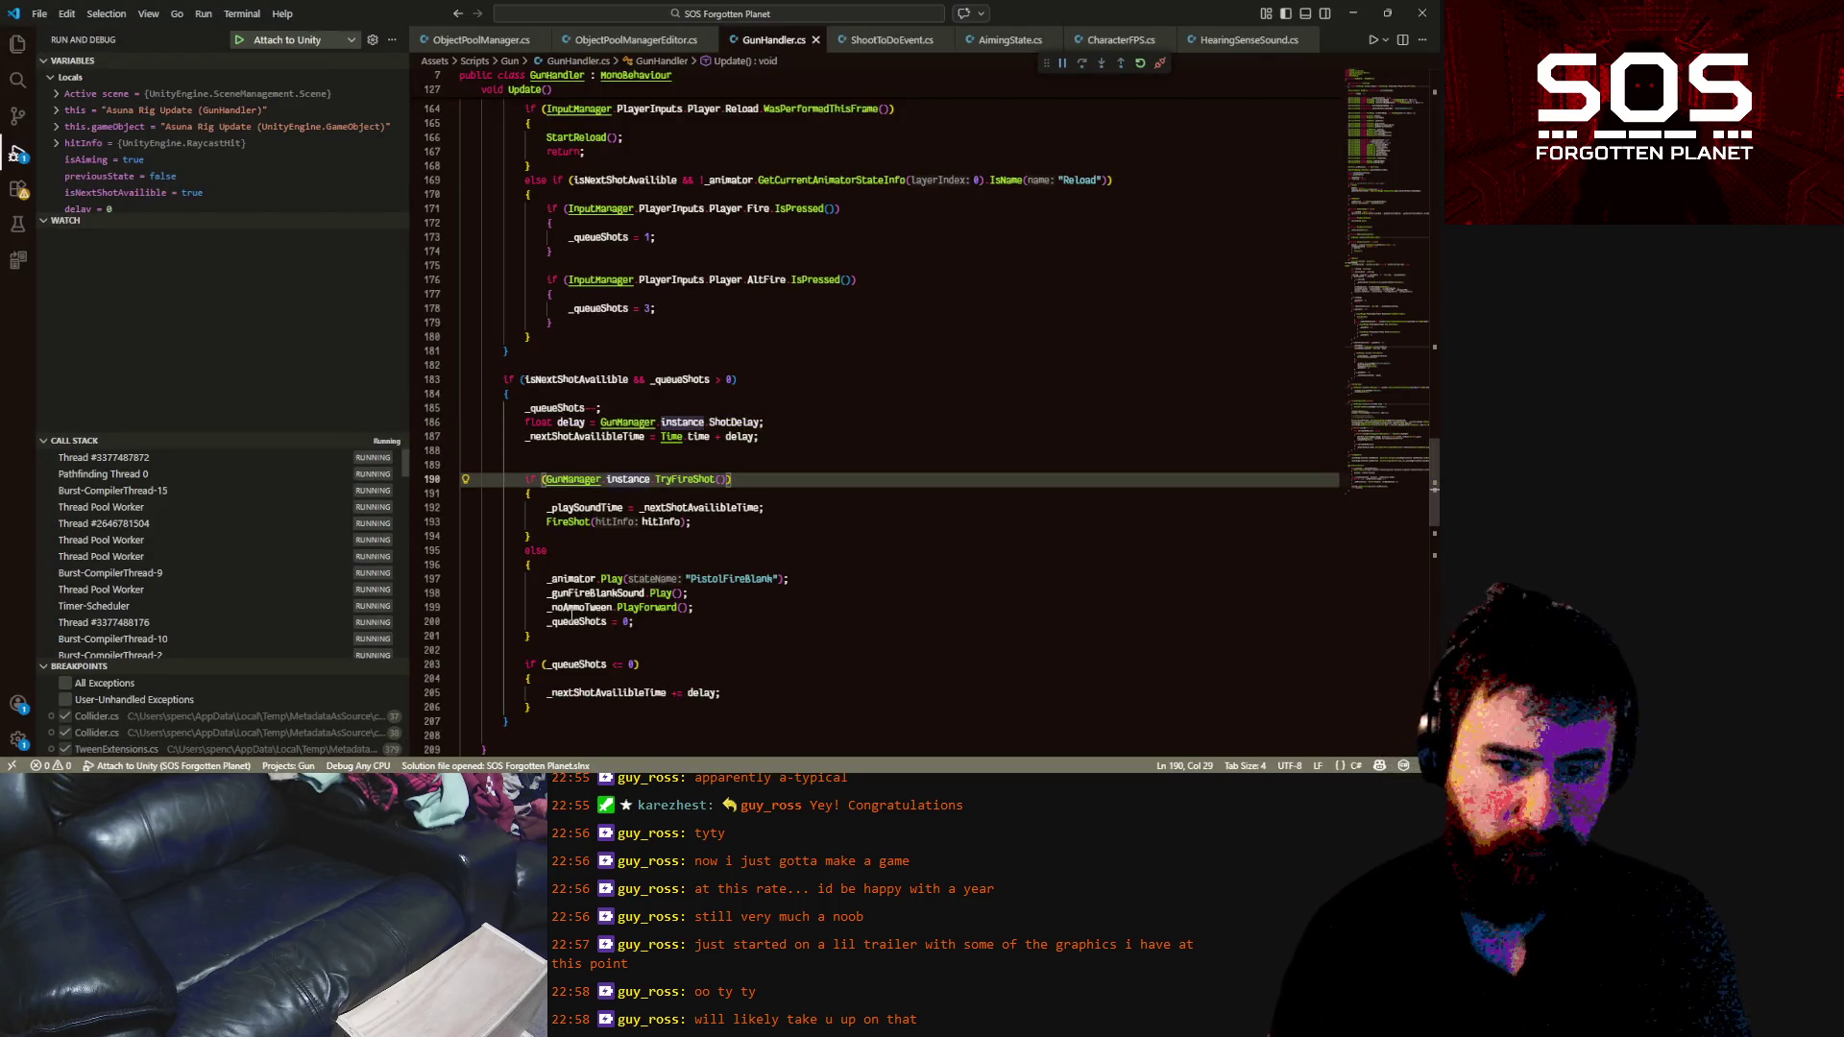
key("alt+Tab")
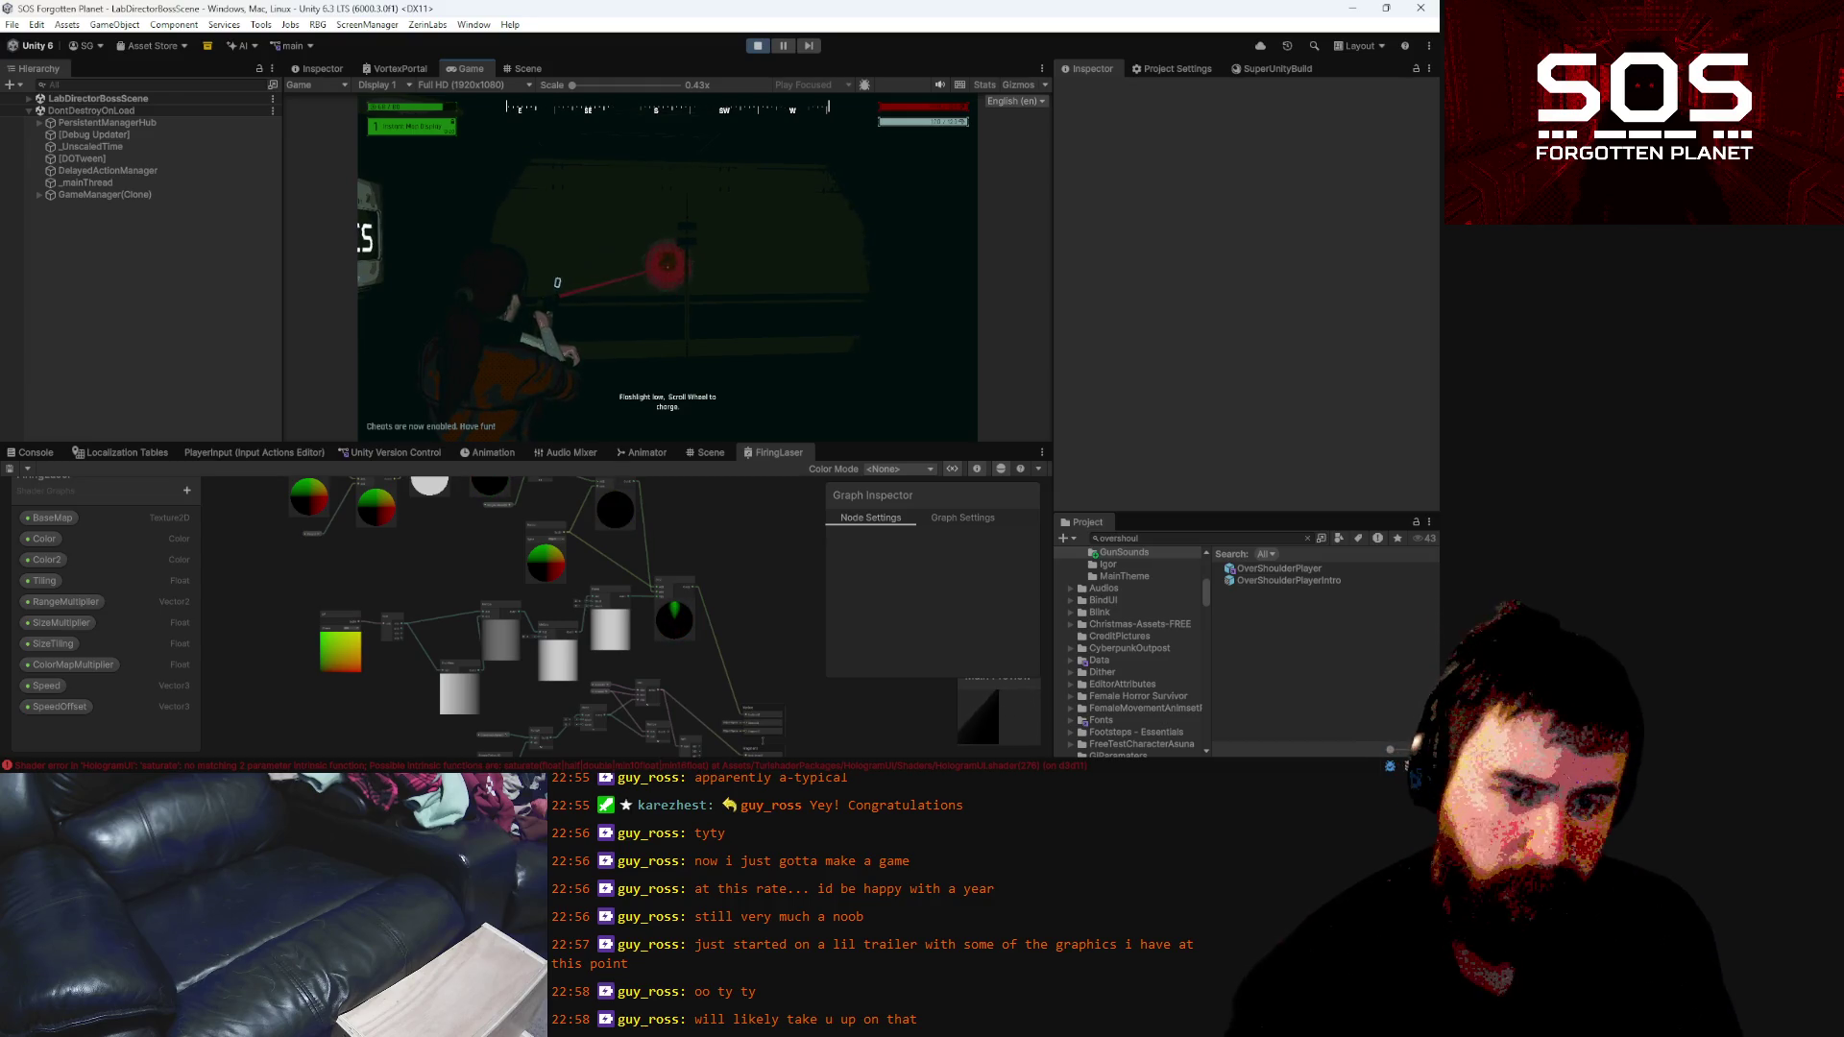
Load save slot 1 from the pause menu, aim the gun, then pause again
key("Escape")
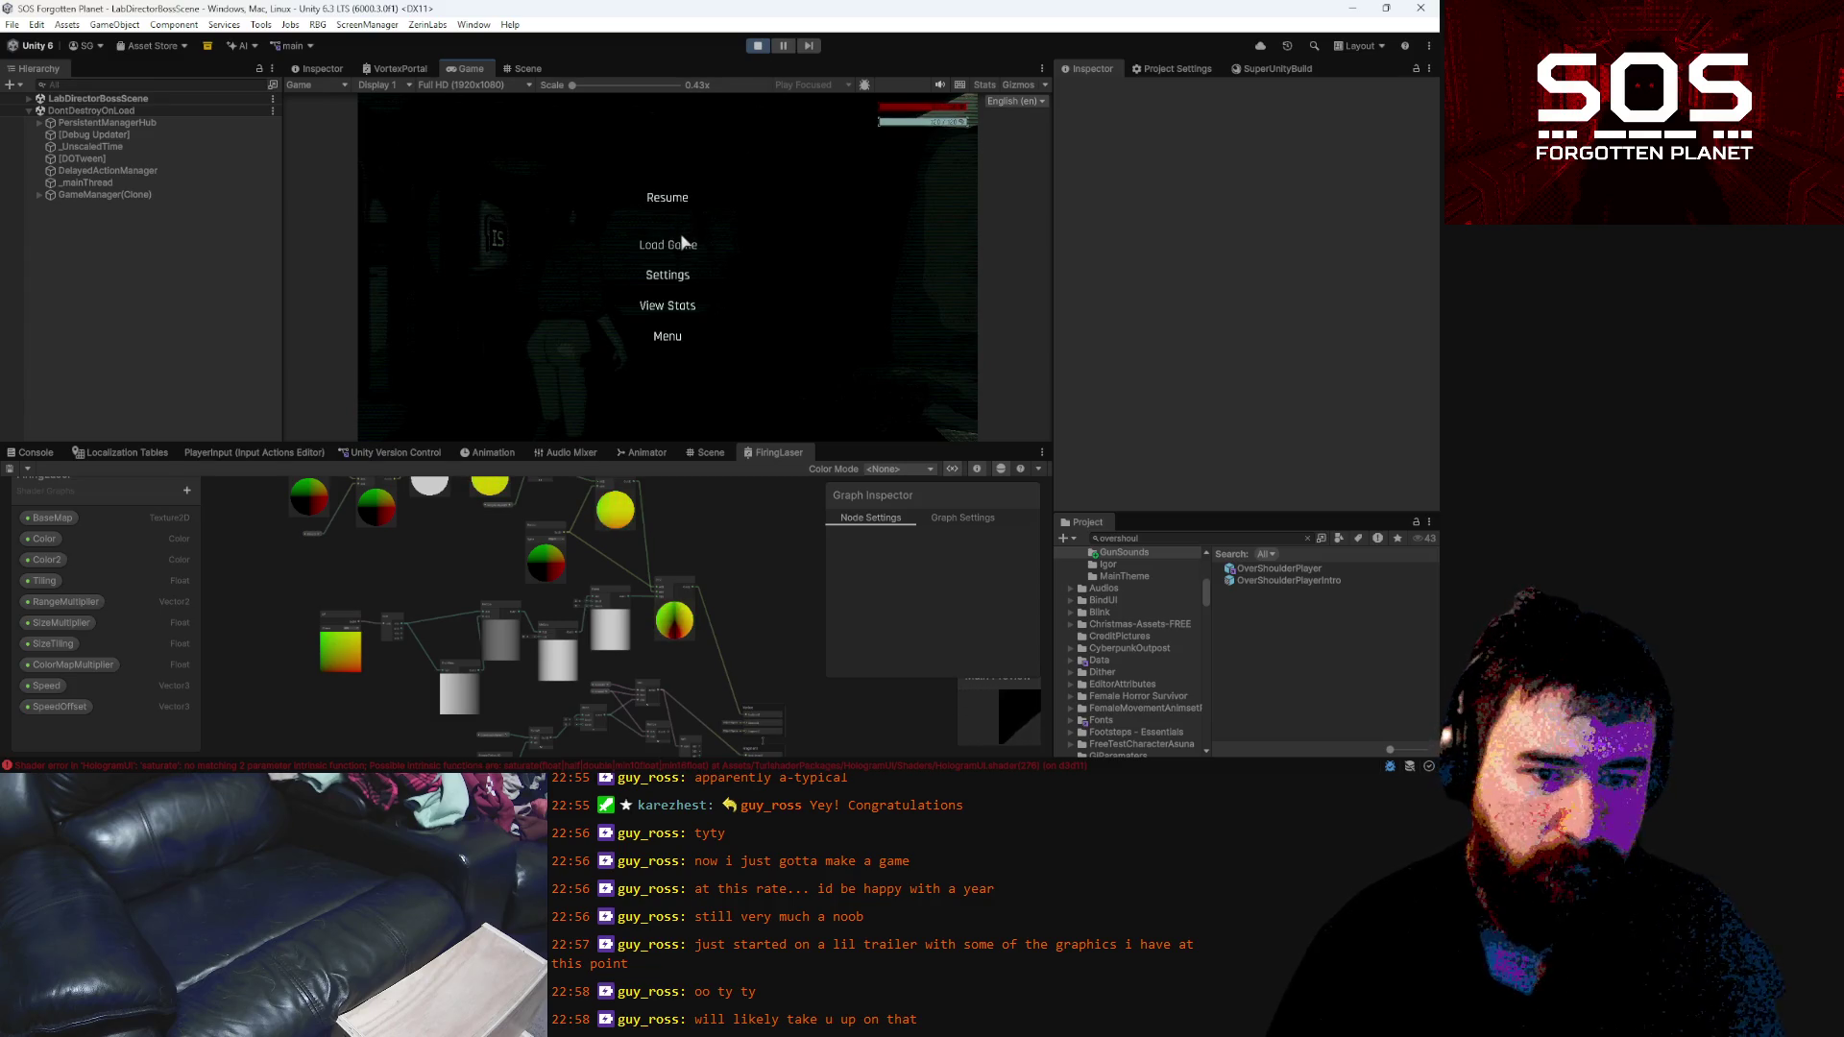
left_click(684, 242)
left_click(712, 168)
left_click(870, 378)
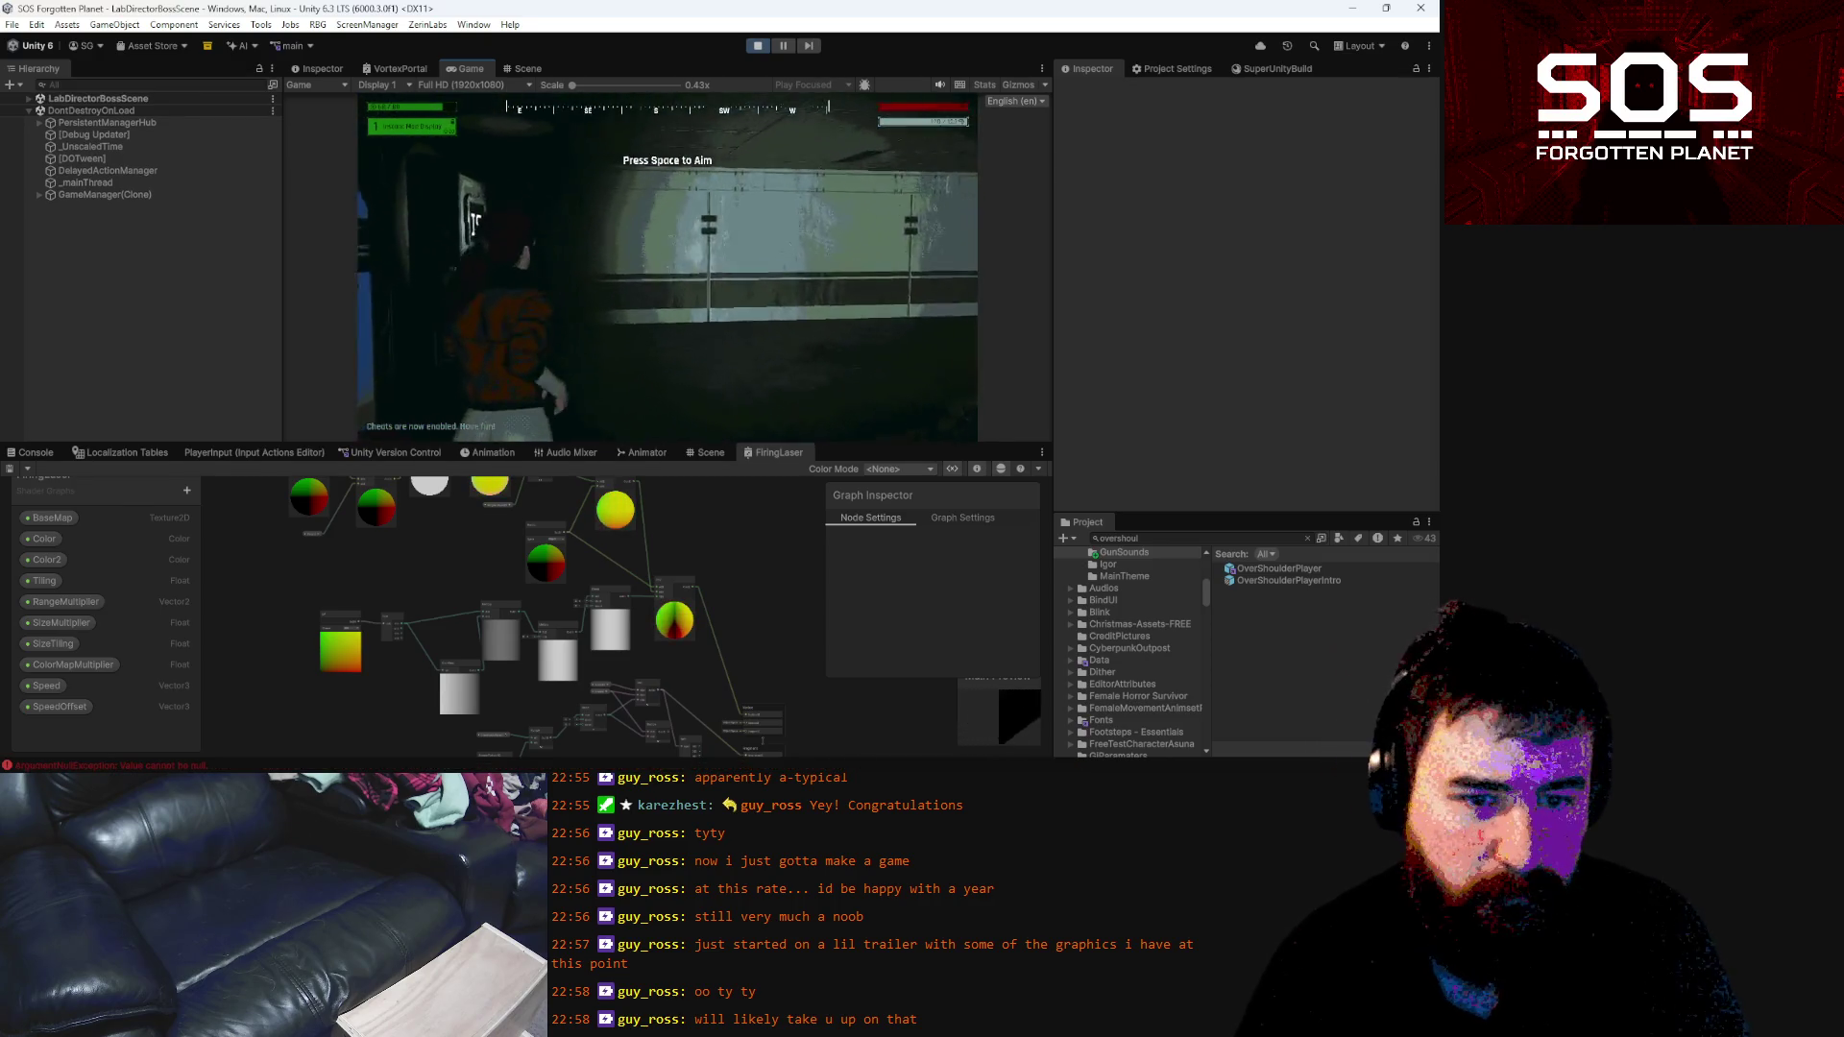
key("space")
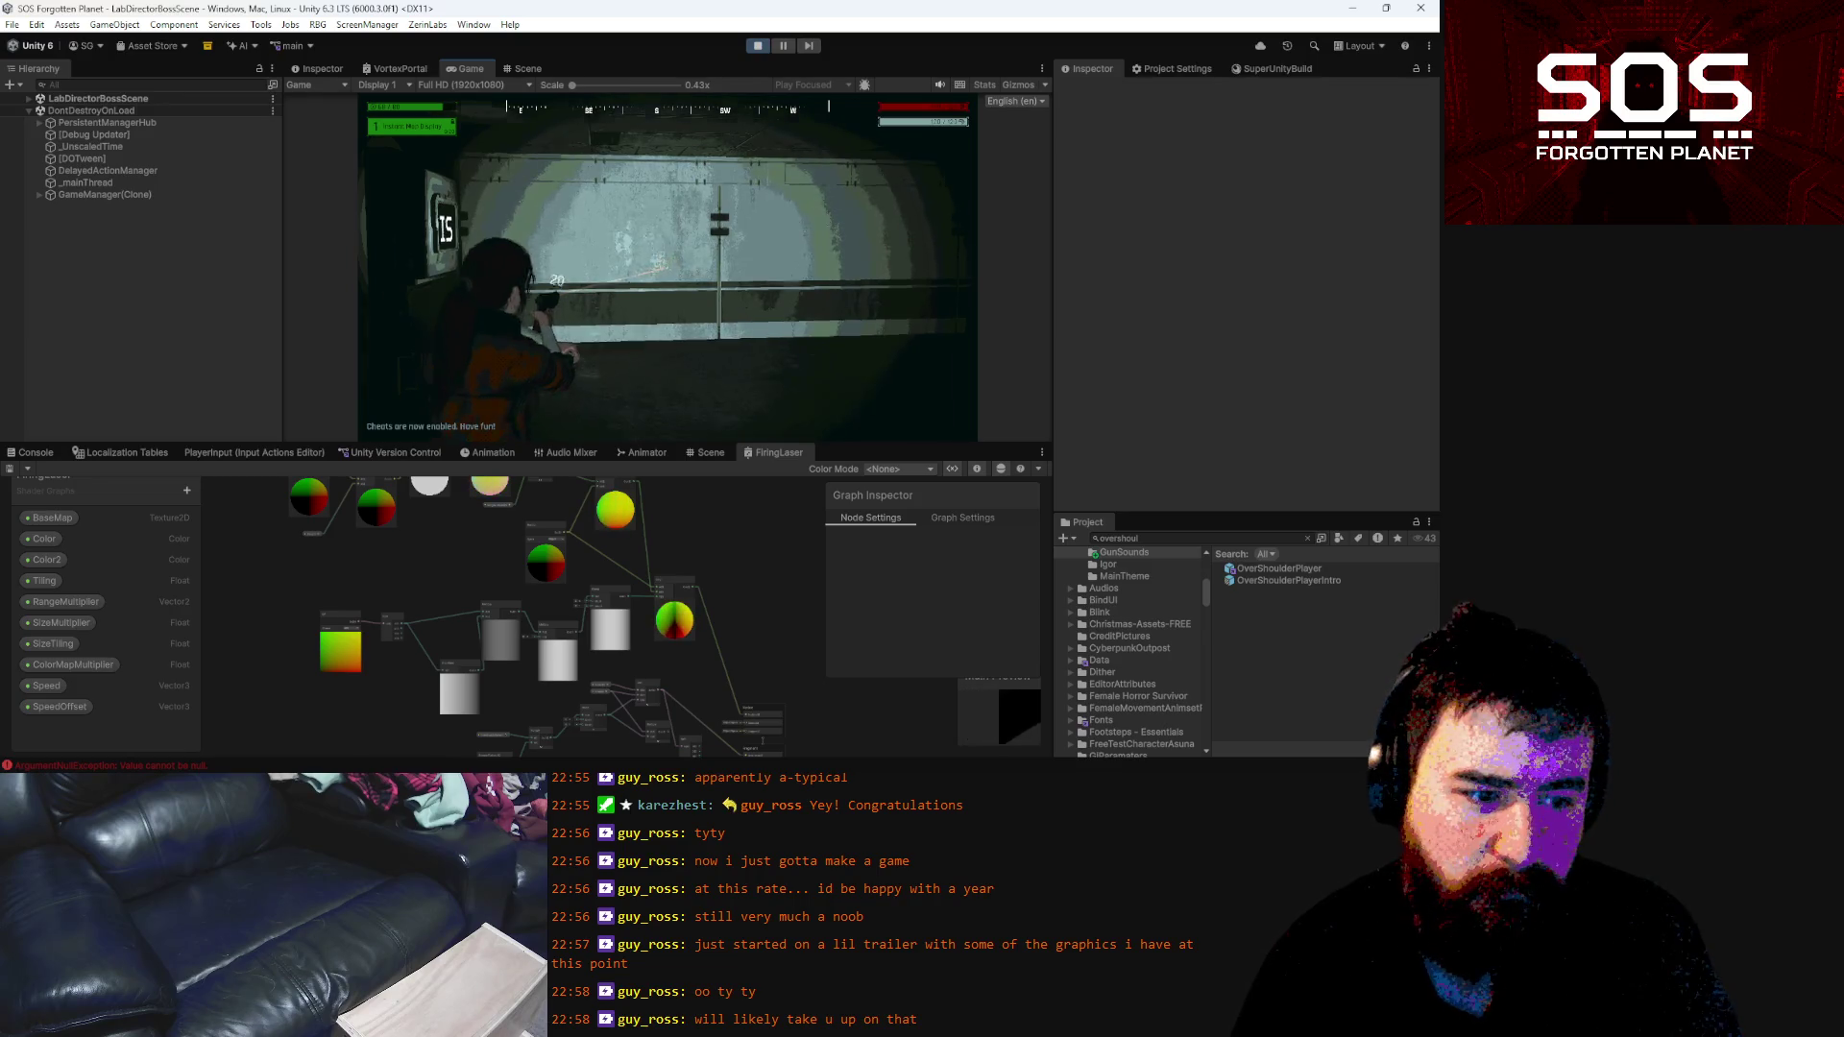
key("Escape")
scroll(581, 604, "up", 5)
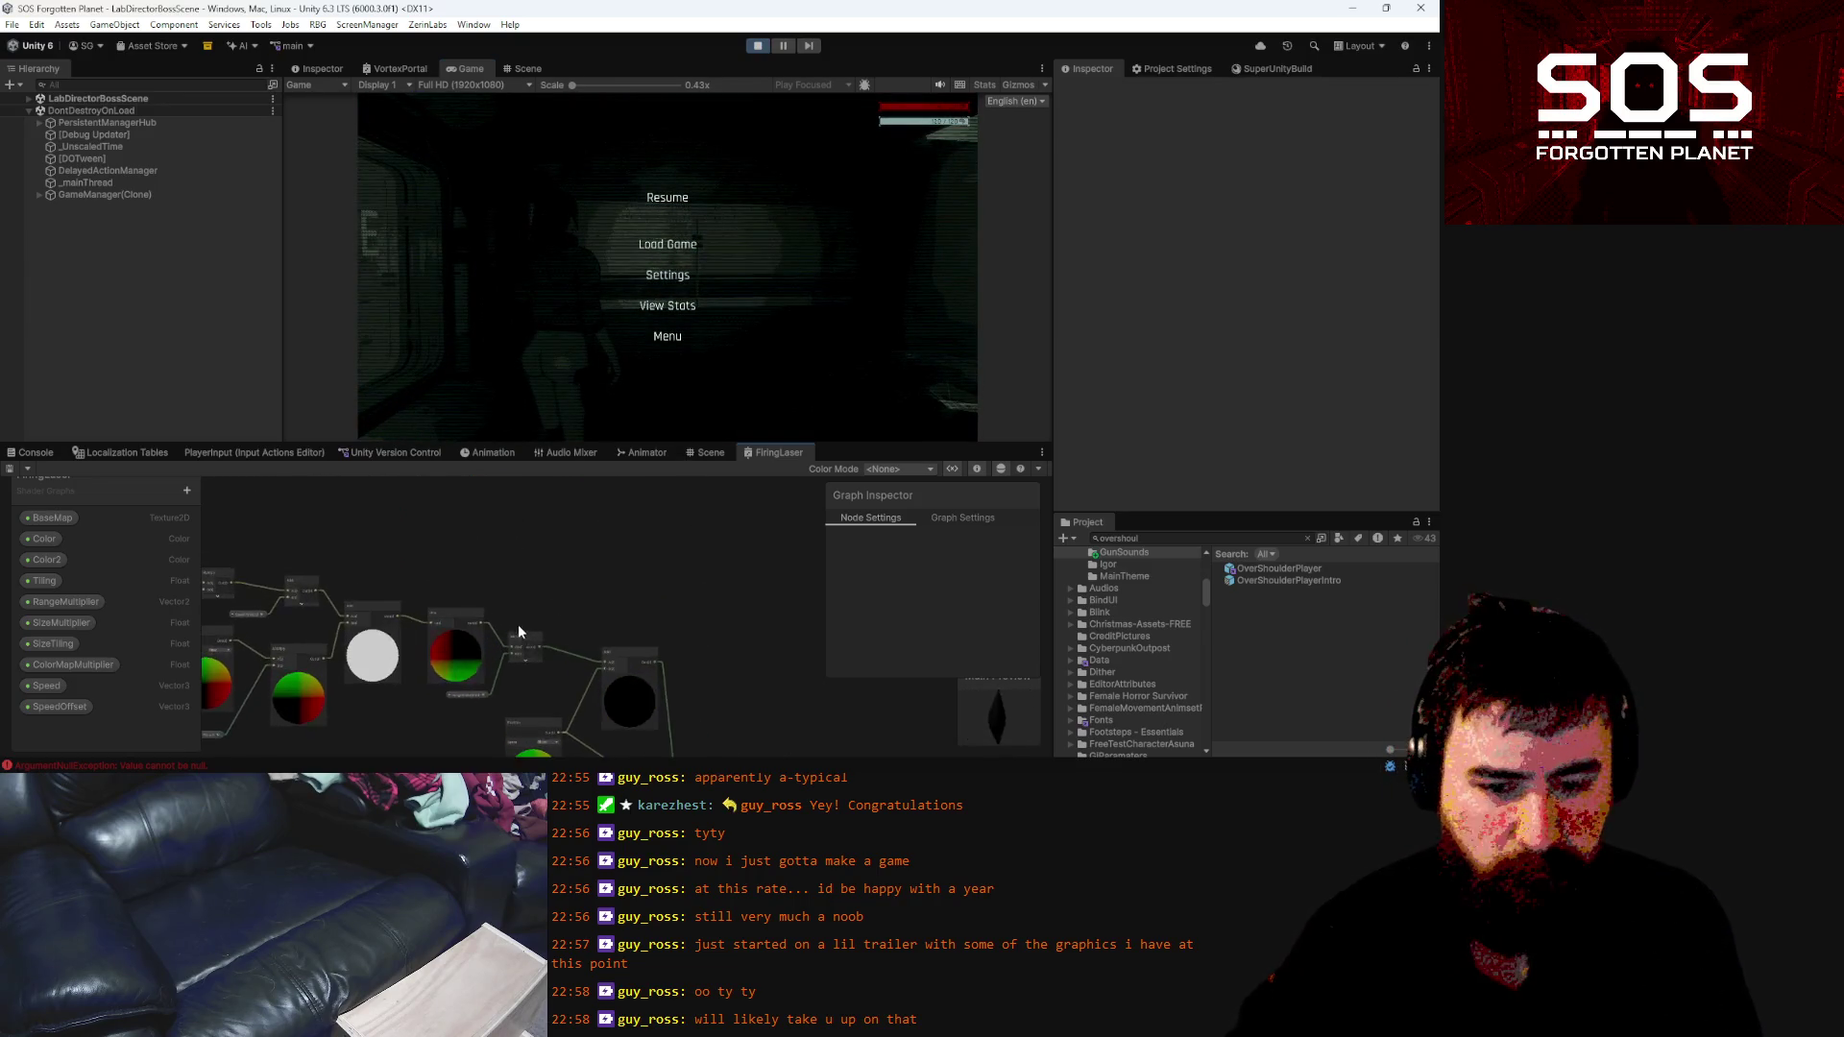
Undo FiringLaser graph edits to bring back the Split and Combine nodes and Combine's link into Add
left_click_drag(576, 684, 588, 607)
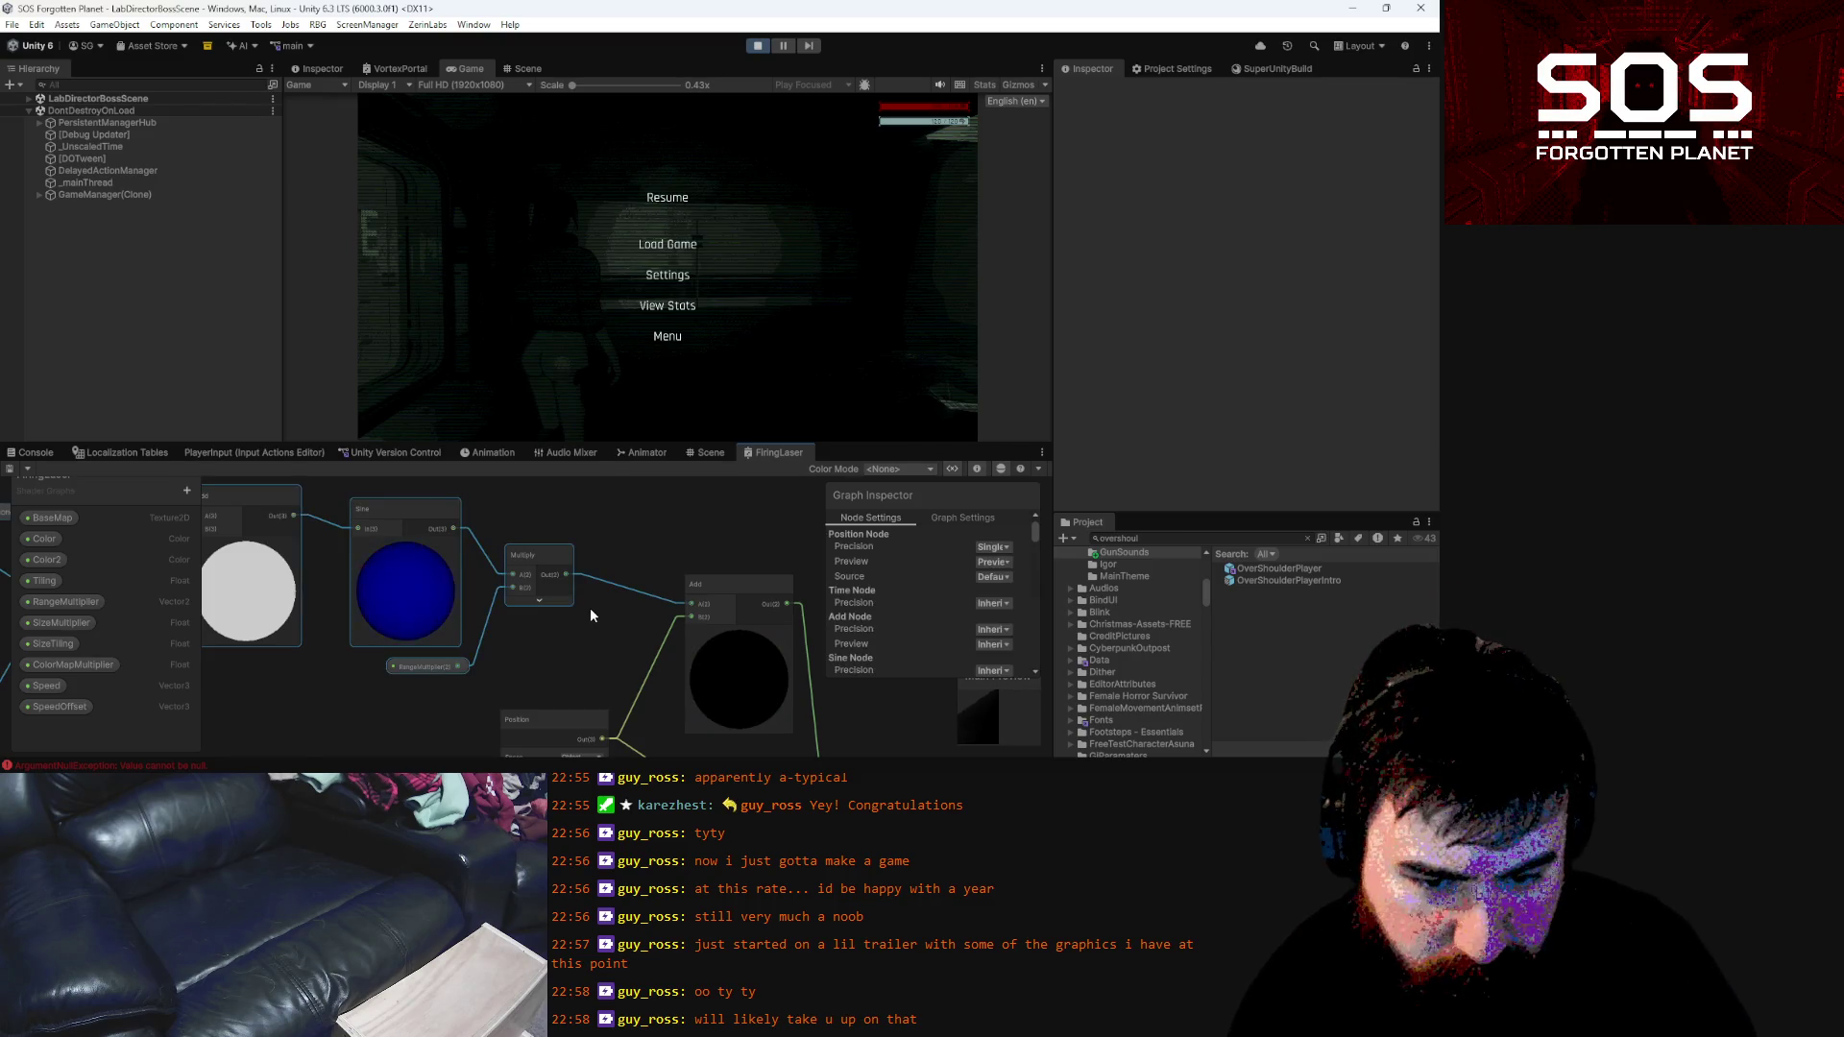
key("ctrl+z")
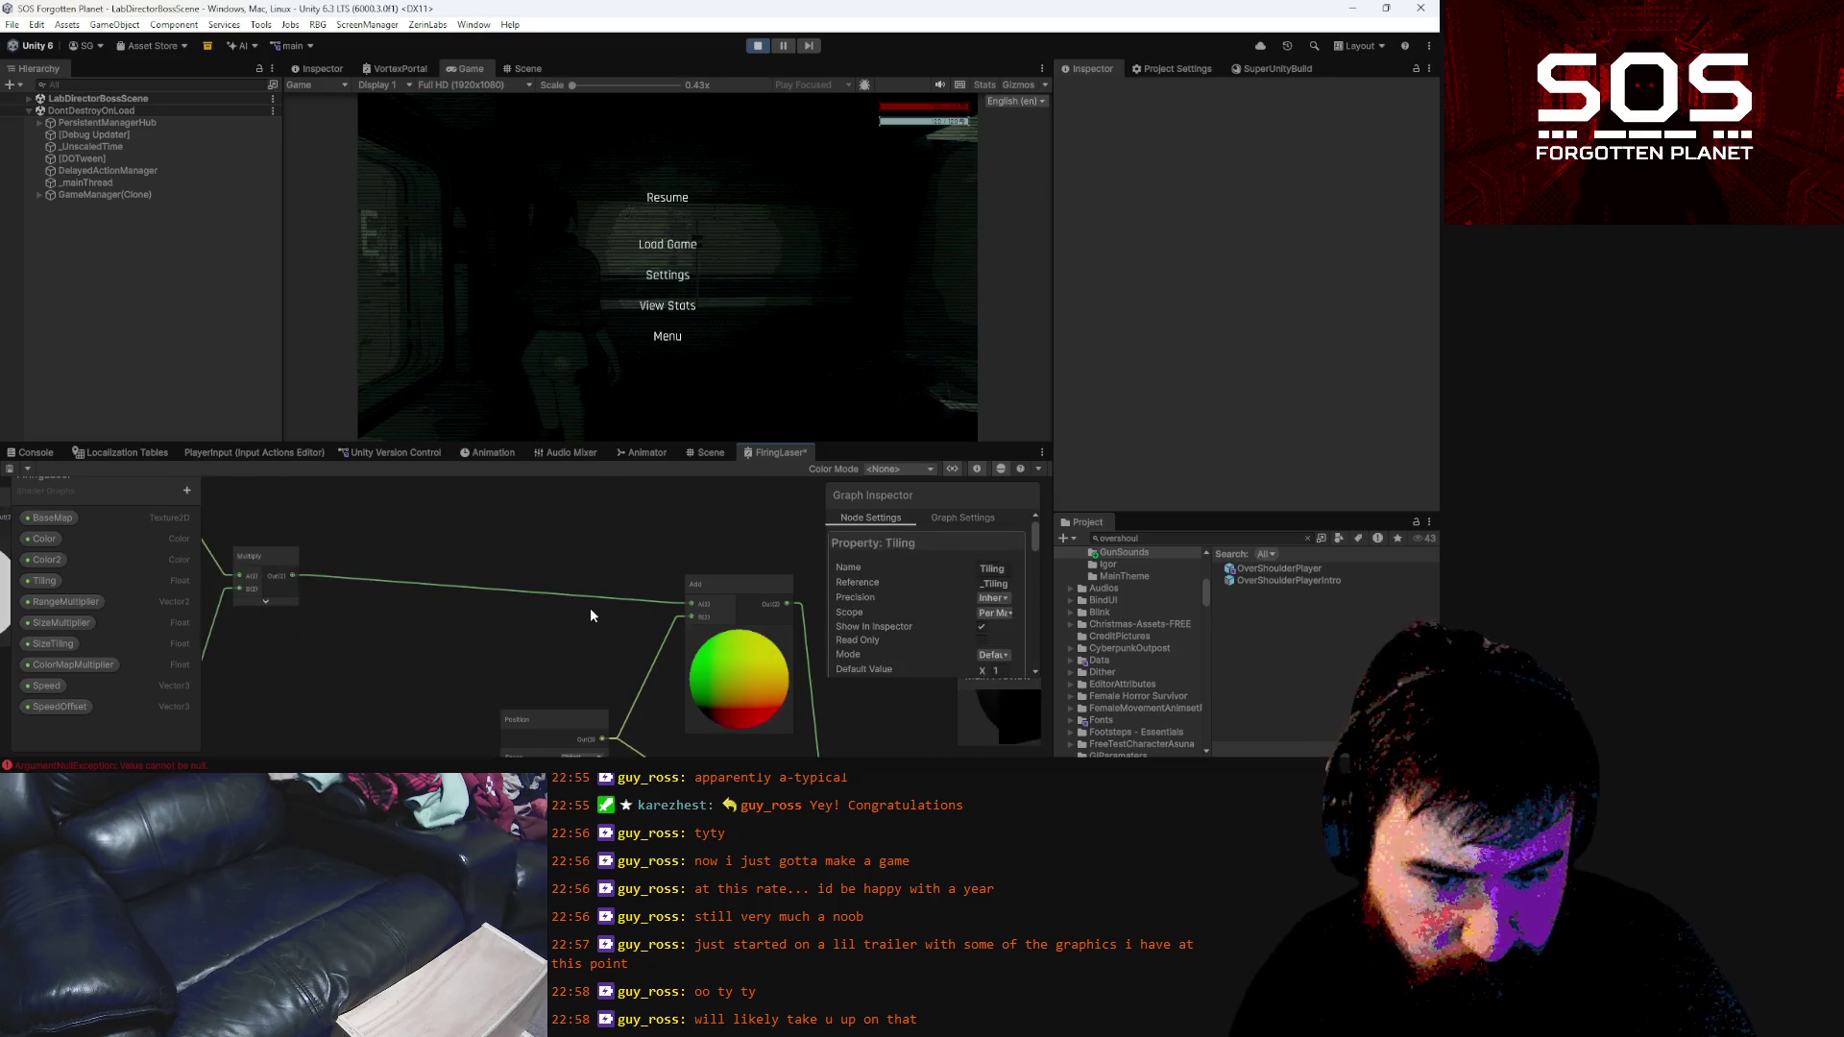
key("ctrl+z")
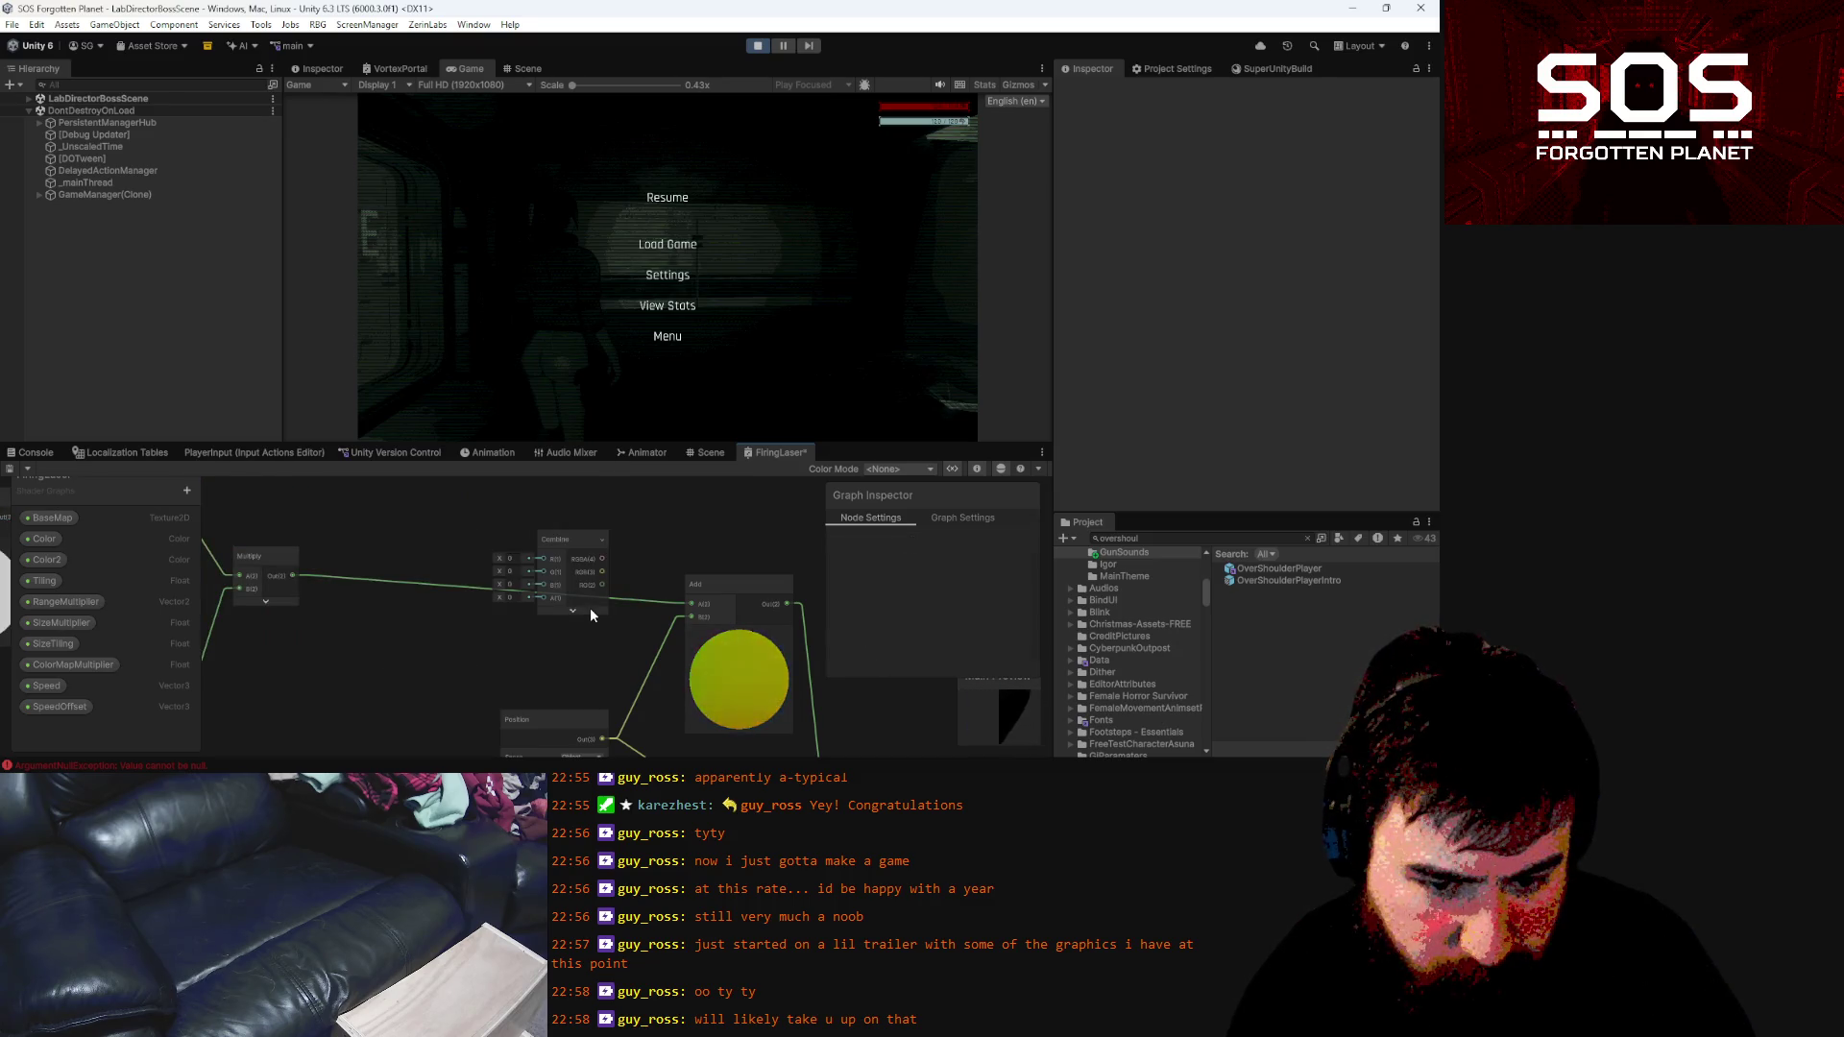
key("ctrl+z")
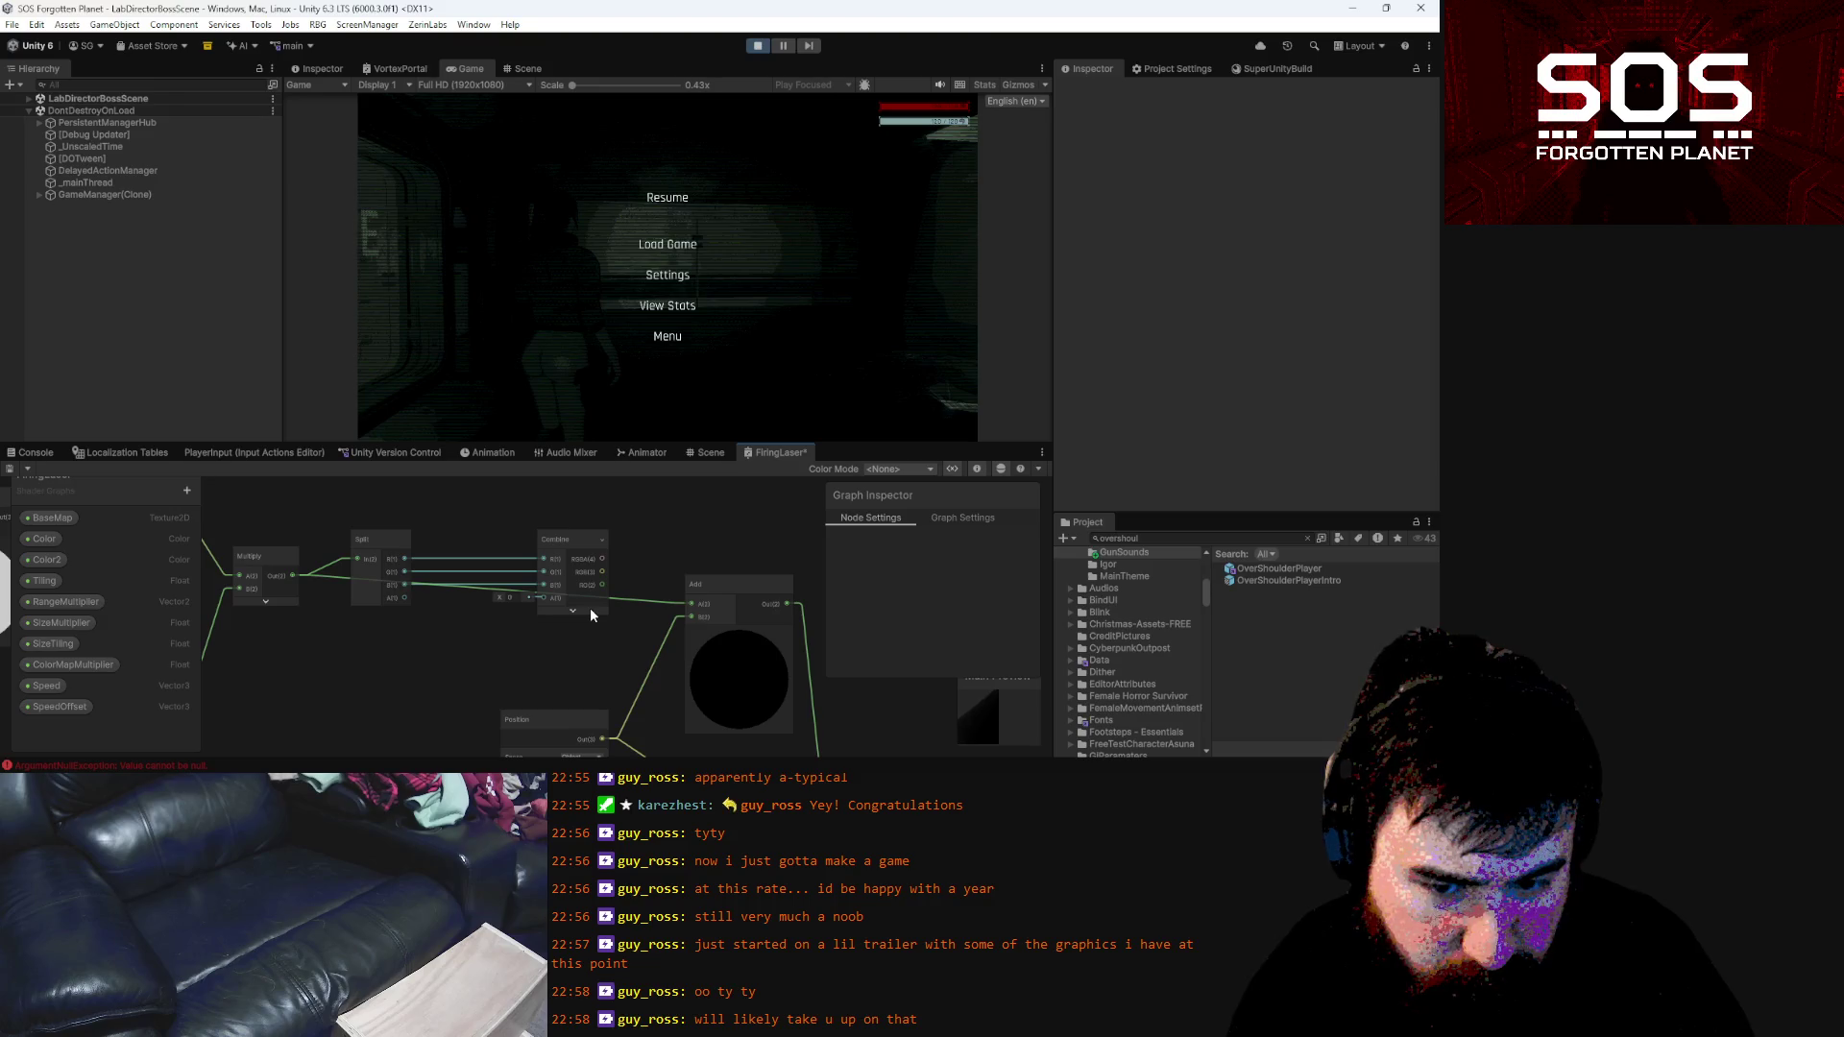
key("ctrl+z")
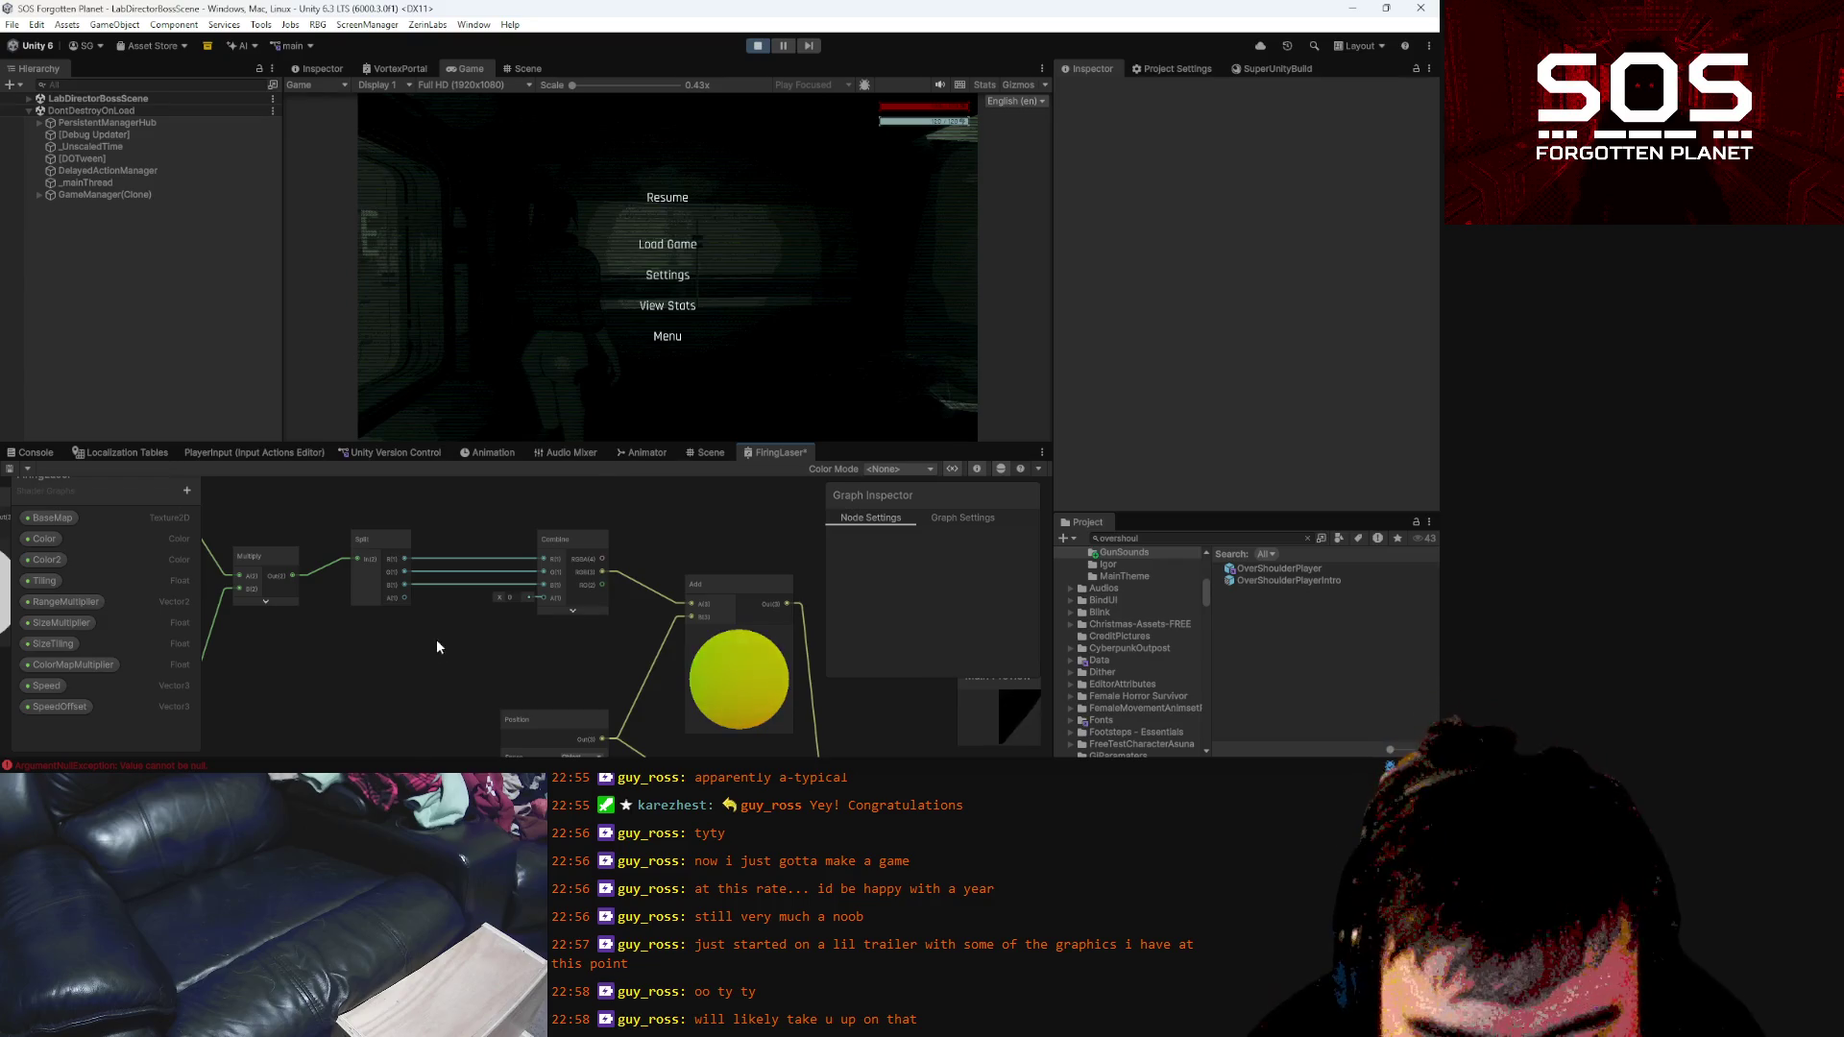
key("ctrl+z")
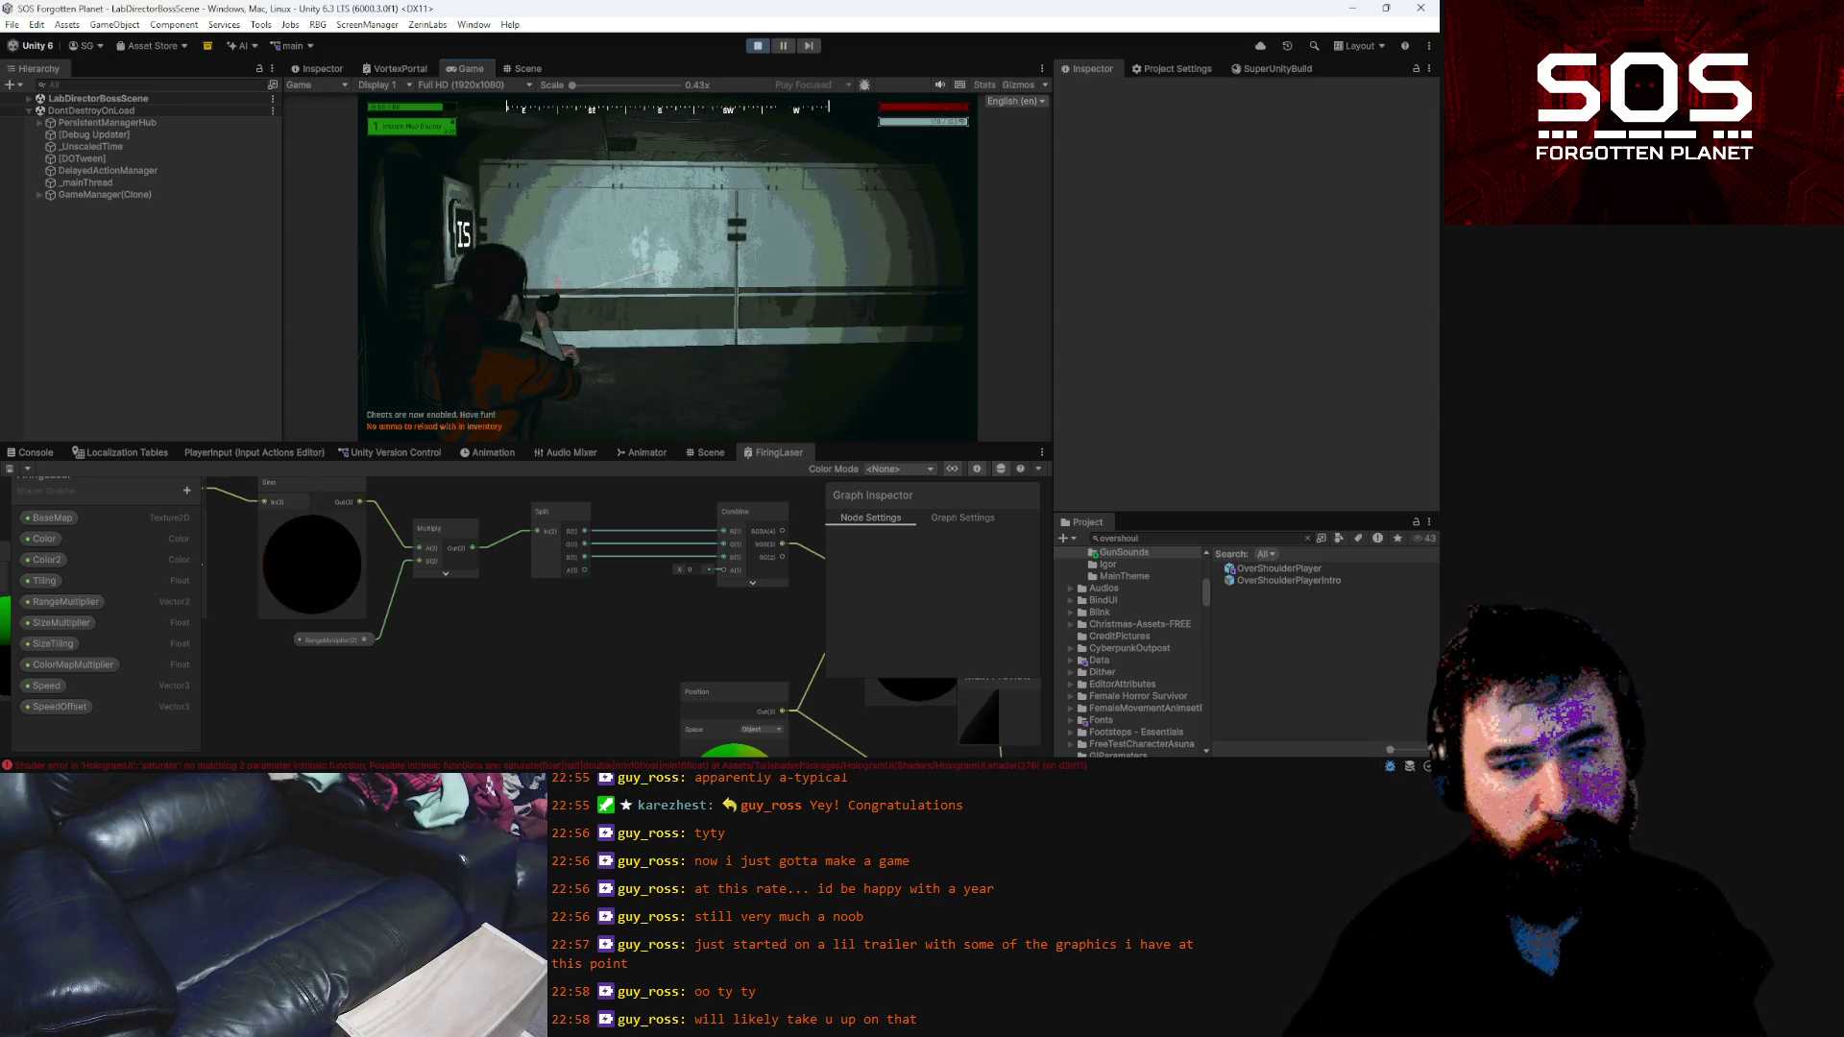
Enter the ENDLESS cheat, fire the laser at the corridor wall, then pause
type("e")
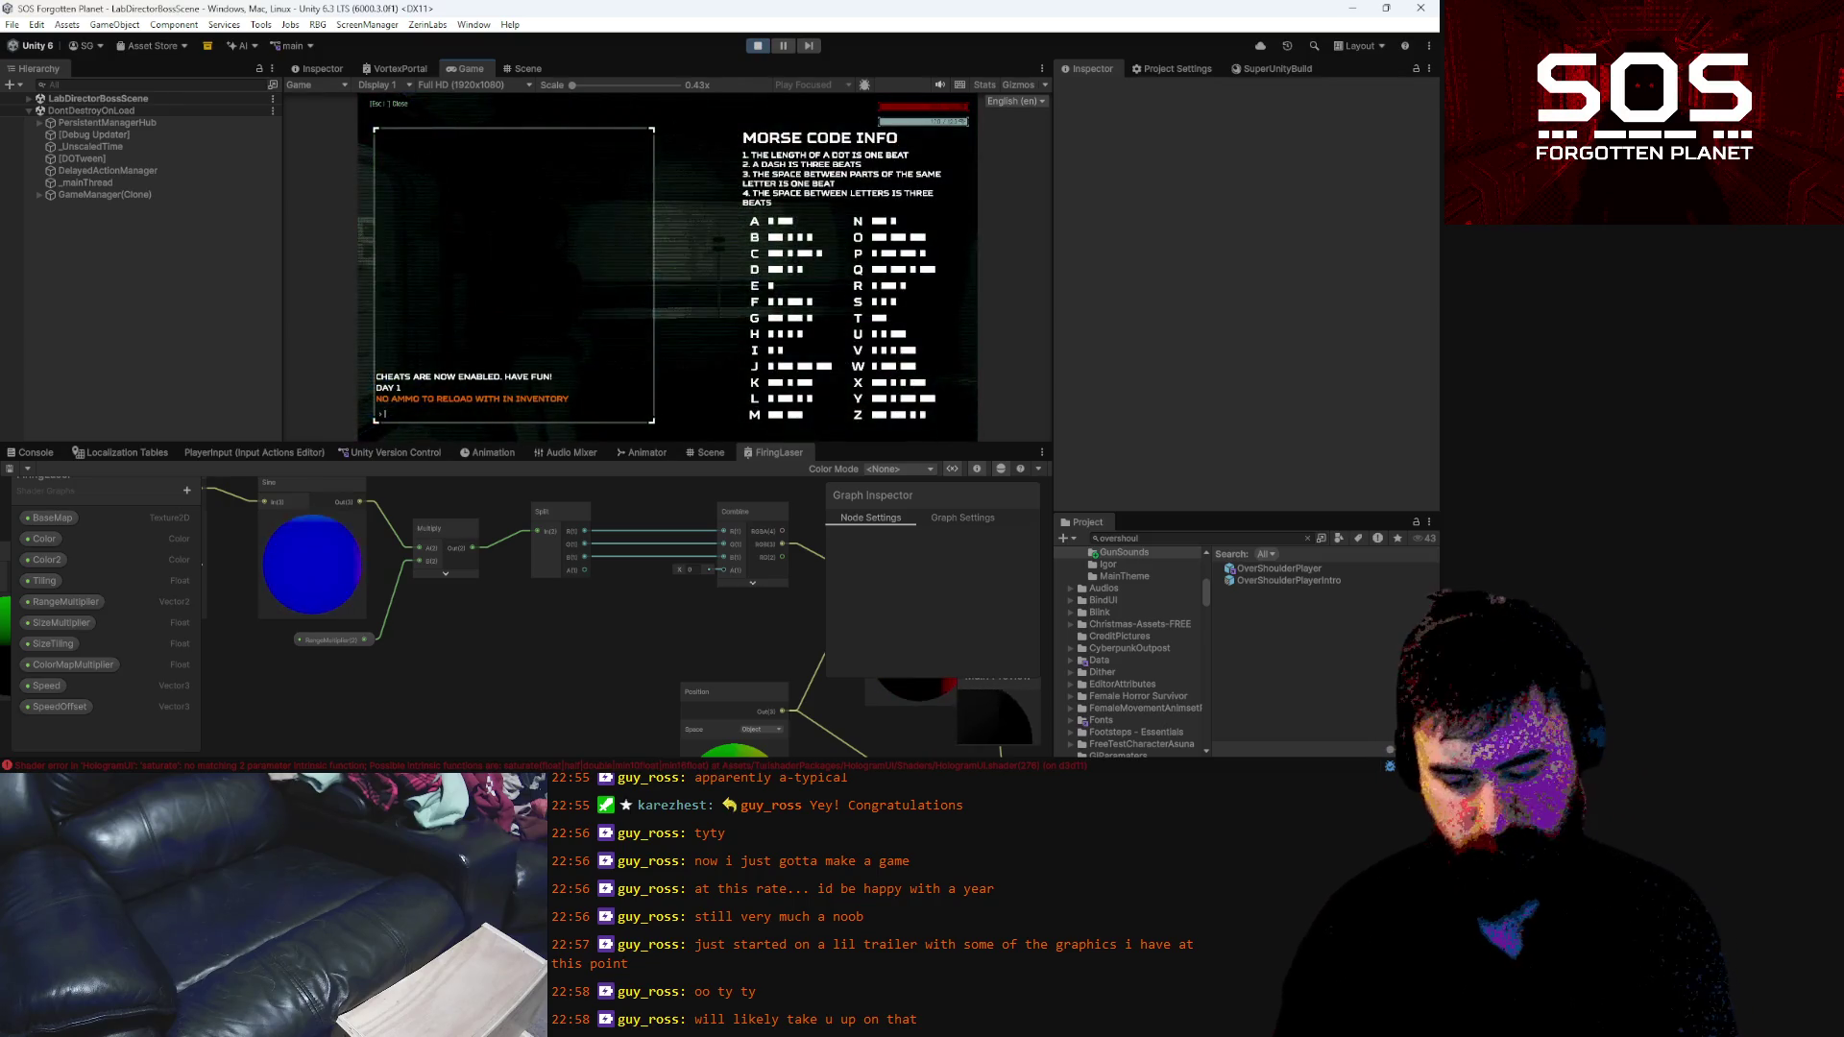
type("ENDLESSCL")
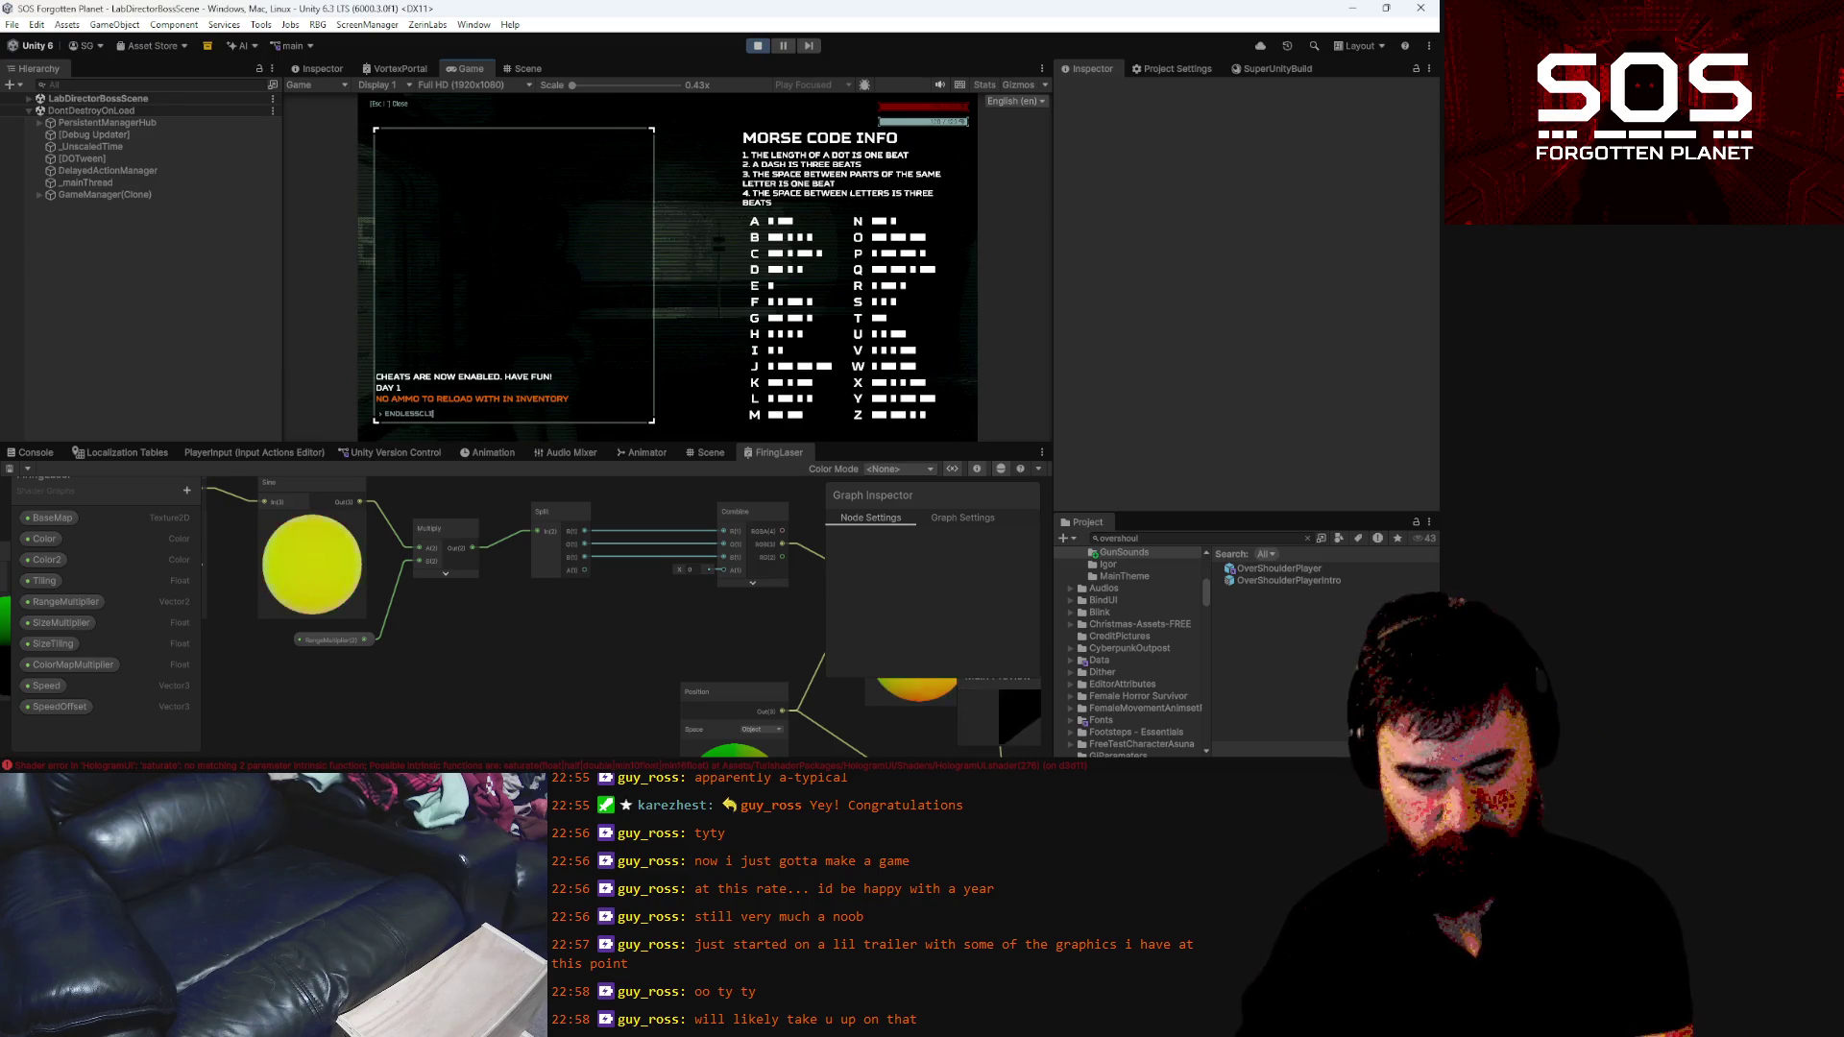
key("Return")
key("Escape")
left_click(663, 264)
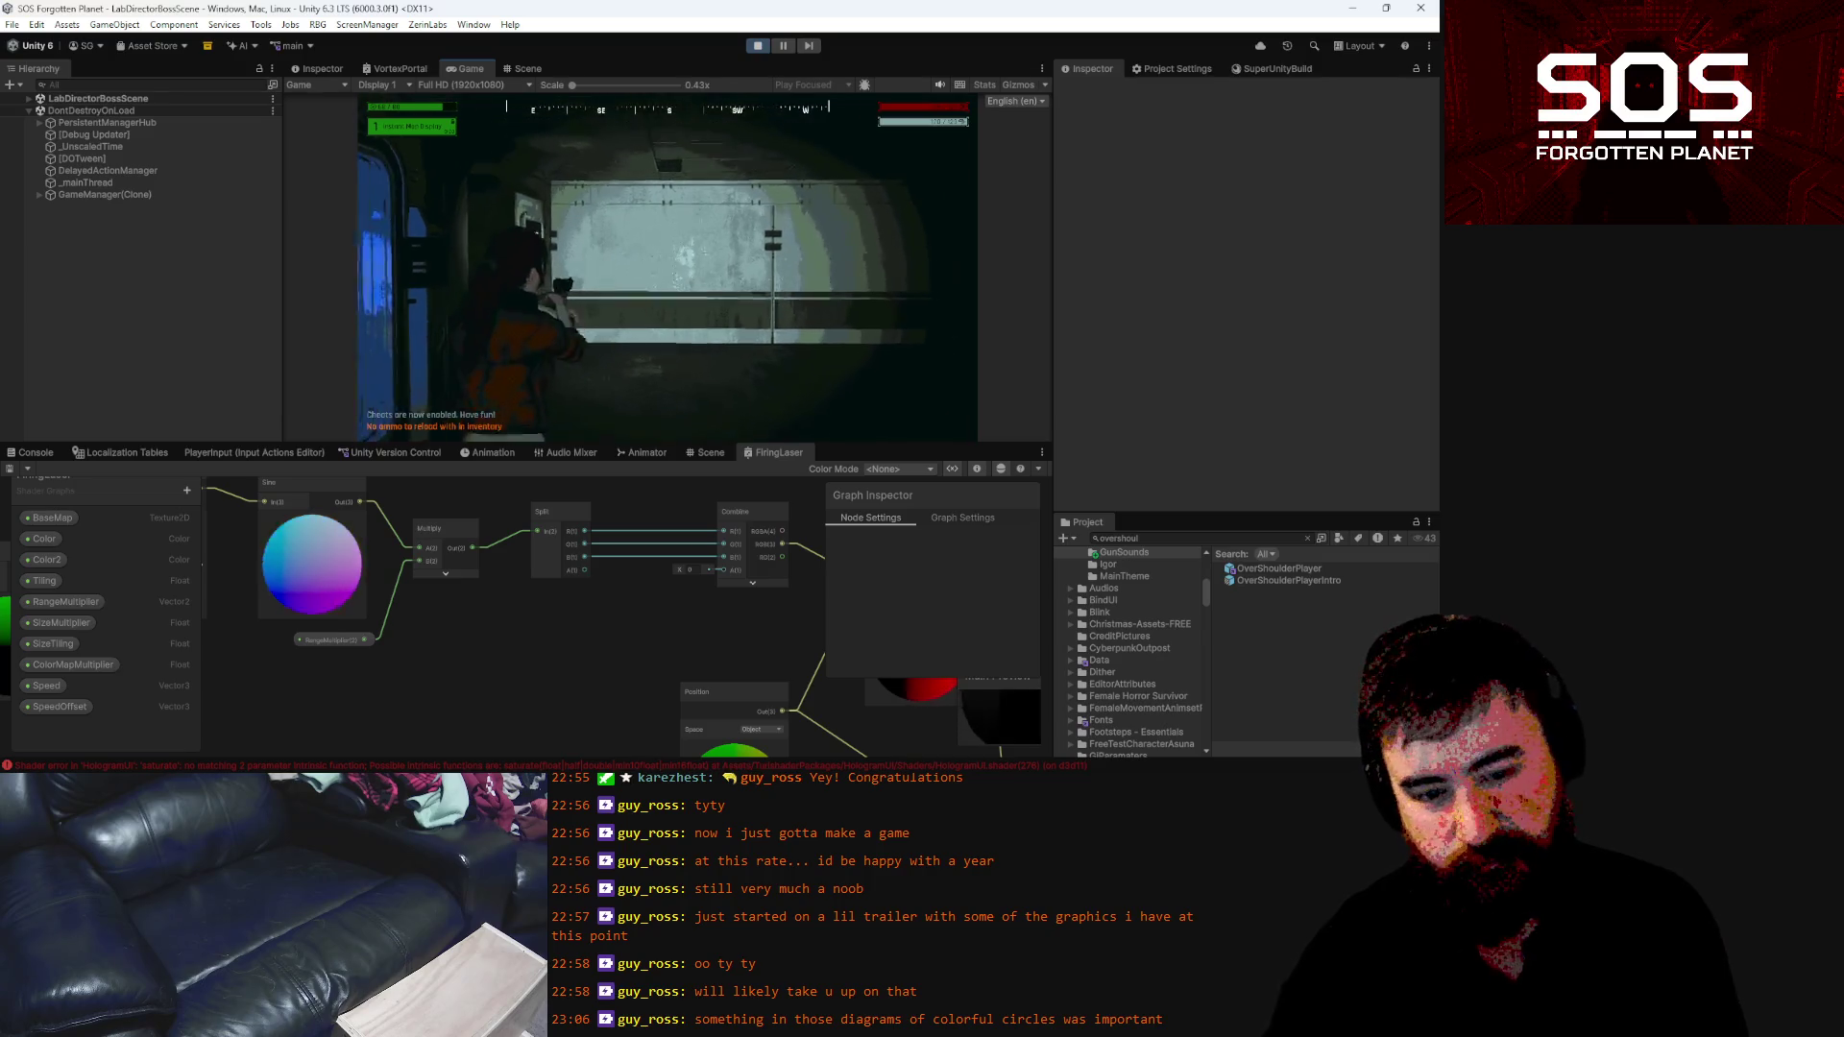
key("Escape")
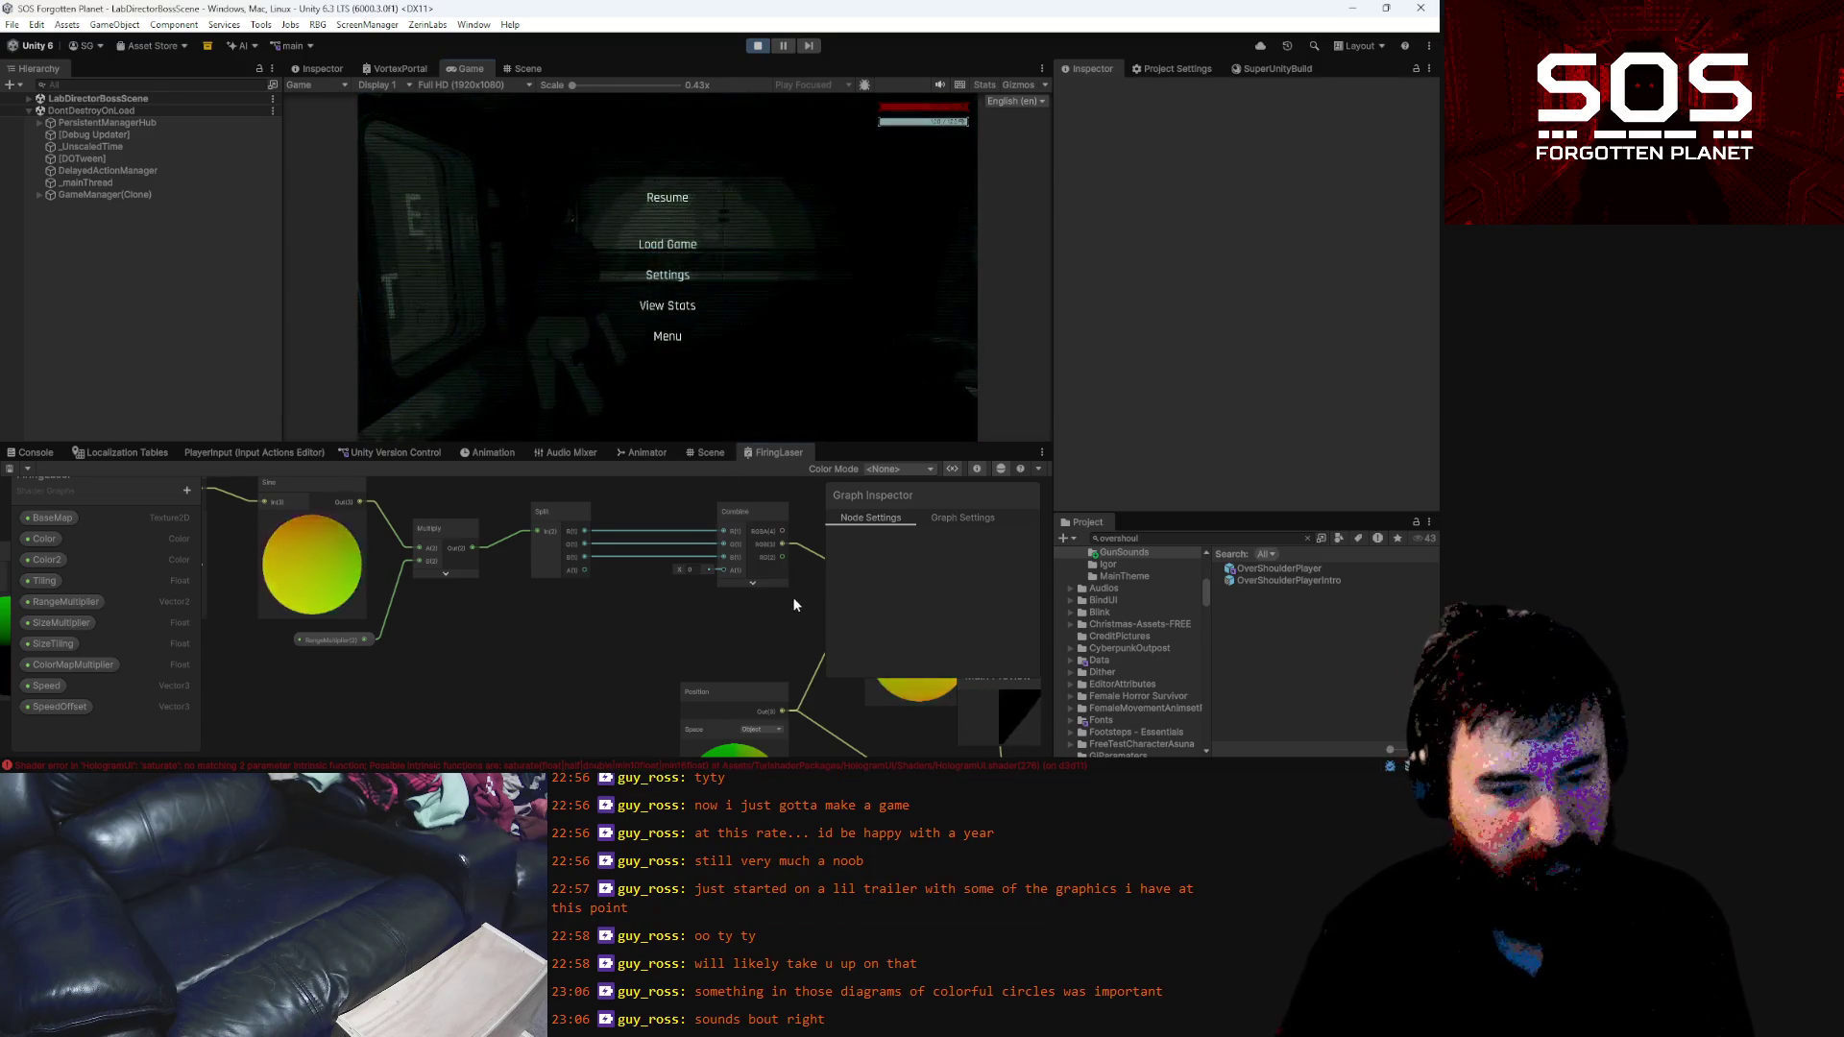
left_click_drag(793, 596, 670, 625)
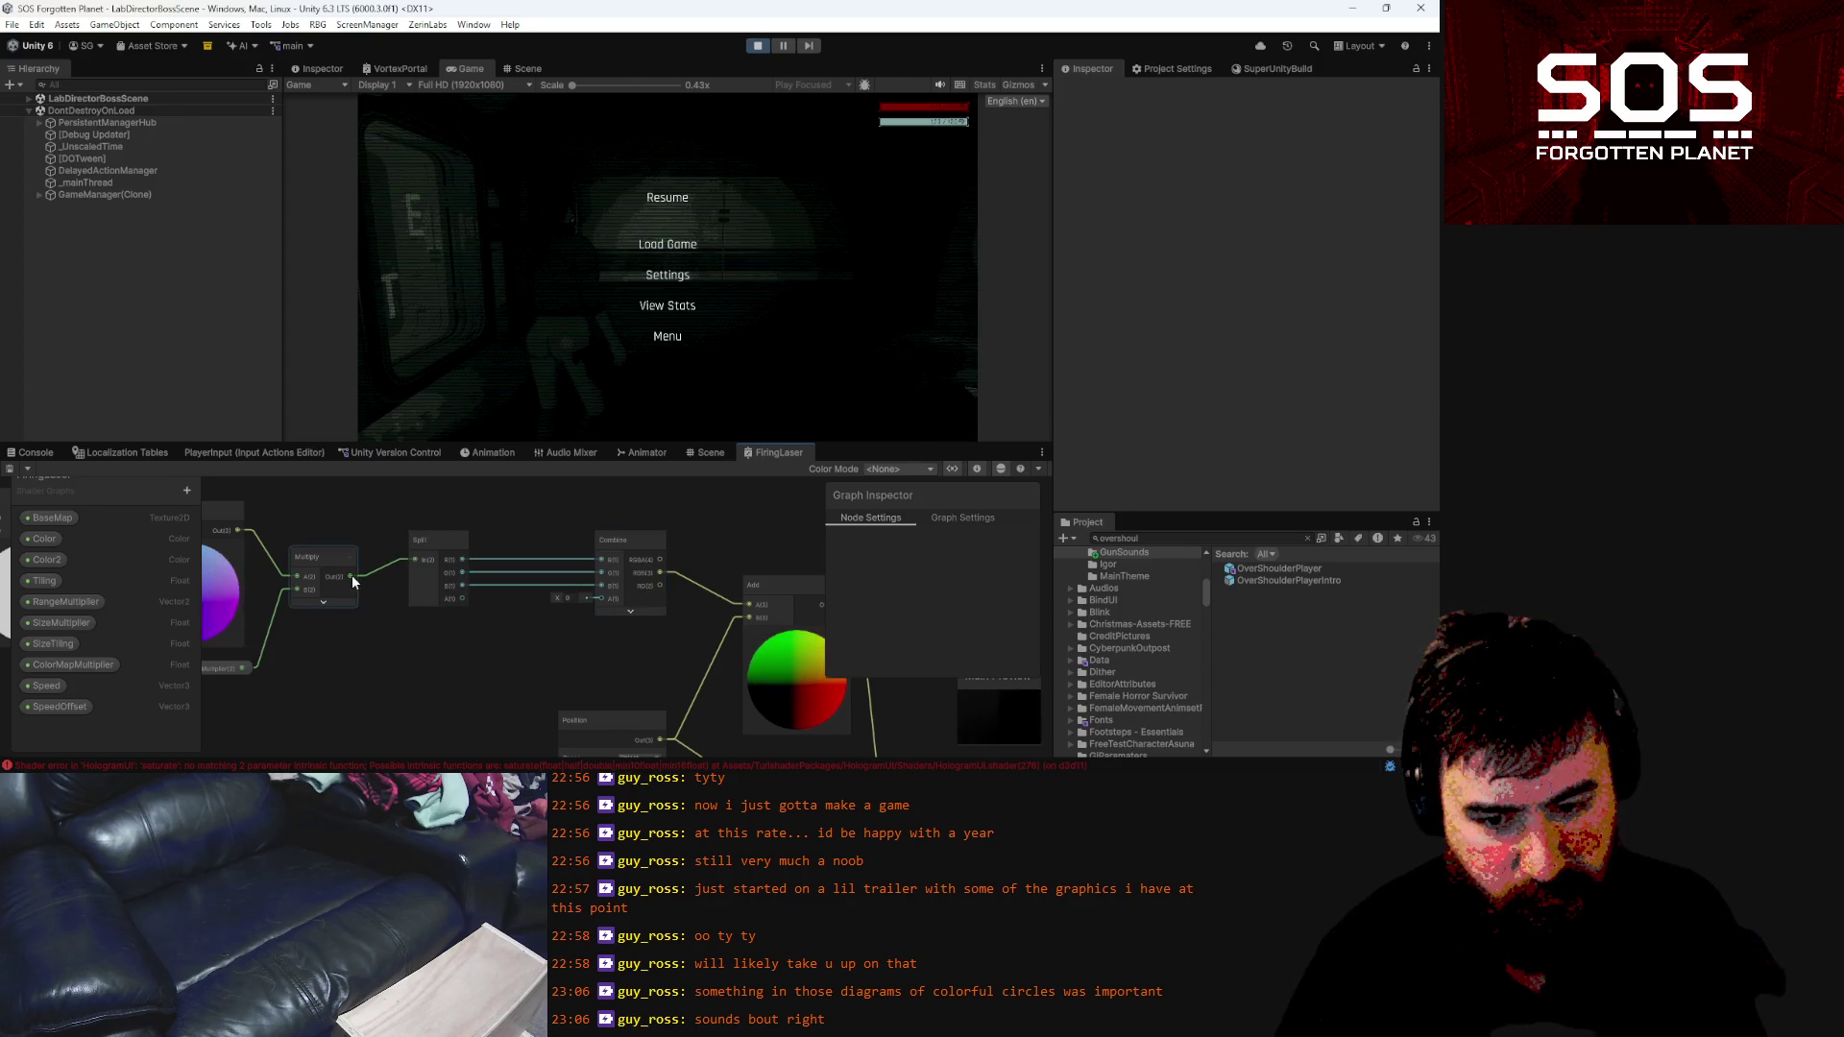
mouse_move(354, 667)
left_mouse_down()
mouse_move(415, 670)
mouse_move(349, 671)
mouse_move(413, 617)
mouse_move(607, 627)
left_mouse_up()
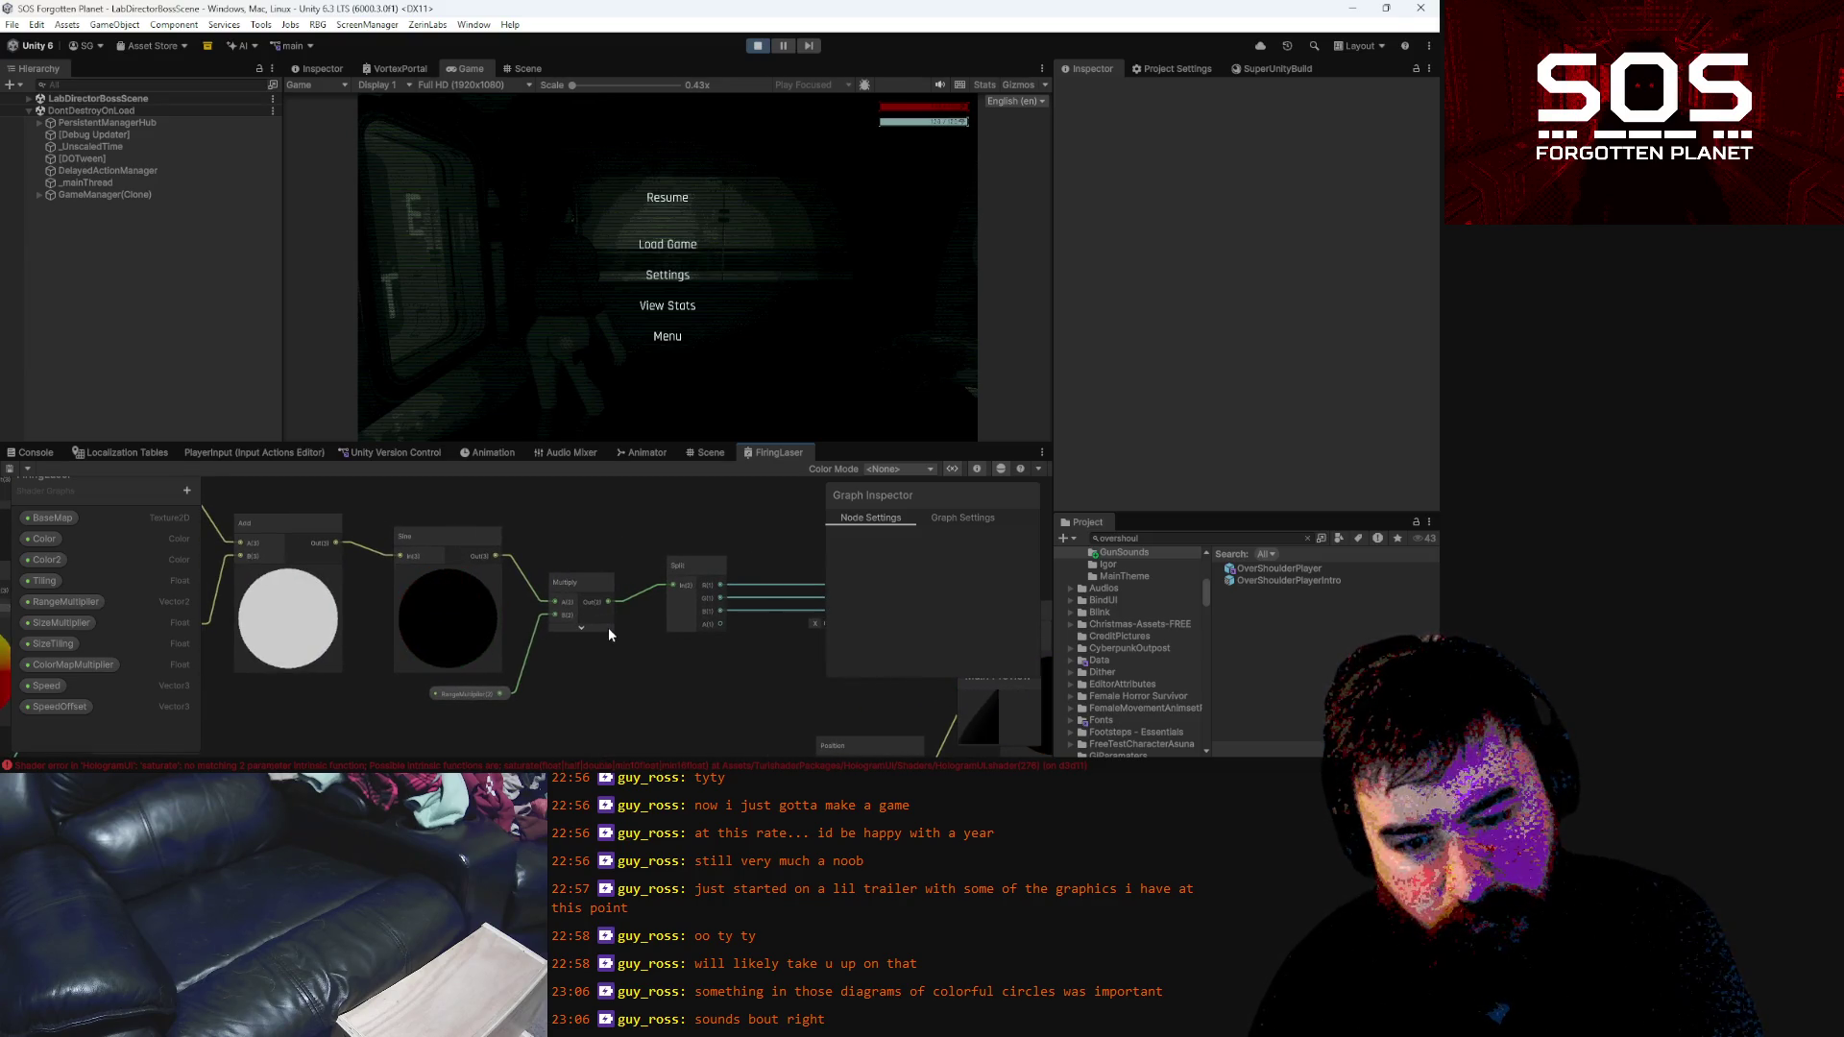
left_click_drag(608, 626, 580, 573)
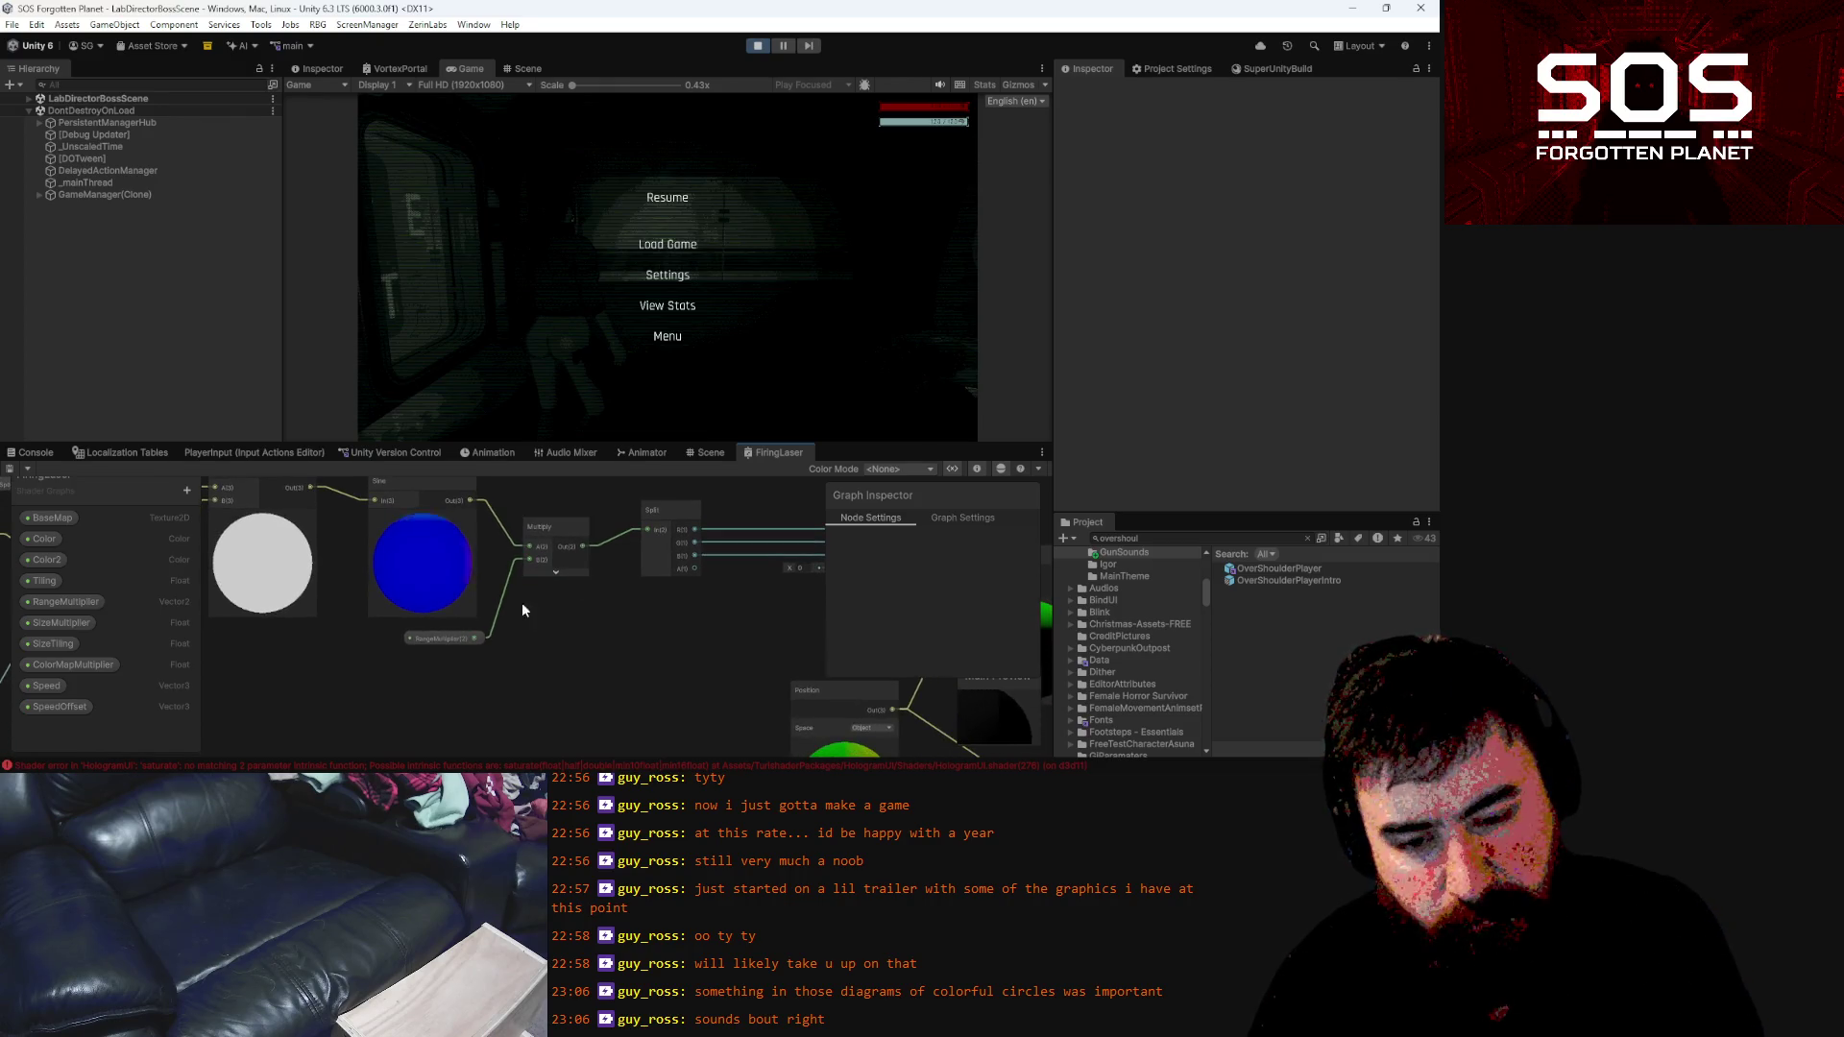
left_click(459, 641)
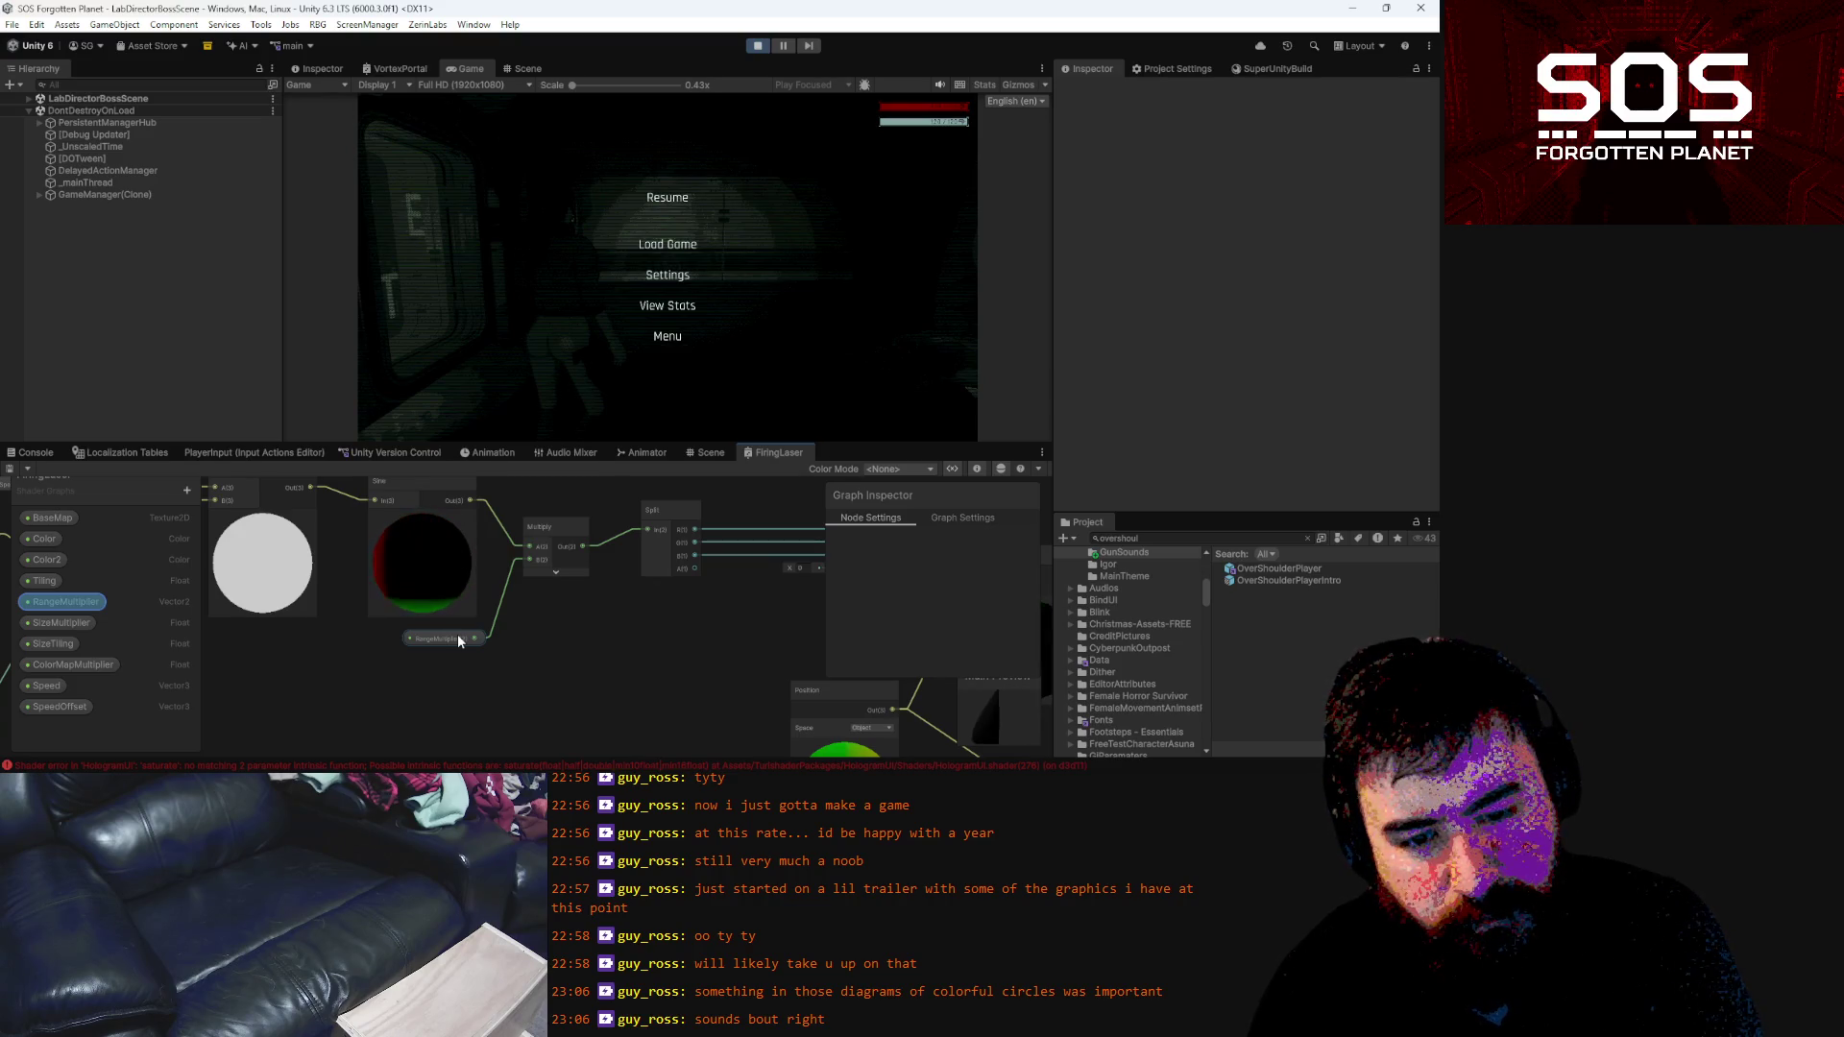
left_click_drag(688, 604, 456, 629)
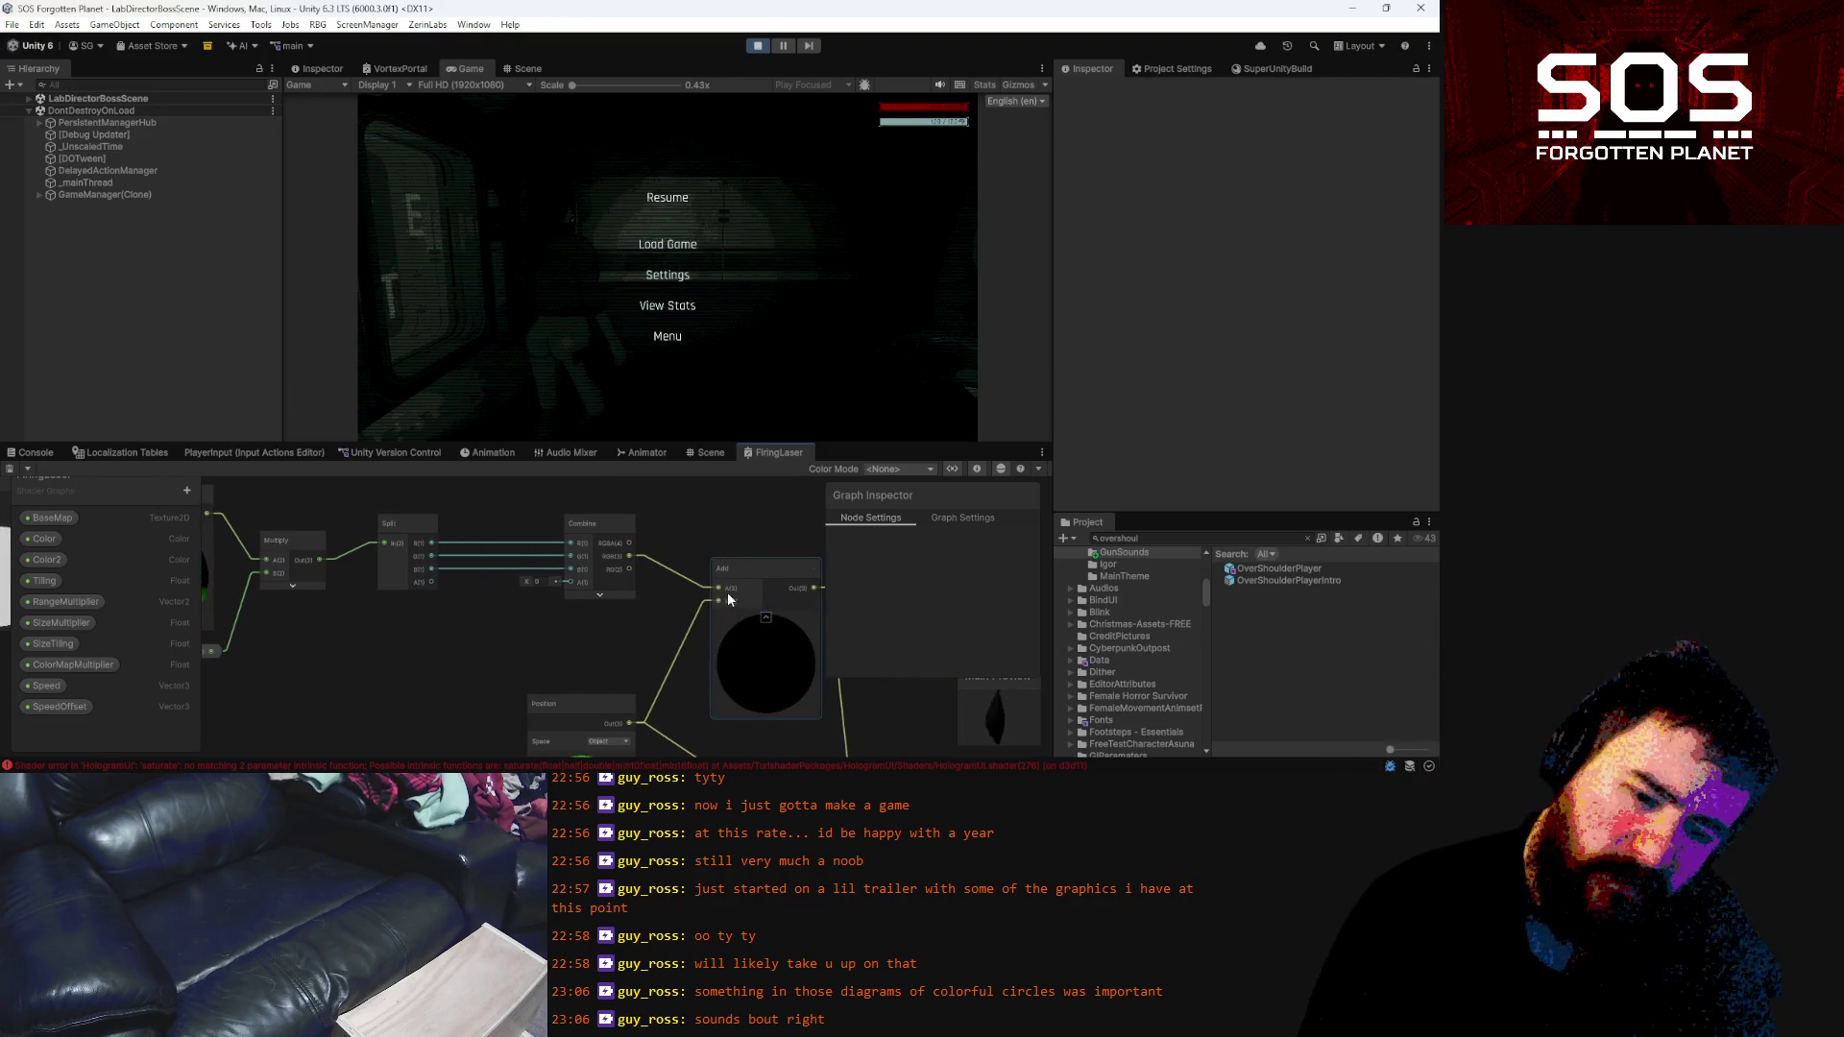
left_click_drag(581, 628, 663, 665)
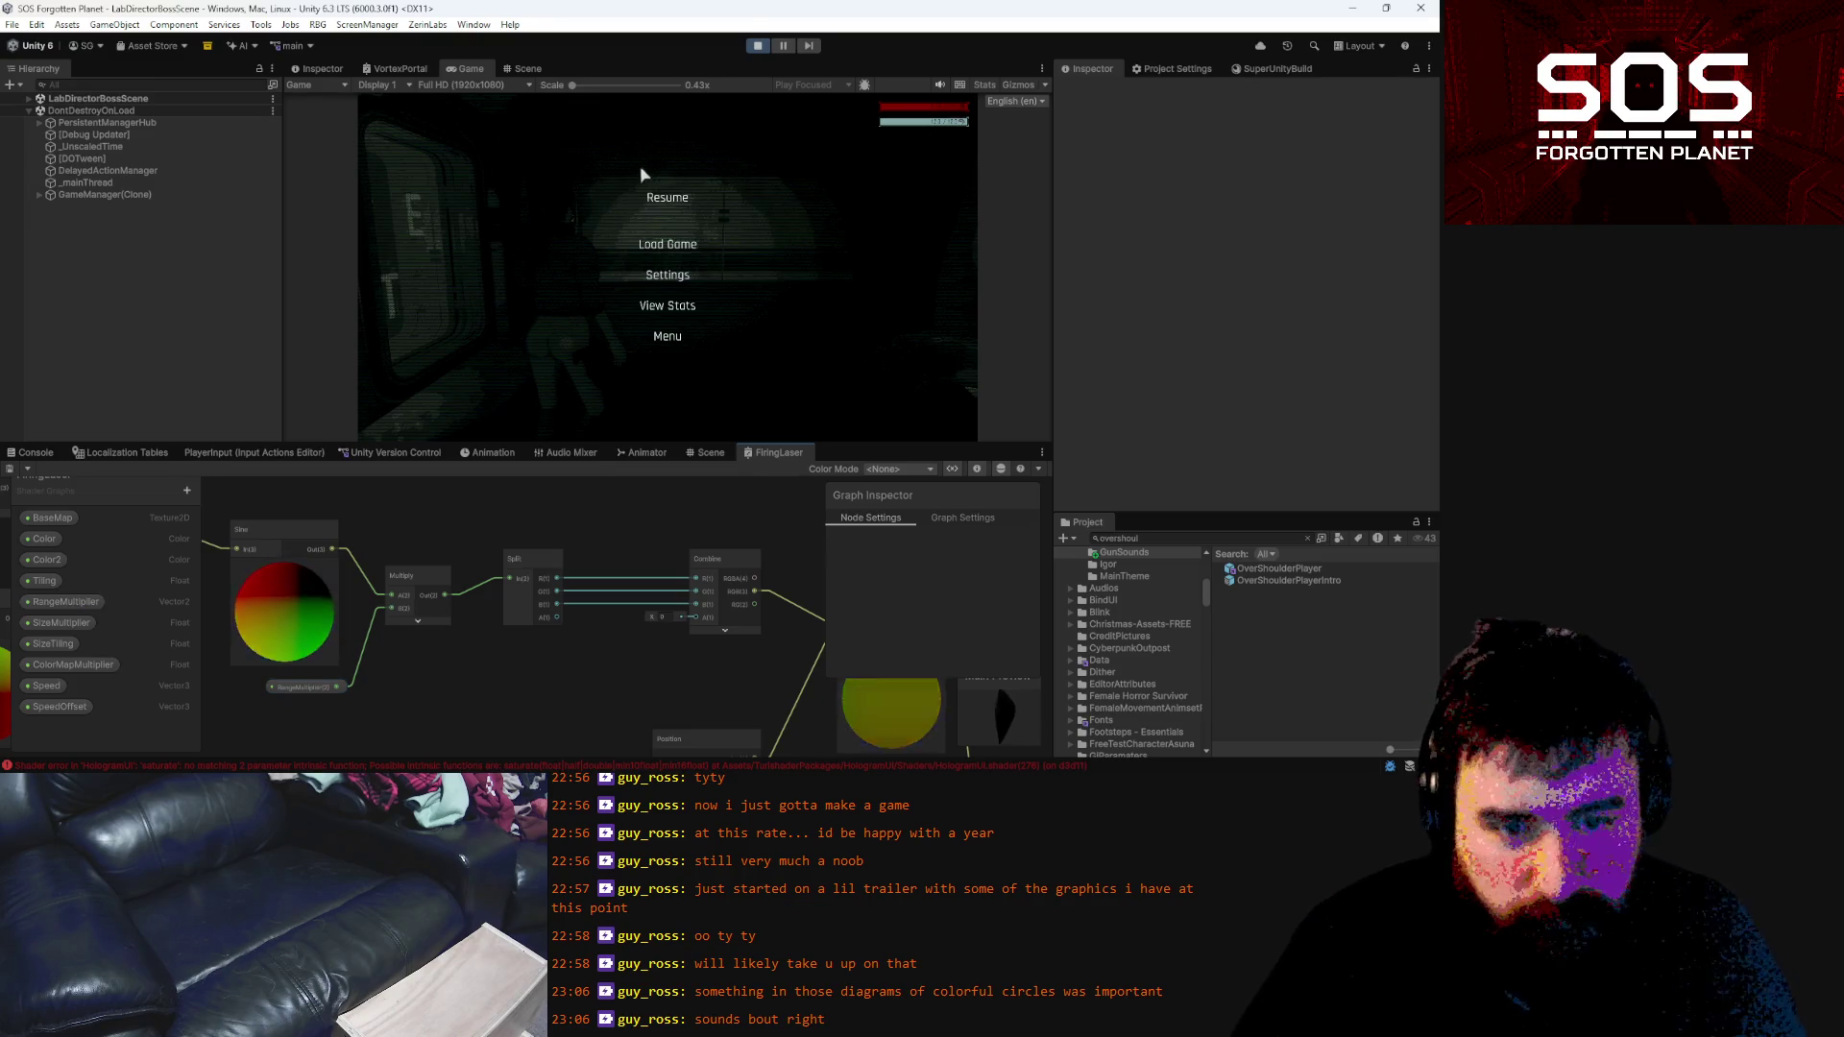
key("Escape")
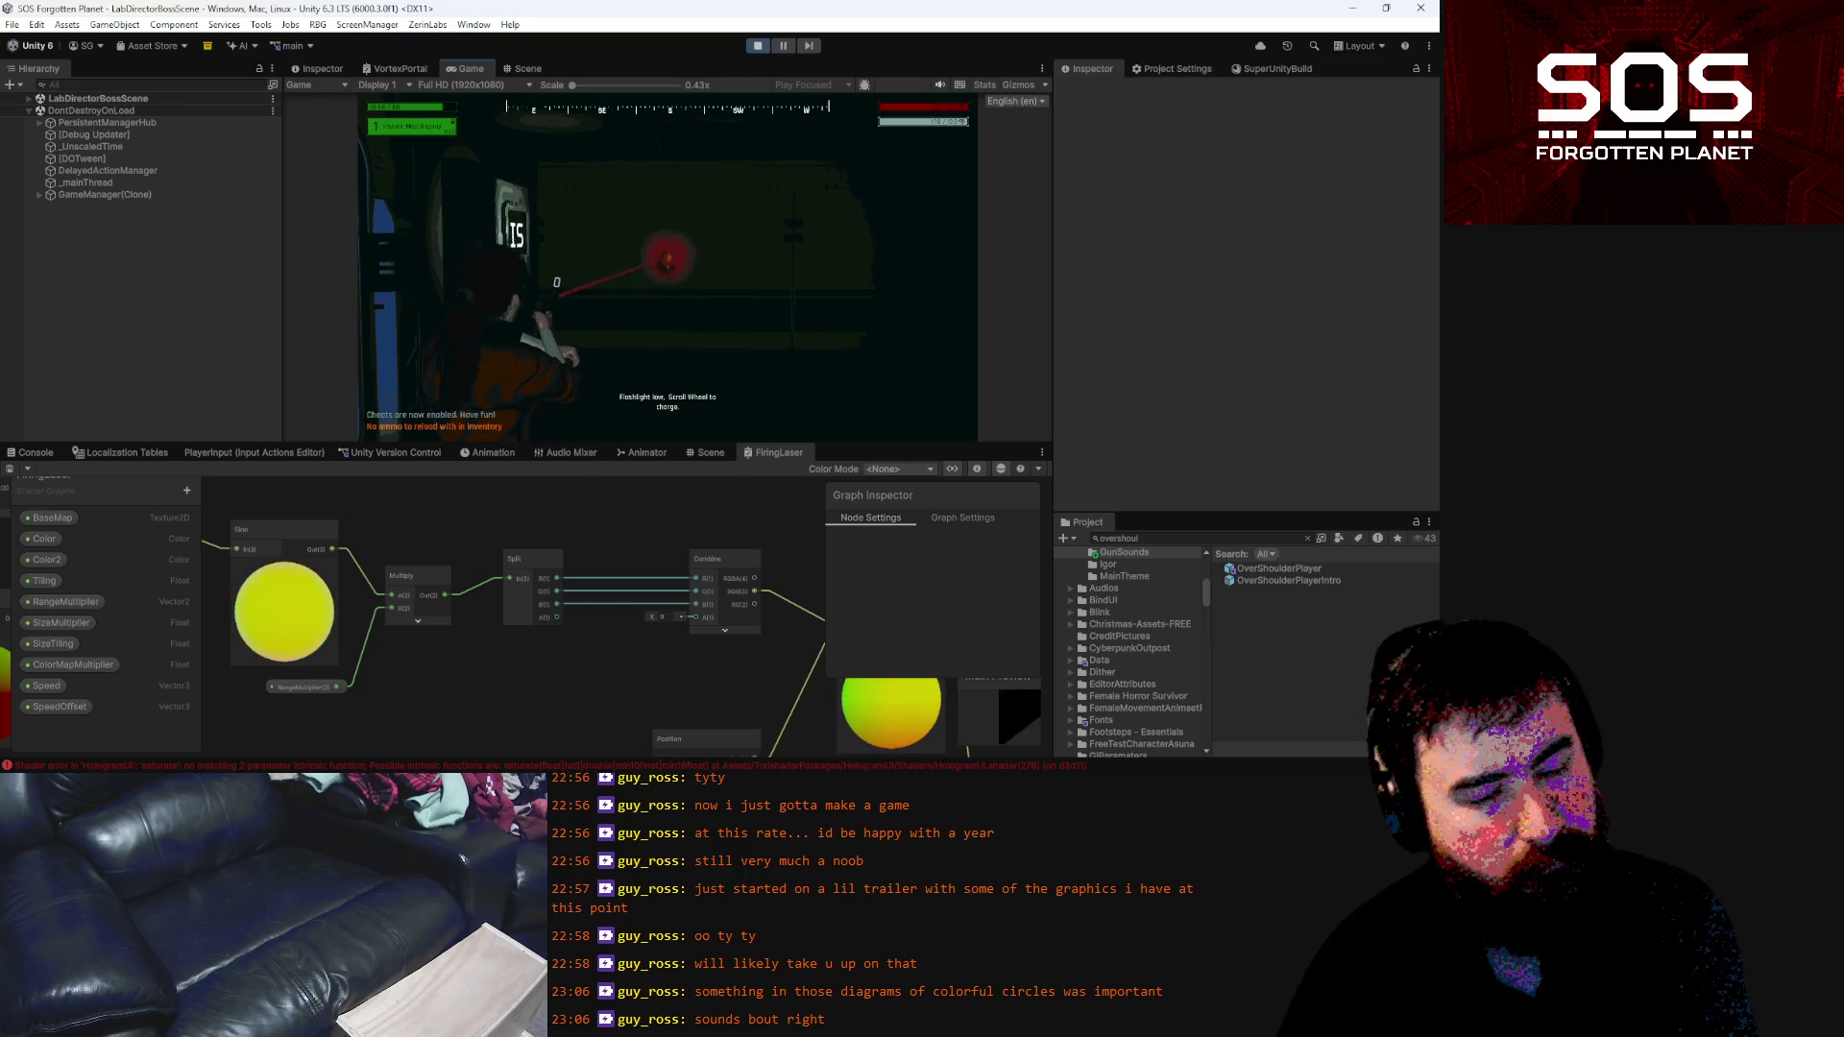
key("Escape")
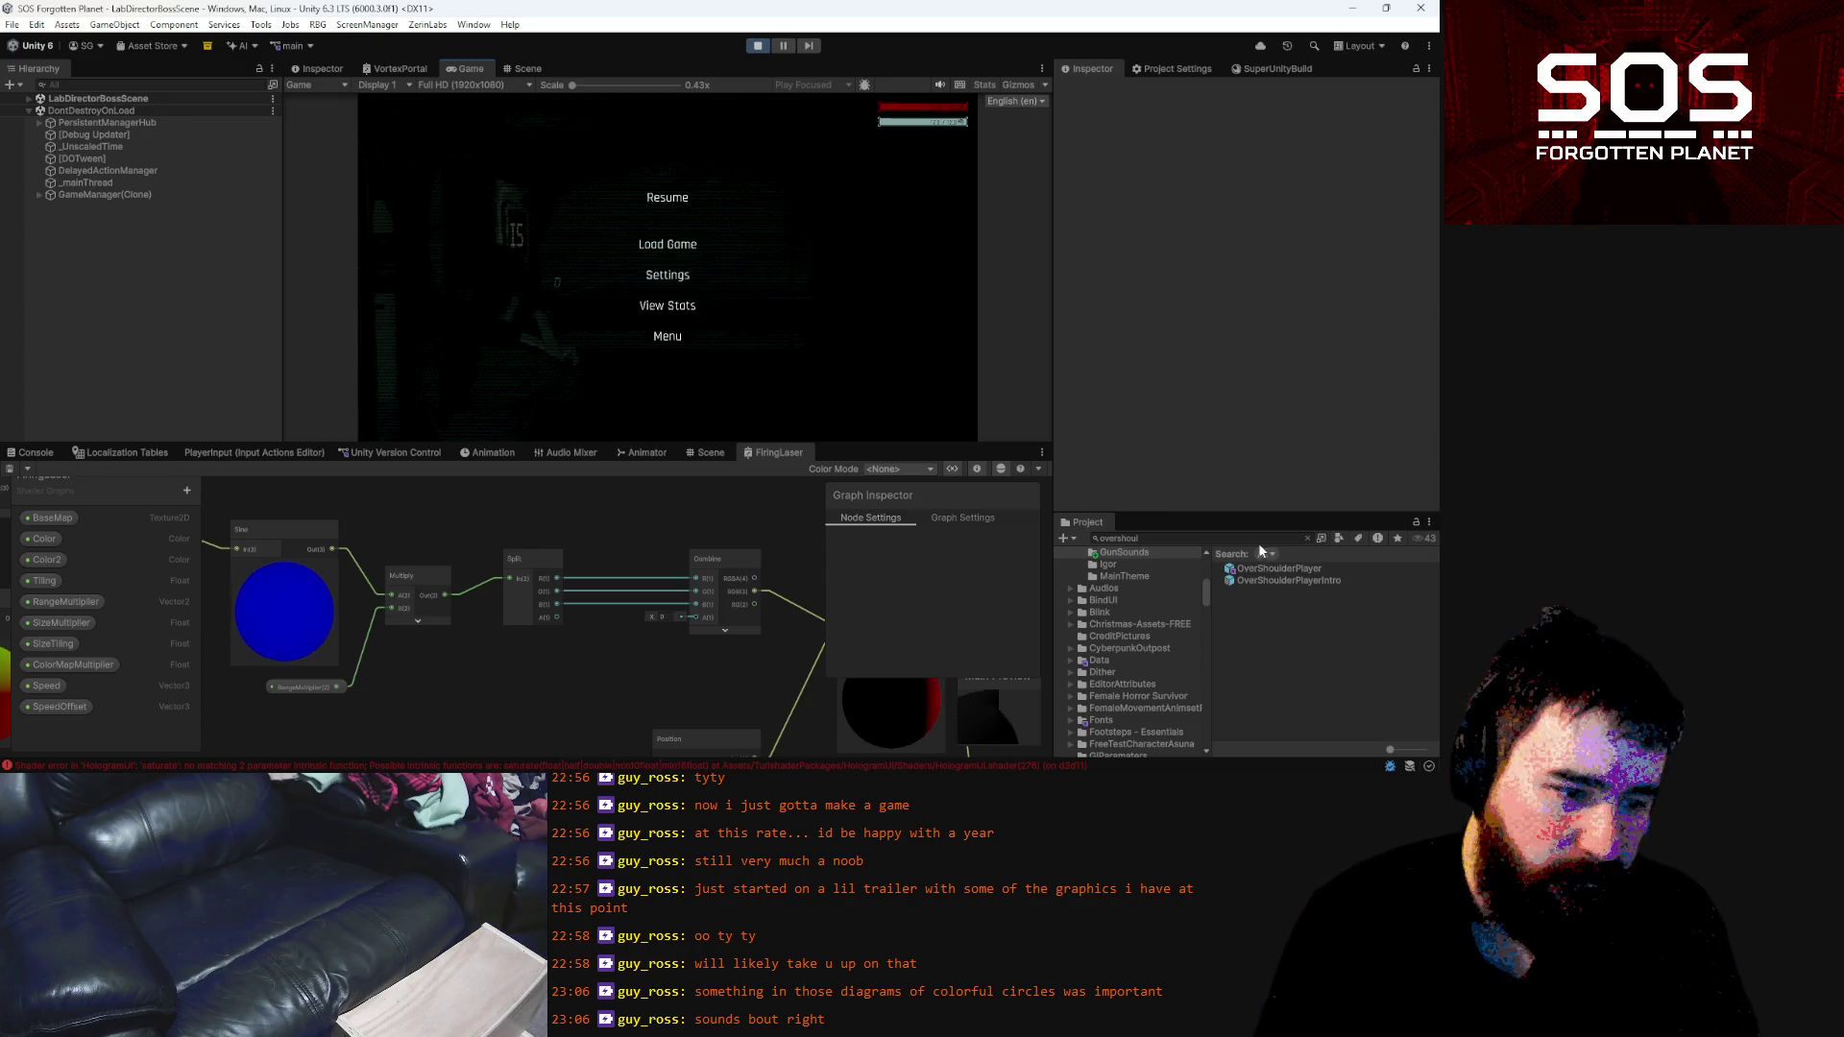
left_click(1256, 538)
Find the PistolLaserFiring material and set its main Color to pale cyan C2F8FF
type("firing")
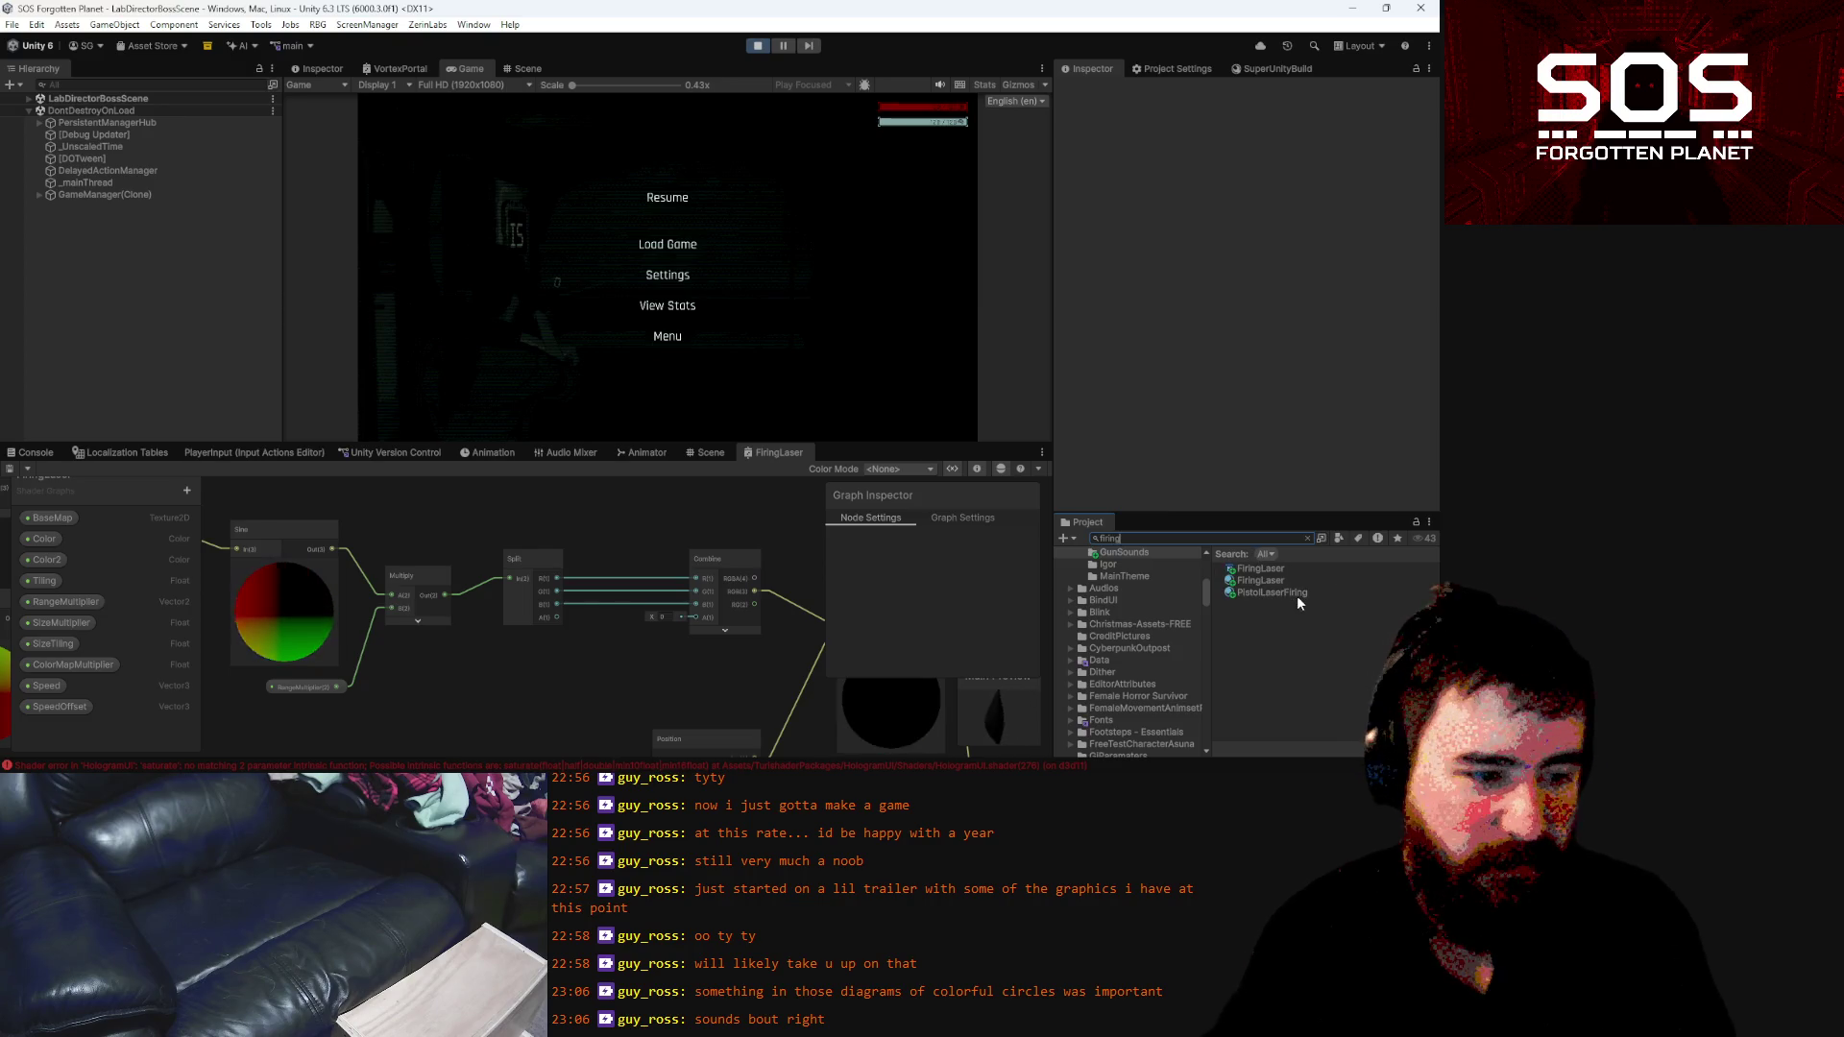
left_click(1298, 597)
left_click(1277, 262)
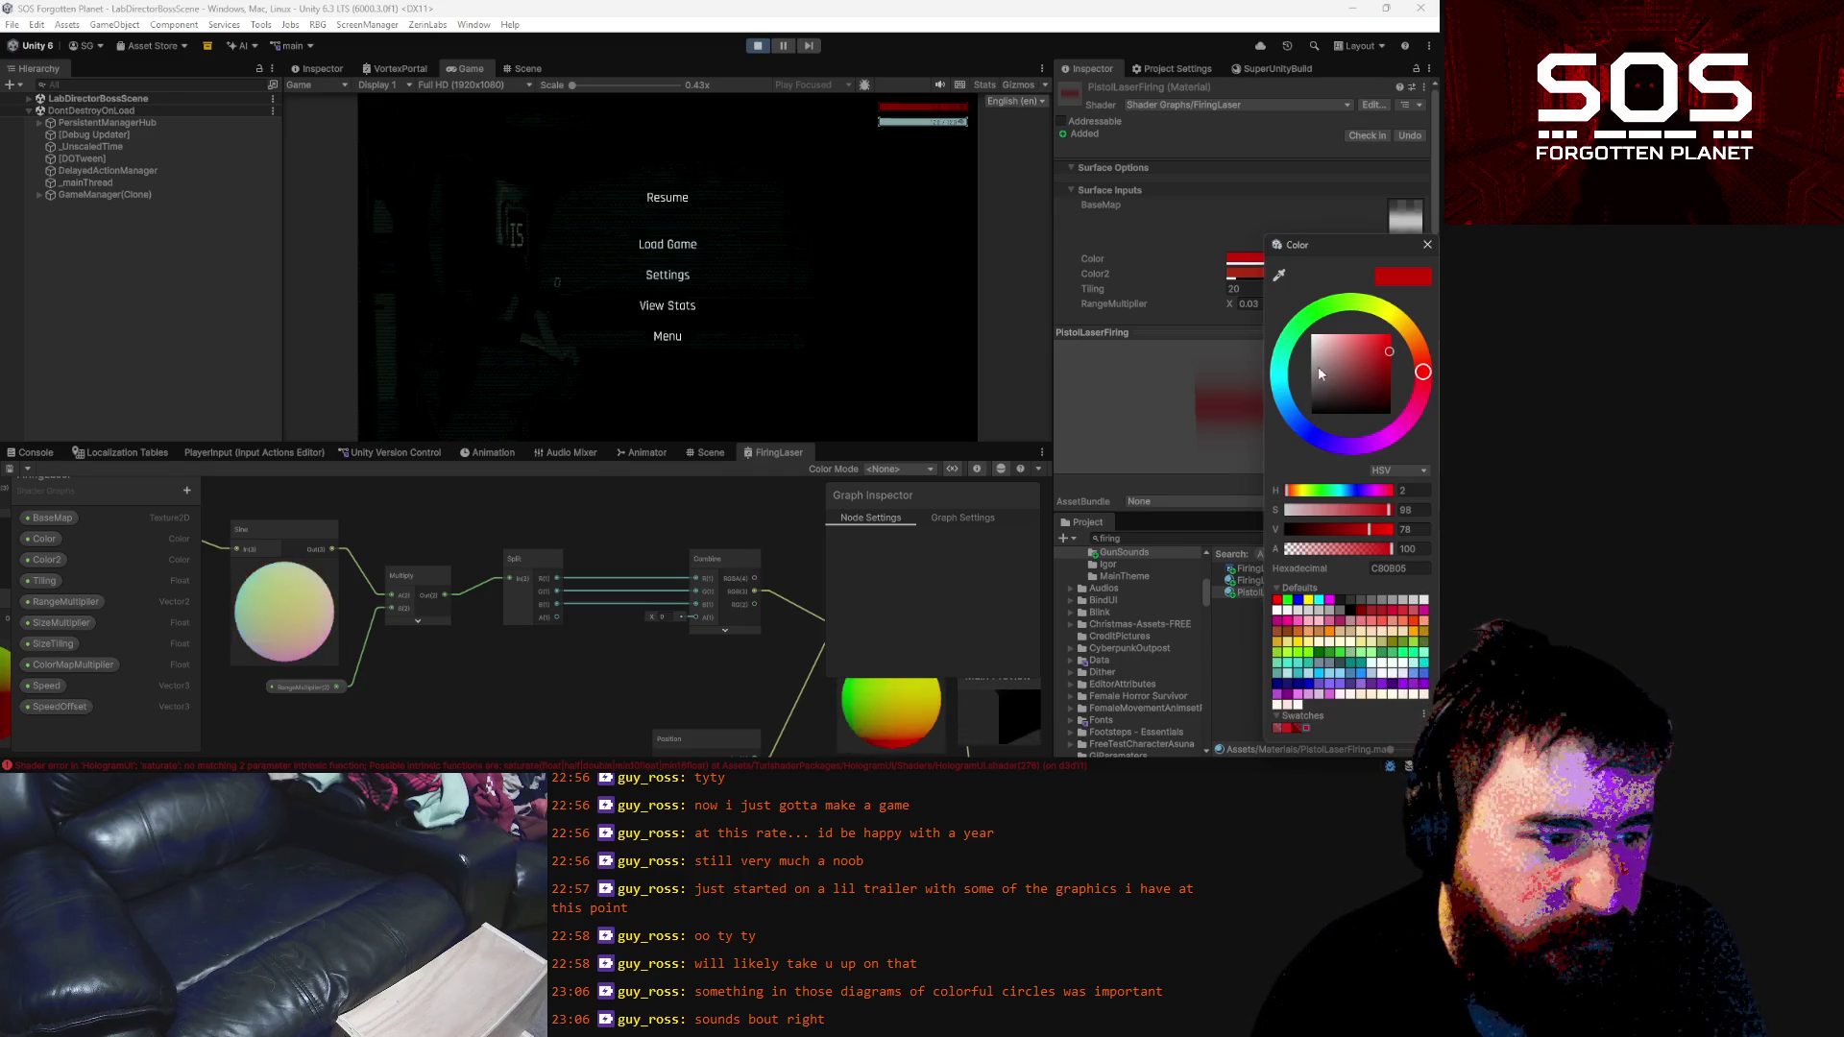
left_click(1283, 377)
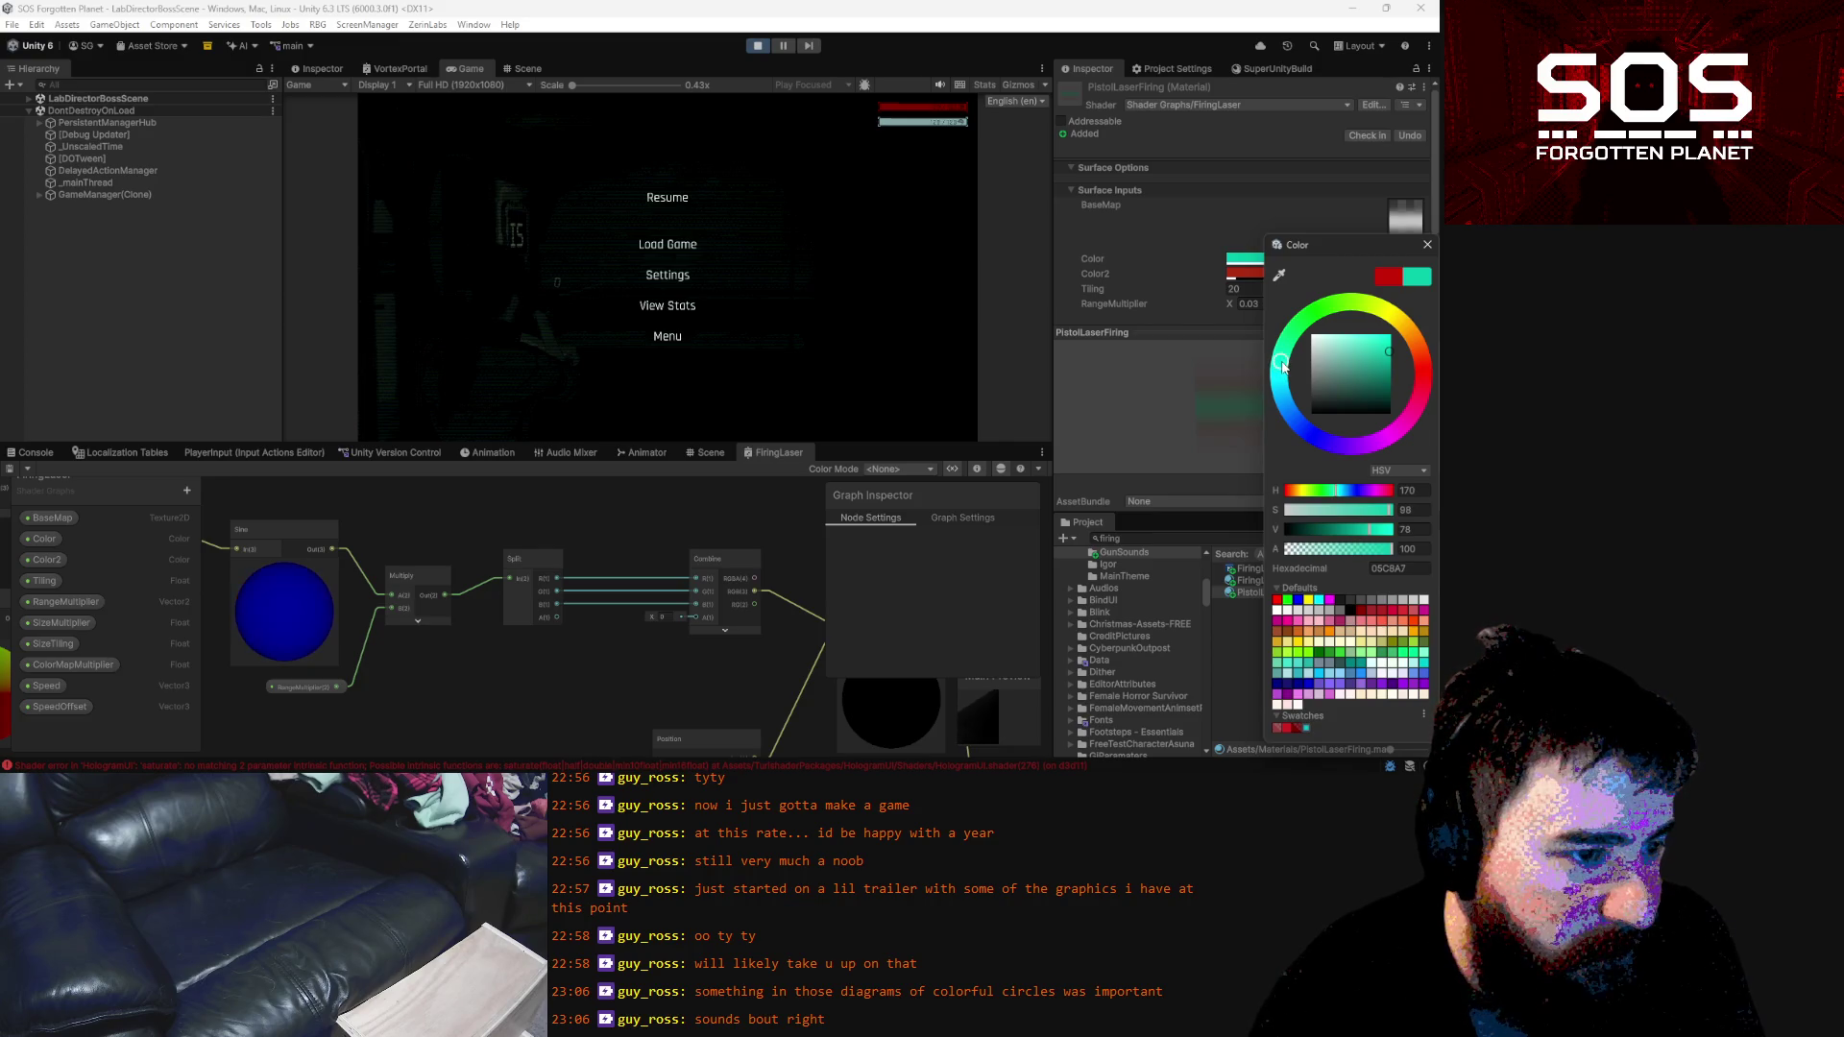
left_click_drag(1284, 368, 1269, 394)
left_click_drag(1393, 353, 1331, 334)
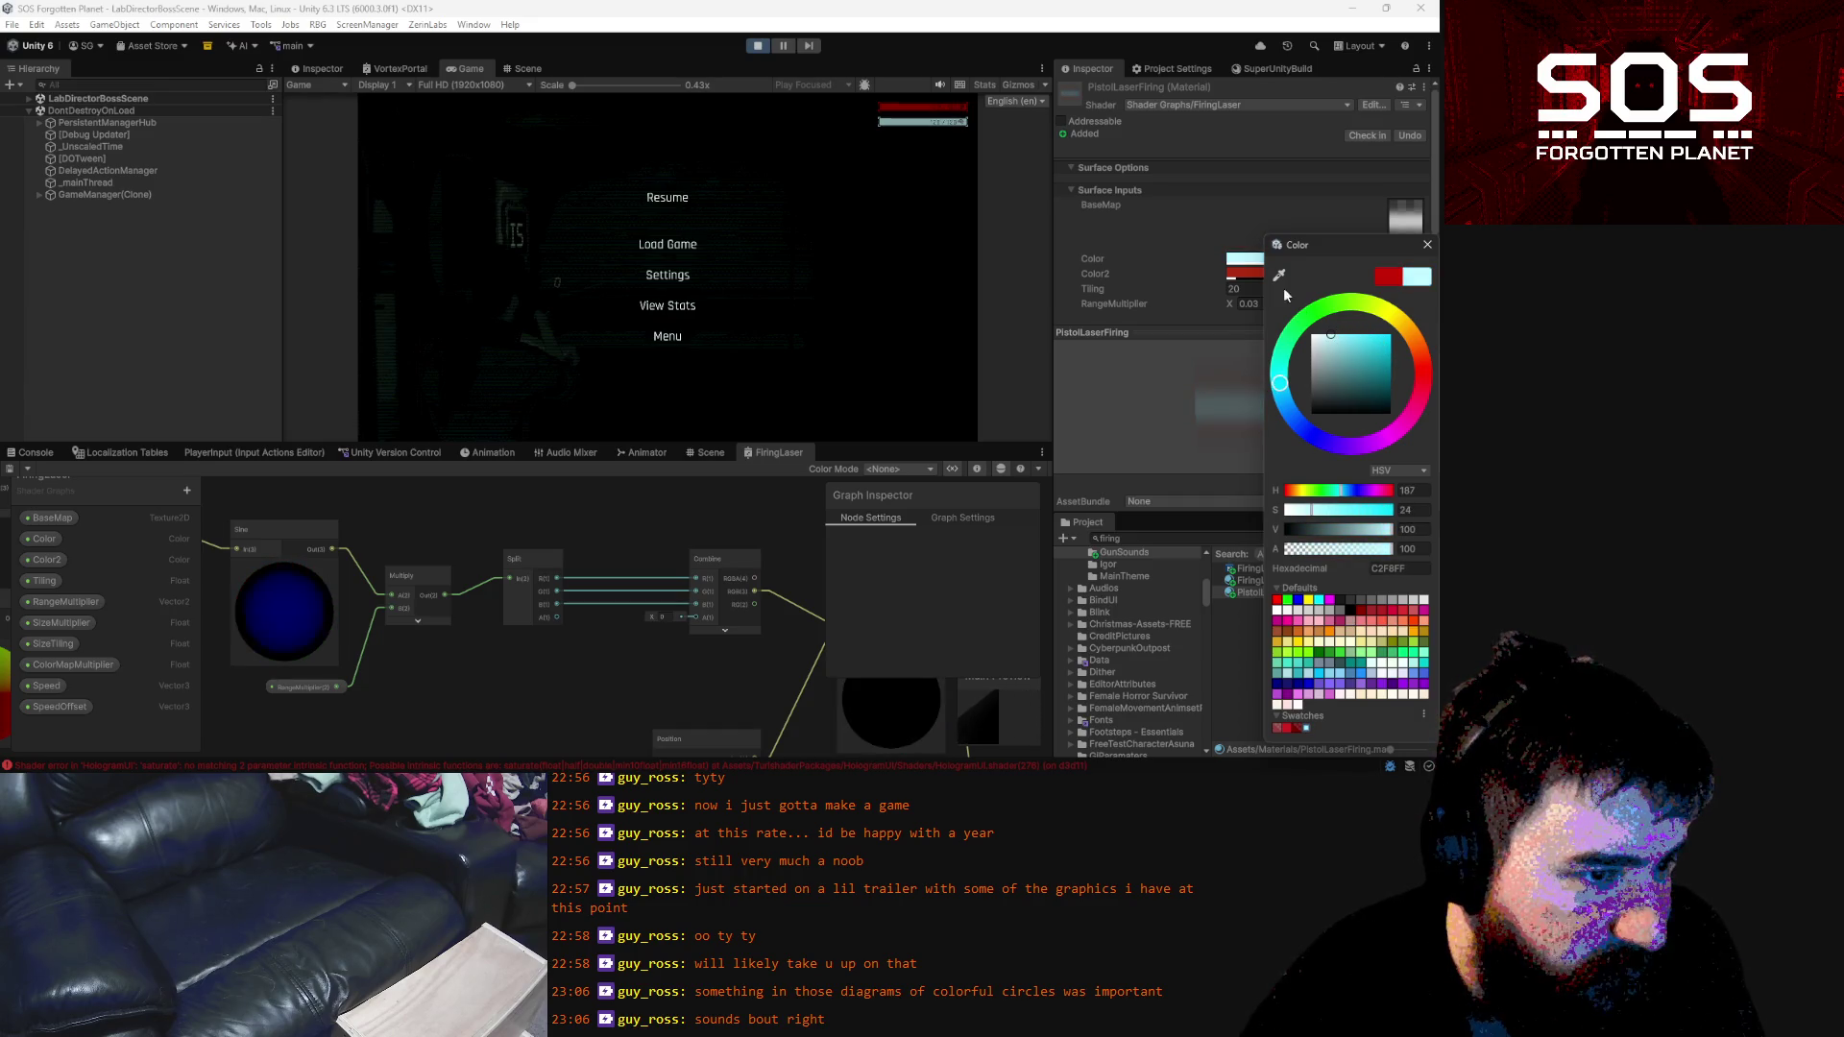
Change Color2 from red to a slightly green teal and resume the game
left_click(1245, 274)
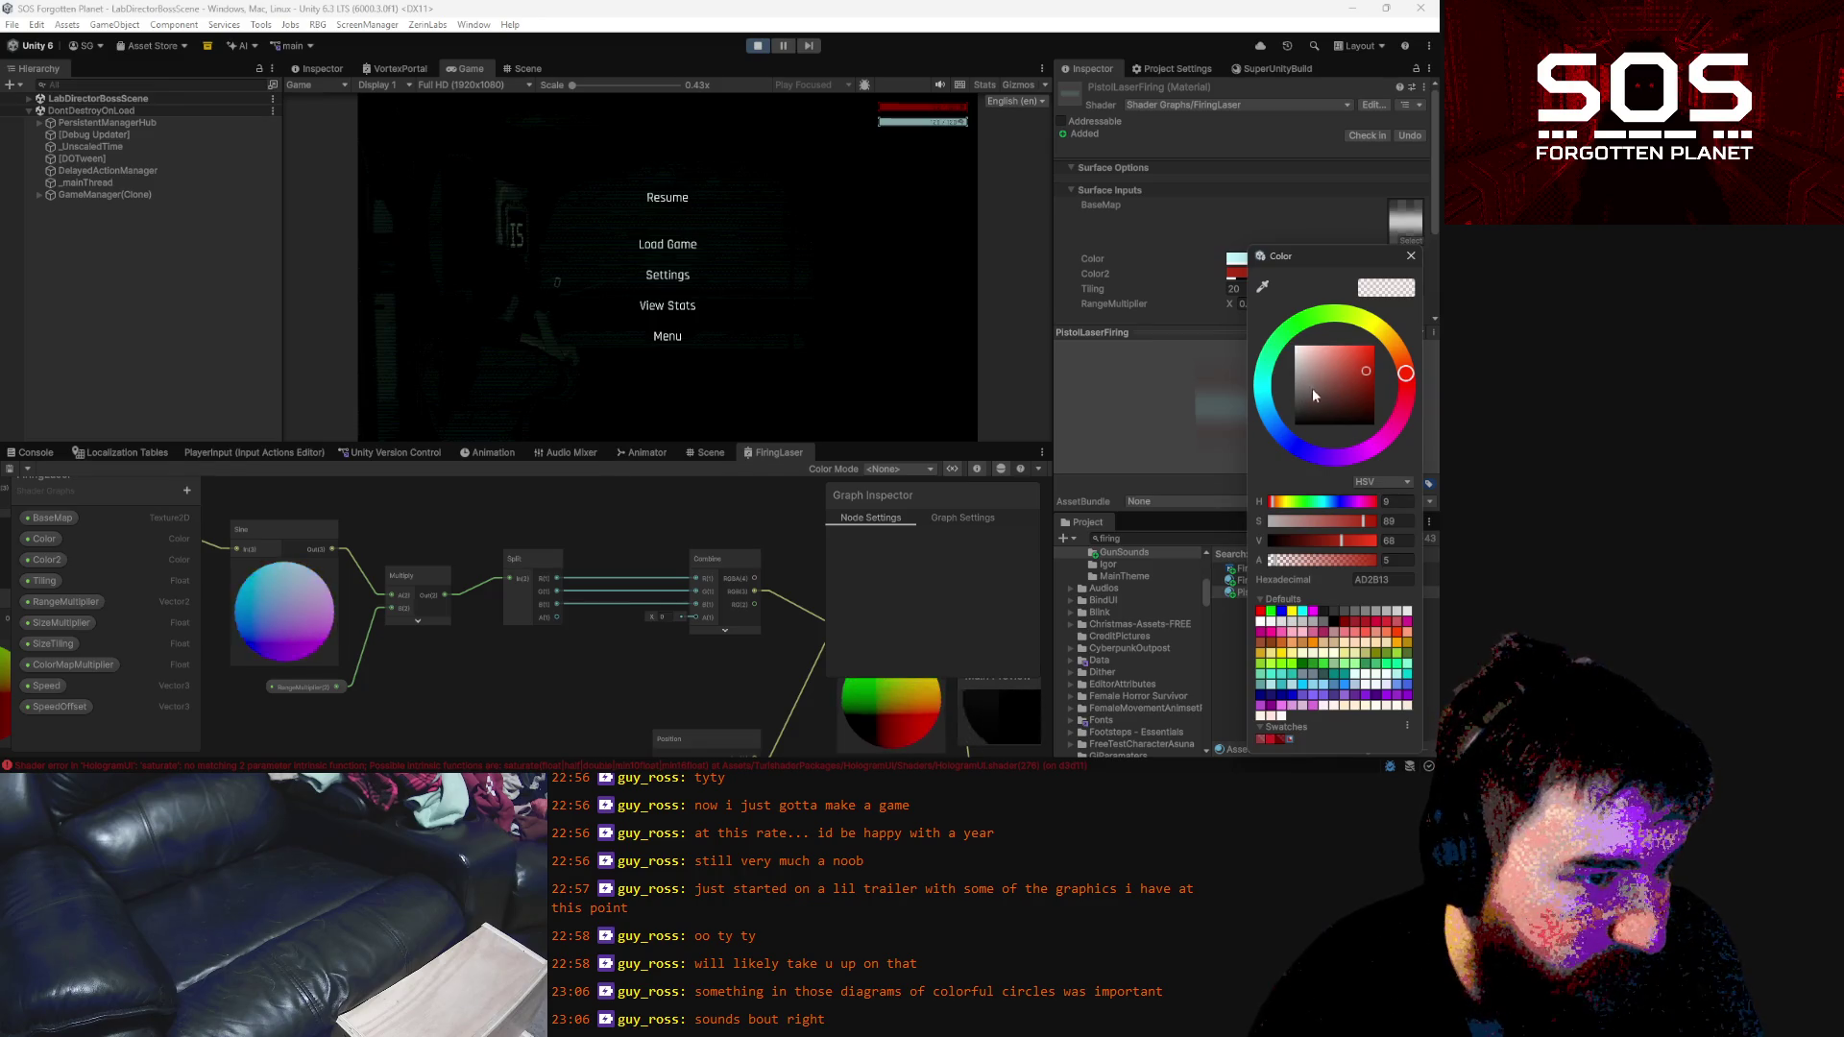
left_click(1269, 409)
left_click_drag(1269, 411, 1267, 388)
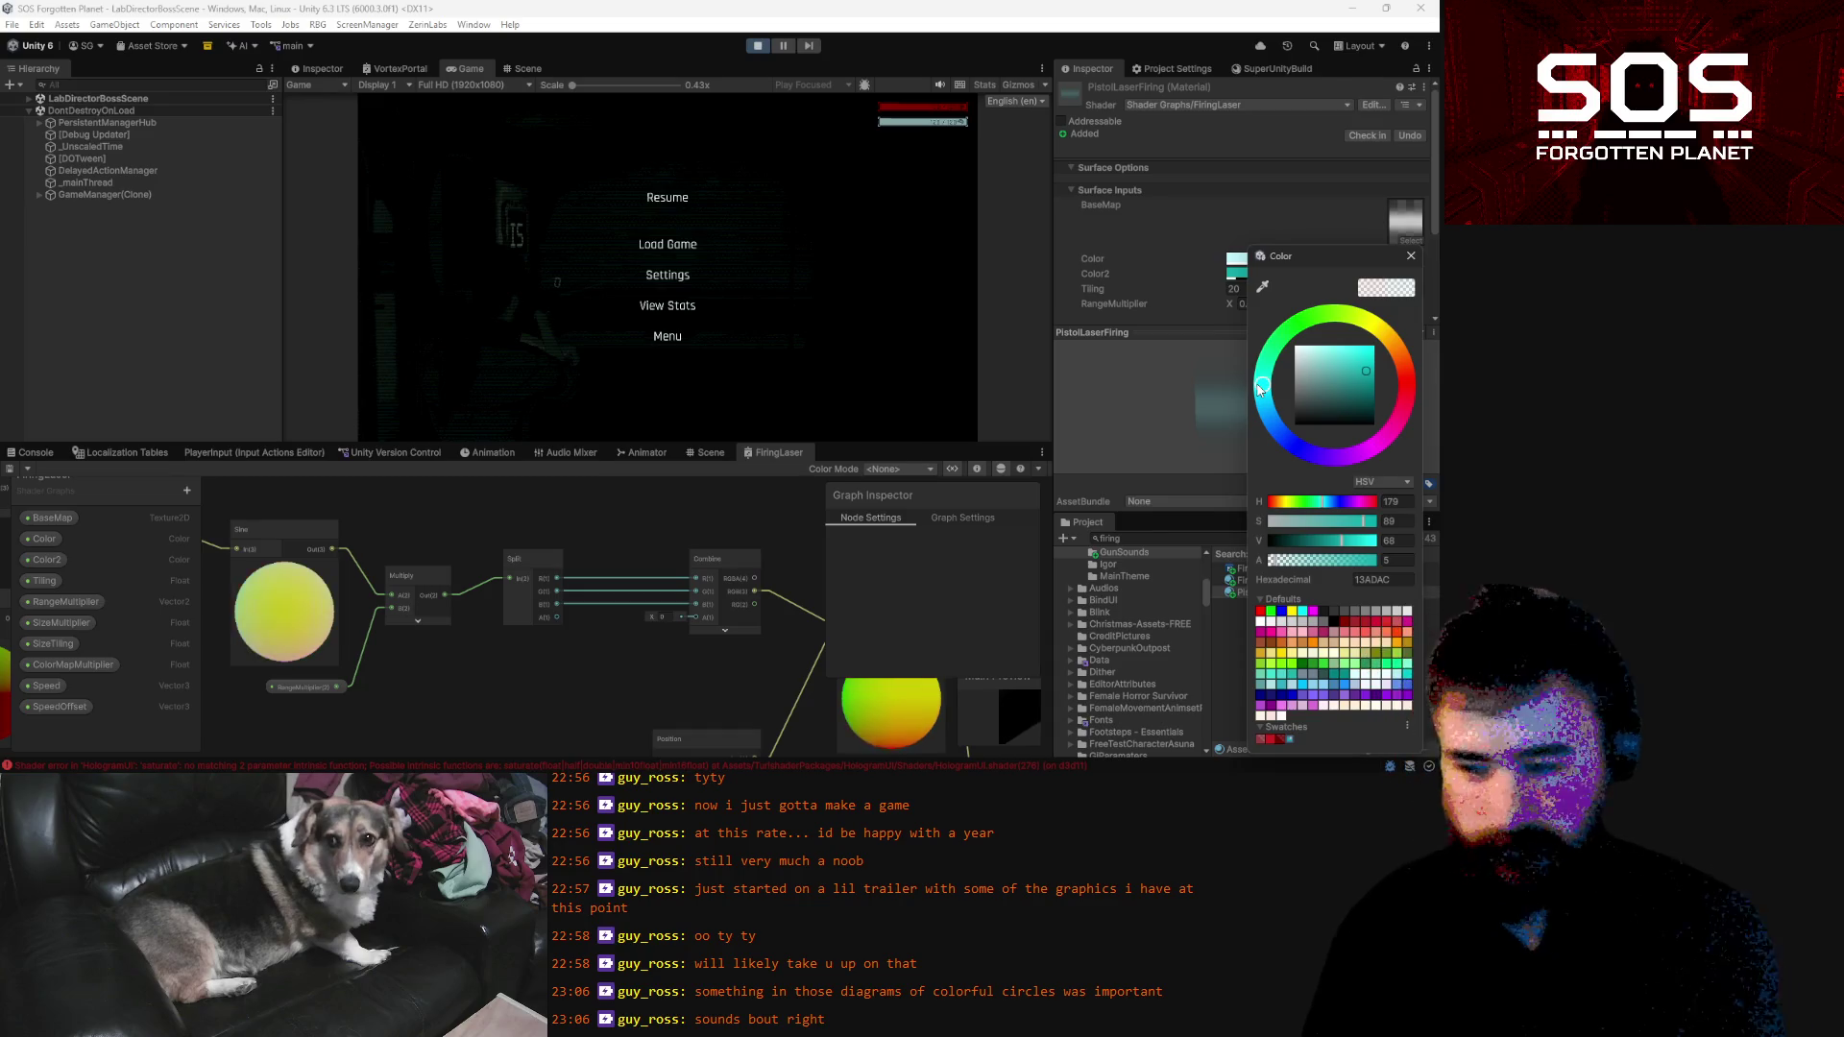
left_click(669, 199)
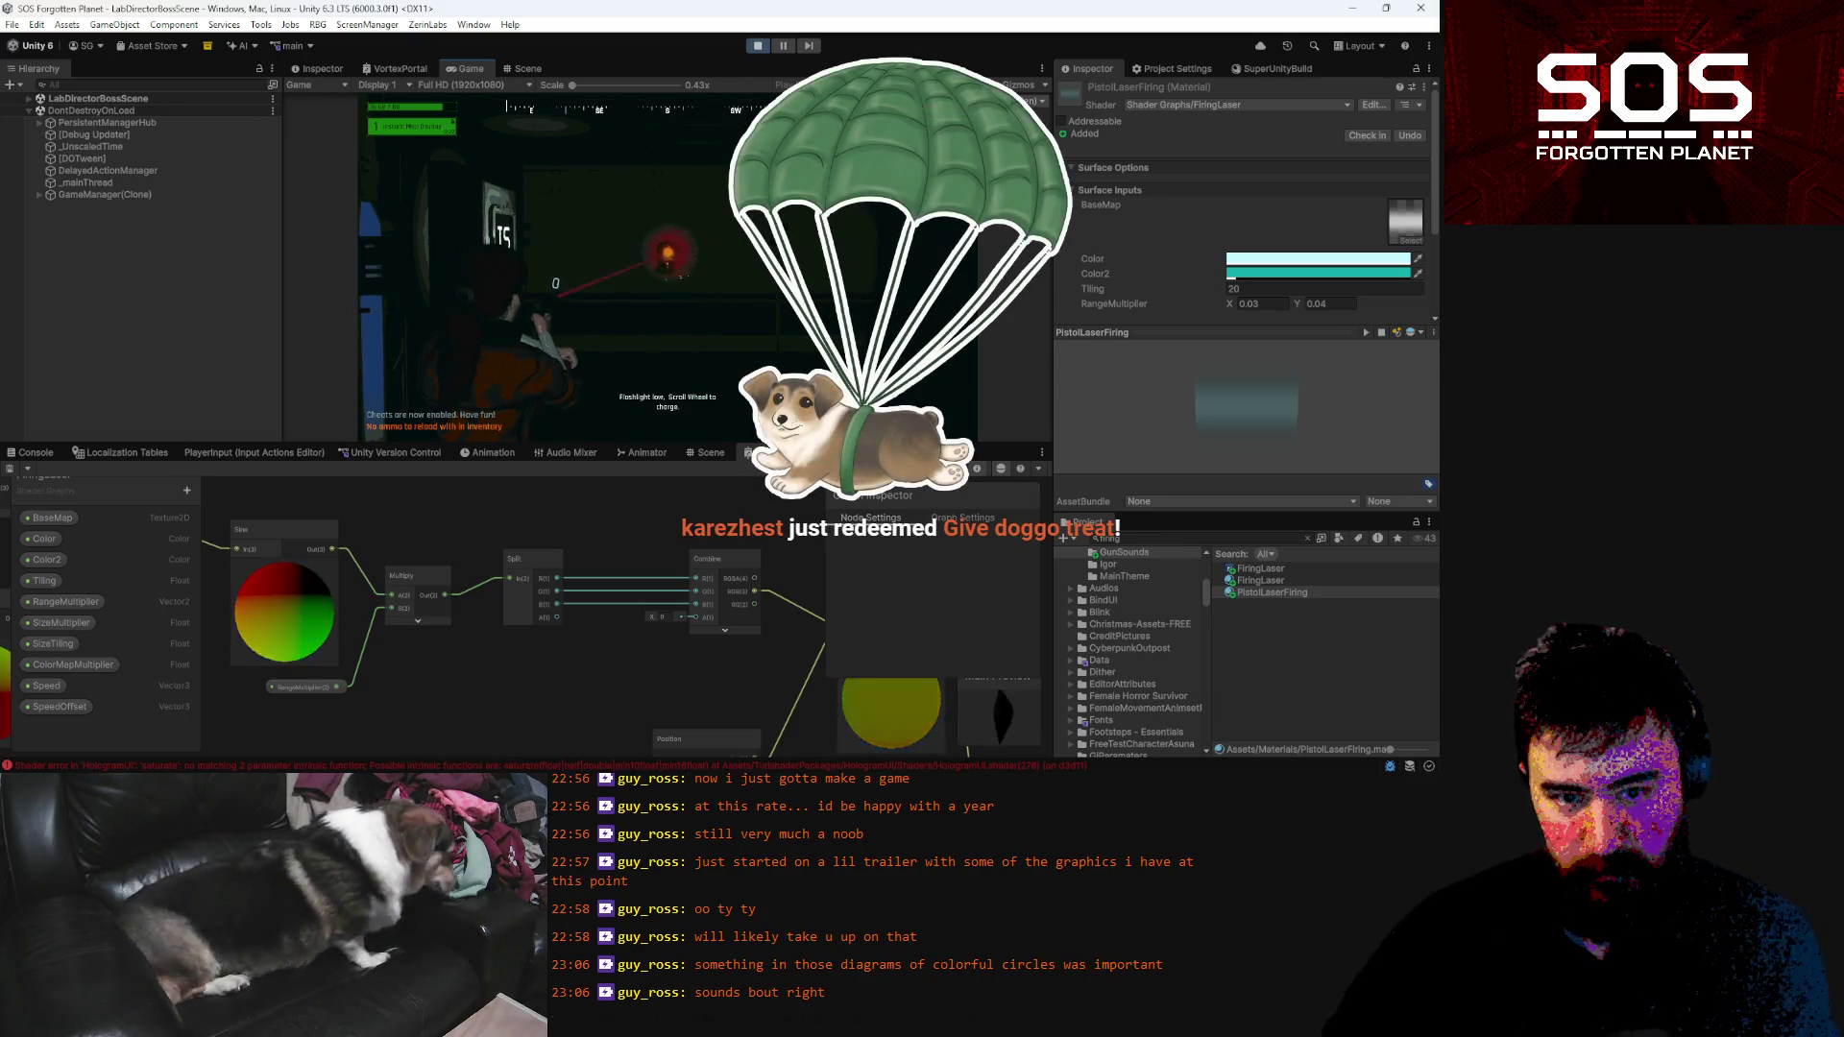
Lower the main Color's saturation to about 4 (DDFBFF) and retest the beam in game
key("Escape")
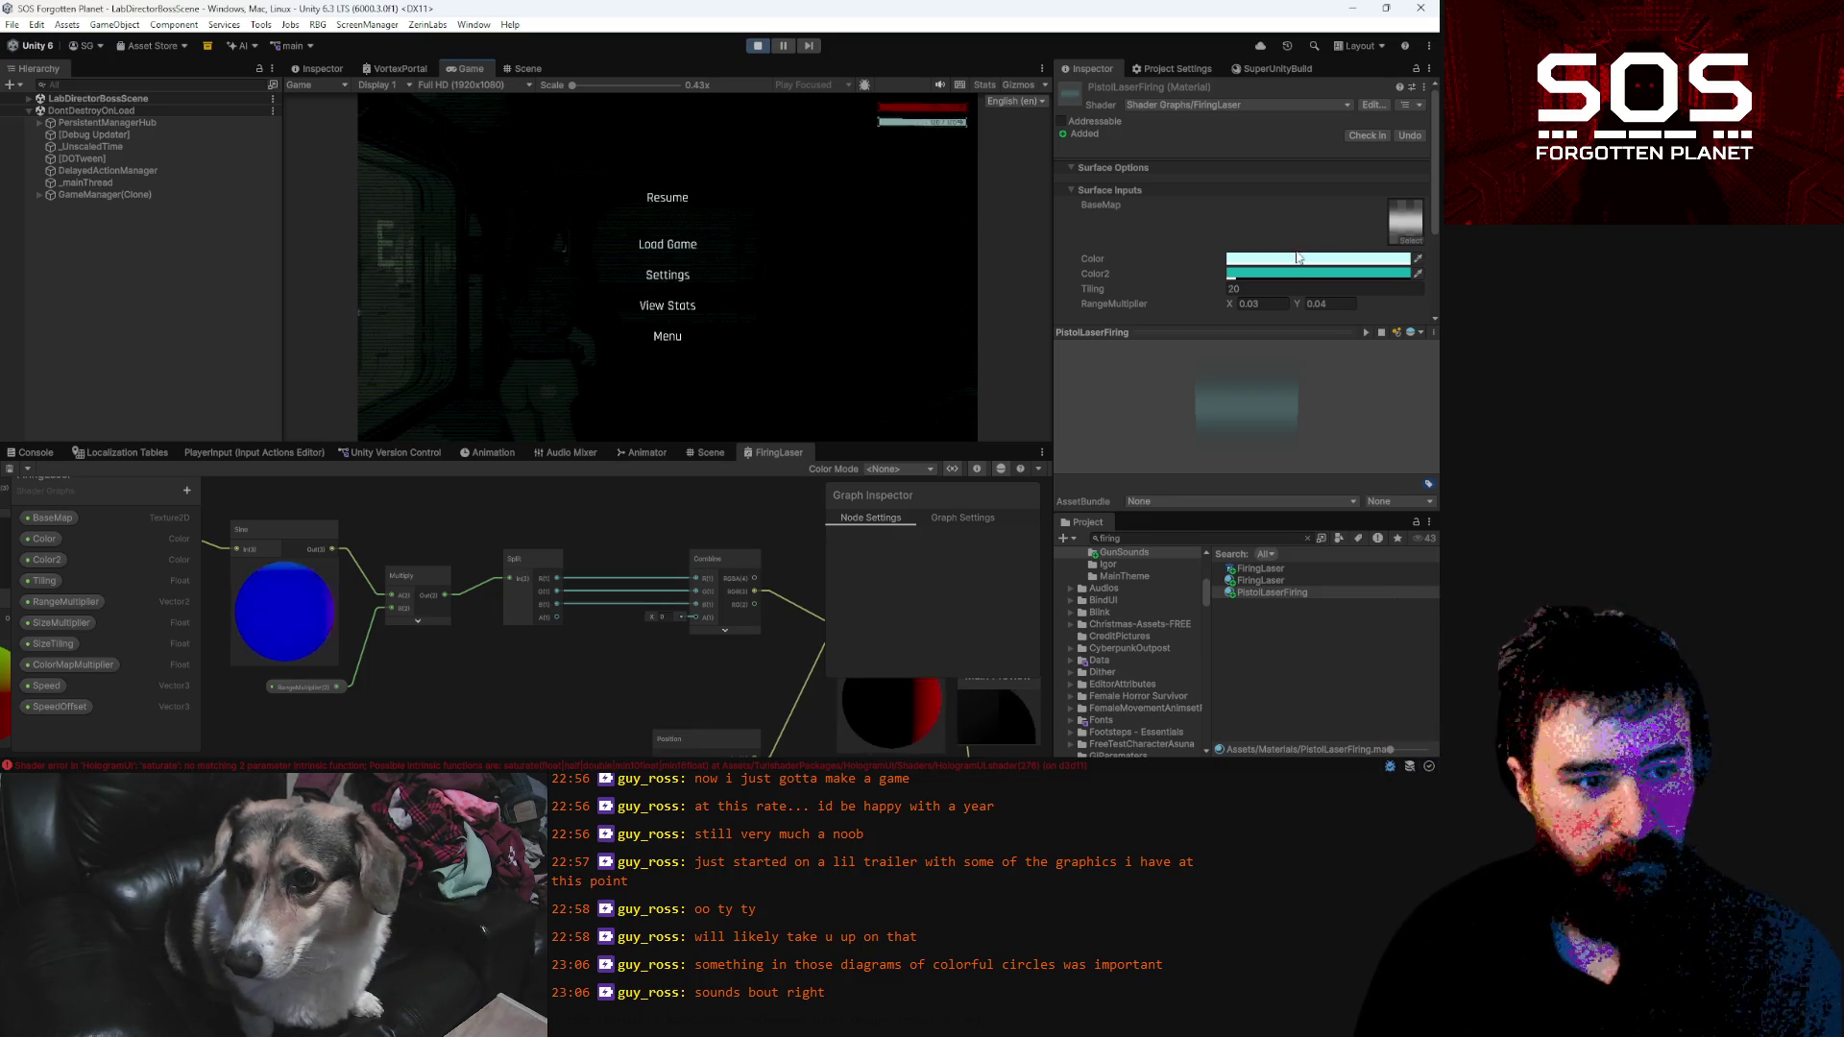
left_click(1326, 258)
left_click_drag(1332, 343, 1317, 337)
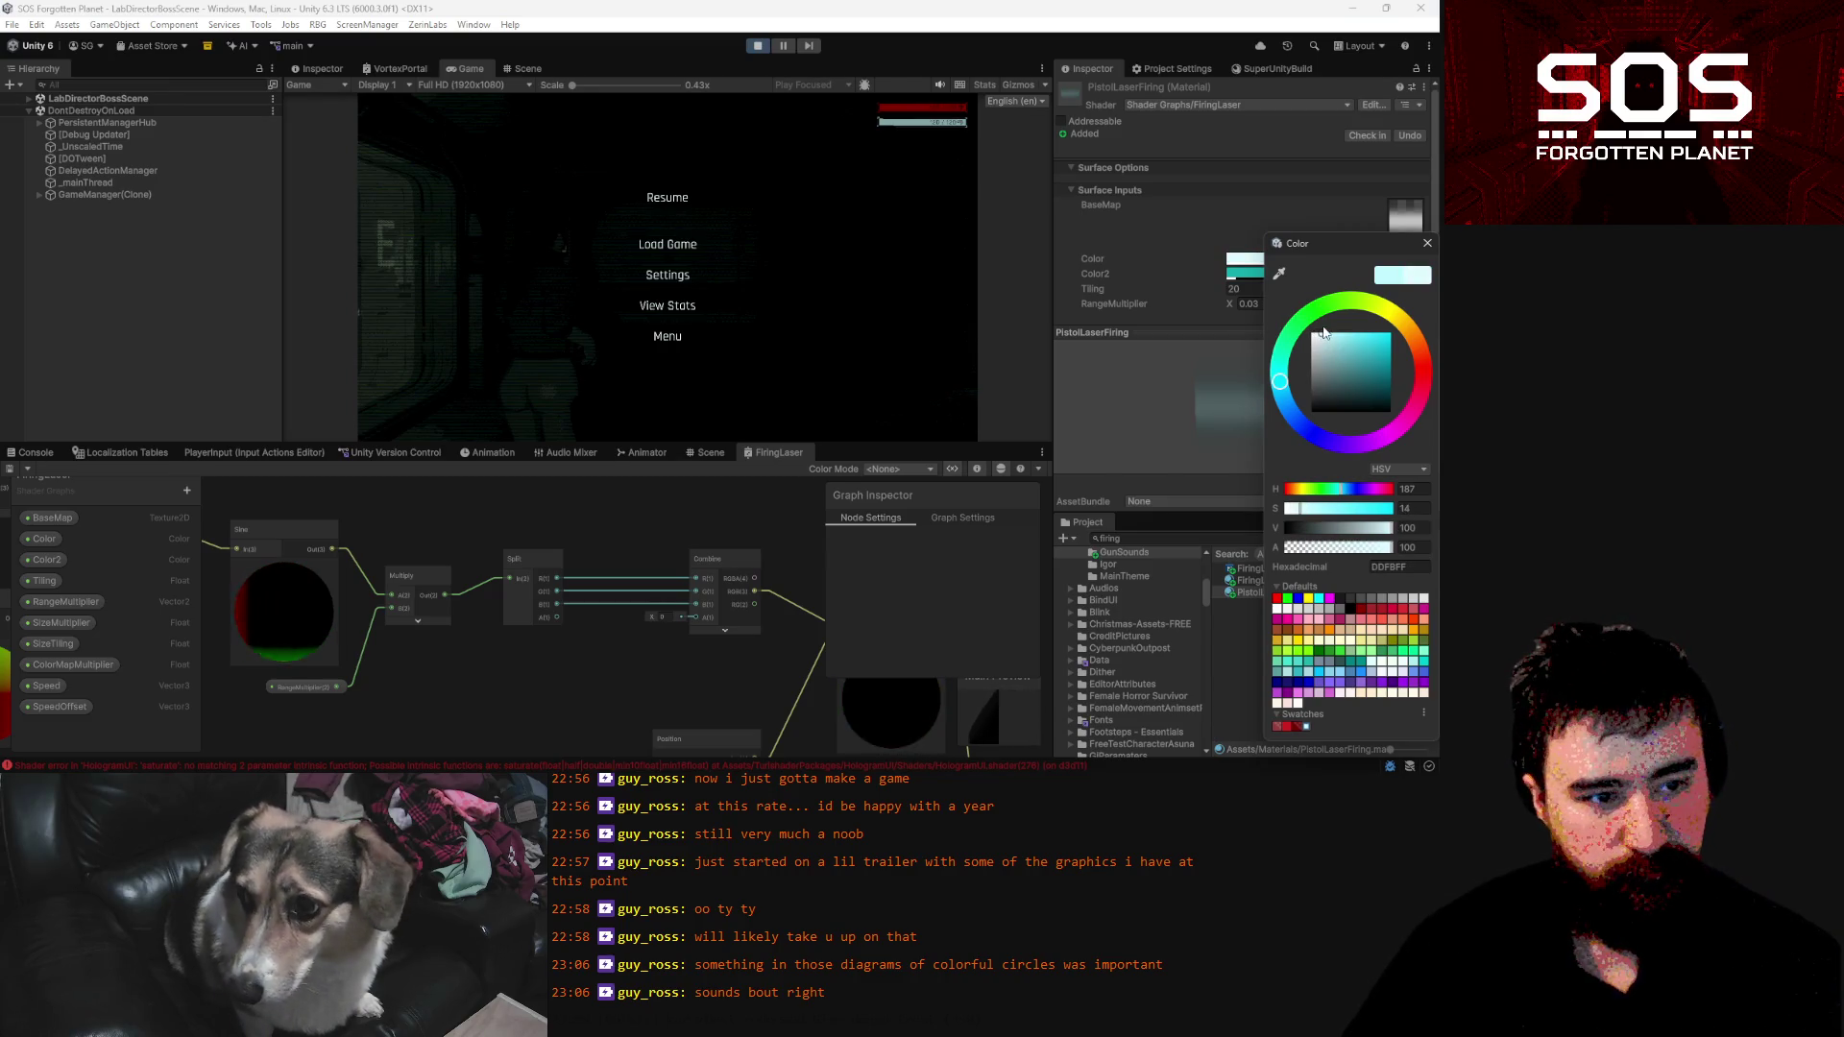
left_click(689, 200)
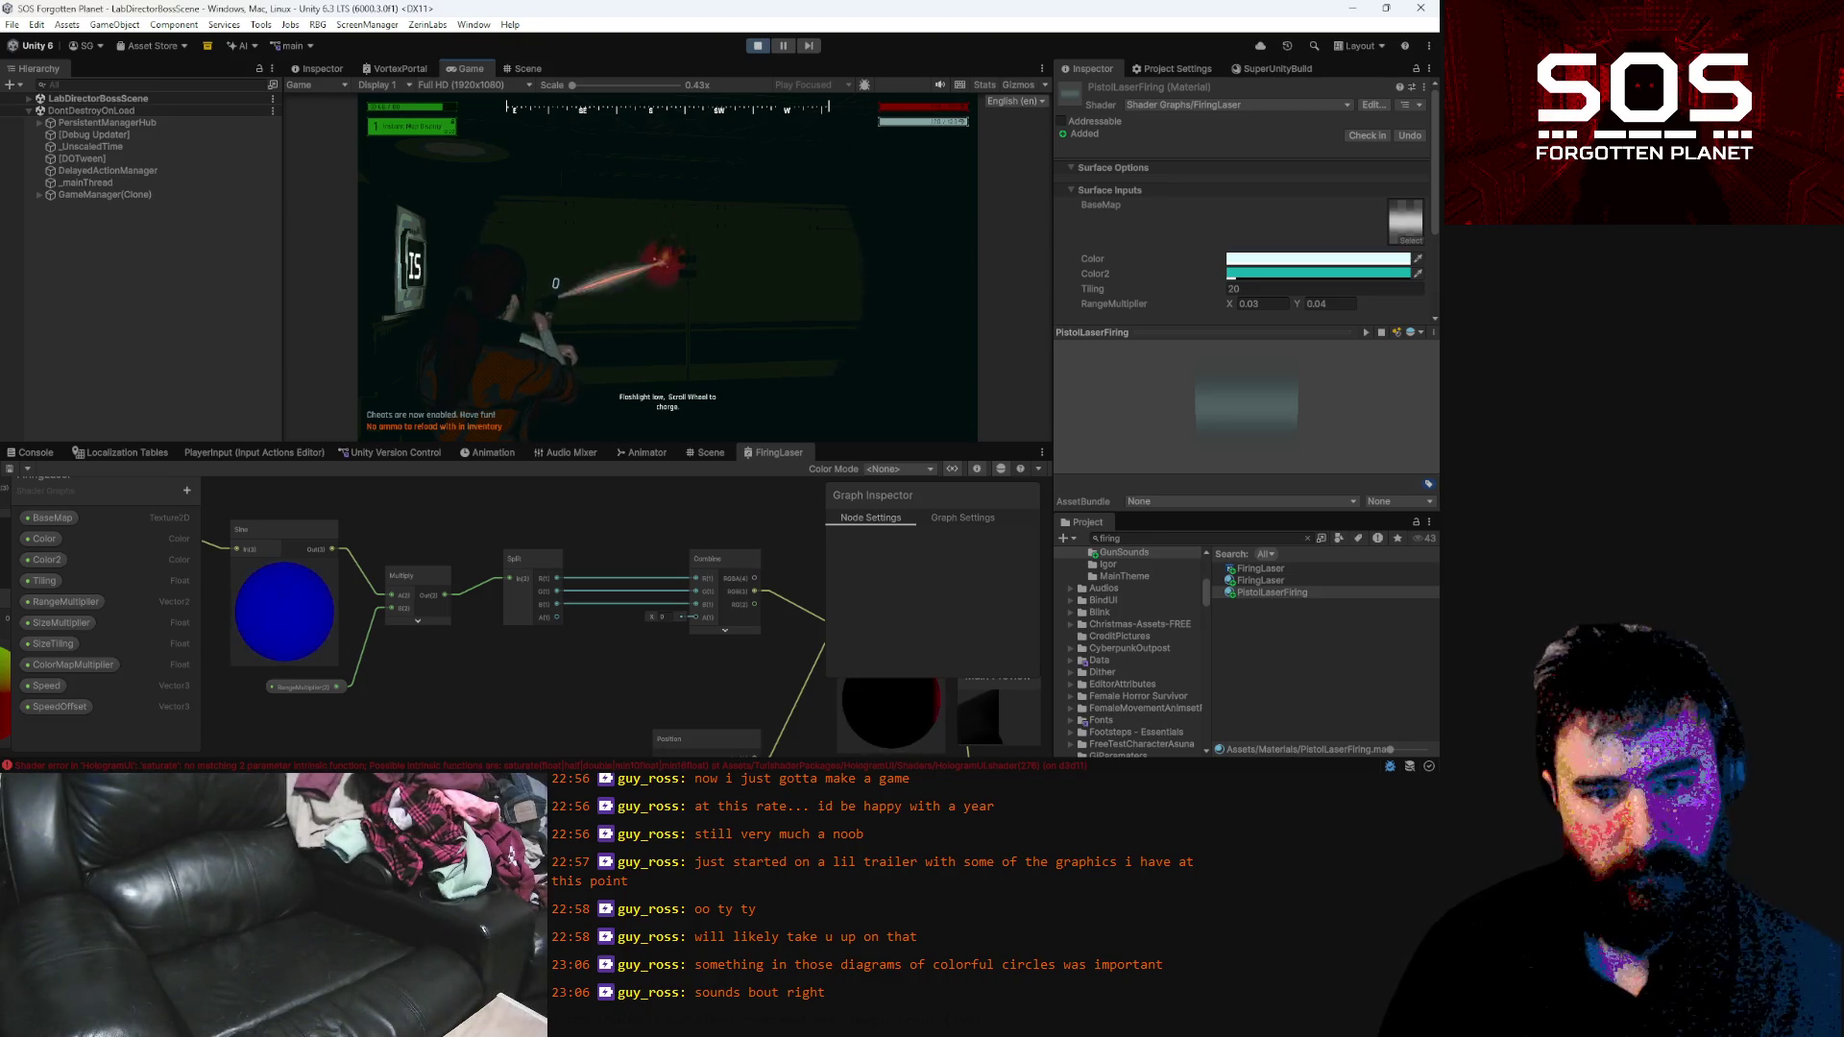
key("Escape")
scroll(1151, 291, "down", 3)
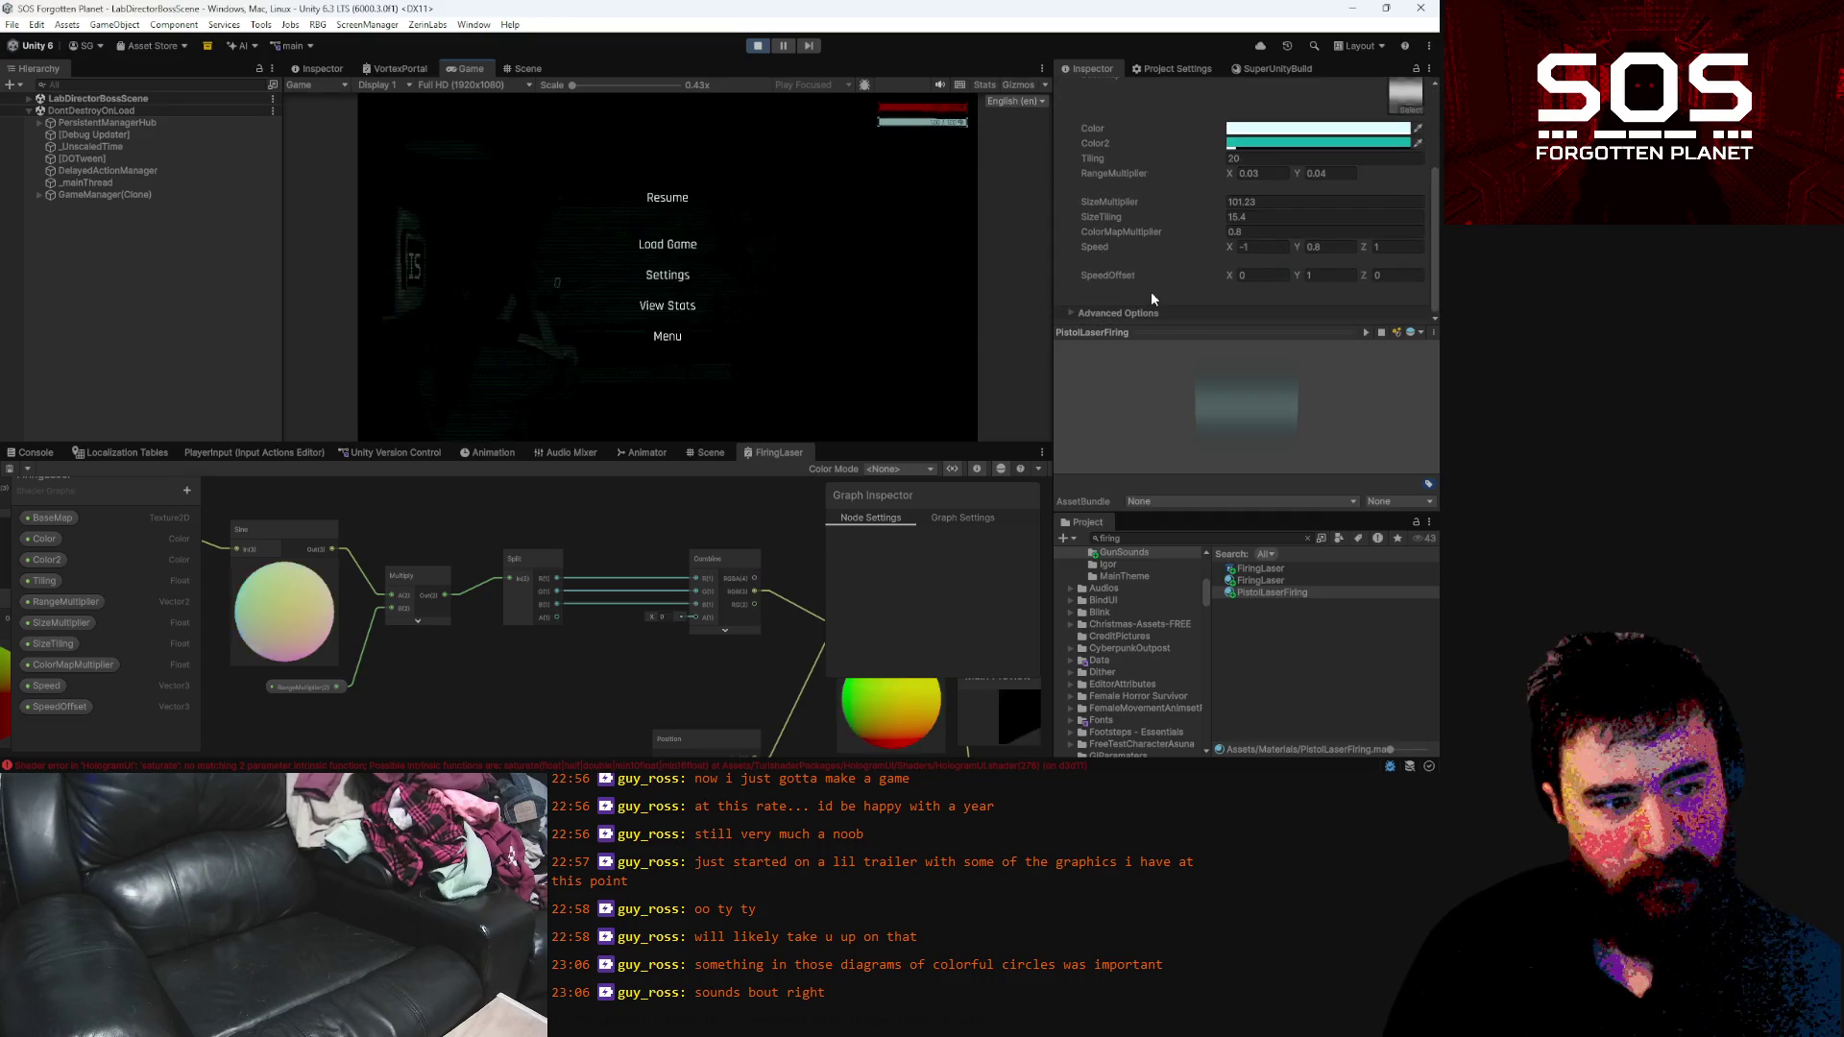
Reconnect the Emission input on FiringLaser's fragment block and save the graph
mouse_move(757, 618)
left_mouse_down()
mouse_move(665, 578)
mouse_move(616, 659)
mouse_move(753, 538)
mouse_move(741, 612)
mouse_move(578, 528)
left_mouse_up()
mouse_move(655, 676)
left_mouse_down()
mouse_move(698, 669)
mouse_move(705, 613)
mouse_move(547, 549)
mouse_move(553, 603)
left_mouse_up()
scroll(615, 605, "down", 3)
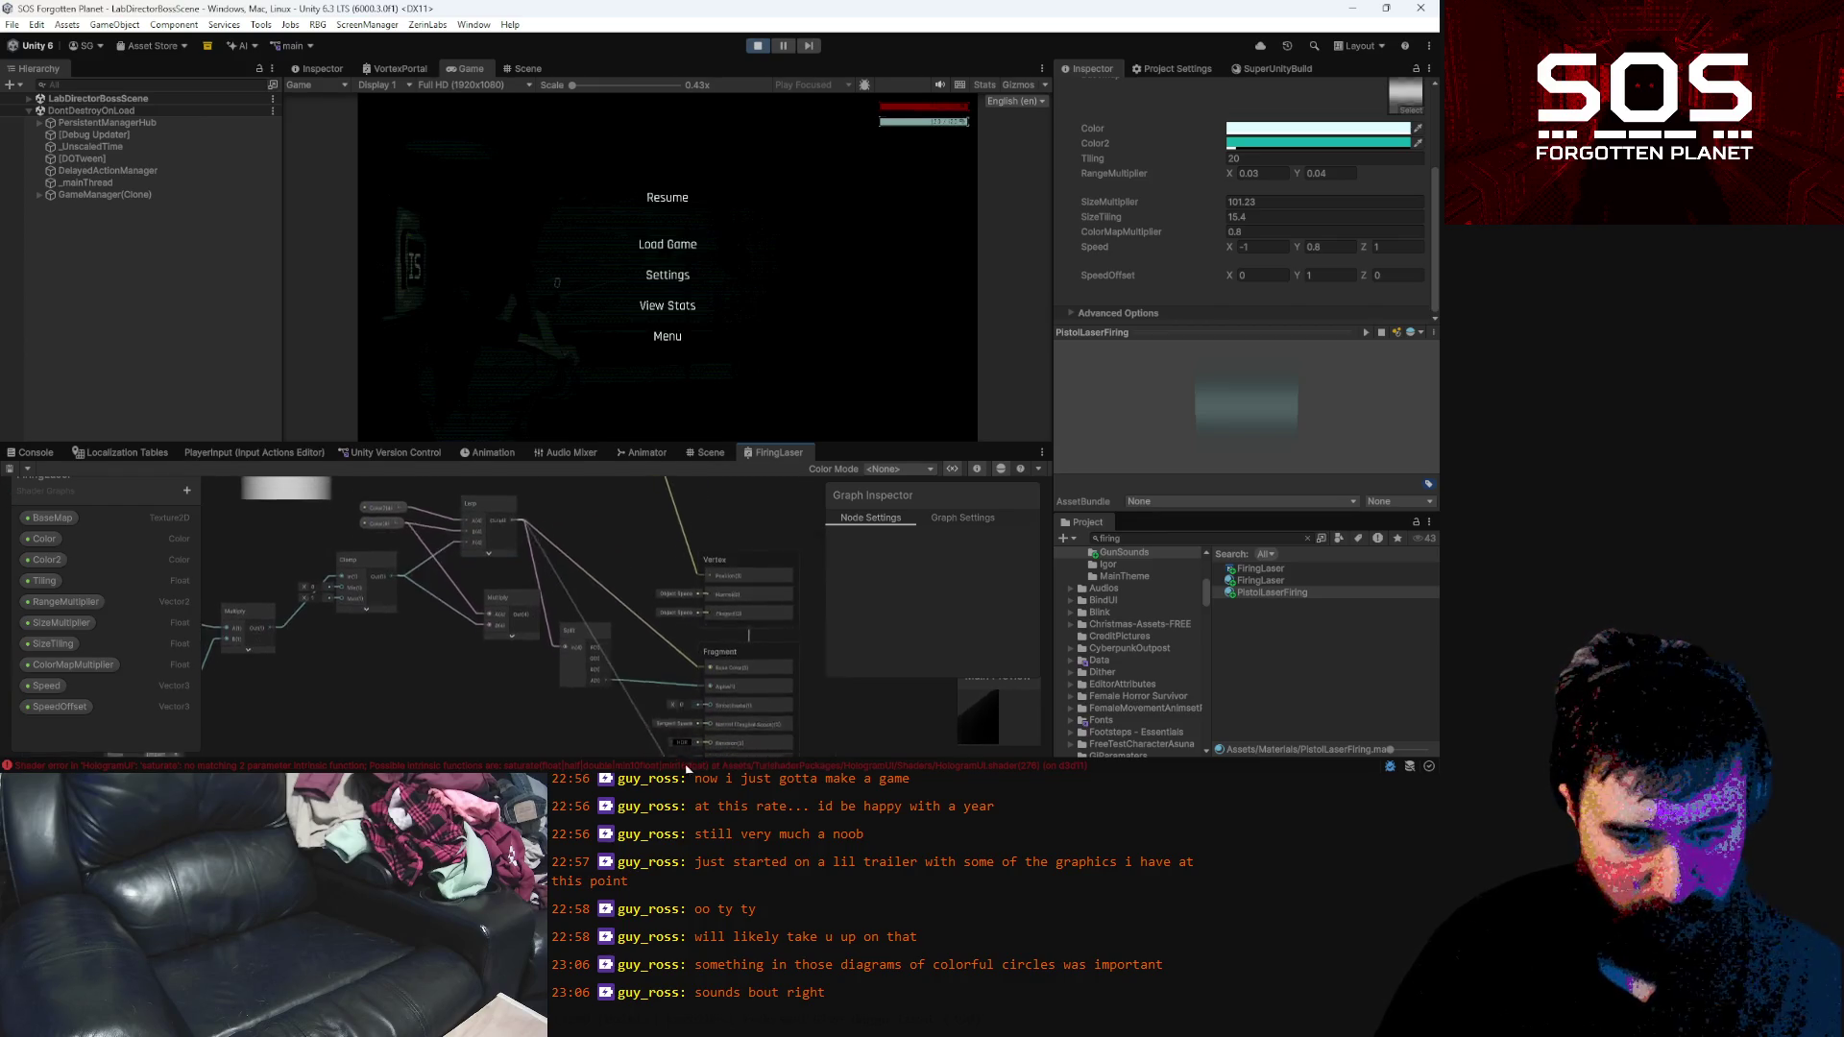
left_click(701, 649)
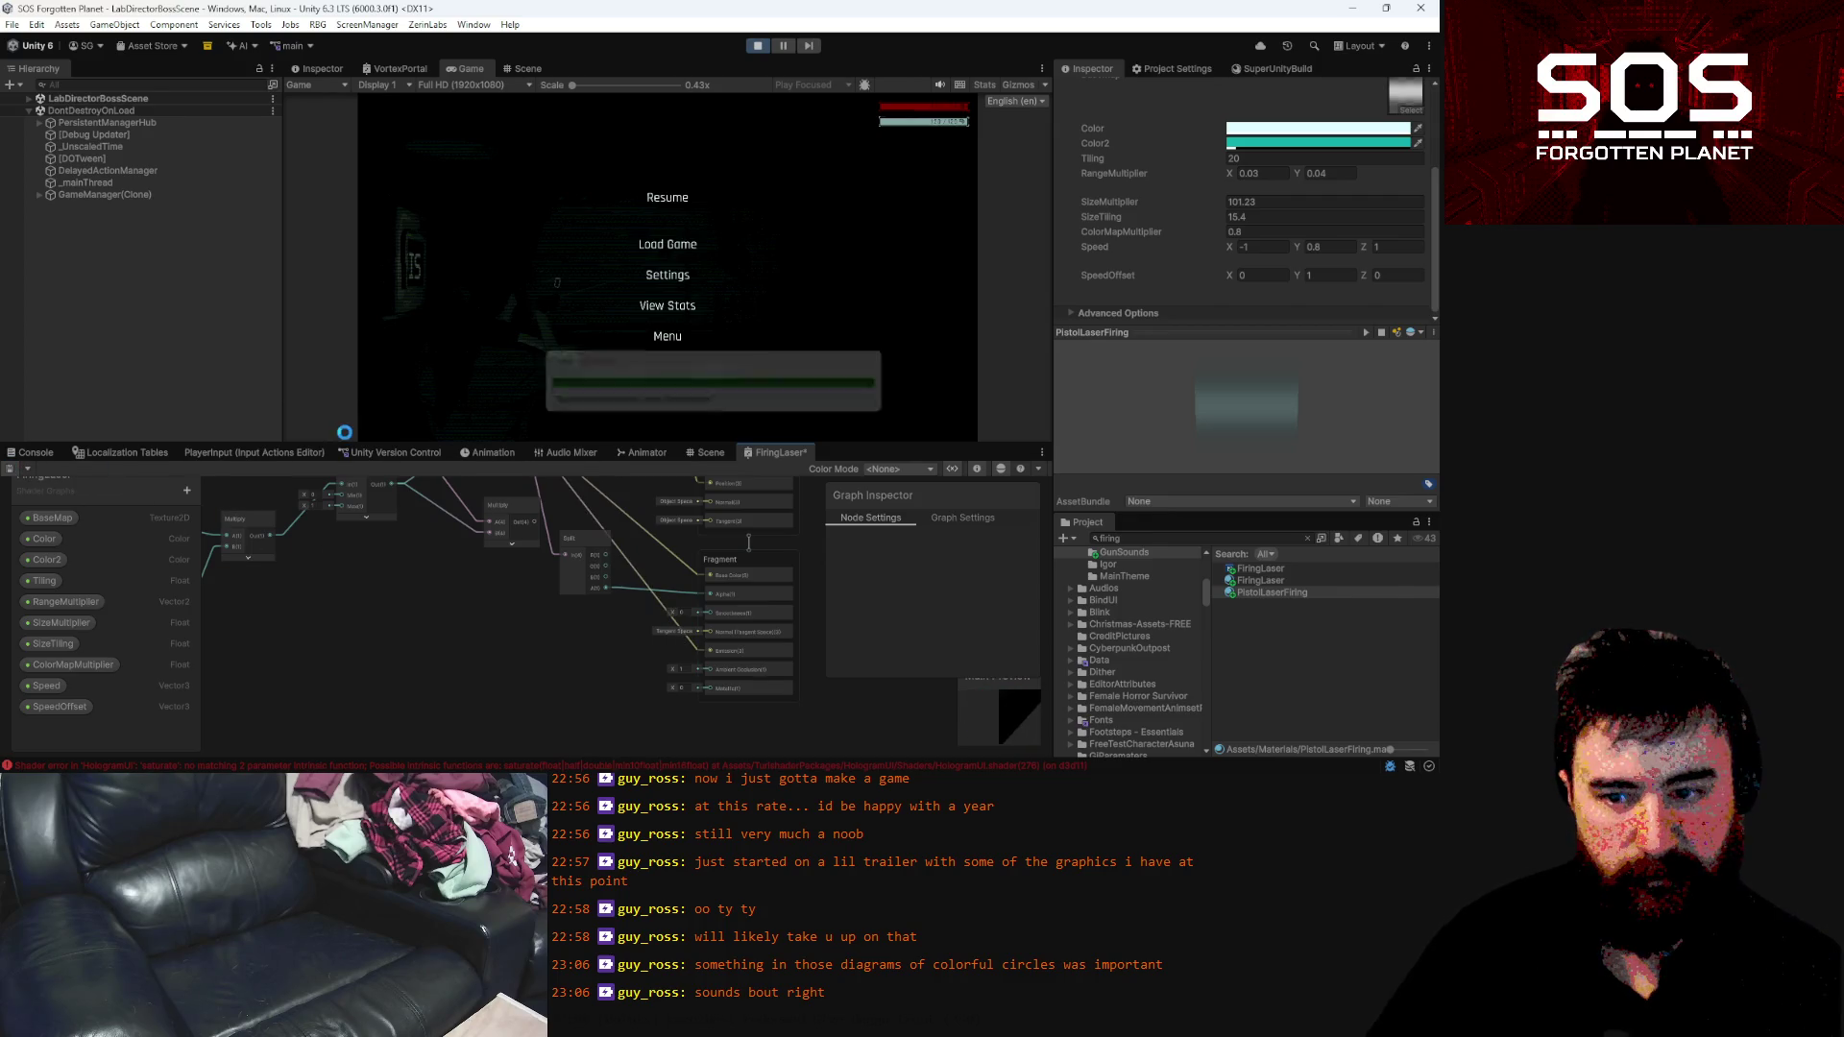
left_click(668, 198)
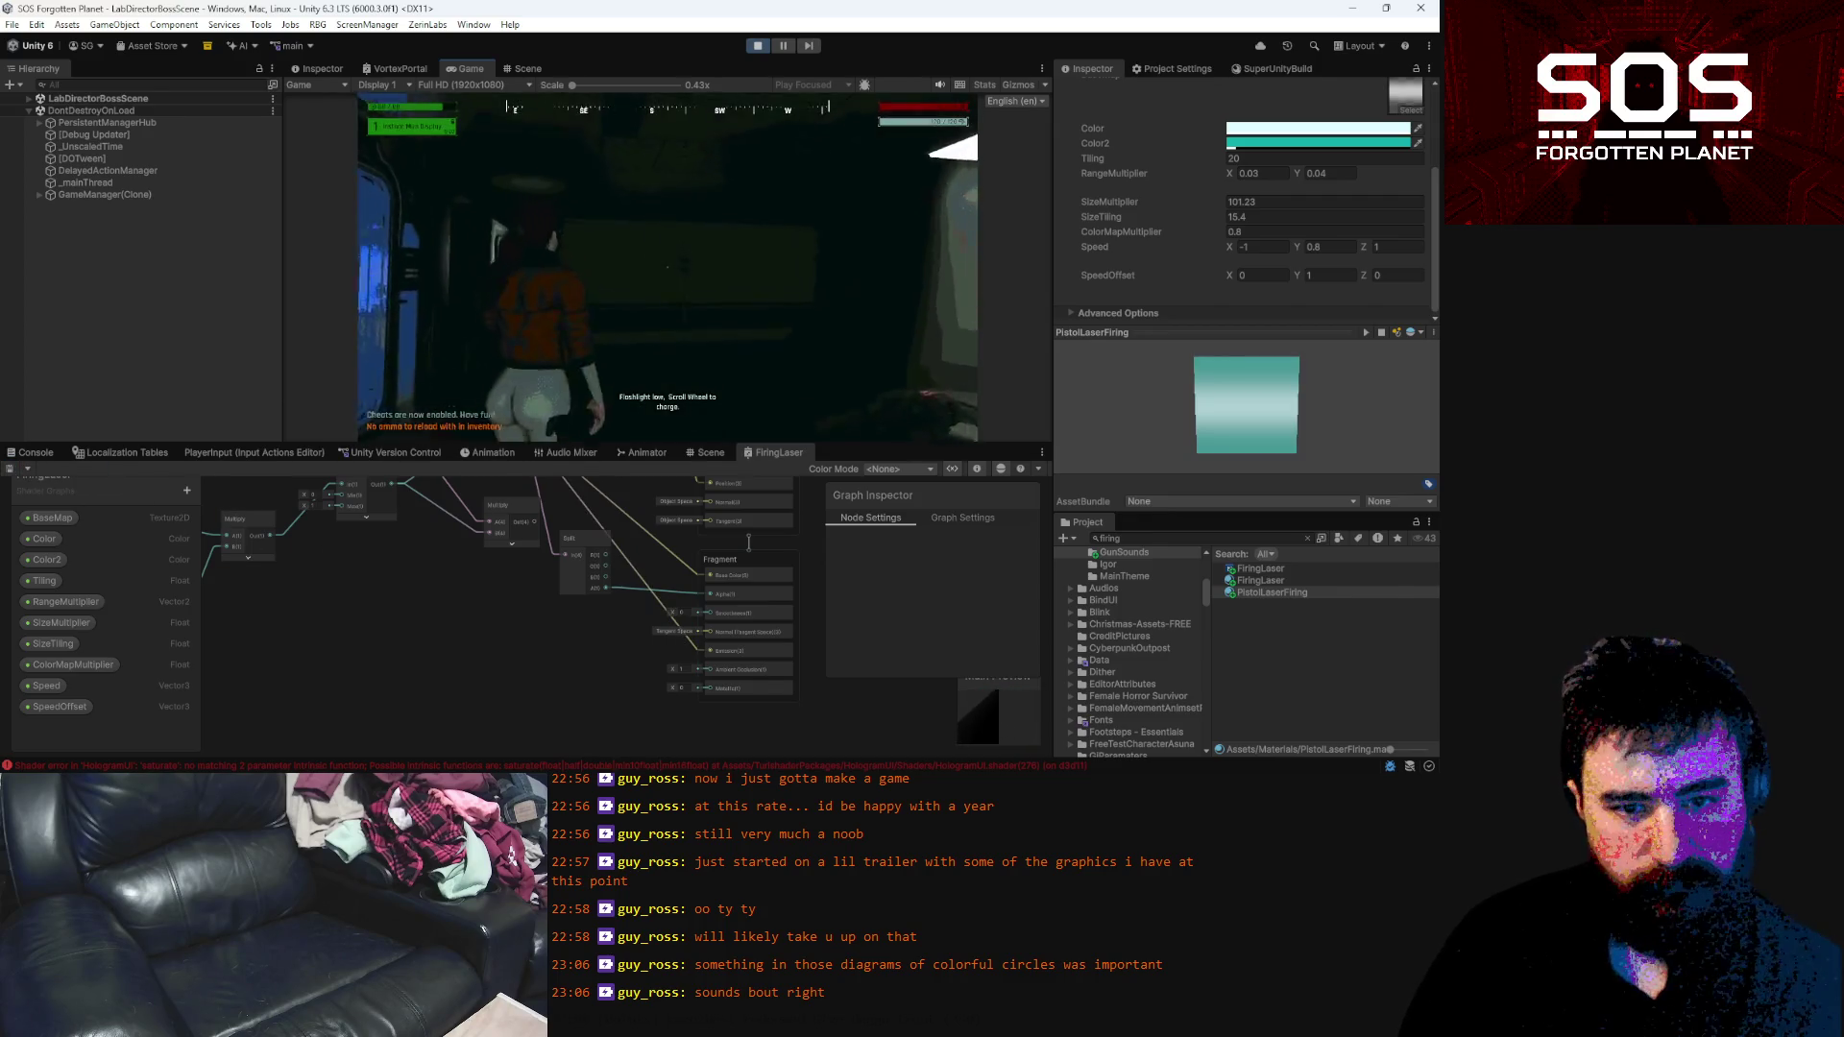
Fire several test shots of the pale blue-white laser at the wall, then pause
left_click(668, 267)
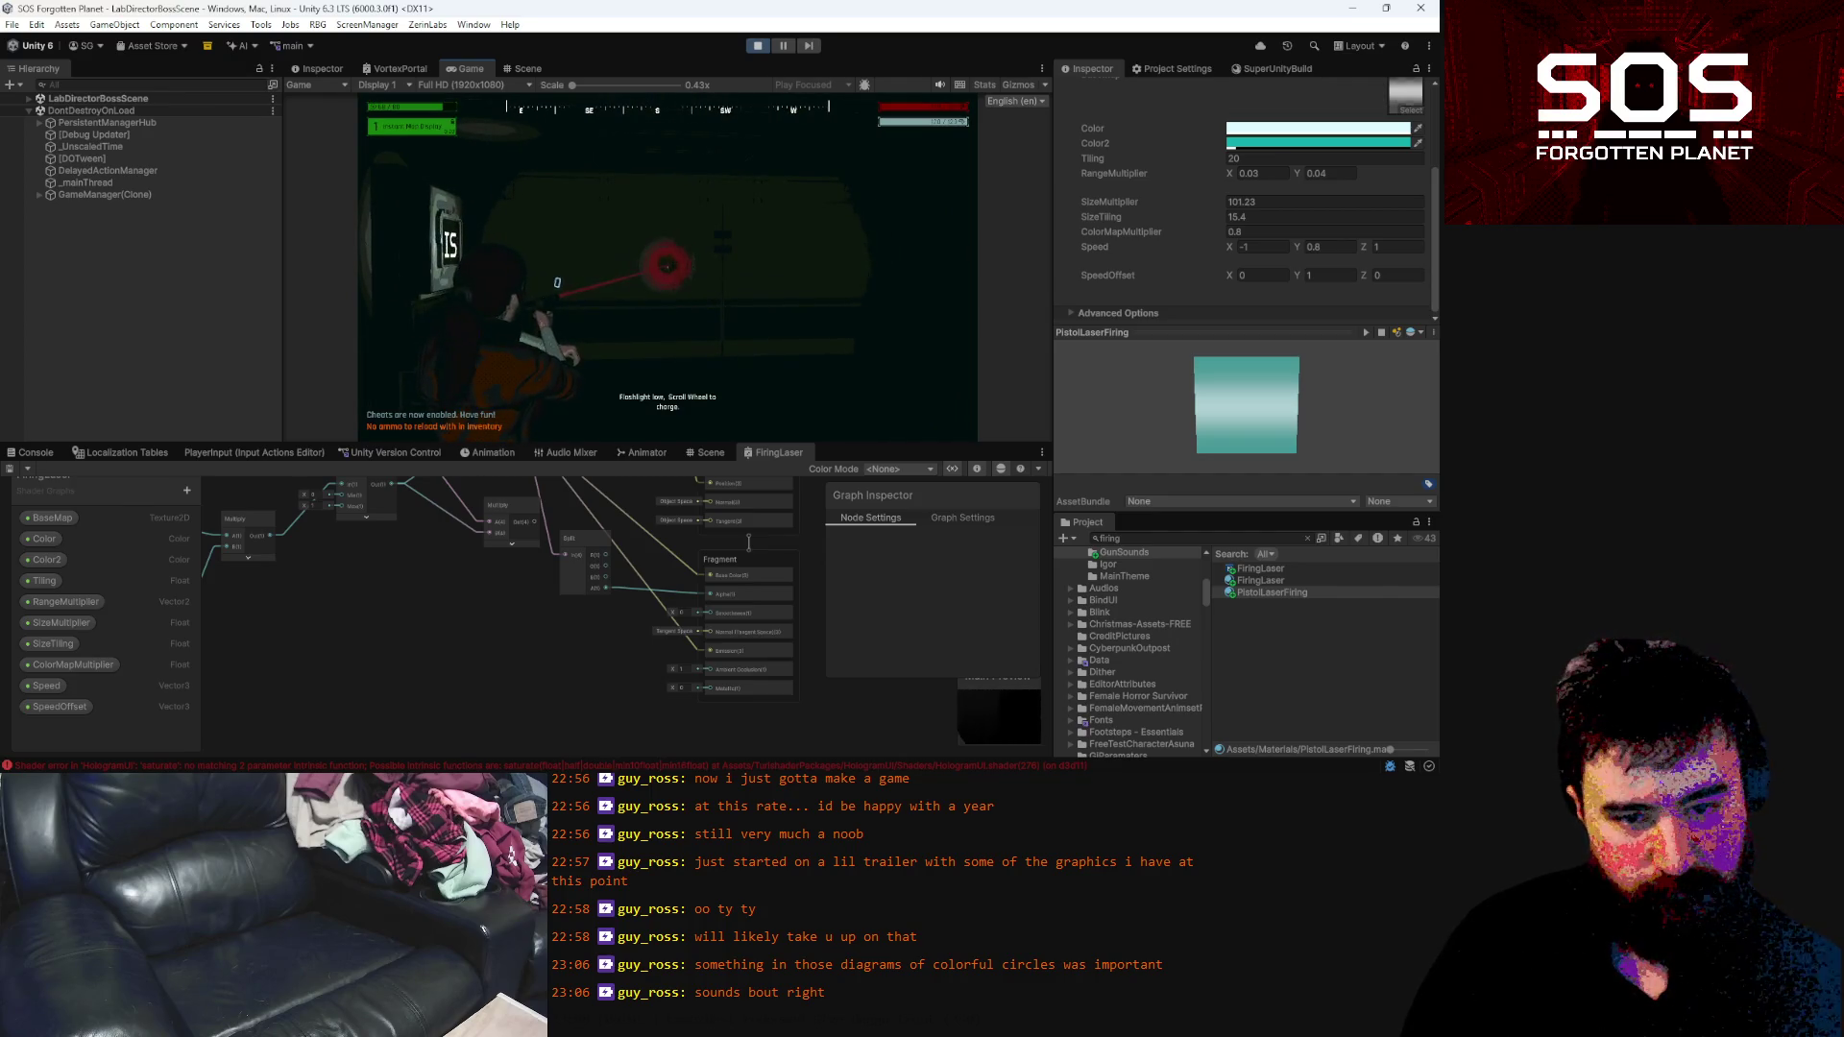
left_click(667, 265)
left_click(668, 265)
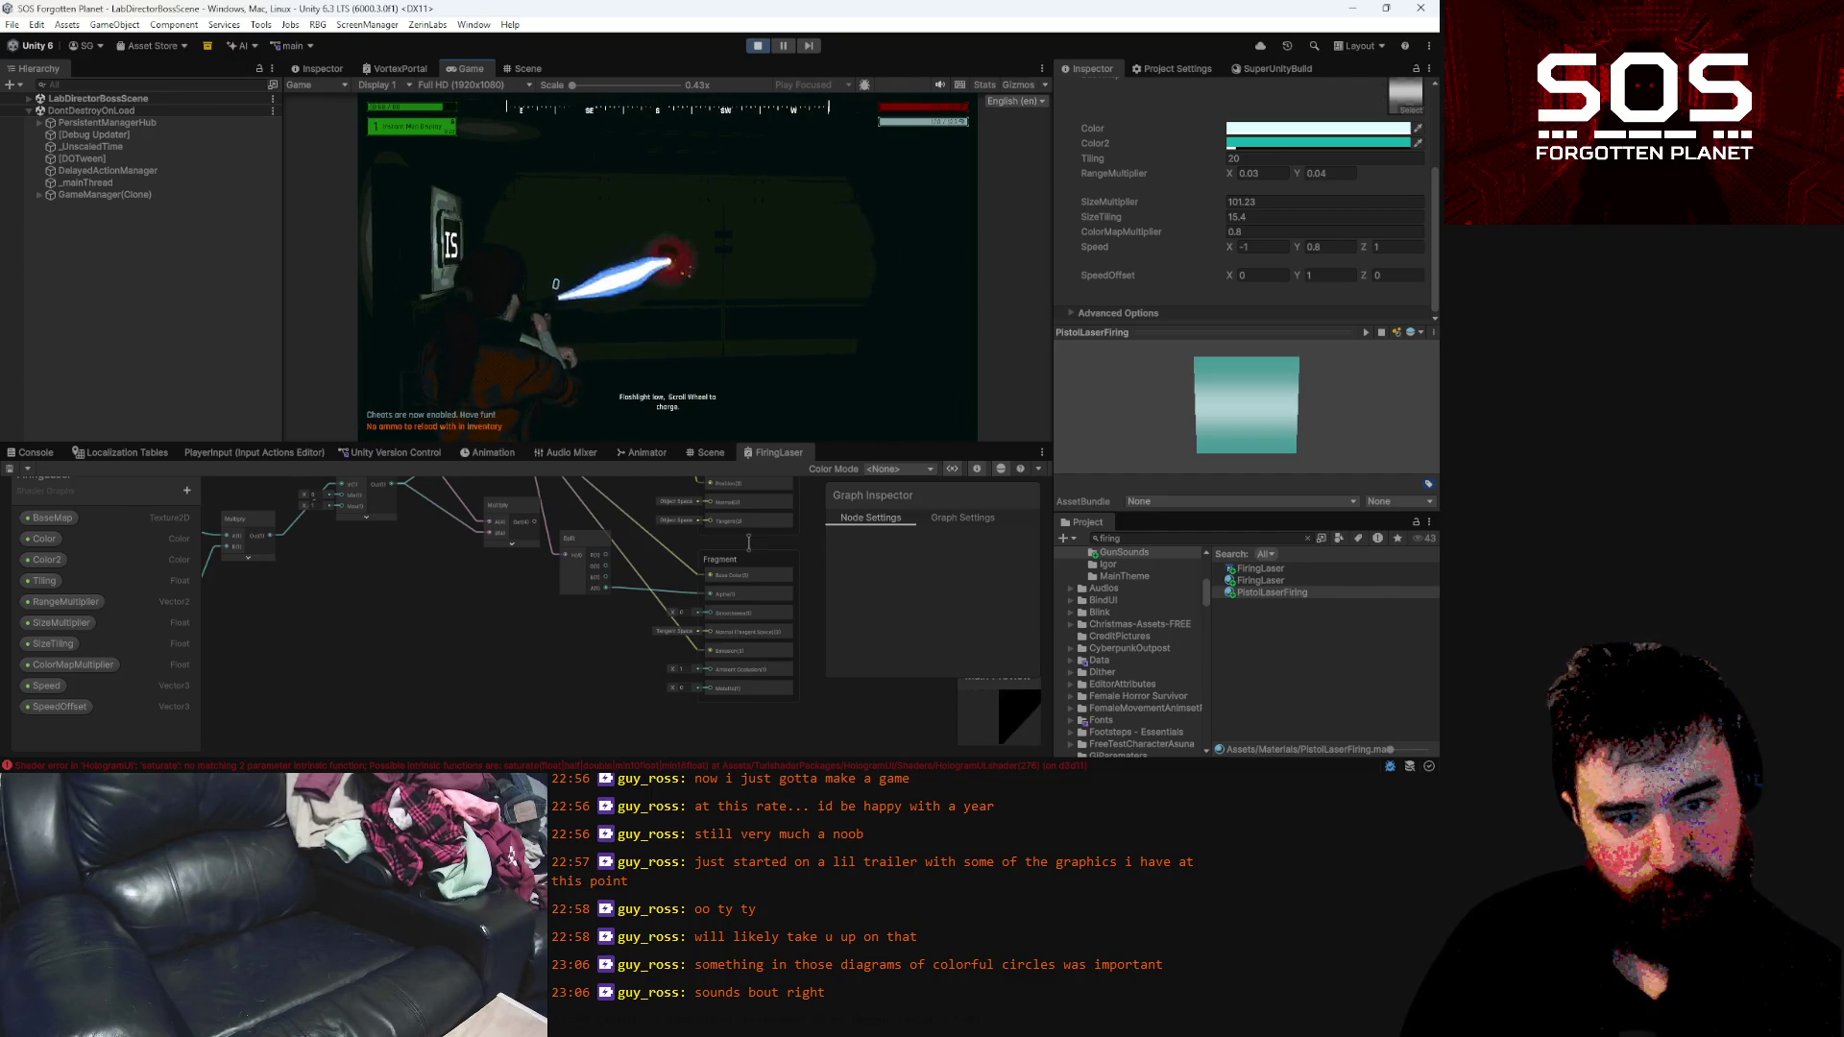
left_click(668, 265)
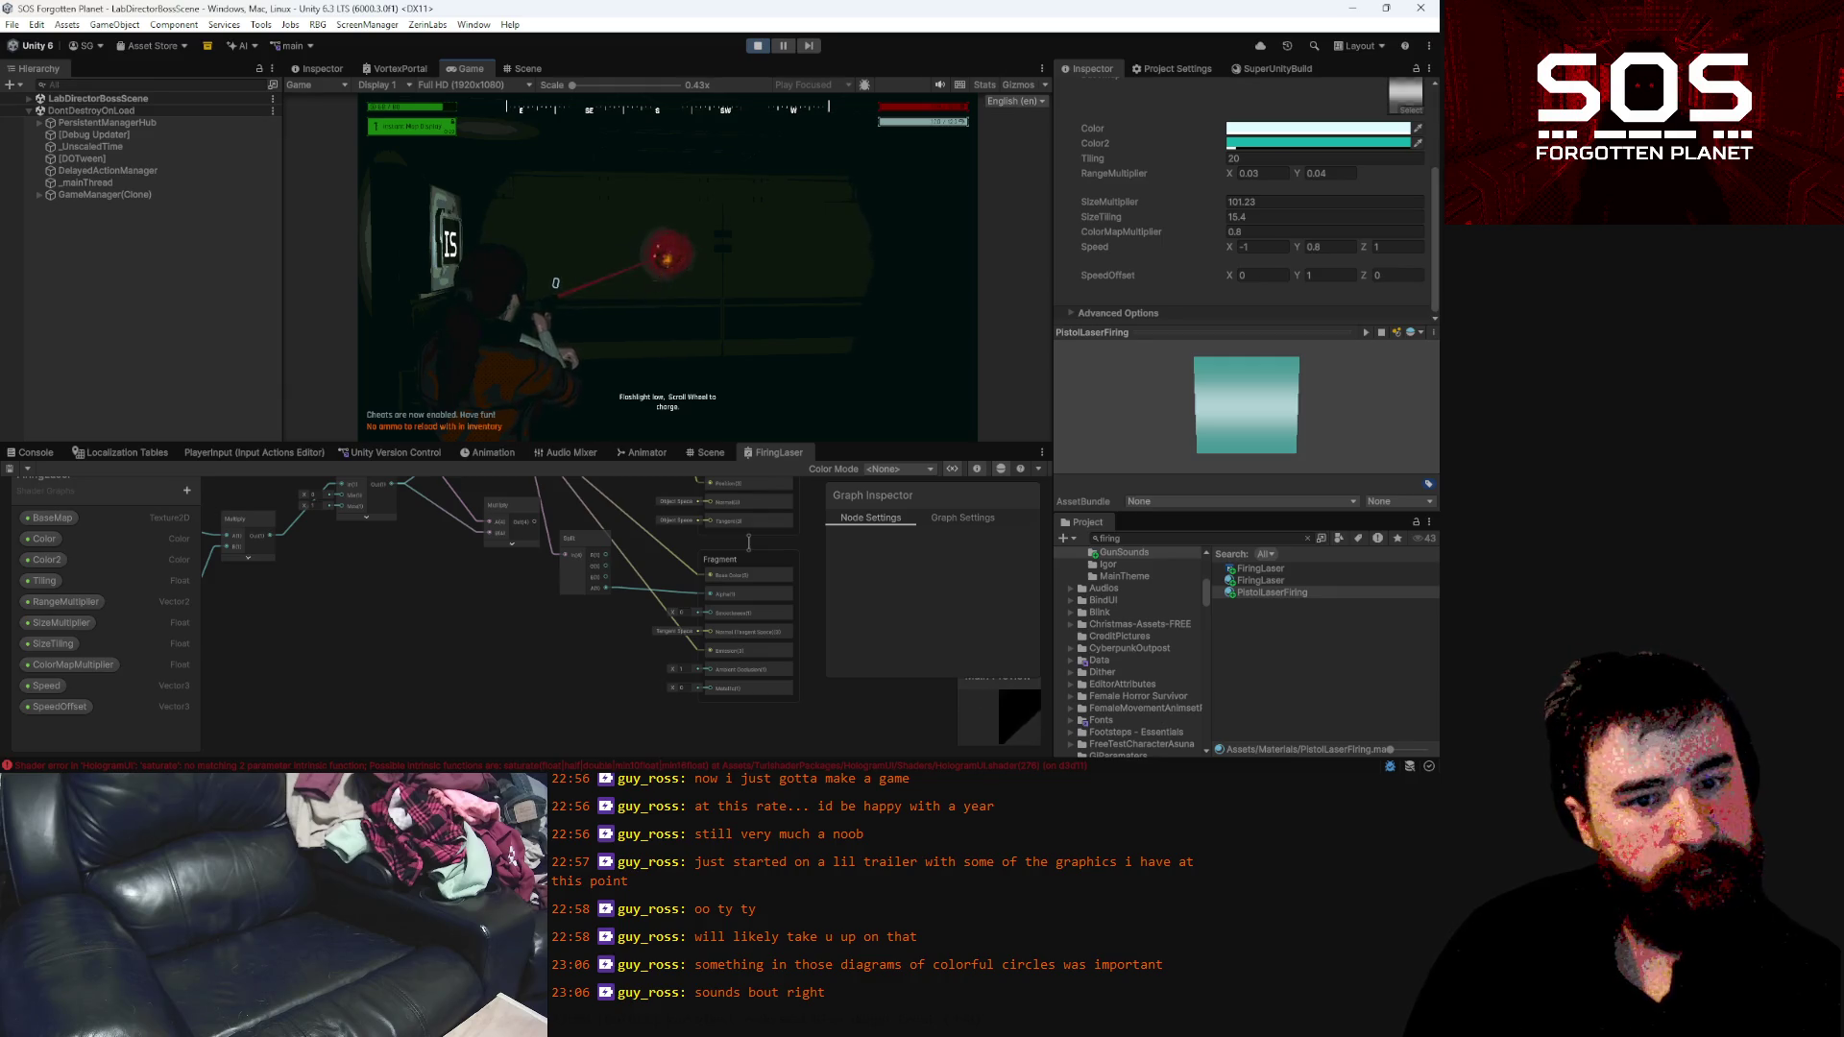
key("Escape")
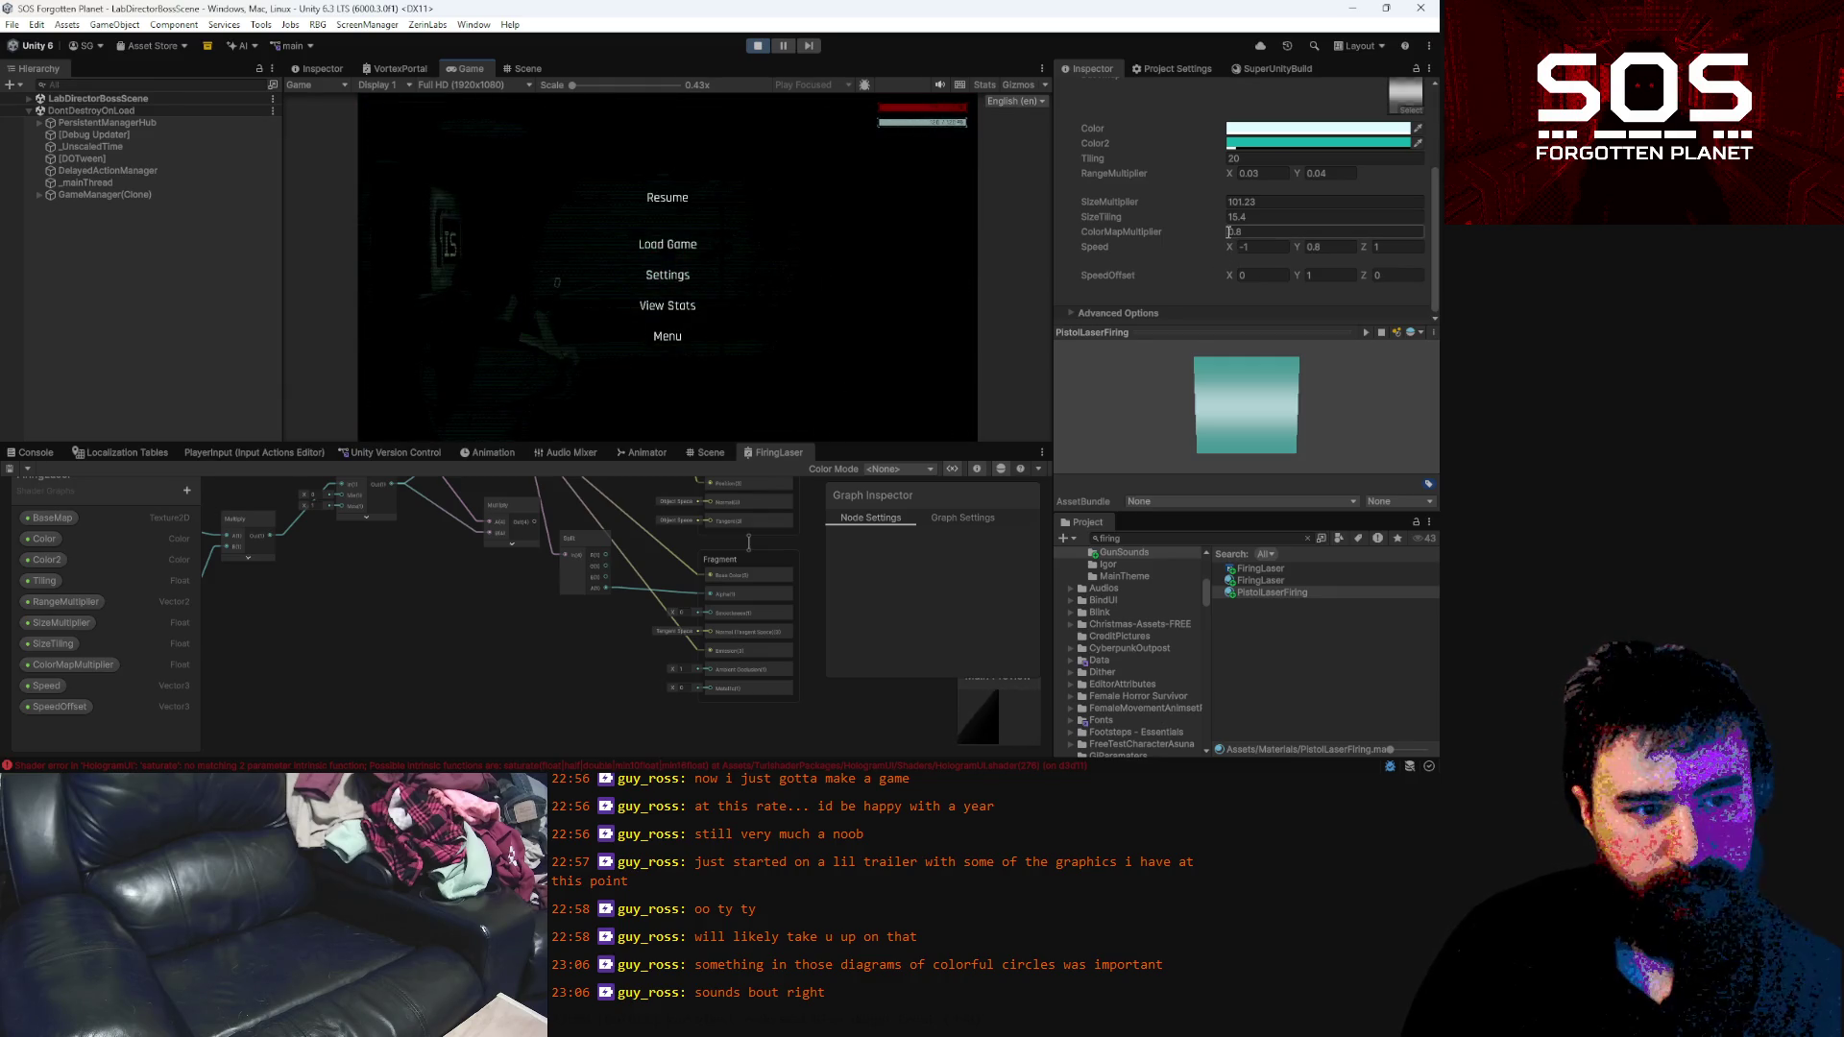
Drag ColorMapMultiplier from 0.8 down to about 0.38 and test the beam in game
left_click_drag(1220, 233, 1207, 235)
left_click(667, 197)
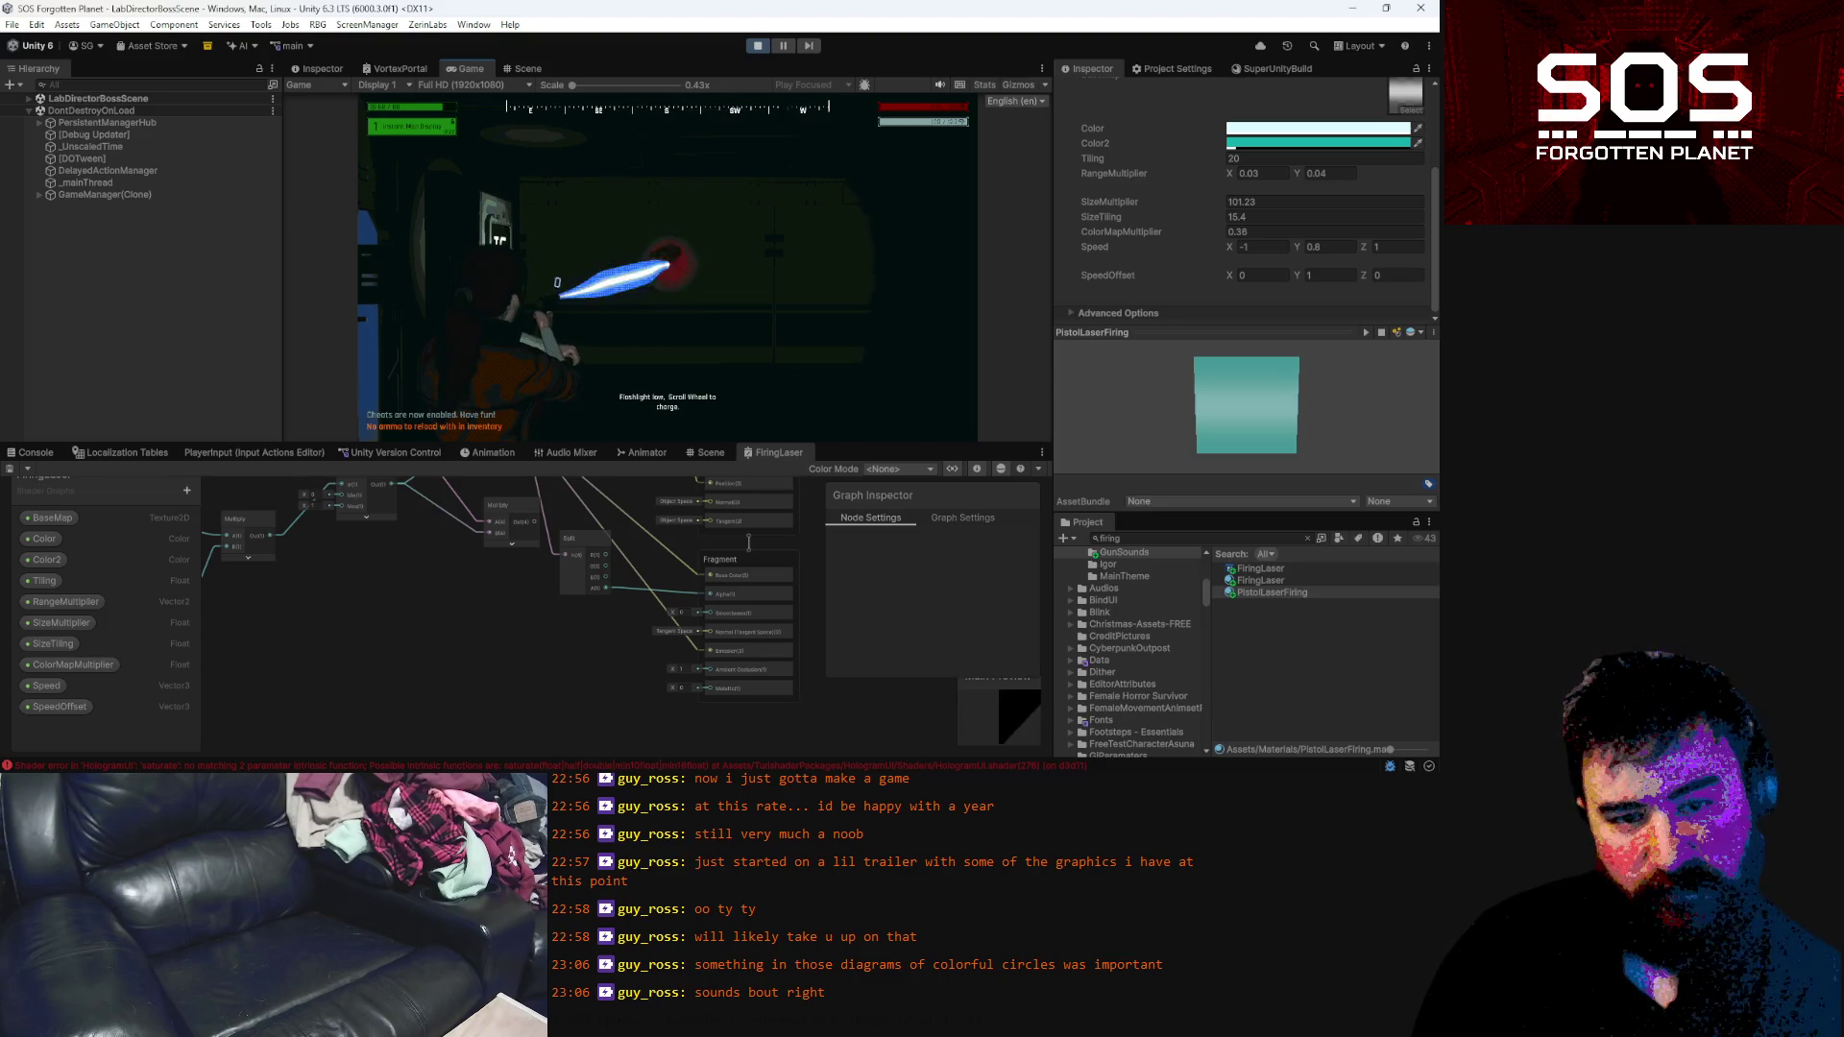
key("Escape")
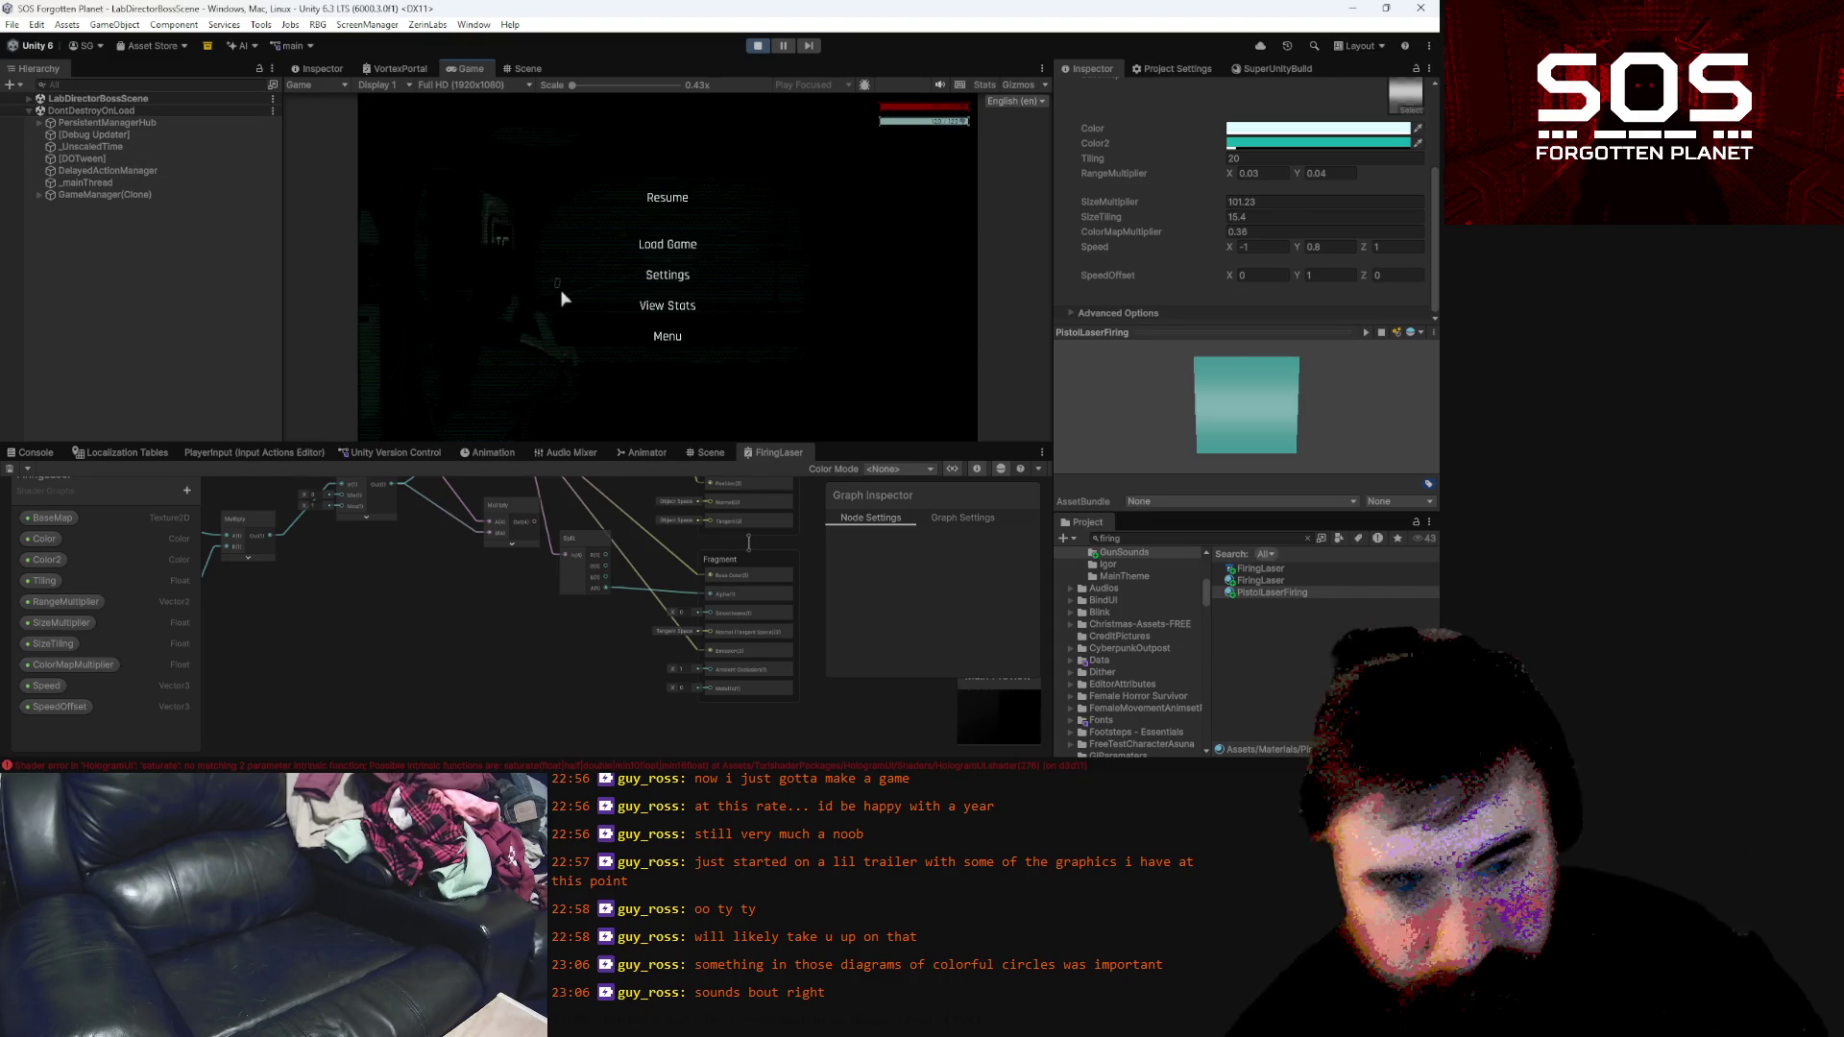
left_click(102, 100)
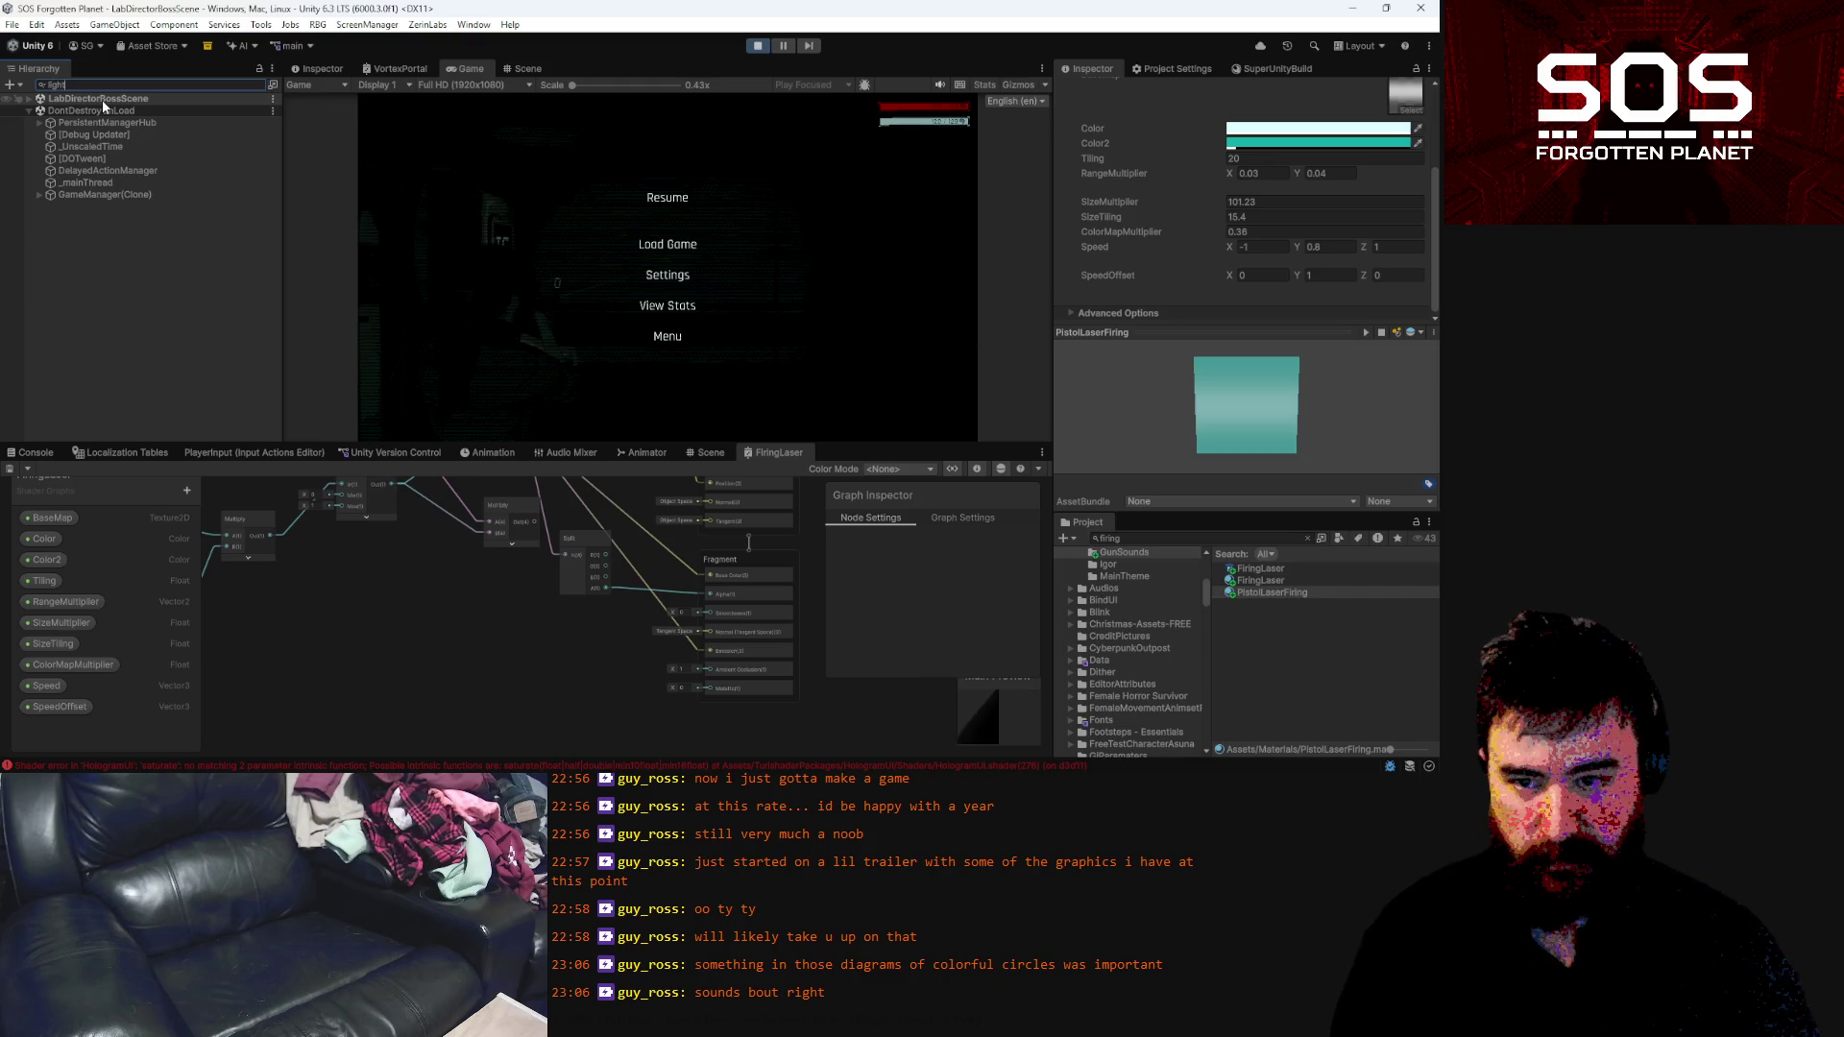
Deactivate LaserLight, fire a test shot without it, then reselect the PistolLaserFiring material
type("light")
left_click(59, 183)
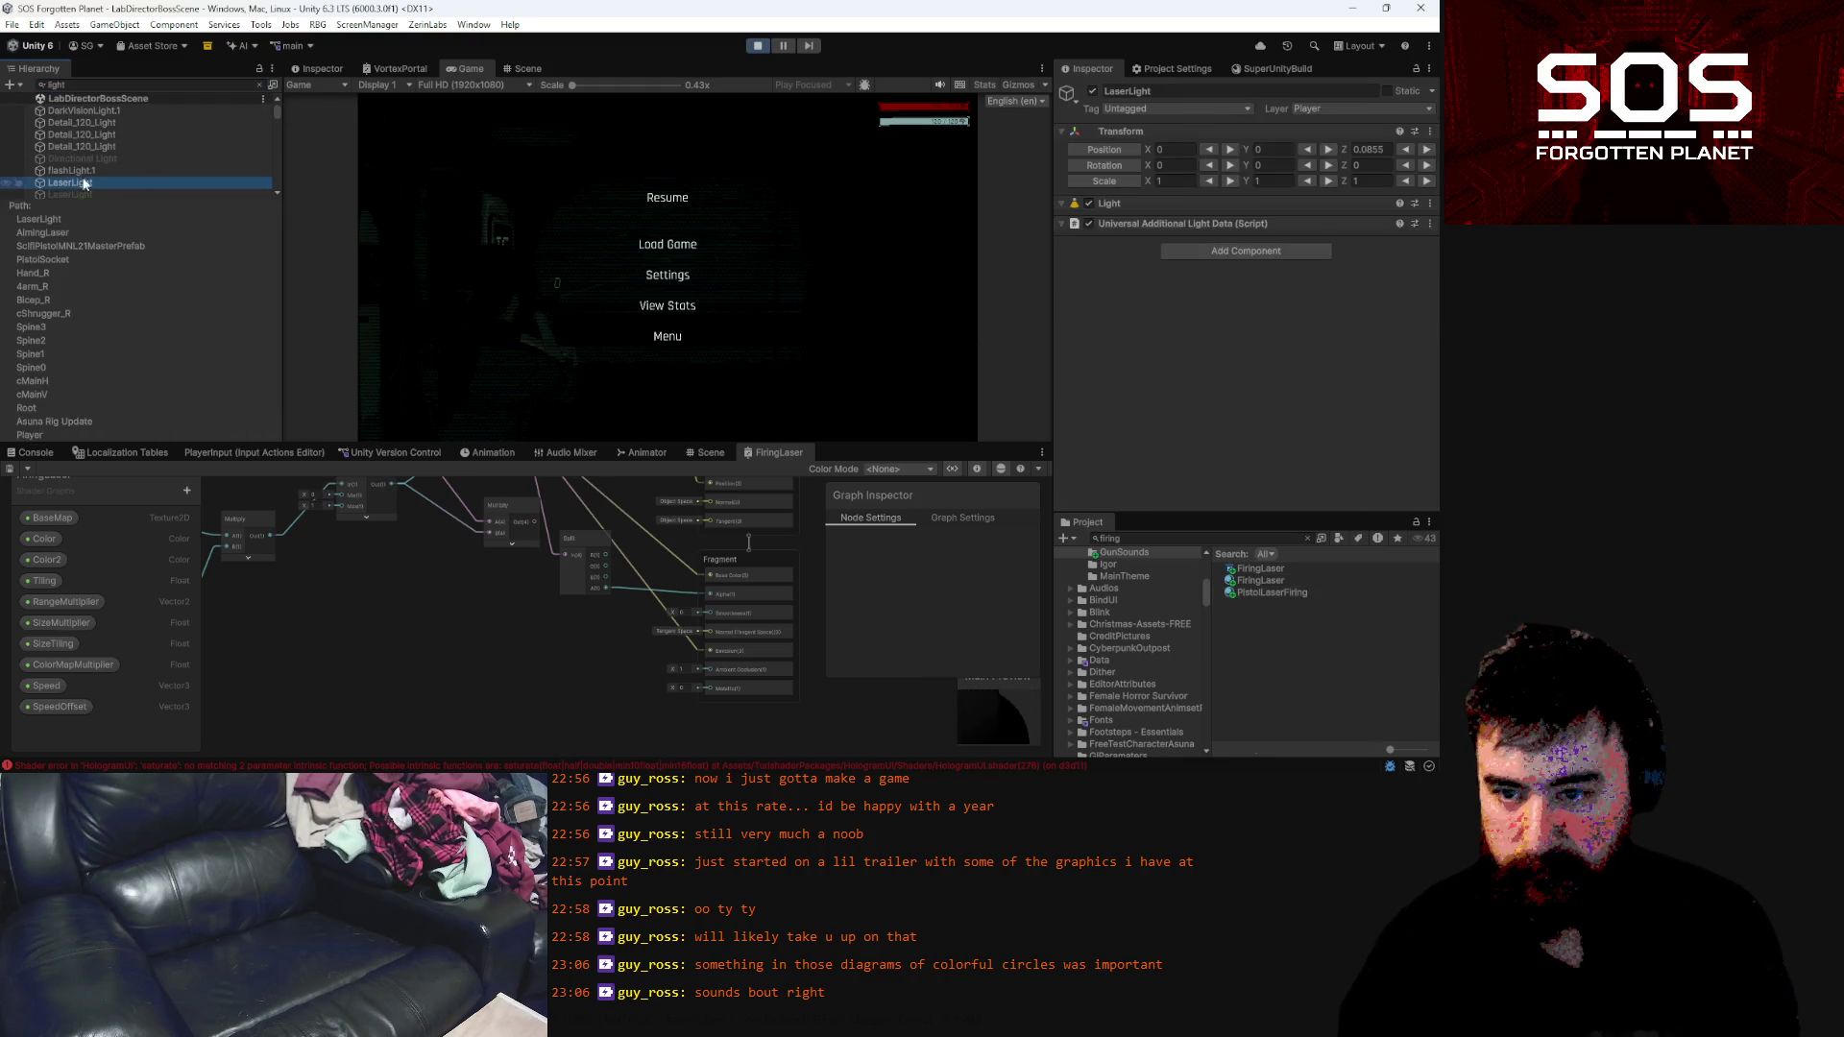
left_click(1092, 90)
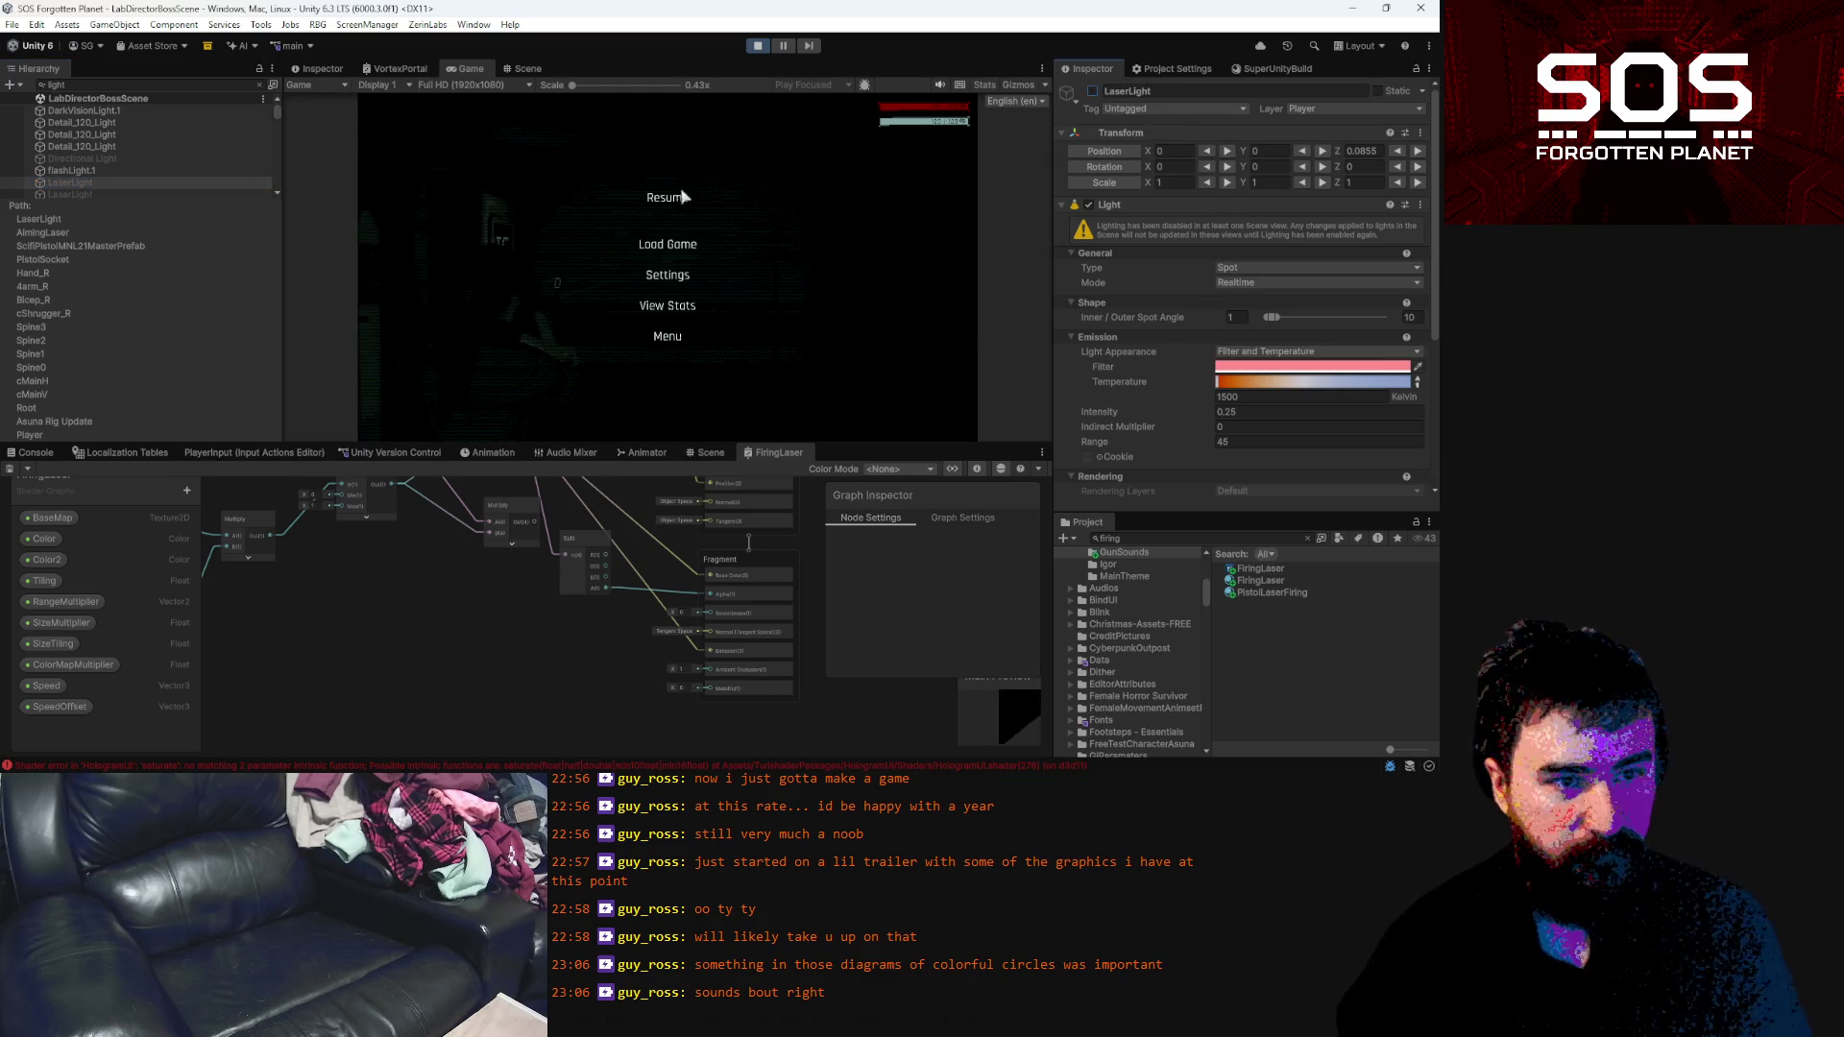
left_click(669, 199)
left_click(667, 267)
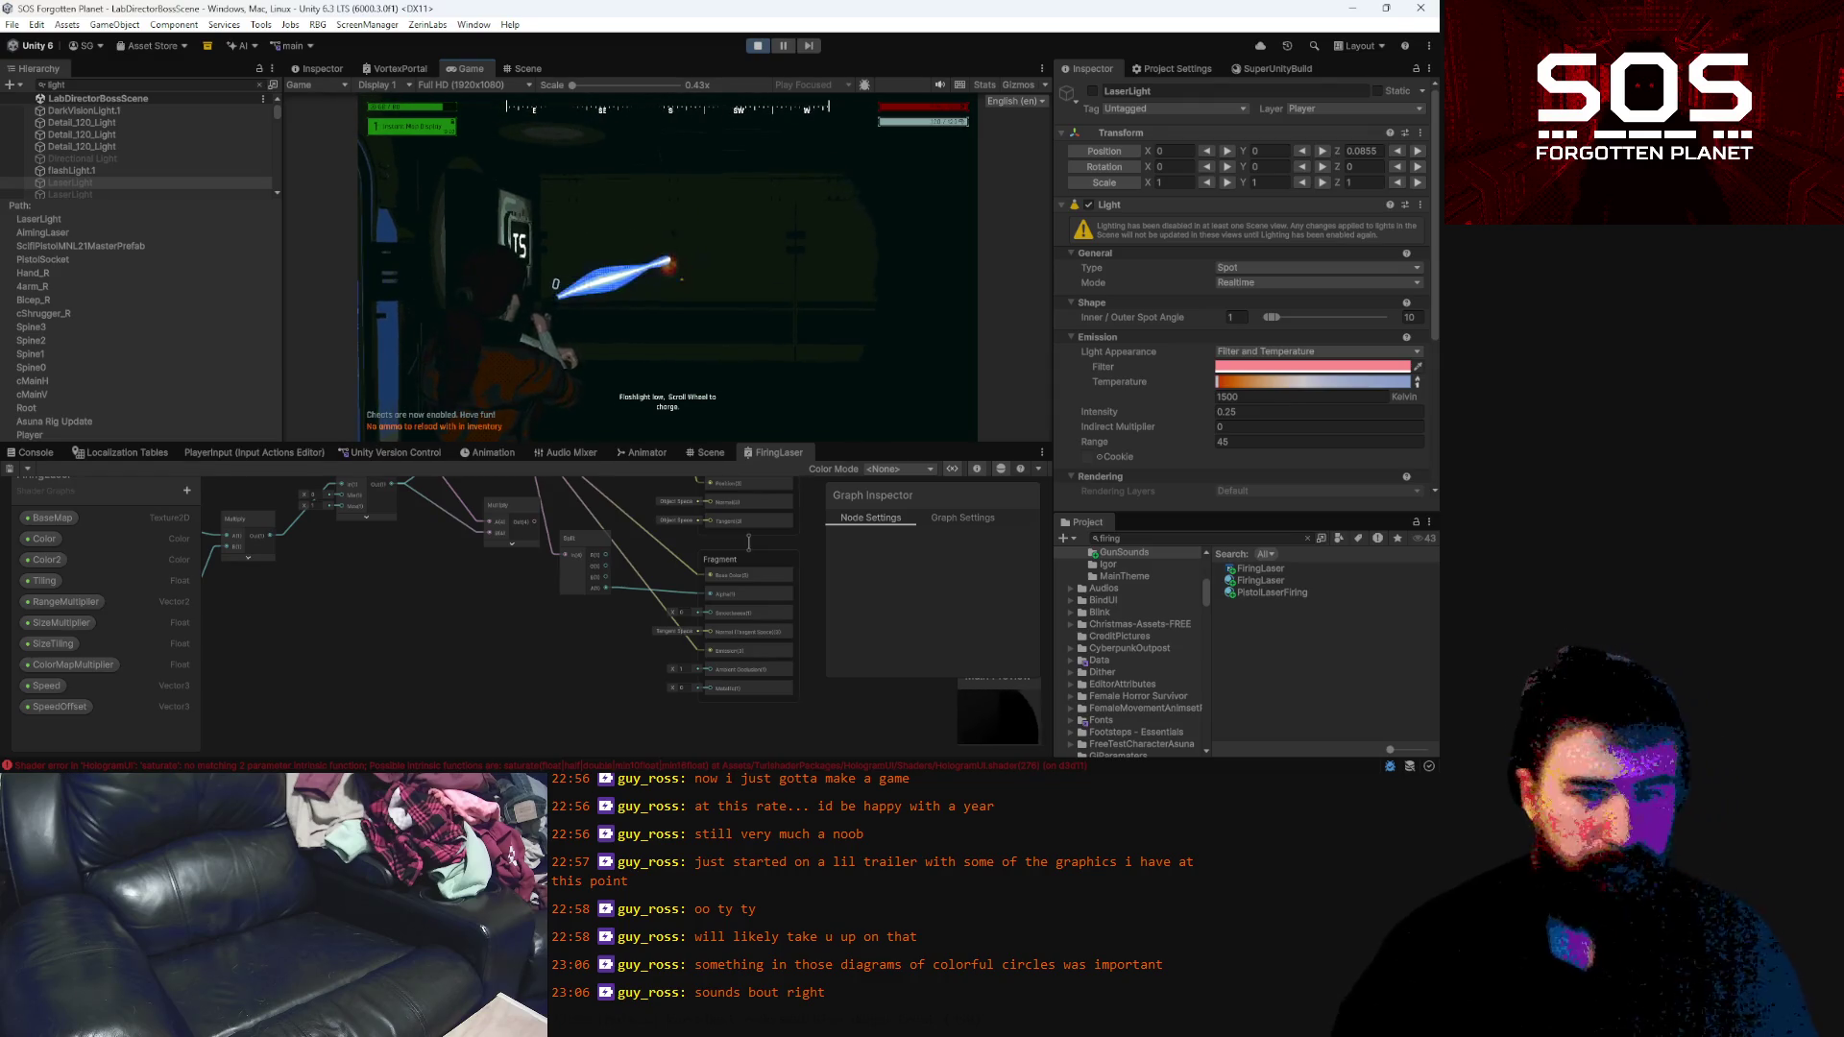
key("Escape")
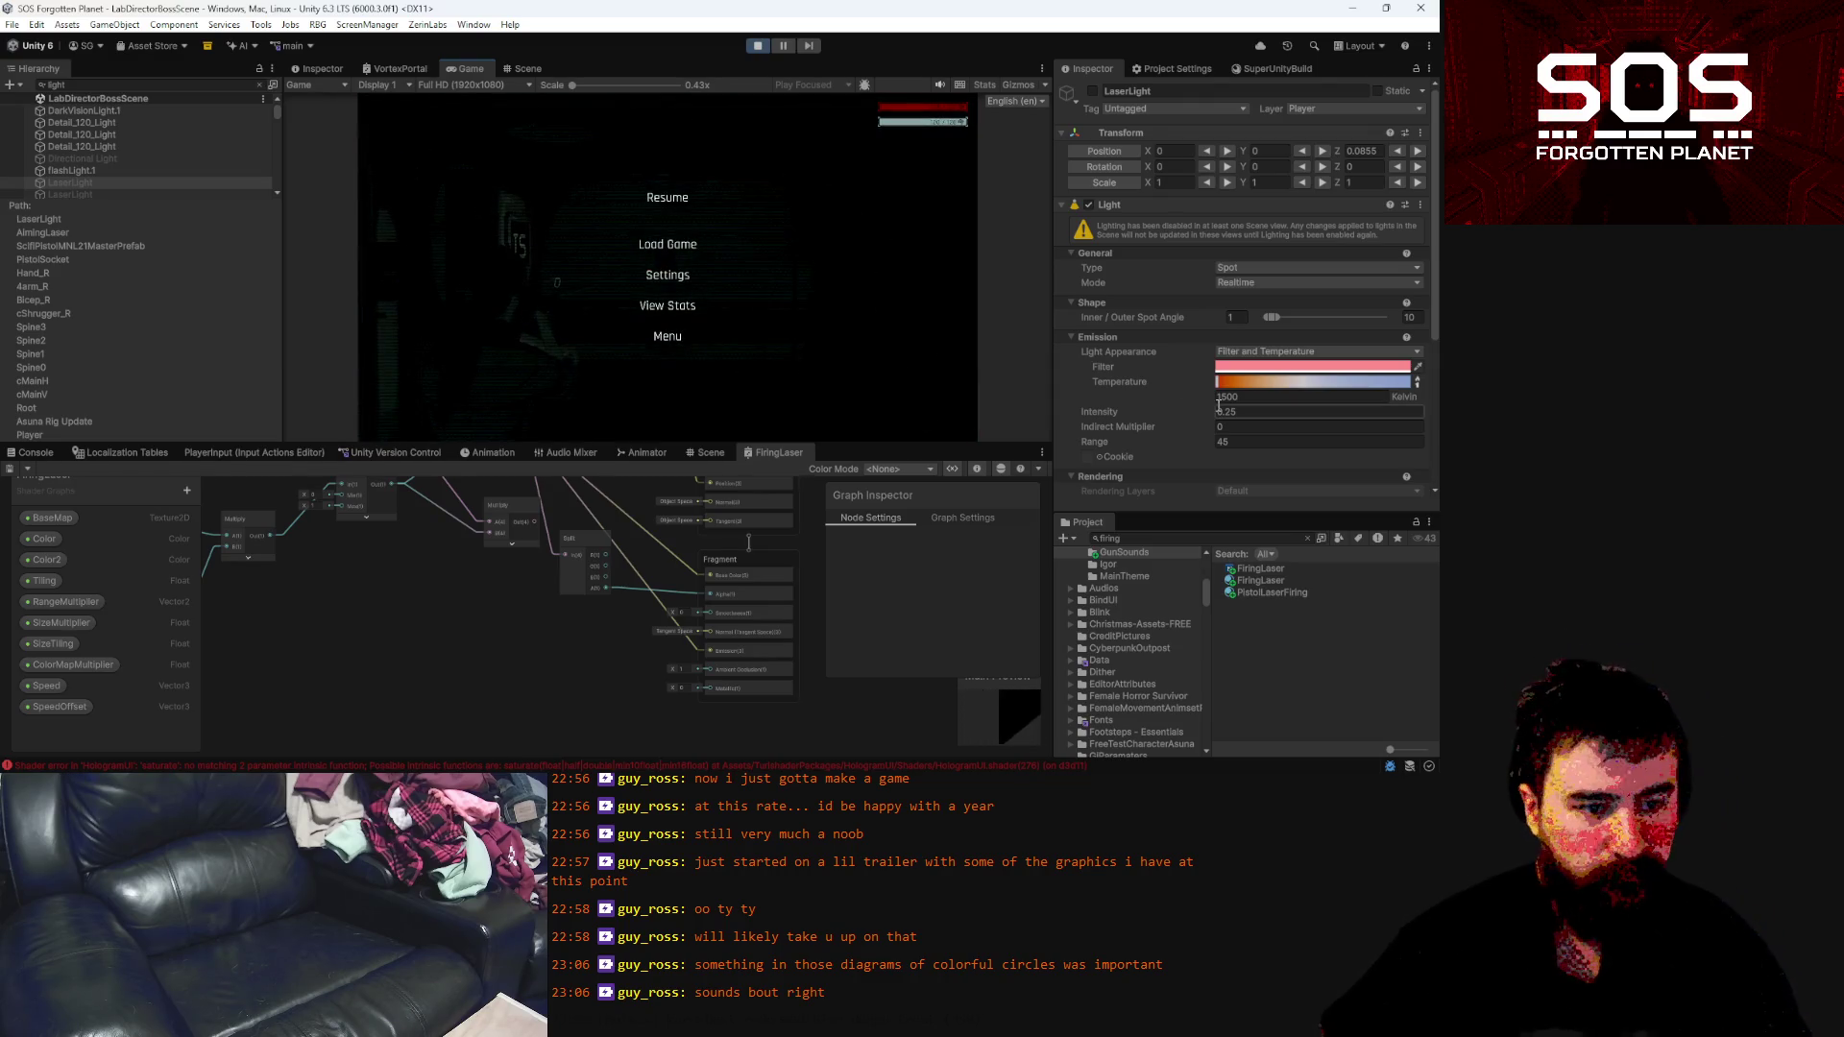
left_click(1270, 593)
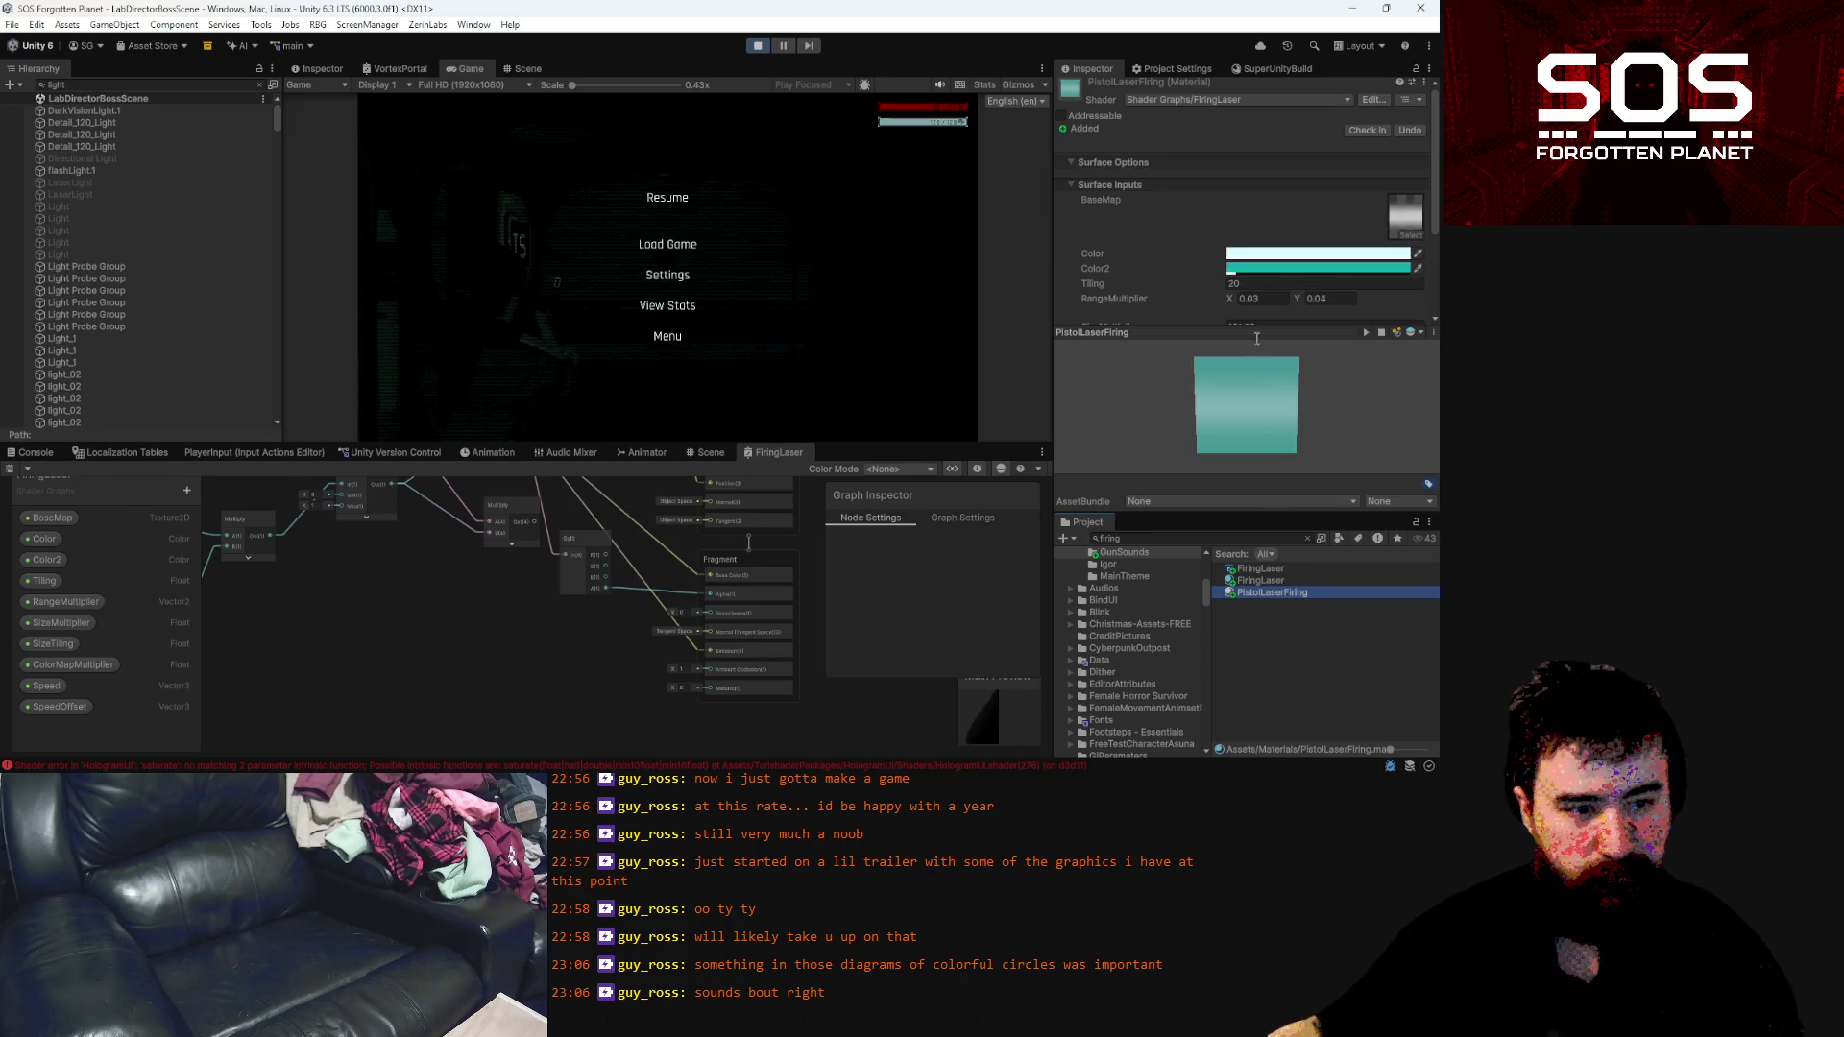
Collapse the material preview and set the laser material's Speed X to -10, then resume the game
scroll(1255, 326, "down", 3)
left_click(1249, 333)
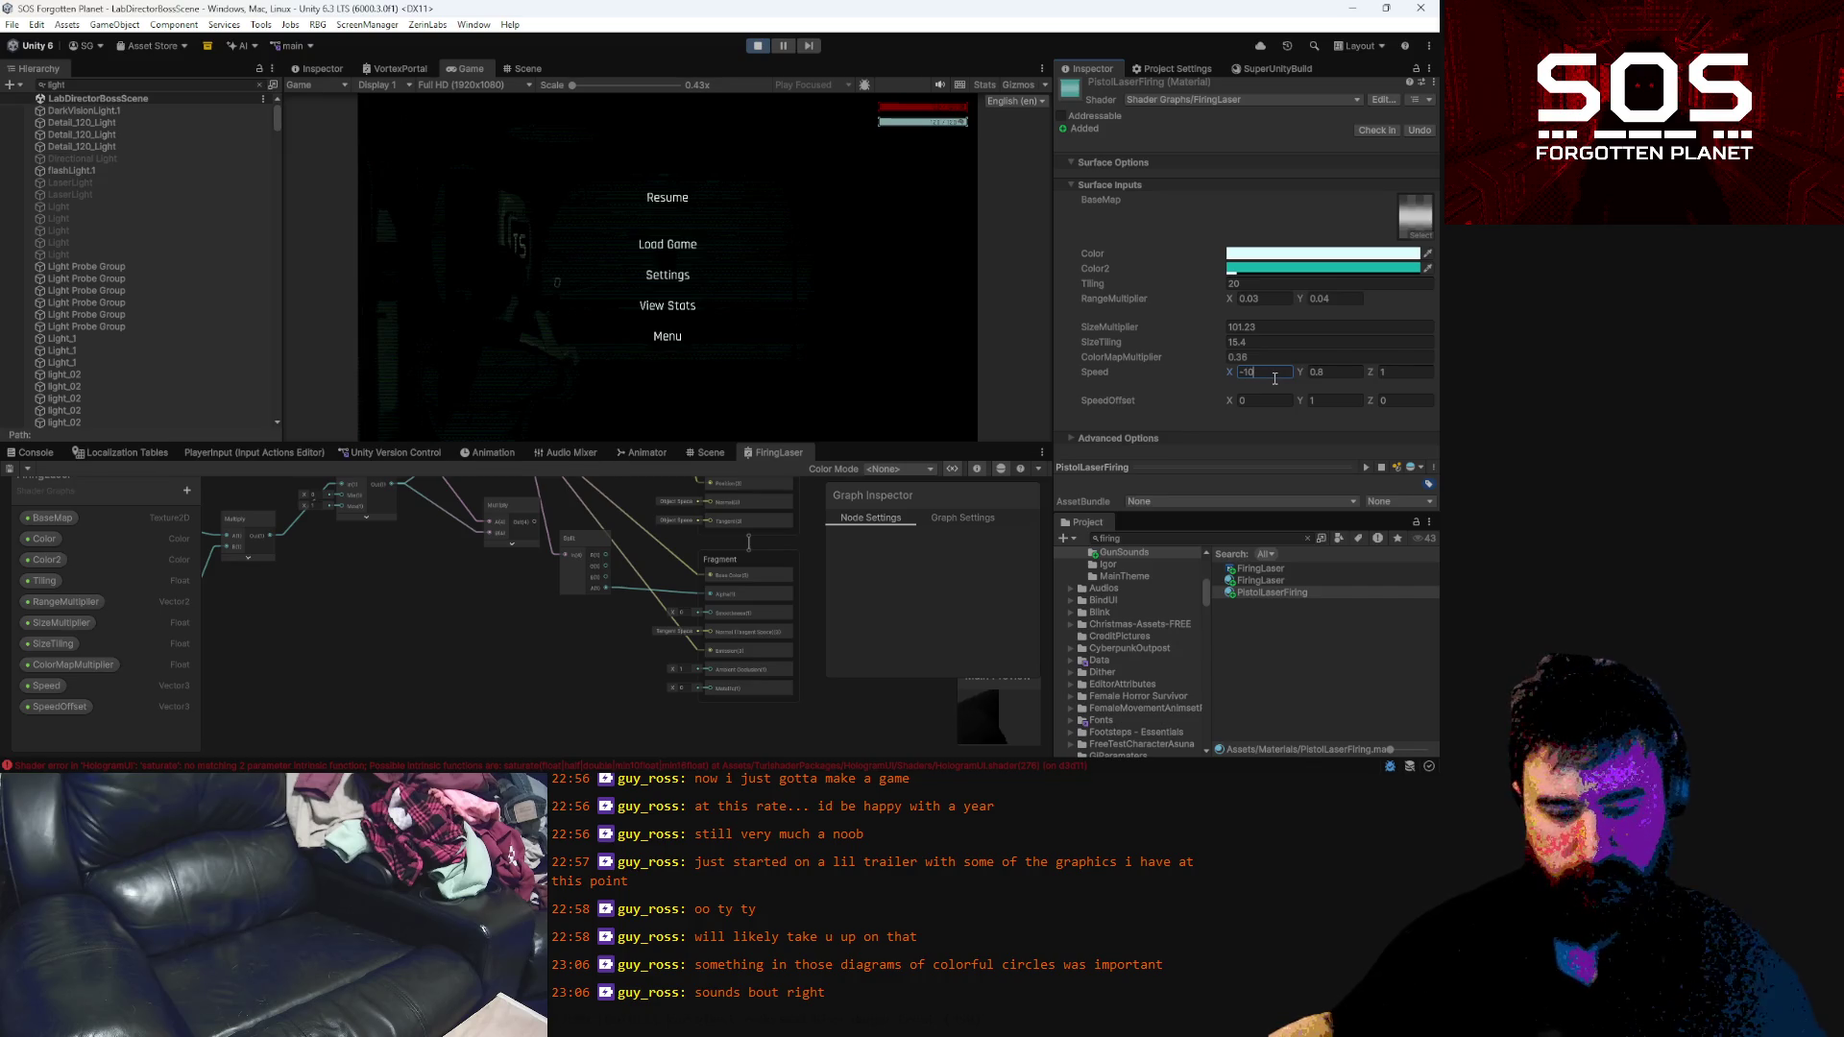
left_click(667, 197)
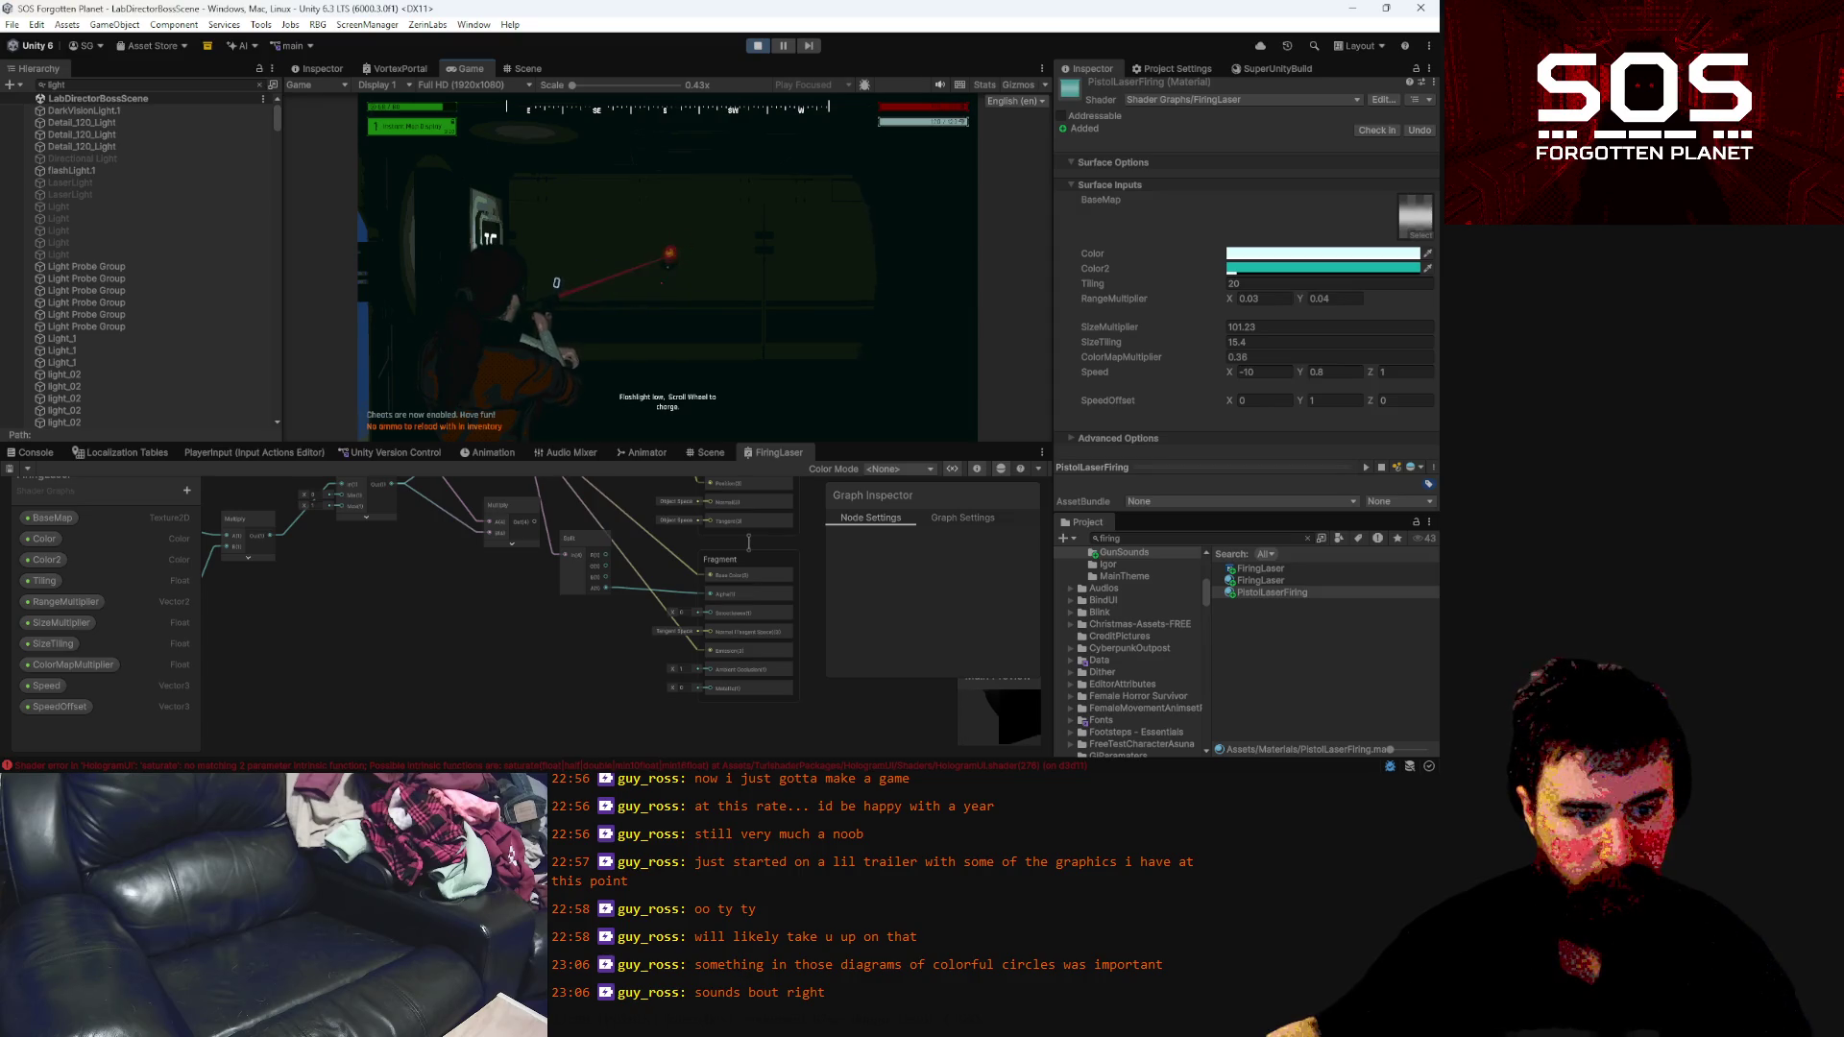
Fire a test laser shot, then raise Speed X to -100 and resume play
key("Escape")
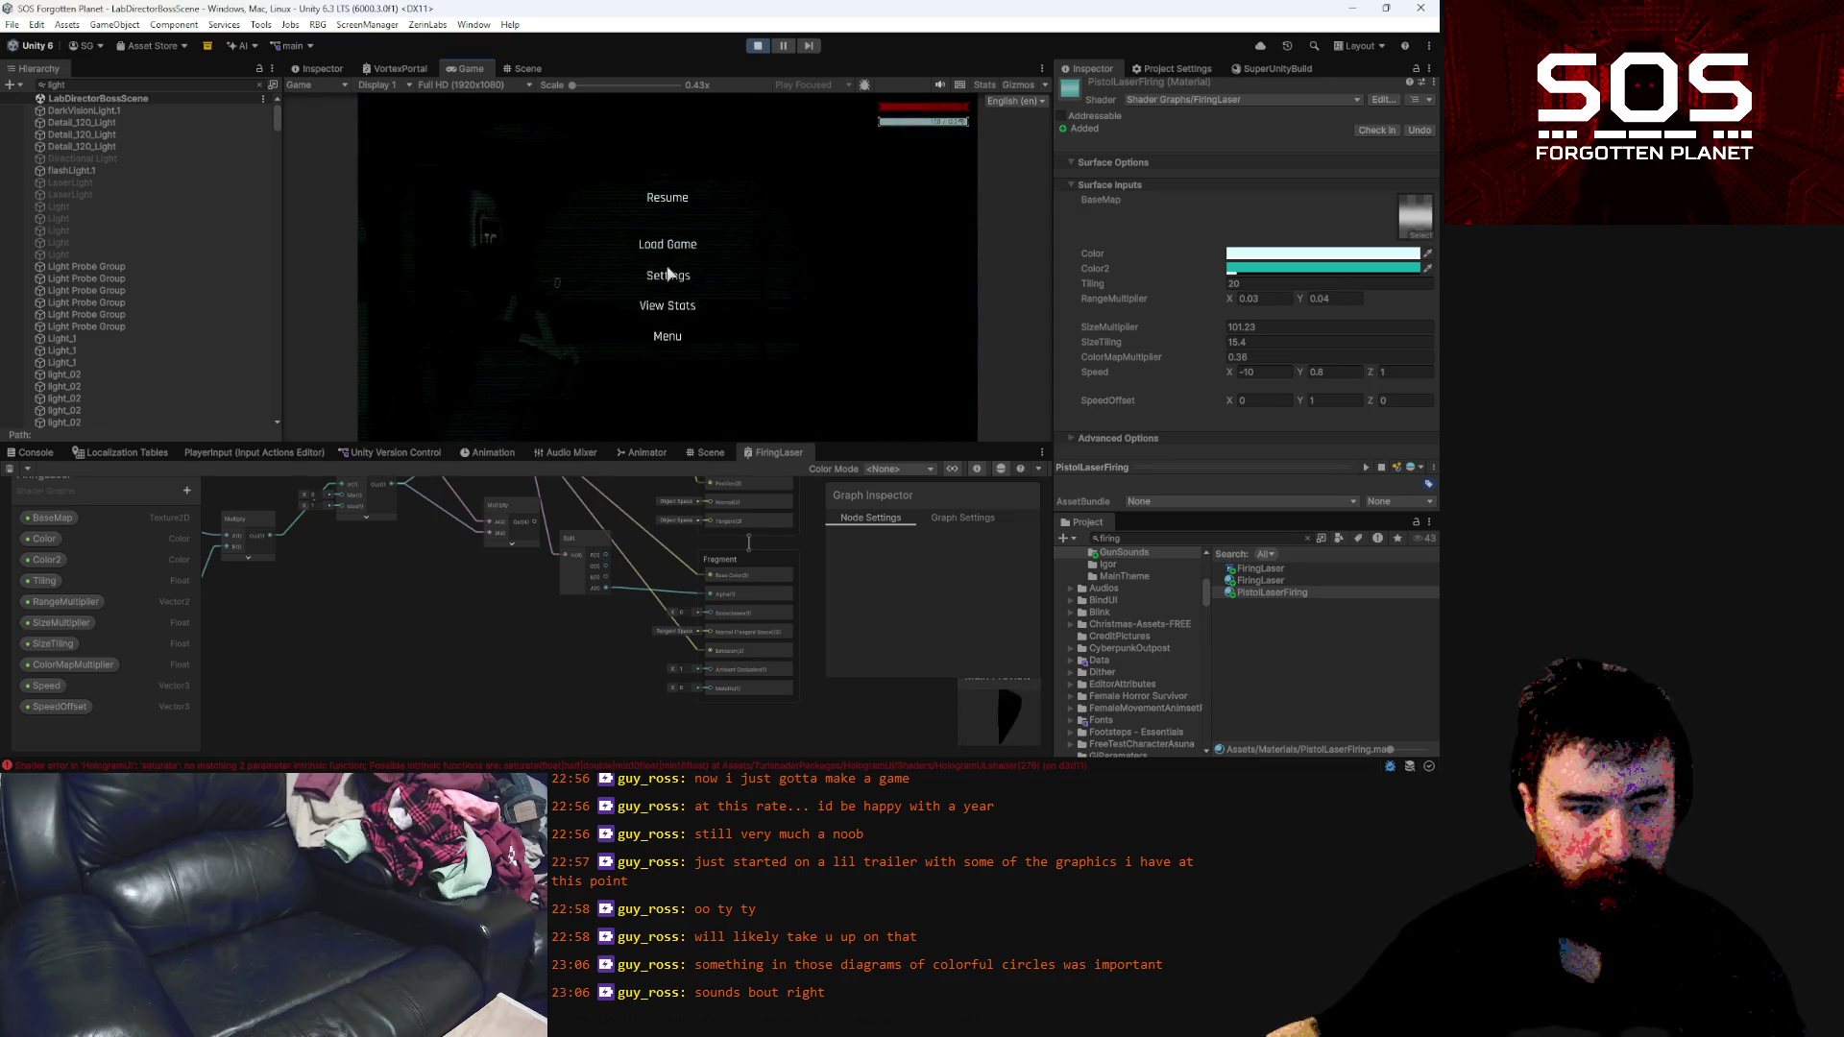
key("Escape")
left_click(669, 275)
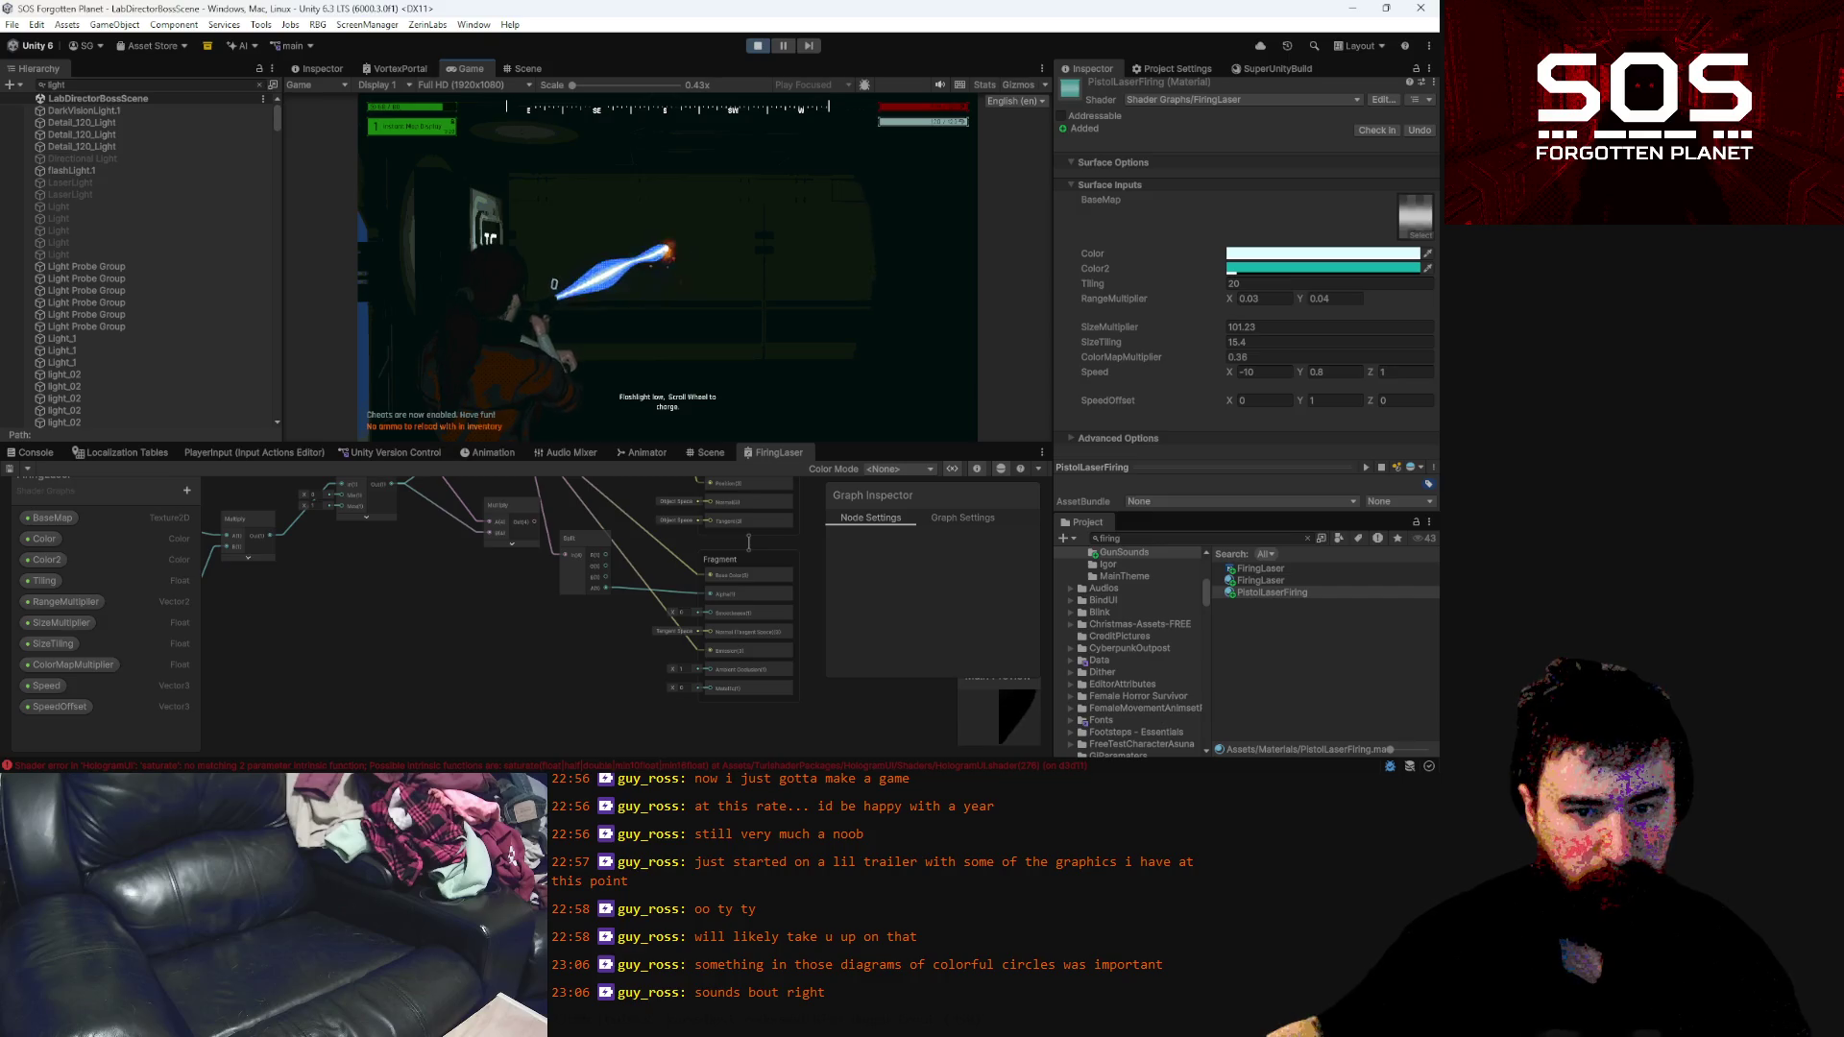
key("Escape")
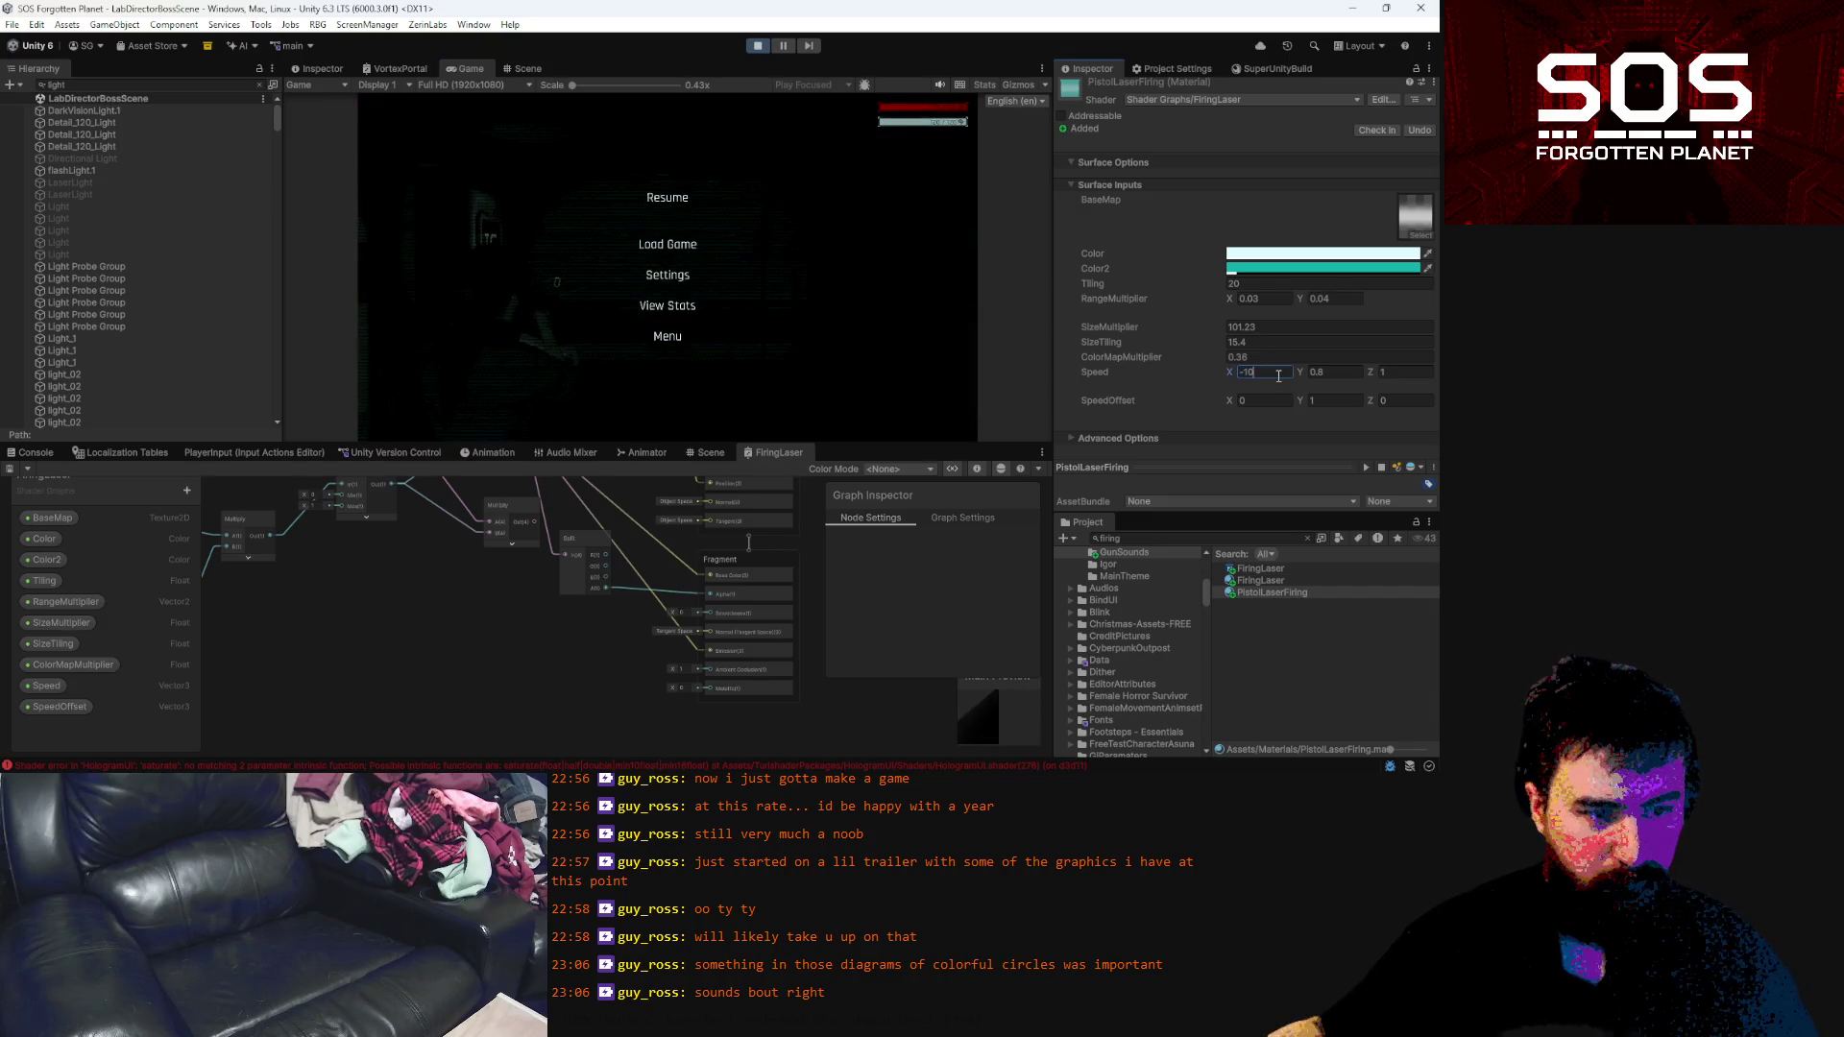
key("Escape")
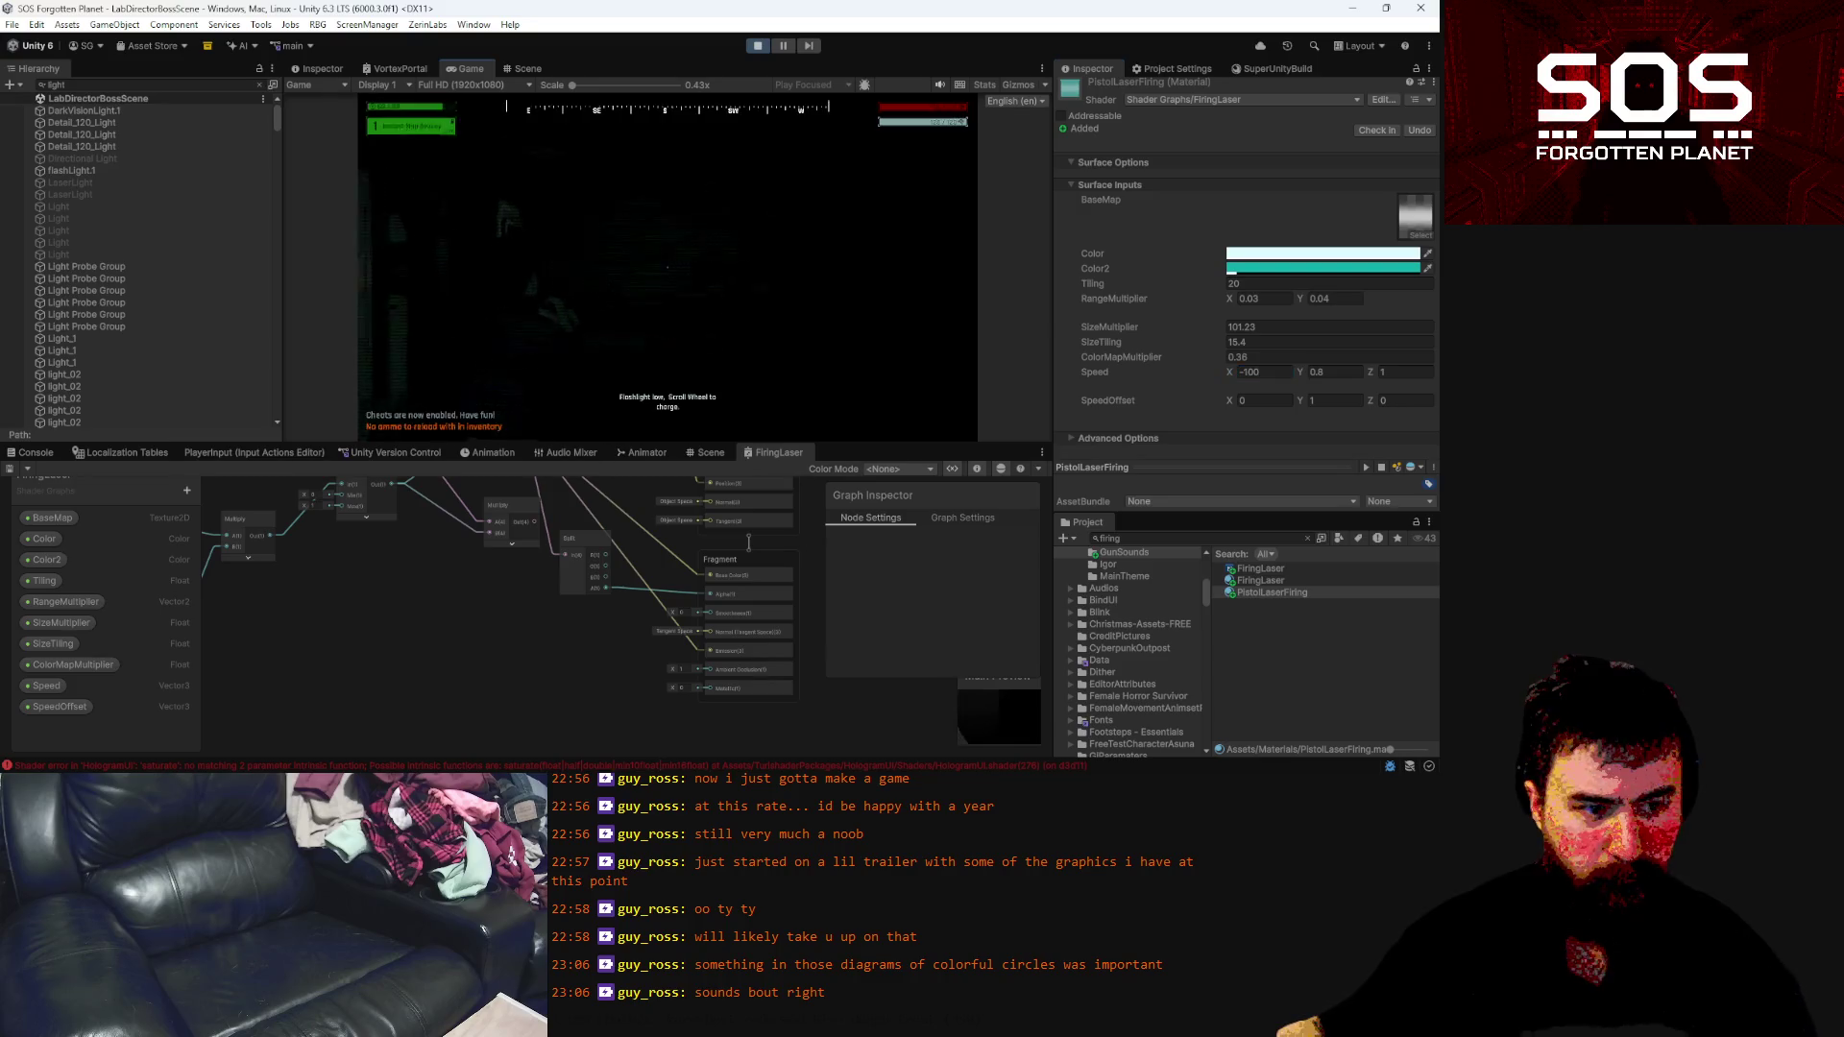
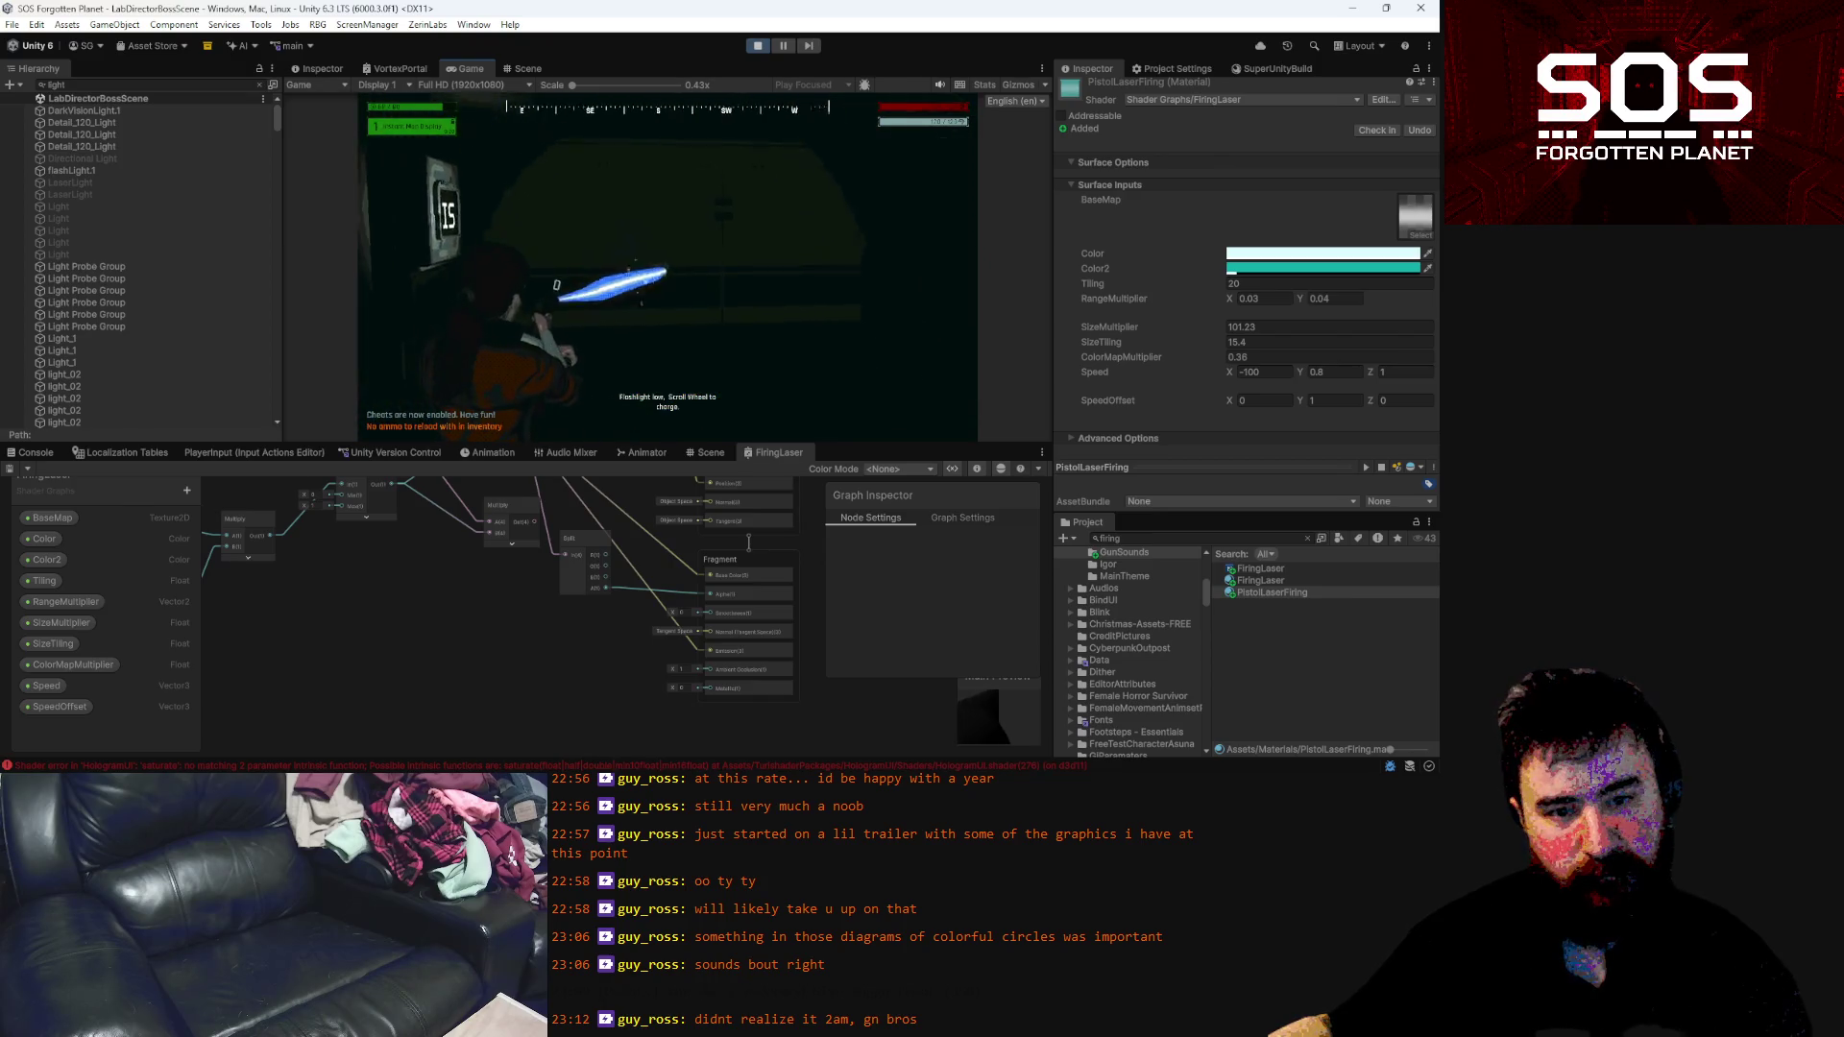
Enable the LaserLight spot light and test-fire to see its red glow at the laser tip
key("Escape")
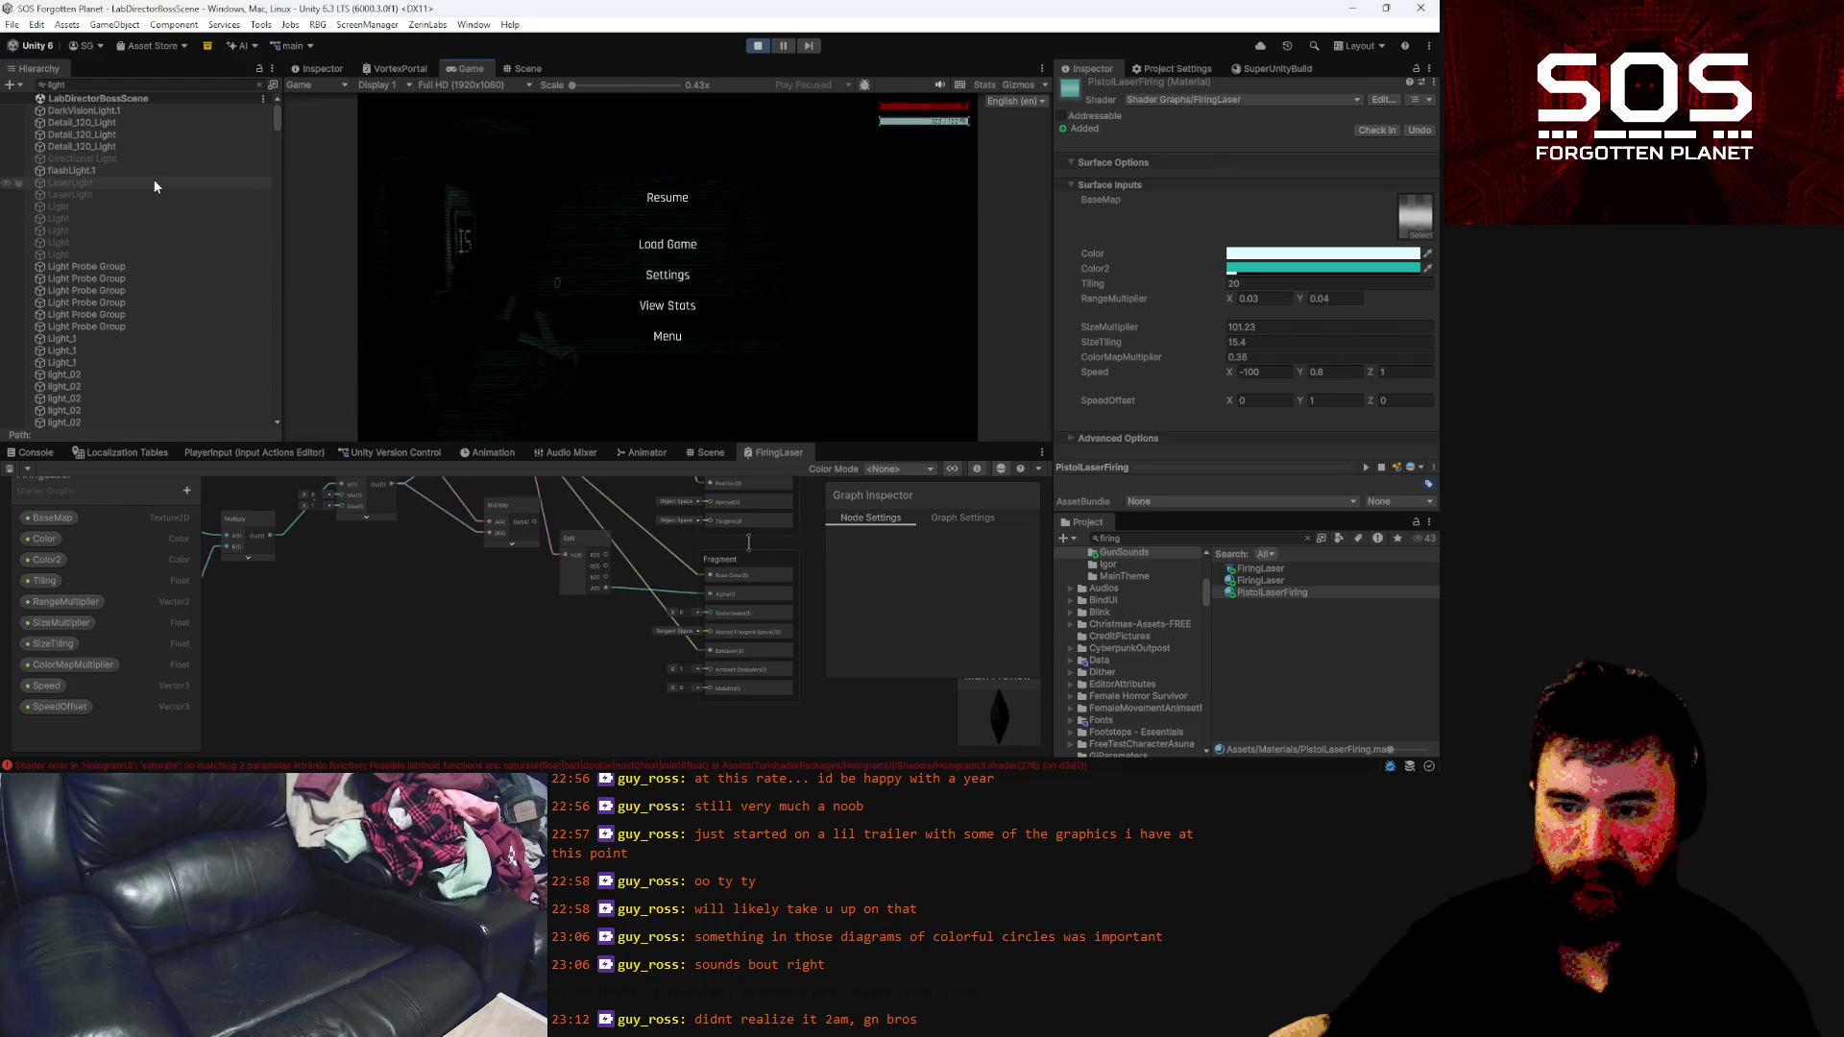
left_click(154, 182)
left_click(1093, 91)
left_click(667, 197)
left_click(667, 267)
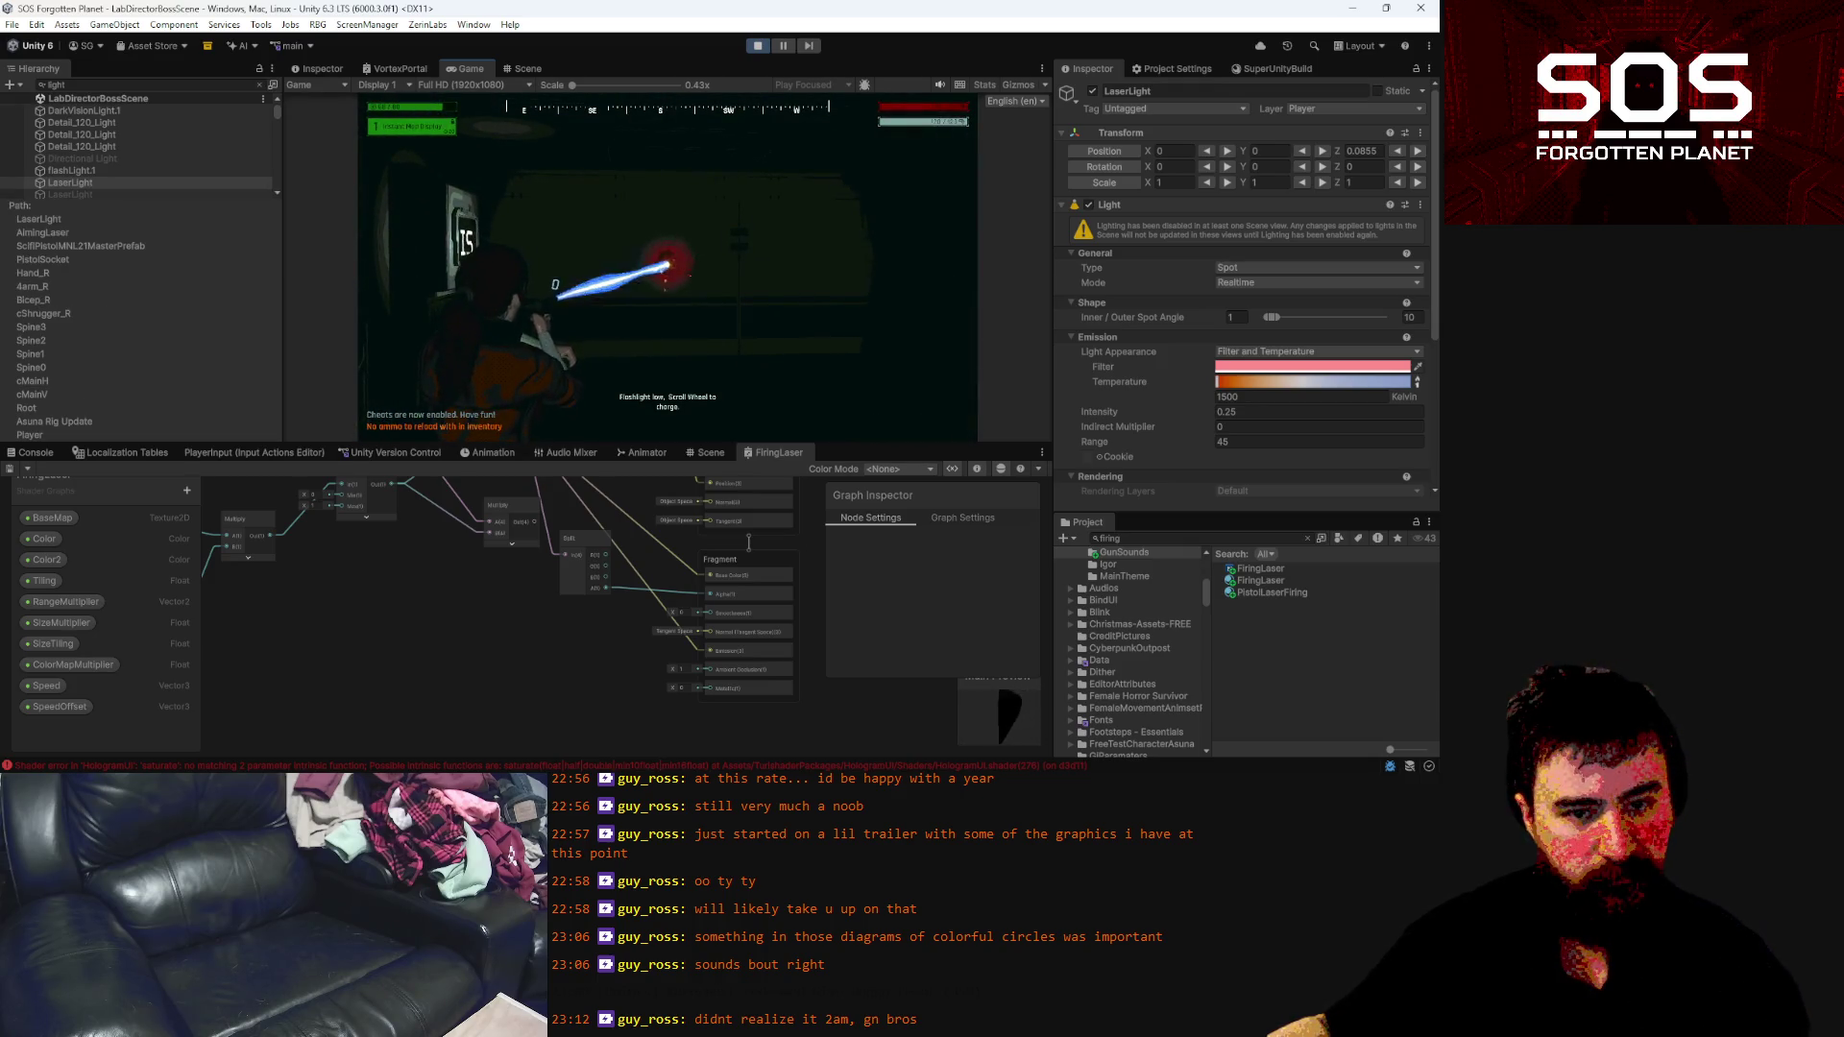
Change LaserLight's filter colour to cyan (8EFDF3) and resume play to test it
key("Escape")
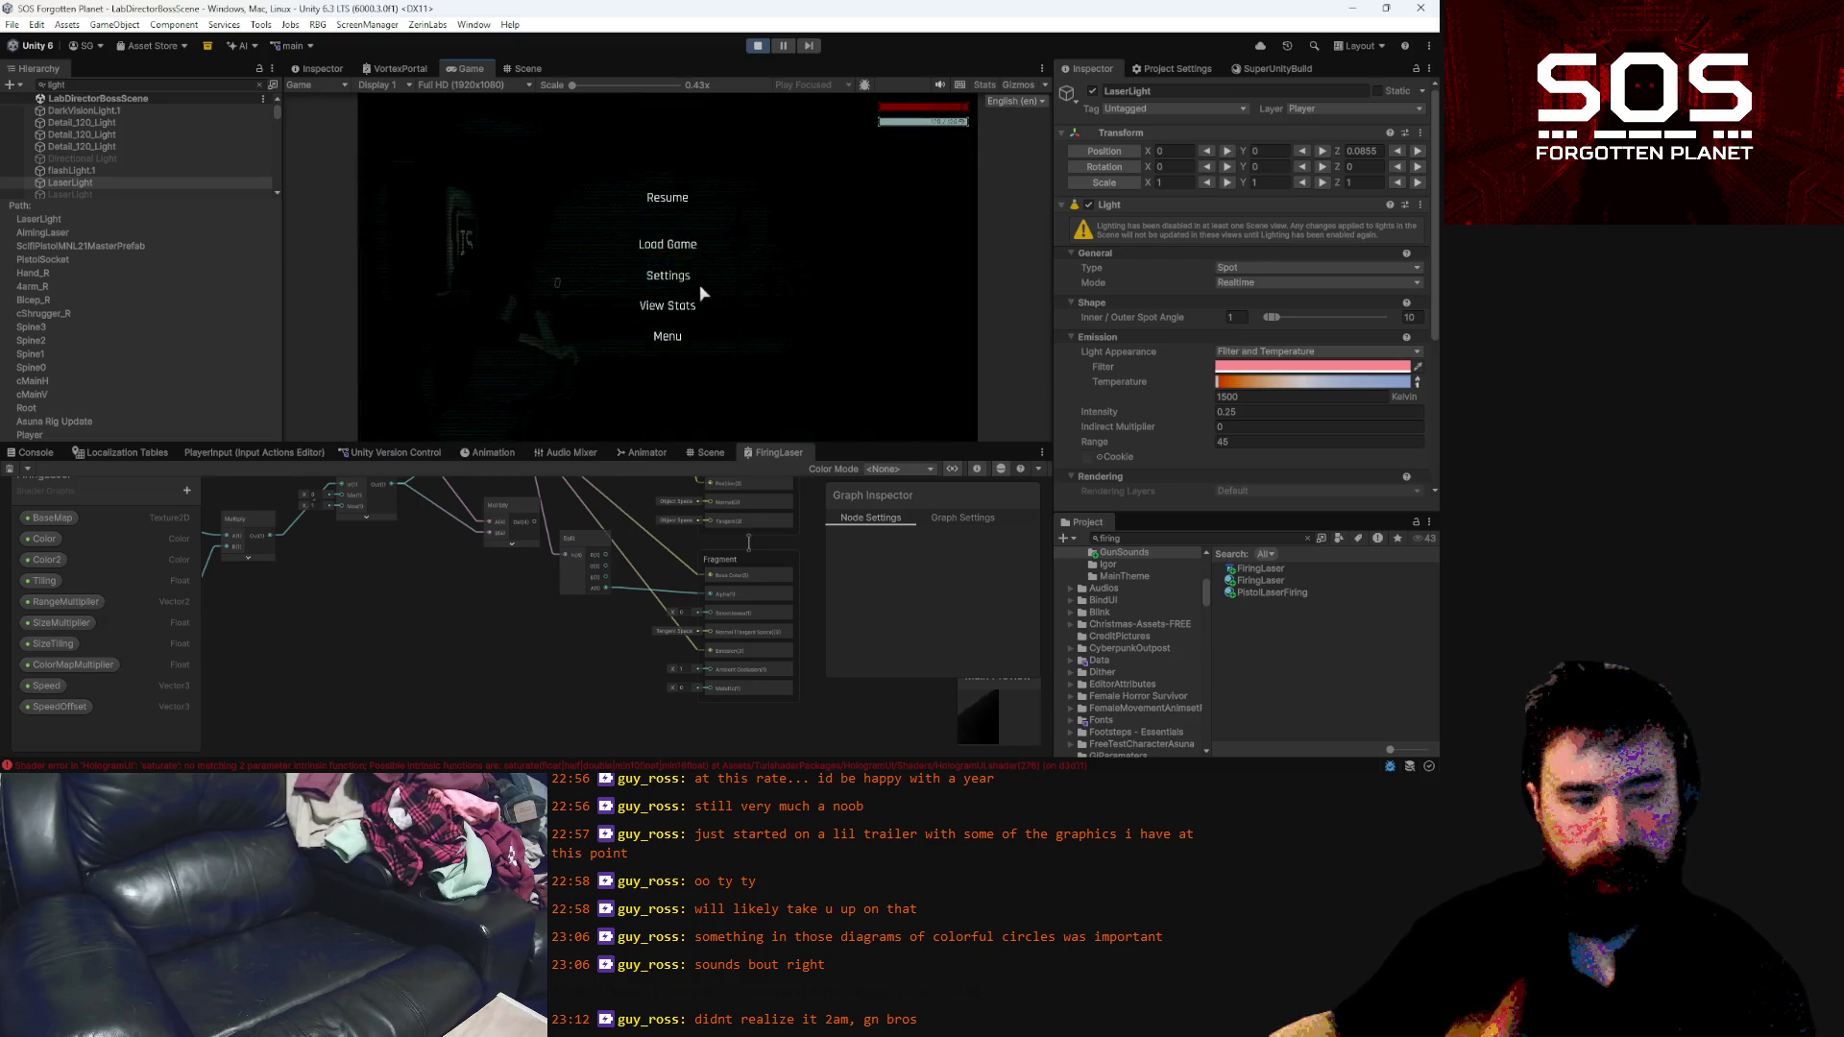
left_click(1251, 370)
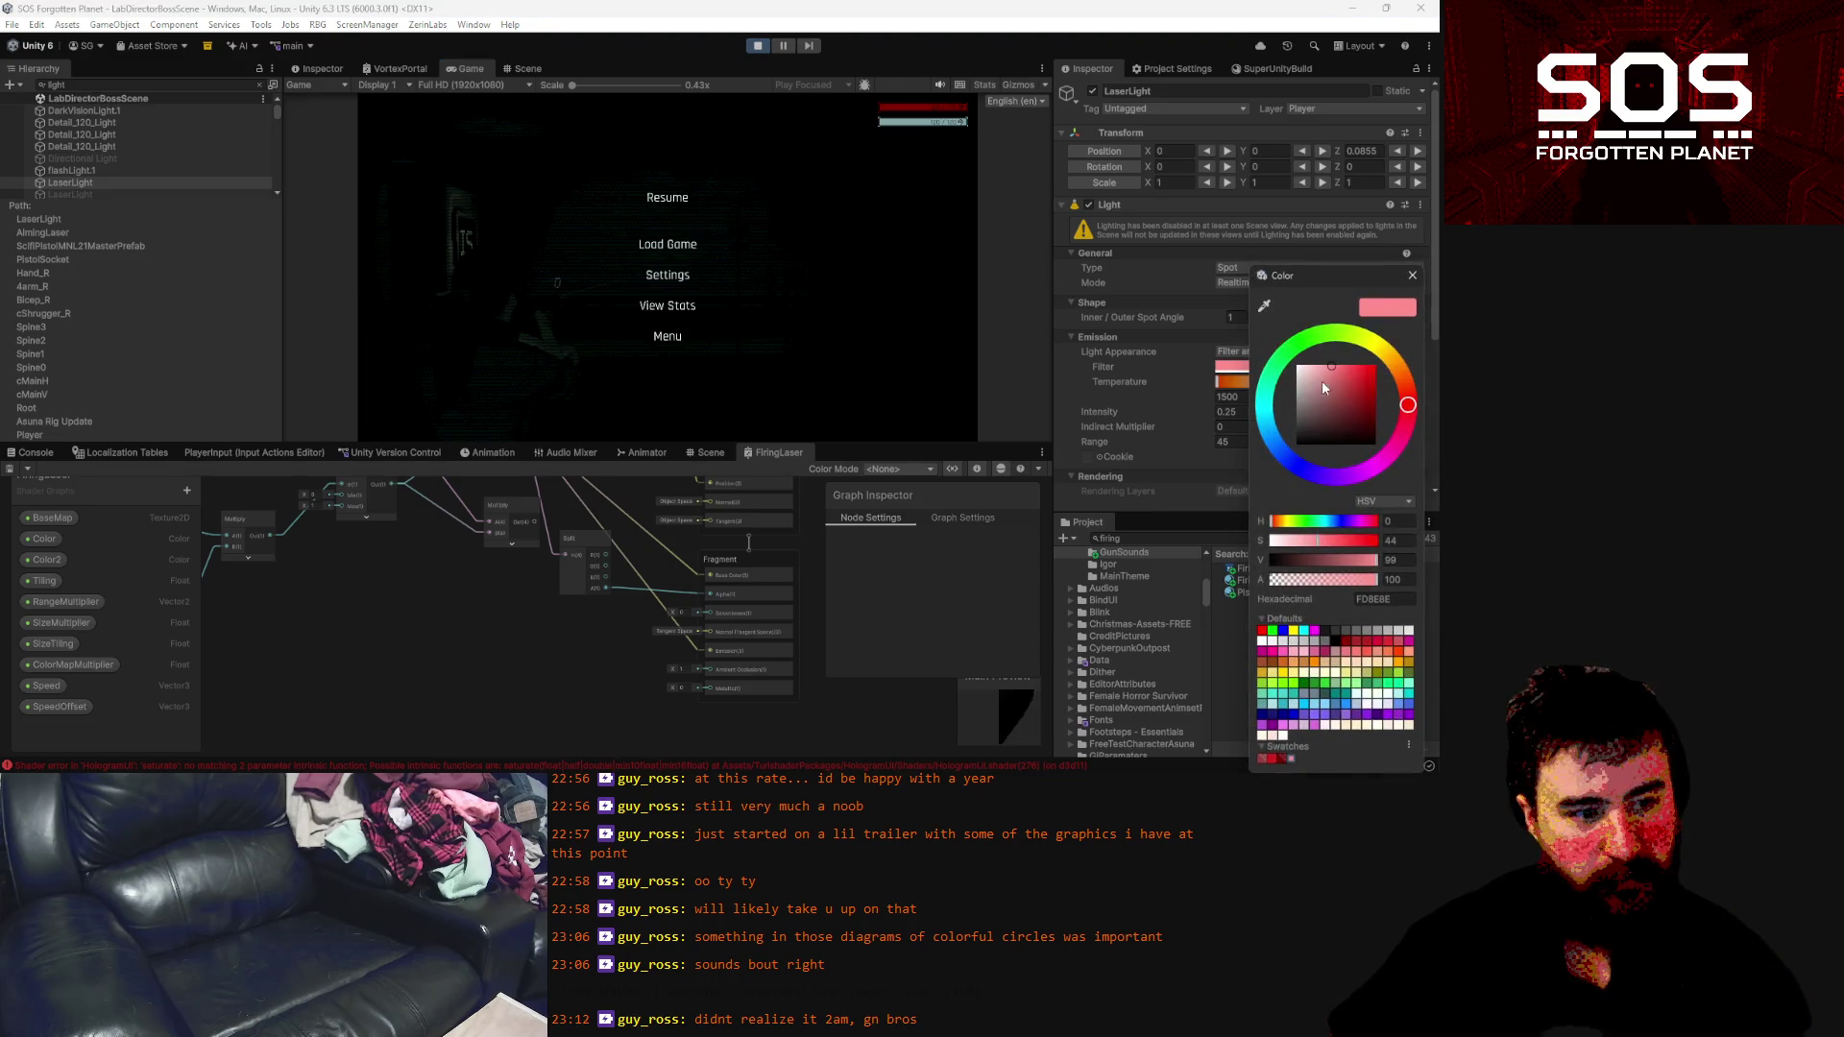
left_click(1262, 394)
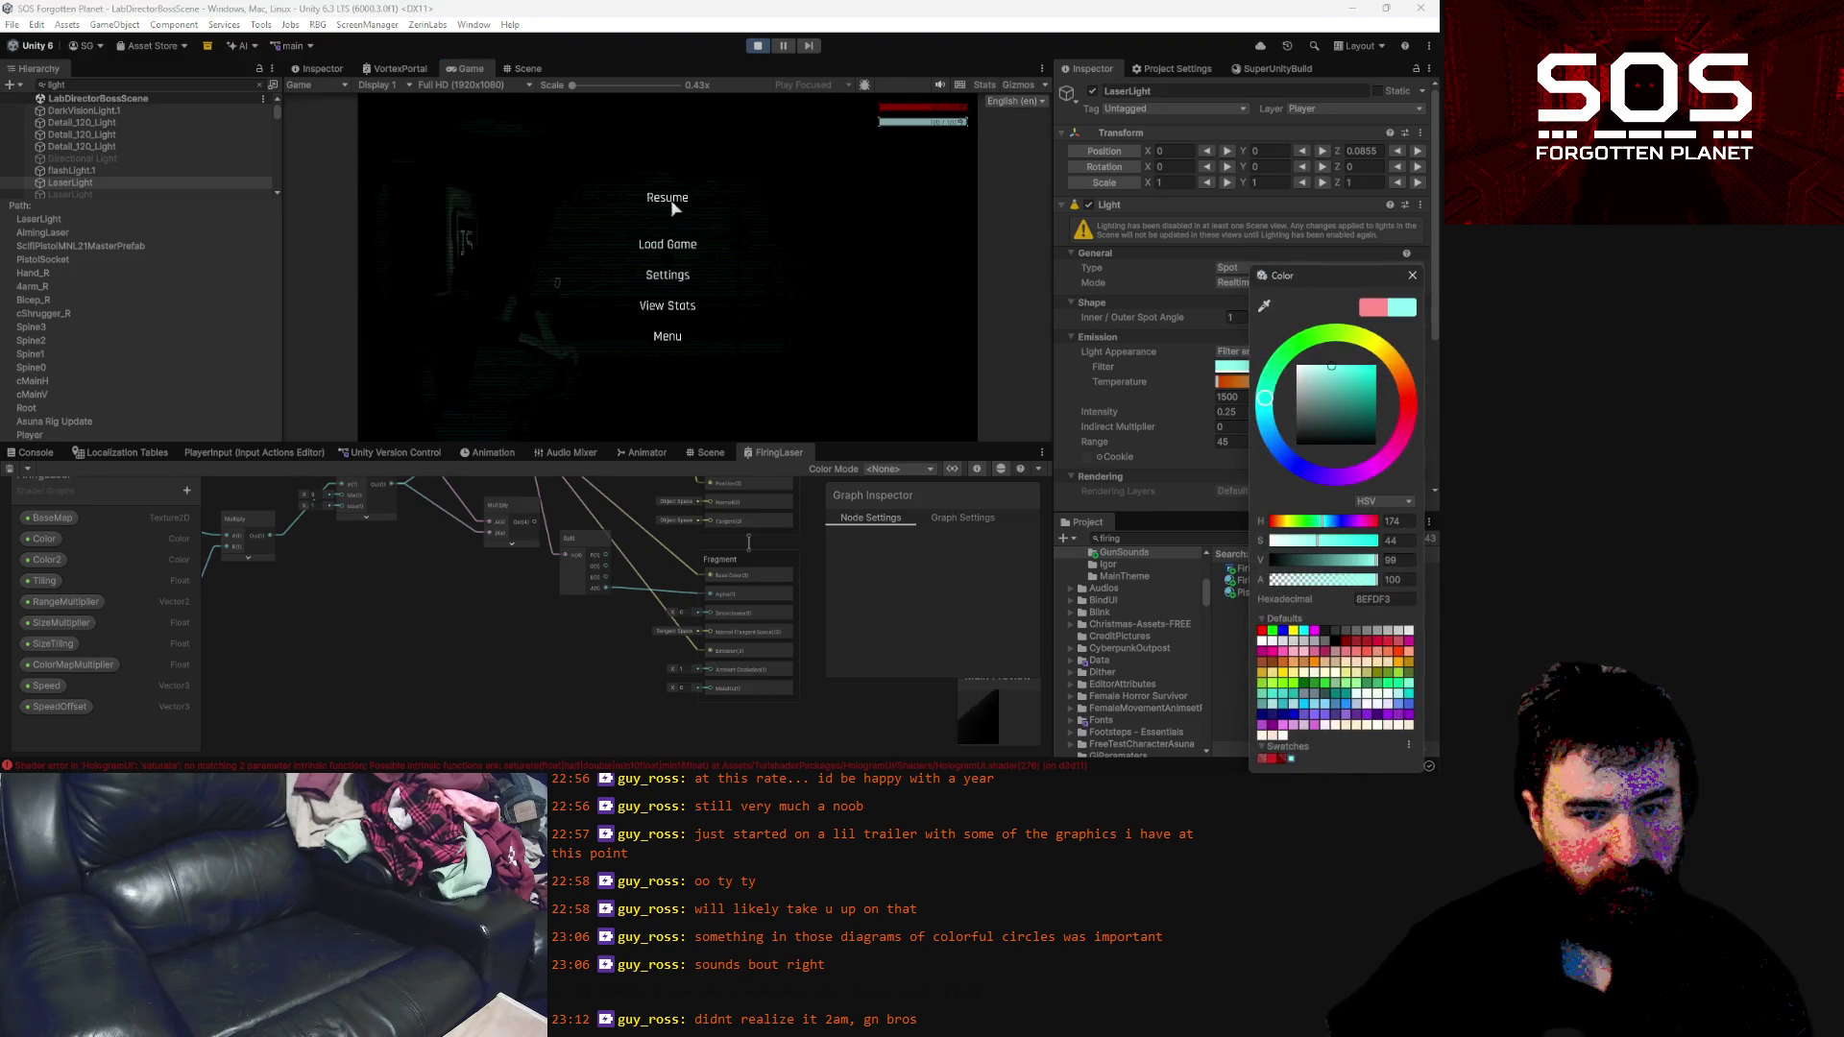
left_click(671, 202)
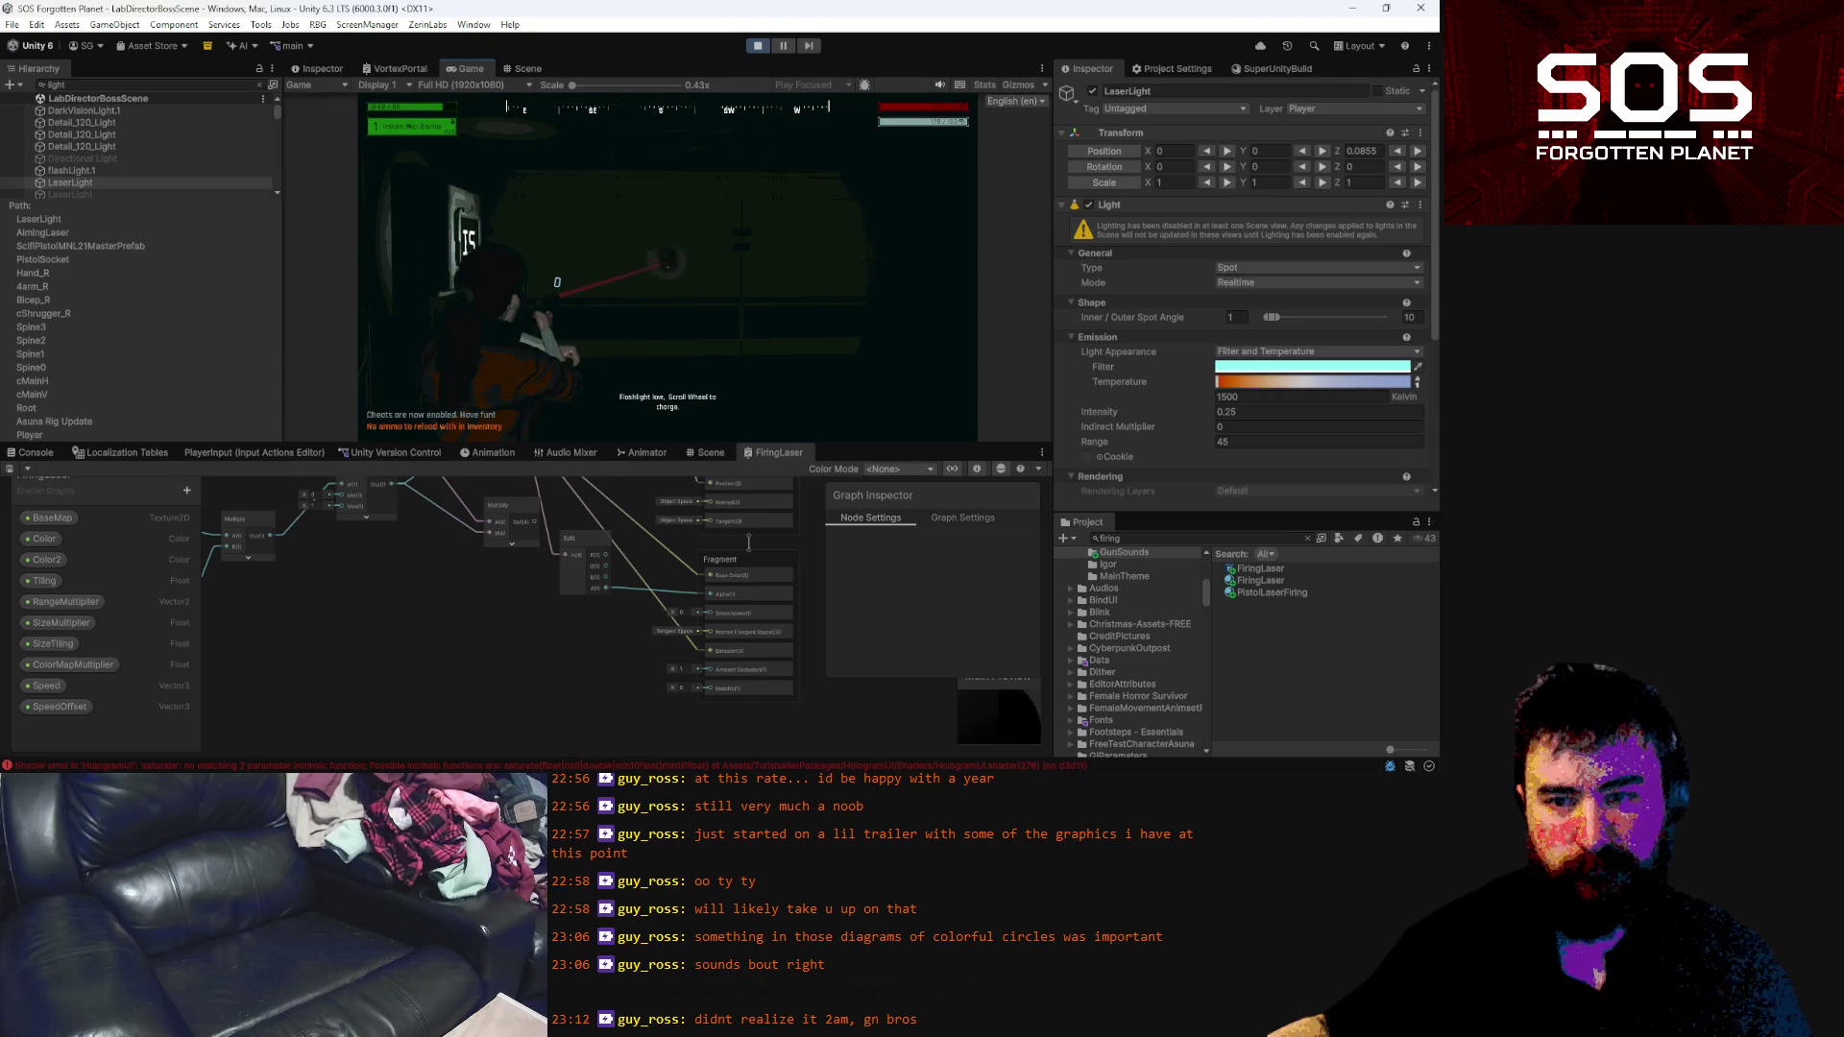
Pause again and select the flashLight.1 object to inspect it
key("Escape")
scroll(77, 168, "up", 2)
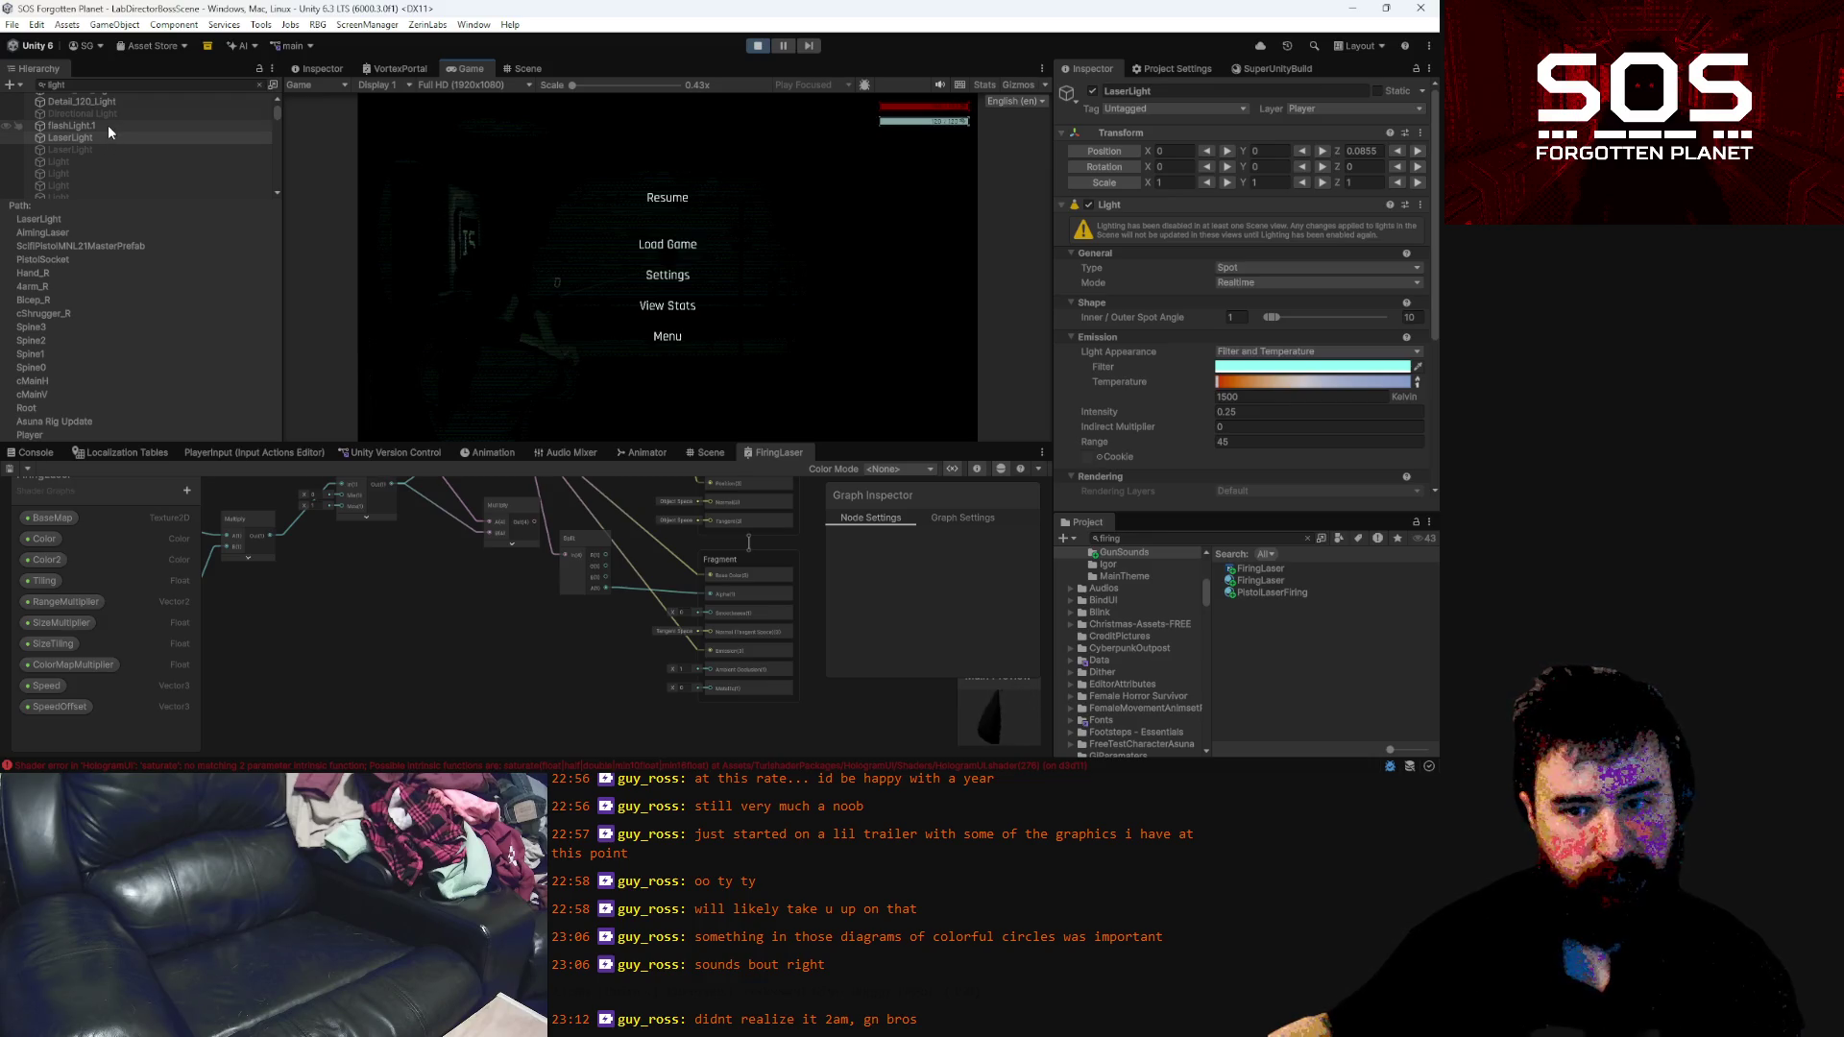
left_click(108, 125)
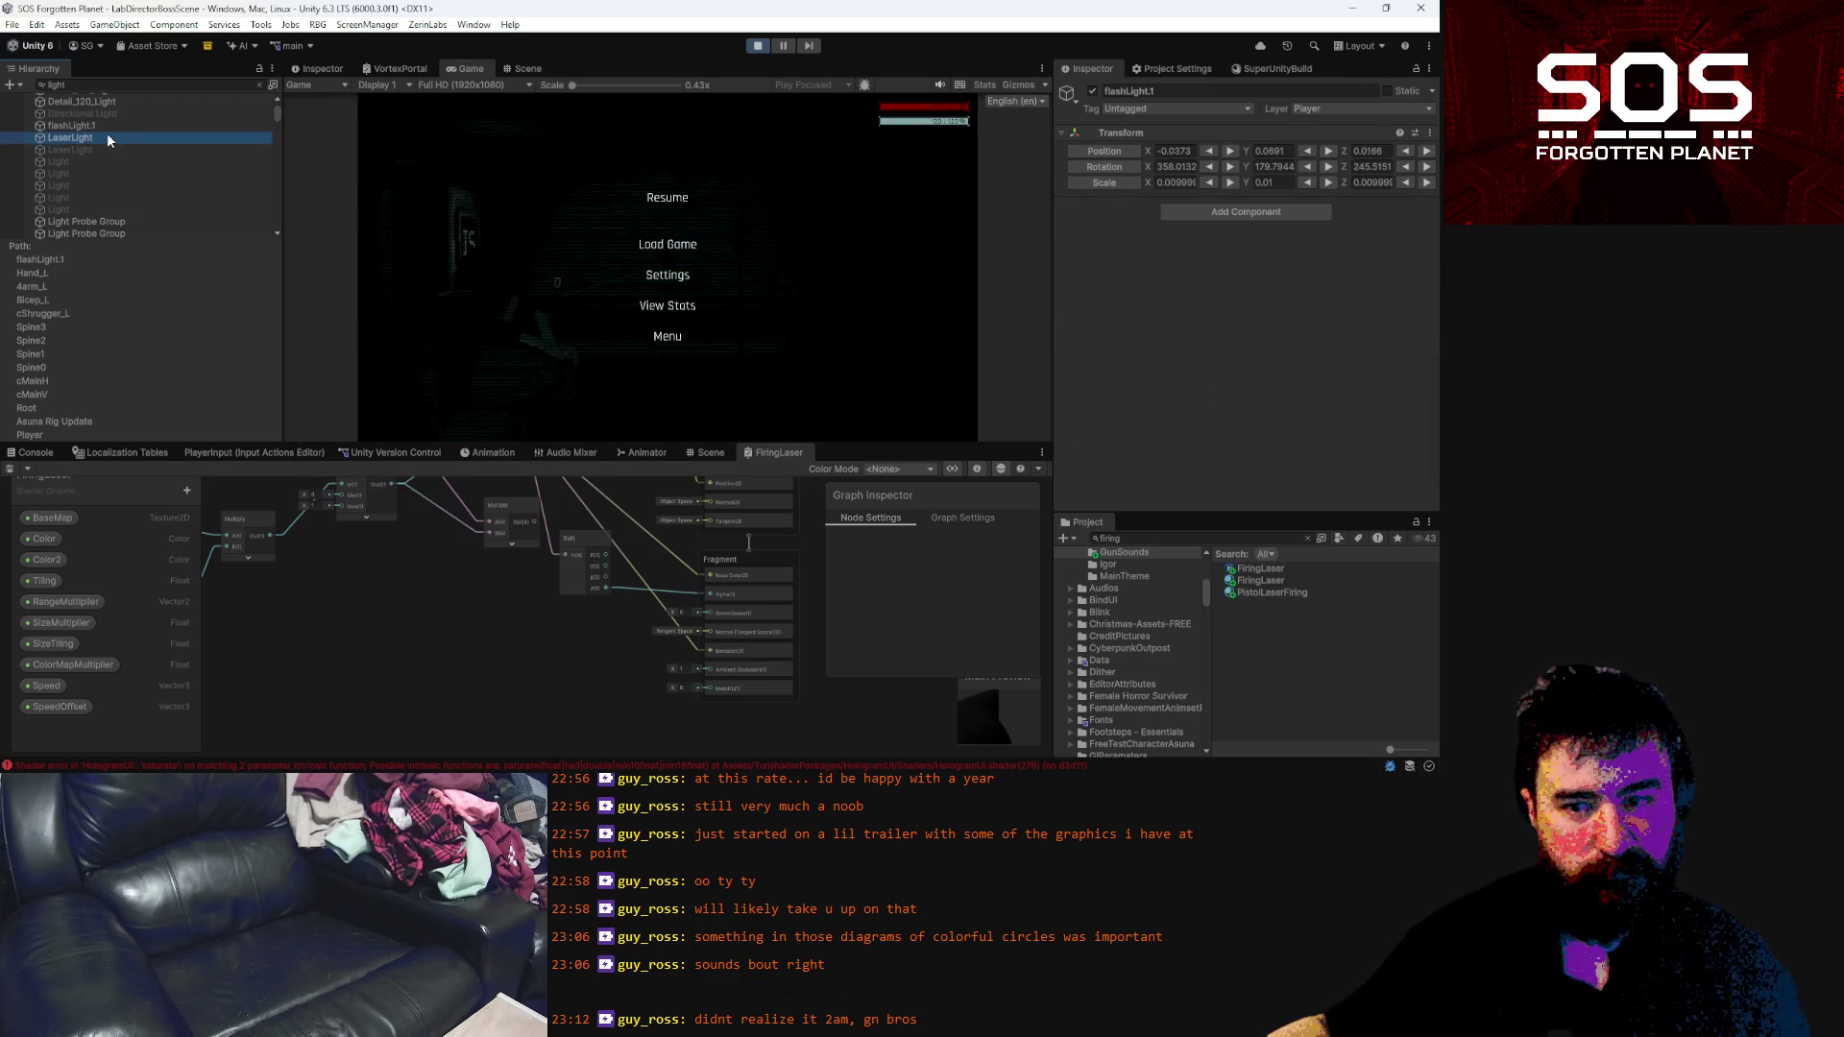
Clear the Hierarchy search and inspect MuzzleFlashParticle and its AimingLaser child
left_click(107, 137)
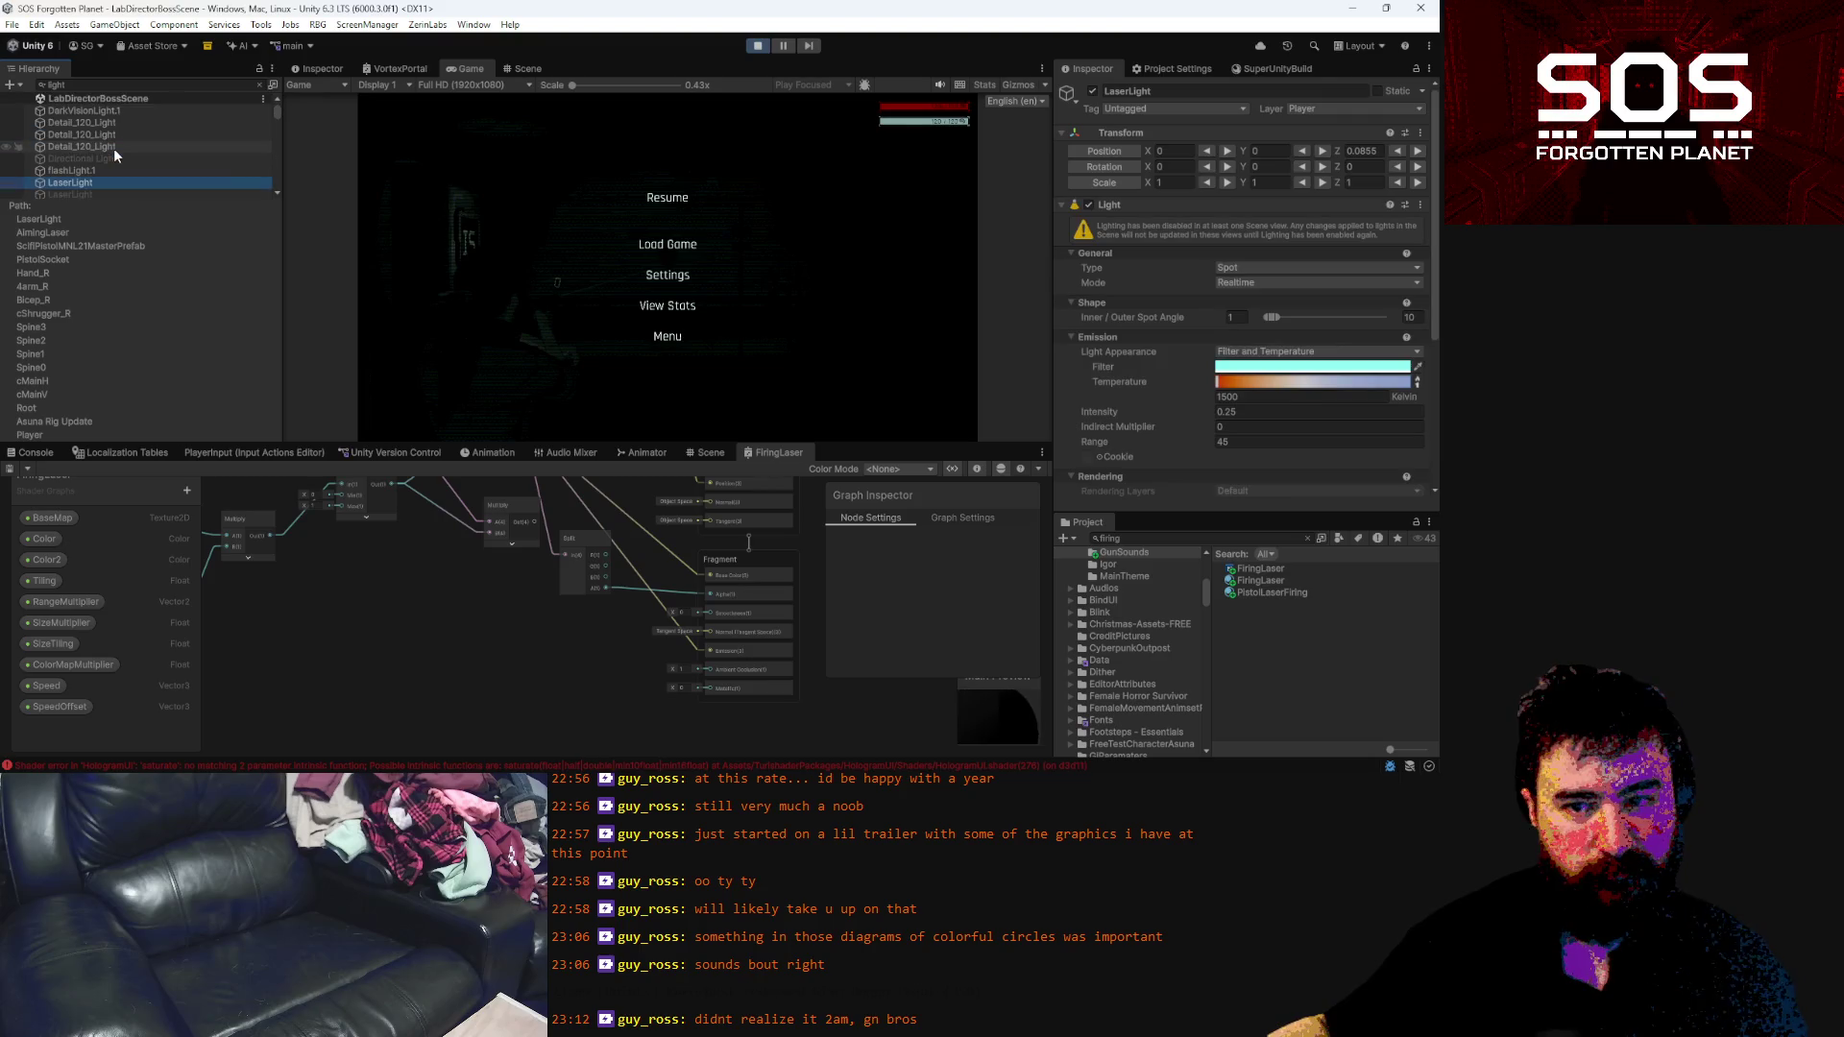
left_click(260, 85)
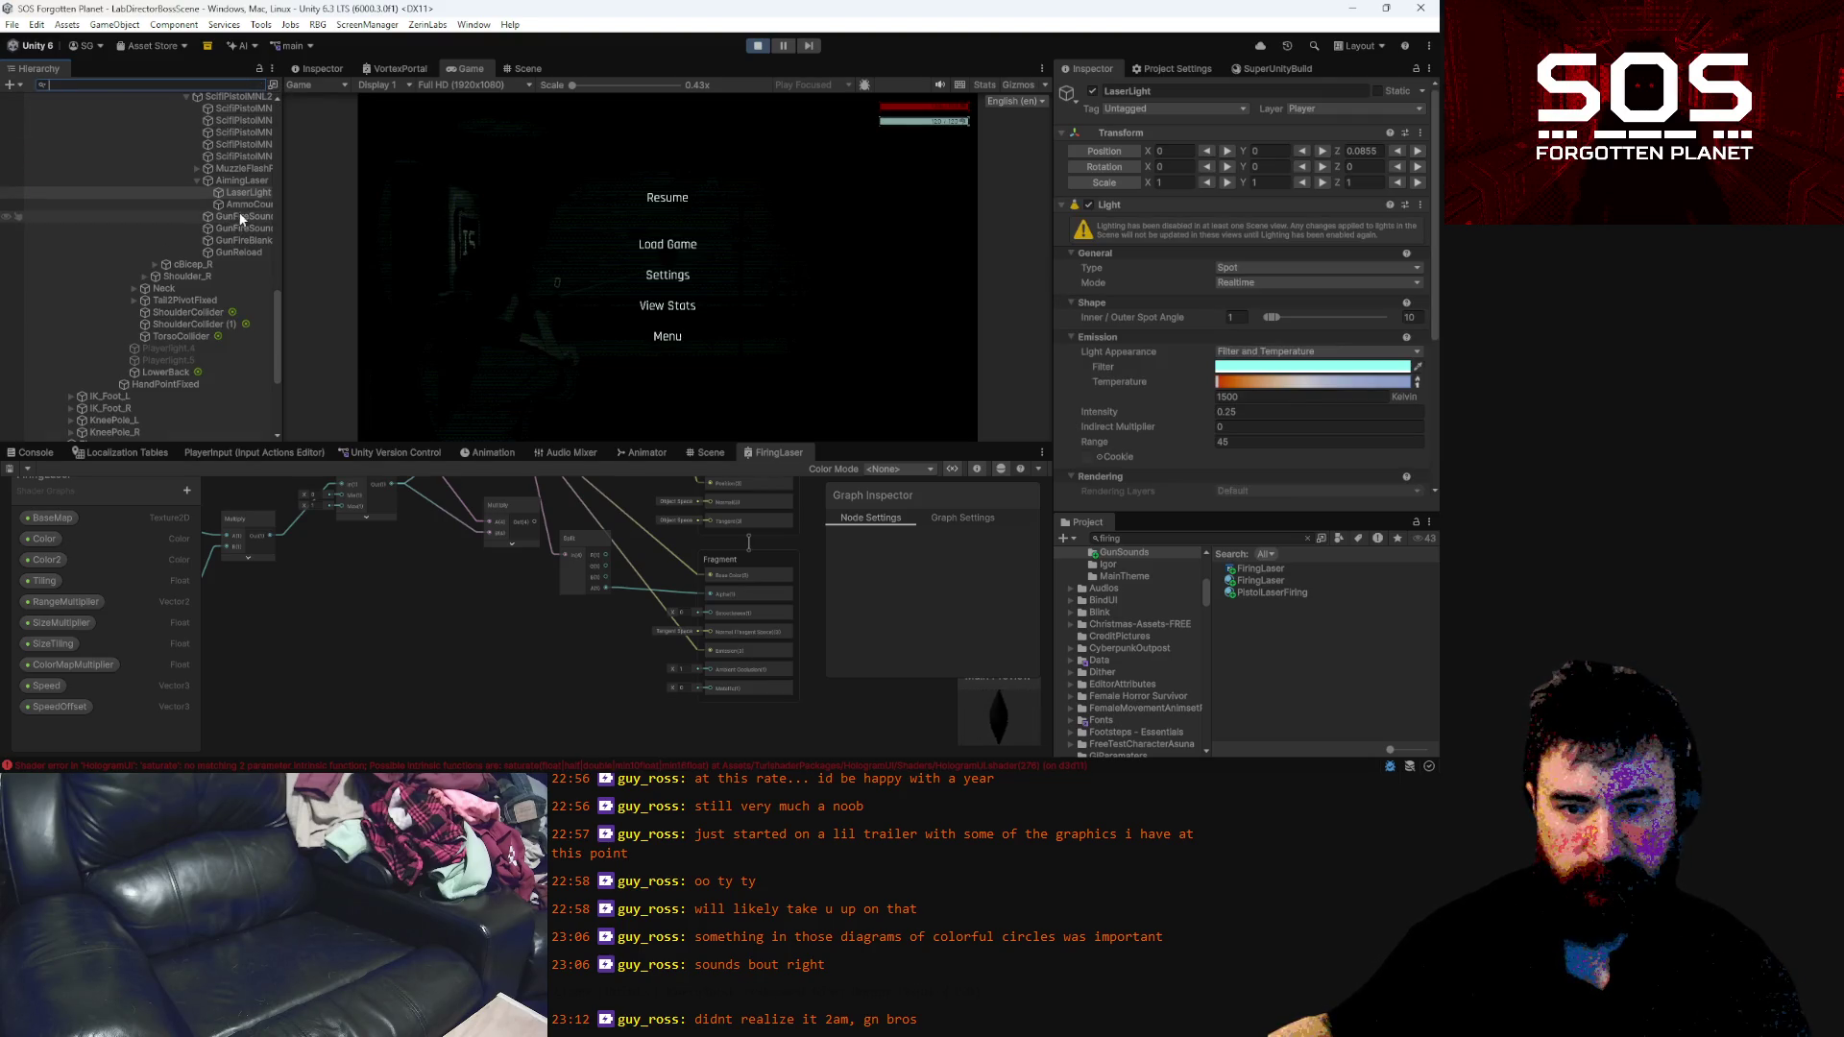
left_click(202, 169)
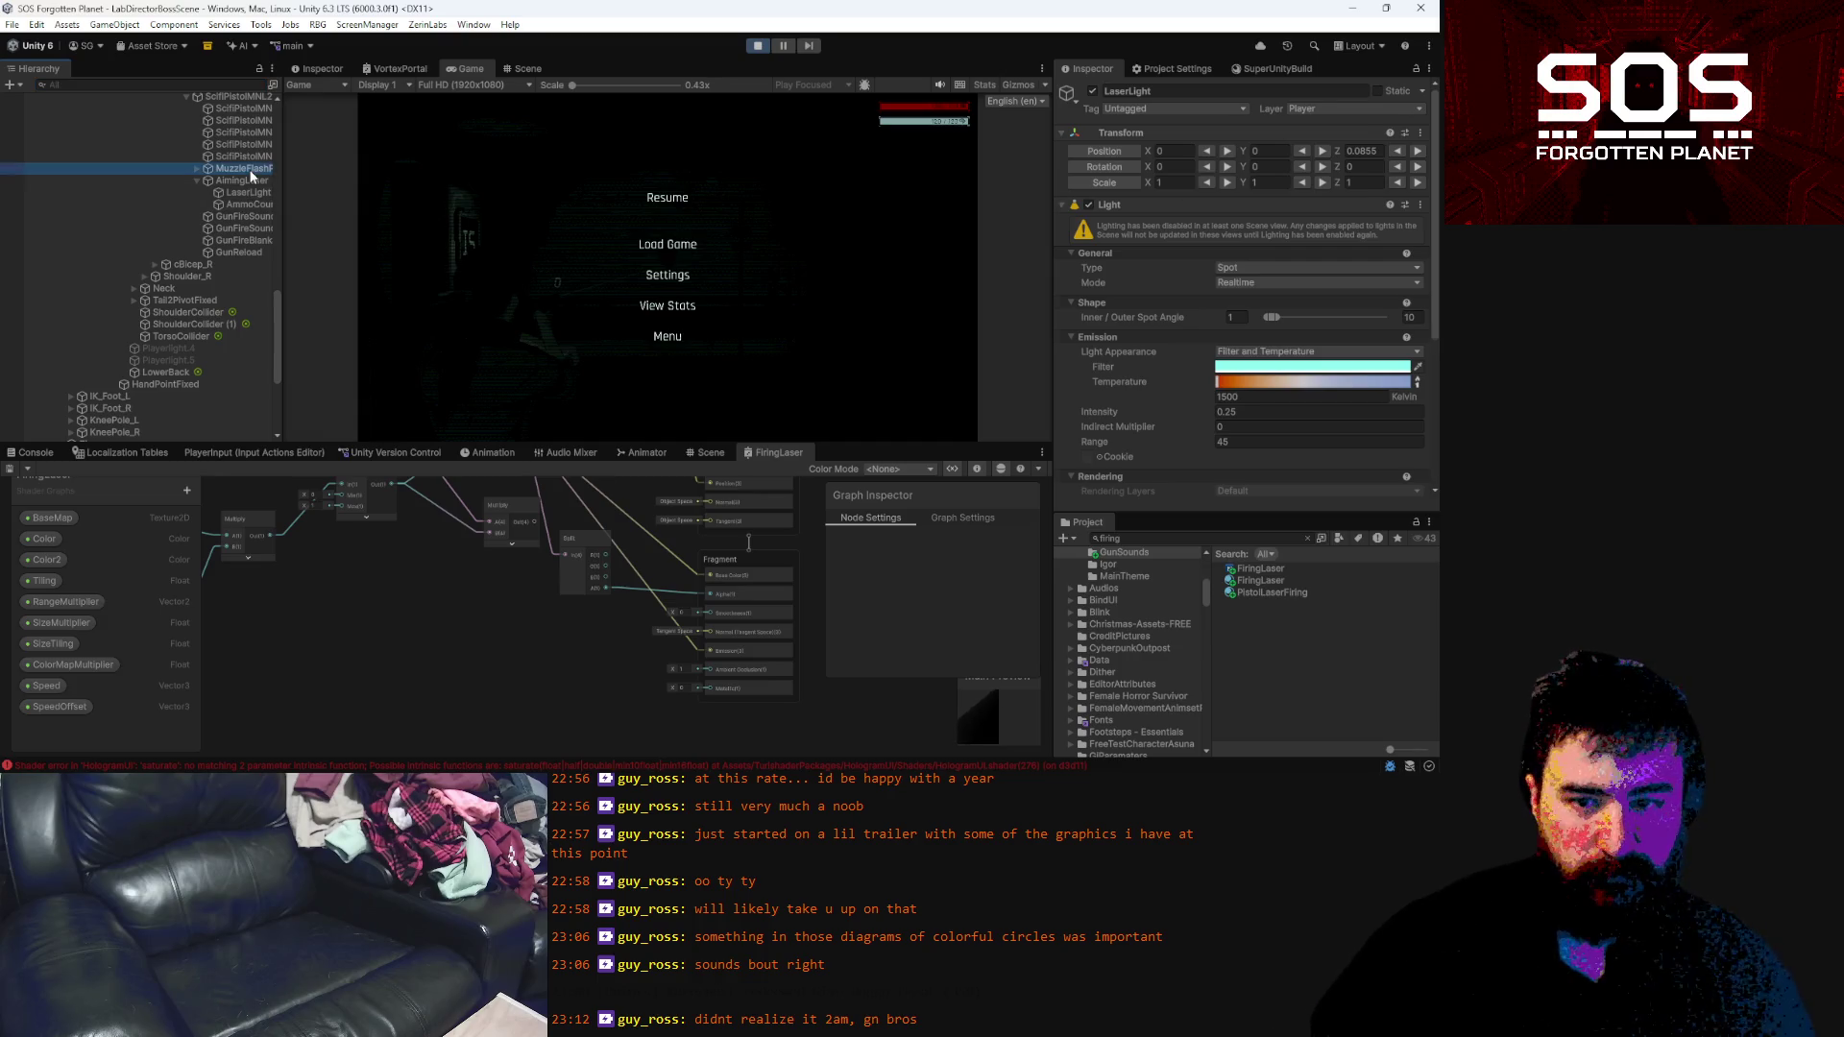
left_click(197, 168)
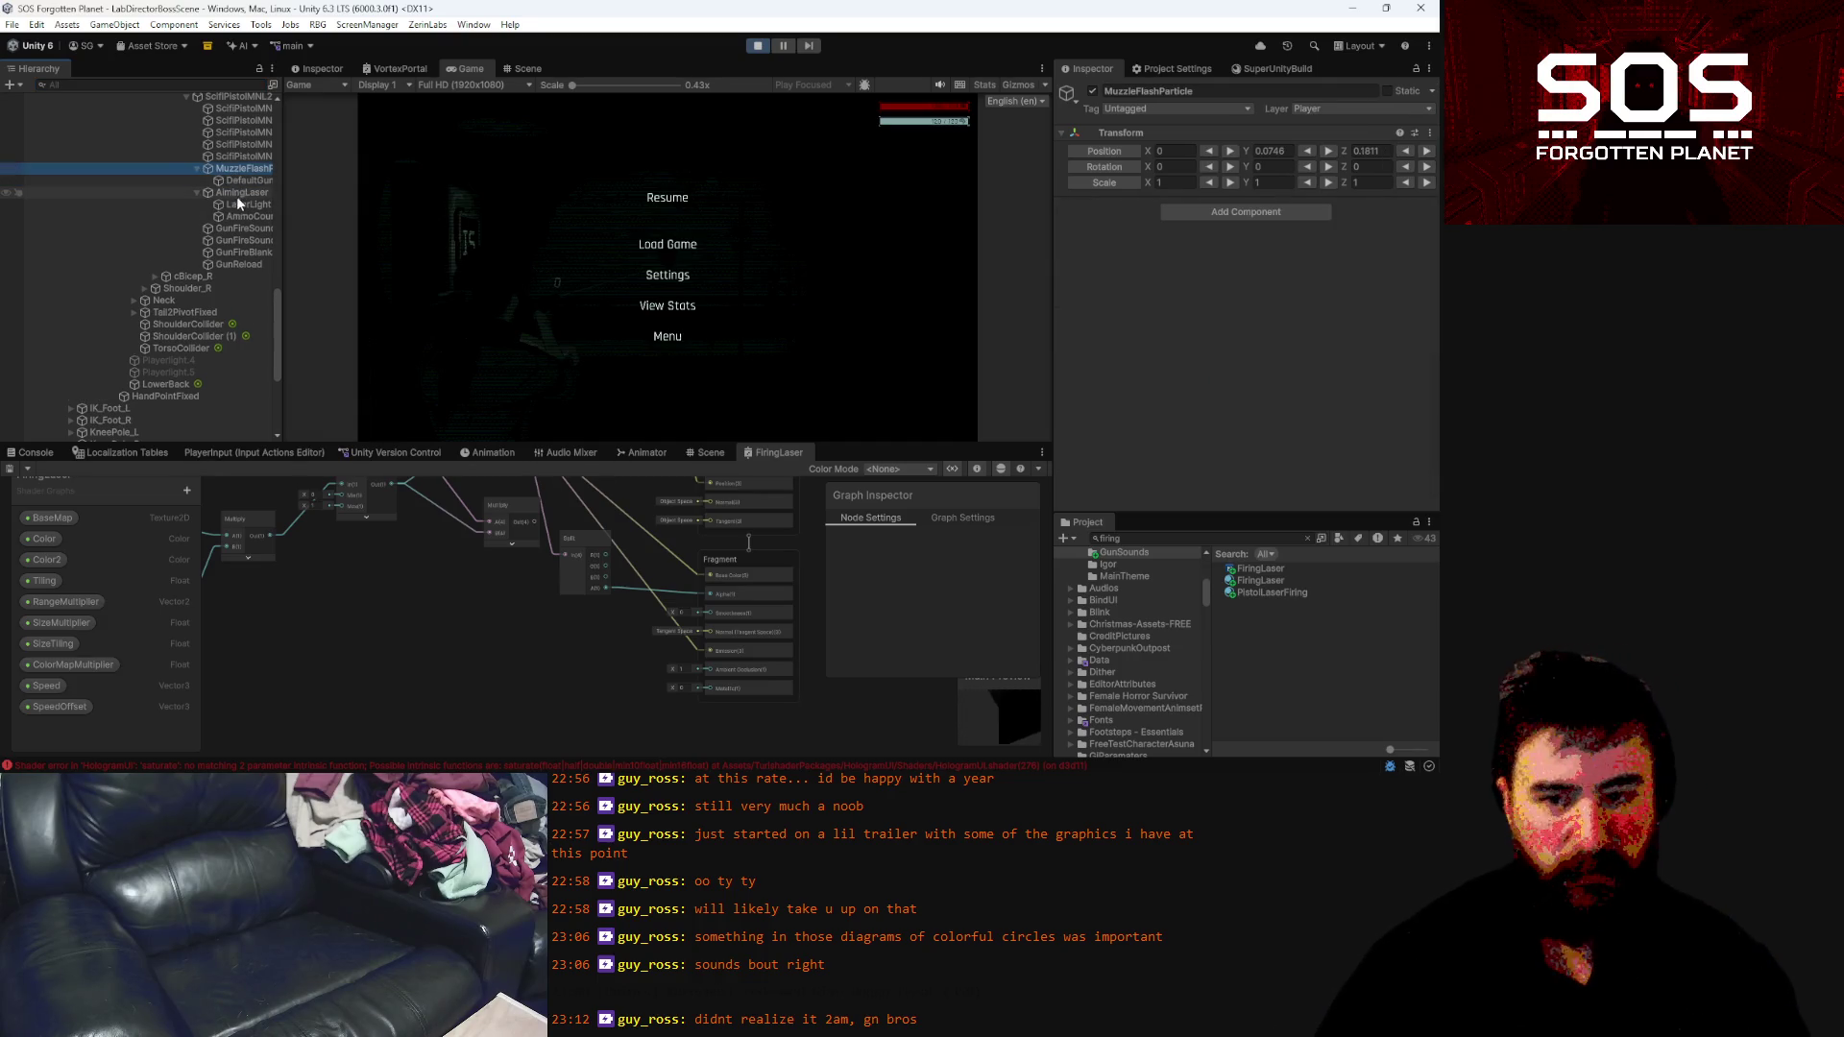
left_click(238, 194)
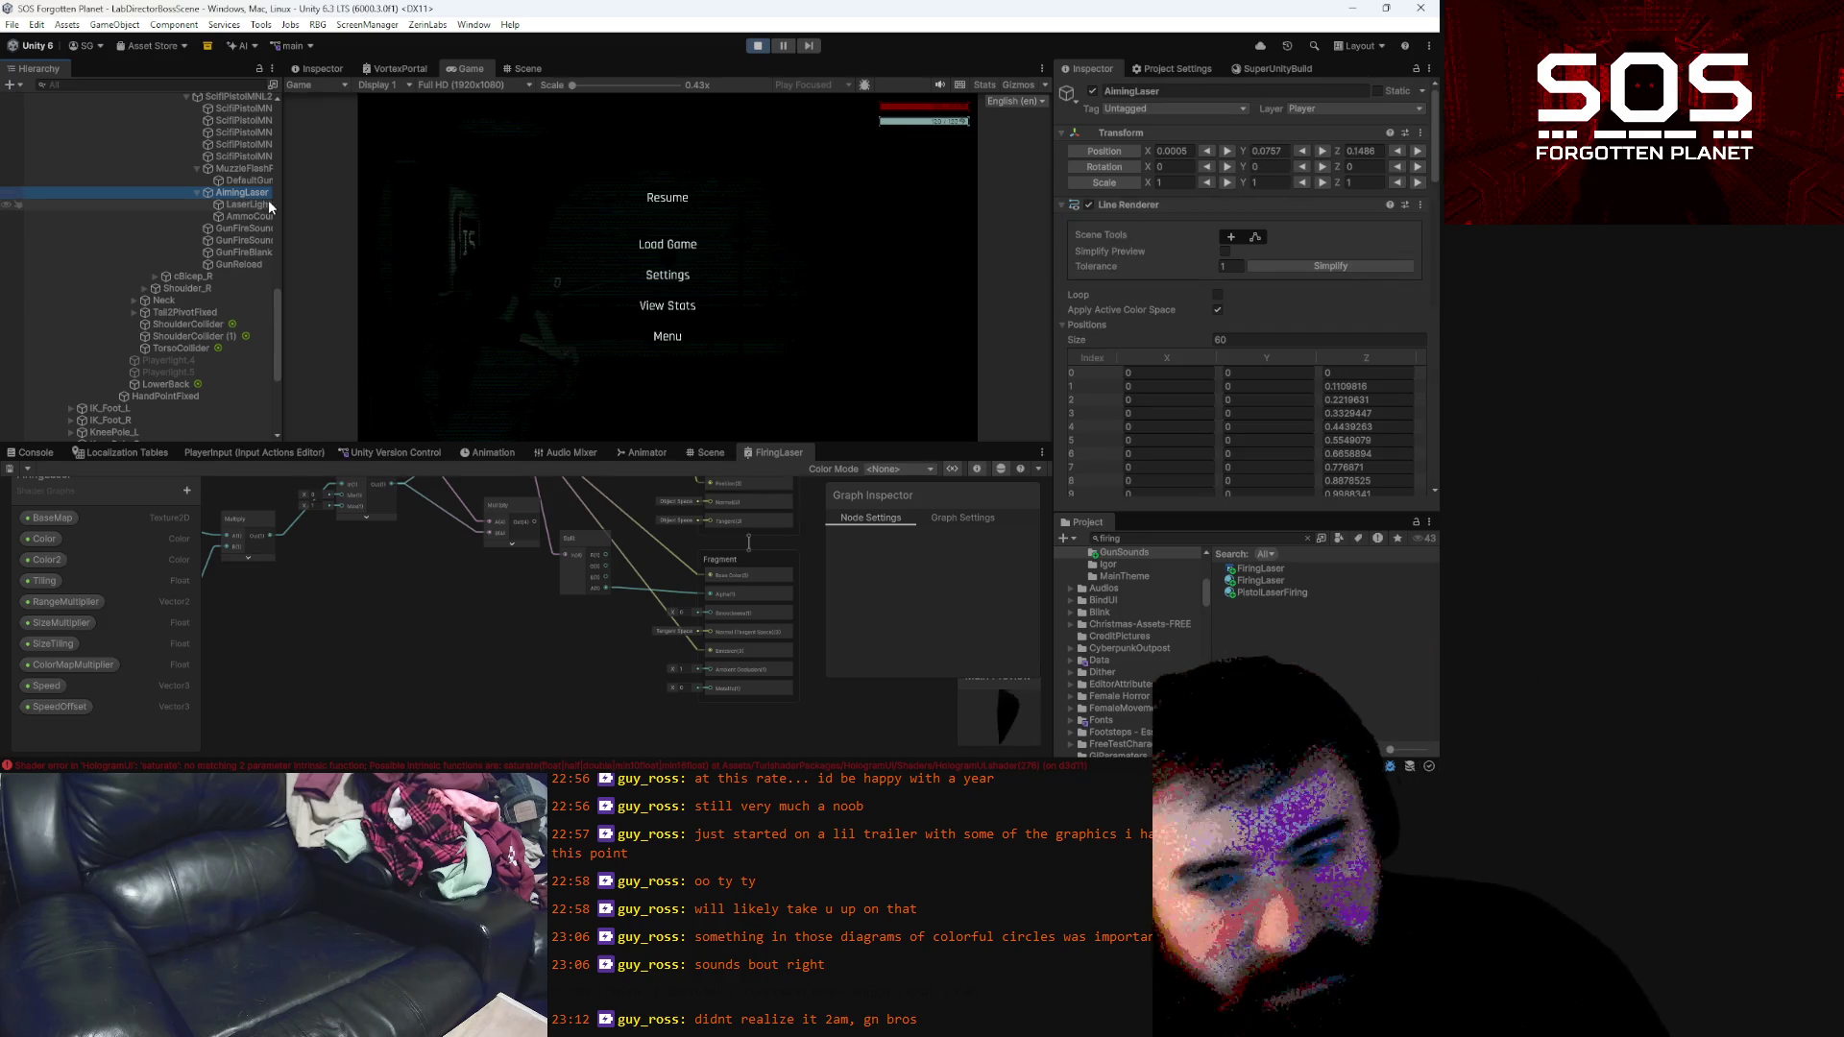
Resume briefly, pause, and duplicate LaserLight into LaserLight.1 with Ctrl+D
left_click(667, 198)
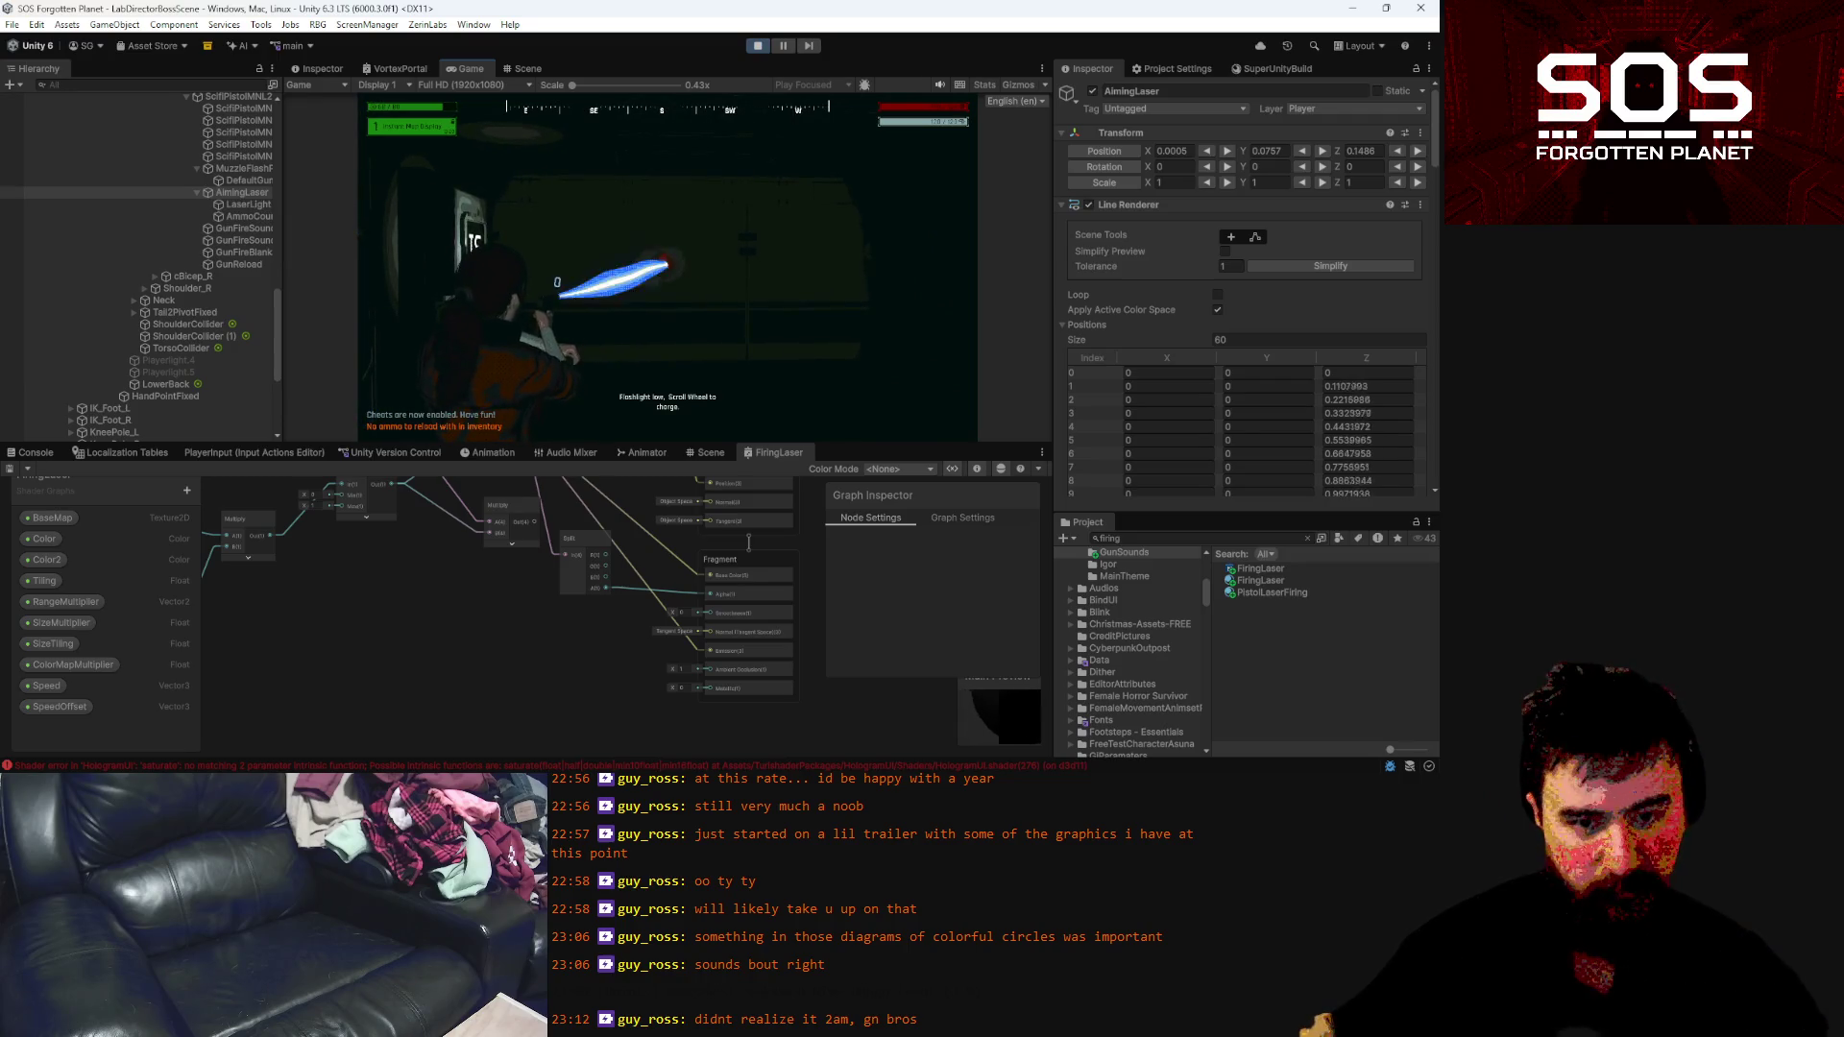
key("Escape")
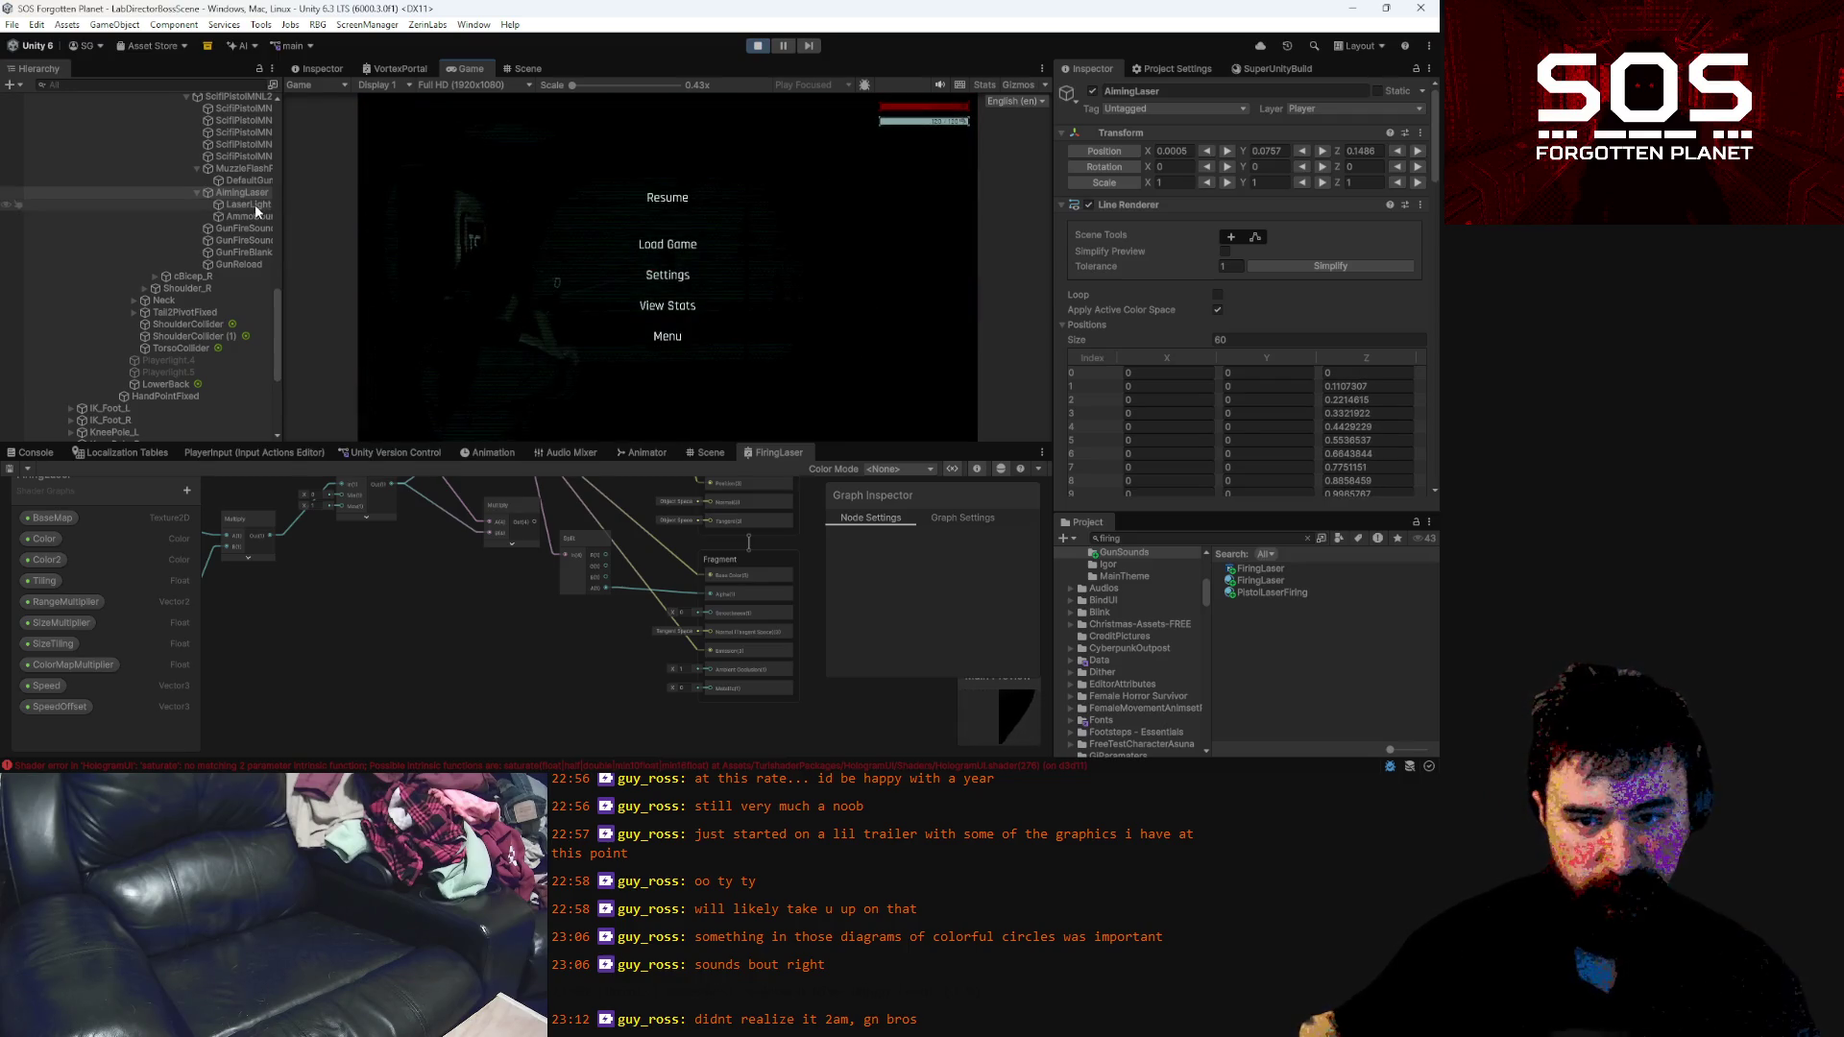
left_click(246, 205)
key("ctrl+d")
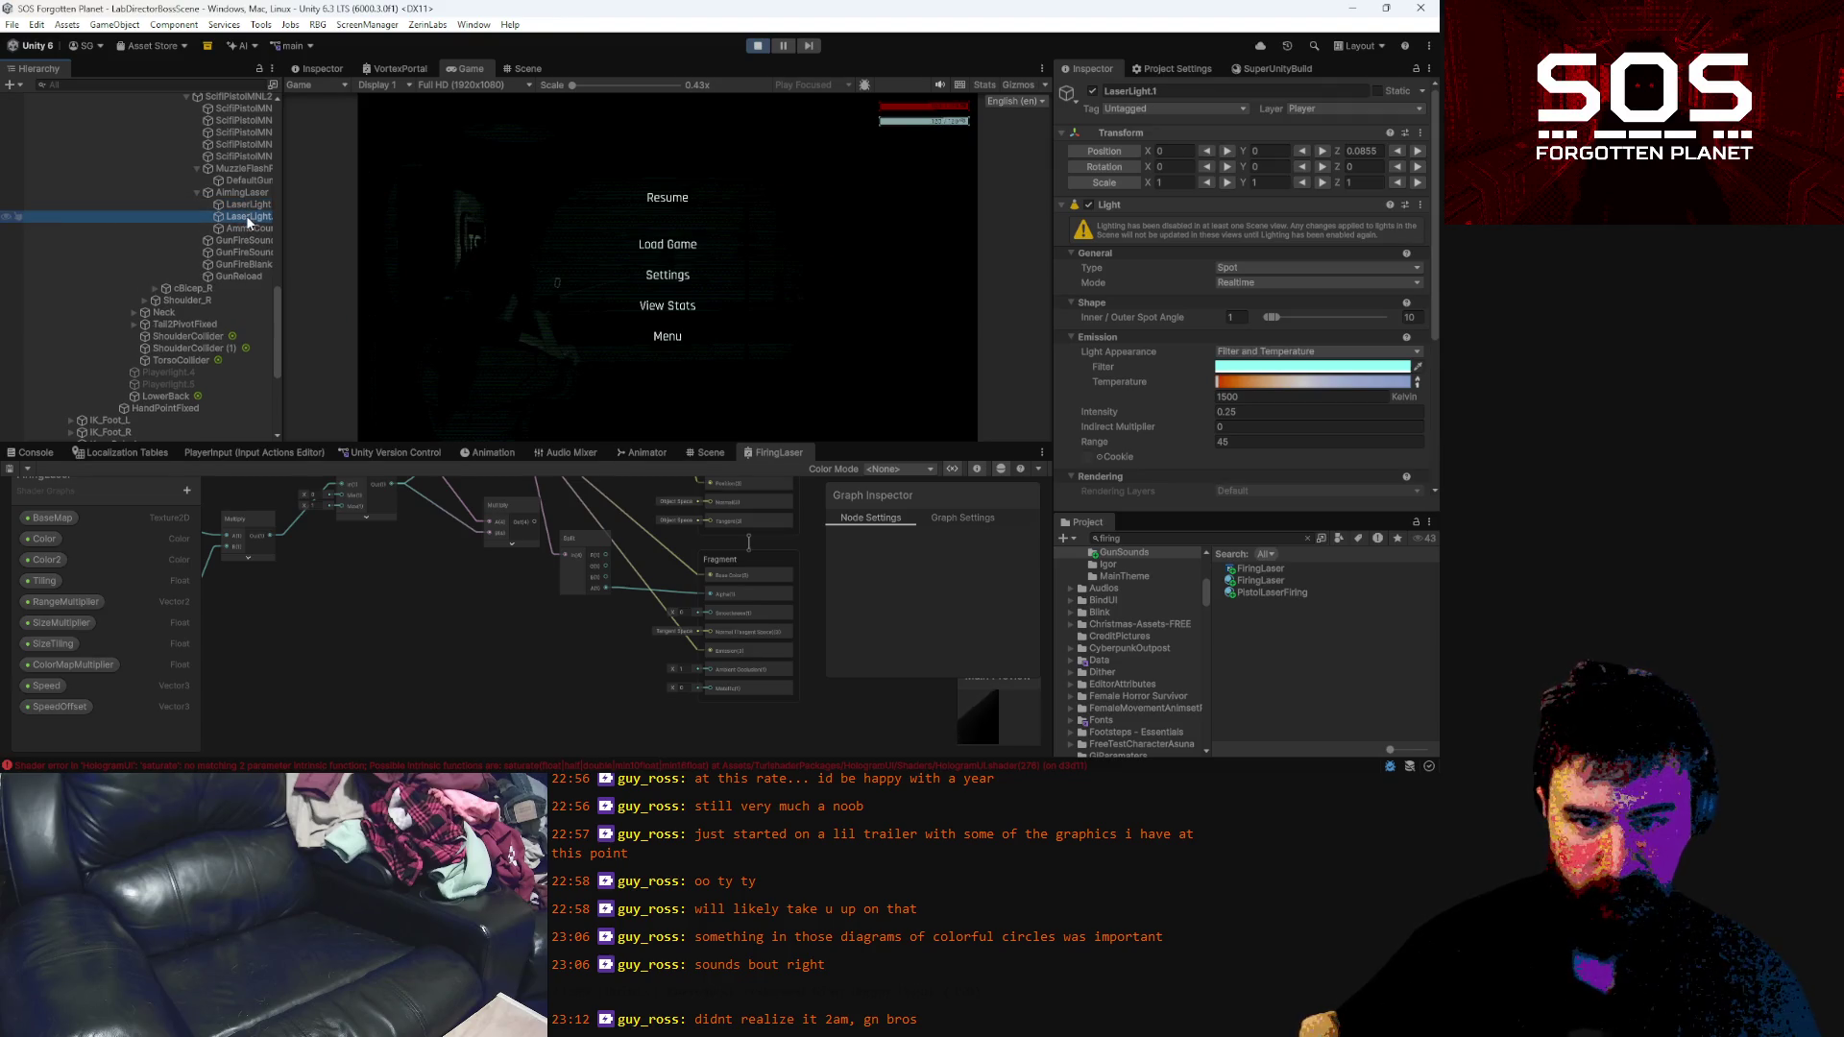
Give LaserLight.1 a paler cyan filter (C5FDF8) and about 7274 K temperature, then resume play
left_click(1266, 369)
left_click(1327, 370)
left_click_drag(1220, 381, 1312, 387)
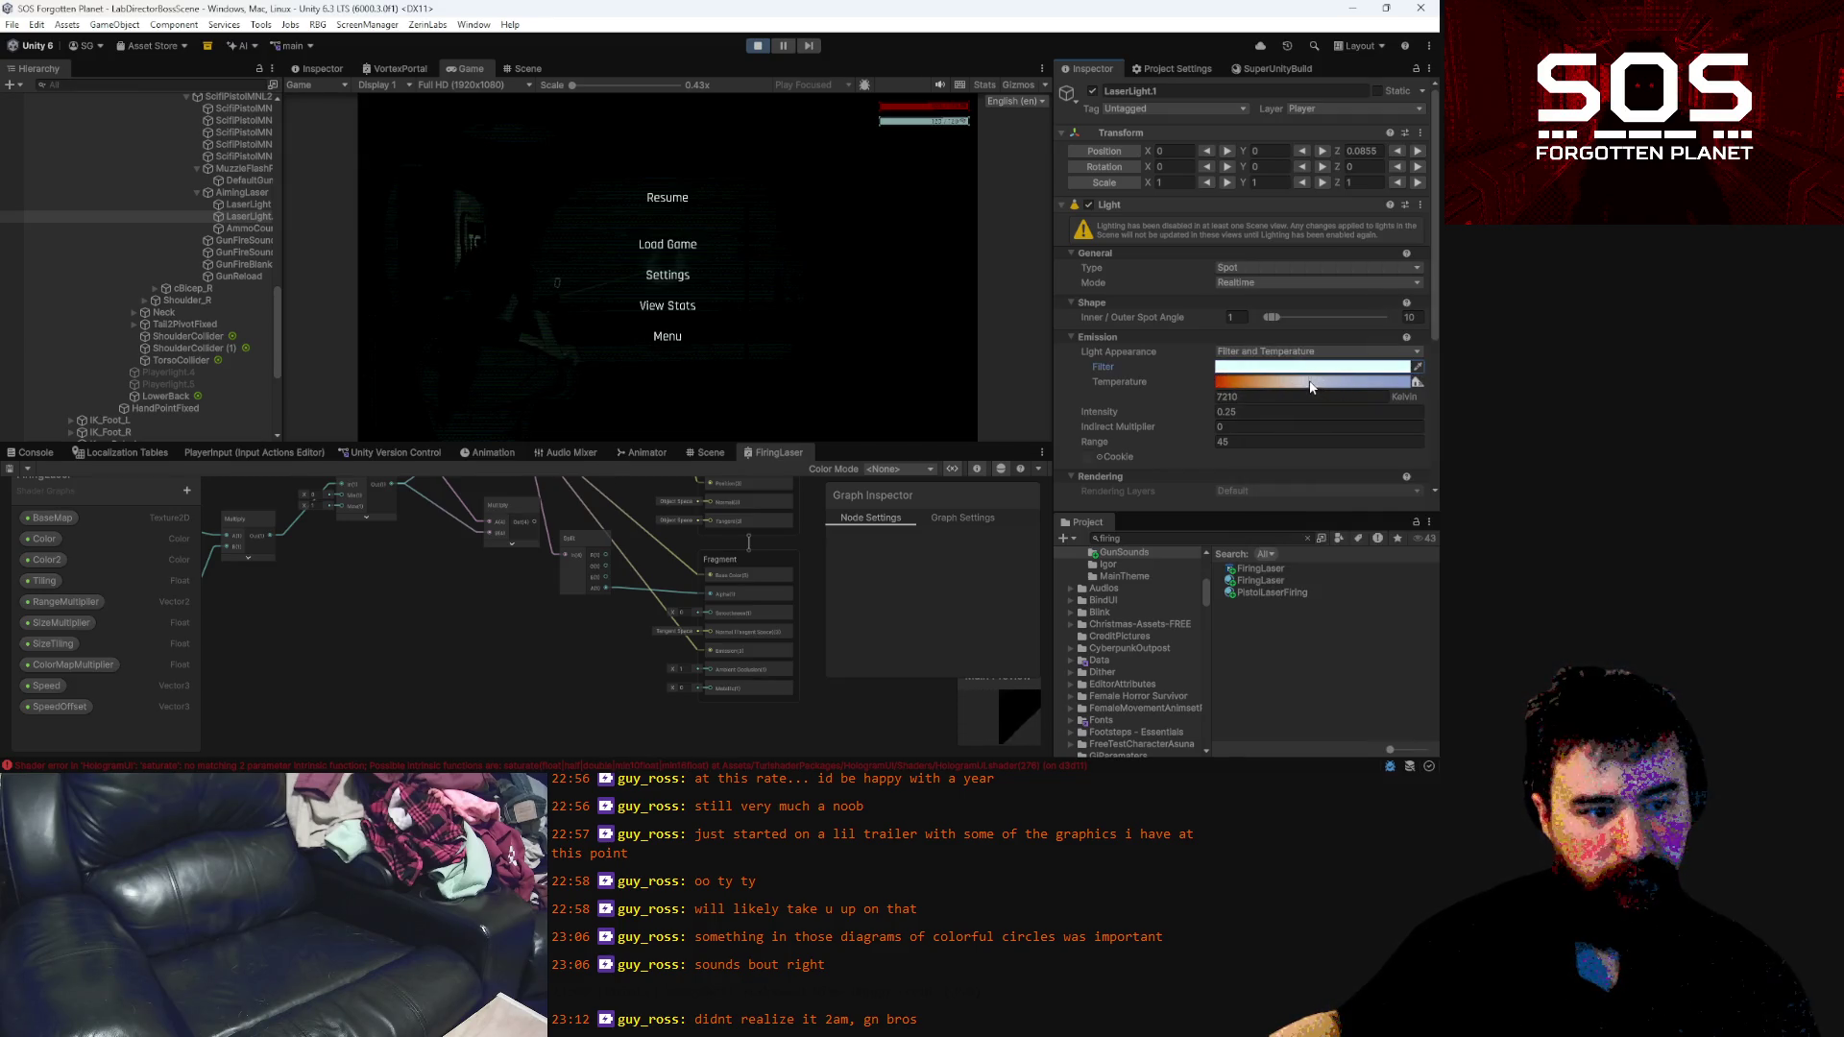
left_click(667, 197)
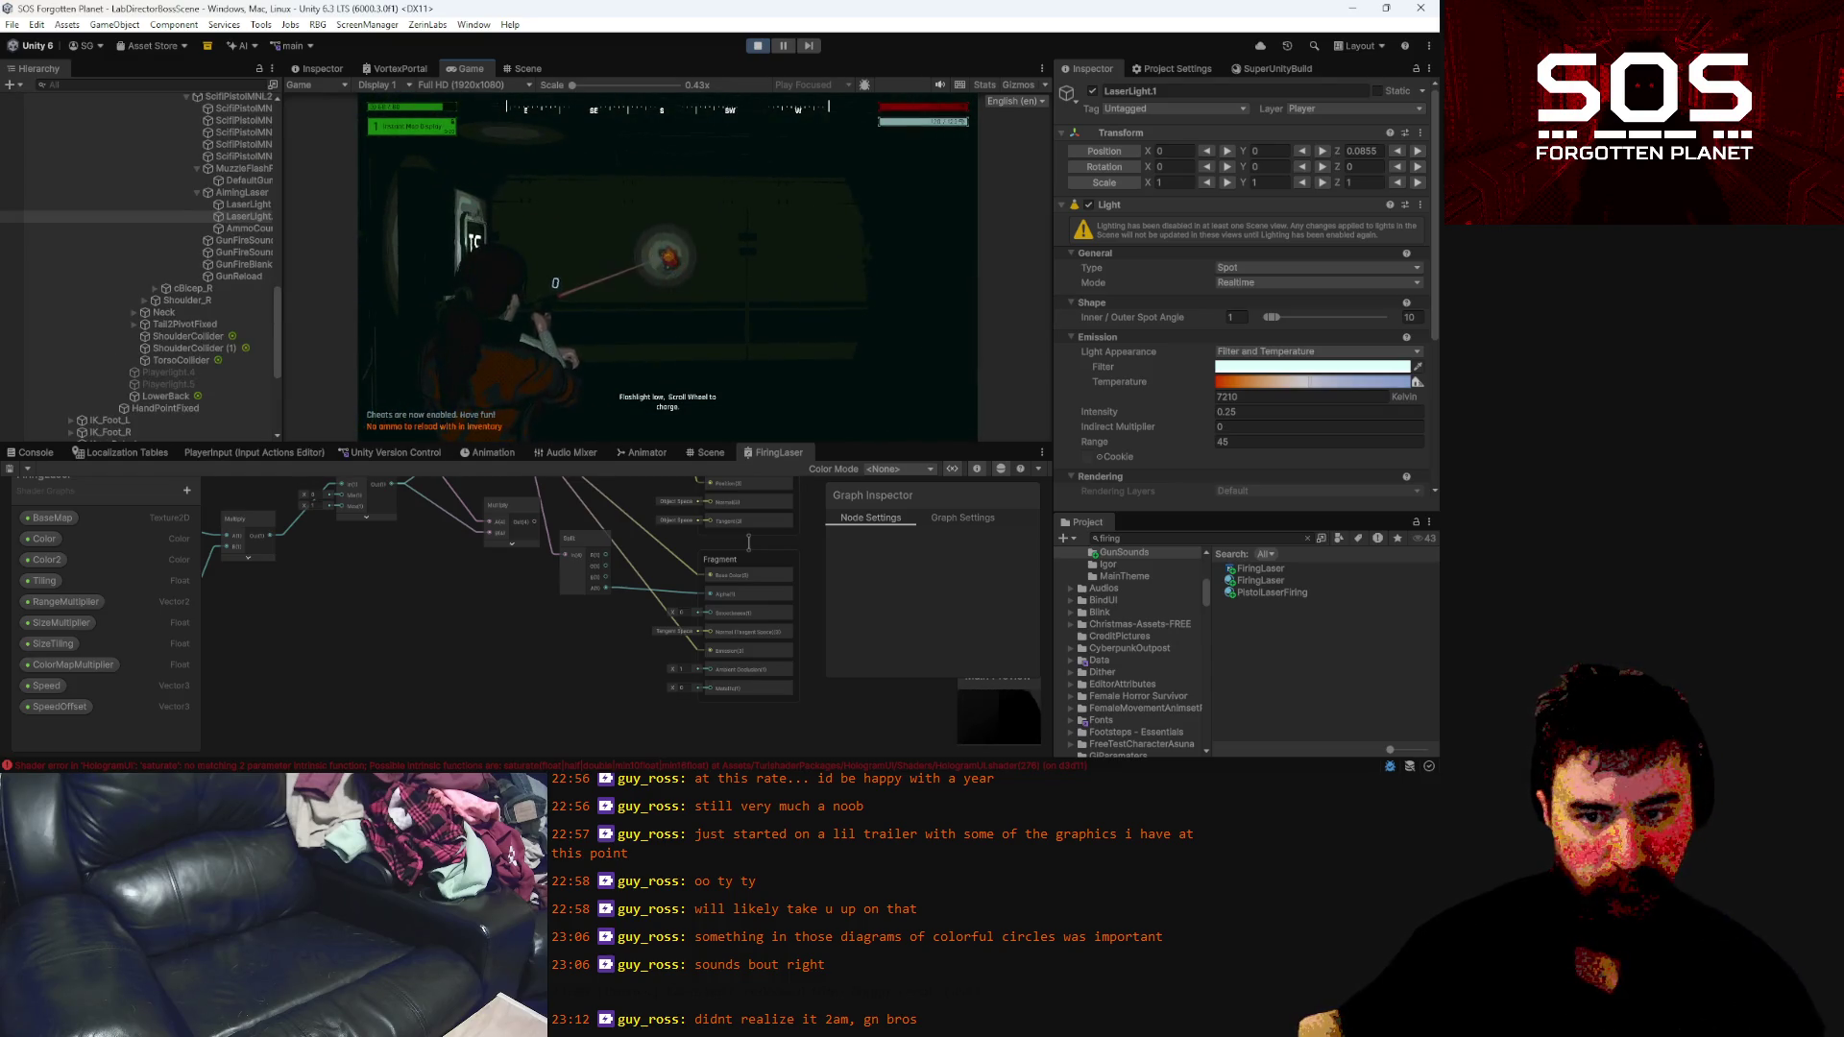
Pause, handle the original LaserLight, and widen LaserLight.1's spot angles to 40.1 inner, 179 outer
key("Escape")
scroll(273, 200, "up", 5)
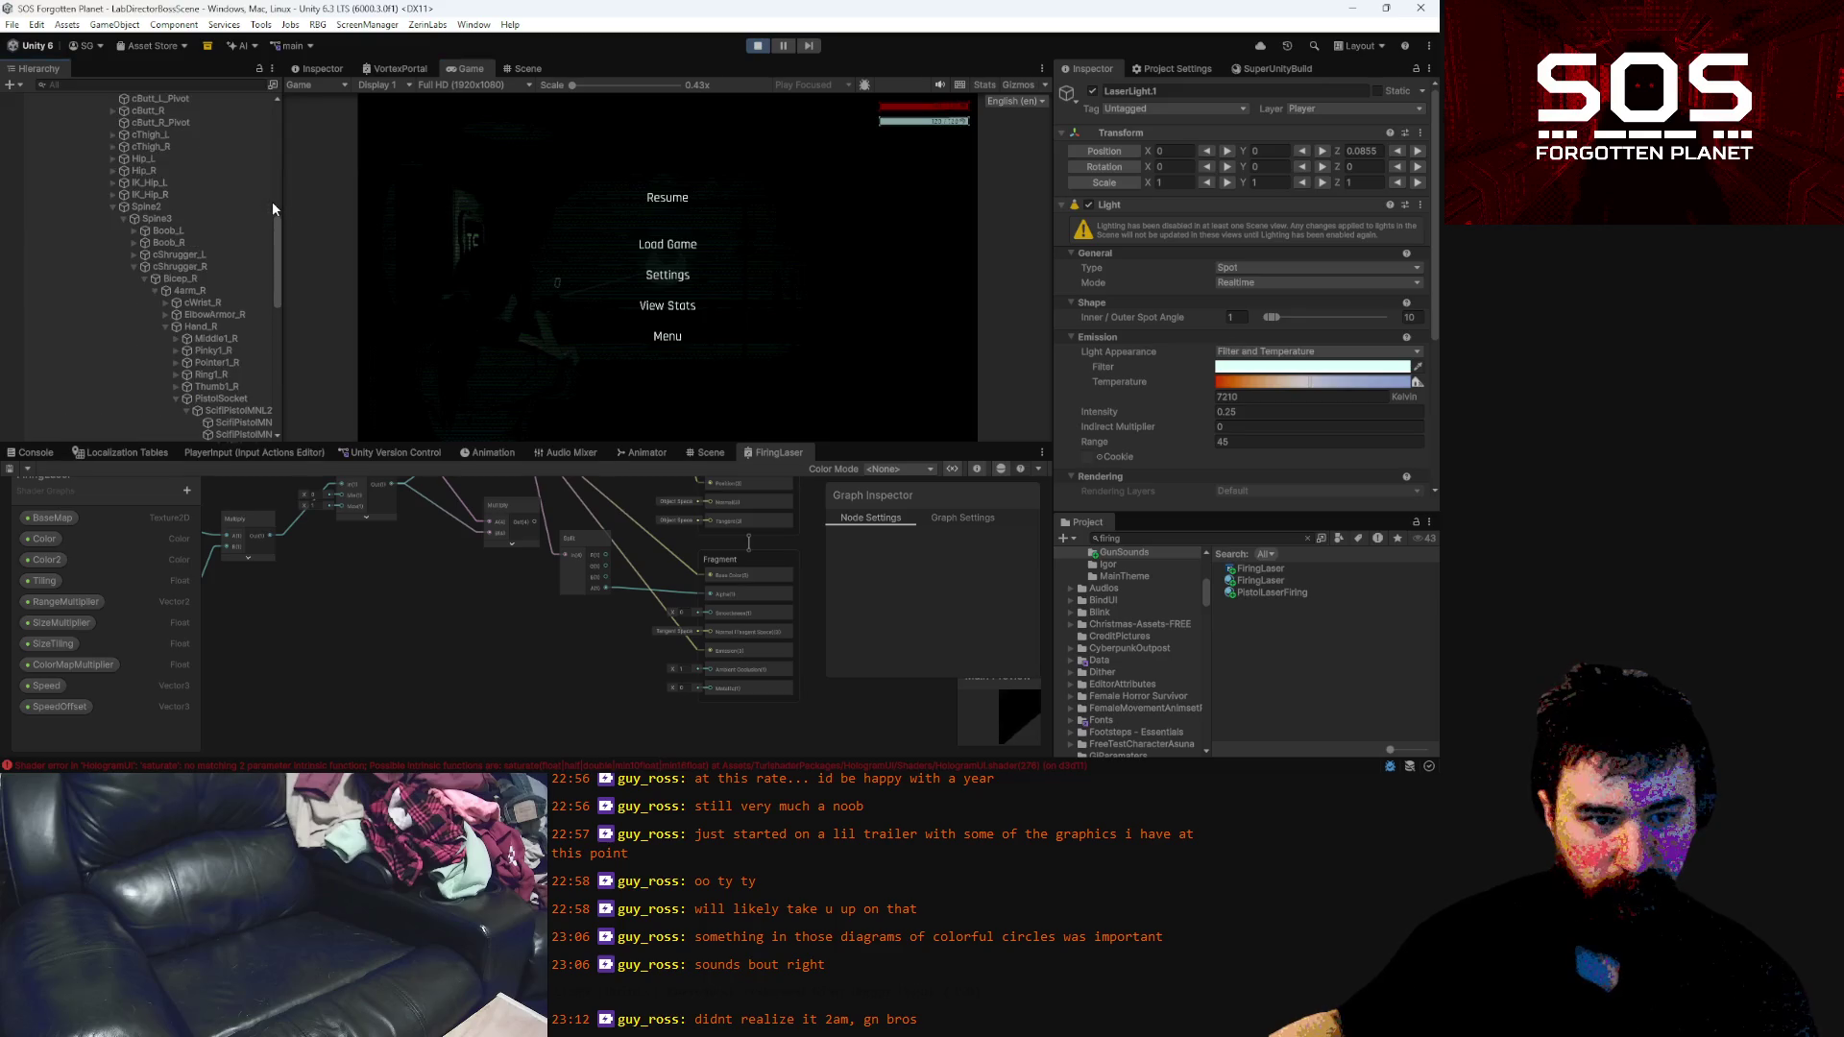
scroll(224, 291, "down", 5)
left_click(245, 338)
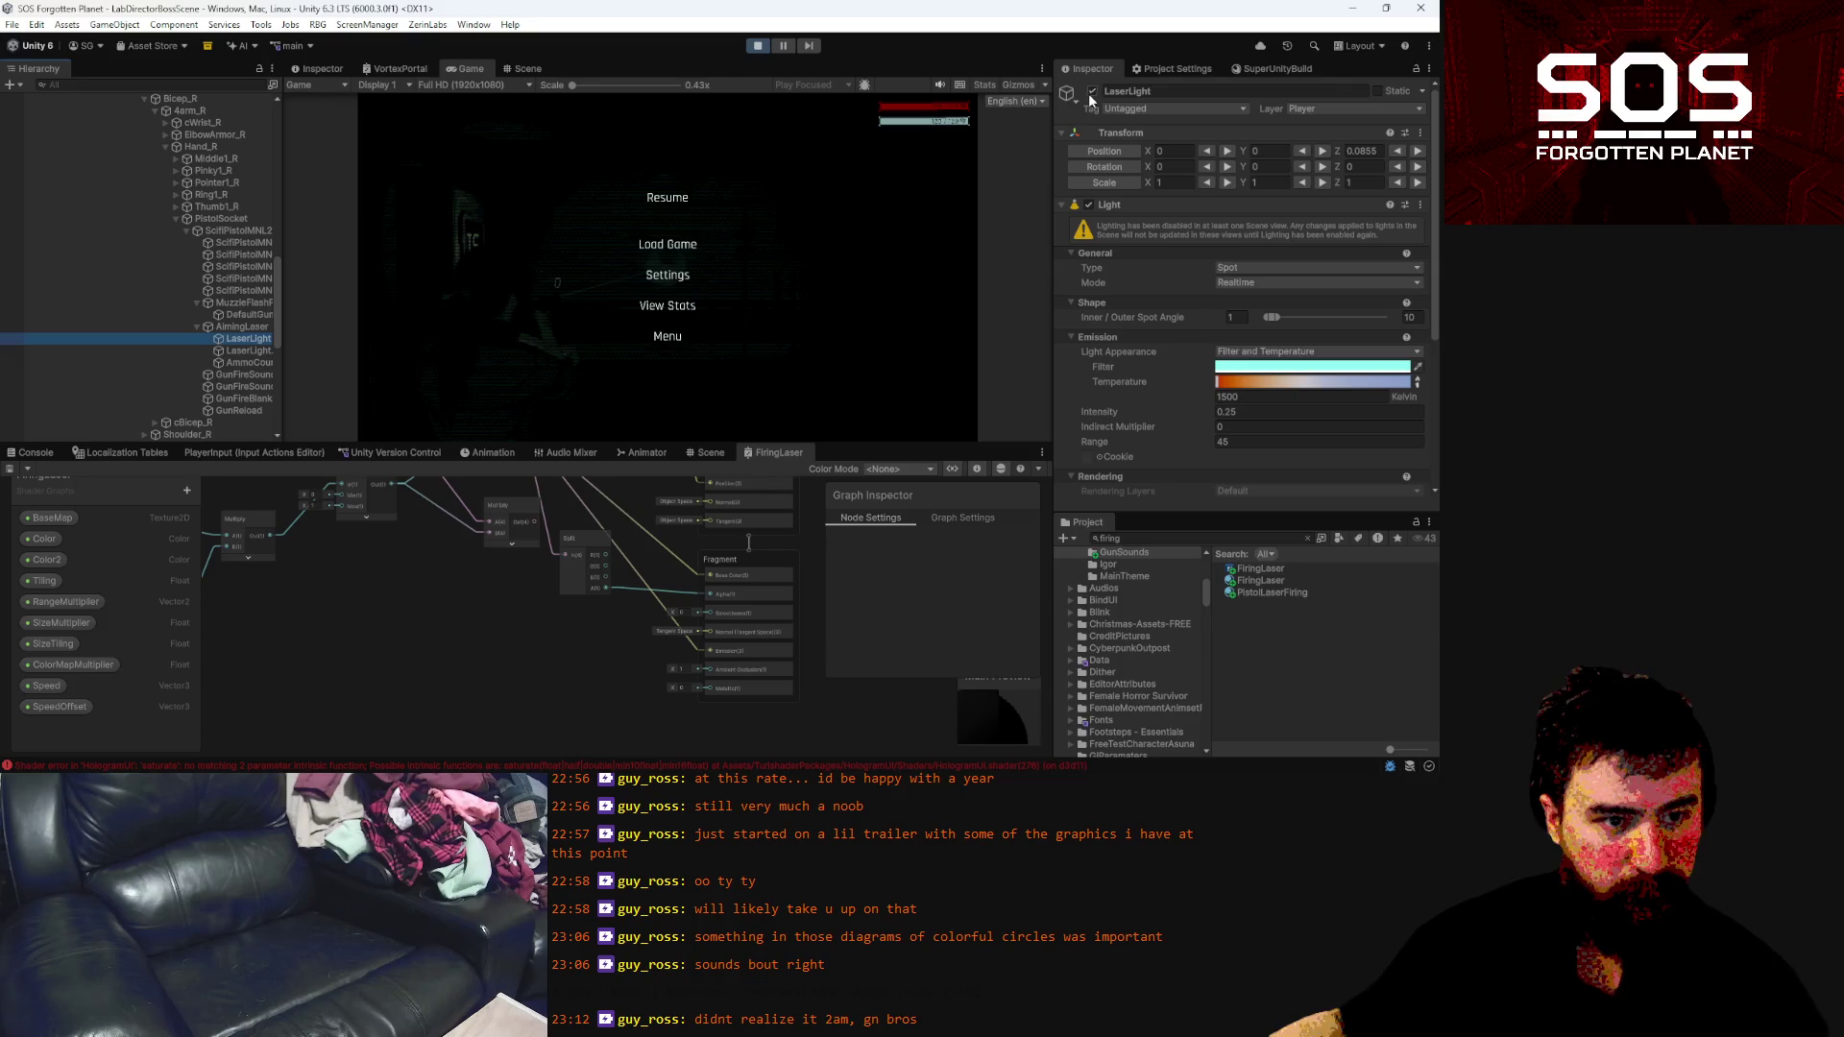
left_click(262, 350)
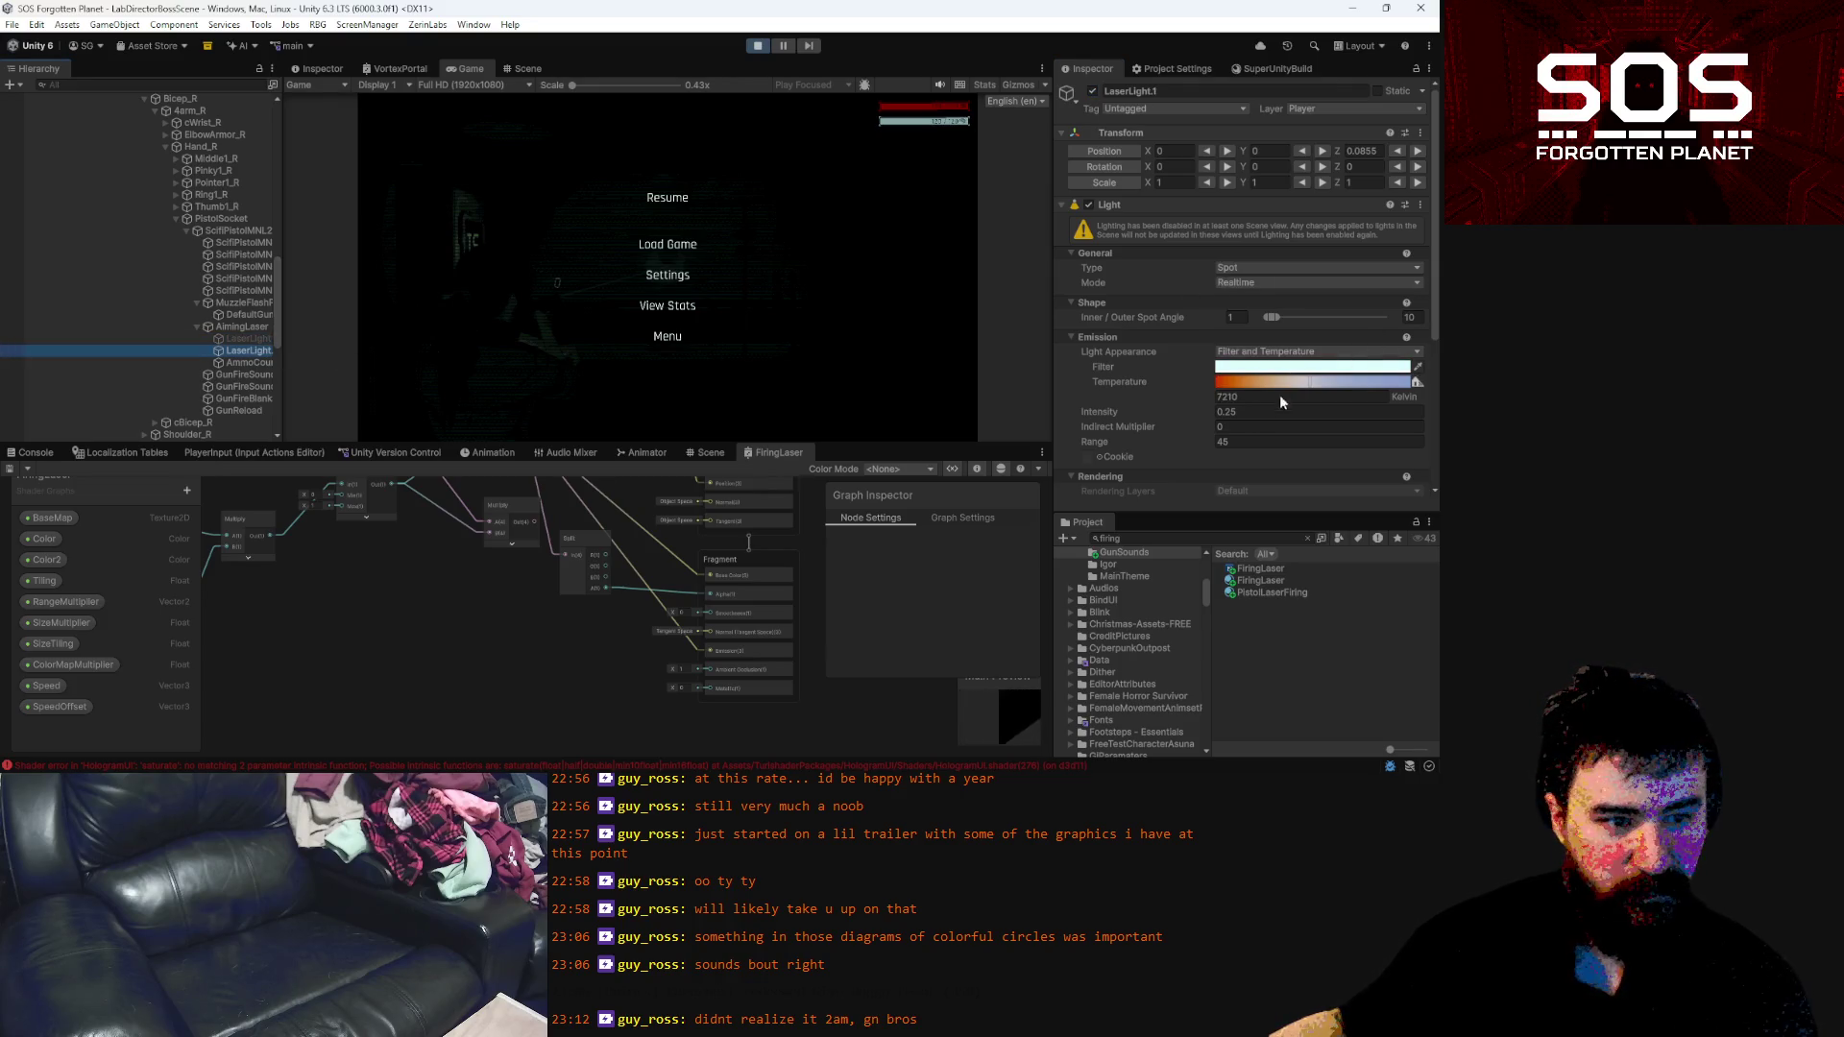
mouse_move(1272, 317)
left_mouse_down()
mouse_move(1378, 324)
mouse_move(1265, 317)
left_mouse_up()
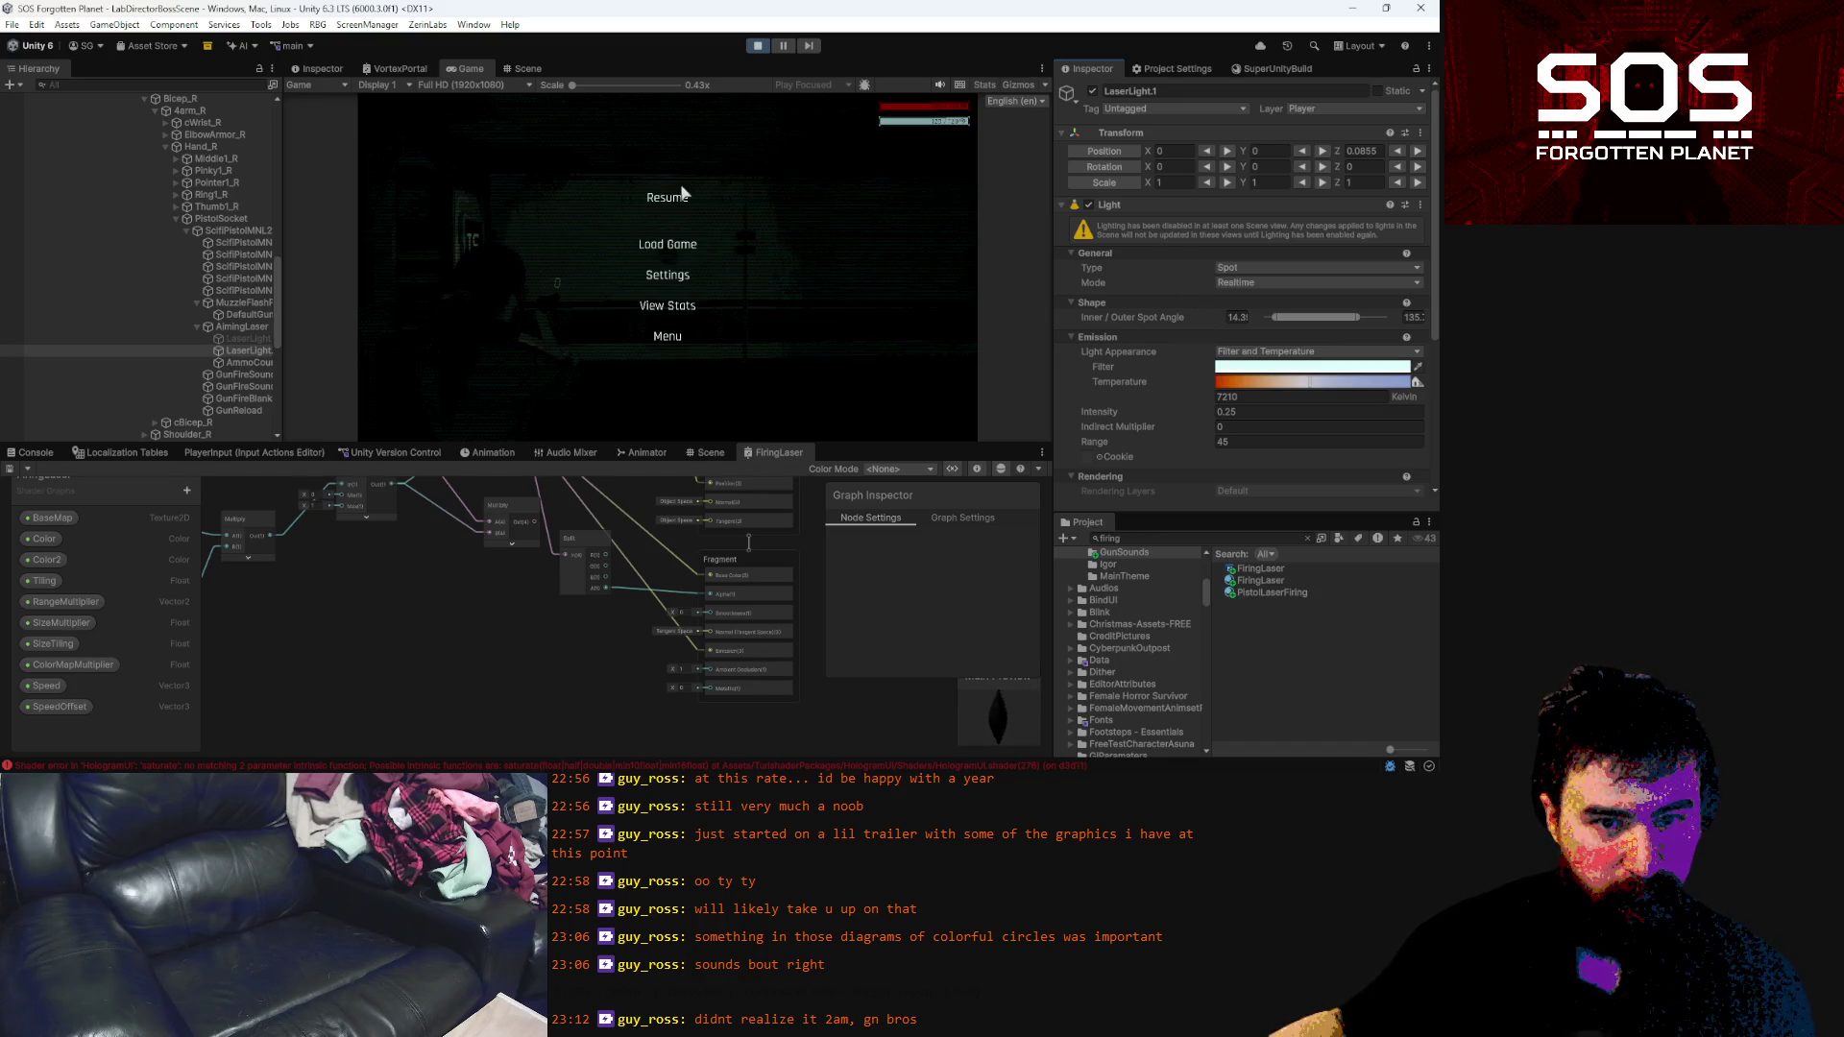
Fire the pistol repeatedly to check the widened cyan light, then pause
left_click(672, 197)
left_click(667, 268)
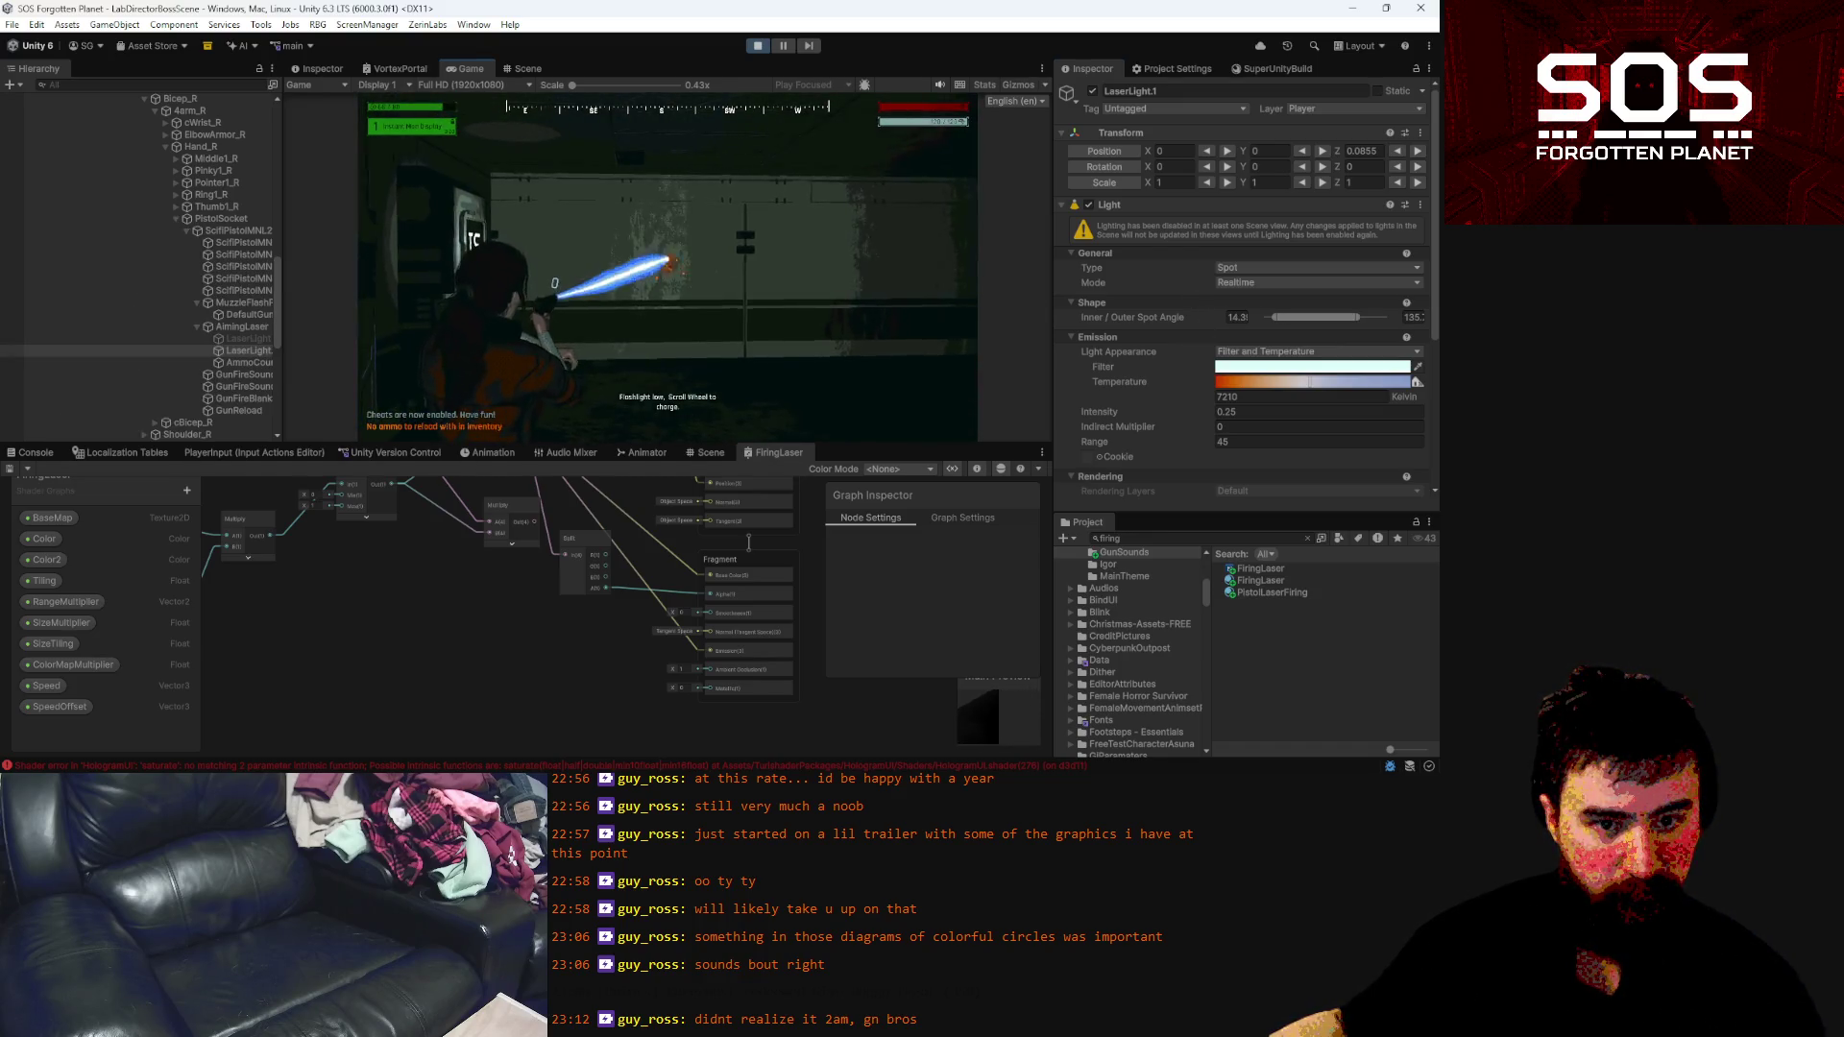
left_click(668, 268)
left_click(667, 268)
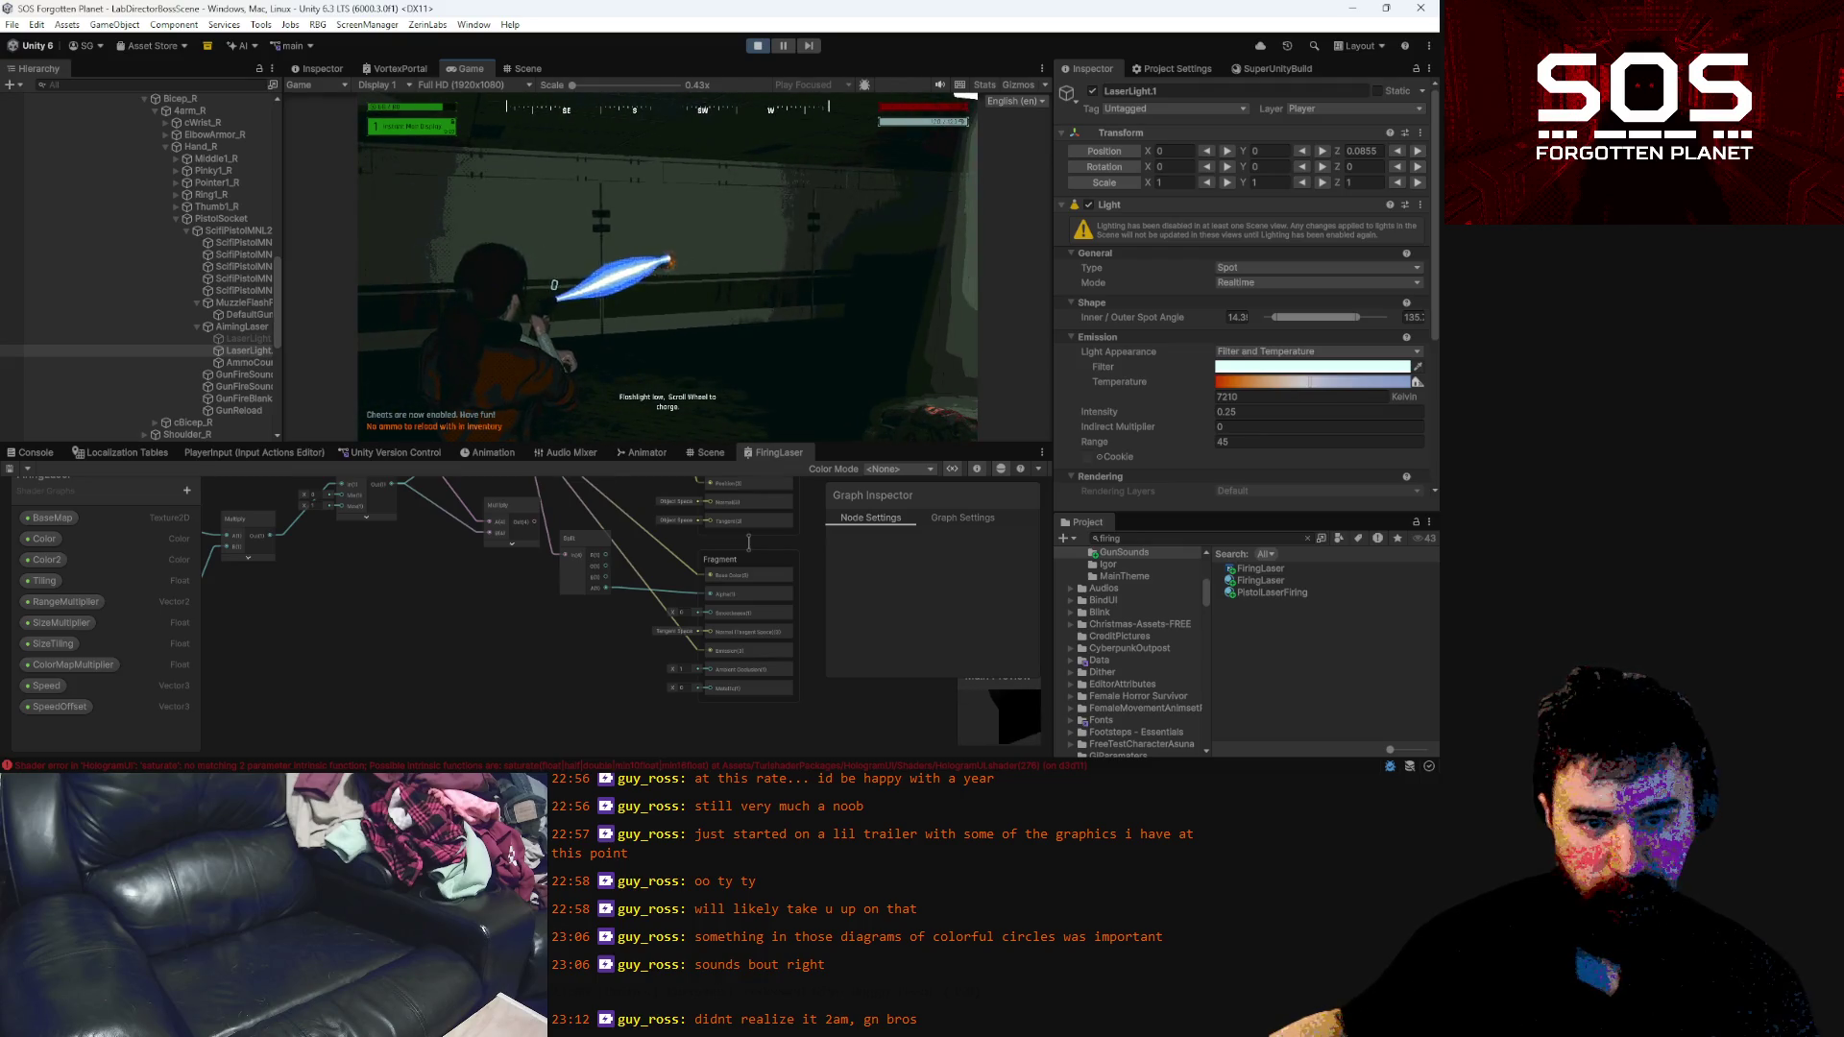
left_click(668, 268)
left_click(668, 268)
left_click(667, 268)
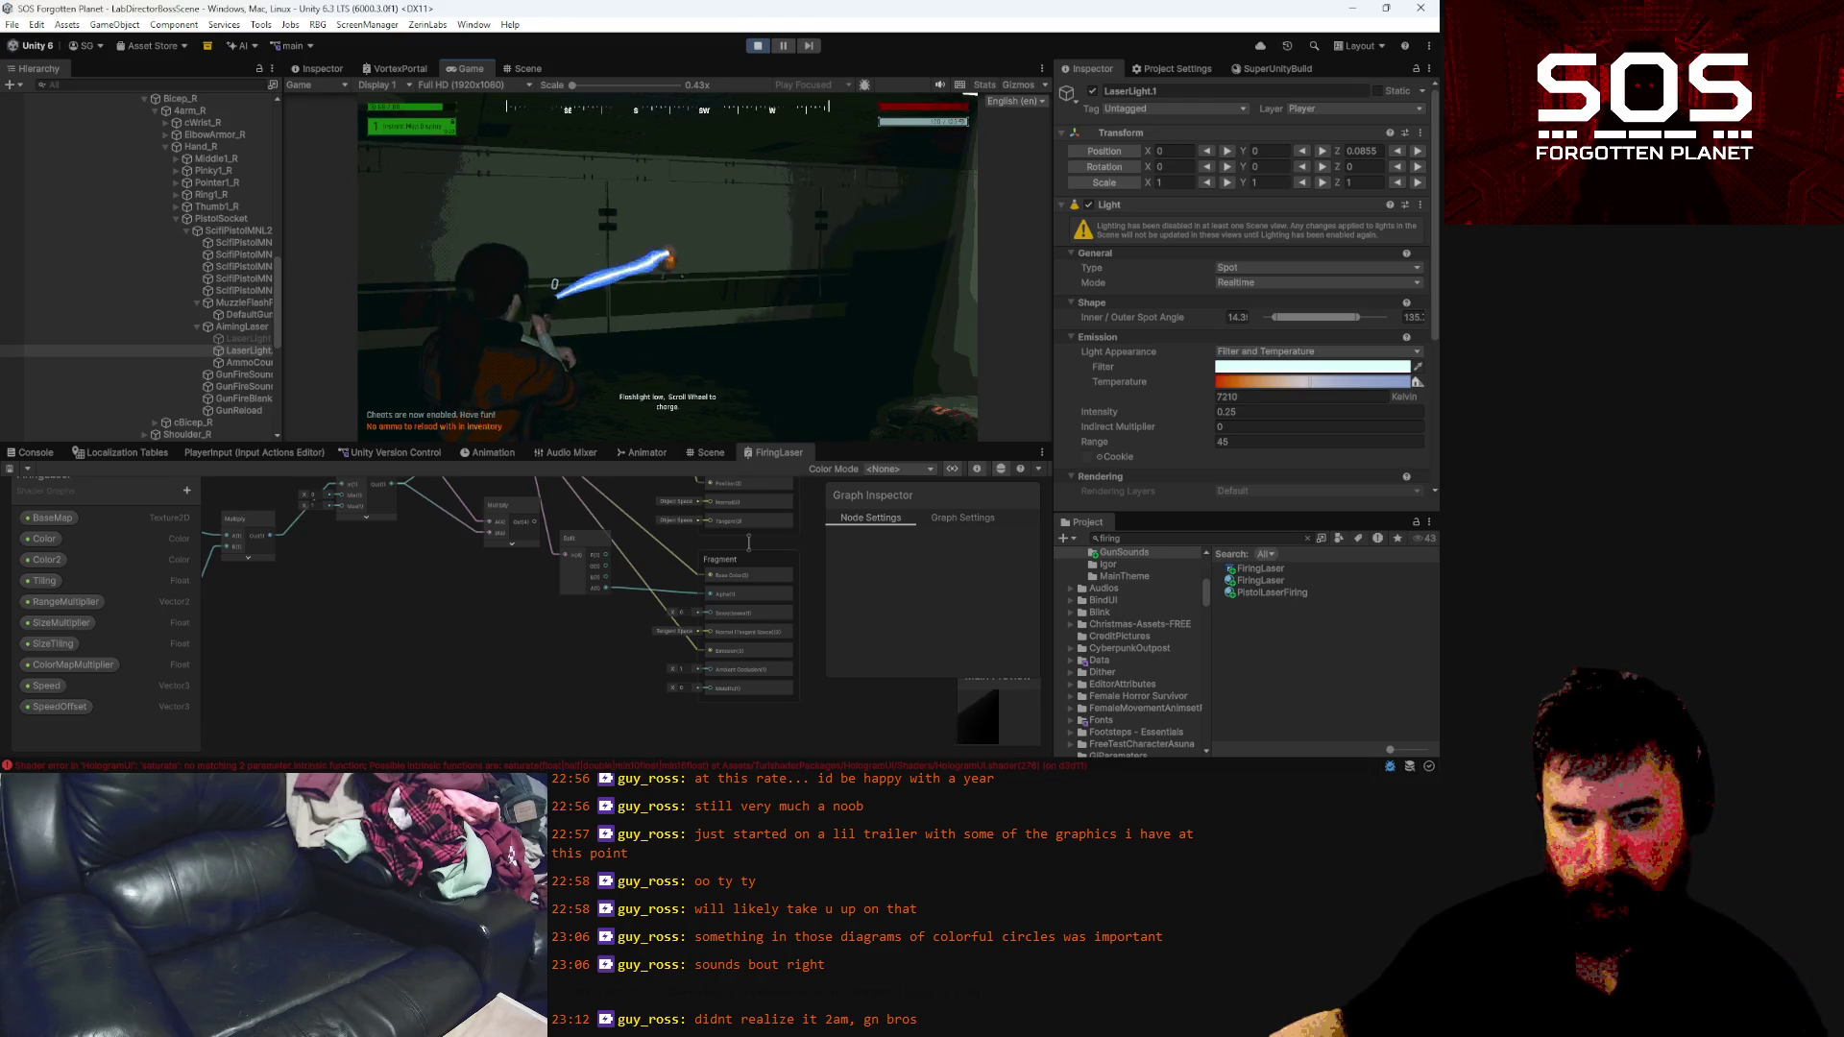
left_click(668, 268)
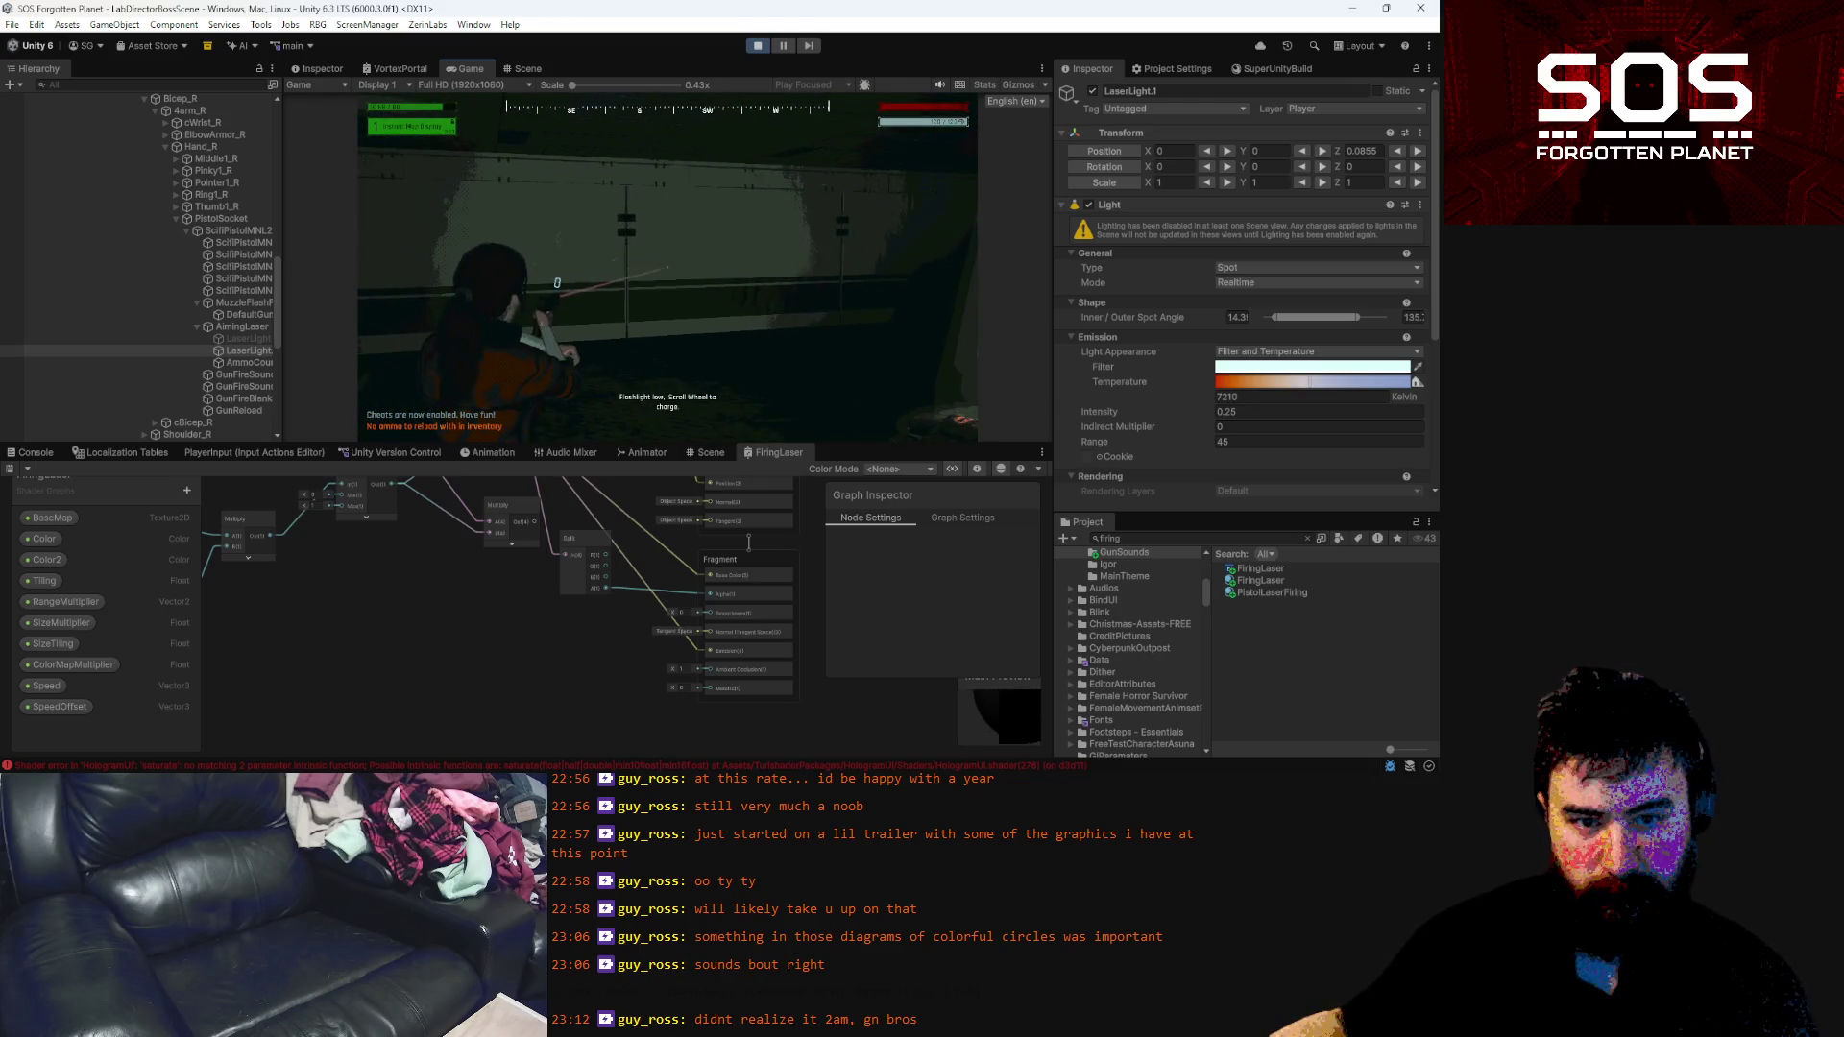
key("Escape")
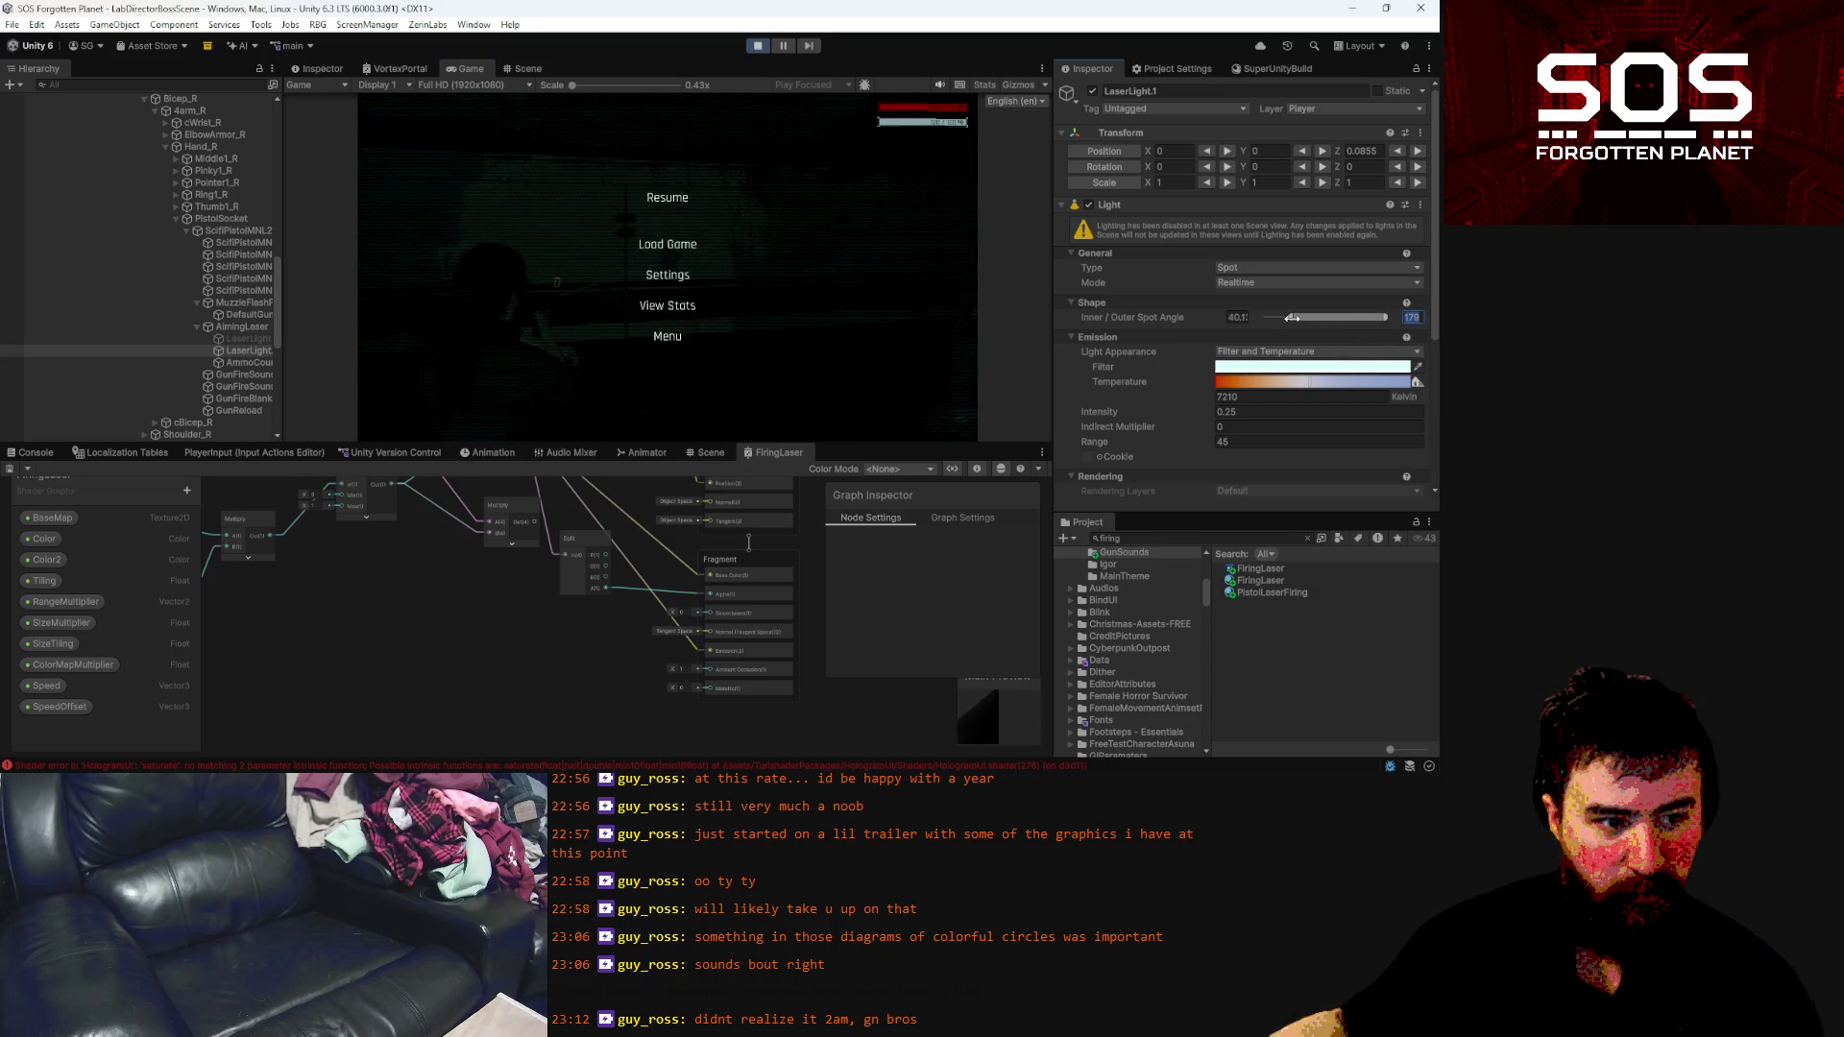
Walk toward the 15 sign, aim with the laser and fire at the wall
left_click(696, 205)
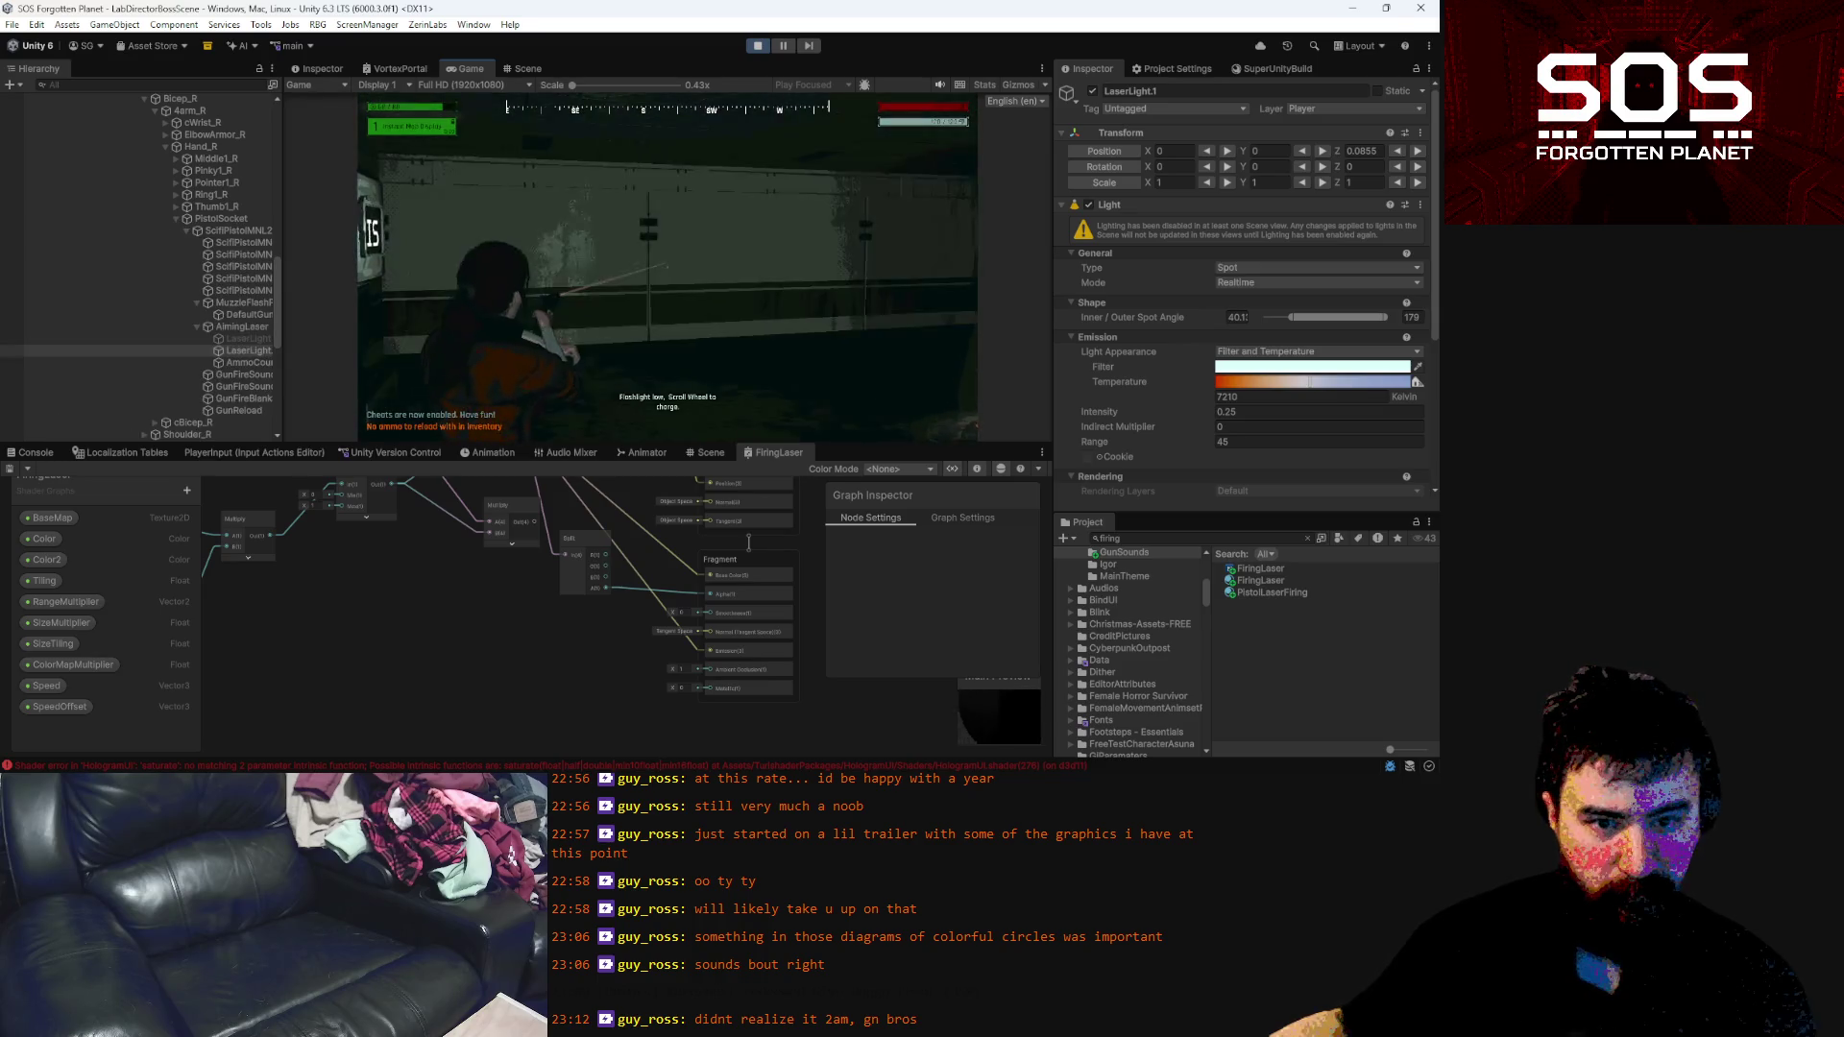
key("w")
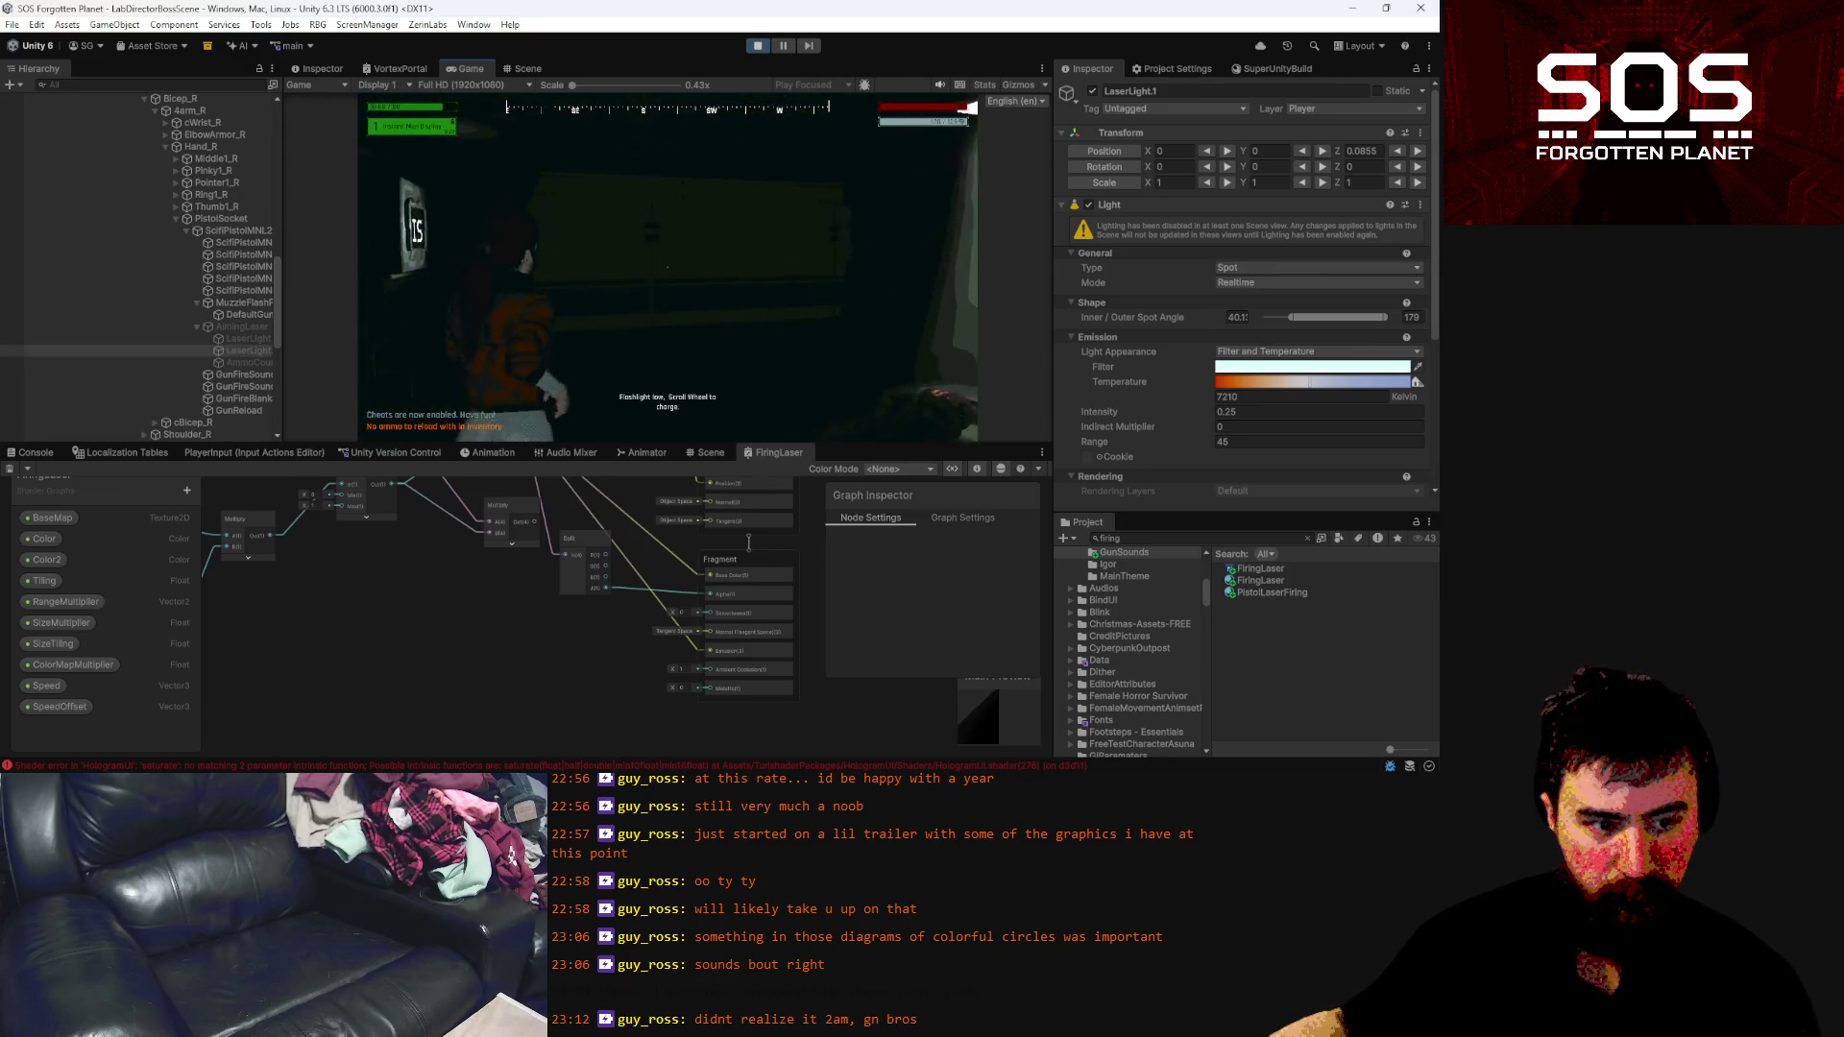
right_click(668, 267)
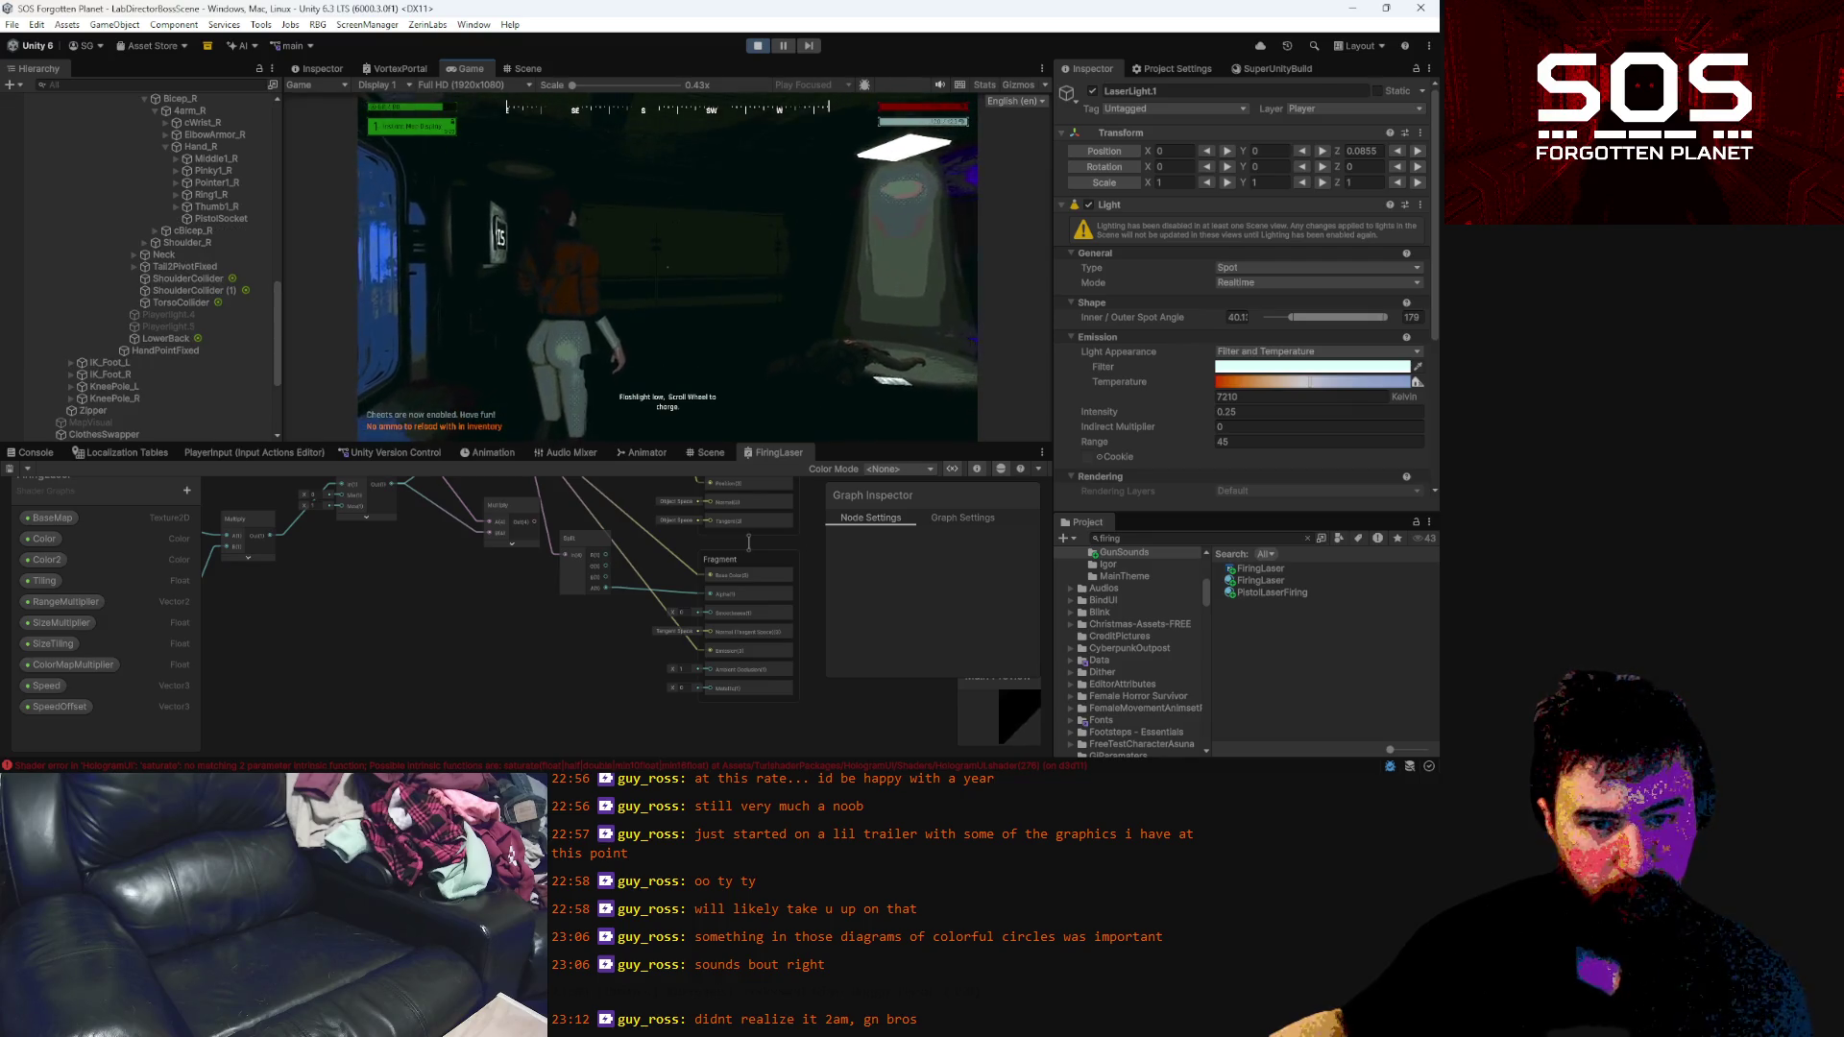
left_click(668, 268)
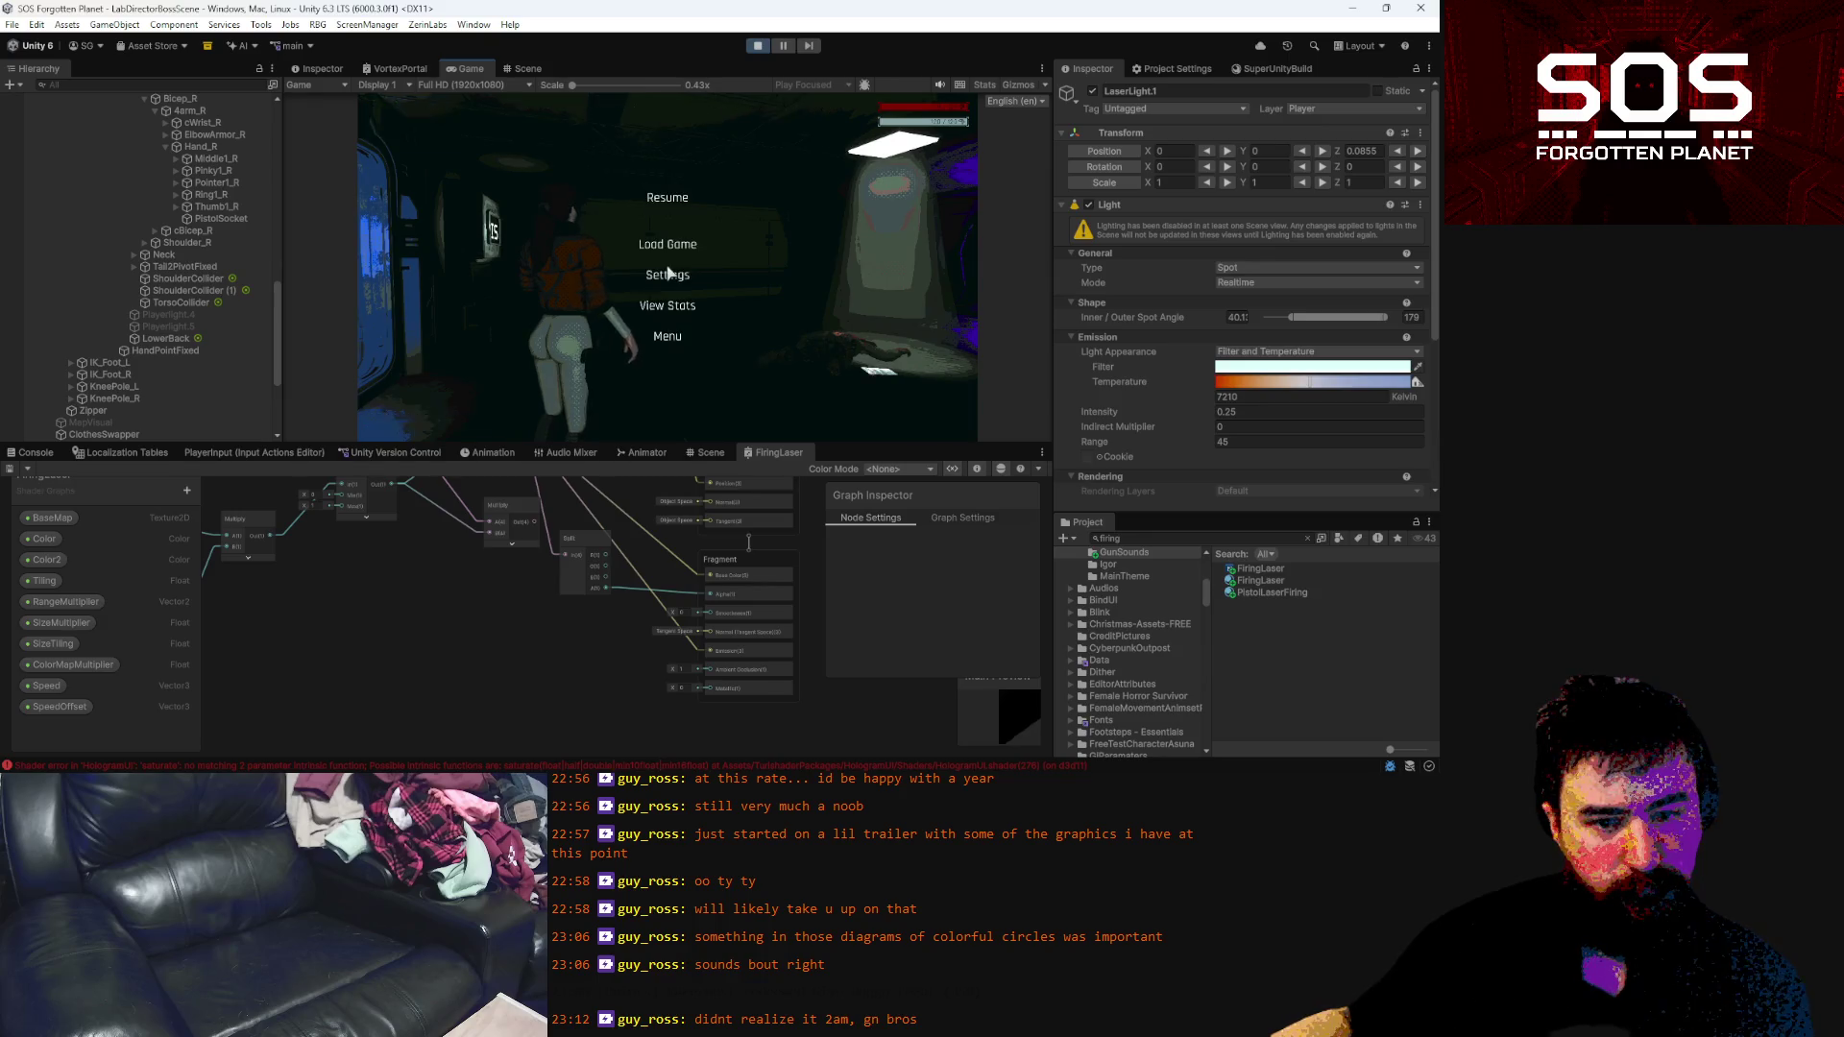
Pause the game and switch to GunHandler.cs in VS Code at the firing code
key("Escape")
key("alt+Tab")
scroll(681, 549, "down", 5)
scroll(693, 545, "up", 7)
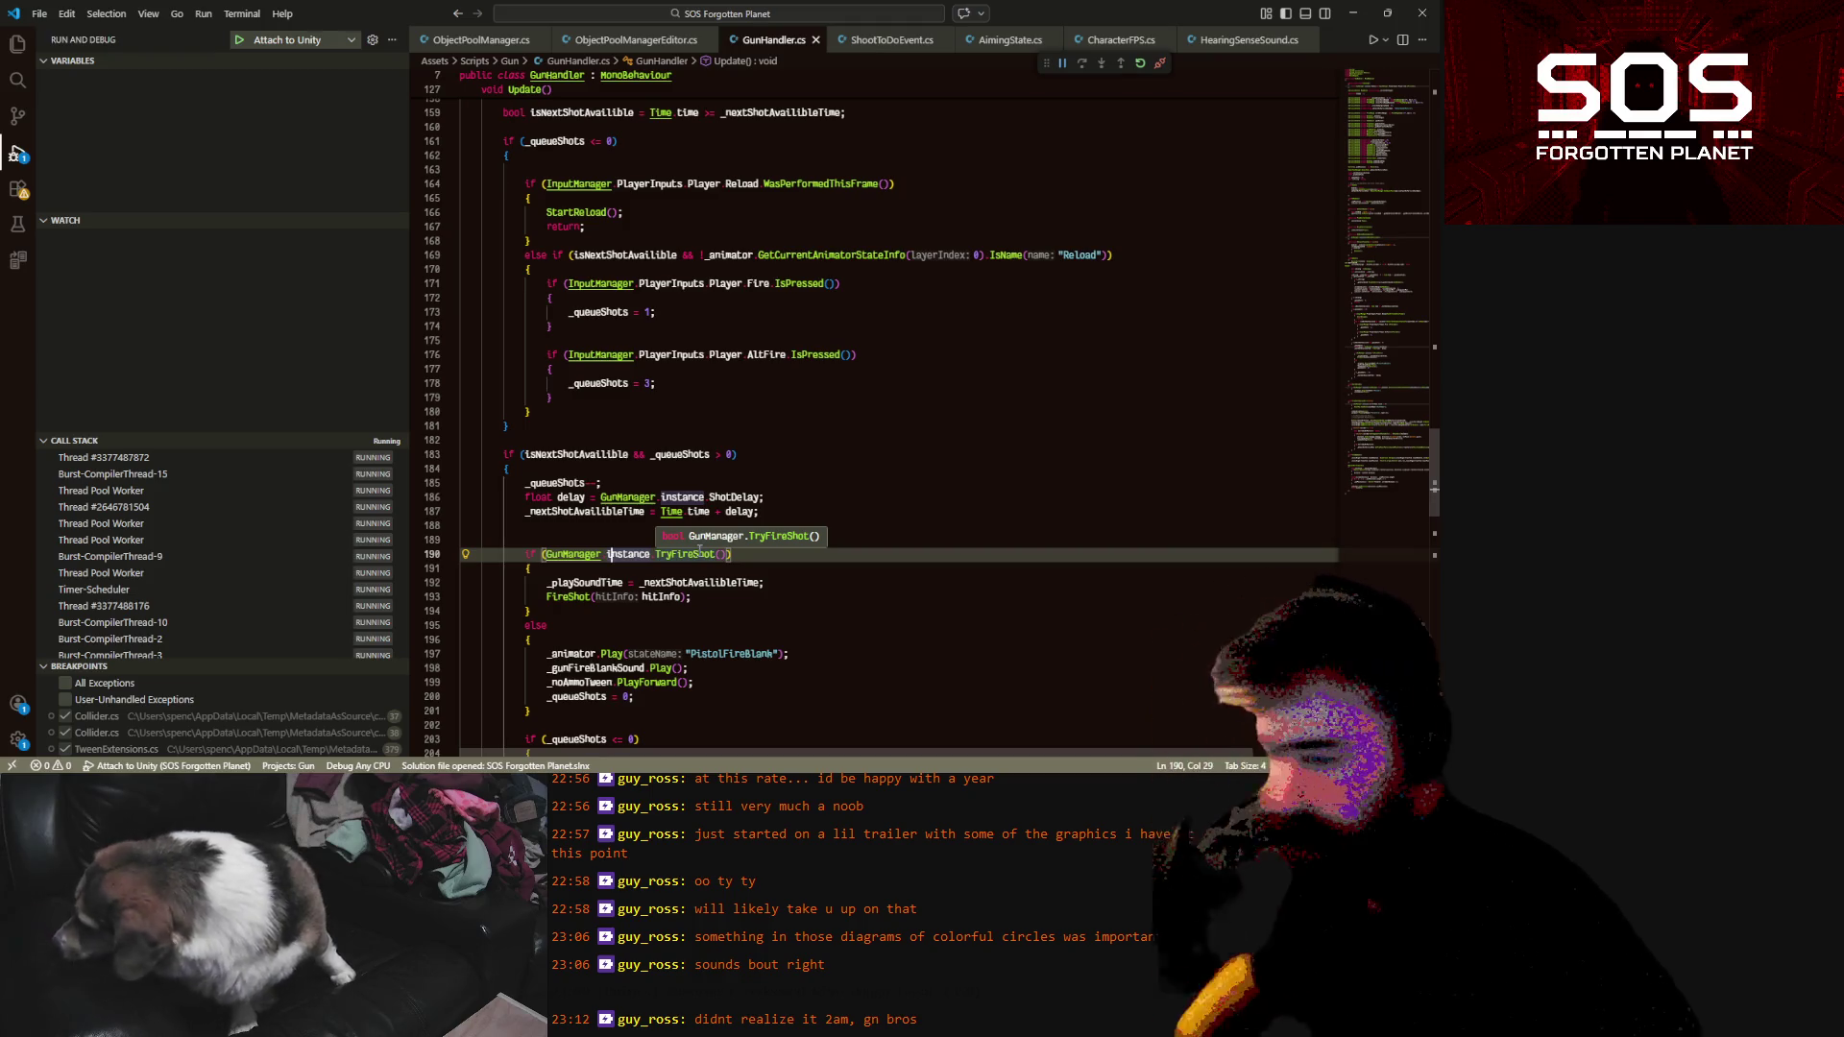
Read the _isFiring check in GunHandler's Update, then return to Unity
left_click(759, 639)
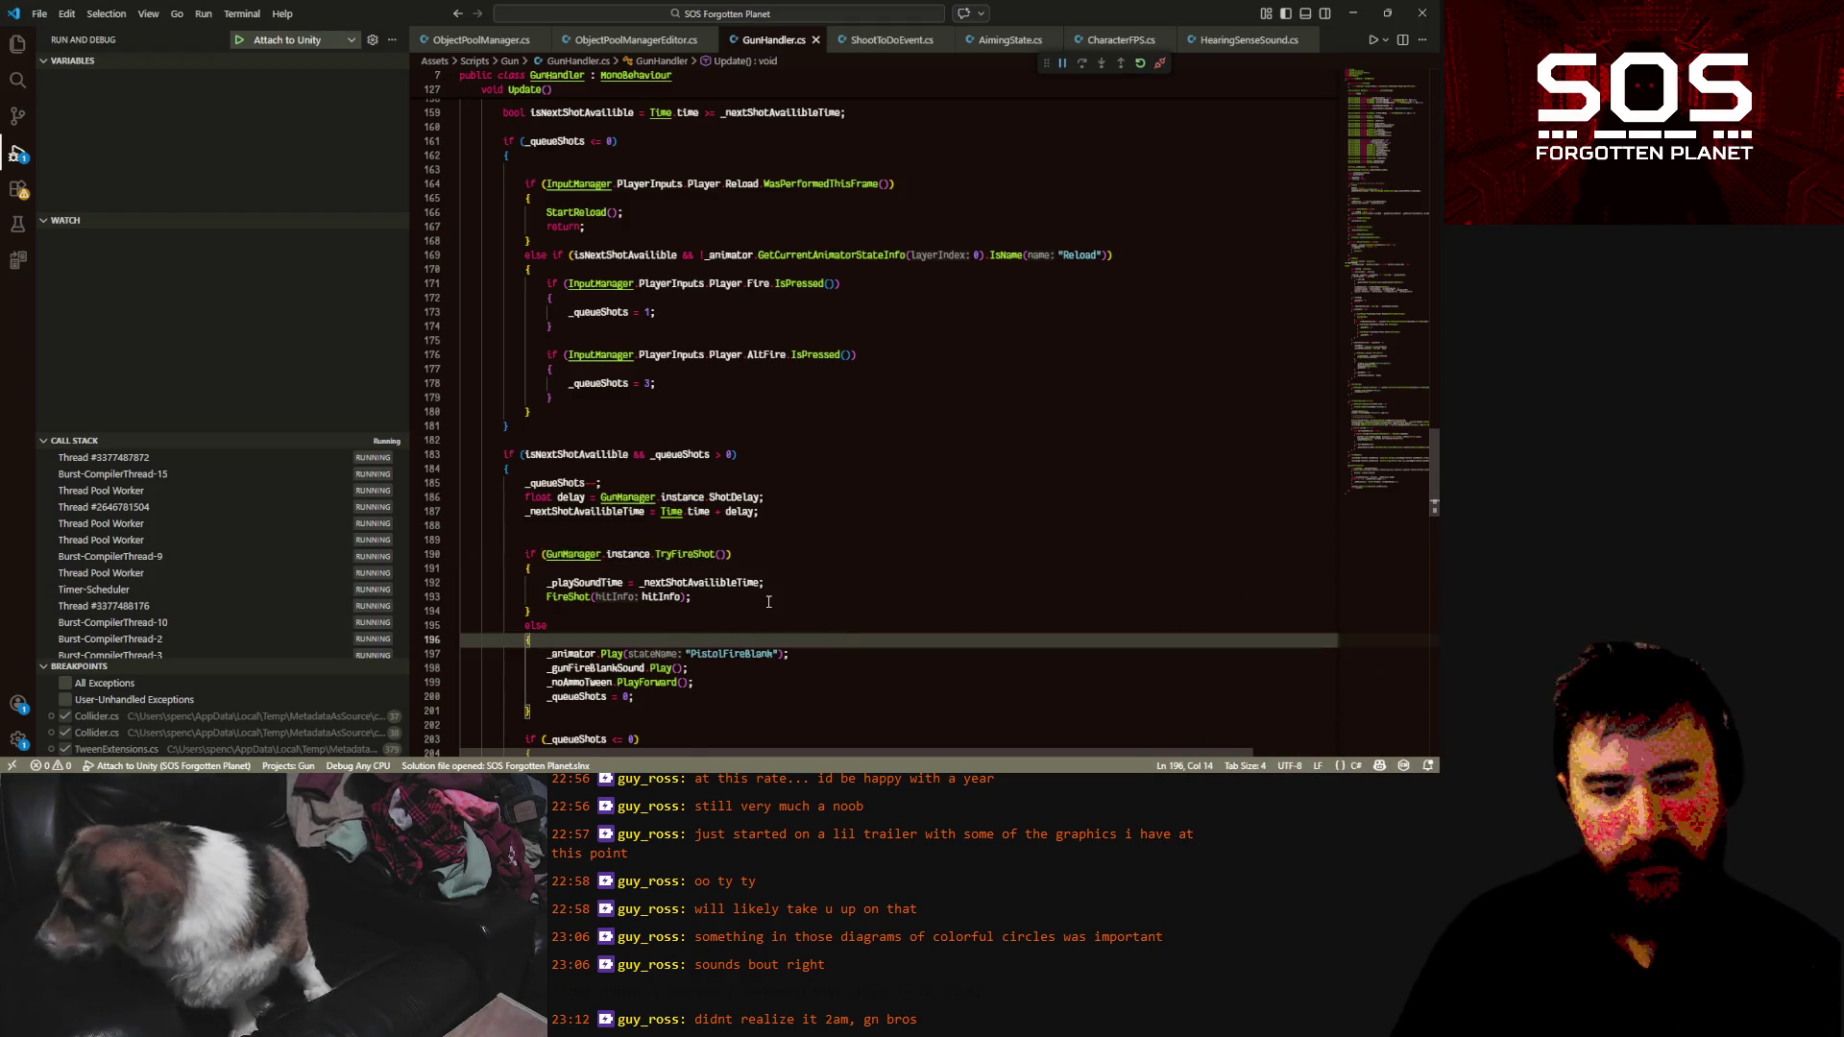
scroll(764, 601, "up", 7)
scroll(765, 601, "up", 8)
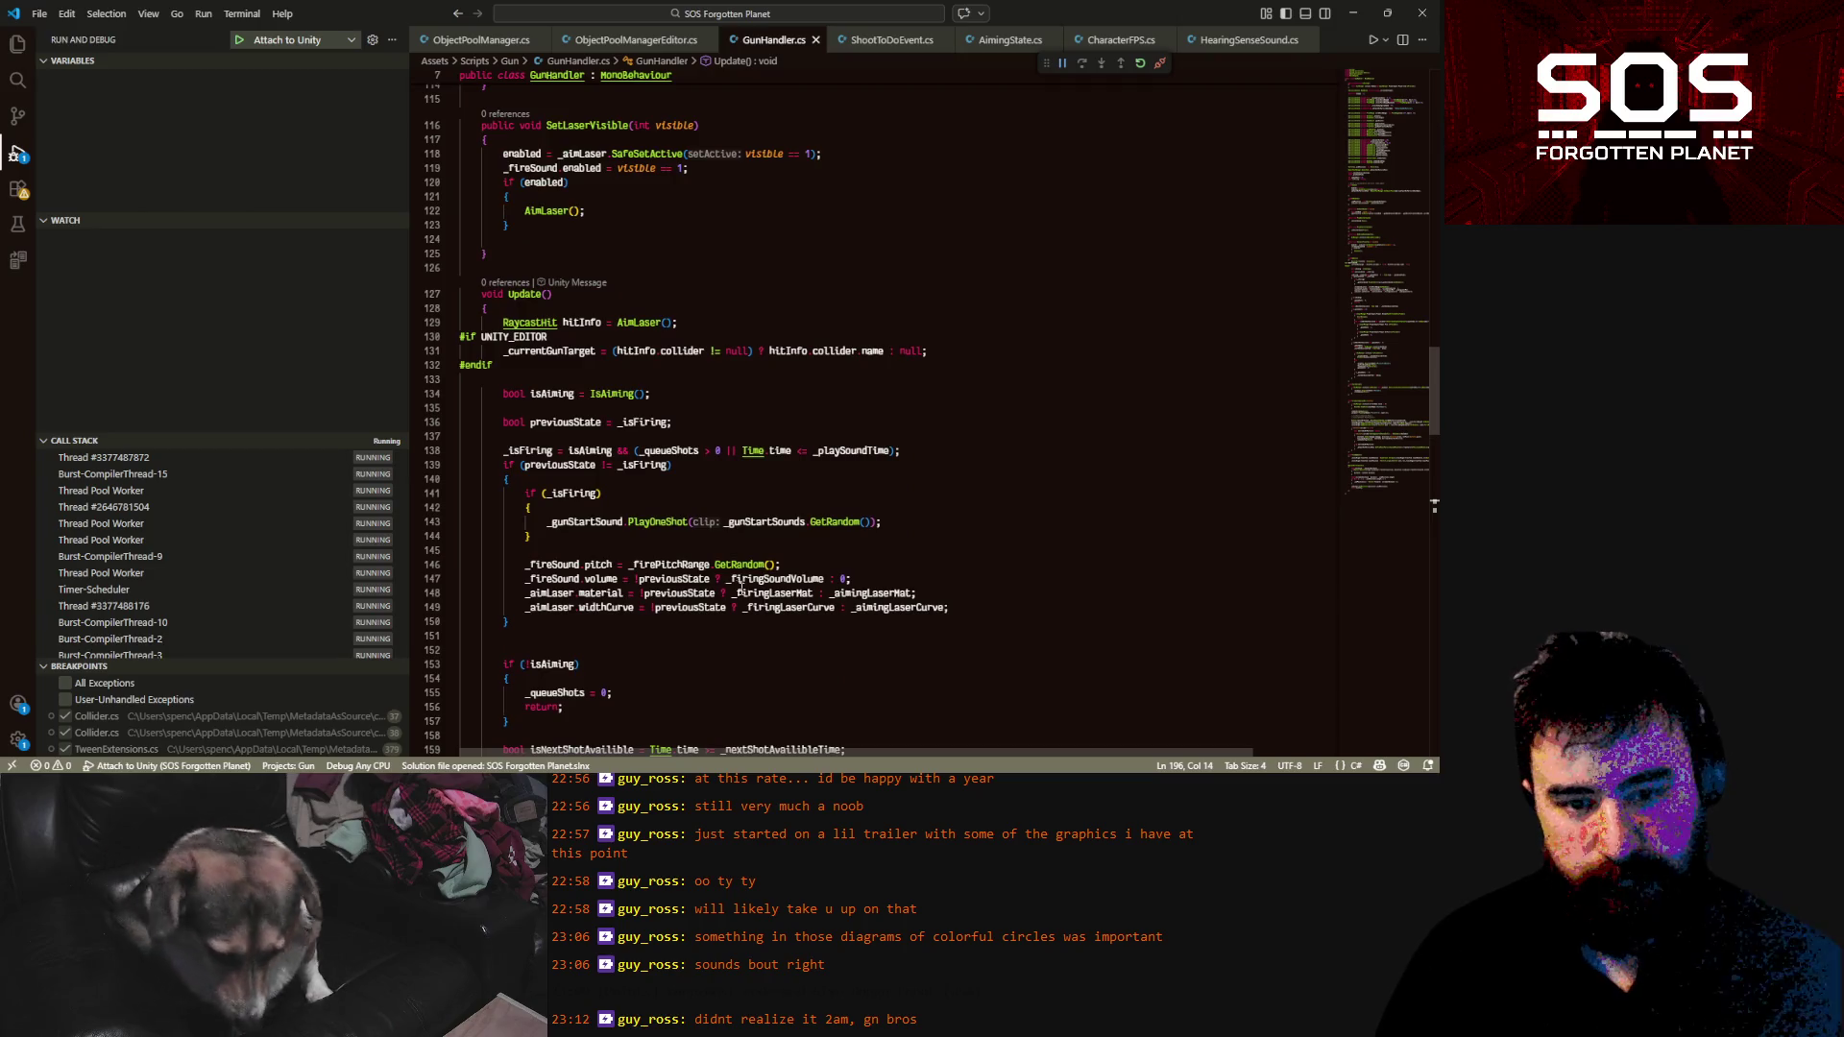
left_click(617, 495)
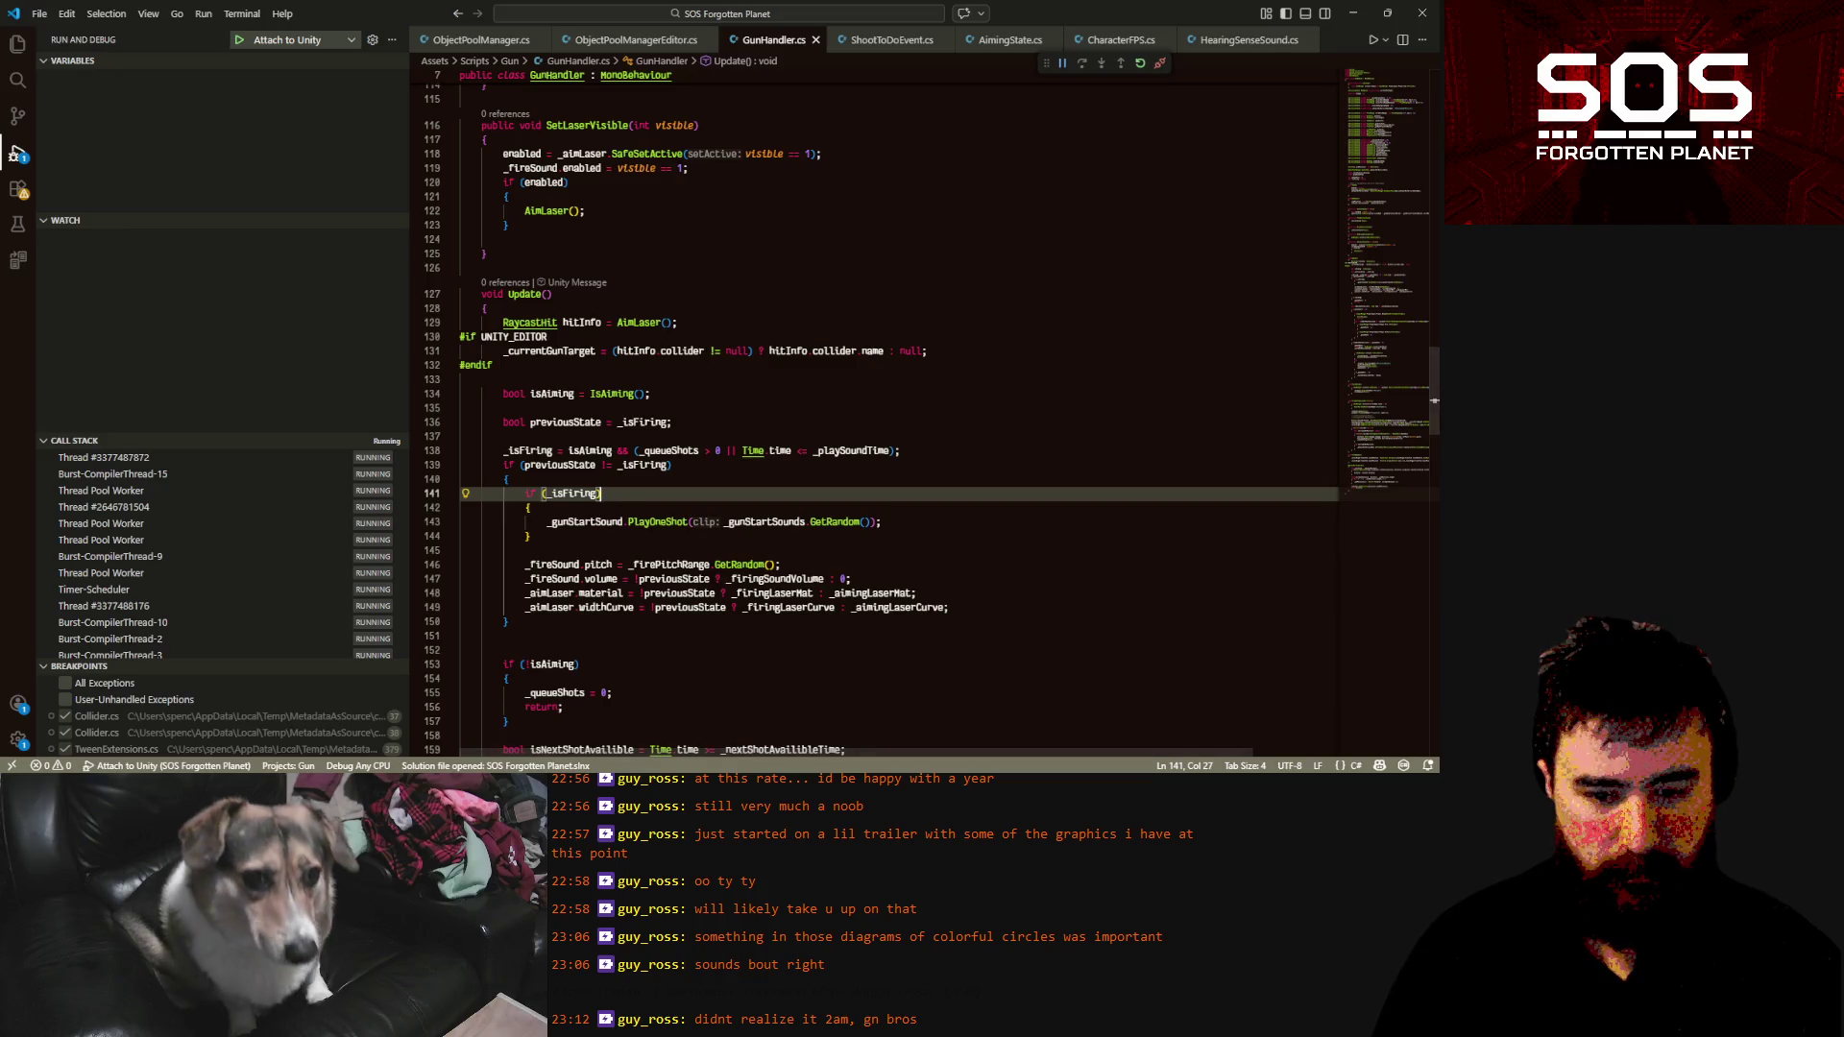
key("alt+Tab")
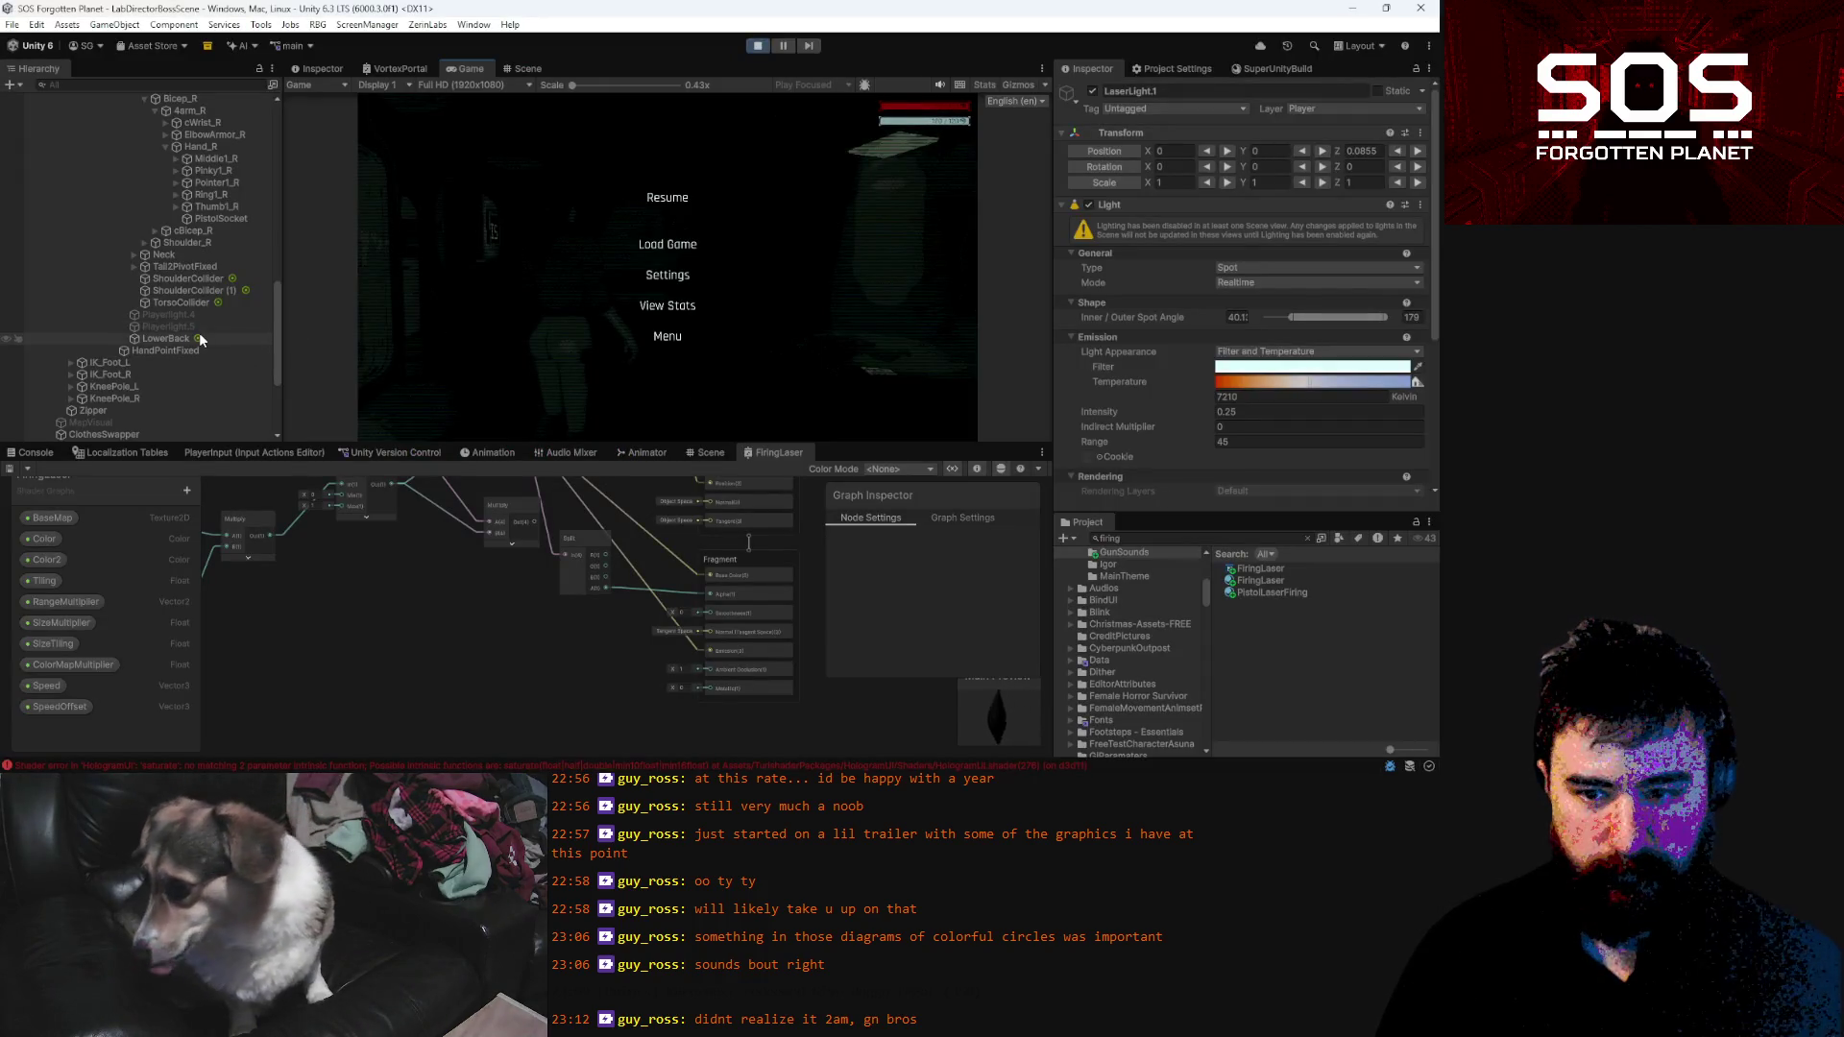
Resume play briefly, pause, scroll through the Hierarchy, then switch back to GunHandler.cs
scroll(193, 363, "up", 5)
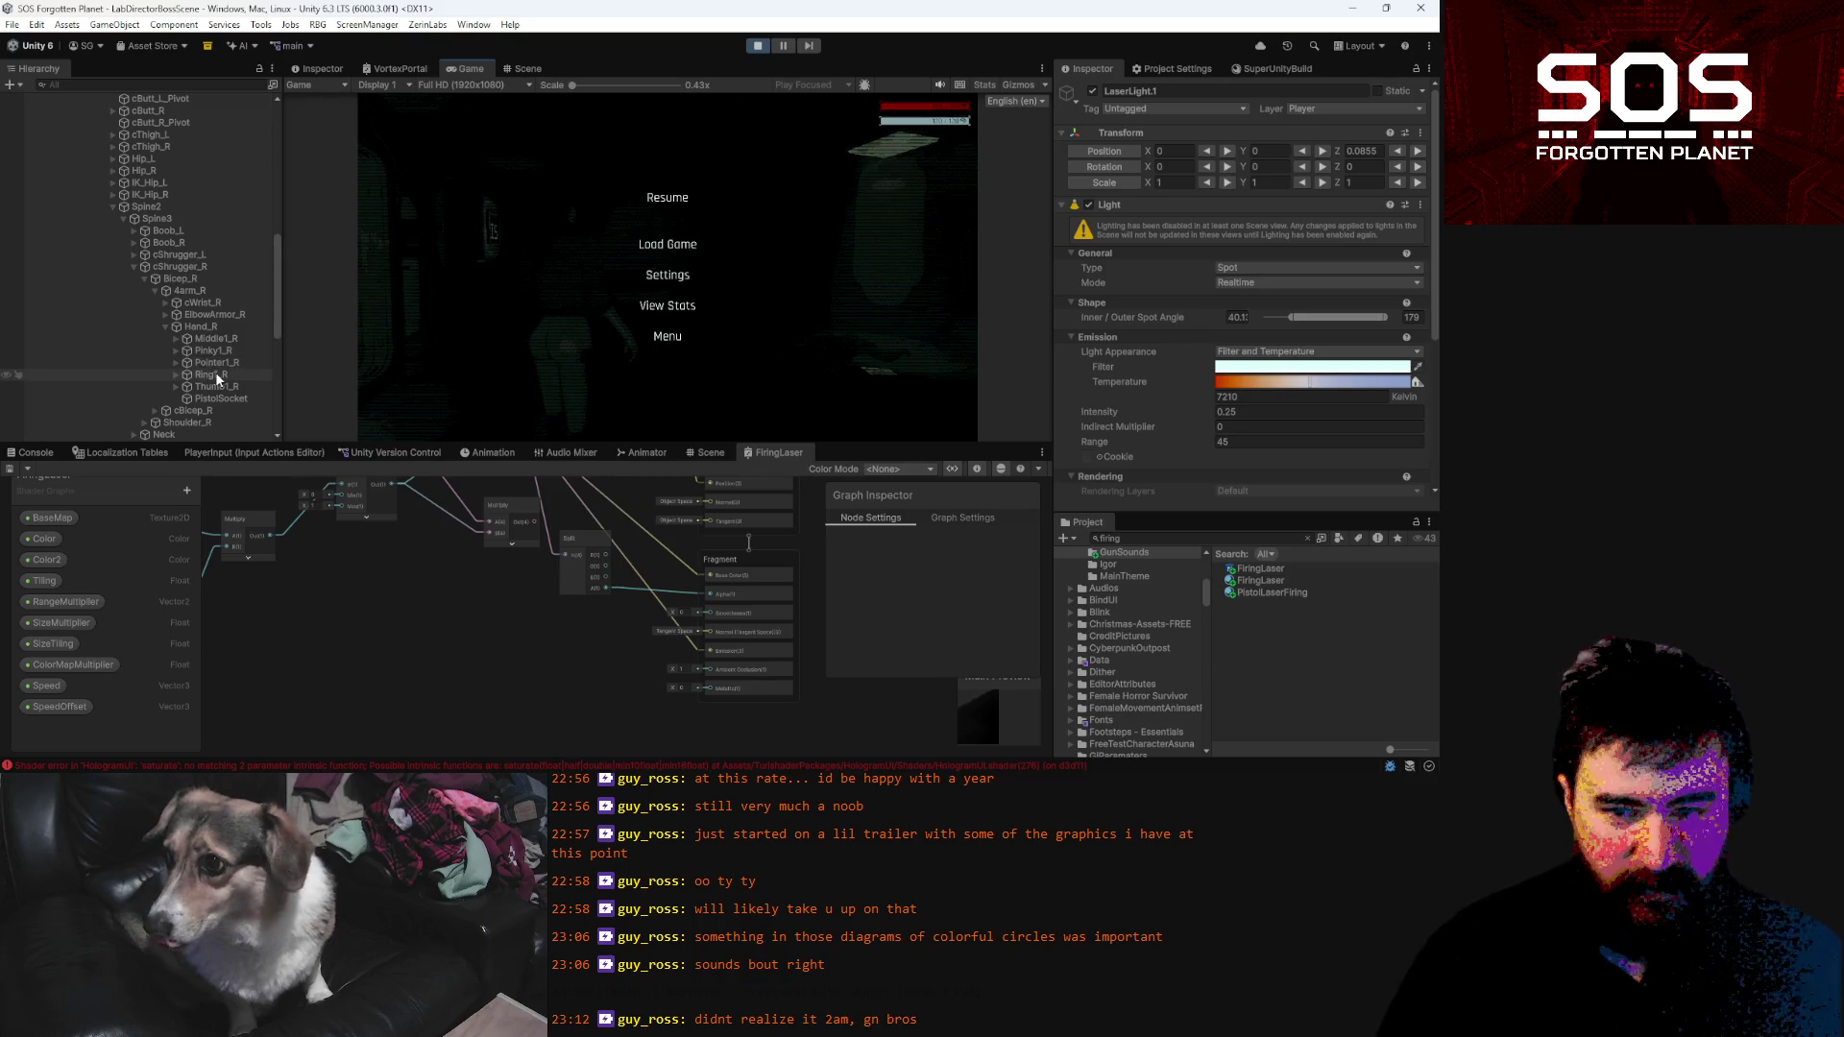
left_click(685, 205)
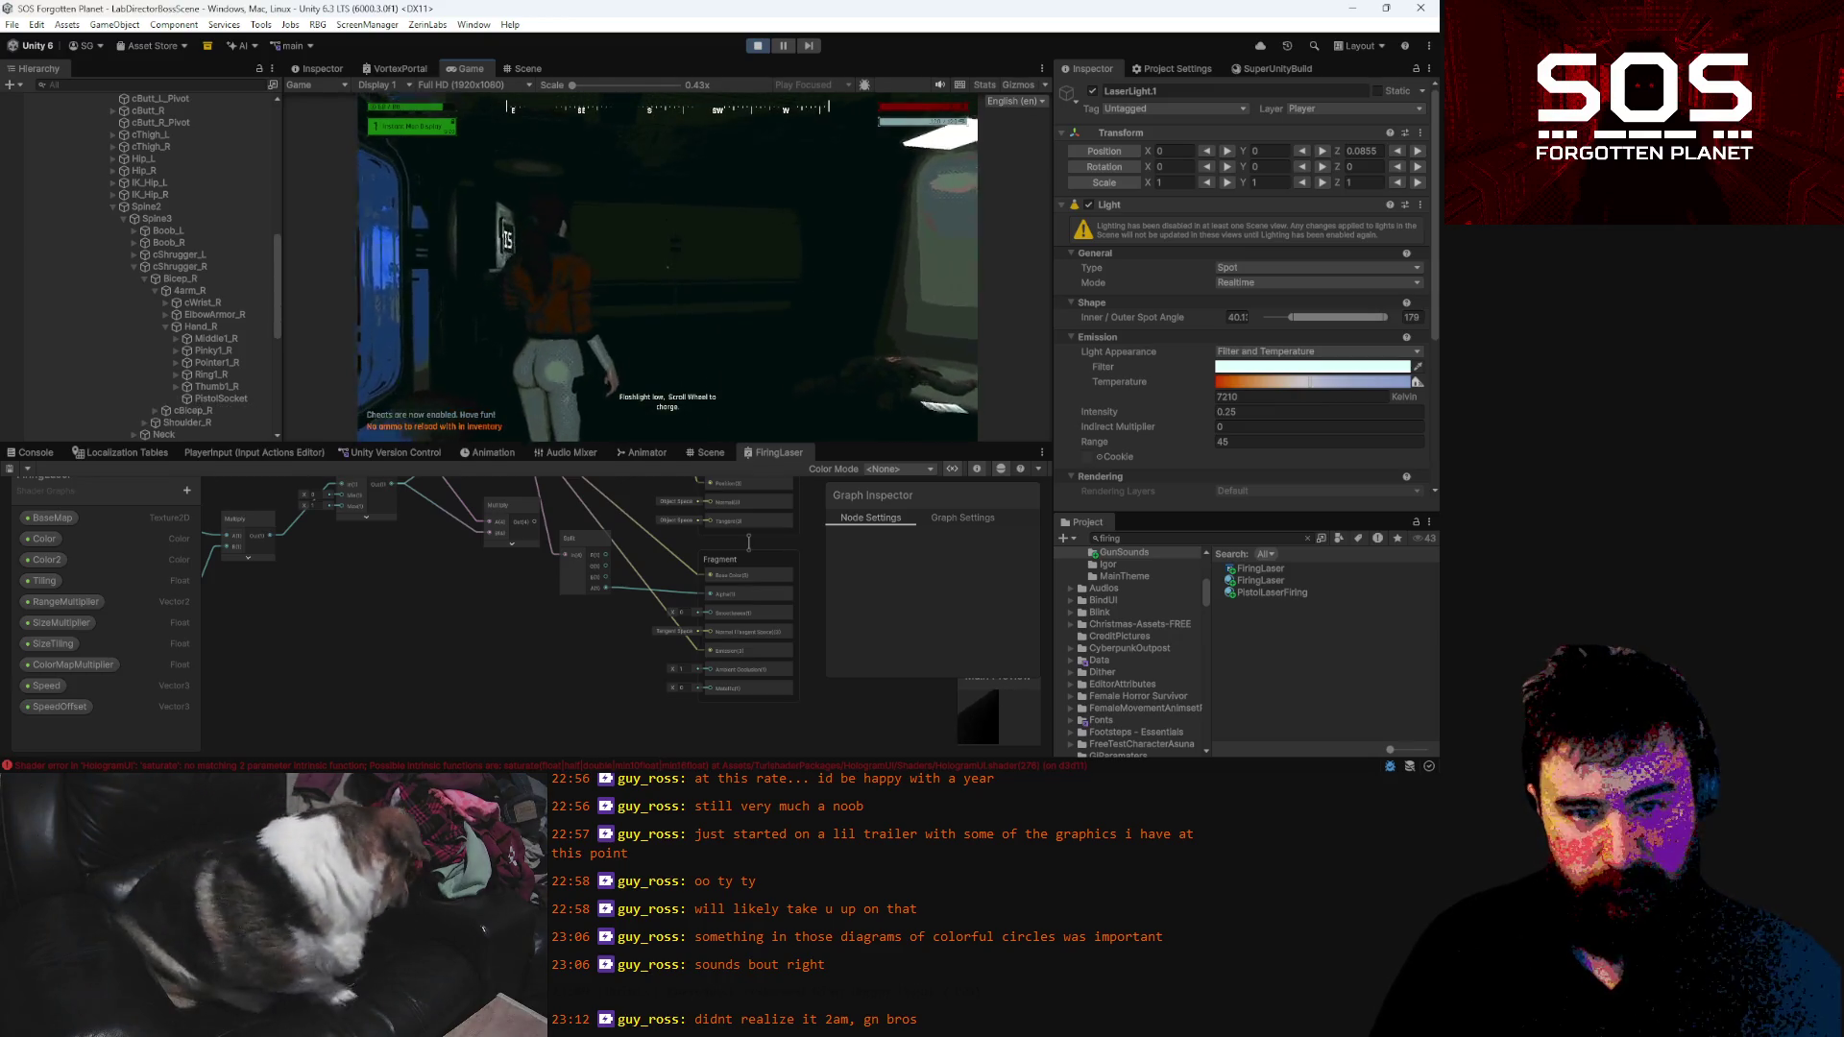
key("Escape")
scroll(231, 317, "down", 5)
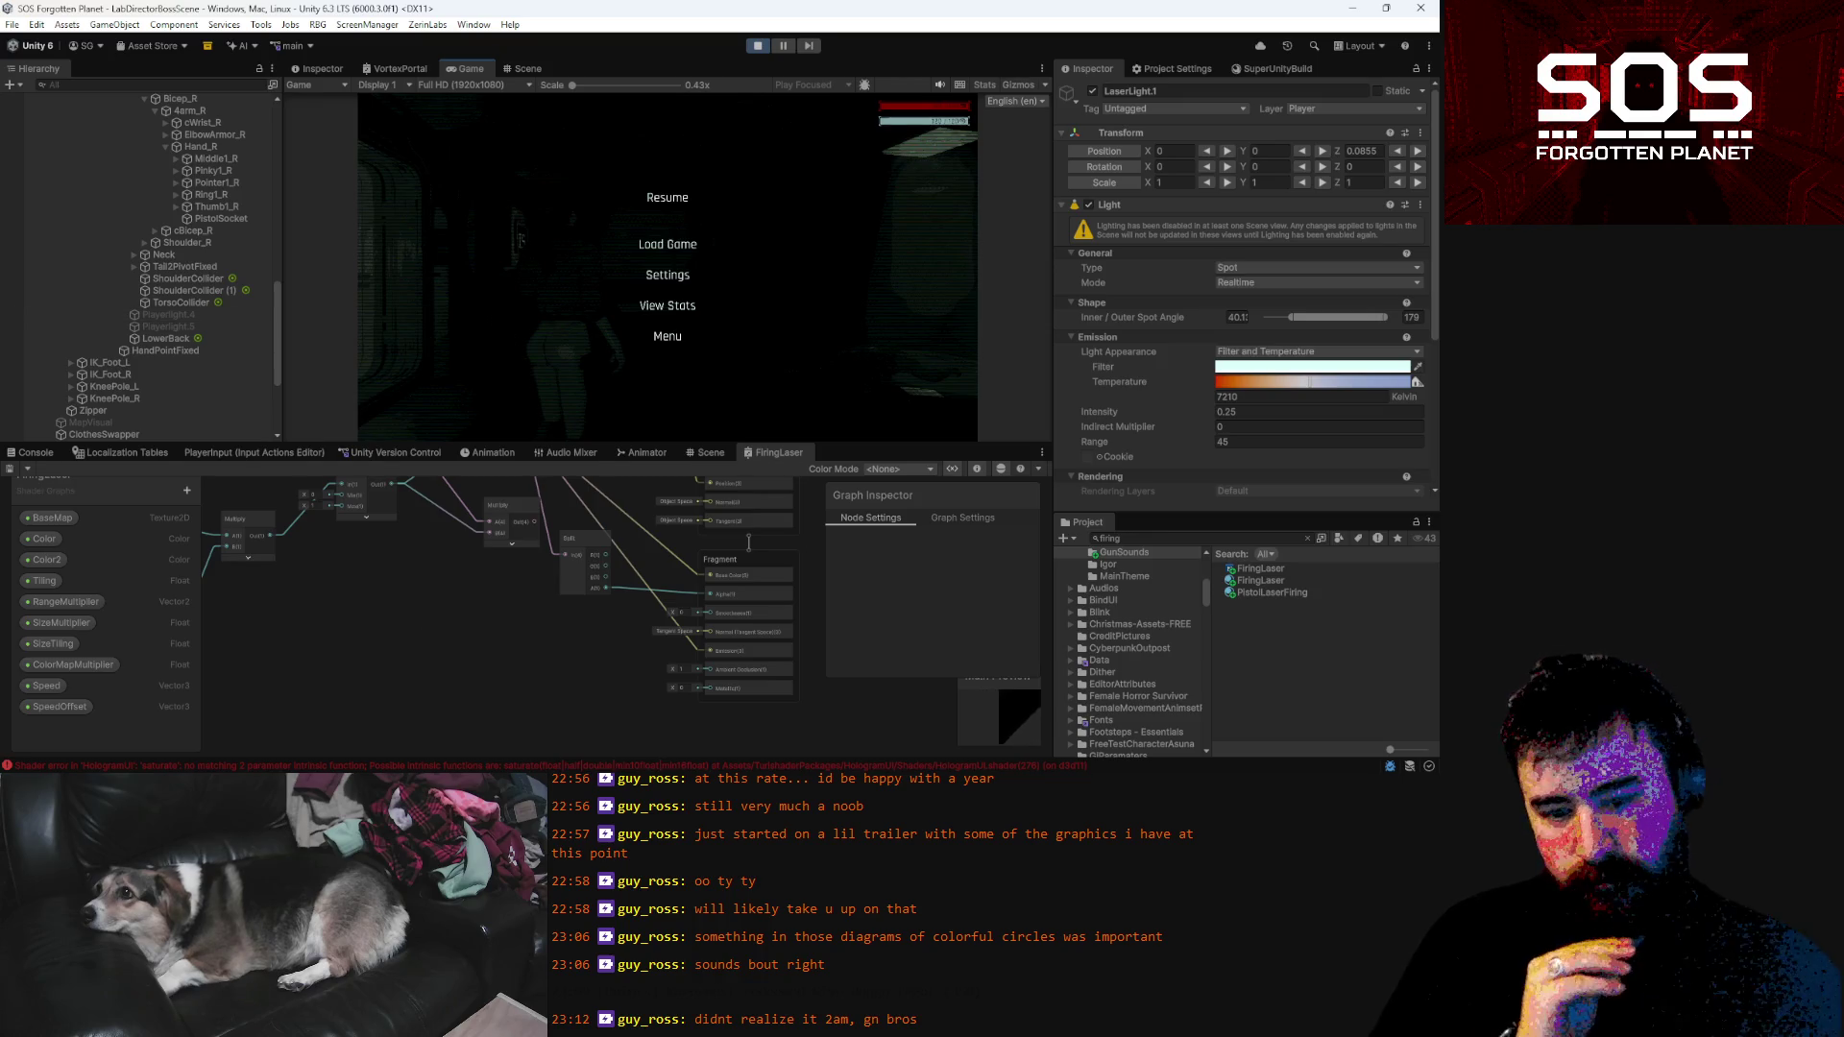
mouse_move(523, 768)
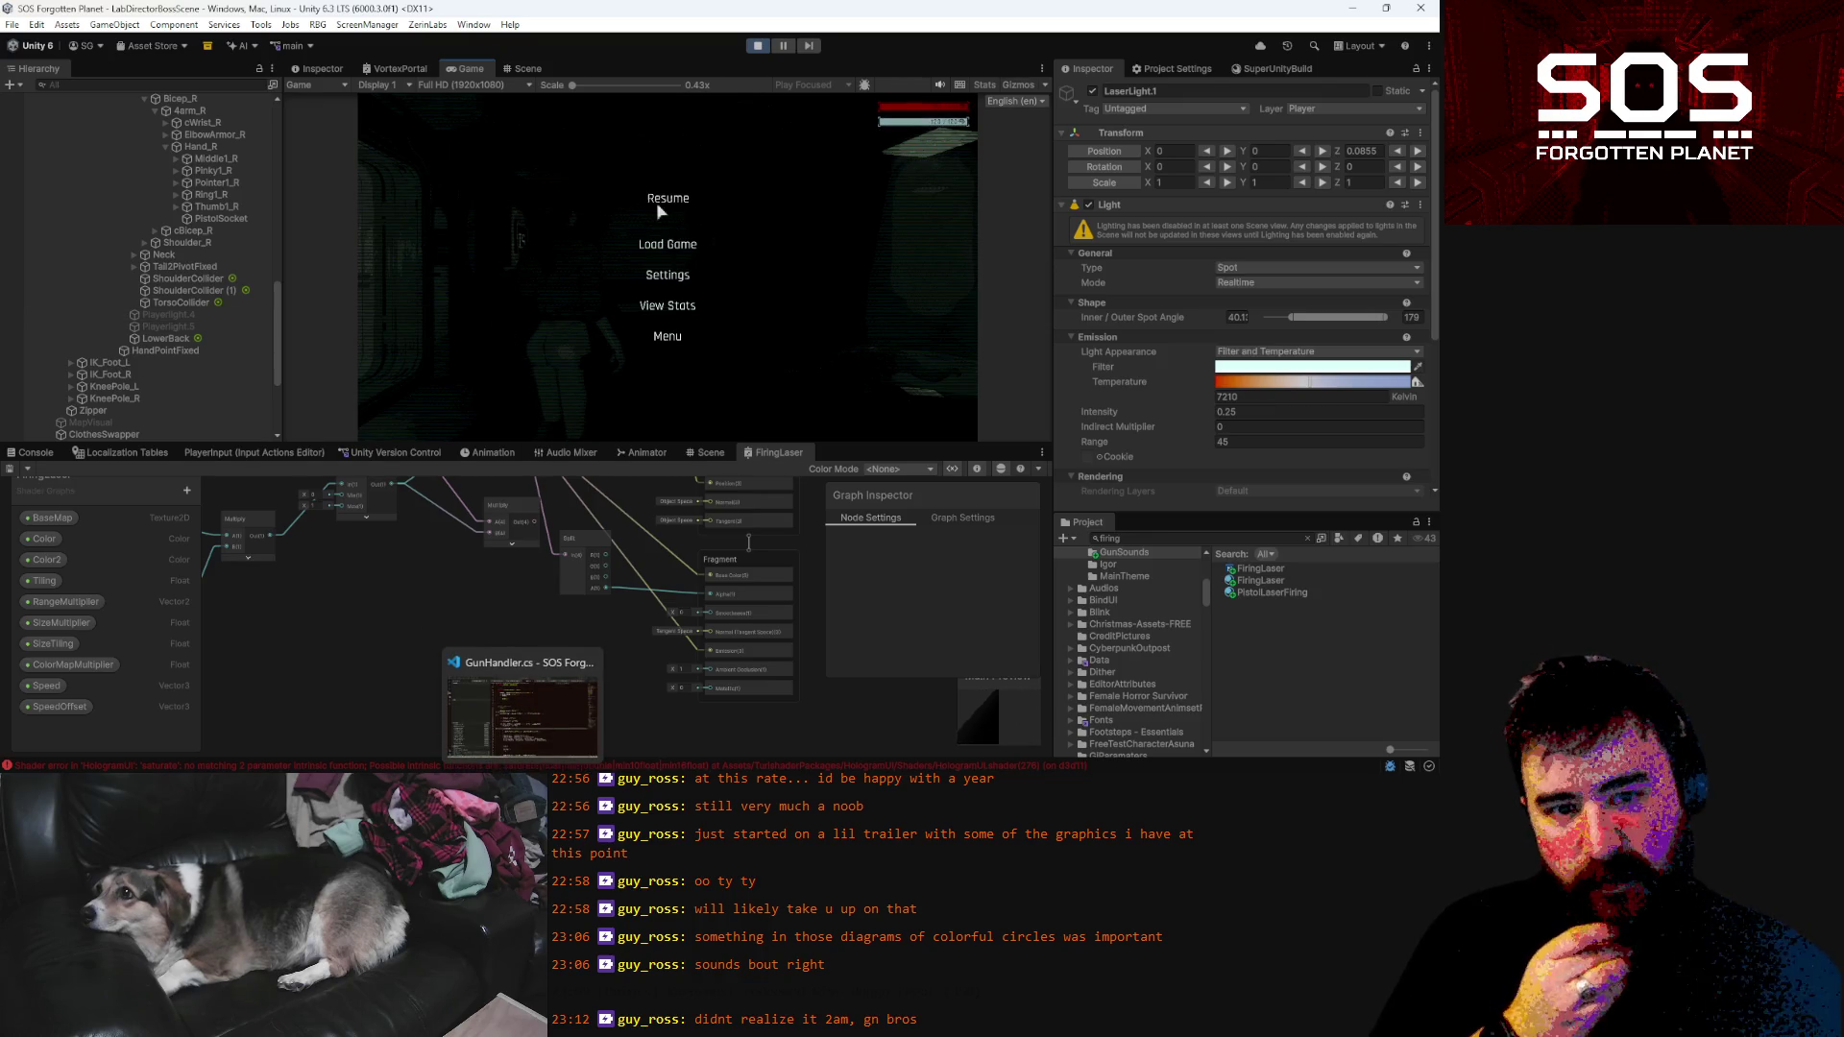
scroll(240, 292, "down", 2)
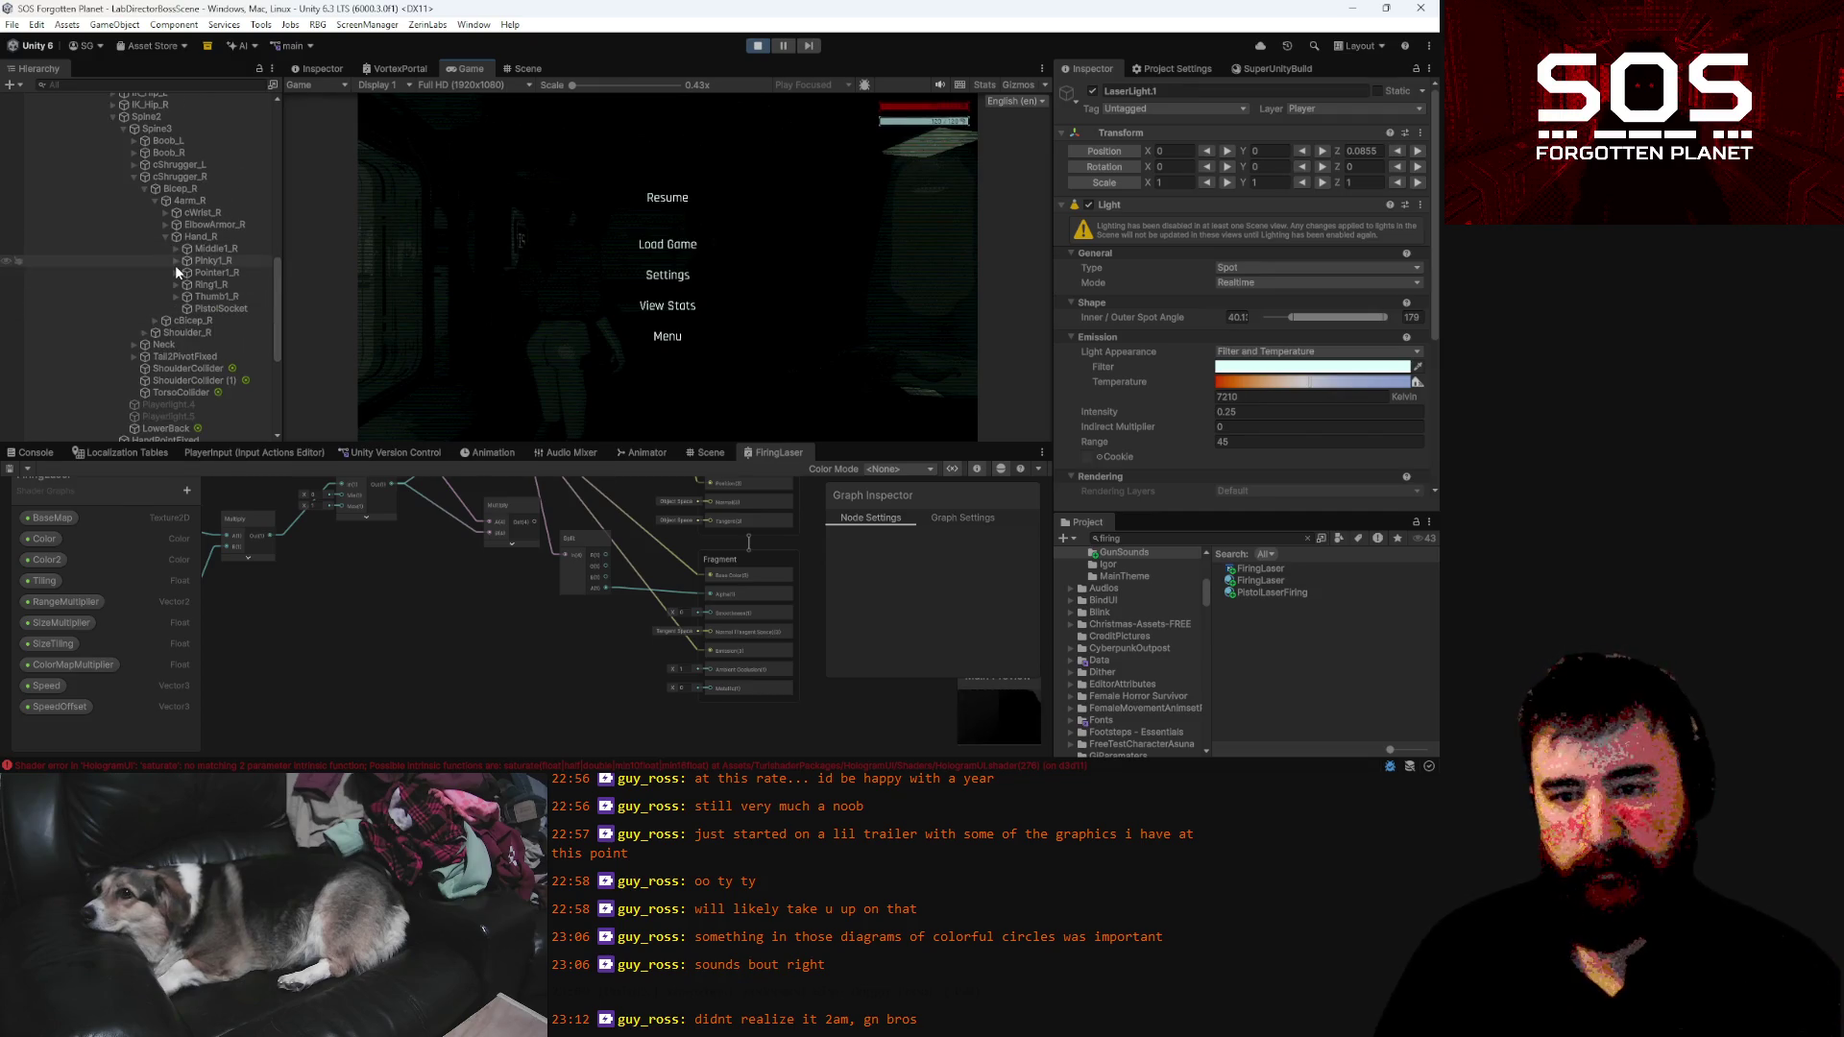
scroll(177, 278, "down", 2)
scroll(181, 285, "down", 3)
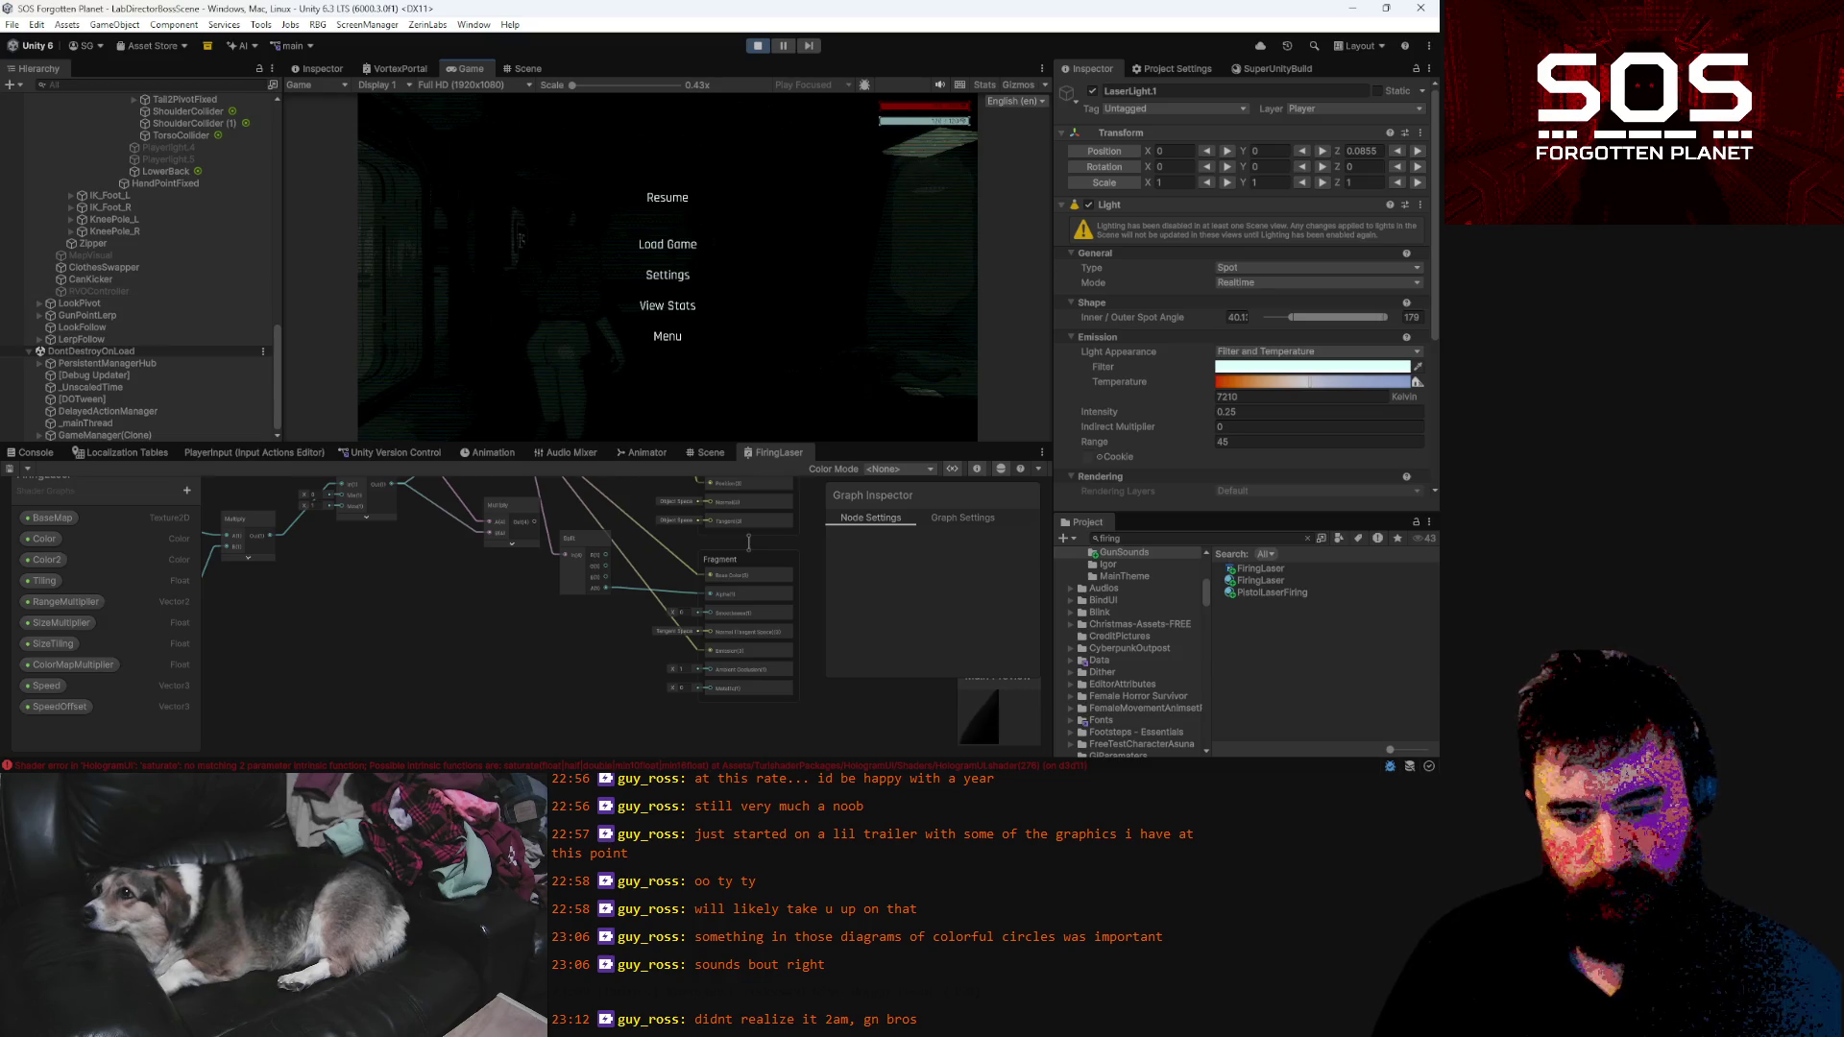
key("alt+Tab")
scroll(581, 376, "up", 10)
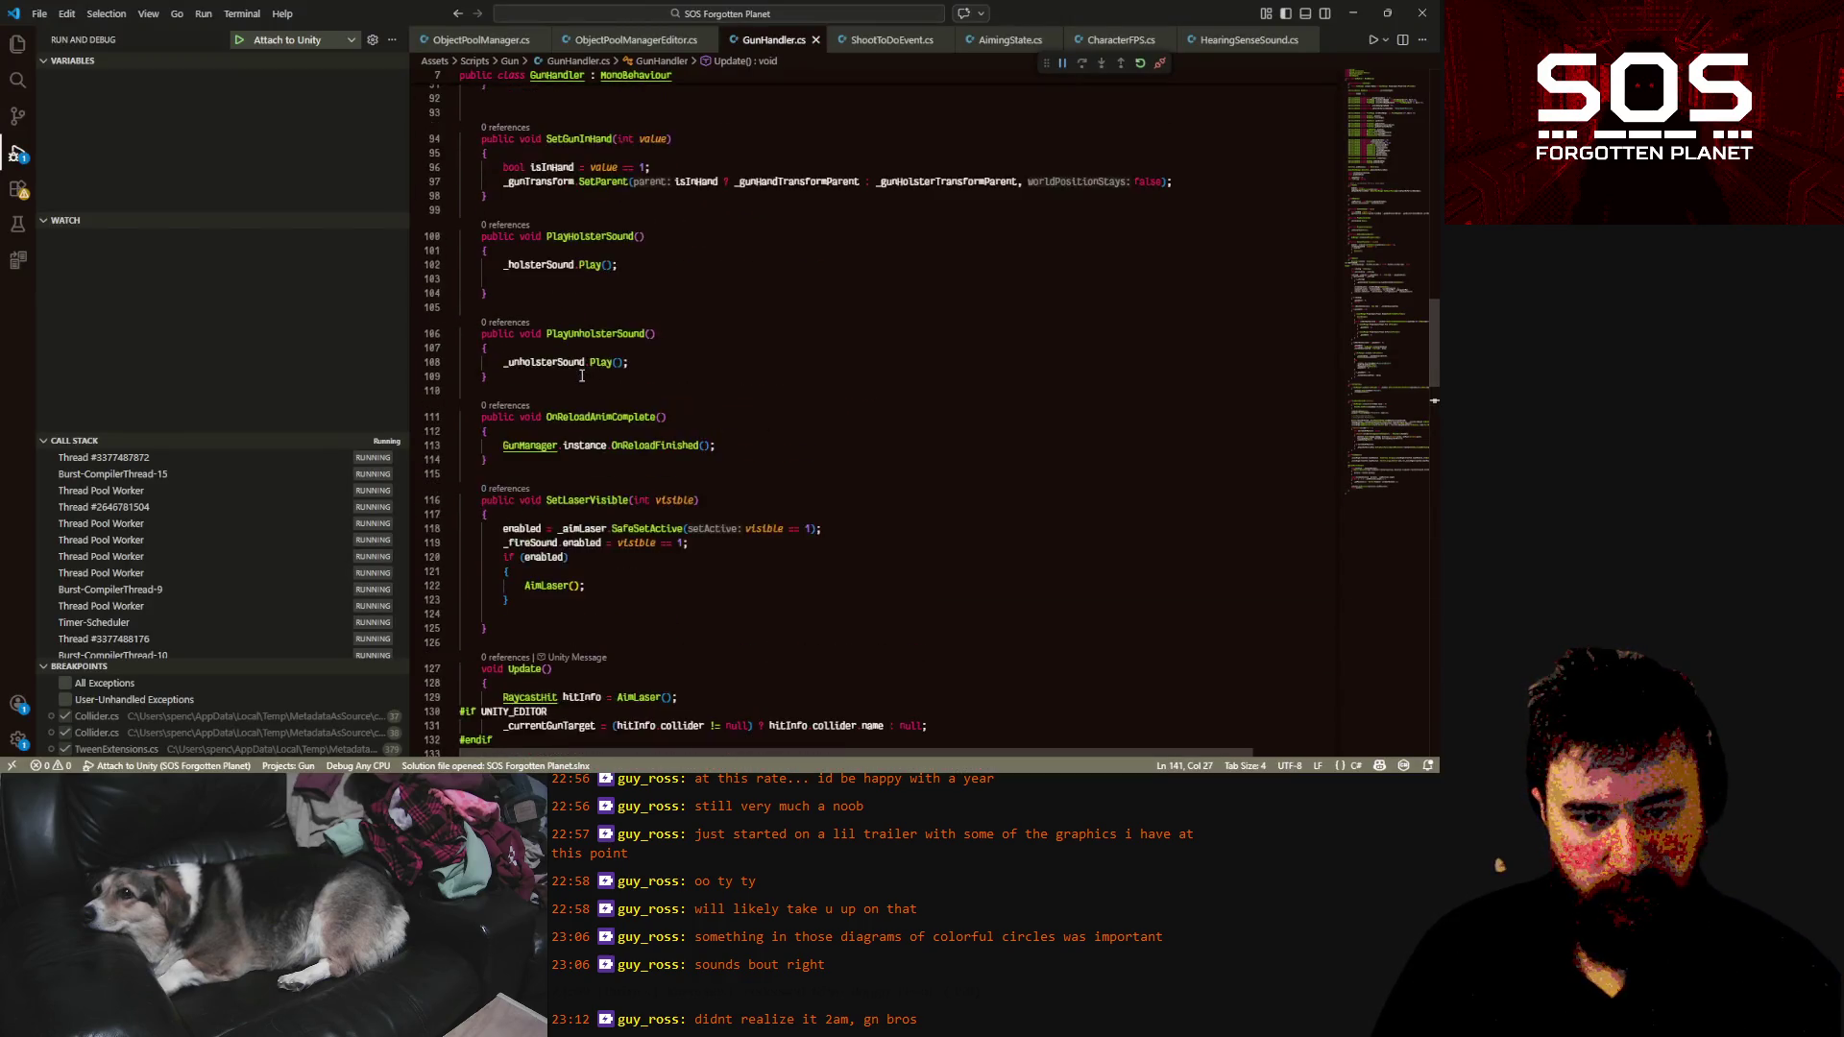
Scroll GunHandler.cs to Update(), read the widthCurve documentation, then return to Unity
scroll(581, 376, "down", 10)
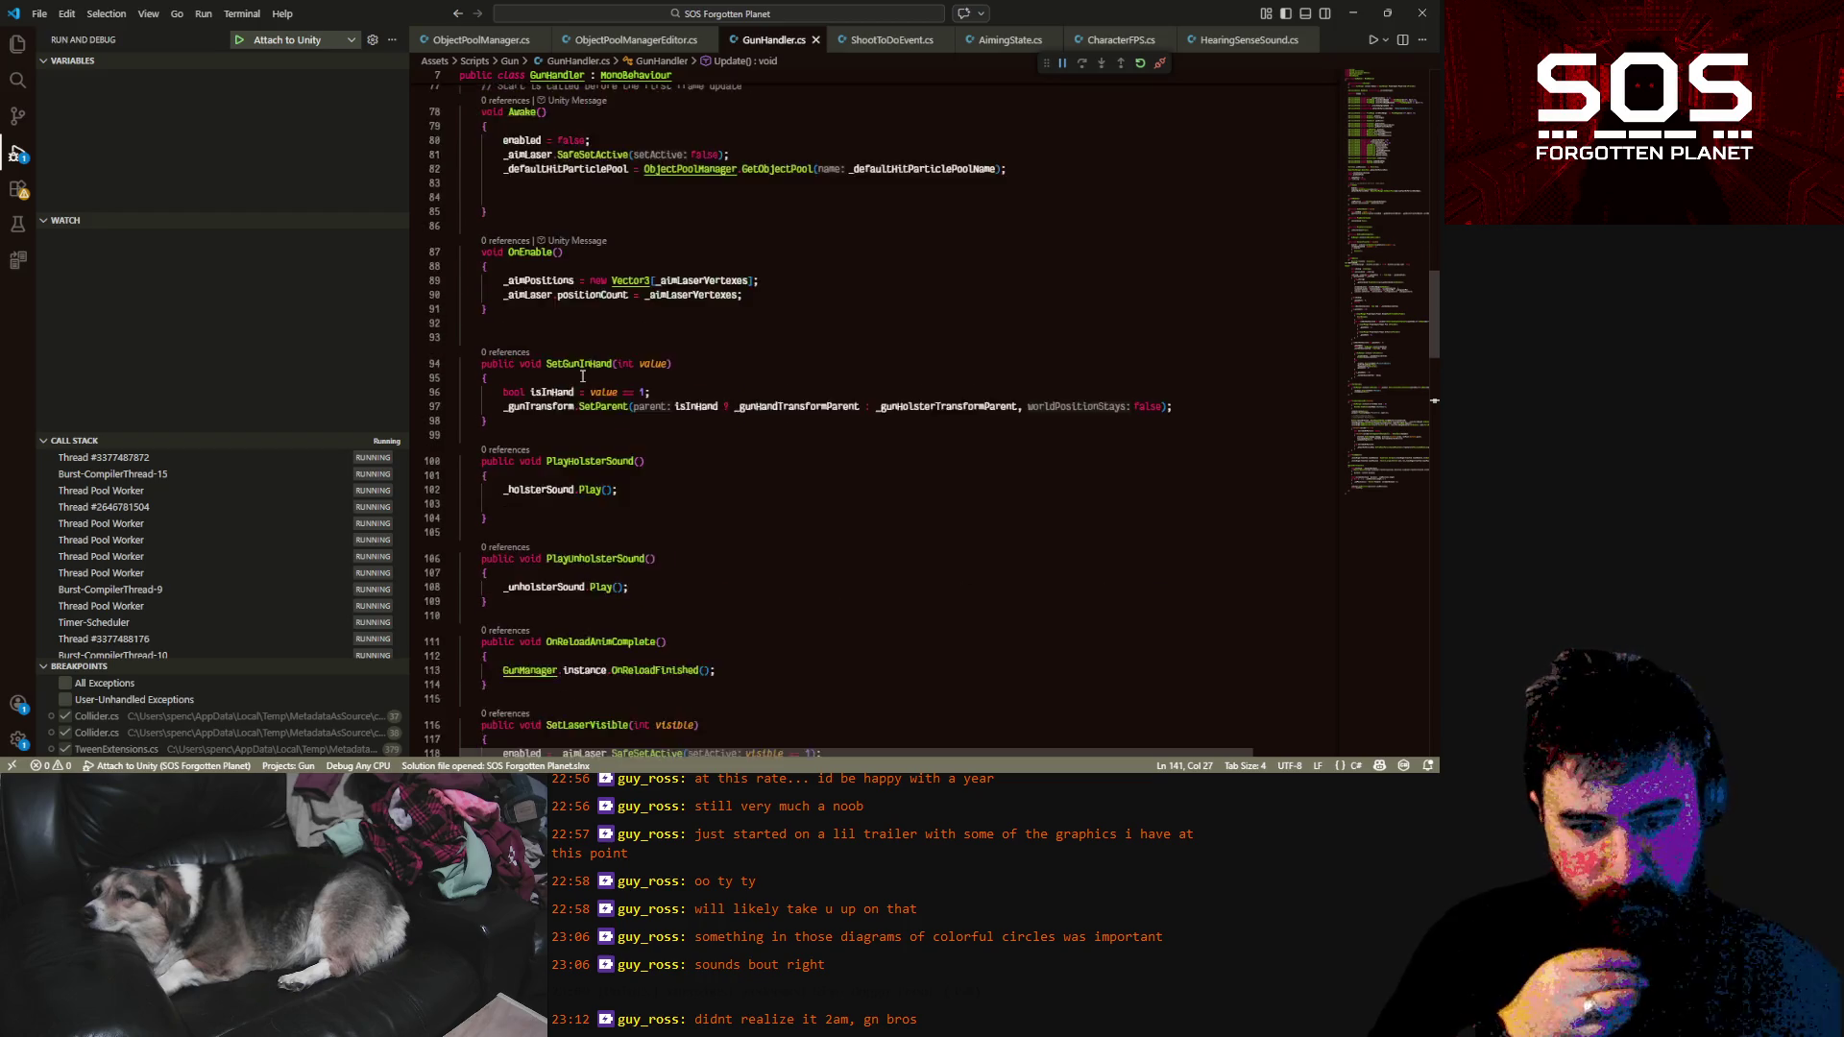
scroll(582, 377, "down", 3)
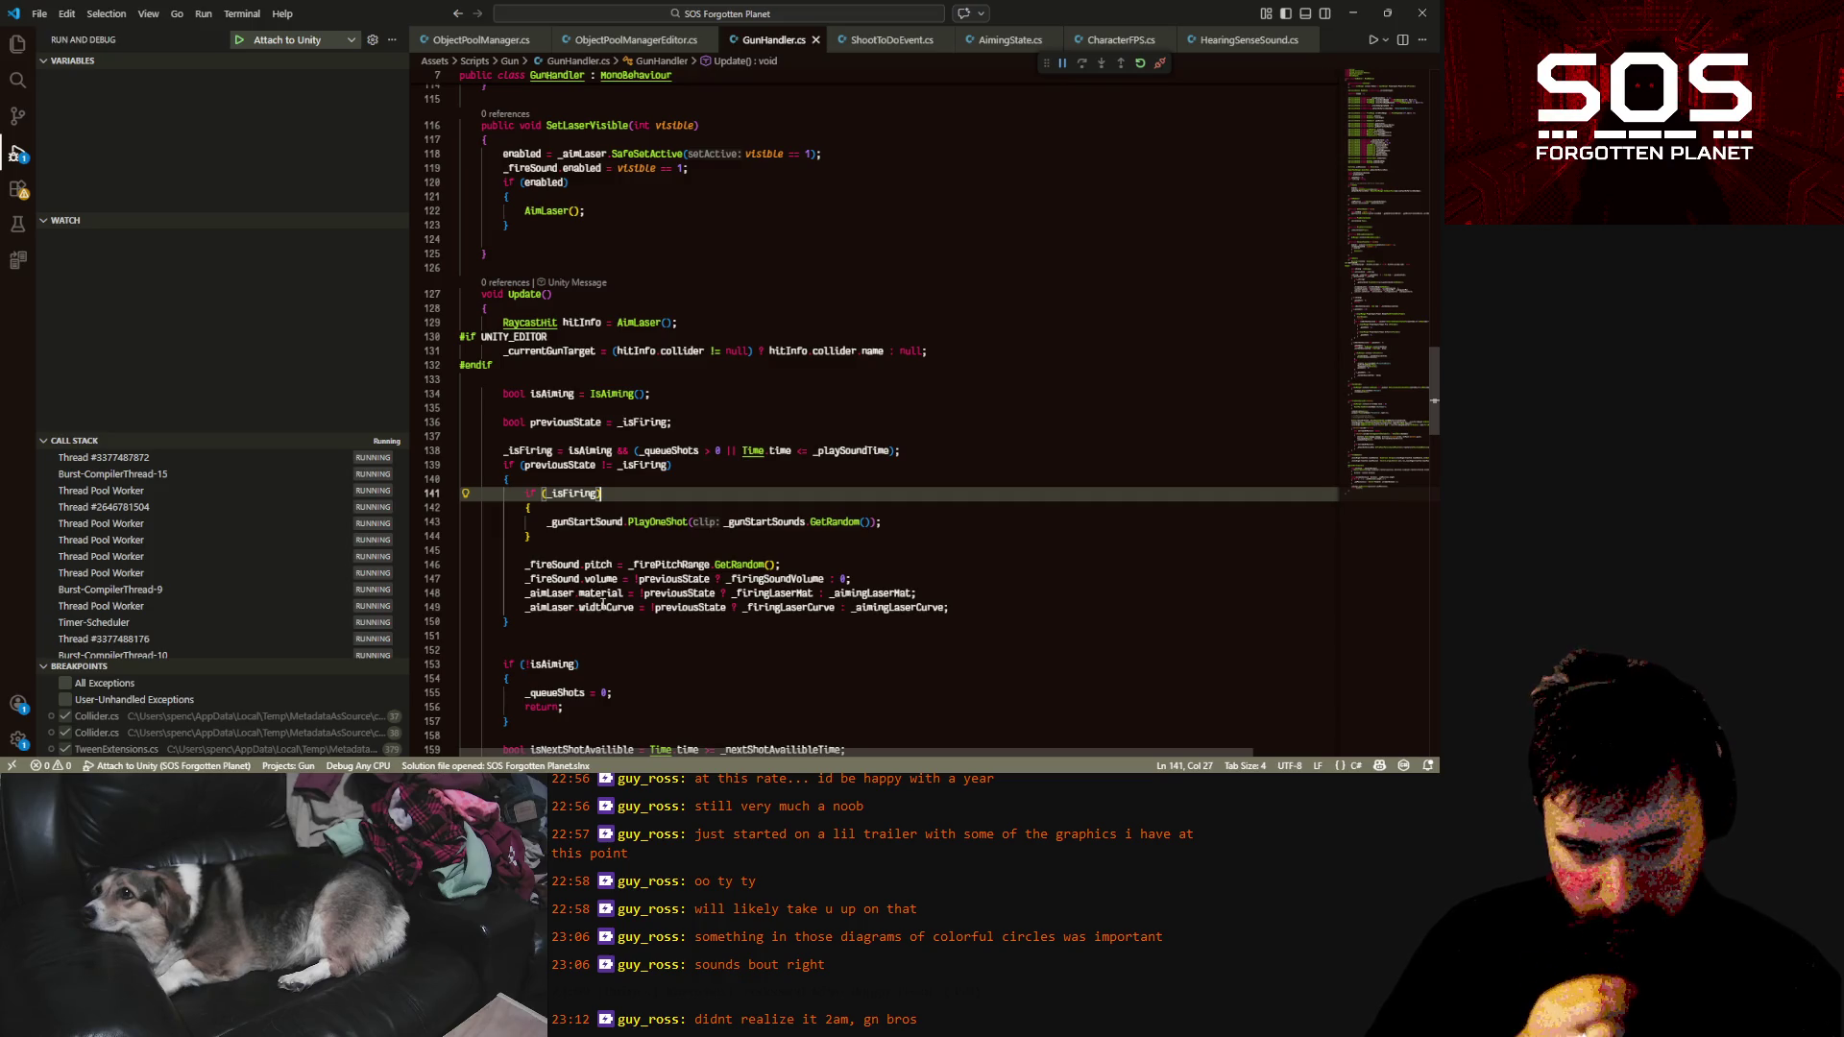
mouse_move(603, 603)
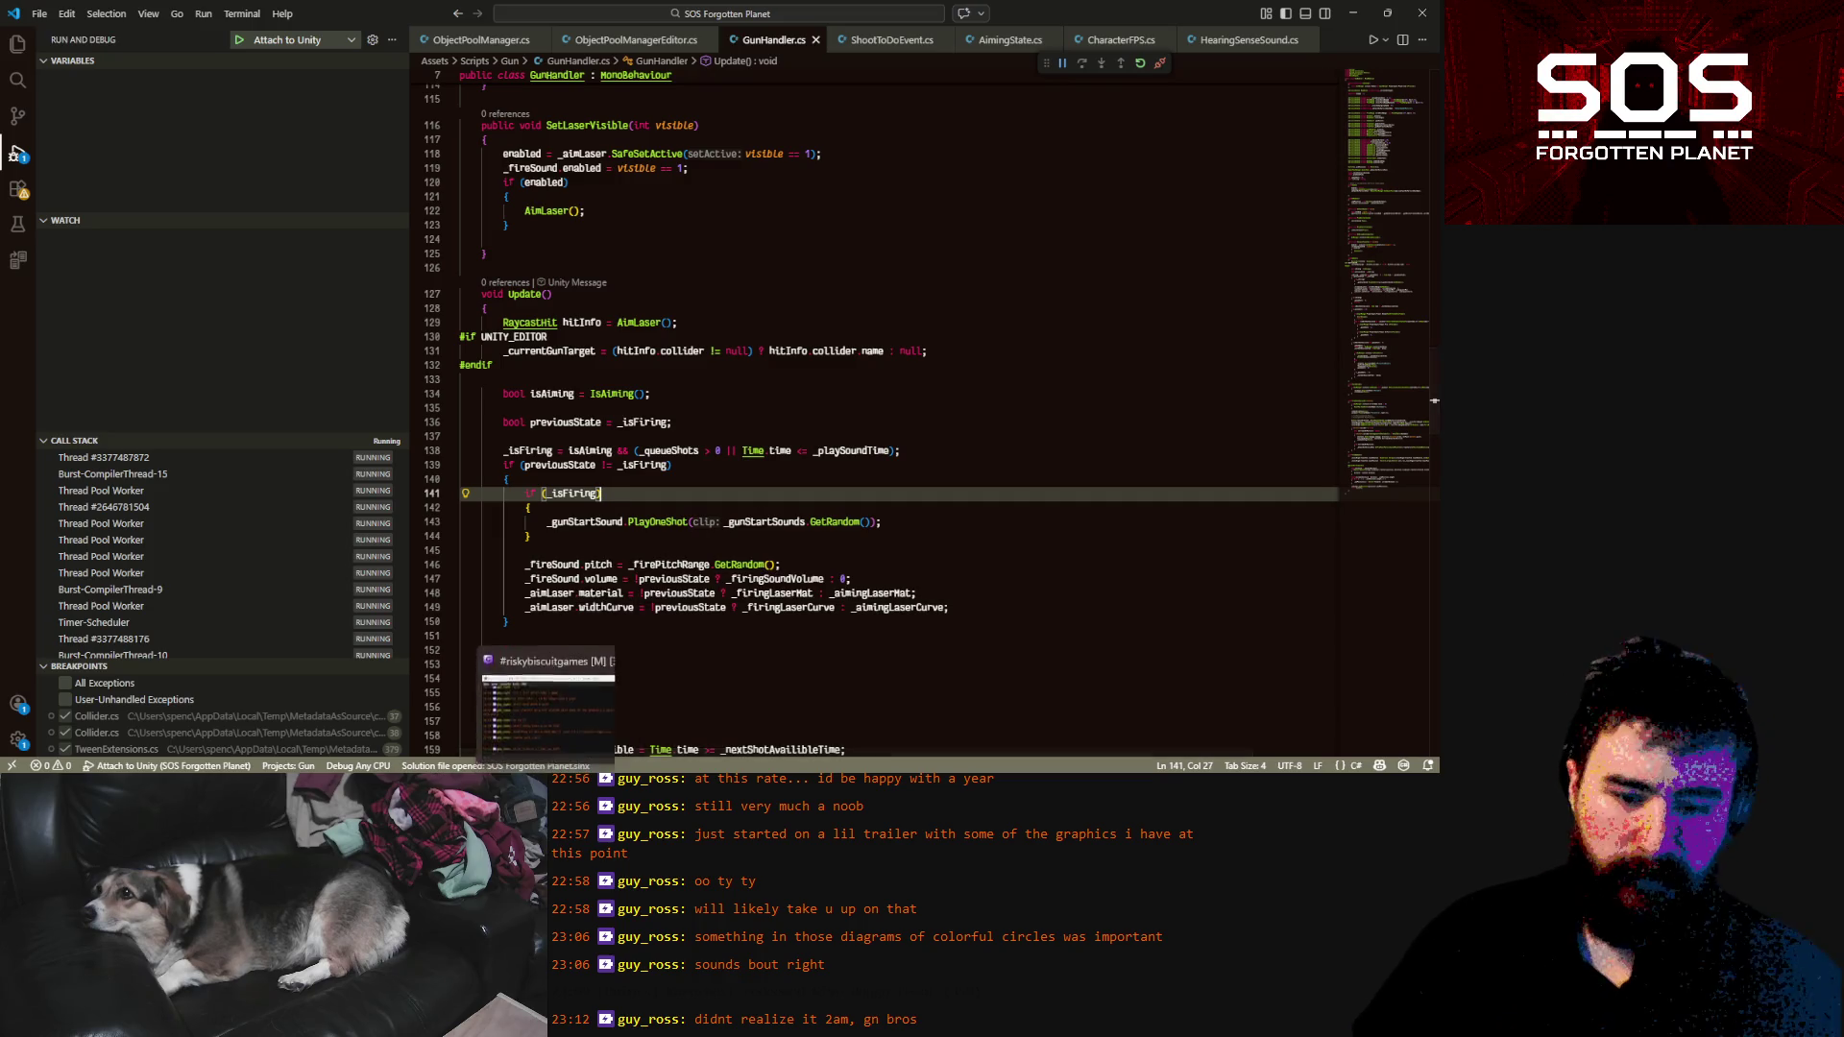
key("alt+Tab")
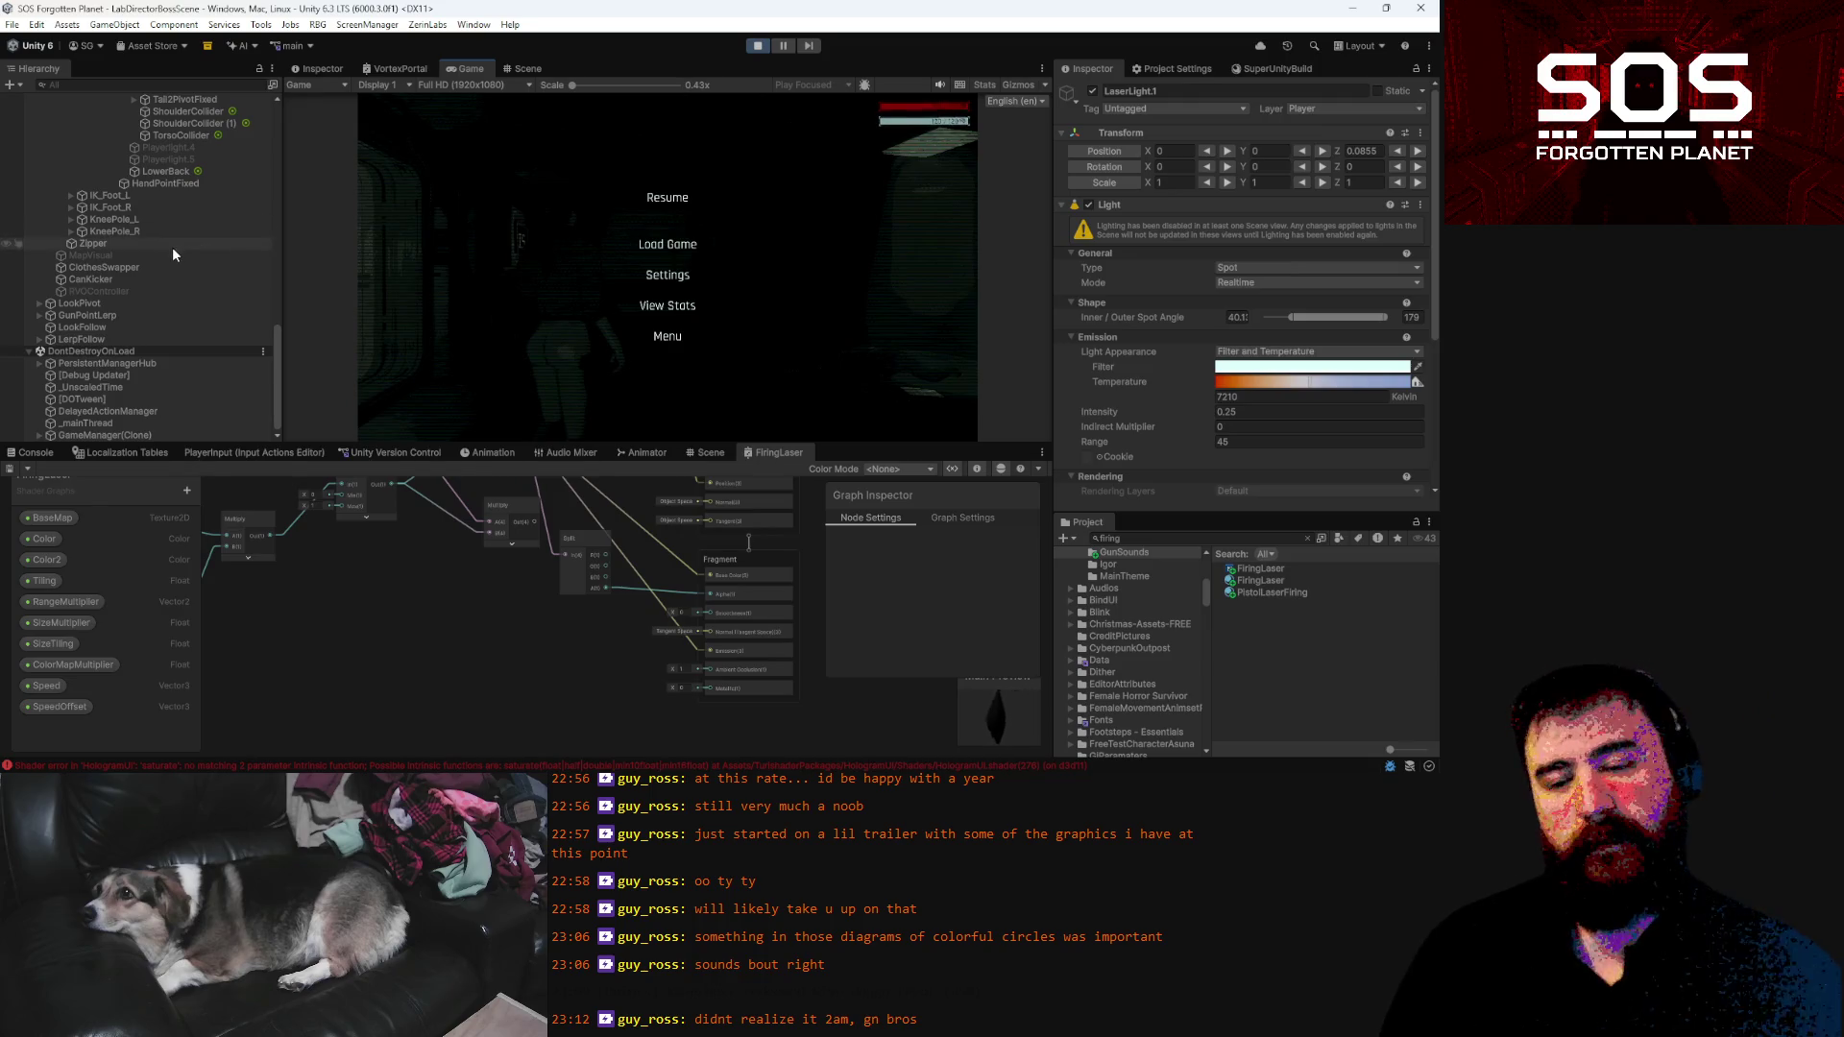
Resume play, move toward the firing range and run the endlessclip cheat in the console
scroll(254, 394, "up", 5)
left_click(639, 199)
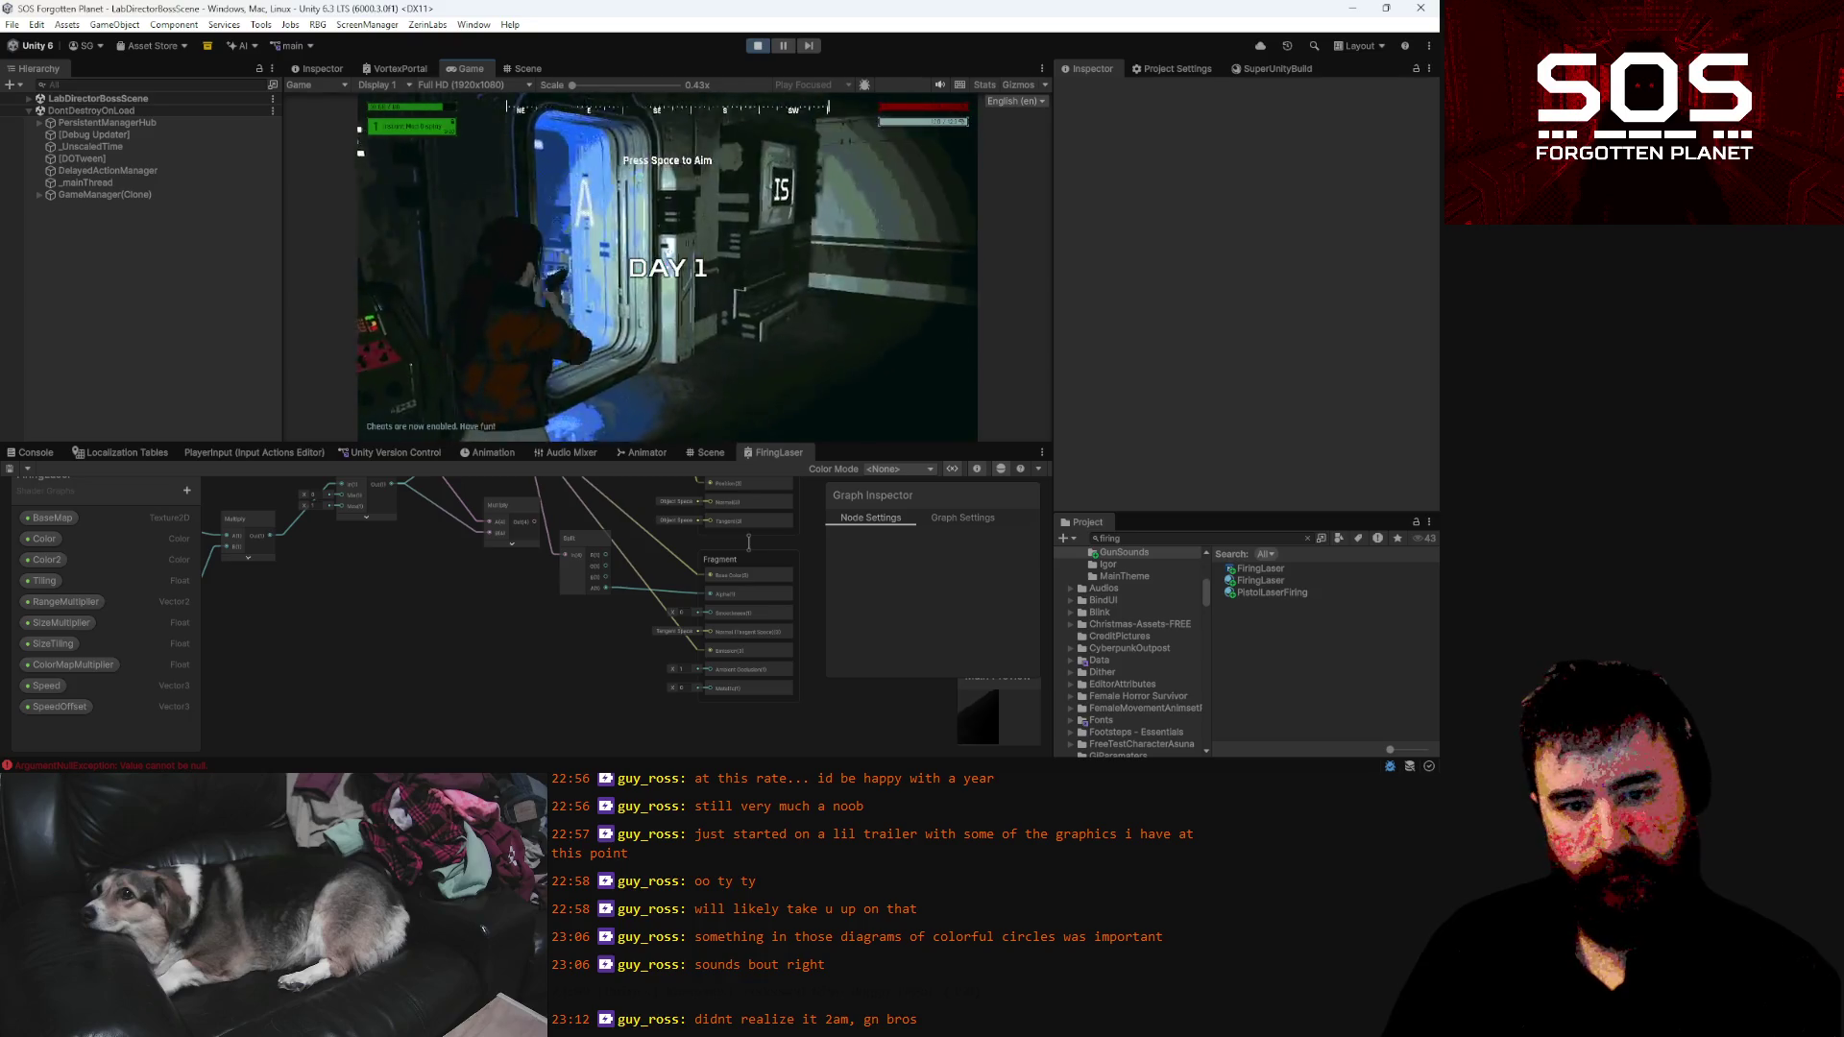
key("space")
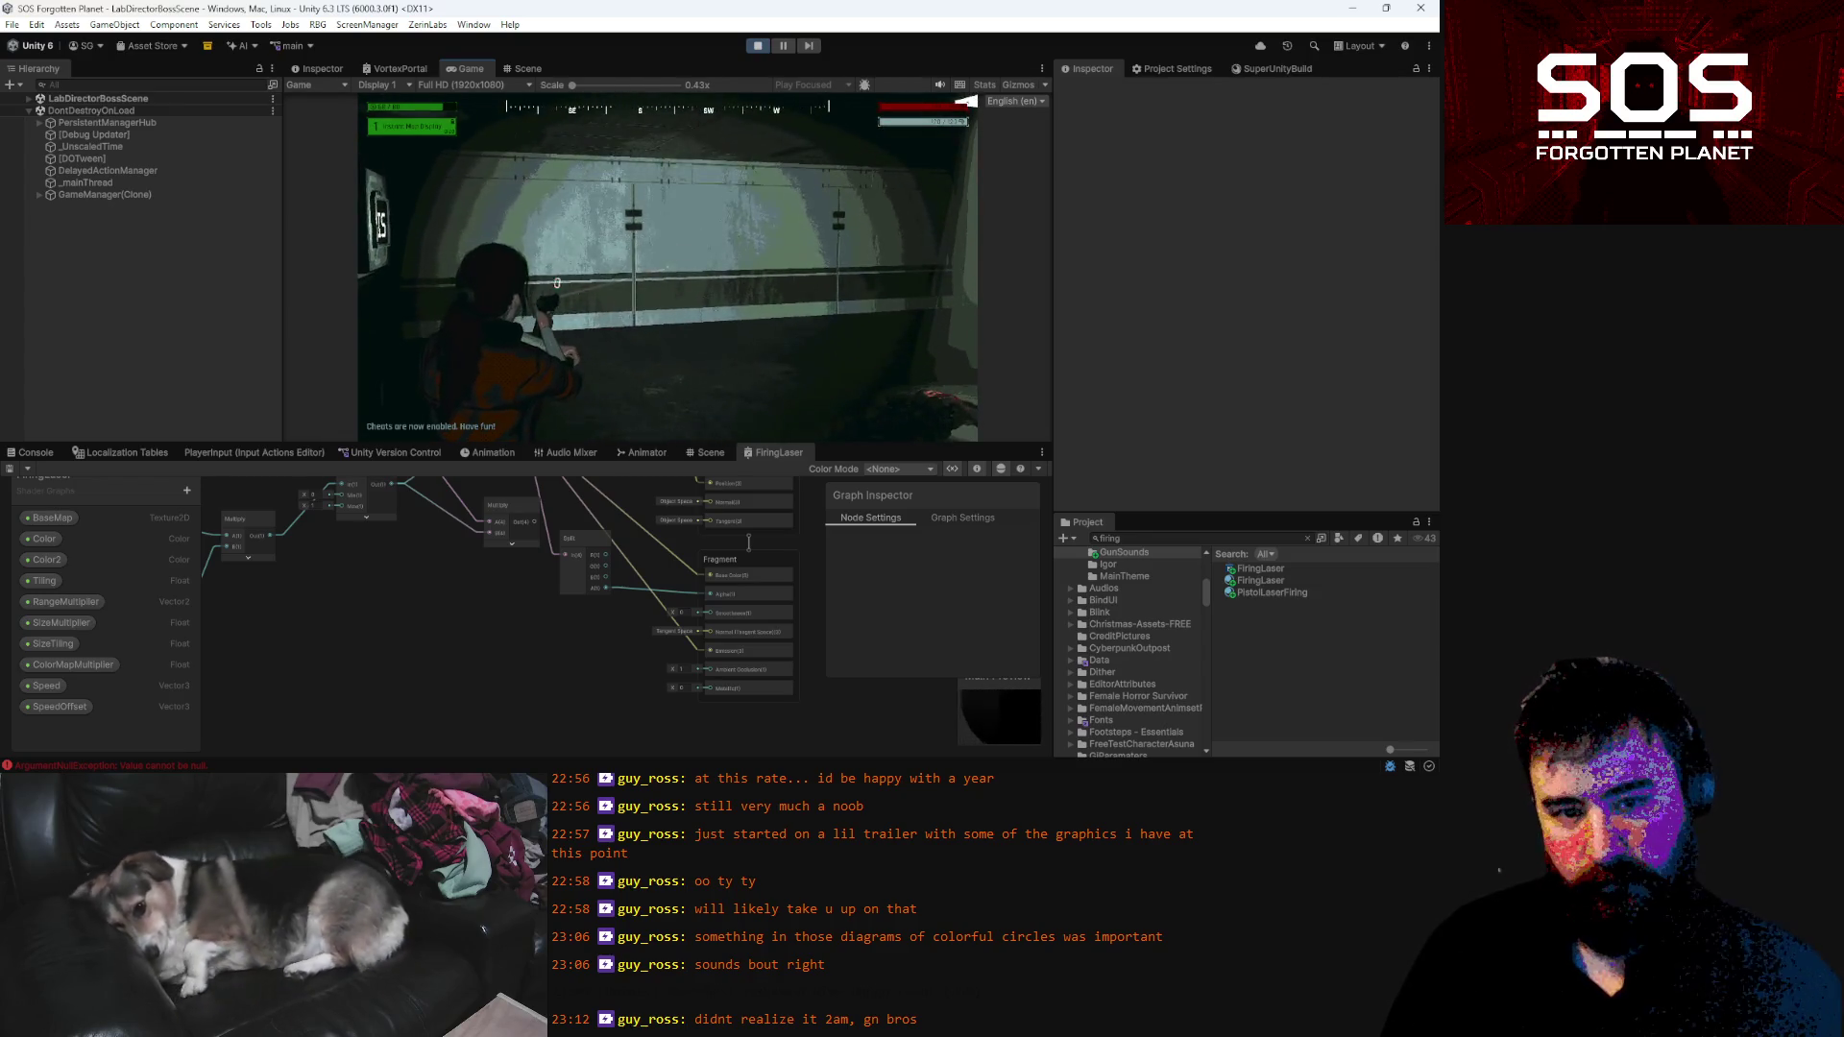
key("grave")
type("ENDLESSCLE")
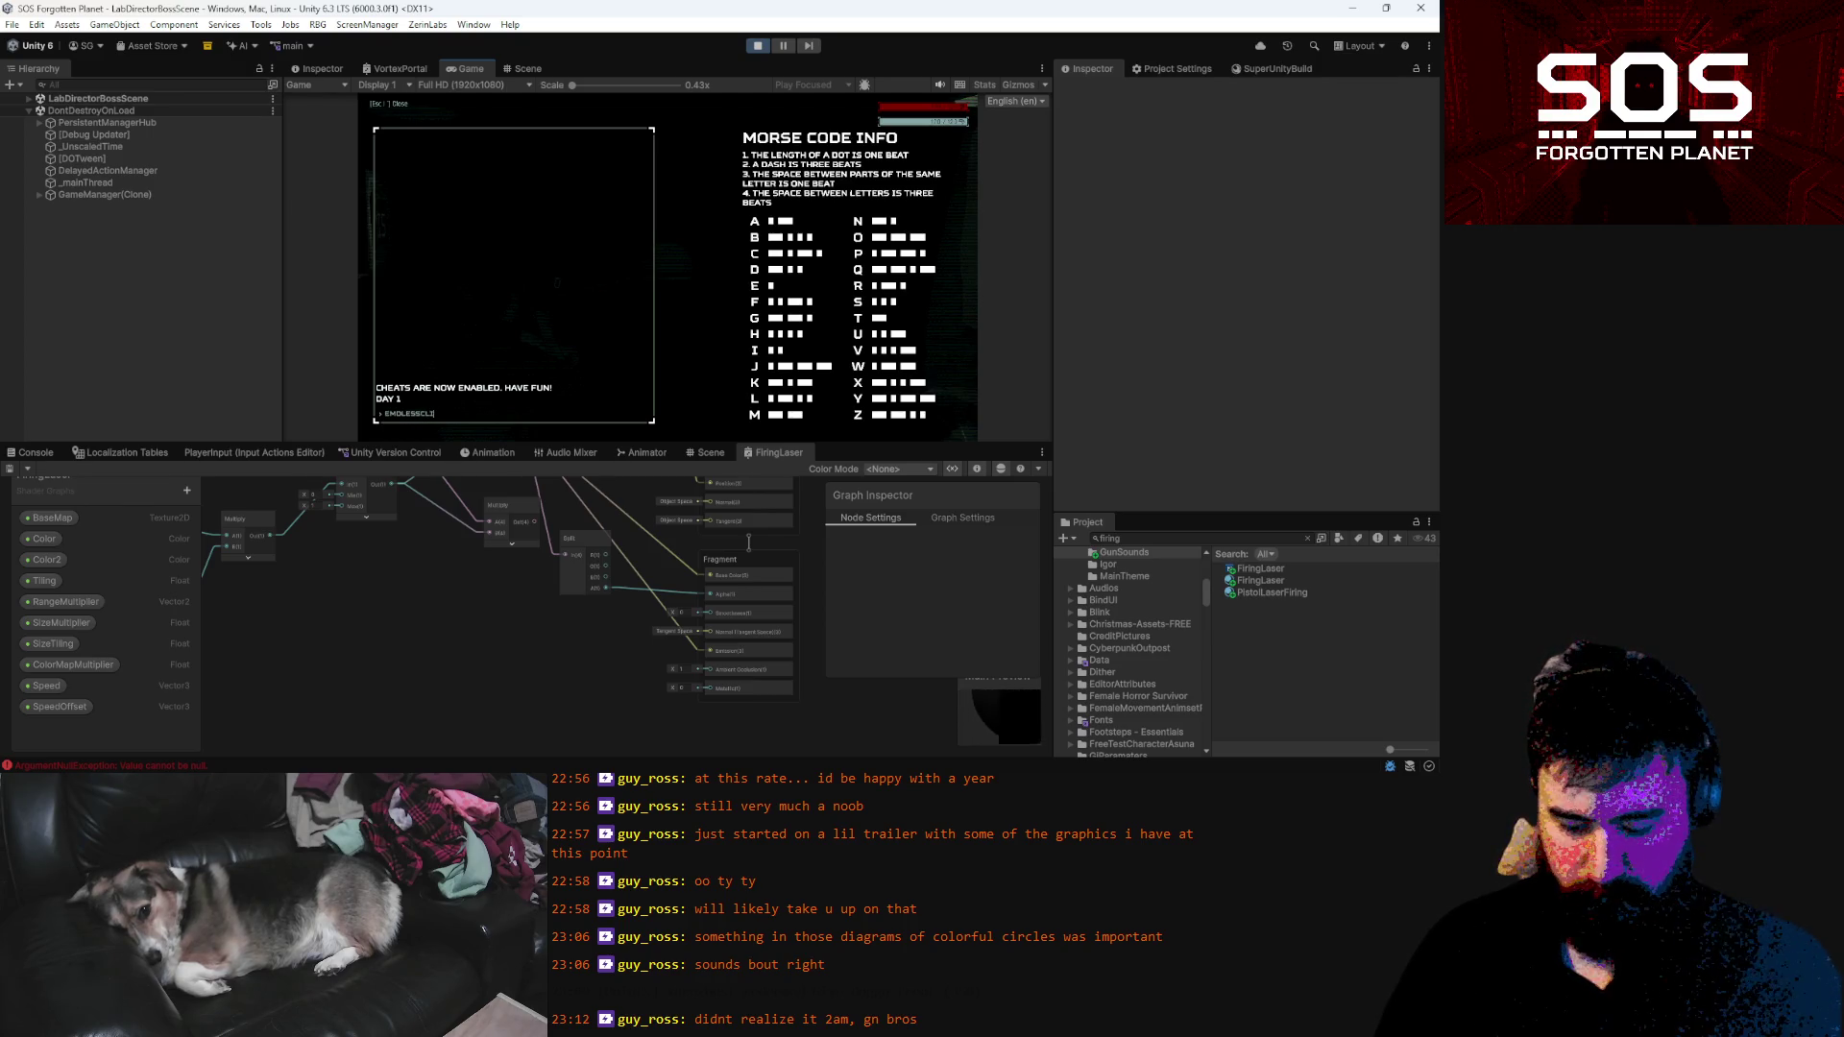
key("Return")
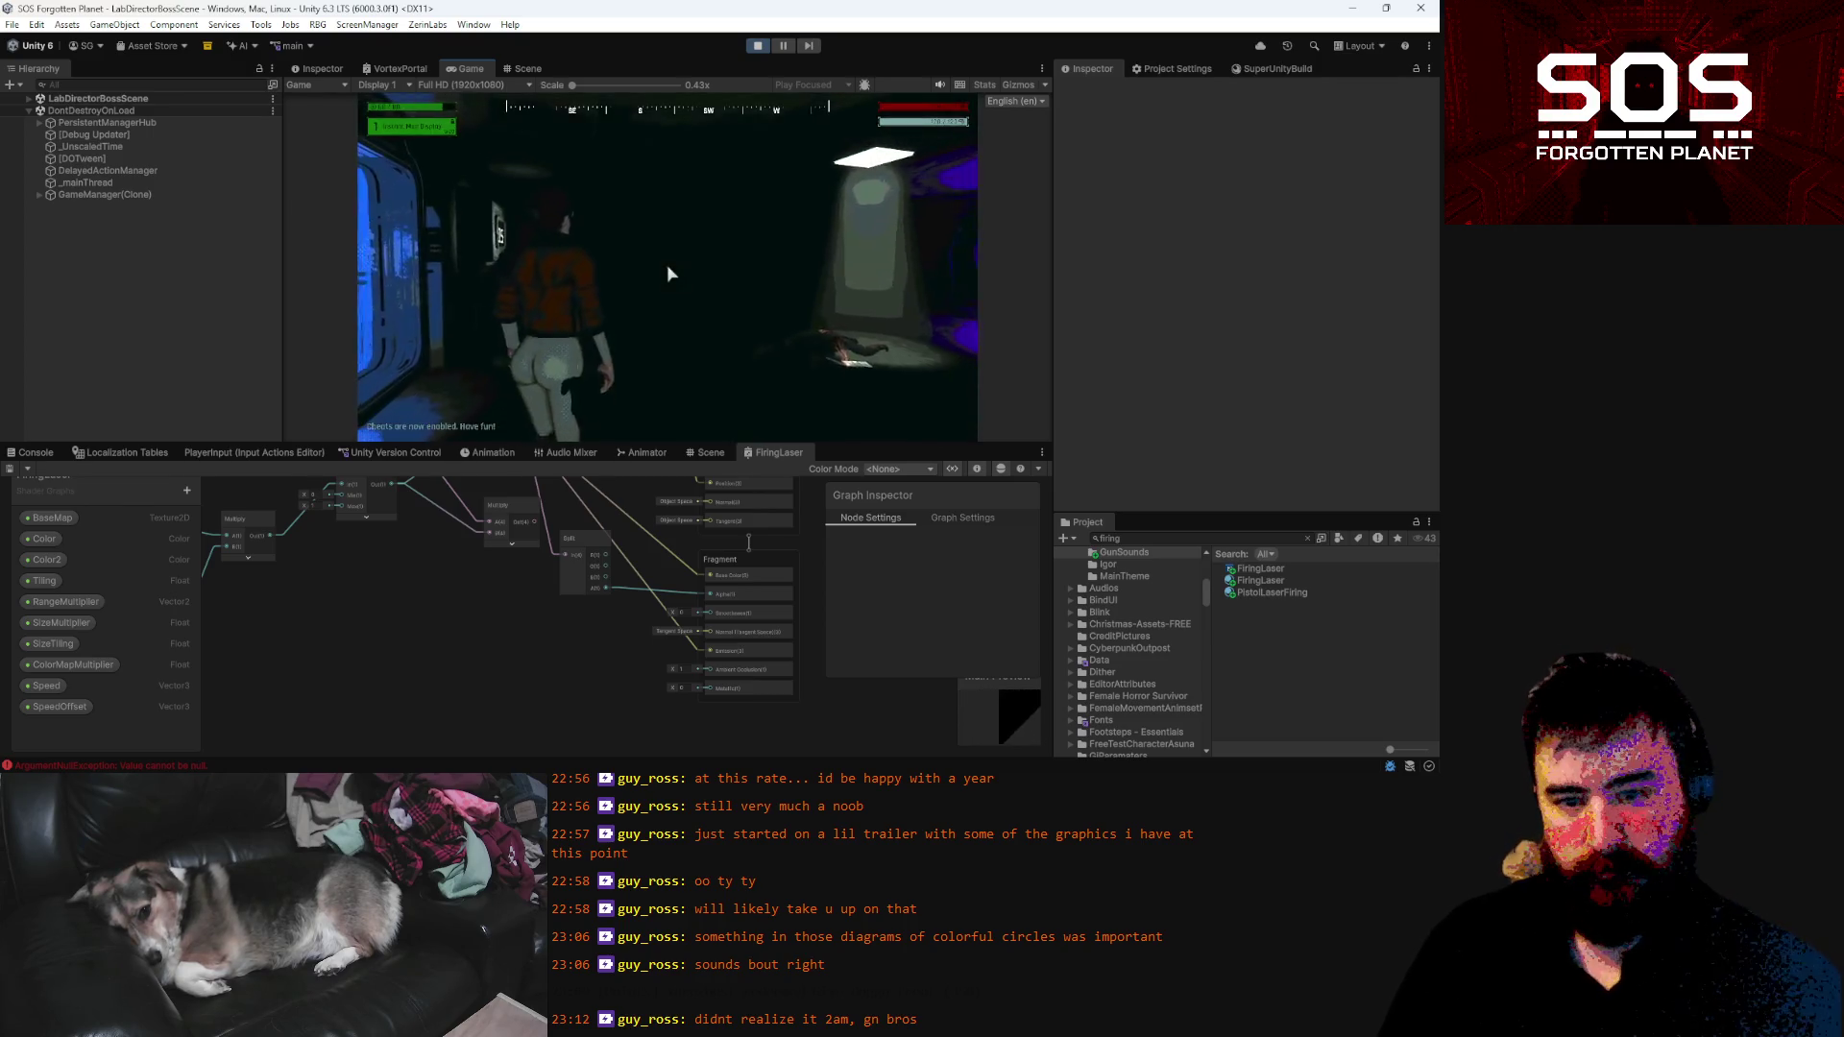
key("Escape")
key("grave")
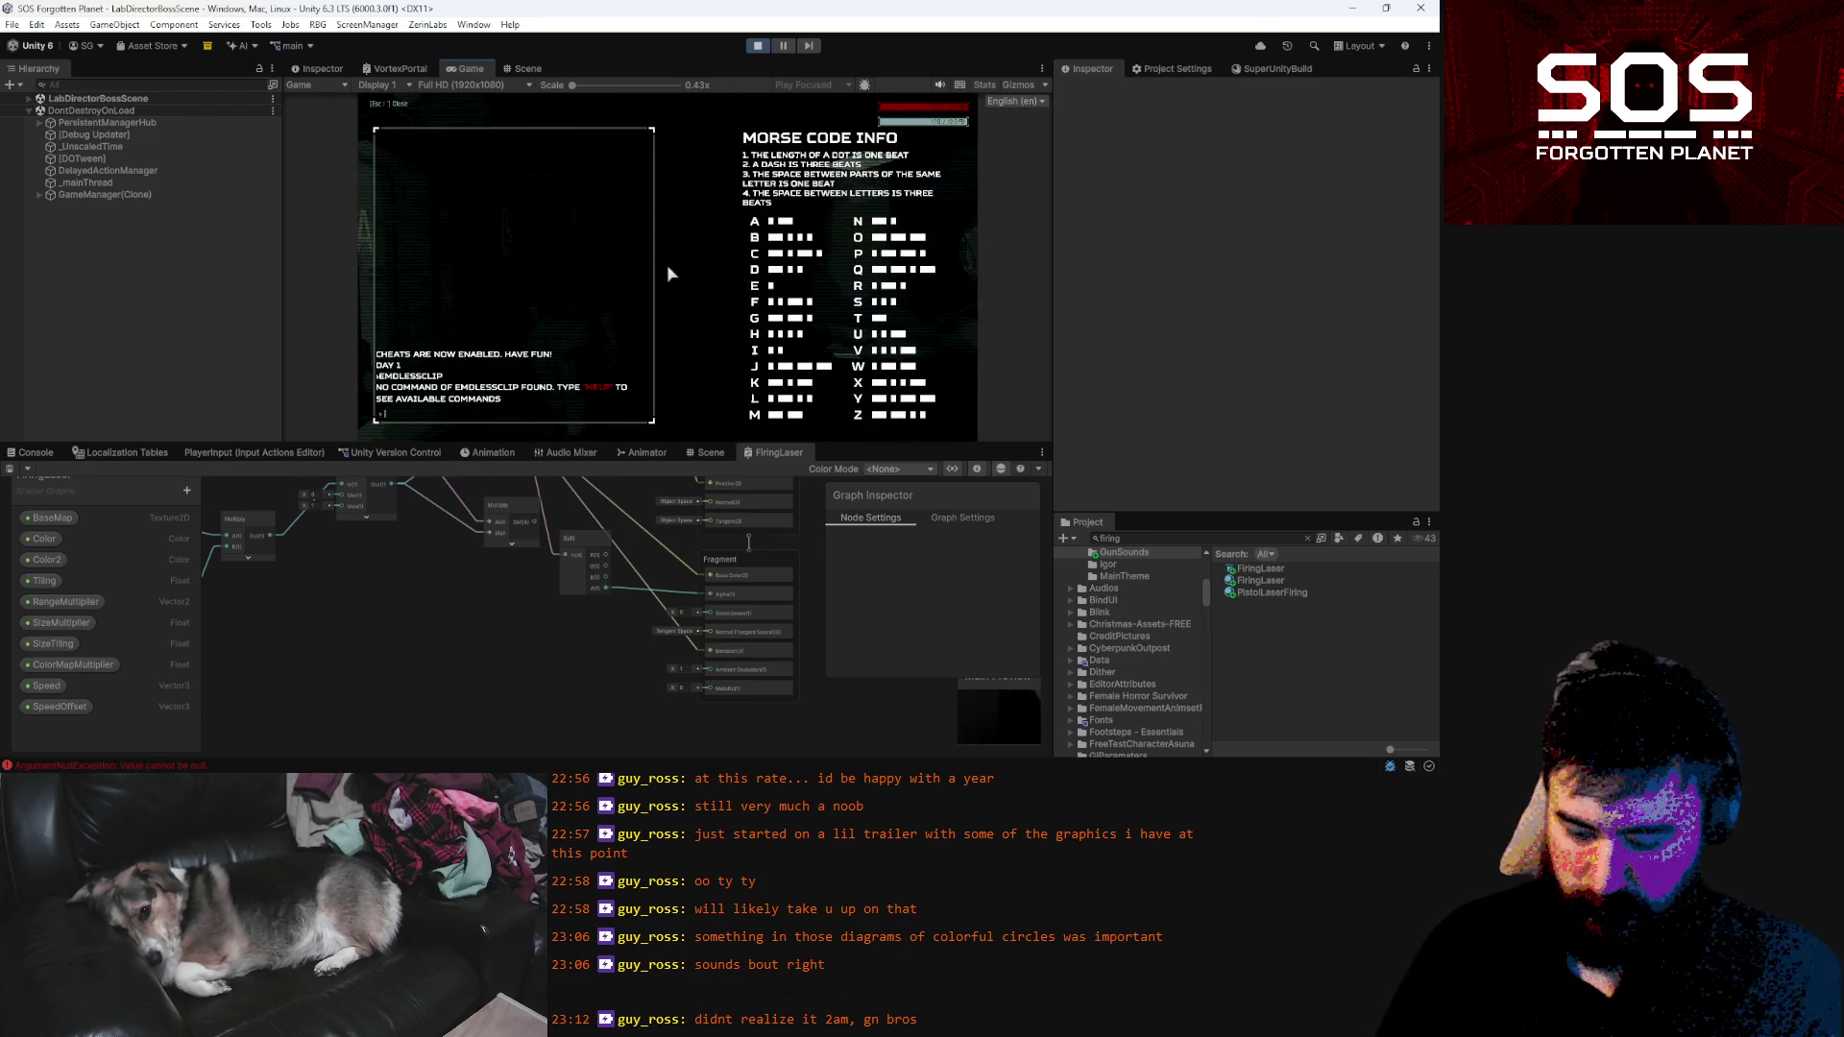
type("ENDLESSssclip")
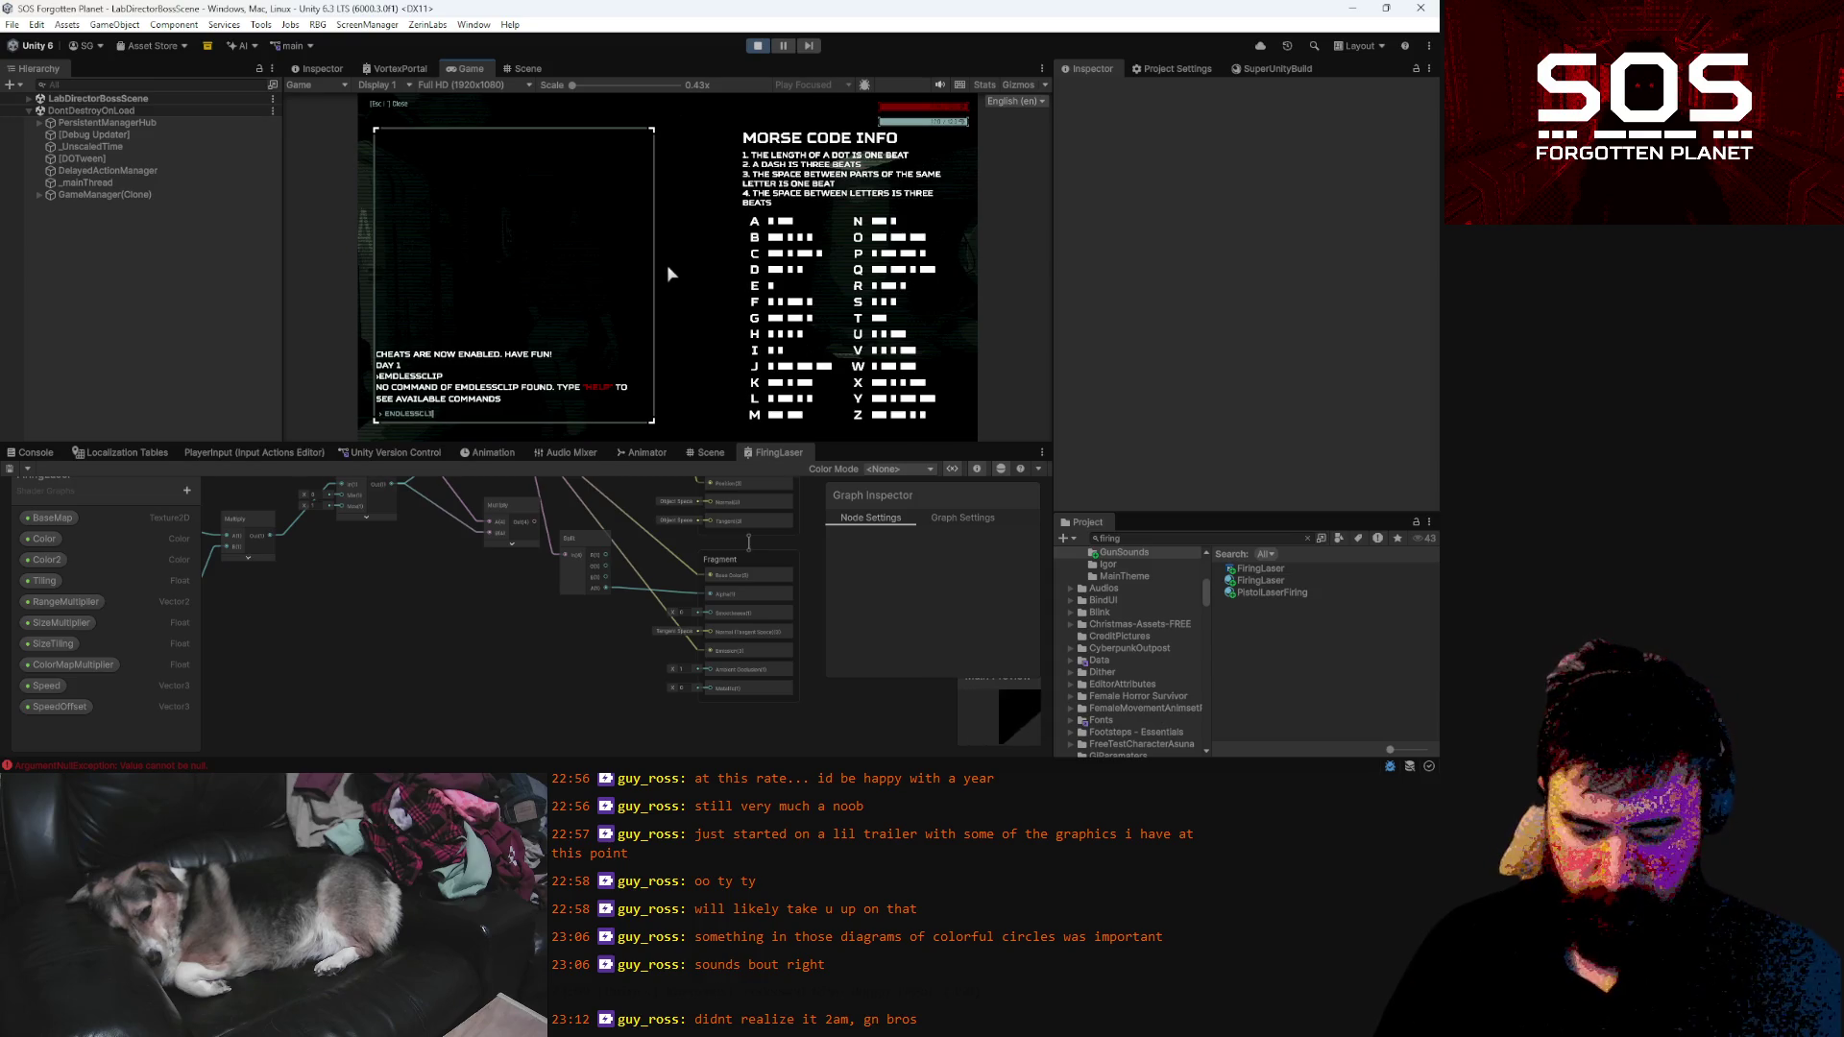
key("Return")
Aim and fire the blue laser six times, then pause and select the PistolLaserFiring material
right_click(662, 286)
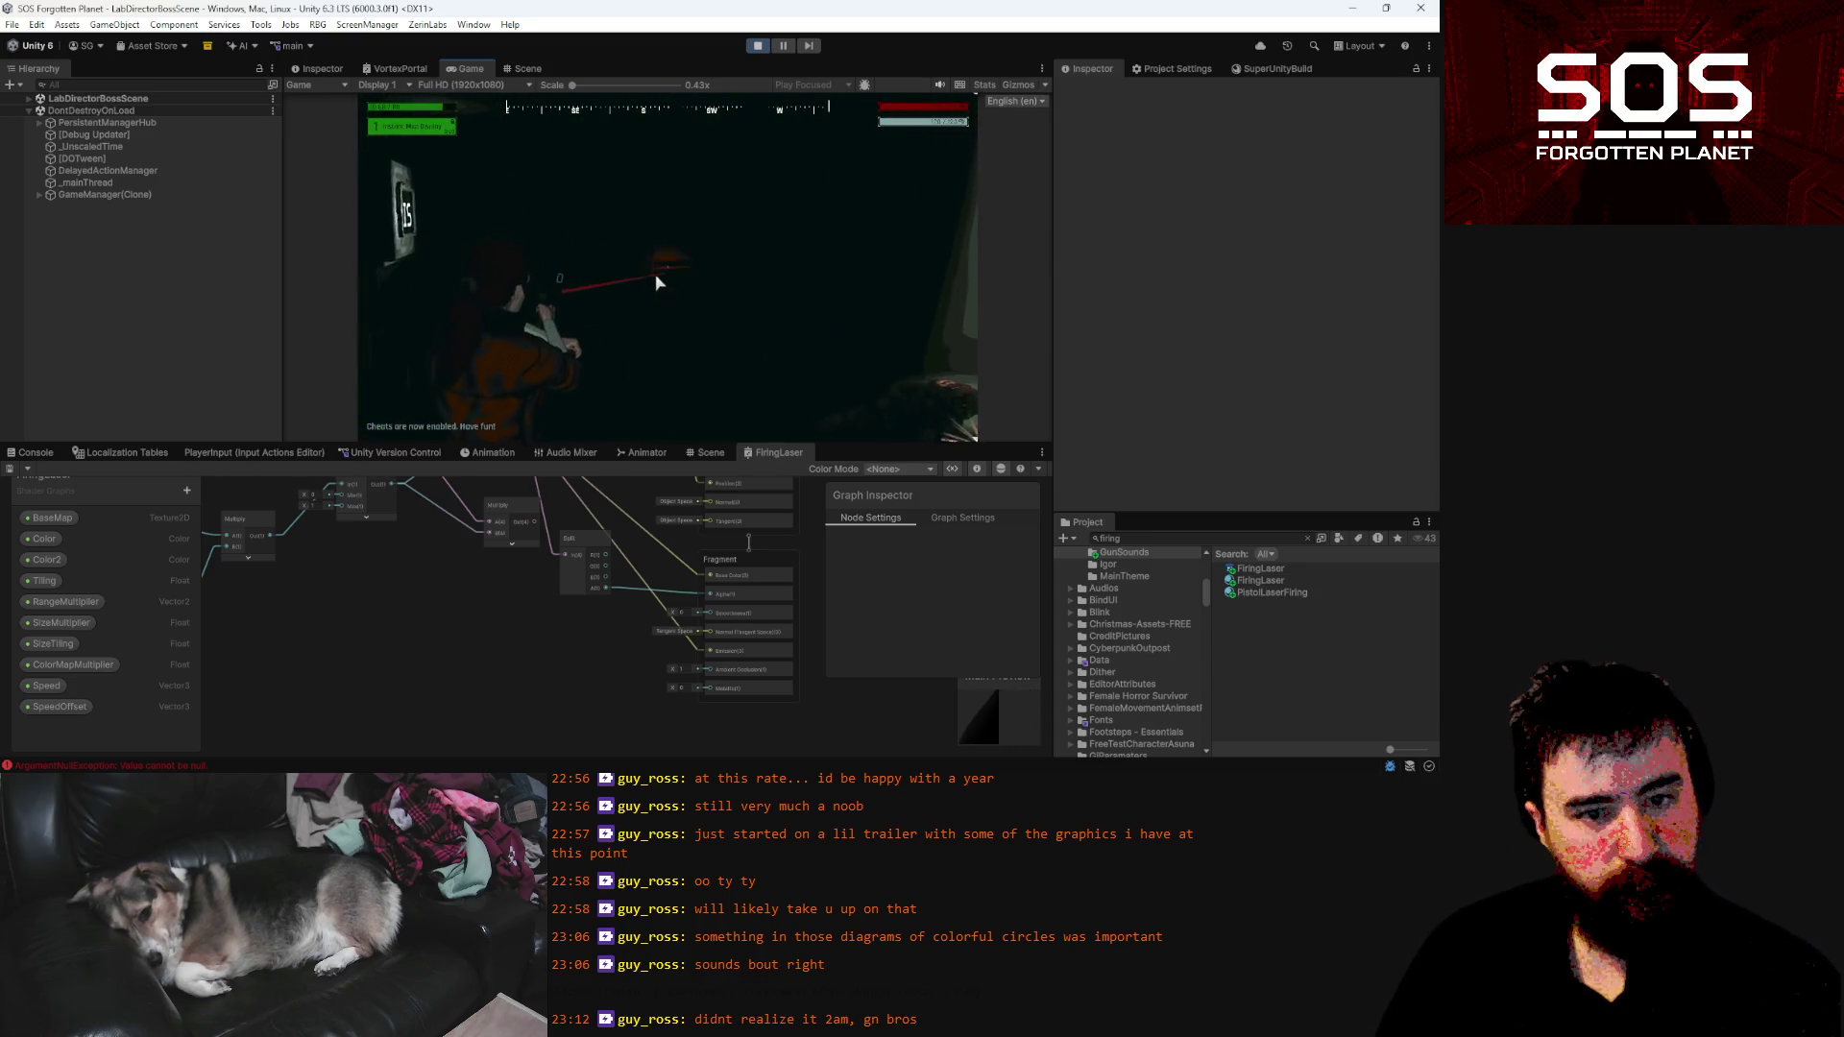
left_click(665, 252)
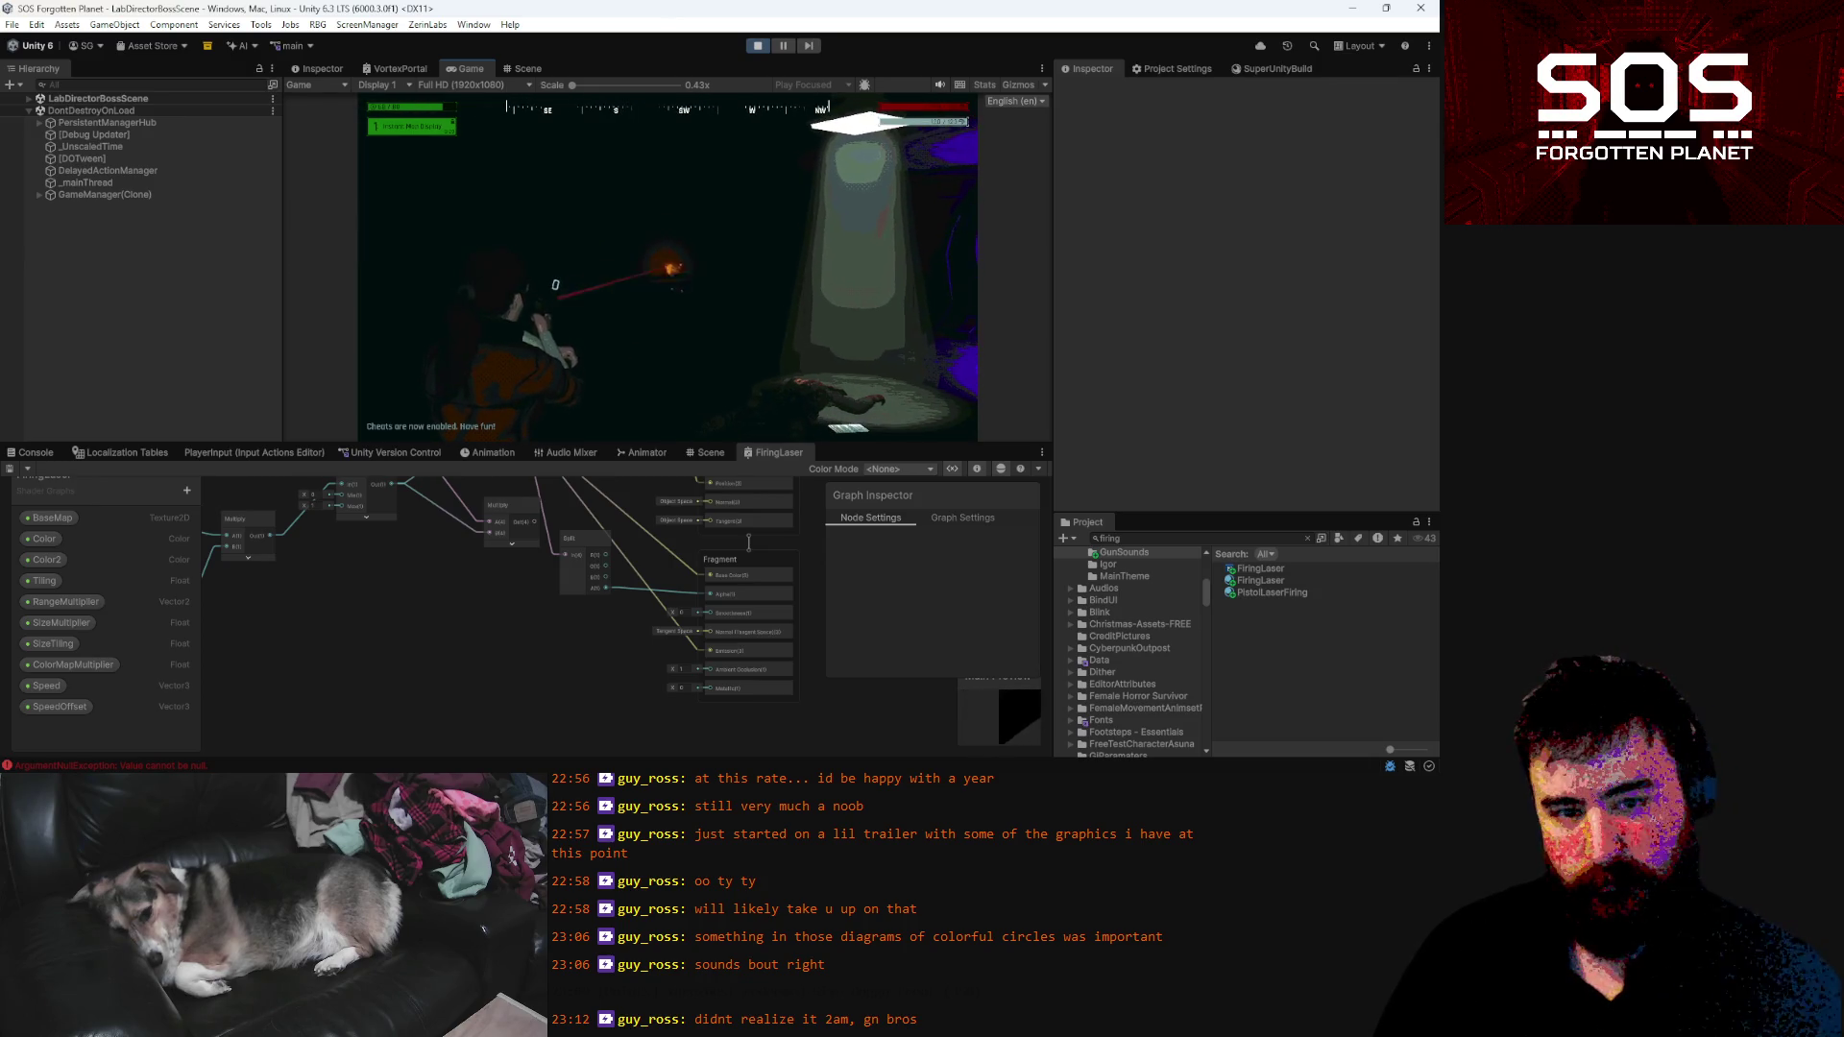
left_click(664, 264)
left_click(665, 264)
left_click(665, 261)
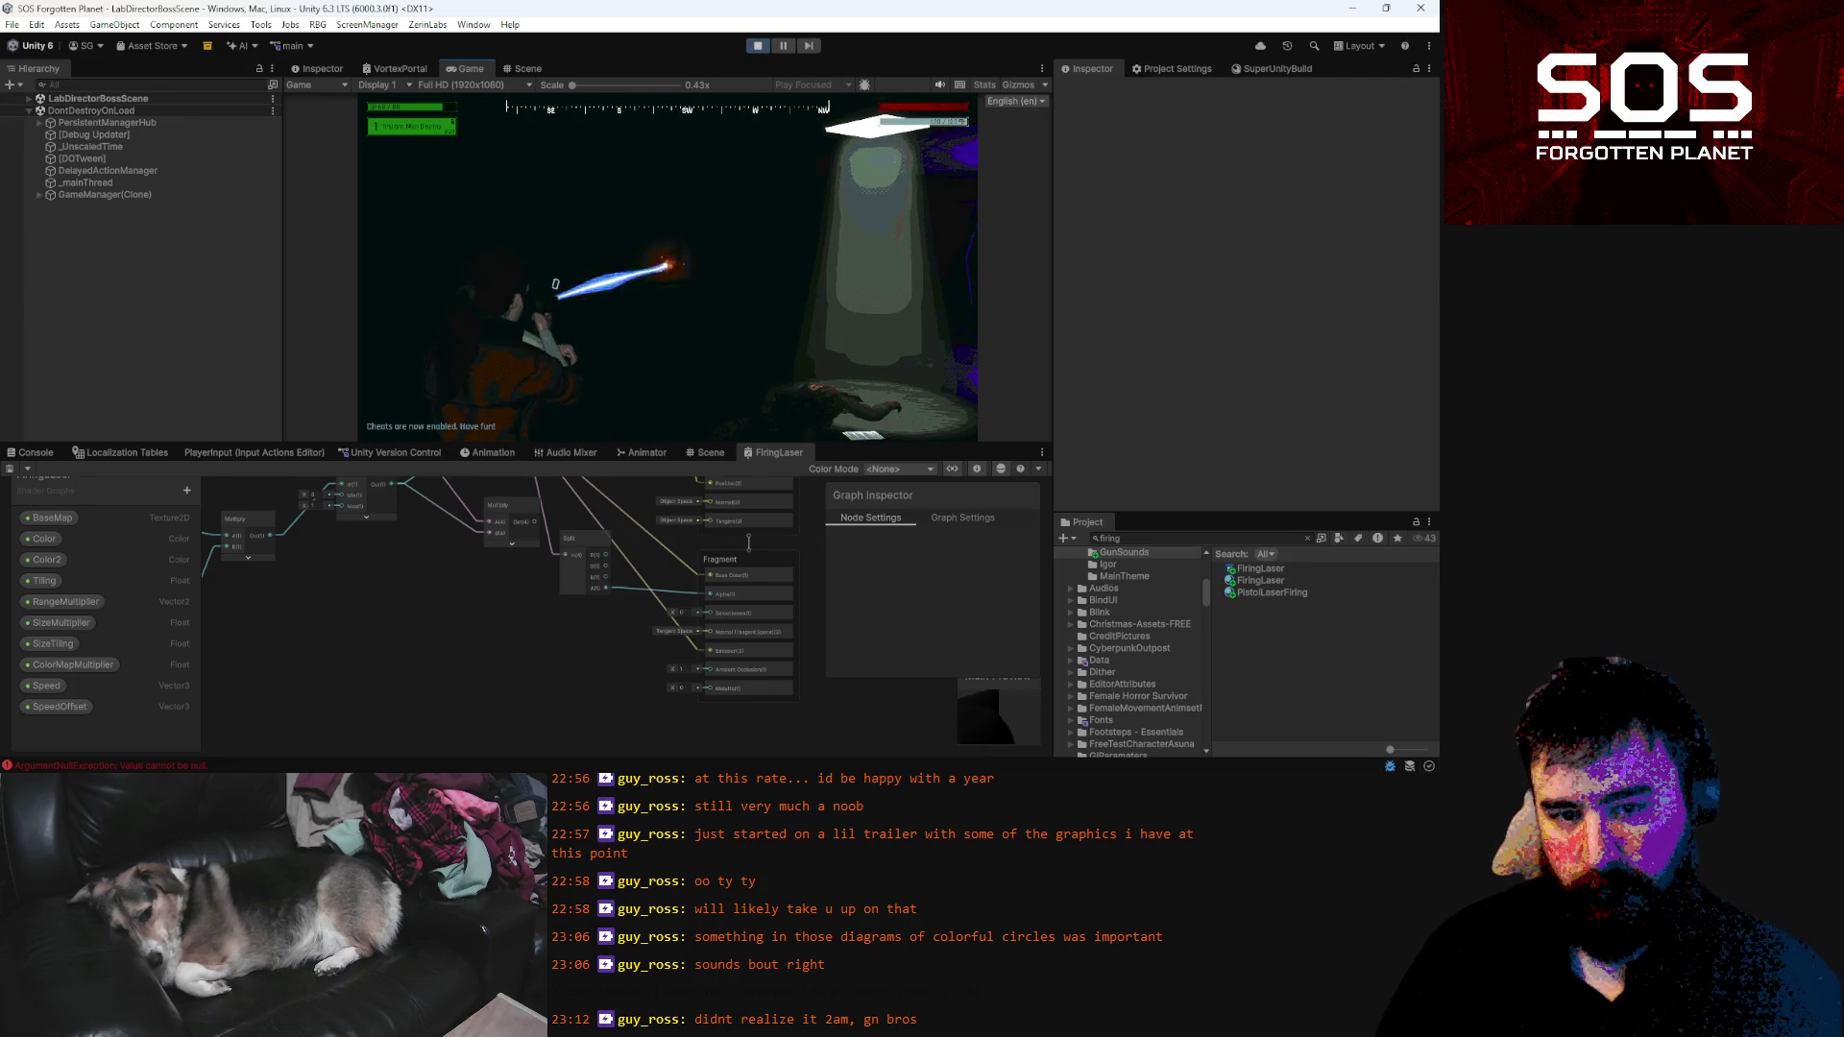
left_click(664, 261)
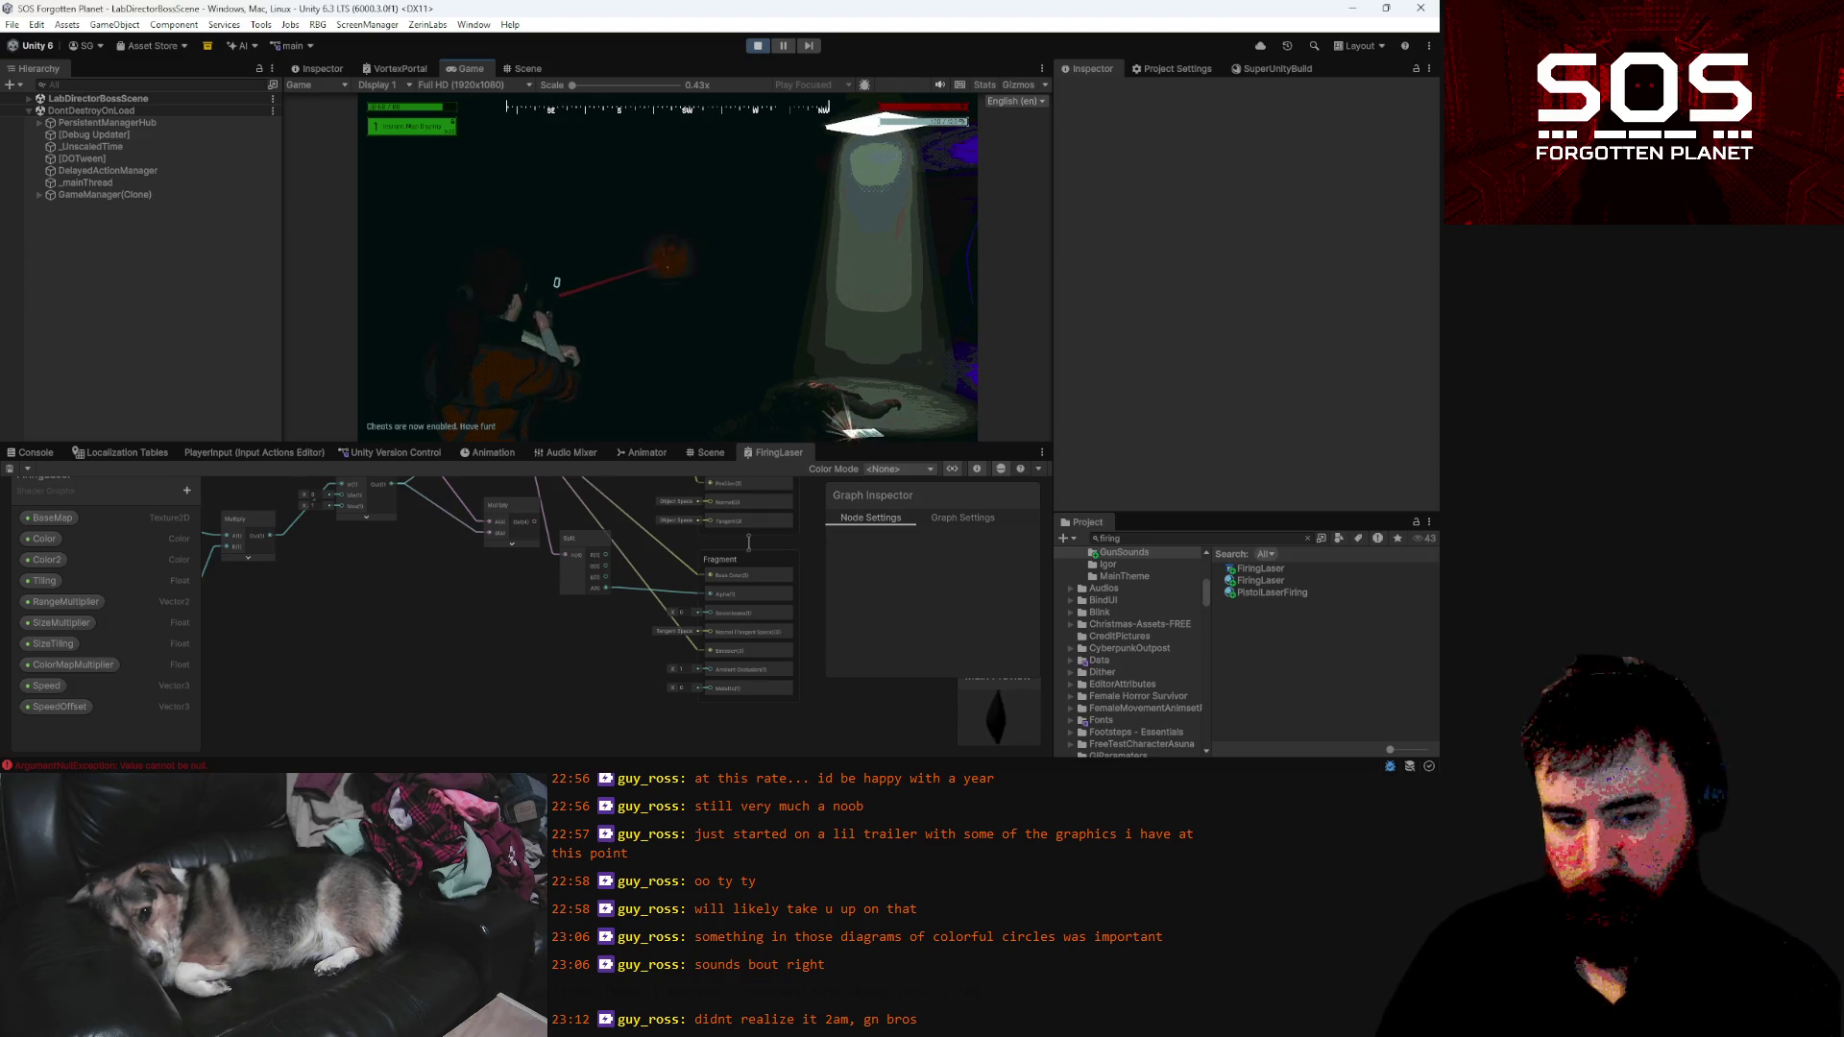
left_click(669, 255)
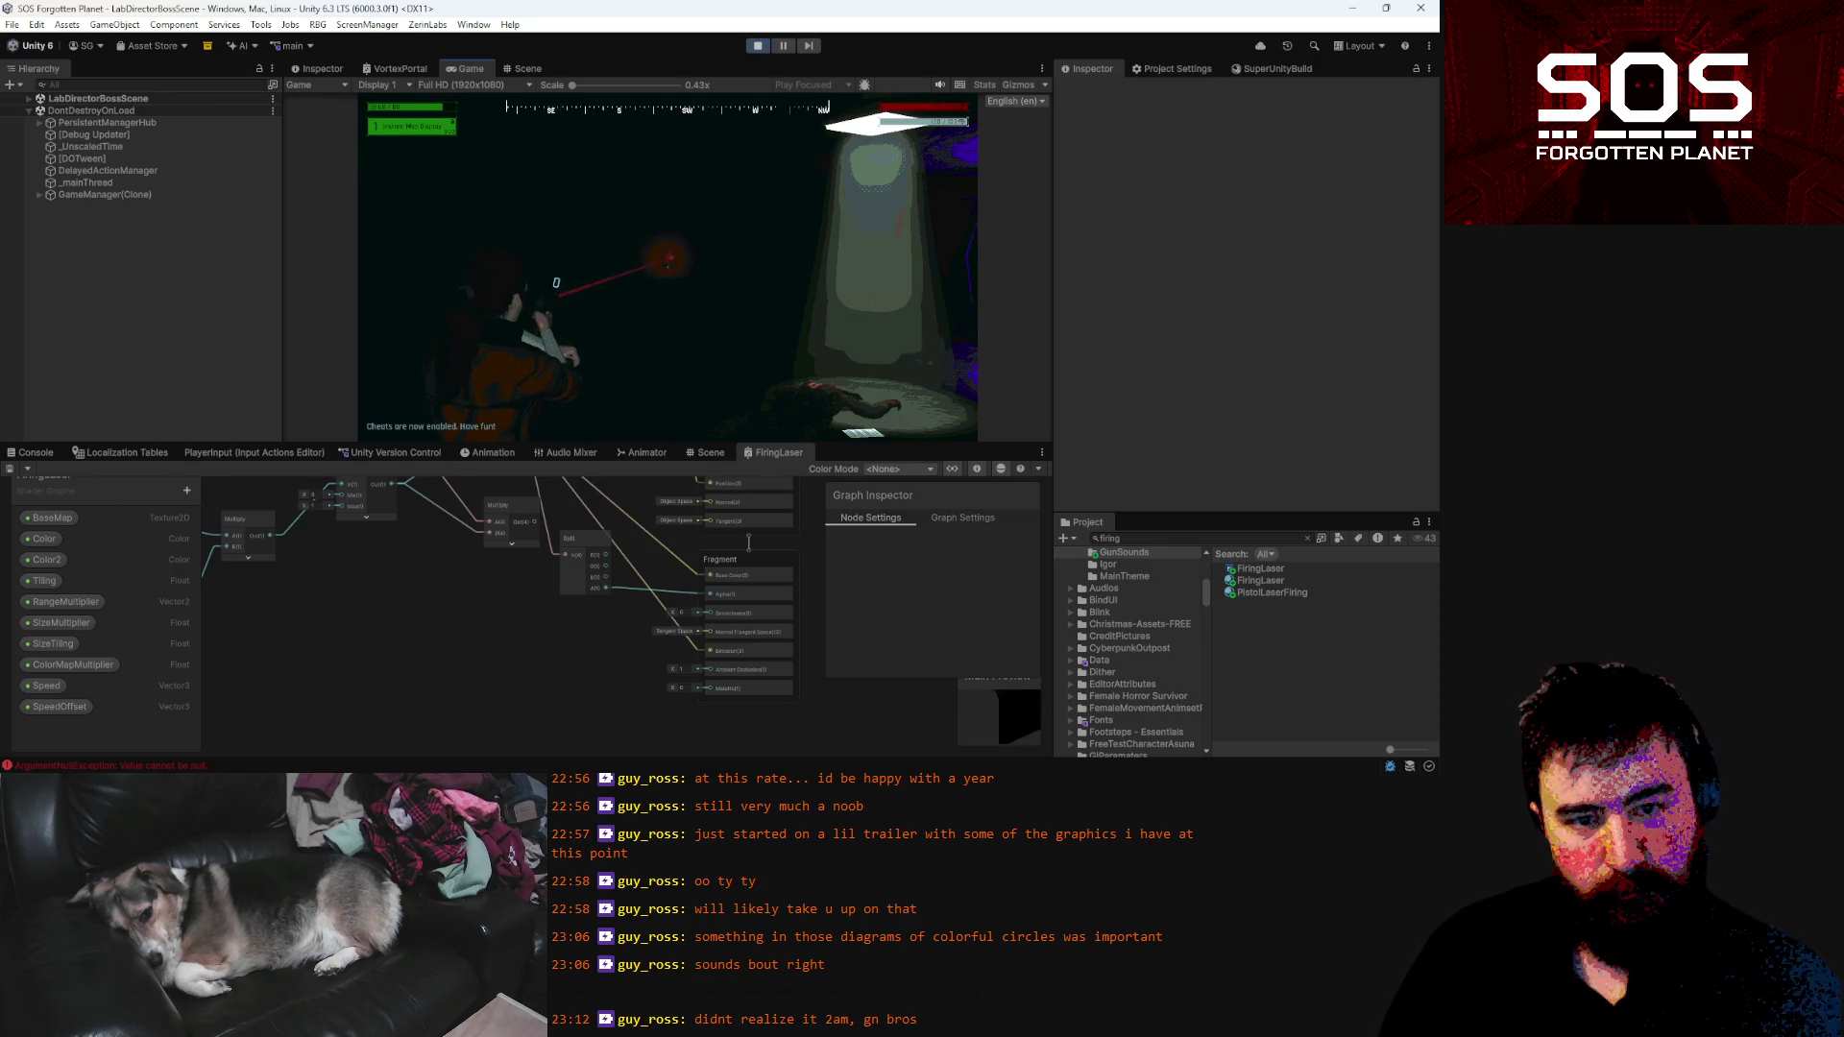
key("Escape")
left_click(1268, 593)
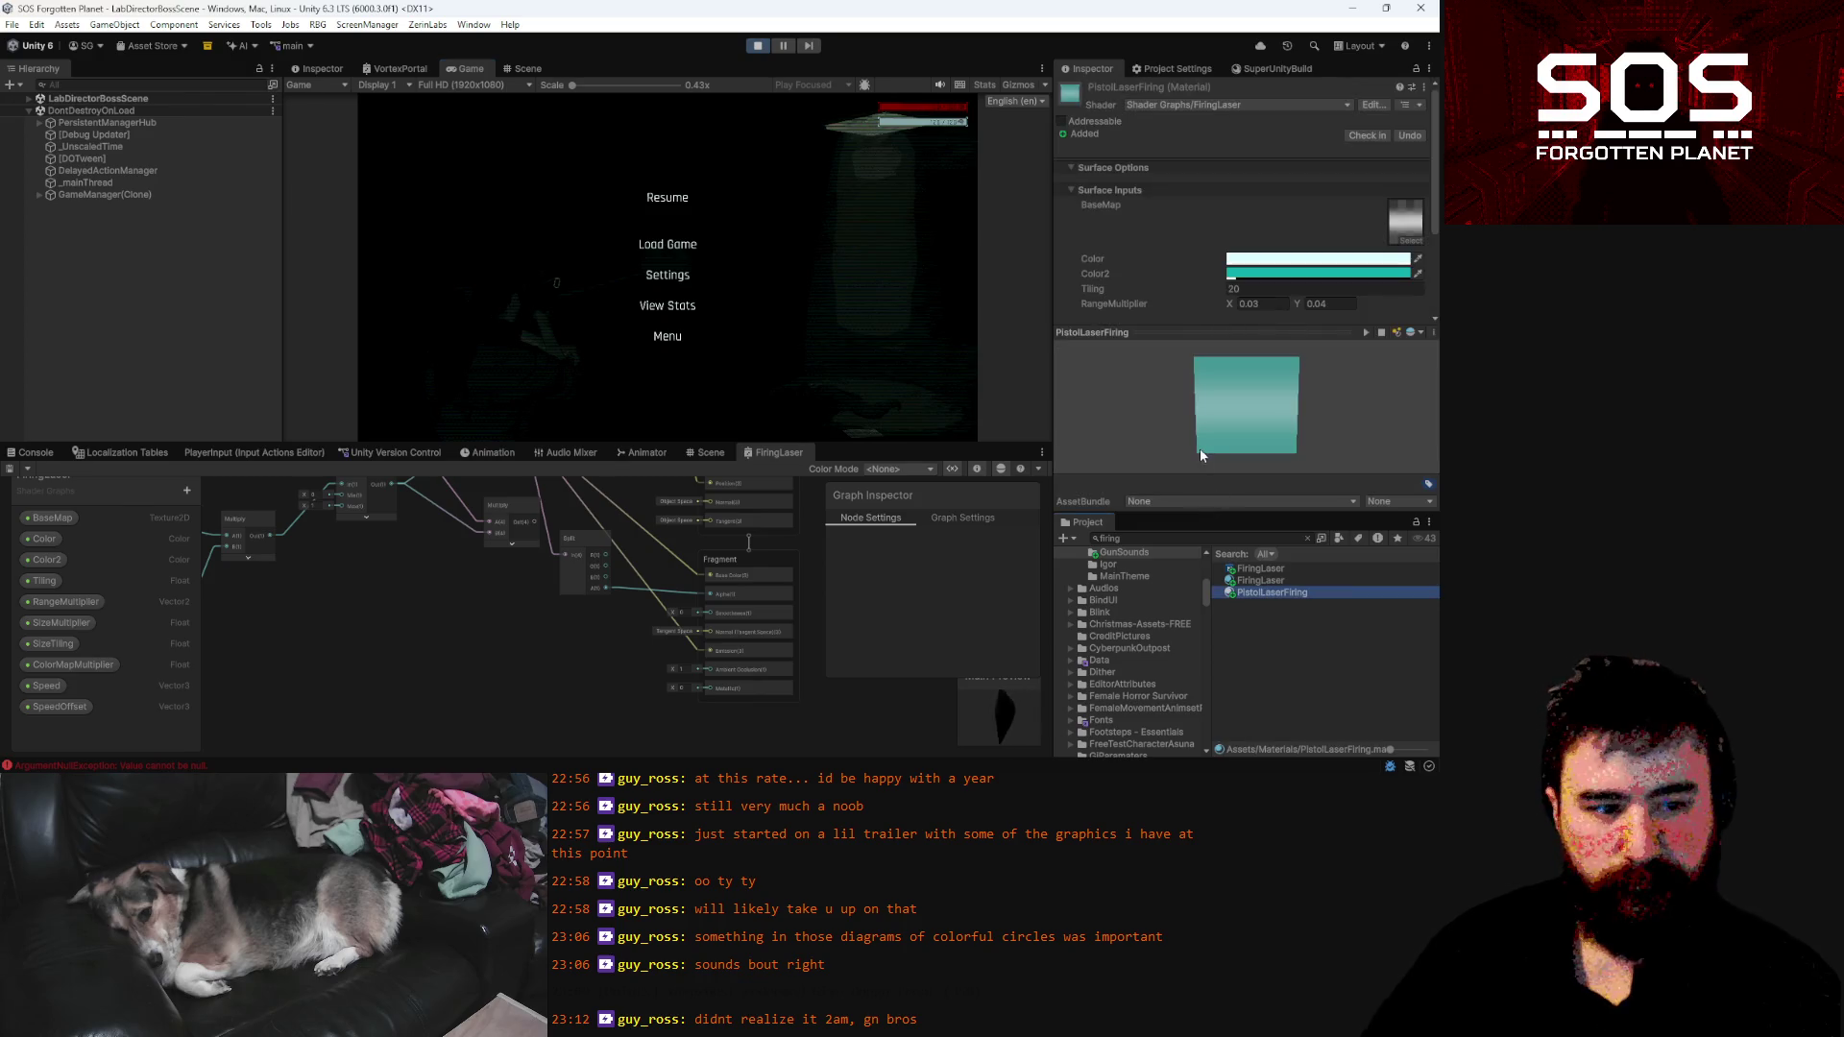
Expand PistolLaserFiring's full property list, test-fire the laser once, and pause again
left_click(1260, 335)
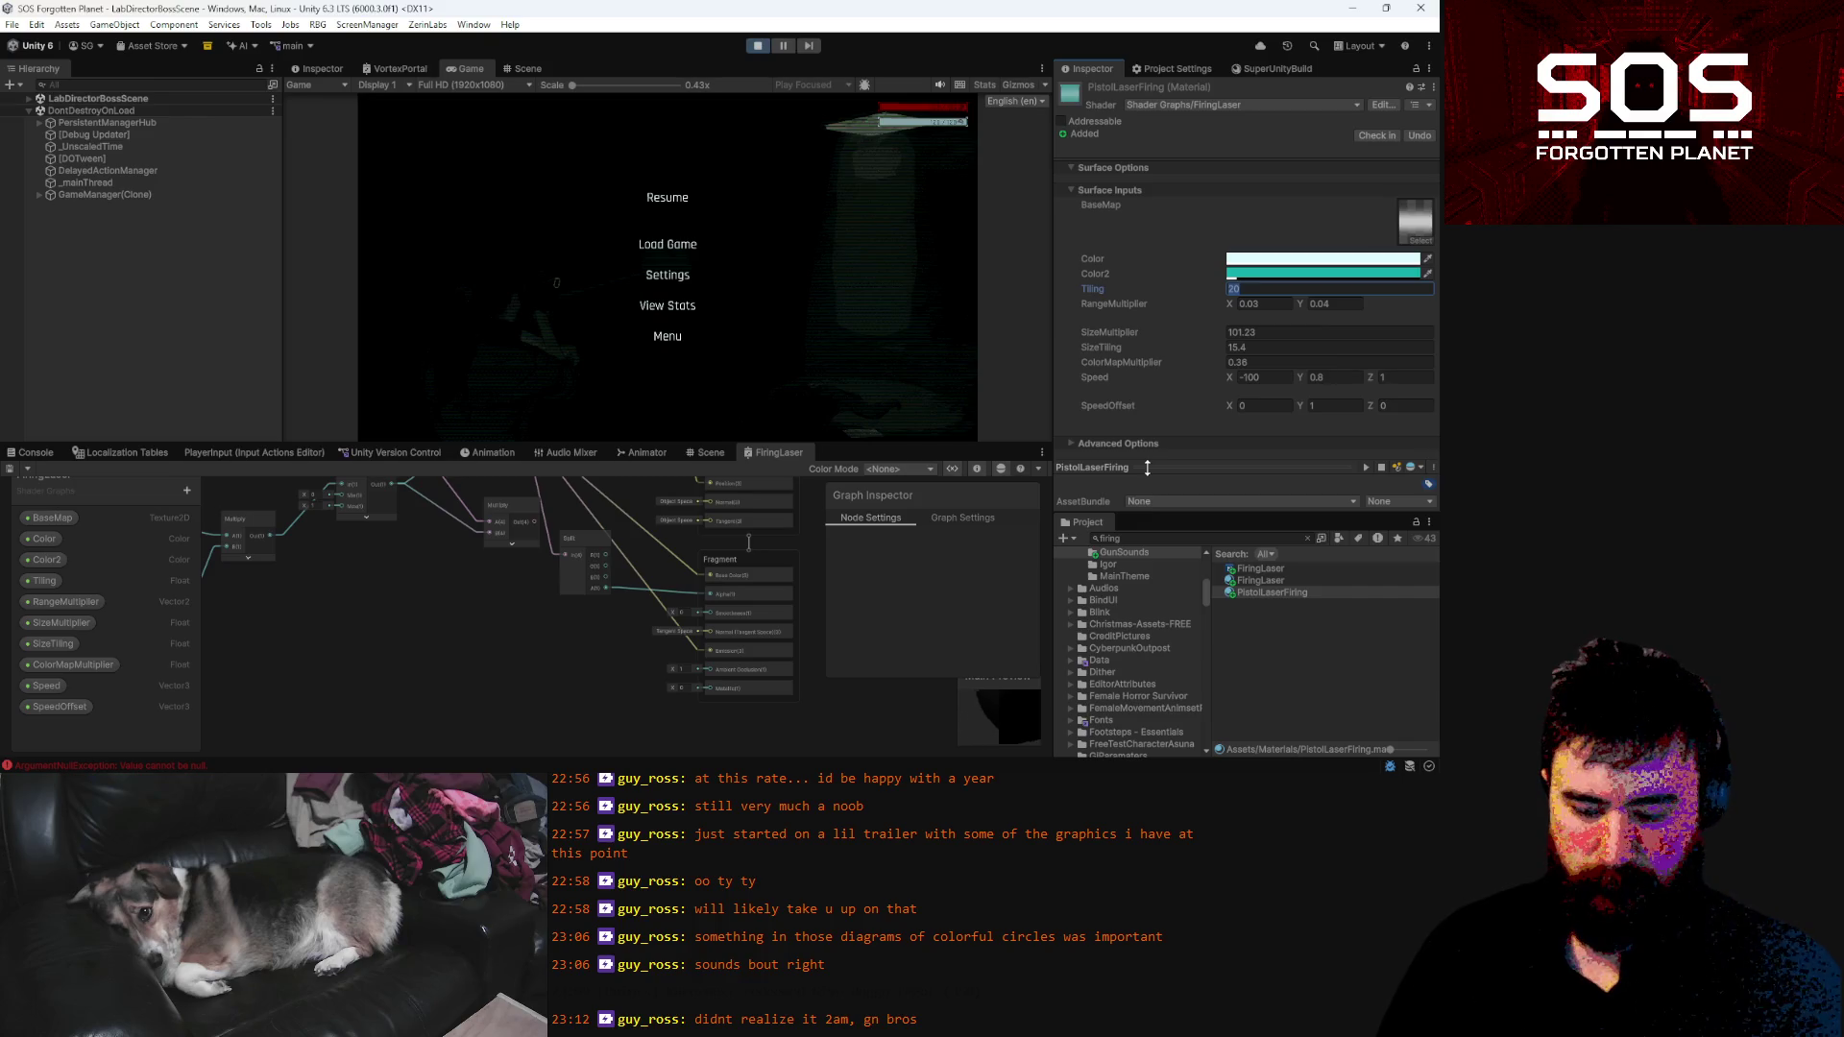
type("60")
left_click(700, 204)
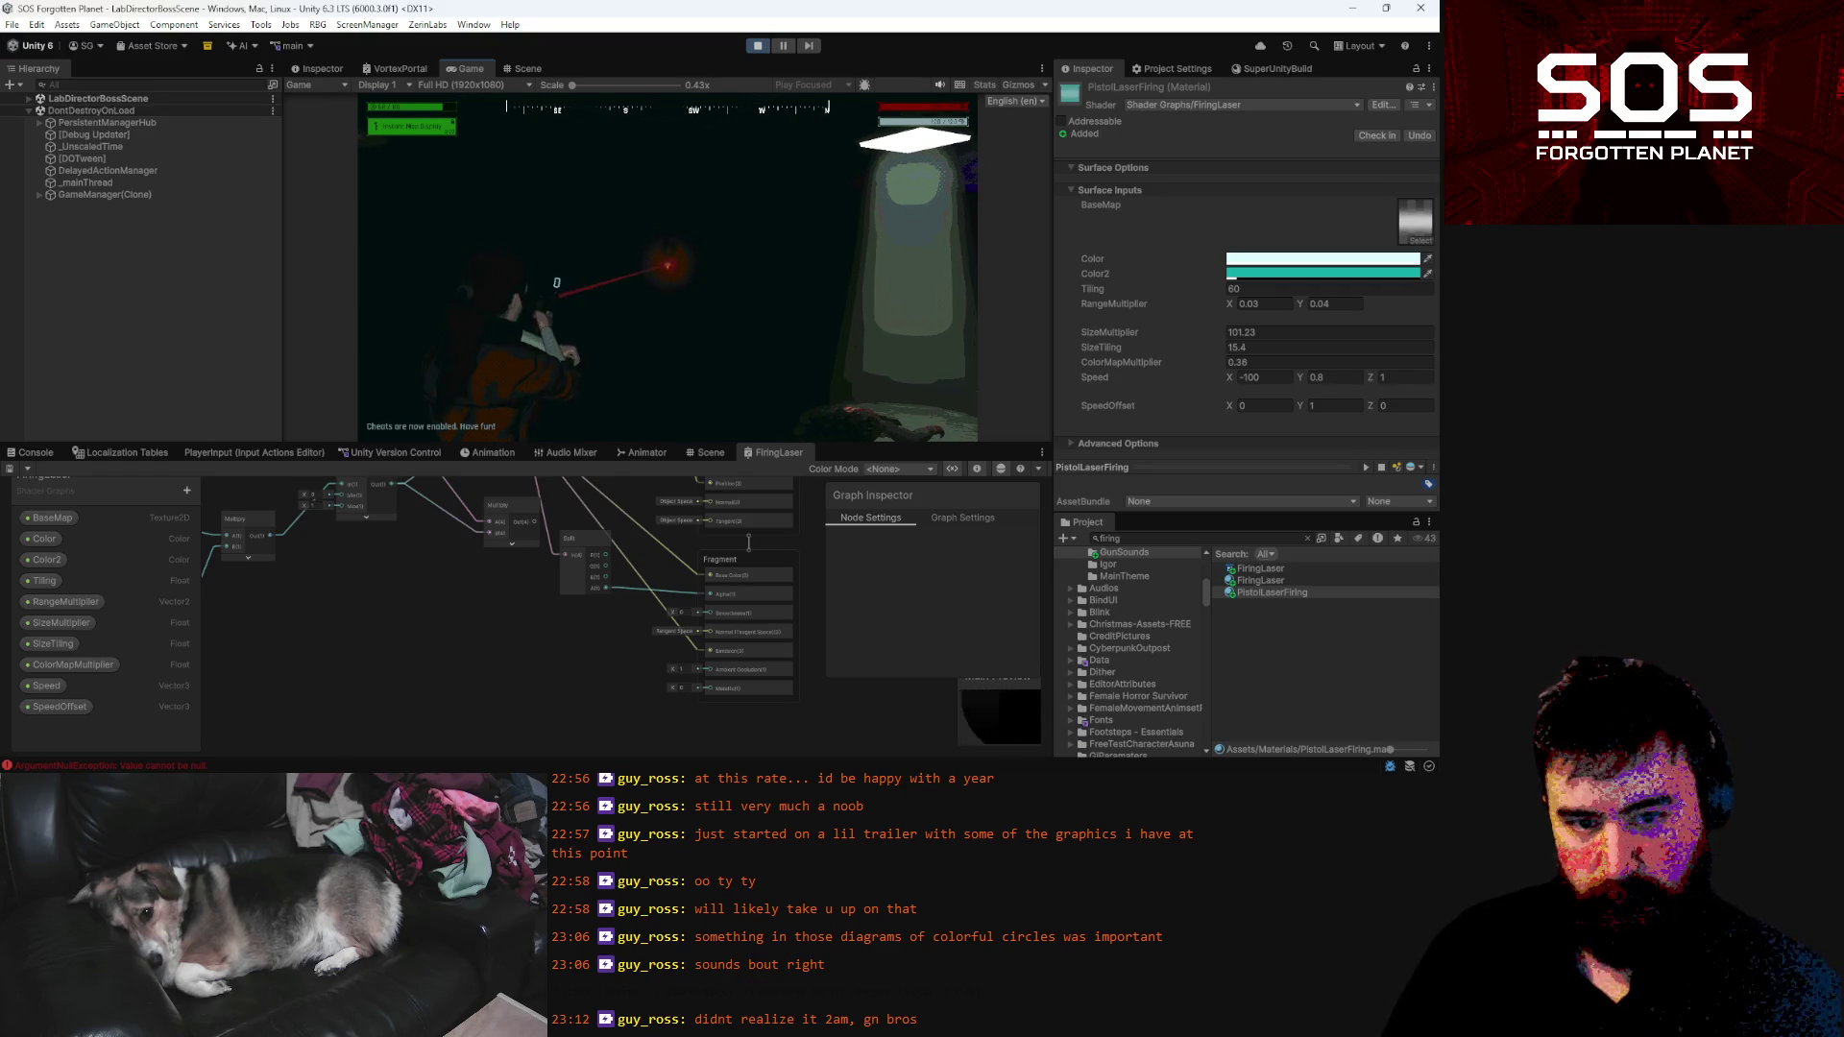
left_click(556, 283)
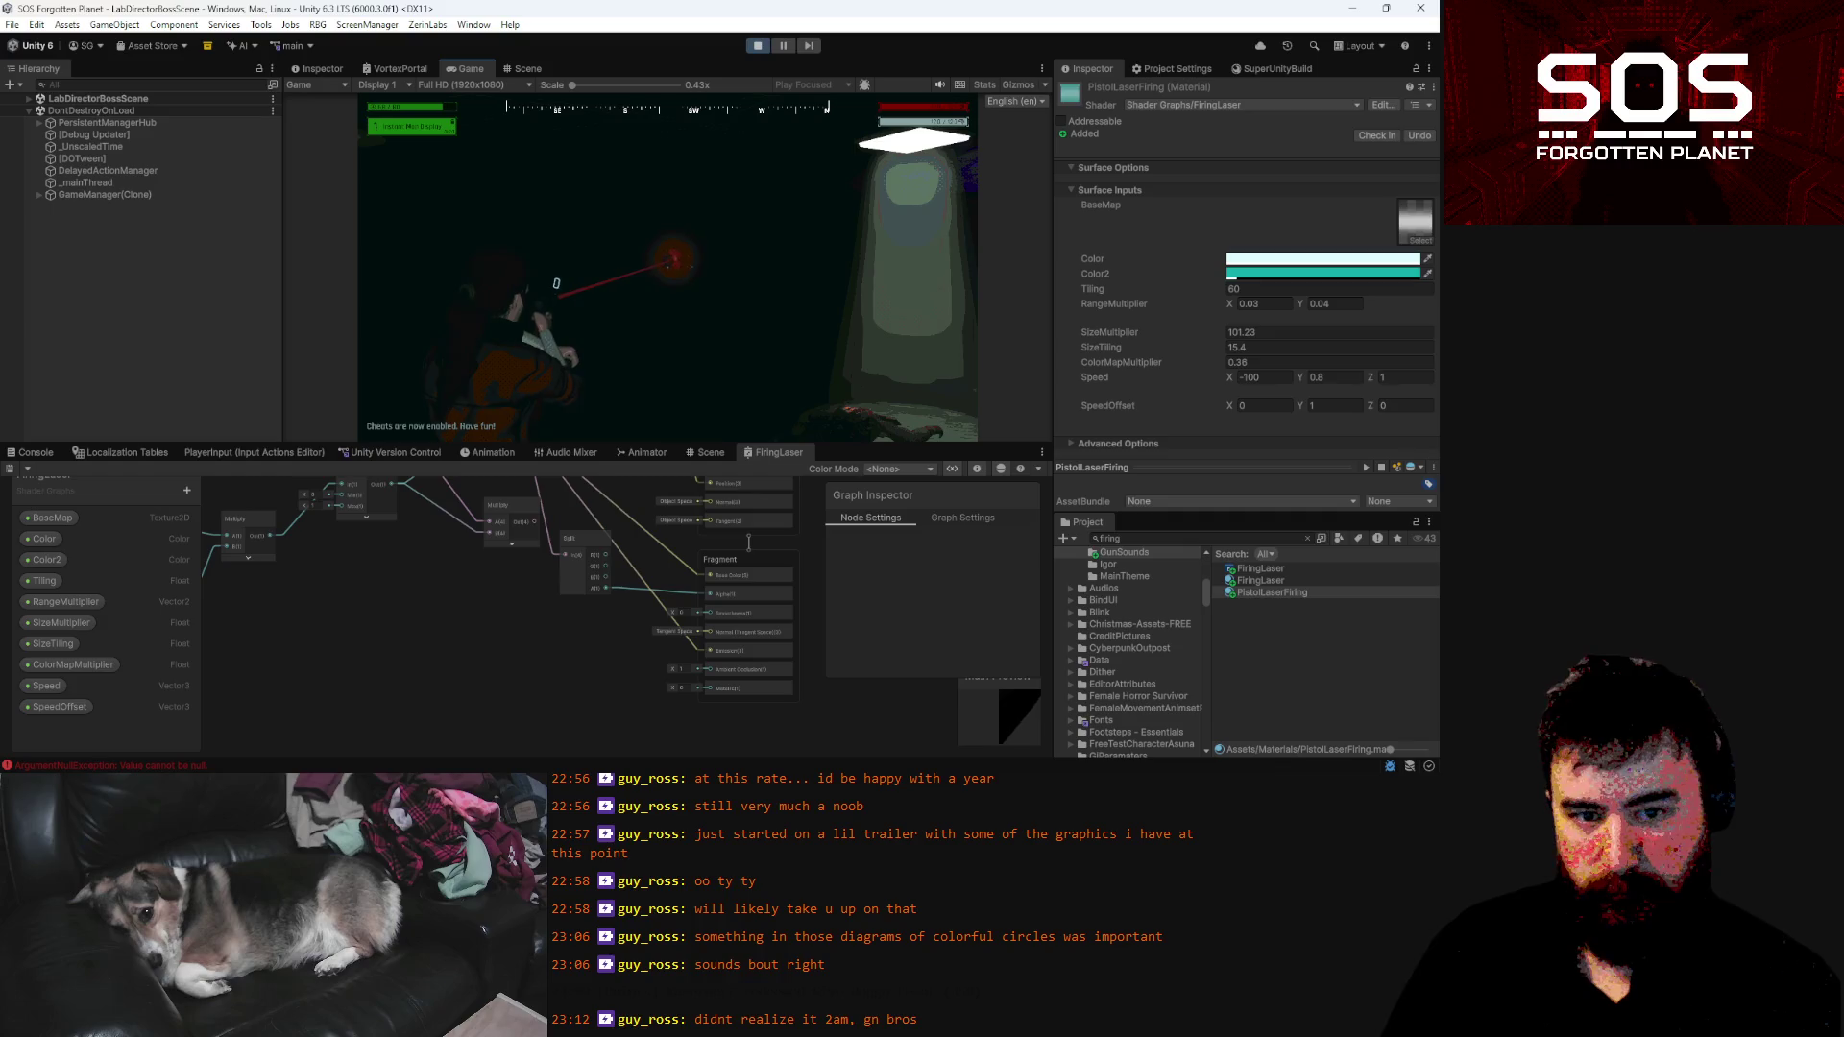
key("Escape")
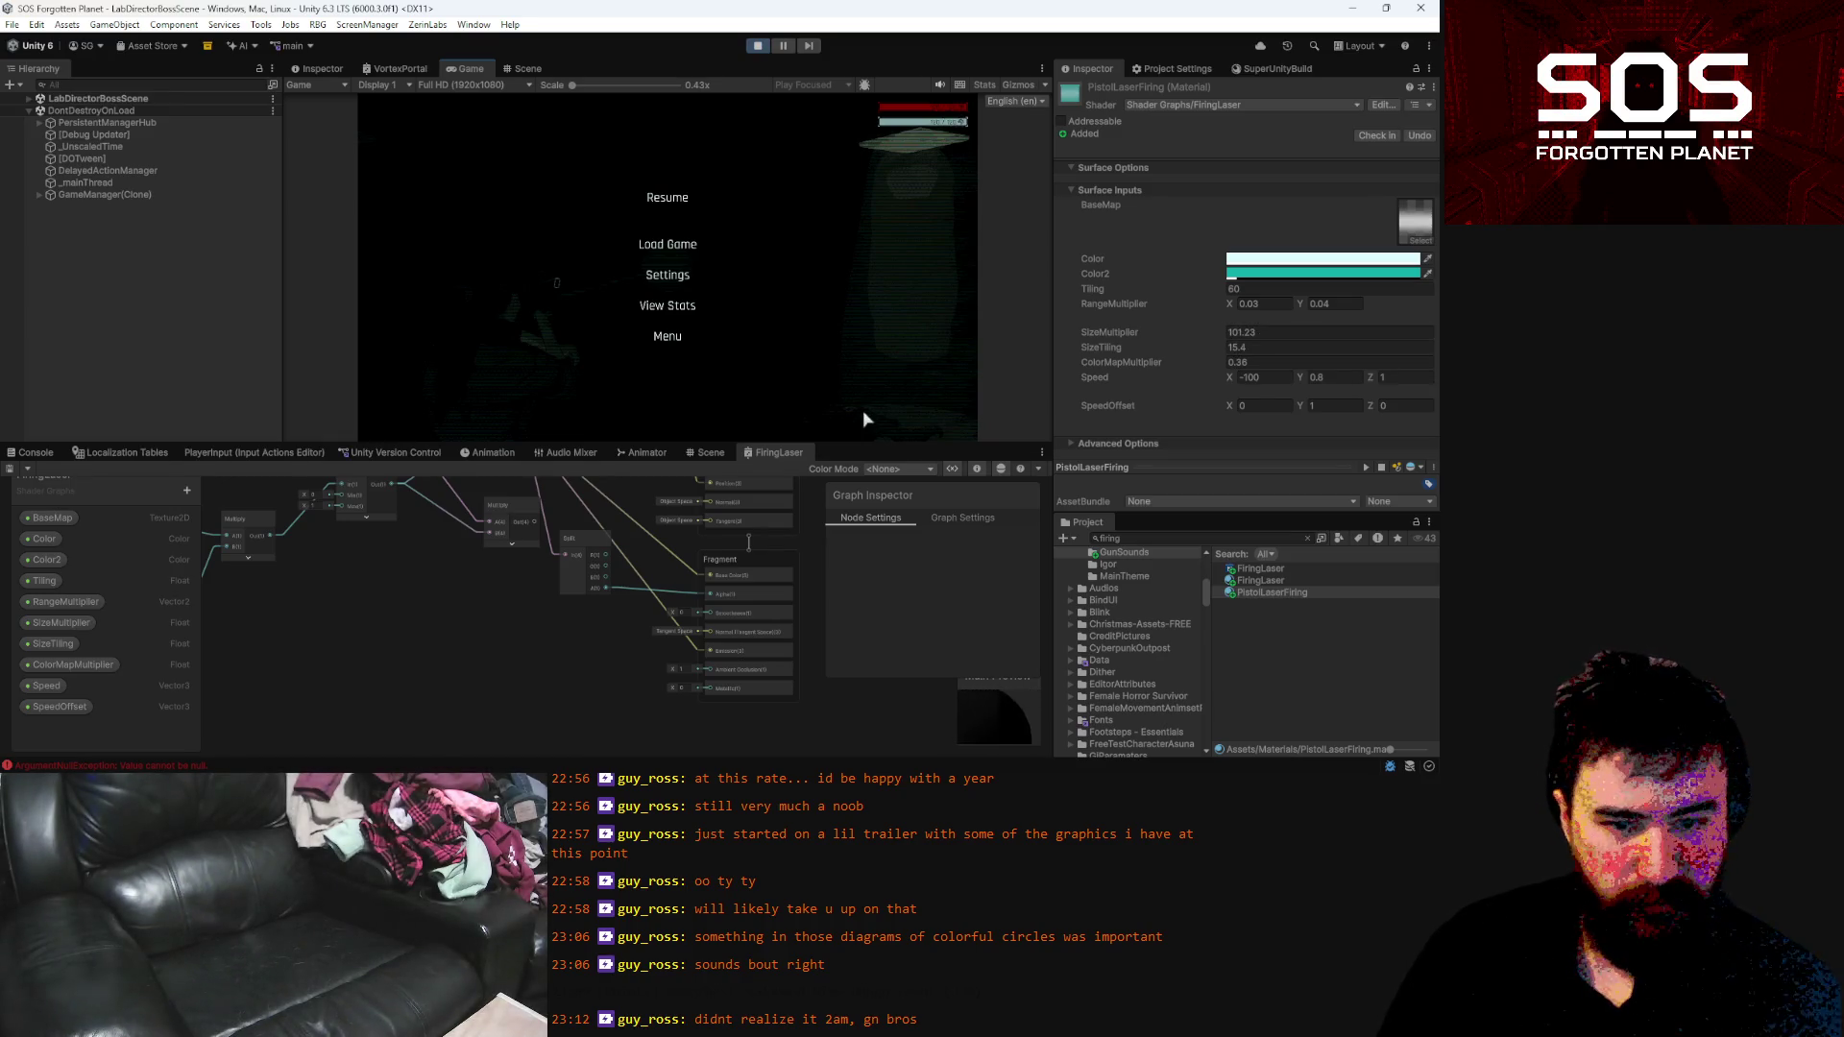
Delete the SizeTiling and SizeMultiplier properties from the FiringLaser shader graph blackboard
left_click(65, 640)
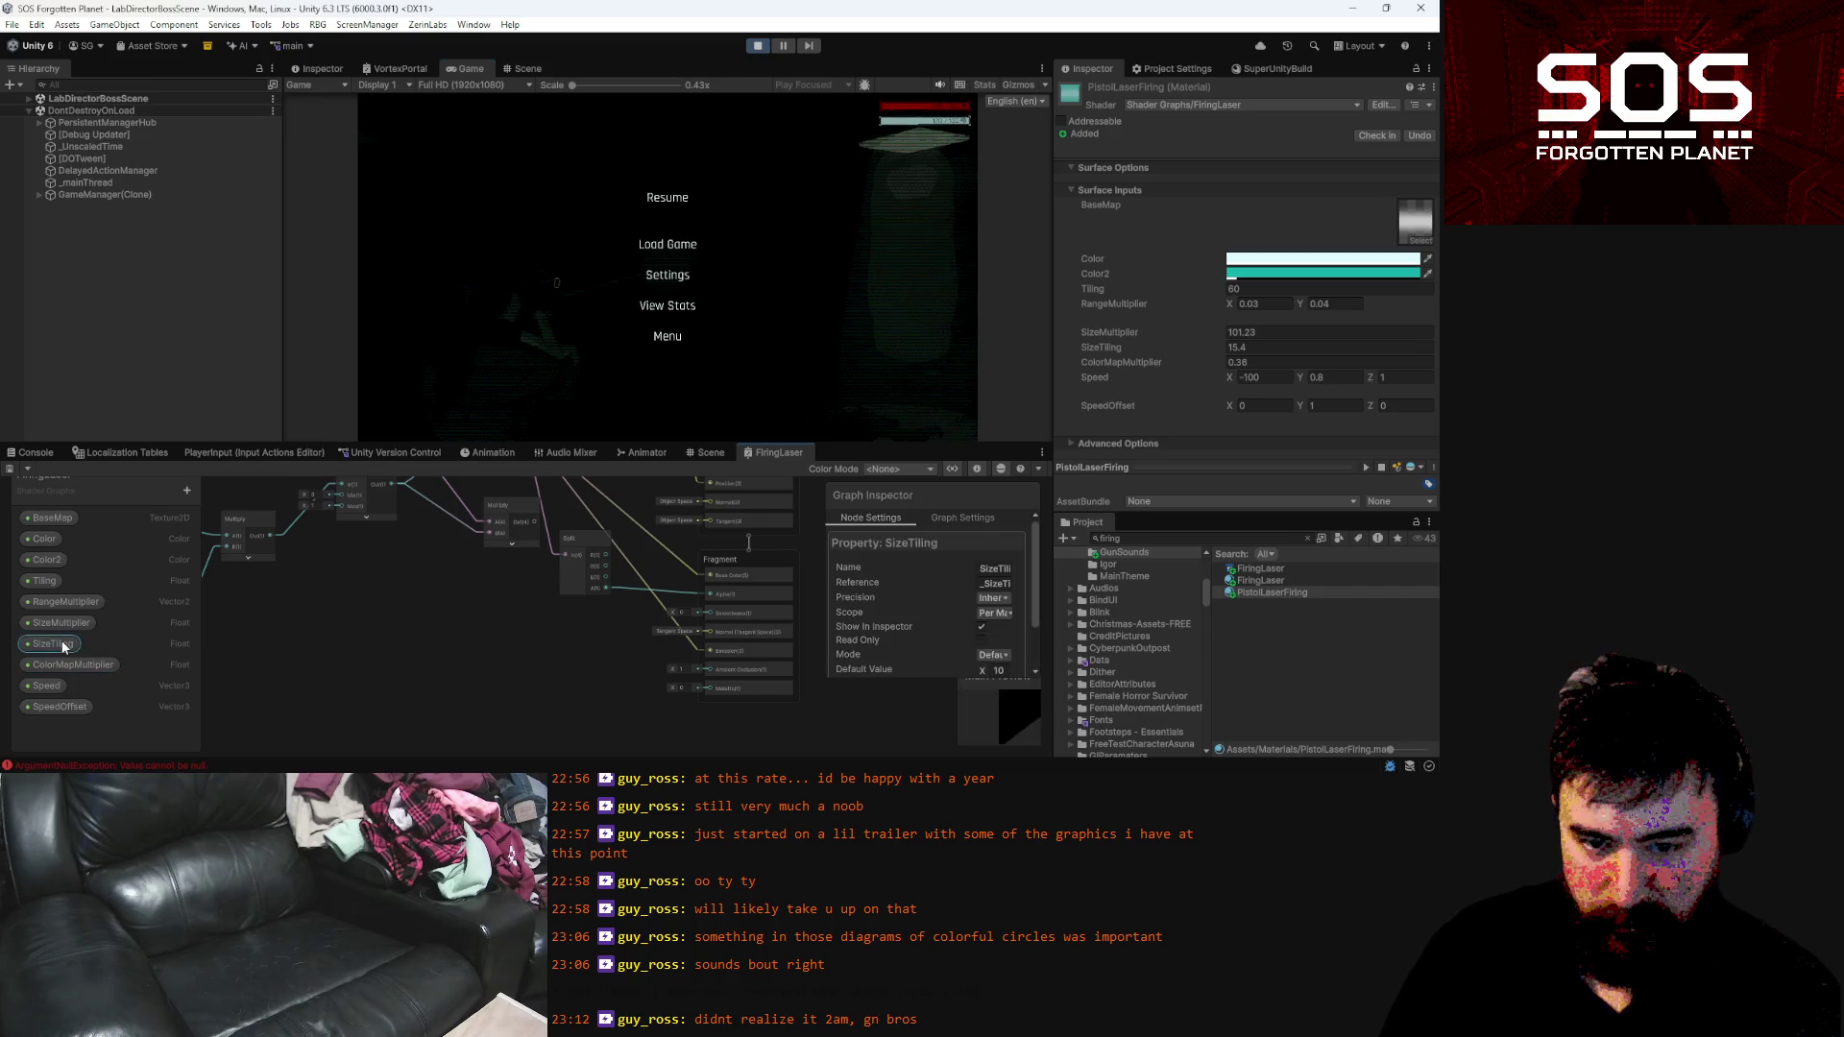
mouse_move(511, 595)
left_mouse_down()
mouse_move(810, 630)
mouse_move(465, 548)
mouse_move(330, 564)
mouse_move(765, 727)
mouse_move(430, 555)
mouse_move(488, 592)
left_mouse_up()
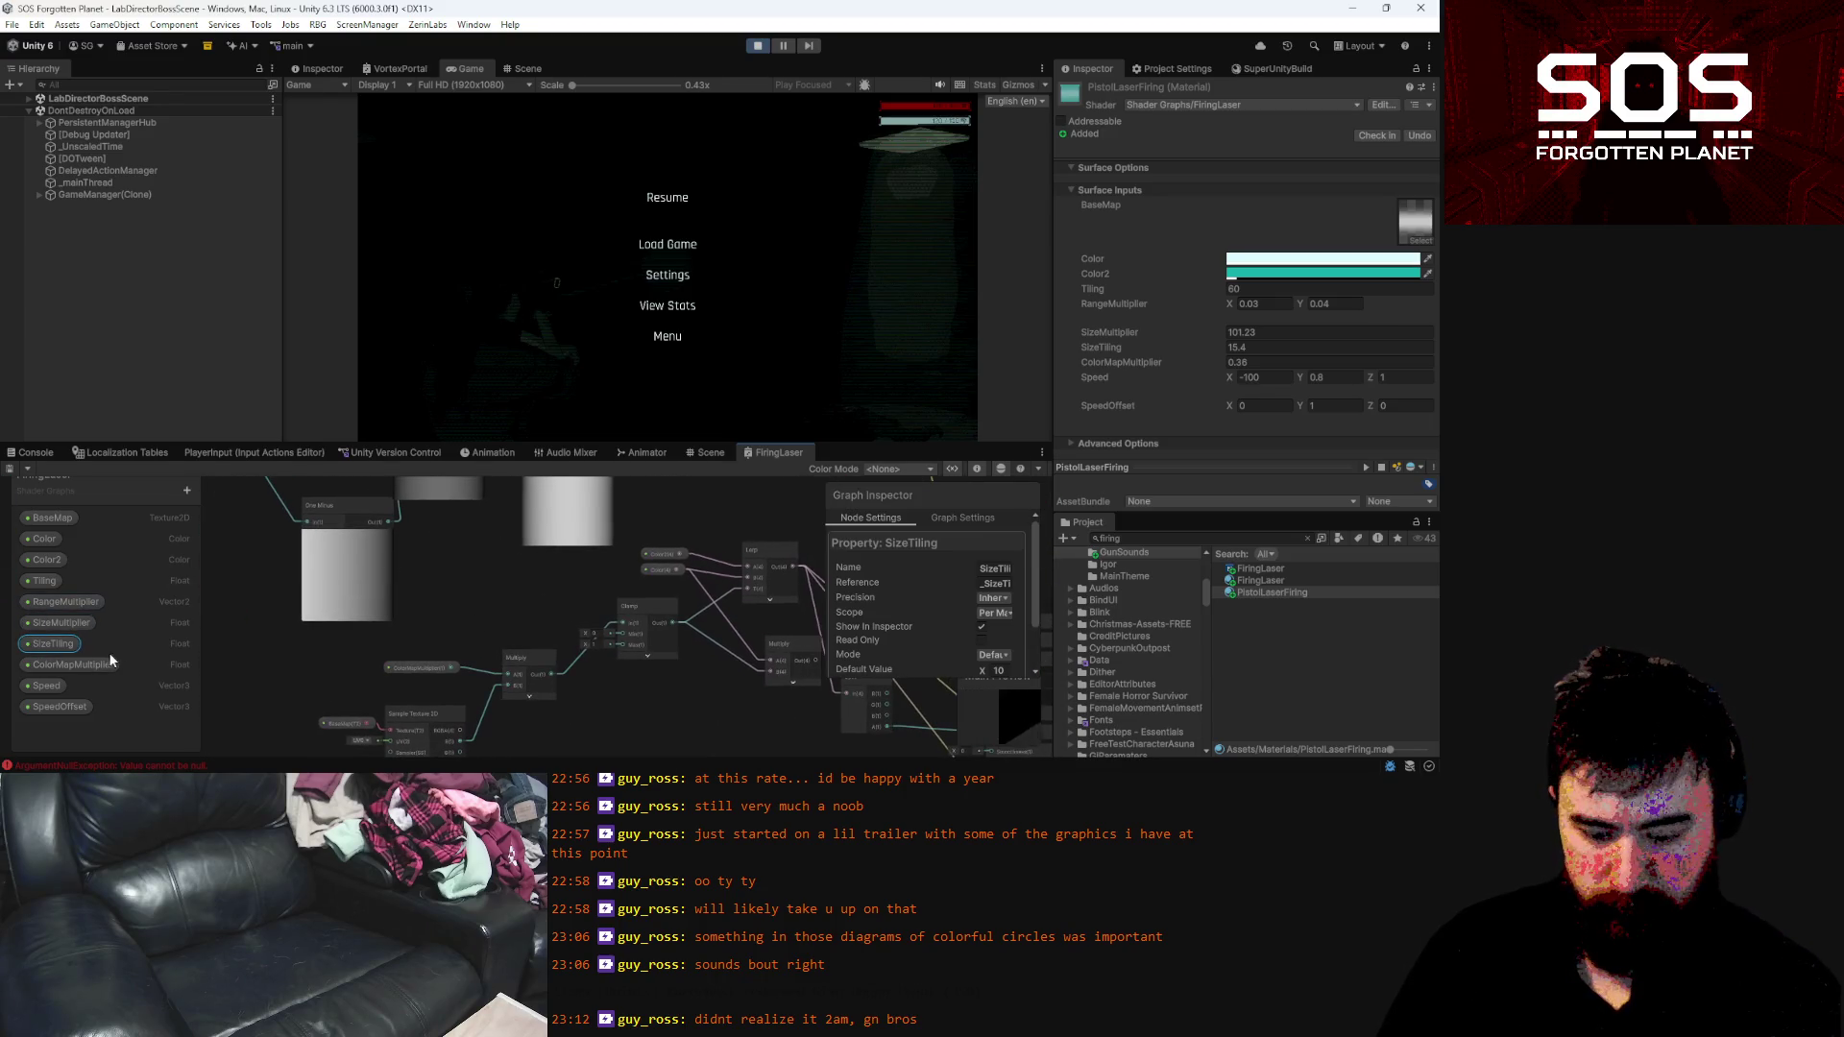
key("Delete")
left_click(68, 622)
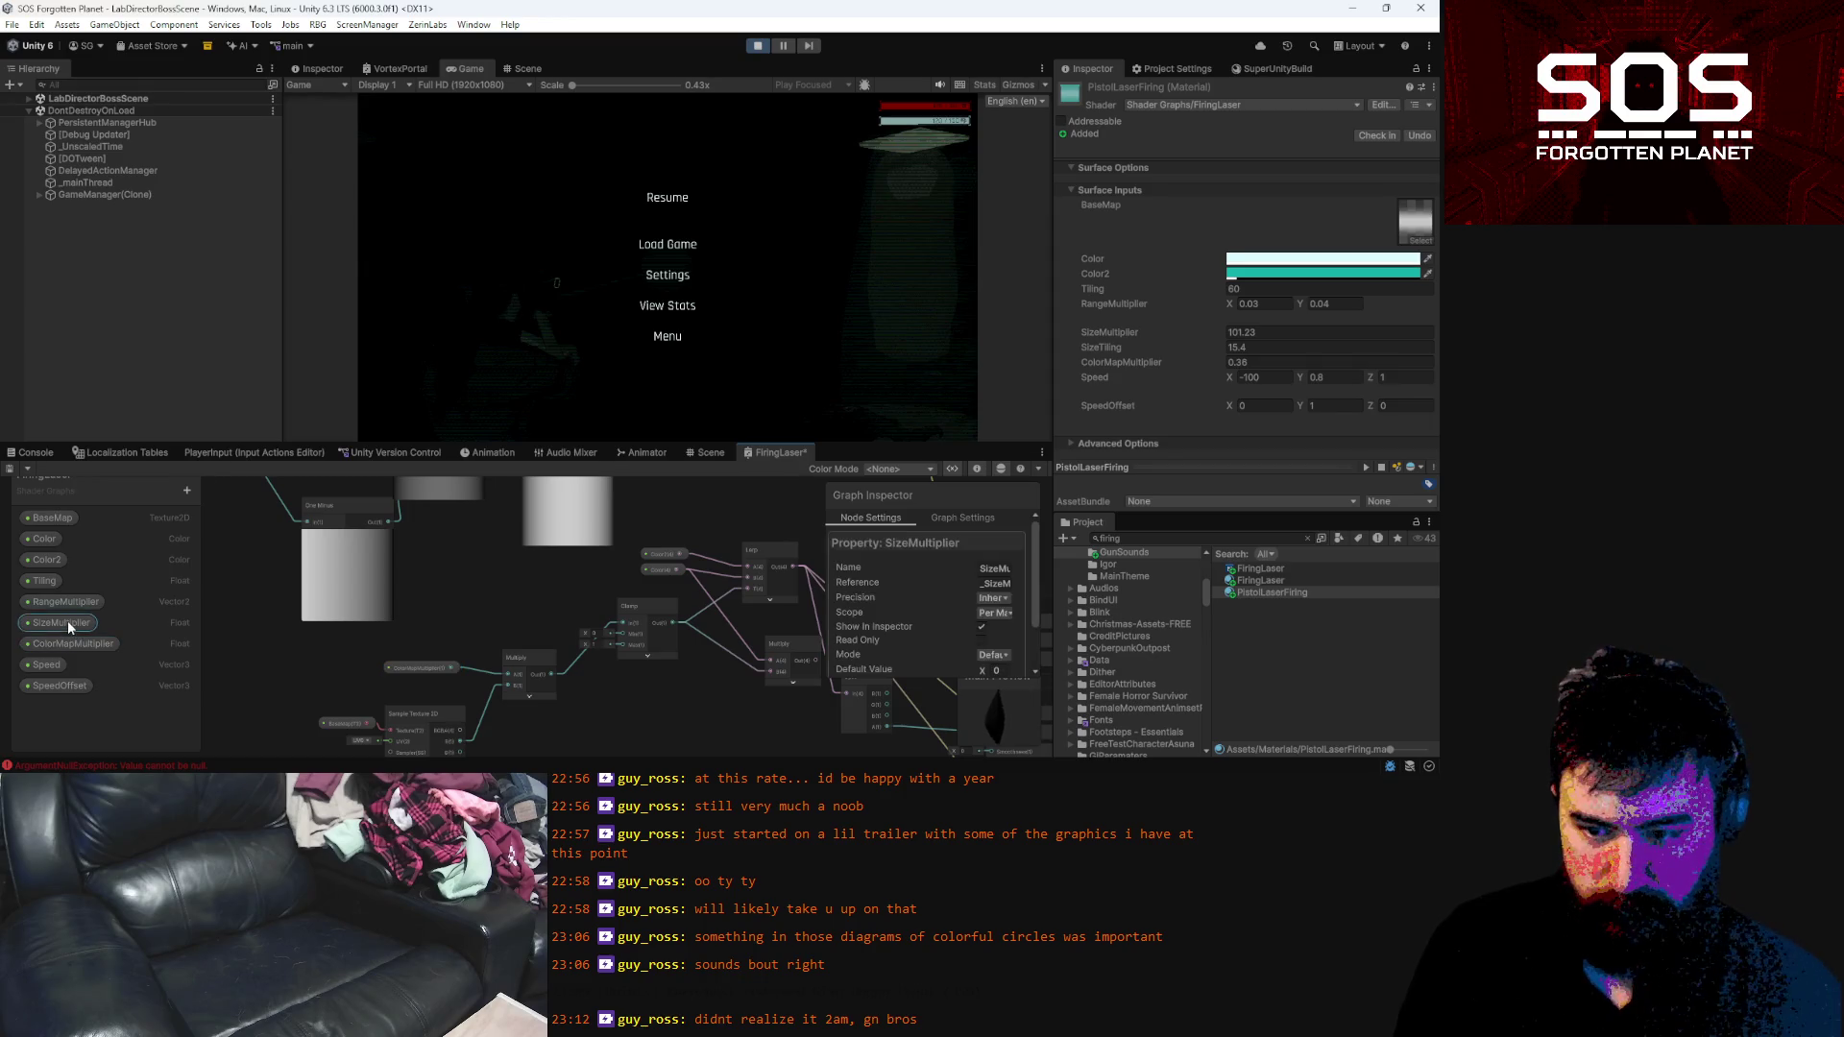
key("Delete")
scroll(509, 591, "down", 3)
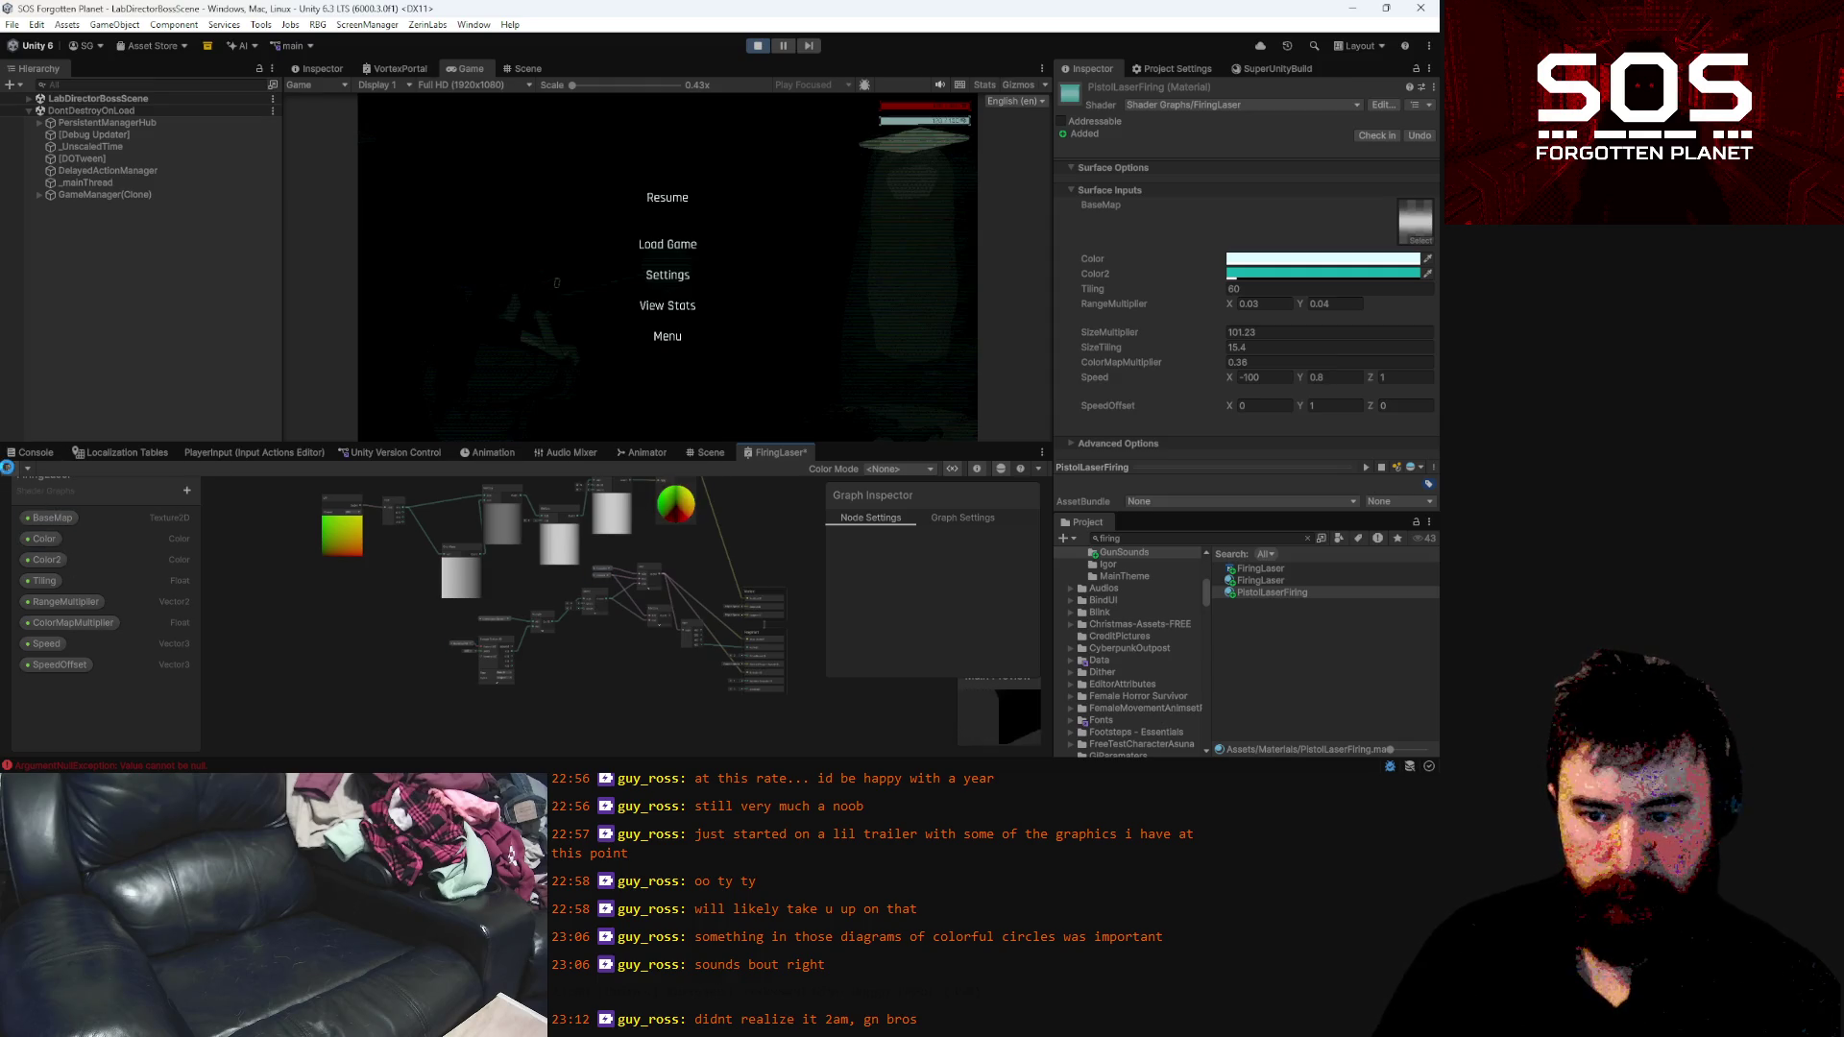
key("alt+Tab")
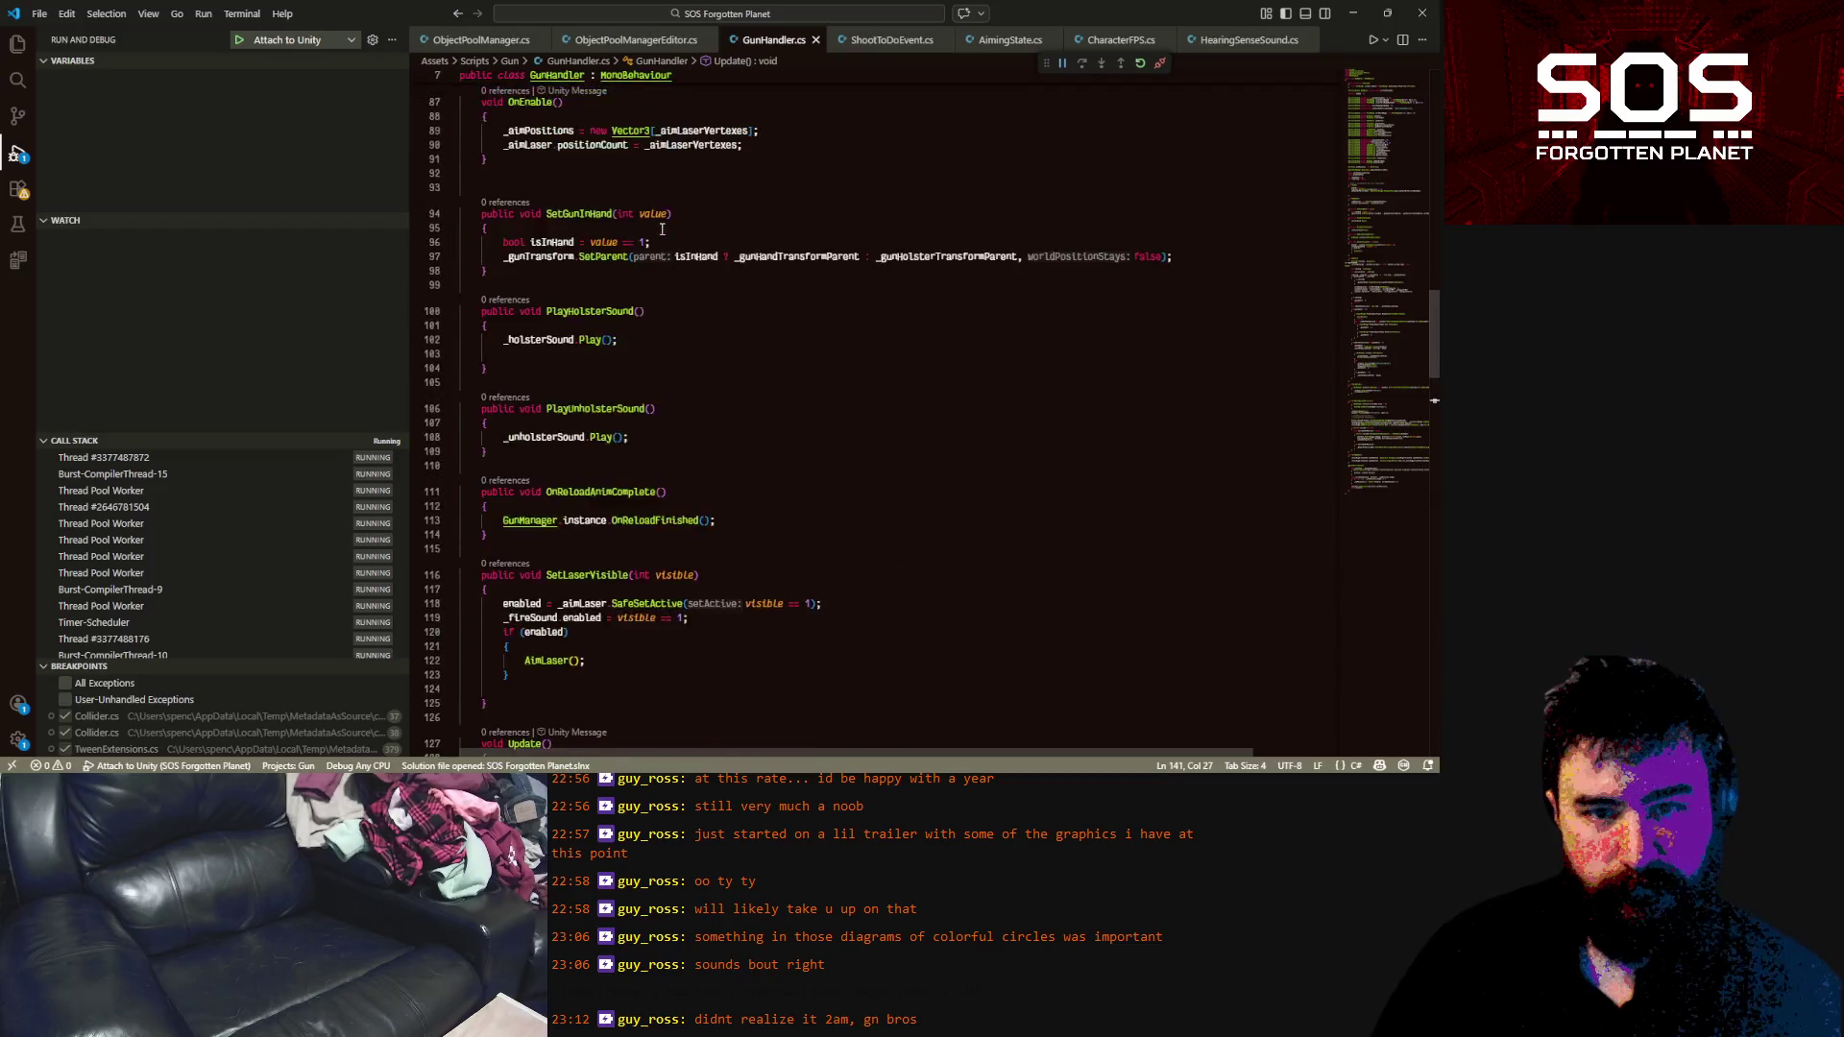
Add a '[SerializeField] private Light _muzzleFlash;' field to GunHandler and save
scroll(662, 228, "up", 5)
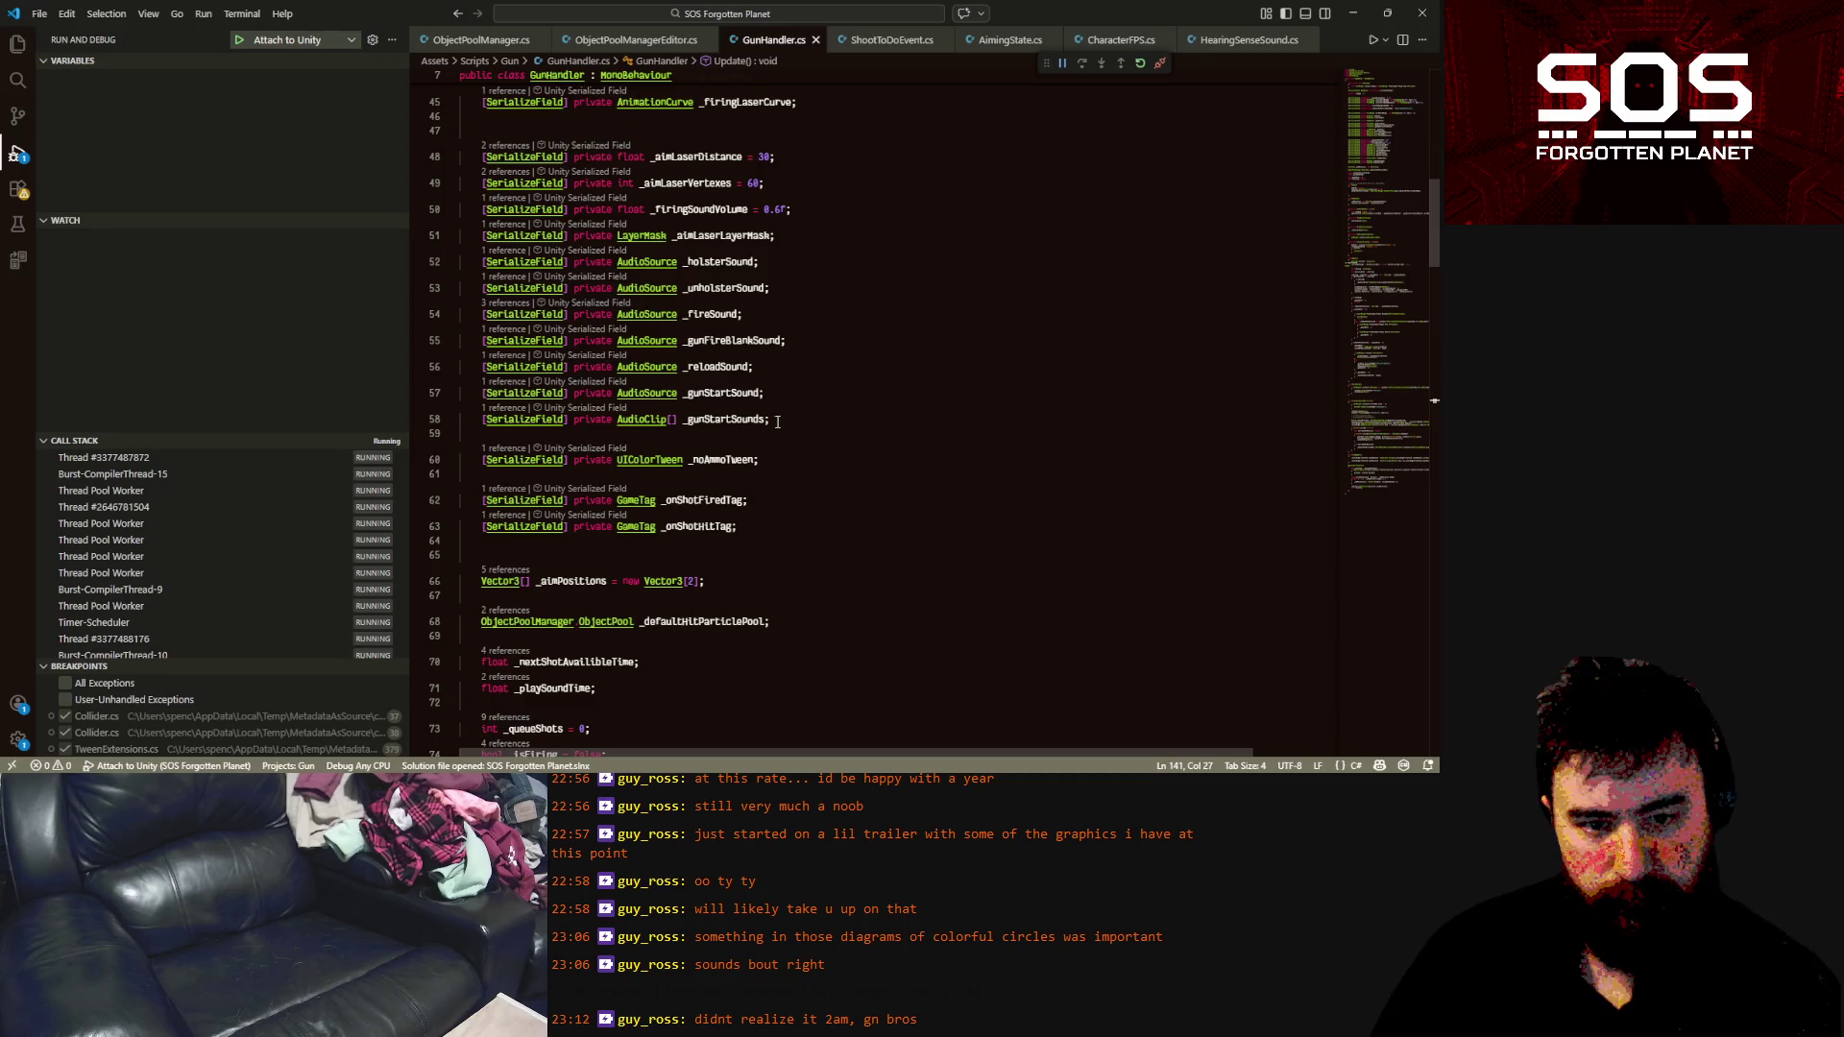
left_click(795, 417)
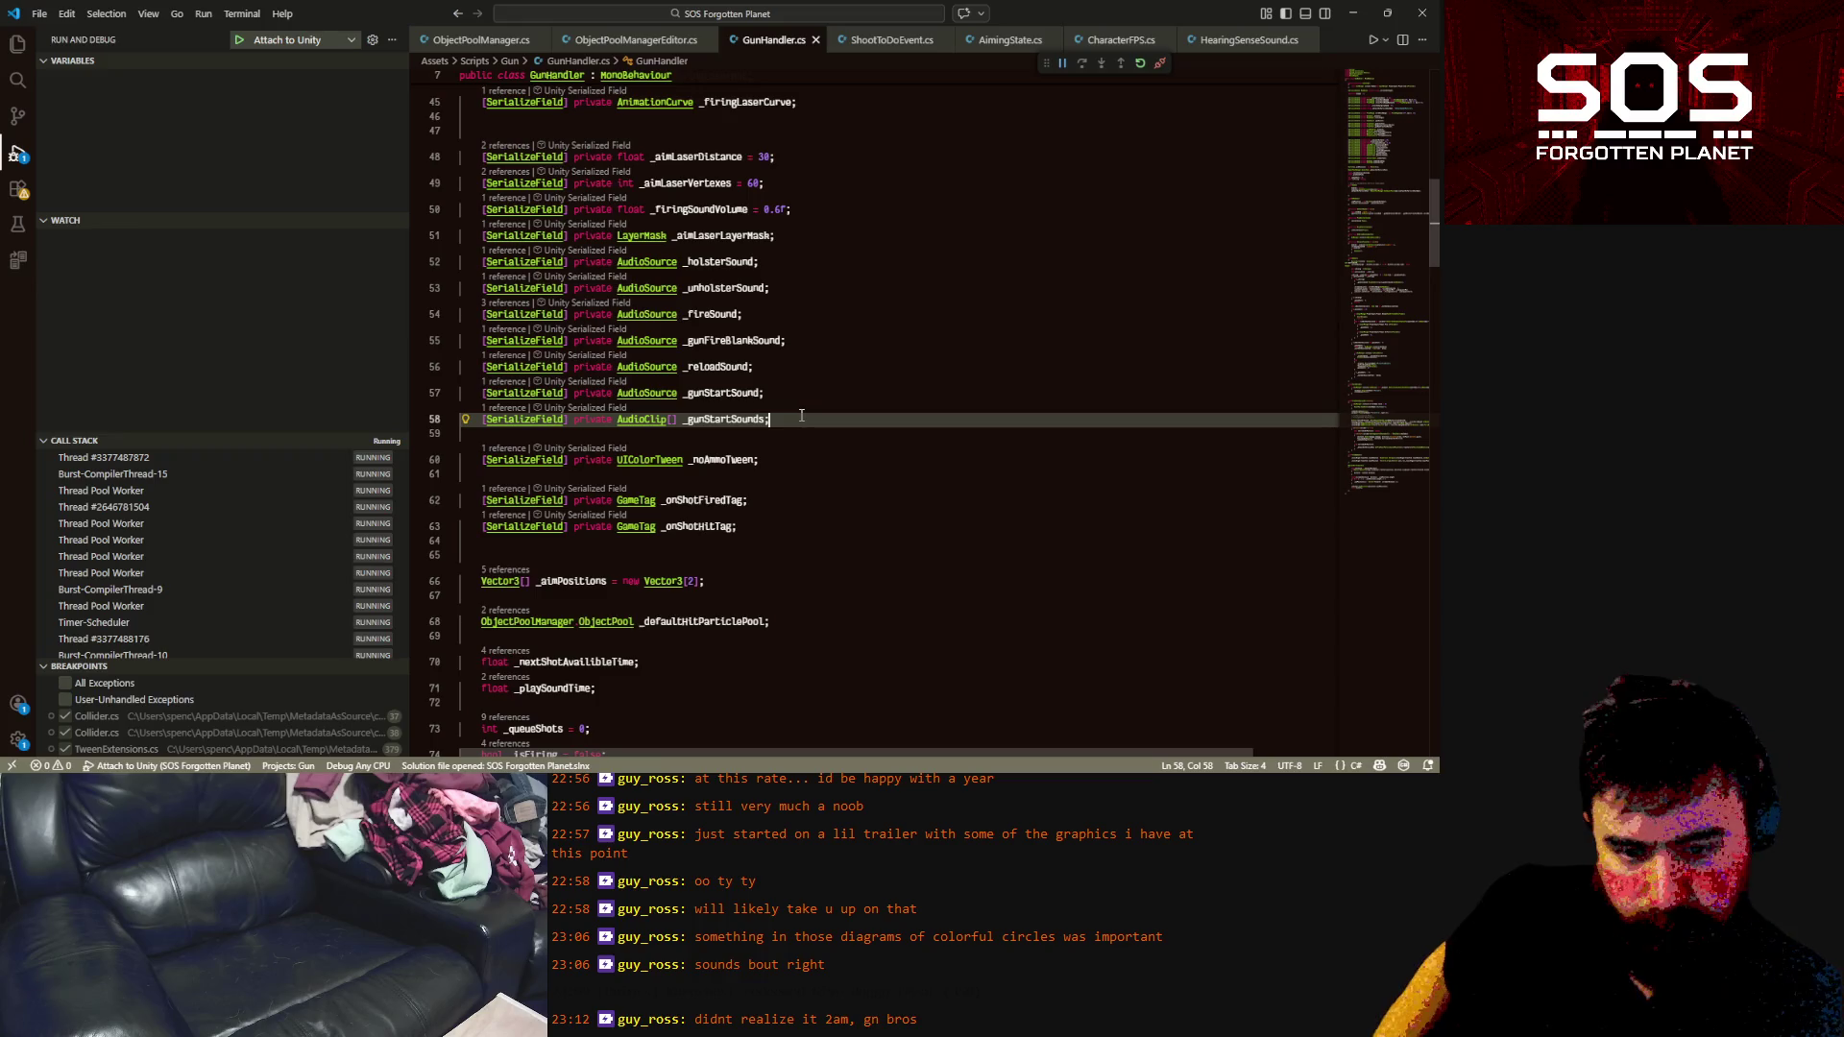
key("Return")
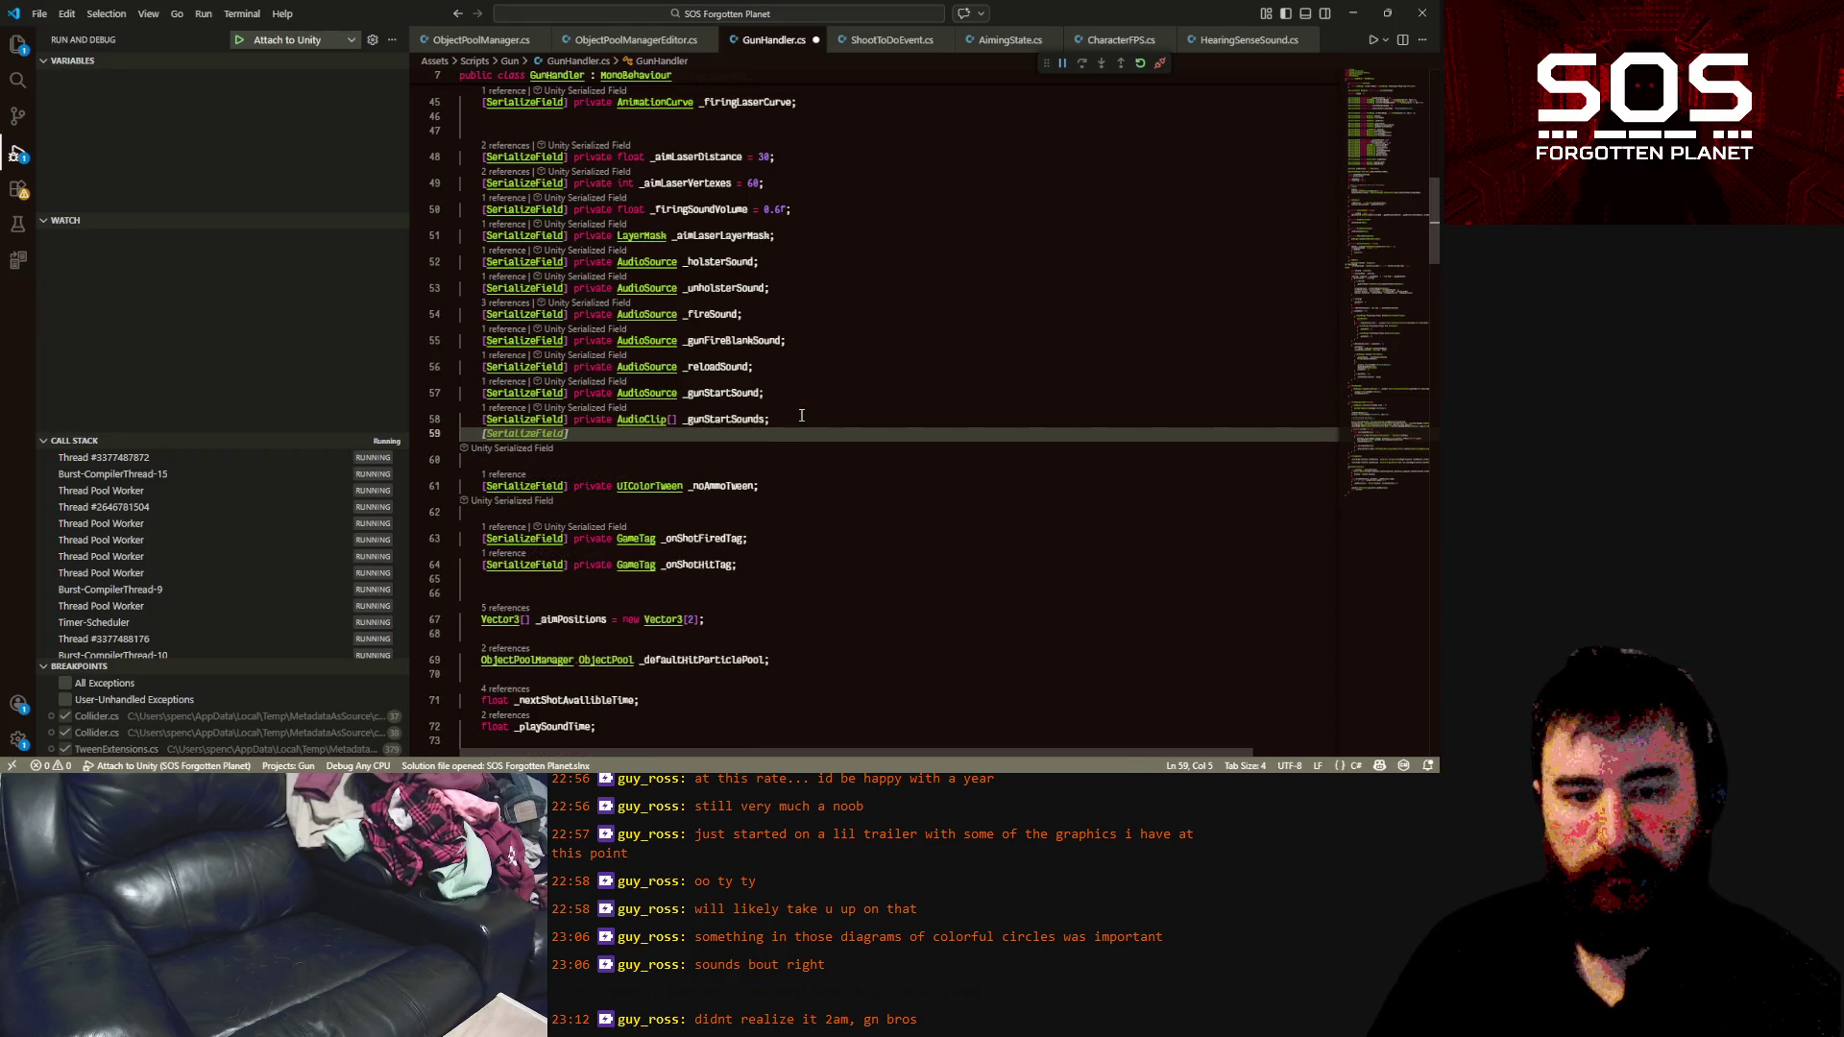
key("Tab")
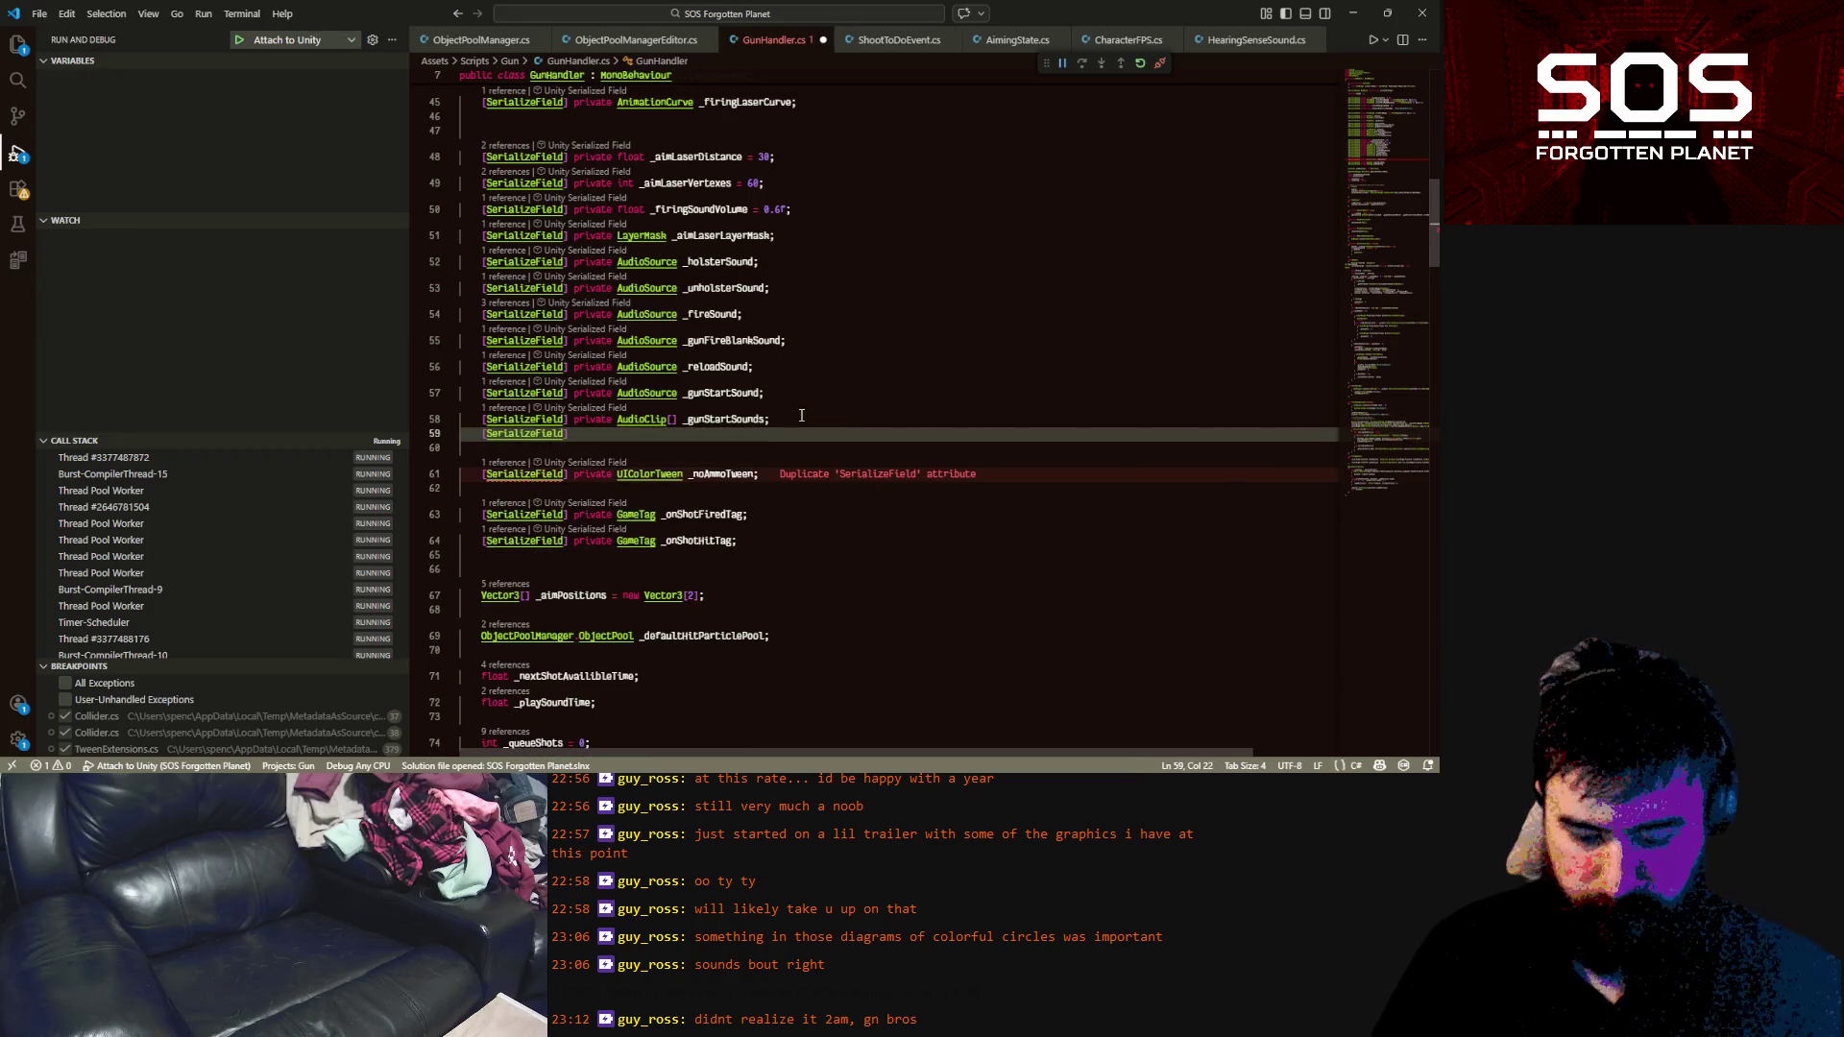
type("priv")
key("Tab")
type("Light ")
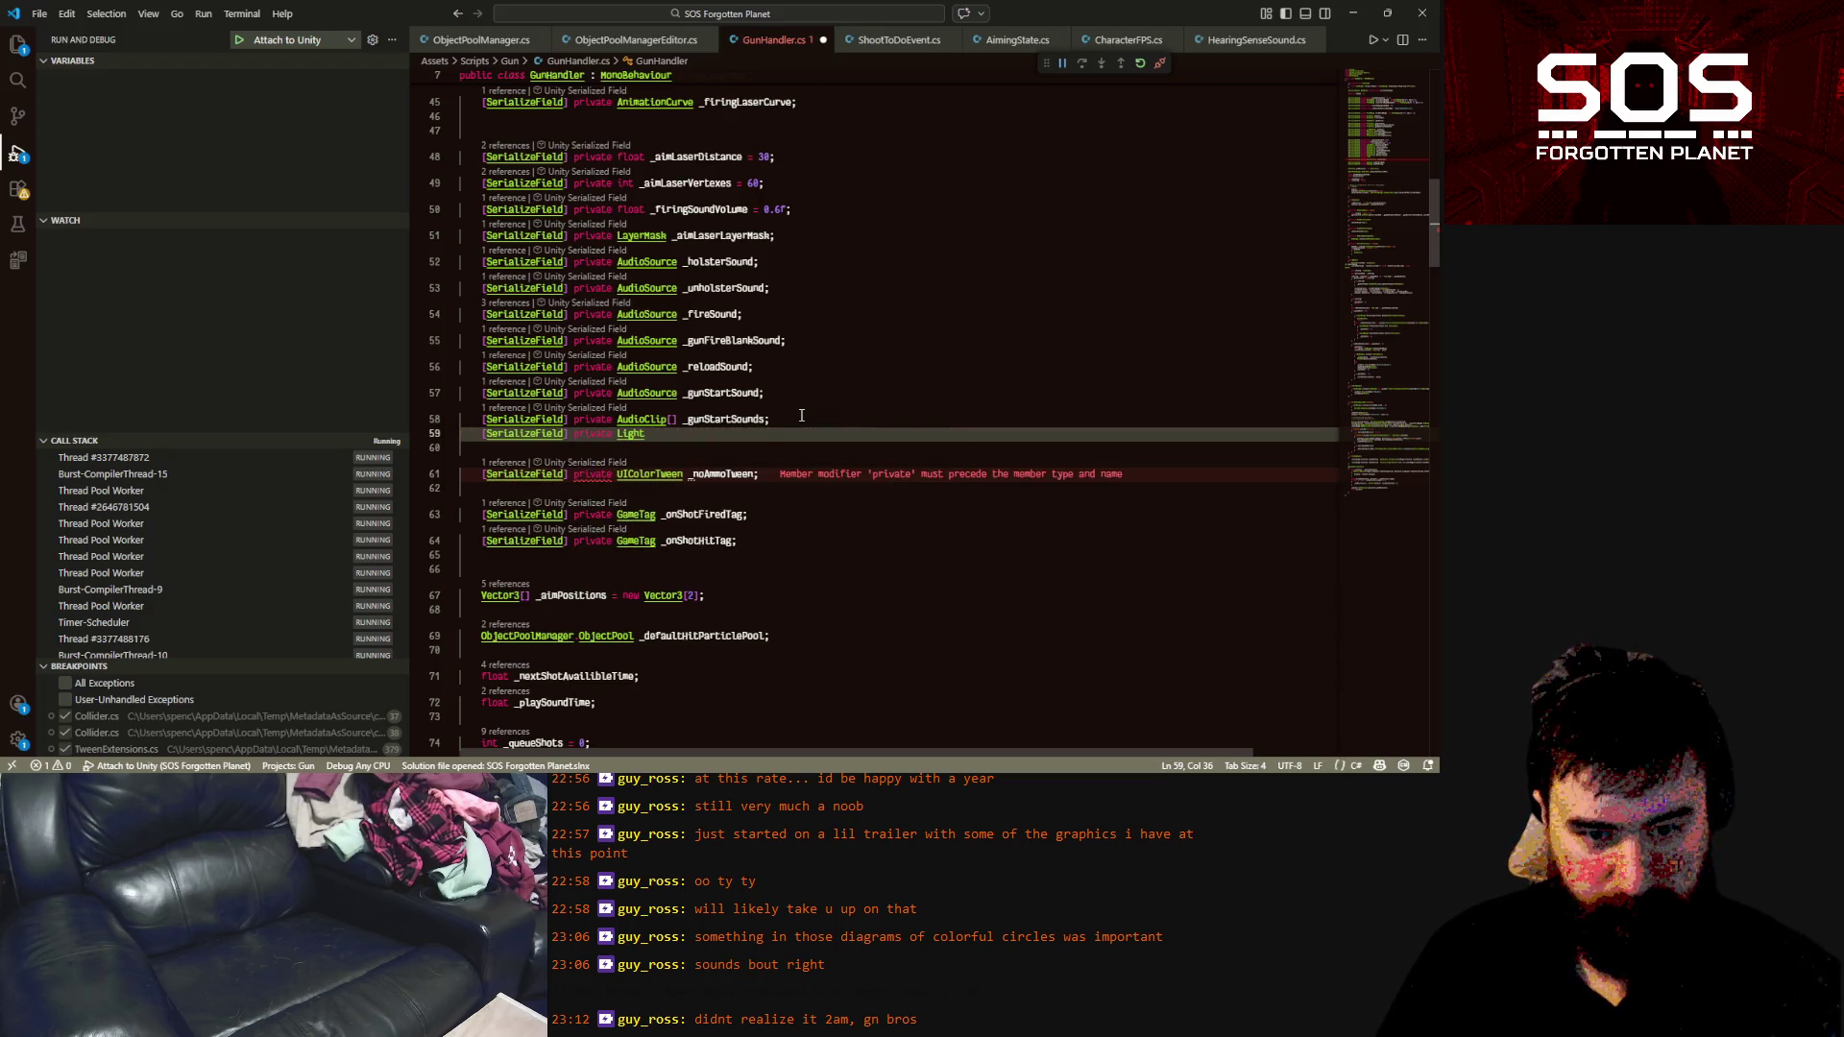
type("_muzzleFlash")
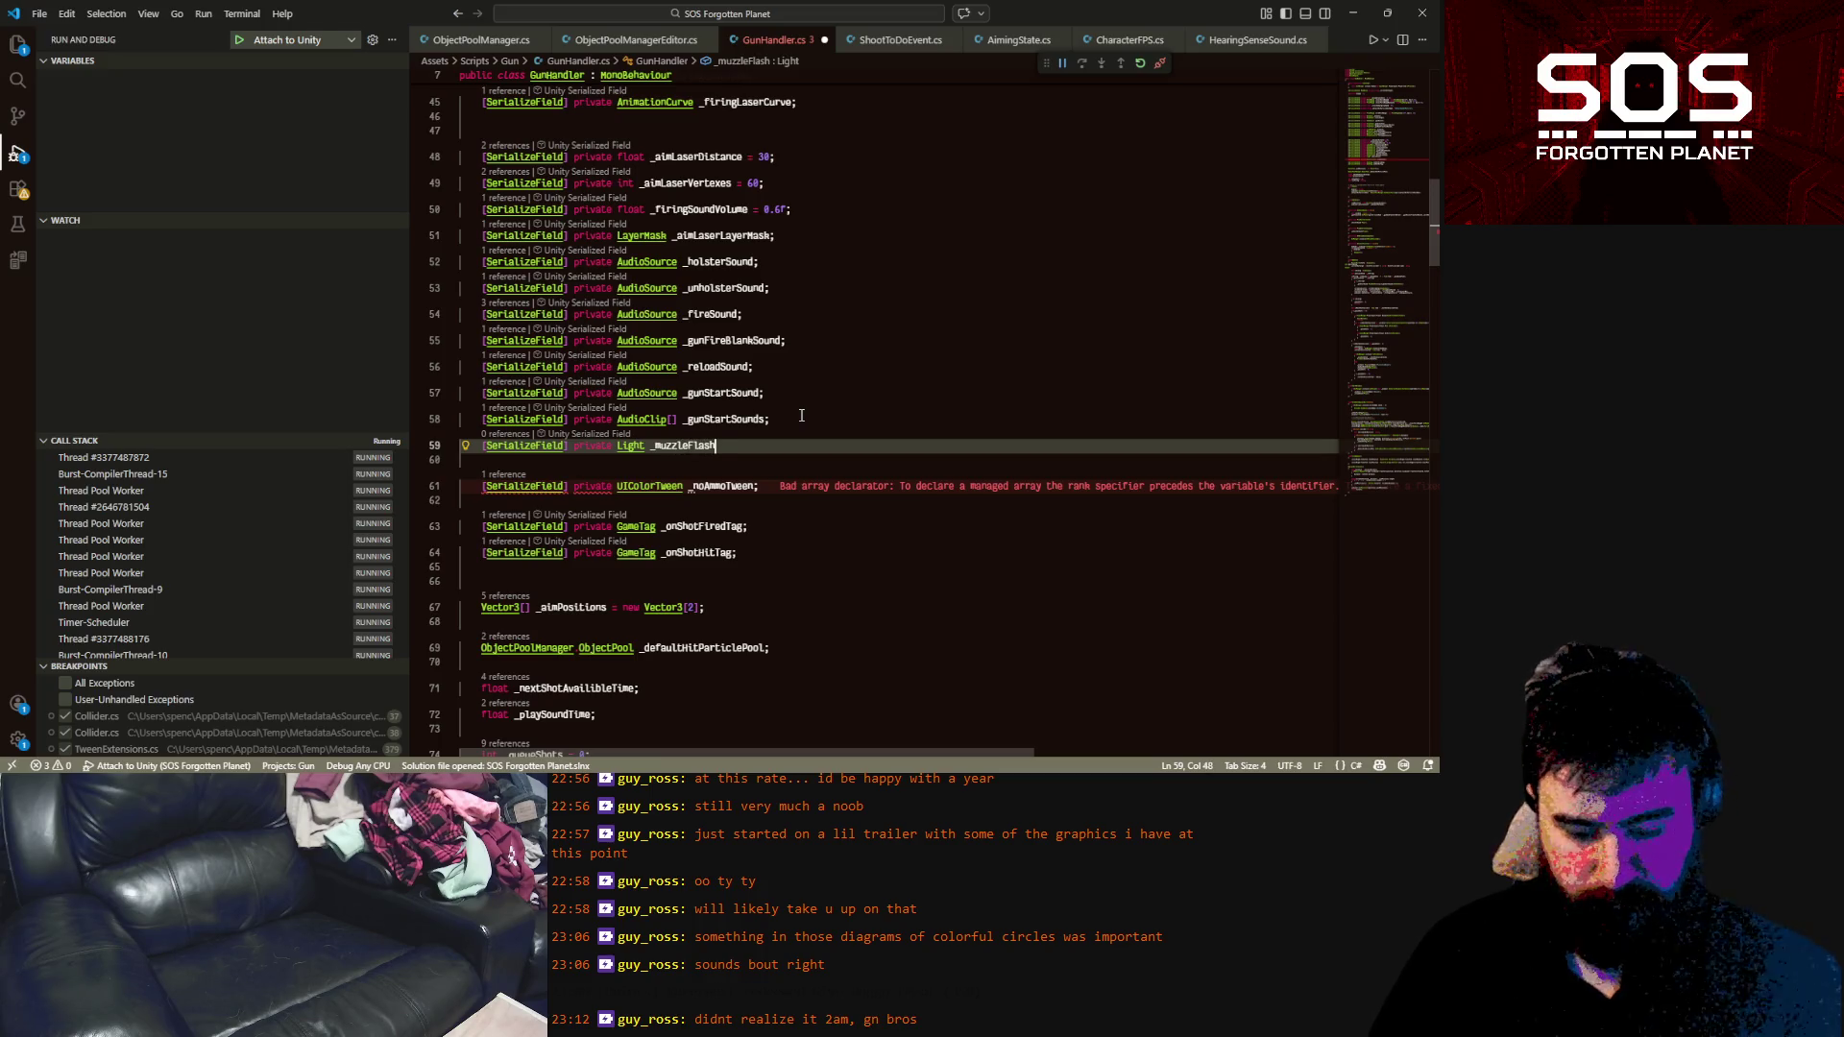
type(";")
key("ctrl+s")
double_click(682, 445)
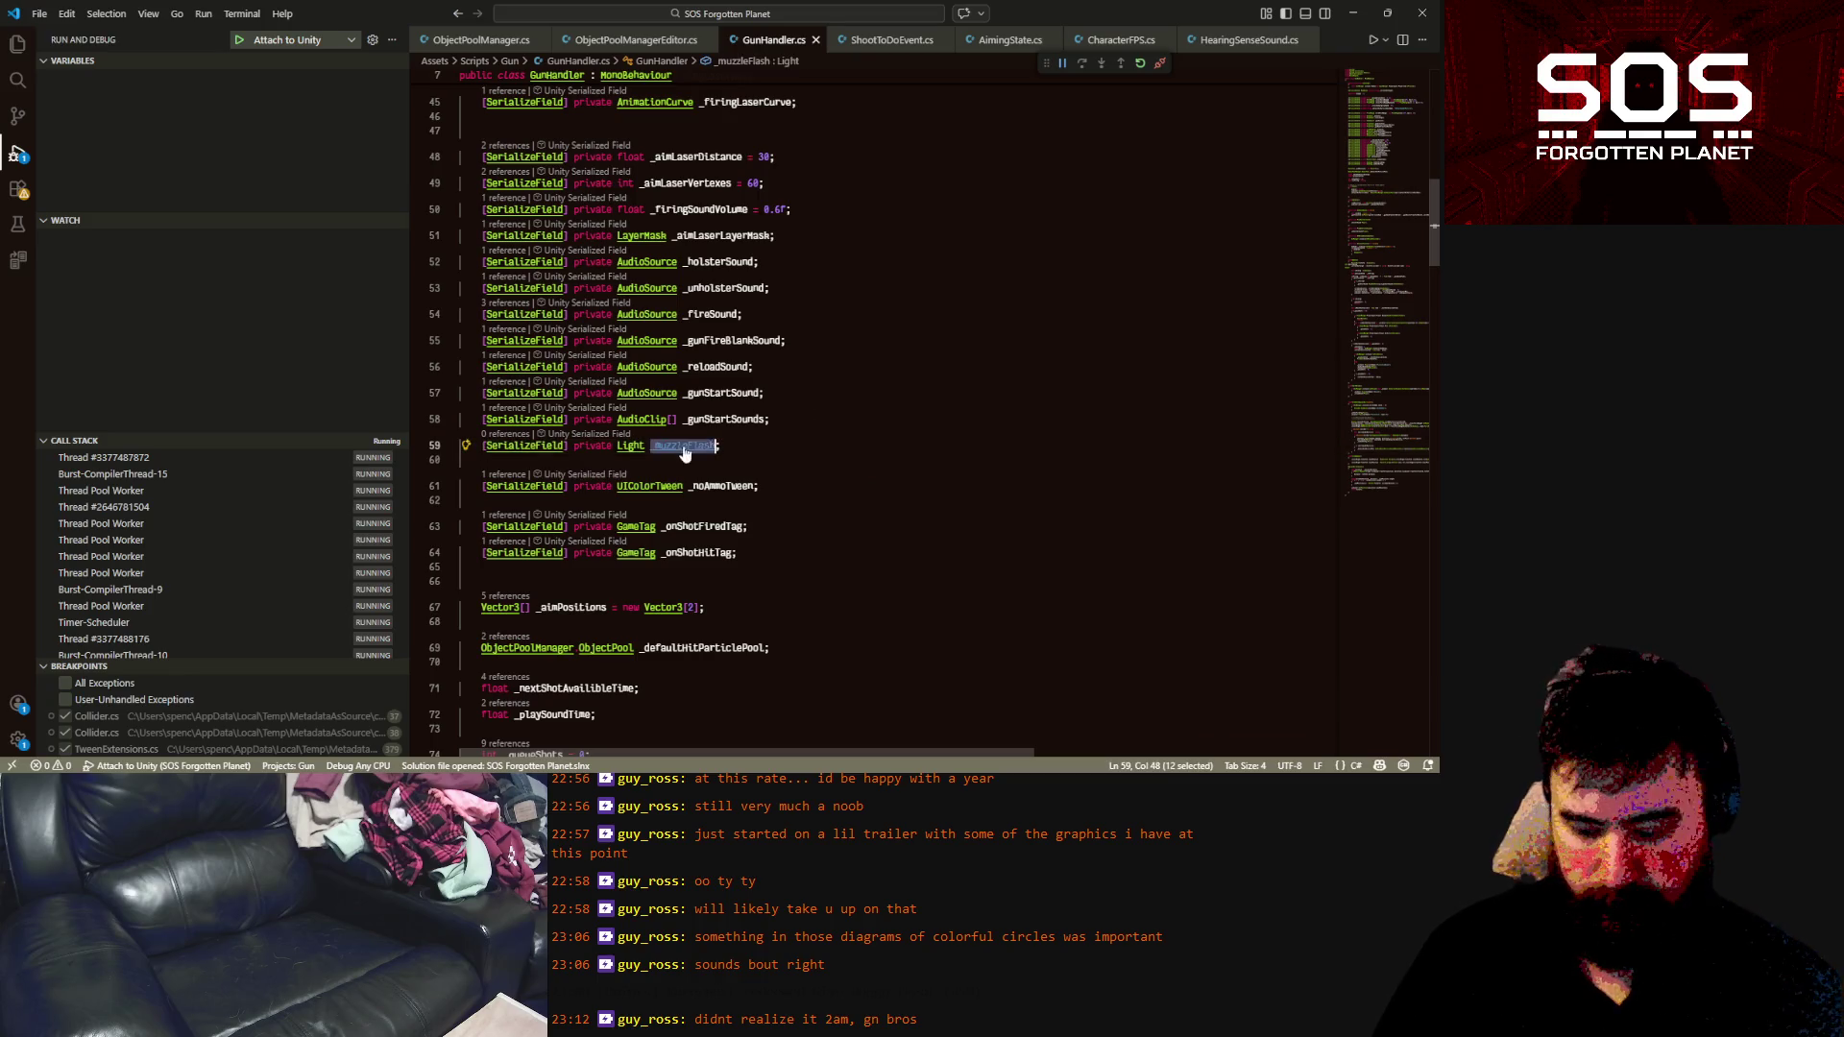
Add '_muzzleFlash.enabled = _isFiring;' below the firing block in Update
scroll(700, 435, "down", 10)
scroll(699, 435, "down", 13)
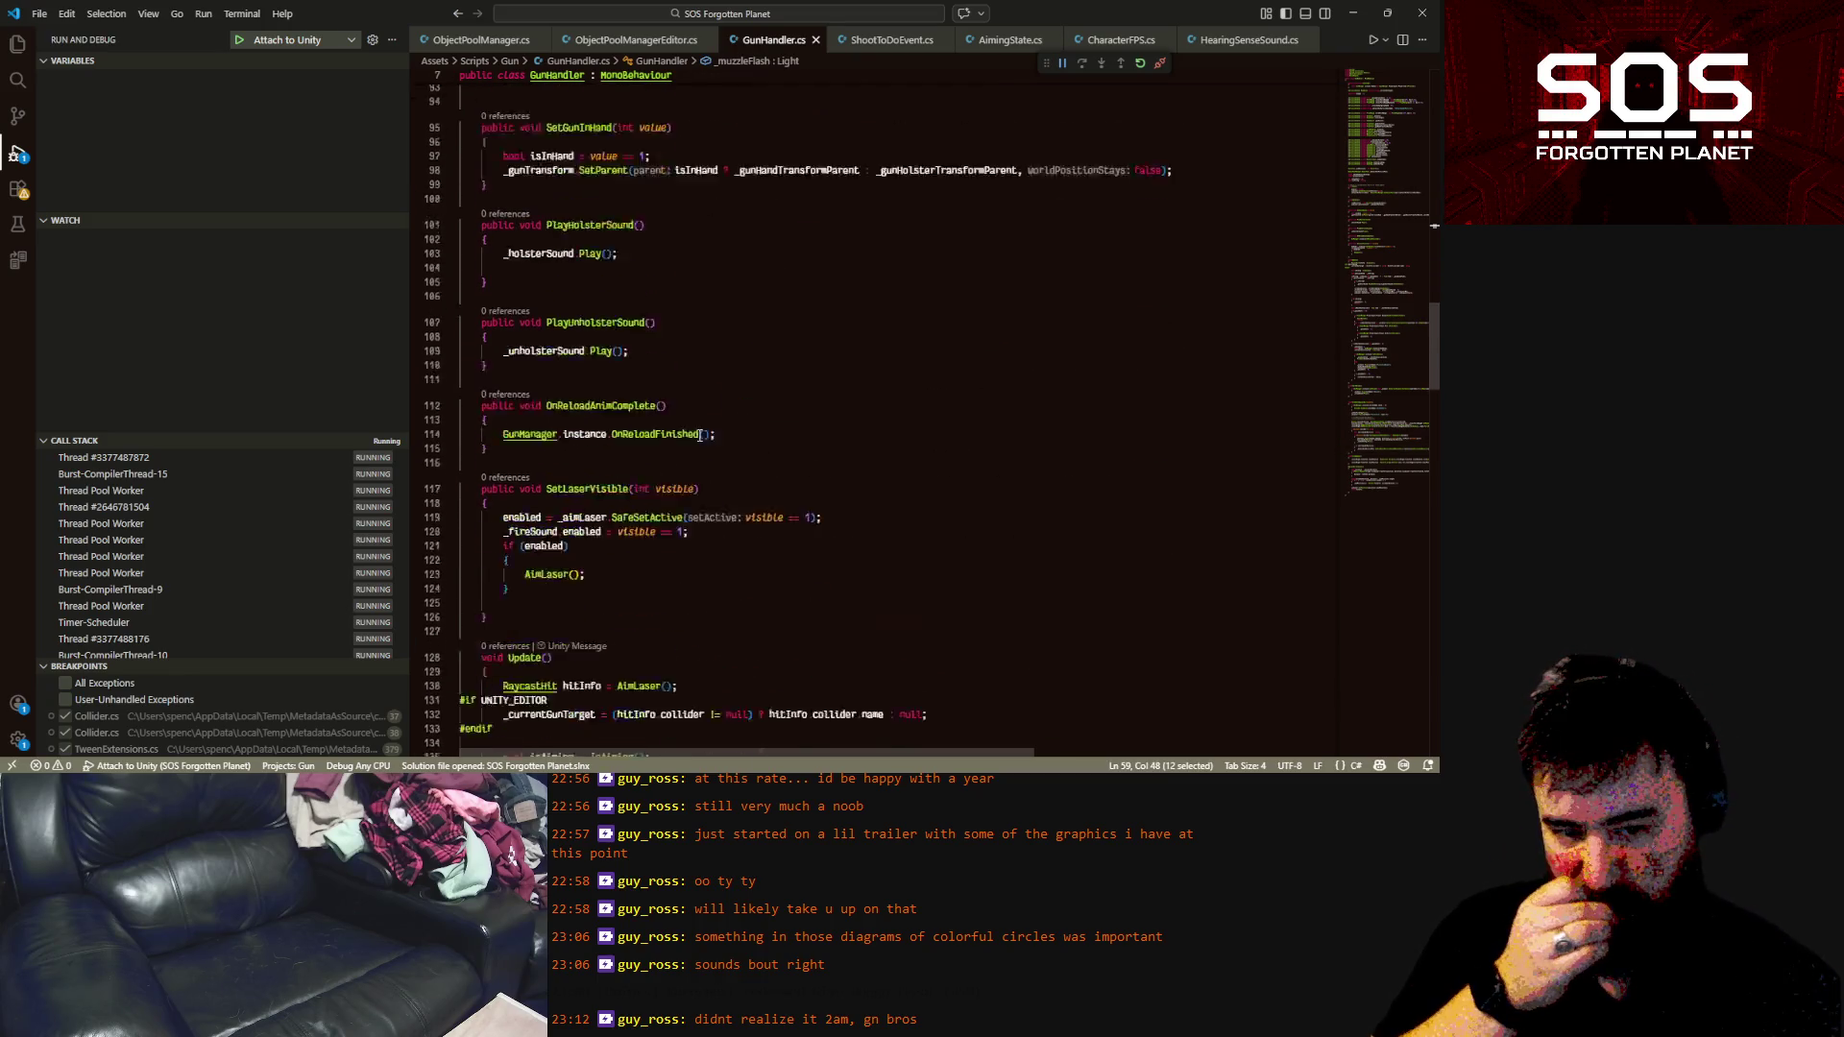
left_click(692, 435)
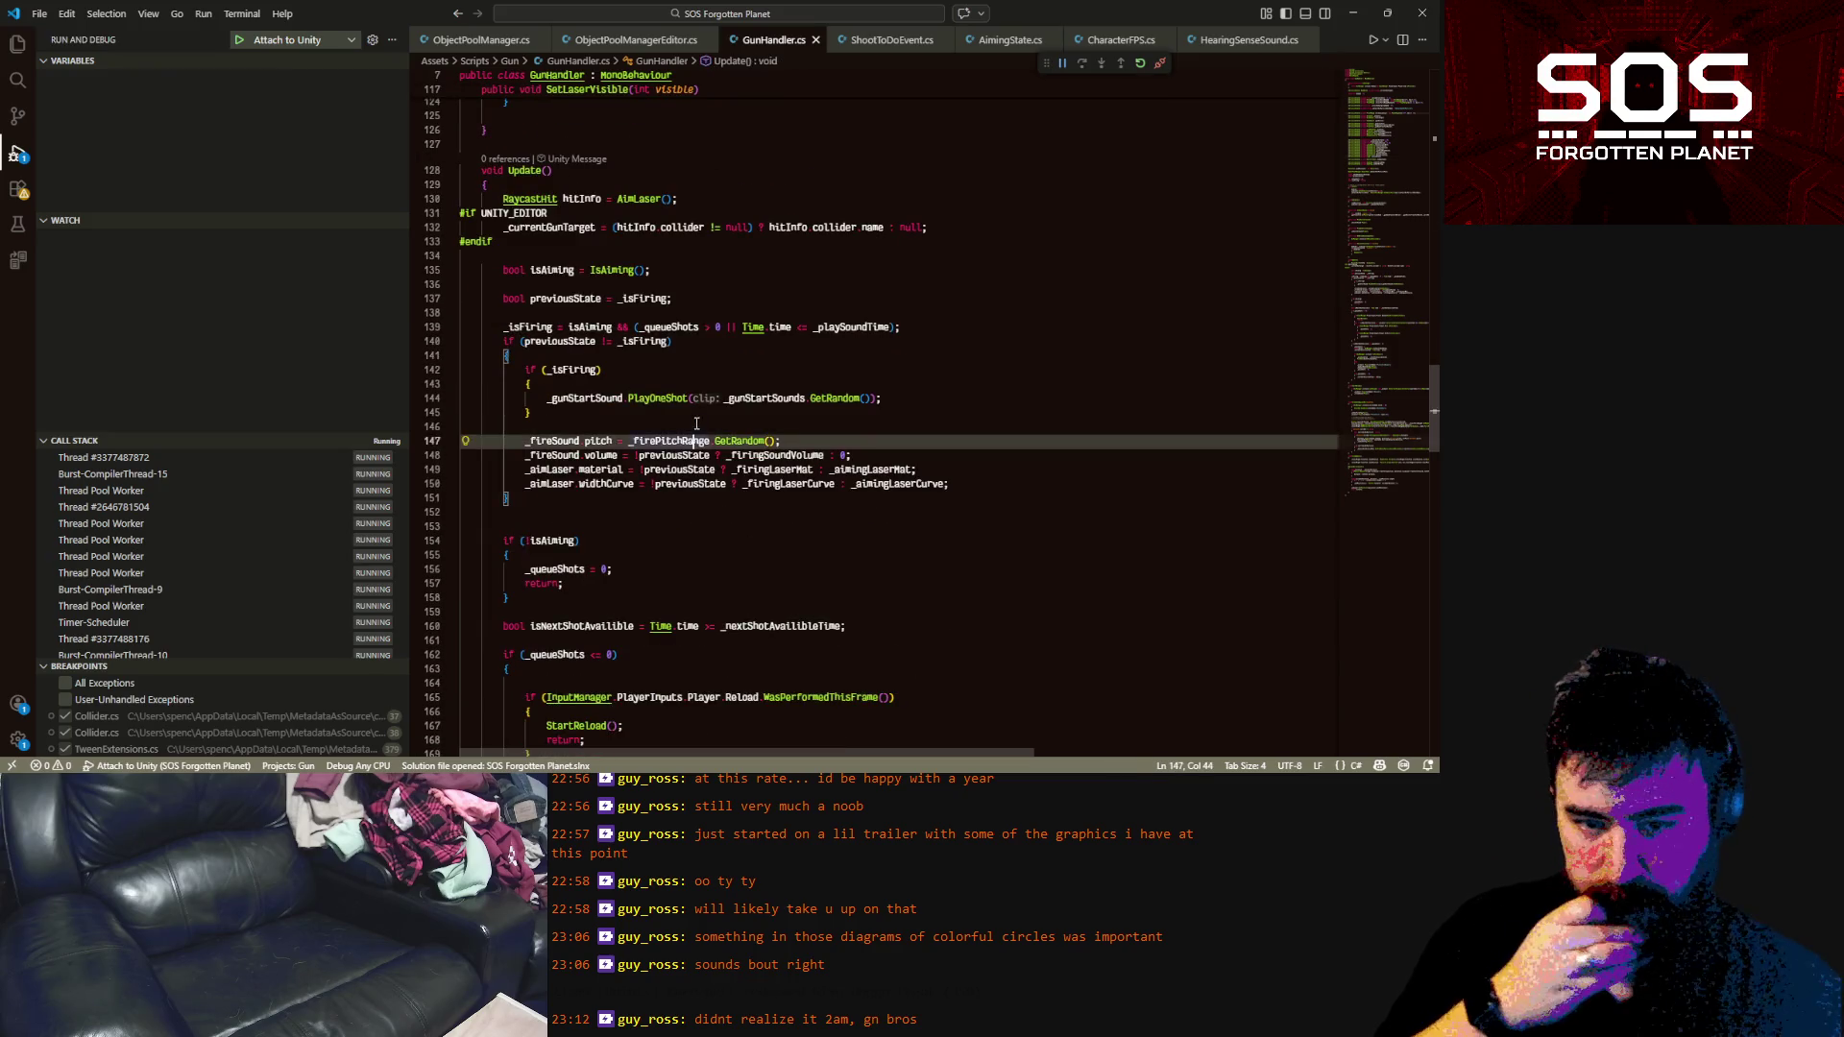
left_click(702, 419)
key("Return")
type("_muzzleFlash")
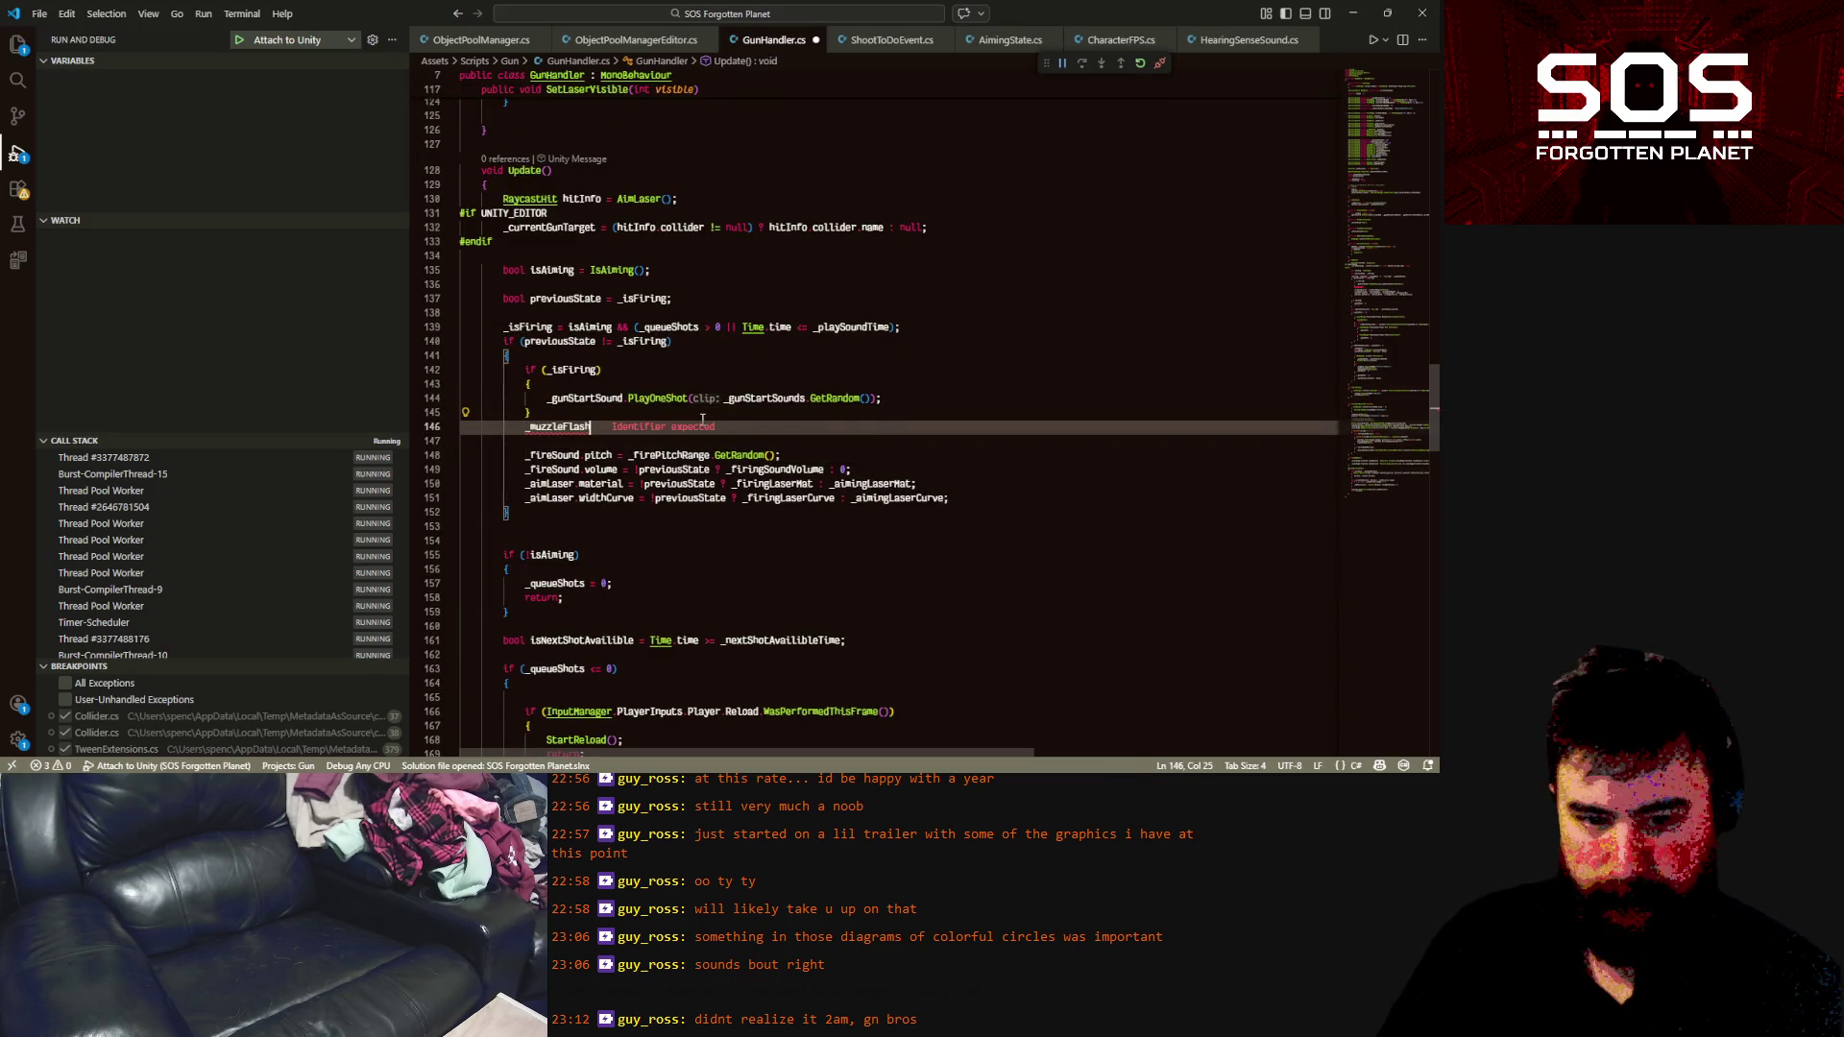
type(".enabled")
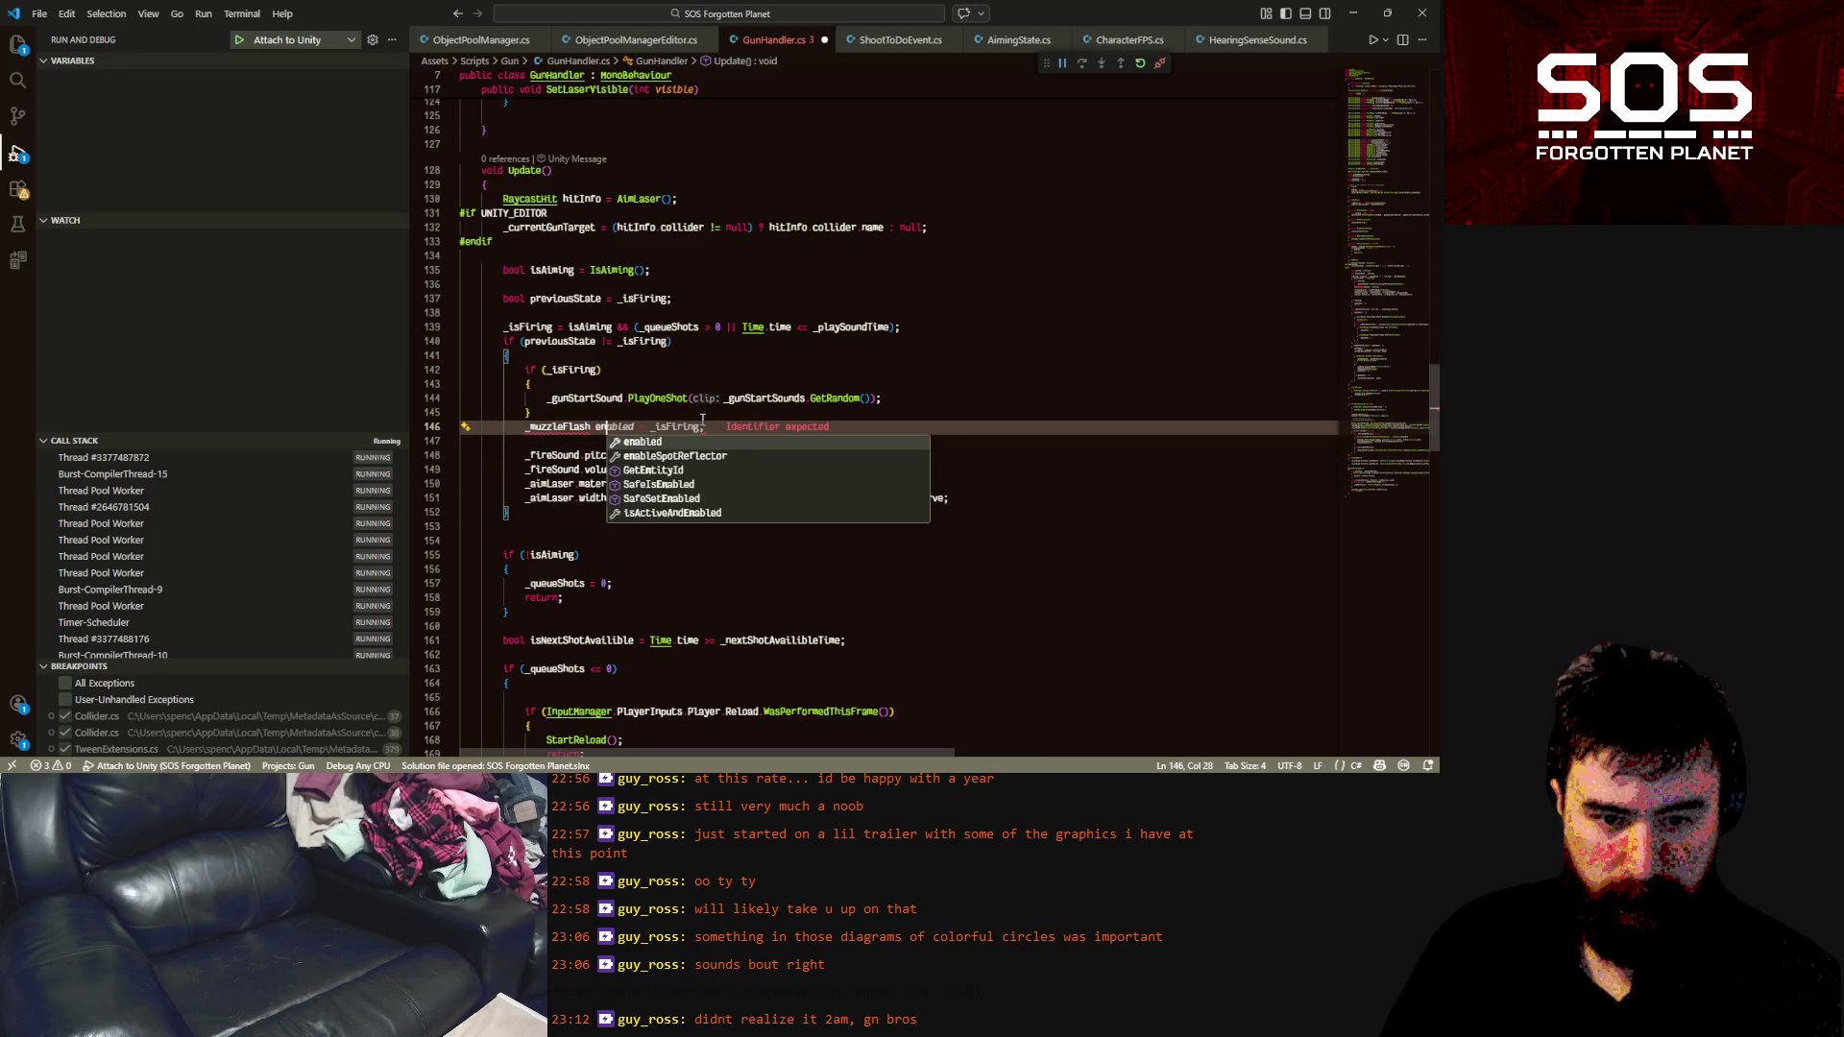
key("Tab")
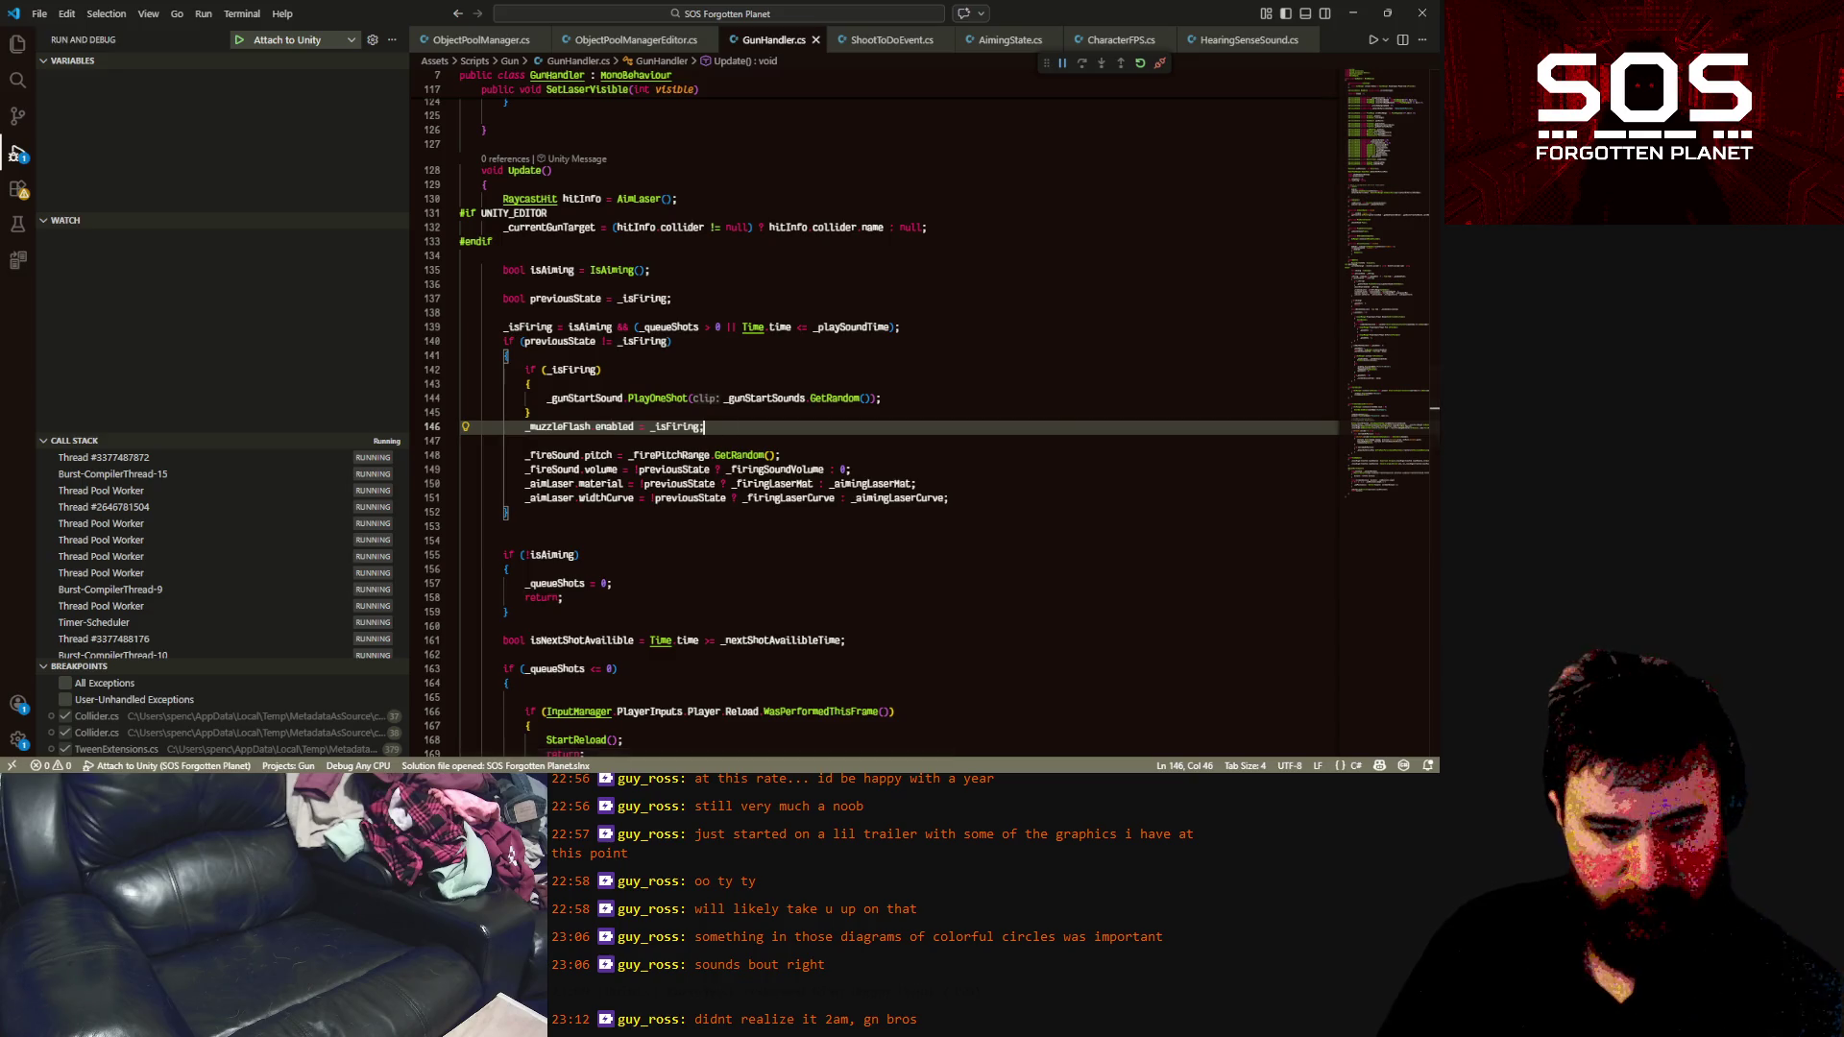
key("alt+Tab")
left_click(107, 85)
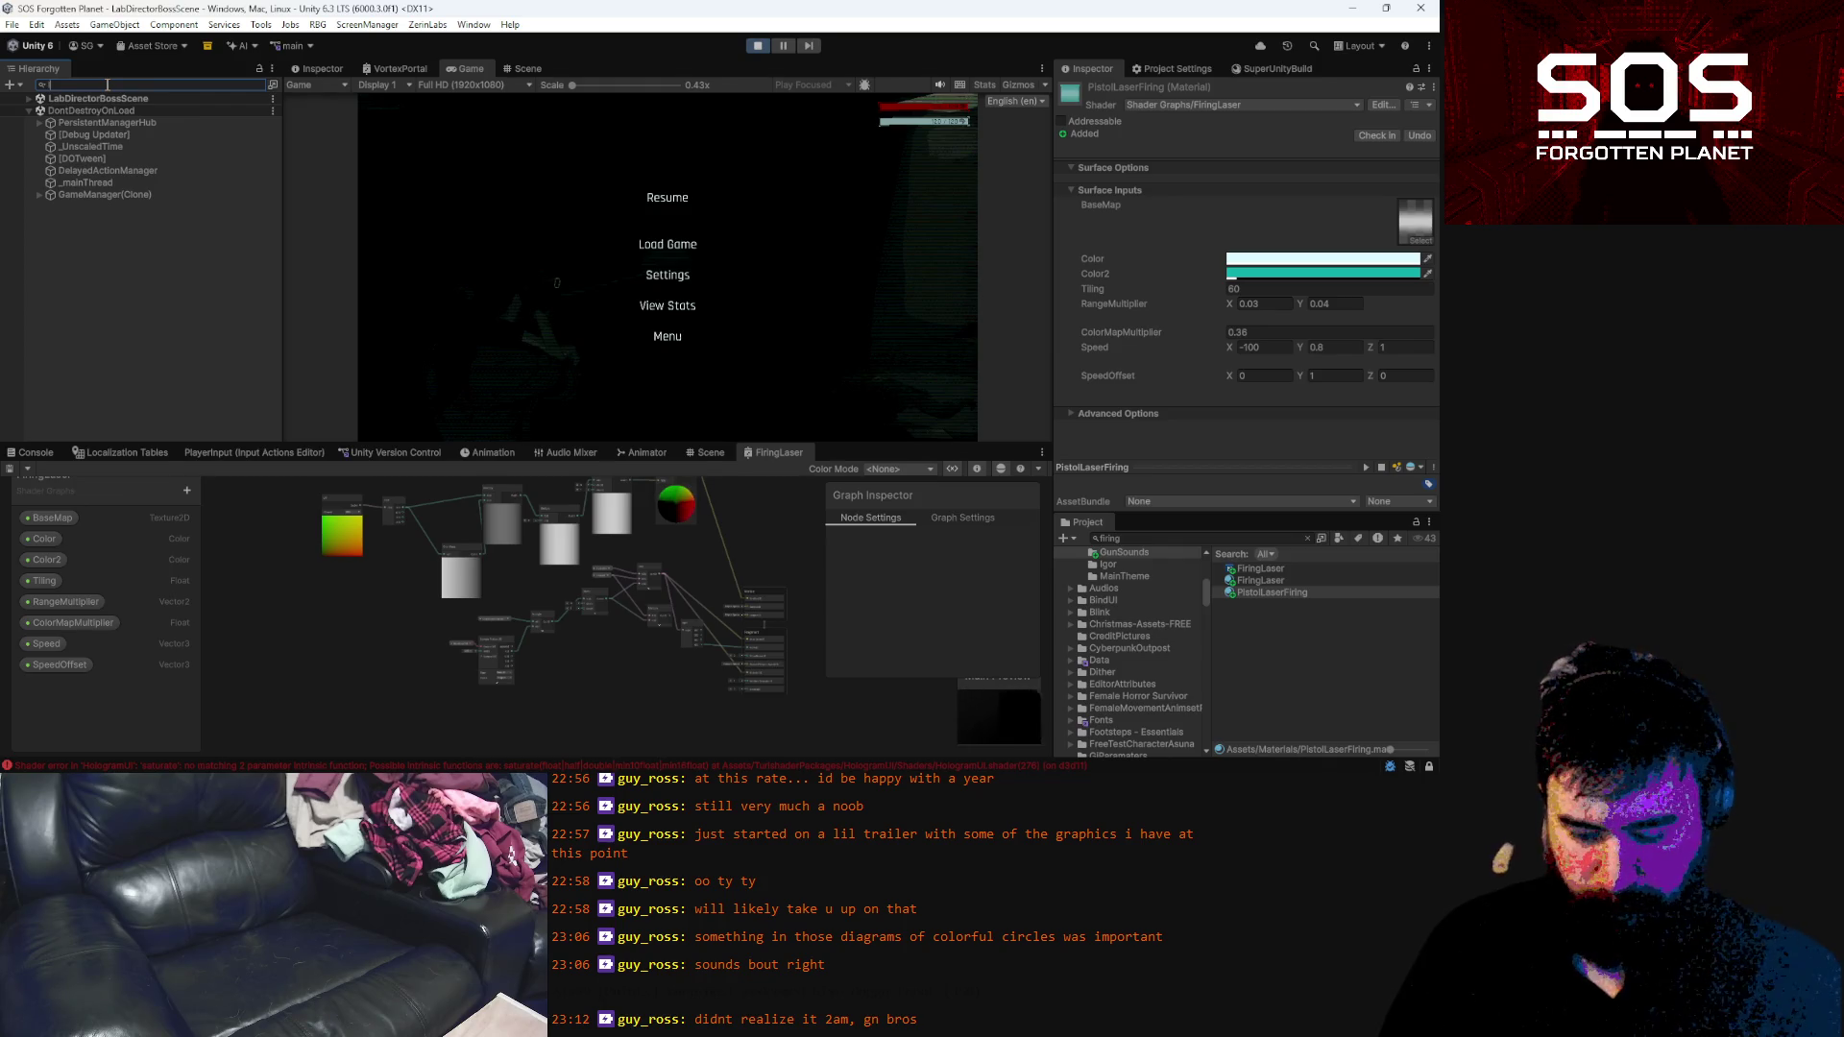
Search 'laser' in the Hierarchy to locate LaserLight, then exit Play mode
type("laser")
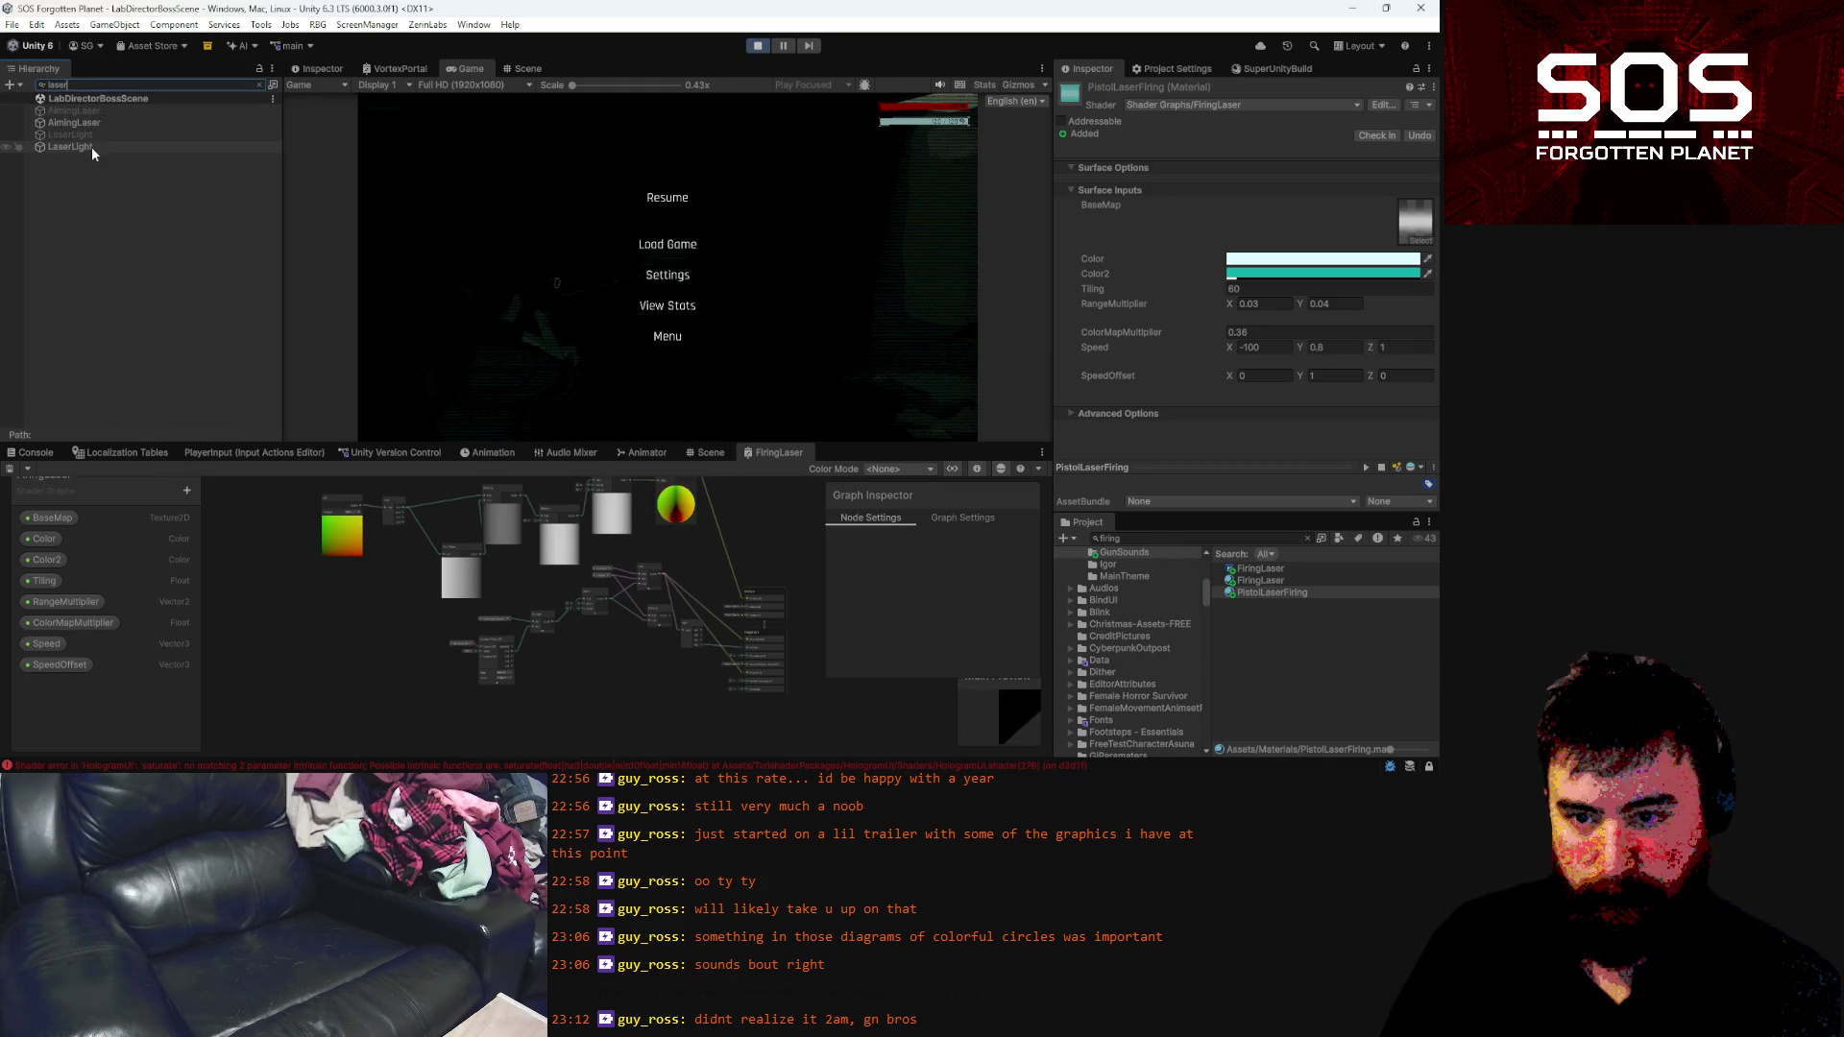
left_click(91, 146)
left_click(261, 85)
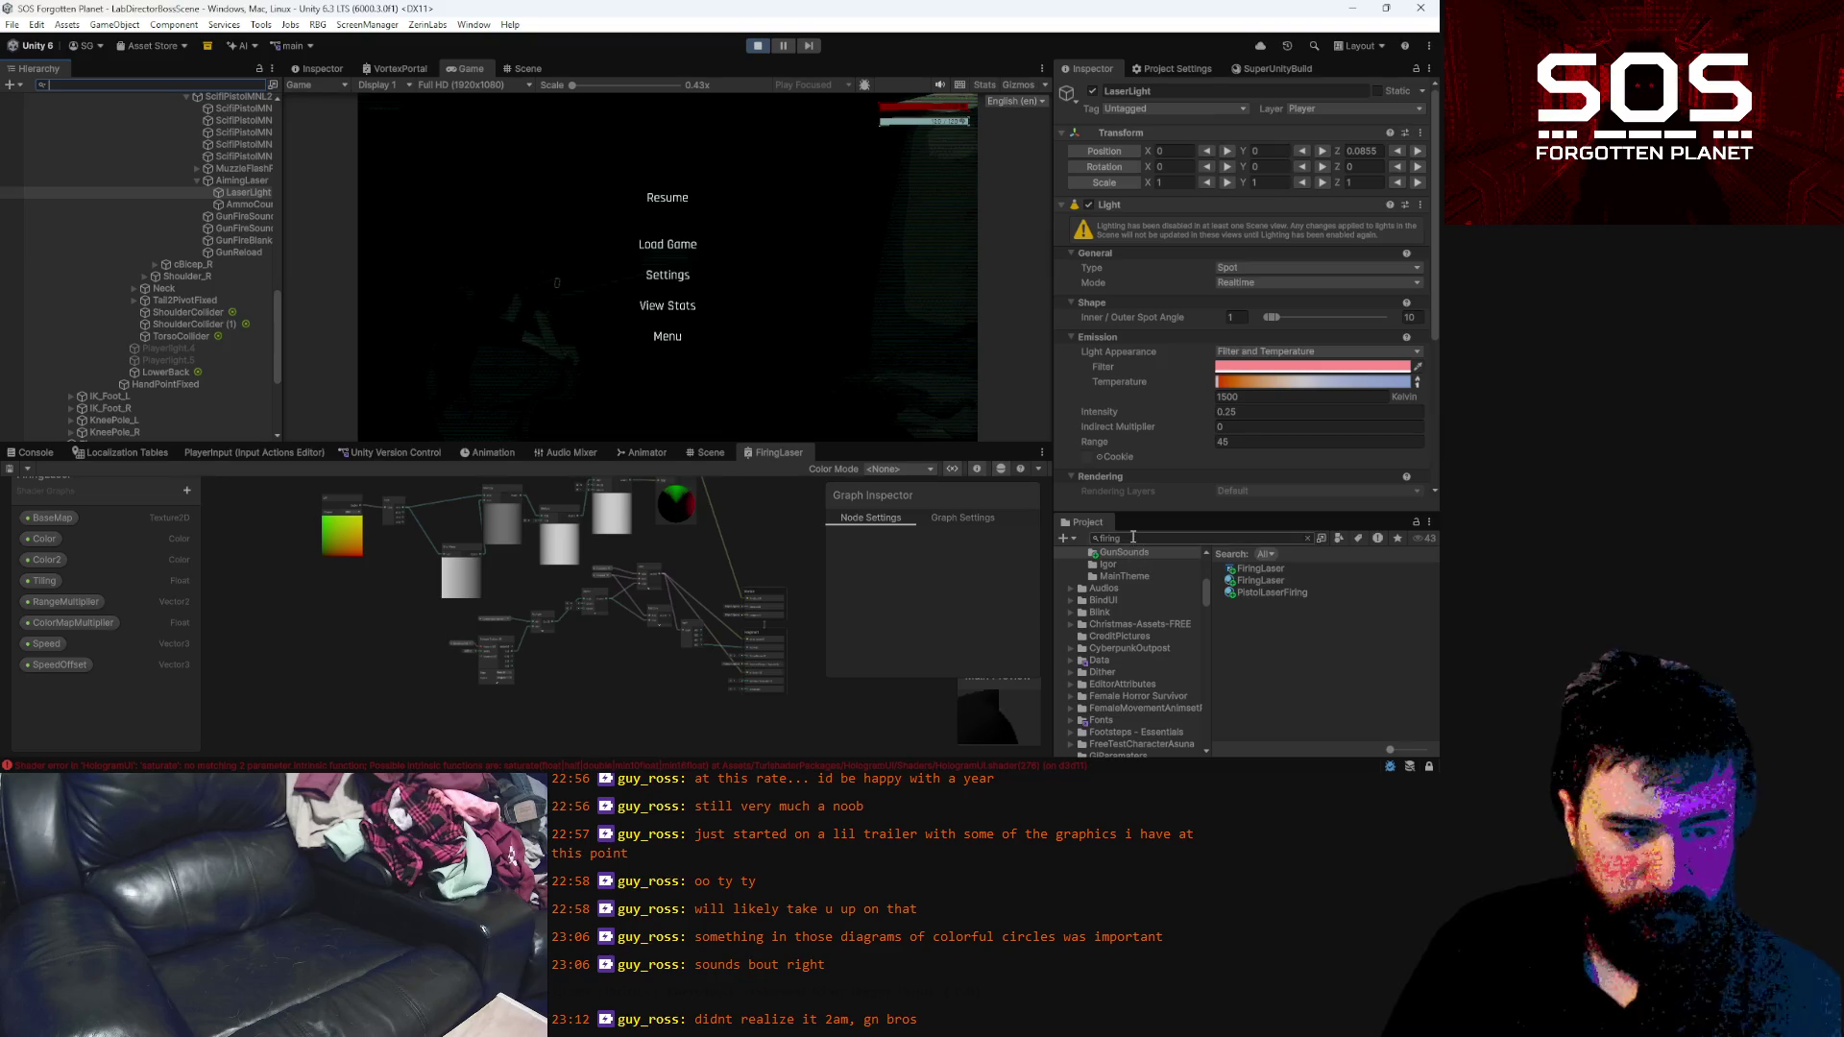
key("ctrl+p")
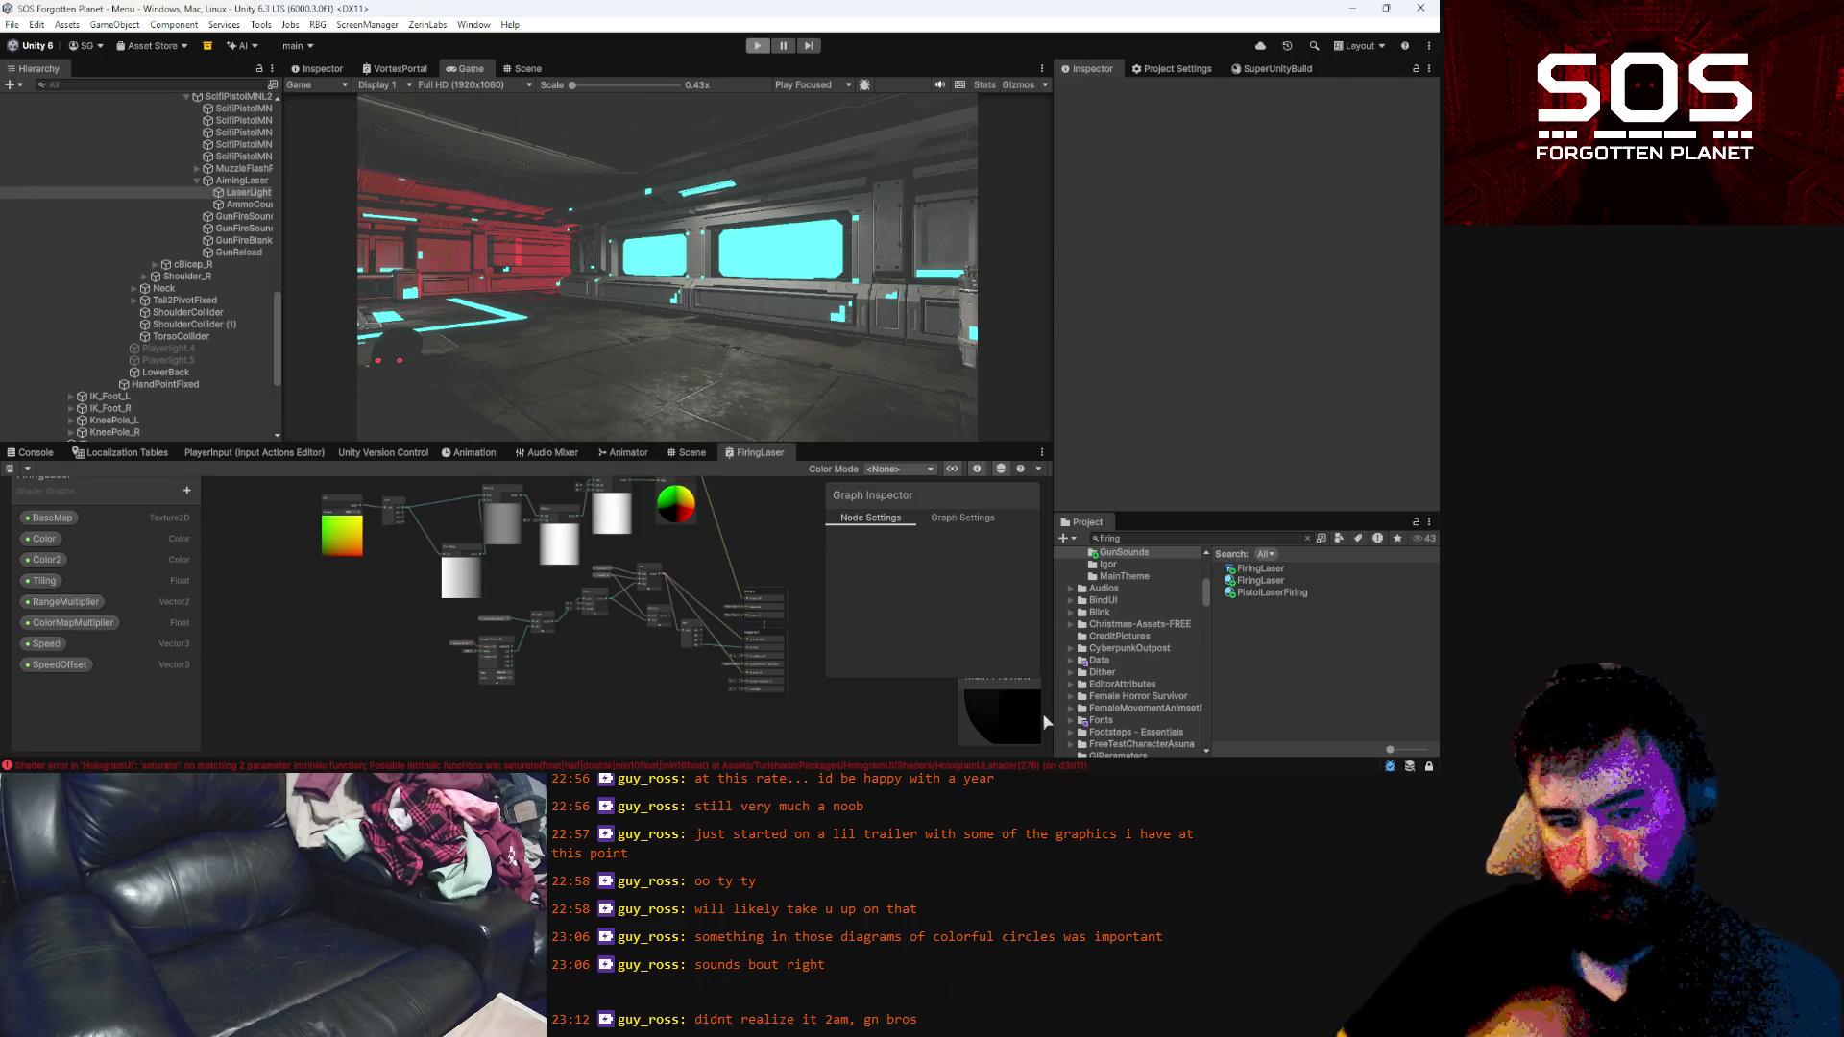
left_click(1258, 582)
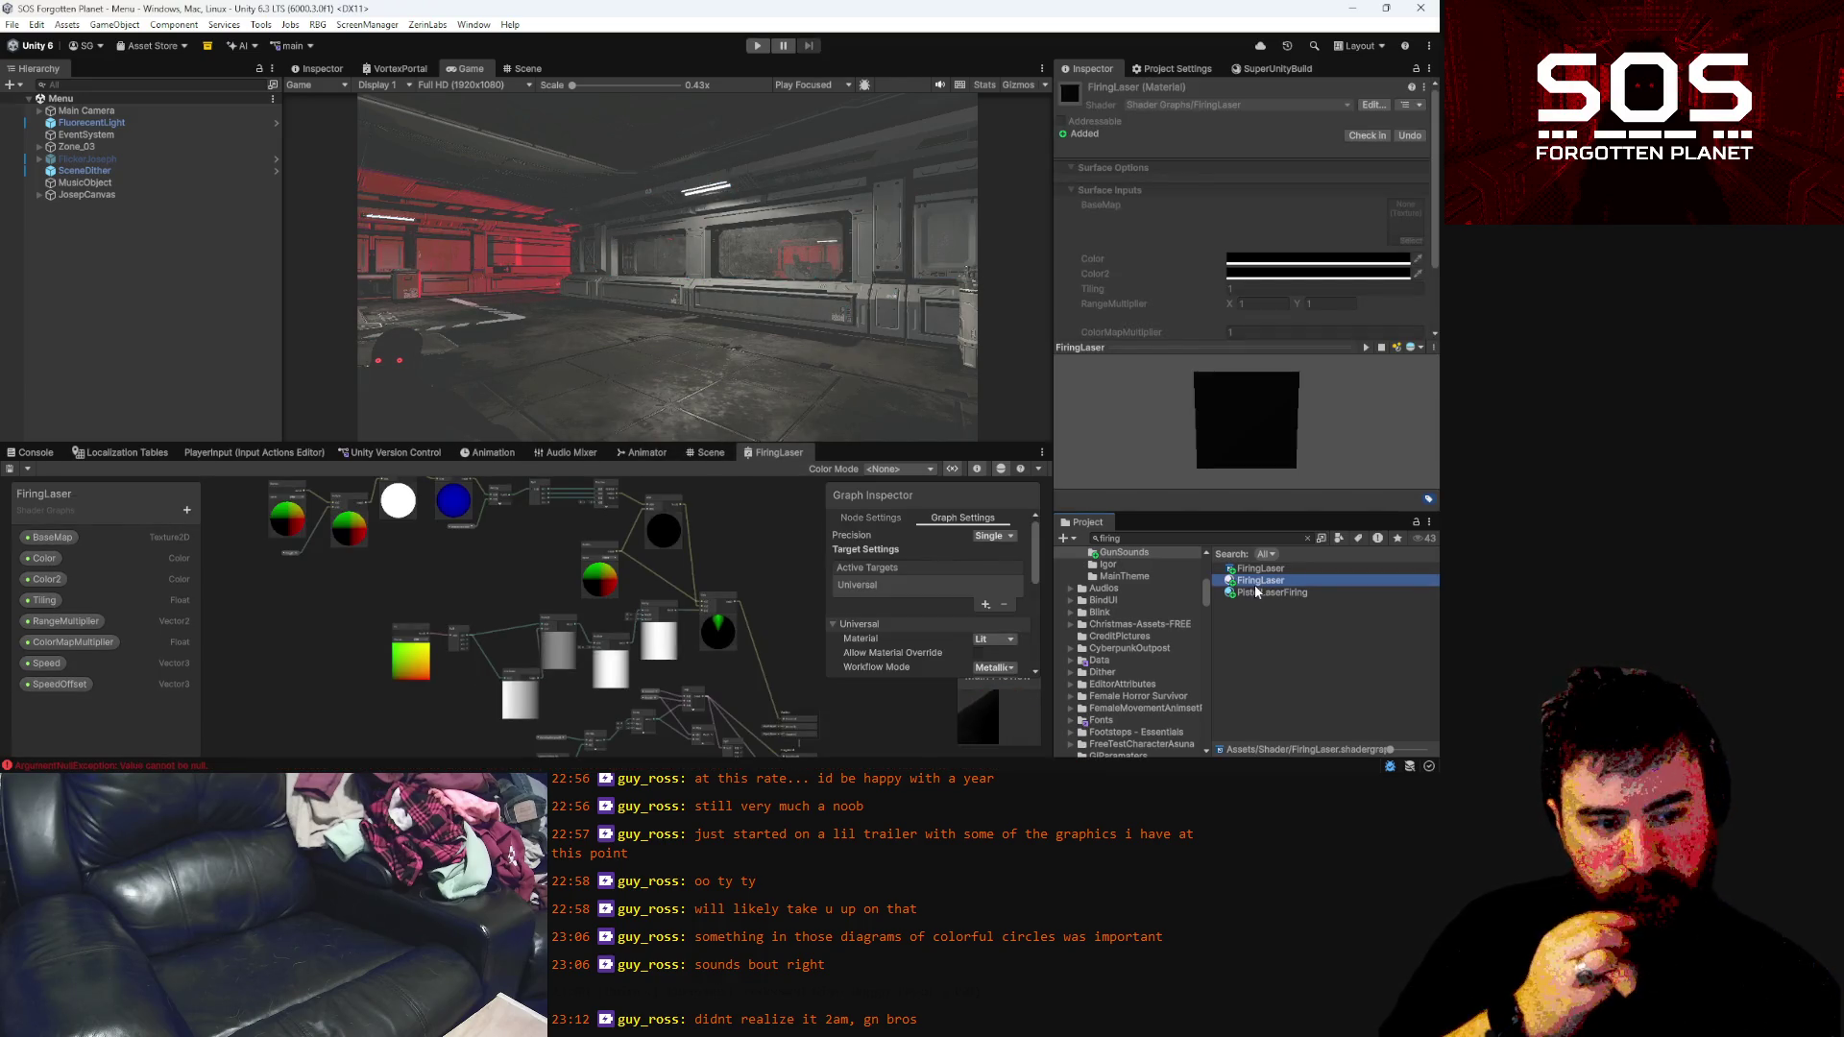
Search the project for 'overshould' and open OverShoulderPlayer in Prefab Mode
left_click(1256, 592)
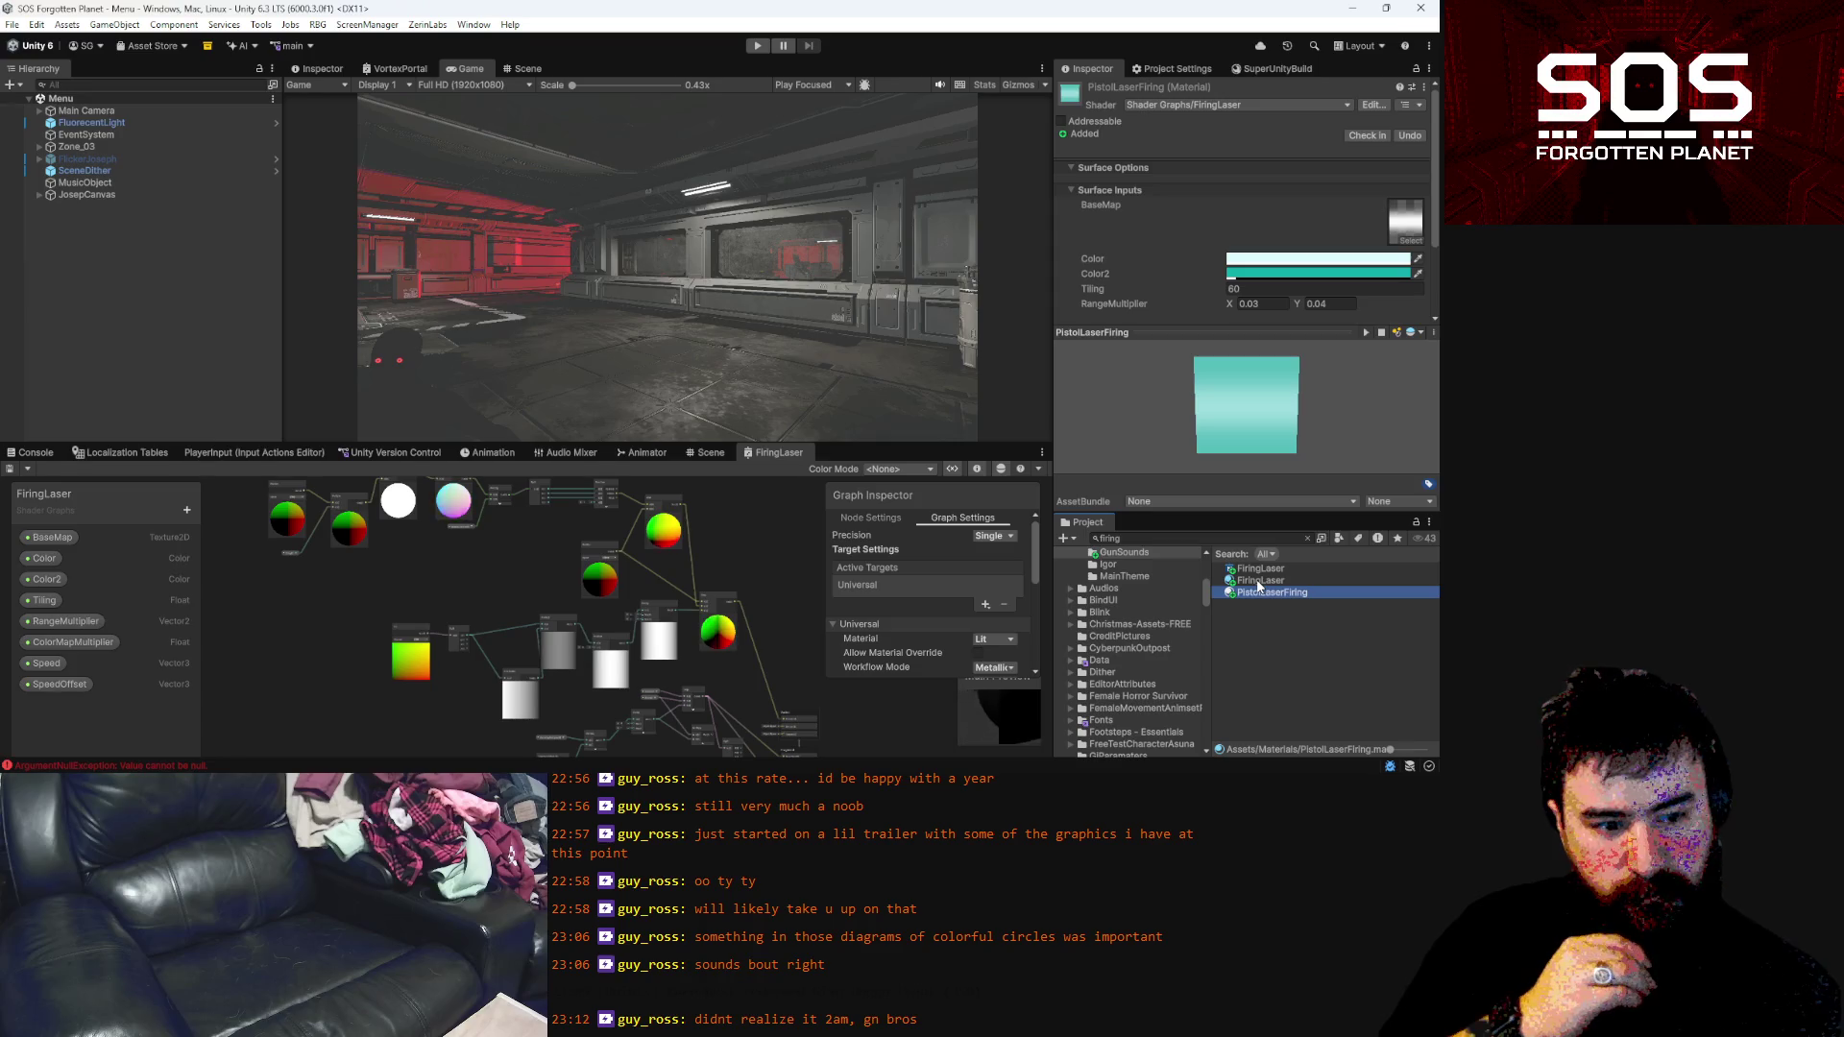
key("ctrl+f")
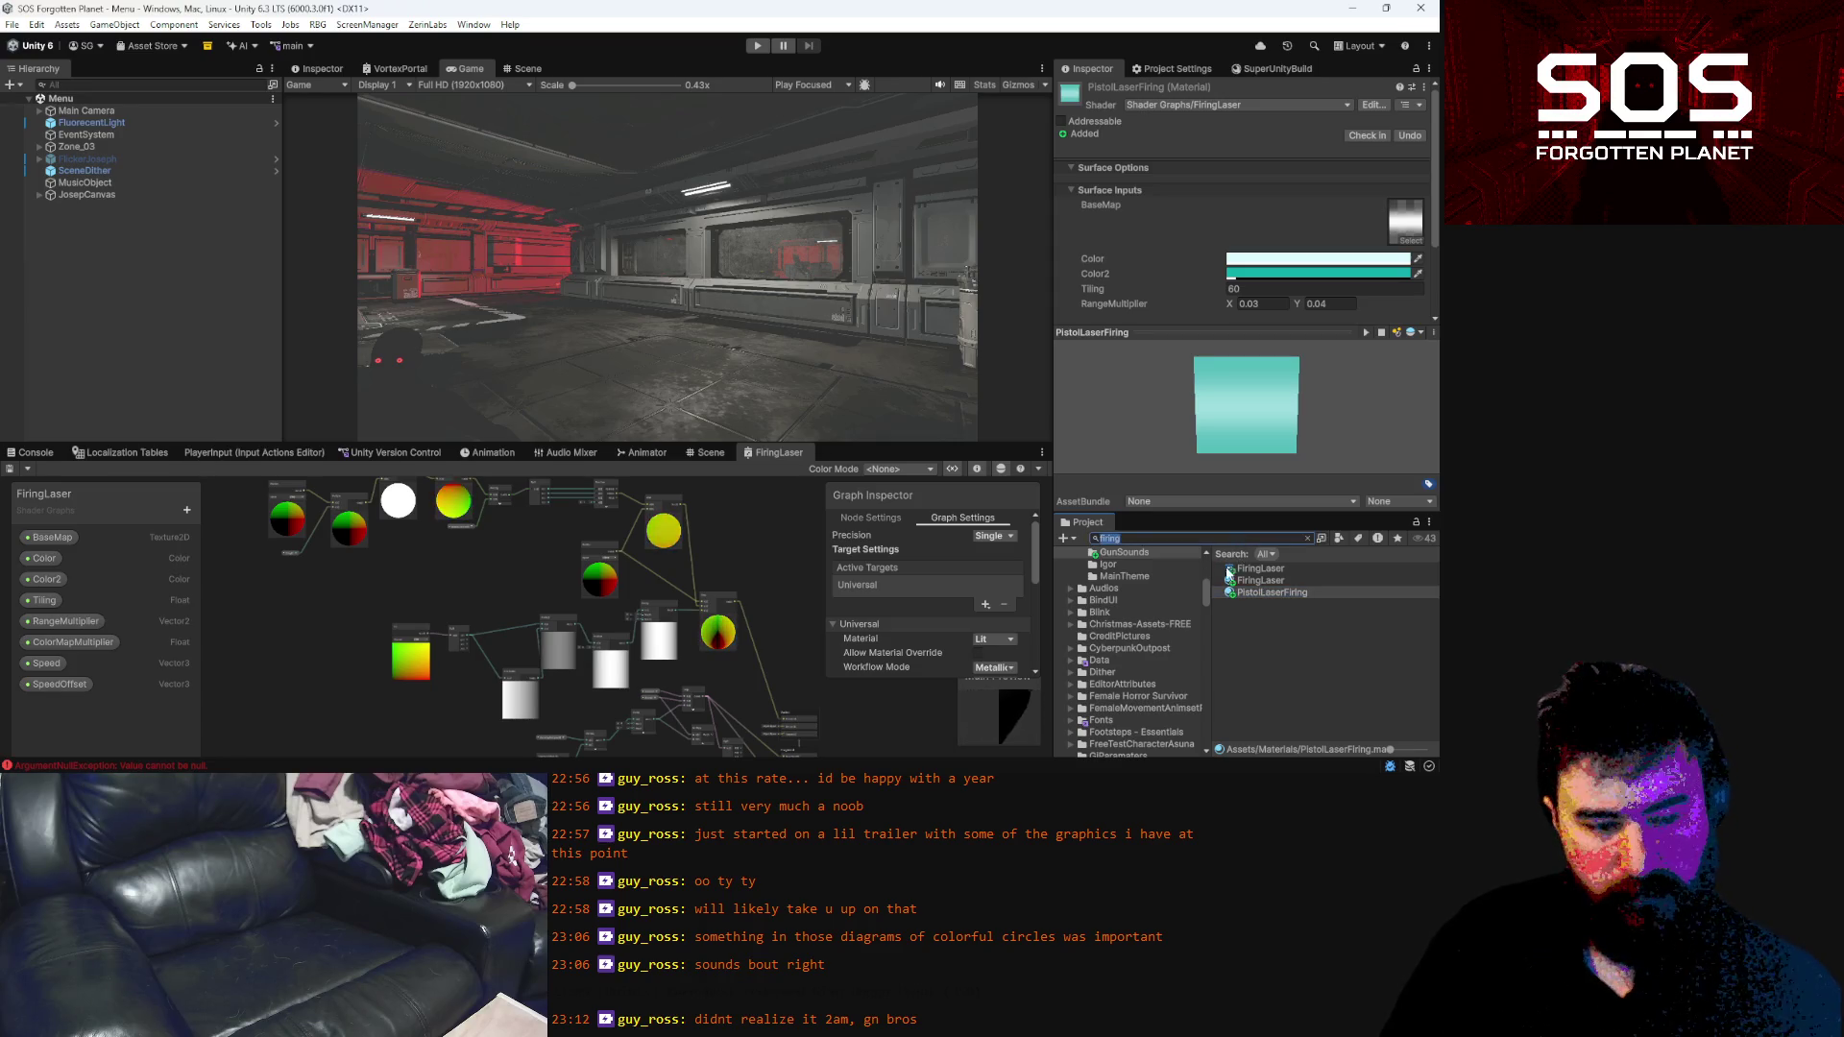
type("overshould")
left_click(1264, 569)
double_click(1264, 570)
left_click_drag(276, 192, 277, 205)
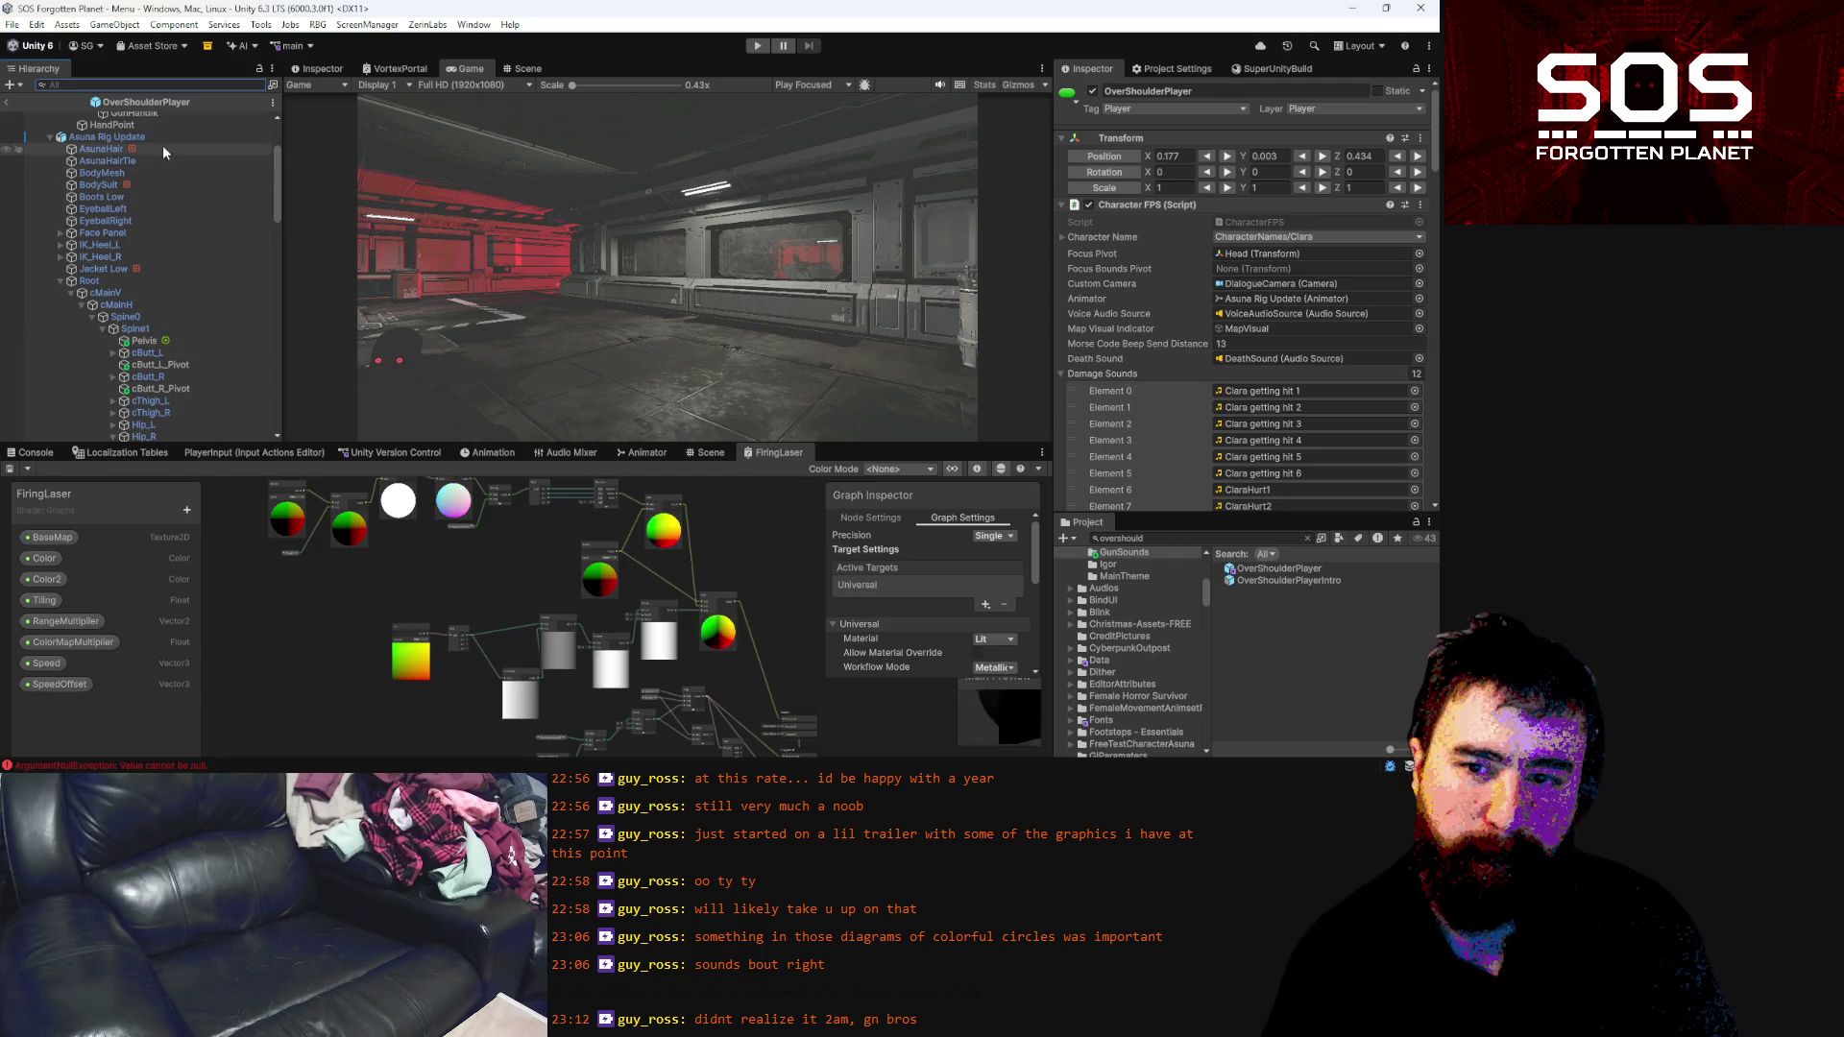
Select Asuna Rig Update and scroll to Gun Handler's empty Muzzle Flash slot
left_click(49, 137)
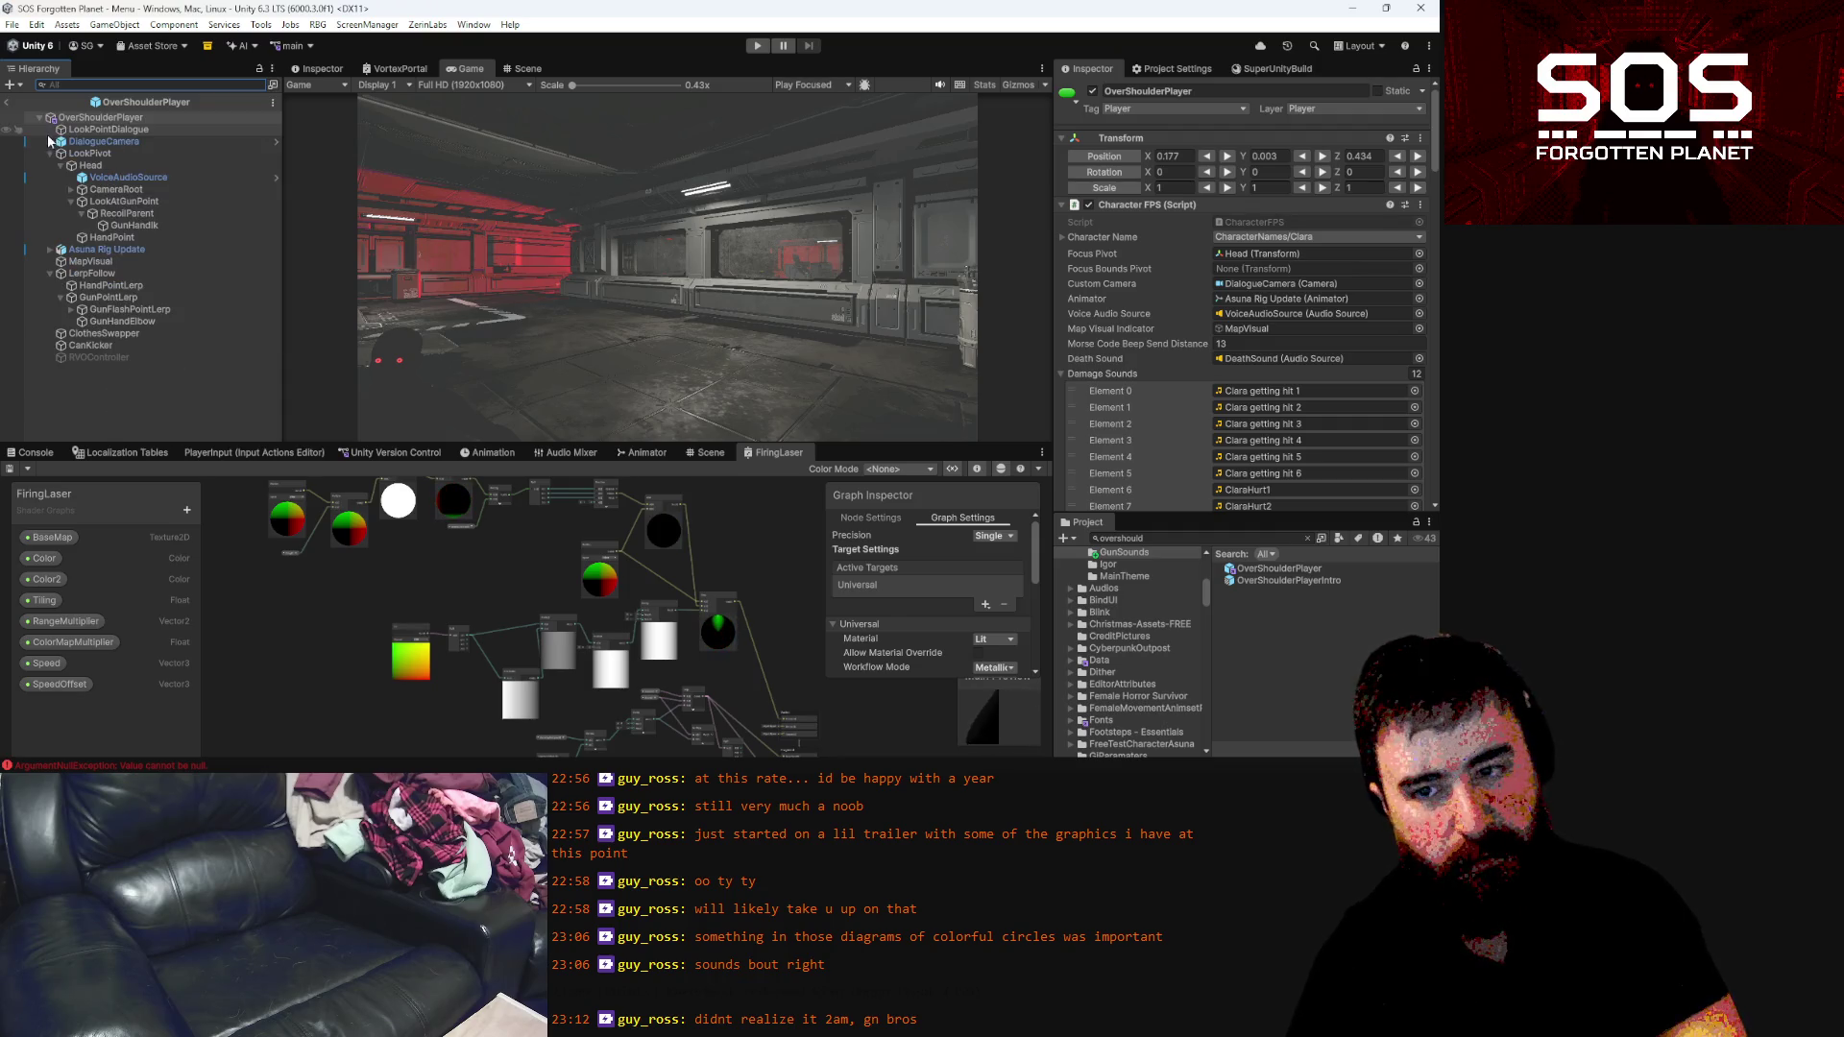
left_click(146, 249)
scroll(1369, 429, "down", 10)
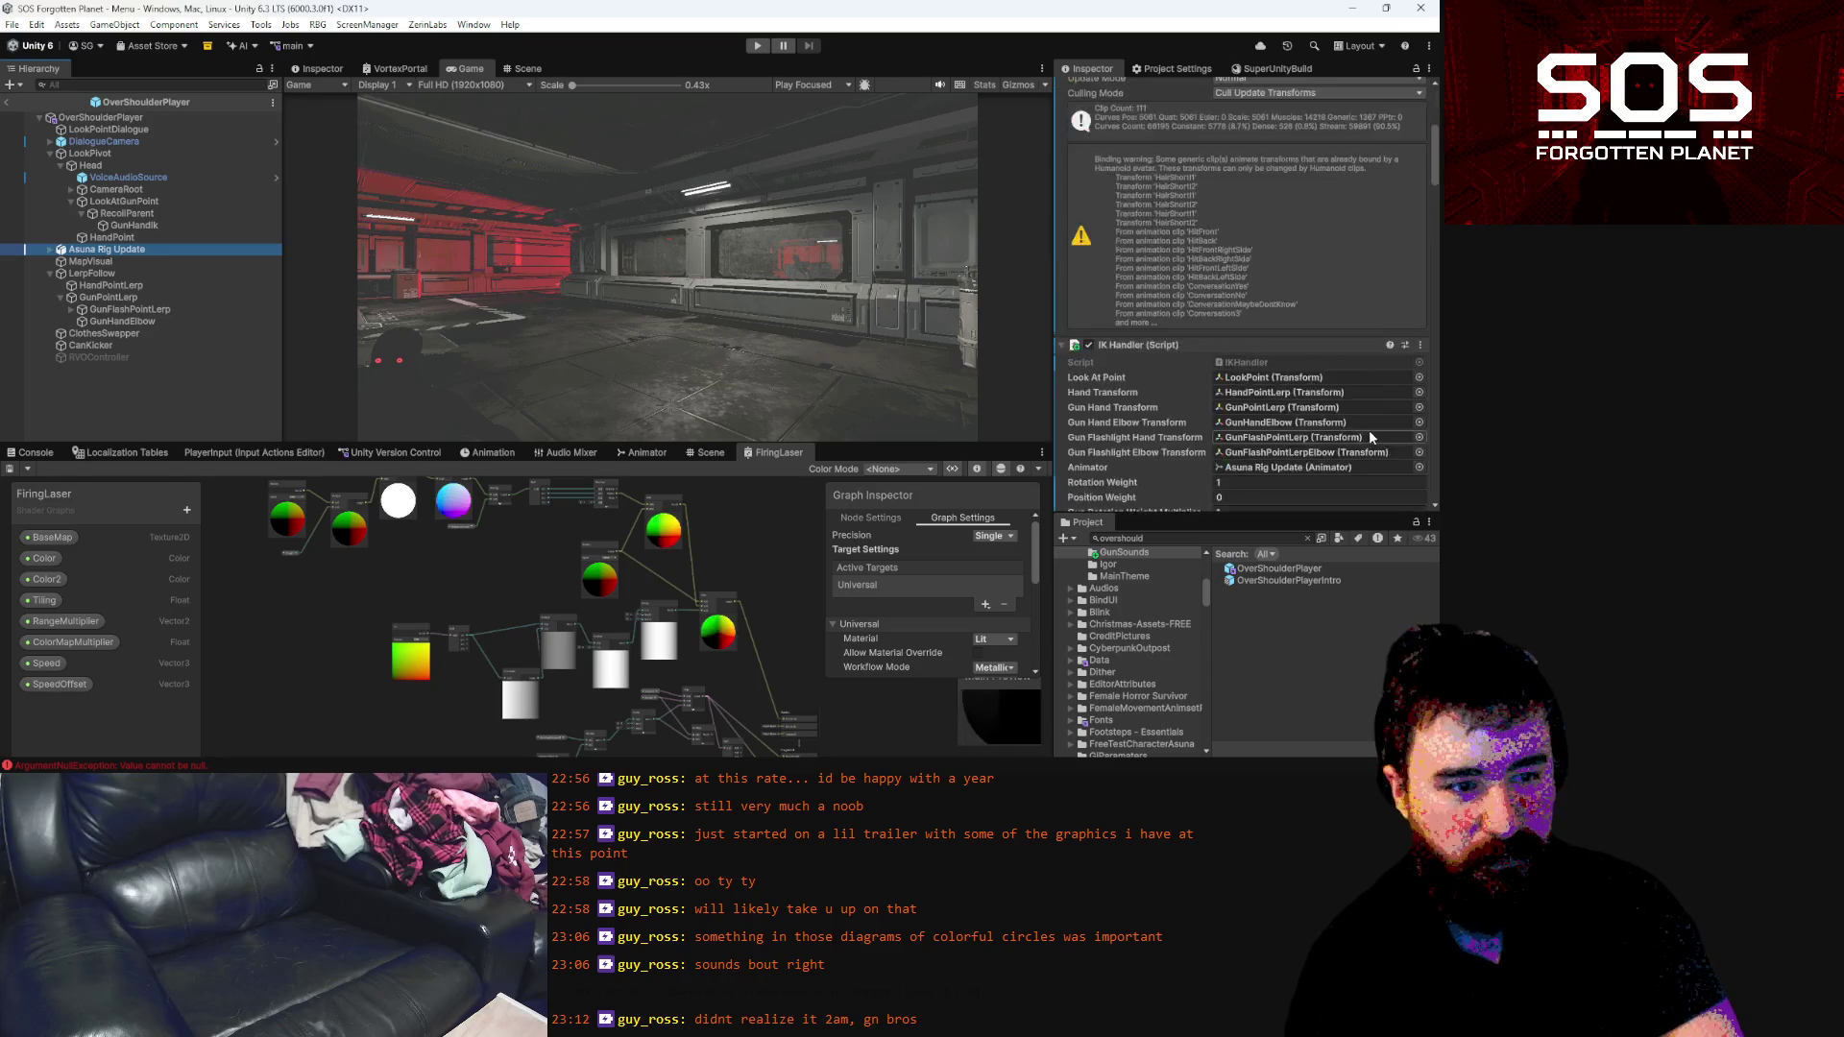
scroll(1364, 394, "down", 10)
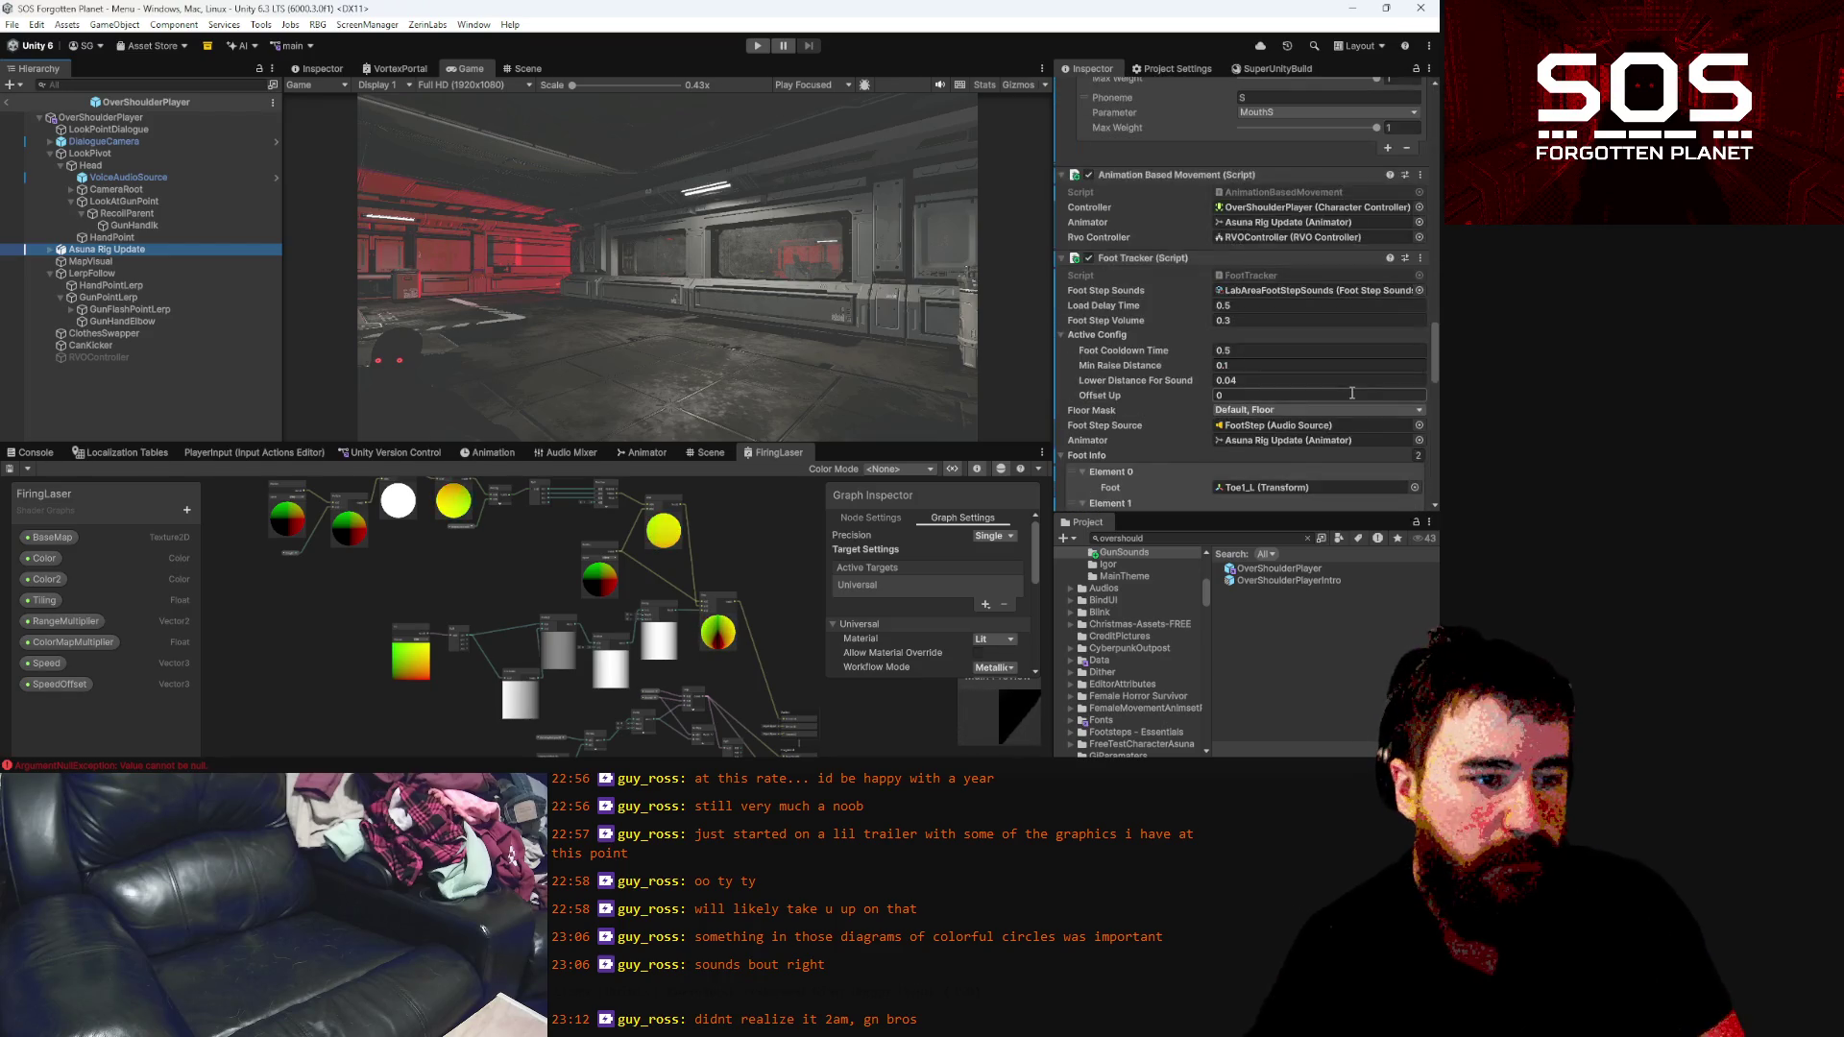
scroll(1343, 395, "down", 10)
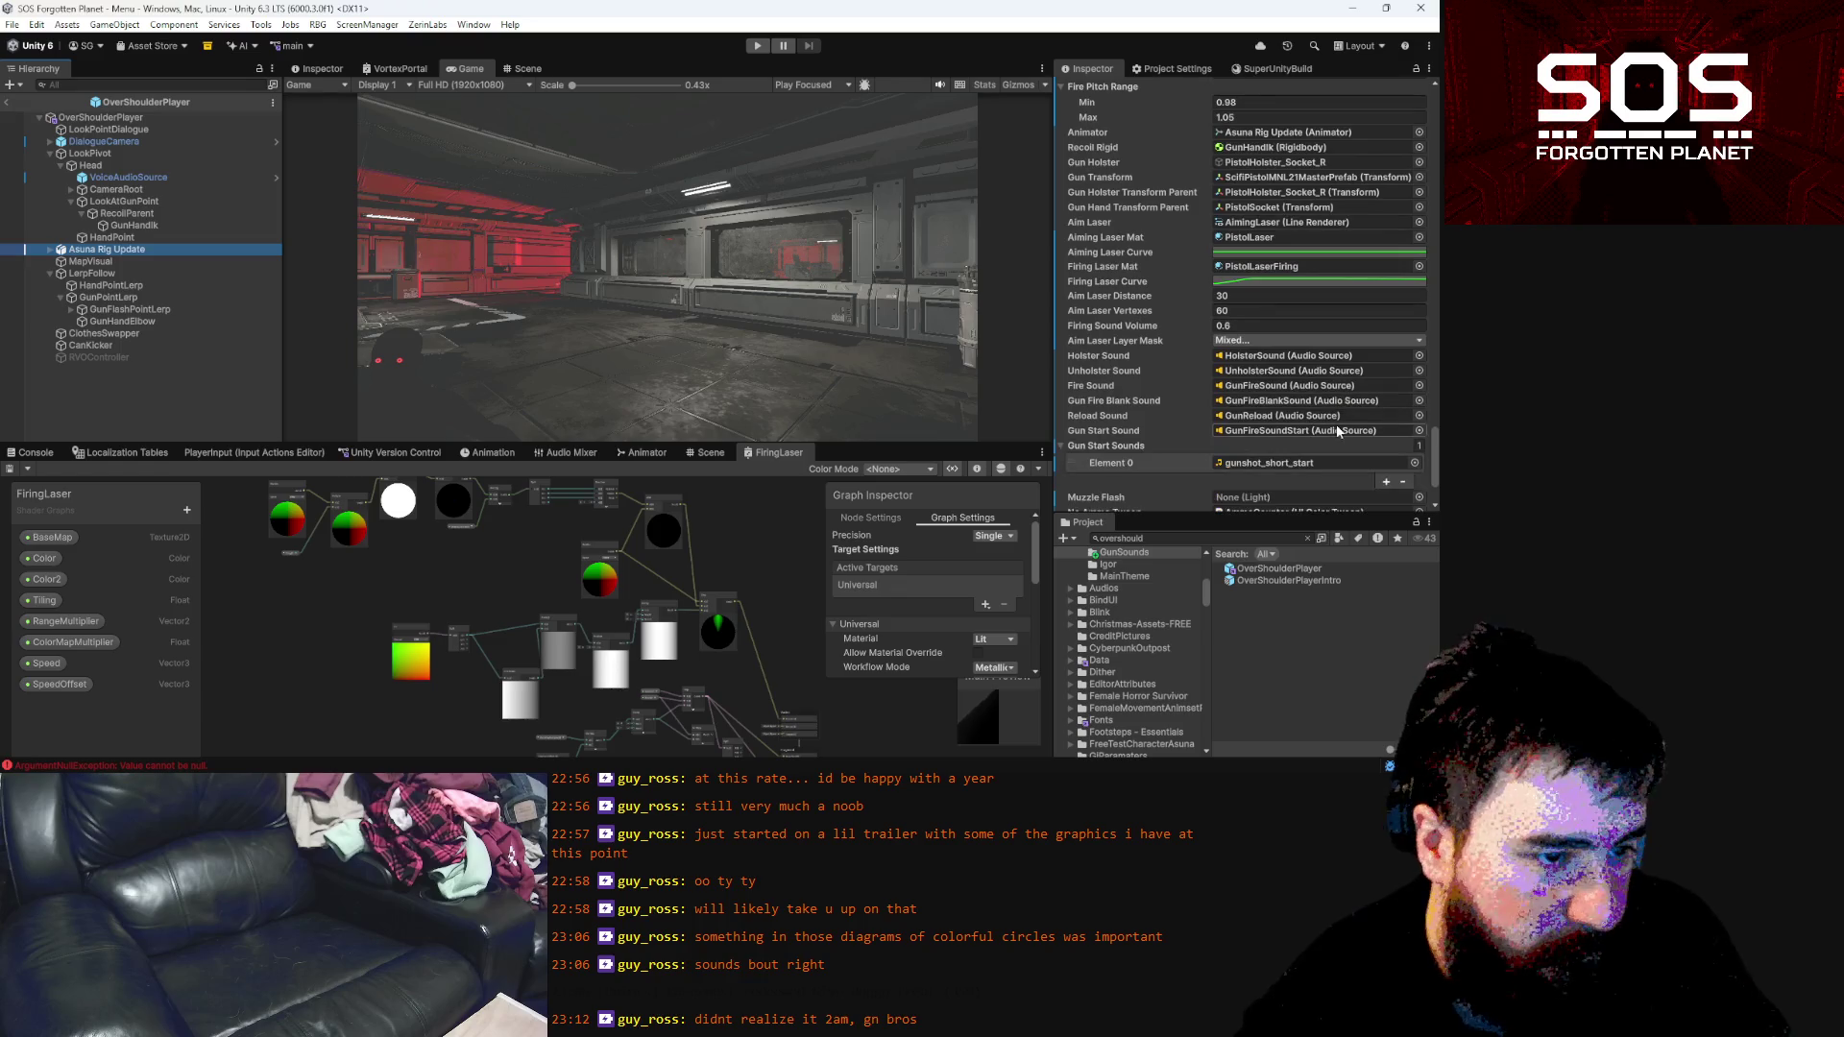
Duplicate LaserLight and rename the copy MuzzleFlash
left_click(1307, 221)
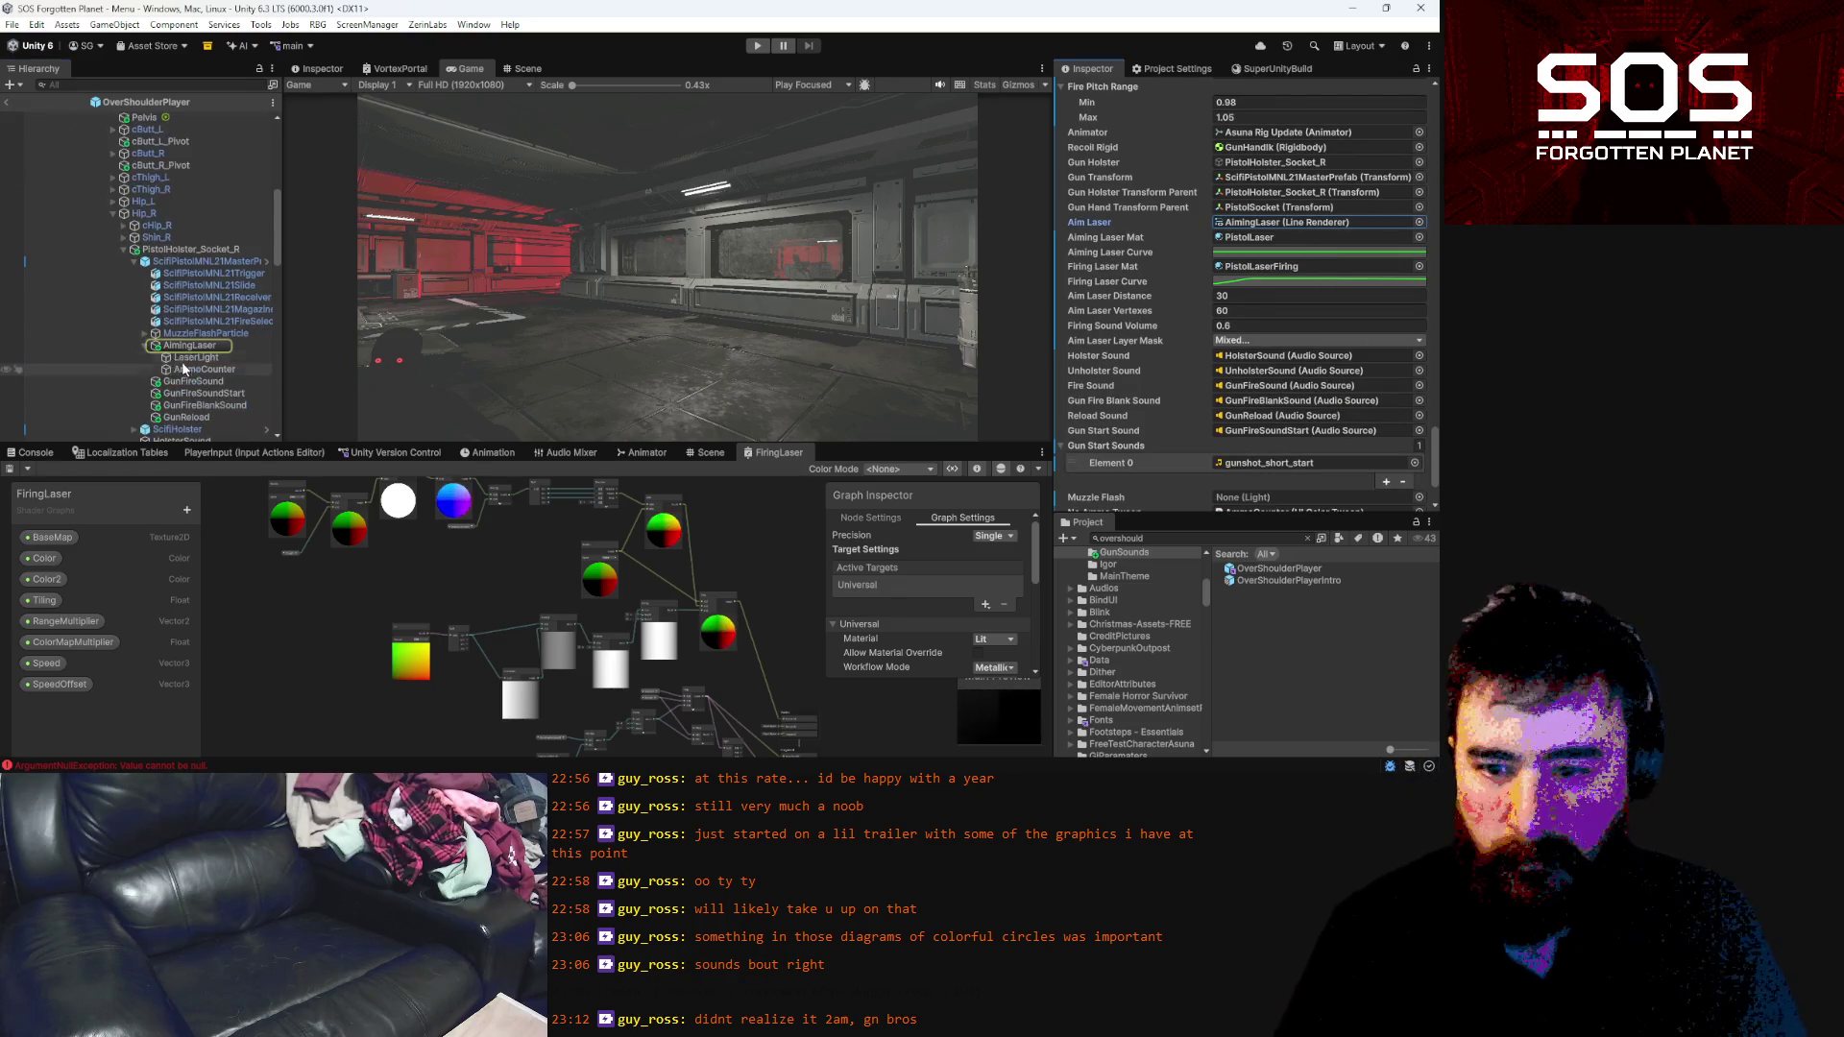
left_click(203, 358)
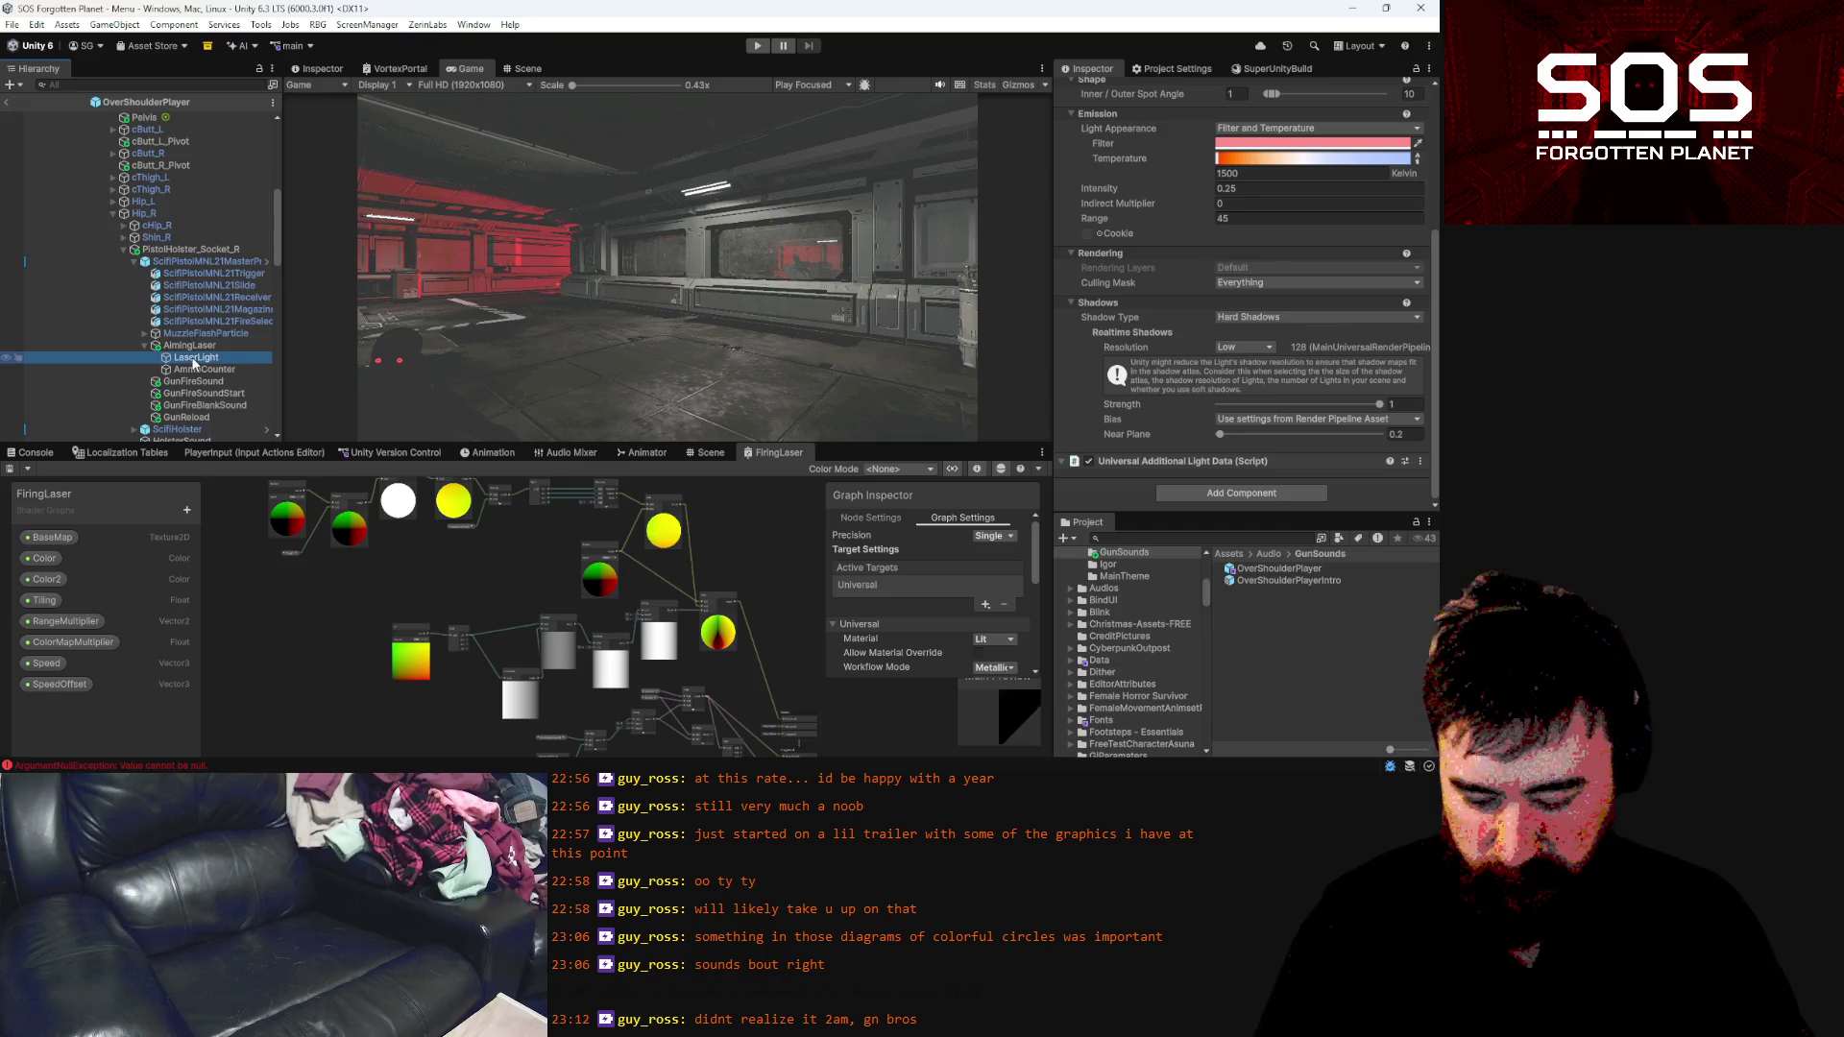
key("ctrl+d")
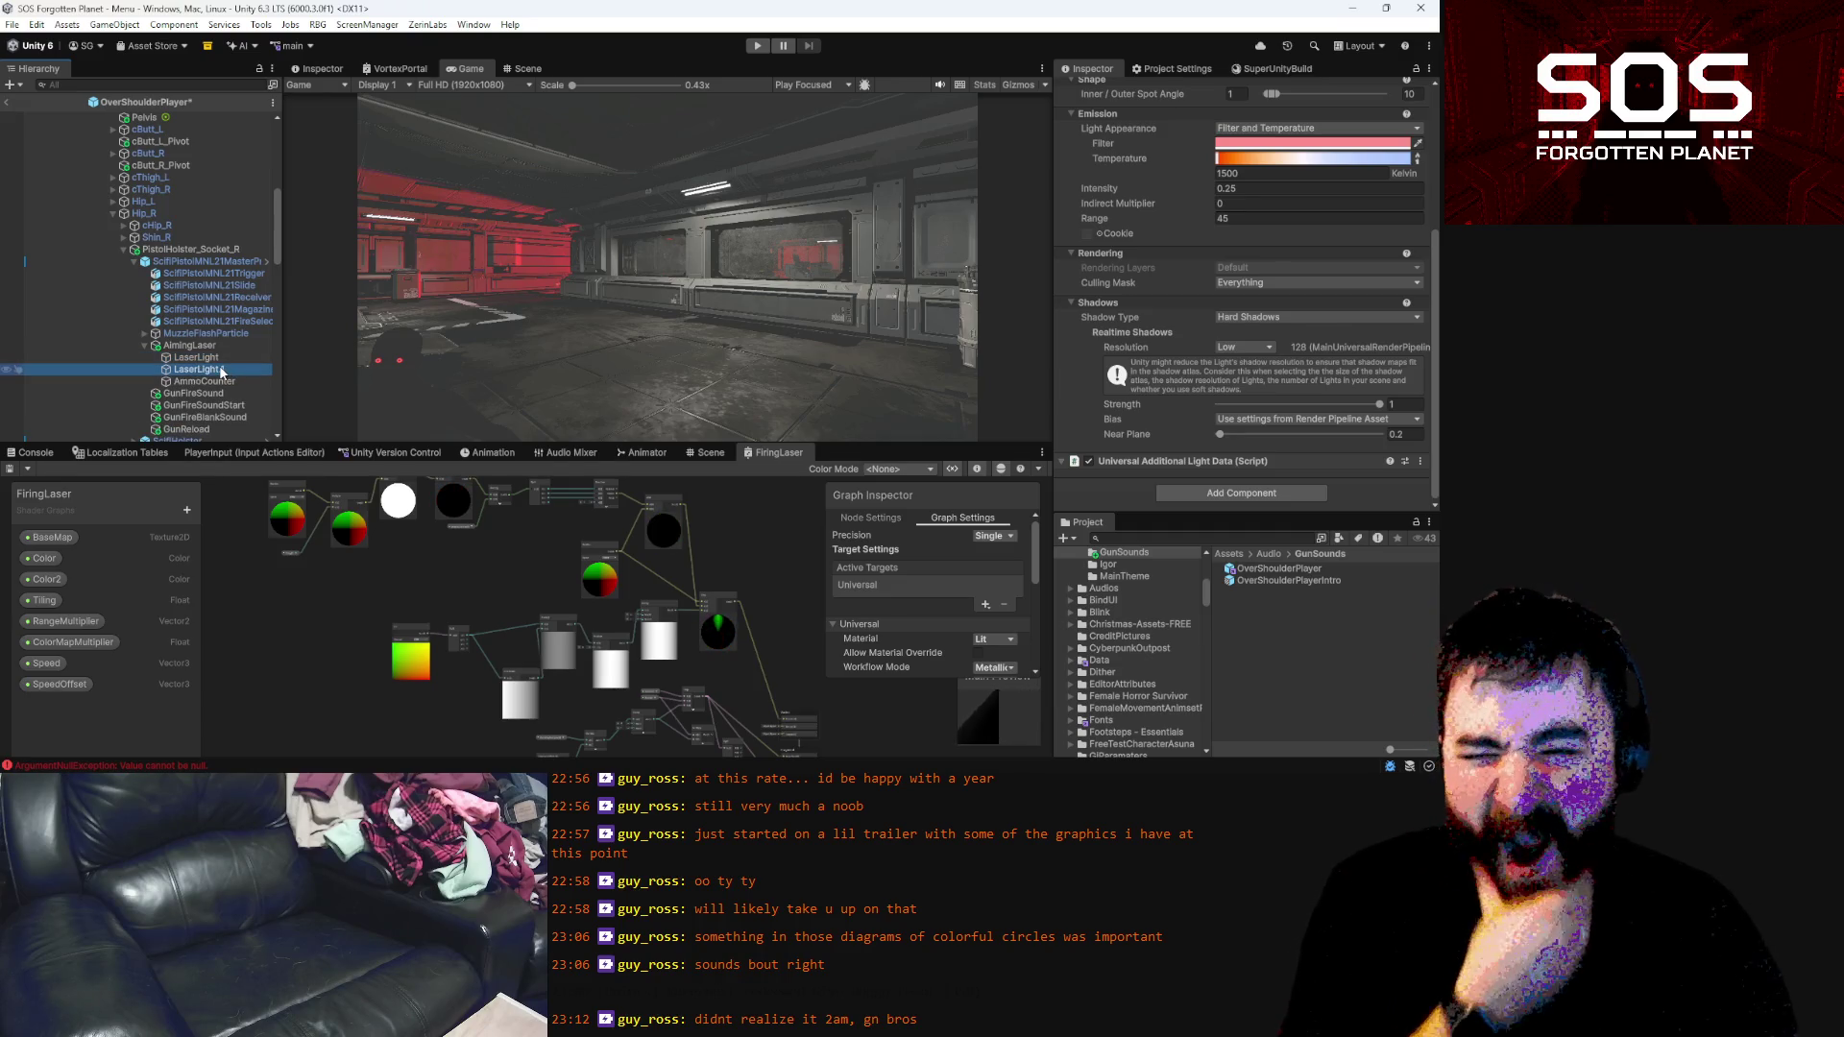
left_click(224, 369)
type("MuzzleFlas")
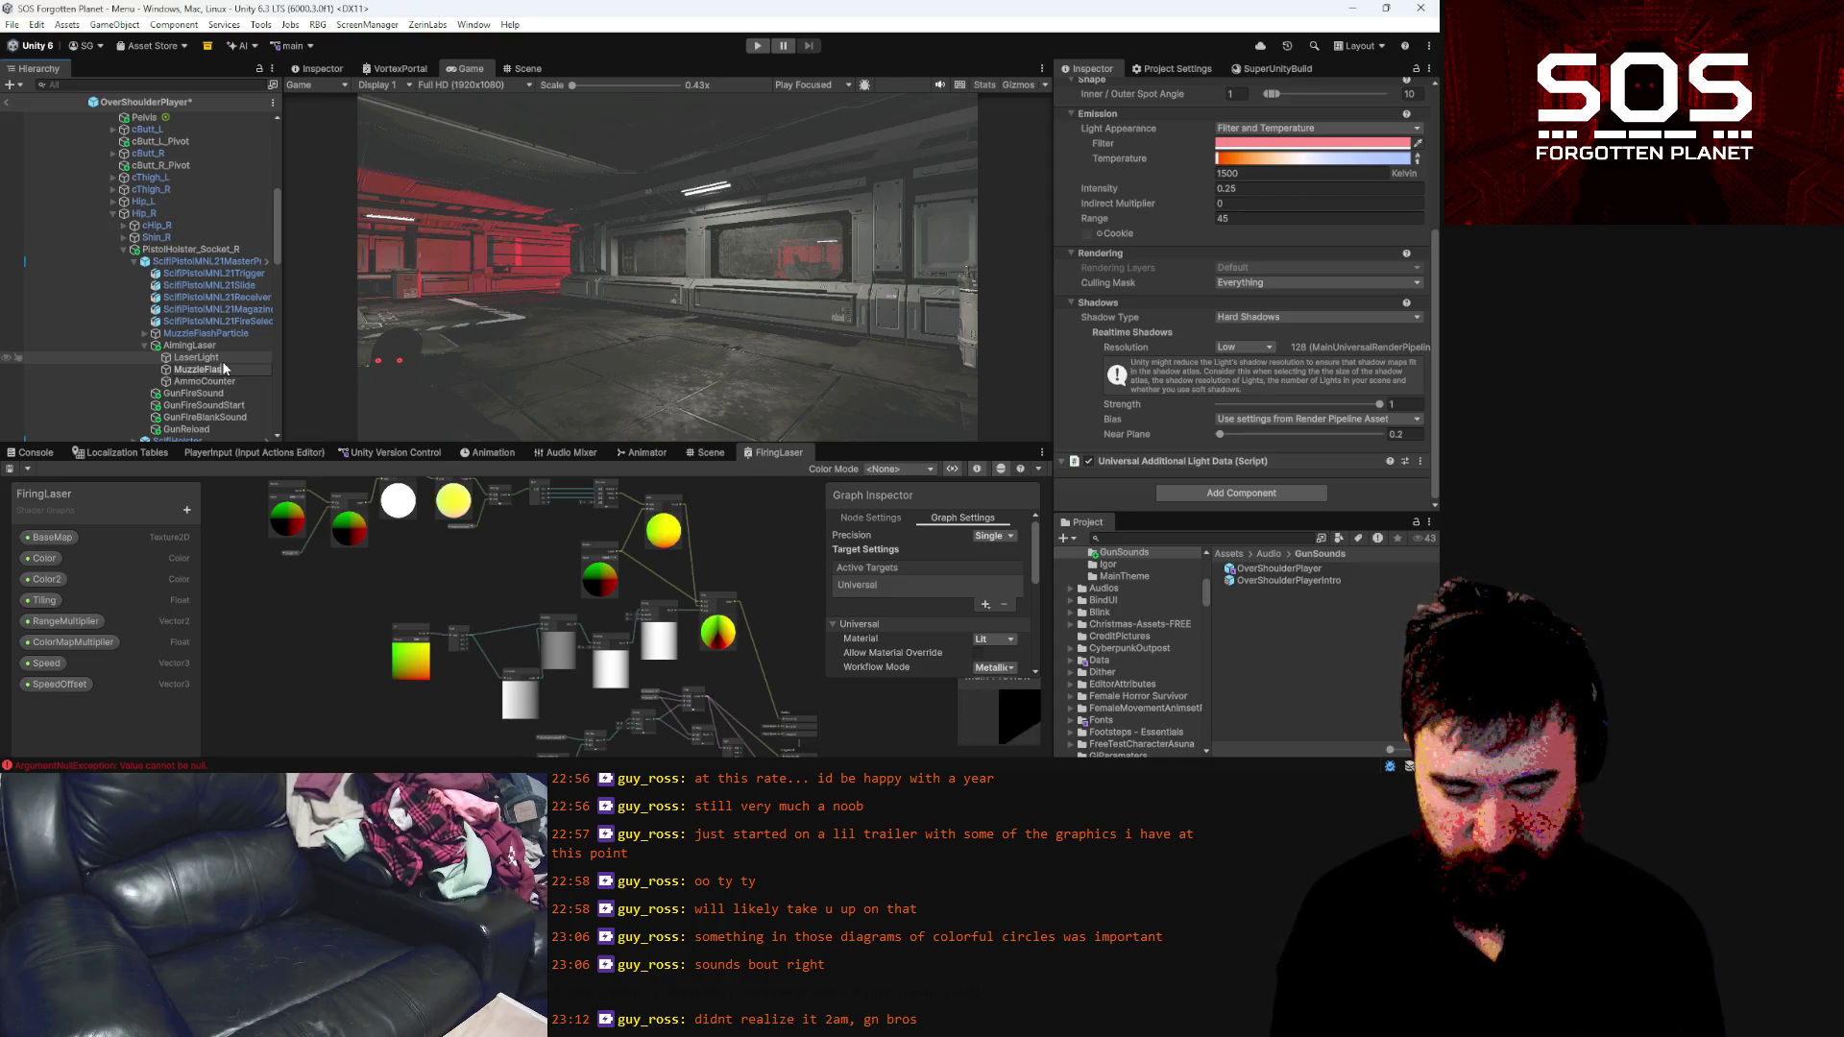
key("Return")
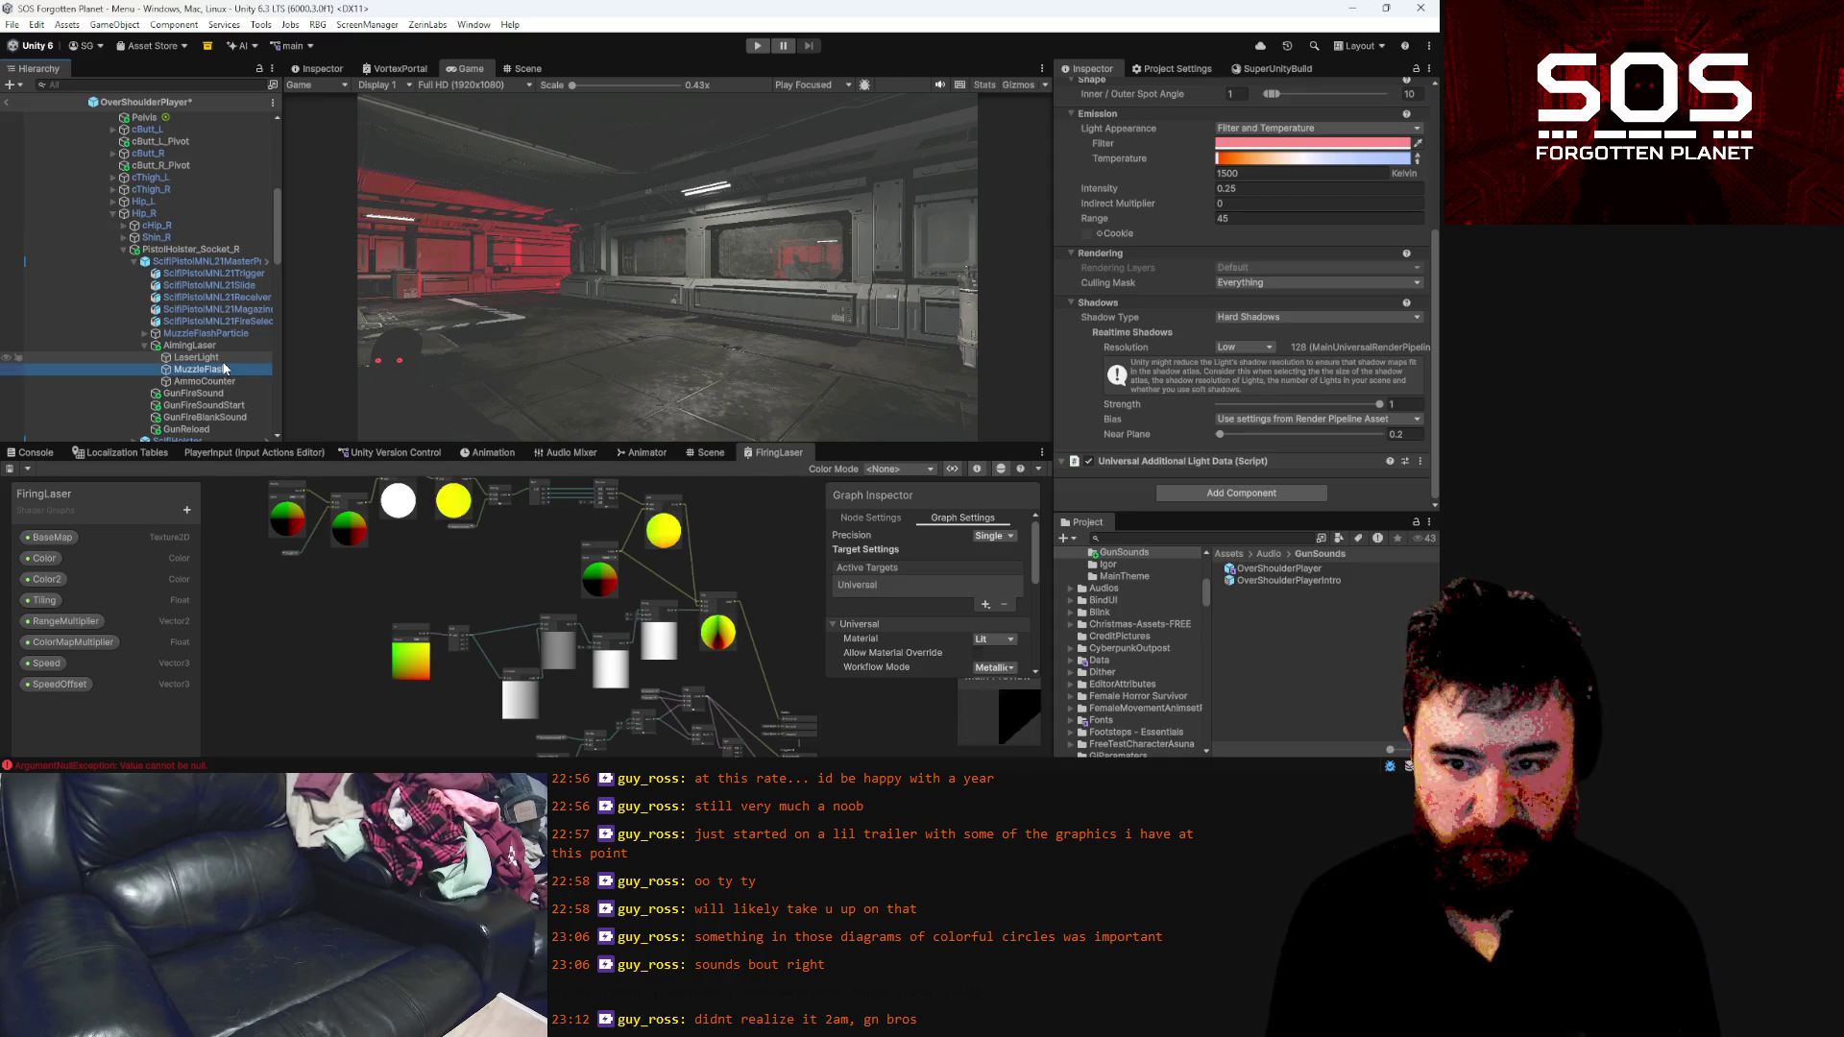
Set the light's Intensity to 0.2 and Outer Spot Angle to 8
left_click(1275, 191)
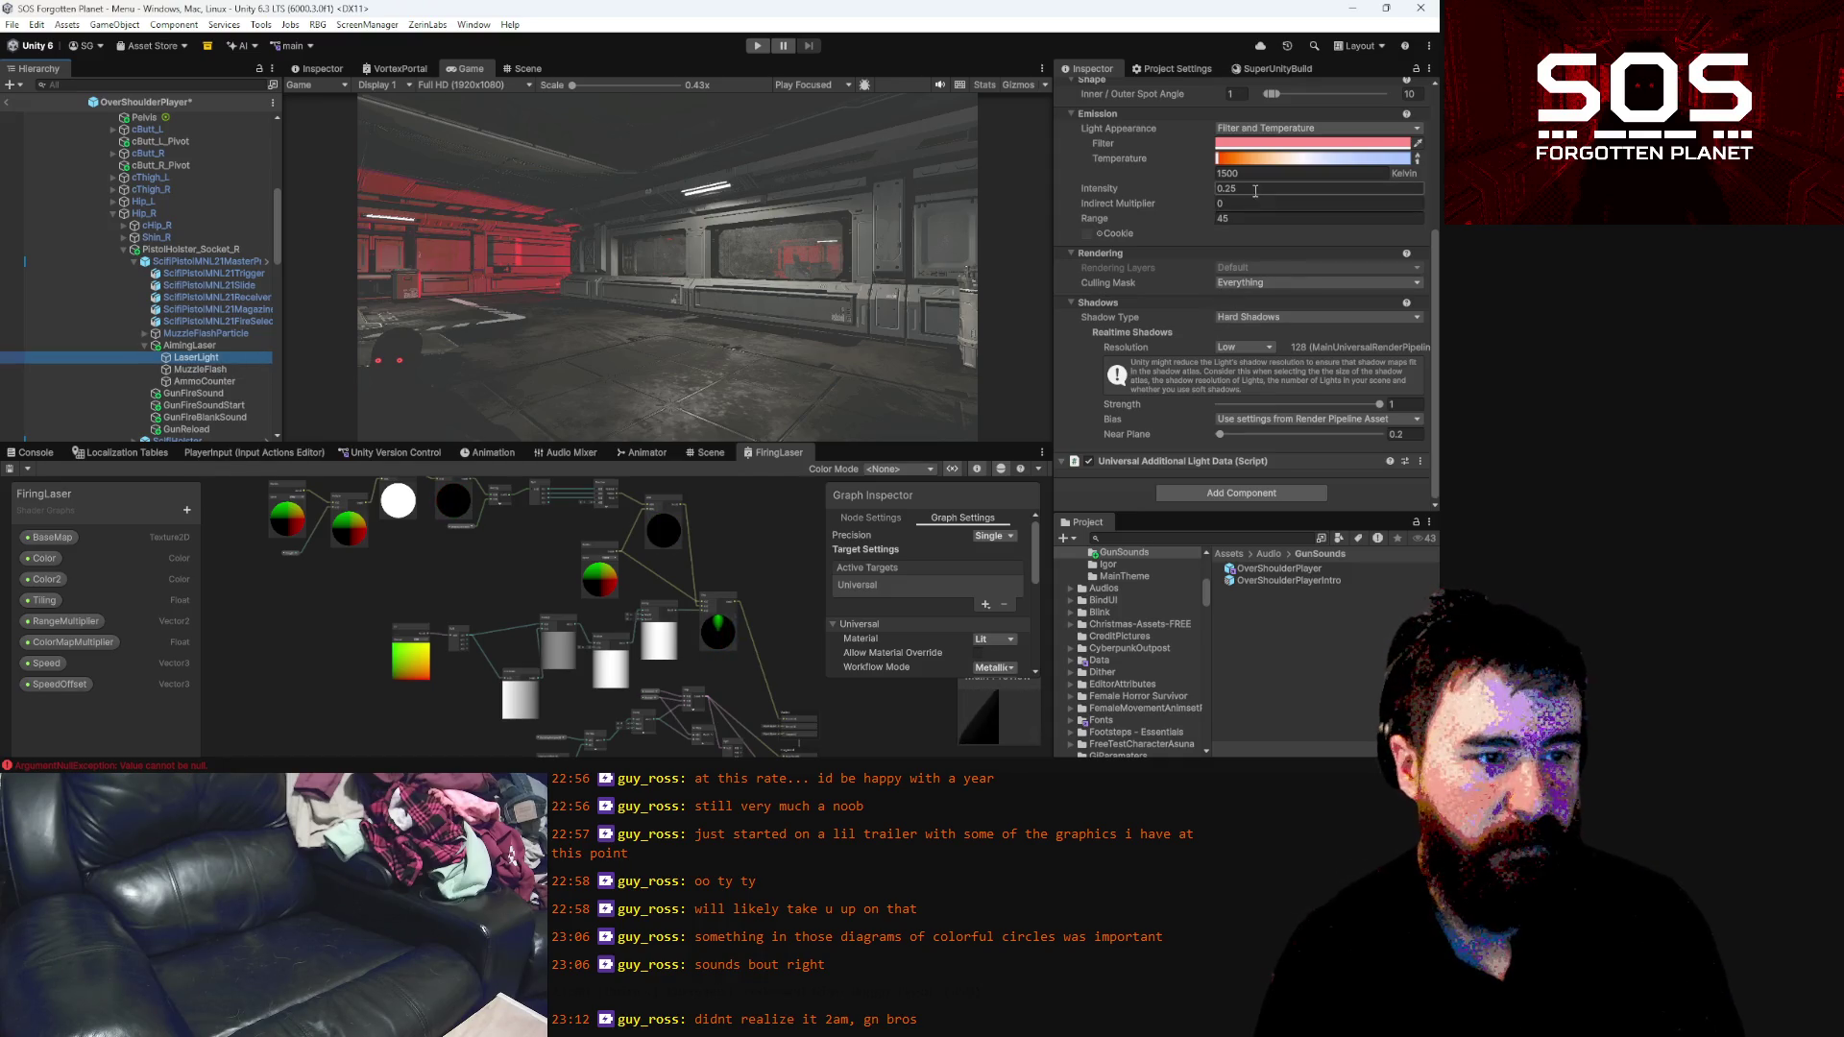
type("0.2")
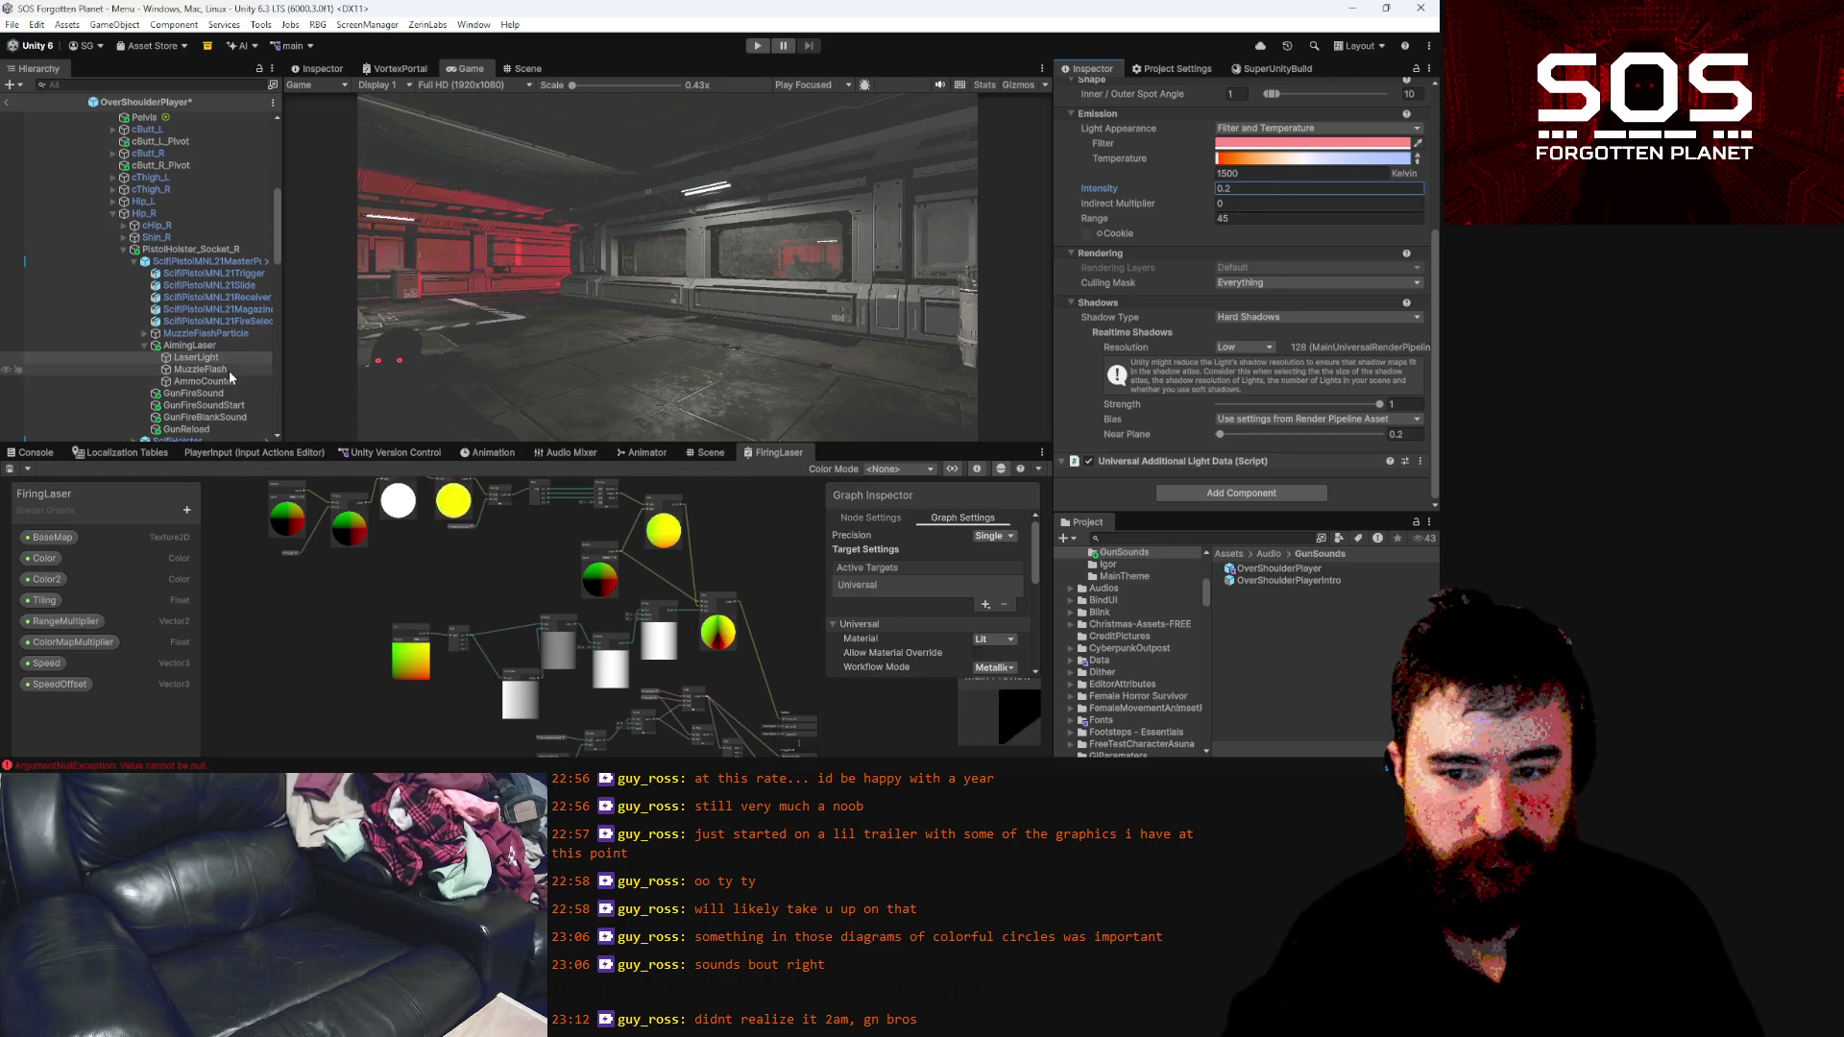
scroll(1276, 277, "up", 2)
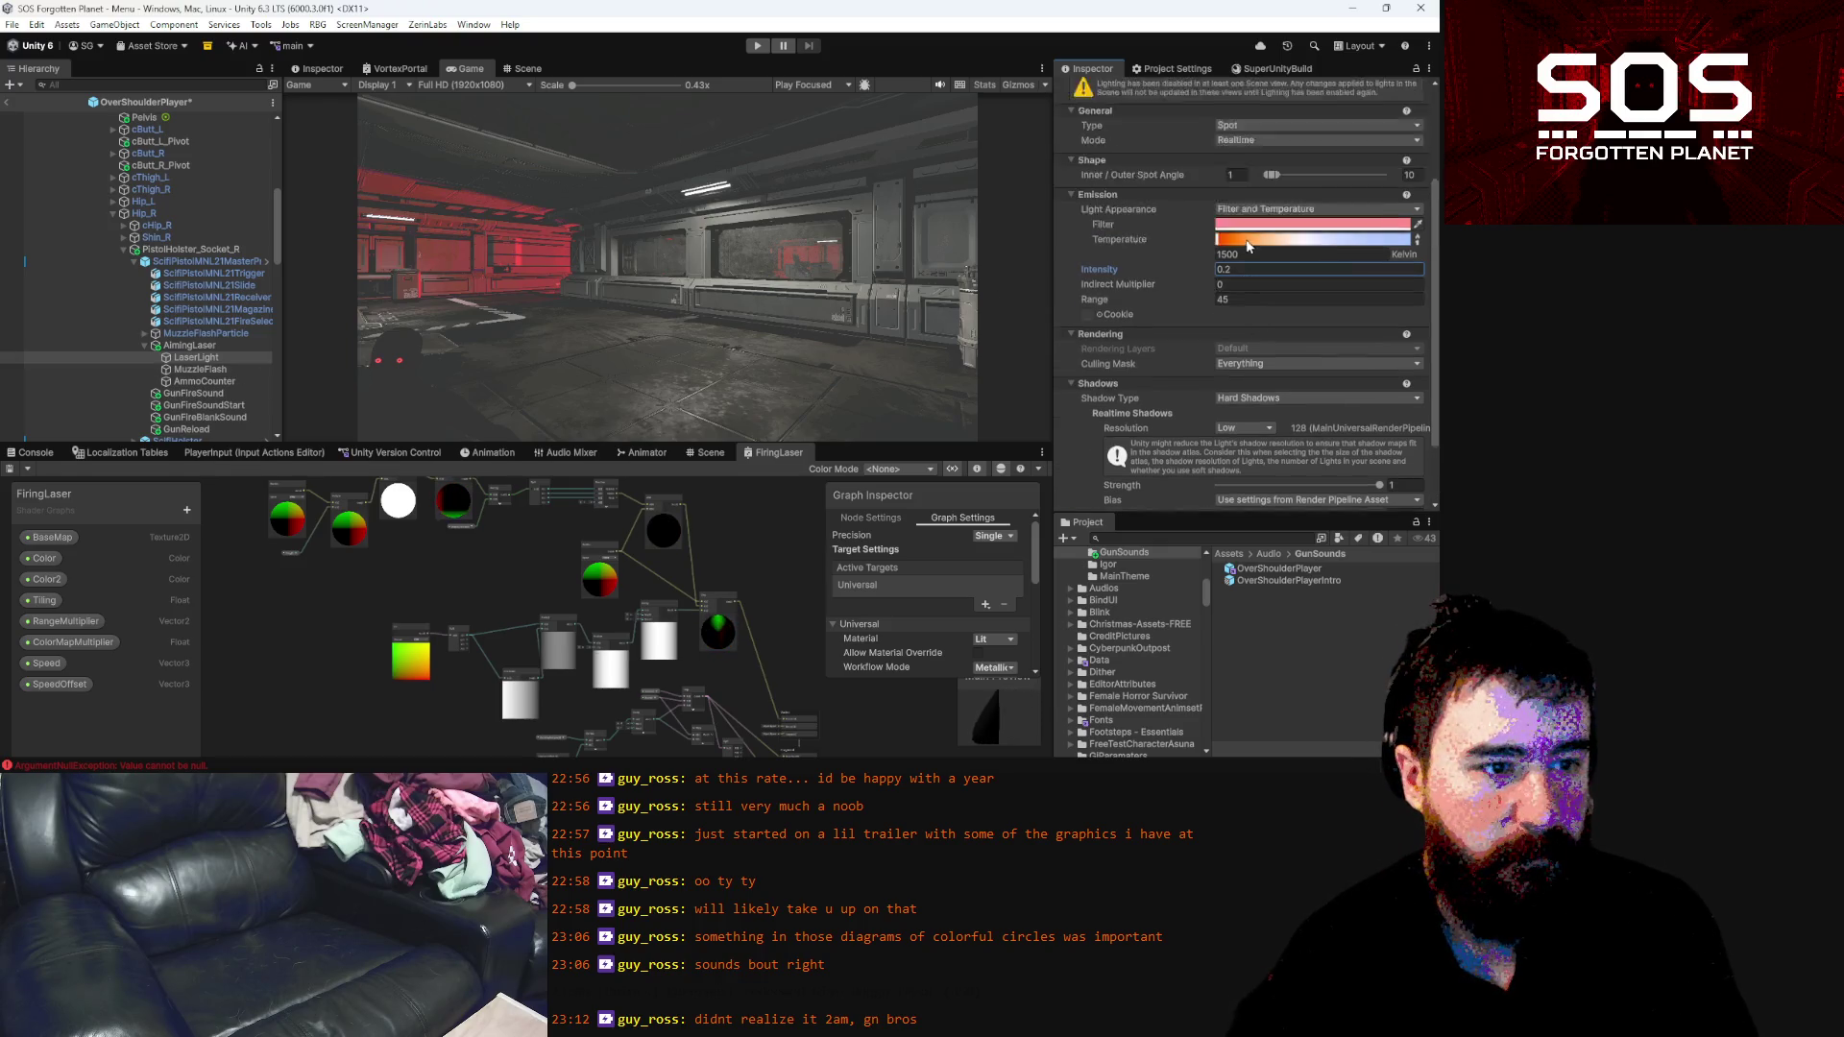
scroll(1246, 246, "up", 1)
left_click(1418, 216)
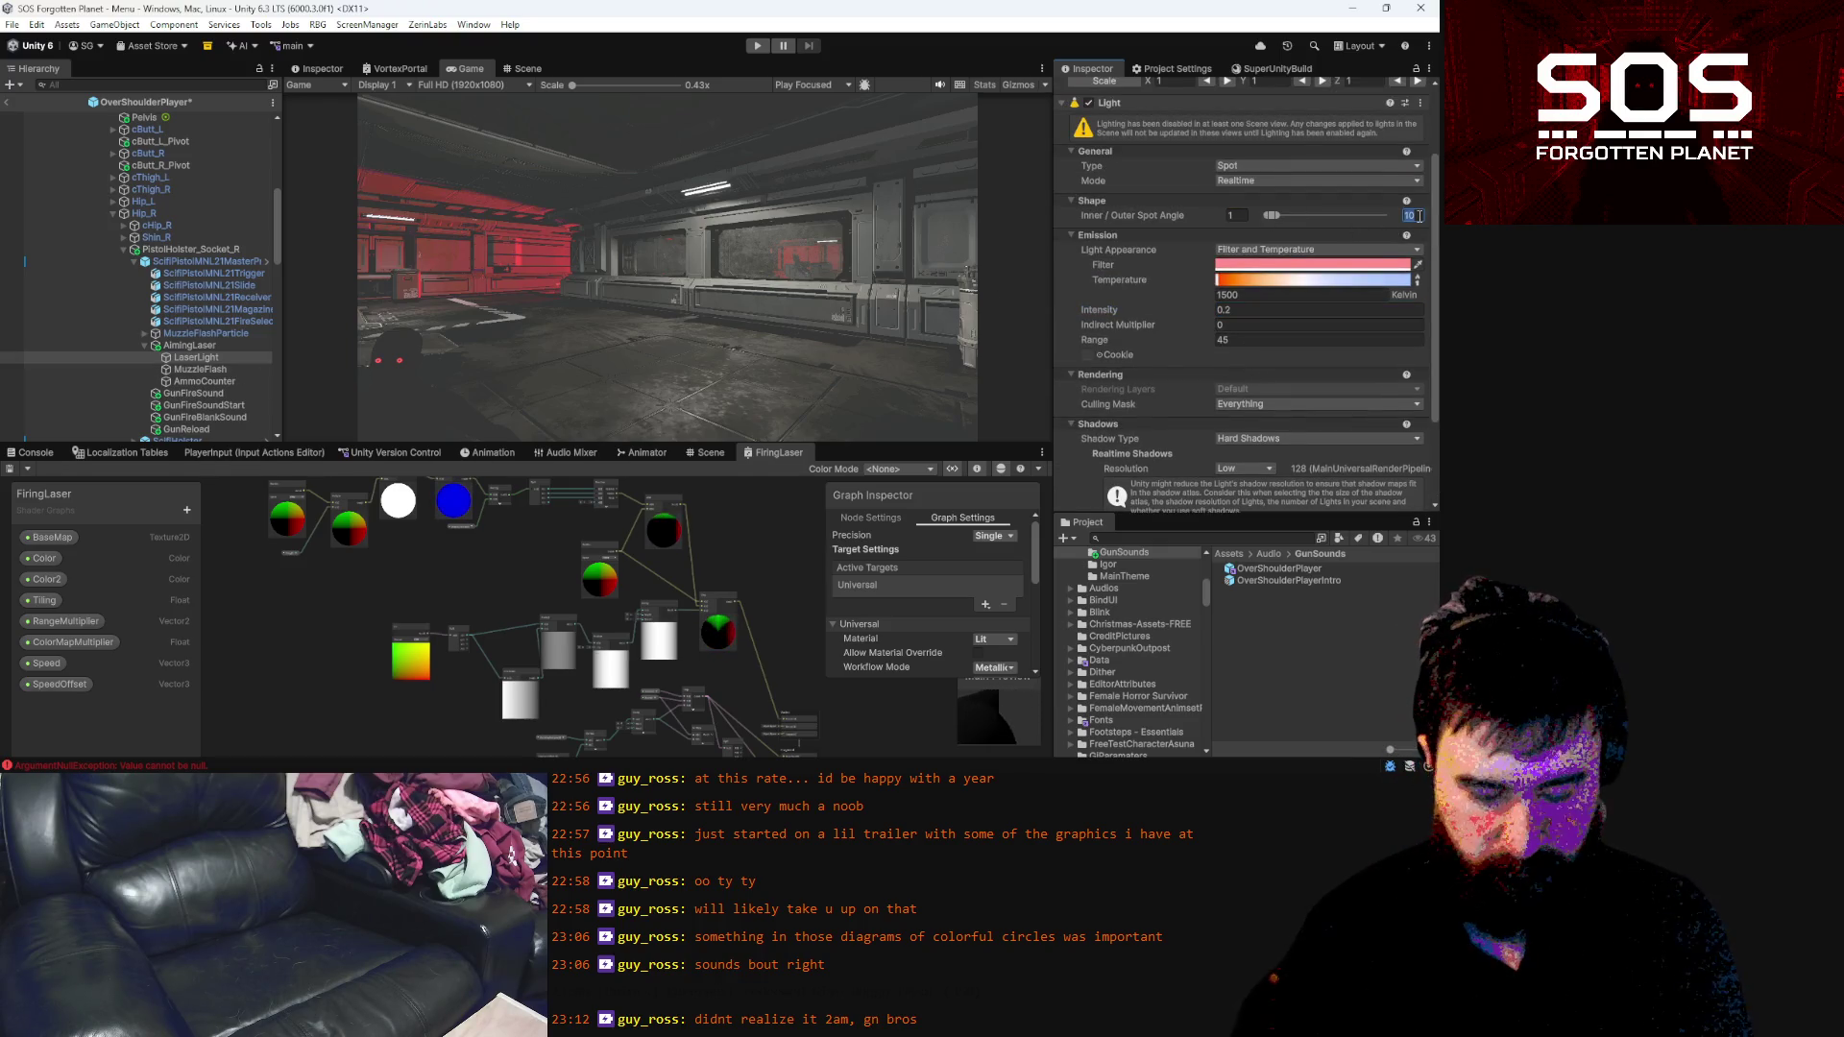
type("8")
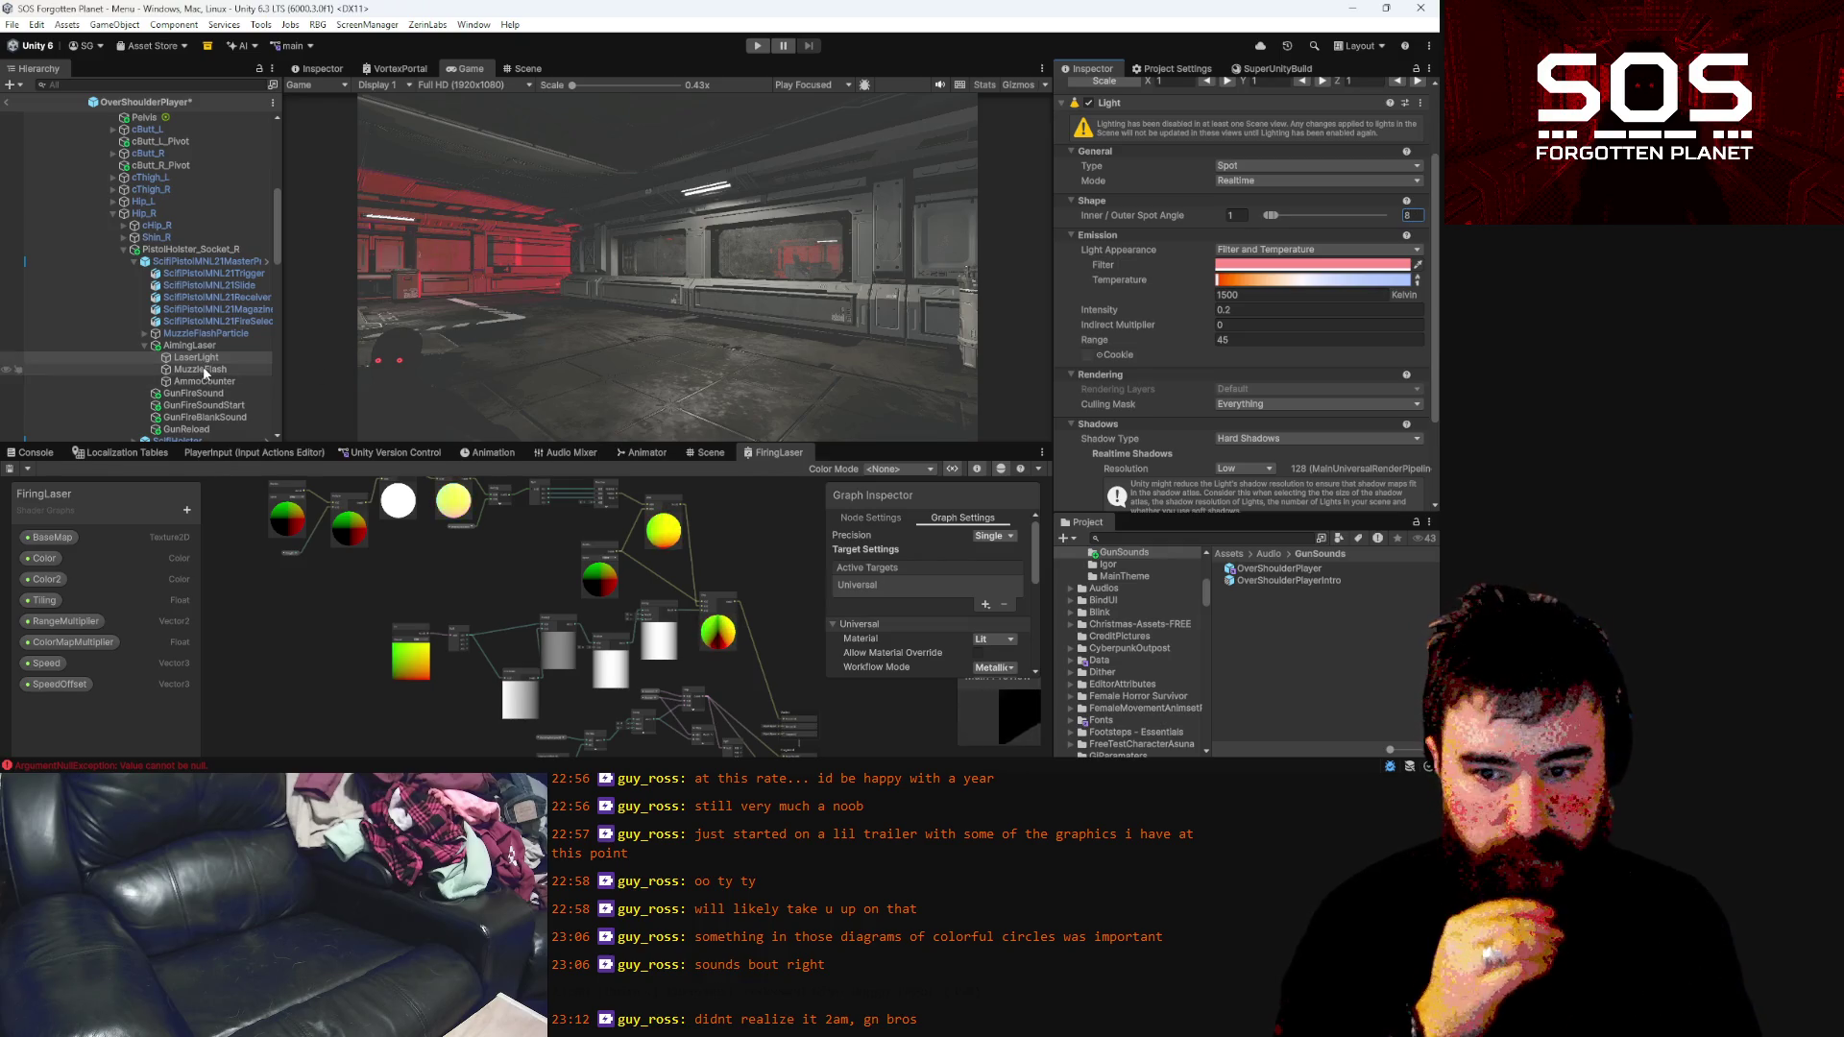
left_click(203, 370)
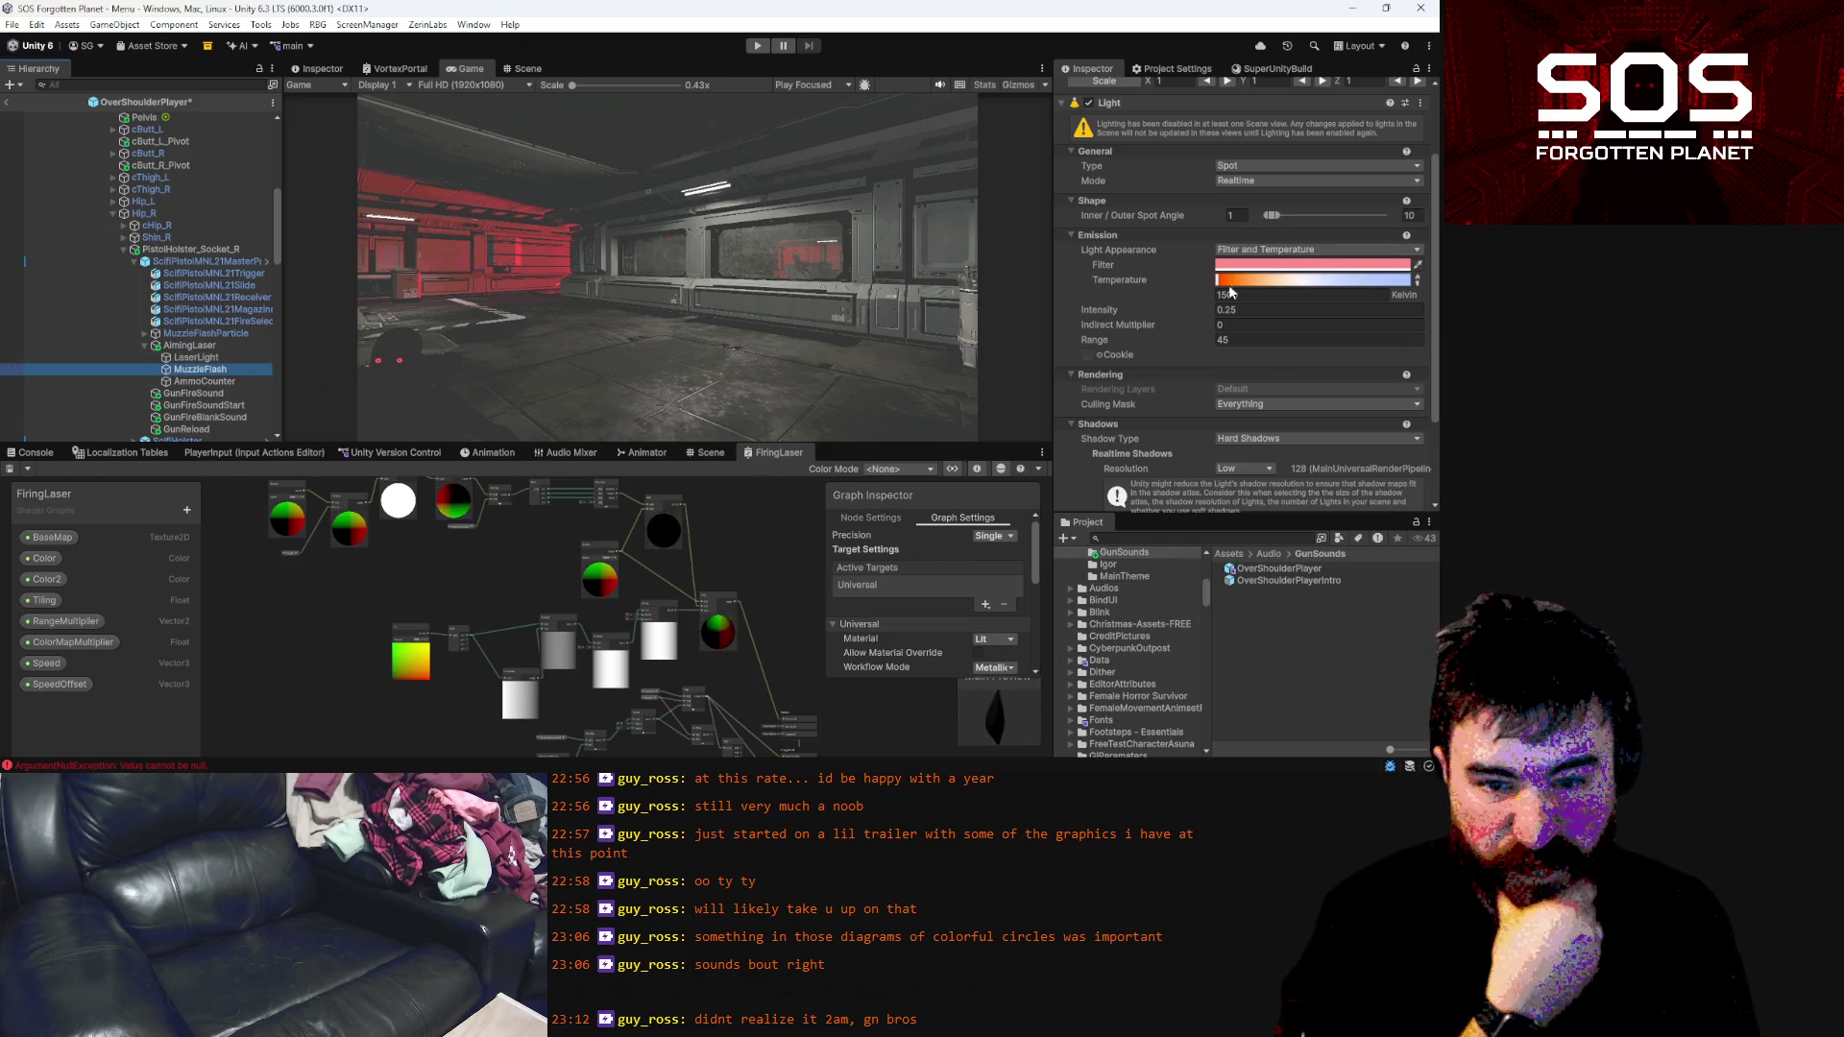
Raise MuzzleFlash's temperature to about 6522 K and give it a cyan filter colour
left_click_drag(1226, 284, 1296, 285)
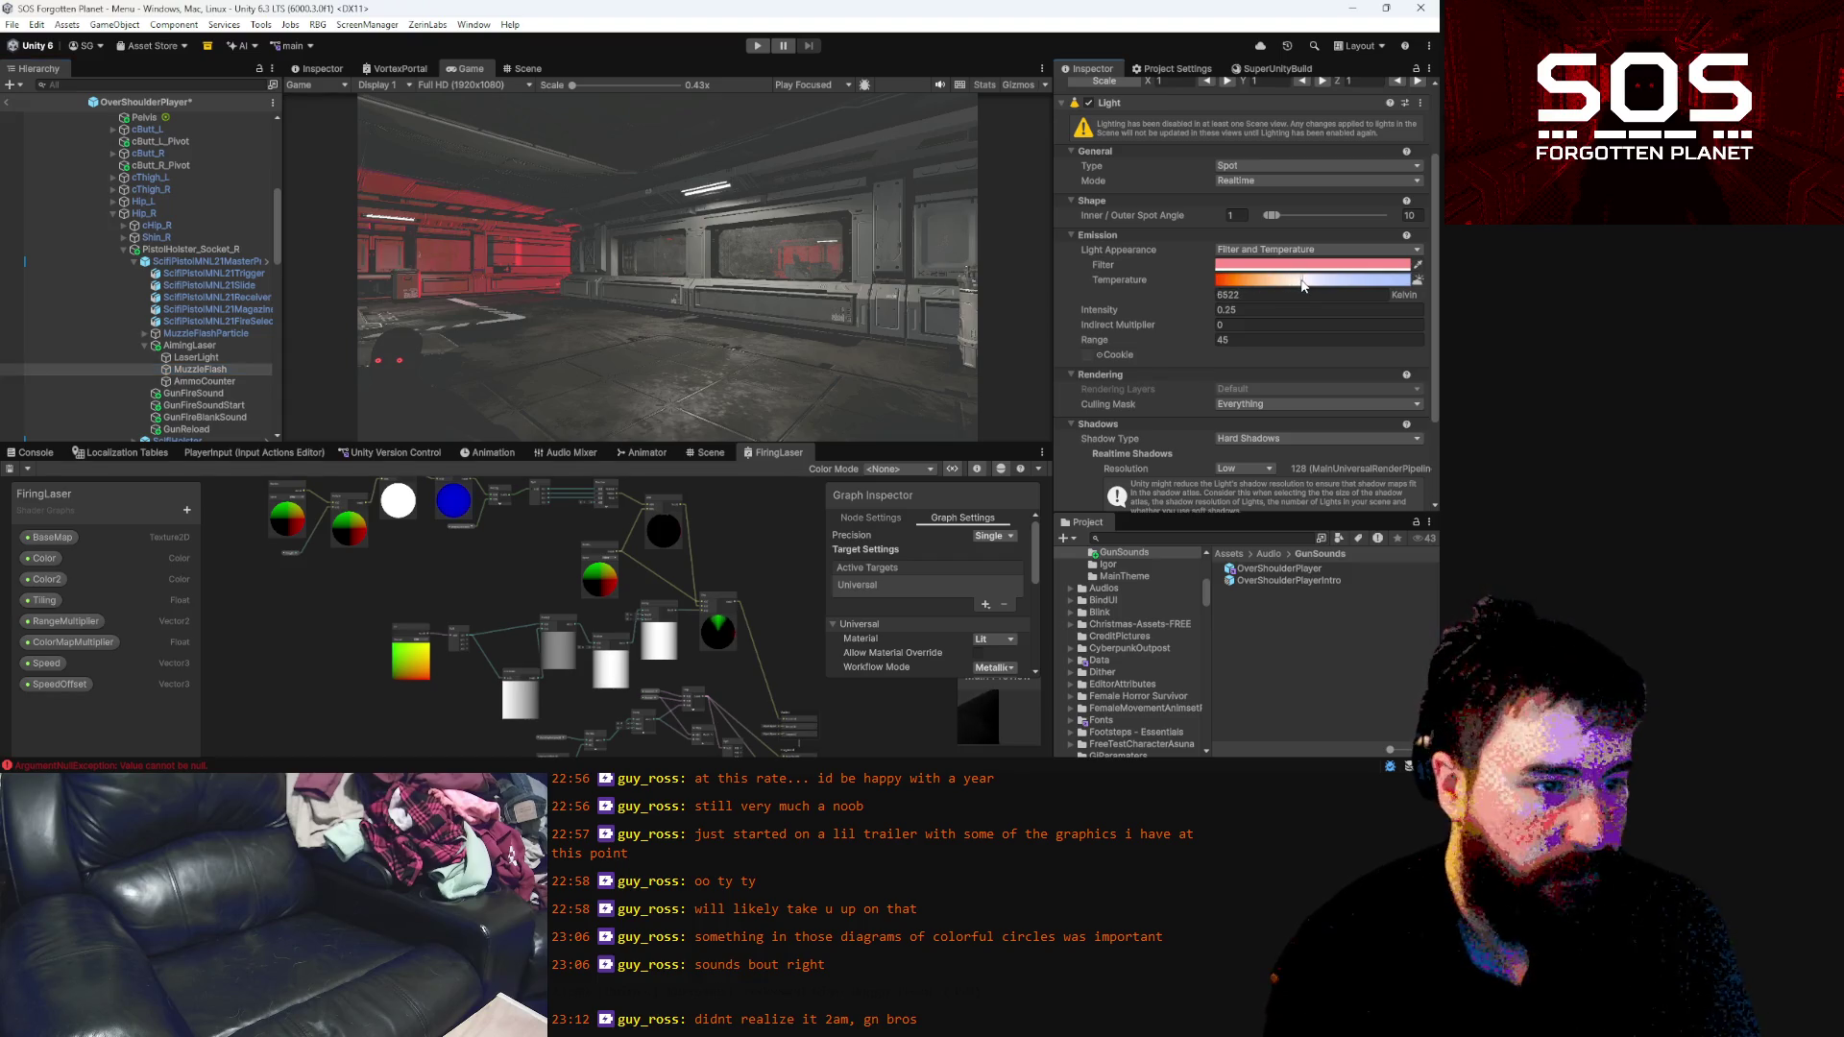
left_click(1401, 263)
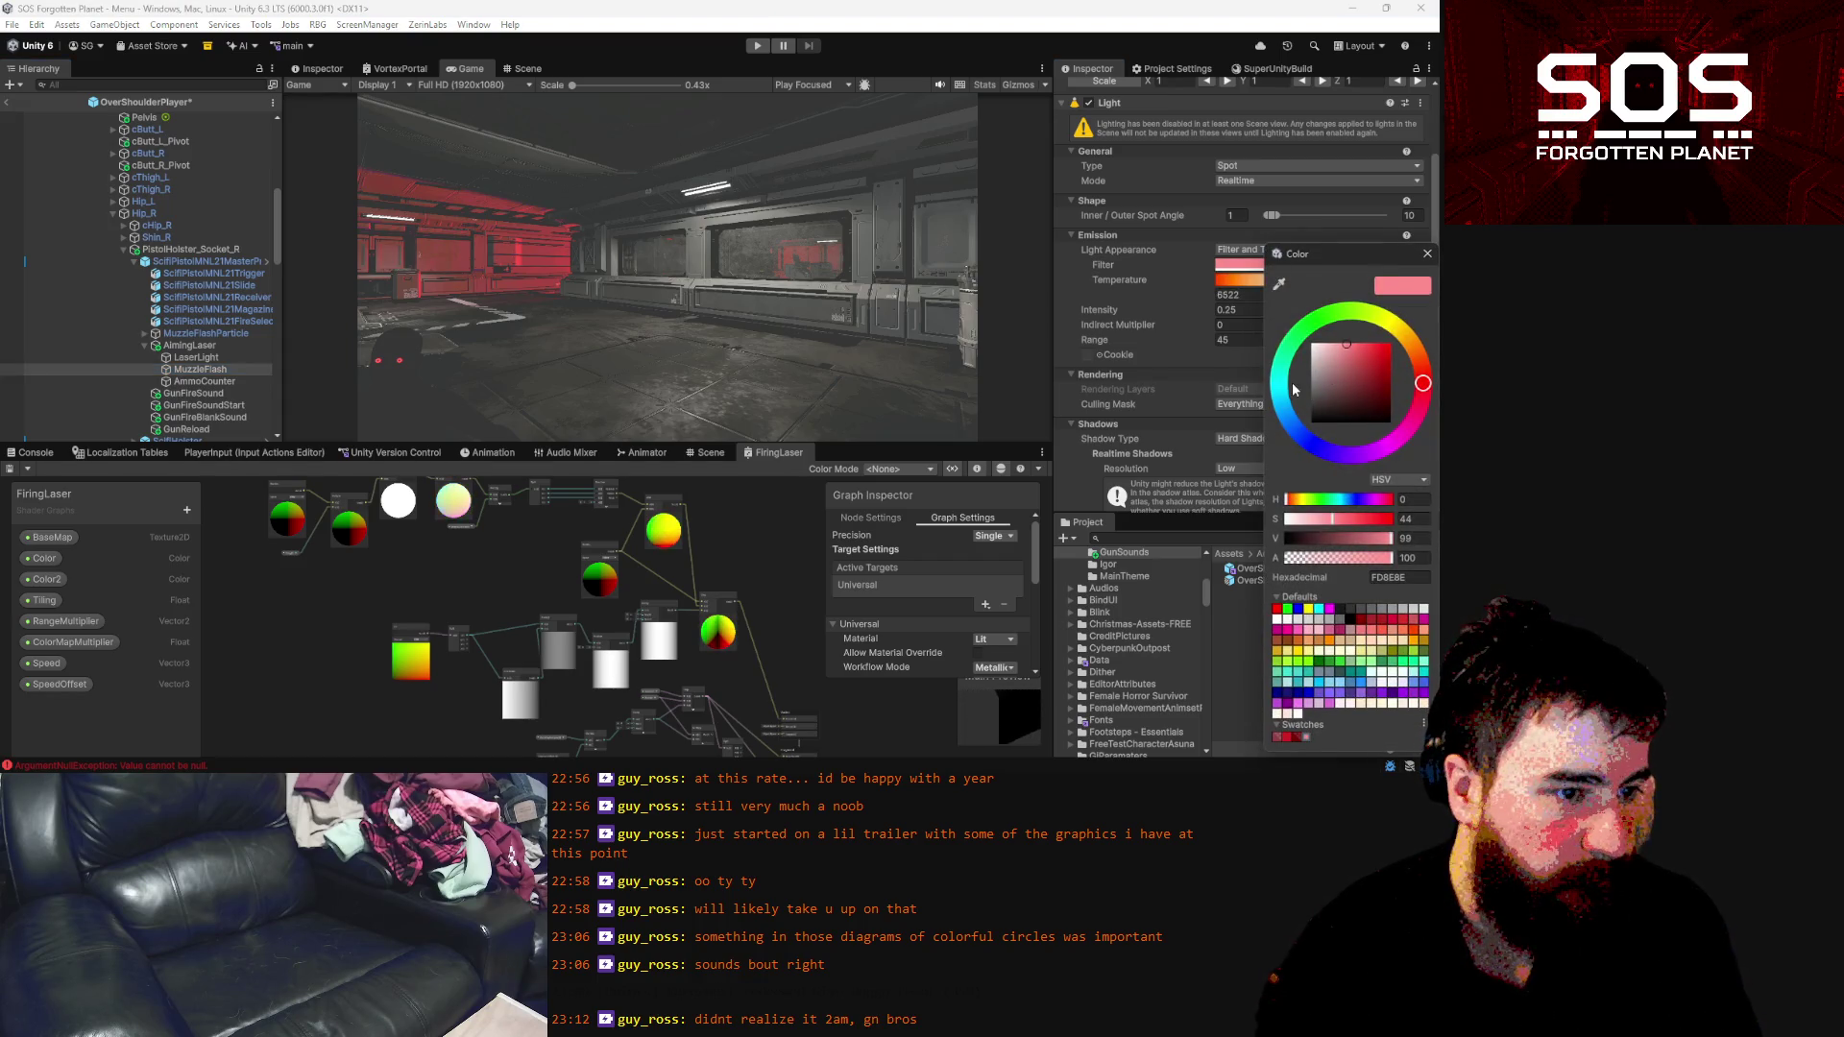
left_click(1279, 395)
left_click_drag(1278, 395, 1330, 352)
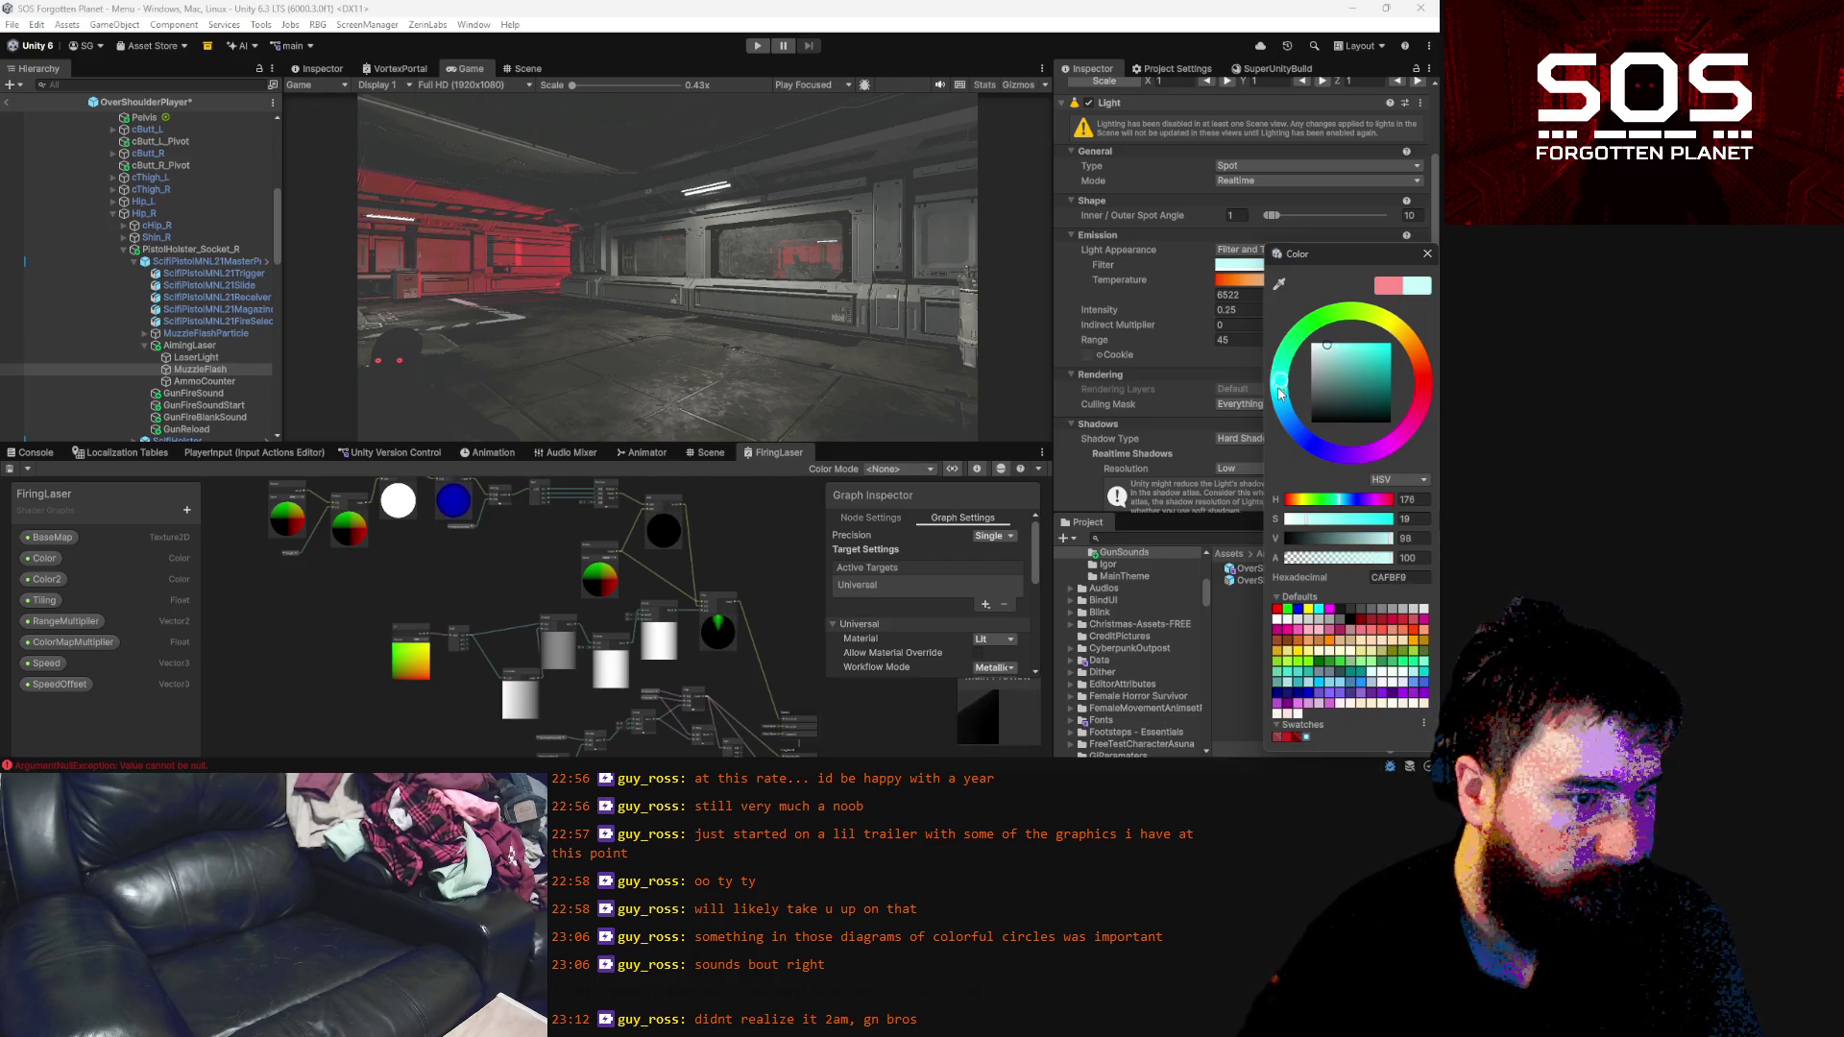
key("Return")
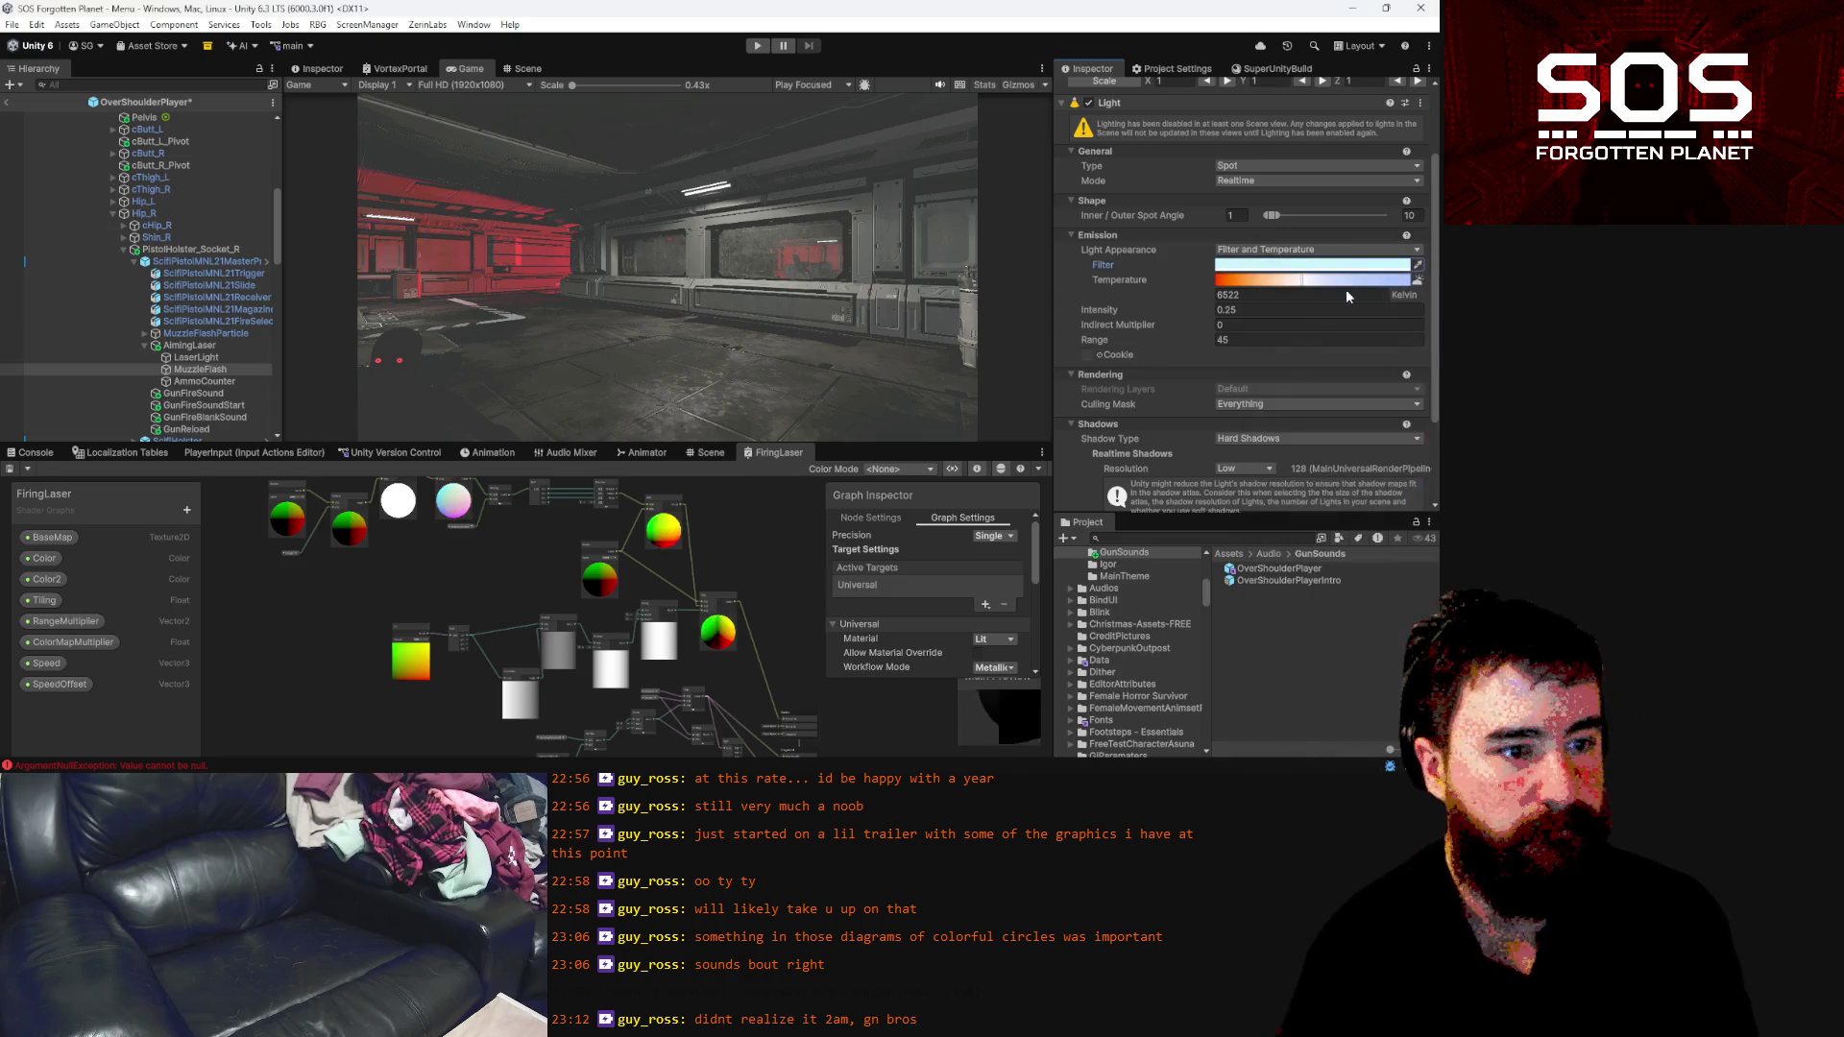
Set MuzzleFlash intensity to 0.4, maximise its outer spot angle, and make it a Point light
left_click(1253, 309)
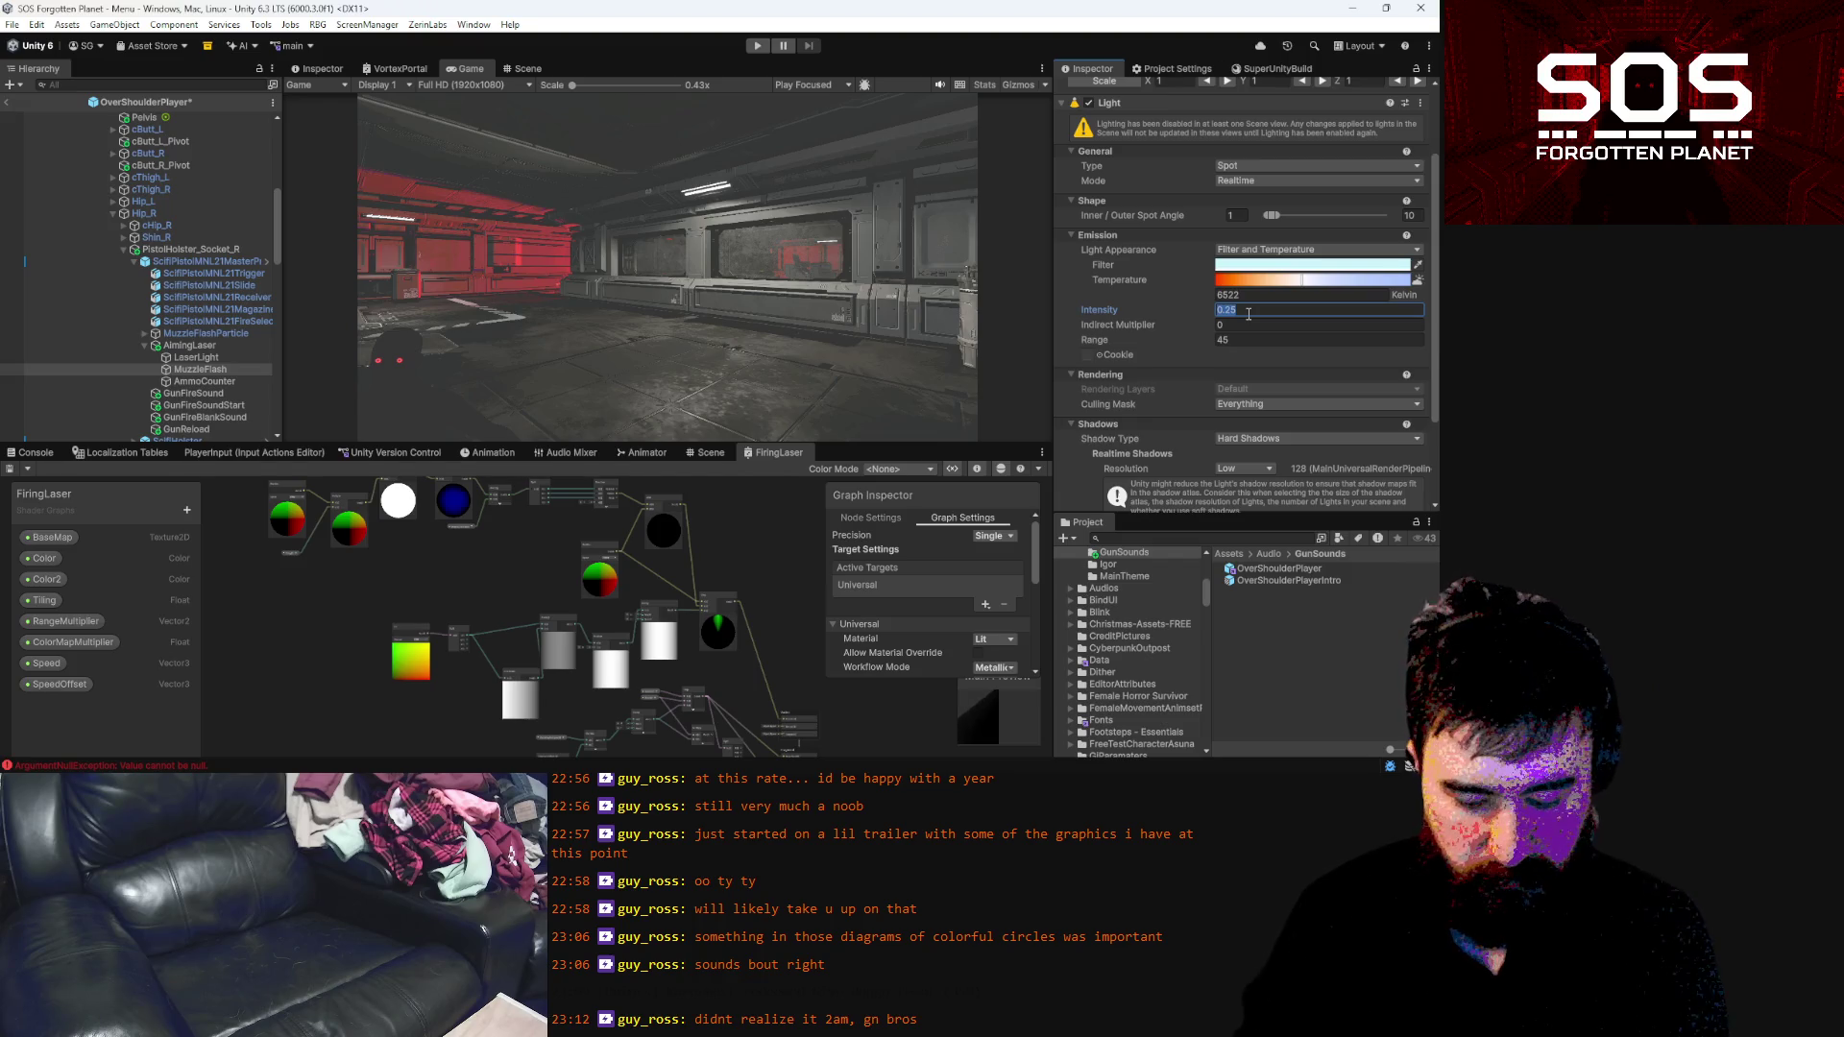
type("0.4")
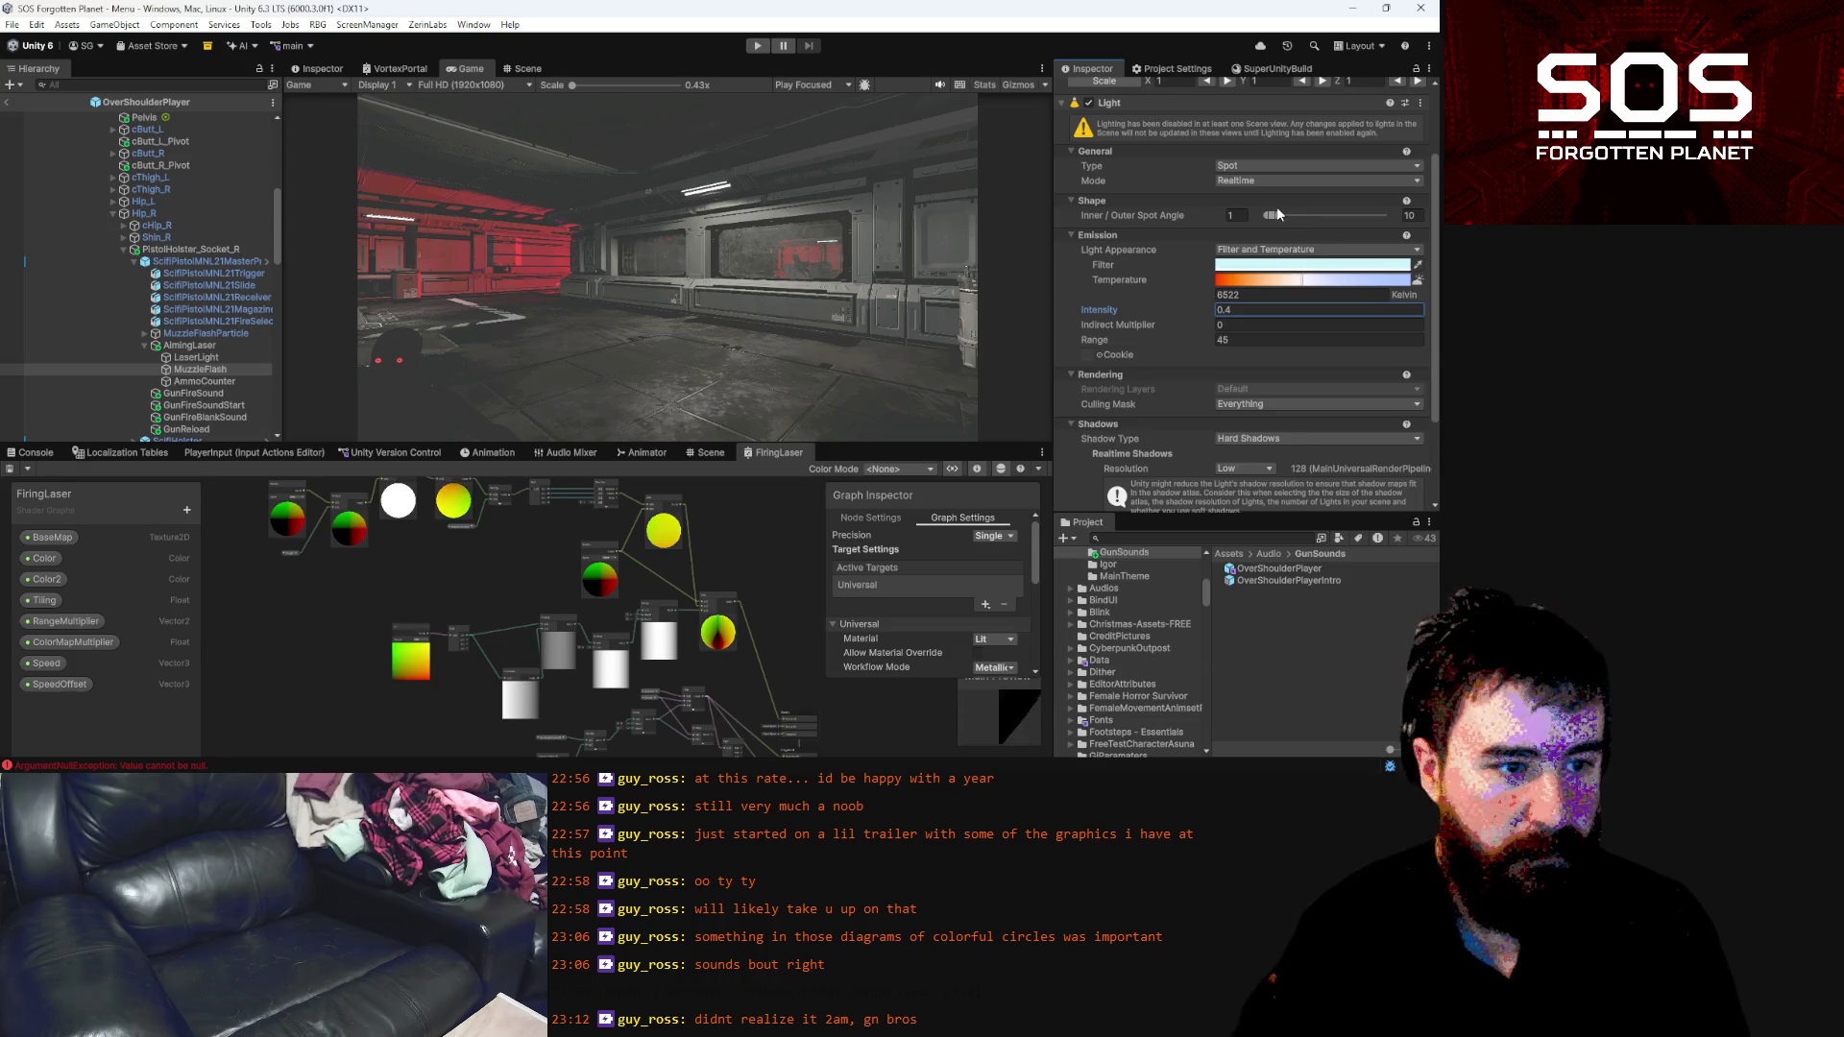
left_click_drag(1272, 215, 1401, 217)
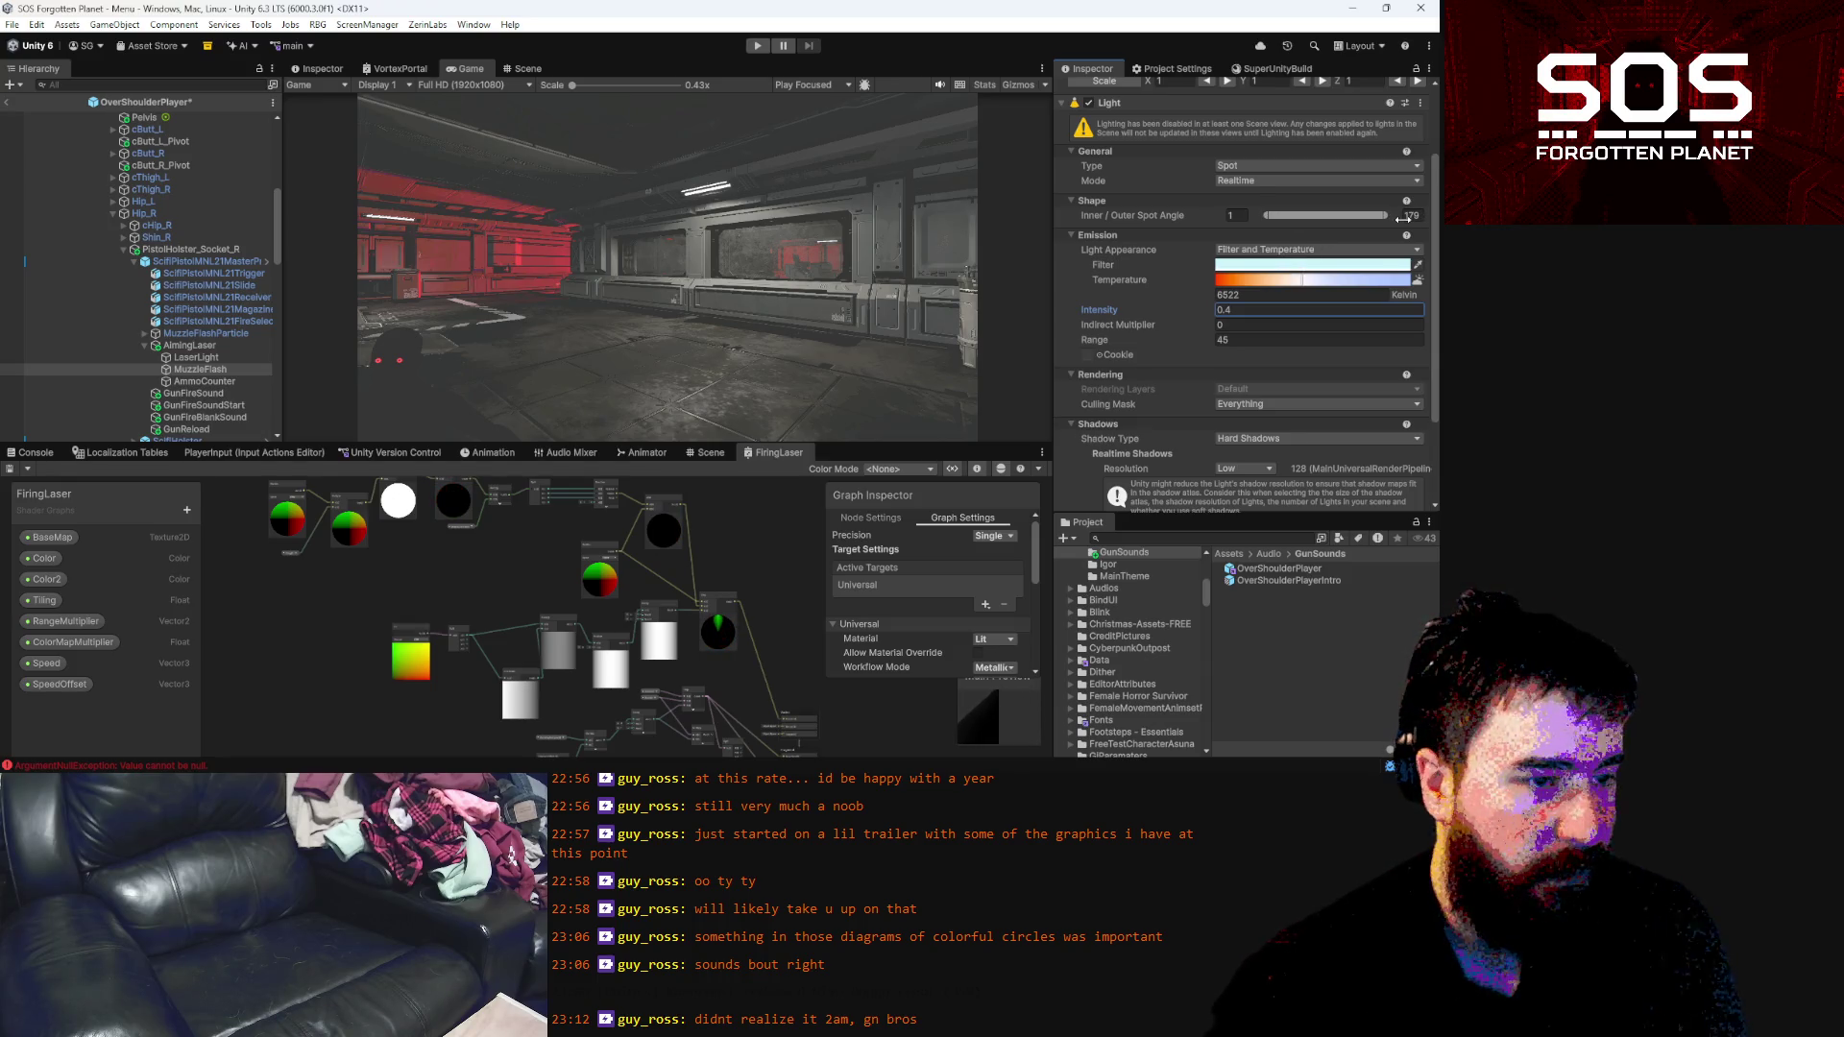
left_click(1295, 167)
left_click(1278, 214)
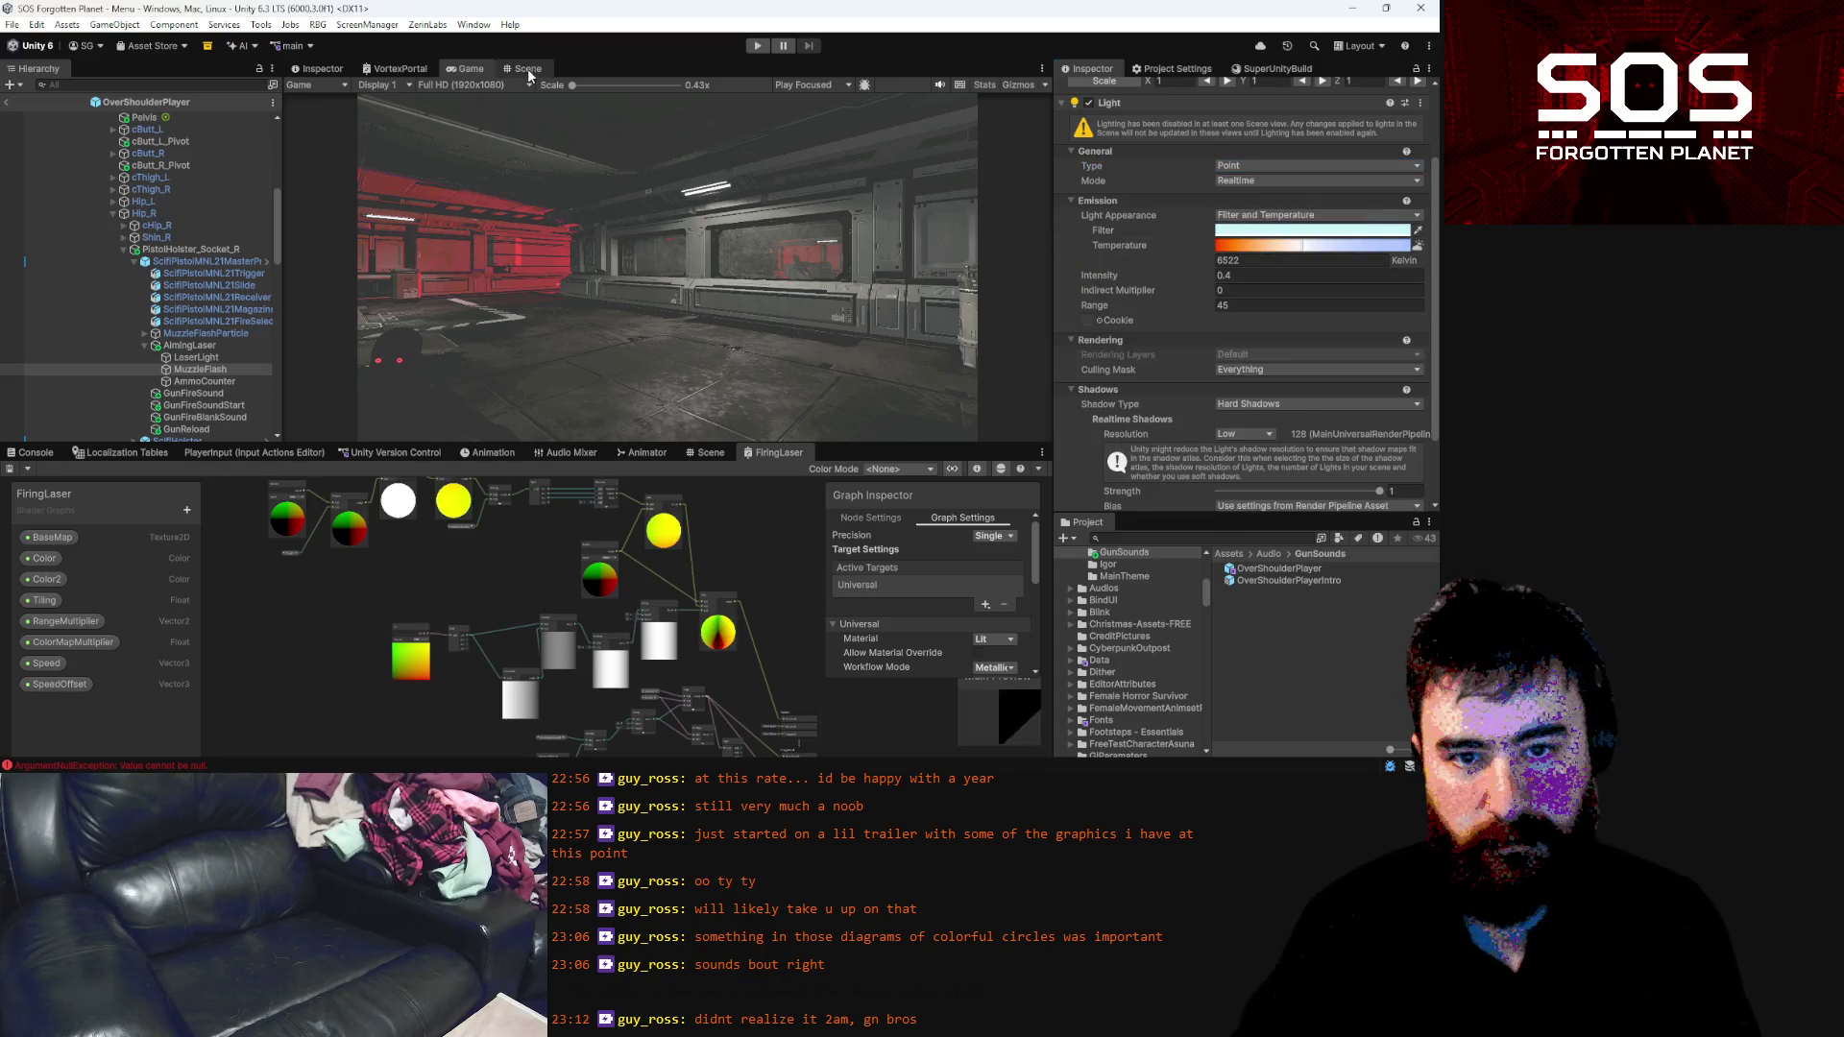
Reposition the MuzzleFlash light in the Scene view, entering values 10 and 45
left_click(527, 68)
scroll(694, 377, "up", 3)
left_click_drag(713, 354, 726, 378)
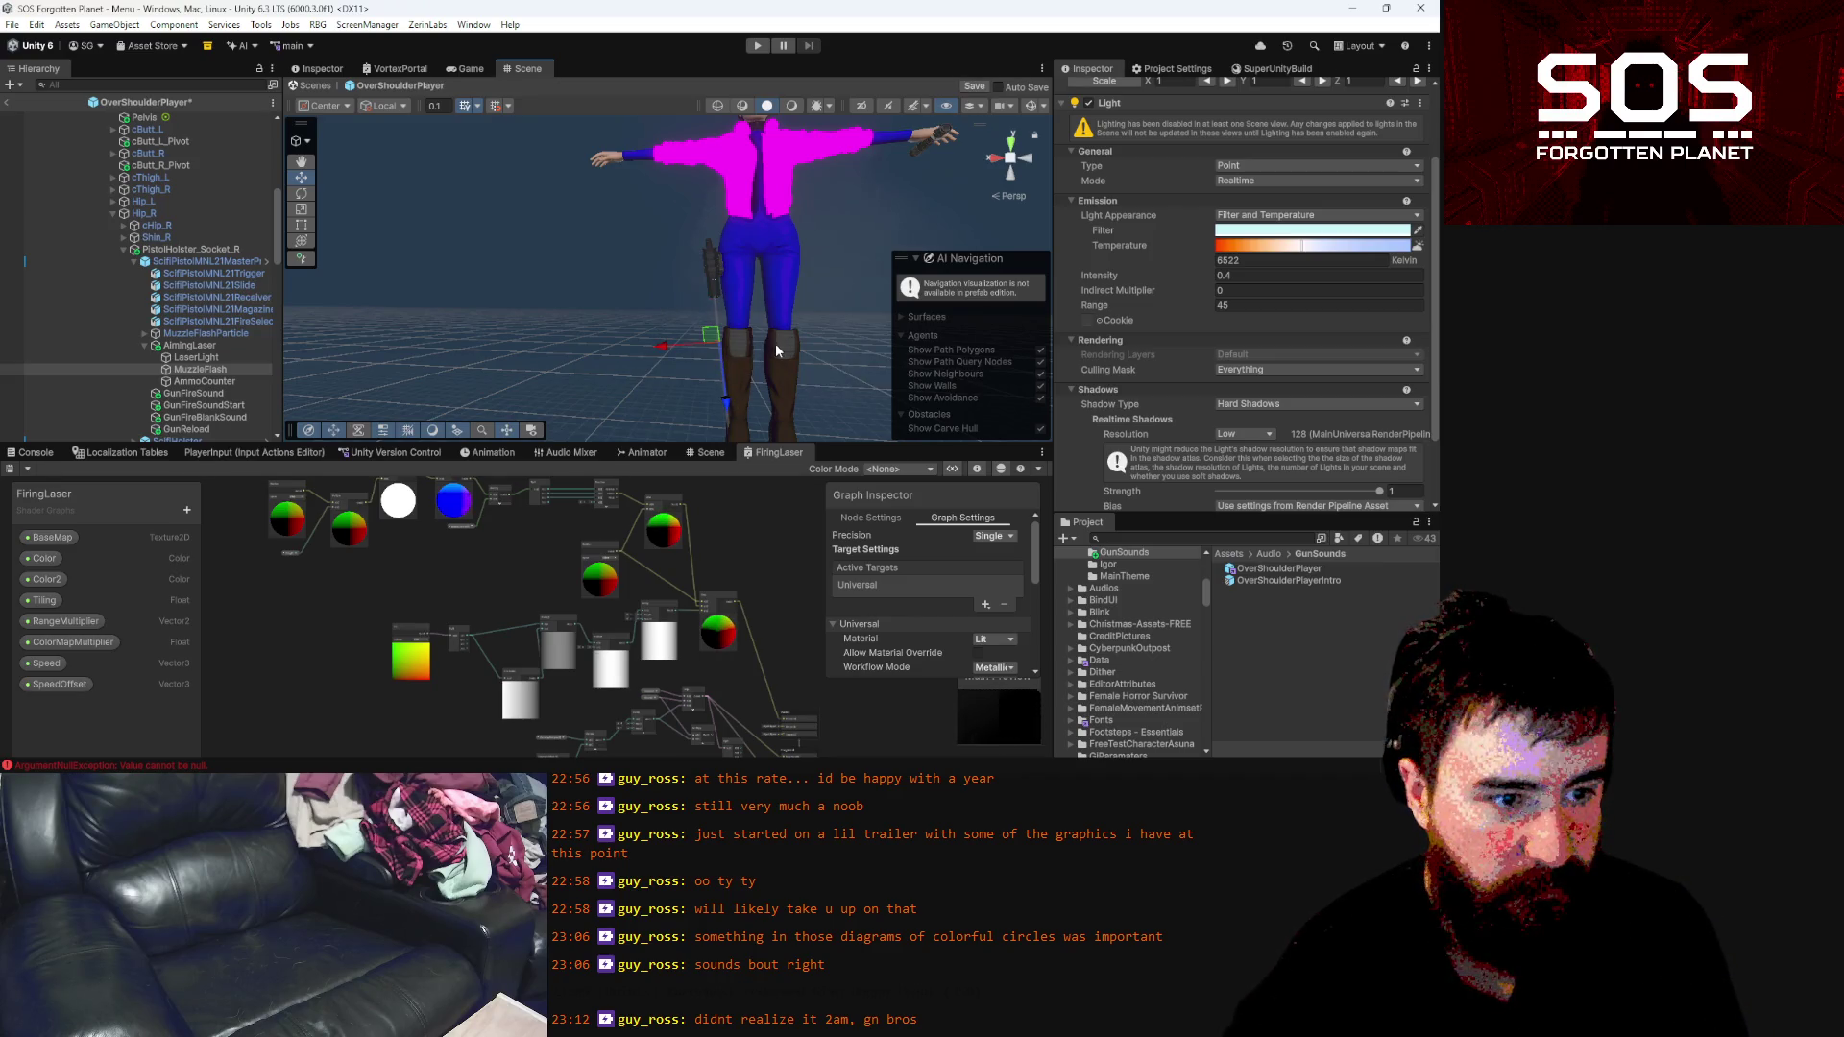
scroll(772, 343, "down", 5)
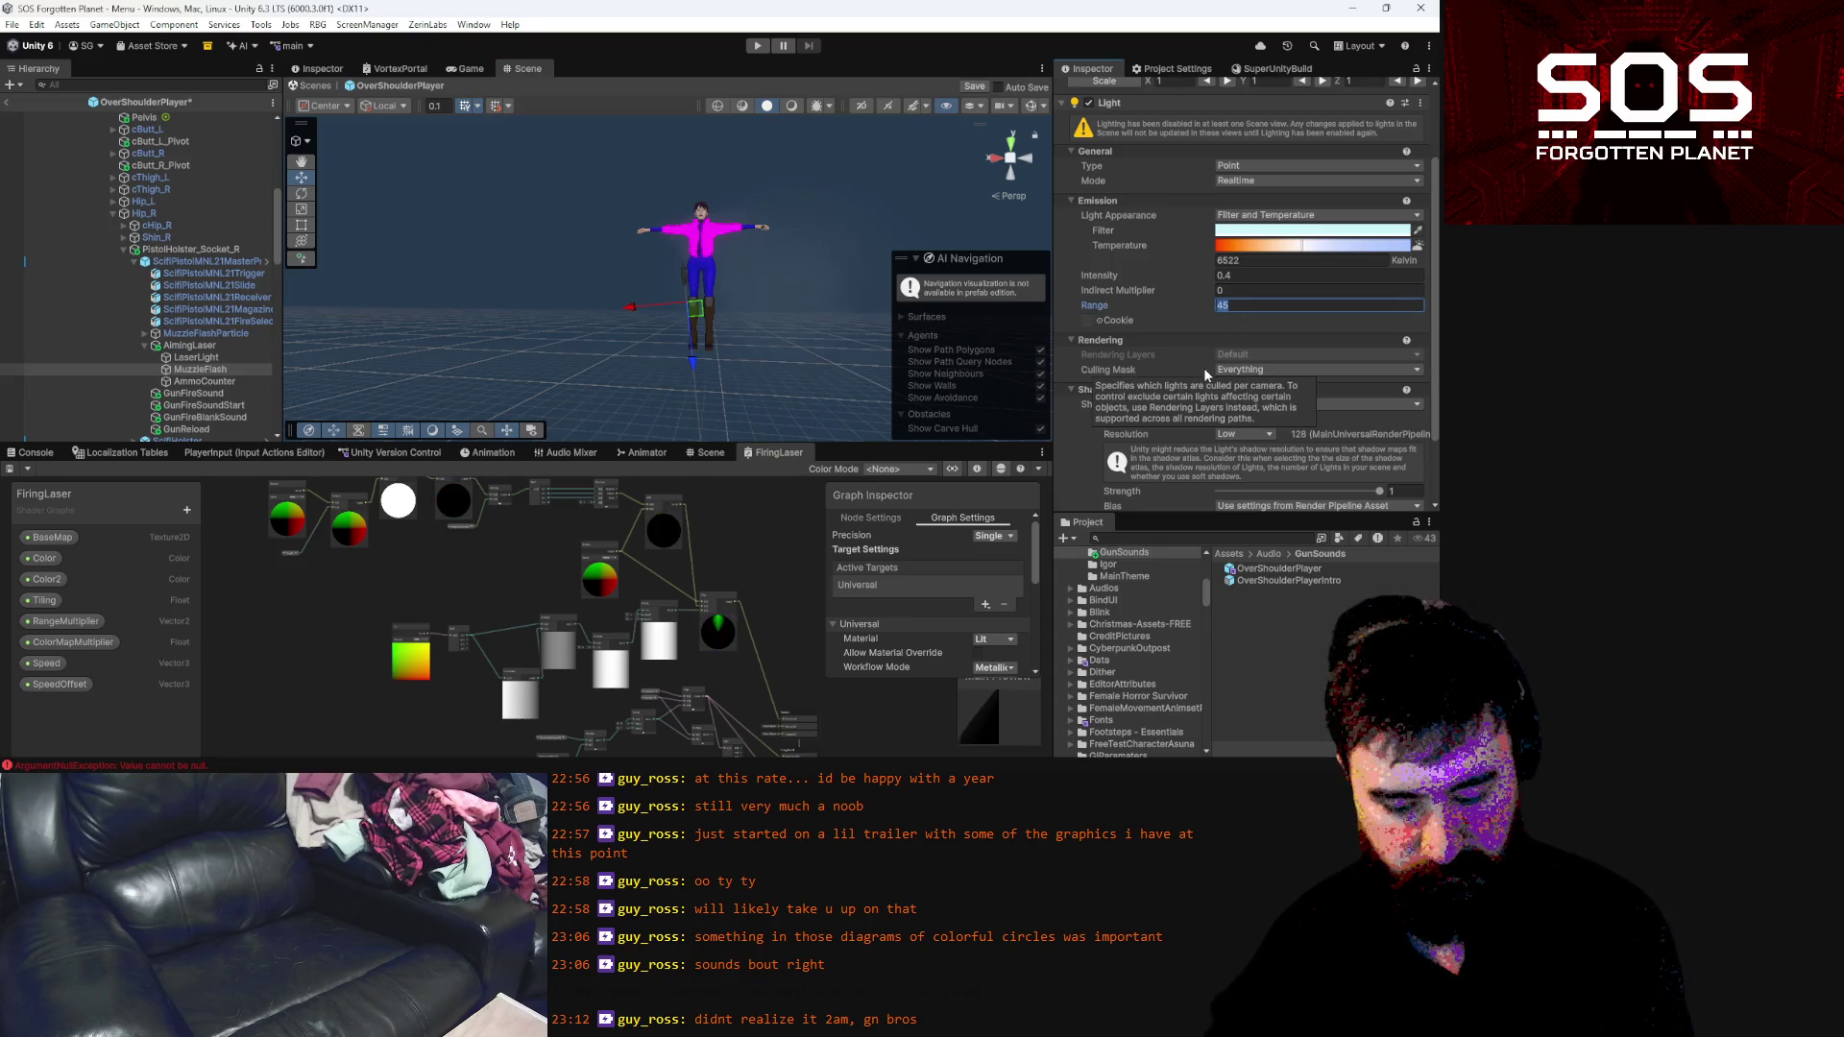
type("10")
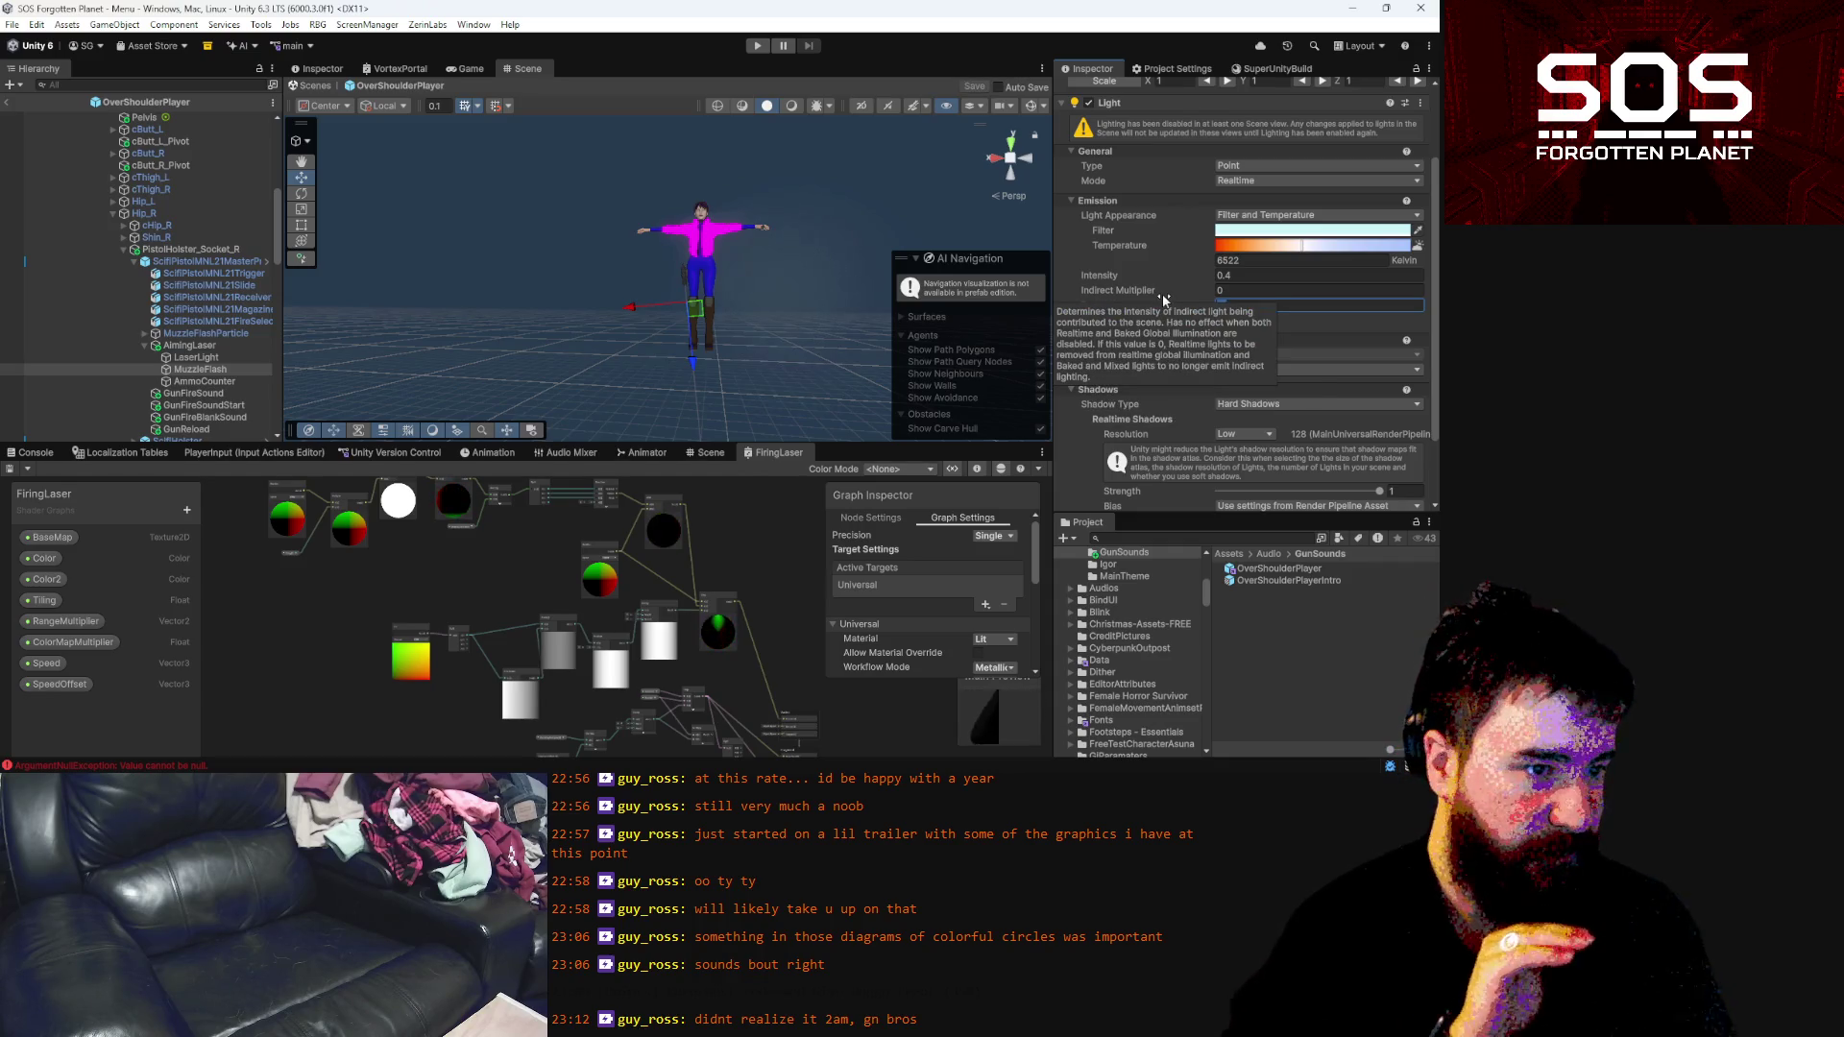
type("45")
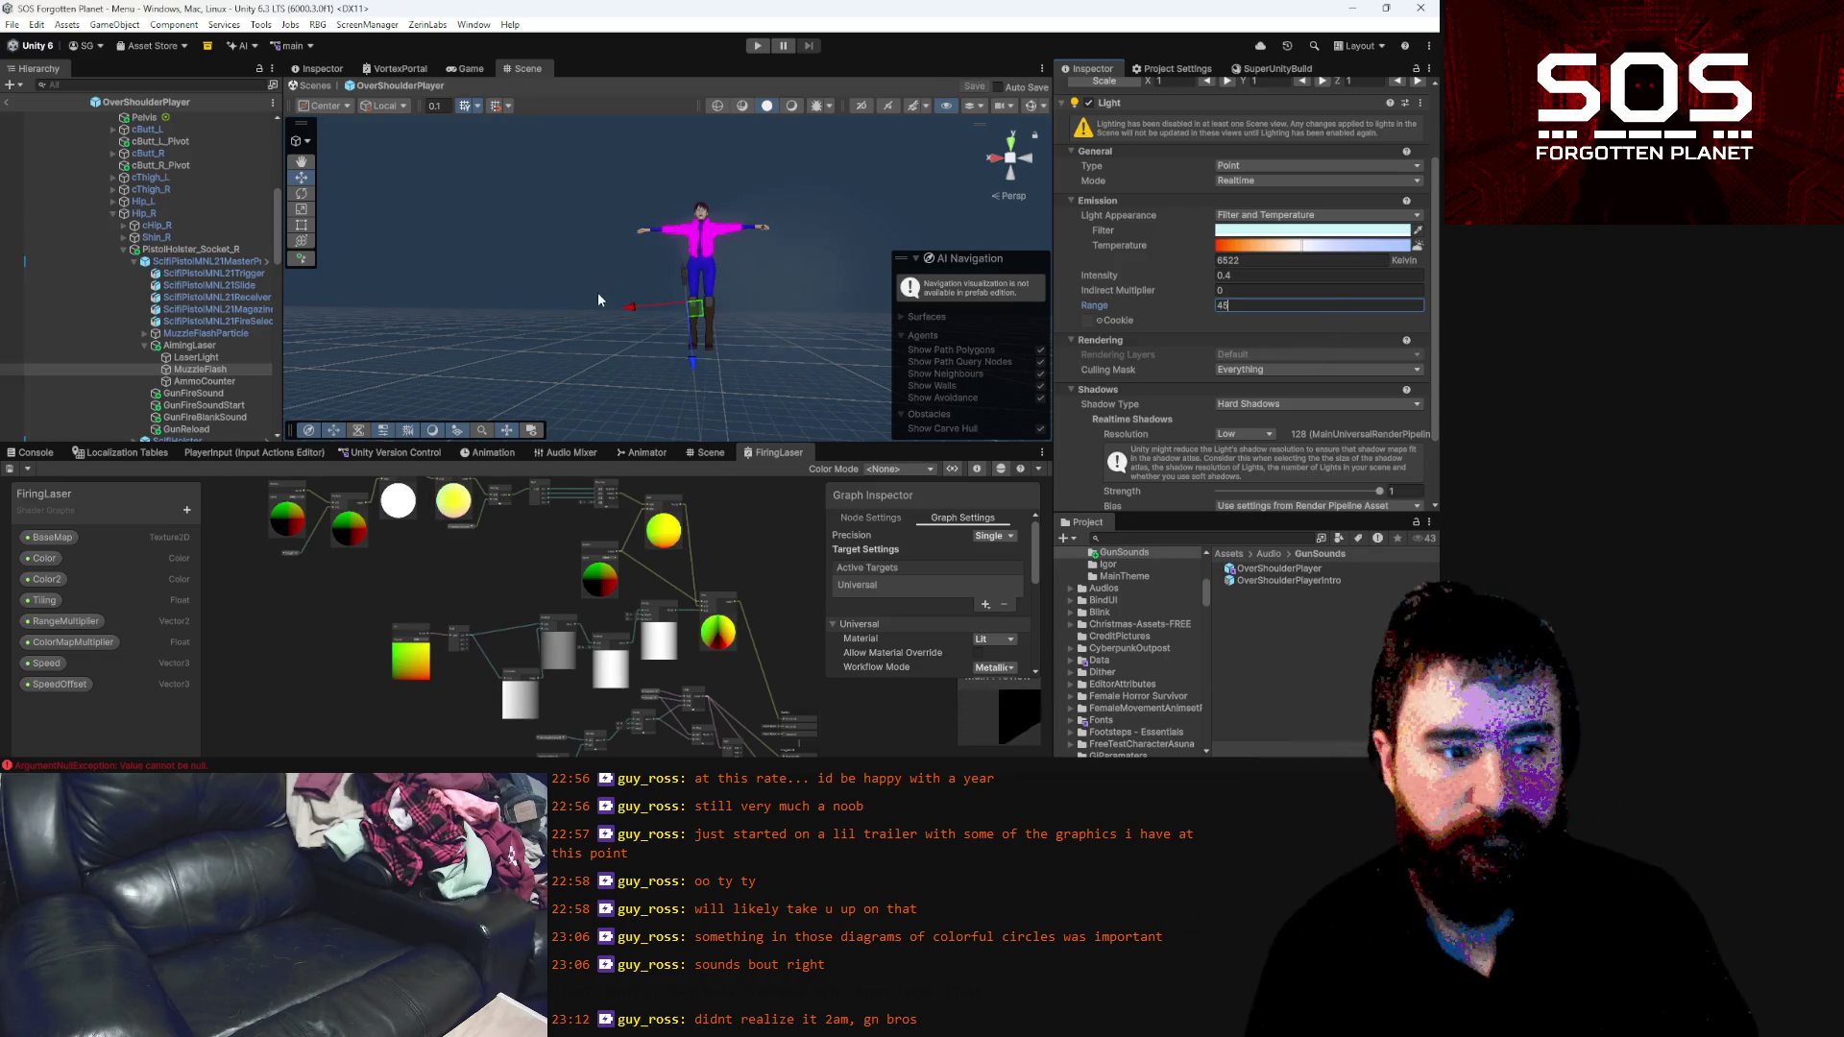
Set MuzzleFlash to No Shadows, leave the player prefab, and start Play mode
left_click(1264, 404)
left_click(1266, 412)
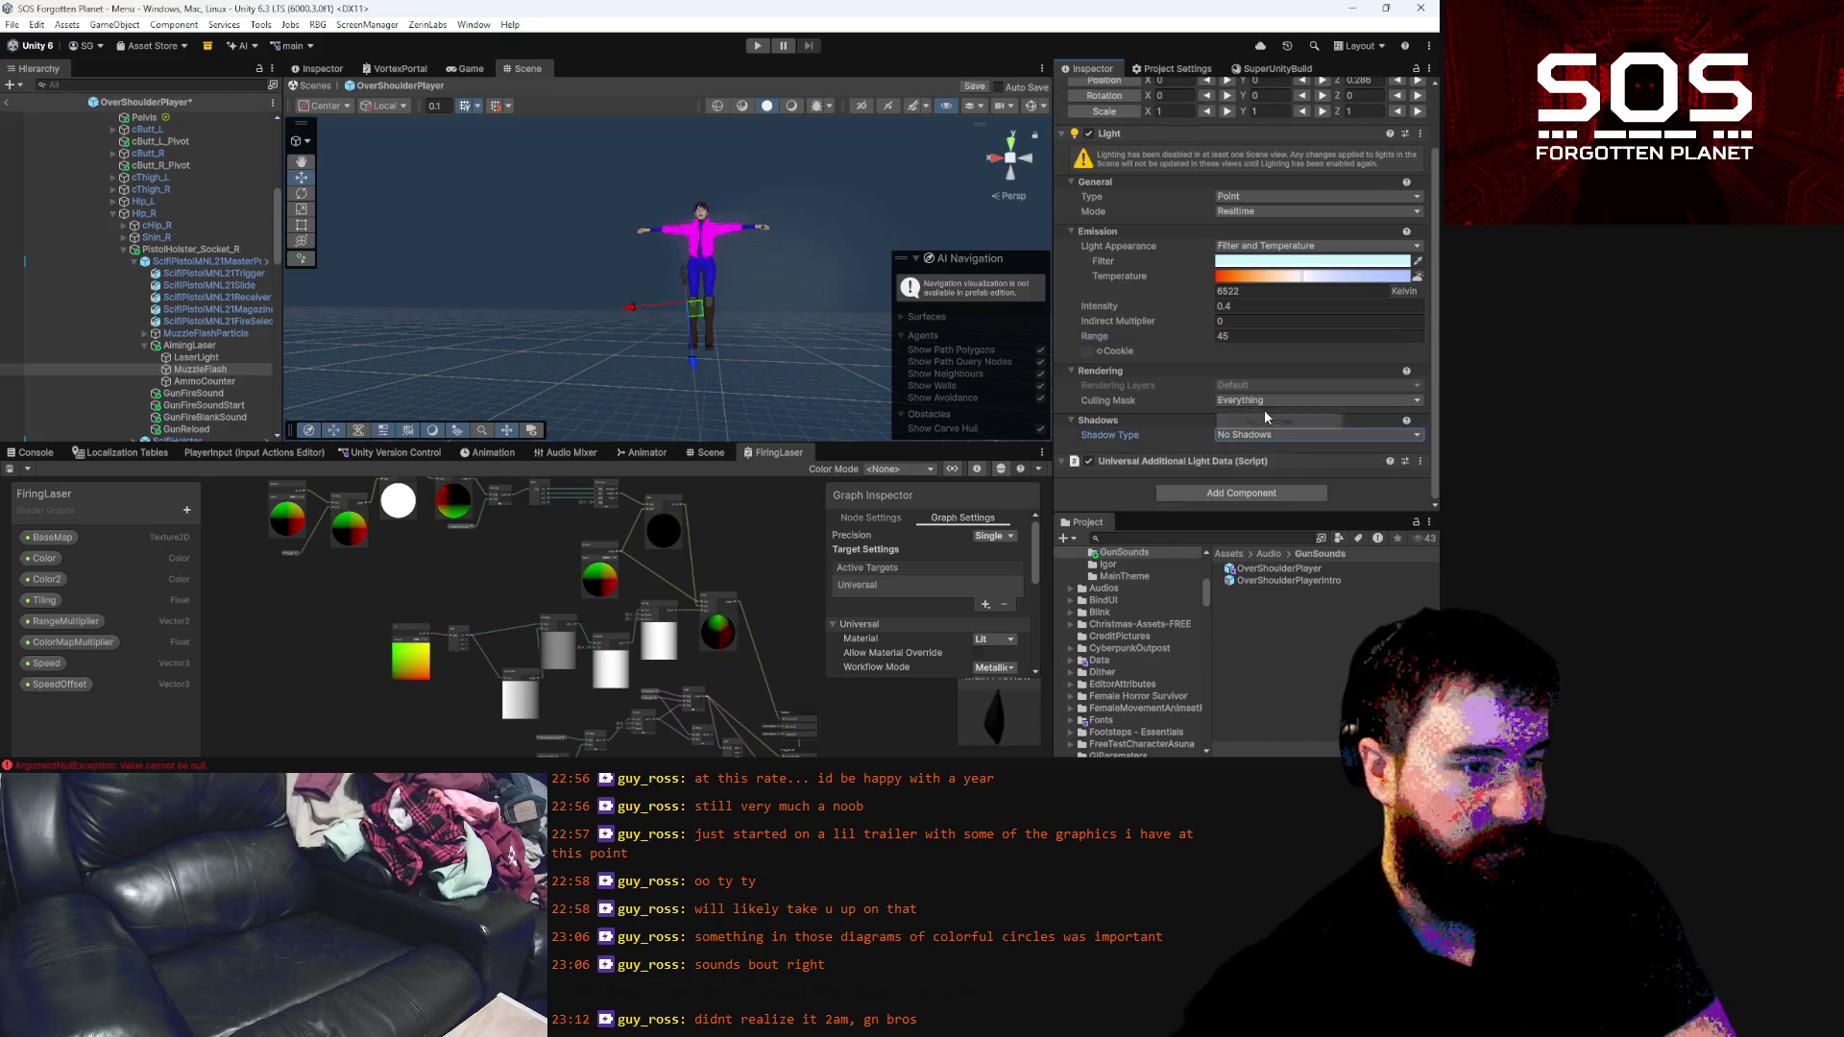
left_click(7, 102)
left_click(758, 46)
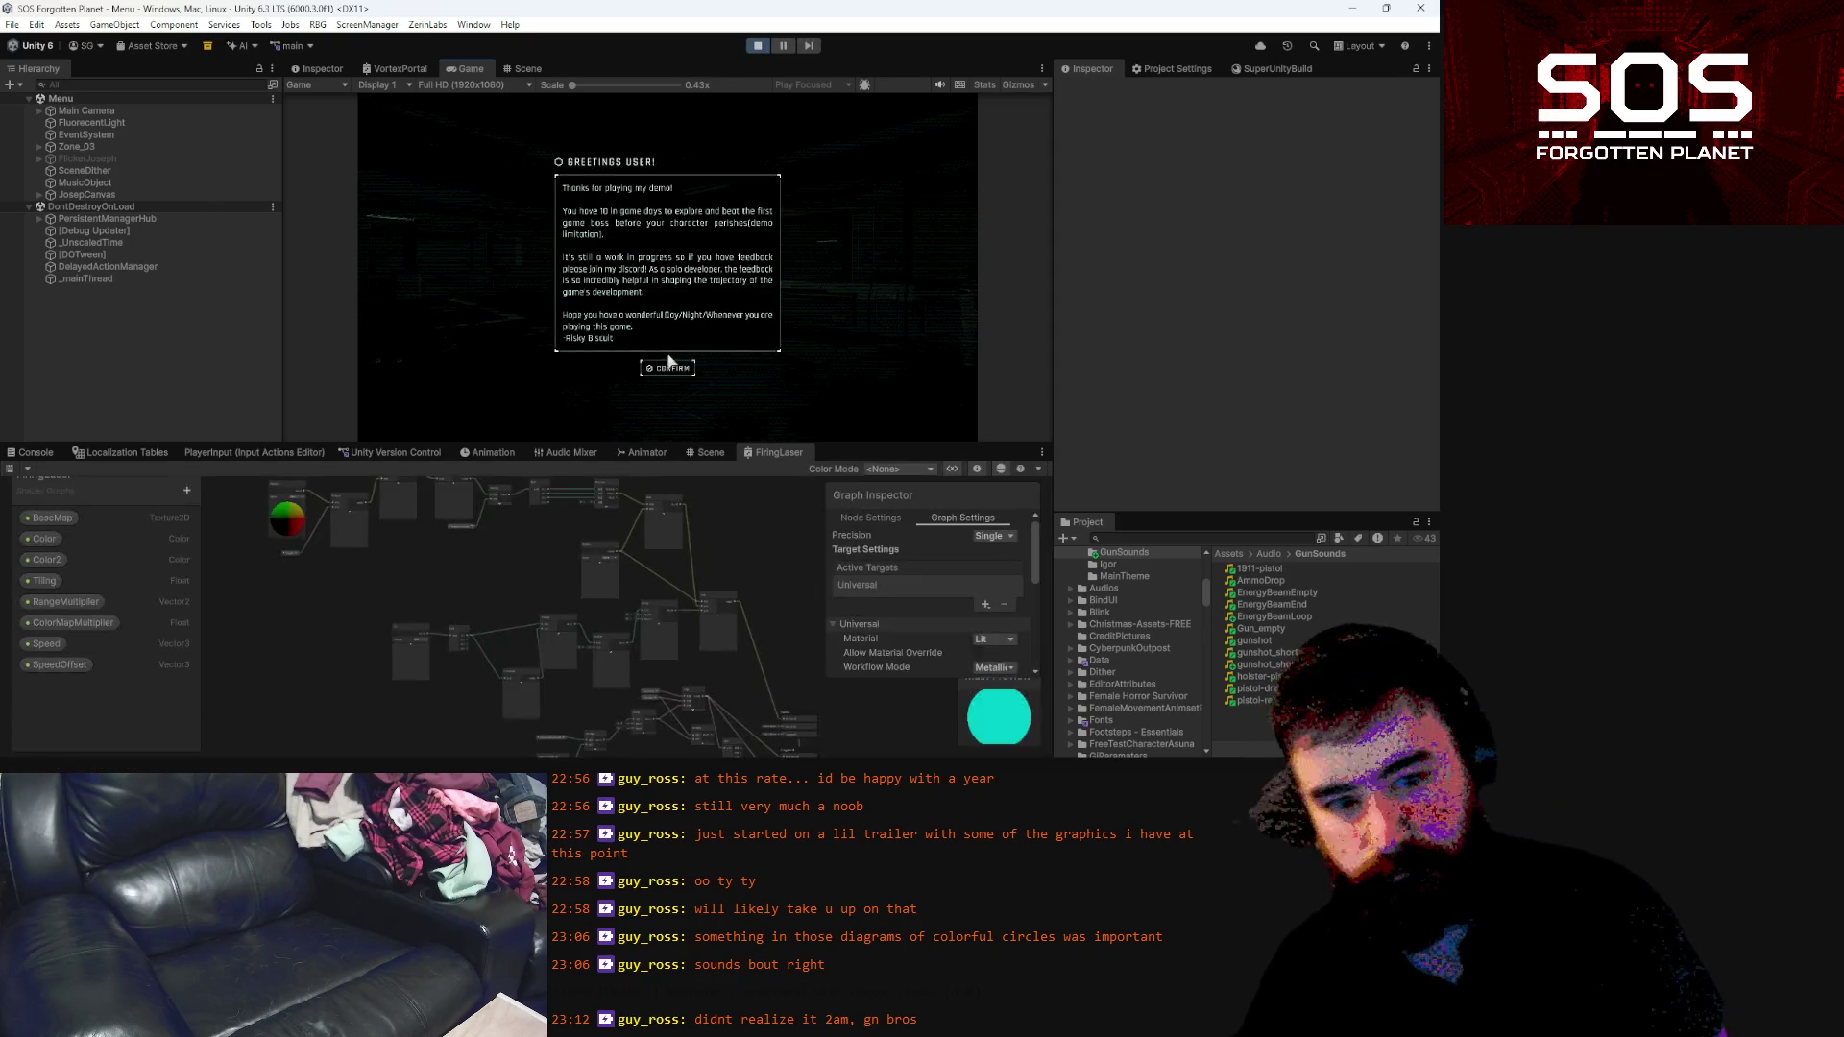
Load the Day 1 save from Slot 1, aim the pistol with Space, then pause
left_click(665, 371)
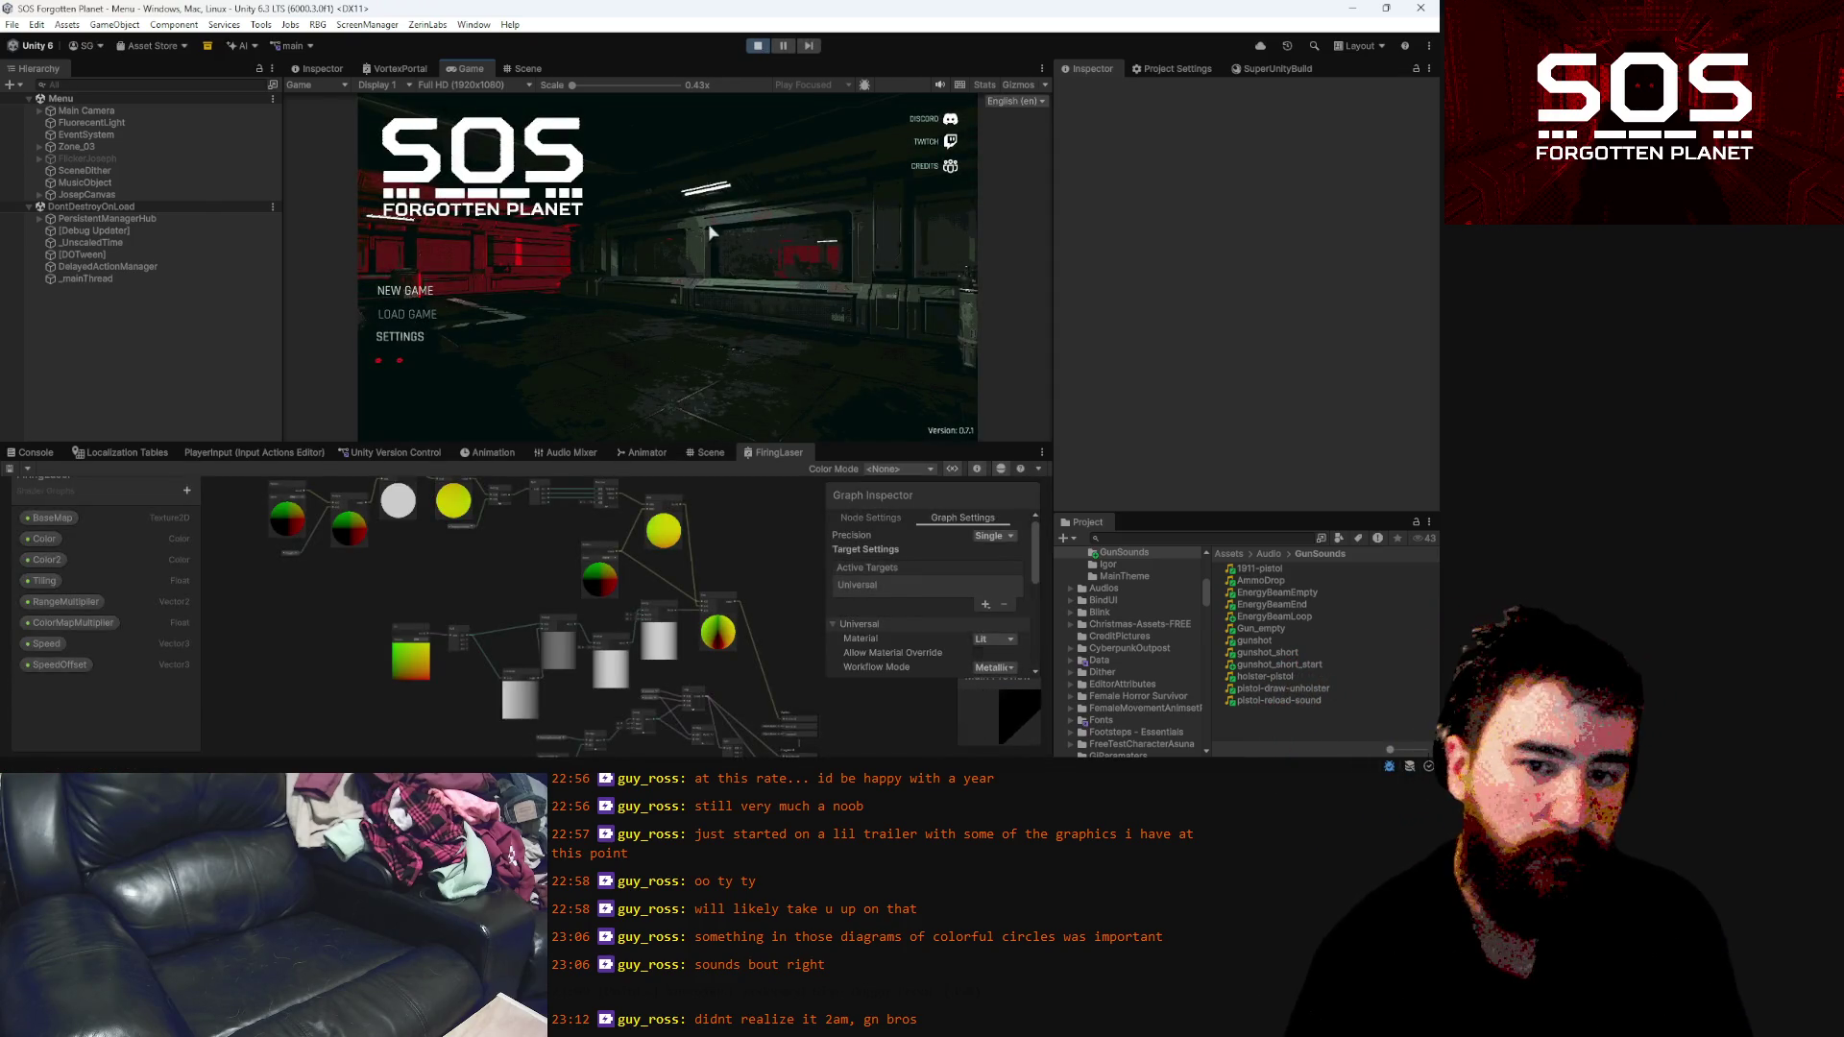
left_click(408, 331)
left_click(741, 159)
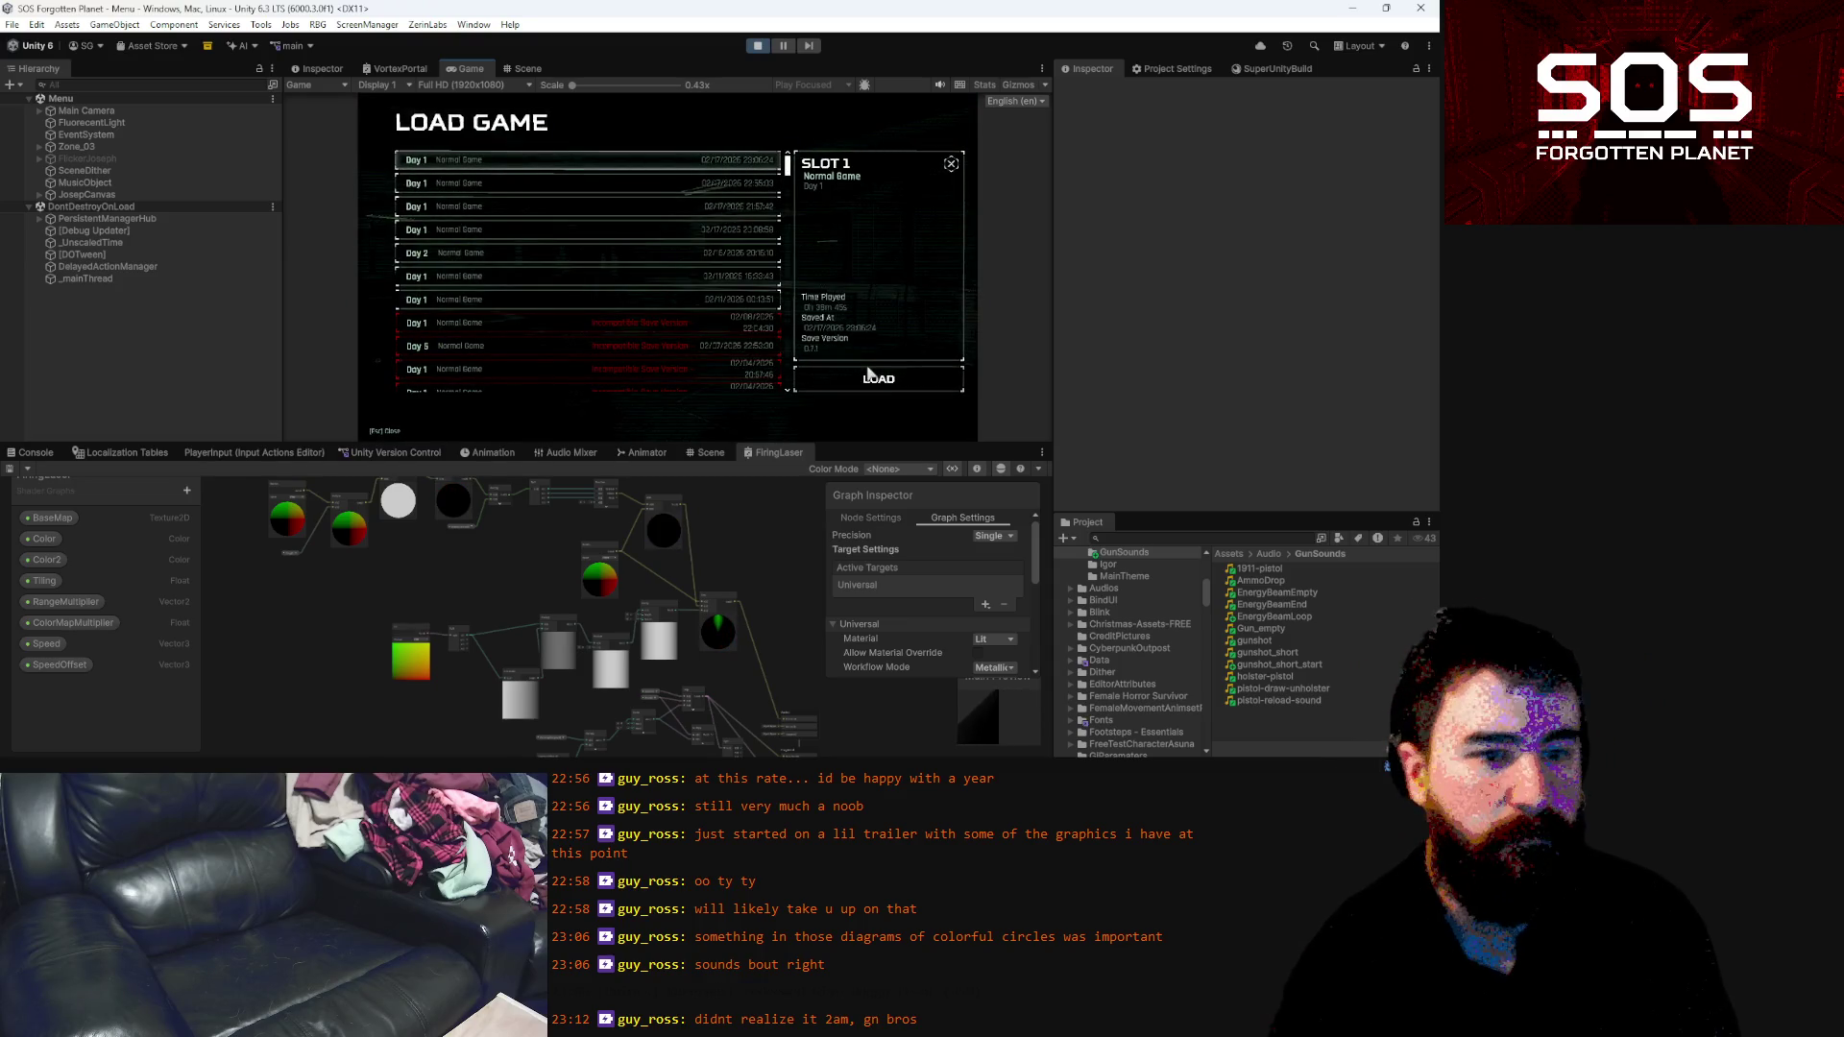
left_click(869, 376)
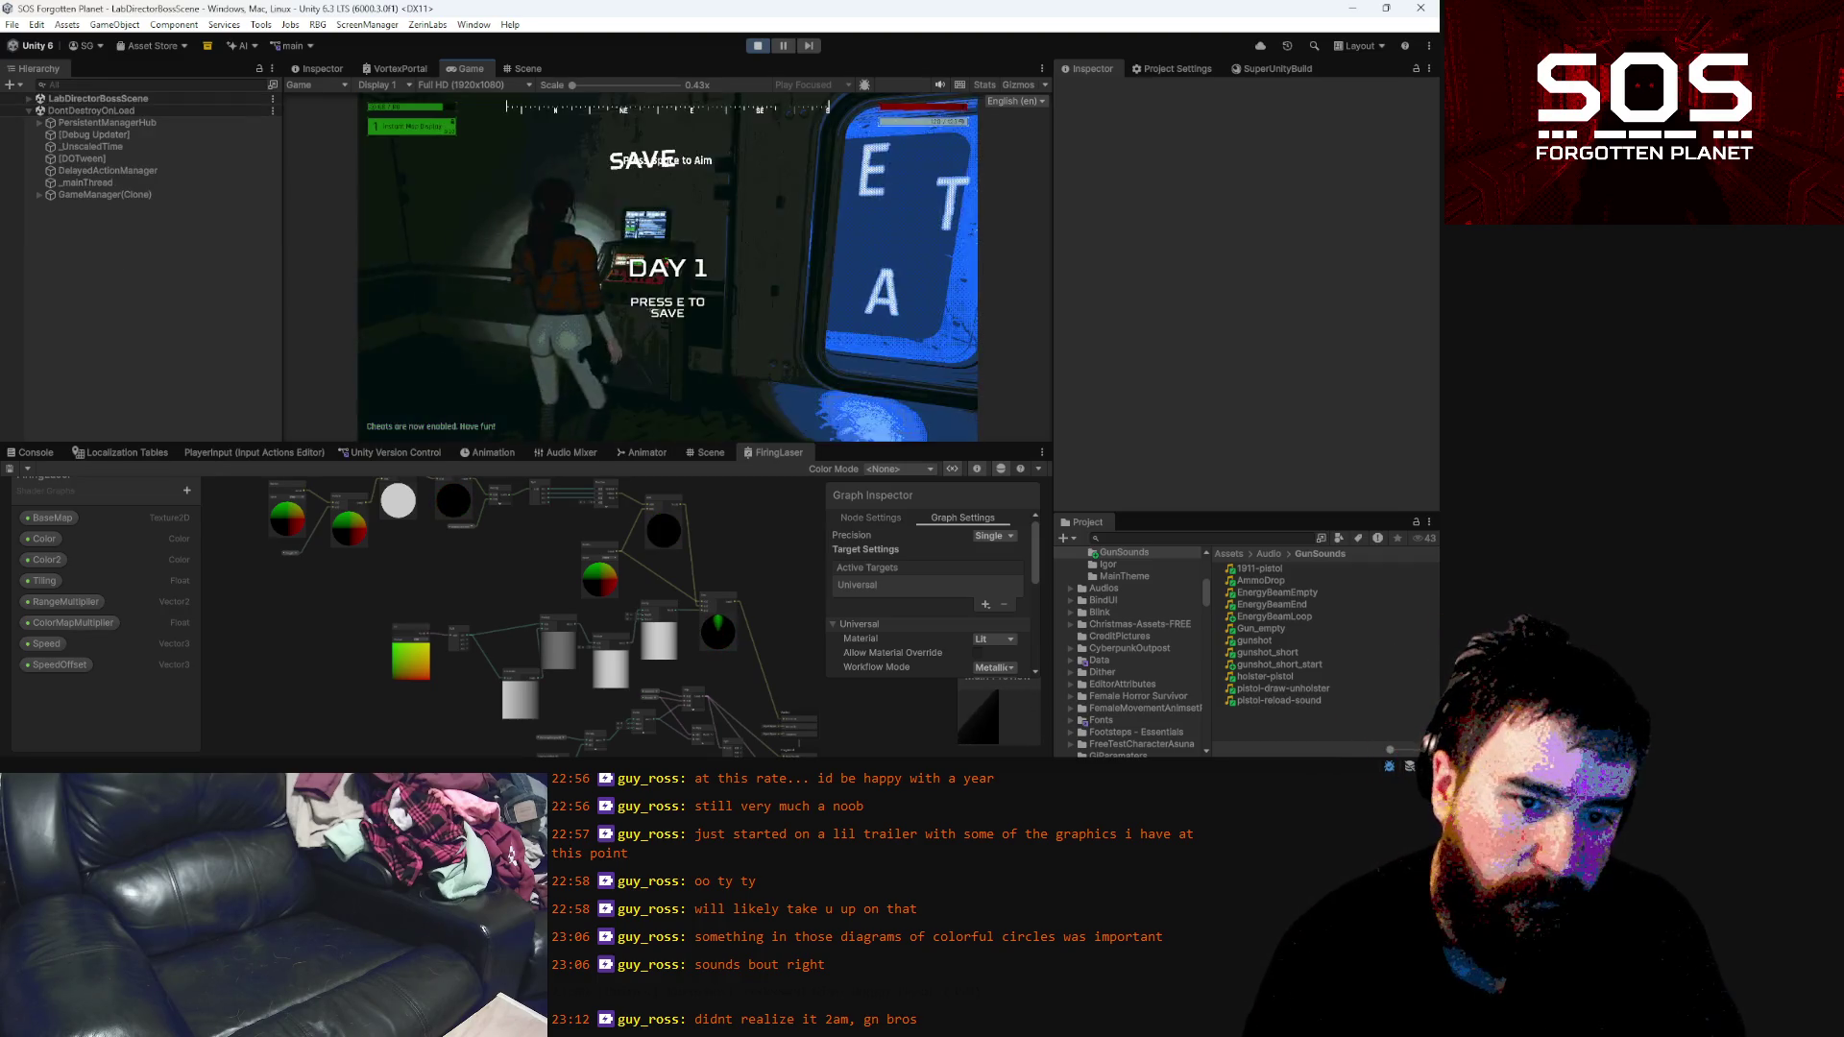
key("space")
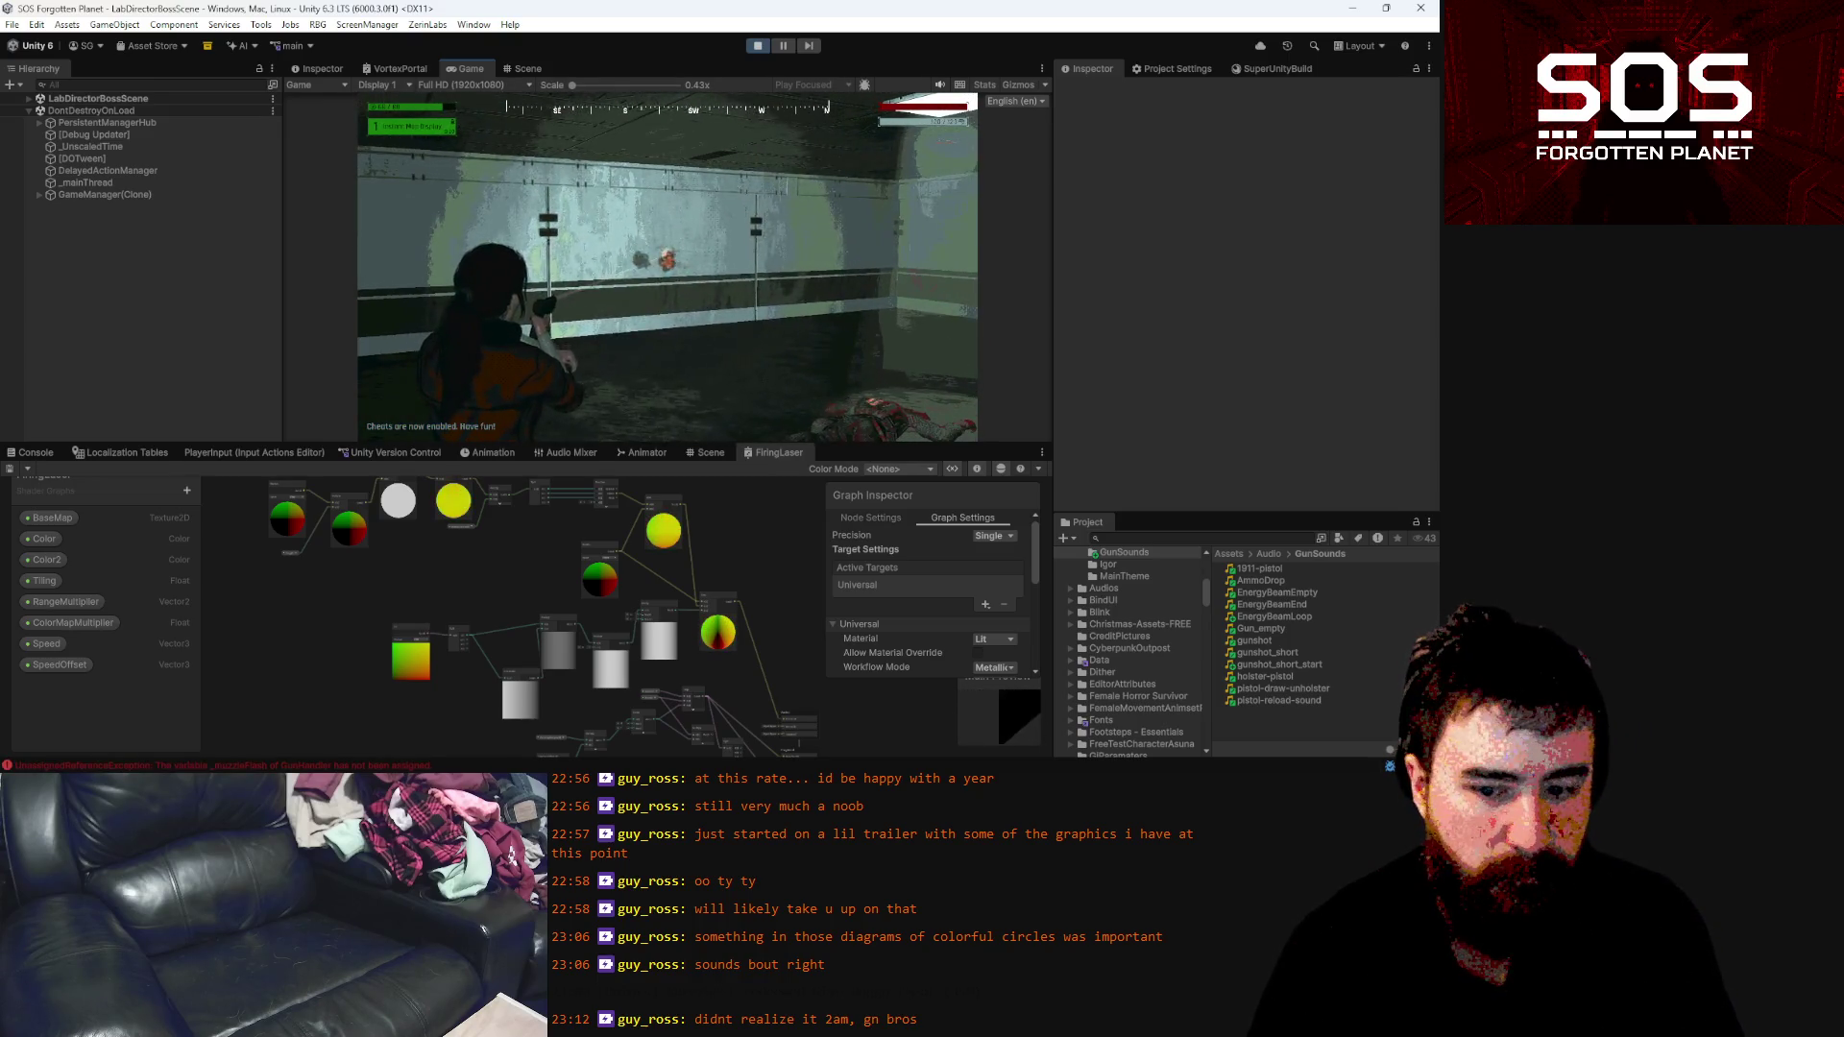
key("Escape")
Open the _muzzleFlash error line in GunHandler.cs, then search project assets for 'overhou'
left_click(363, 765)
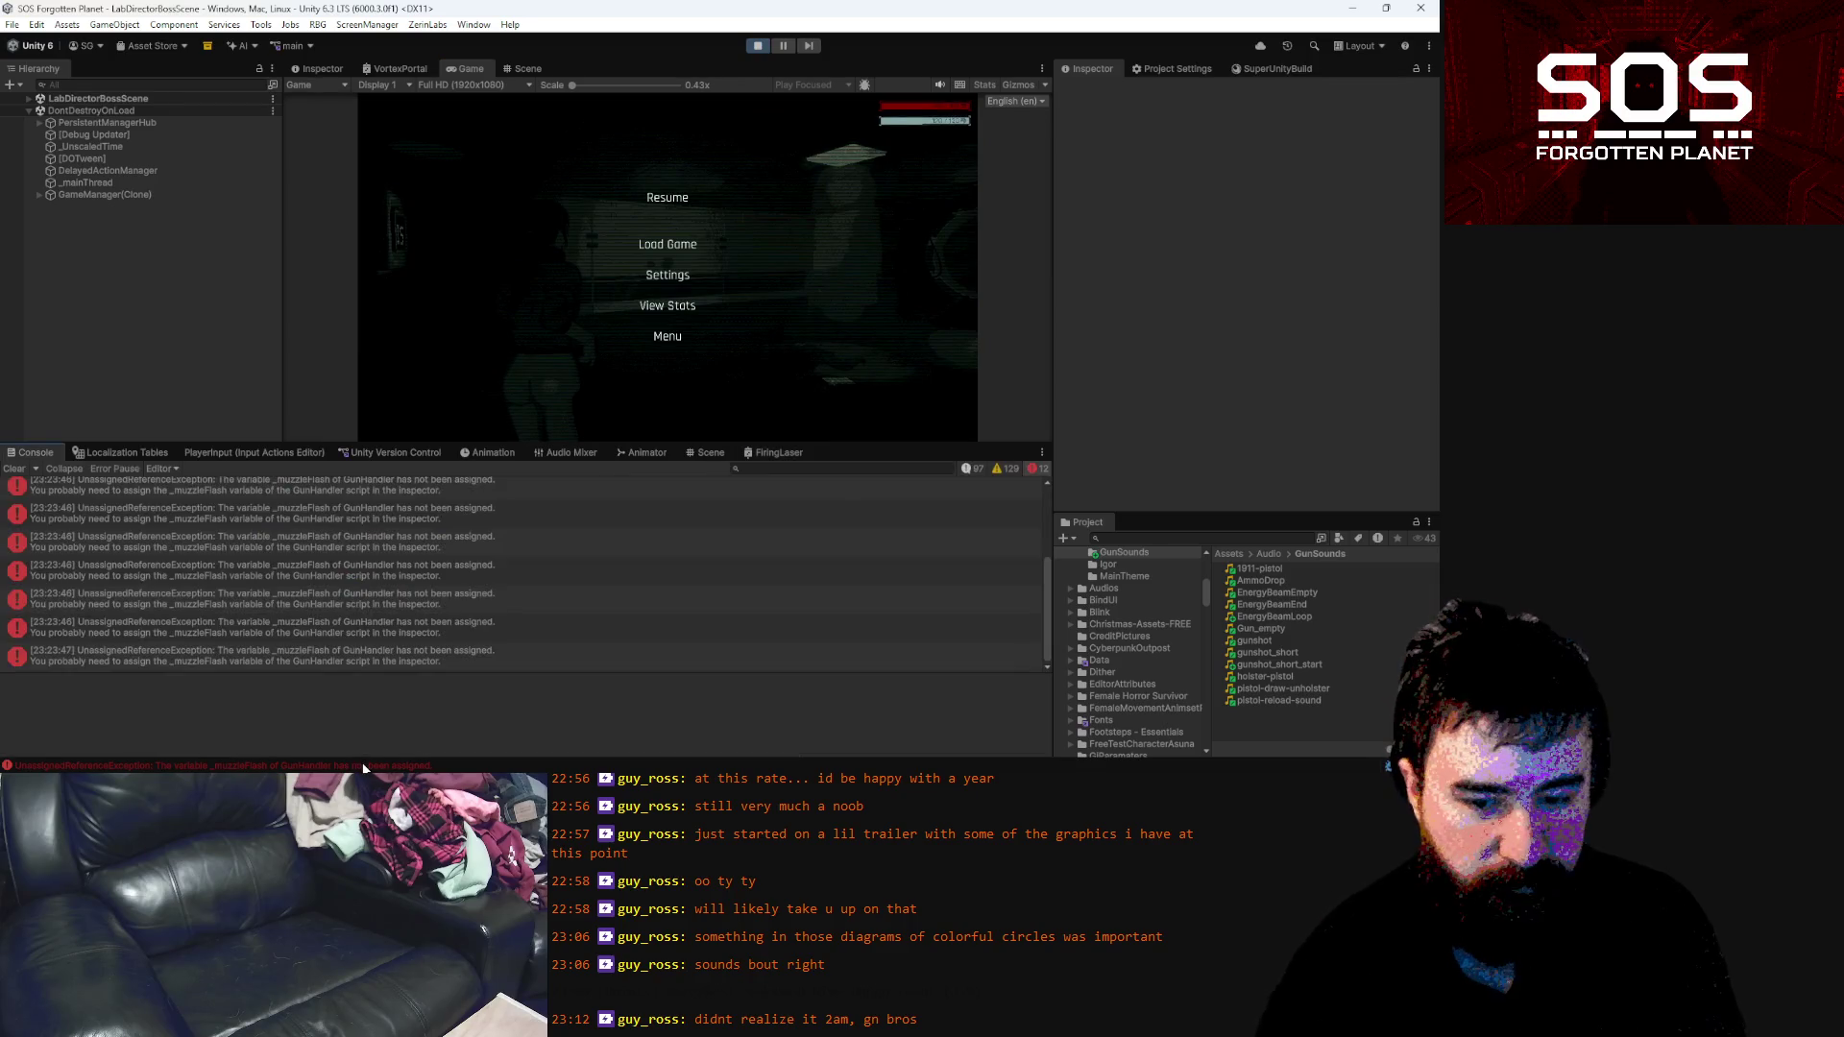
double_click(312, 624)
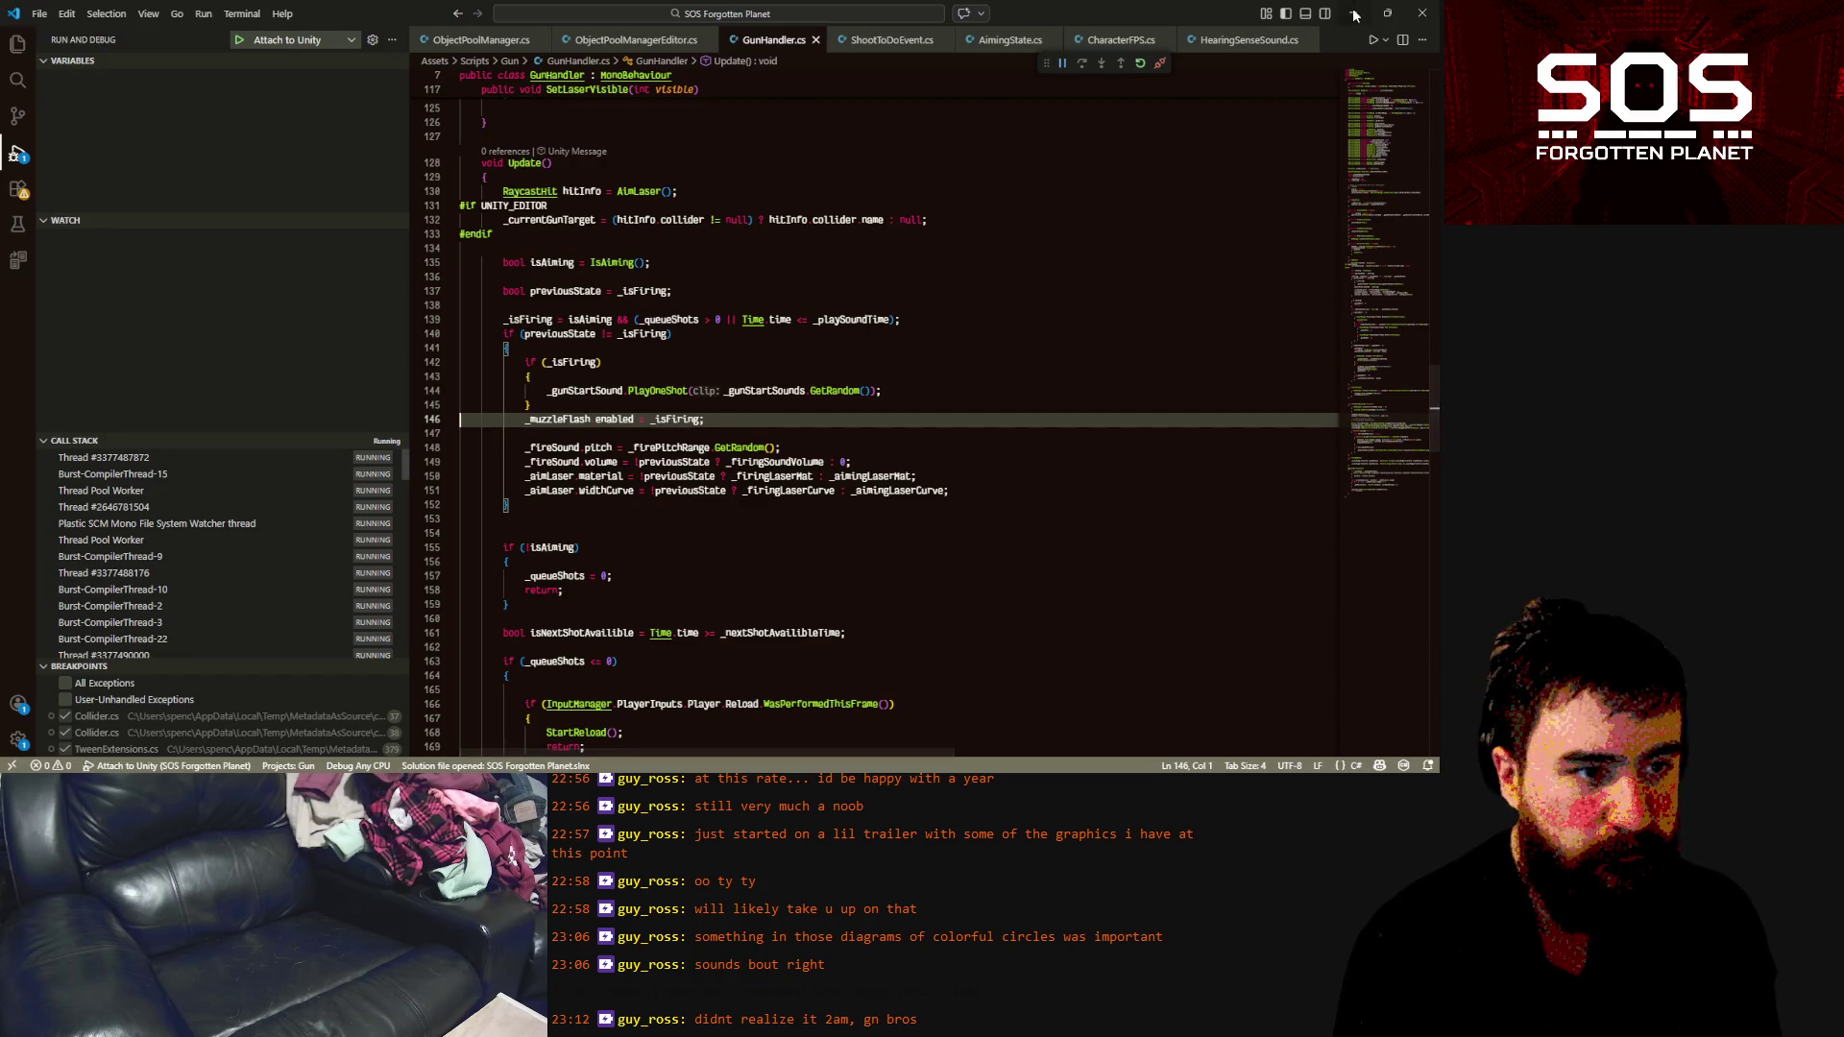
key("alt+Tab")
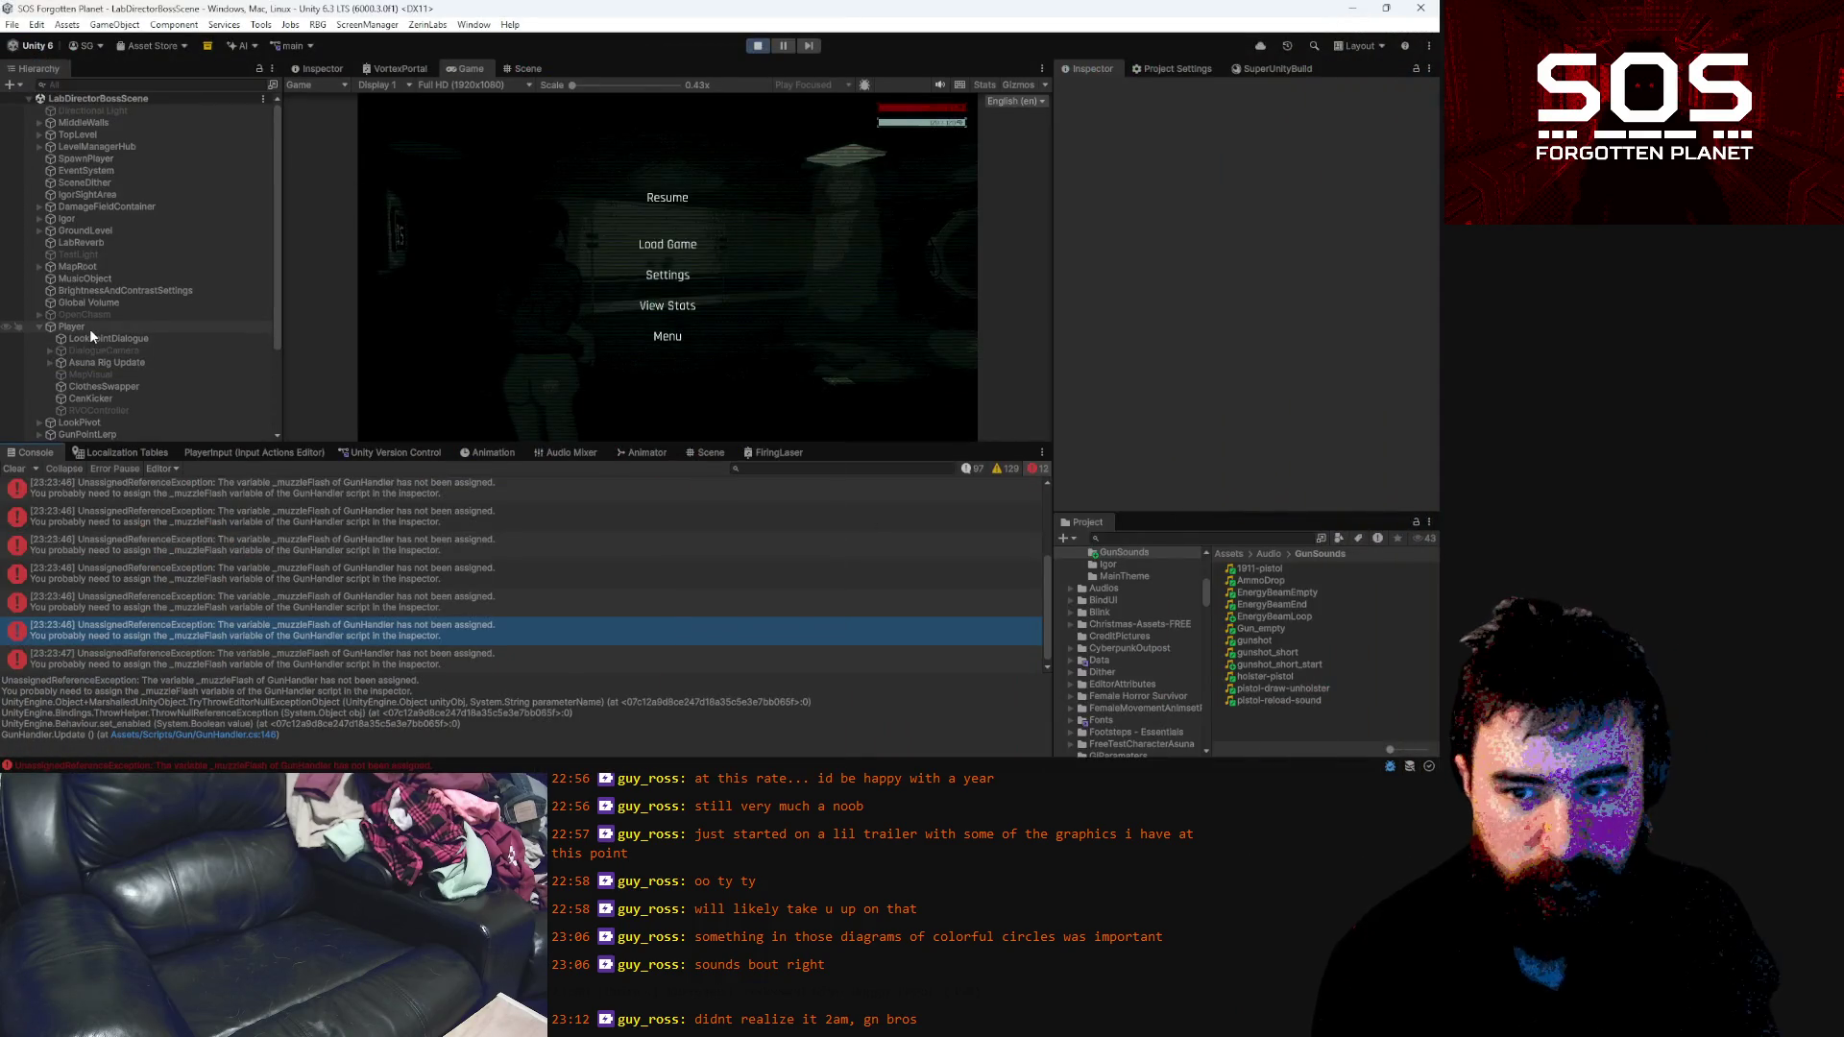
left_click(1202, 536)
type("overh")
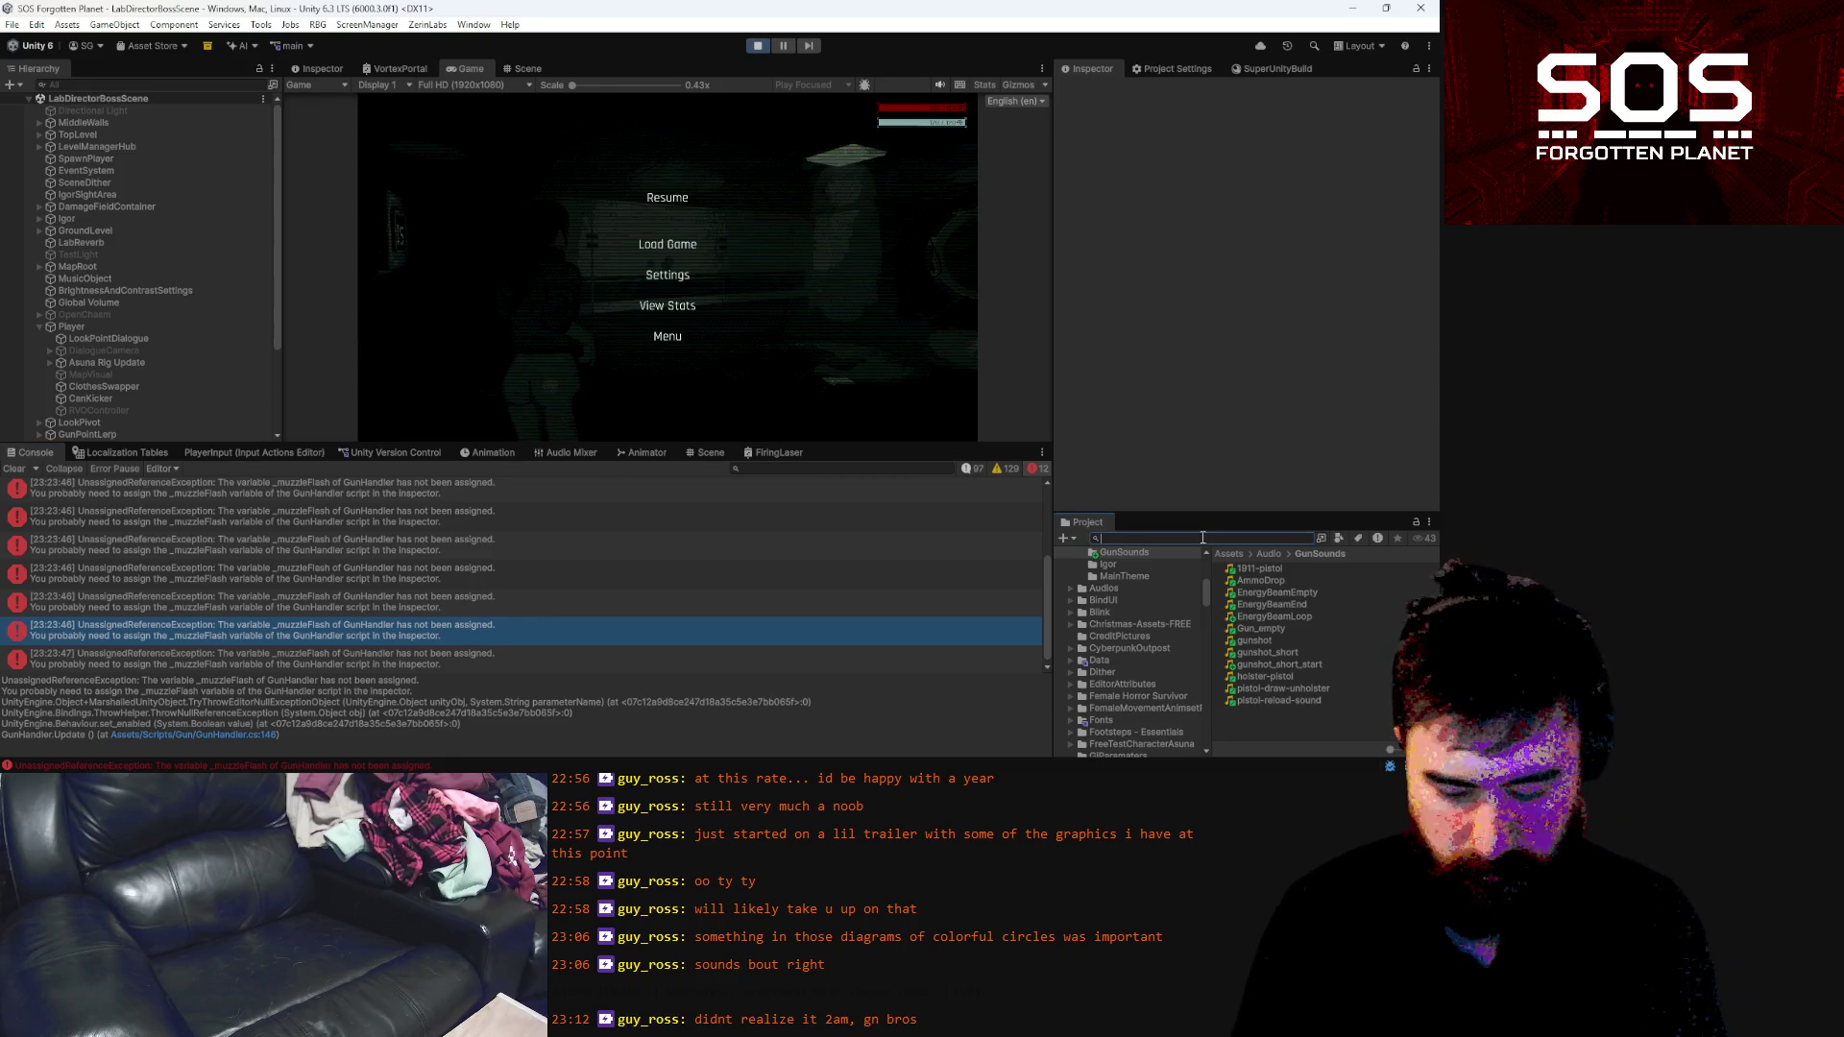
type("ou")
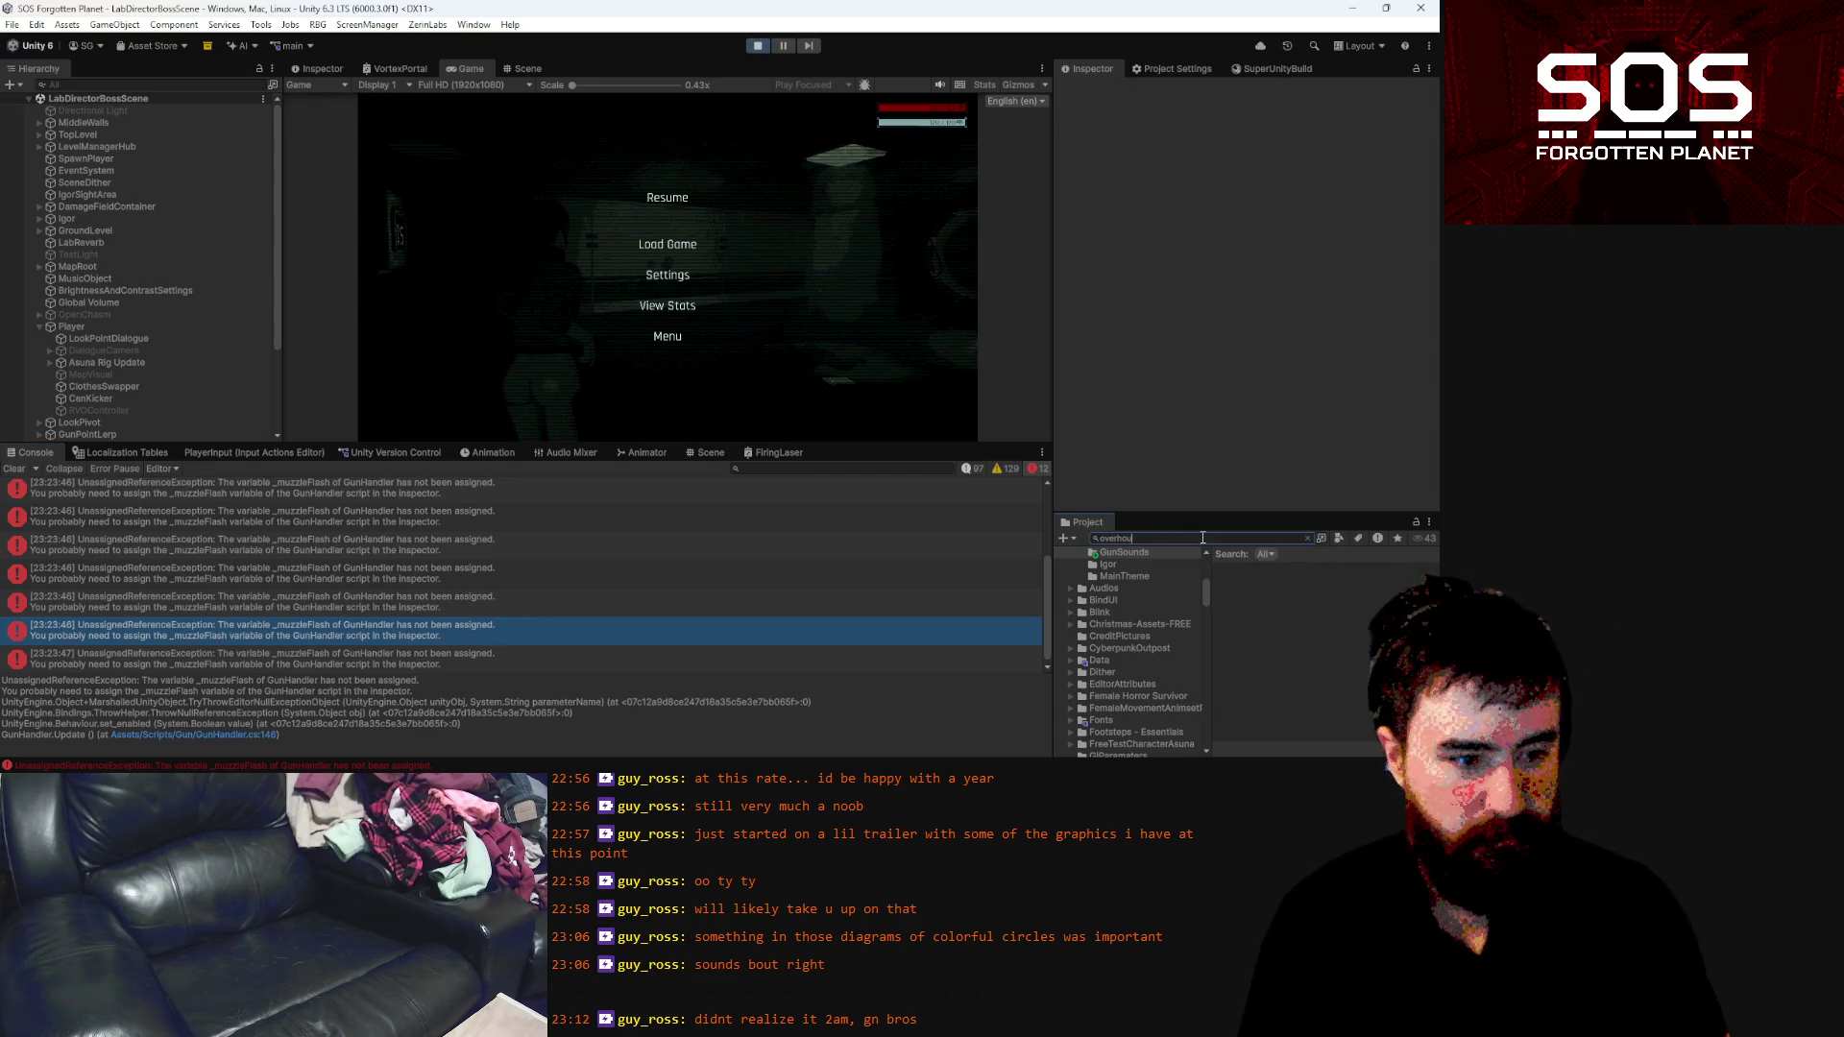
Search for 'oversh', open the OverShoulderPlayer prefab and select Asuna Rig Update
key("BackSpace")
key("BackSpace")
key("BackSpace")
type("sh")
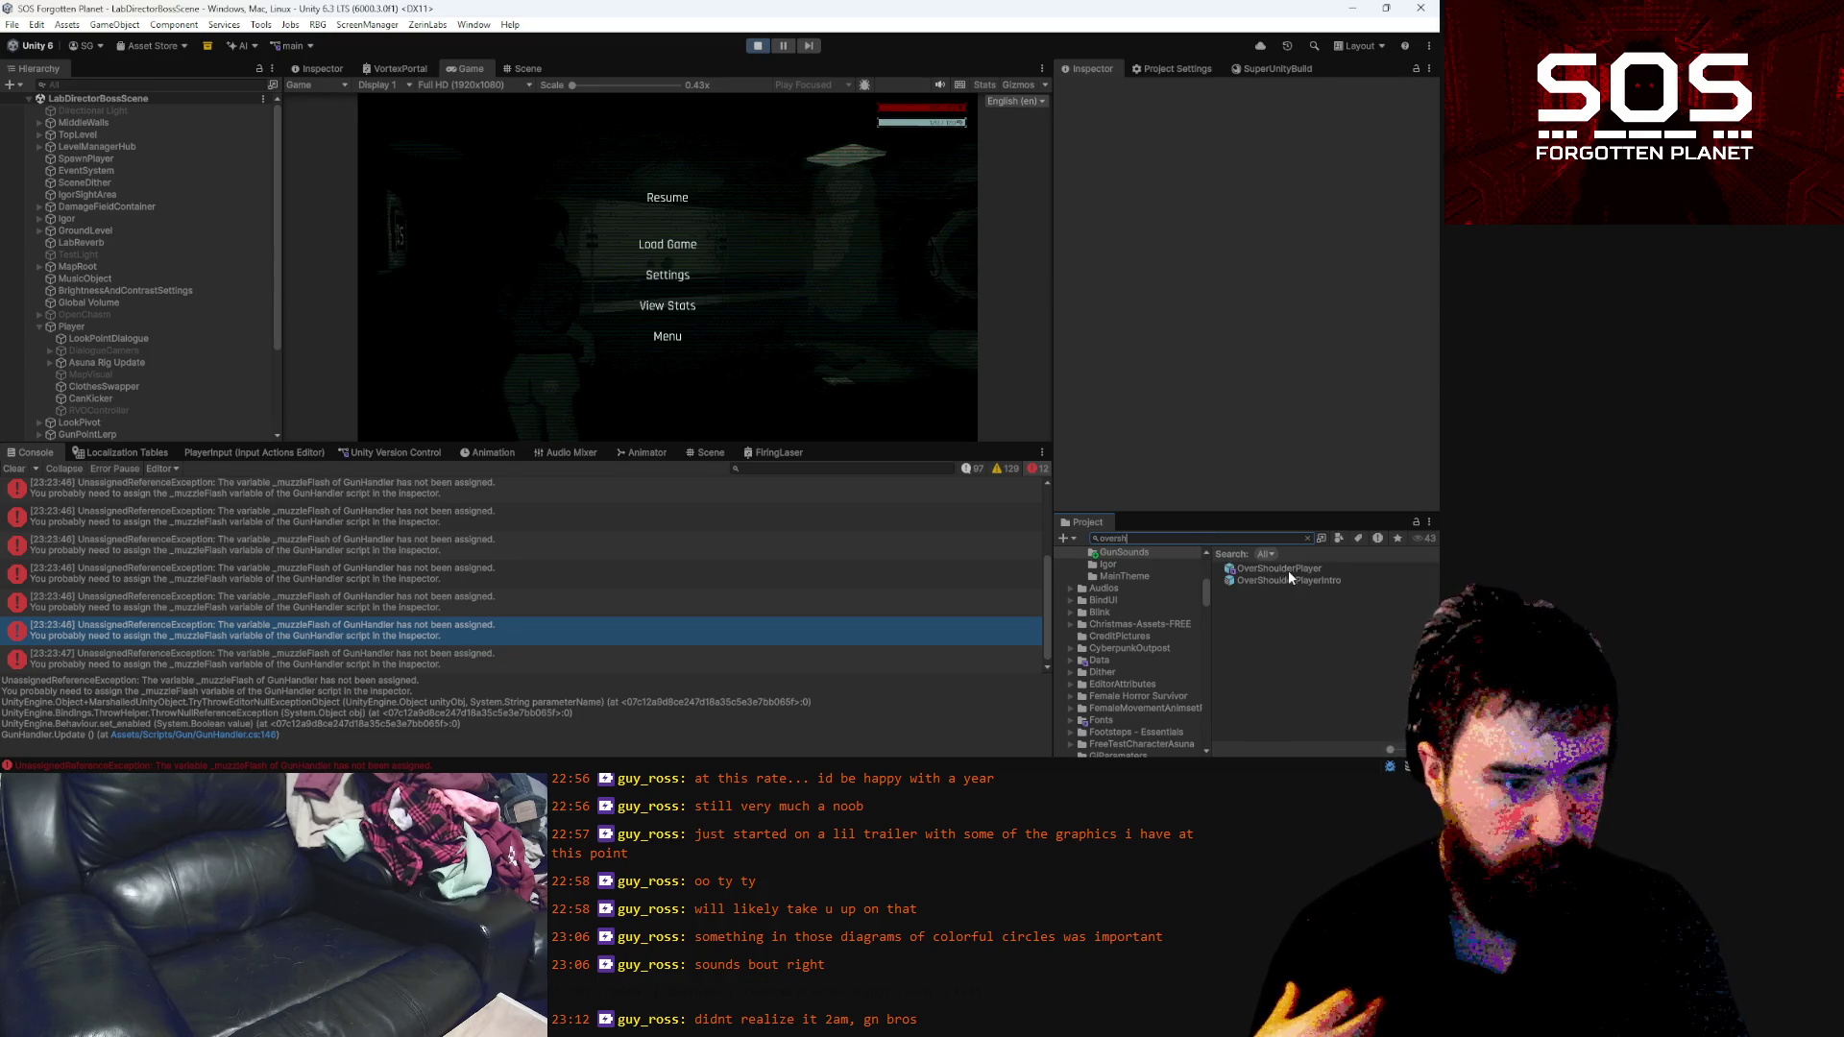
double_click(1288, 571)
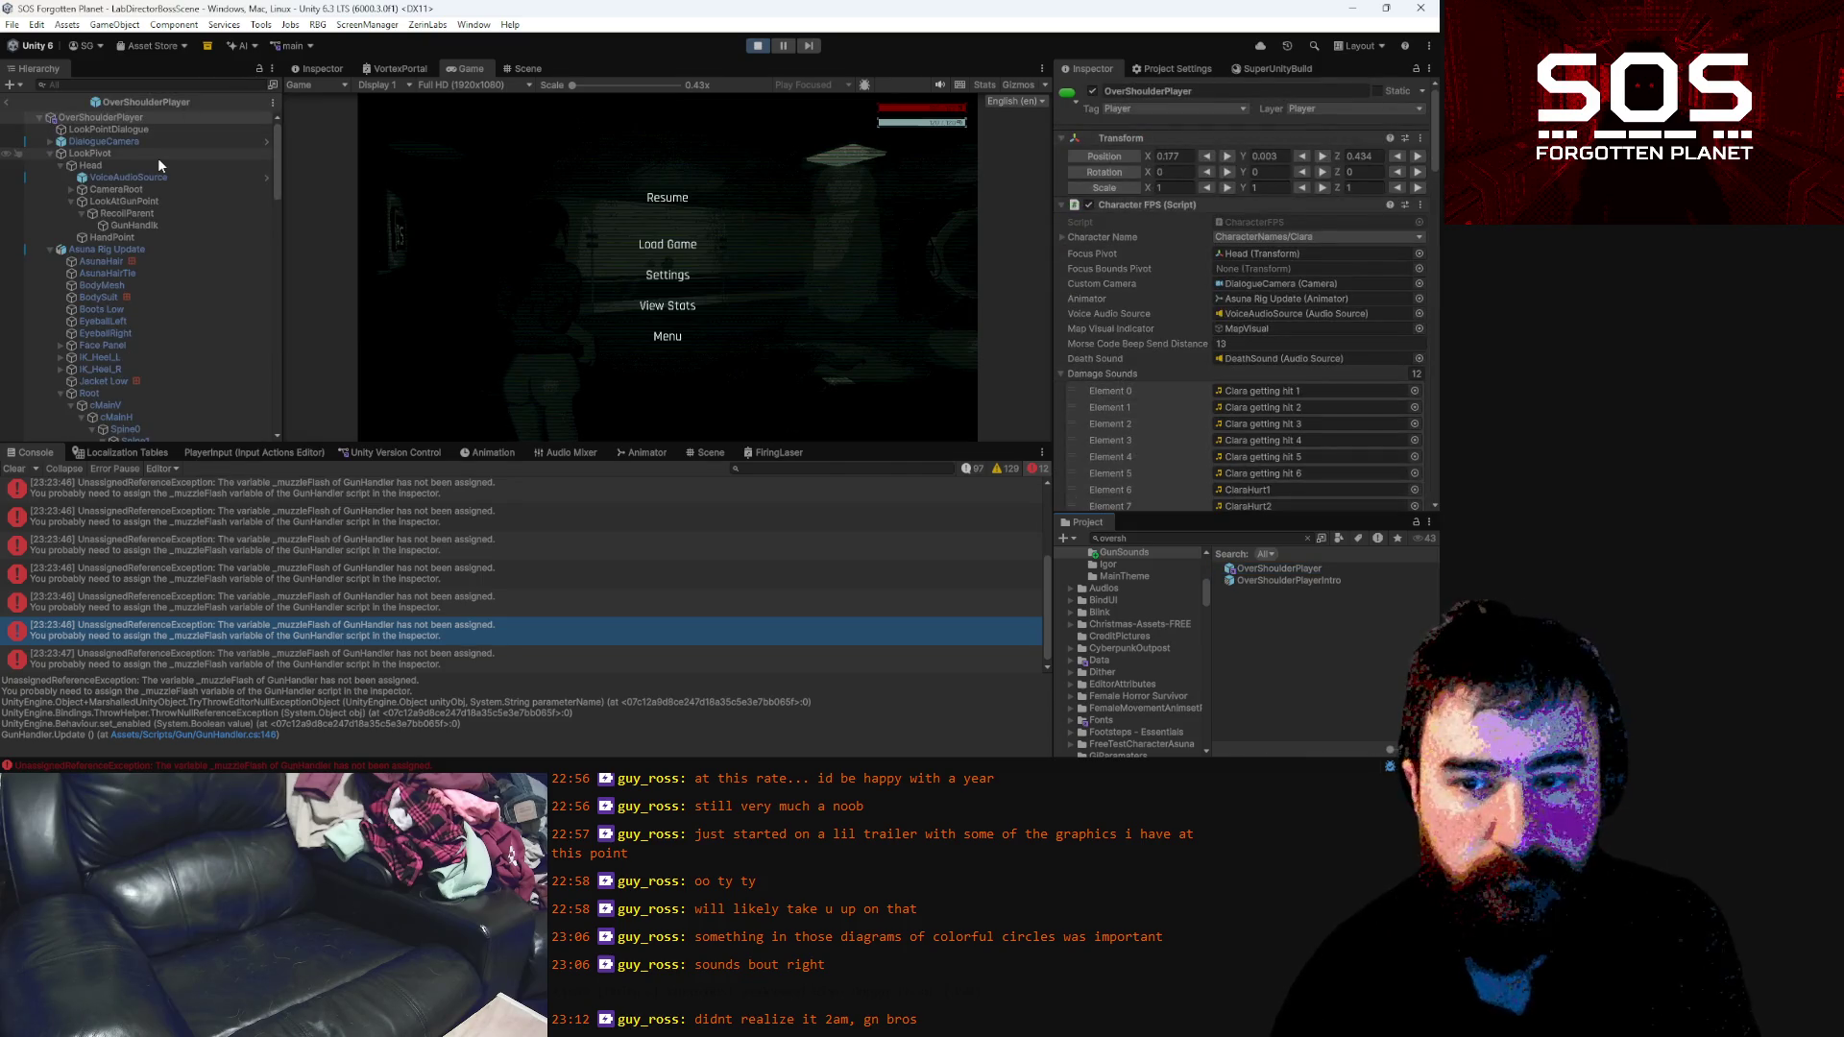
scroll(1295, 407, "down", 15)
scroll(1300, 402, "down", 20)
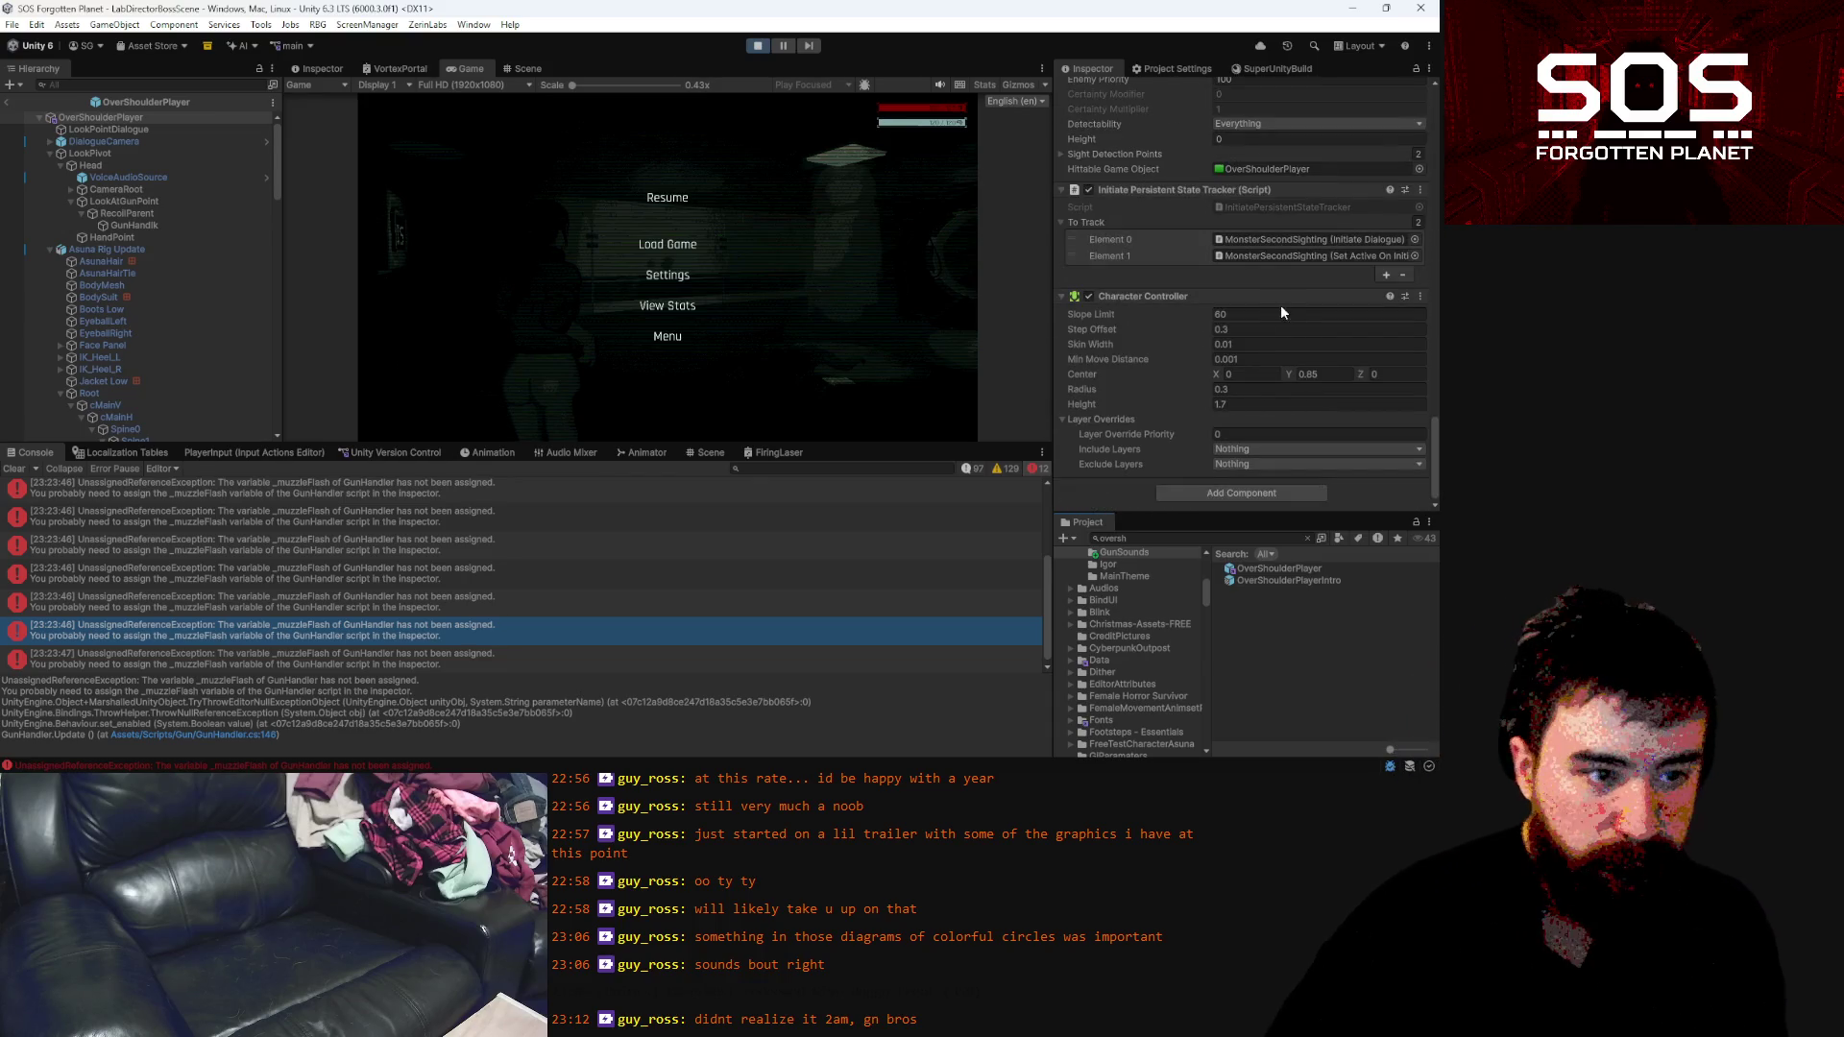
scroll(1268, 313, "up", 10)
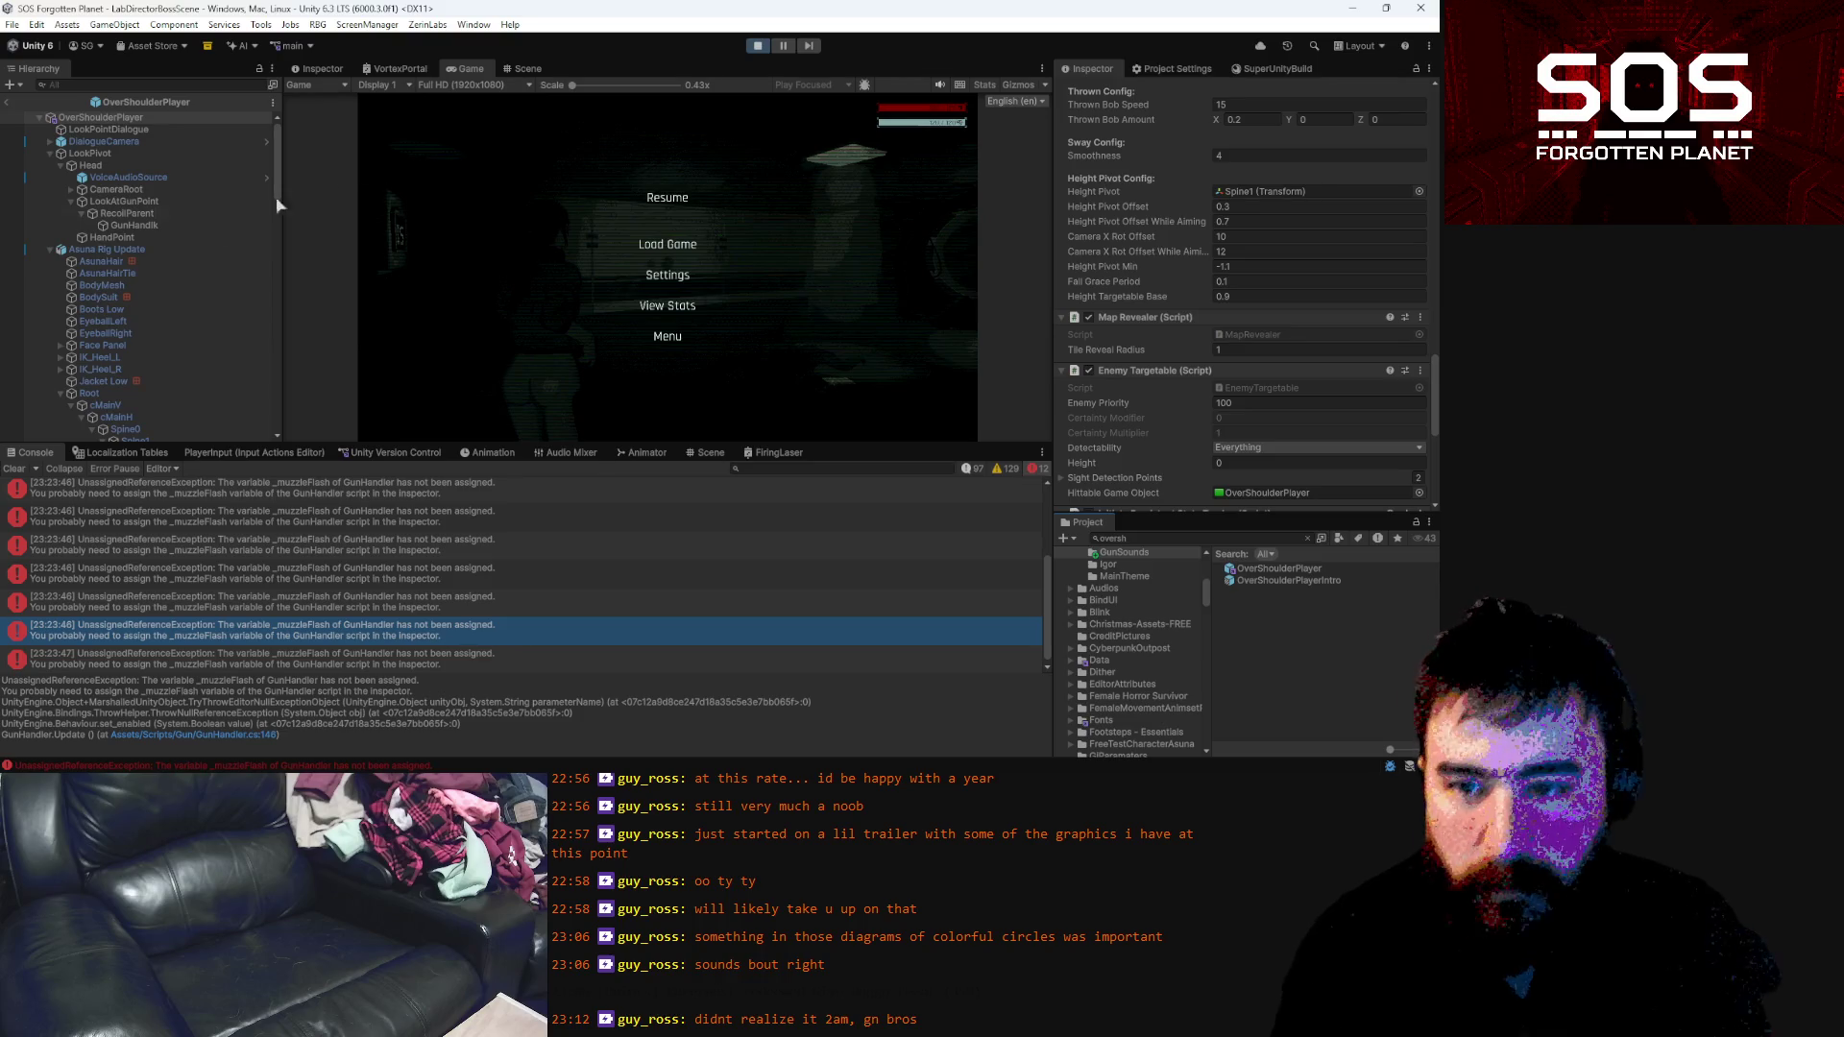
left_click(107, 249)
Drag the MuzzleFlash light into GunHandler's Muzzle Flash slot, then select MuzzleFlash
scroll(1311, 337, "down", 10)
scroll(1312, 341, "down", 15)
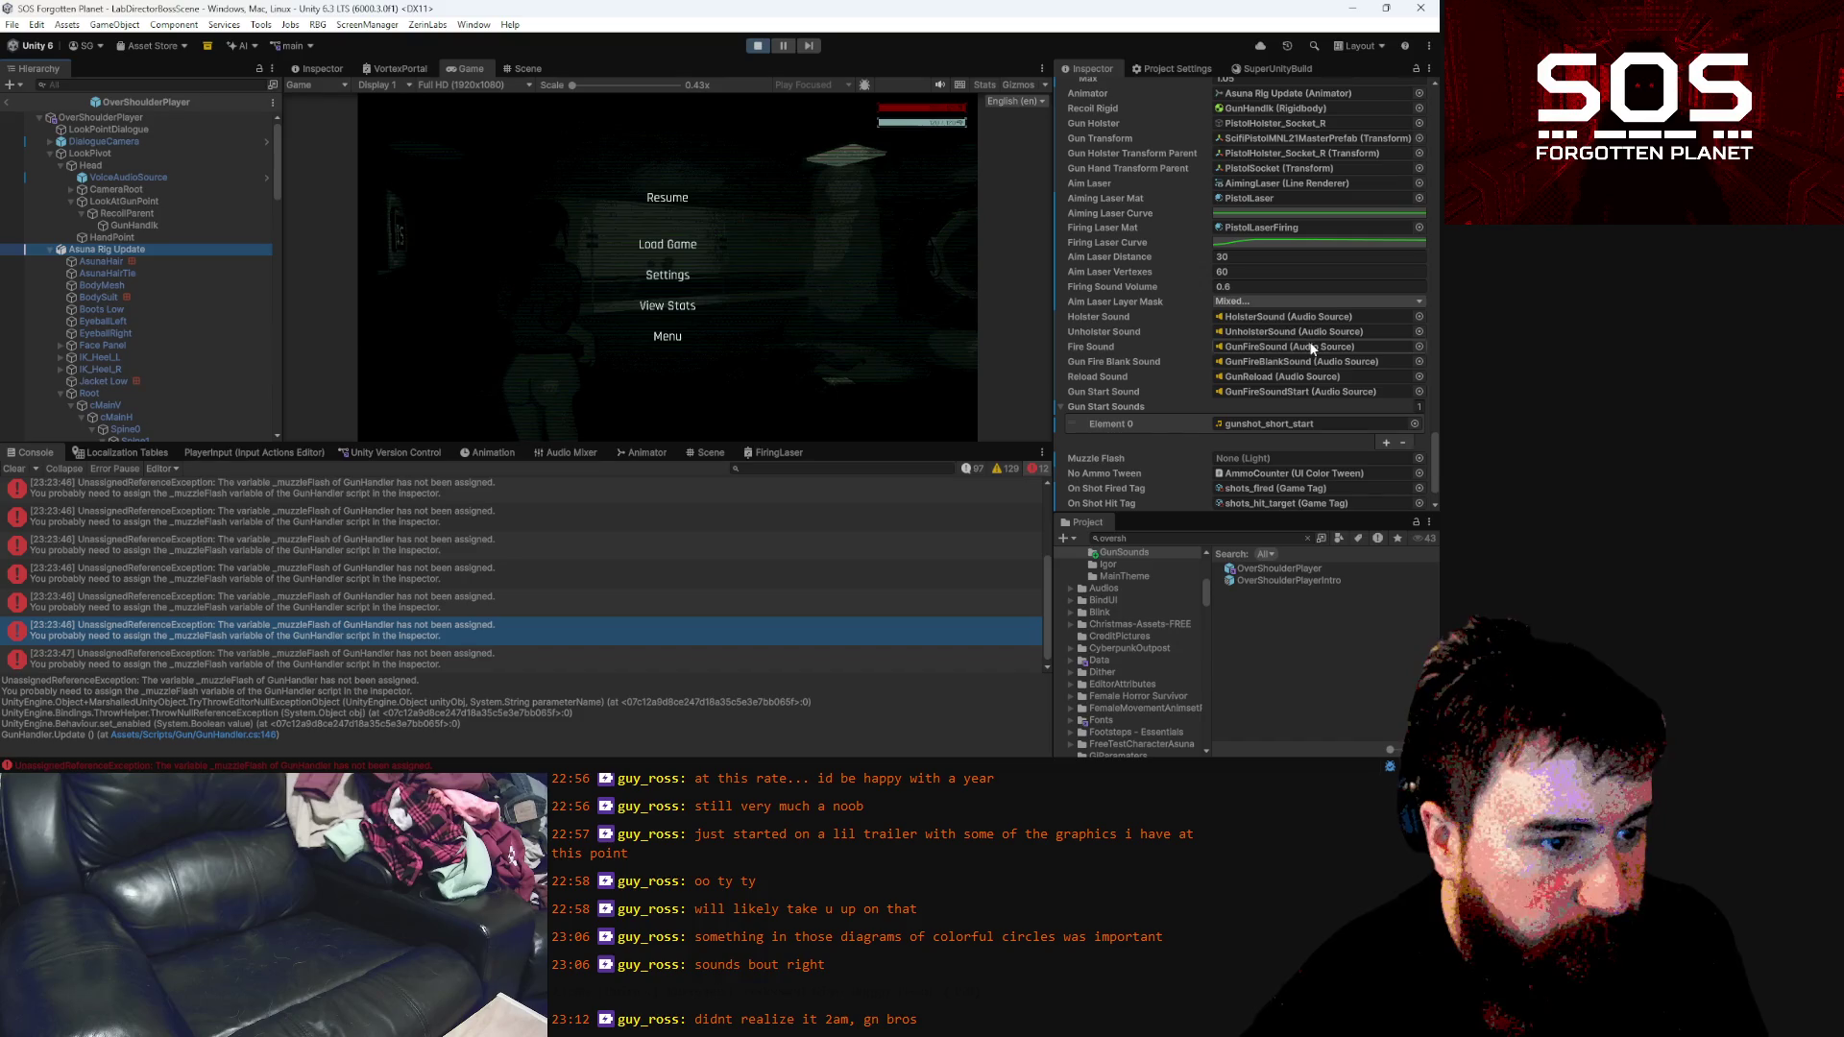
scroll(1312, 411, "down", 2)
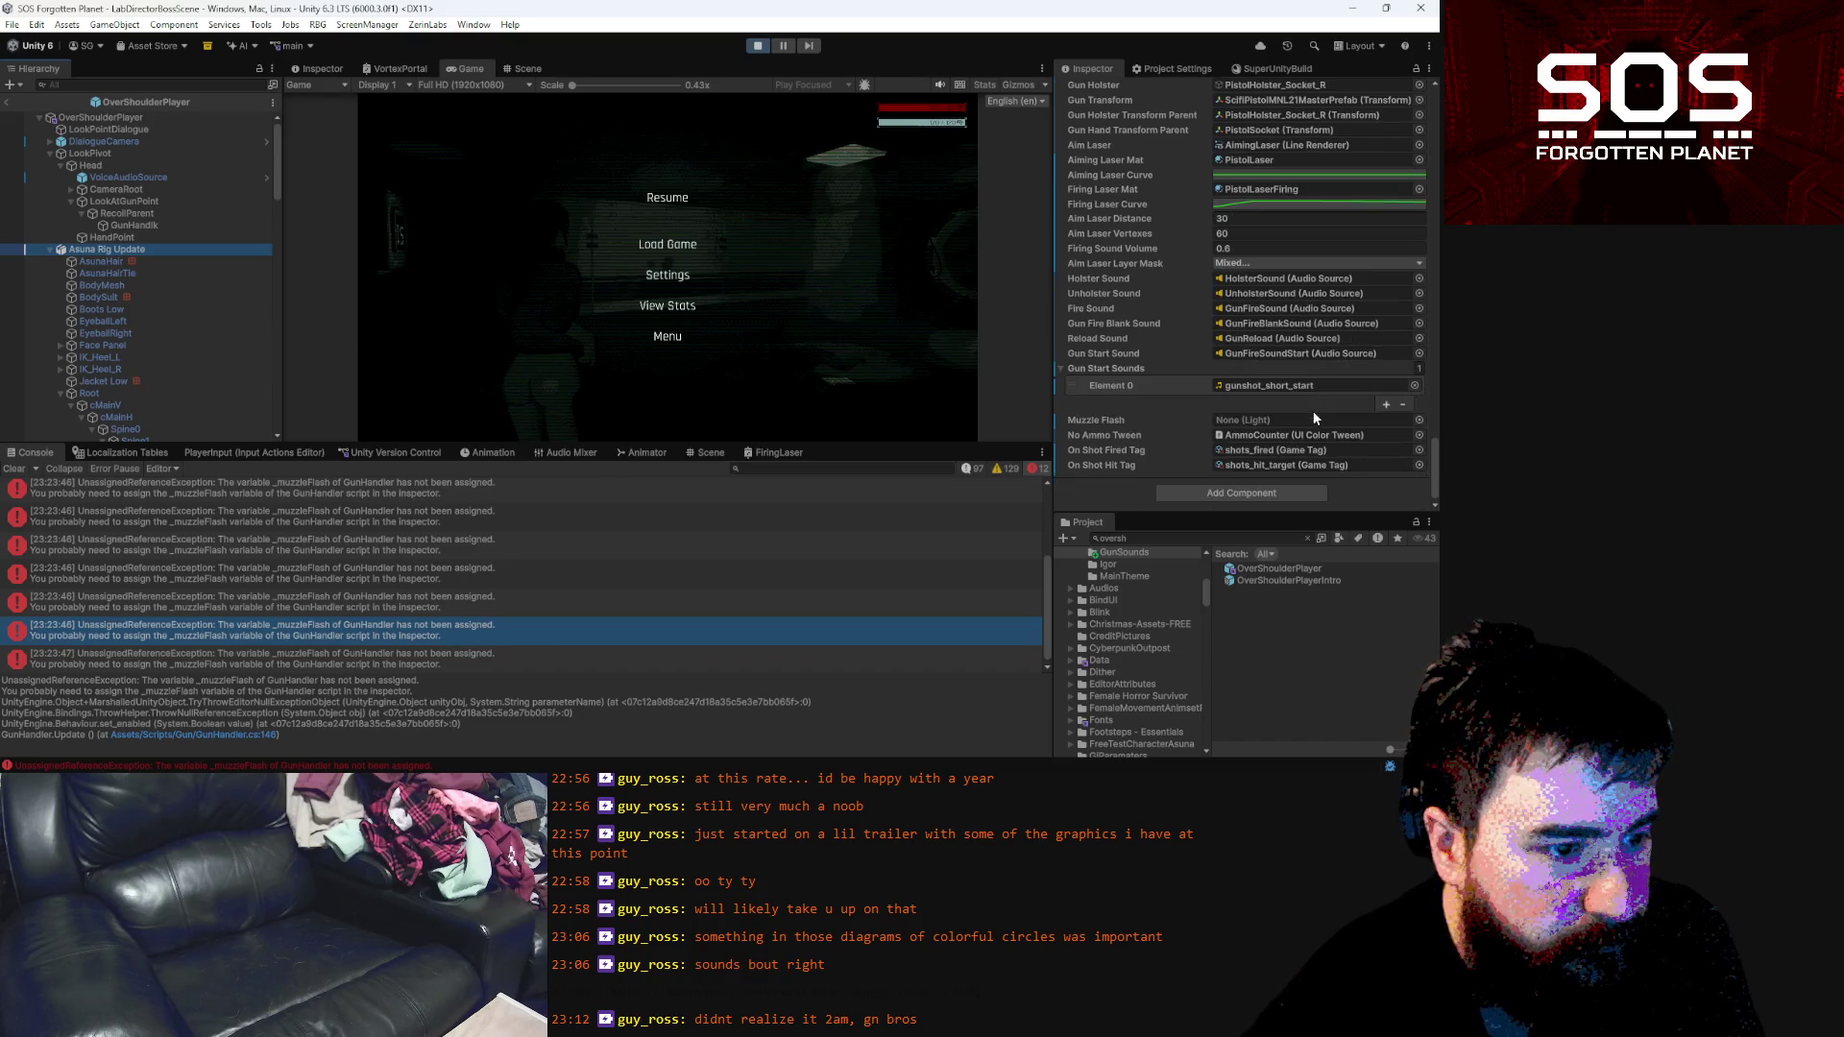
left_click(1268, 324)
mouse_move(206, 340)
left_mouse_down()
mouse_move(1249, 326)
mouse_move(1277, 420)
left_mouse_up()
left_click(200, 340)
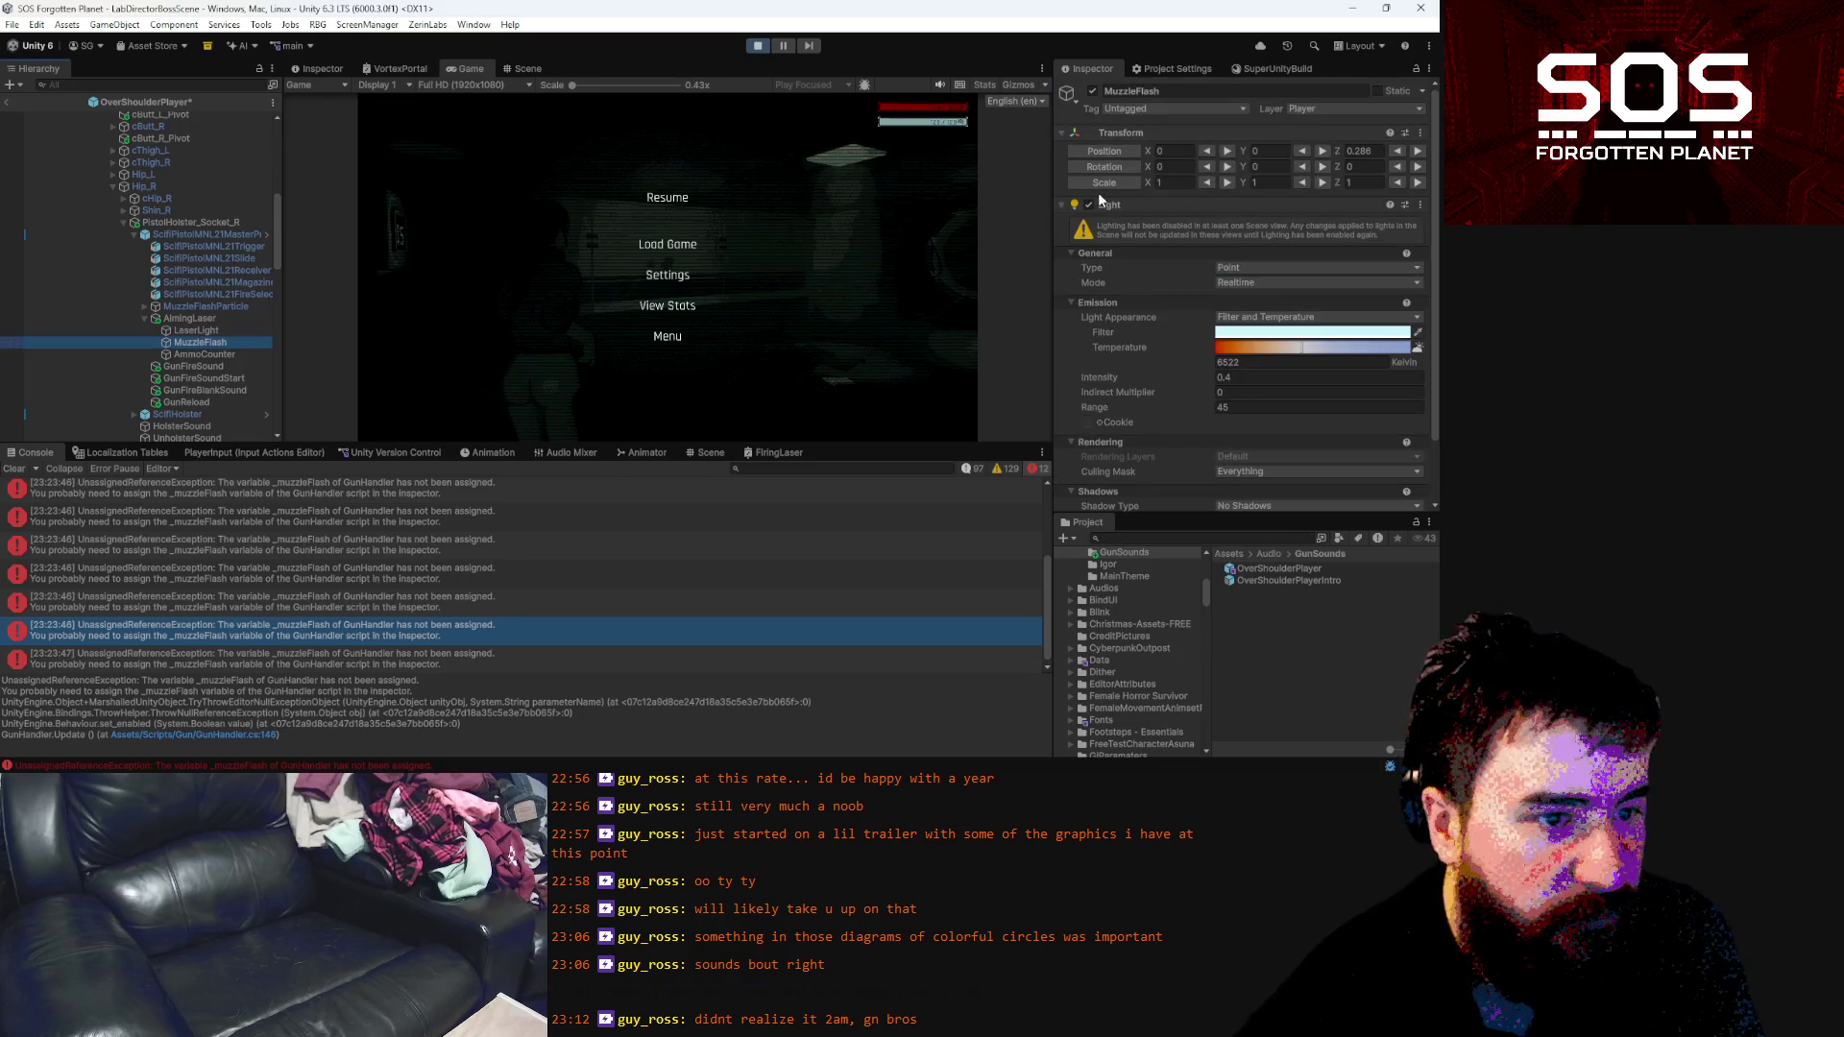
Disable the MuzzleFlash light by default and load the first save slot in Play mode
left_click(1089, 204)
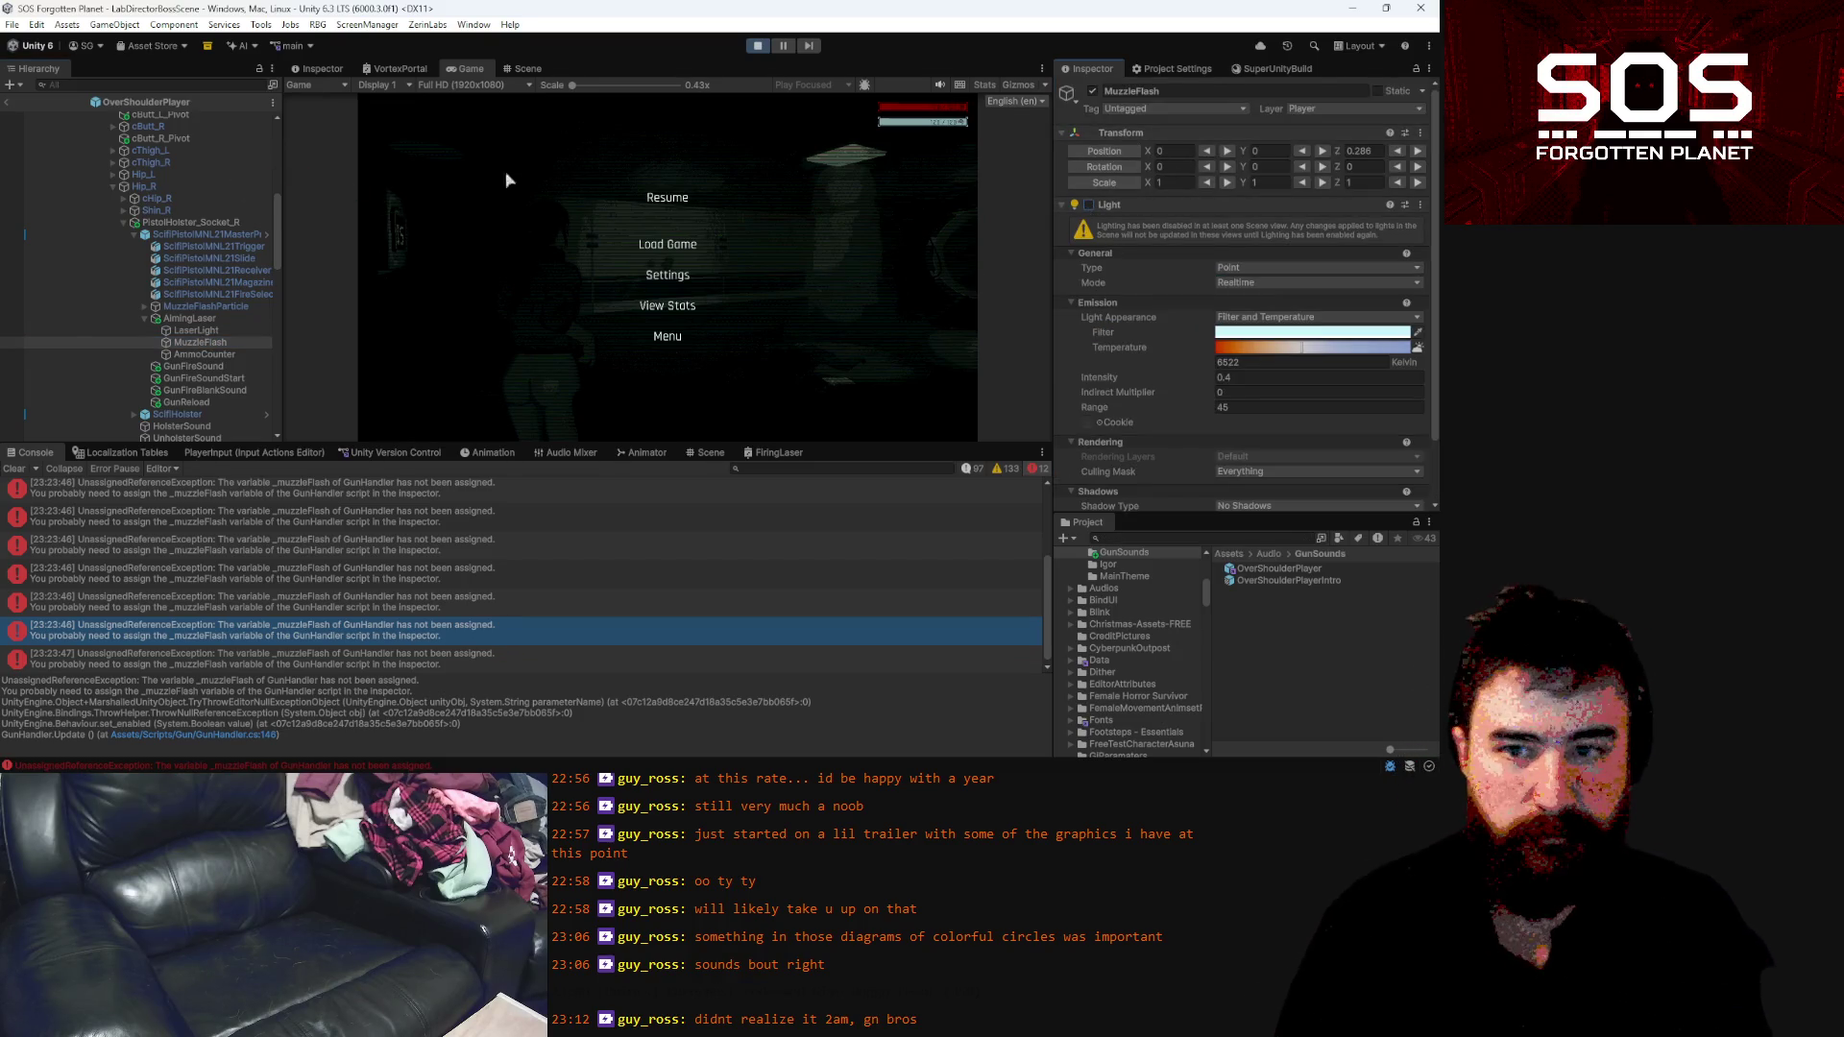
left_click(669, 246)
left_click(676, 163)
left_click(877, 381)
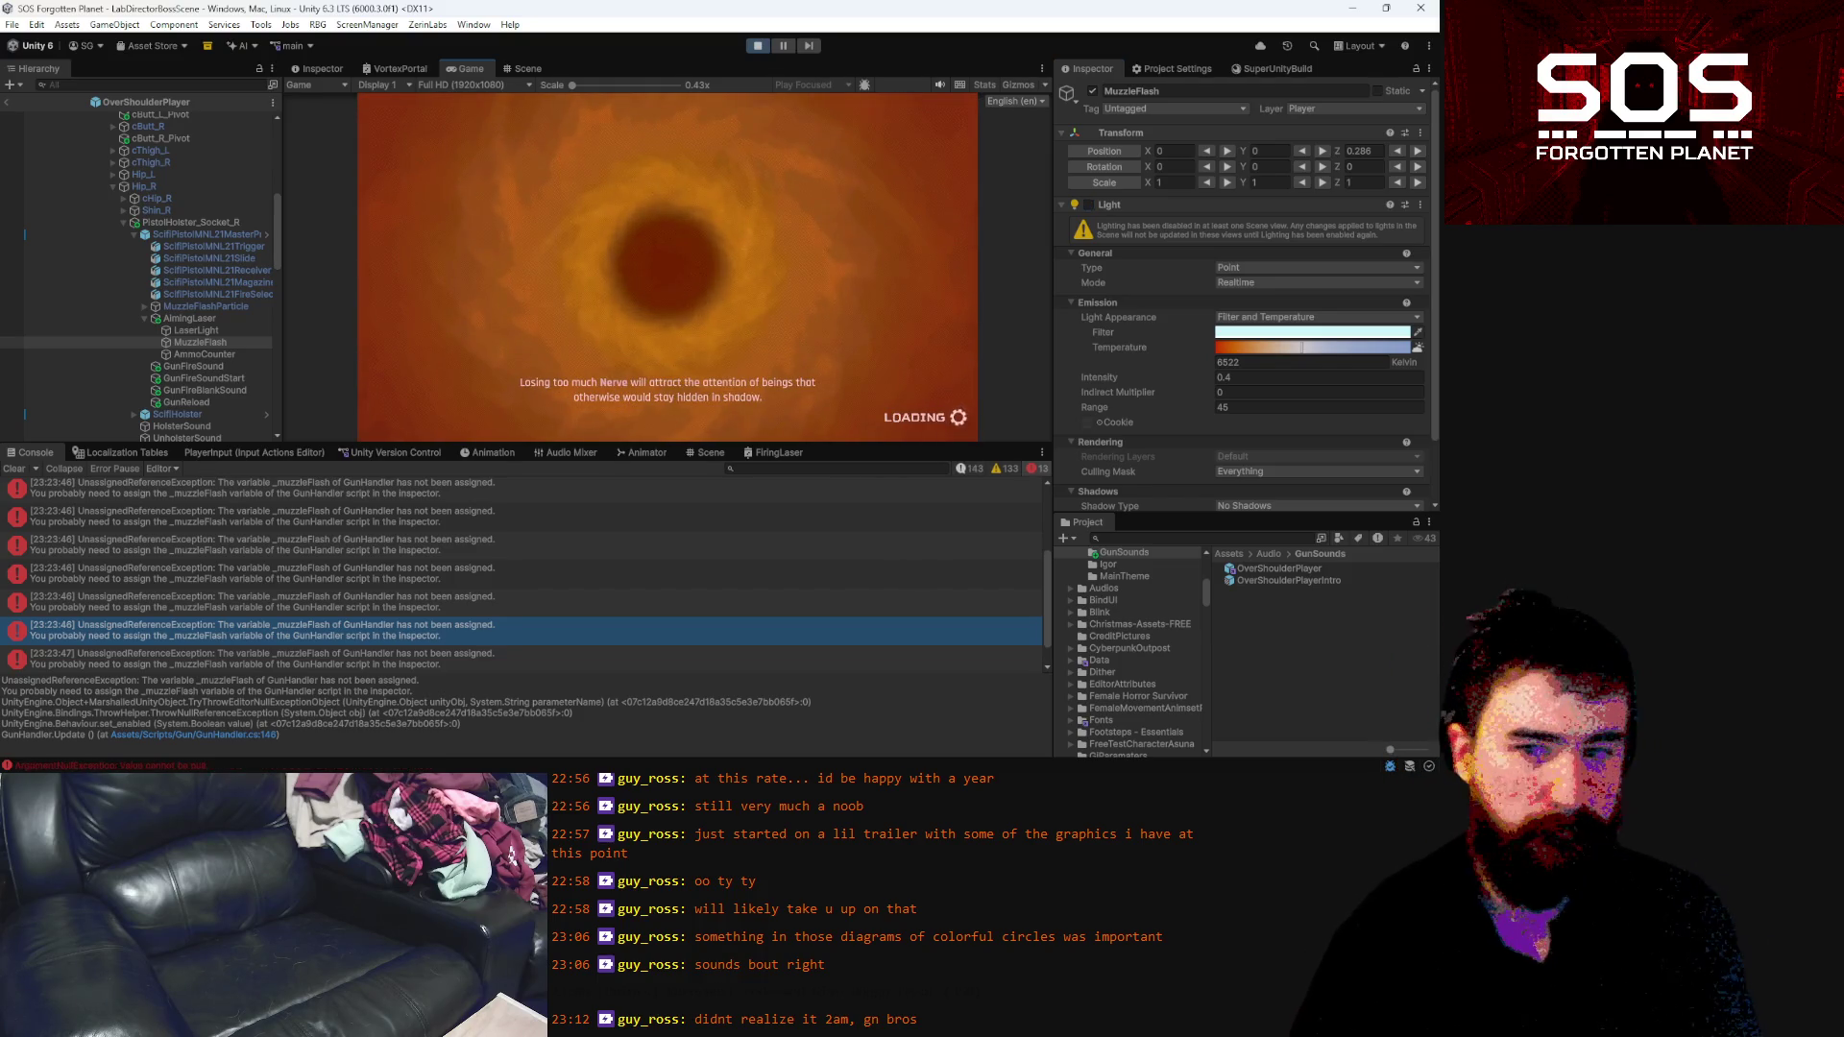
key("space")
Walk into the corridor and test-fire the pistol at the wall to check the flash
key("w")
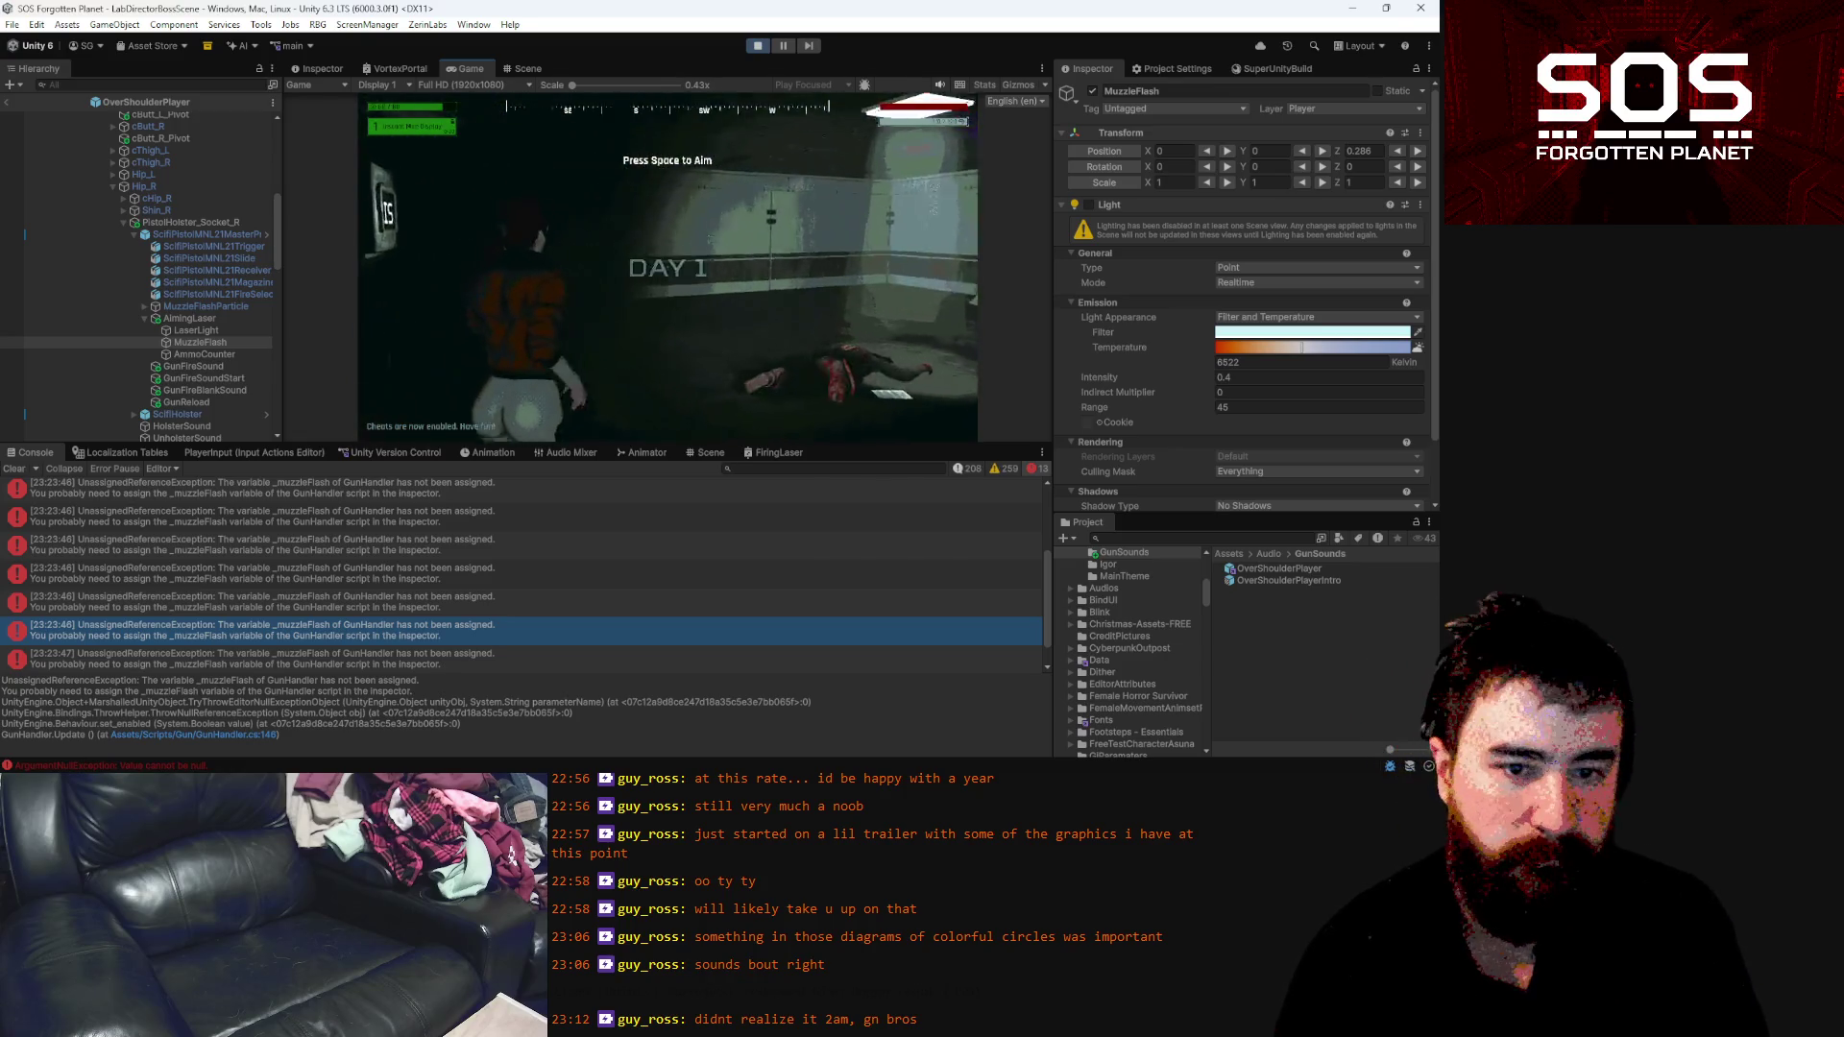
left_click(668, 261)
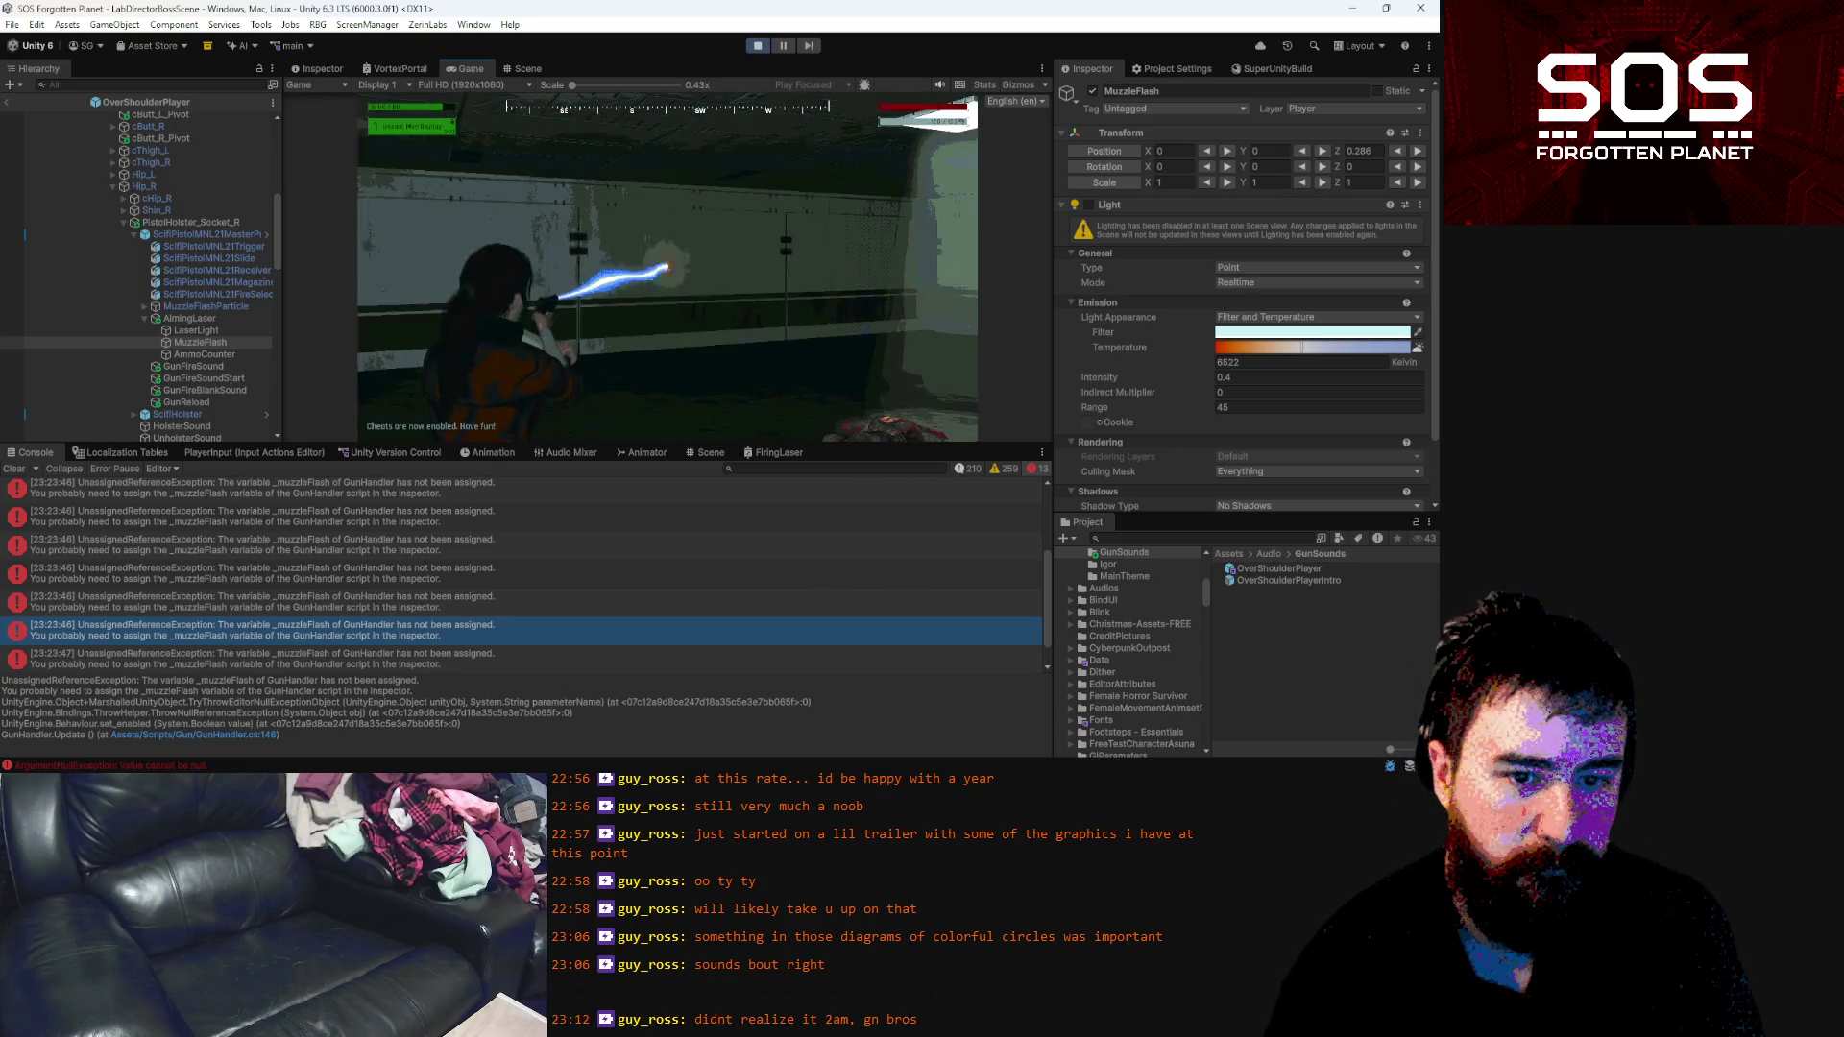
left_click(667, 261)
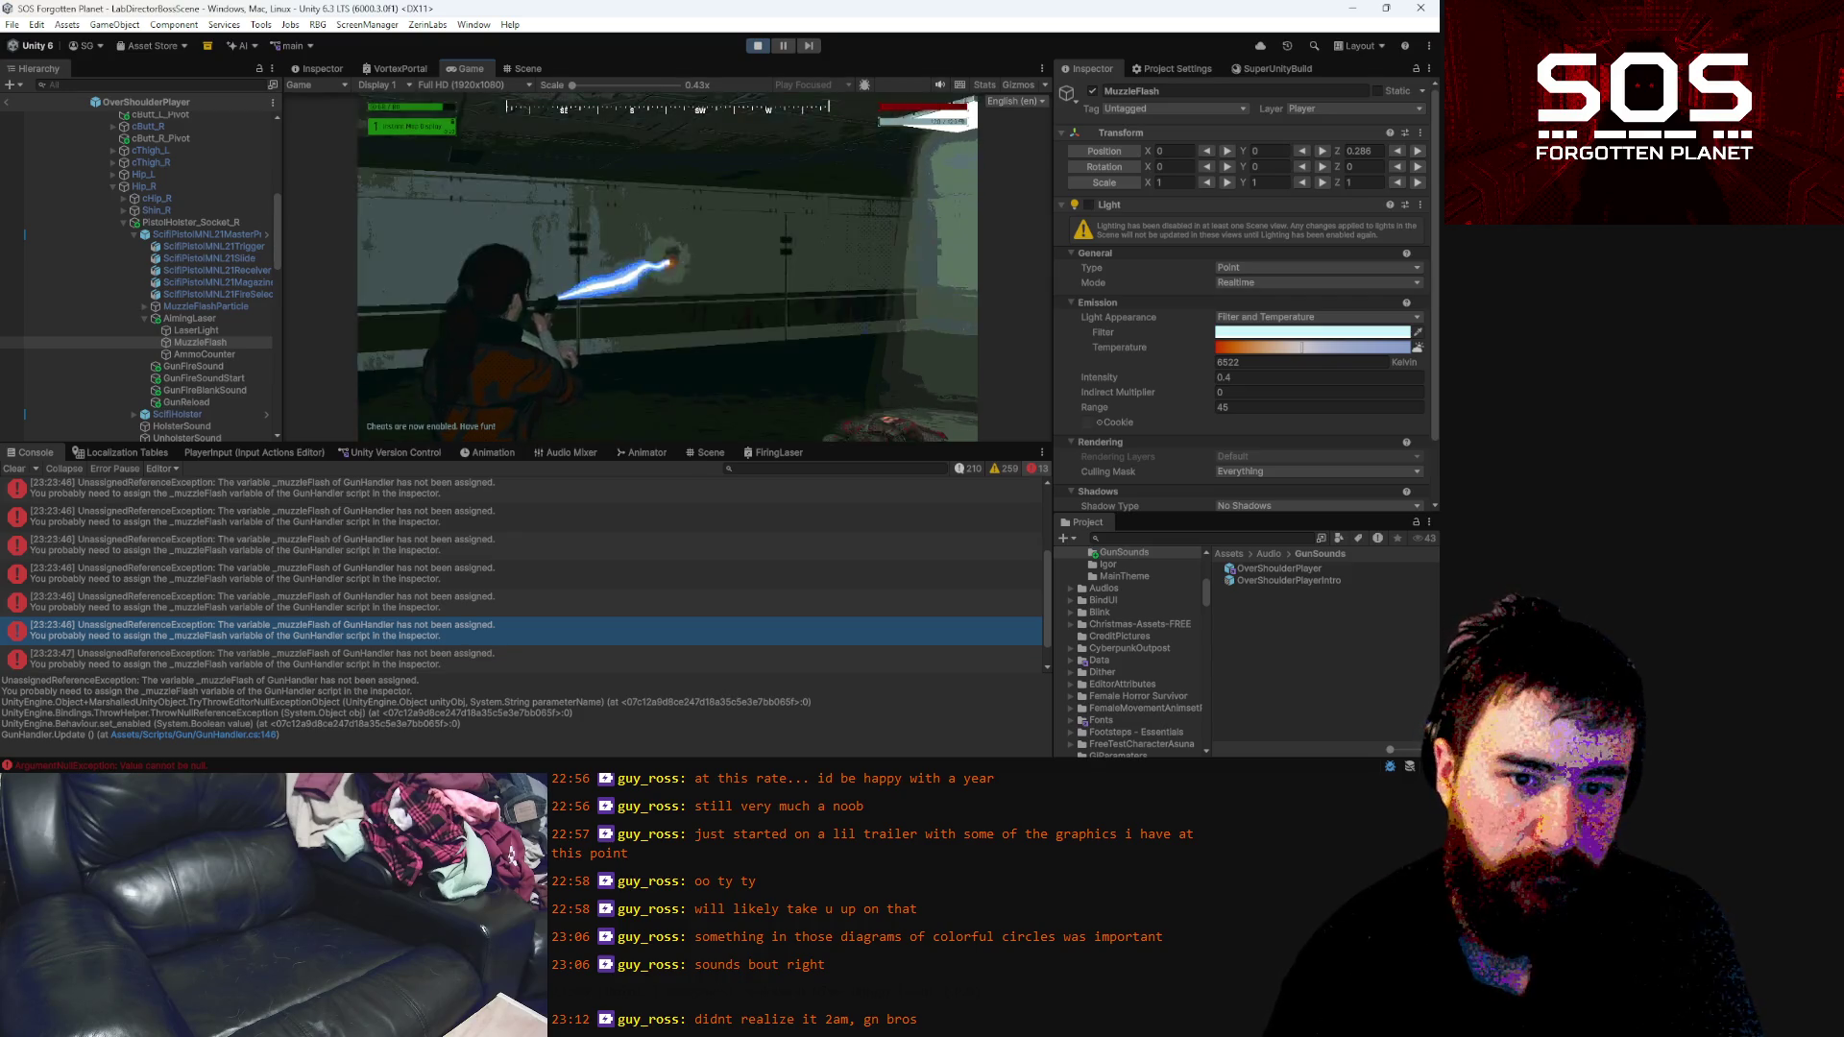
left_click(668, 261)
left_click(667, 255)
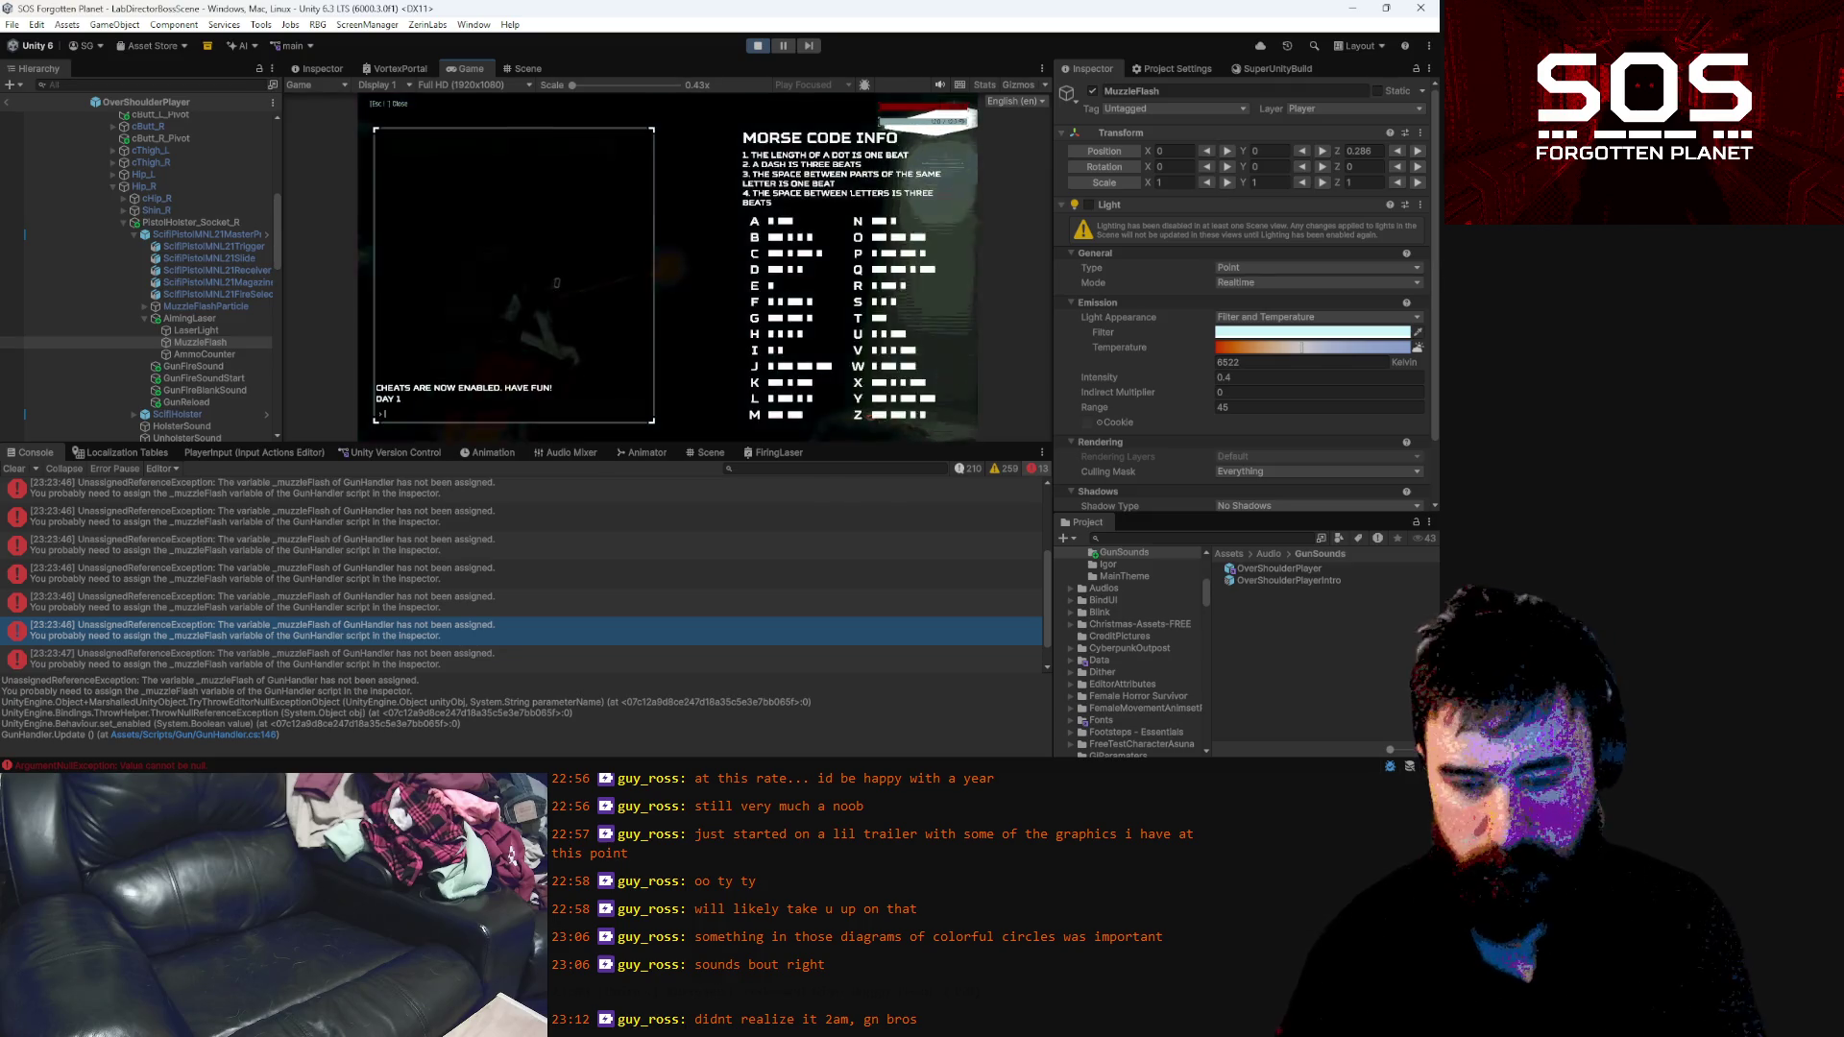
key("e")
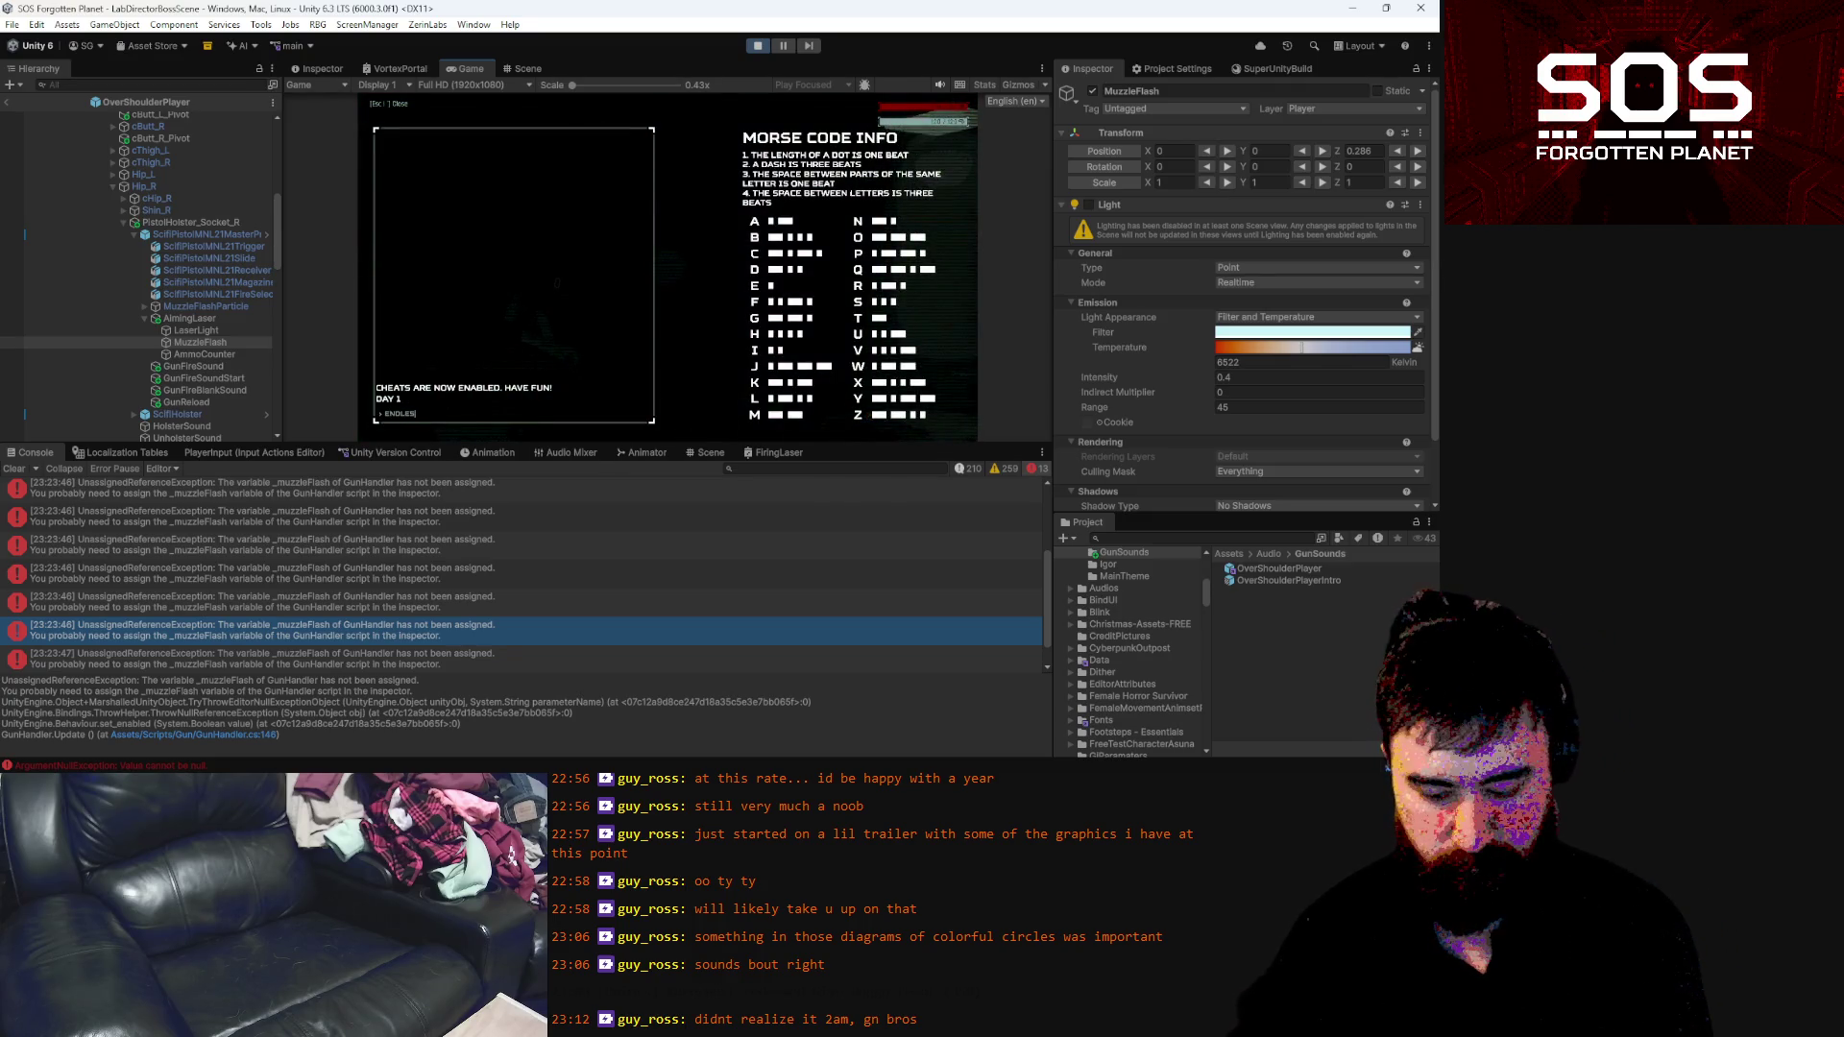
key("Escape")
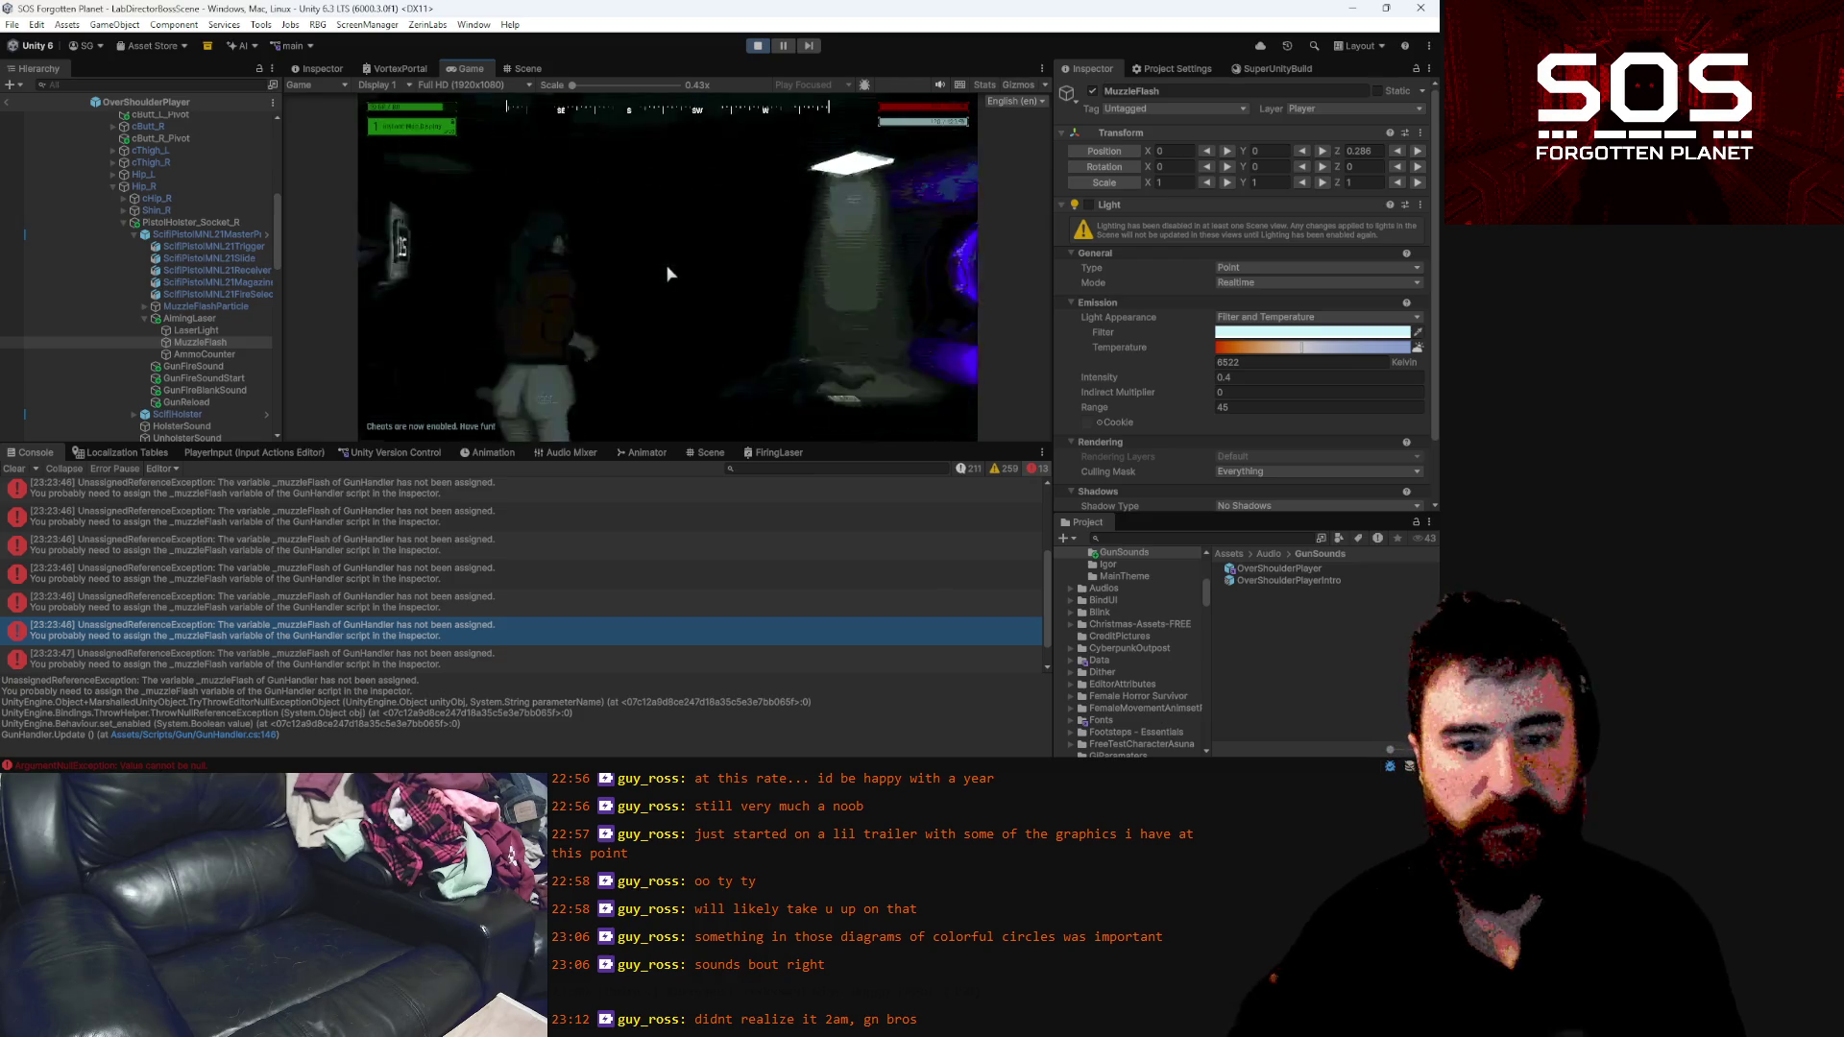
left_click(667, 261)
left_click(668, 262)
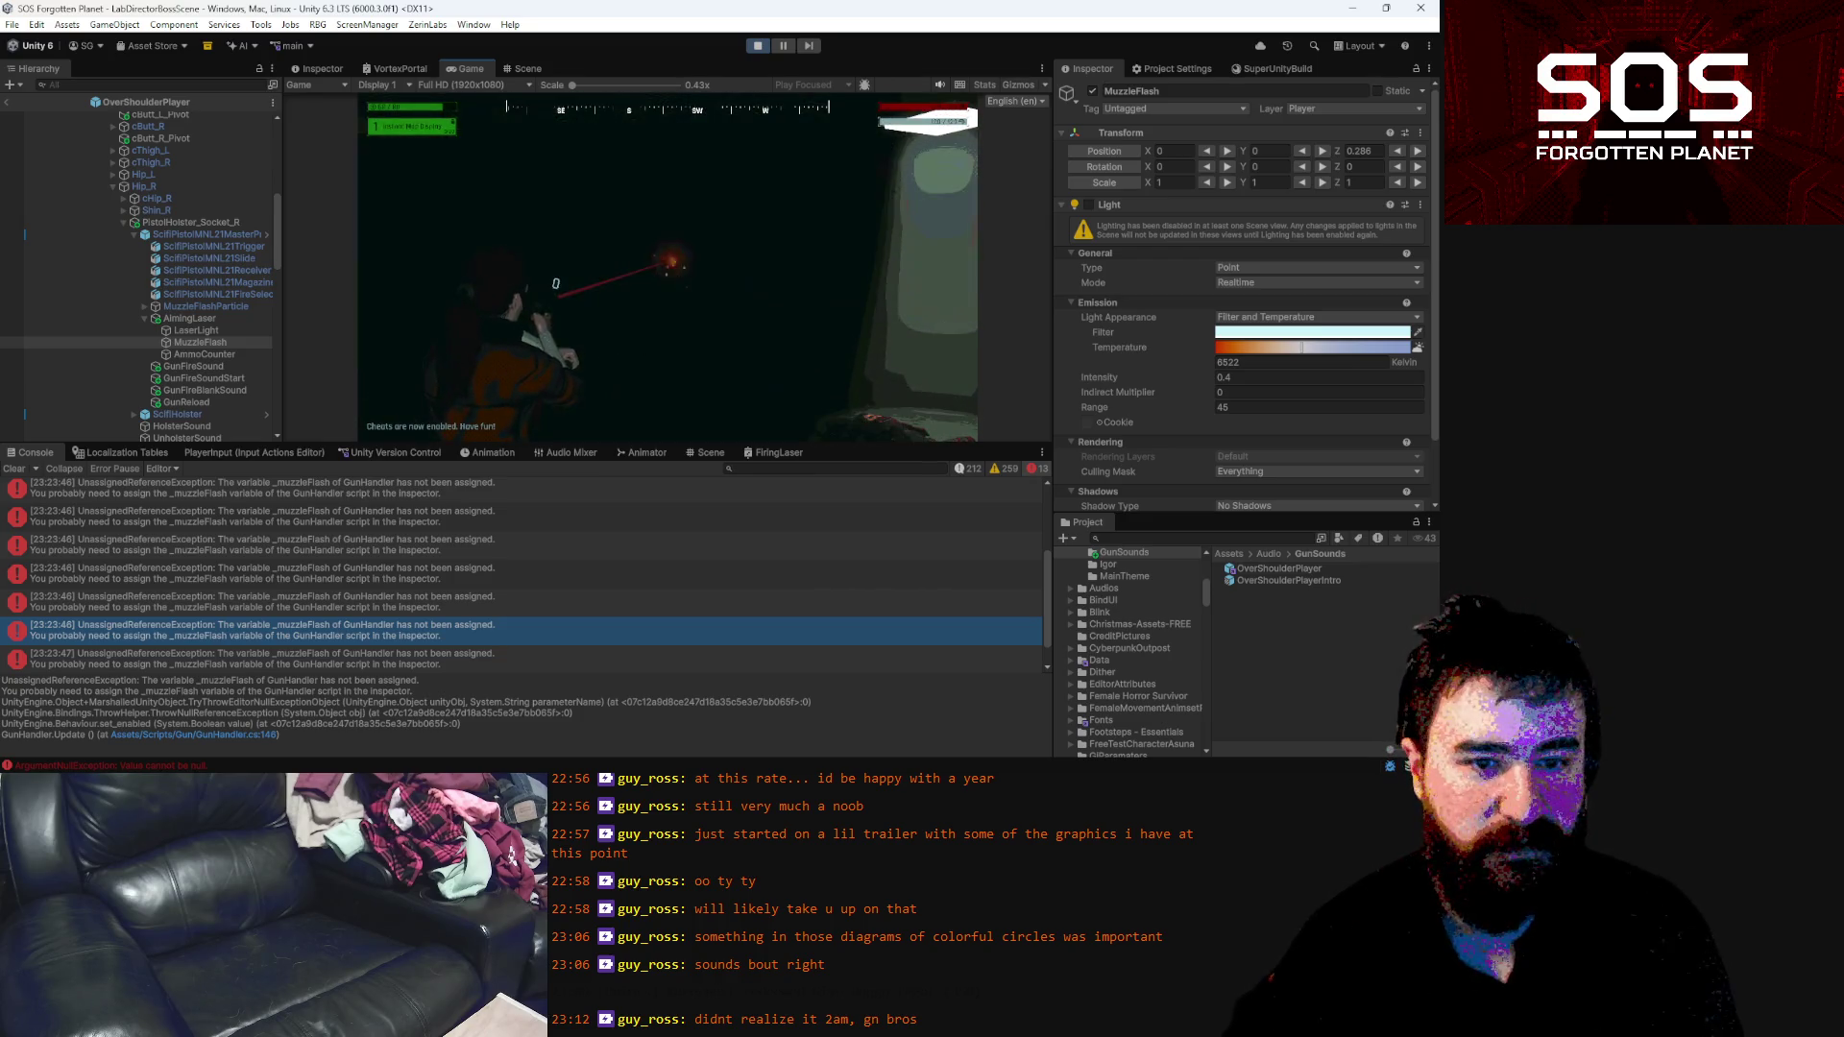
Pause the game, lower the MuzzleFlash intensity to 0.1, and resume to test
key("Escape")
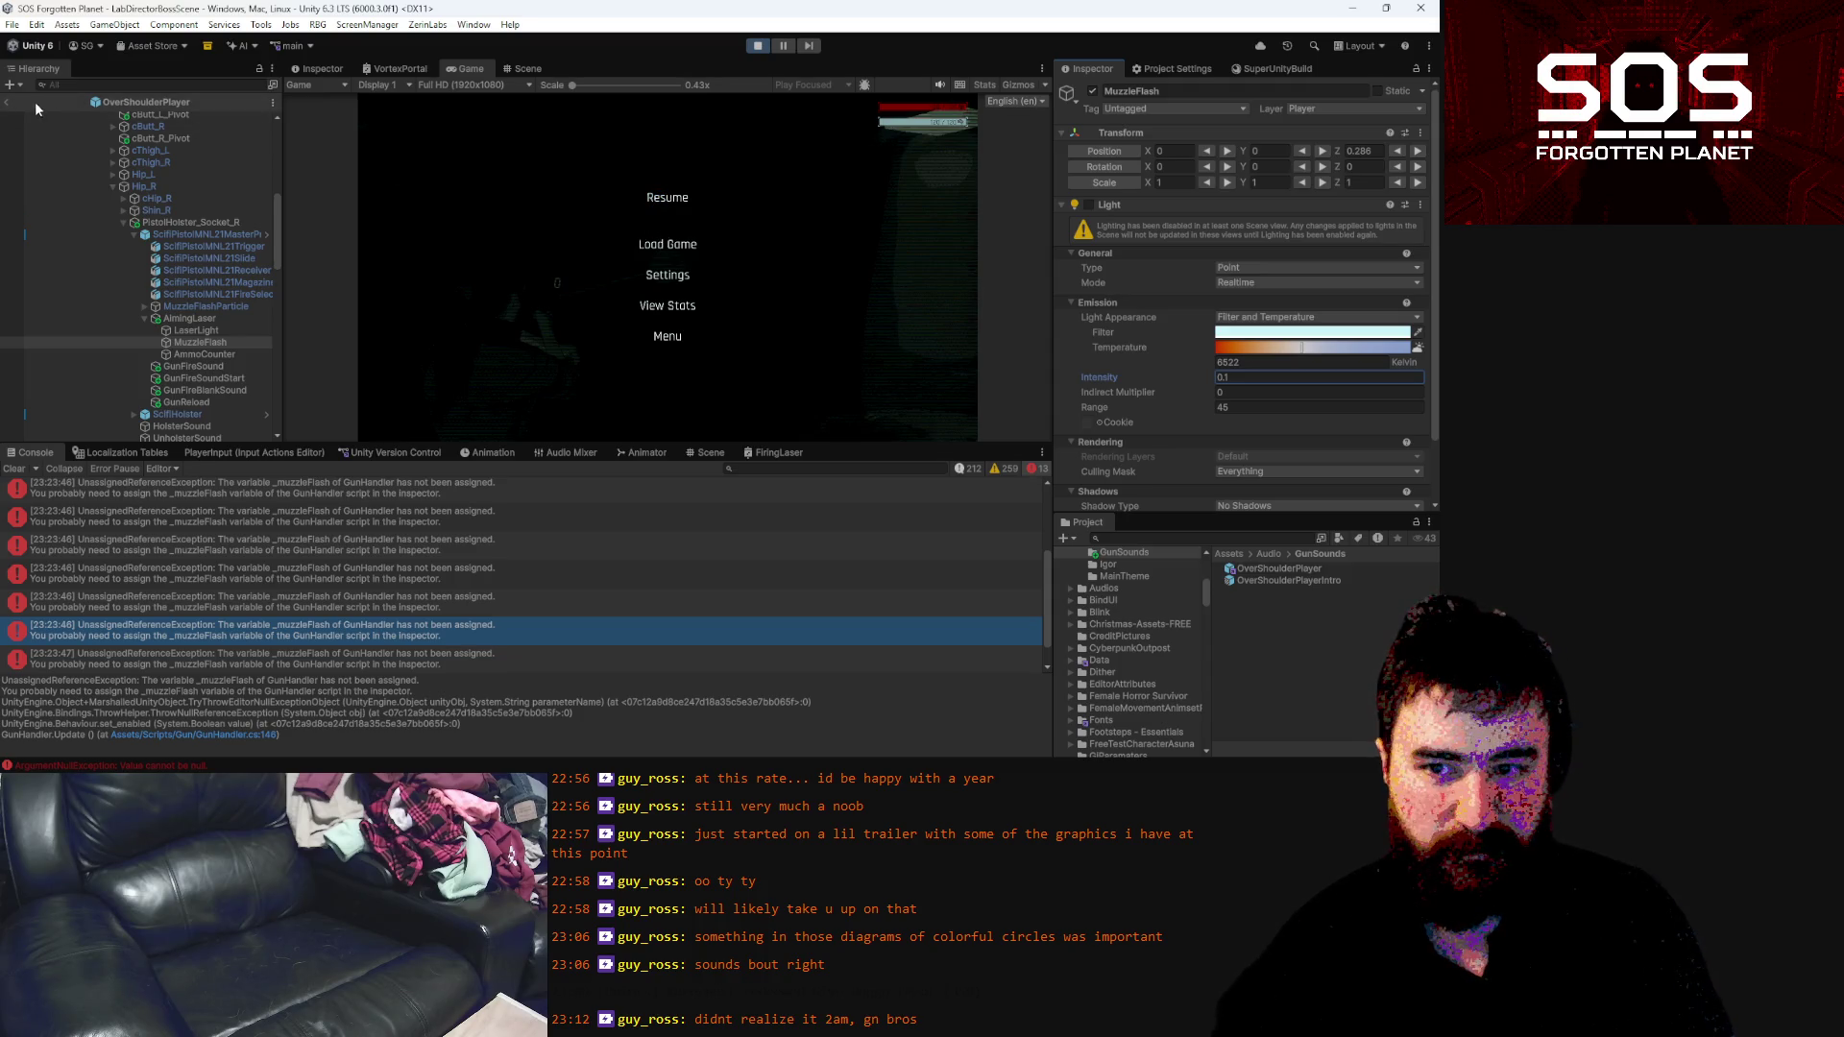
left_click(660, 205)
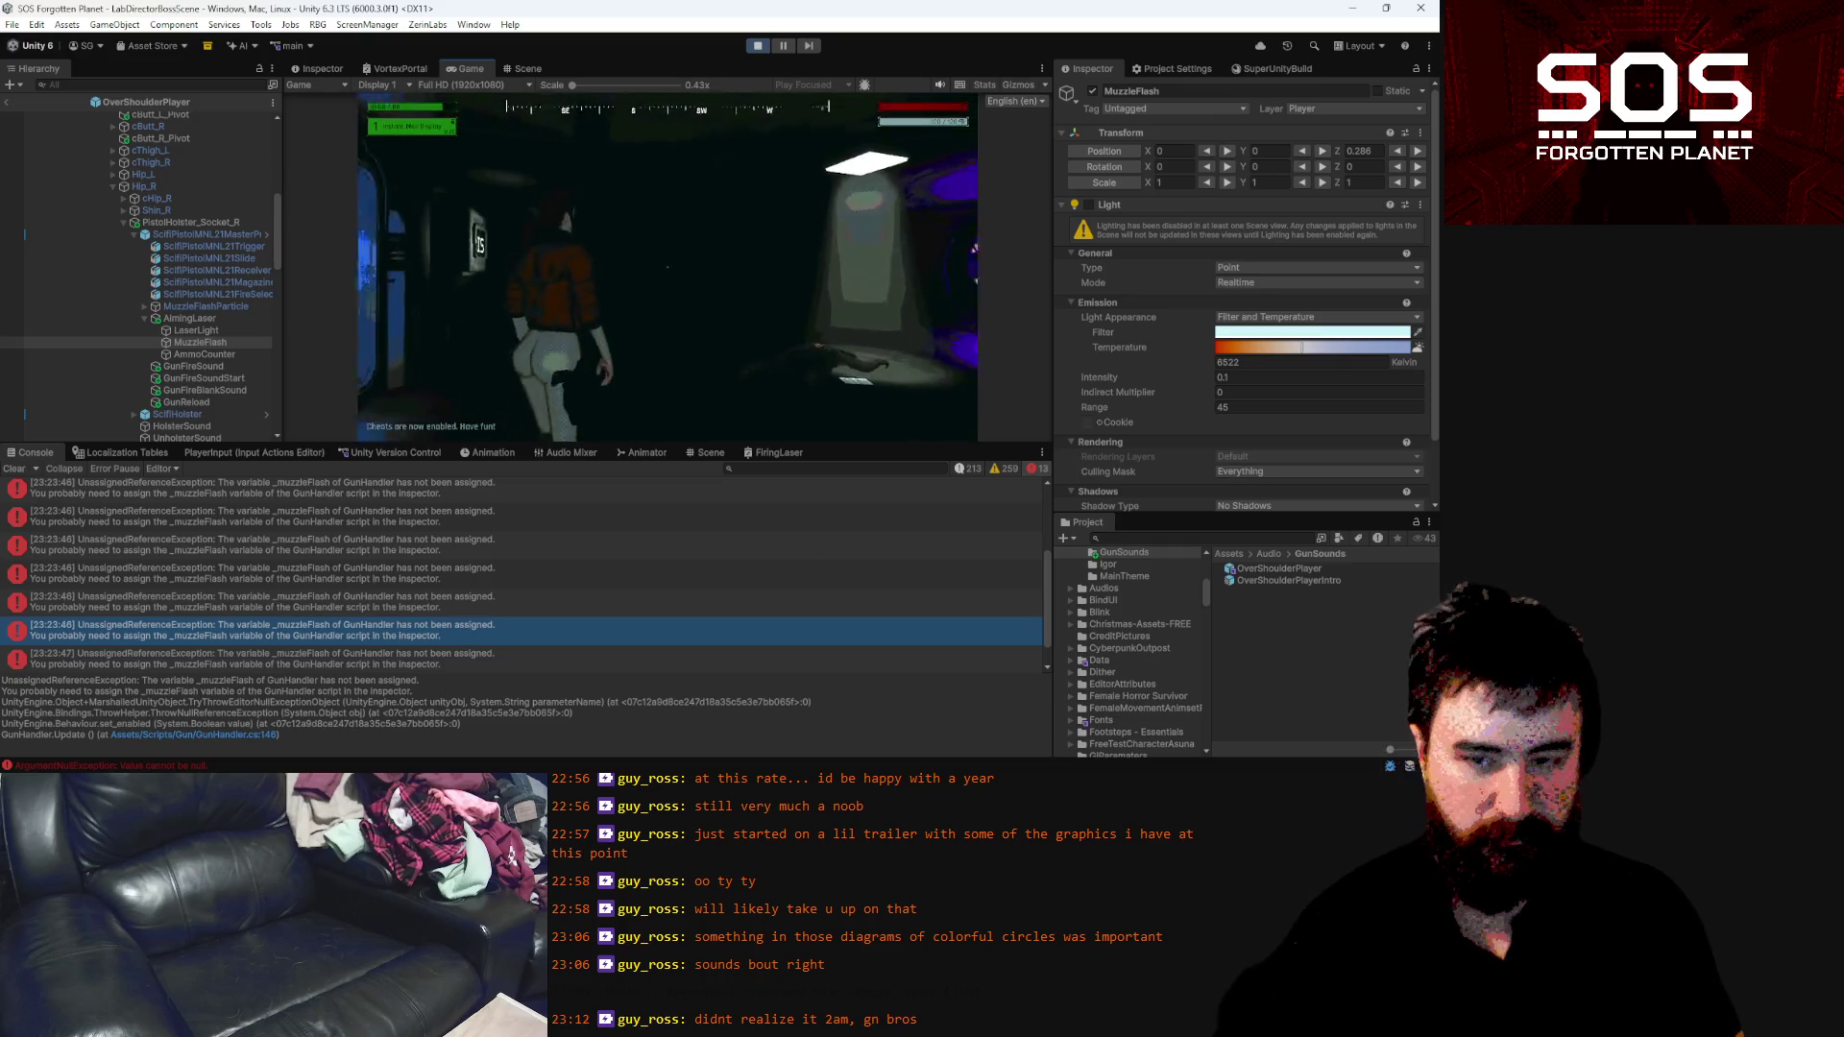
key("Escape")
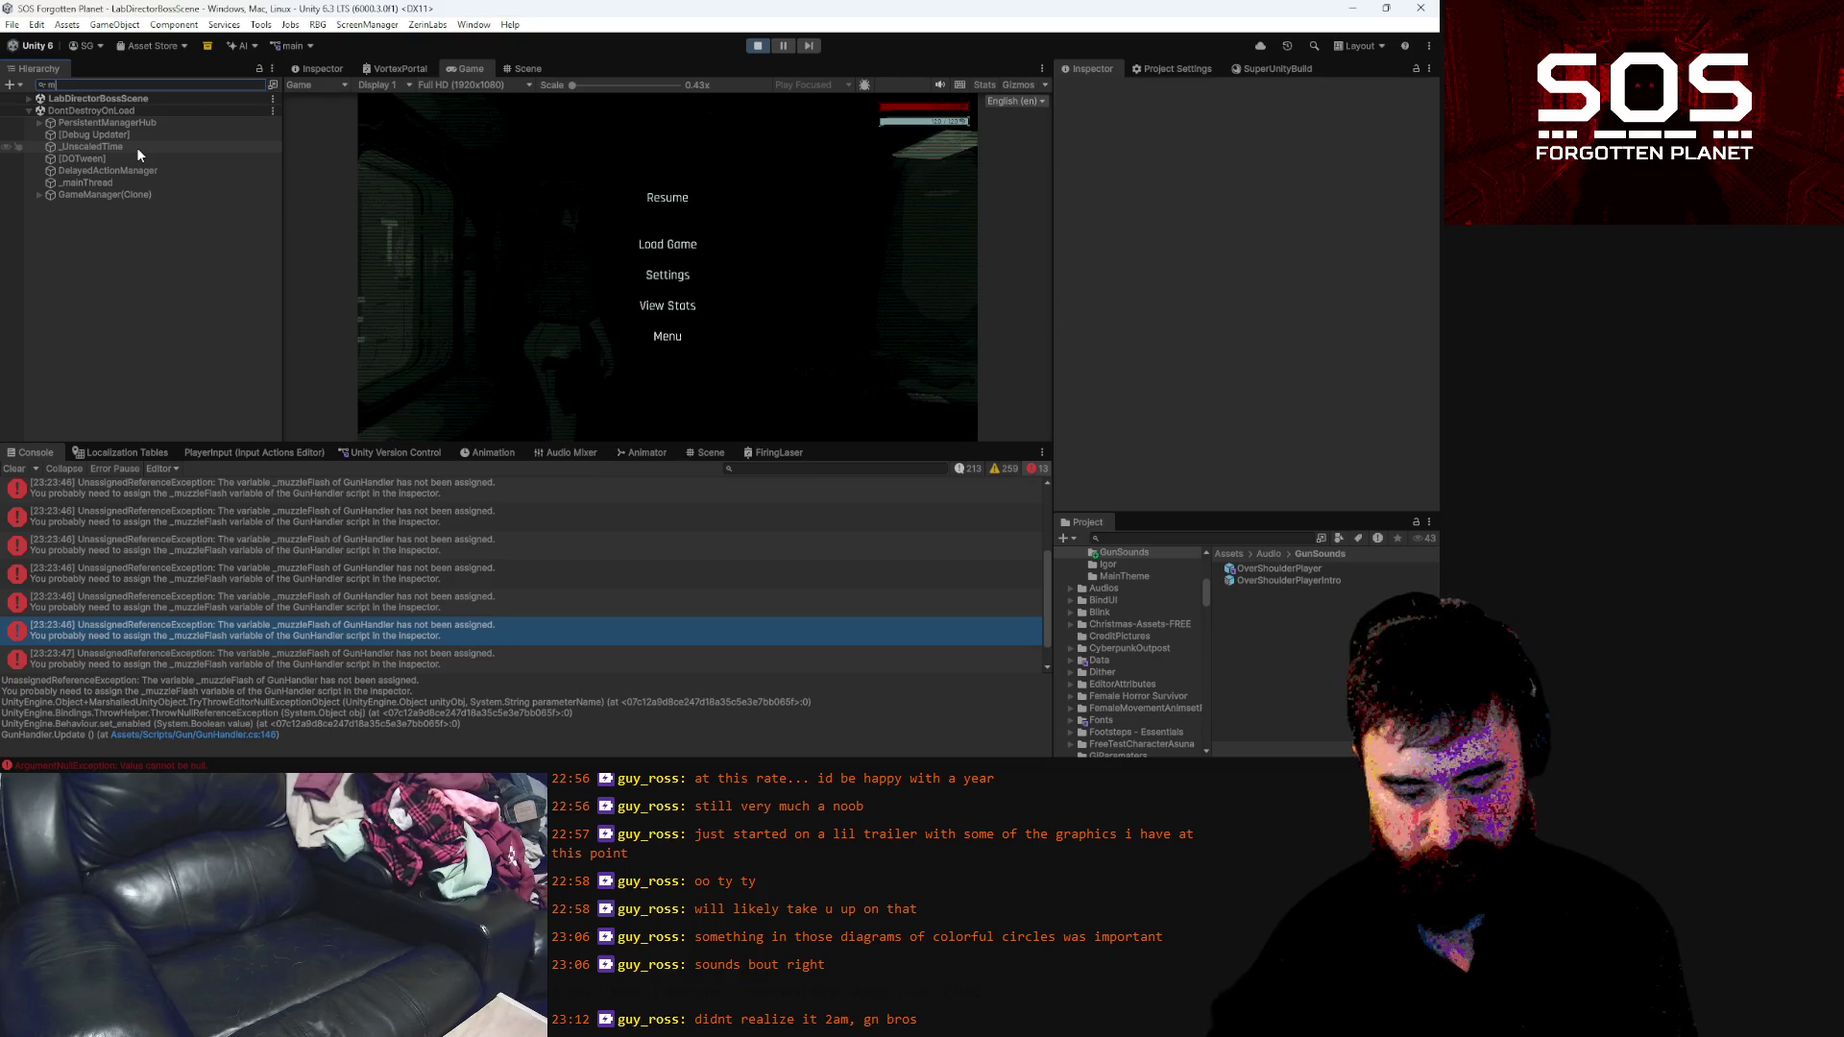
Find the MuzzleFlash light, set its intensity to 0.1, and test-fire in Play mode
type("uzzl")
left_click(135, 122)
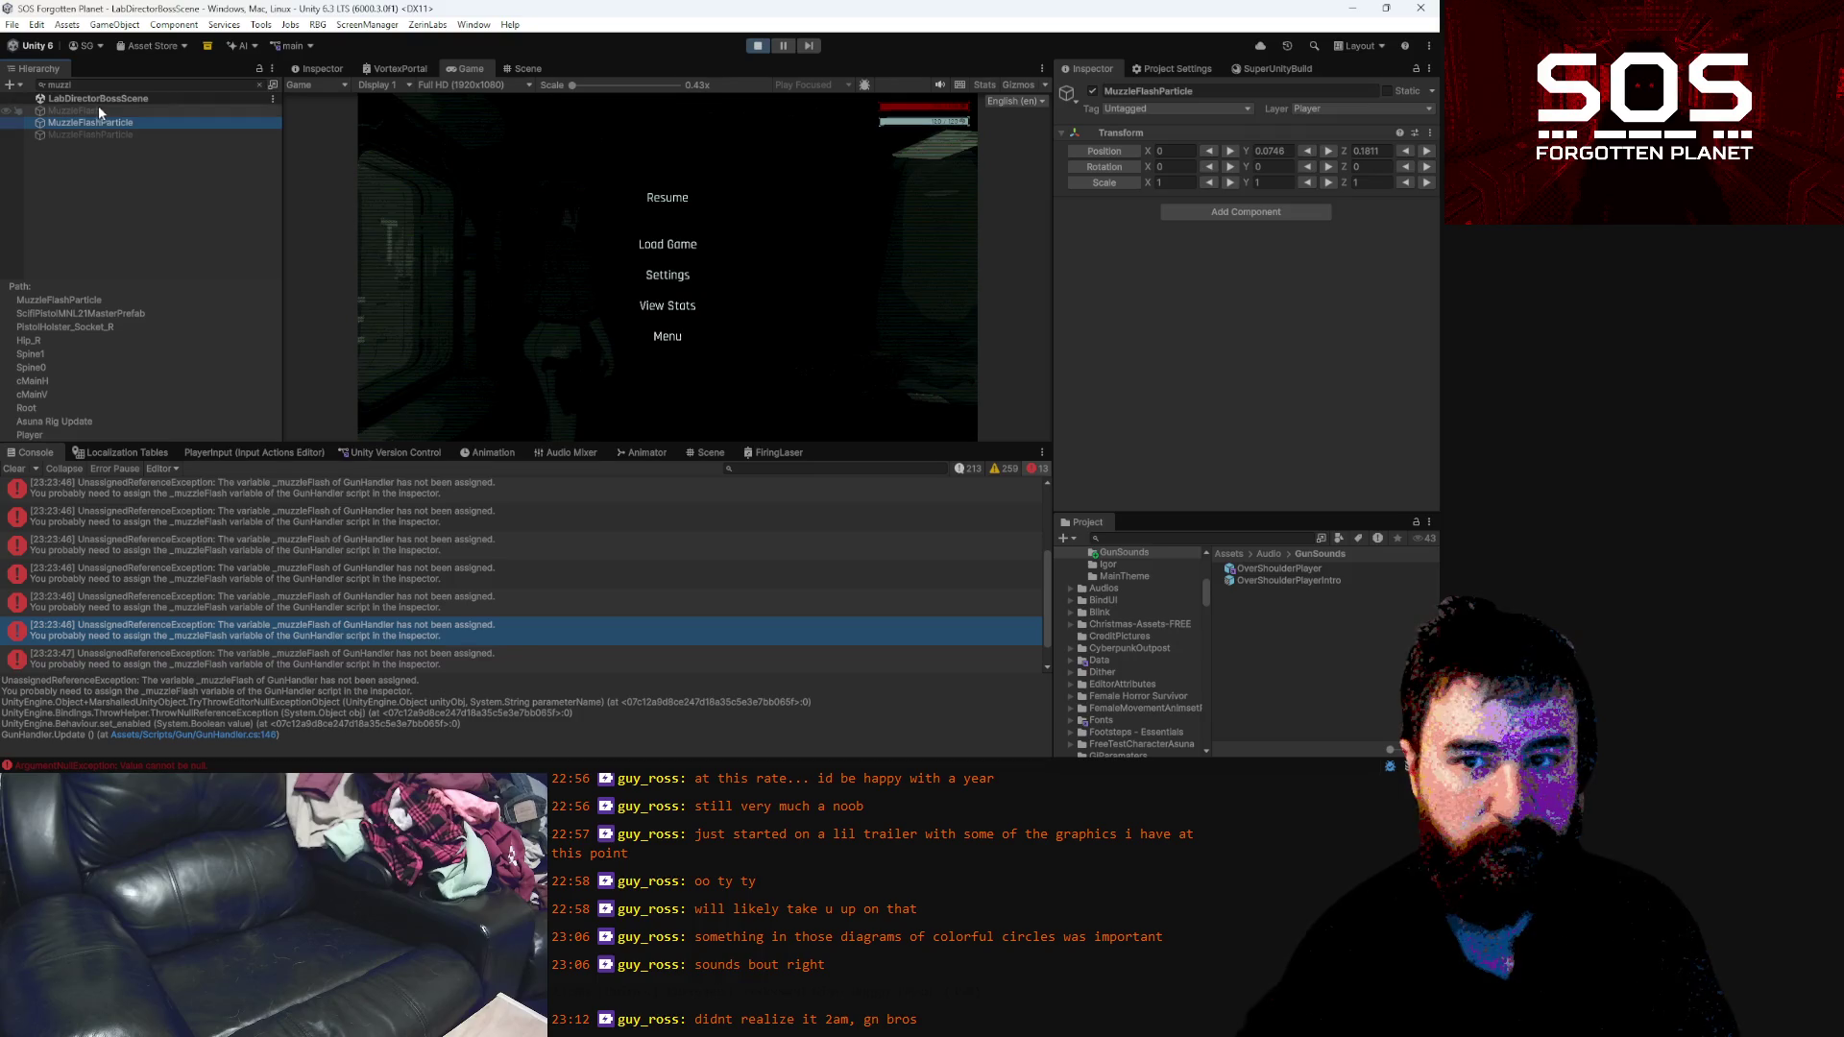
left_click(97, 110)
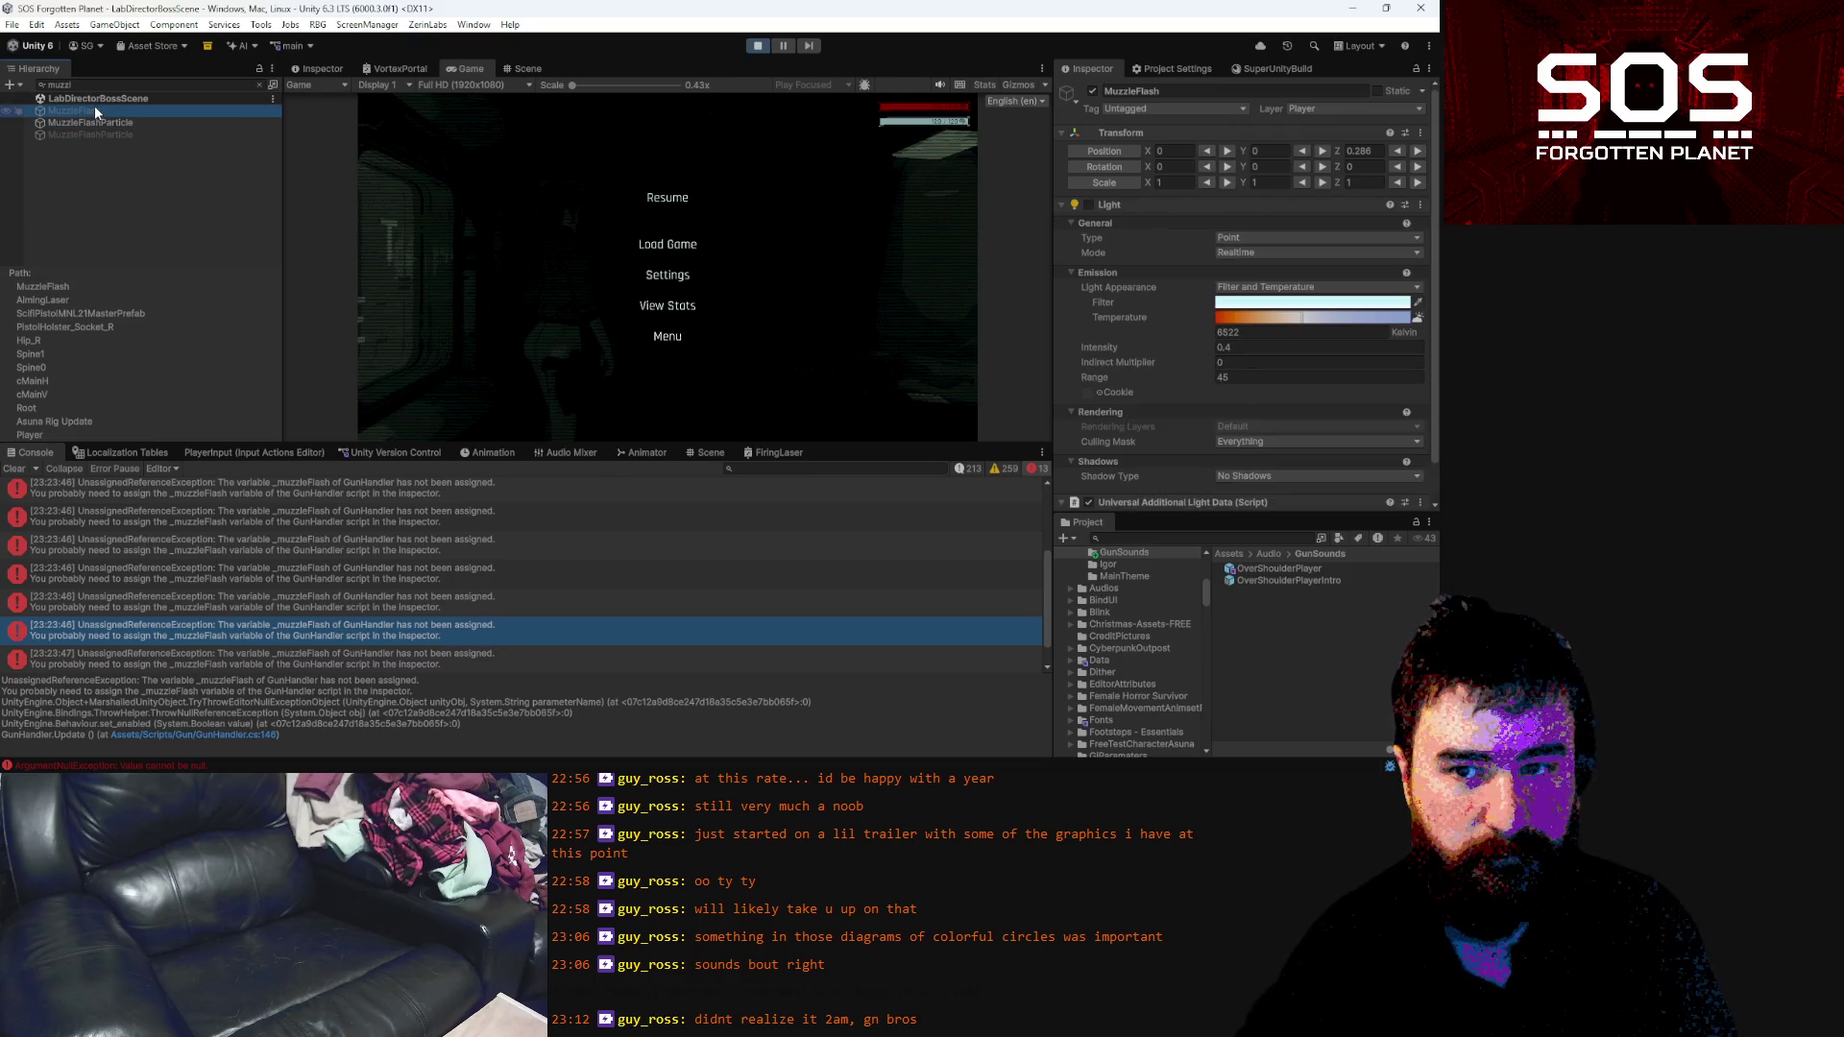
left_click(261, 84)
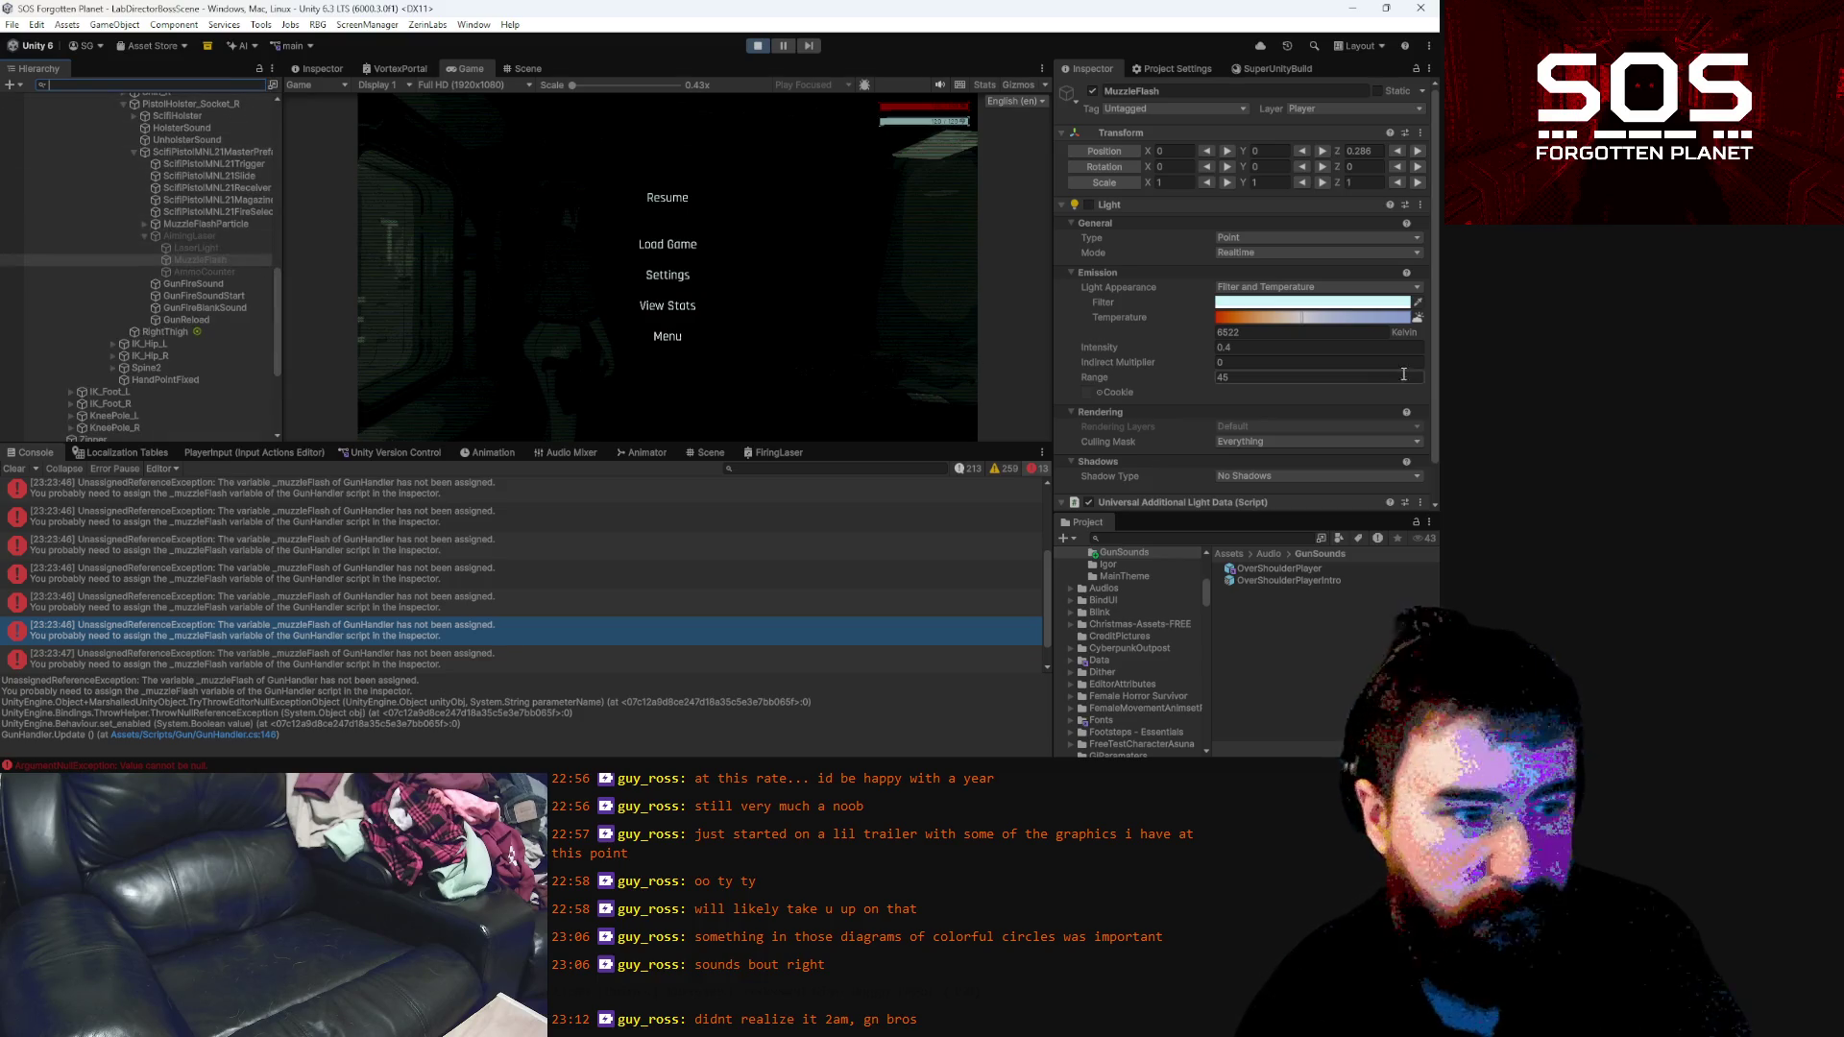
left_click(1323, 350)
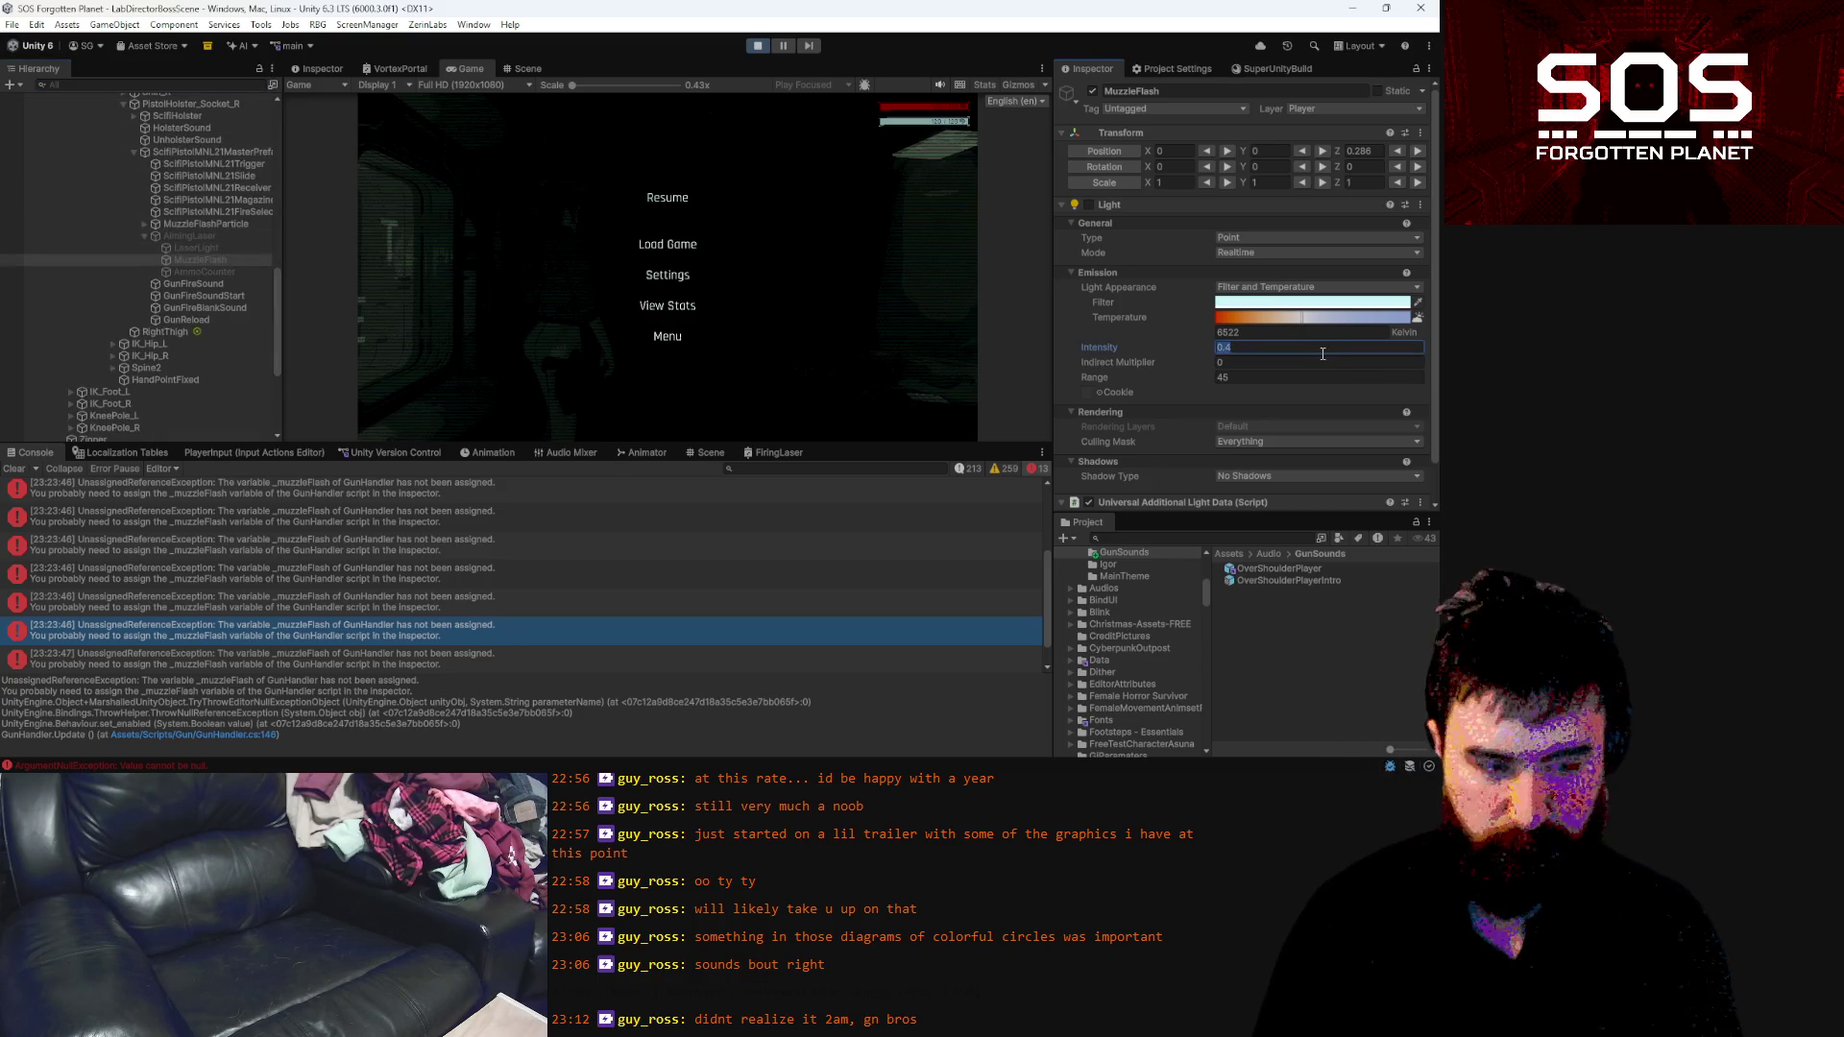
type("0.1")
left_click(668, 197)
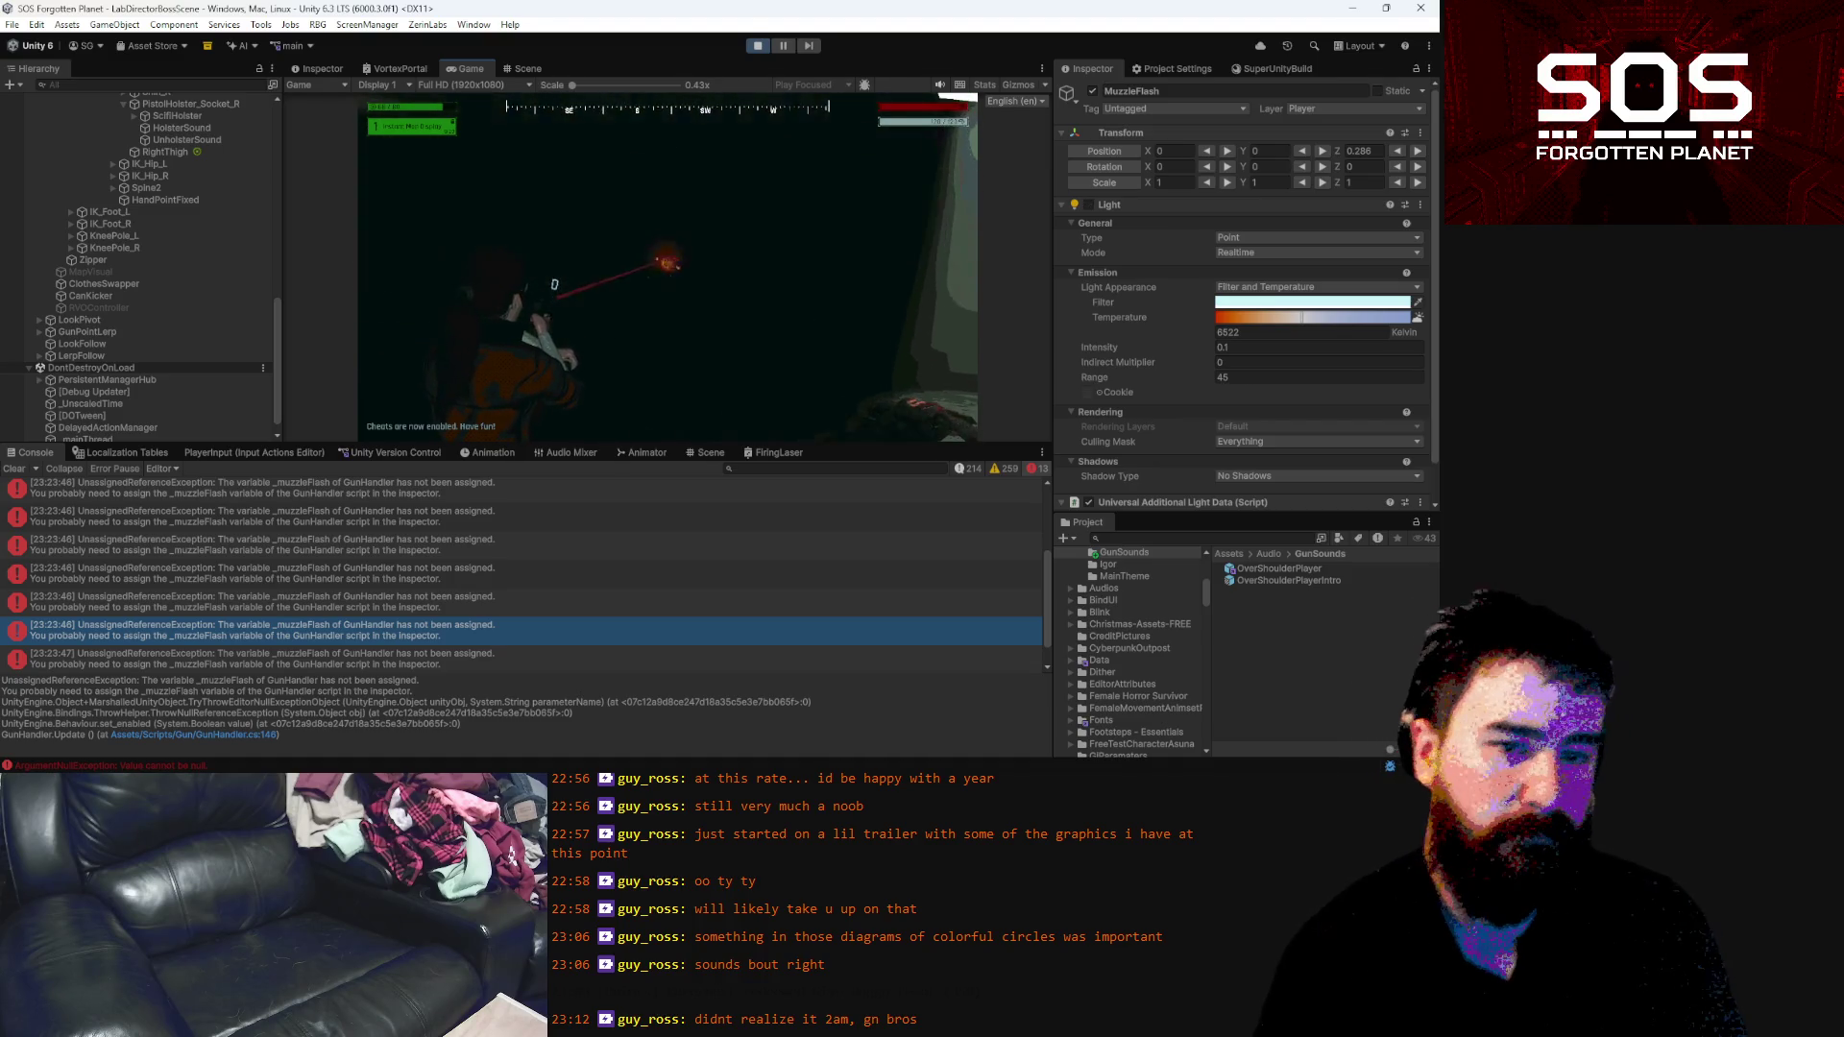
key("Escape")
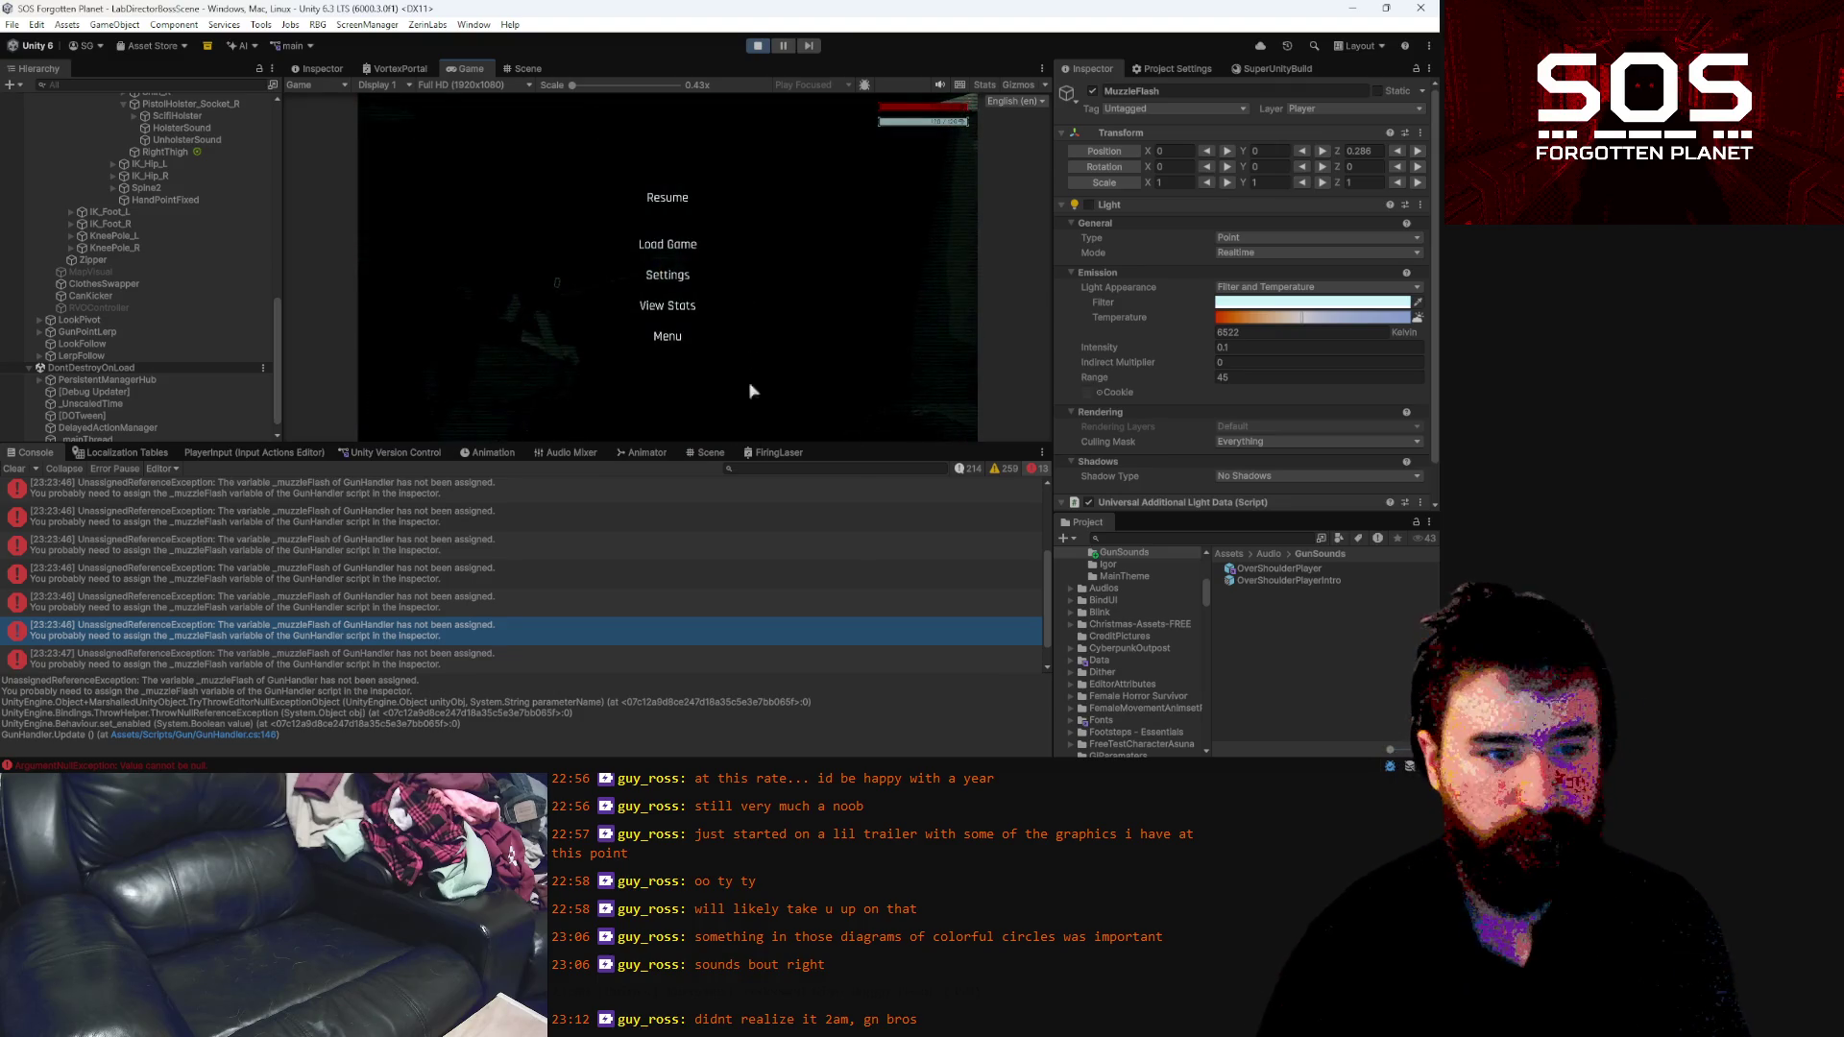
Delete line 146 '_muzzleFlash.enabled = _isFiring' from GunHandler.cs
key("alt+Tab")
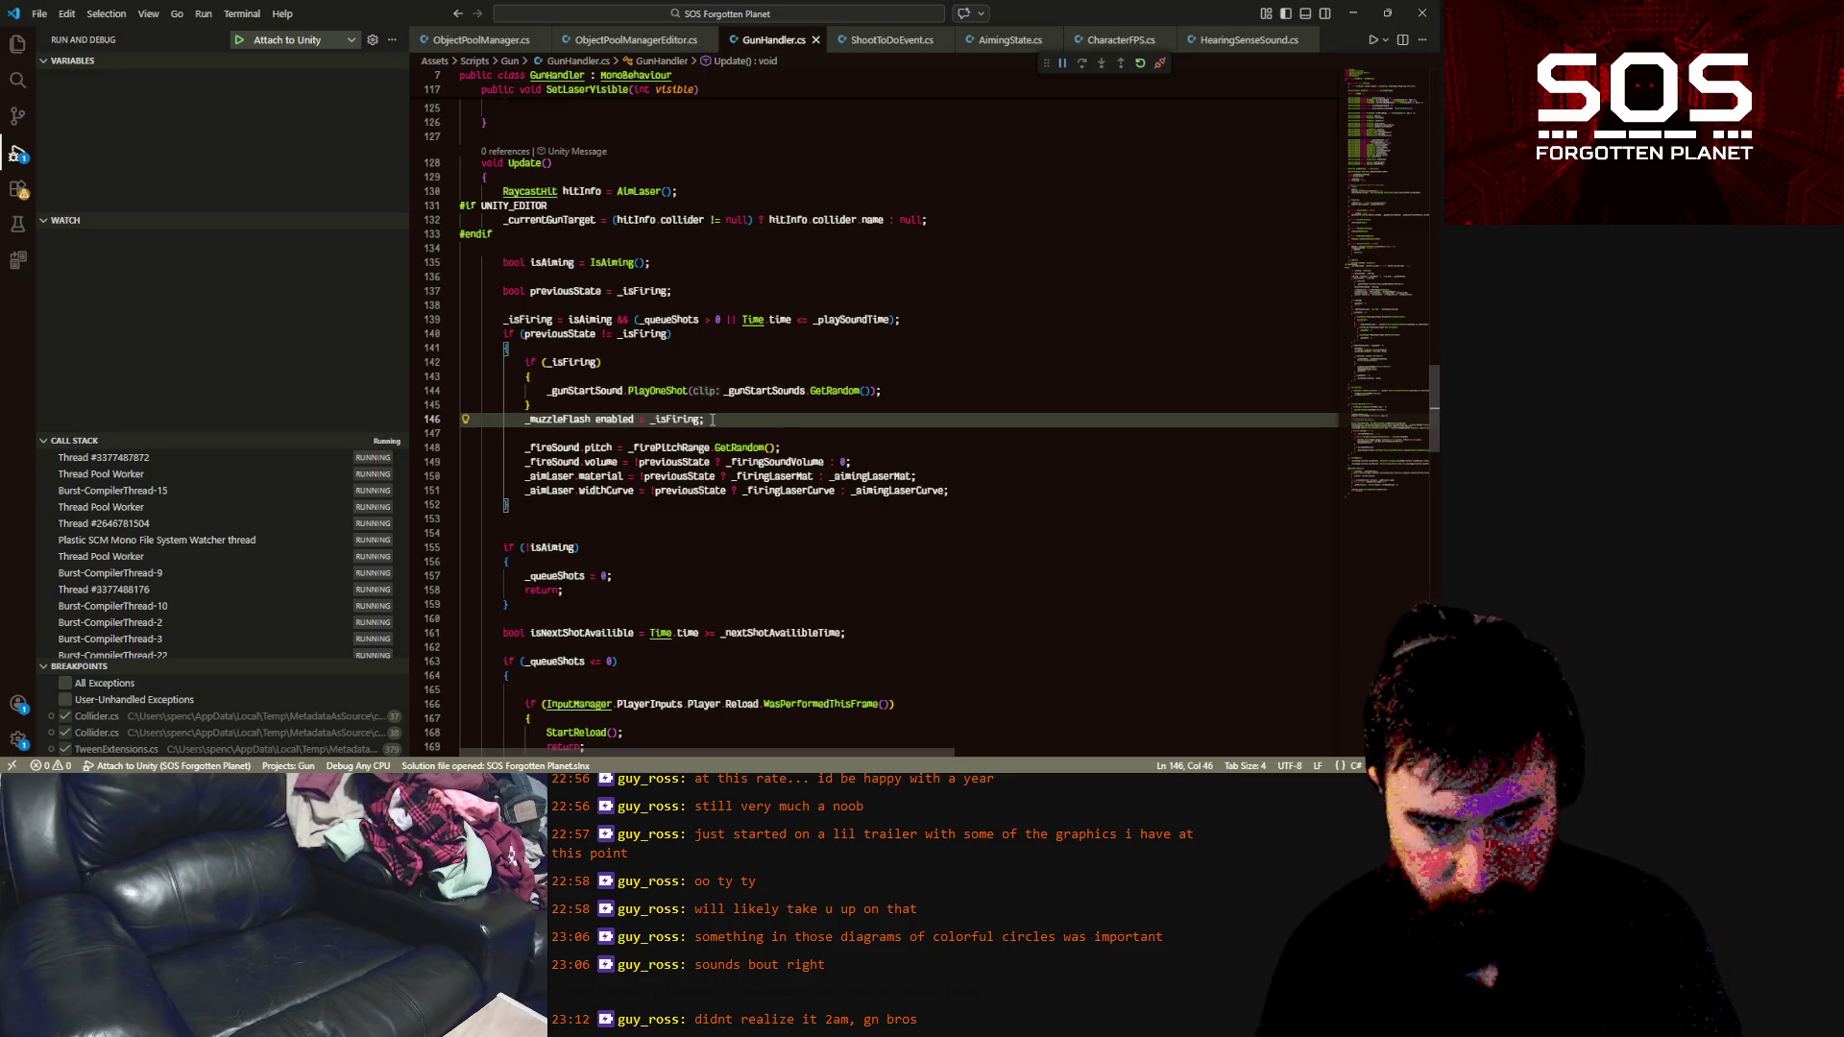
key("ctrl+shift+k")
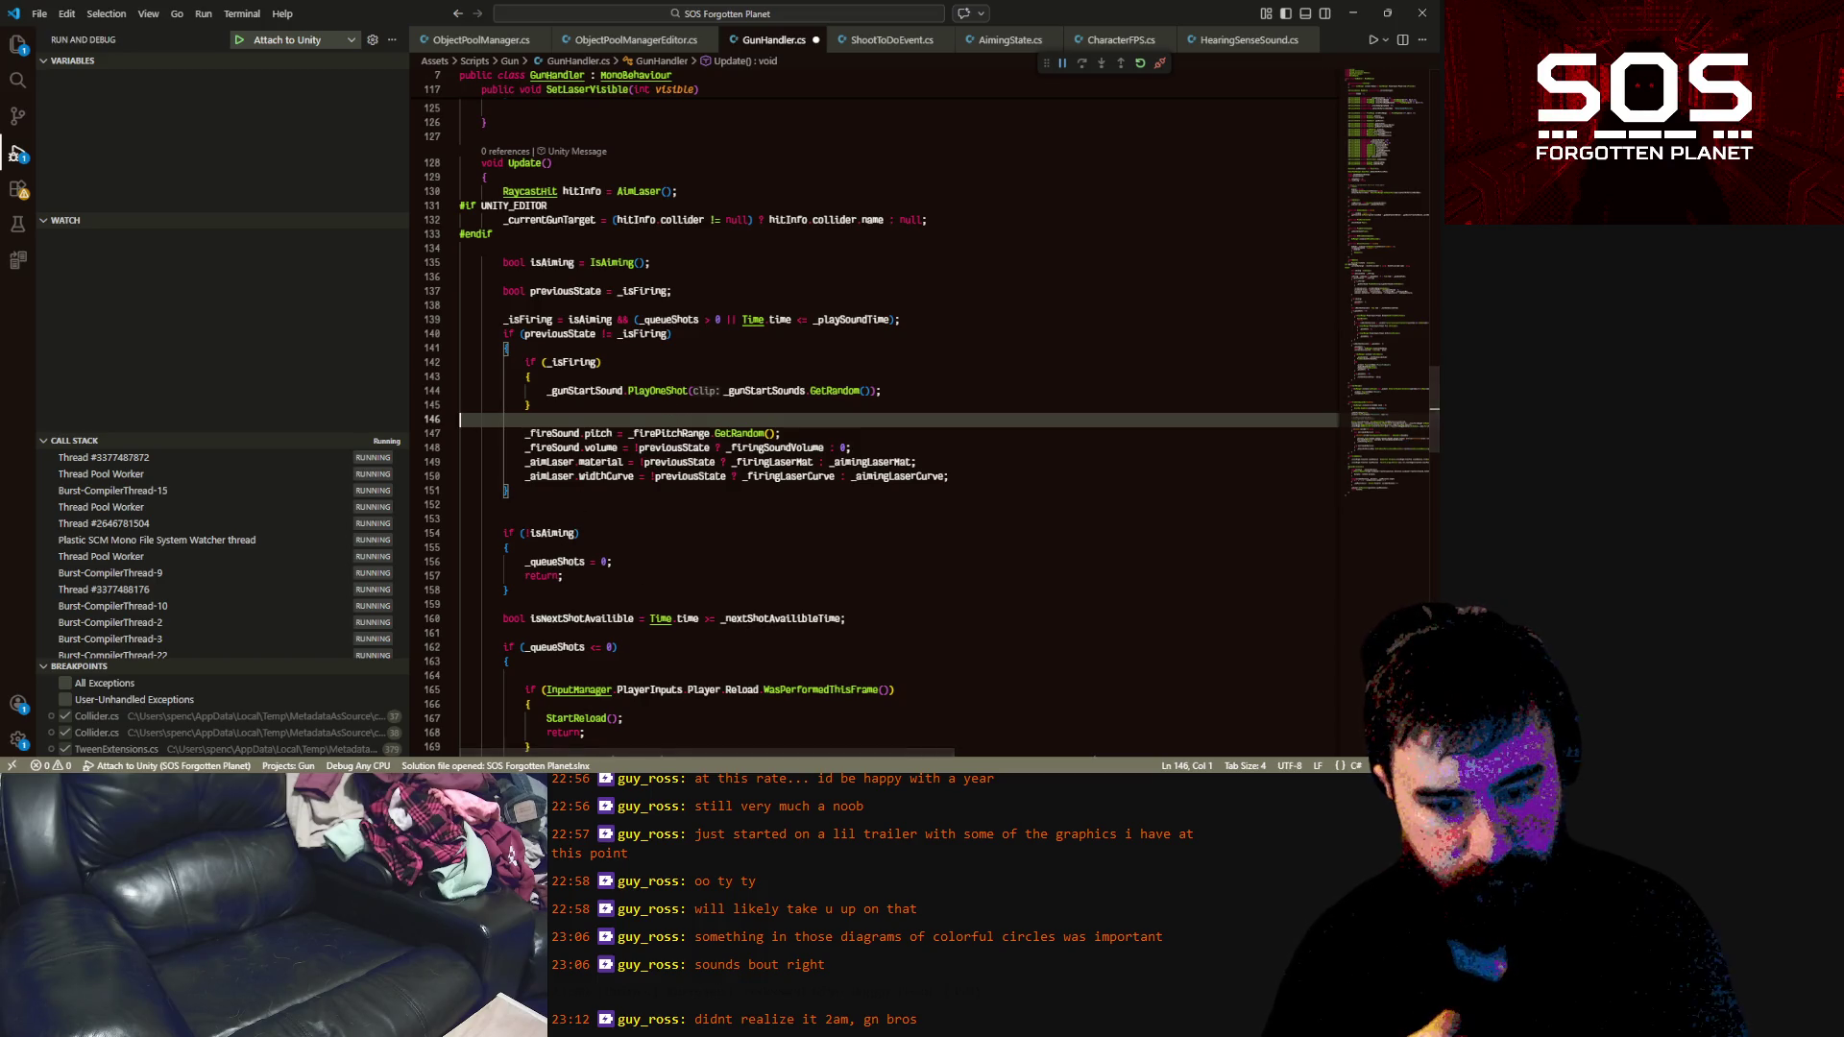
key("alt+Tab")
left_click(1303, 346)
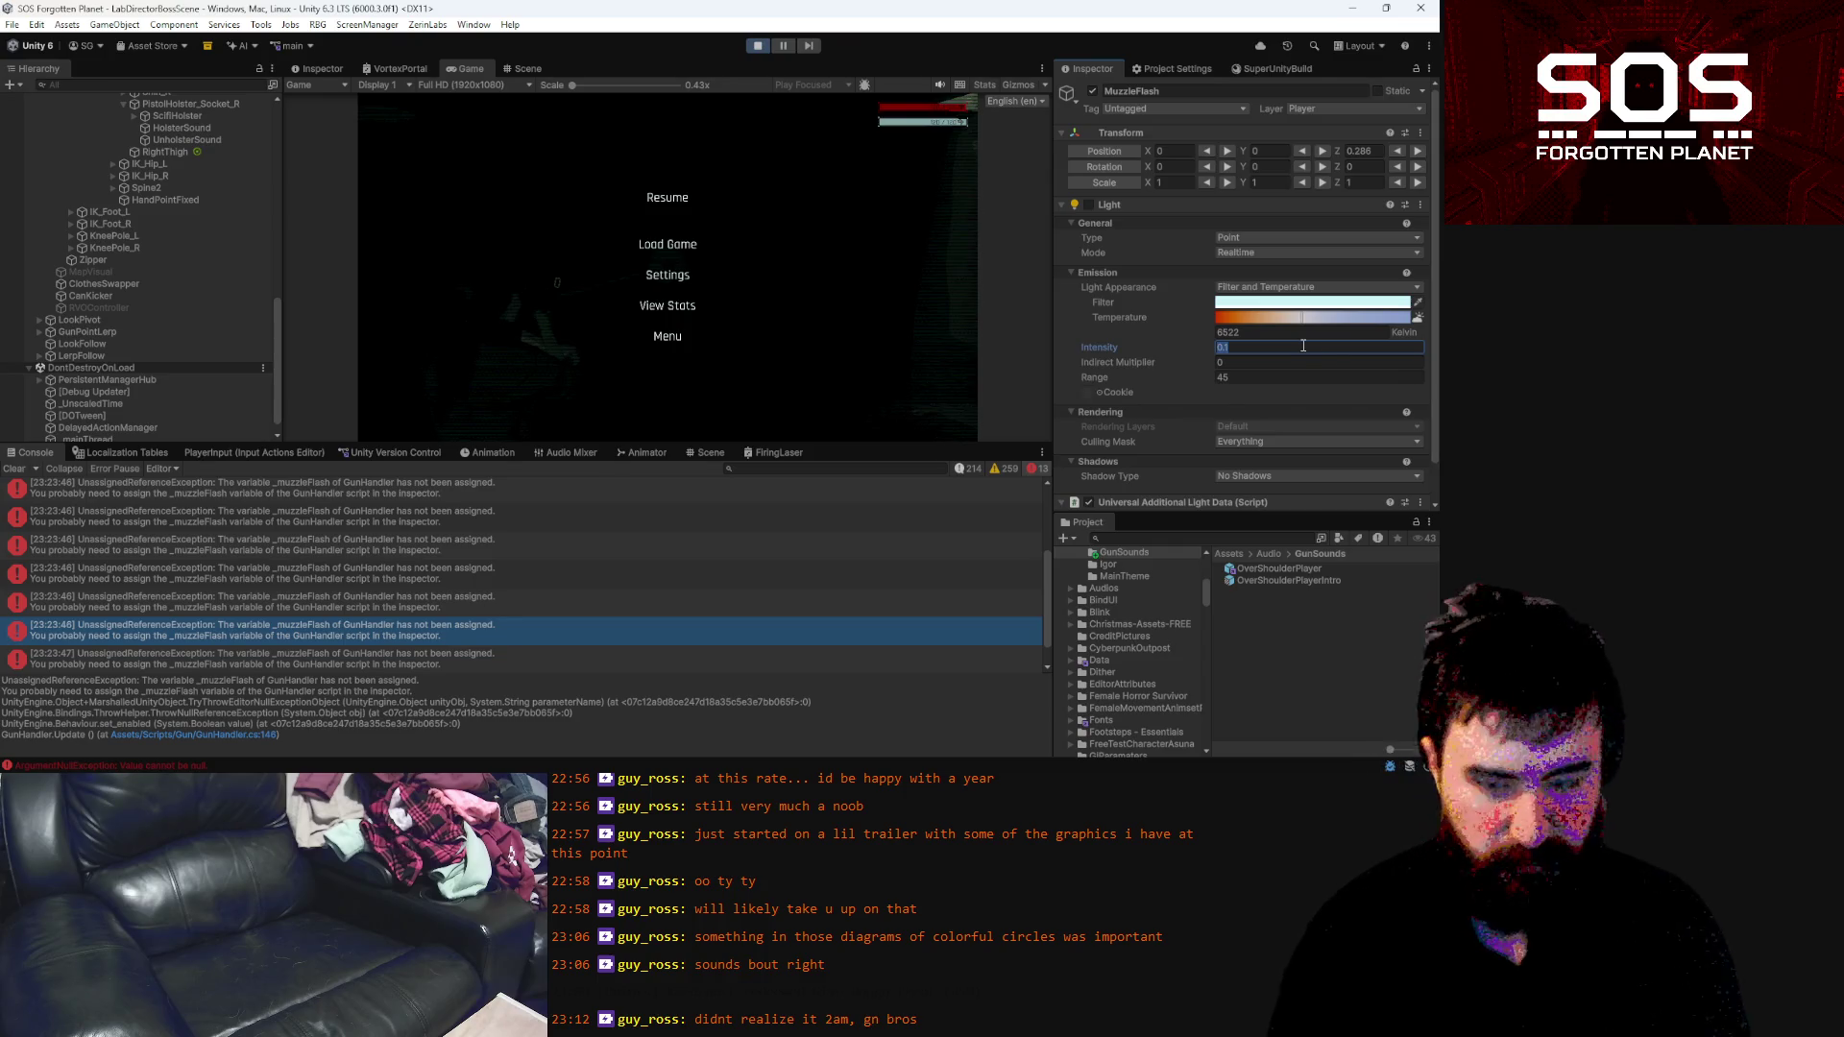
Set the MuzzleFlash intensity to 0 in the OverShoulderPlayer prefab and save it
double_click(1280, 568)
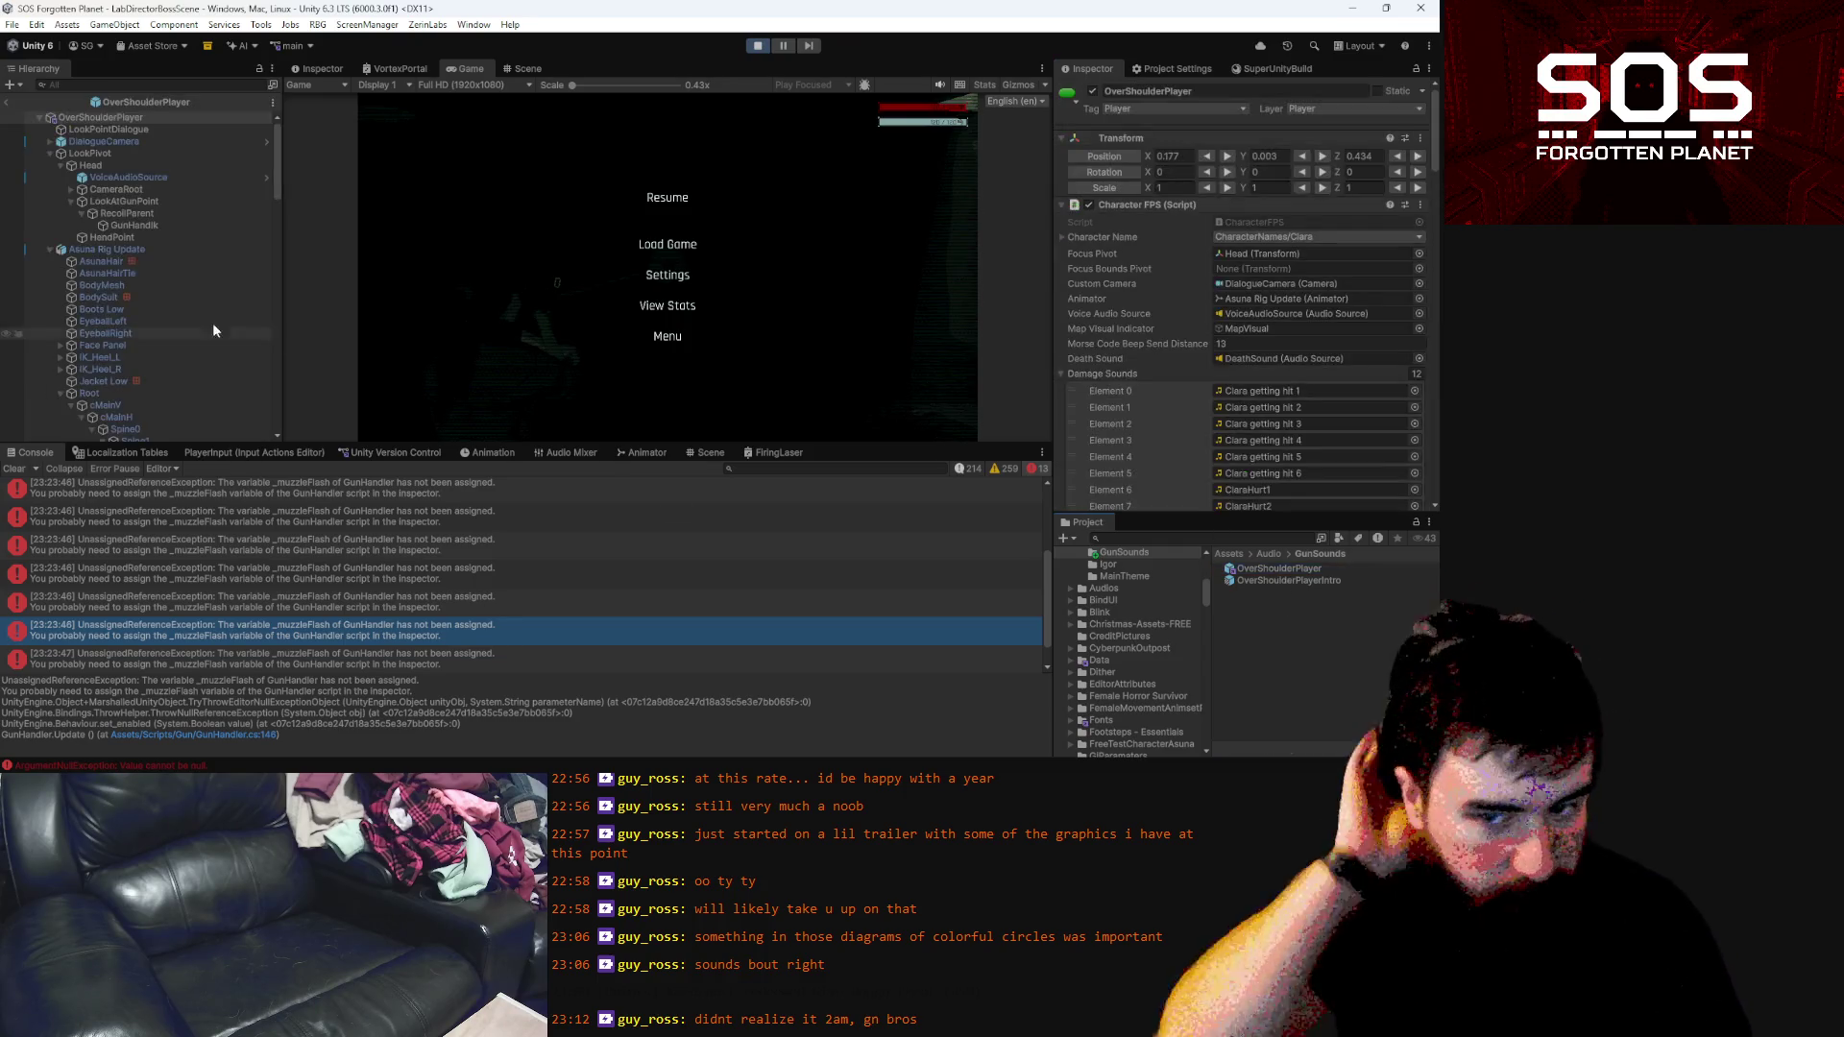
scroll(175, 279, "up", 3)
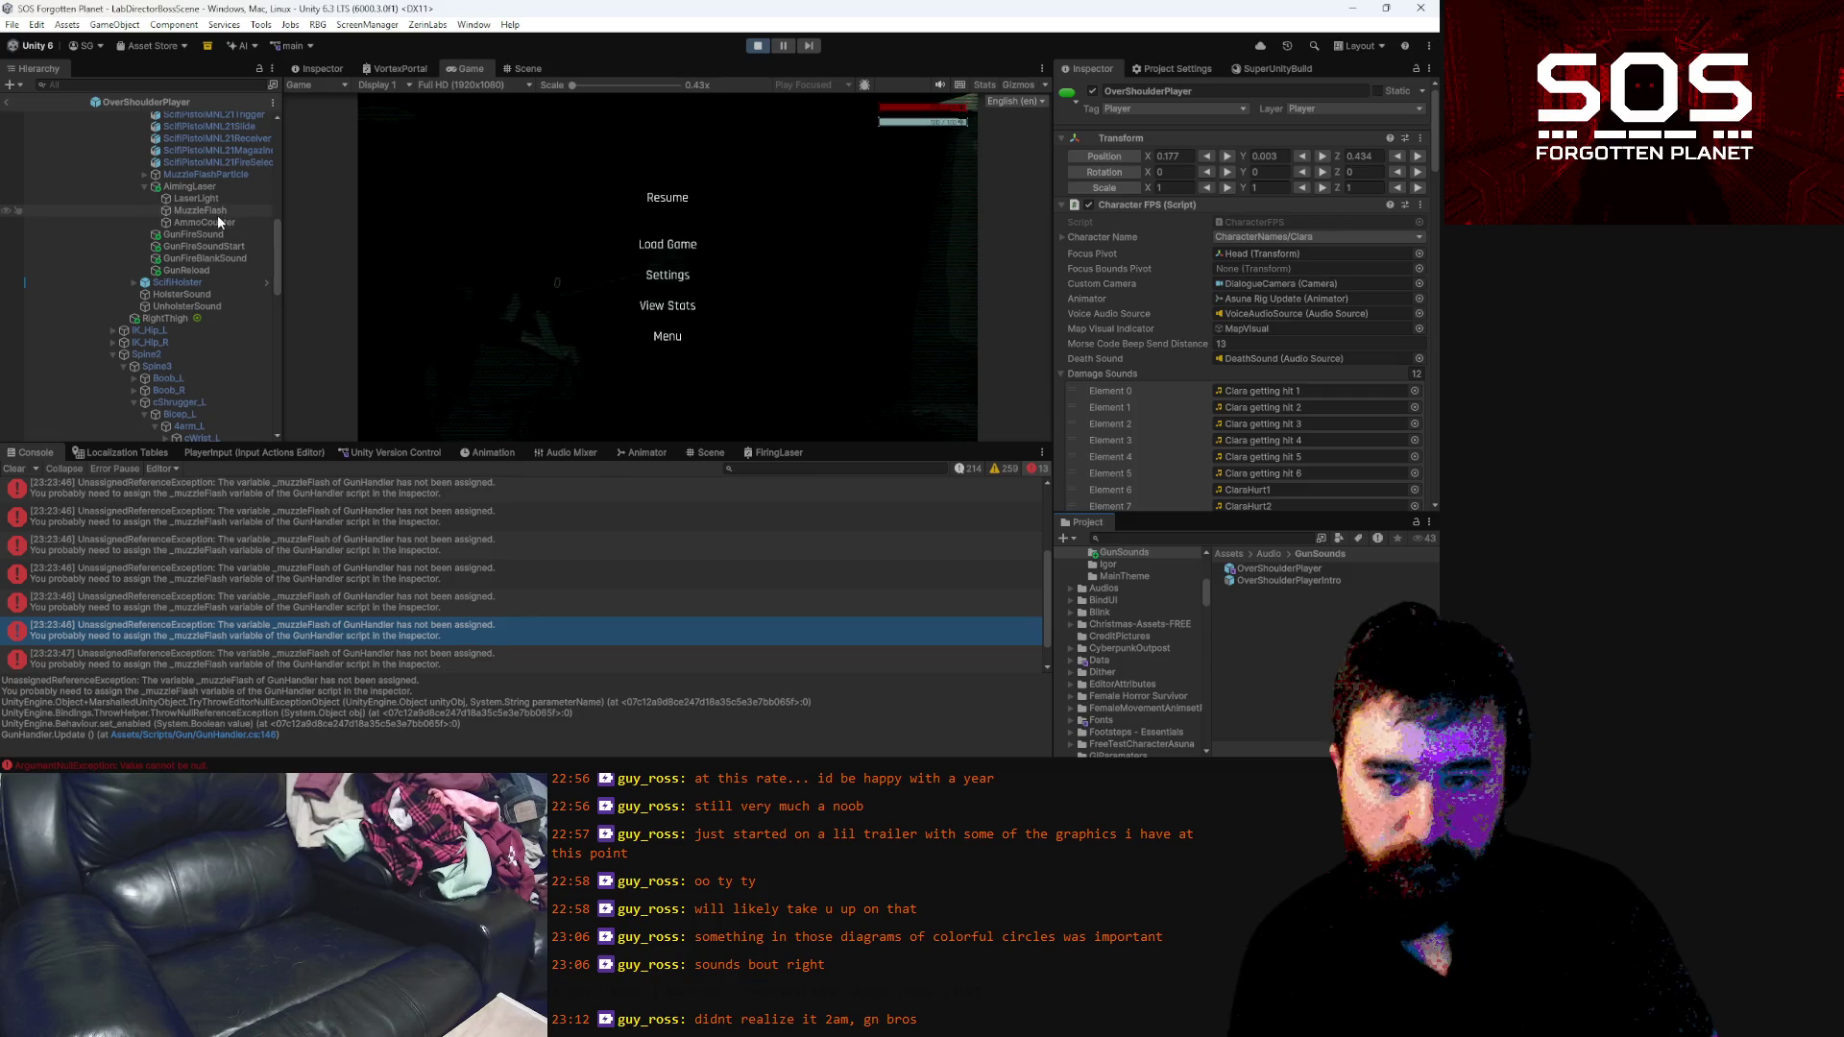
left_click(203, 211)
left_click_drag(1143, 377, 1105, 380)
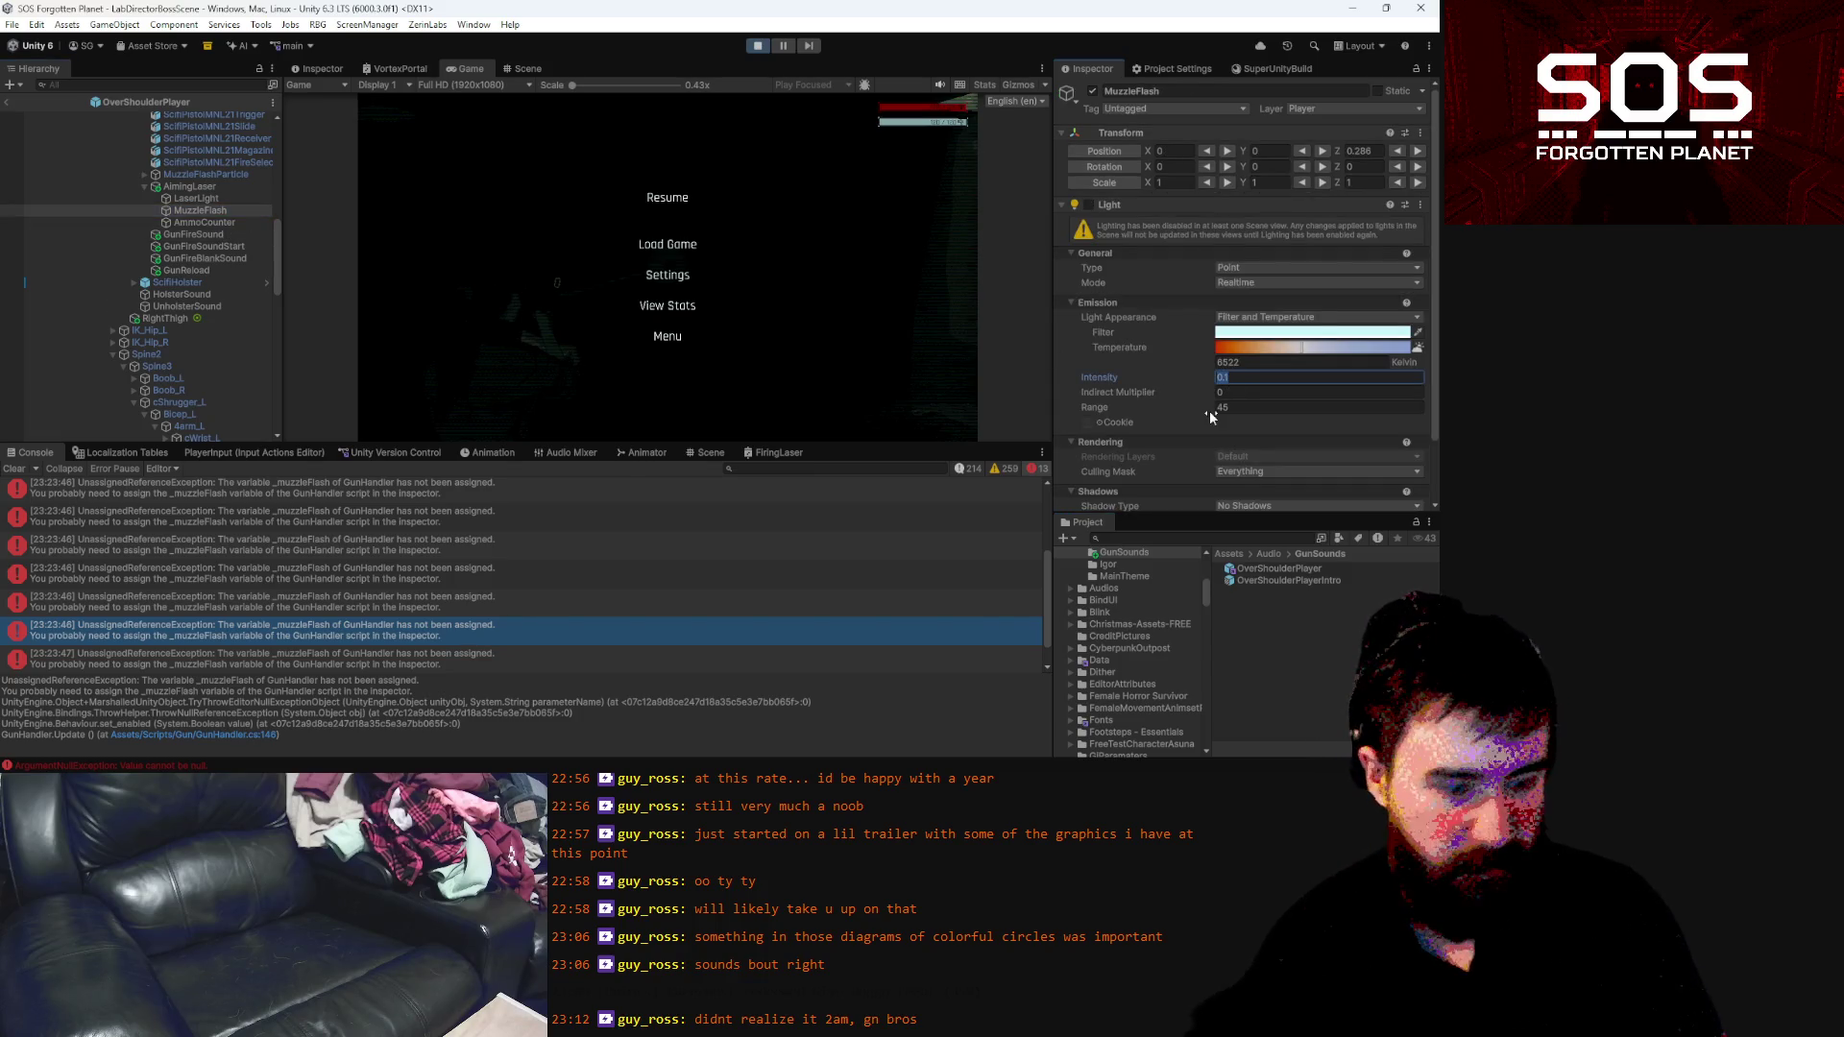
key("ctrl+s")
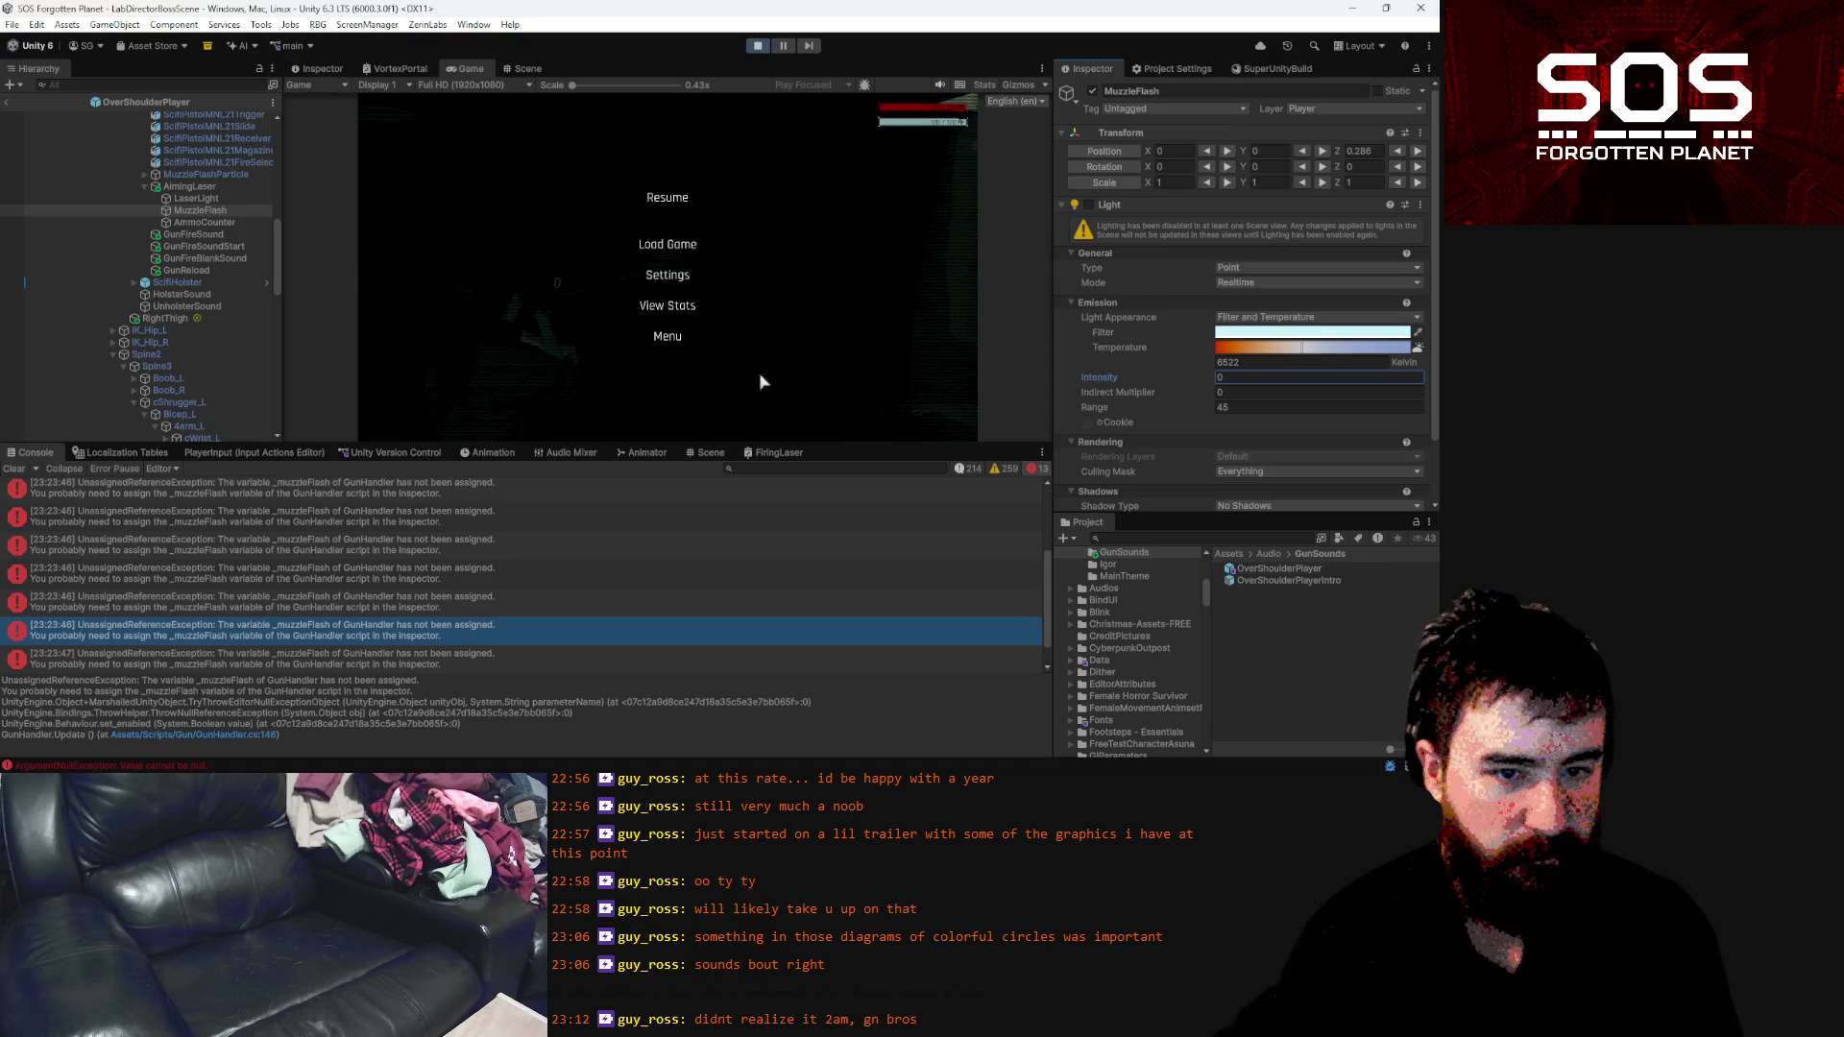
key("alt+Tab")
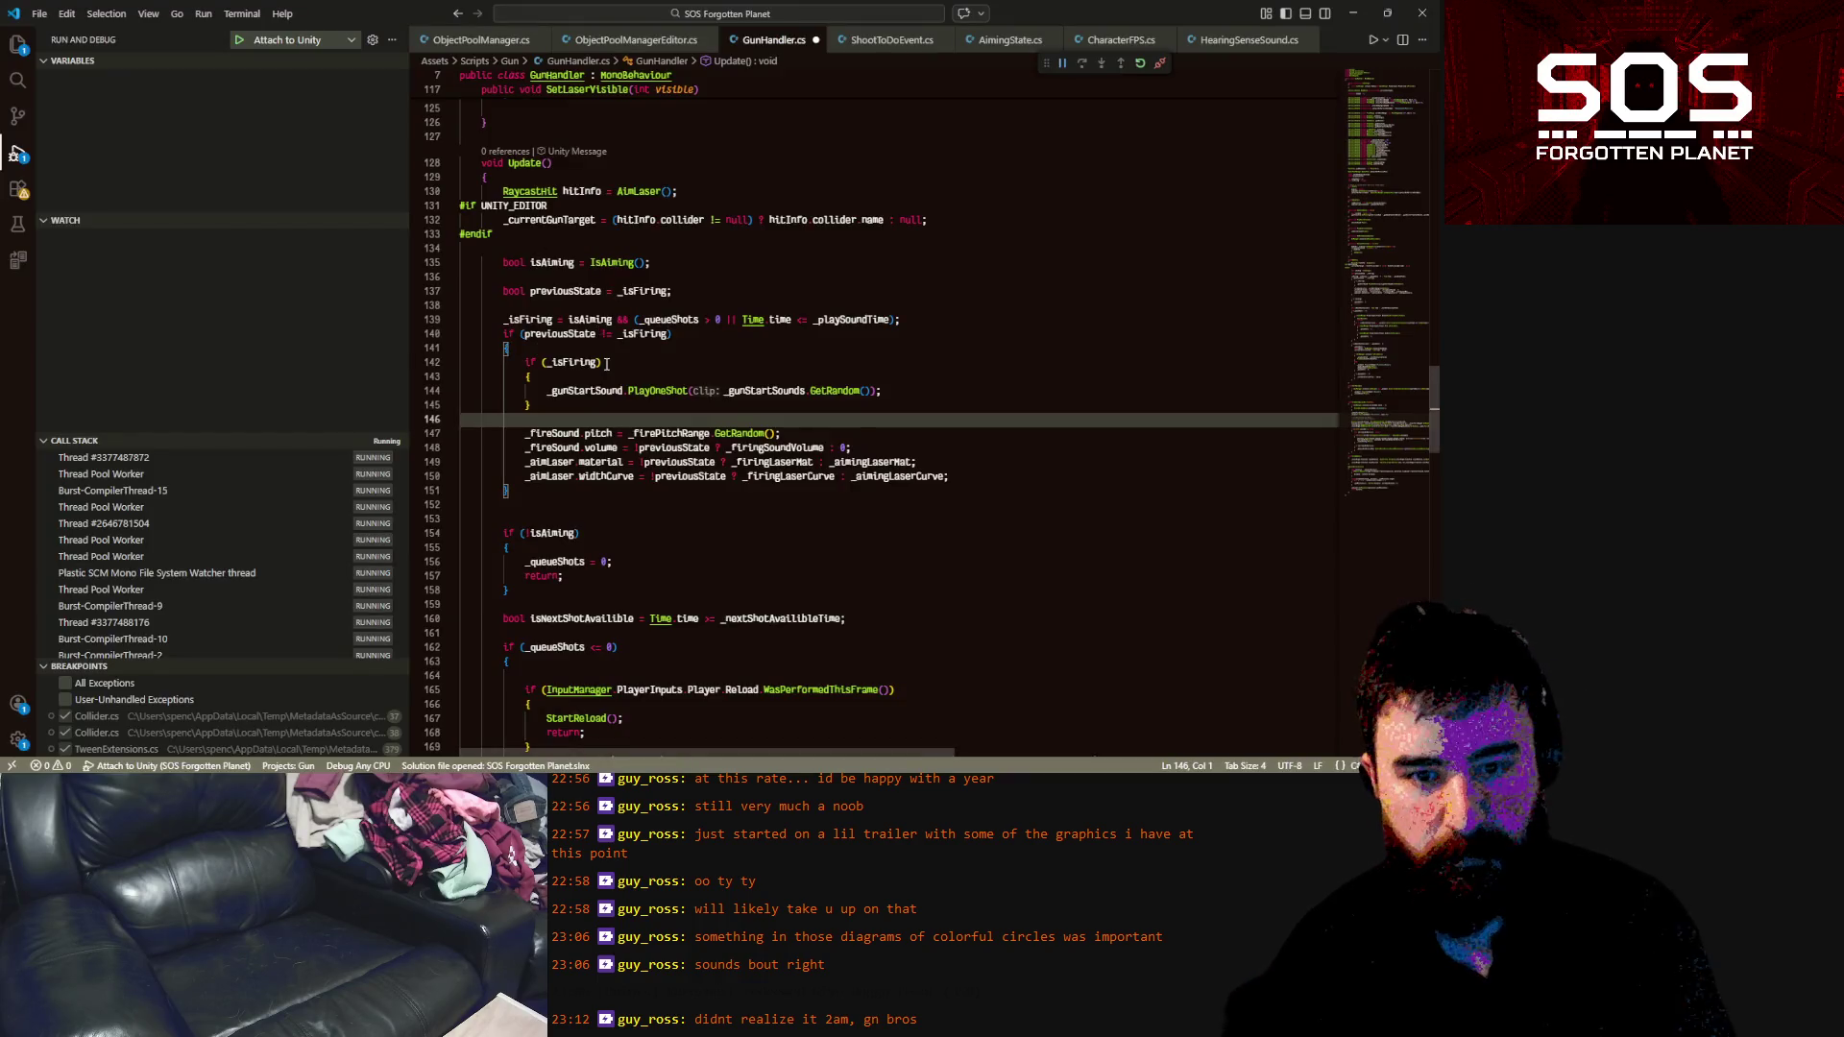
Add '[SerializeField] private float _muzzleFlashIntensity = .2f;' below the firing sound volume field
scroll(606, 364, "up", 20)
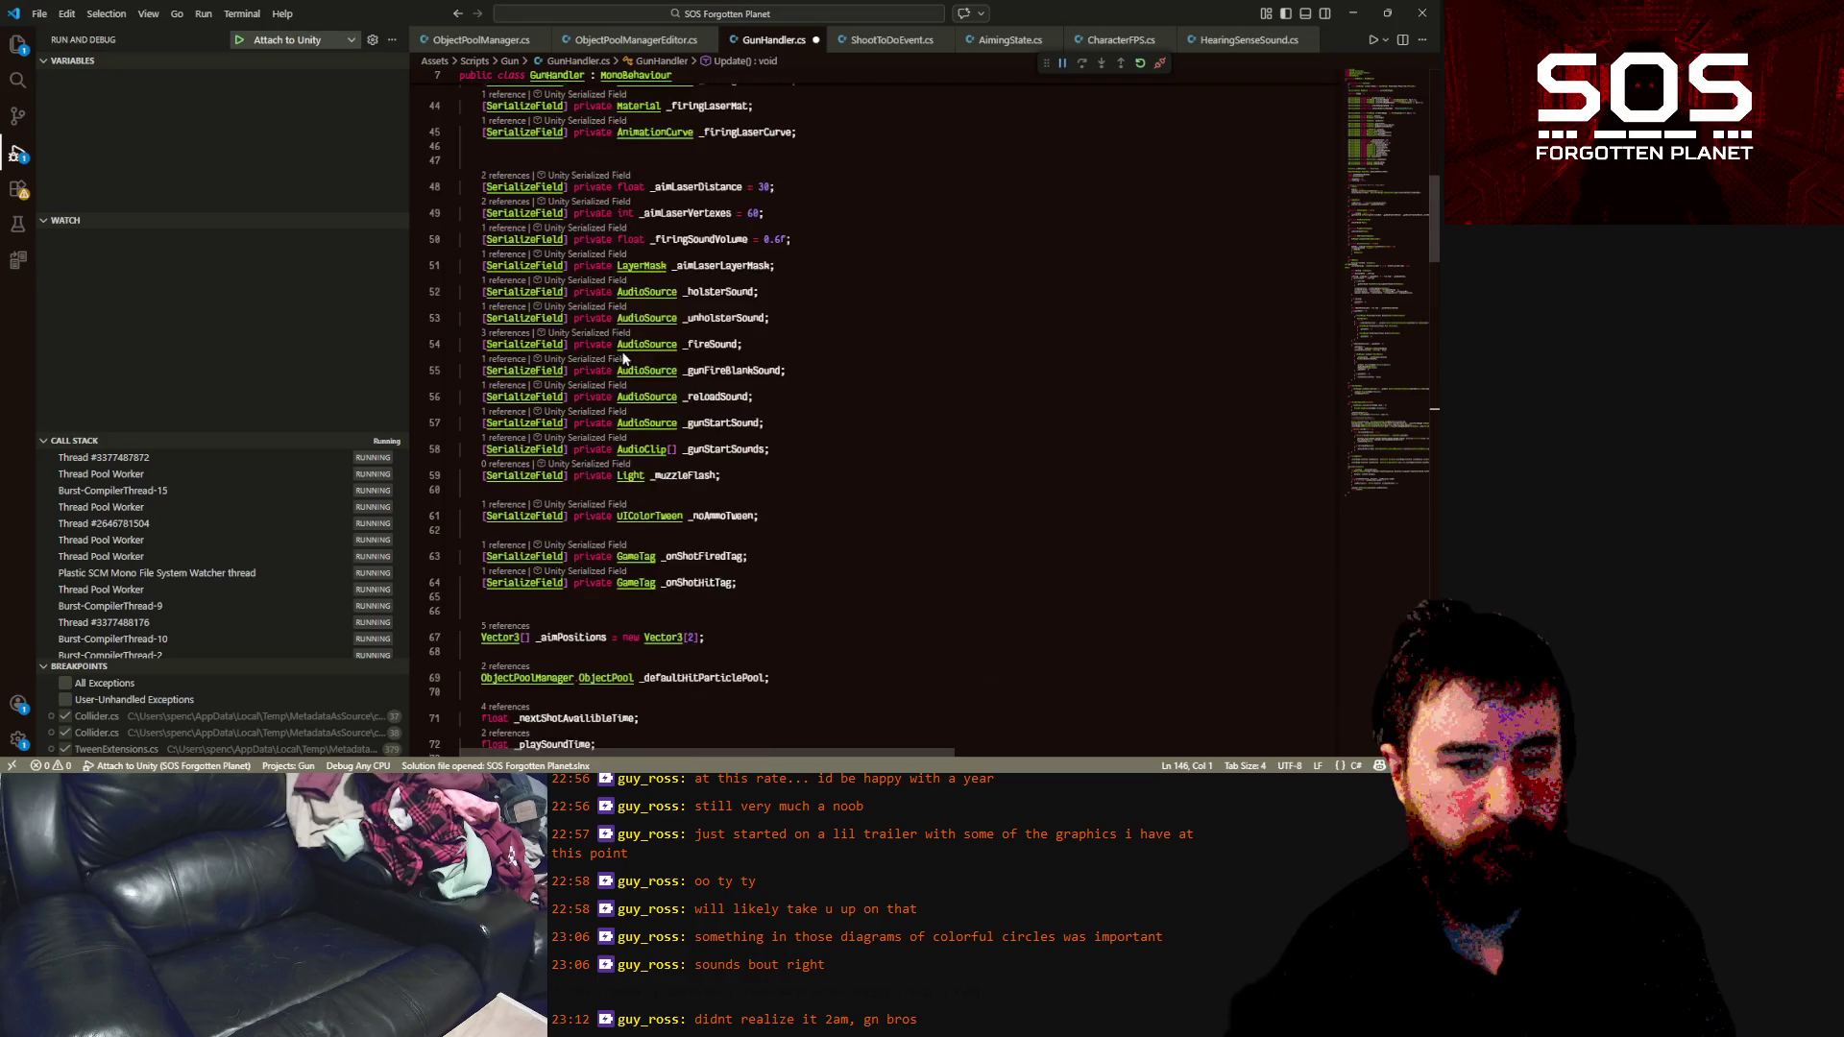
scroll(623, 358, "up", 2)
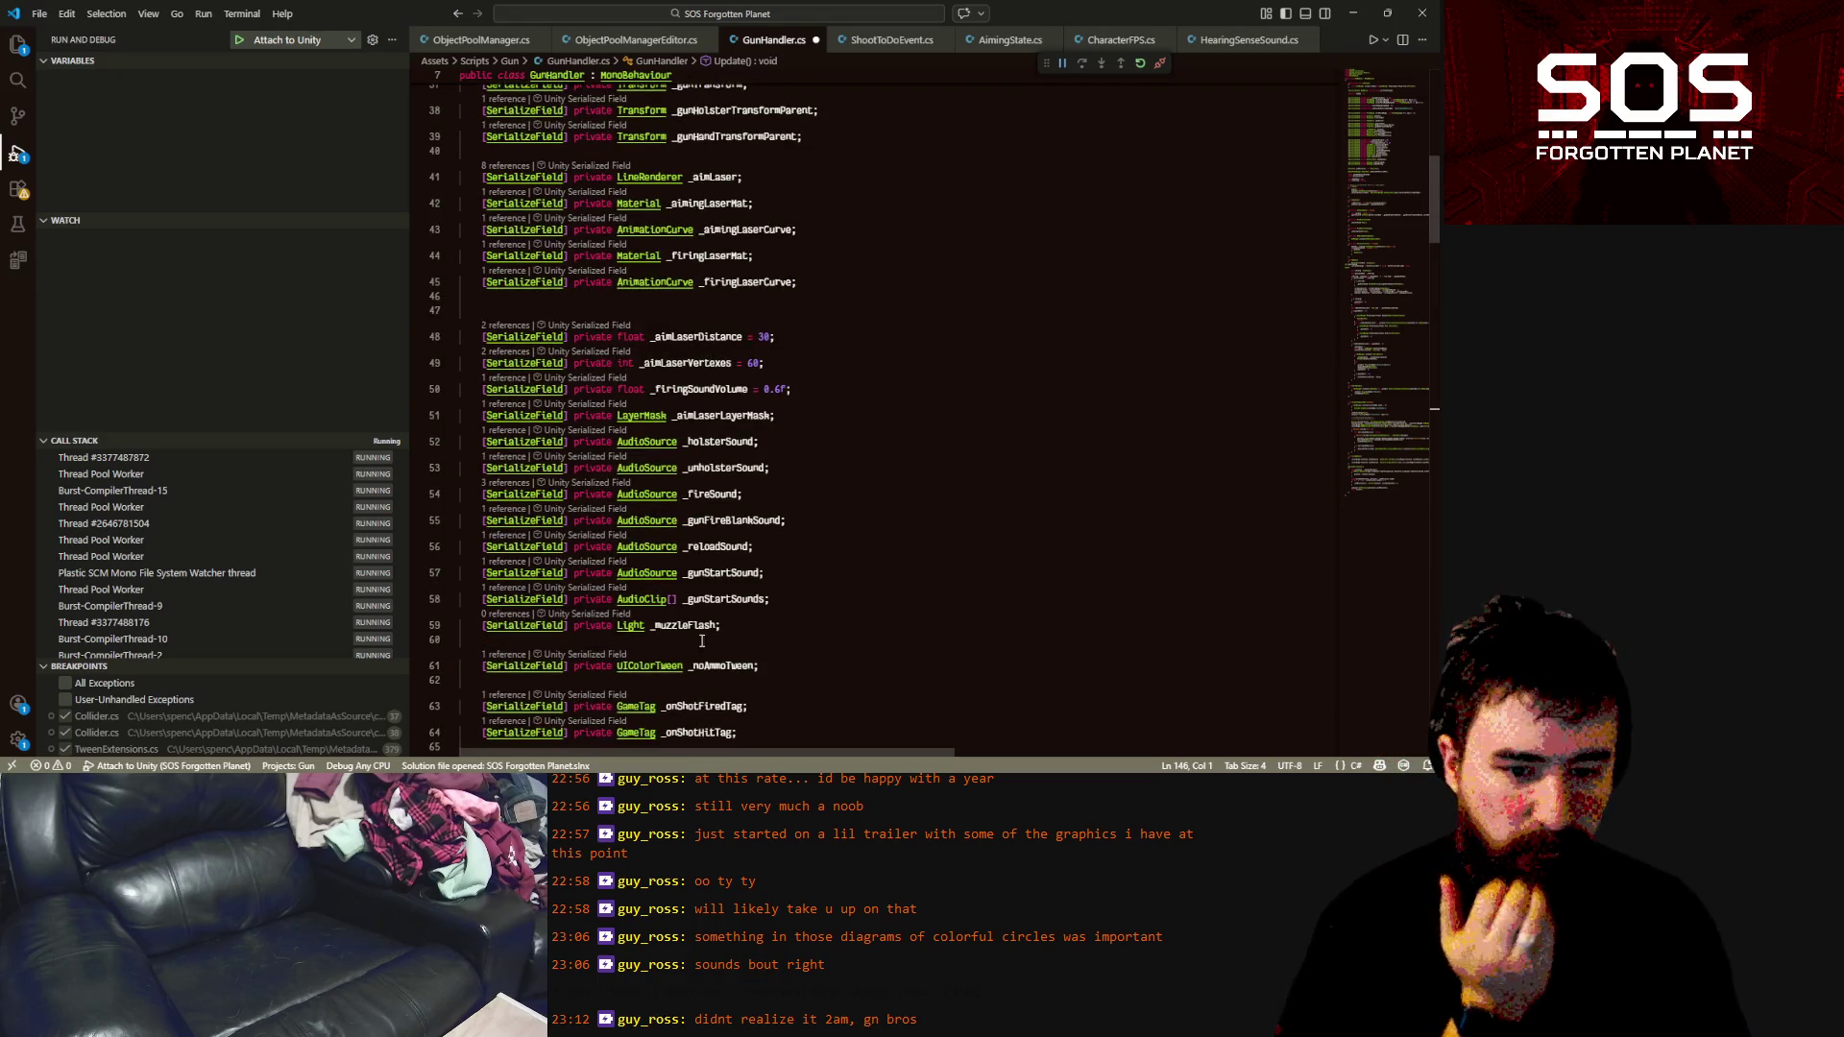
left_click(739, 629)
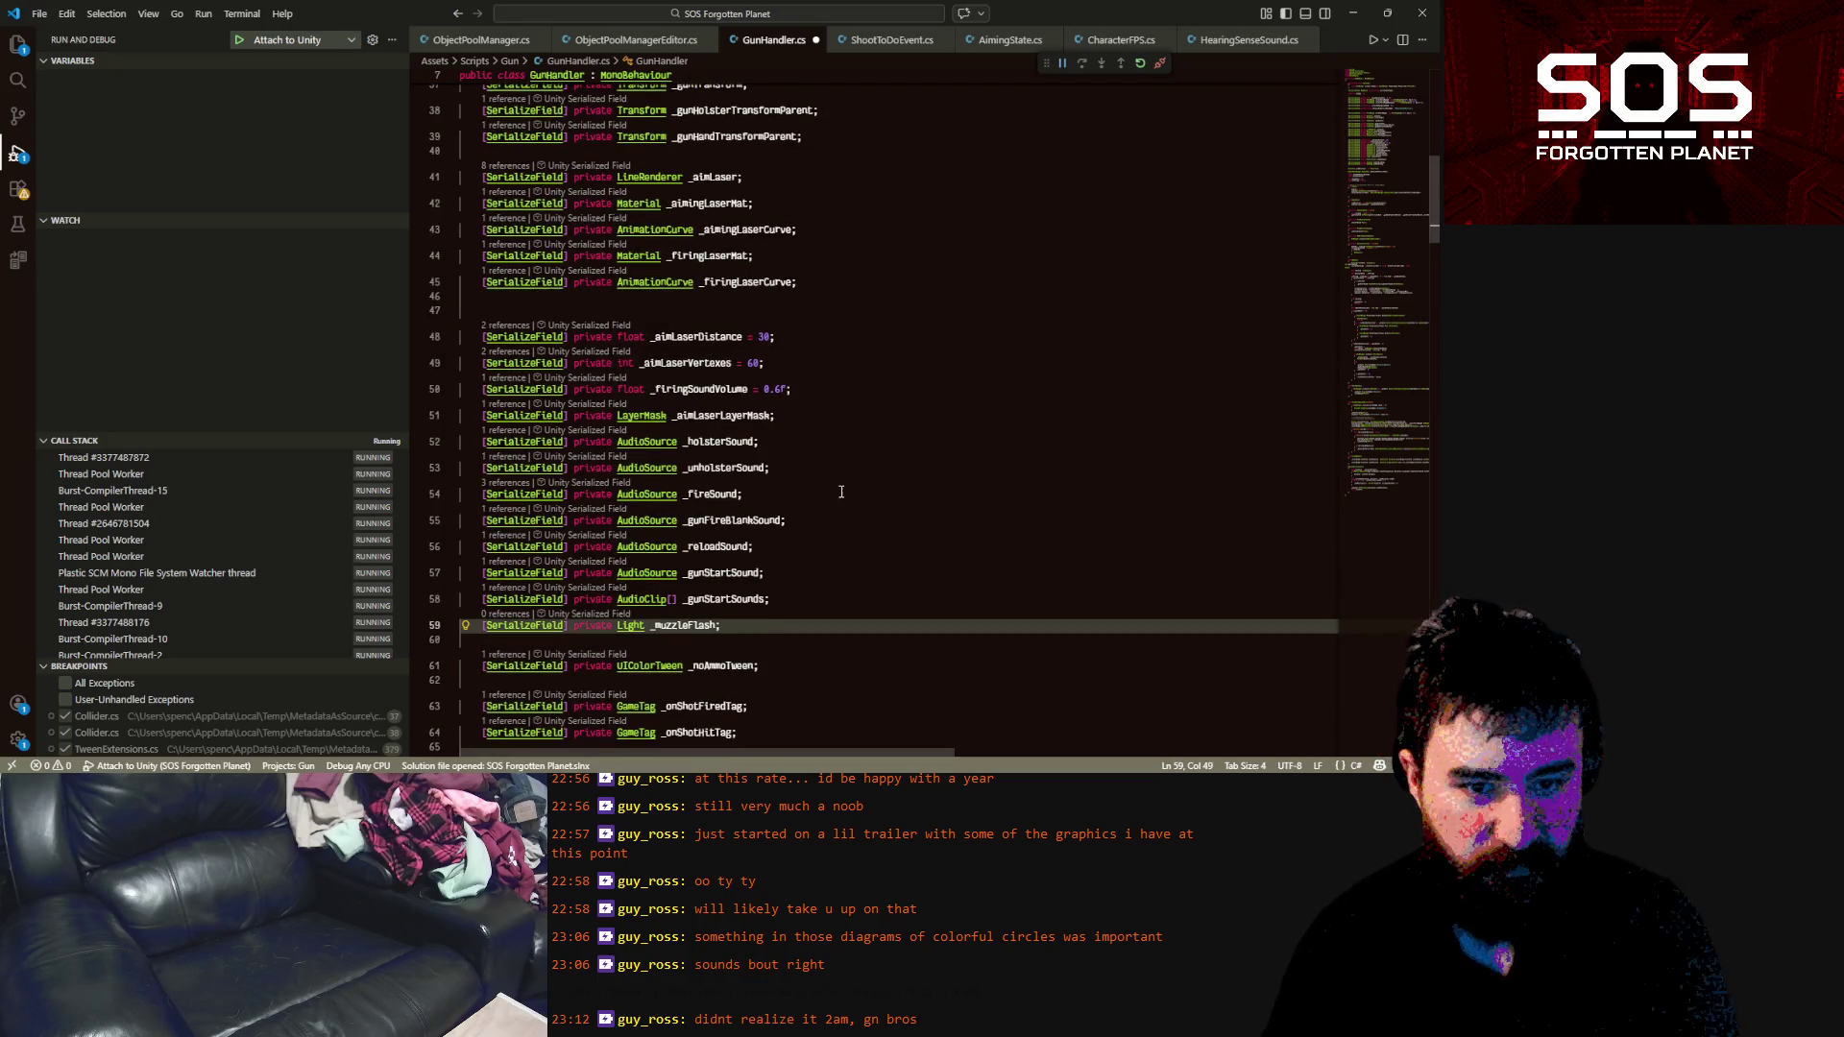
scroll(841, 490, "up", 2)
scroll(835, 504, "up", 3)
scroll(859, 490, "up", 3)
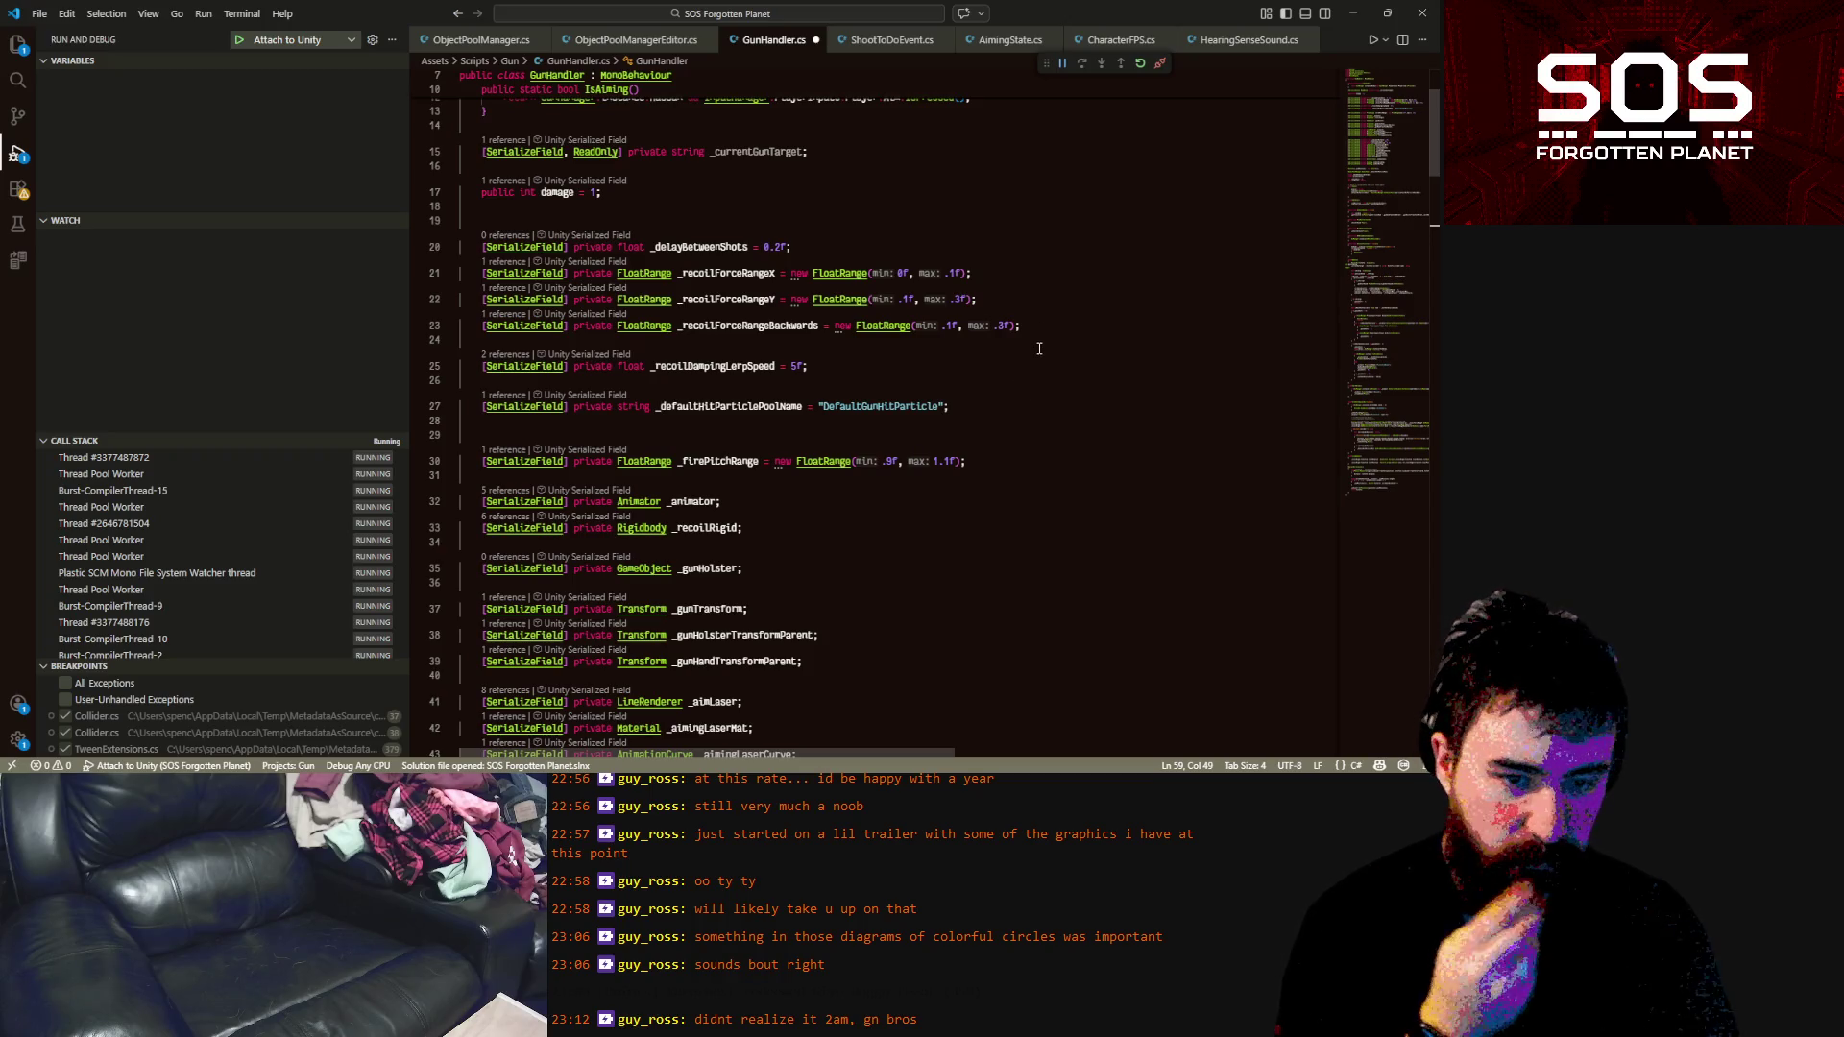
scroll(1032, 379, "down", 5)
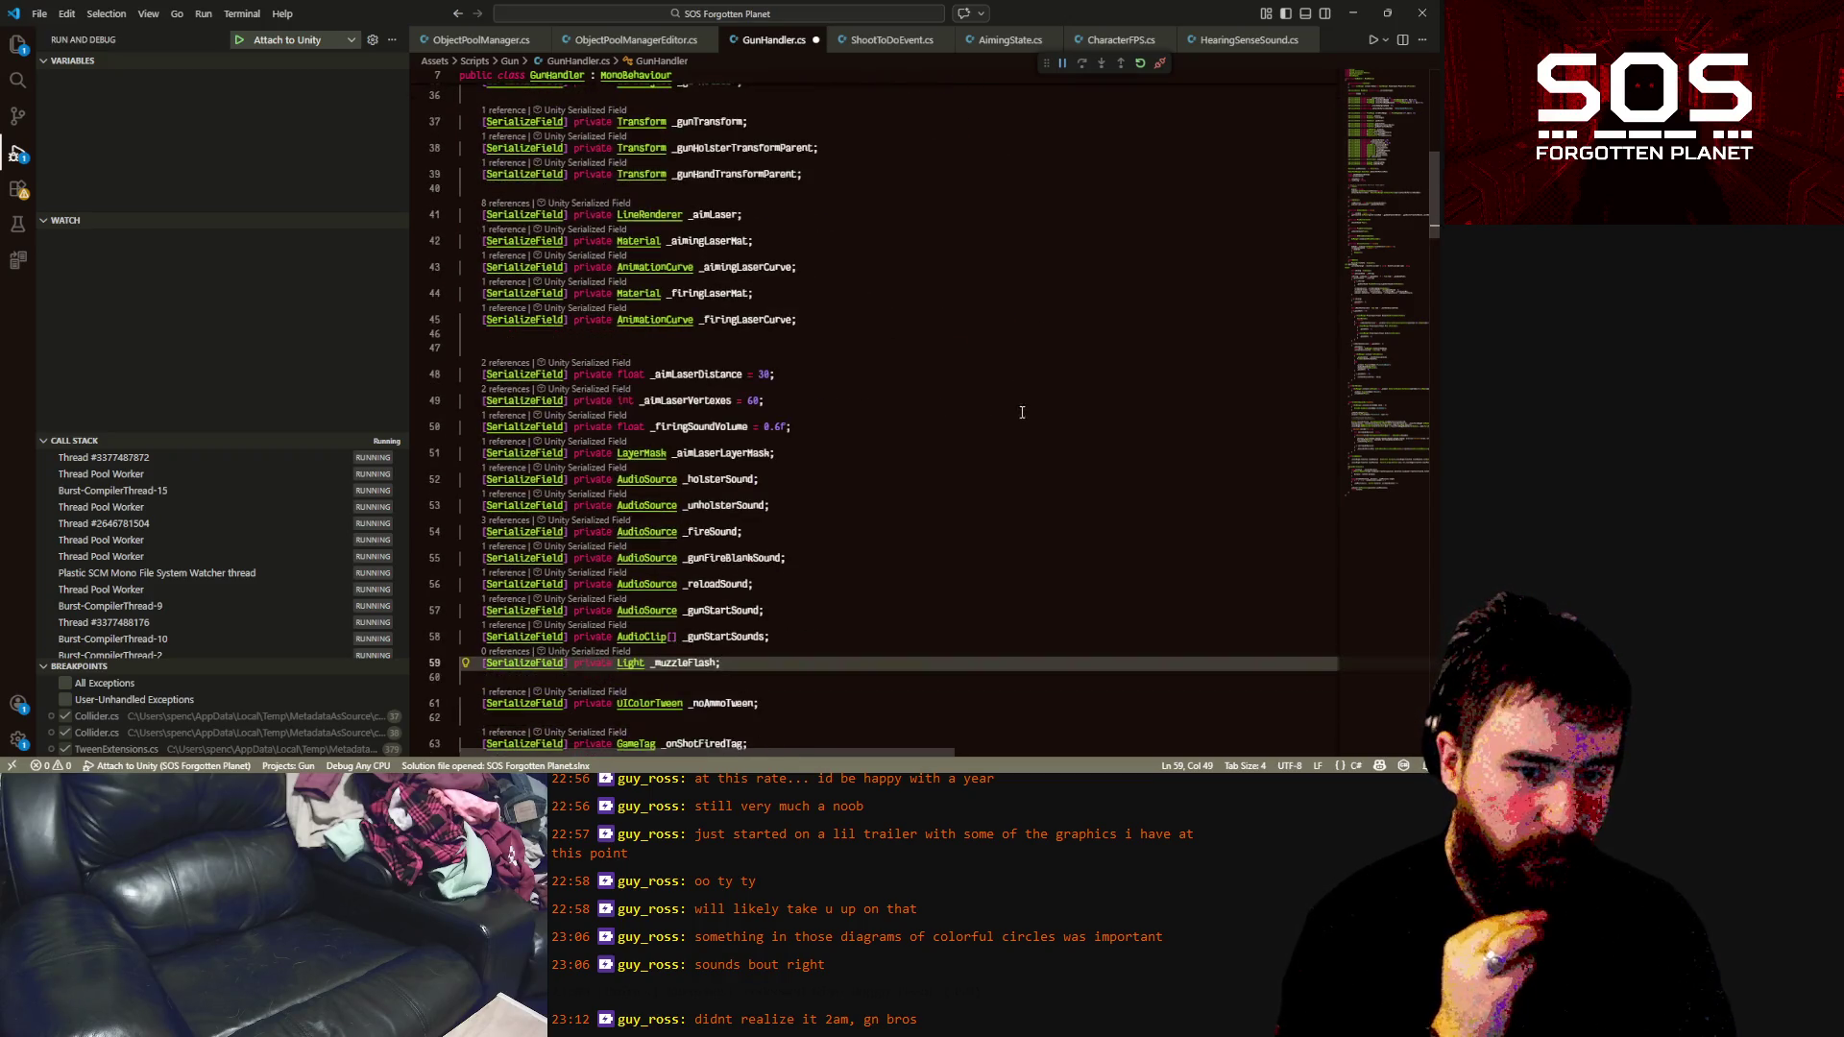
left_click(840, 419)
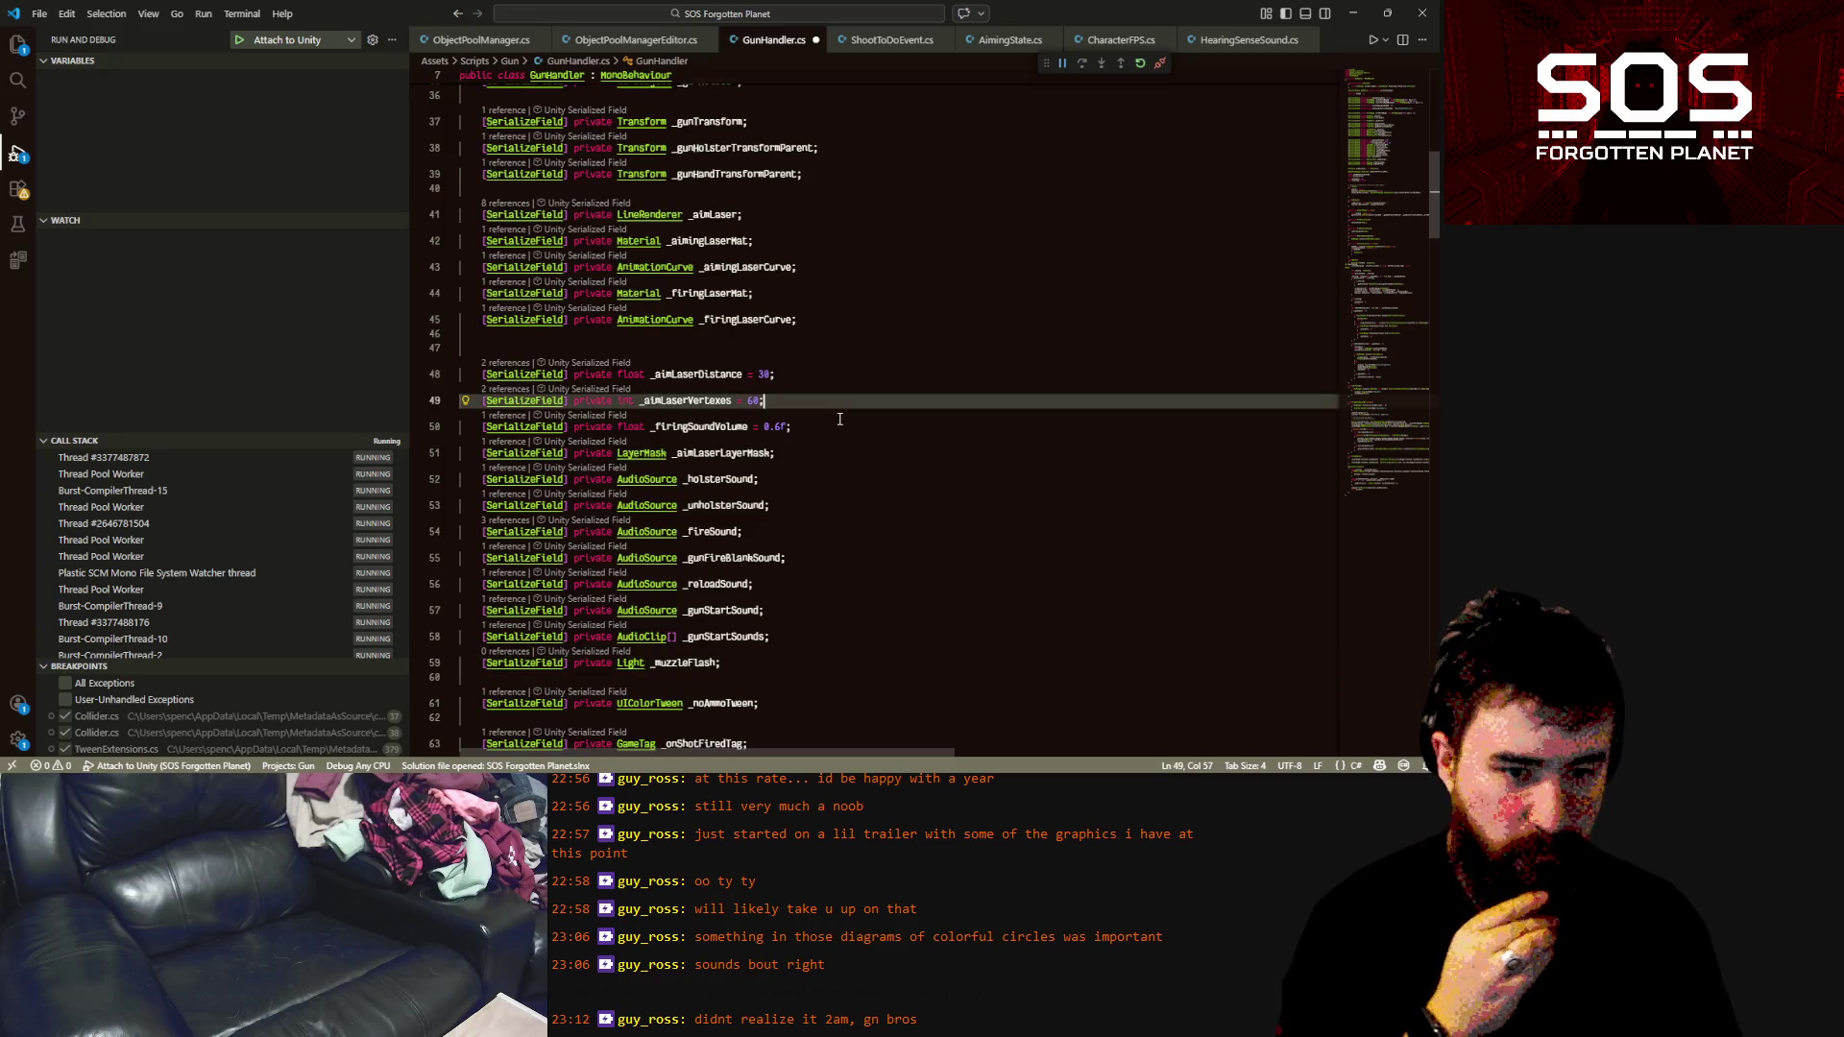
left_click(843, 419)
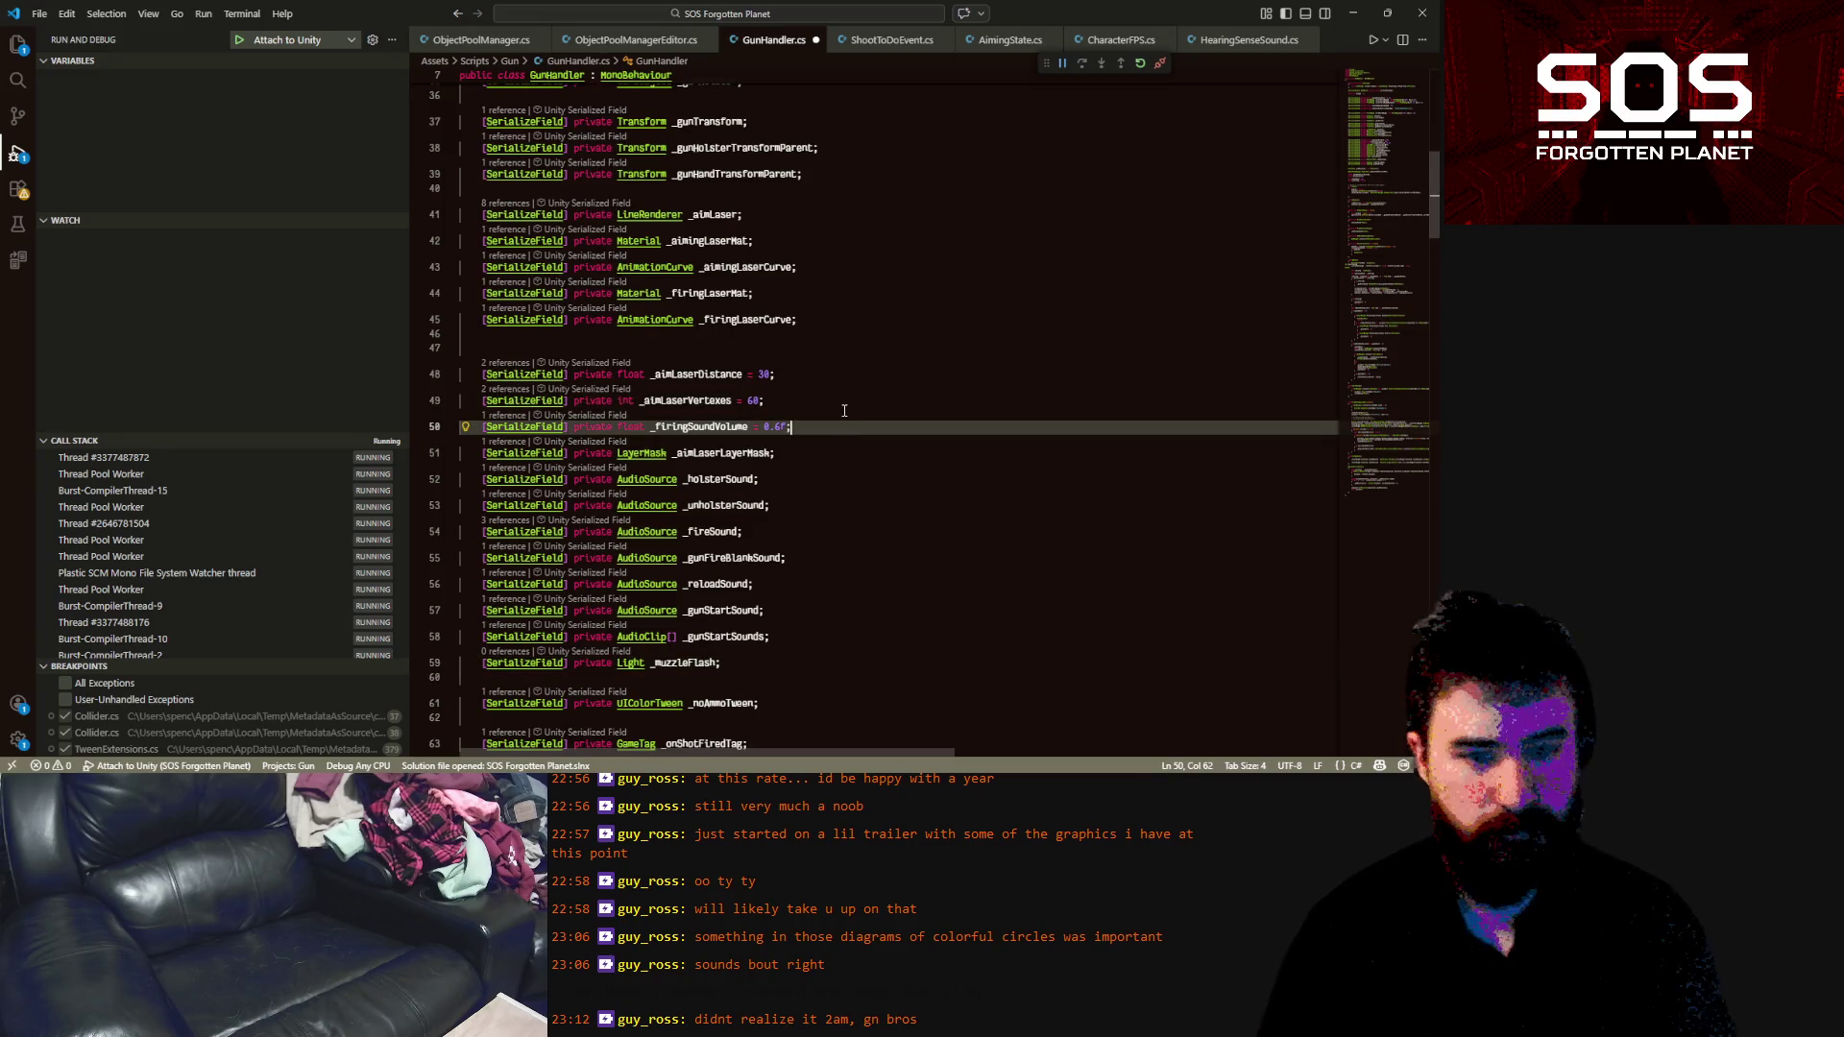
key("Return")
type("[ser")
key("Tab")
type("] private")
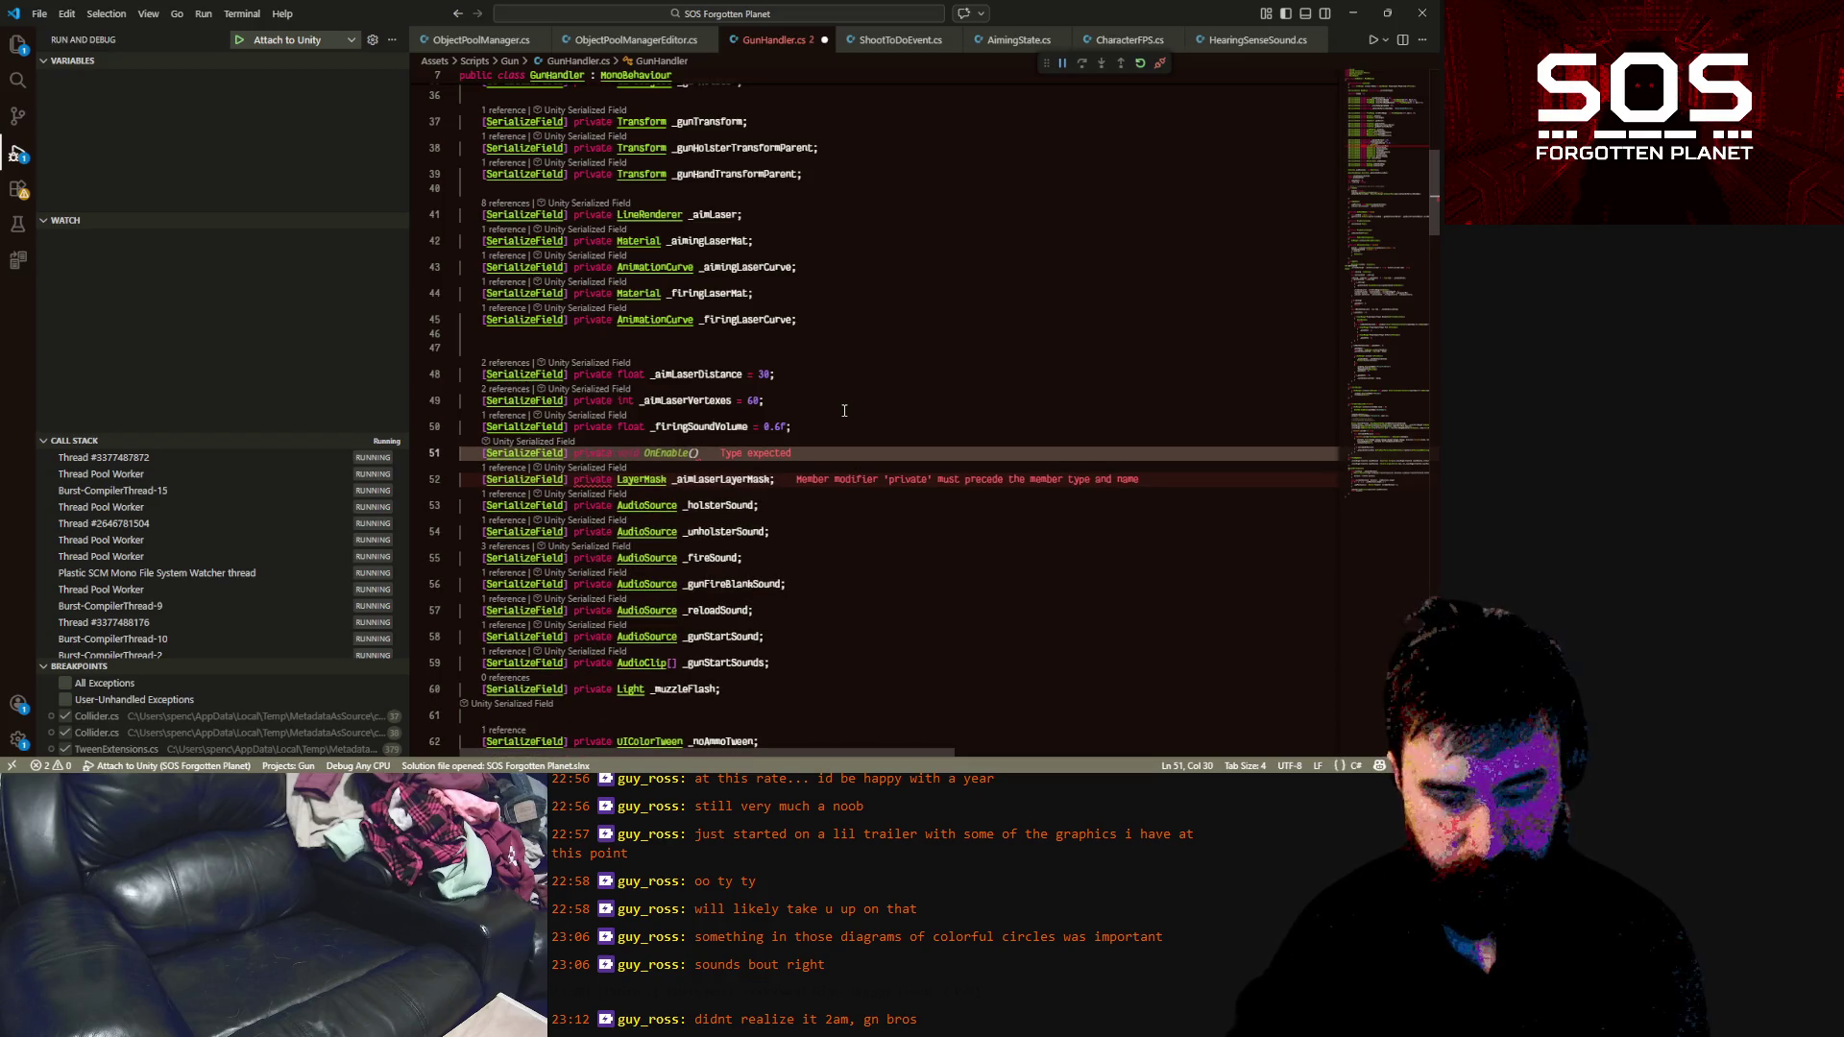
type("loat ")
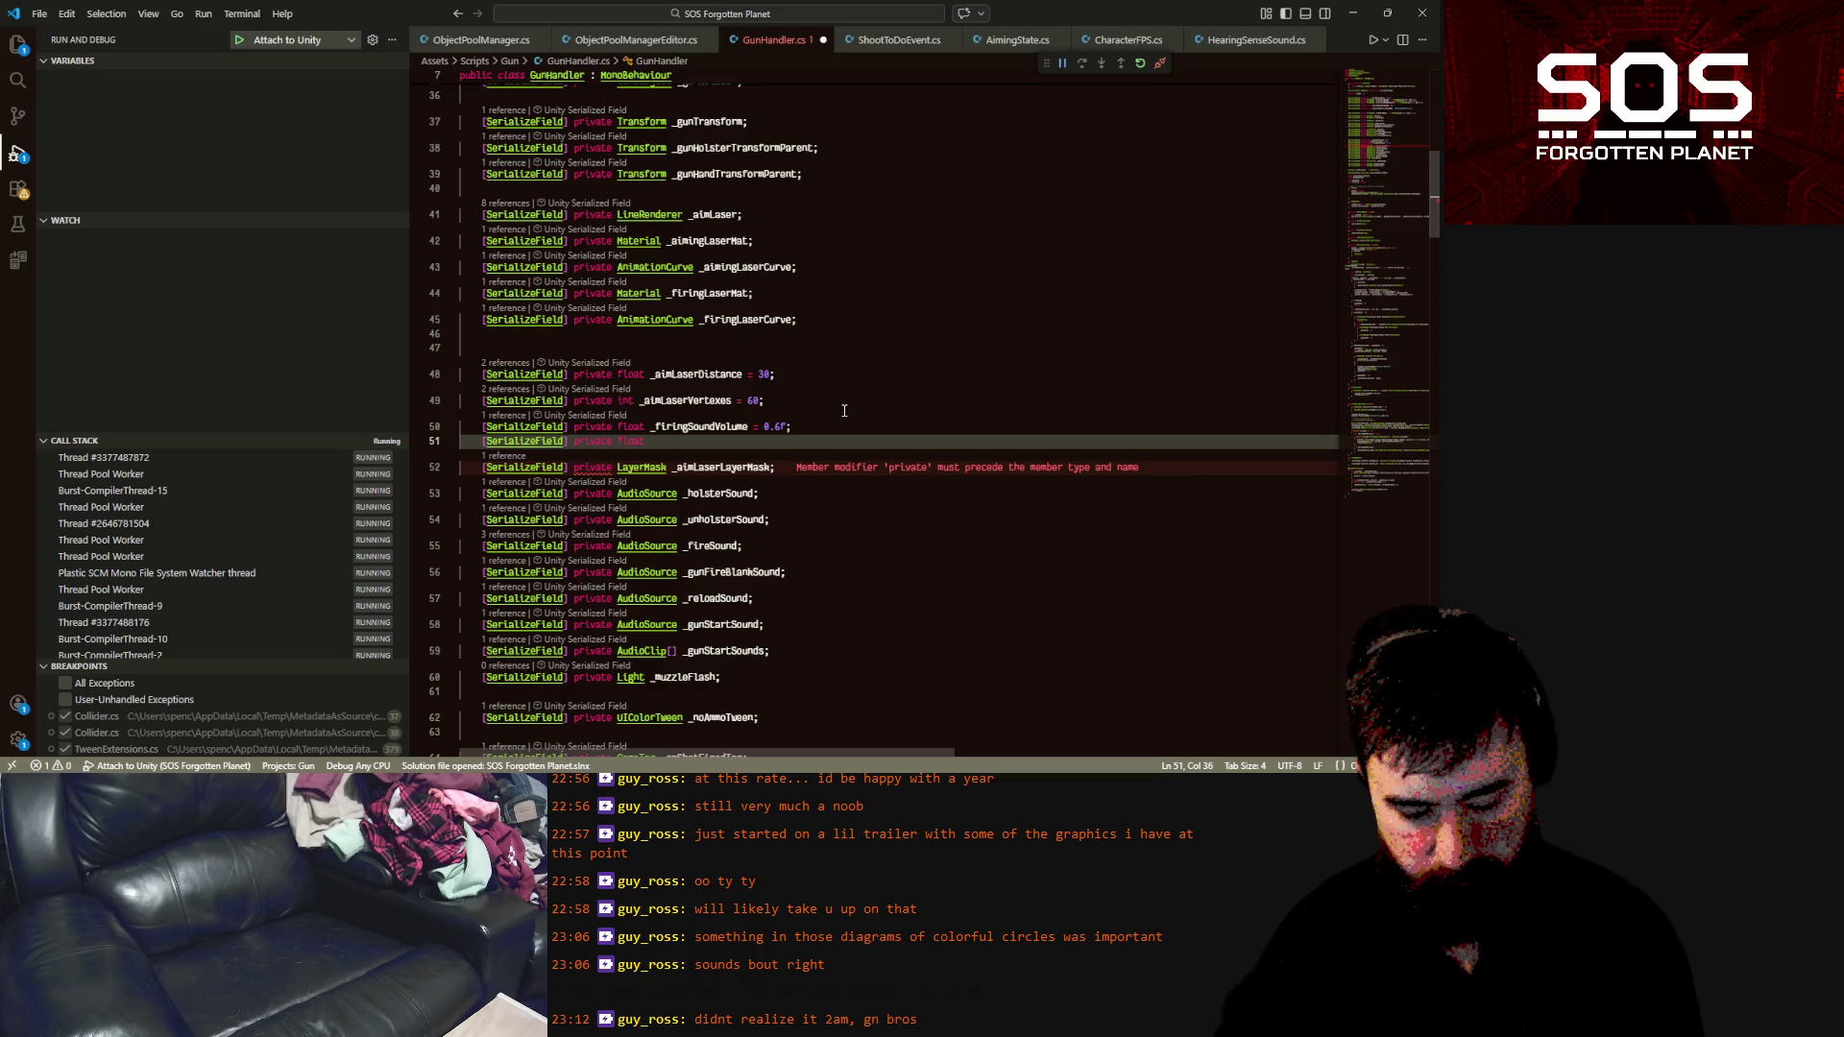
type("_muzzleFla")
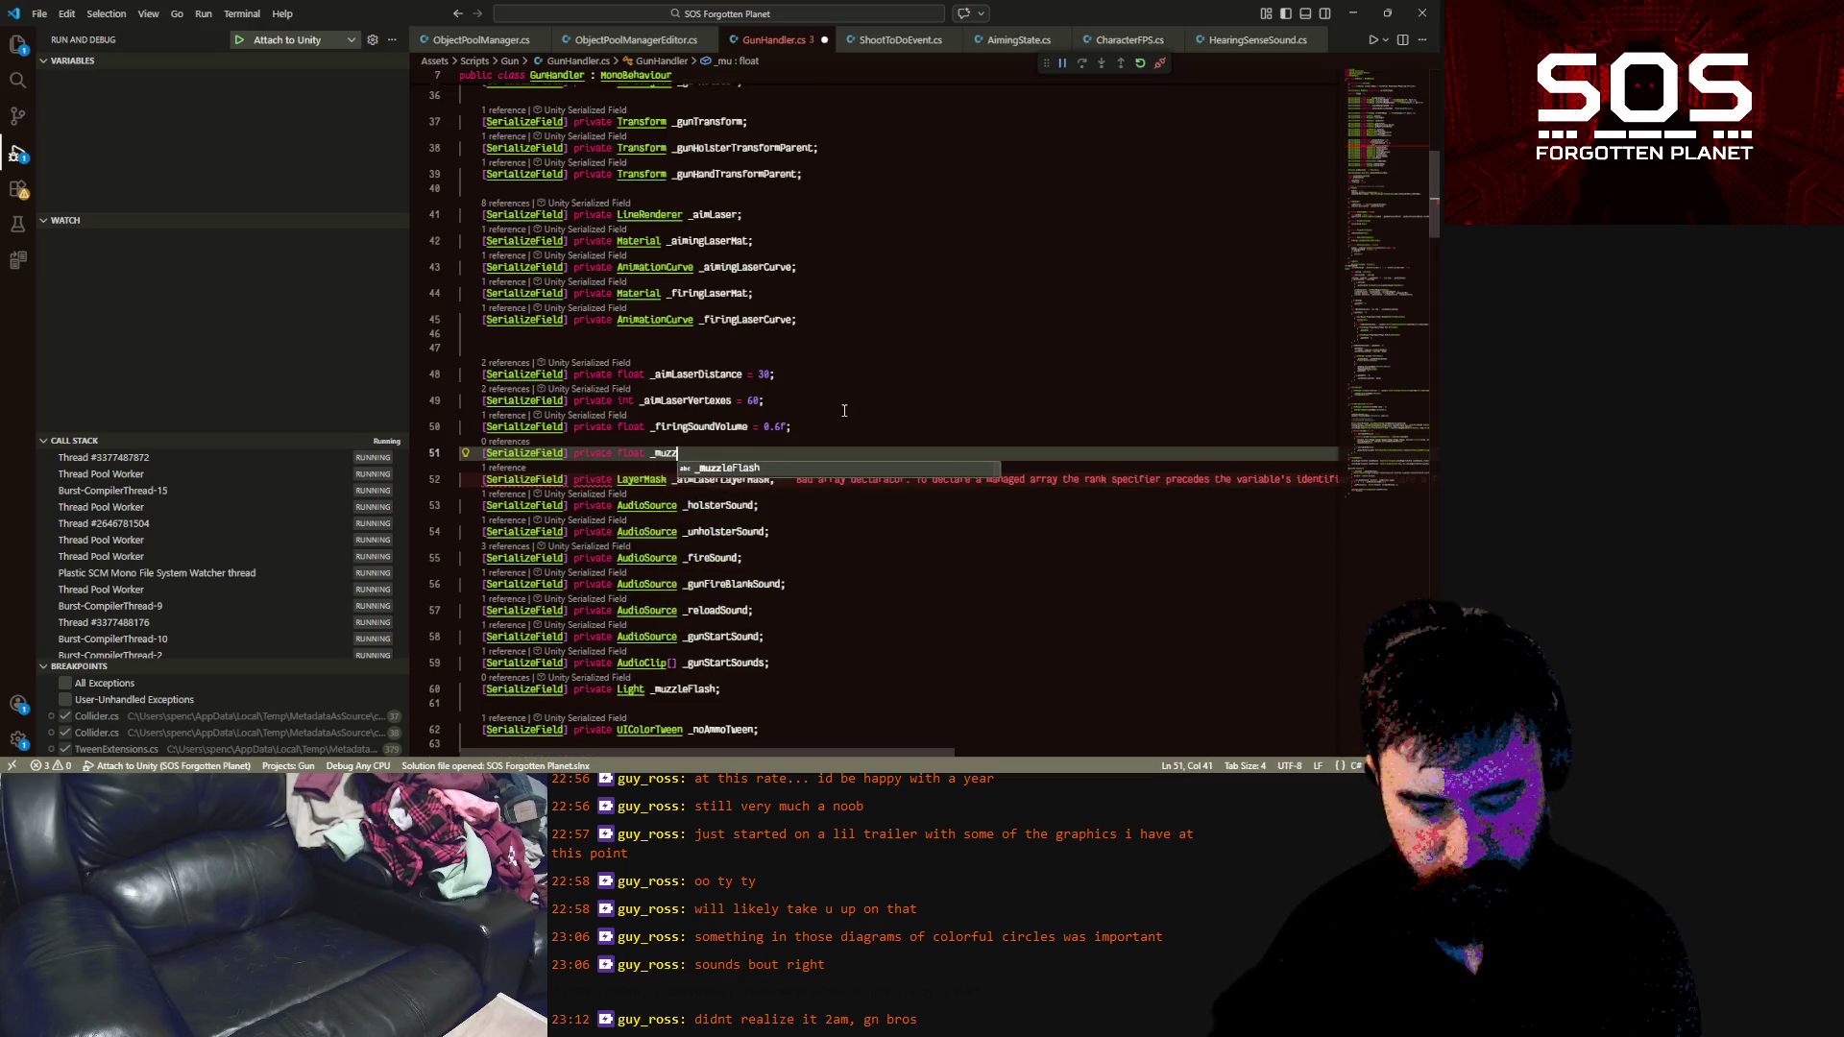
type("sh")
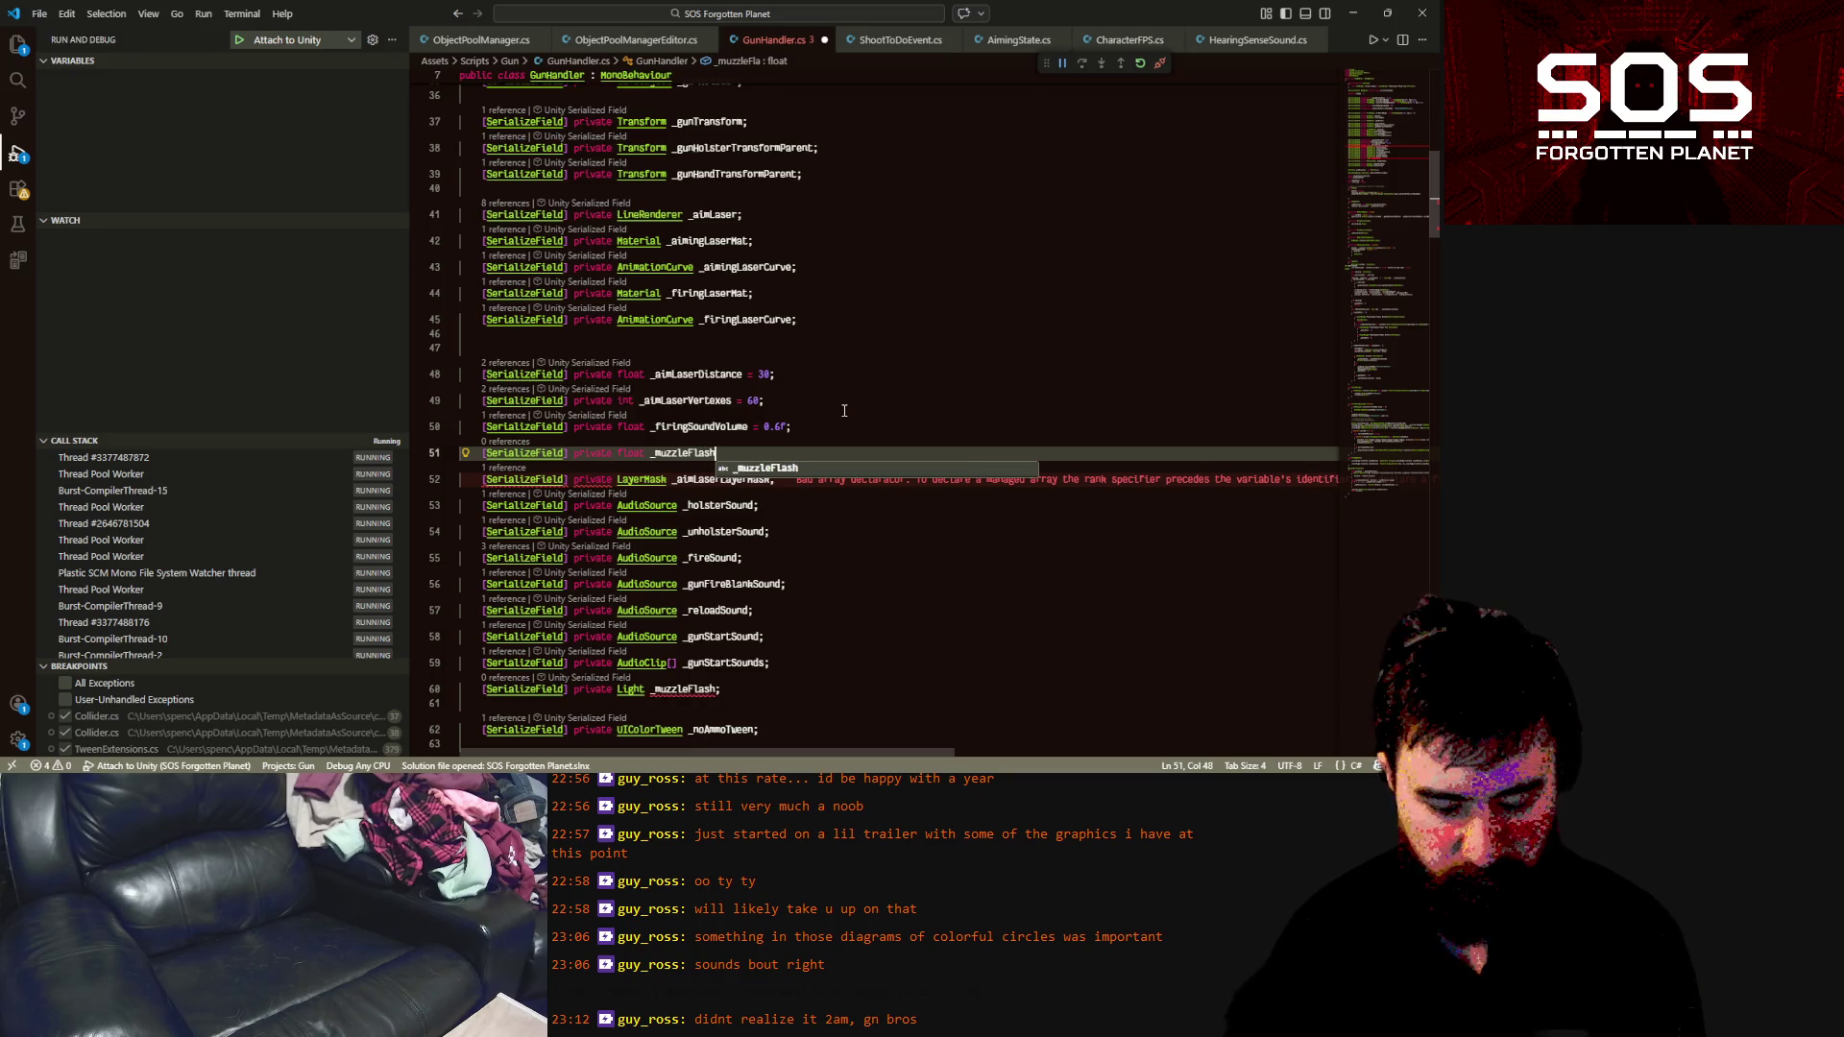
type("Int")
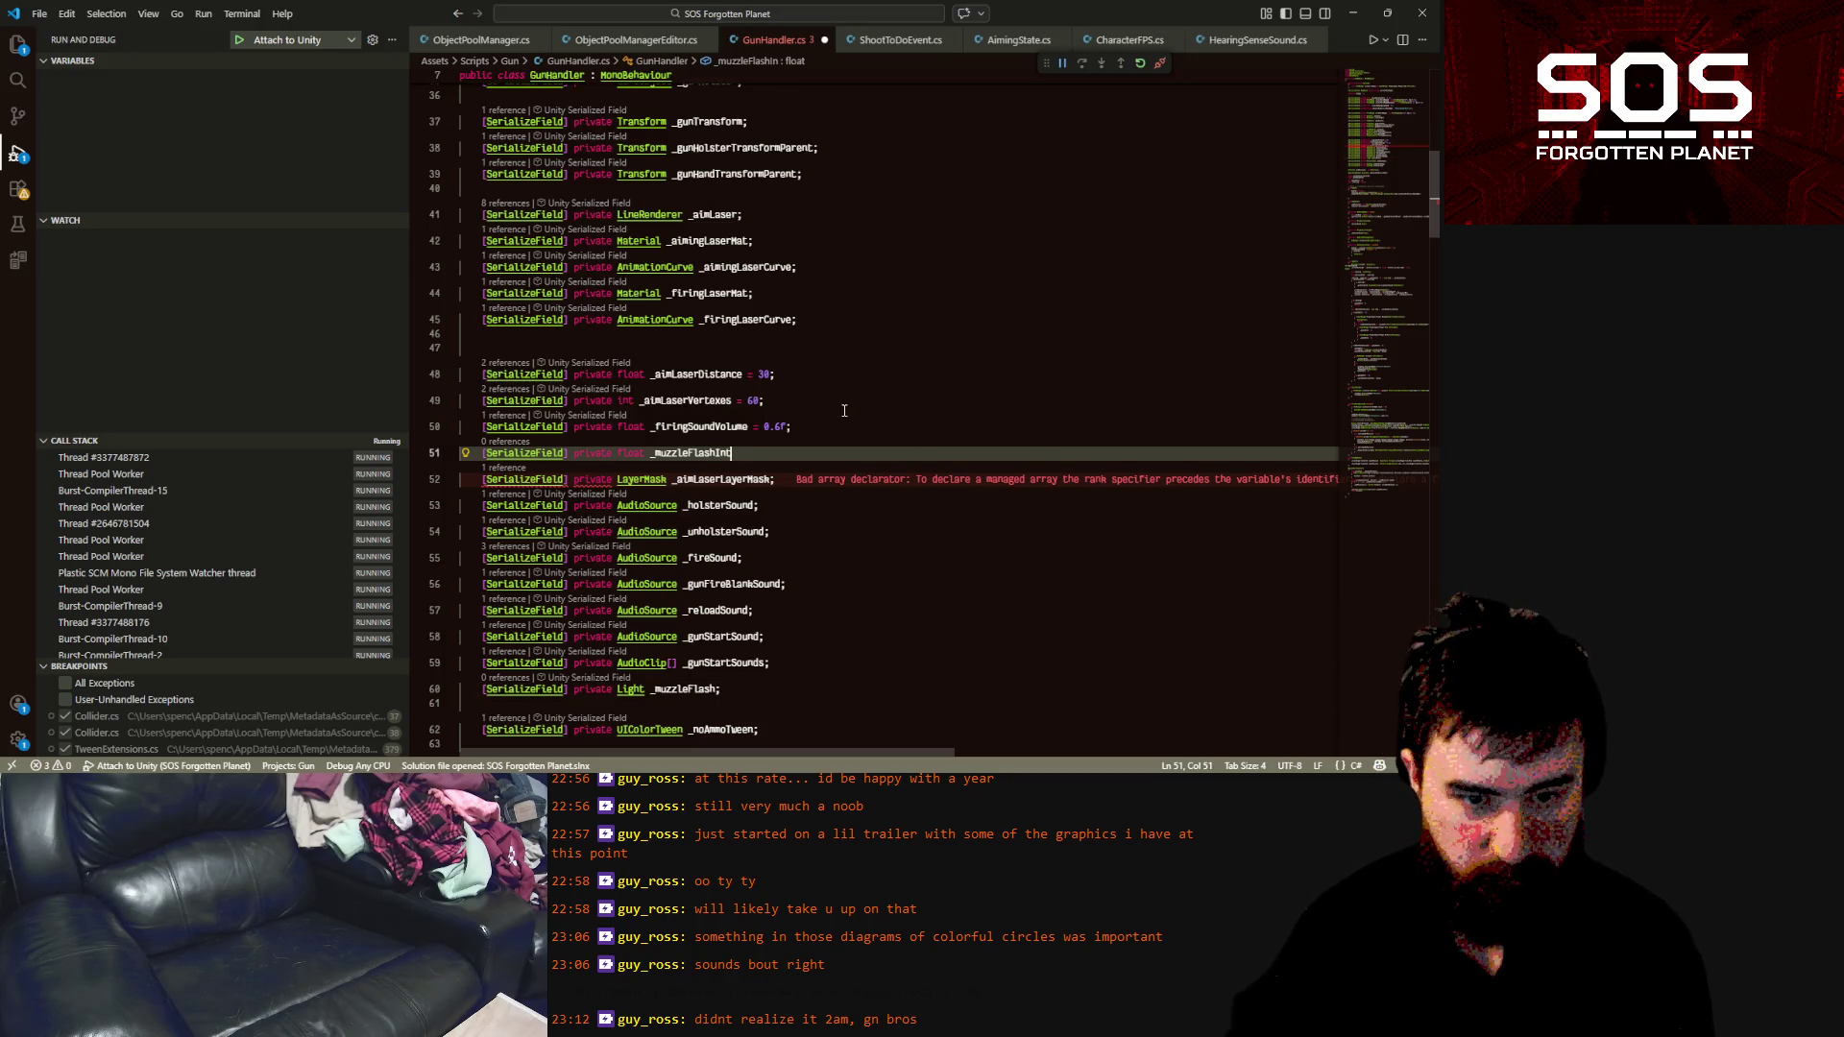
type("ensity")
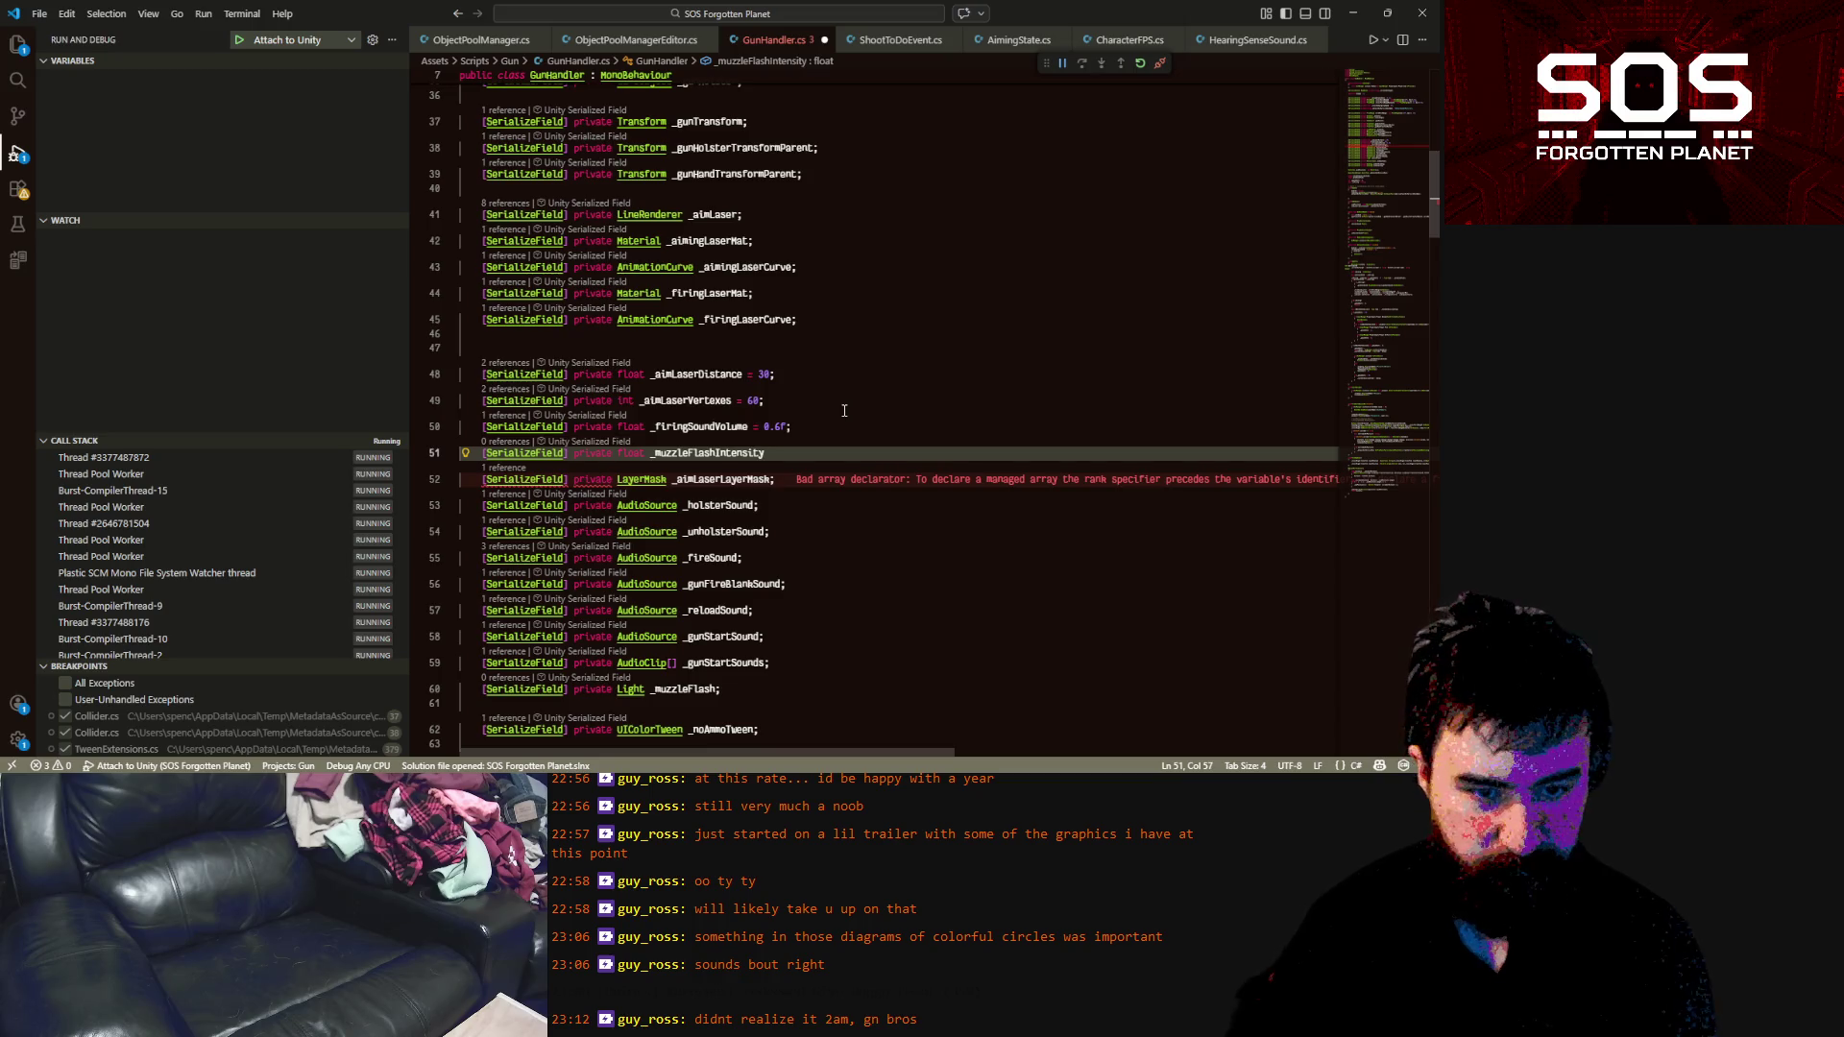
type(" = ;")
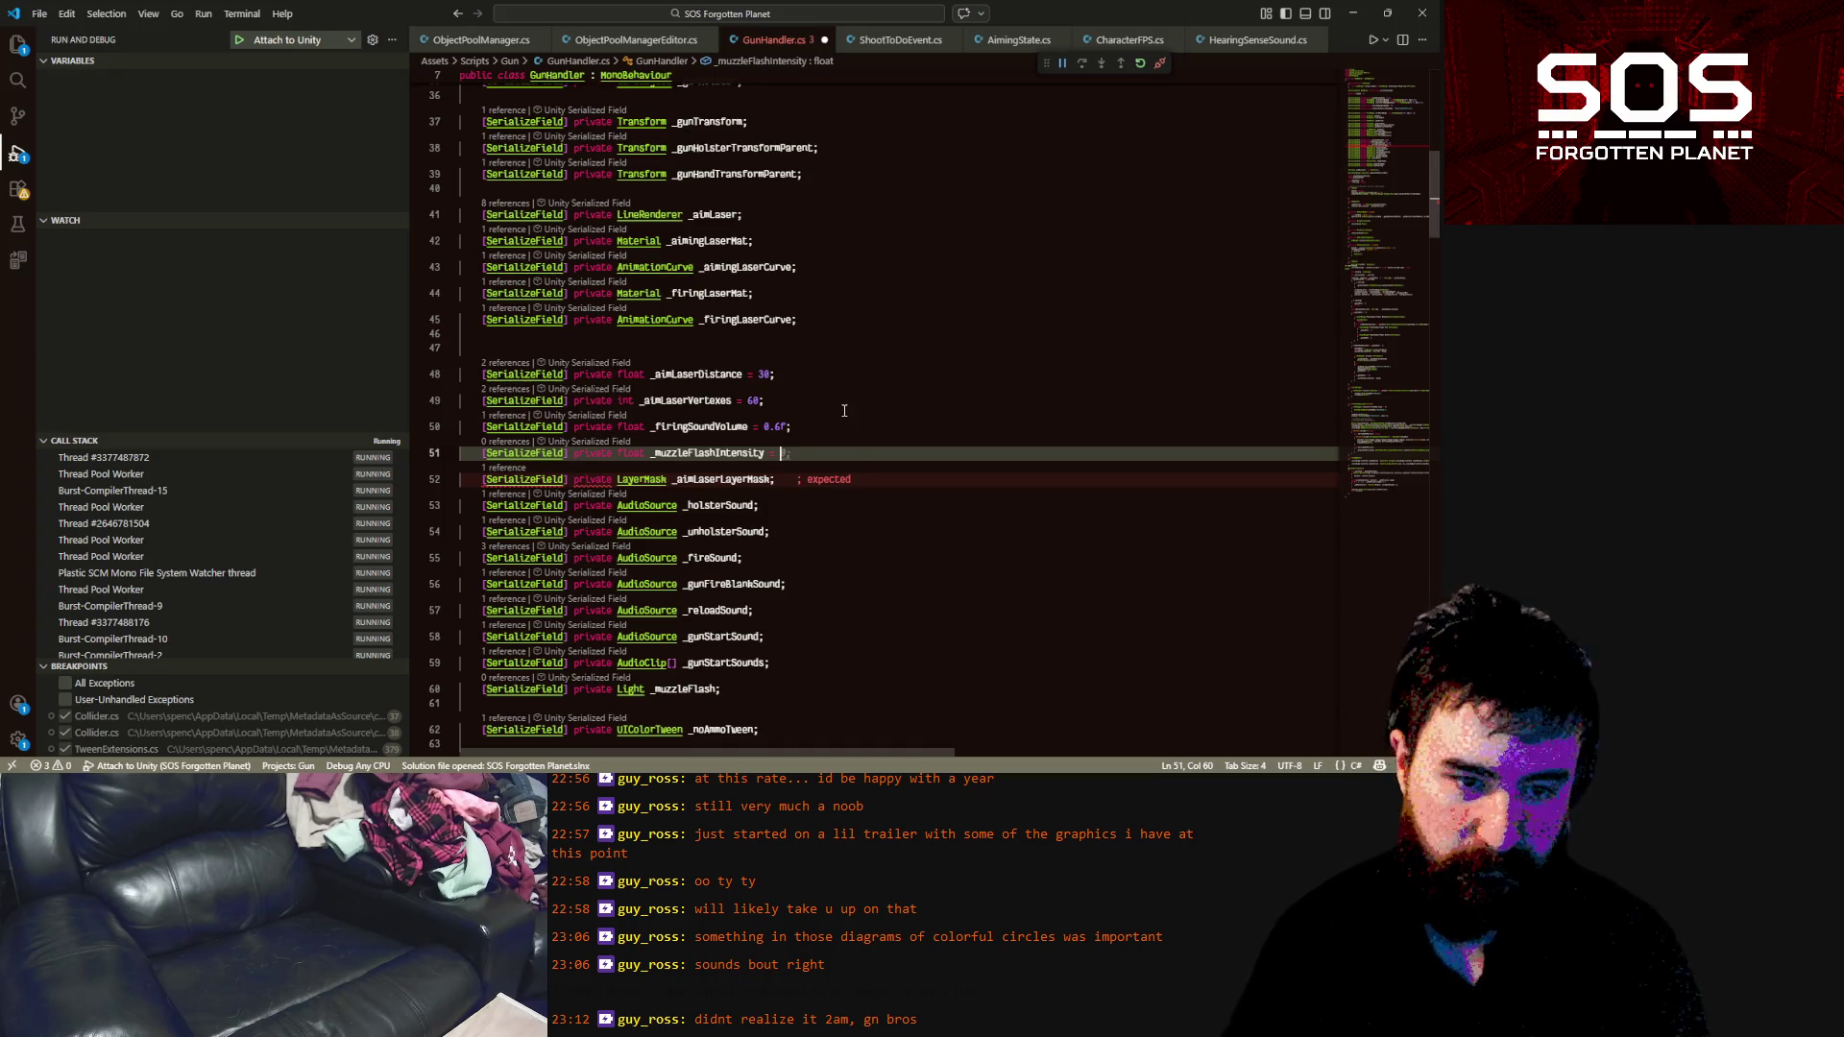
type(".2f")
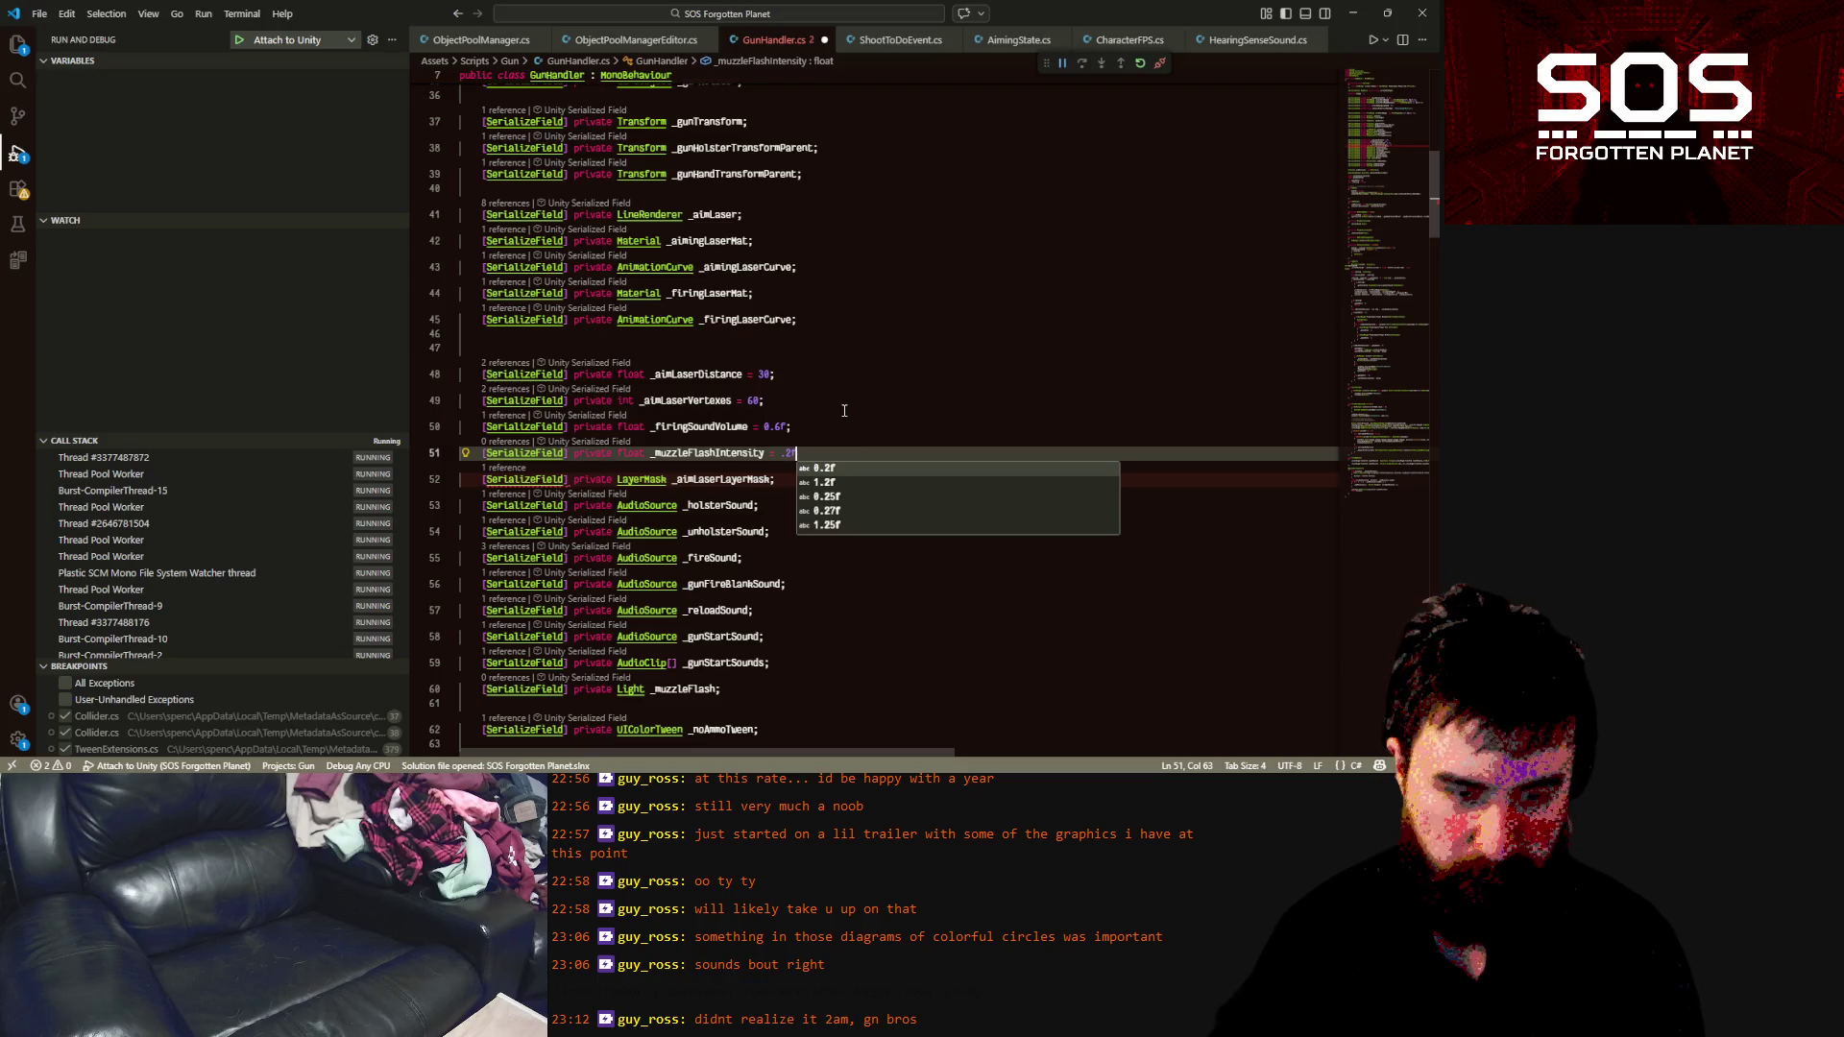
type(";")
key("Return")
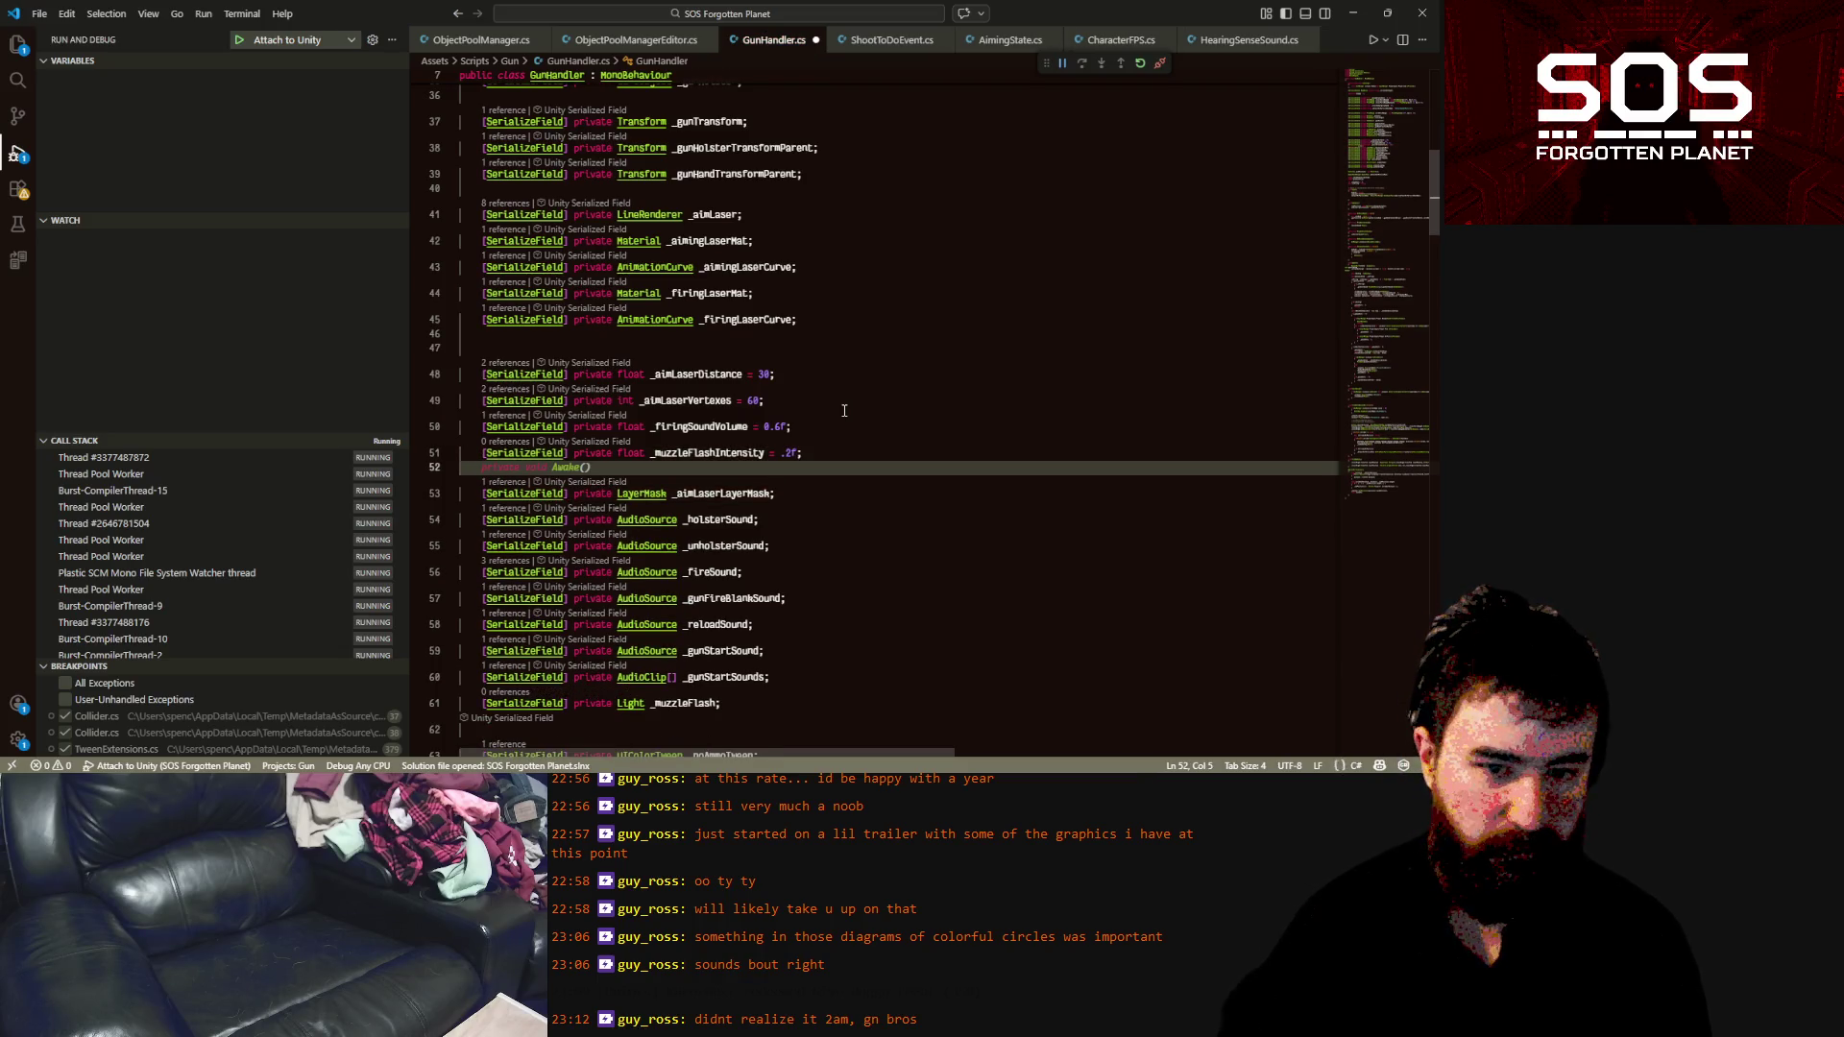
Add a serialized float _muzzleFlashIntensityDropOff = .5 on the next line
type("[SerializeField]")
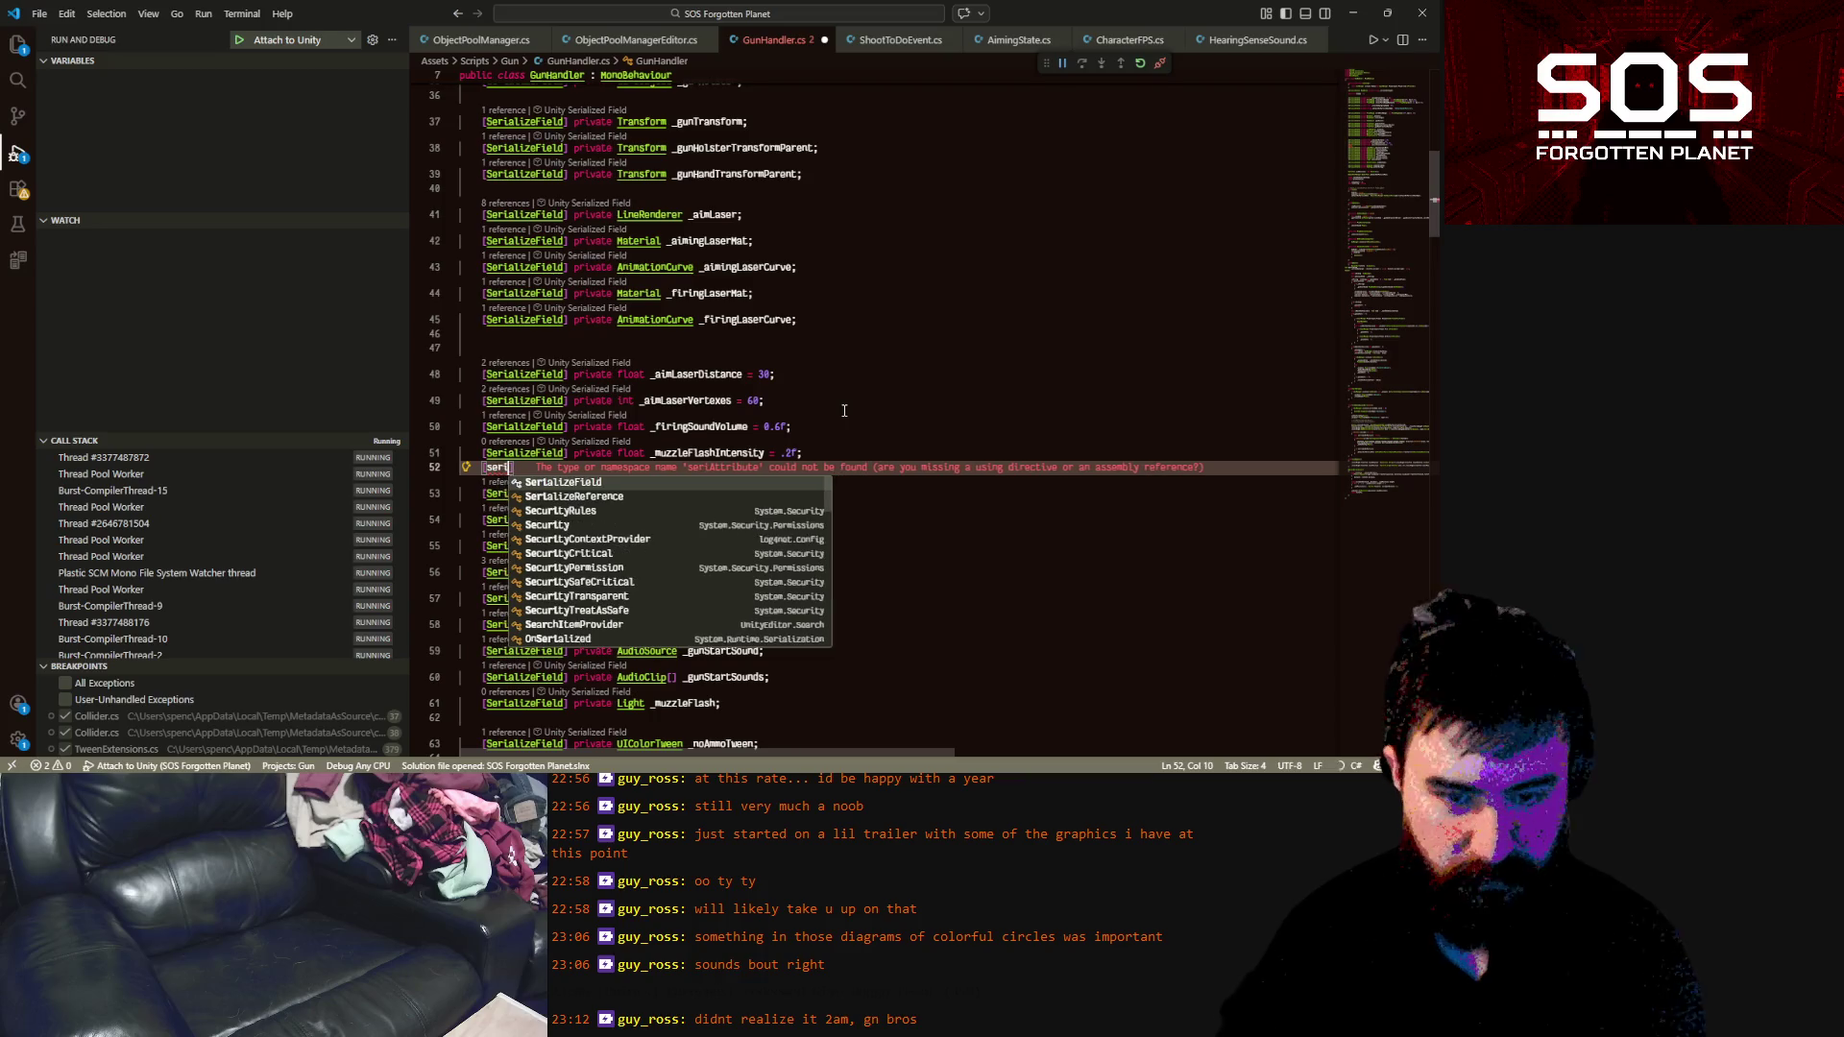
type(" pr")
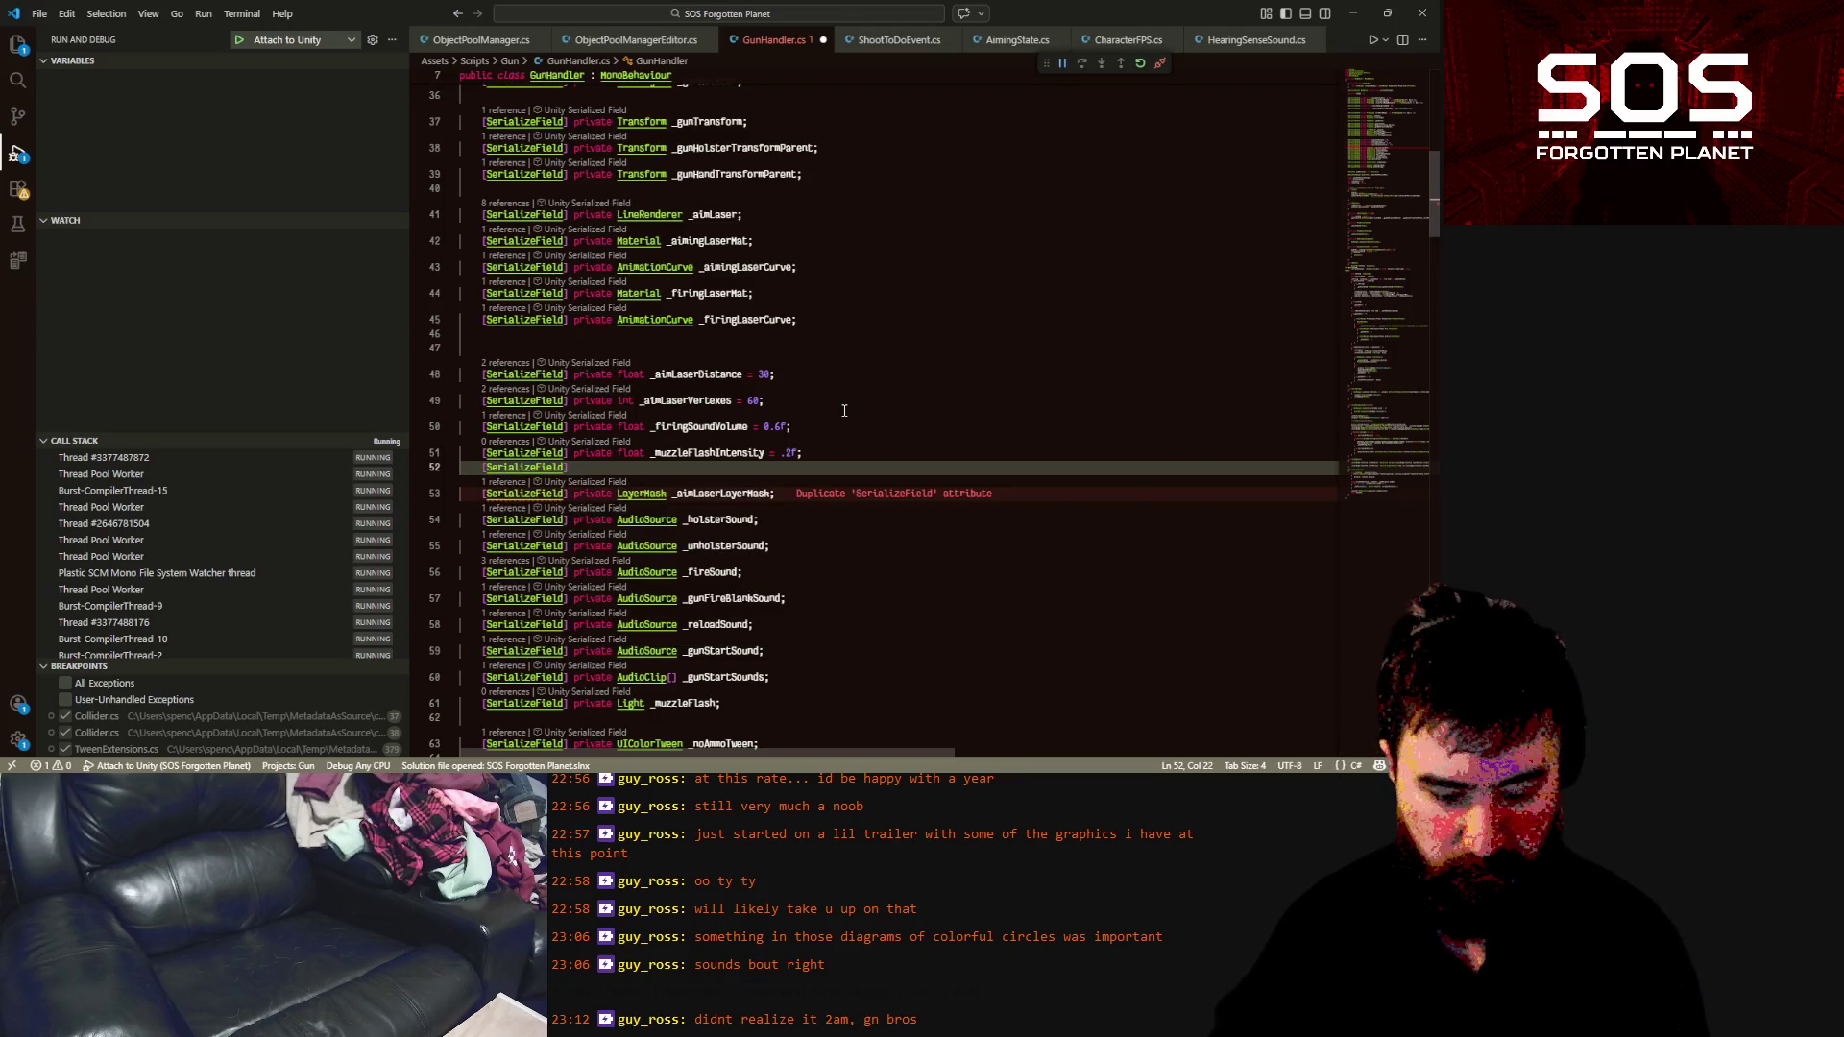
type("iv")
key("Tab")
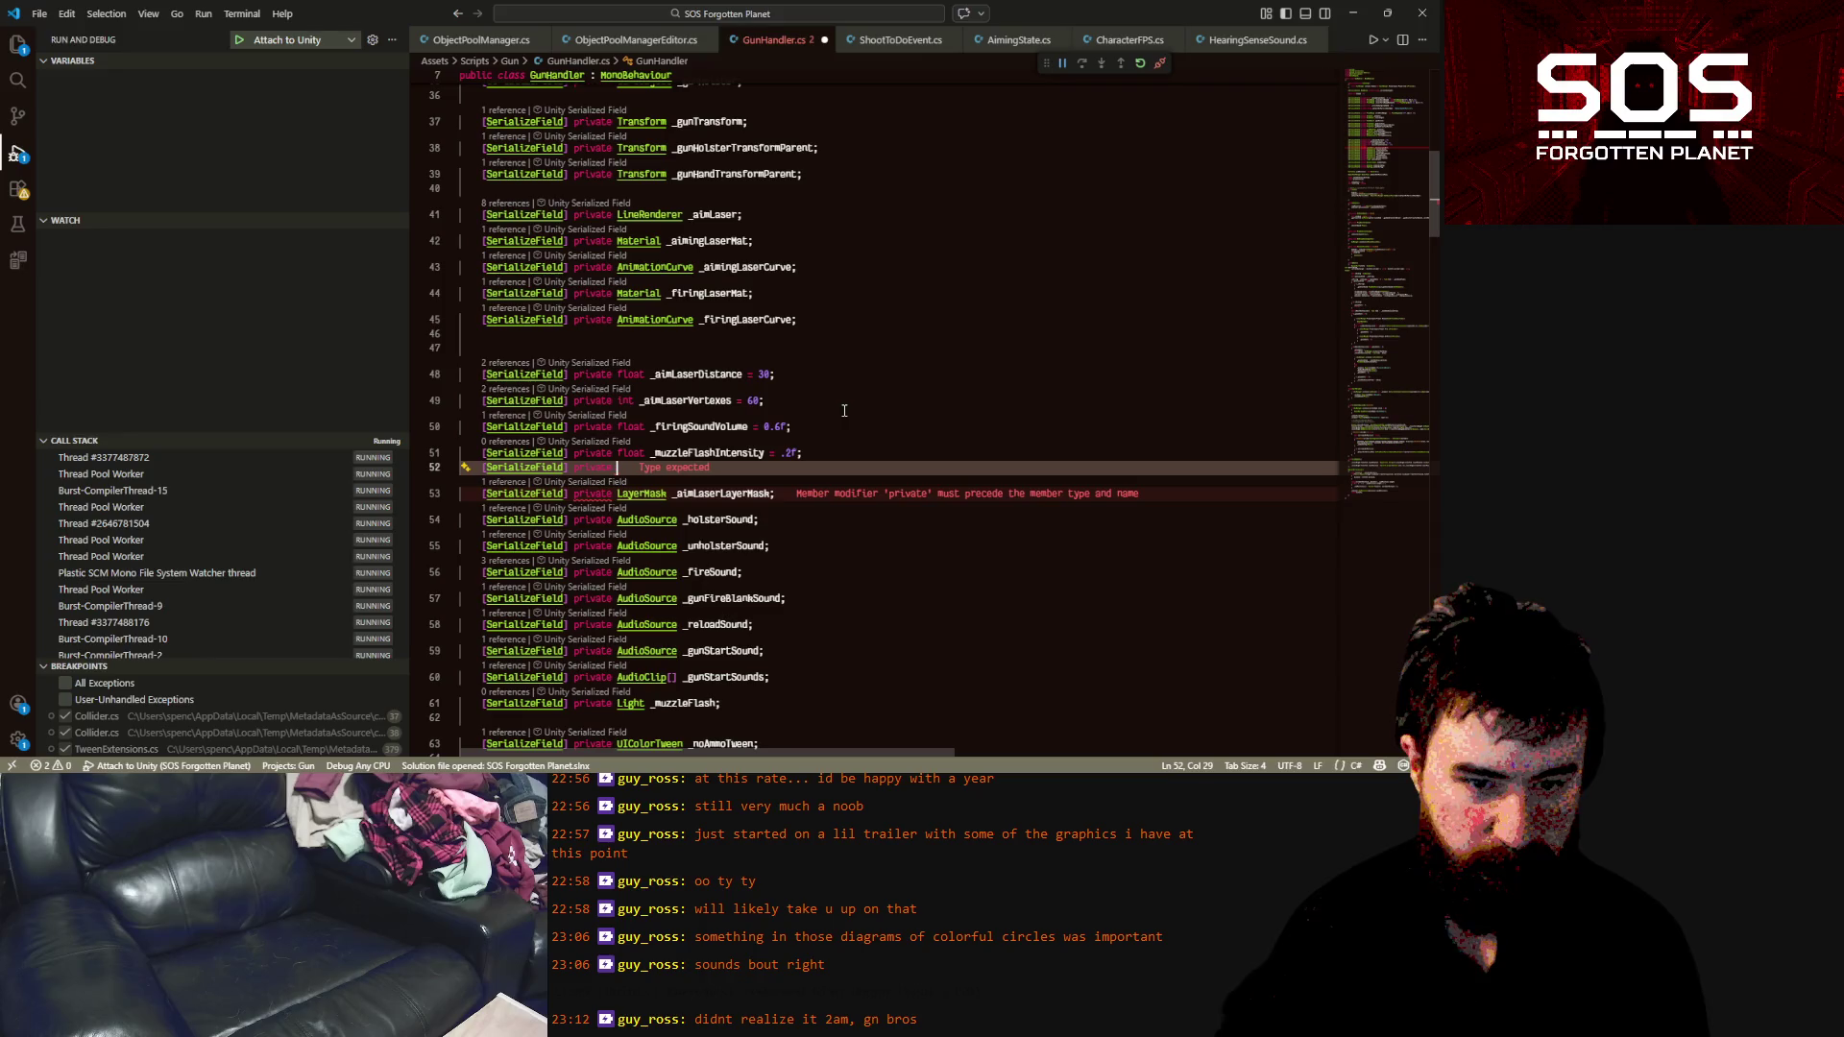
type("float ")
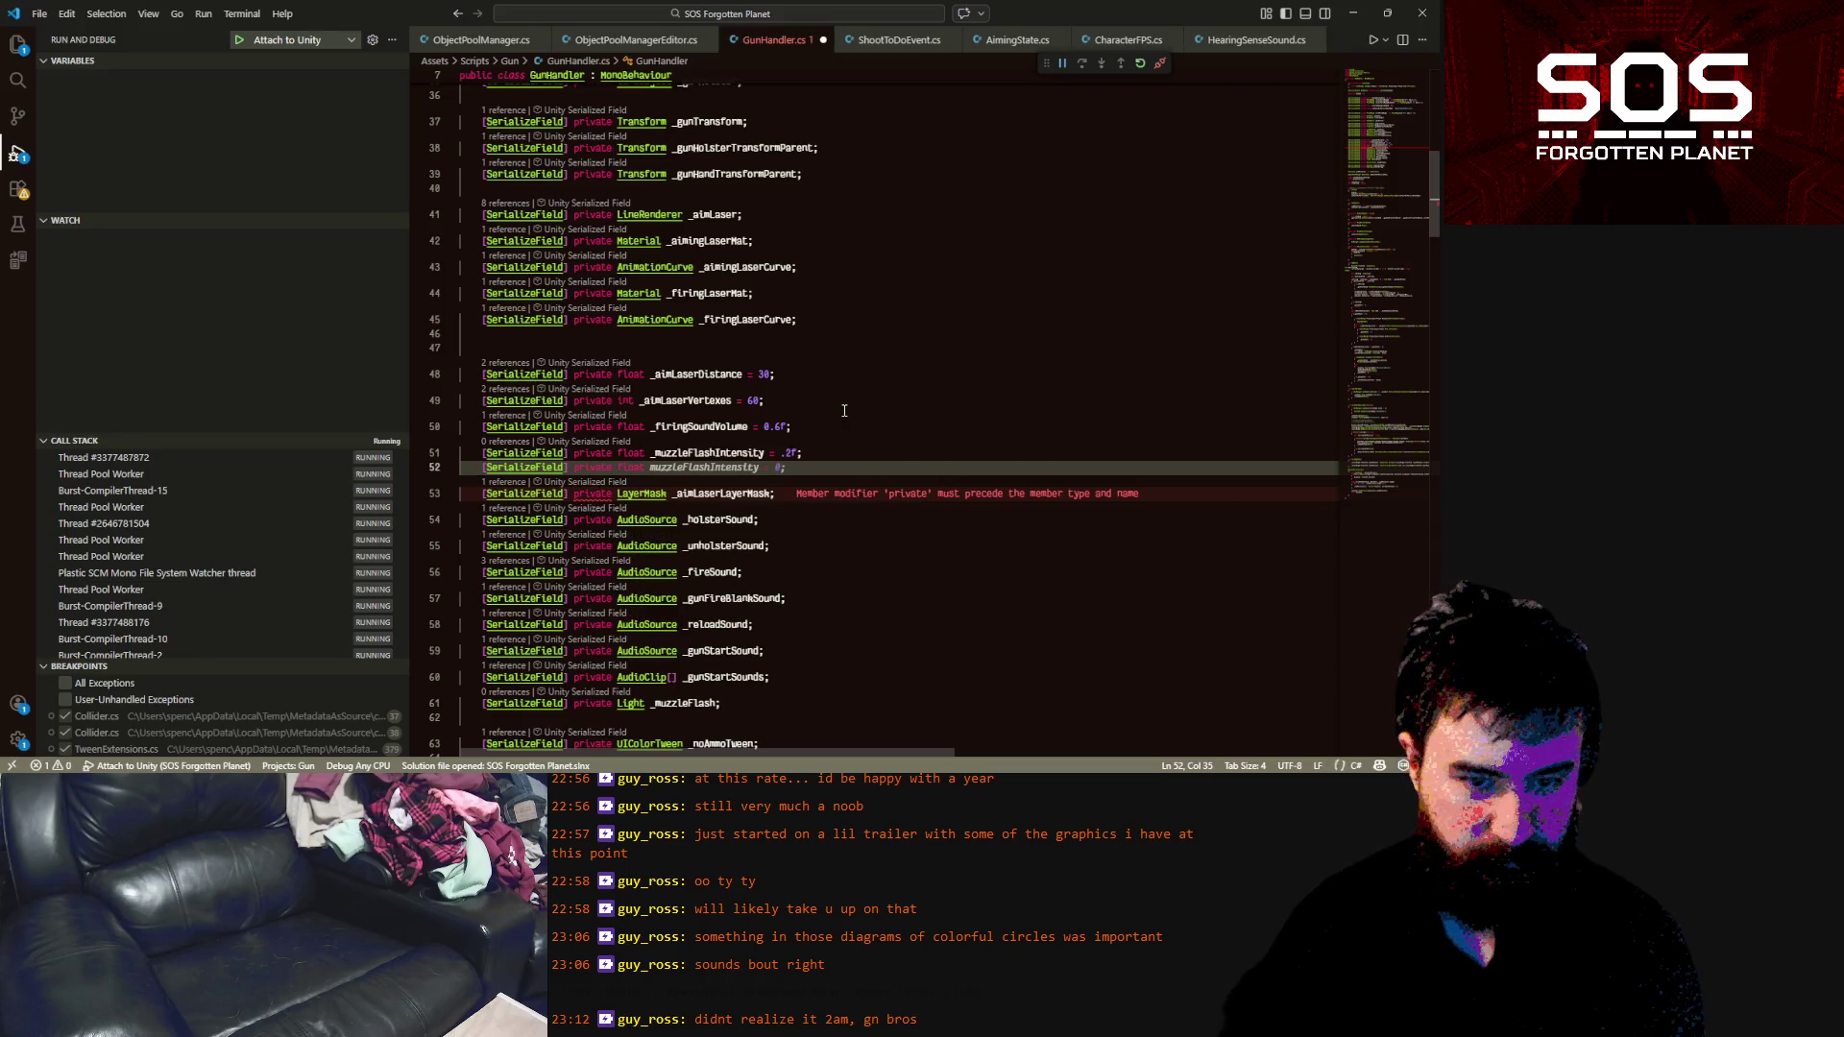
type("_muzz")
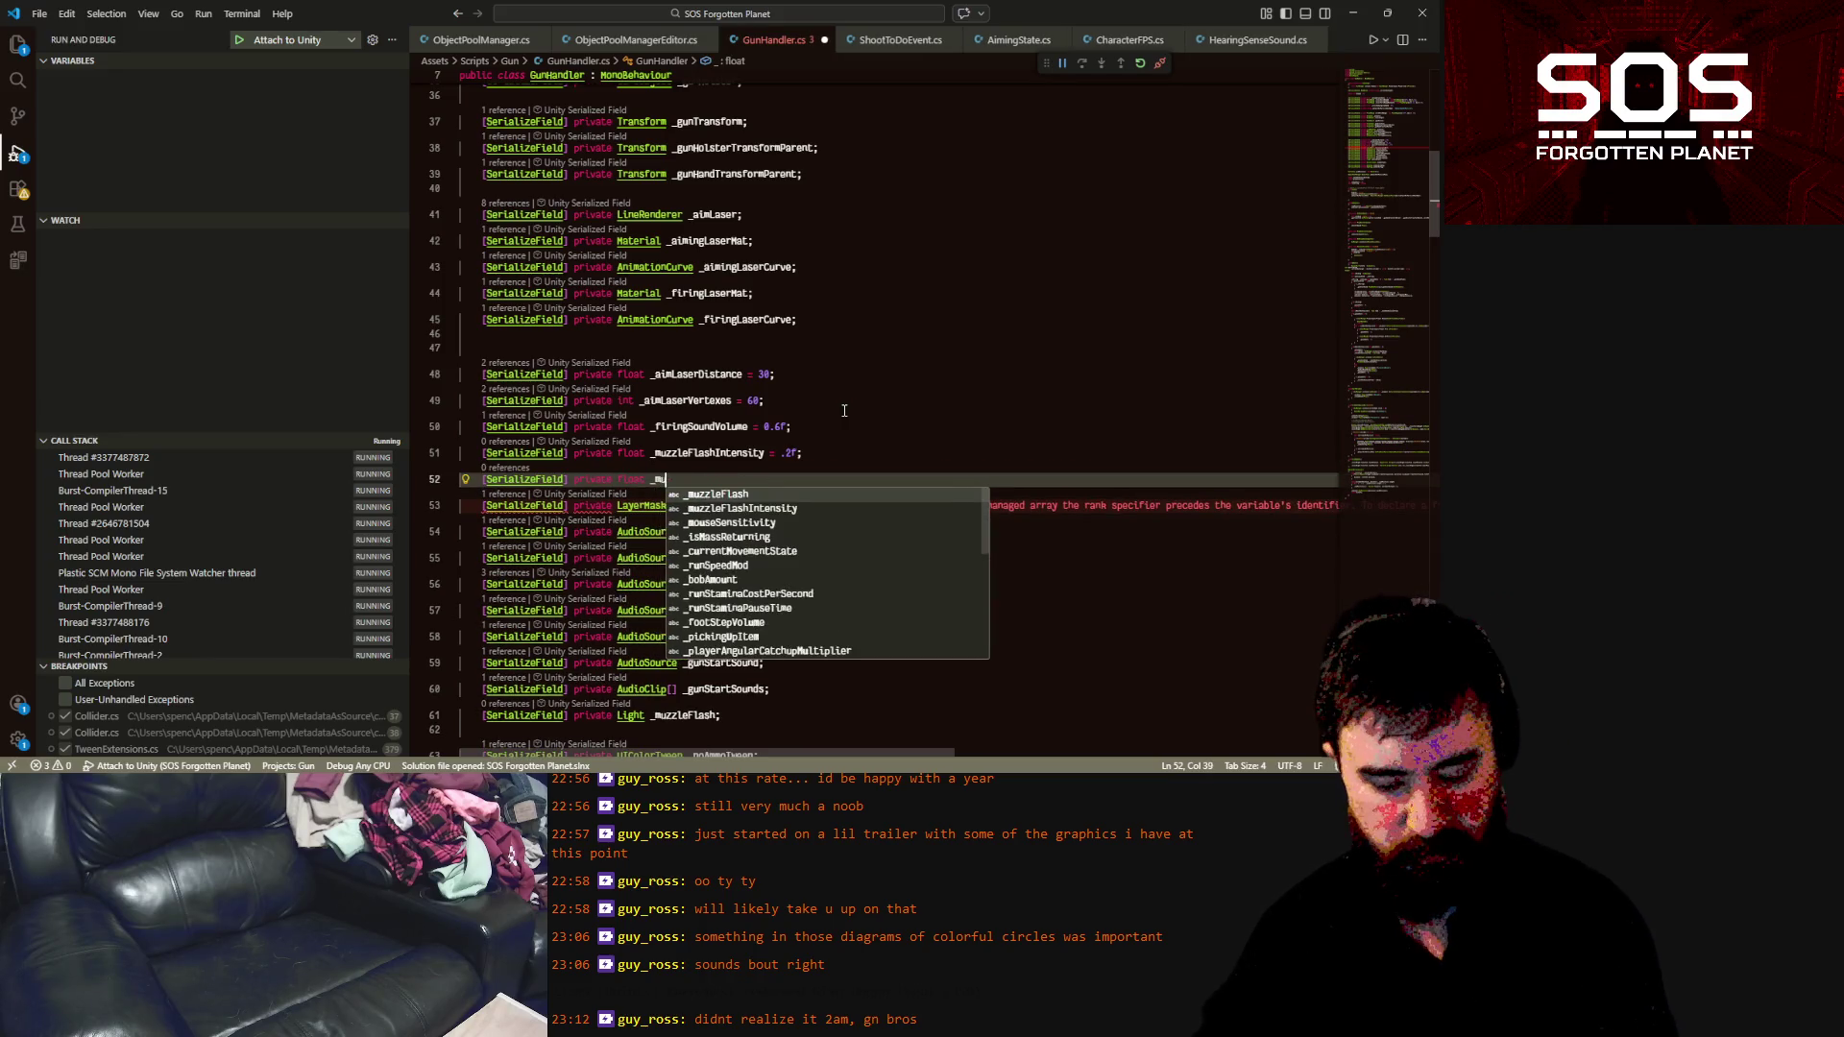
key("Down")
key("Tab")
type("DropOff")
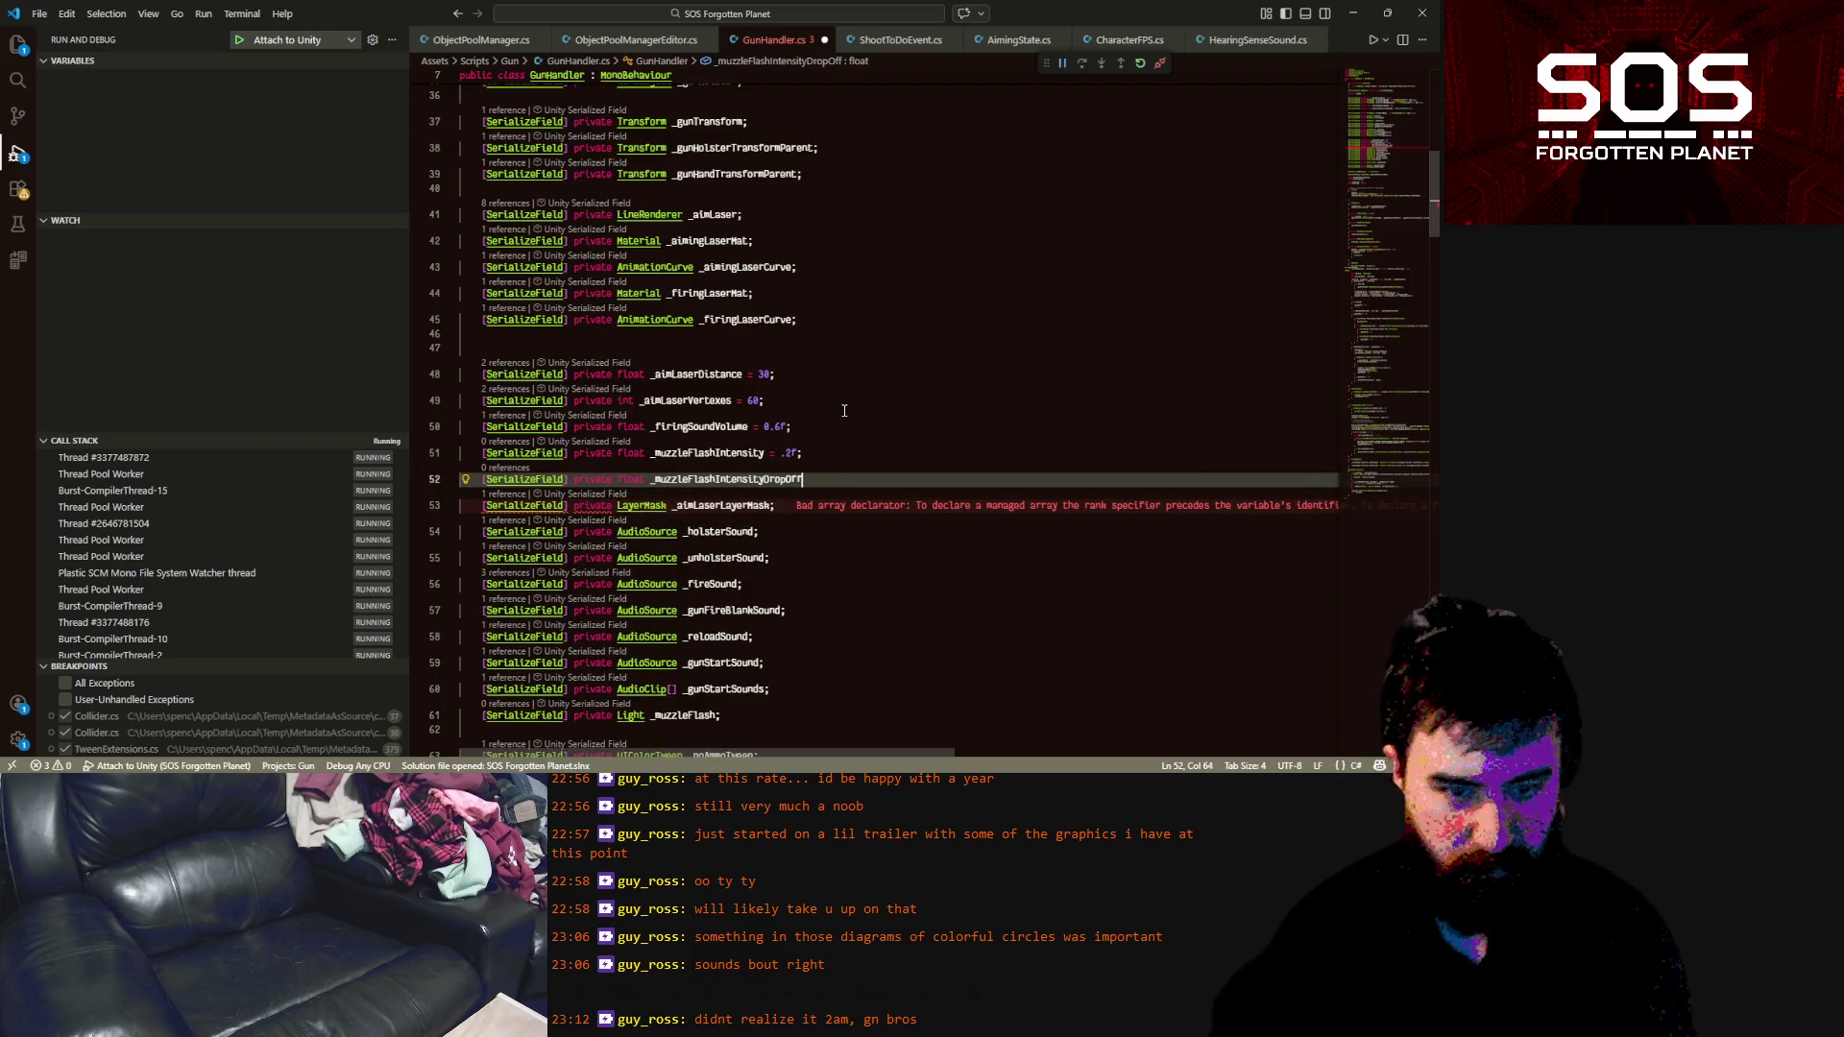
type(" =")
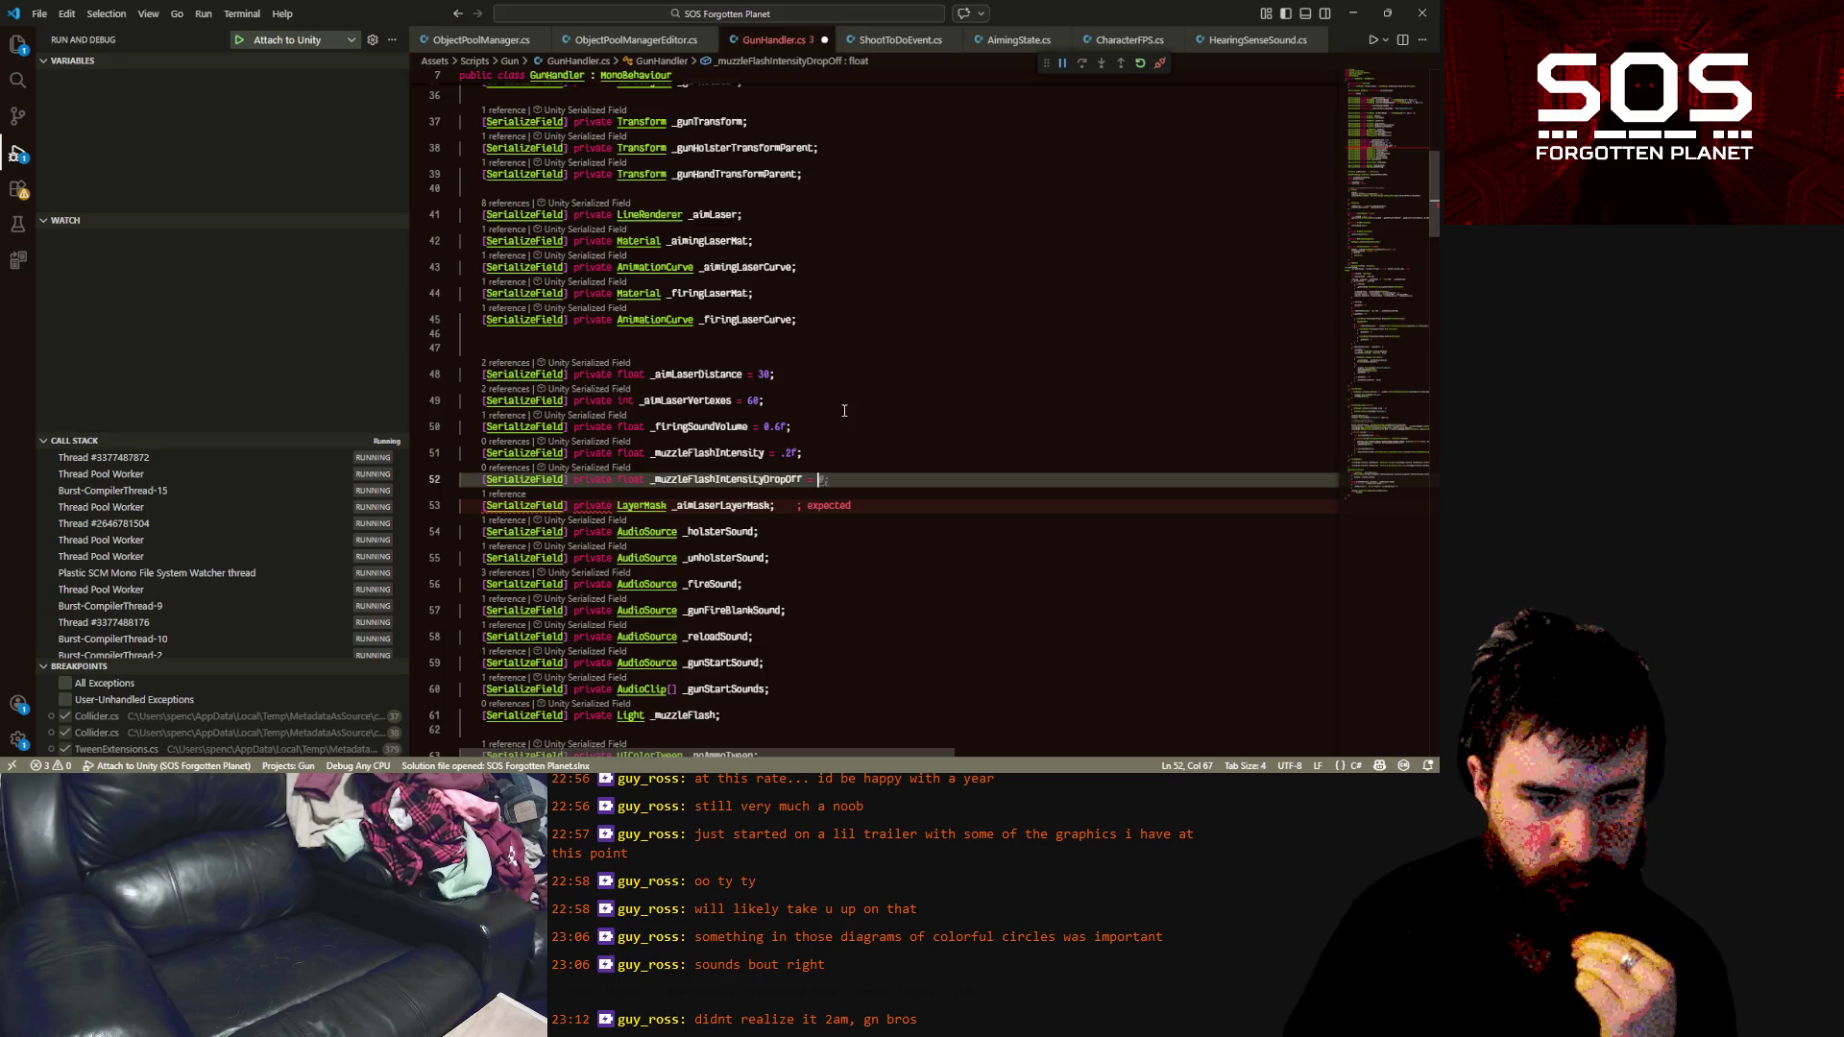
type(".5")
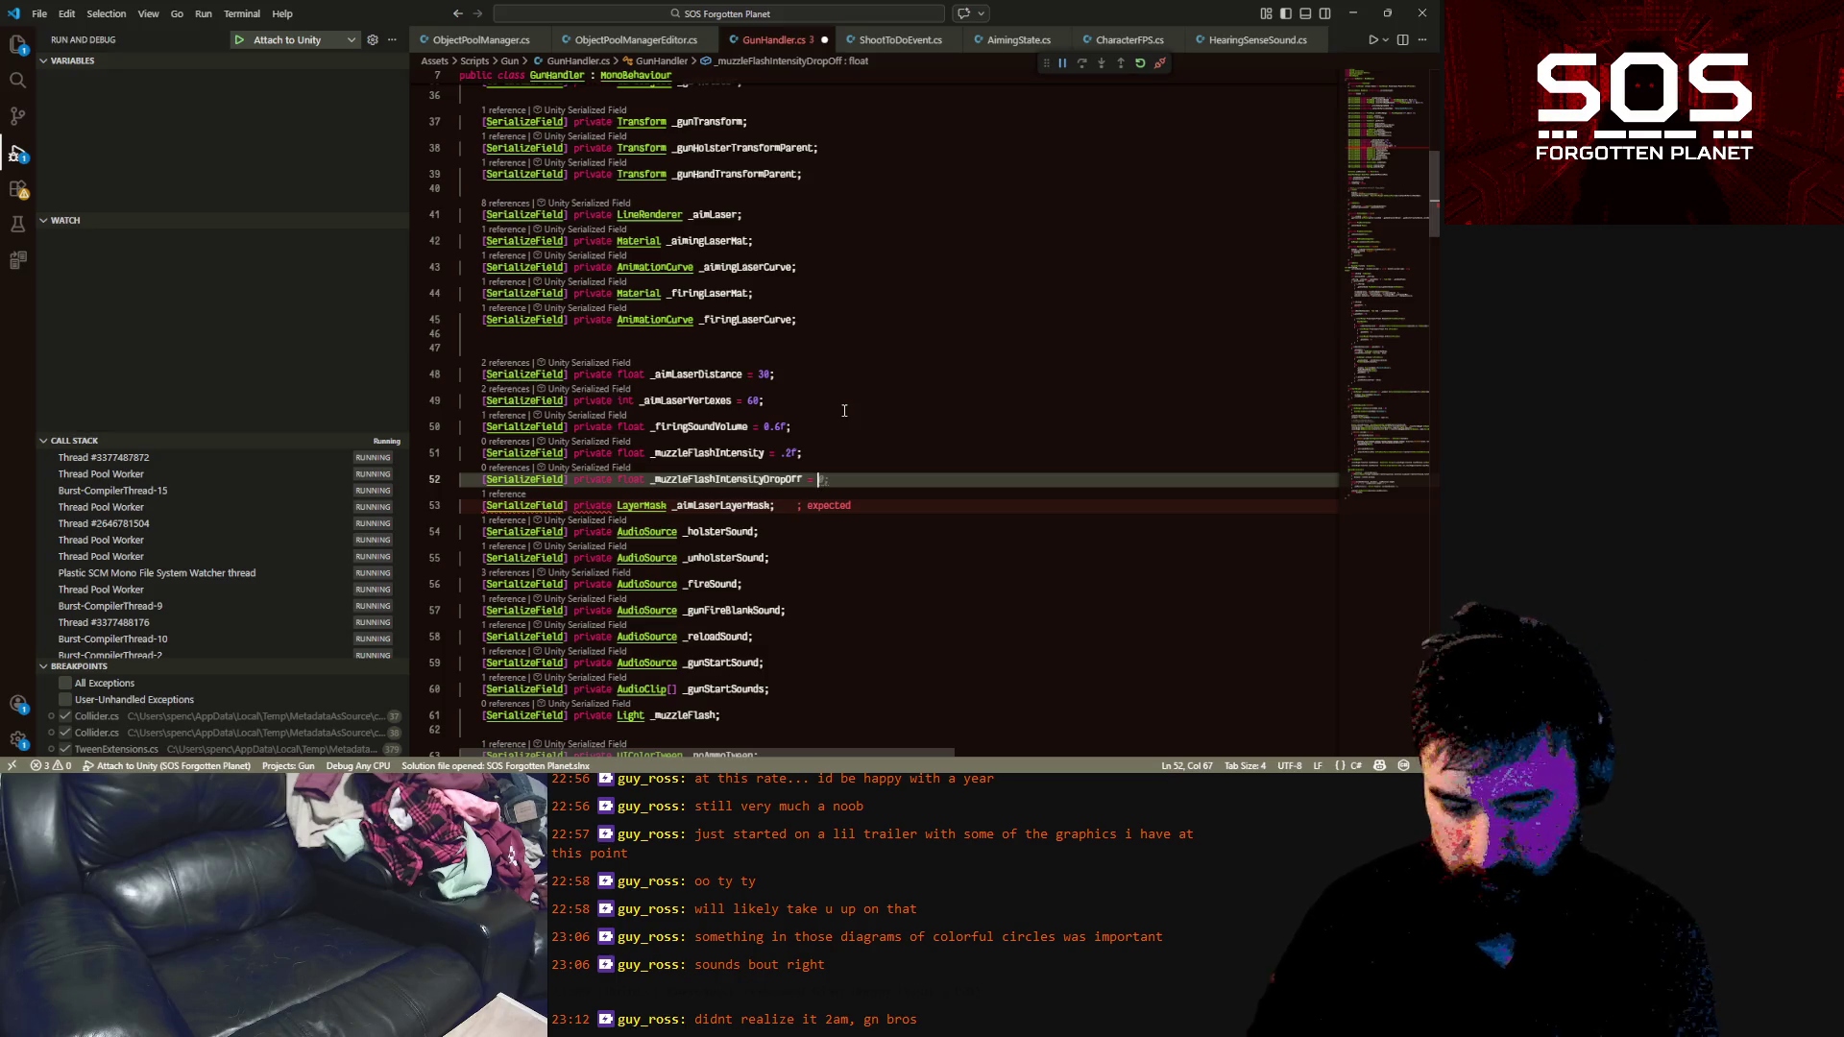